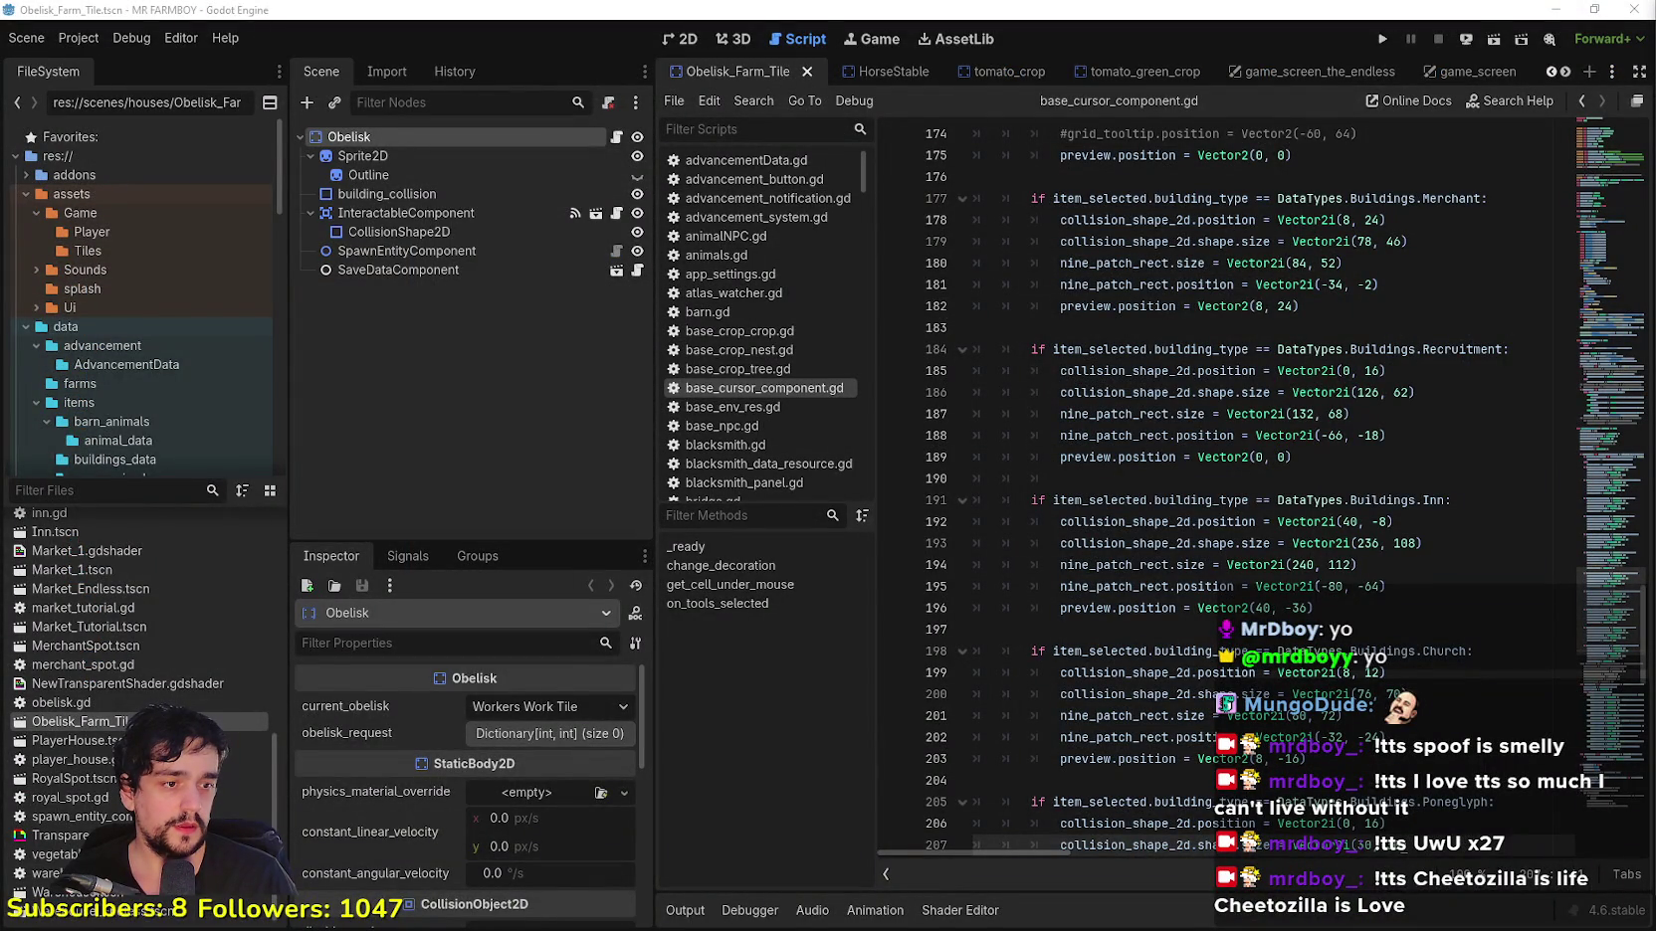
Step: Bring the Streaming Avatars settings window, with its 80-viewer spawn limit, in front of Godot
key(alt+Tab)
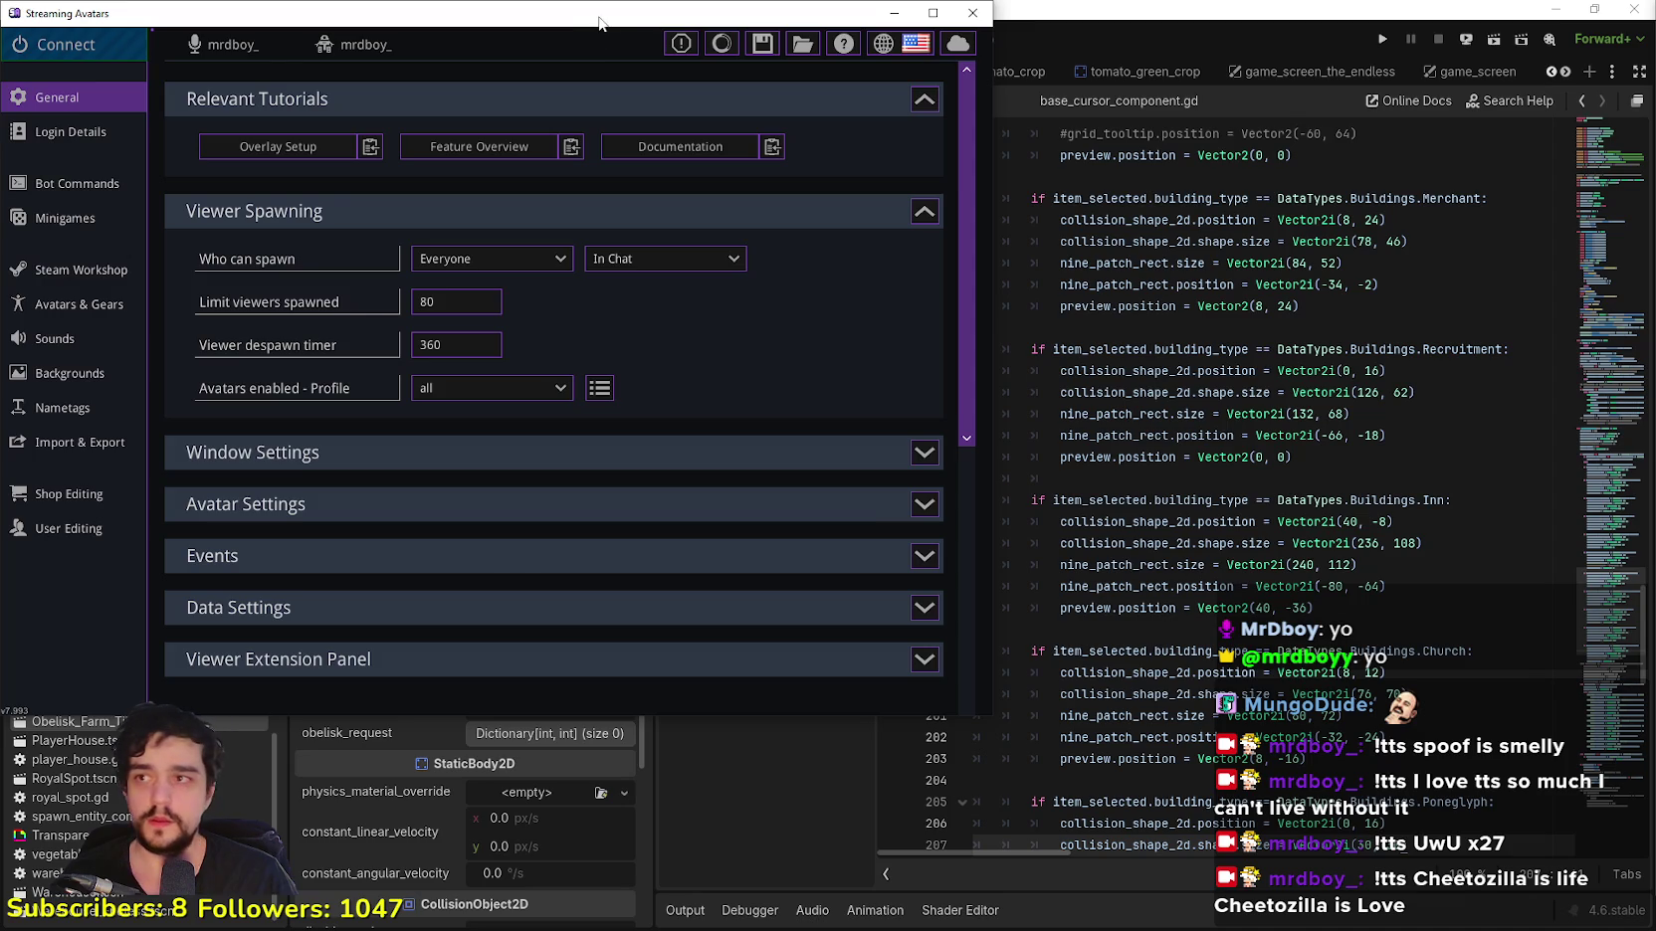
Step: Switch from the Streaming Avatars settings back to the Godot script editor
key(alt+Tab)
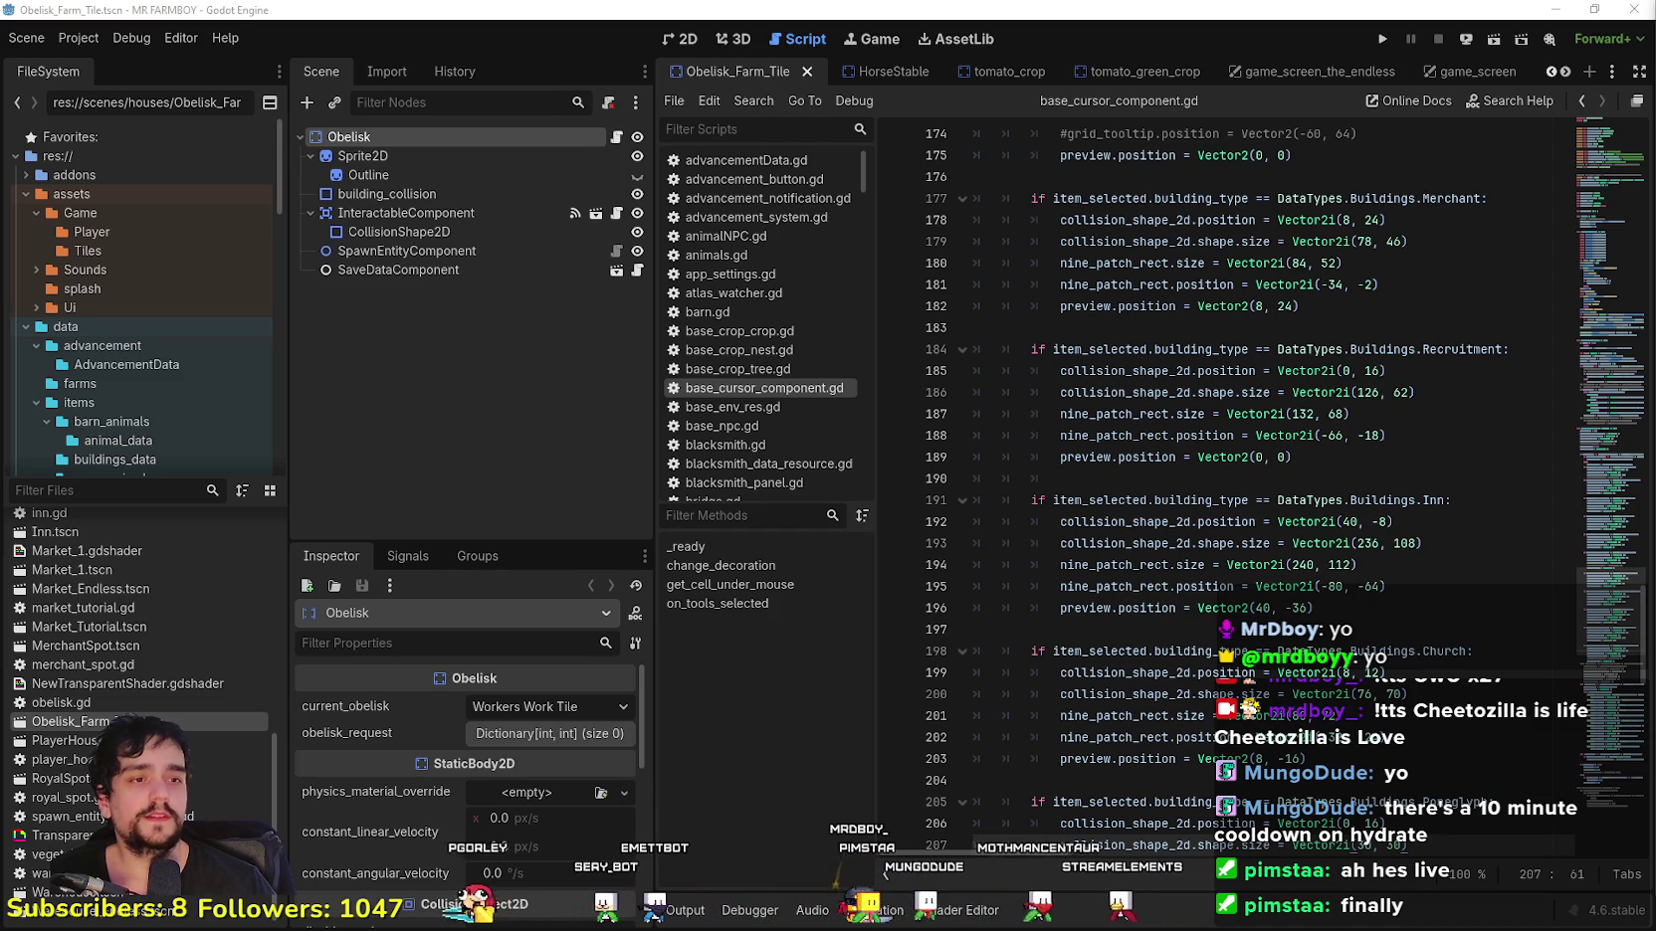
Step: Strip the stray tabs from empty line 190 and run MR FARMBOY in a debug window
click(1154, 476)
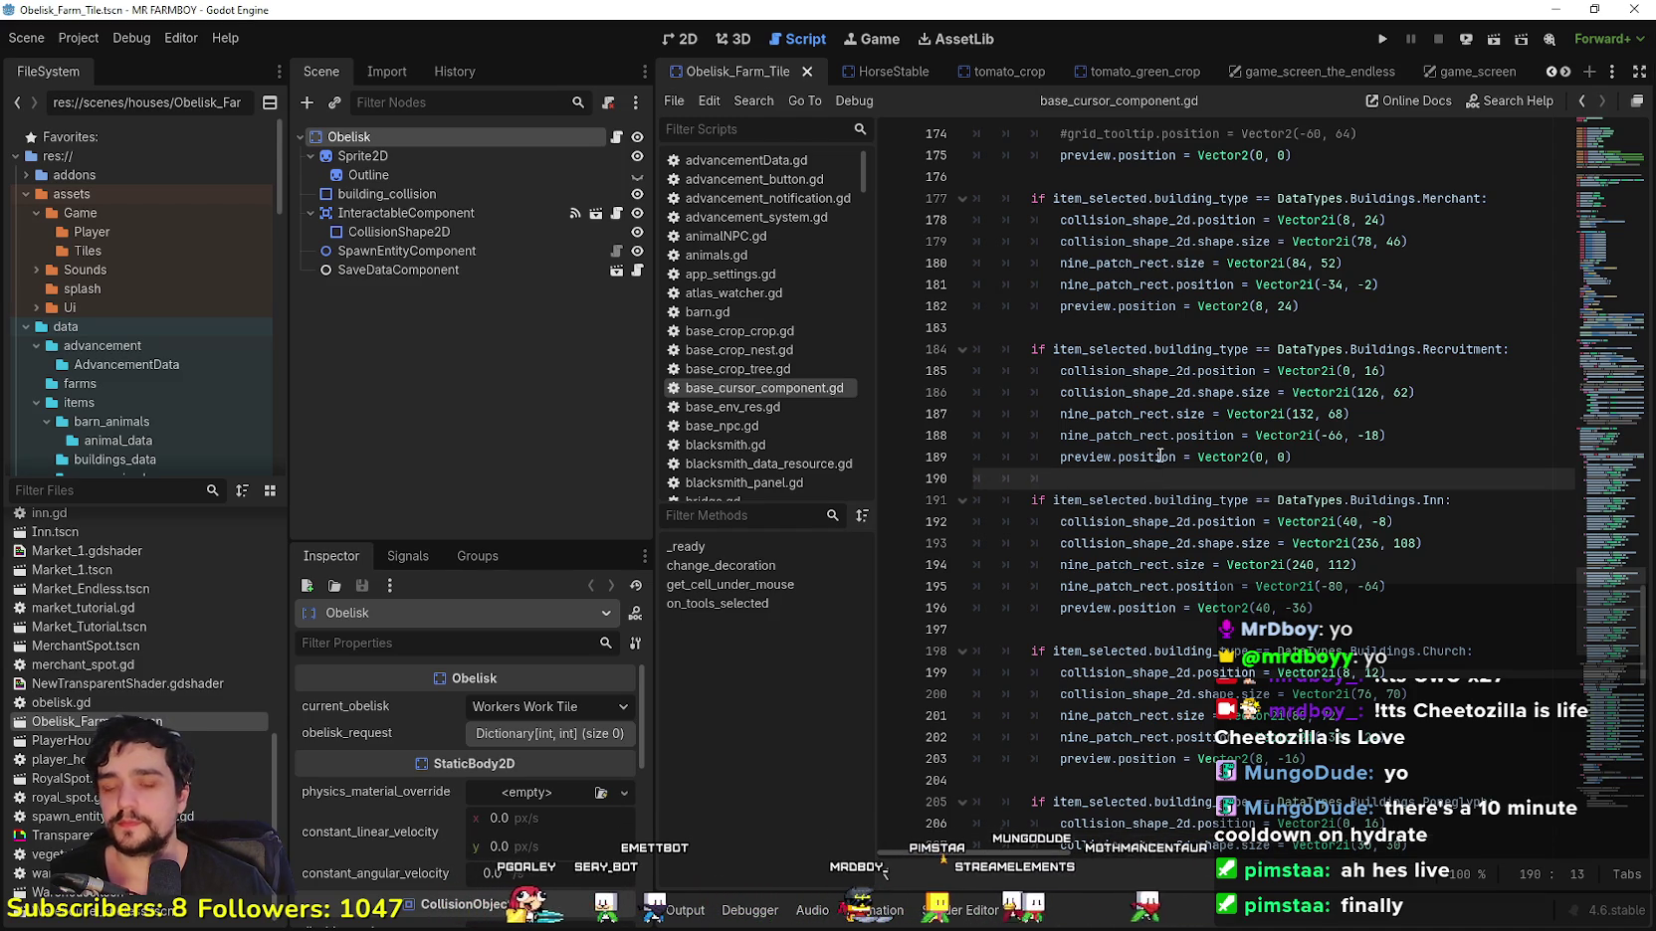
key(BackSpace)
key(BackSpace)
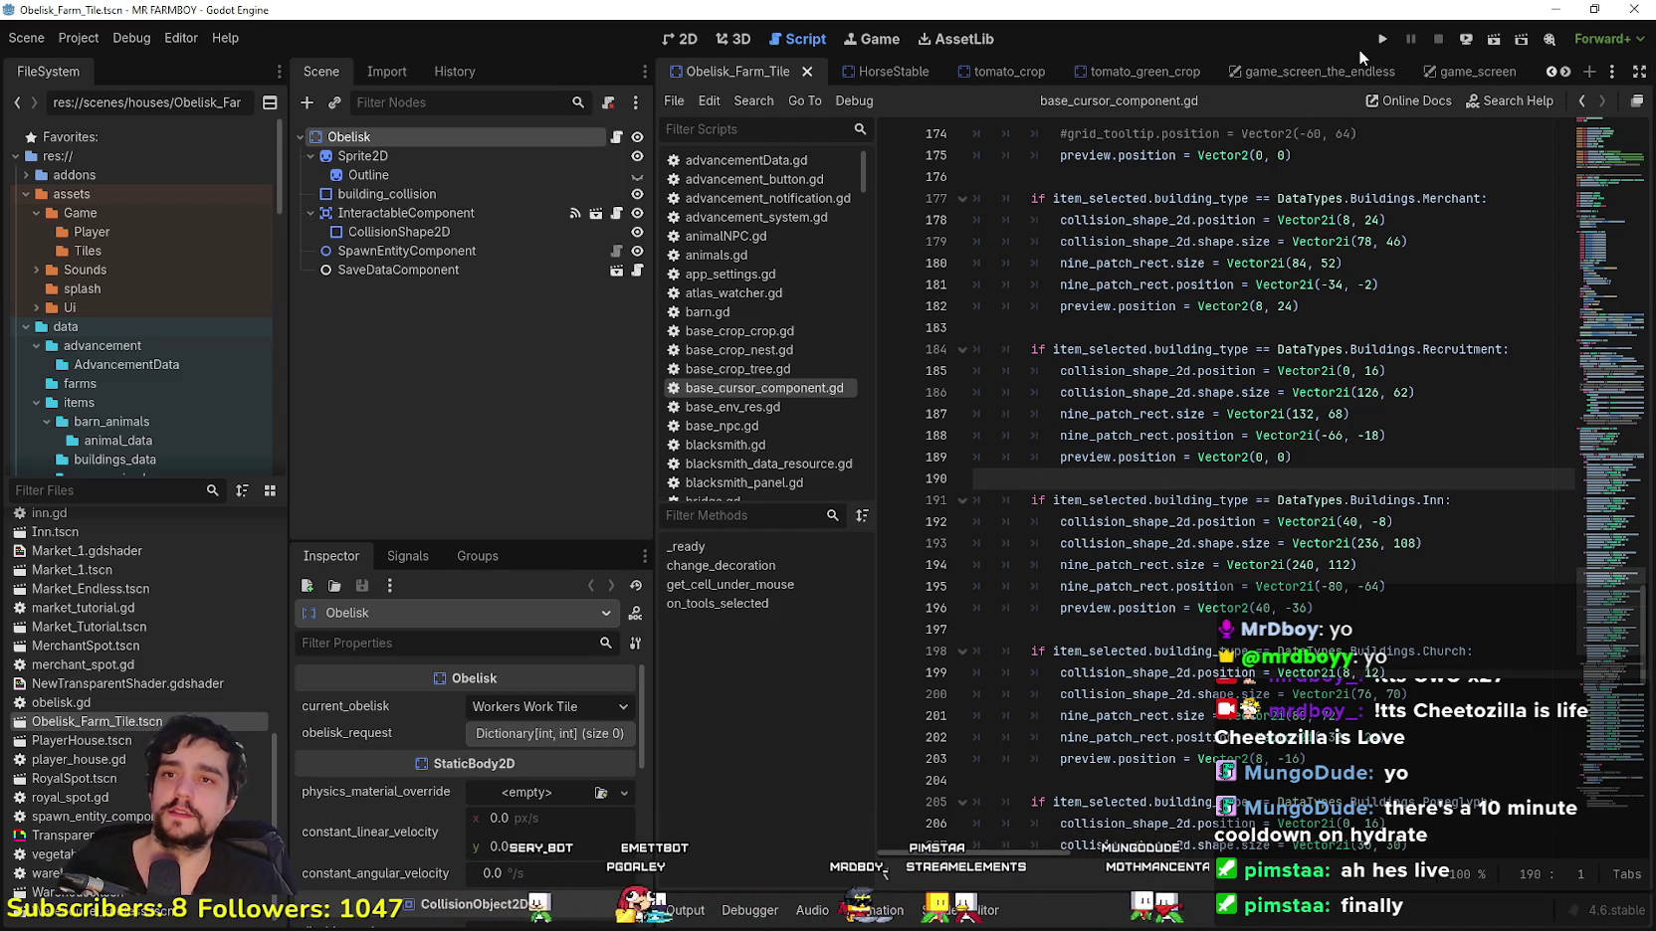
click(1385, 37)
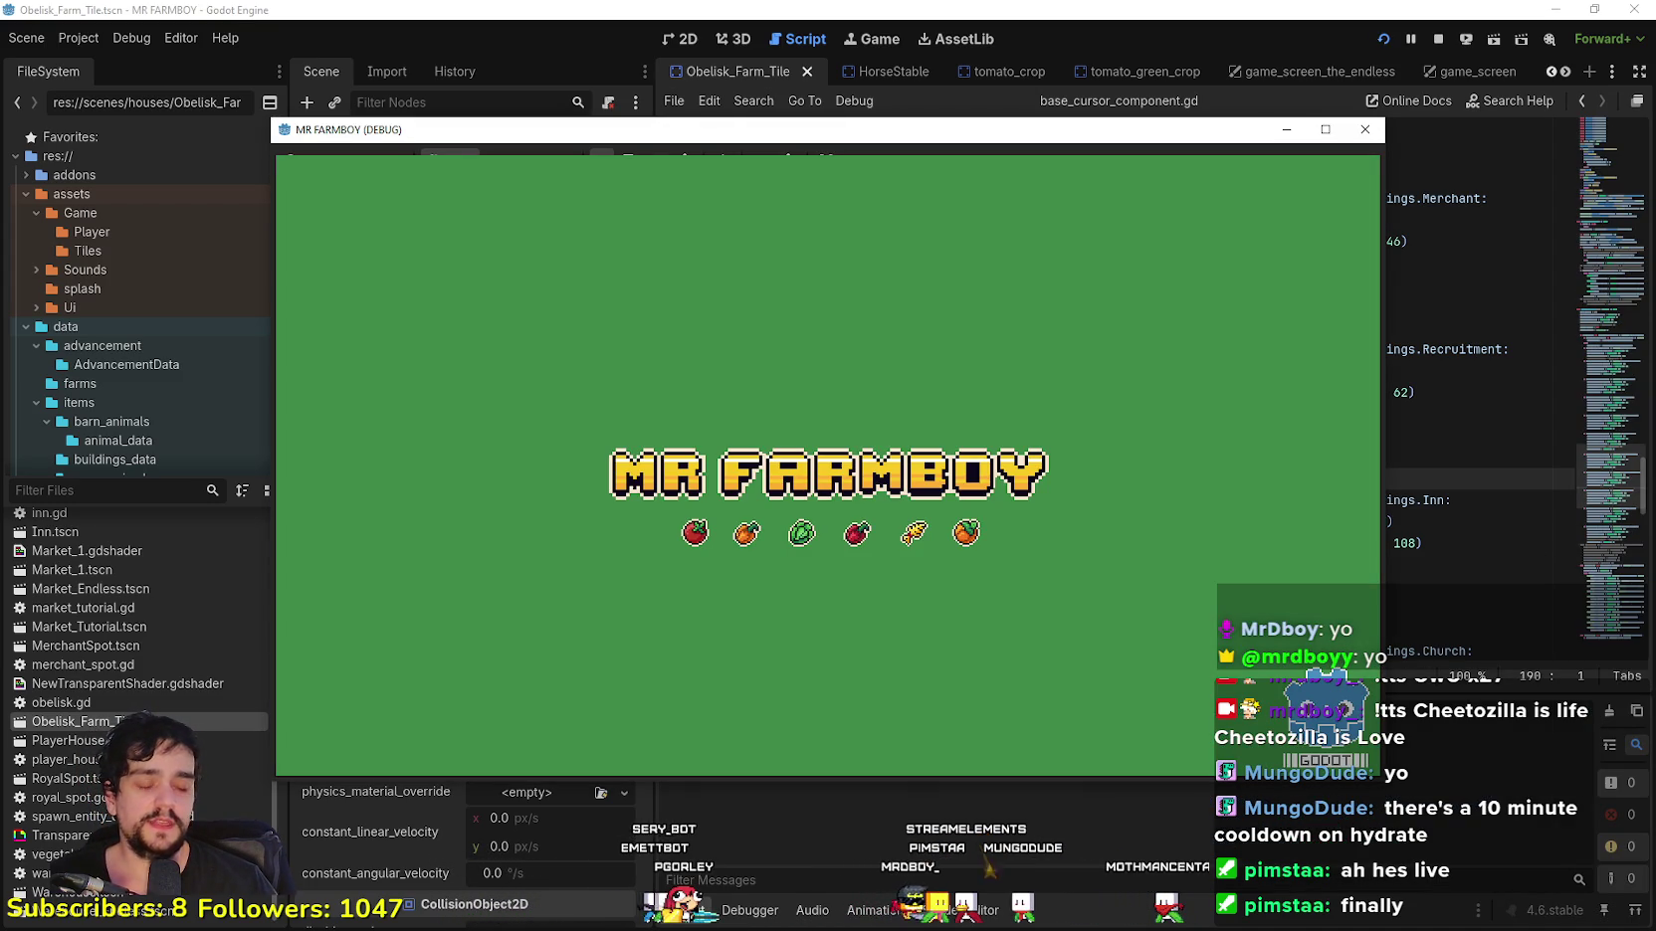
Step: Load Save 3, the 182-coin save, from the Continue menu's saved games list
click(1364, 130)
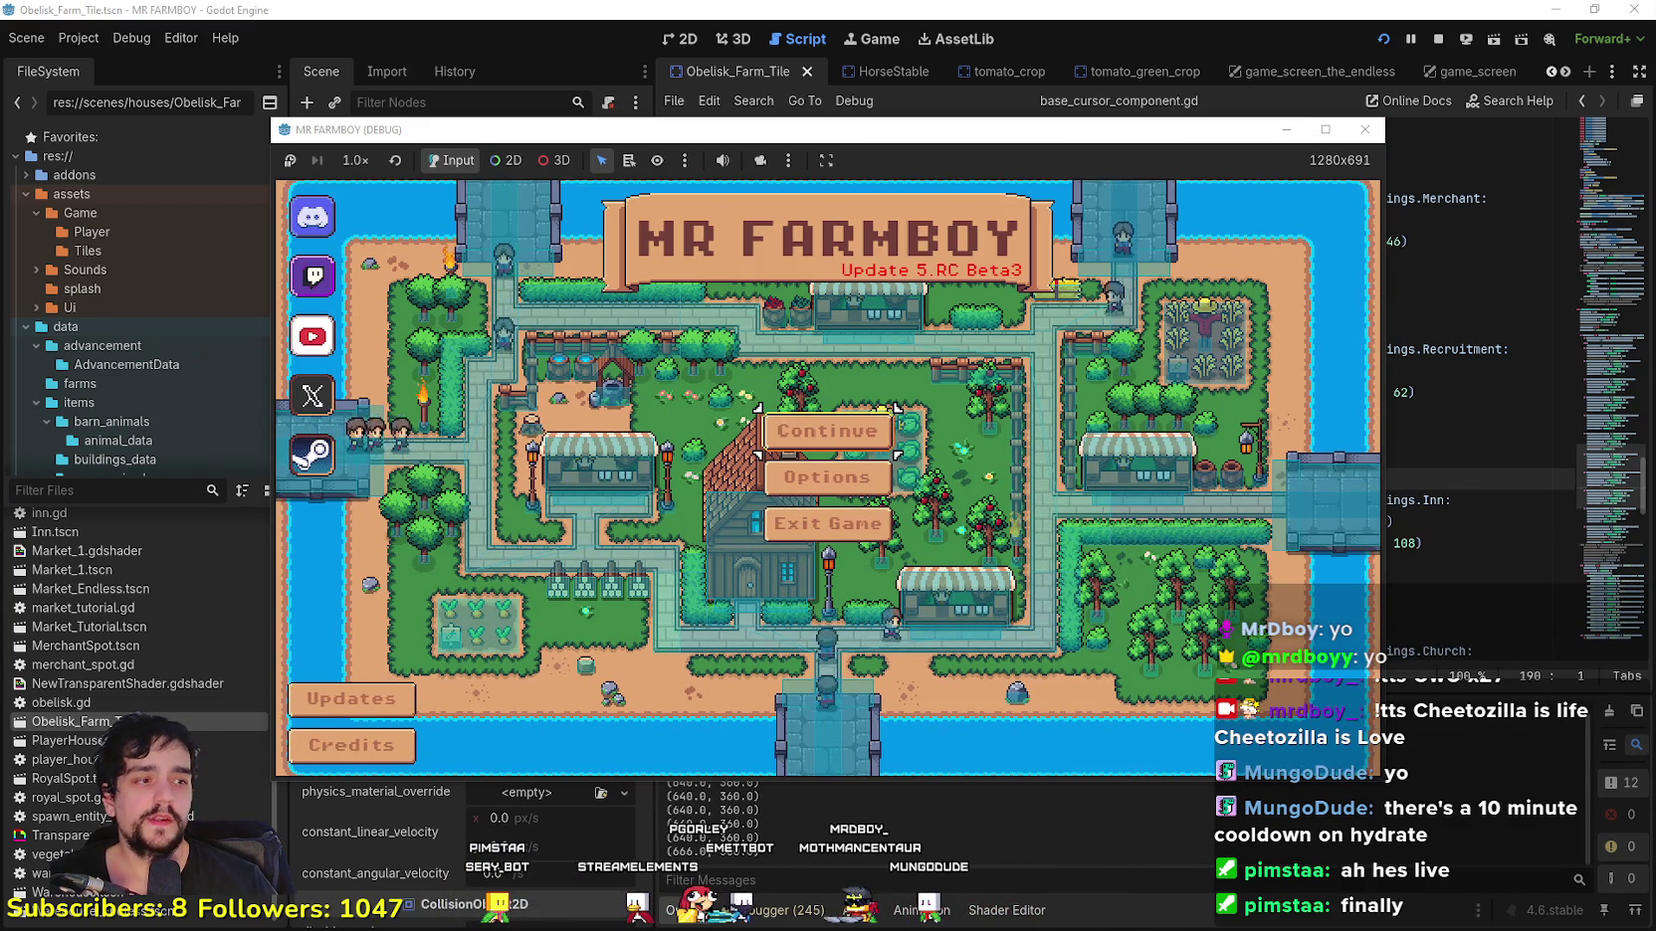
click(827, 430)
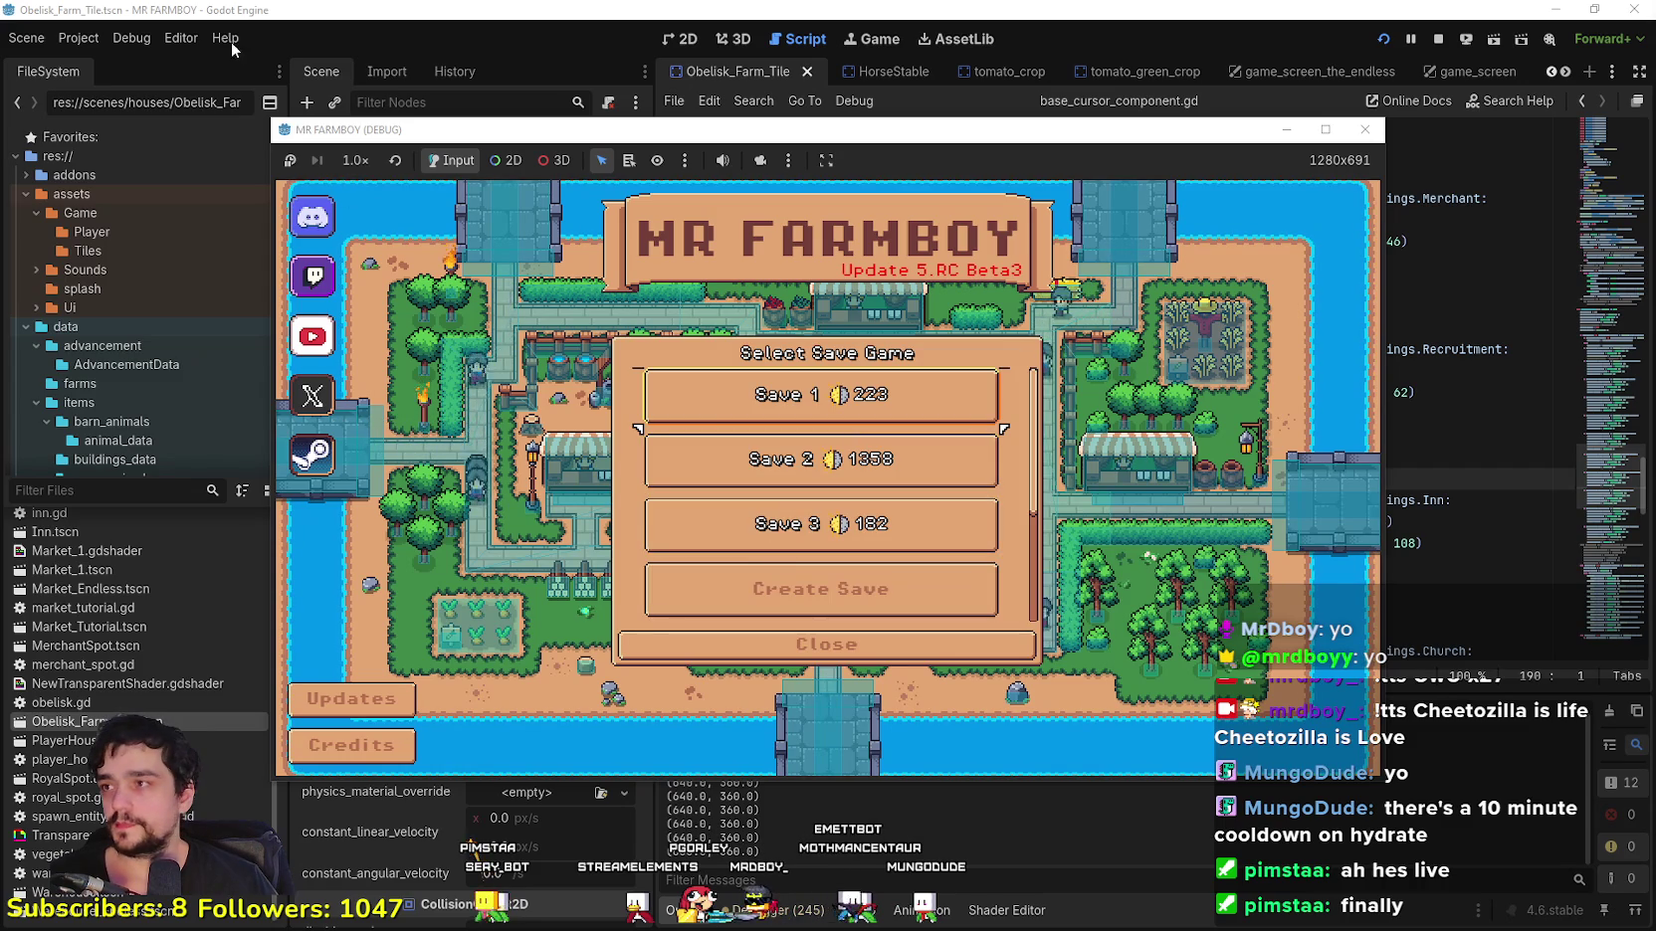
click(788, 497)
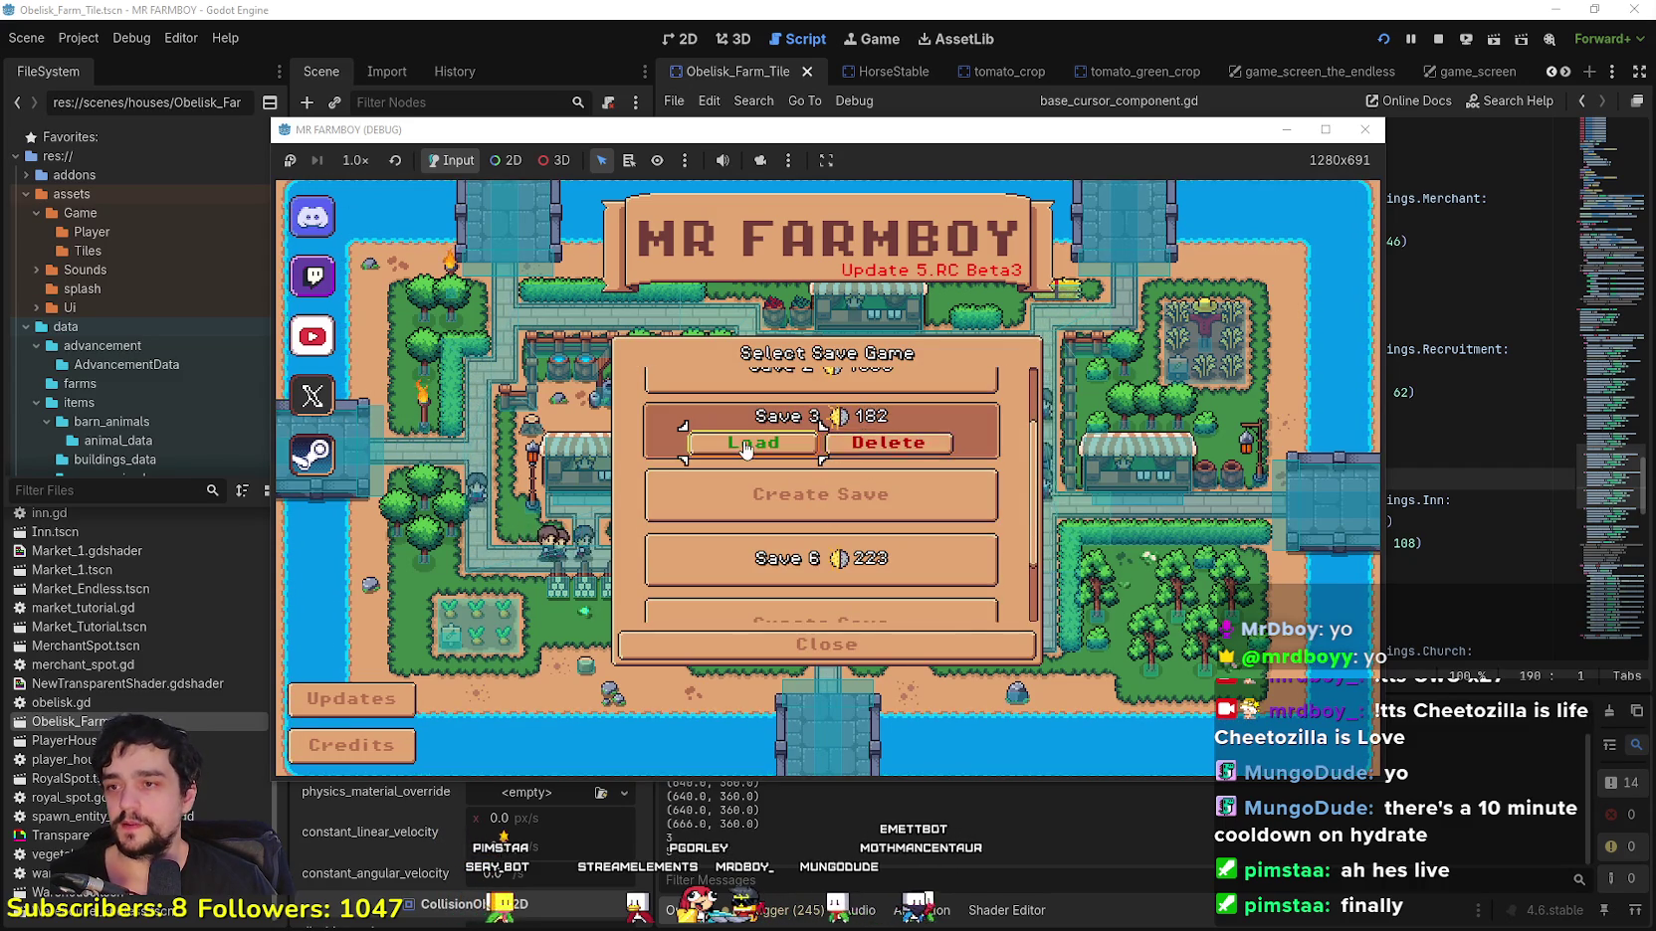
click(766, 436)
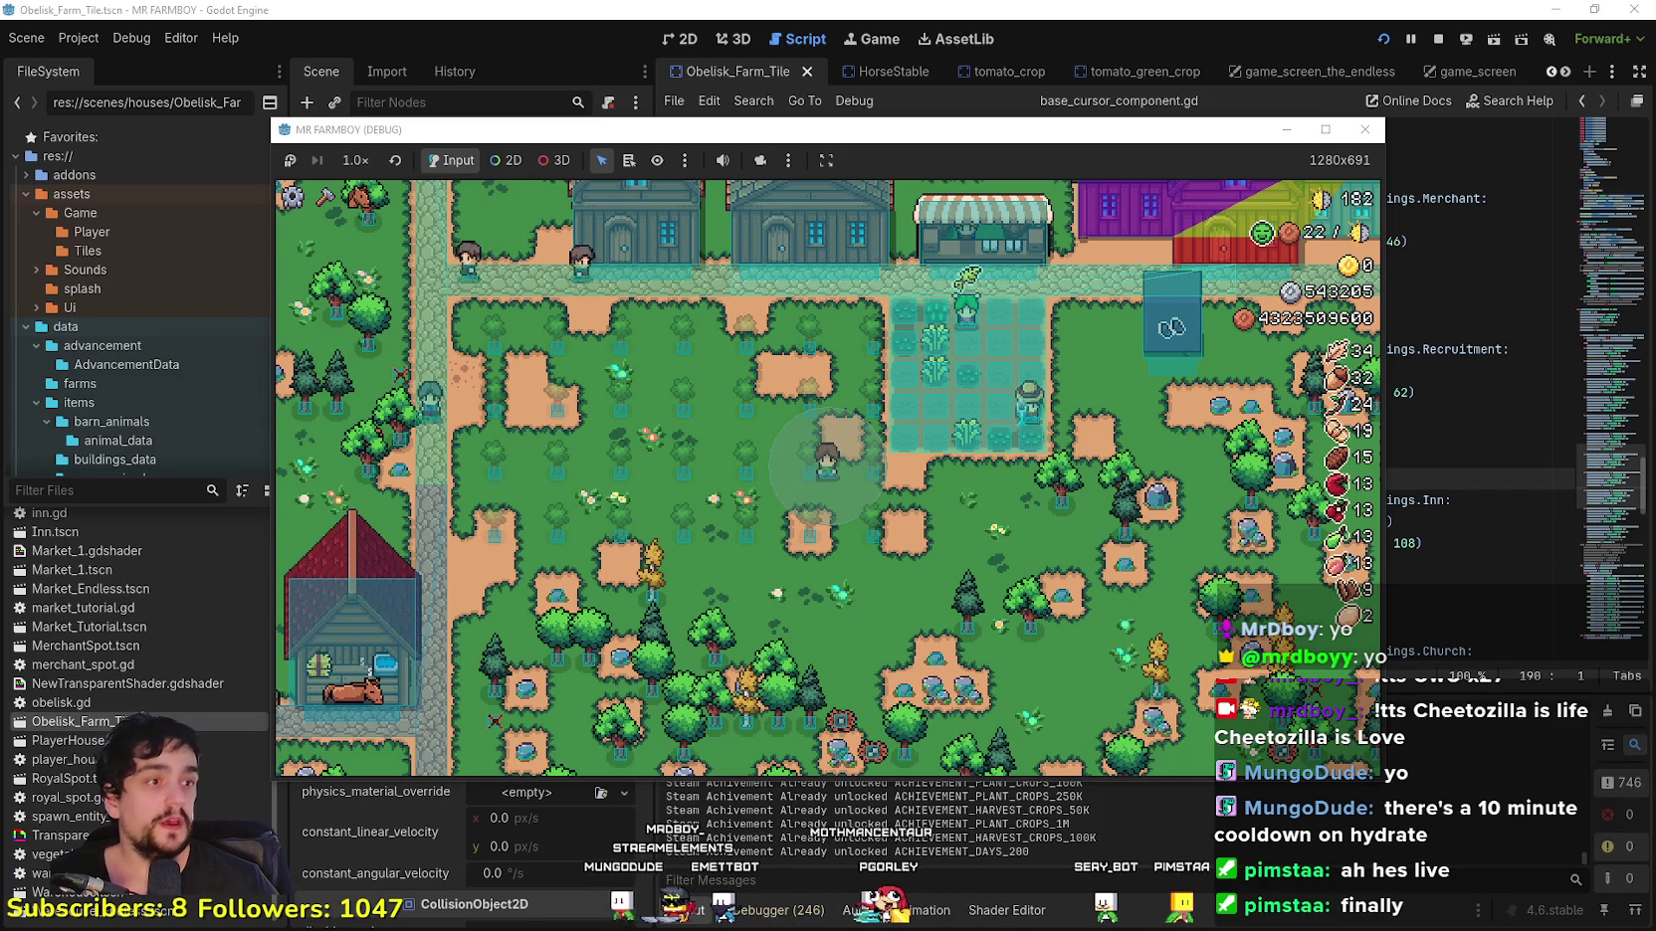
Step: Leave the loaded Save 3 farm and bring up the MR FARMBOY Steam store page
key(alt+Tab)
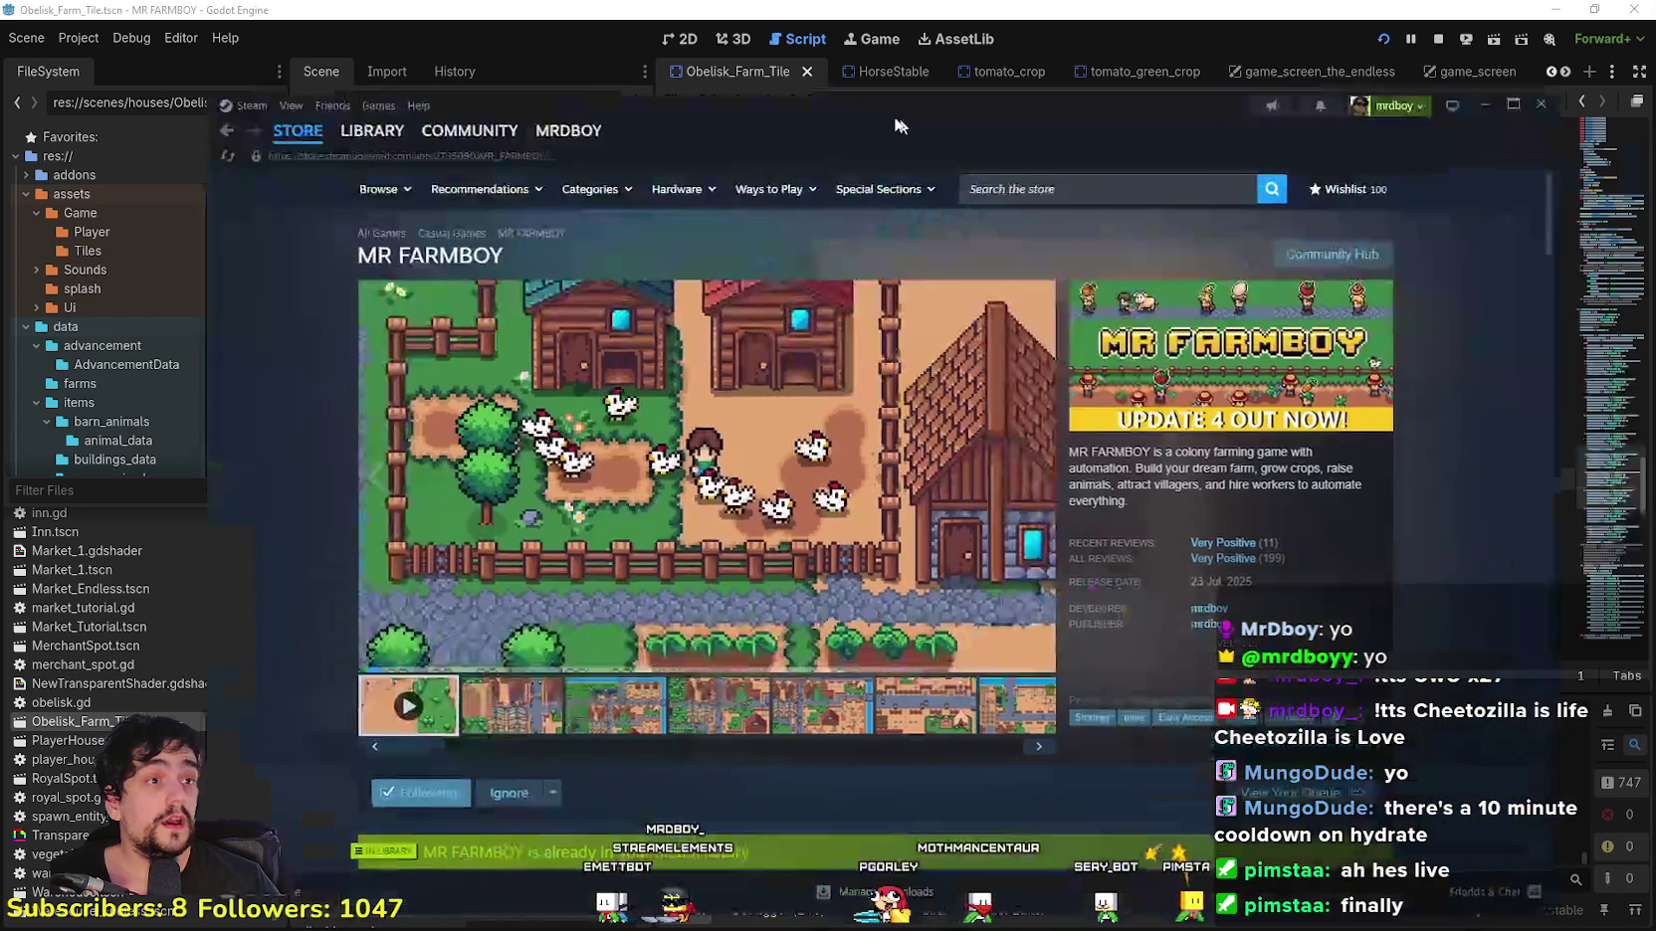
Step: Go from MR FARMBOY's Community Hub to its Reviews tab and check the review languages
mouse_move(1230, 555)
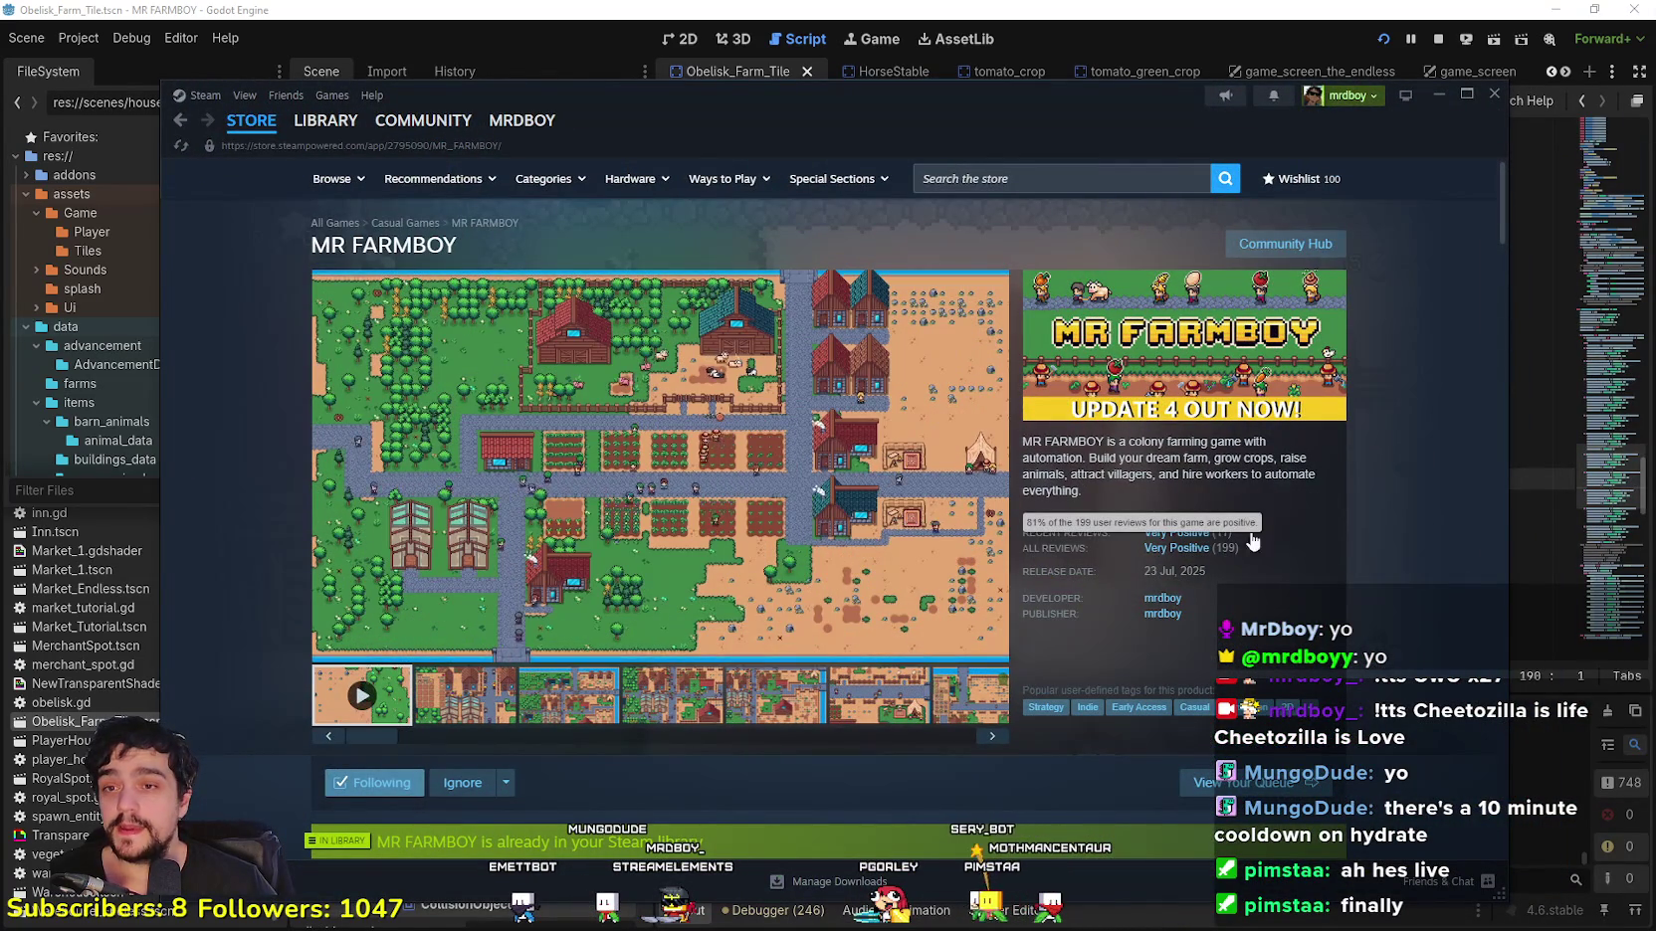
click(1329, 242)
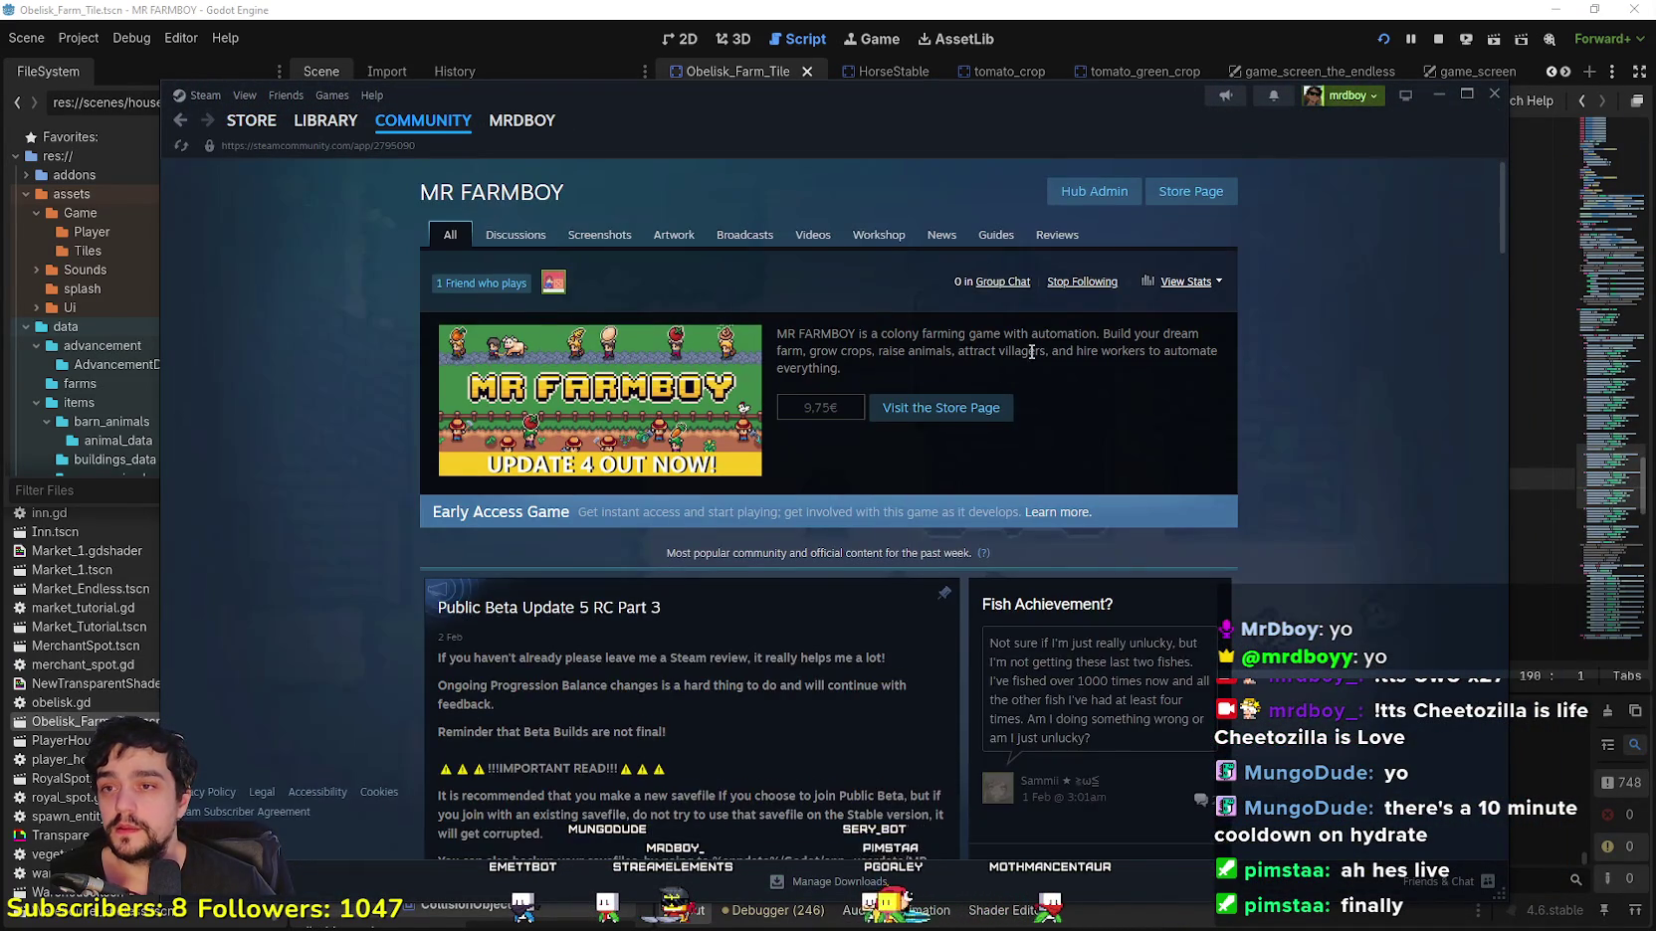
click(1186, 282)
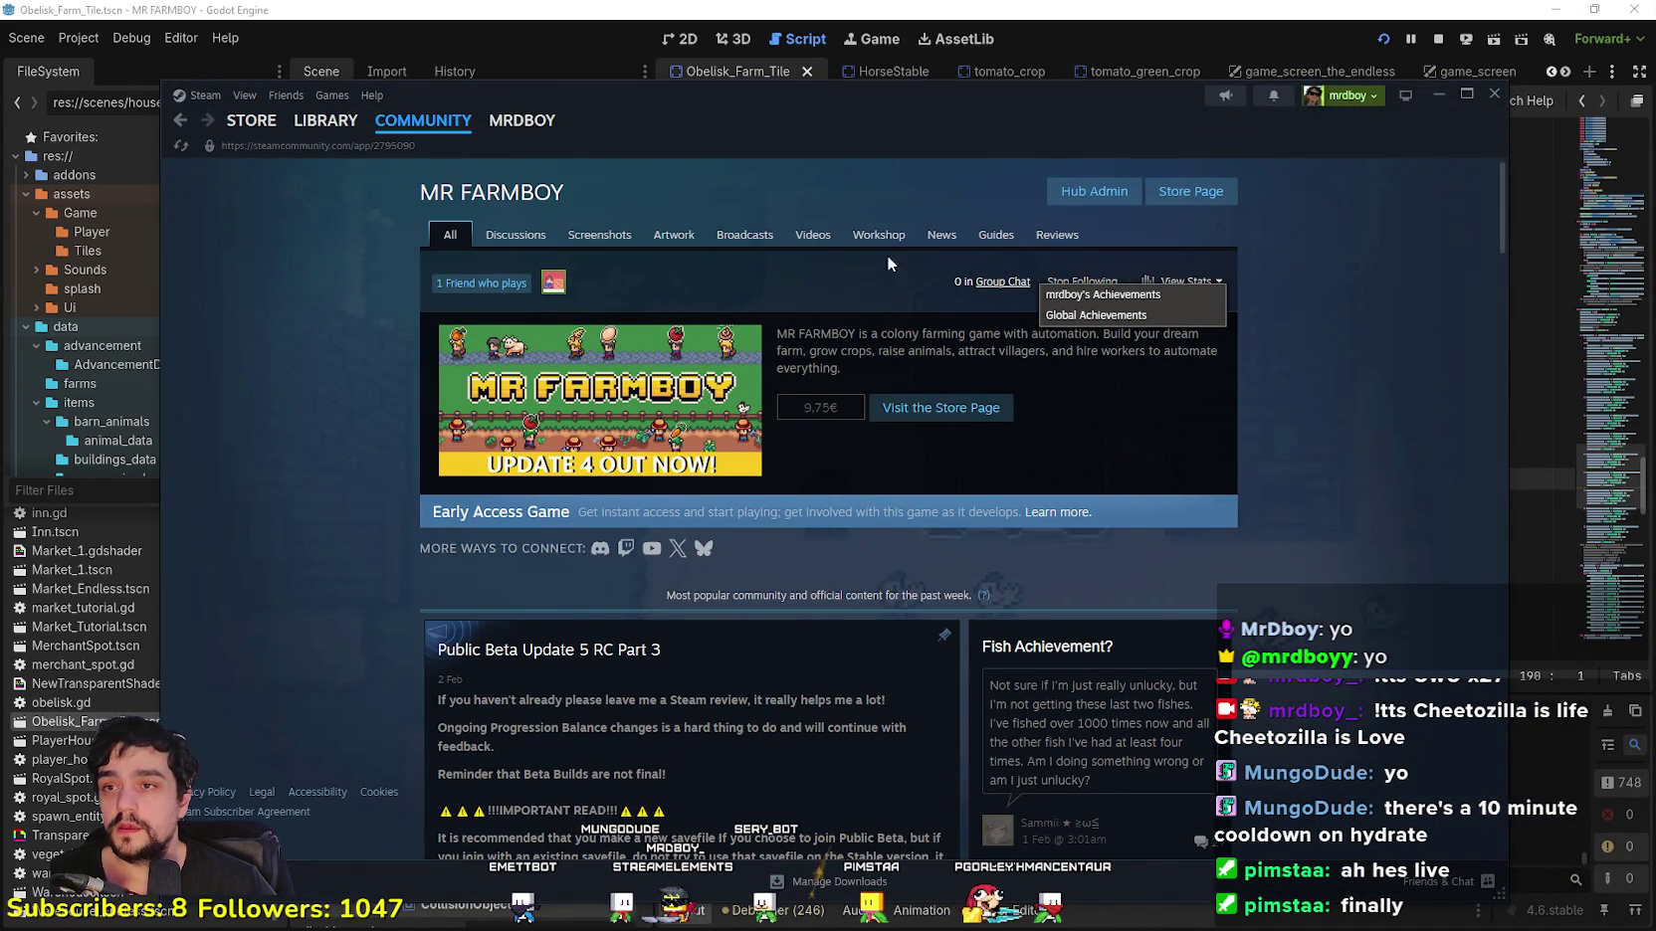
click(1057, 235)
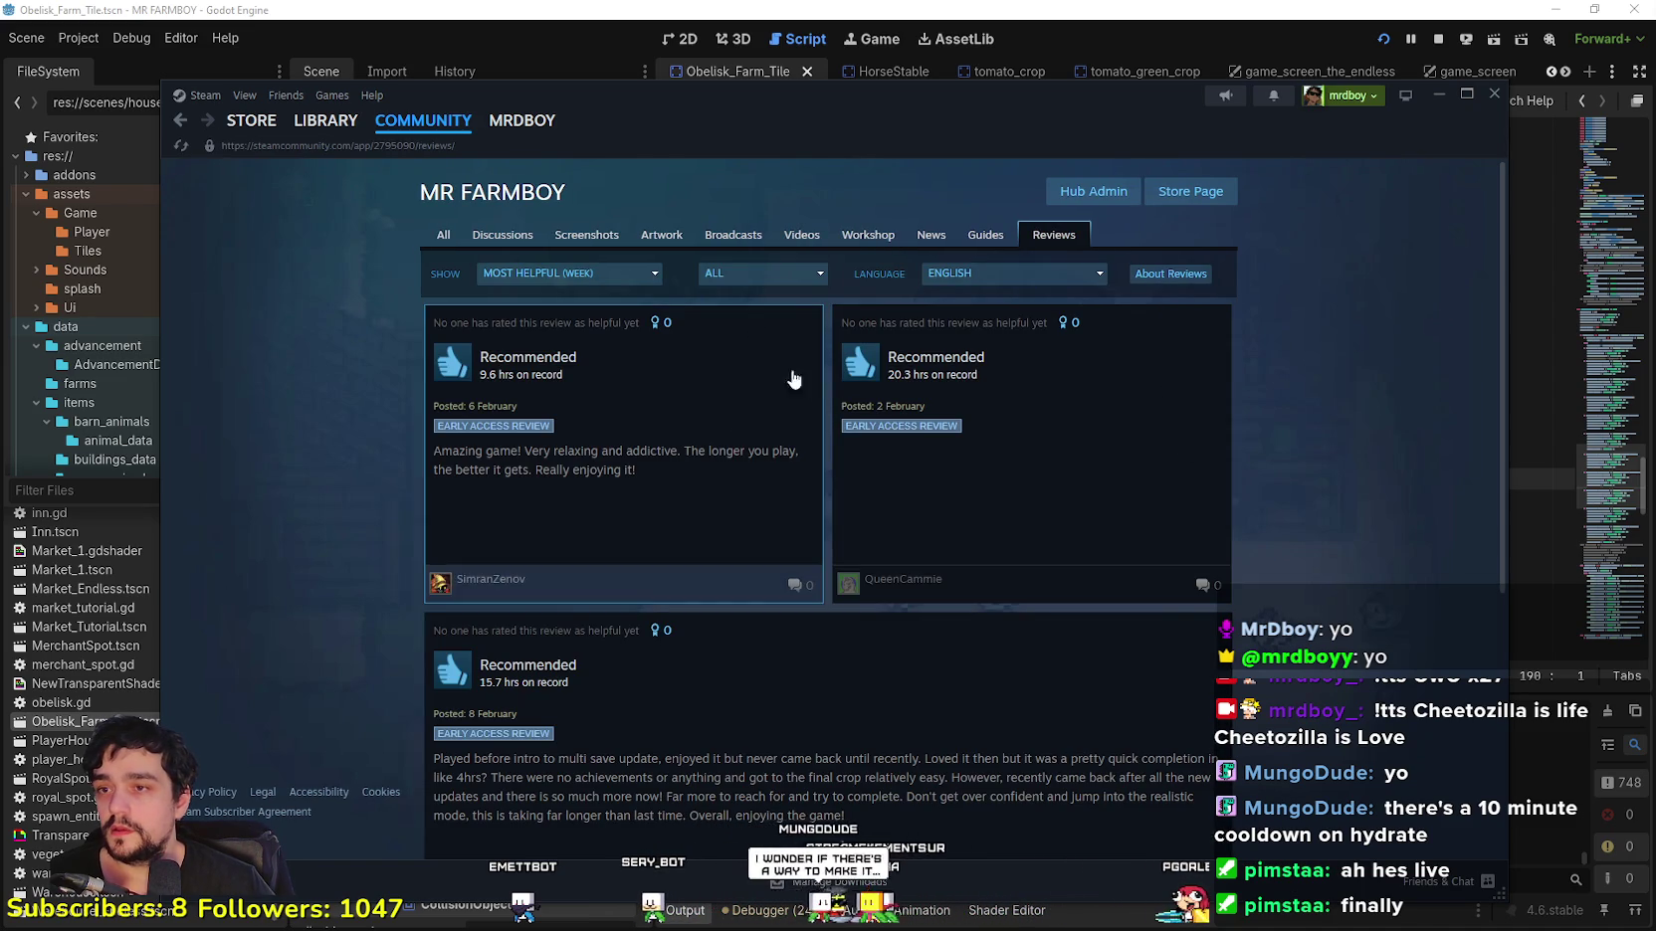
click(946, 275)
Step: Keep the reviews filtered to all types and sorted by most helpful this week
scroll(717, 428, down, 2)
scroll(846, 617, up, 2)
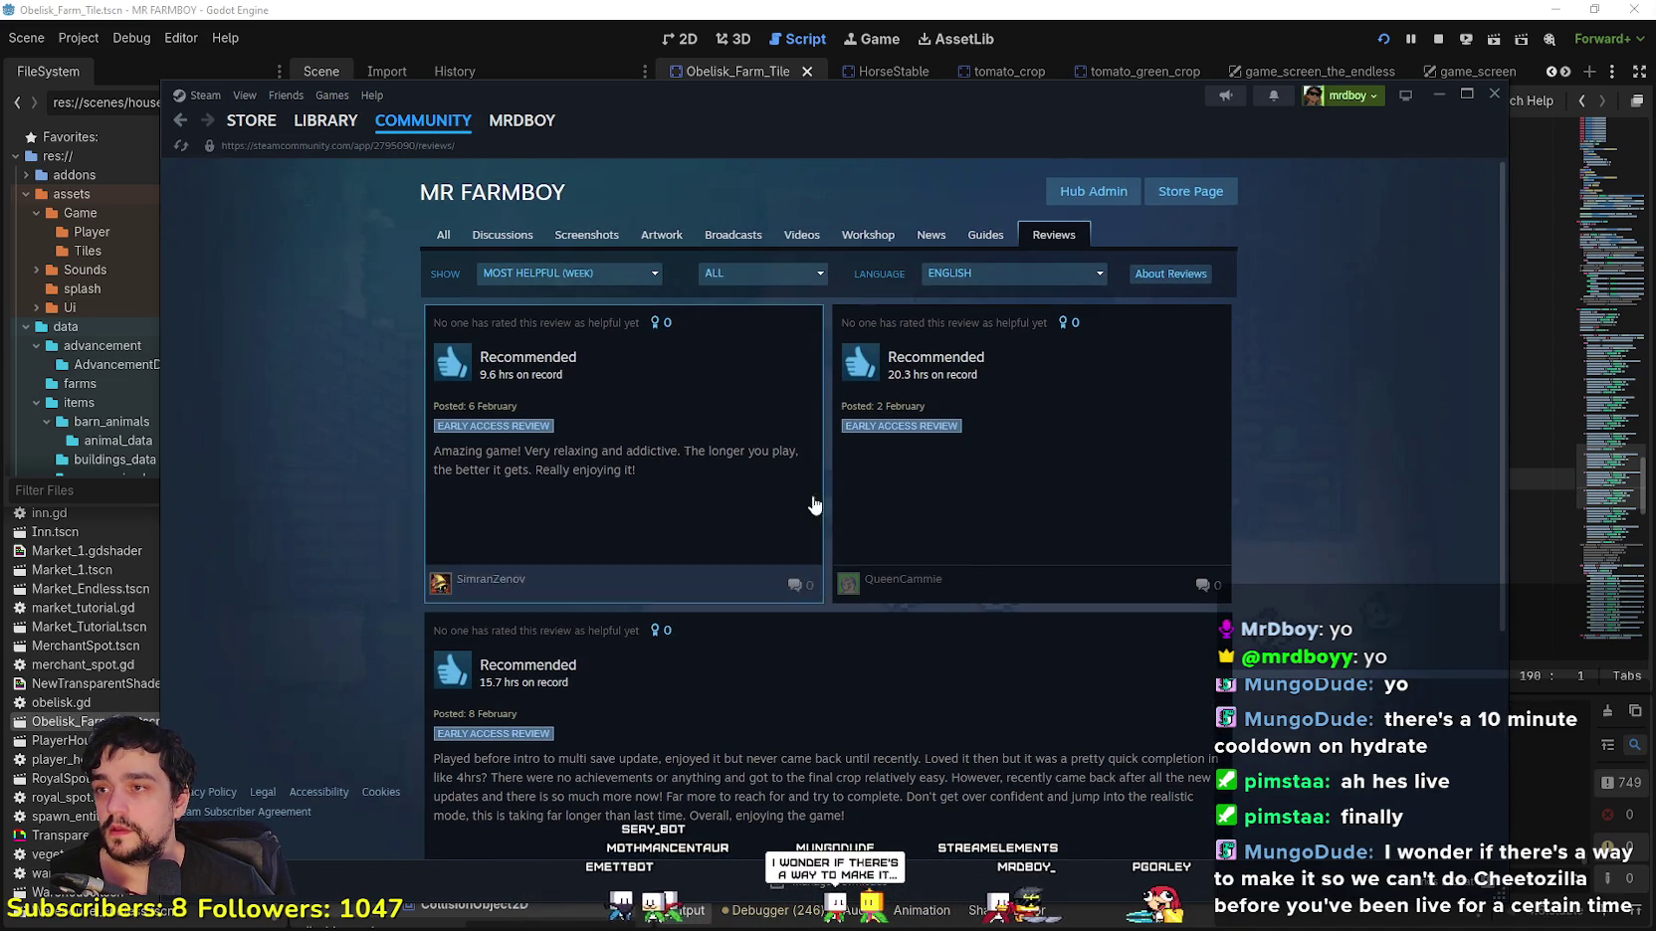
click(717, 274)
click(730, 294)
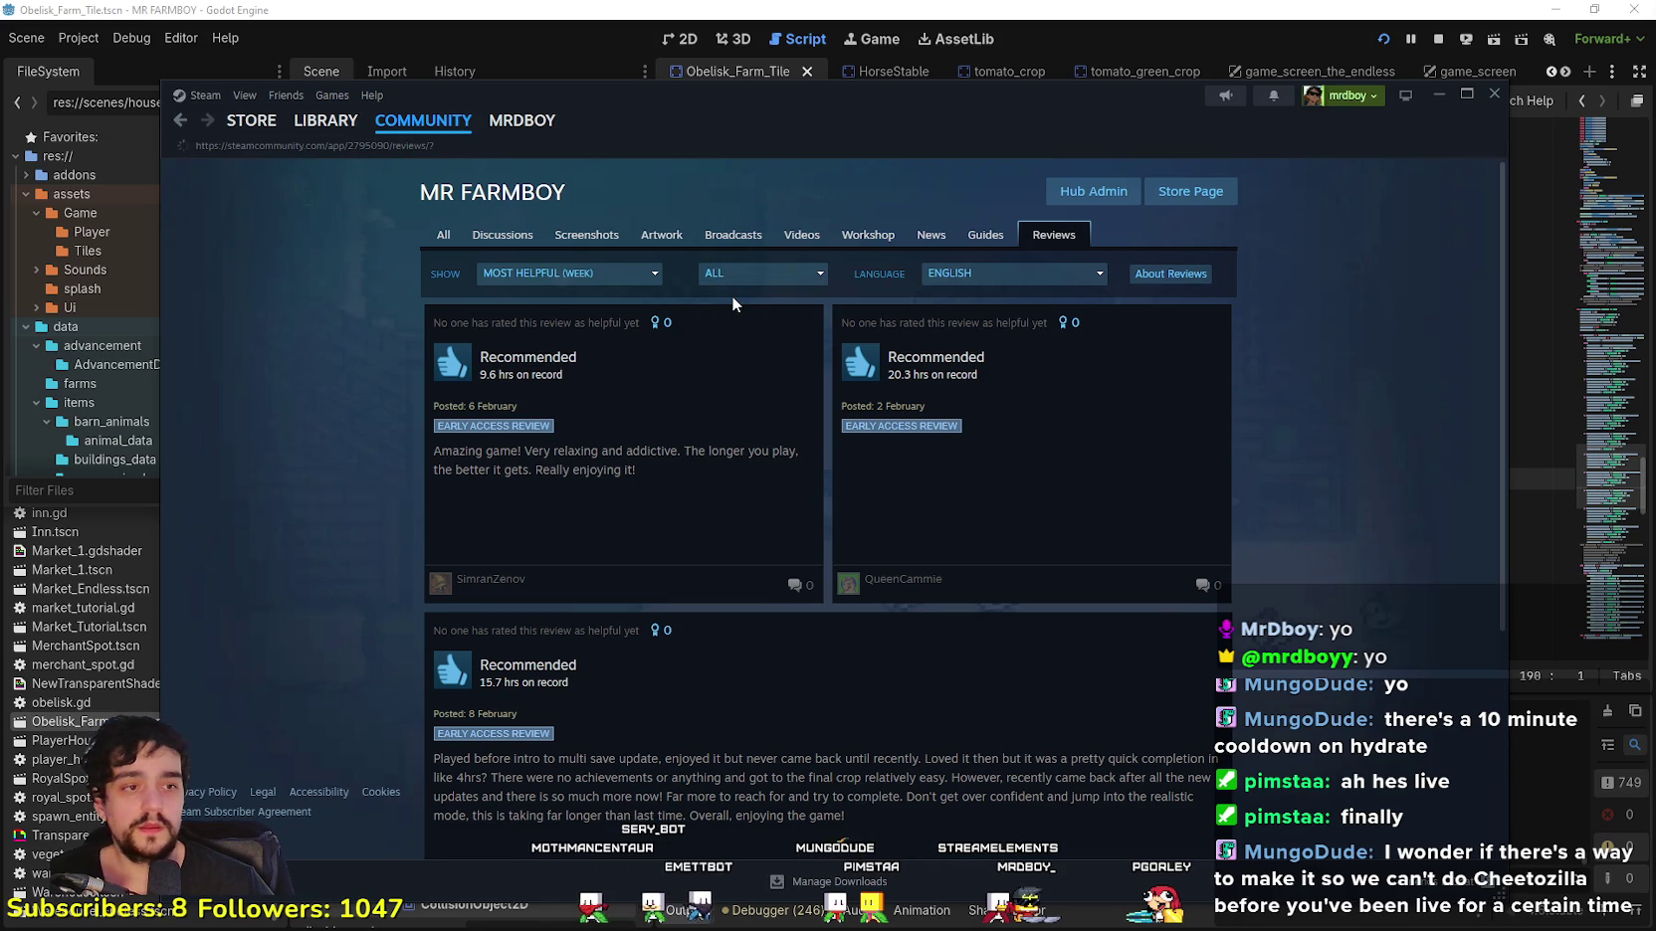
click(553, 271)
click(554, 271)
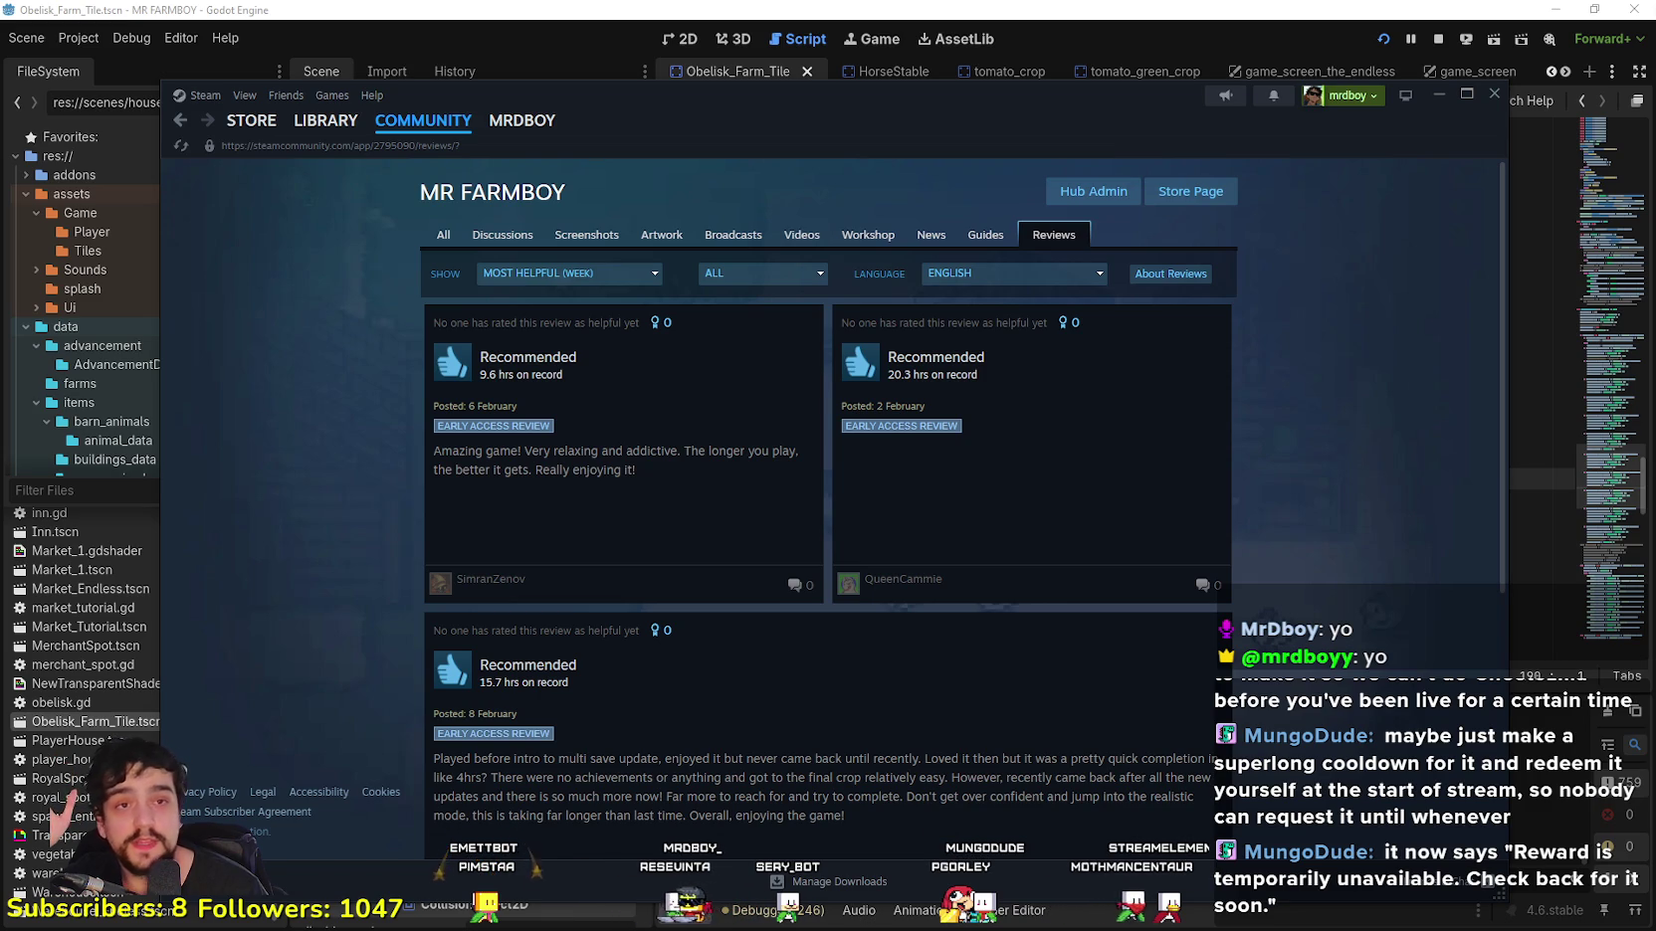
Step: Minimize Steam, walk the farmer to the first obelisk and set it beside the path
click(1437, 96)
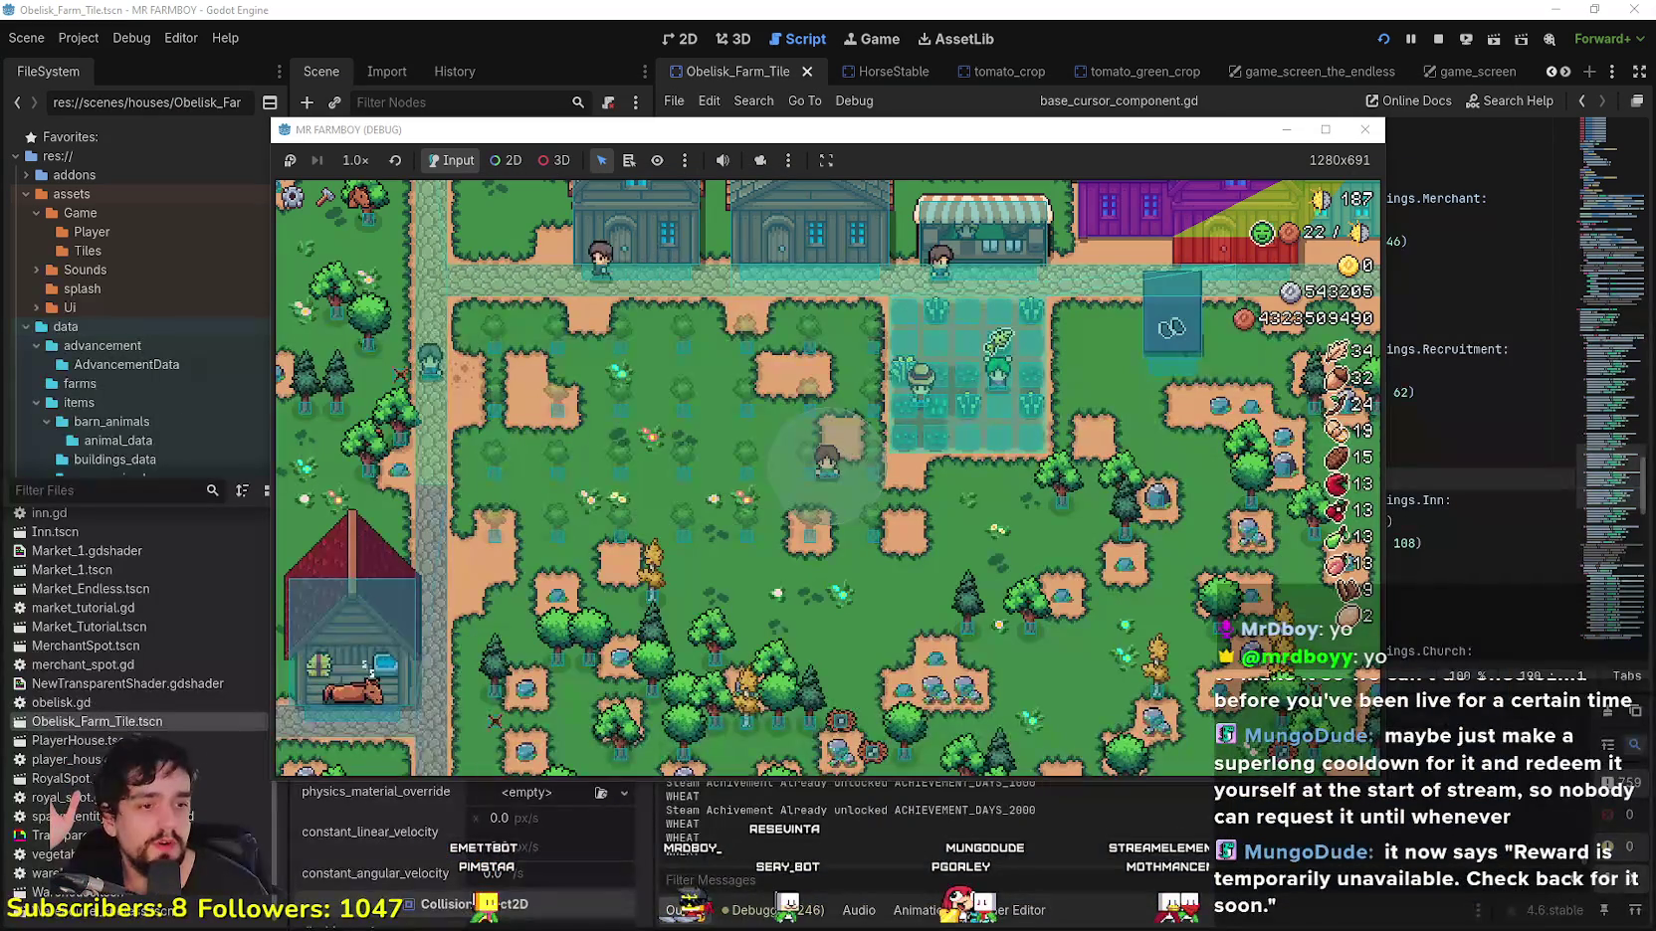
scroll(1187, 465, up, 3)
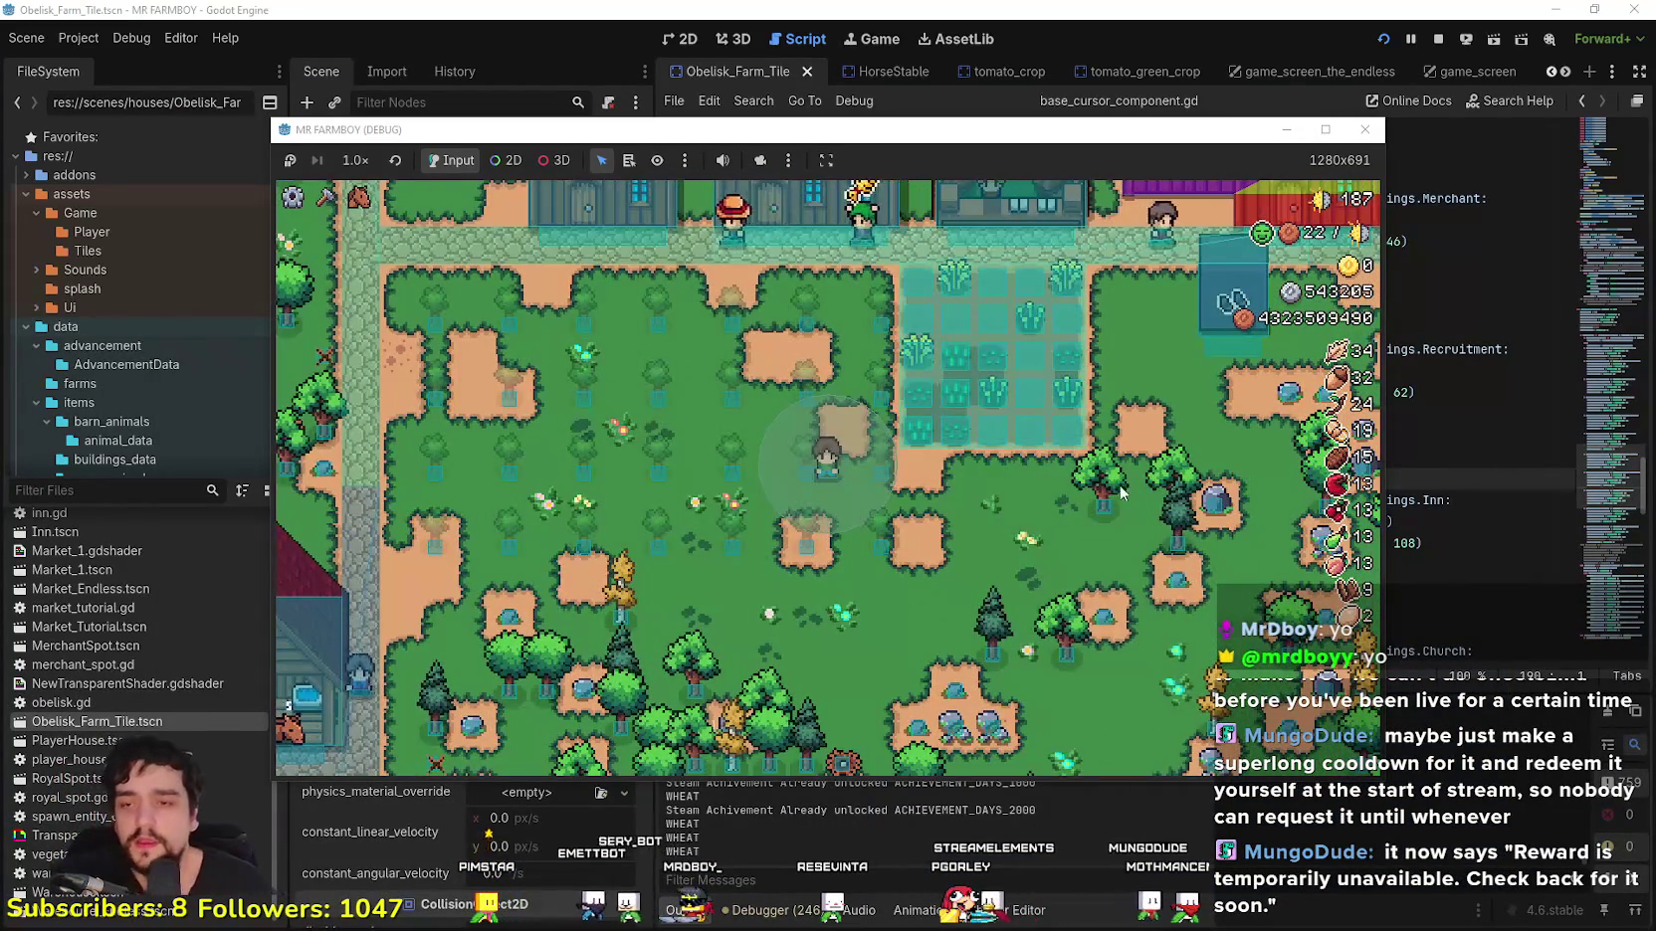
key(d)
key(e)
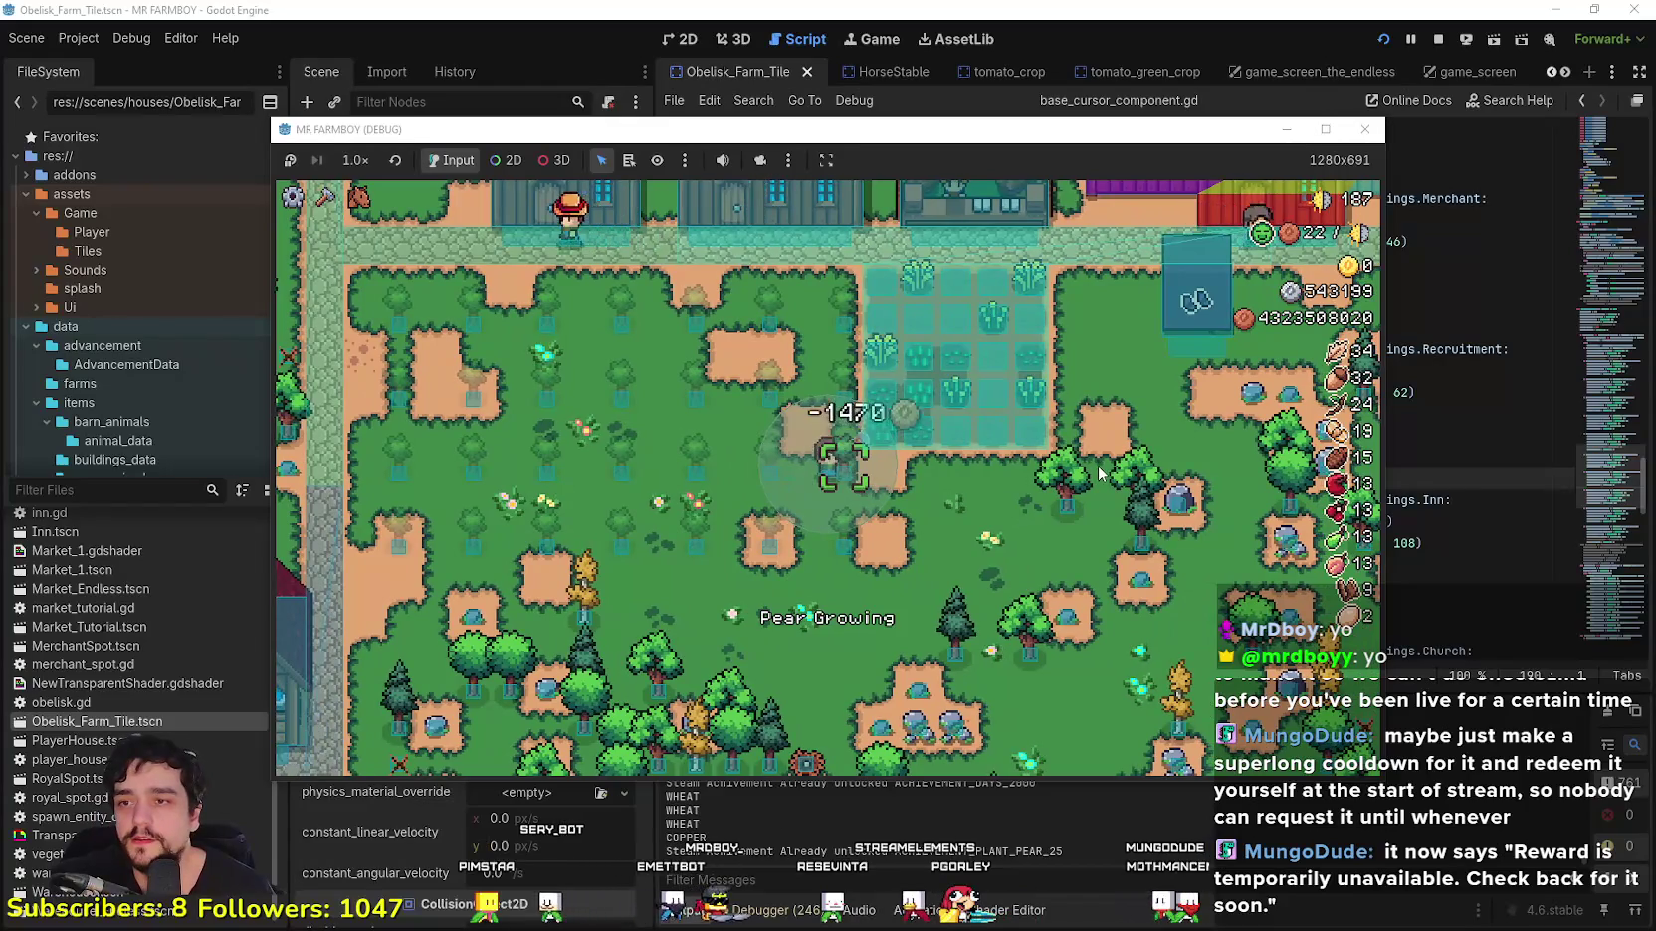
key(w)
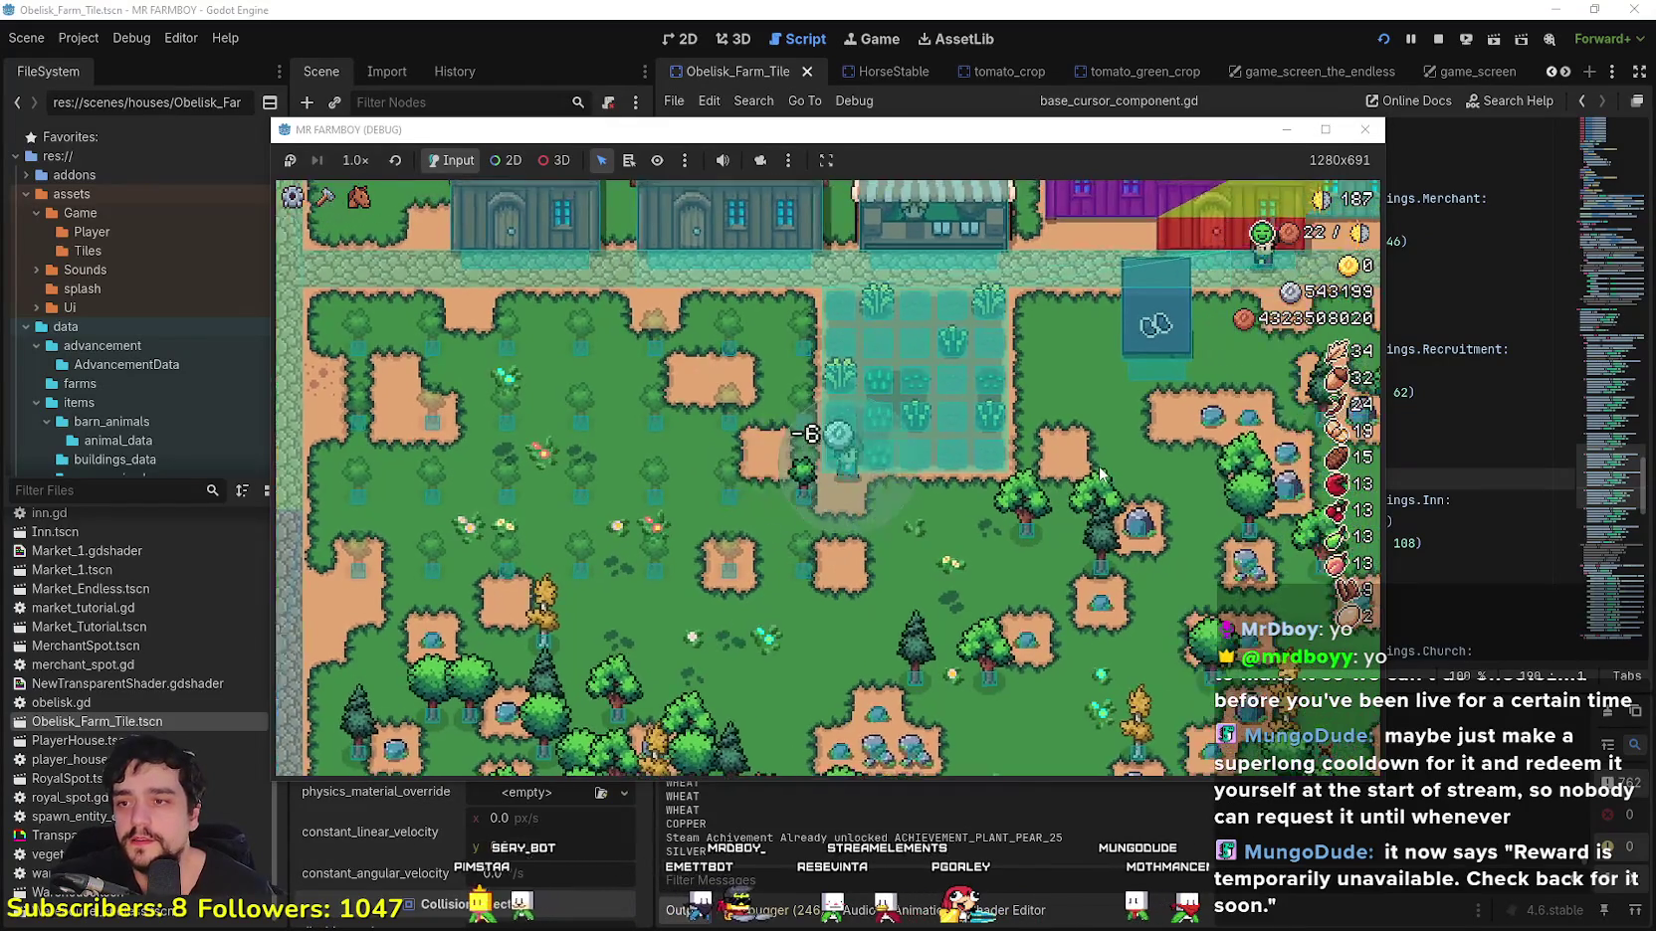
key(d)
key(a)
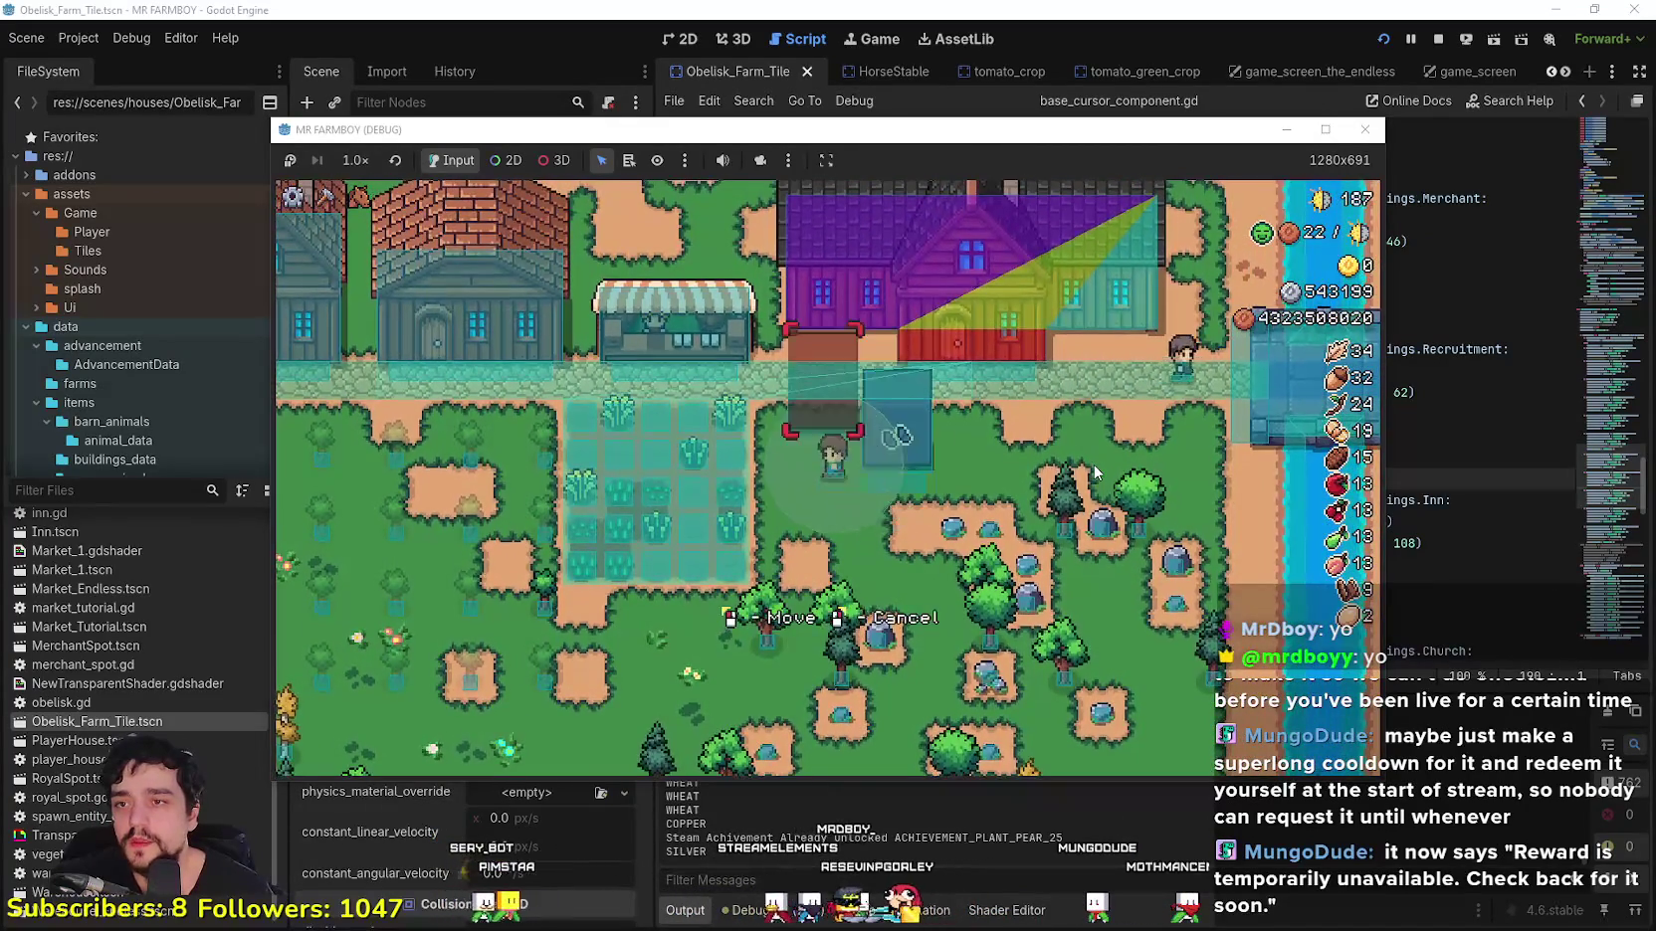
right_click(906, 443)
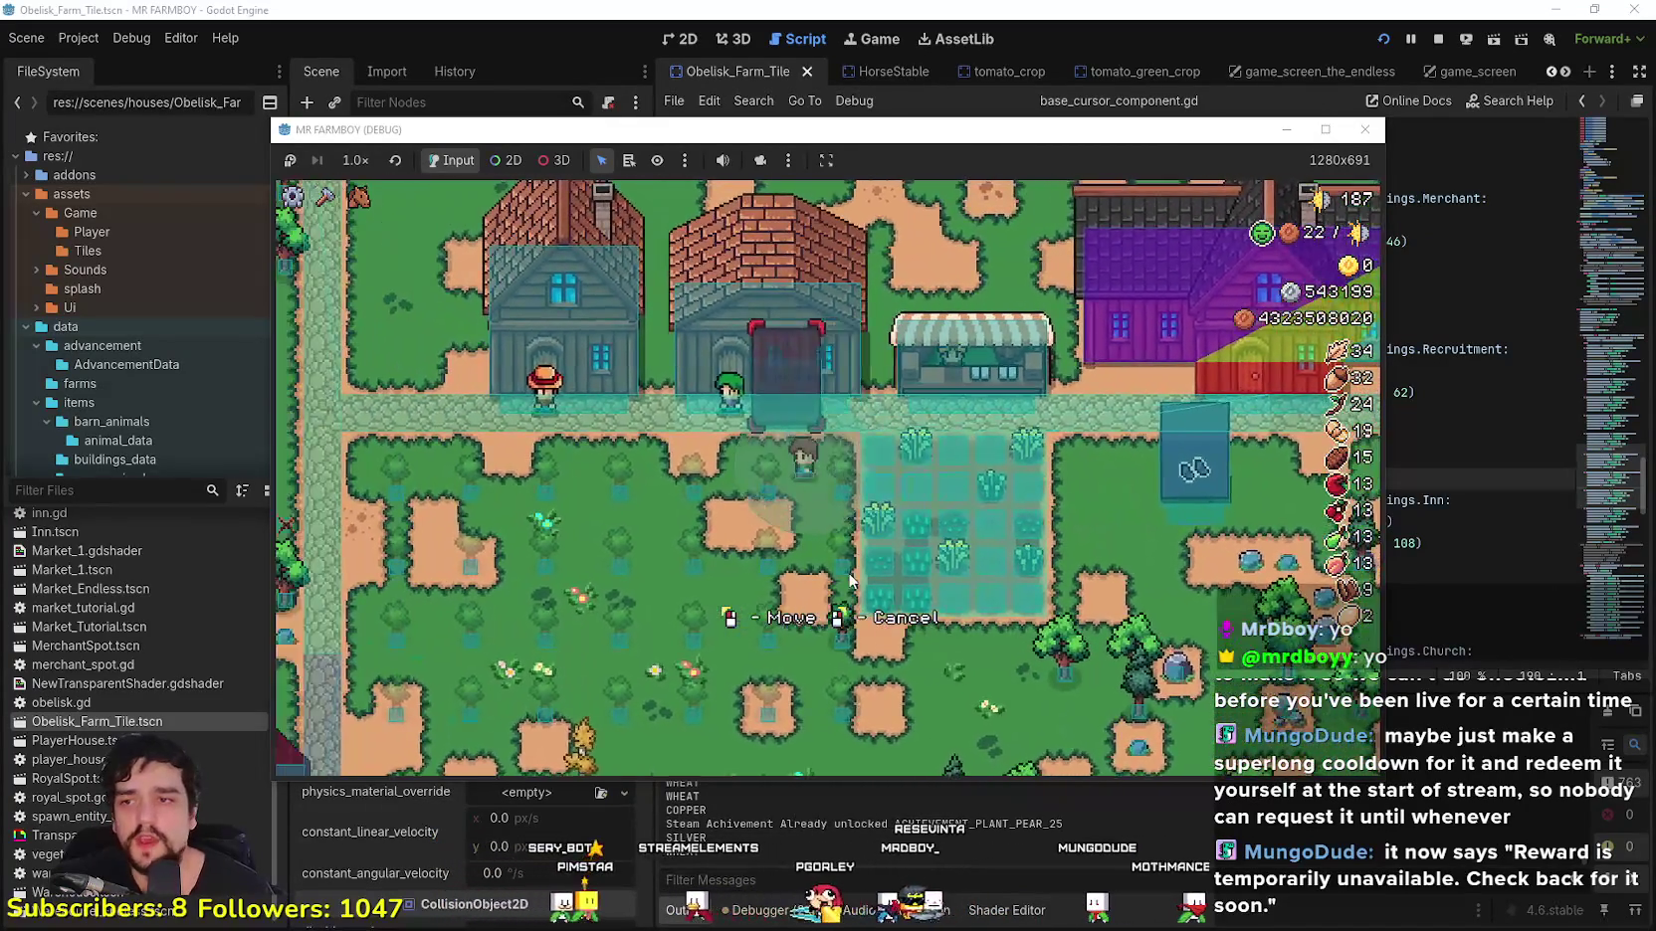
key(a)
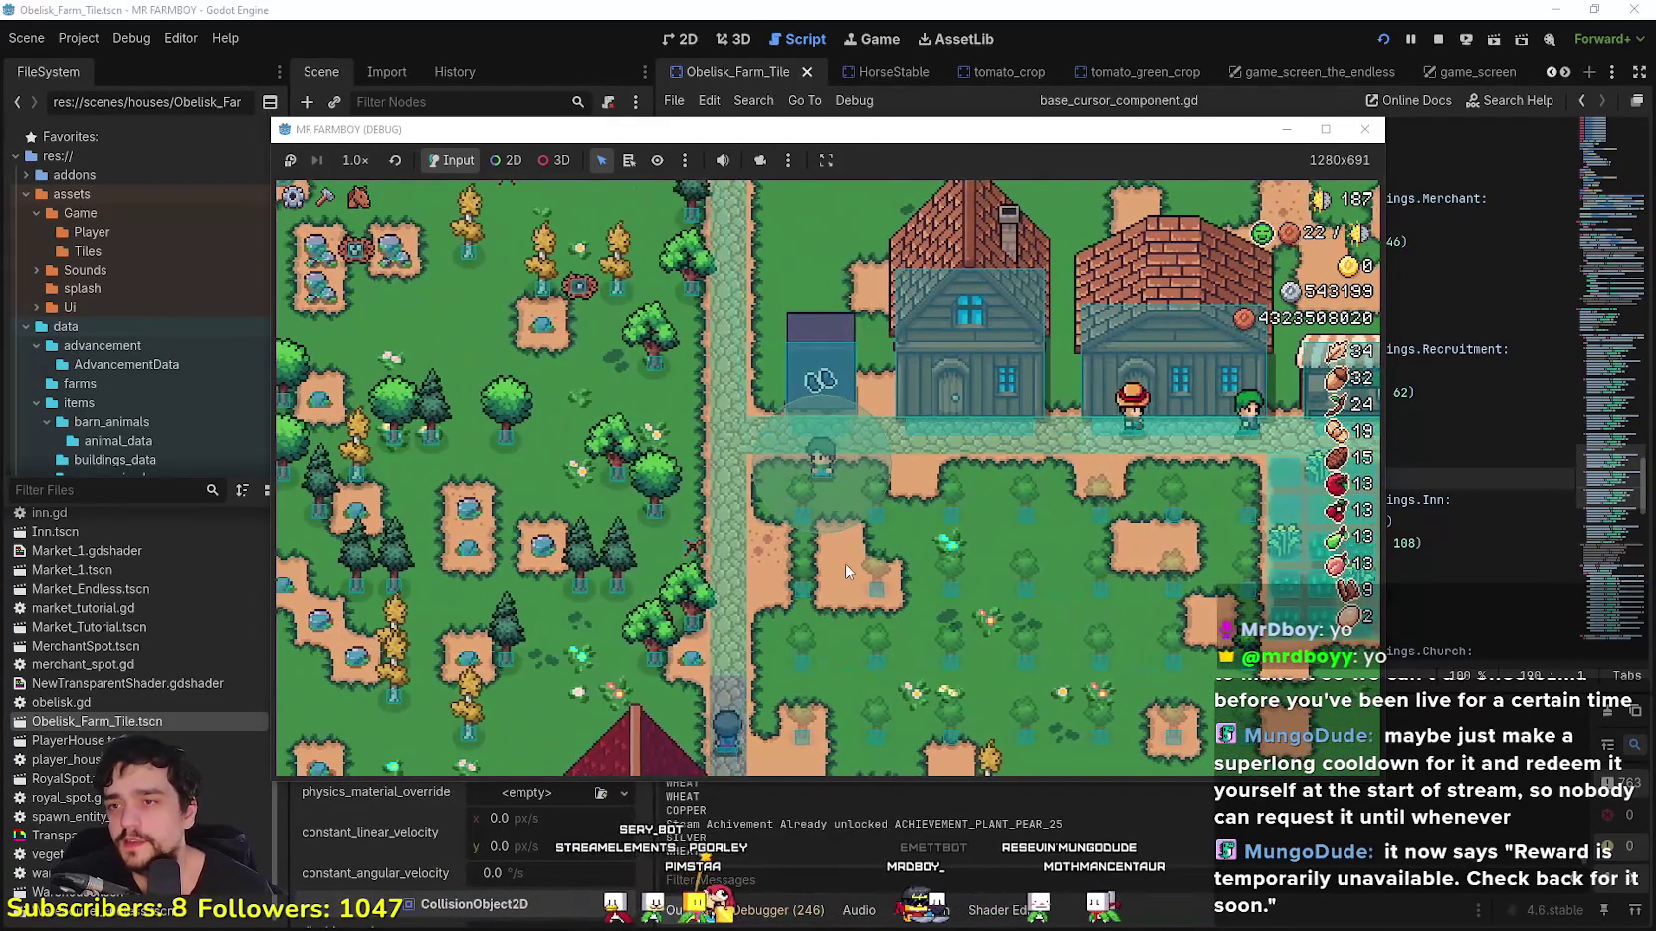
Step: Carry a second obelisk up and place it in line beside the path
key(w)
key(e)
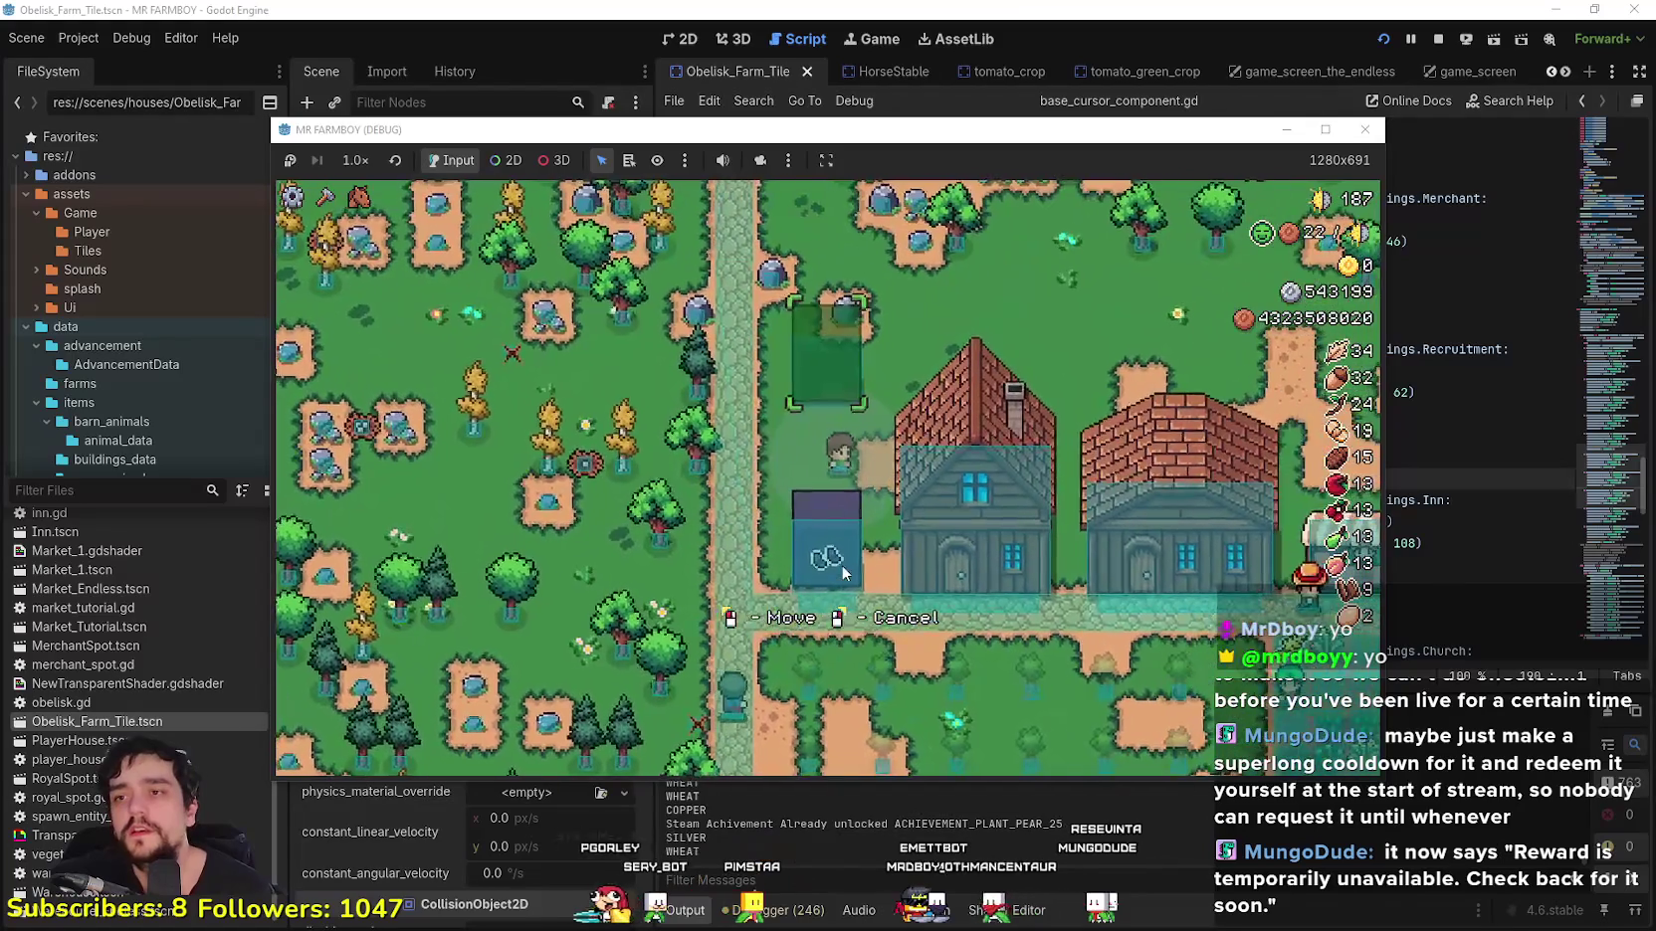
key(w)
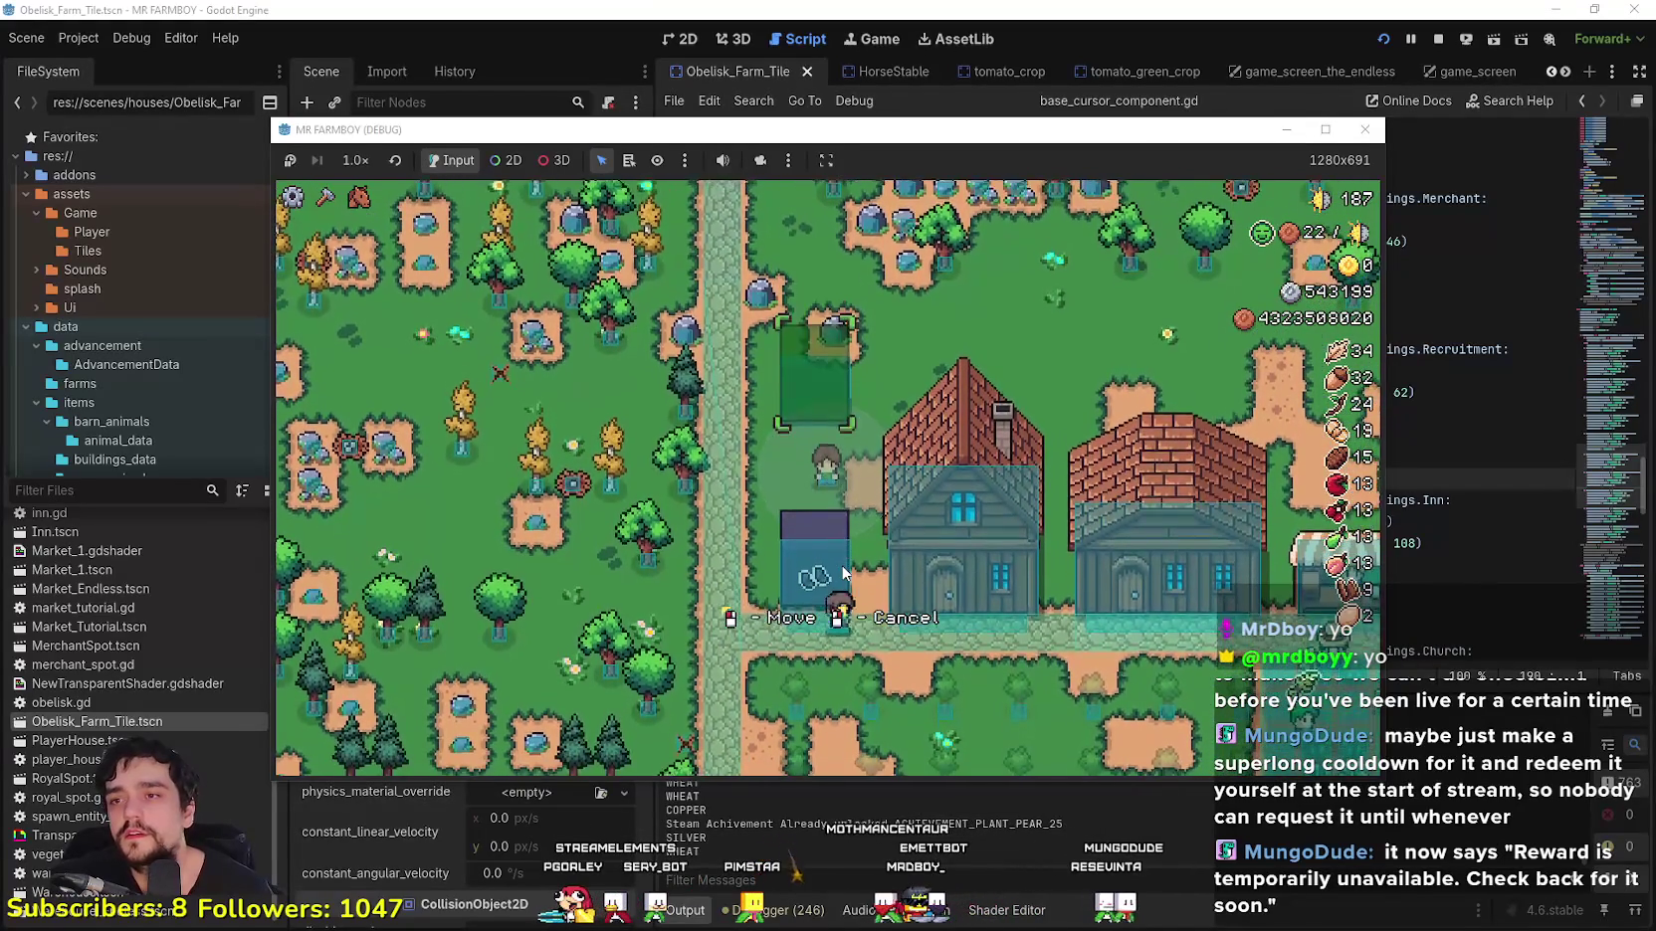
key(s)
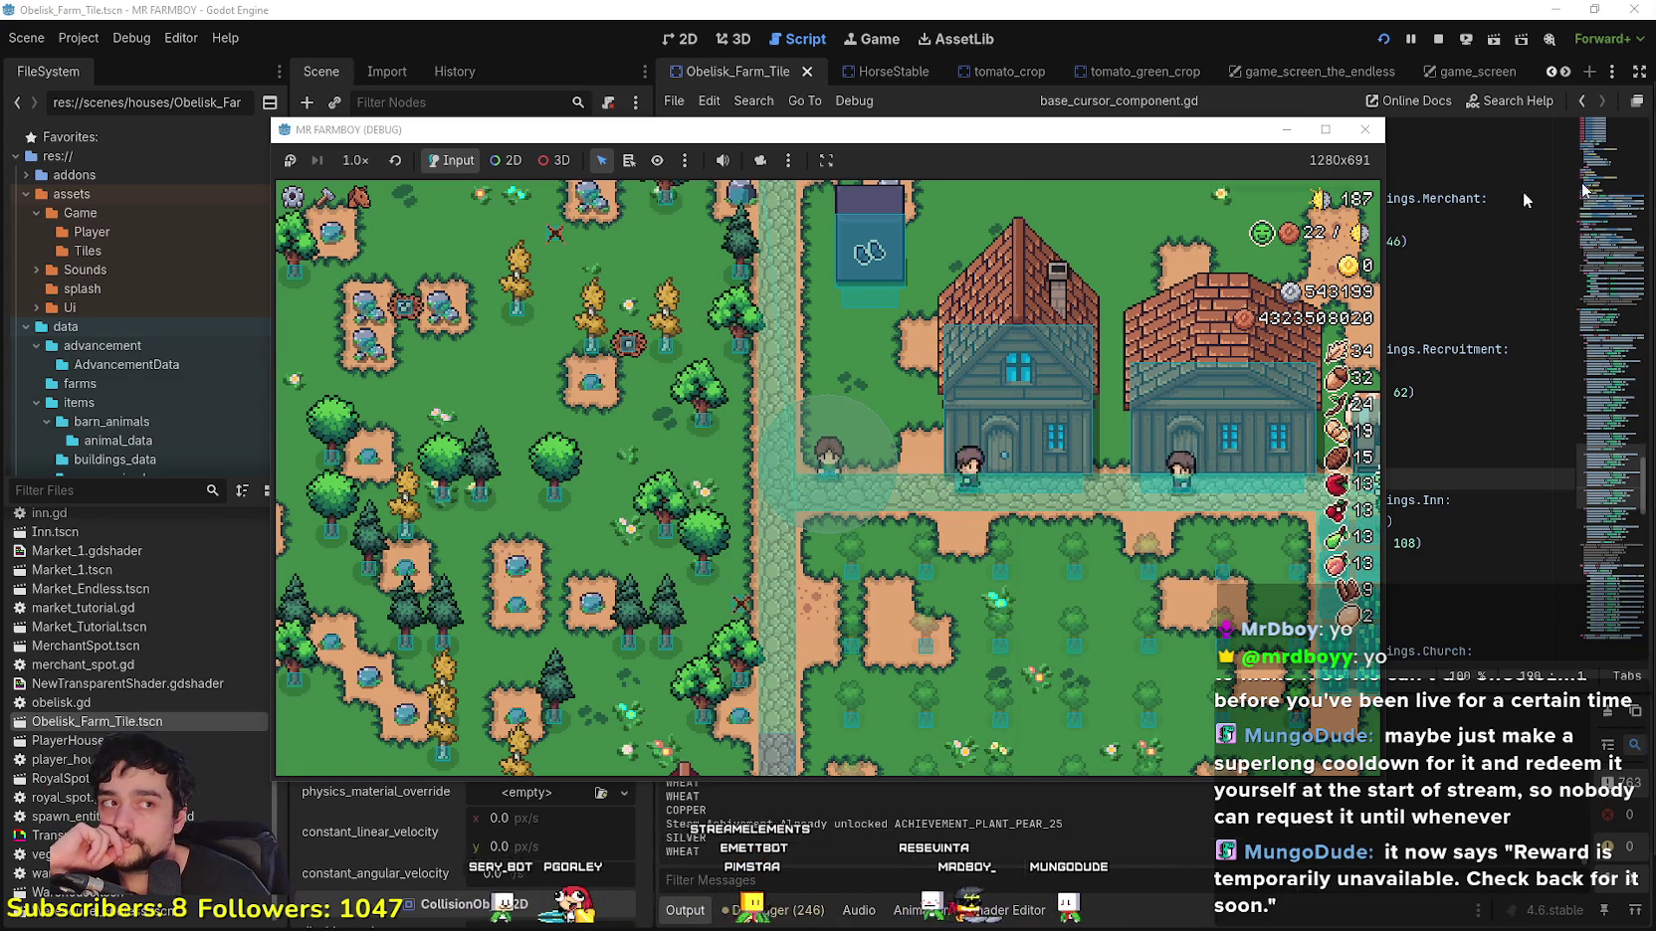
key(alt+Tab)
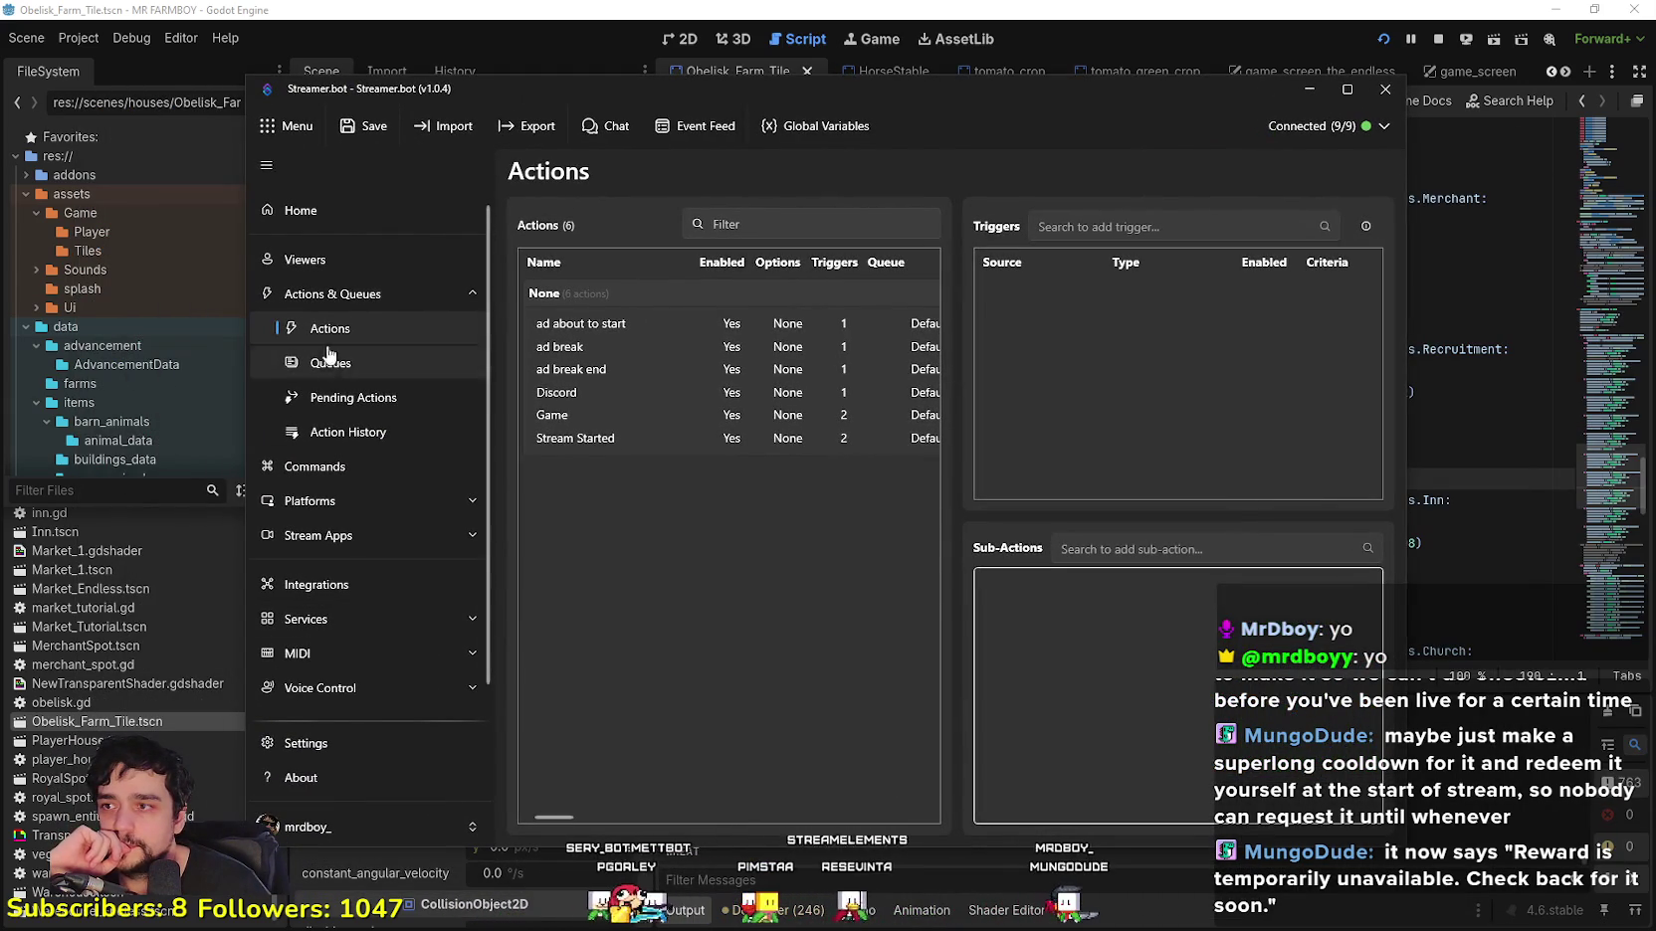
Step: Look through Streamer.bot's Actions & Queues pending and history lists
click(356, 295)
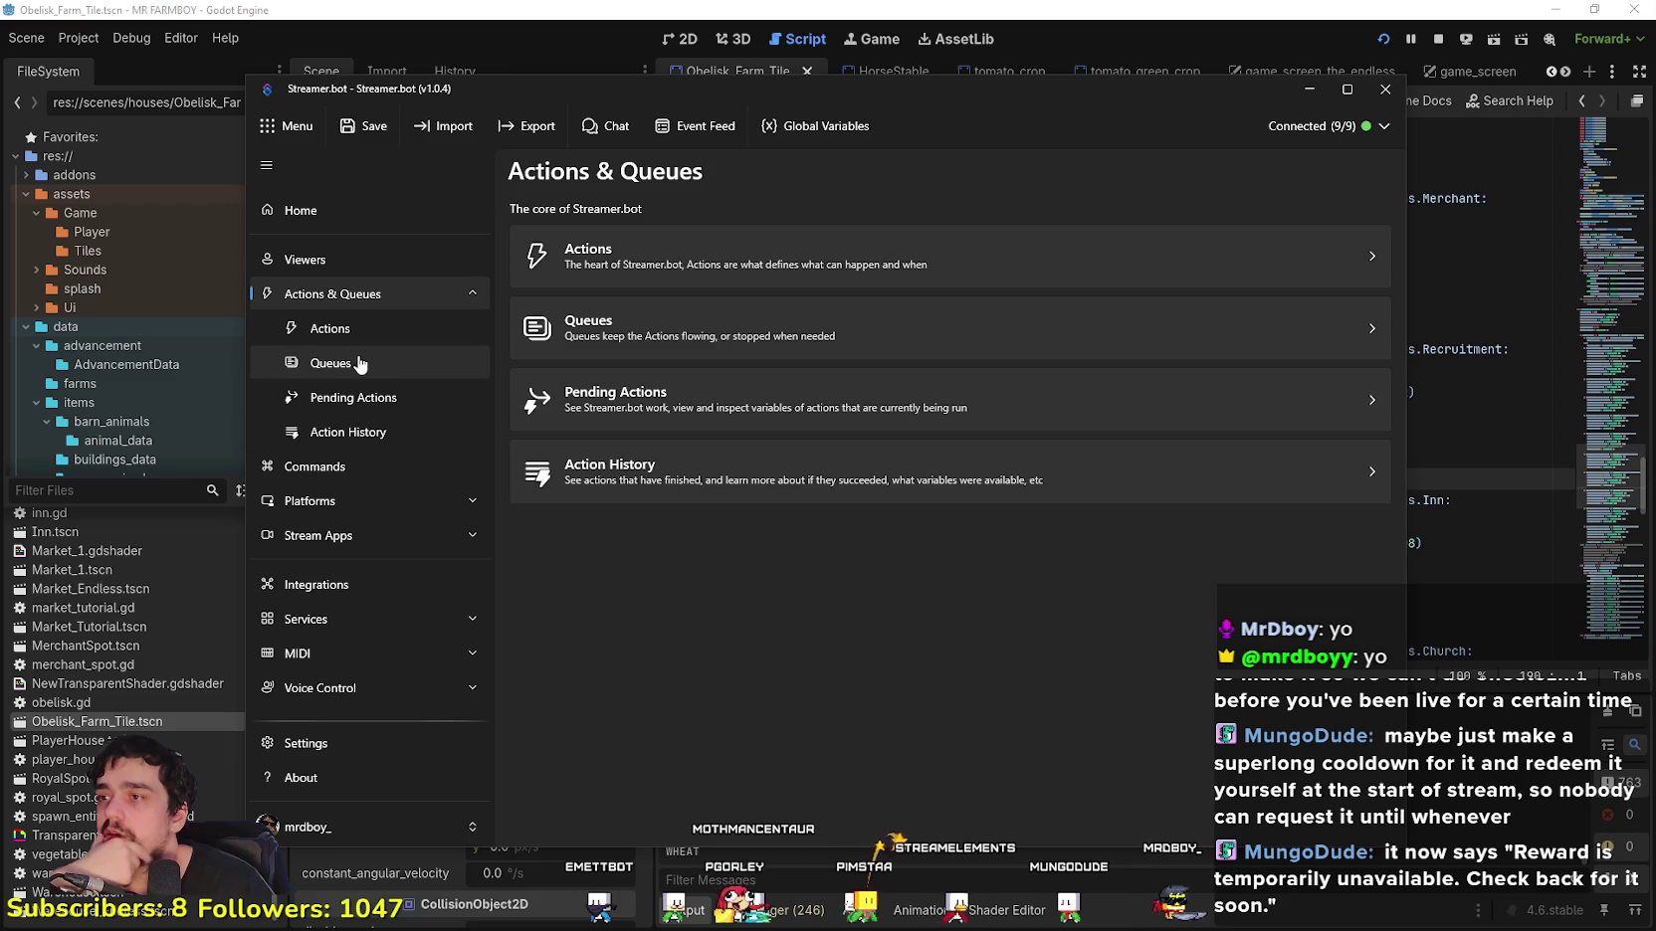
click(387, 402)
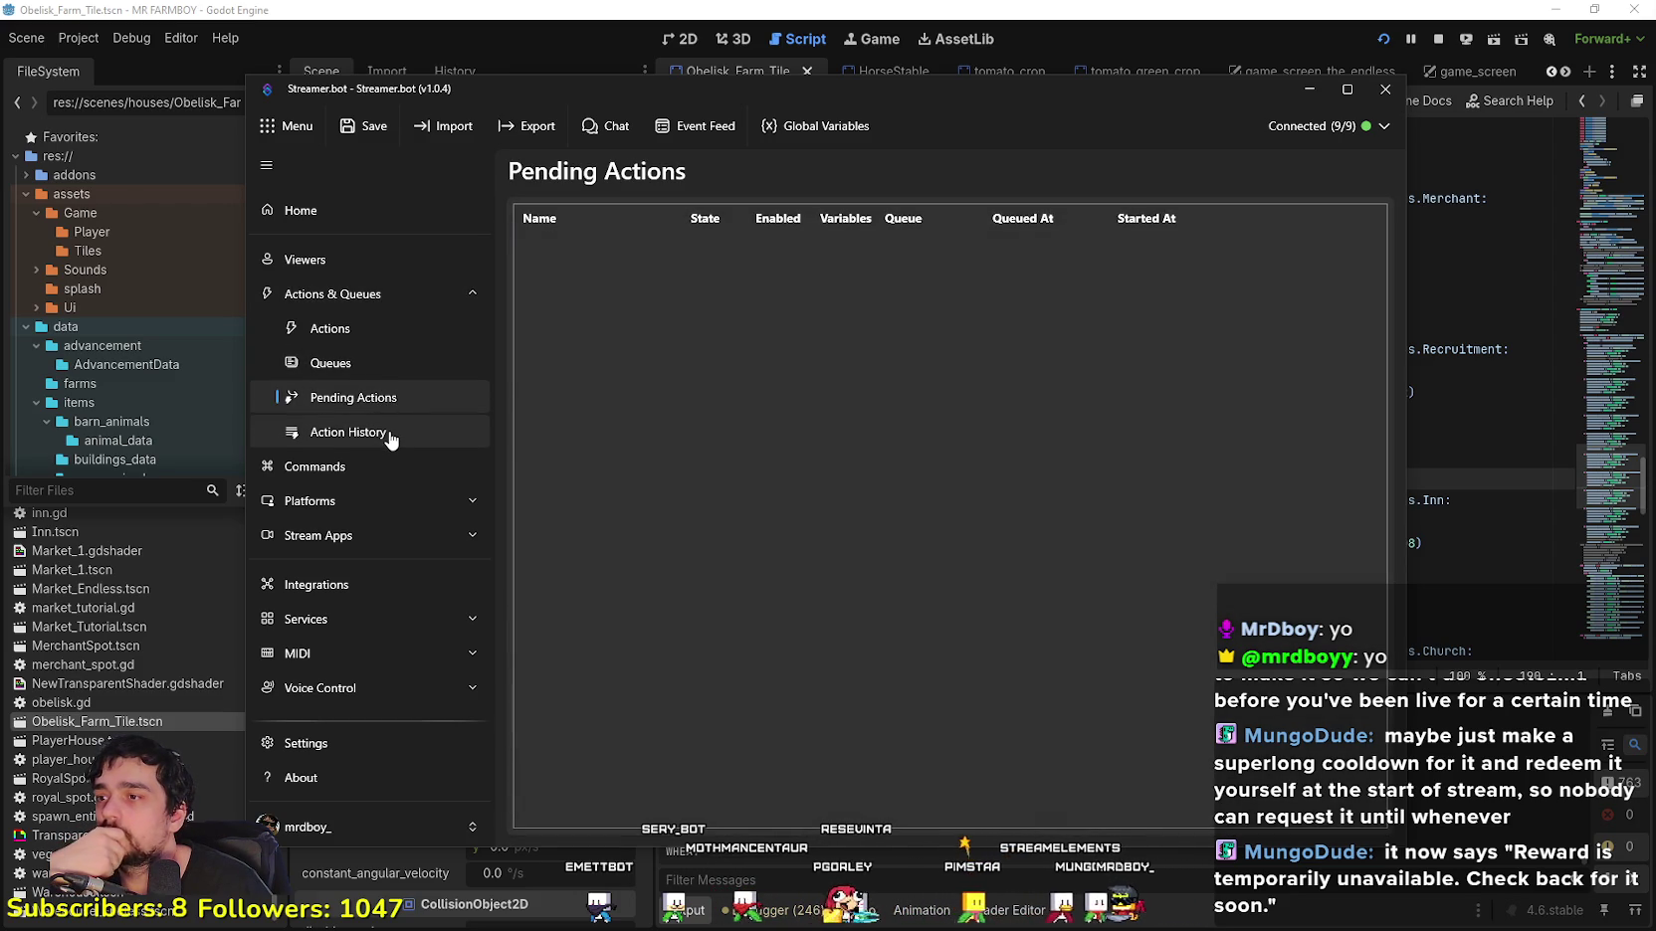
click(391, 441)
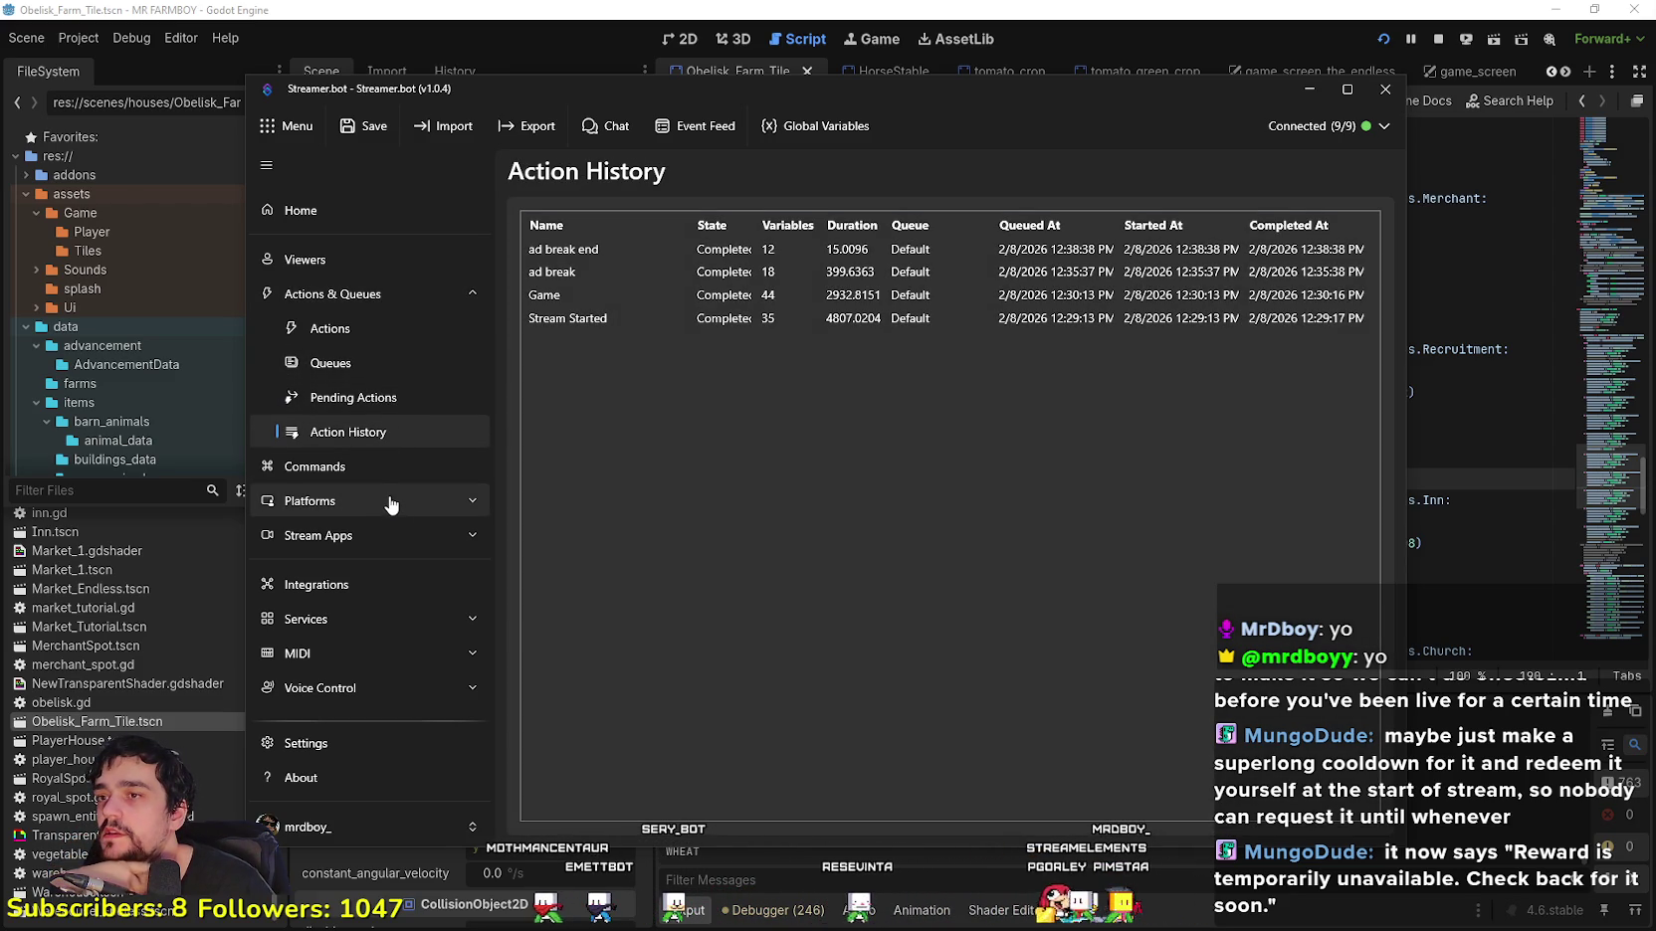
Step: Start adding a chat command, cancel it, and move to the Actions page
click(388, 466)
right_click(753, 424)
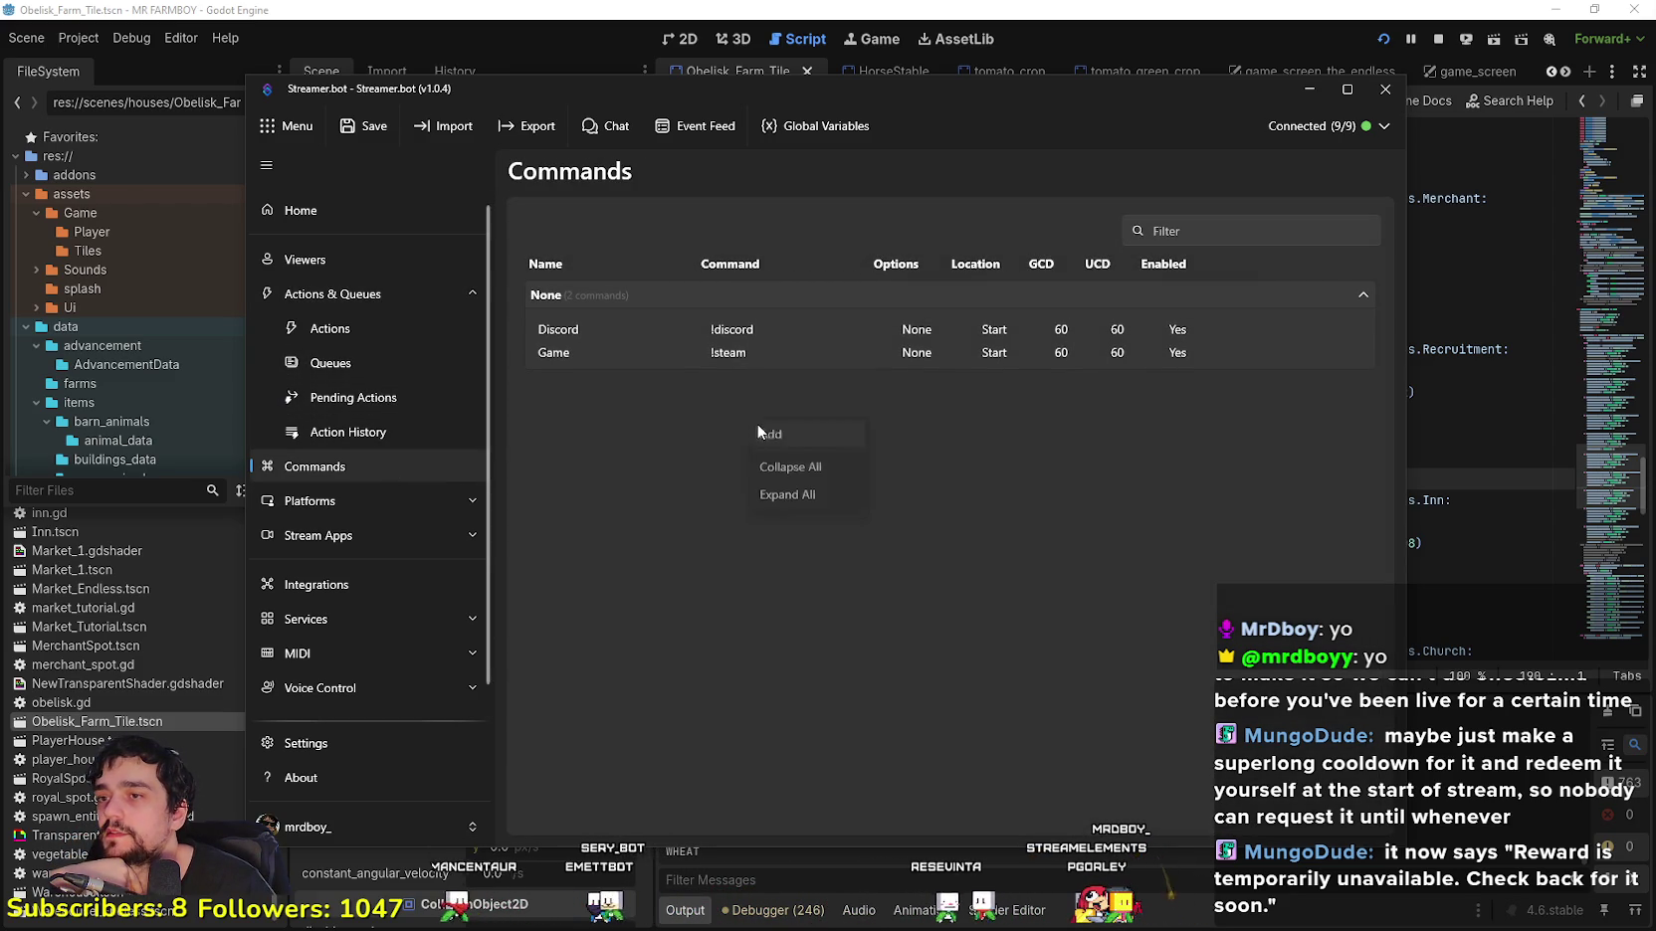
click(771, 441)
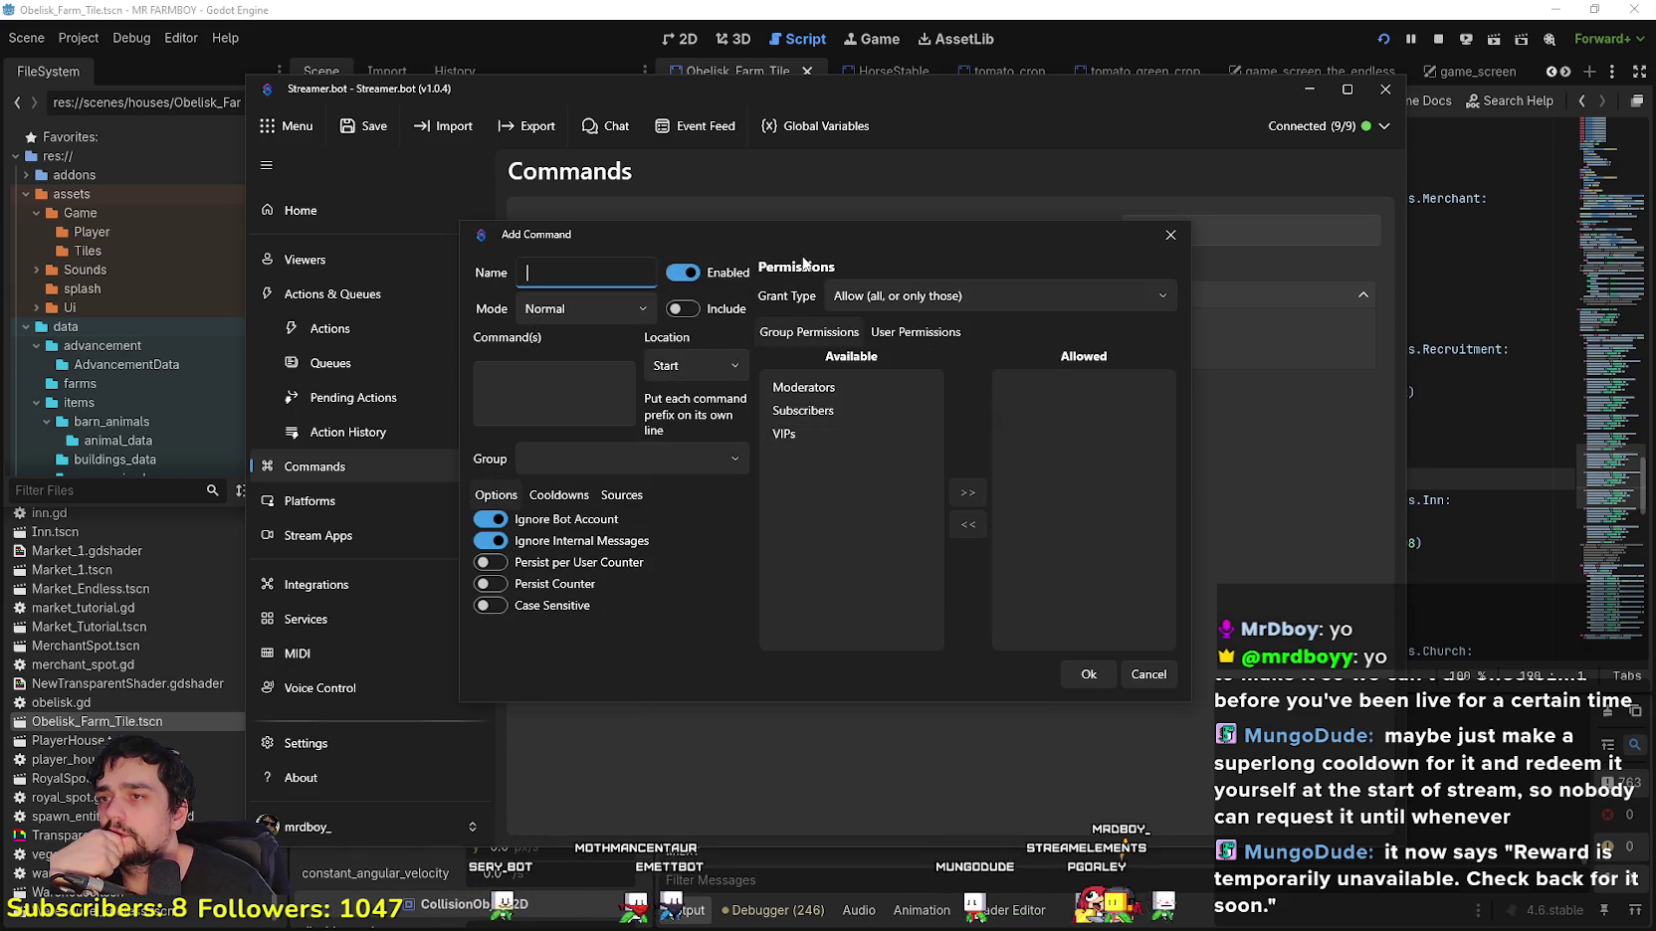
mouse_move(794, 238)
mouse_down()
mouse_move(805, 642)
mouse_move(864, 249)
mouse_up()
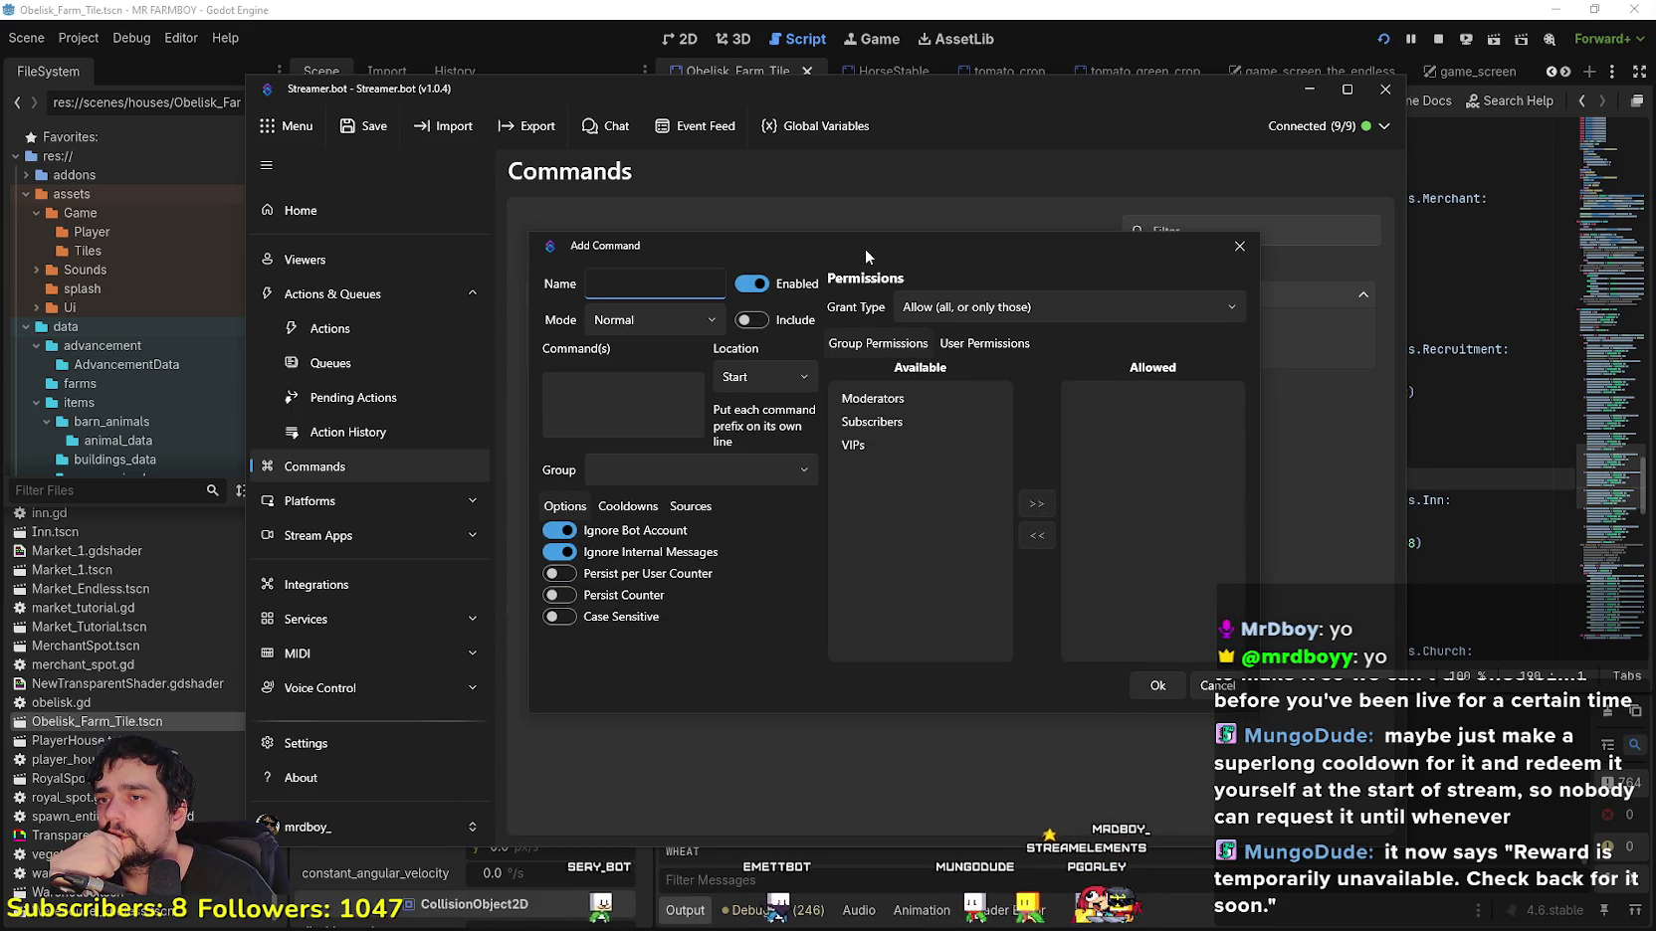
click(1240, 245)
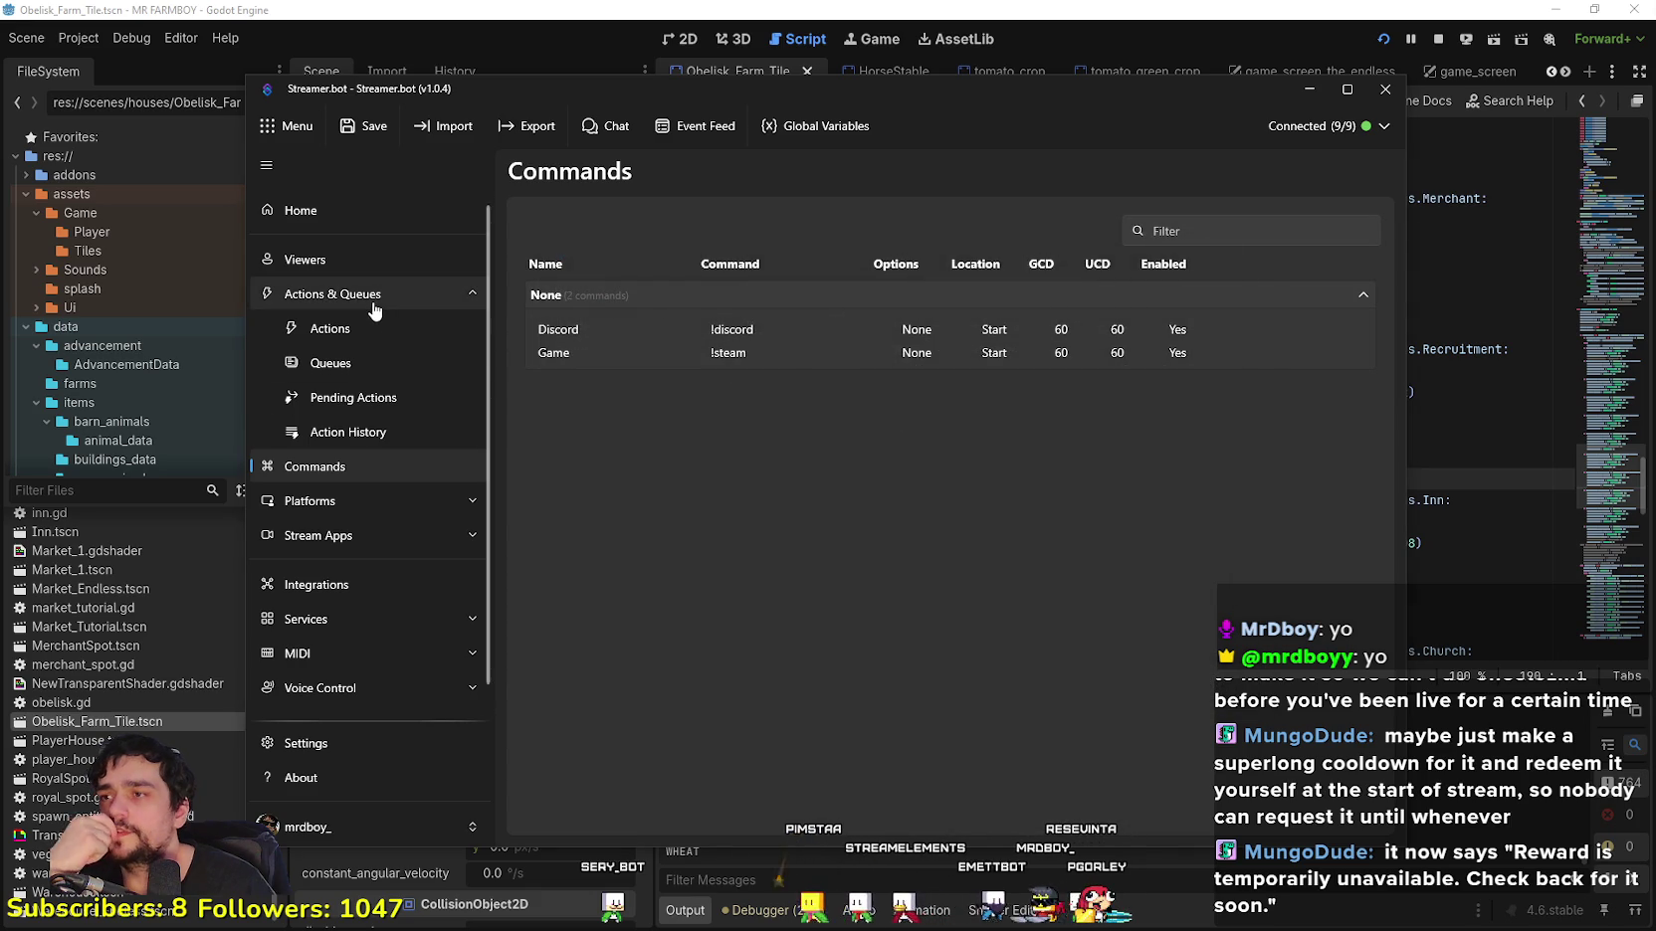
click(381, 335)
Step: Create a new action named 'Activate Cheetozila Redeeem'
right_click(740, 544)
click(761, 551)
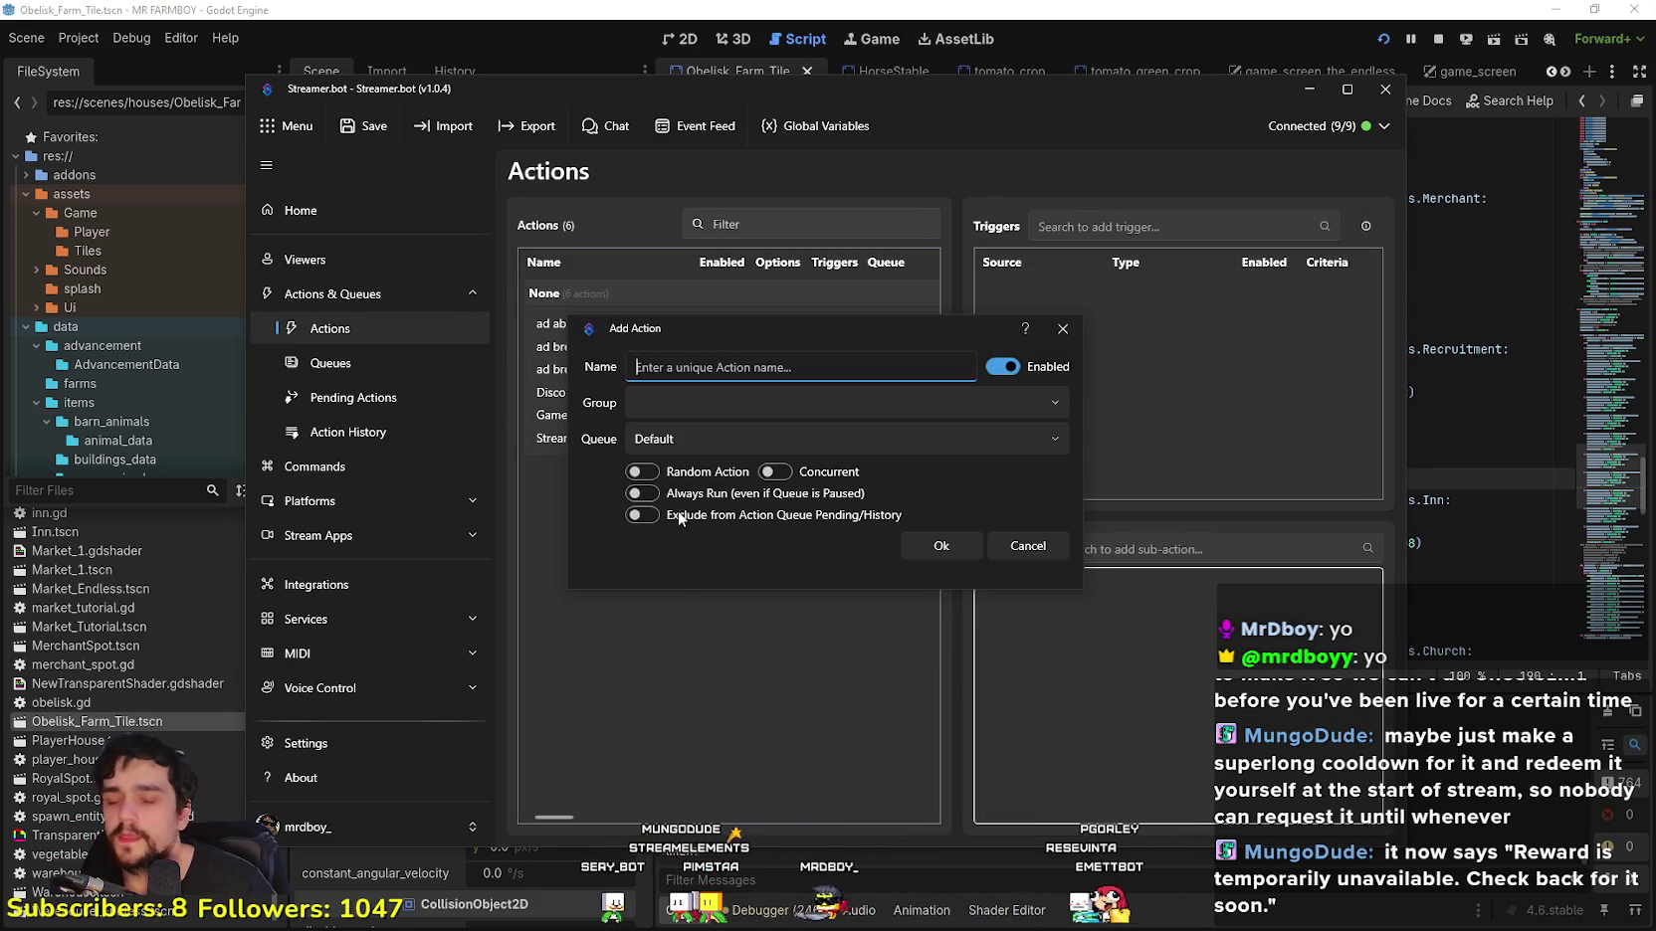
text(Activate)
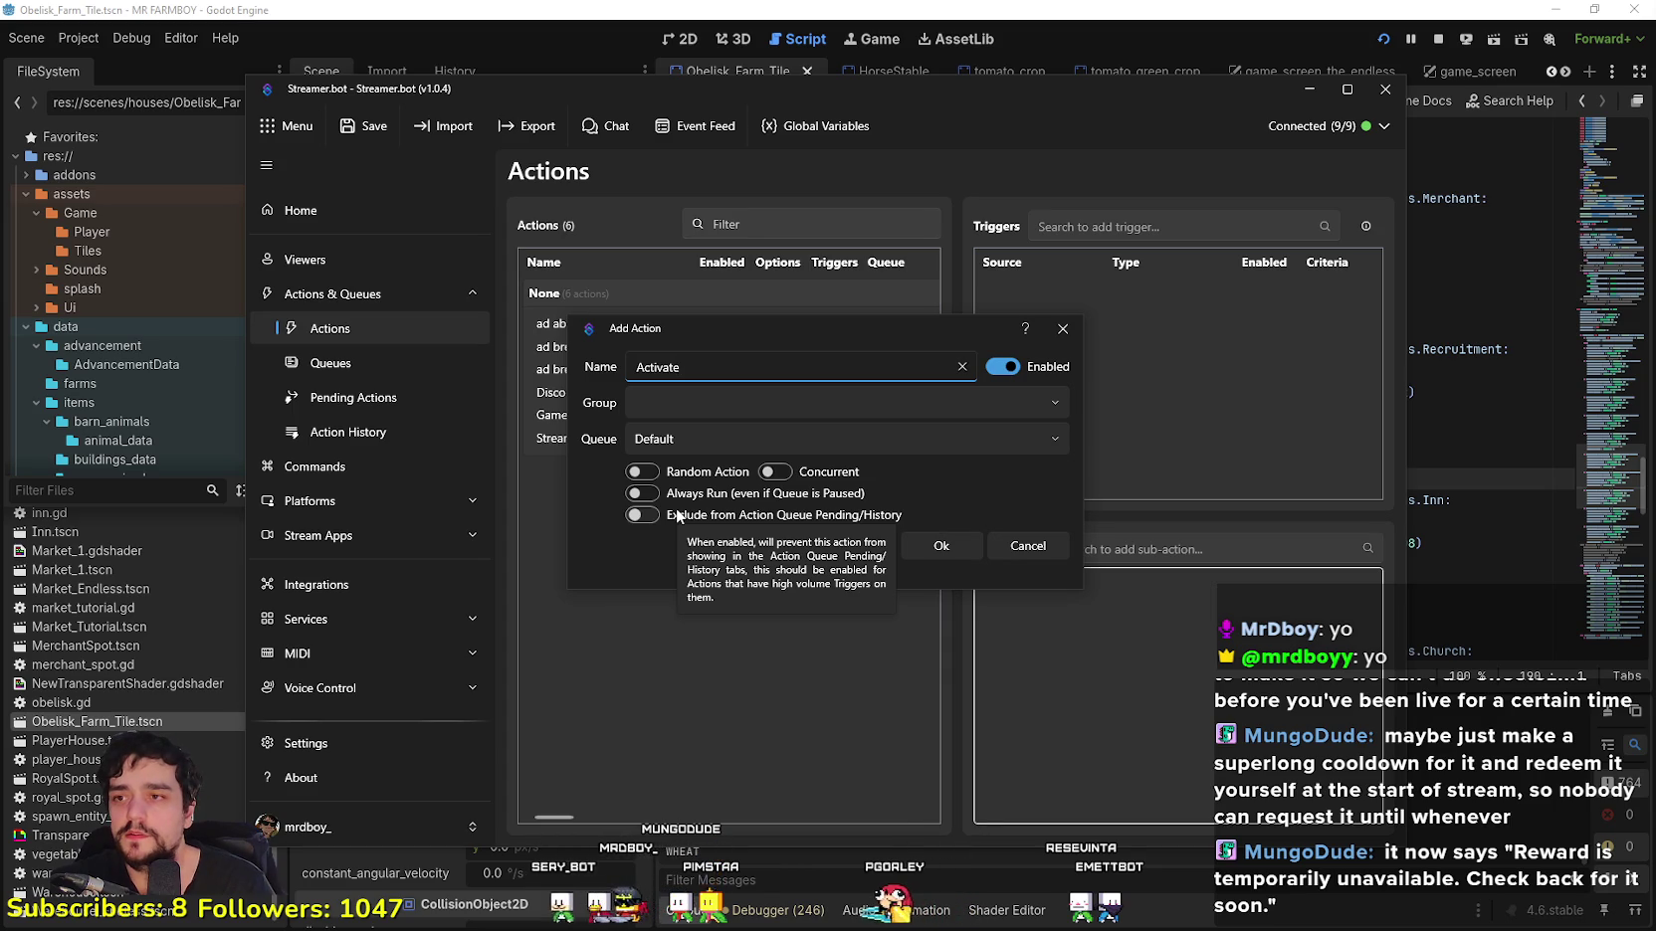
text( Cheetozila )
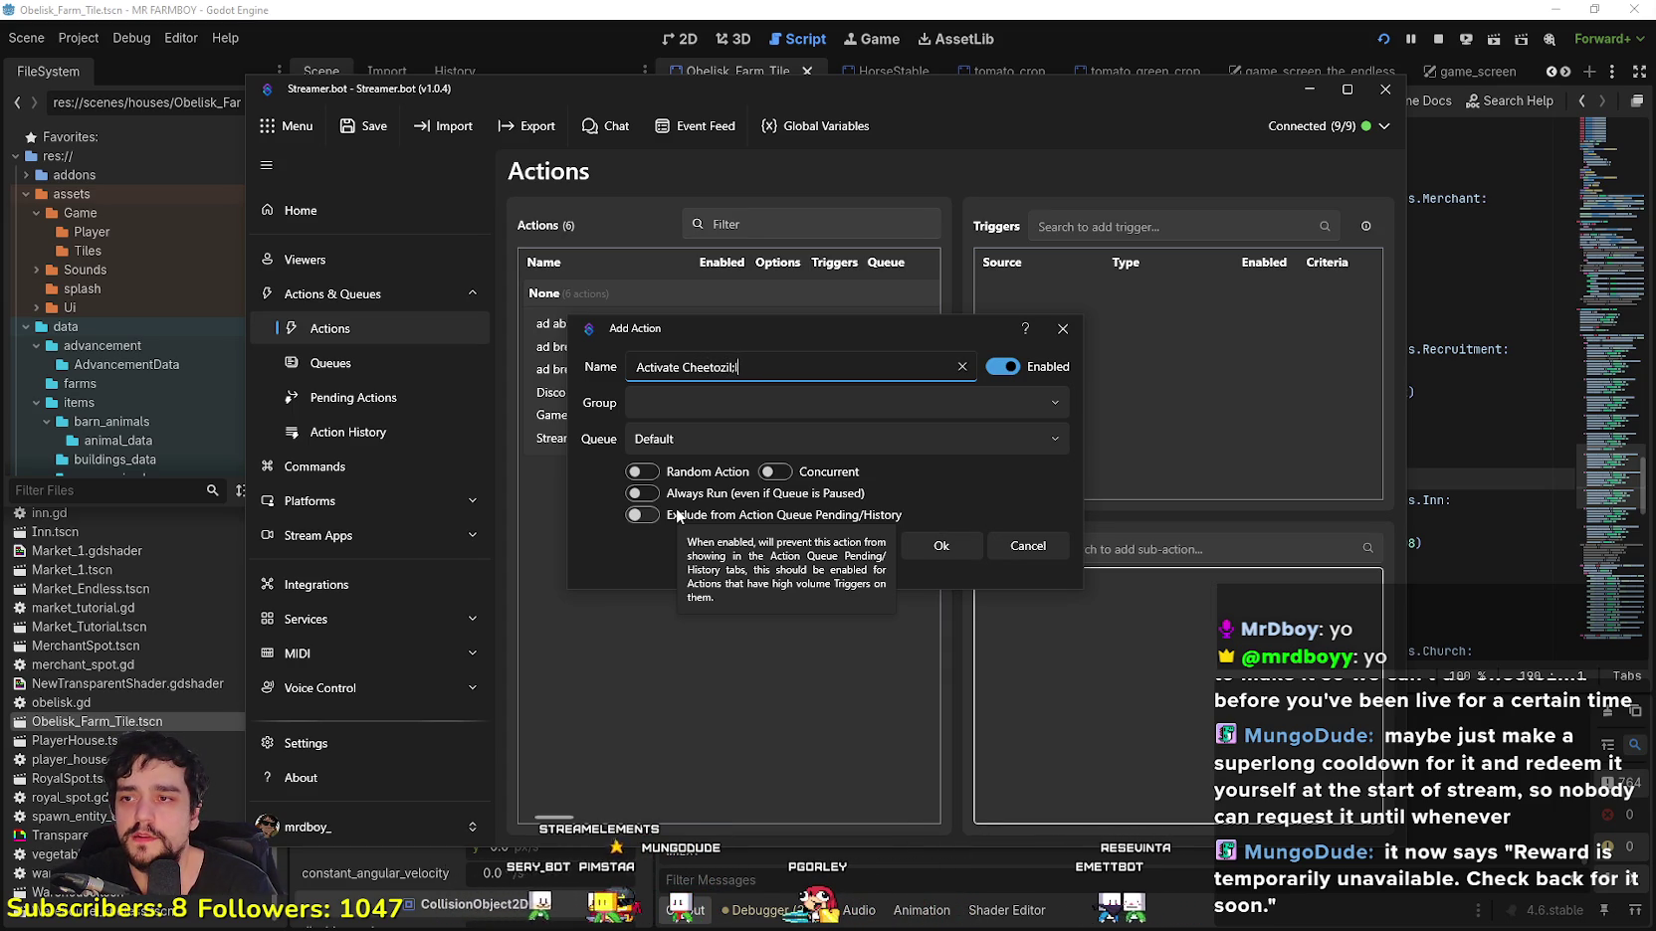
text(Redeeem)
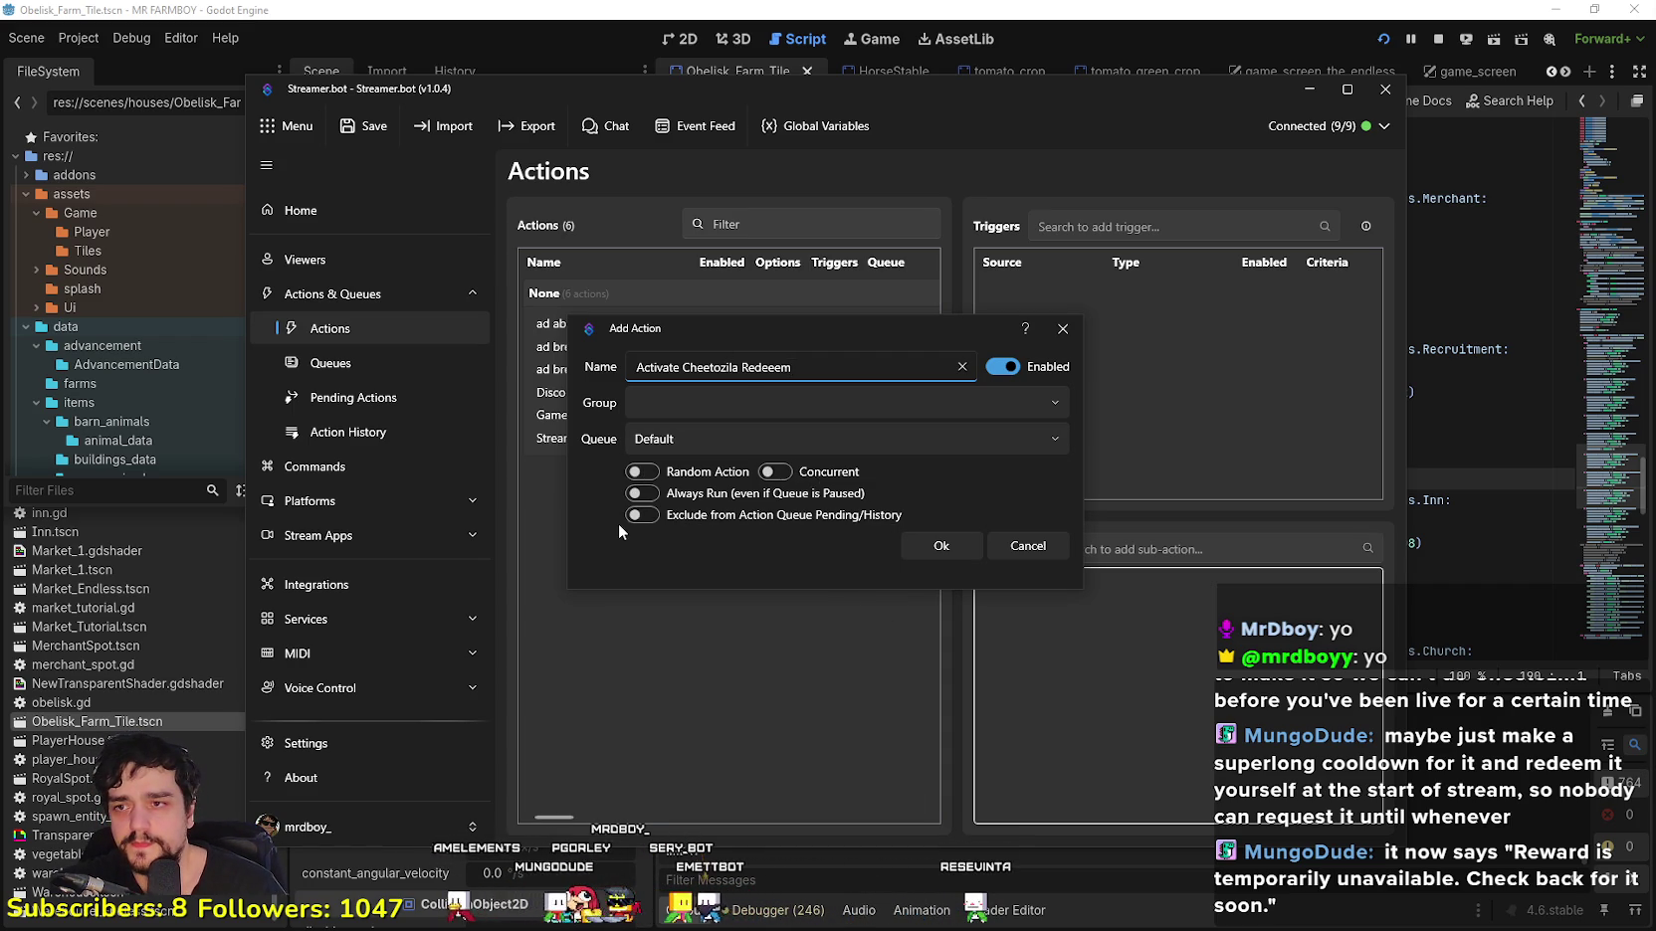
click(942, 547)
Step: Browse the new action's trigger menus without adding one, then view Stream Started's triggers
right_click(1148, 406)
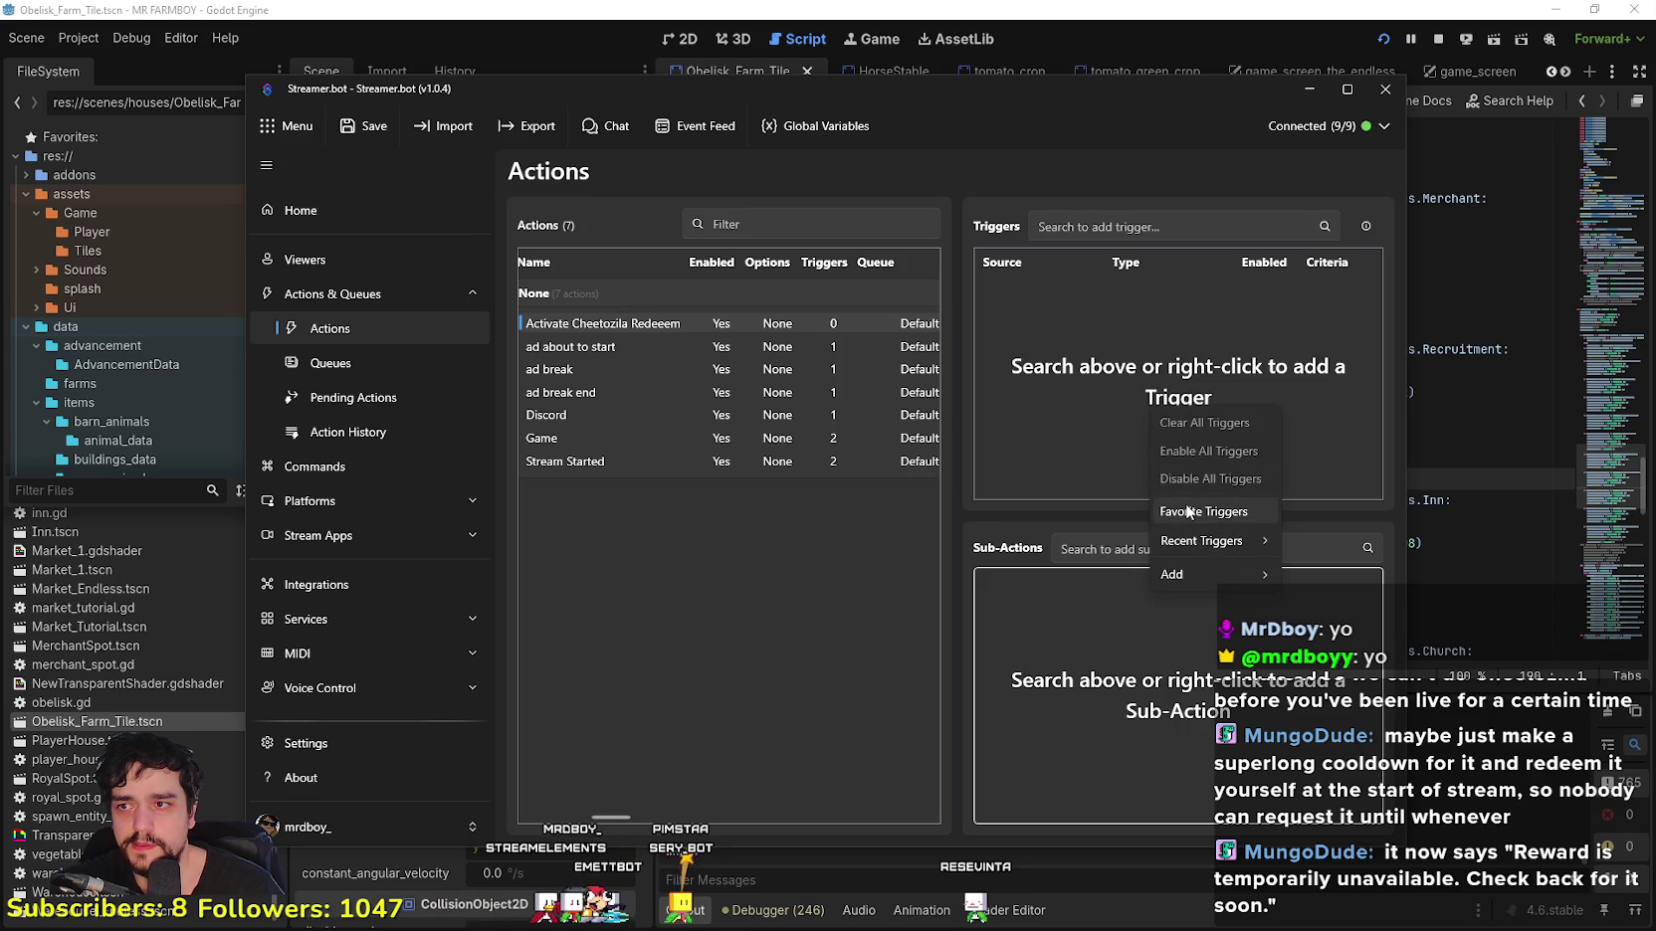
mouse_move(1262, 575)
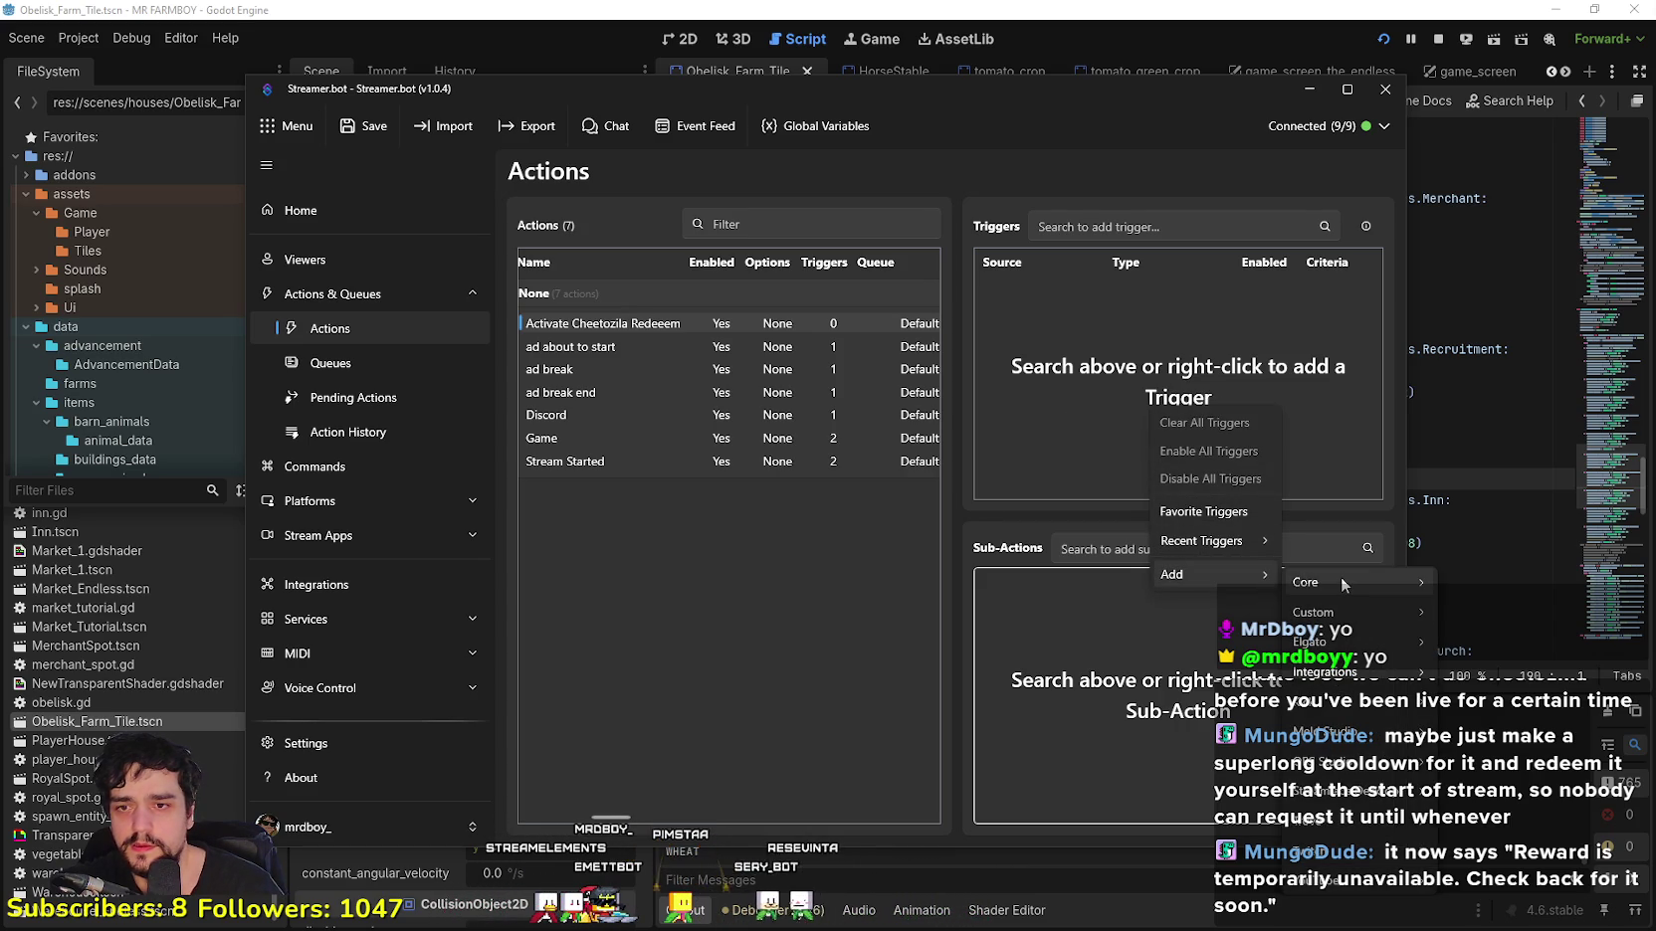
mouse_move(1340, 582)
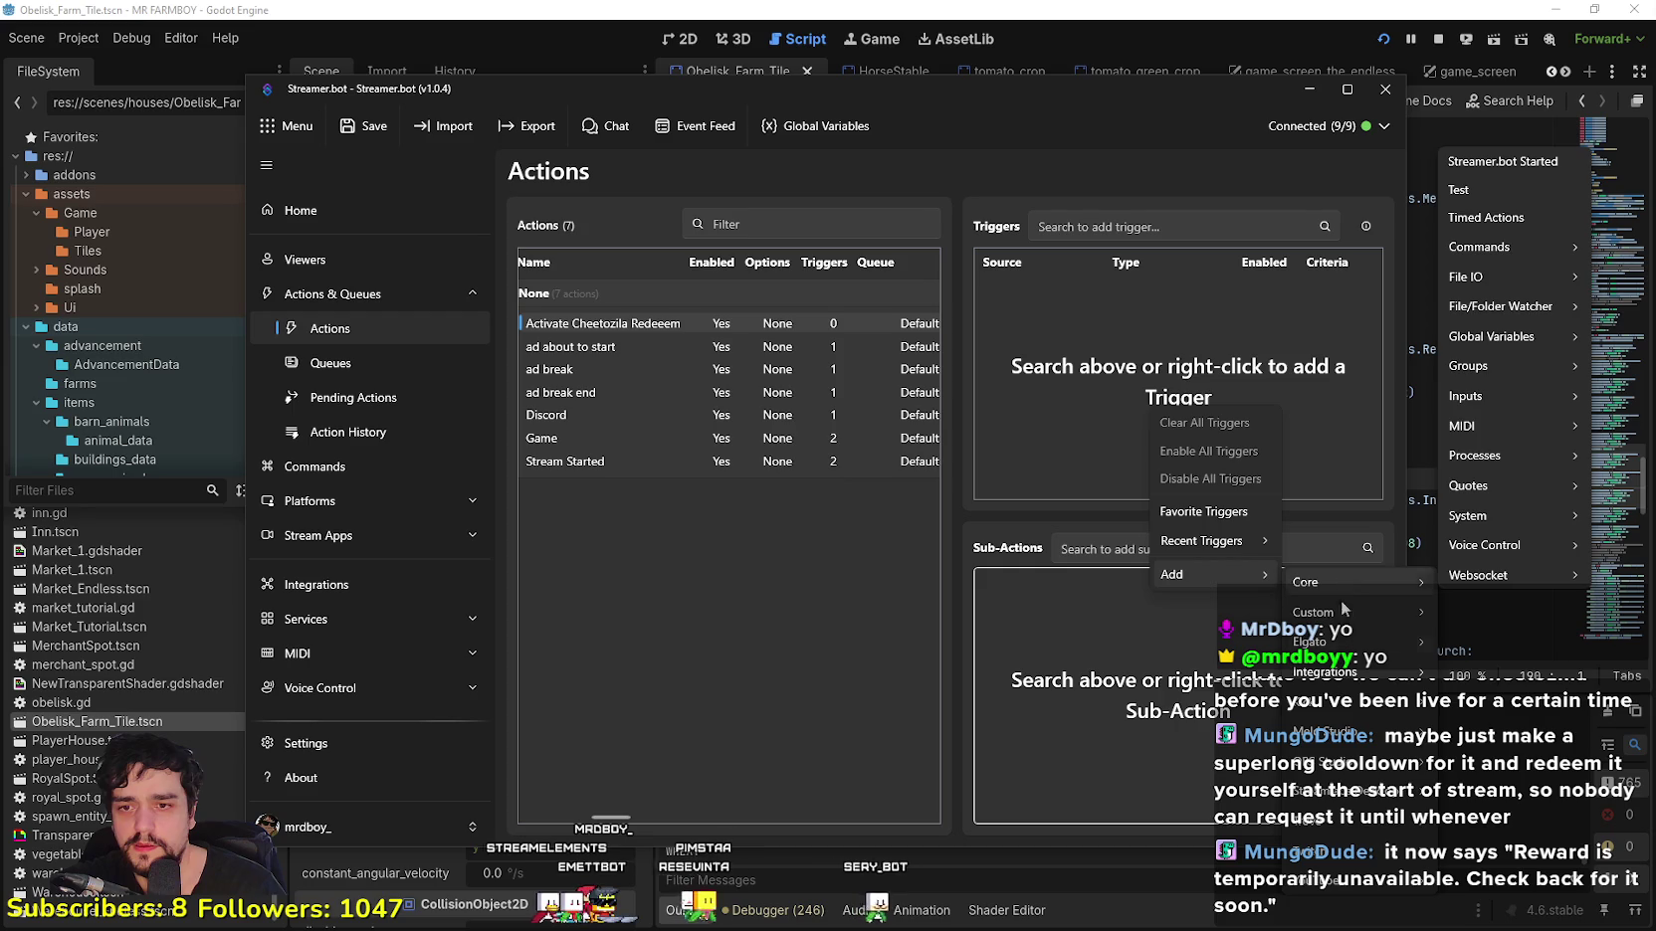
mouse_move(1371, 861)
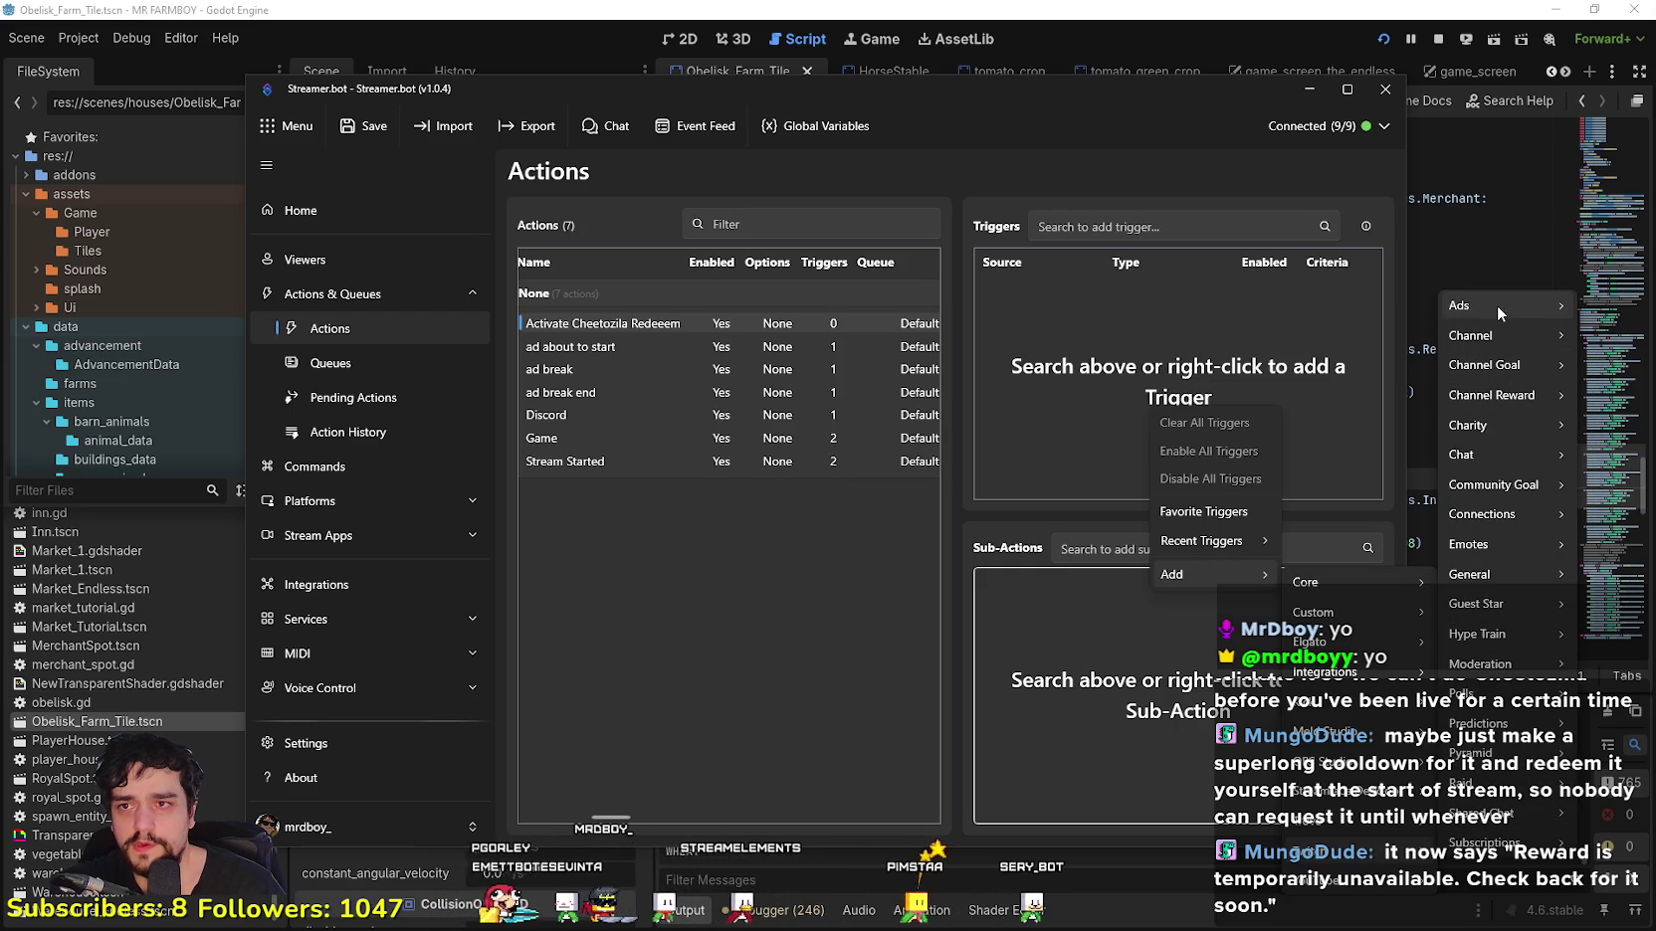
mouse_move(1526, 337)
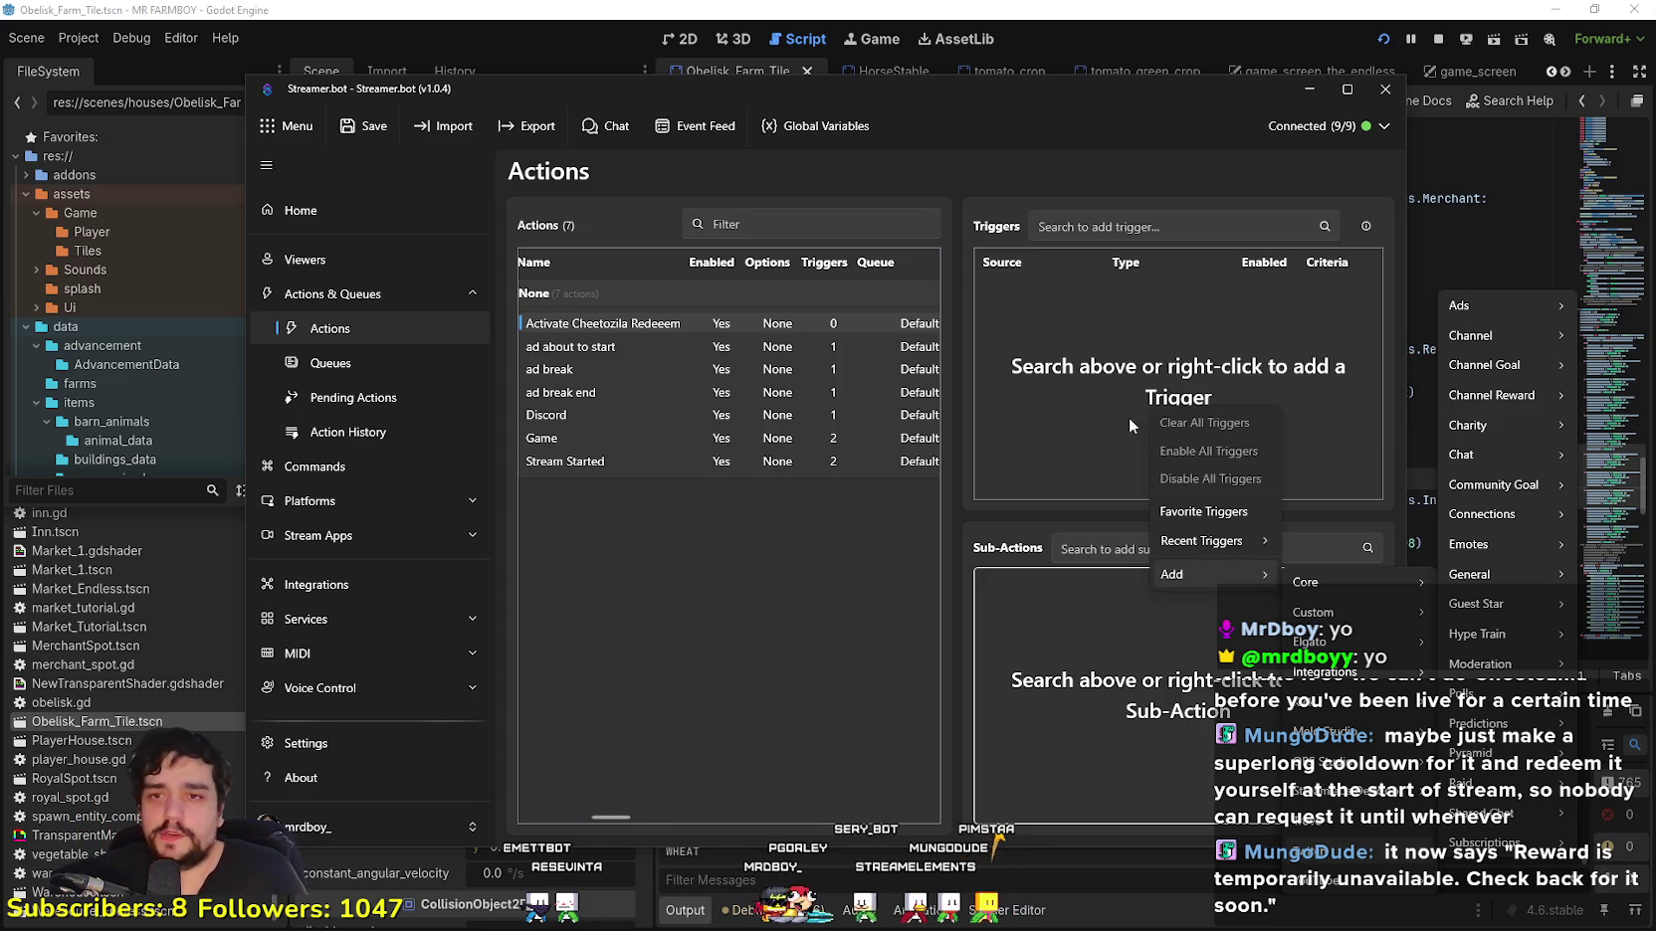
mouse_move(1497, 311)
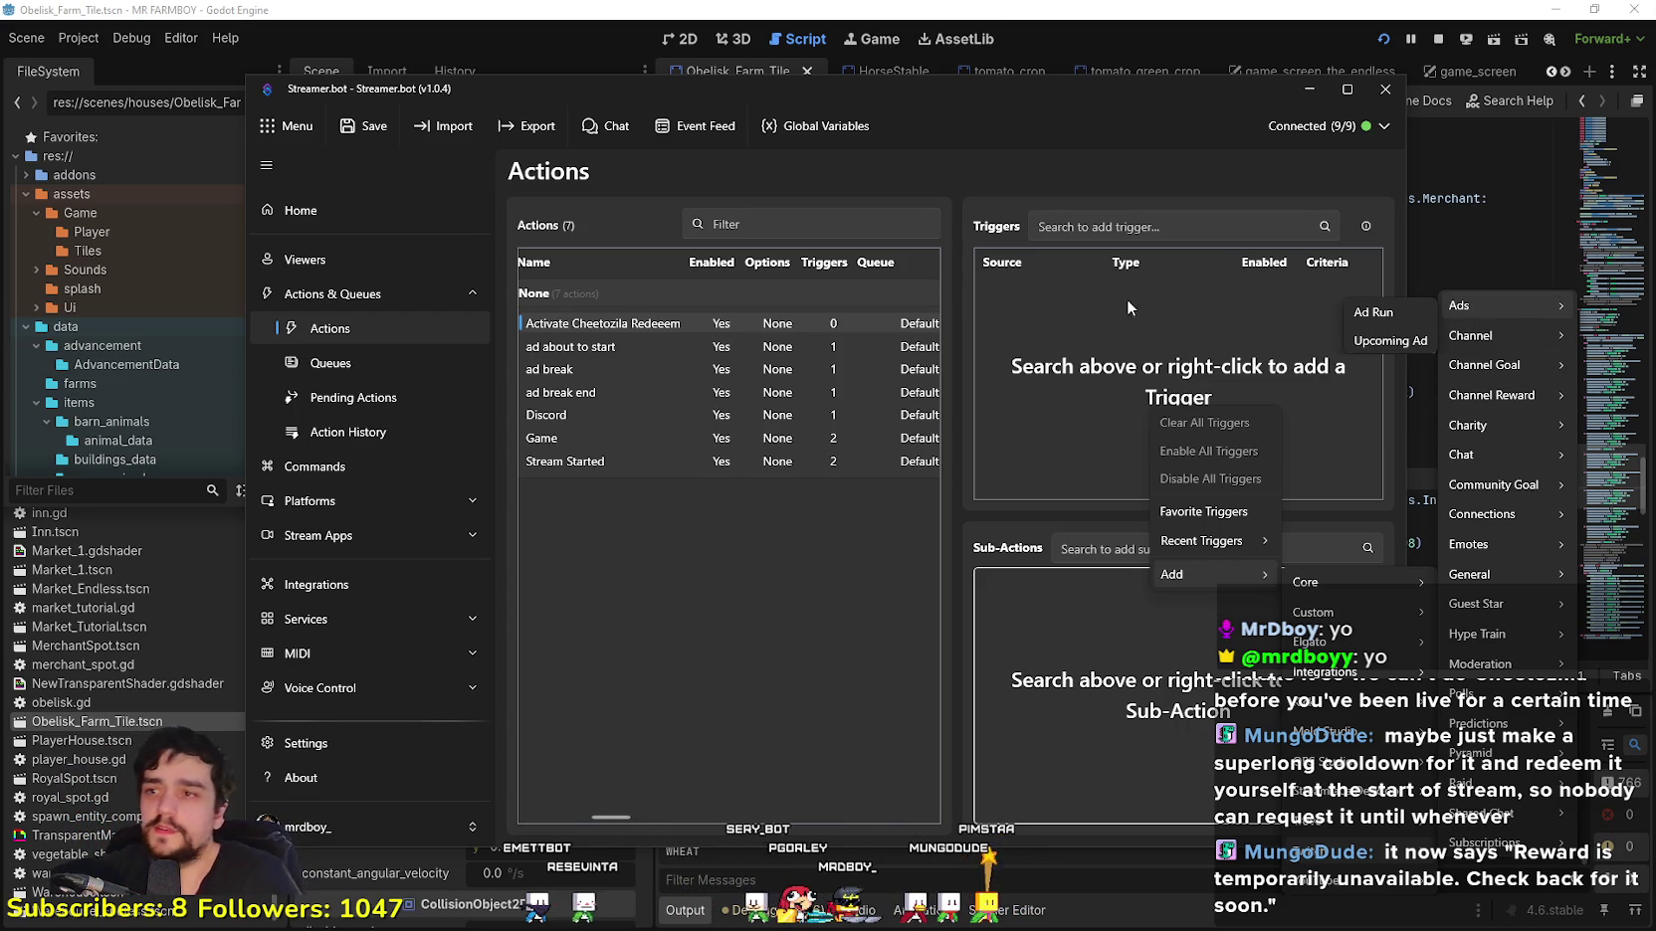
click(572, 615)
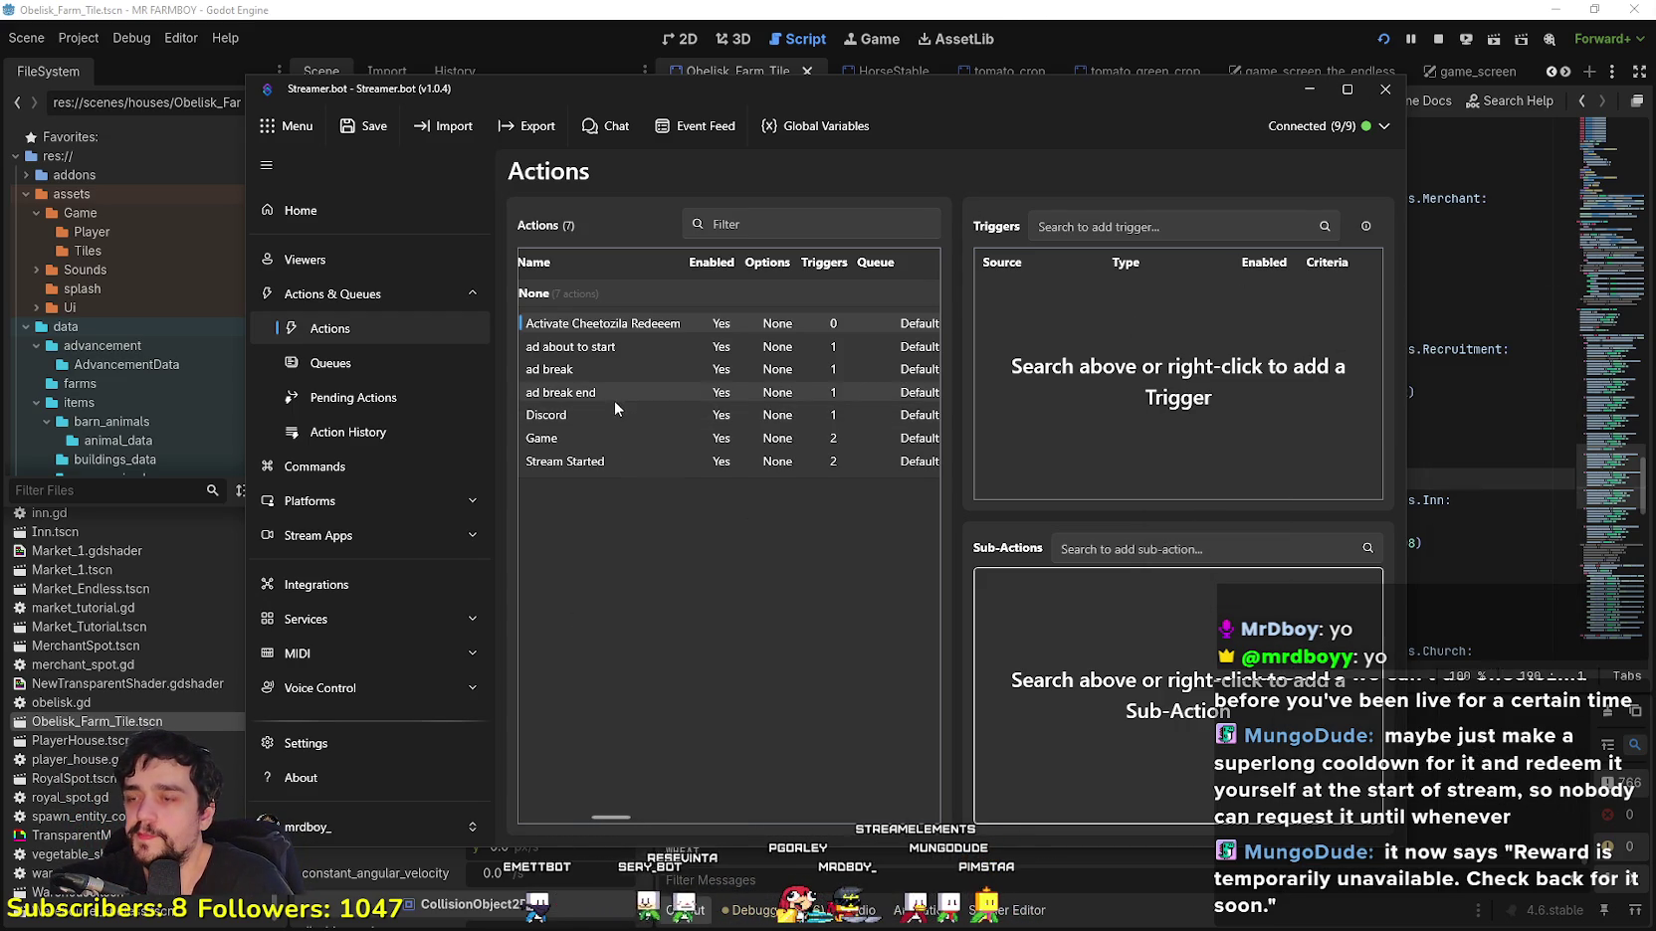
click(589, 466)
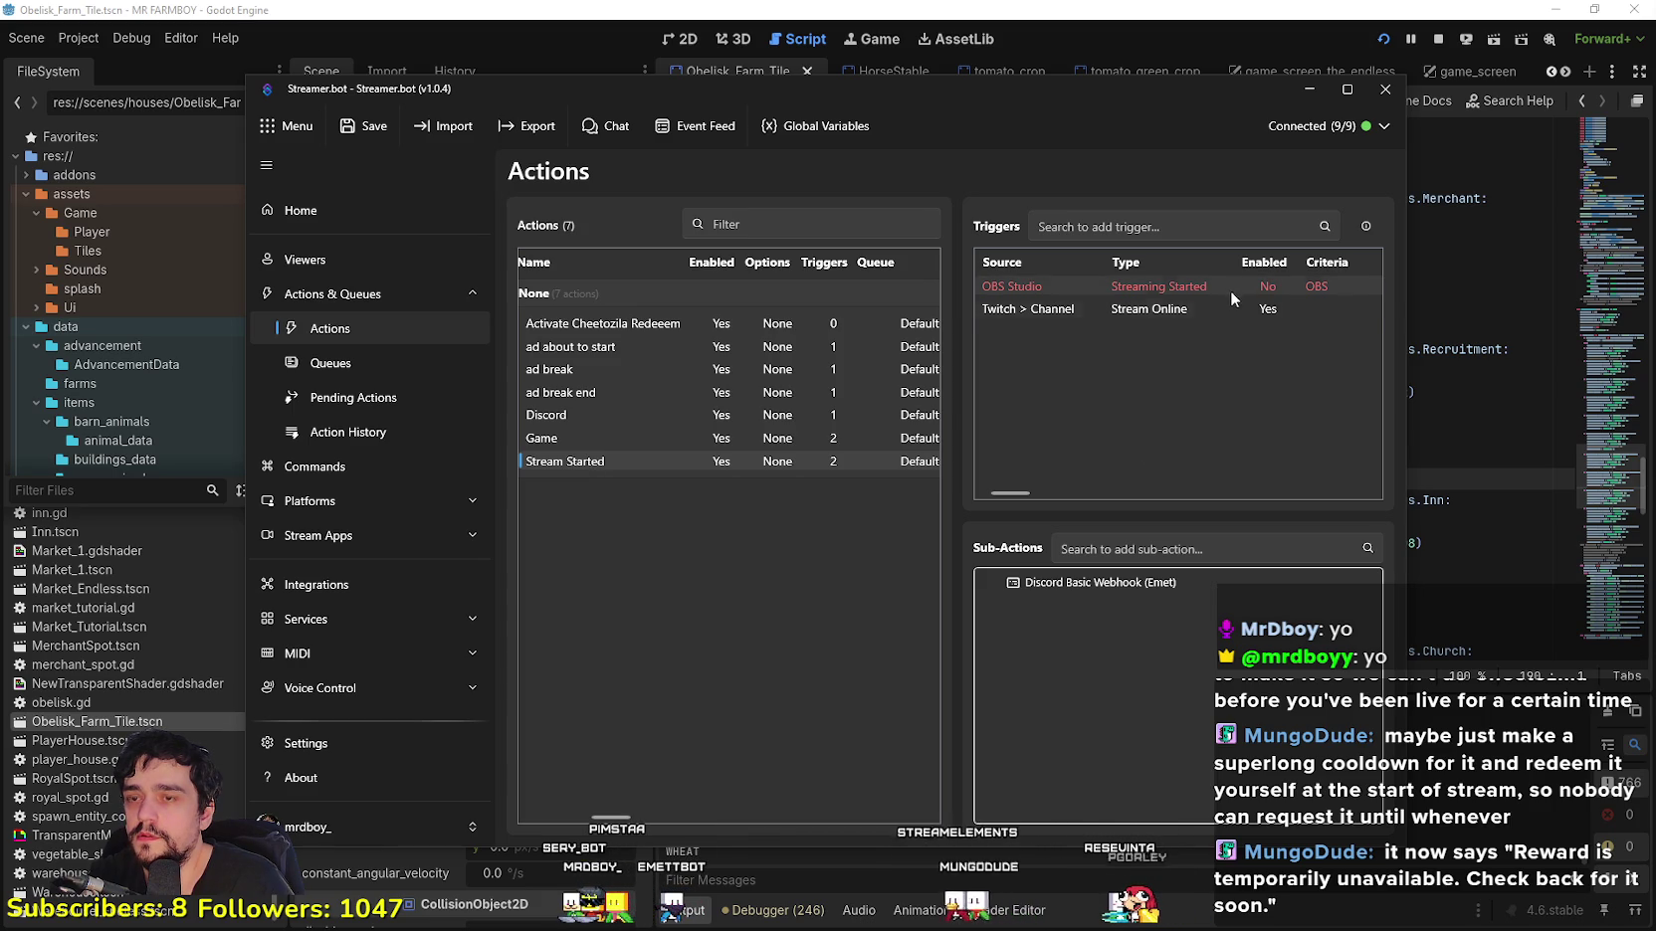
Step: Add a Twitch > Rewards > Set Paused State sub-action to the Stream Started action
right_click(1077, 662)
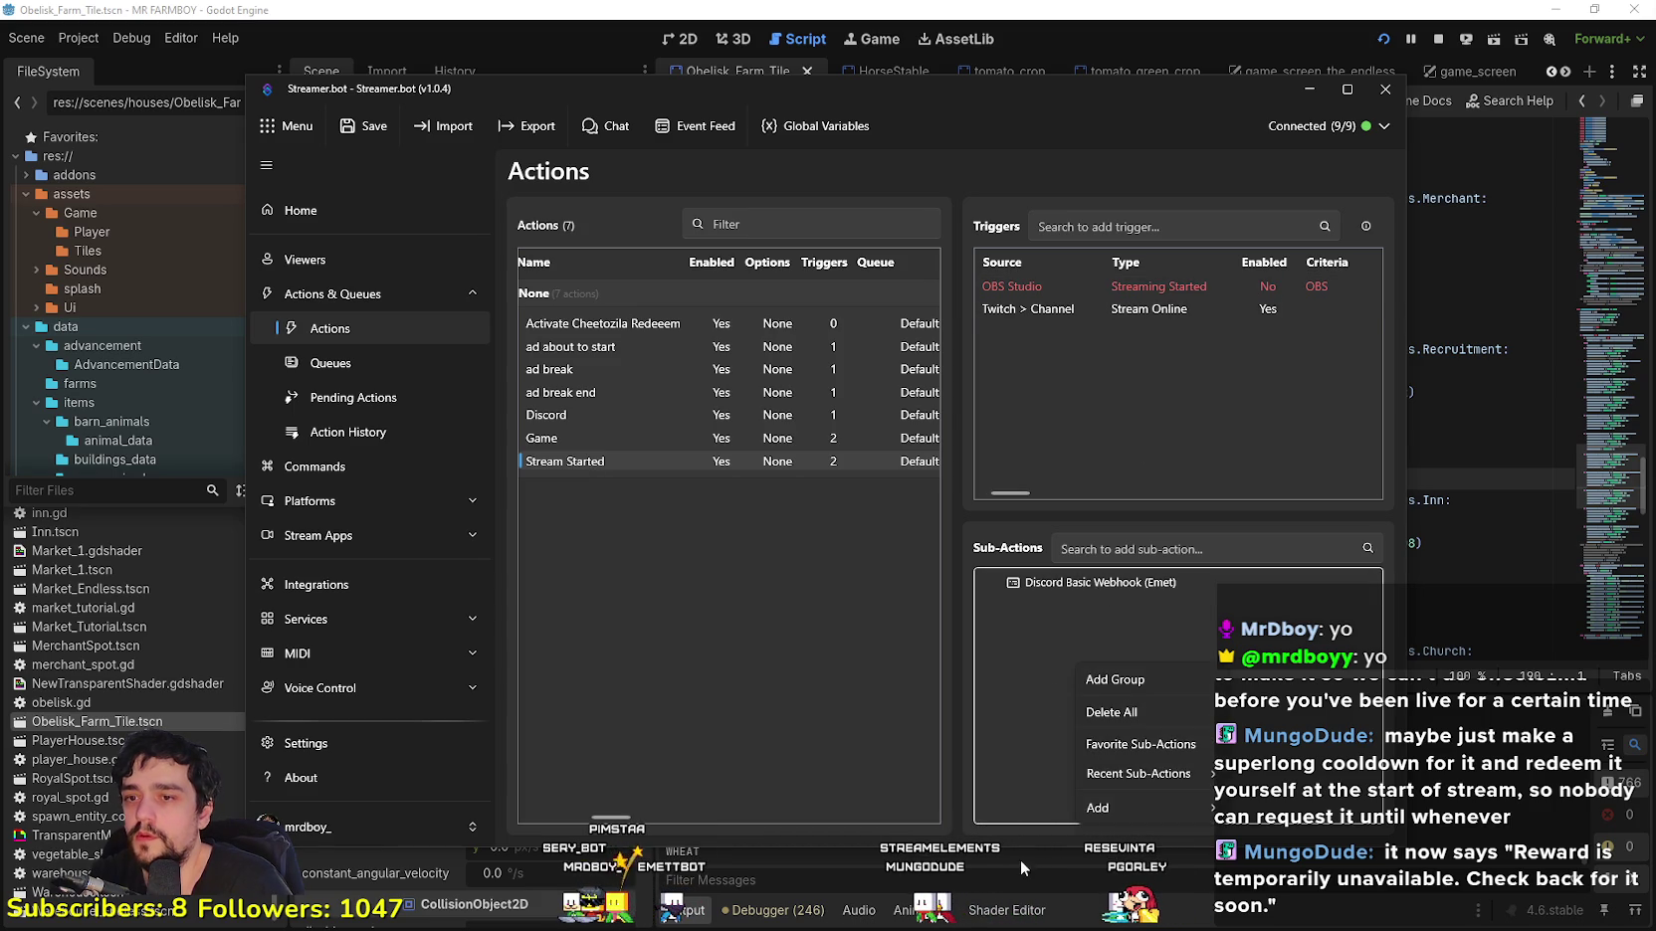
mouse_move(1185, 812)
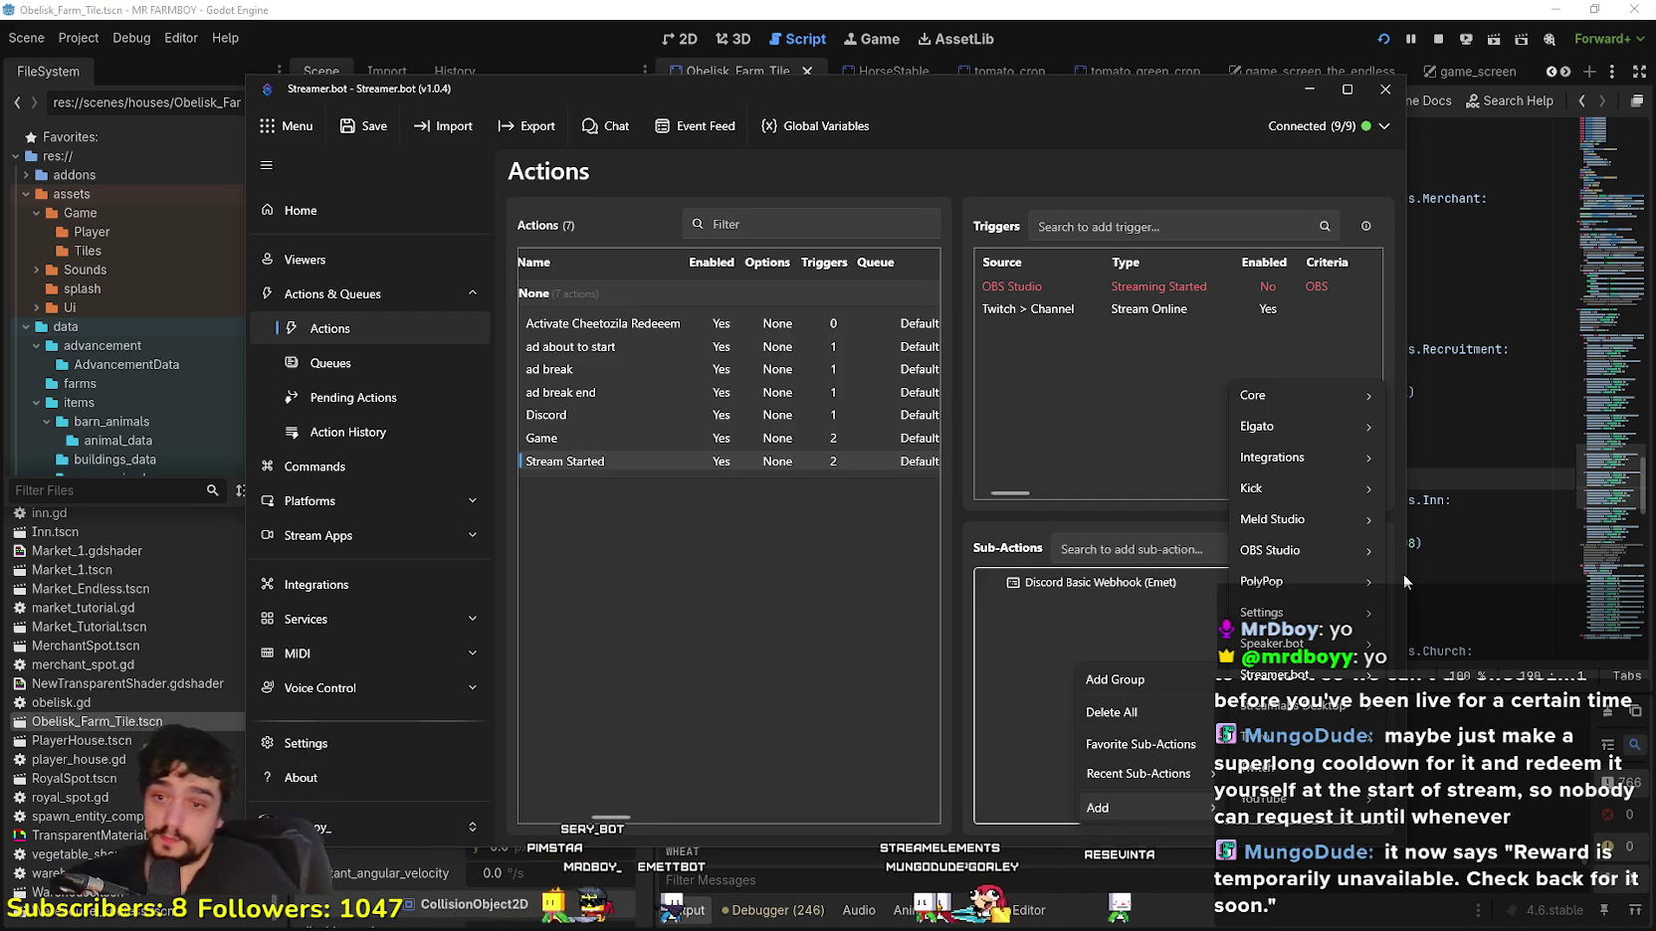
mouse_move(1364, 736)
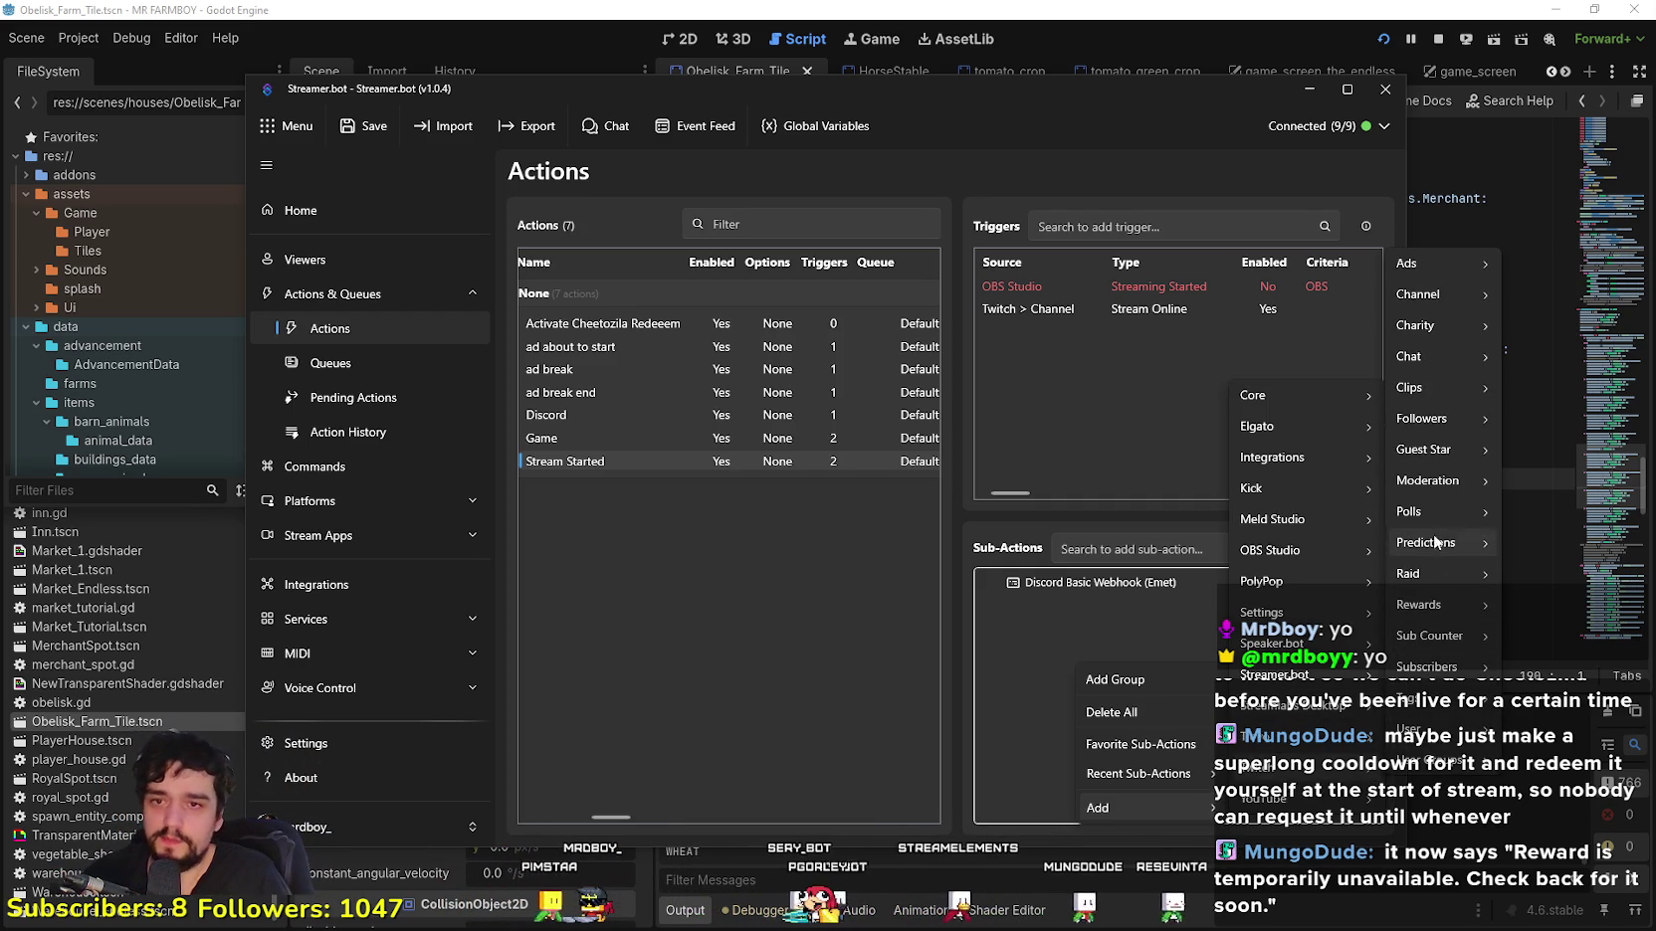
mouse_move(1436, 485)
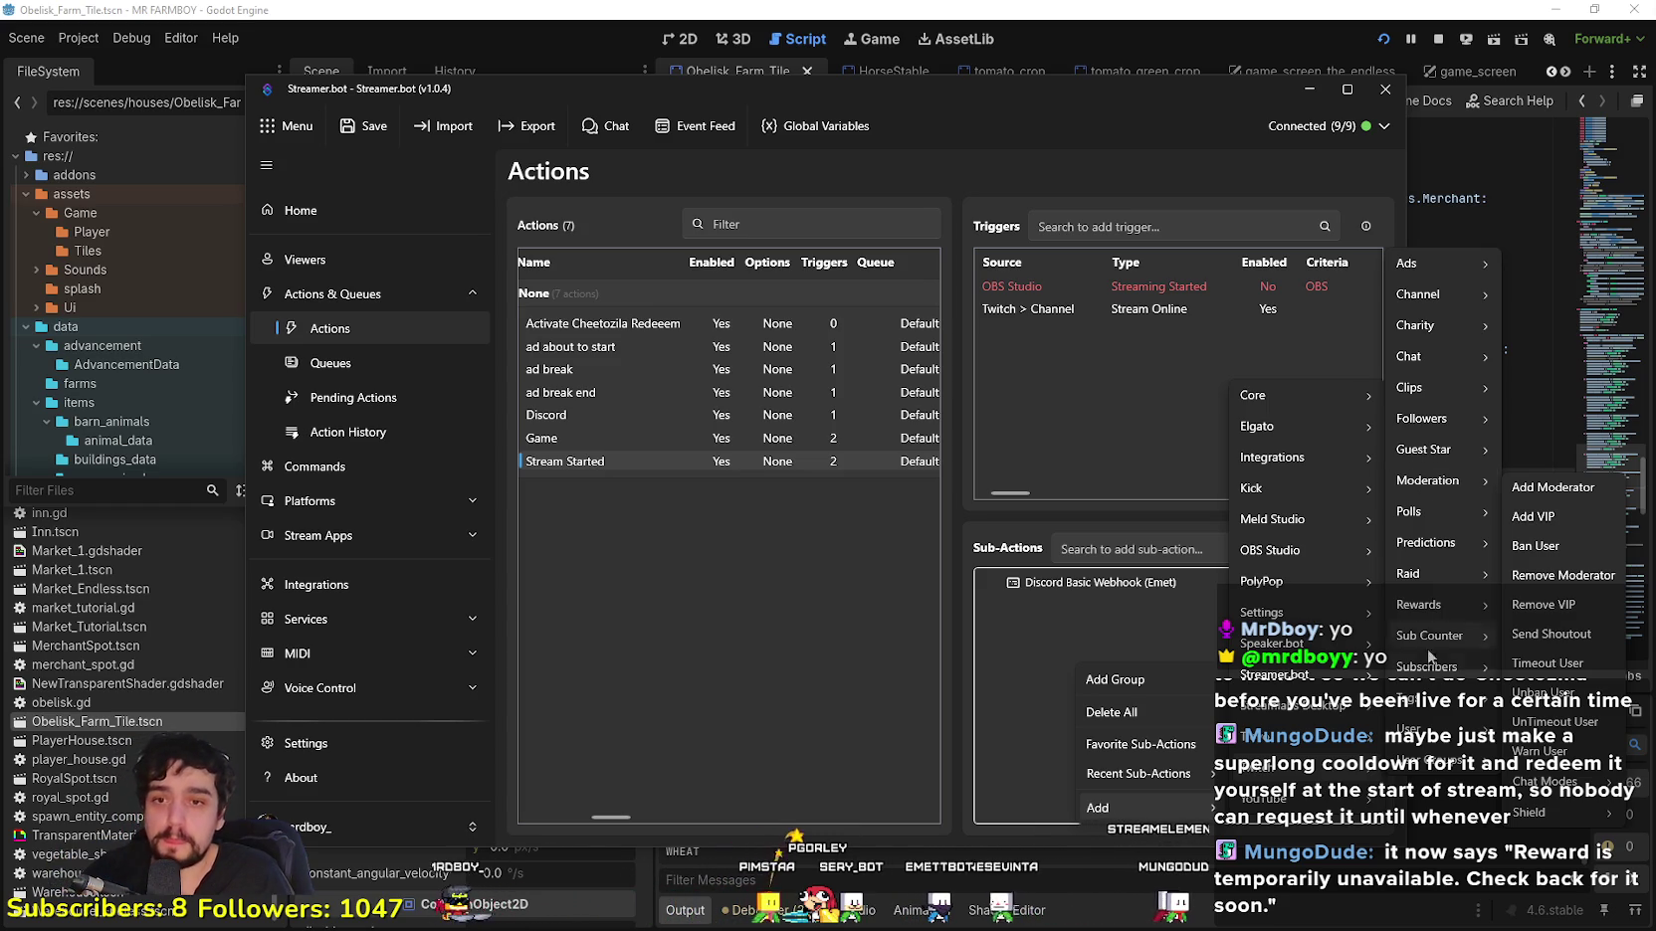
mouse_move(1423, 675)
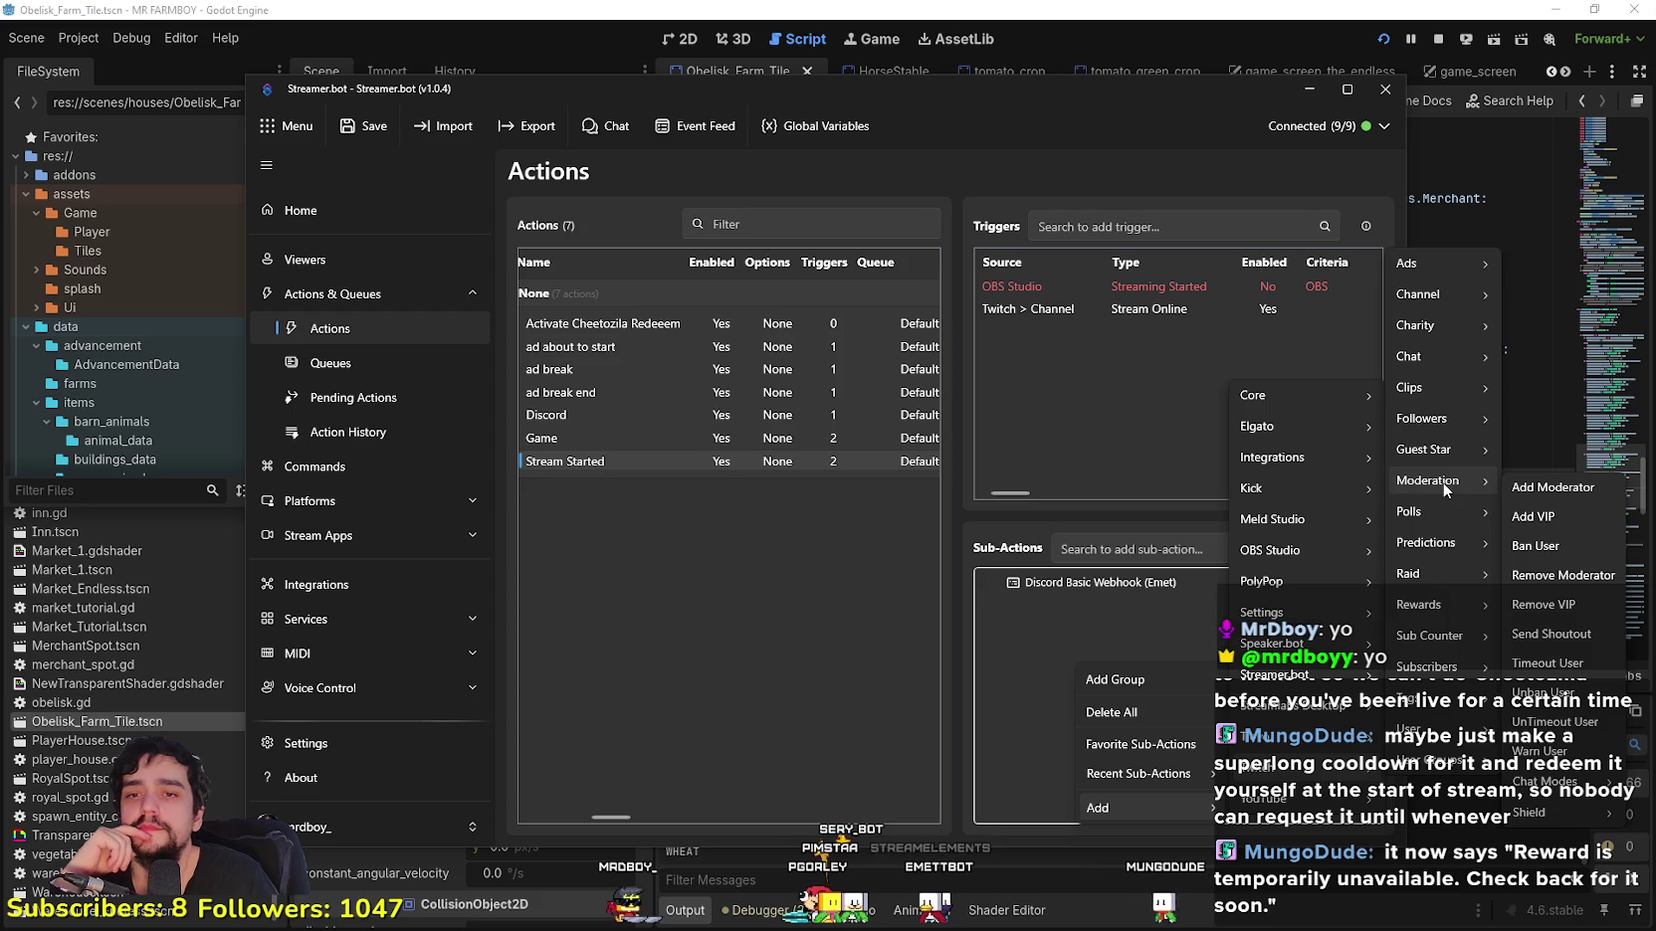
mouse_move(1433, 295)
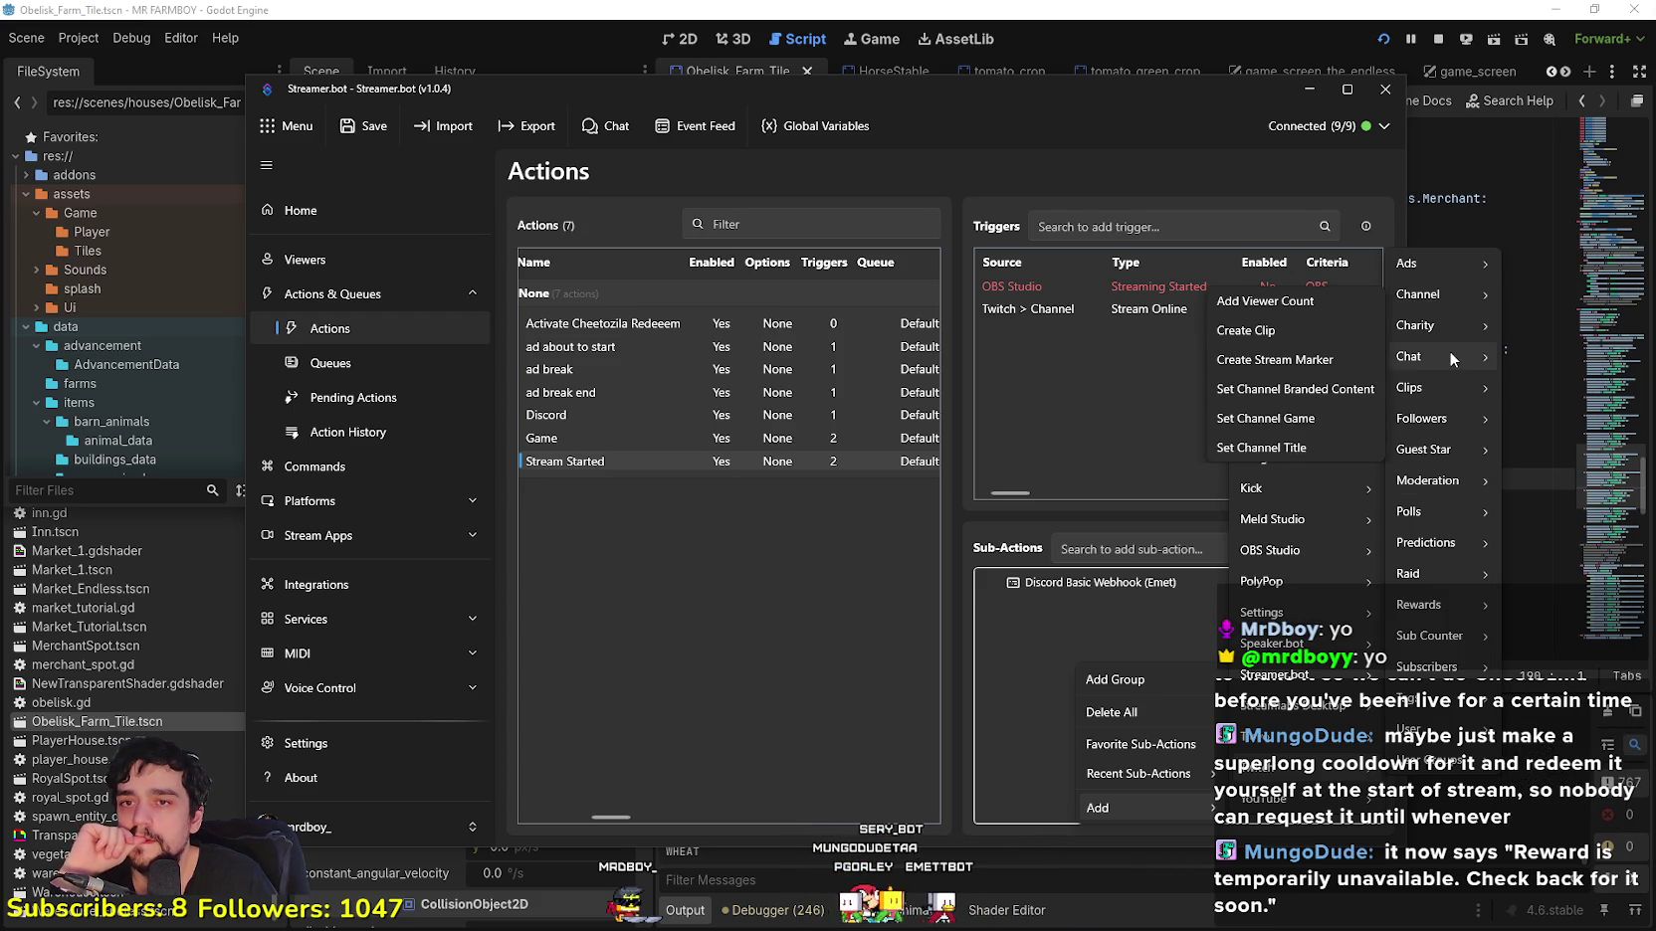
mouse_move(1436, 360)
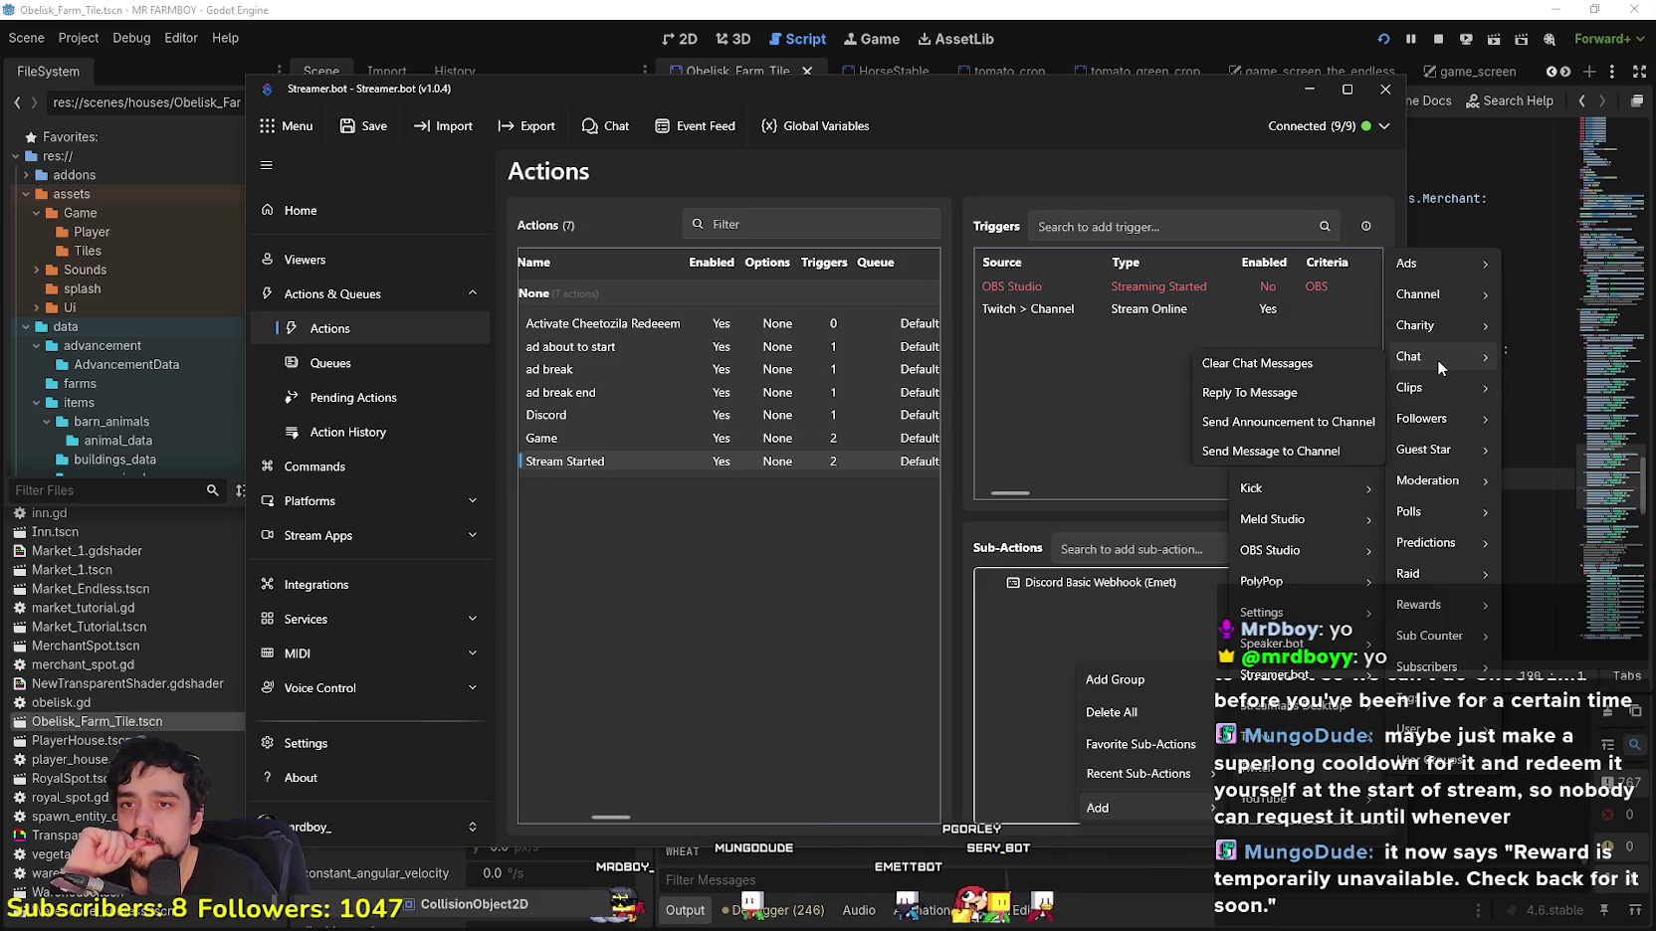
mouse_move(1435, 513)
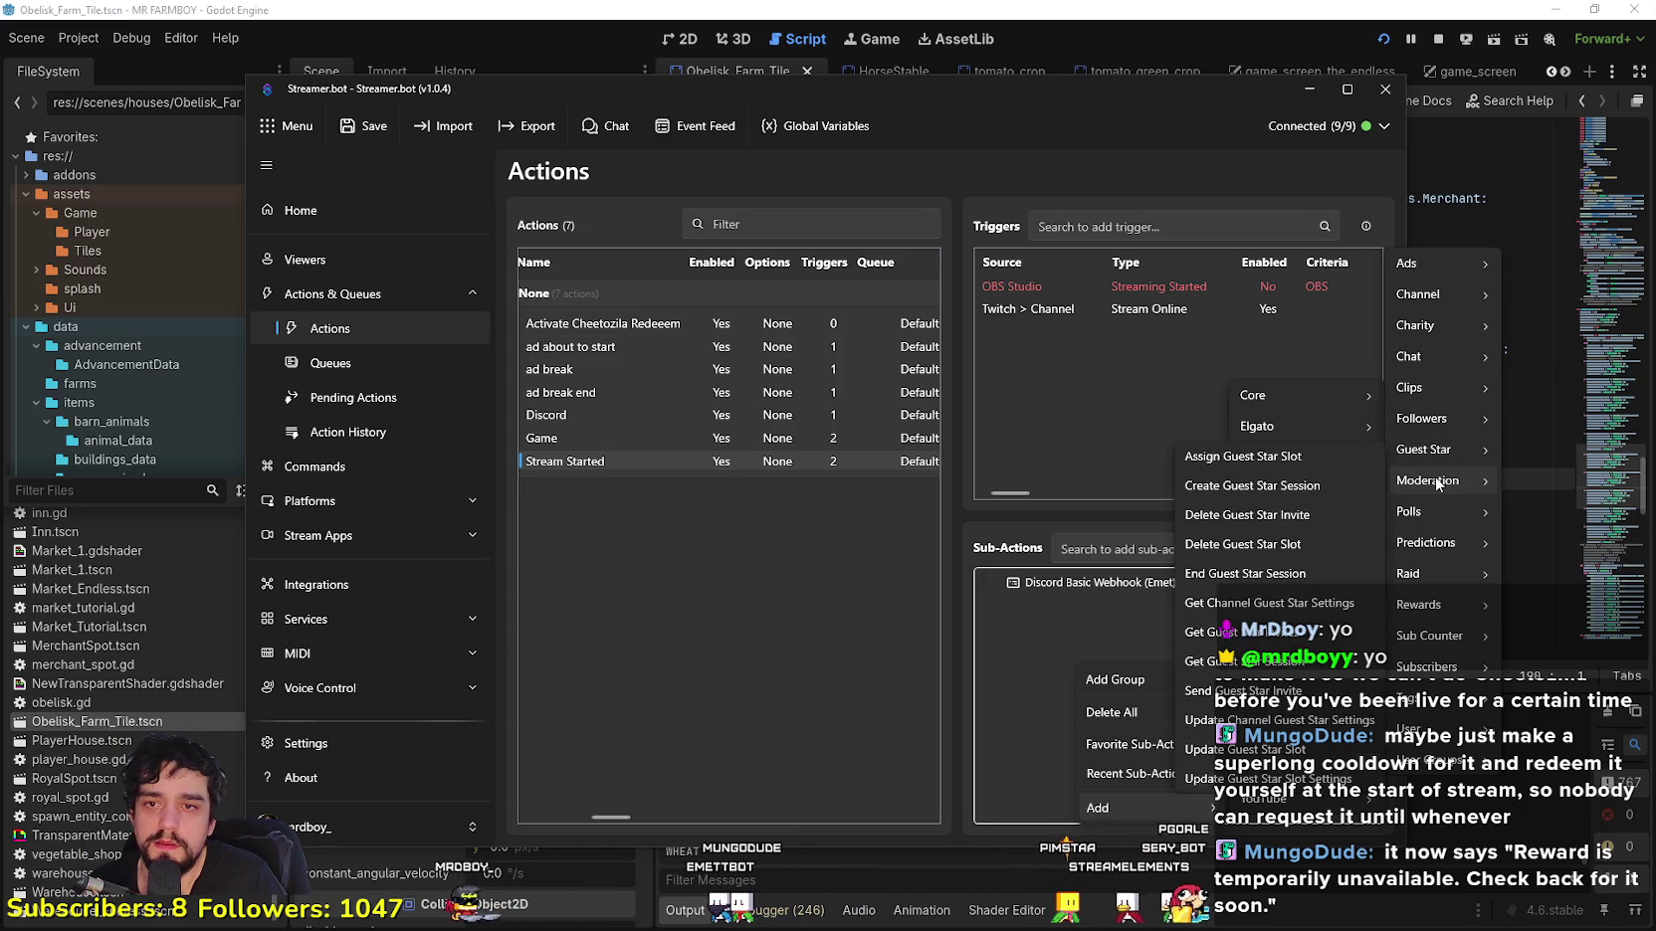
mouse_move(1436, 485)
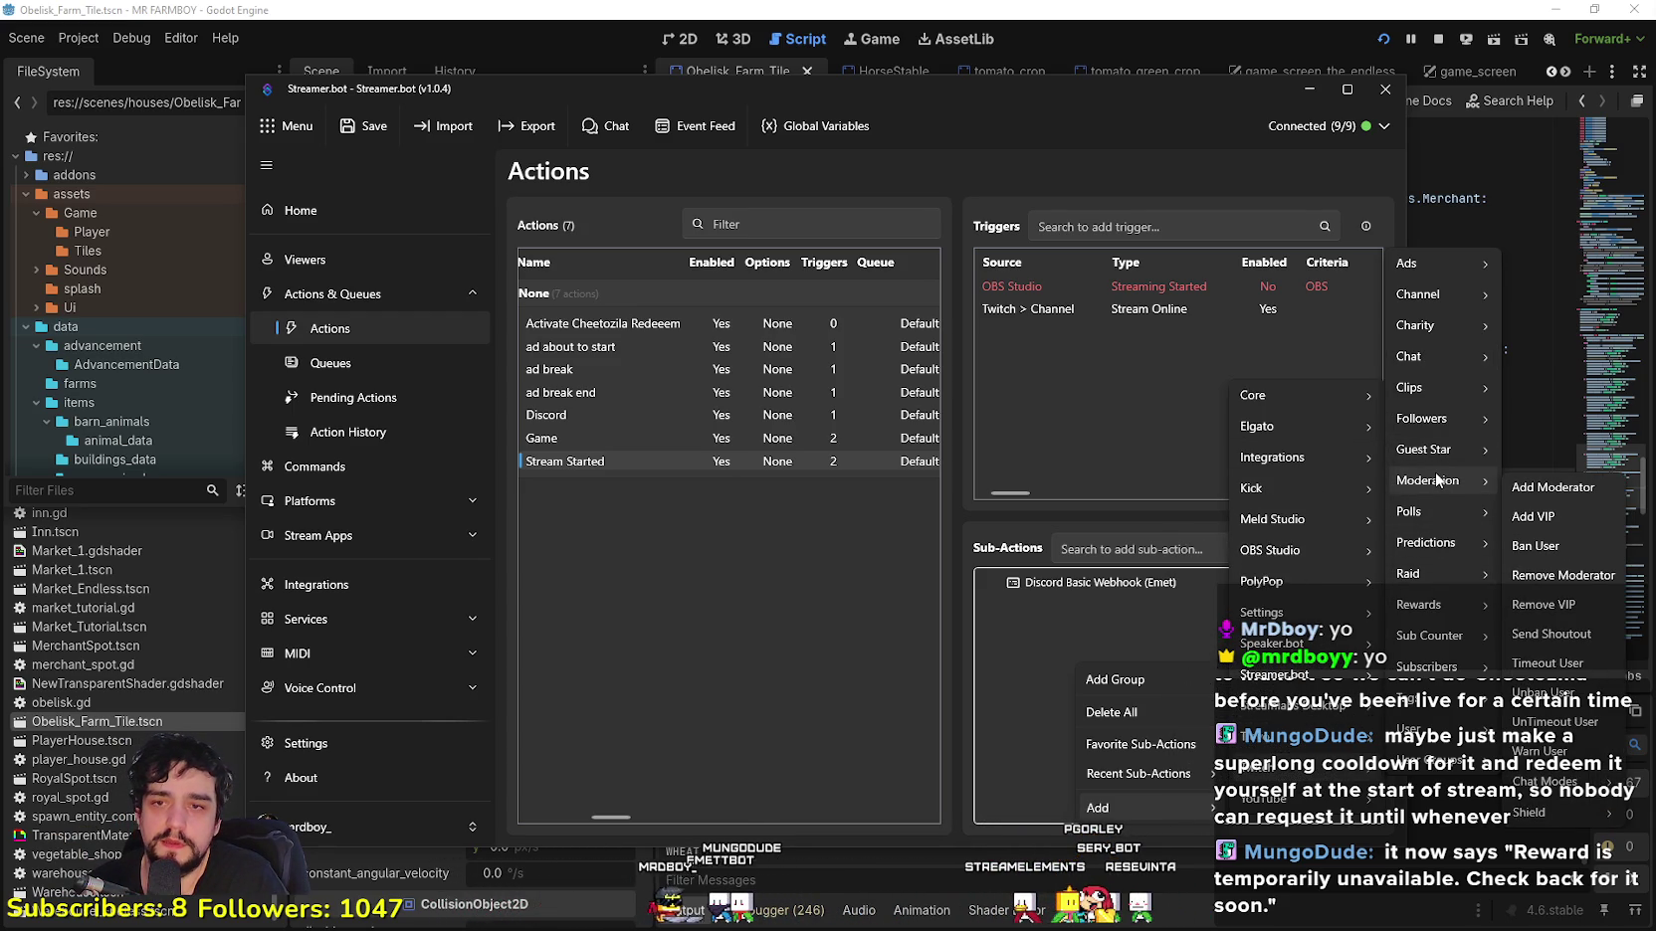
mouse_move(1445, 601)
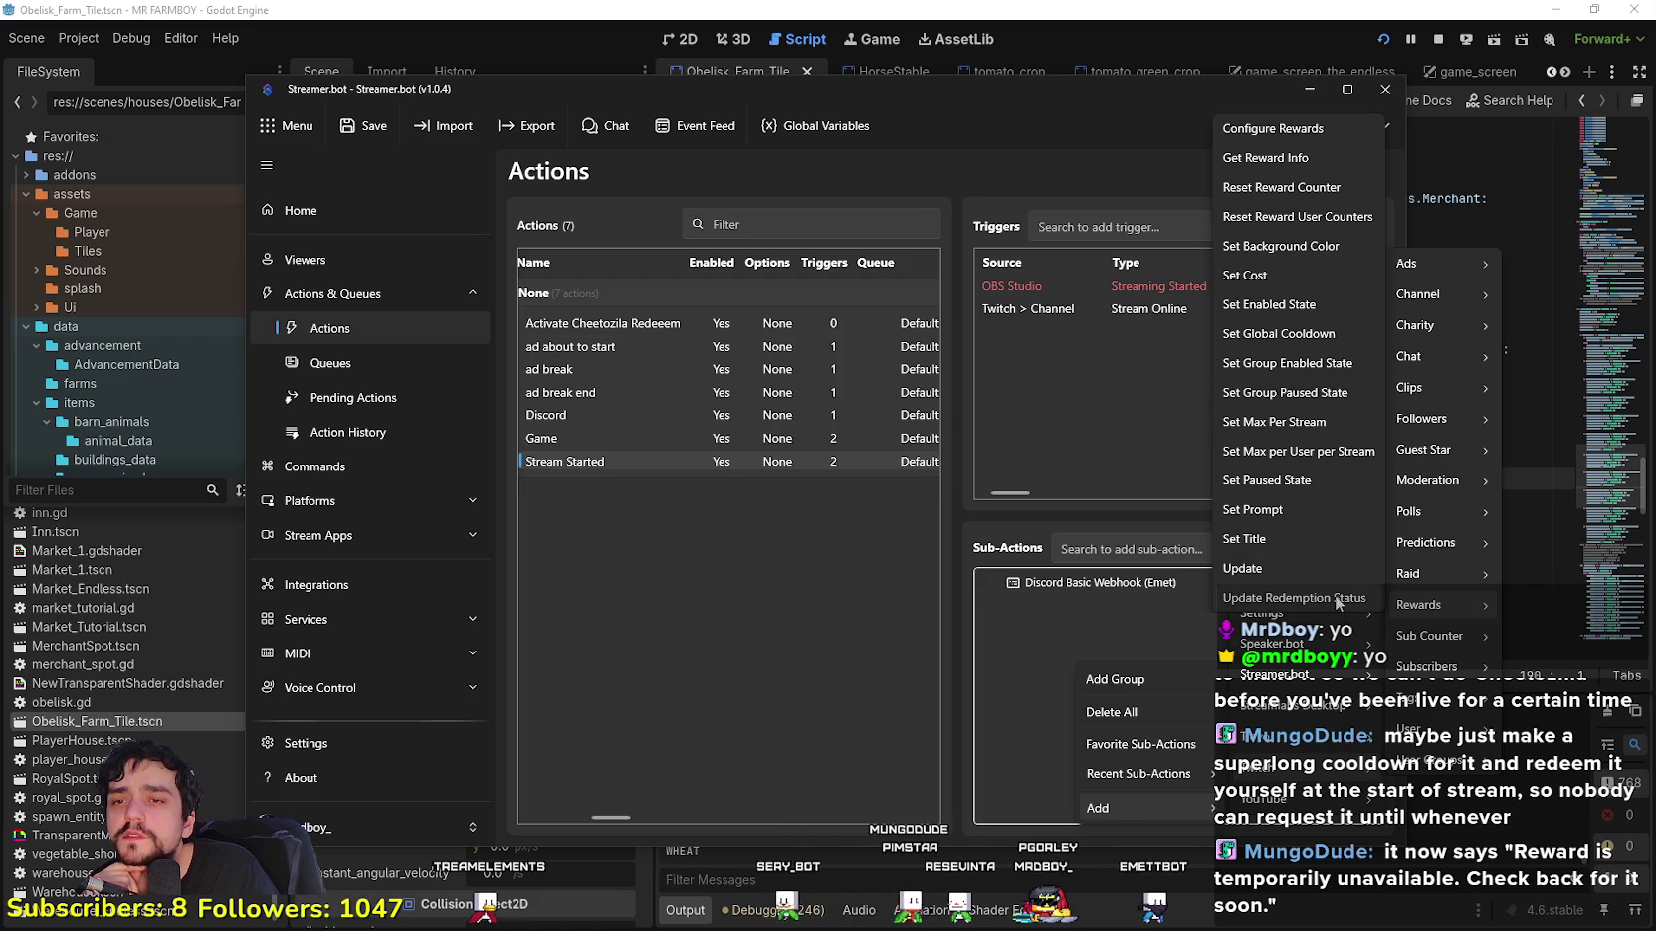
click(1294, 483)
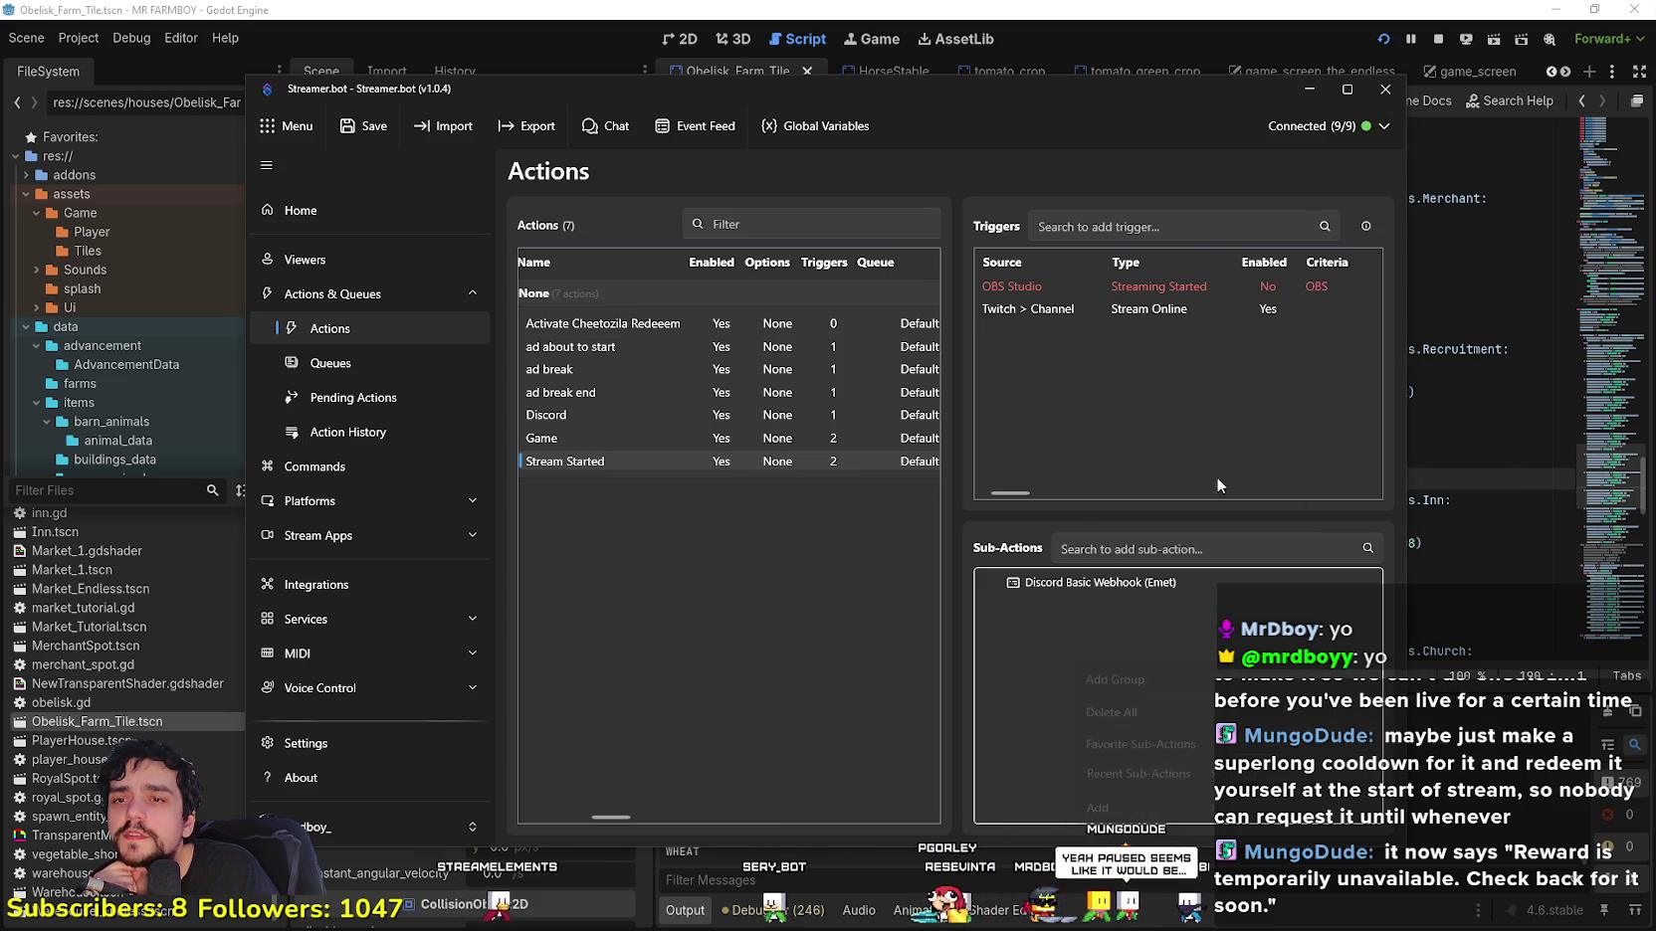
Step: Pick the Cheetozilla reward in the Set Paused State dialog
click(762, 418)
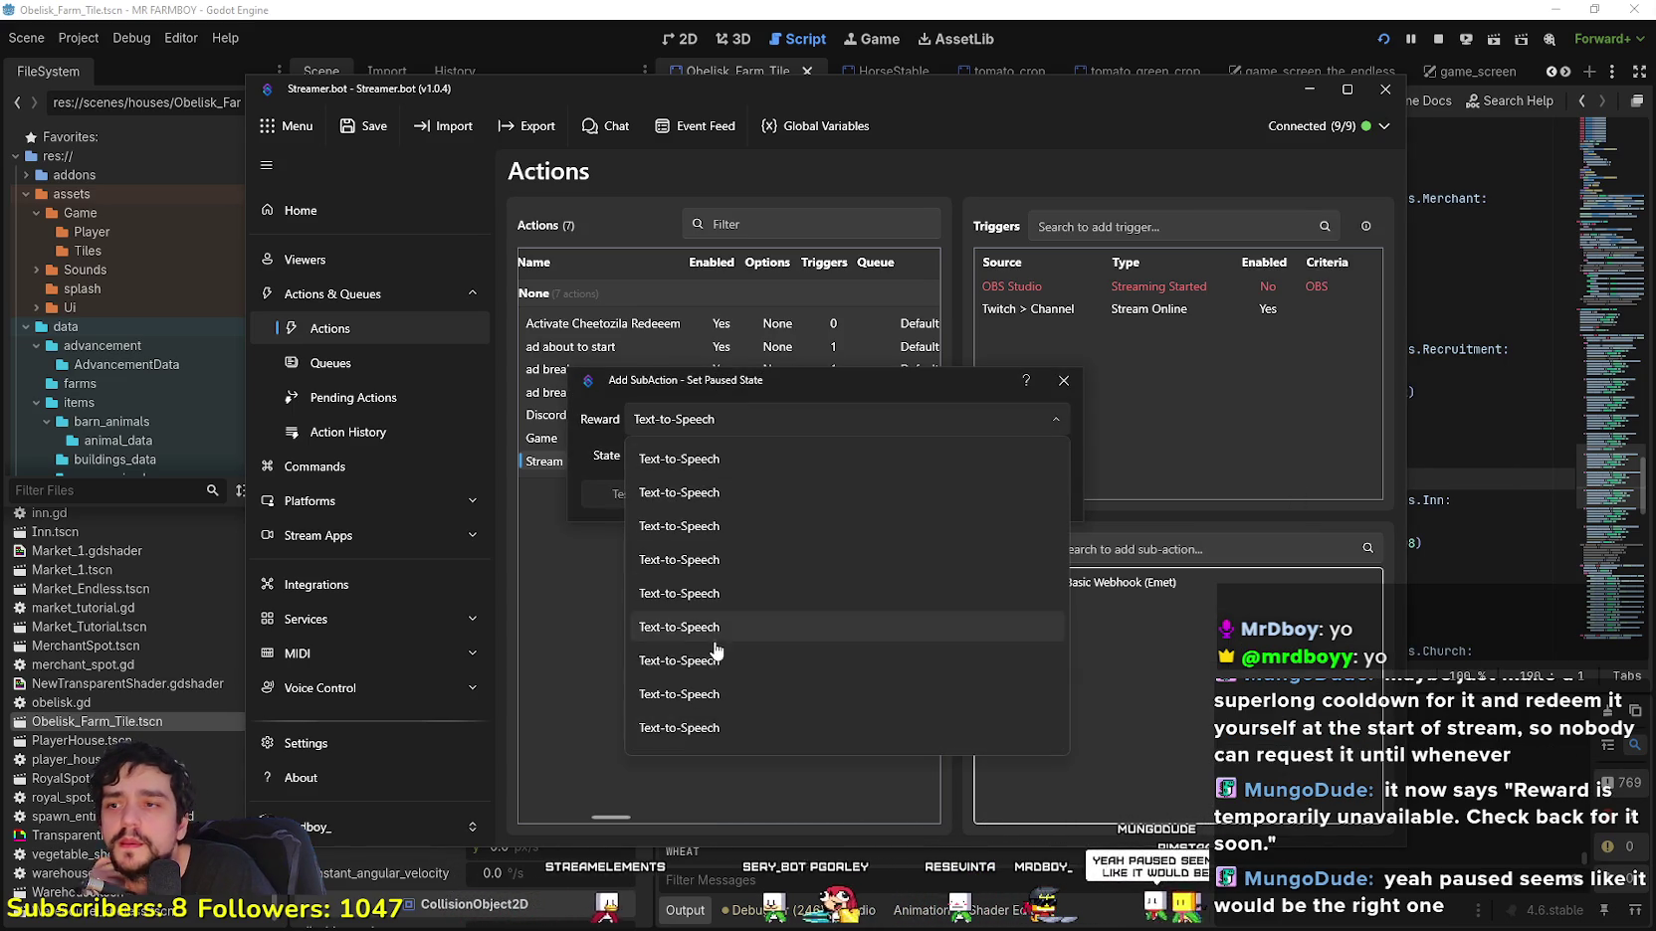
scroll(777, 617, up, 3)
scroll(791, 597, down, 4)
scroll(786, 667, up, 5)
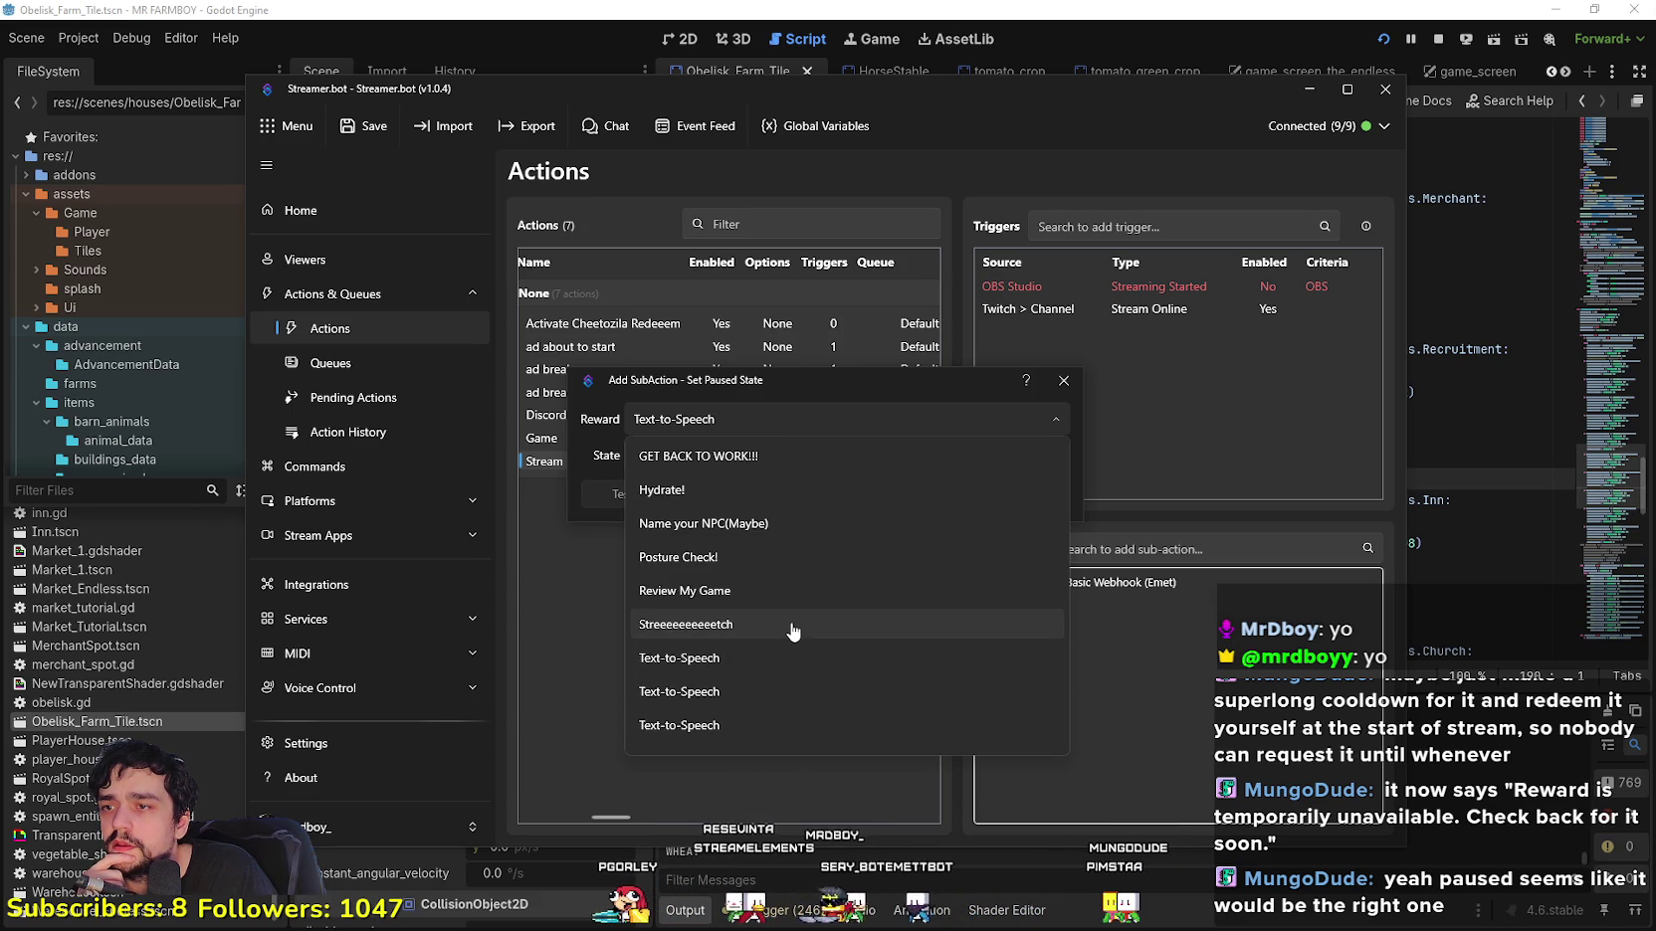
scroll(792, 632, up, 3)
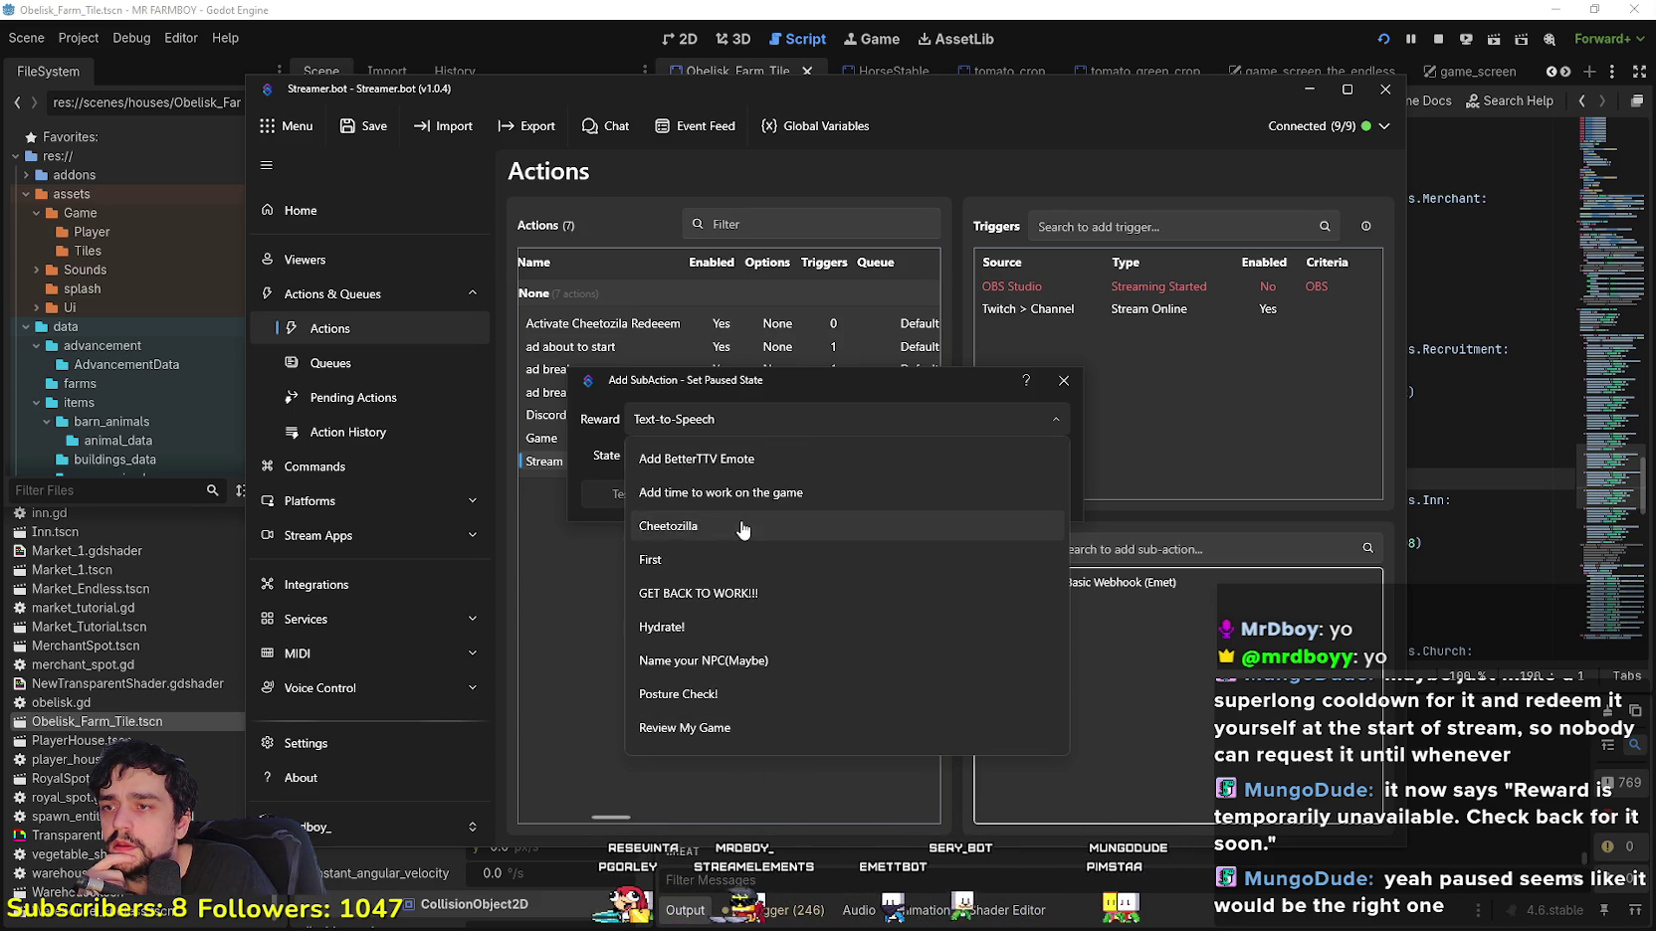
click(786, 525)
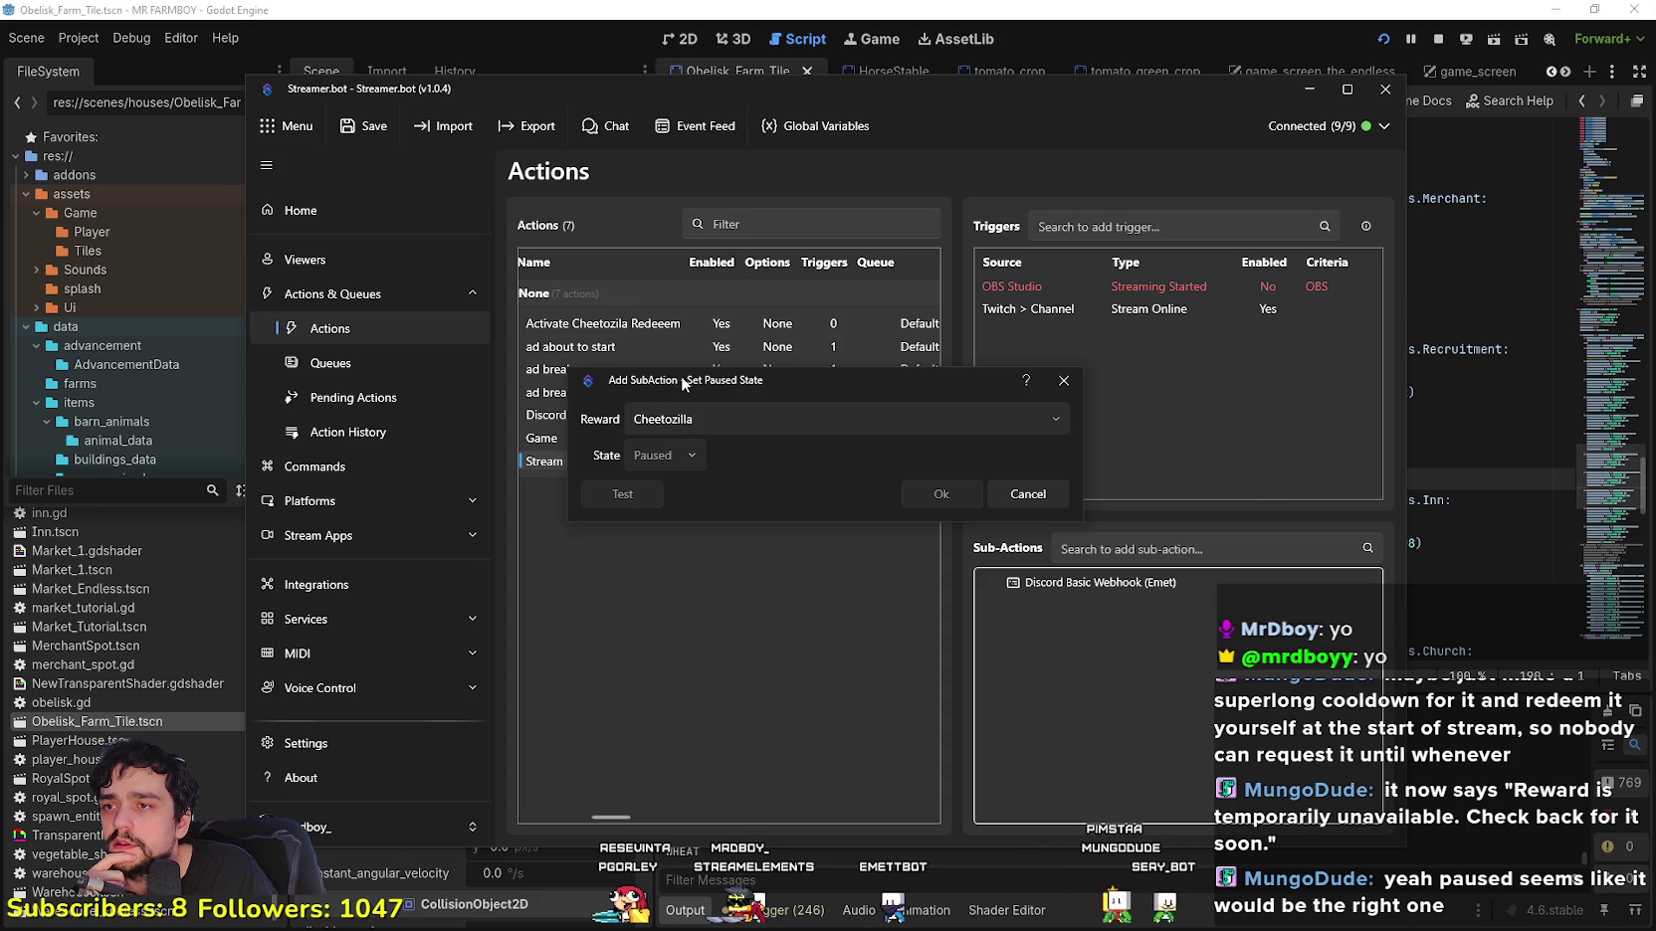
Step: Cancel the paused-state dialog without adding it and reopen the sub-action menu
drag(674, 381, 852, 361)
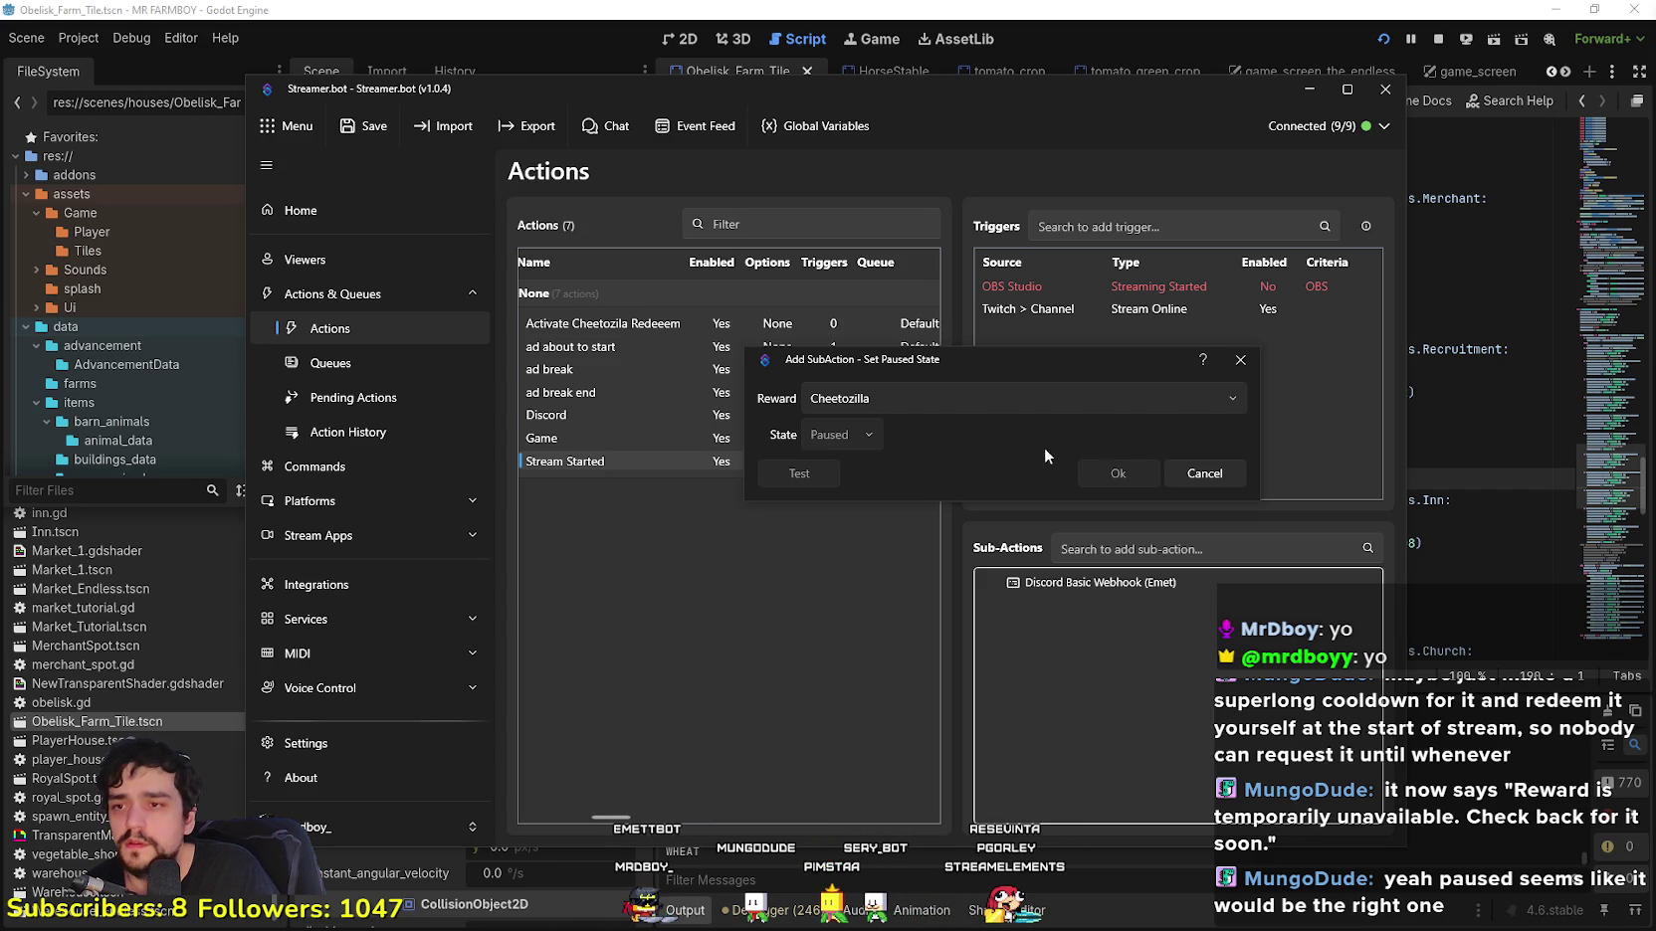
click(1199, 475)
right_click(1093, 644)
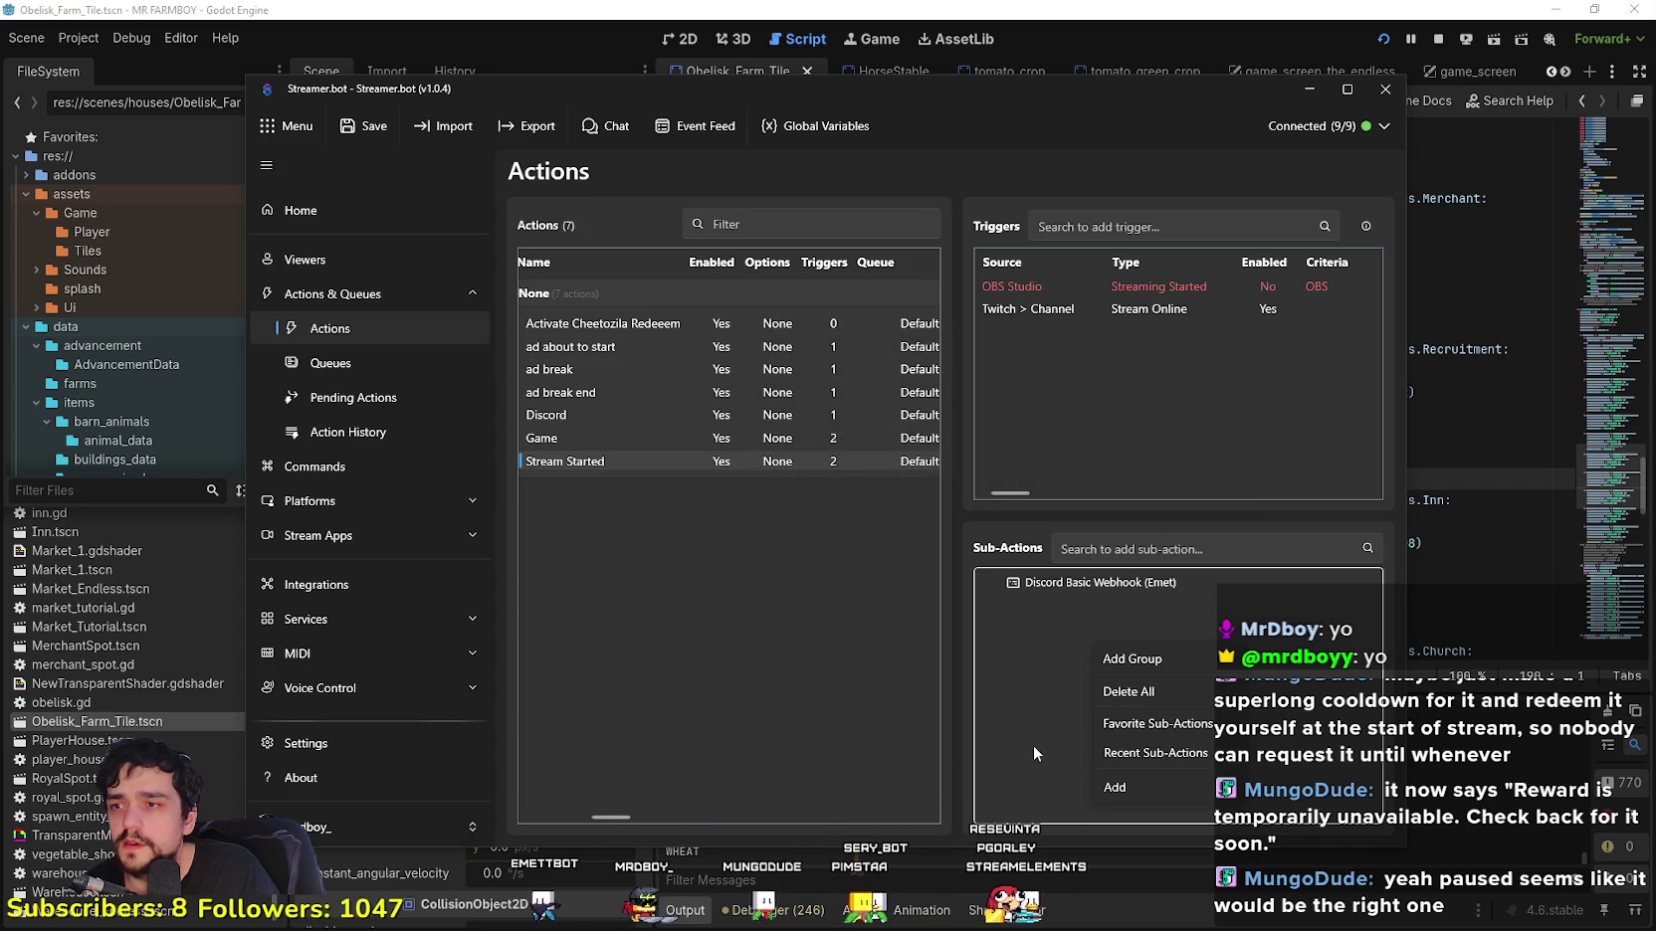
mouse_move(1191, 782)
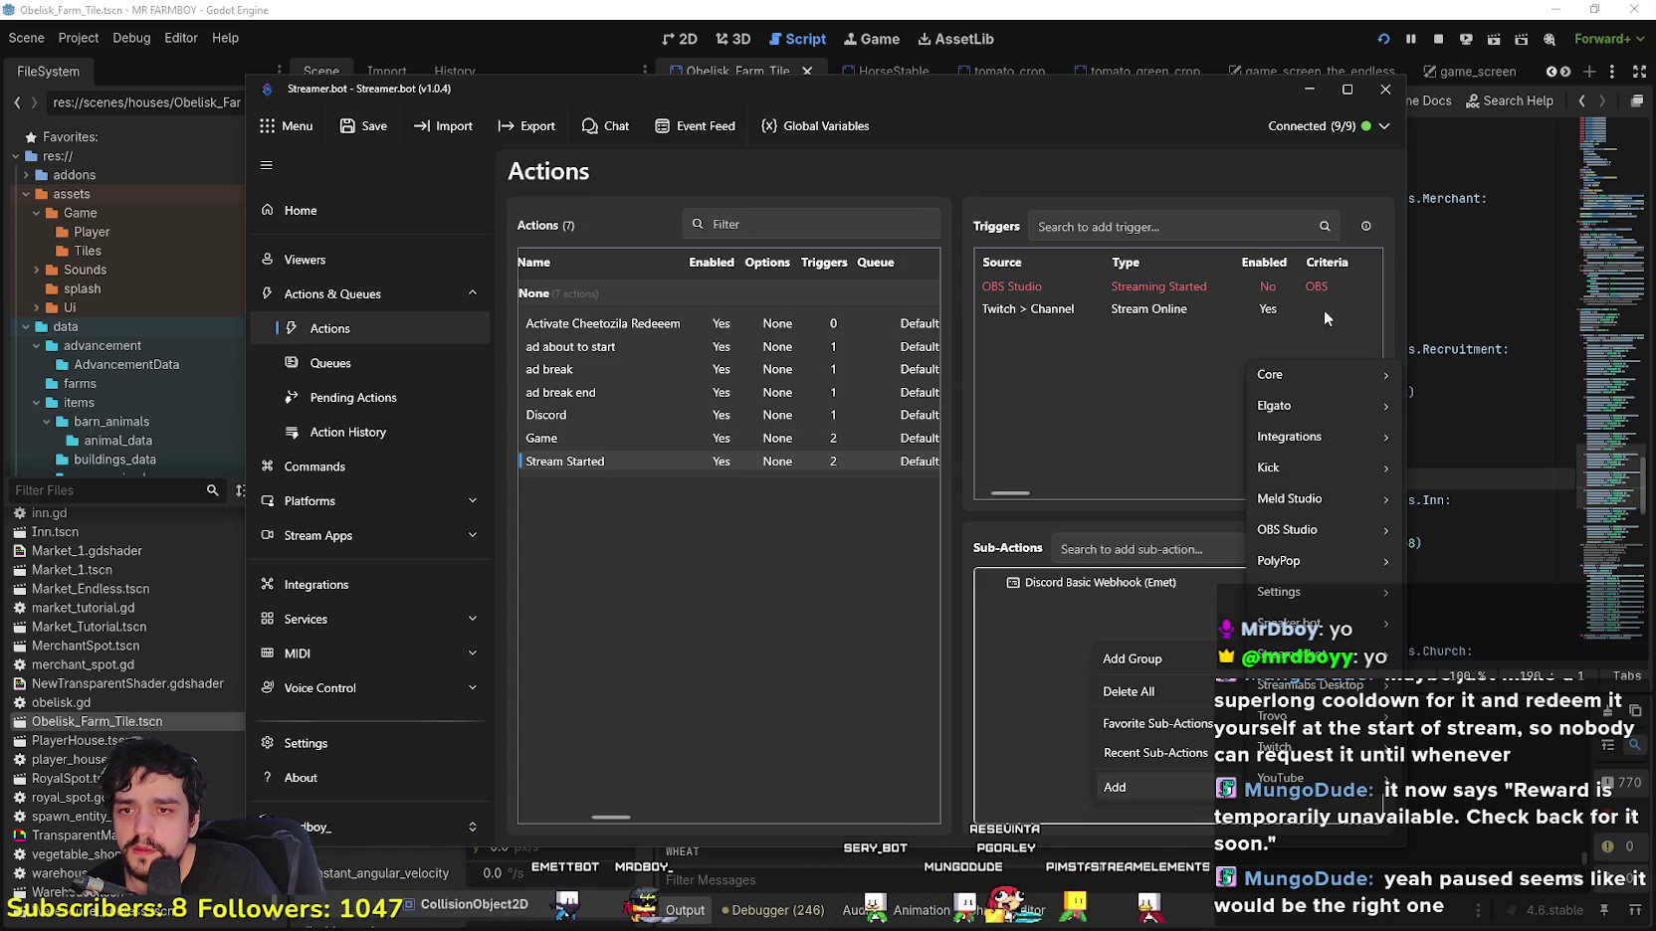
mouse_move(1326, 753)
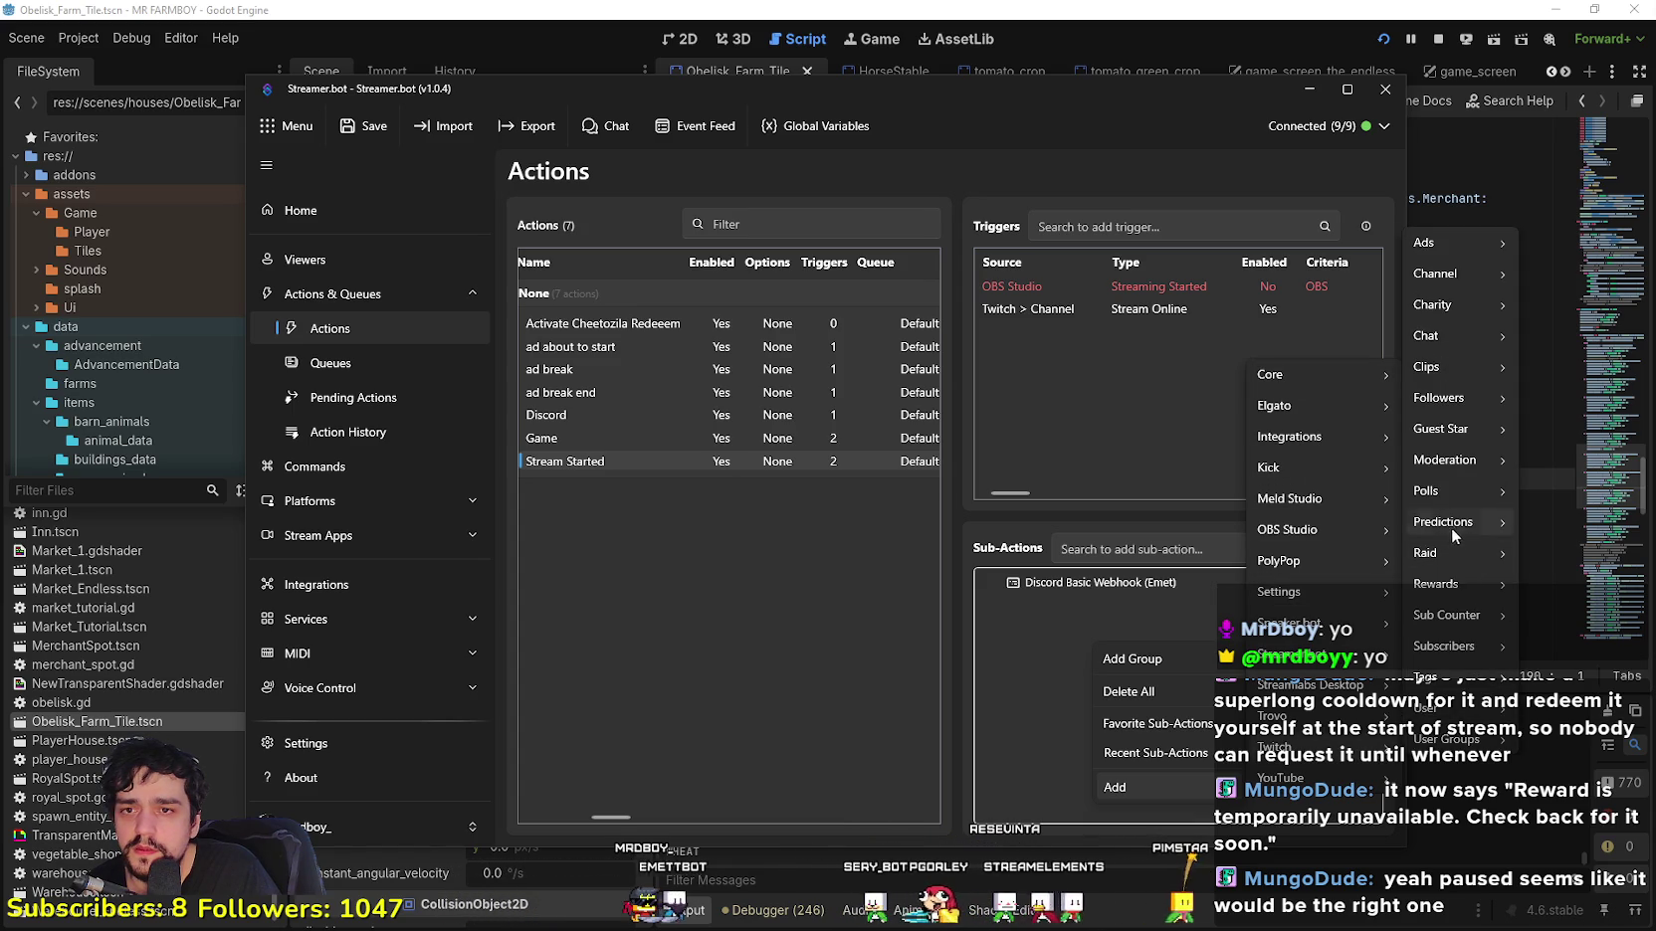
mouse_move(1444, 462)
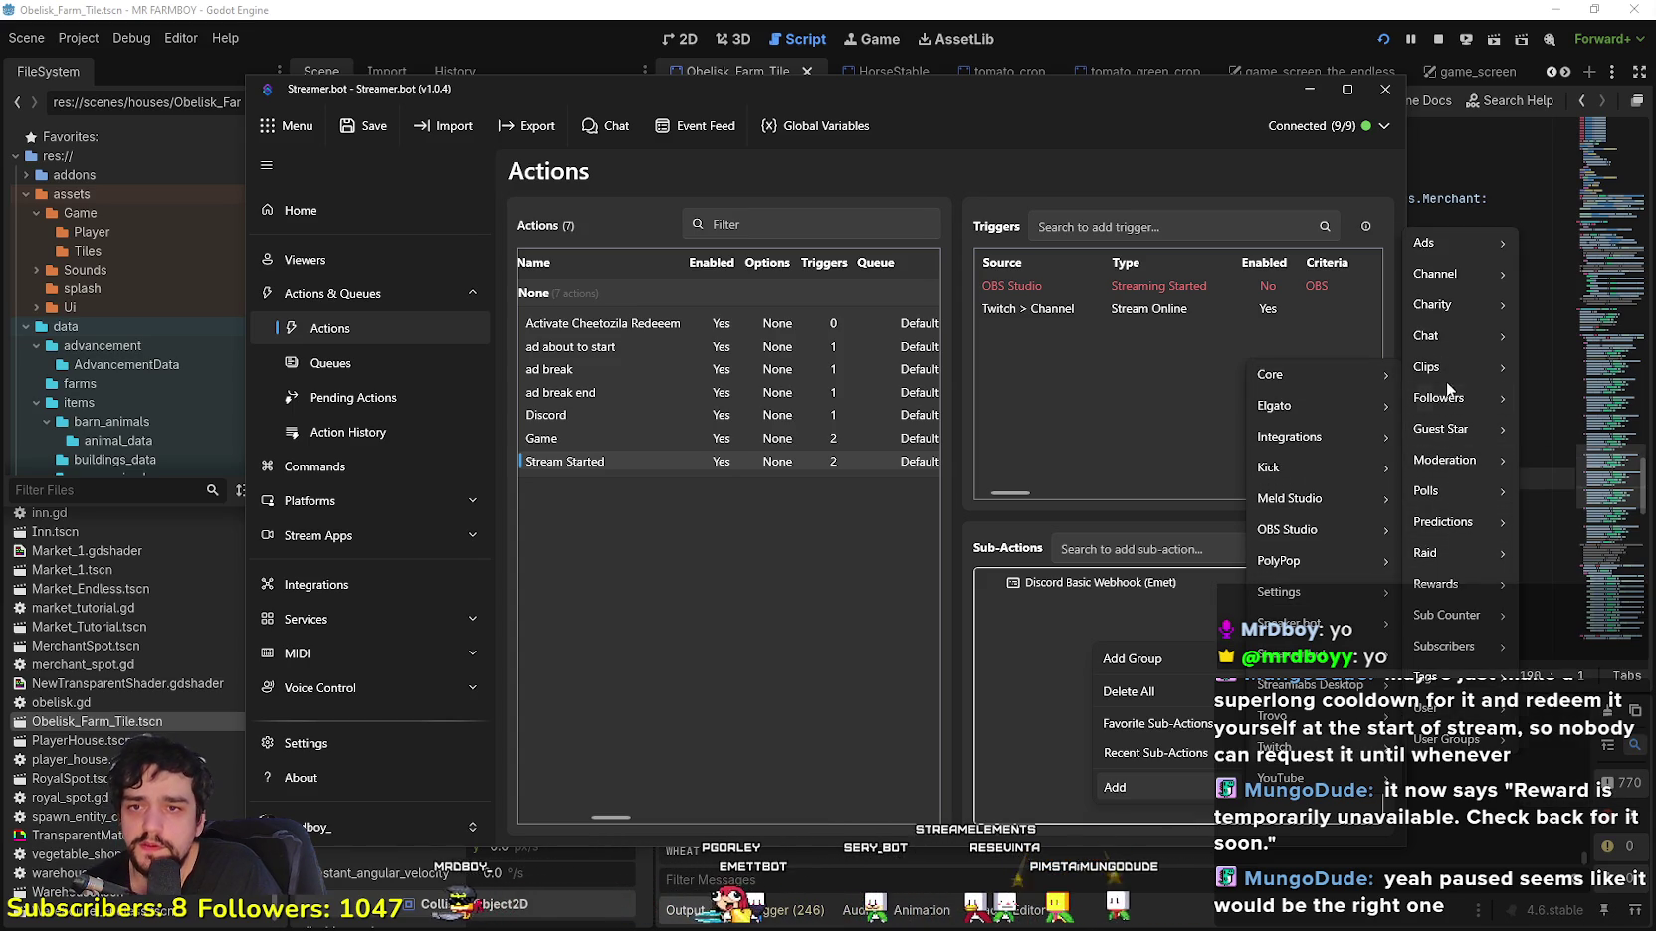
mouse_move(1442, 430)
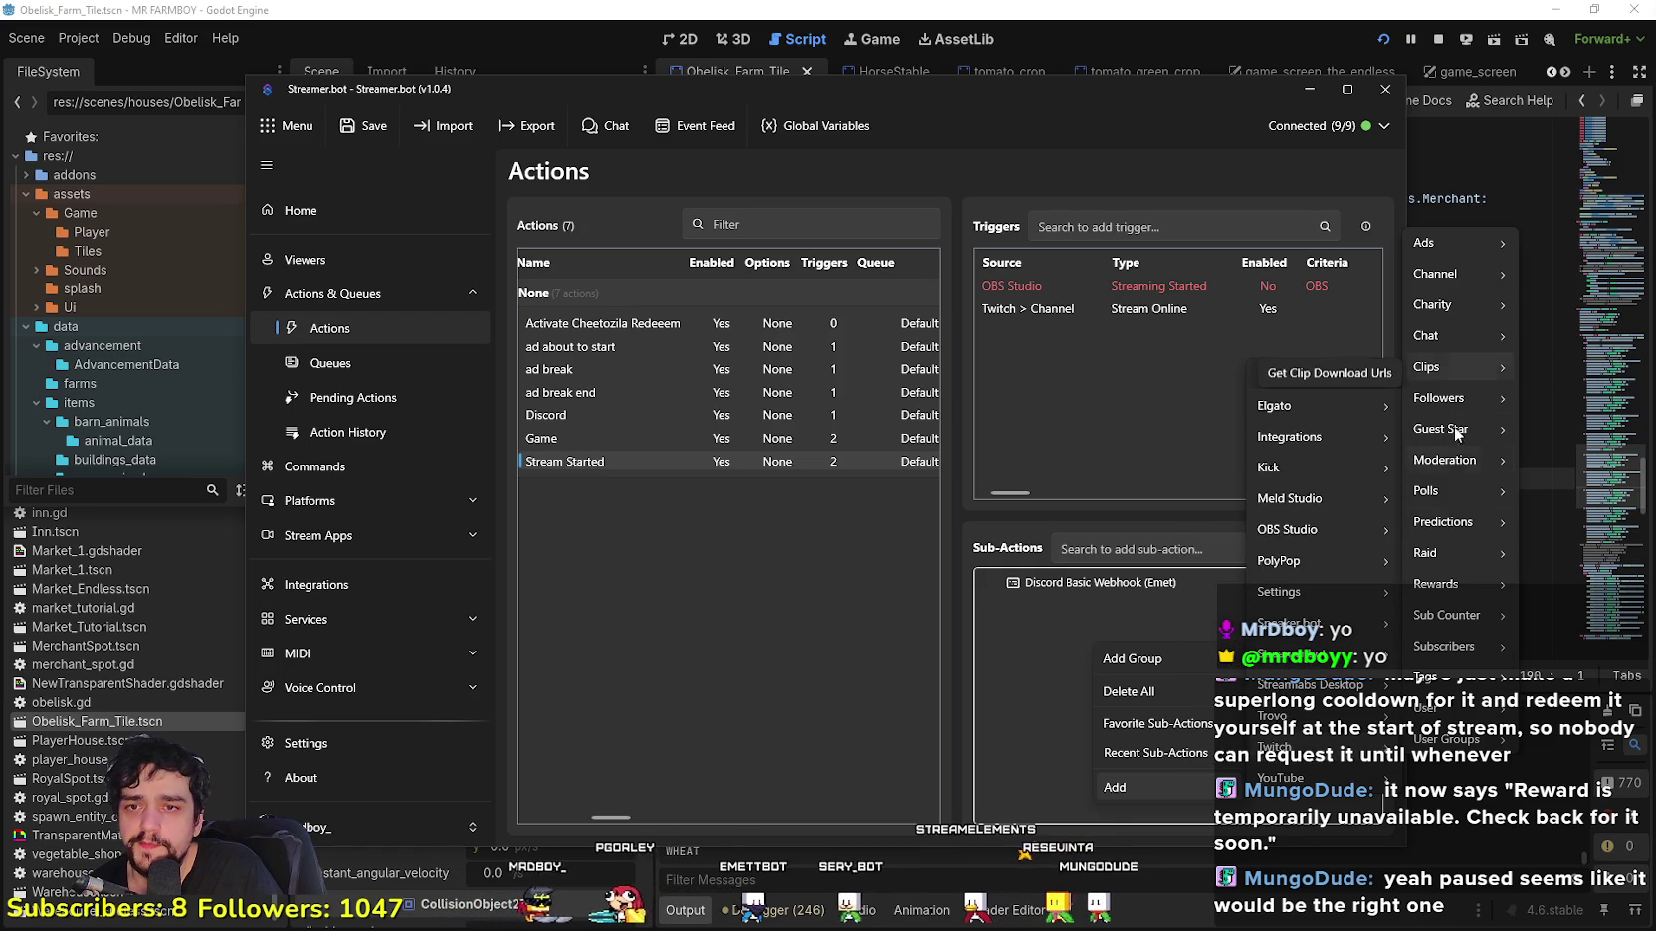
mouse_move(1447, 492)
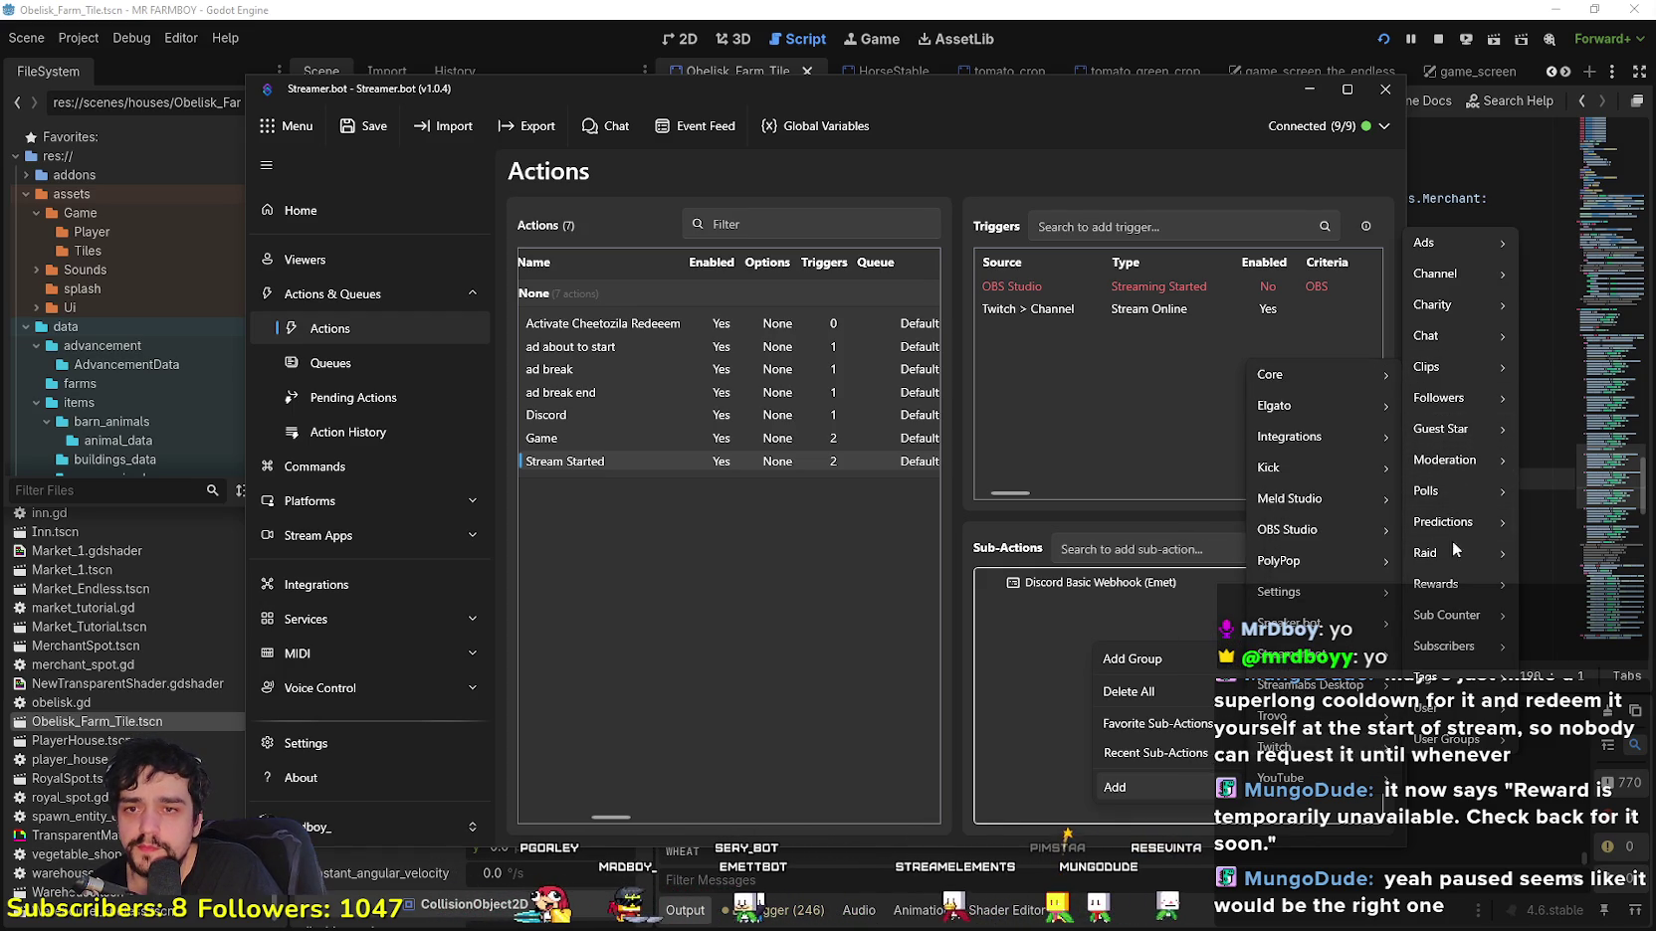
mouse_move(1451, 587)
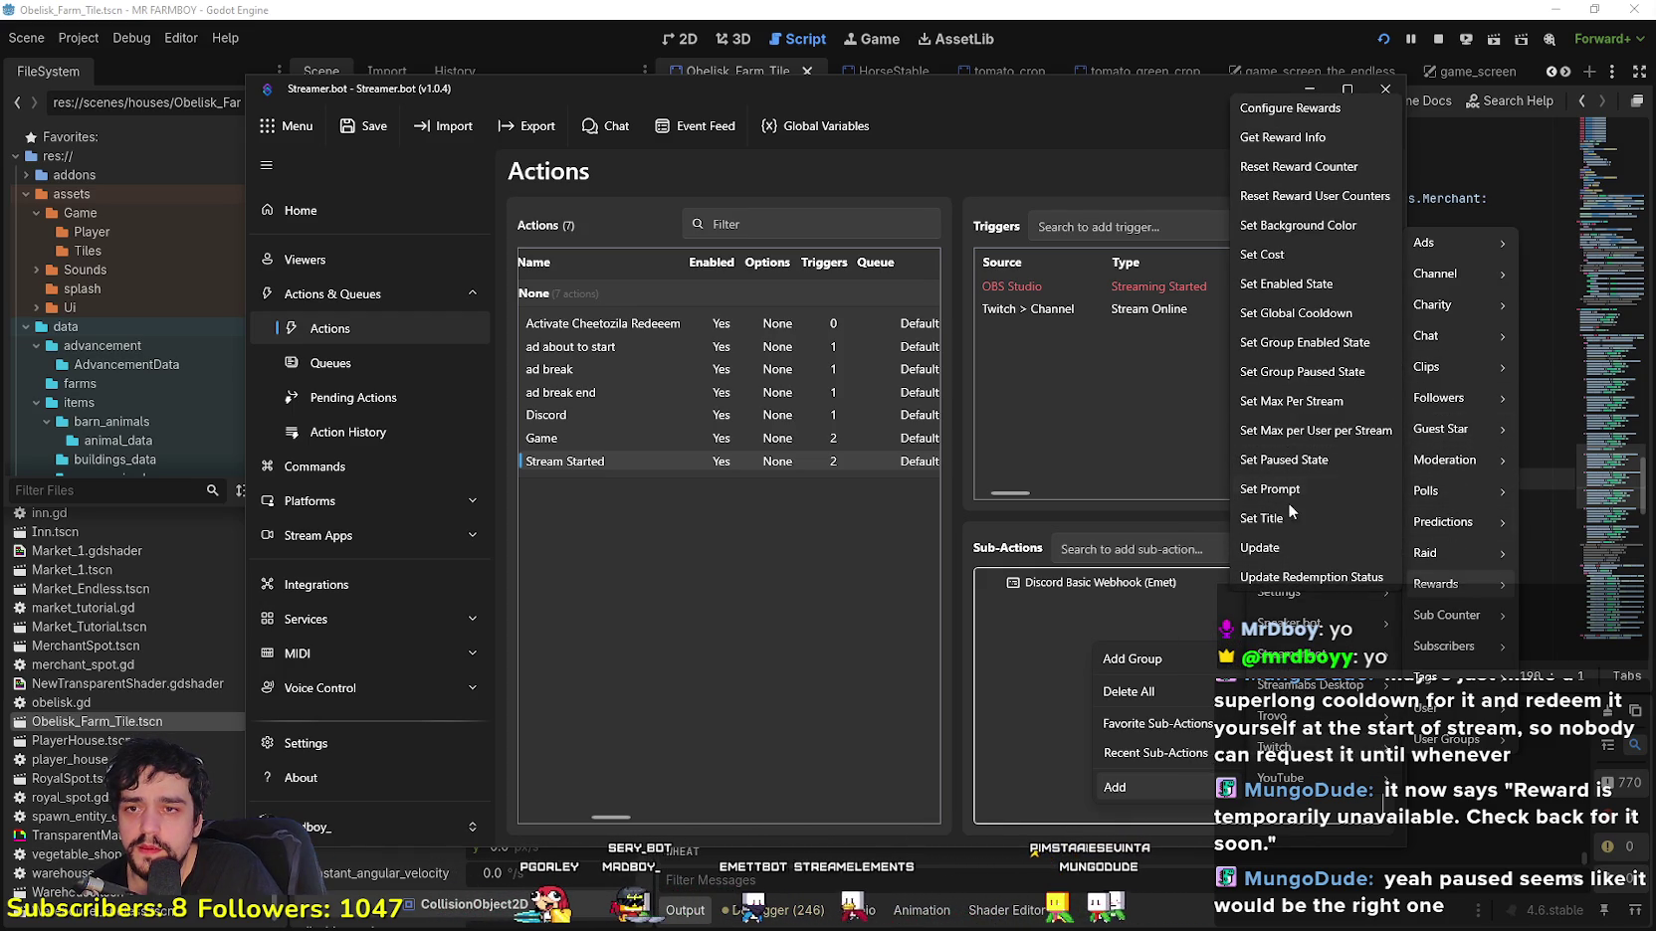
click(1264, 459)
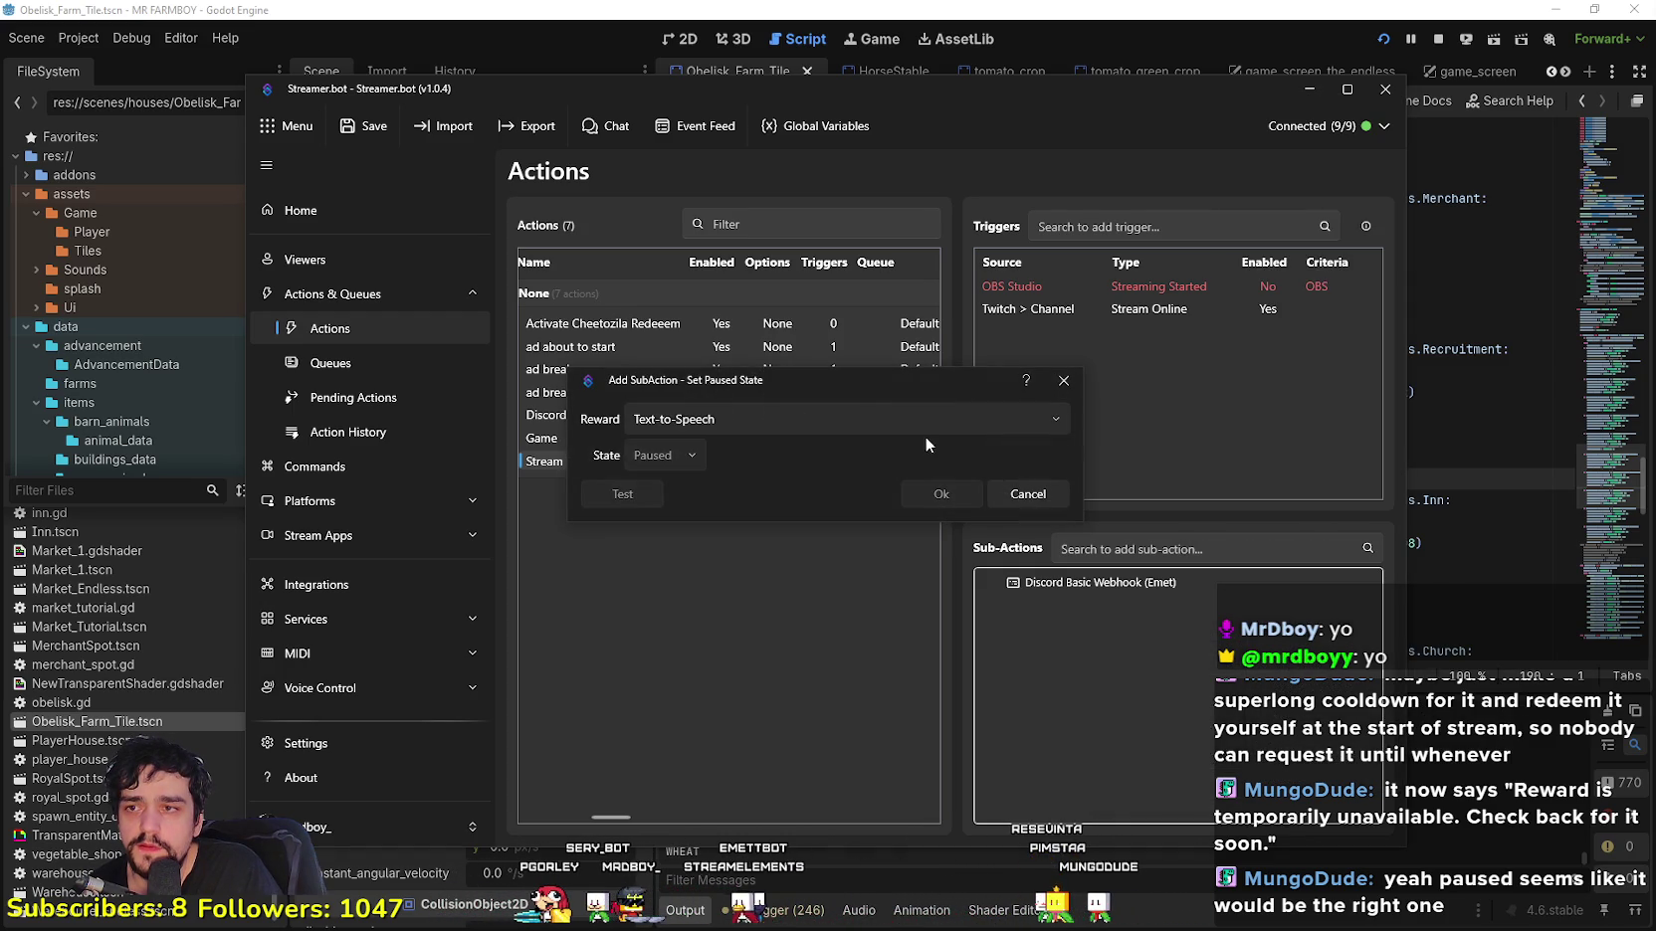
click(693, 420)
click(717, 468)
click(714, 426)
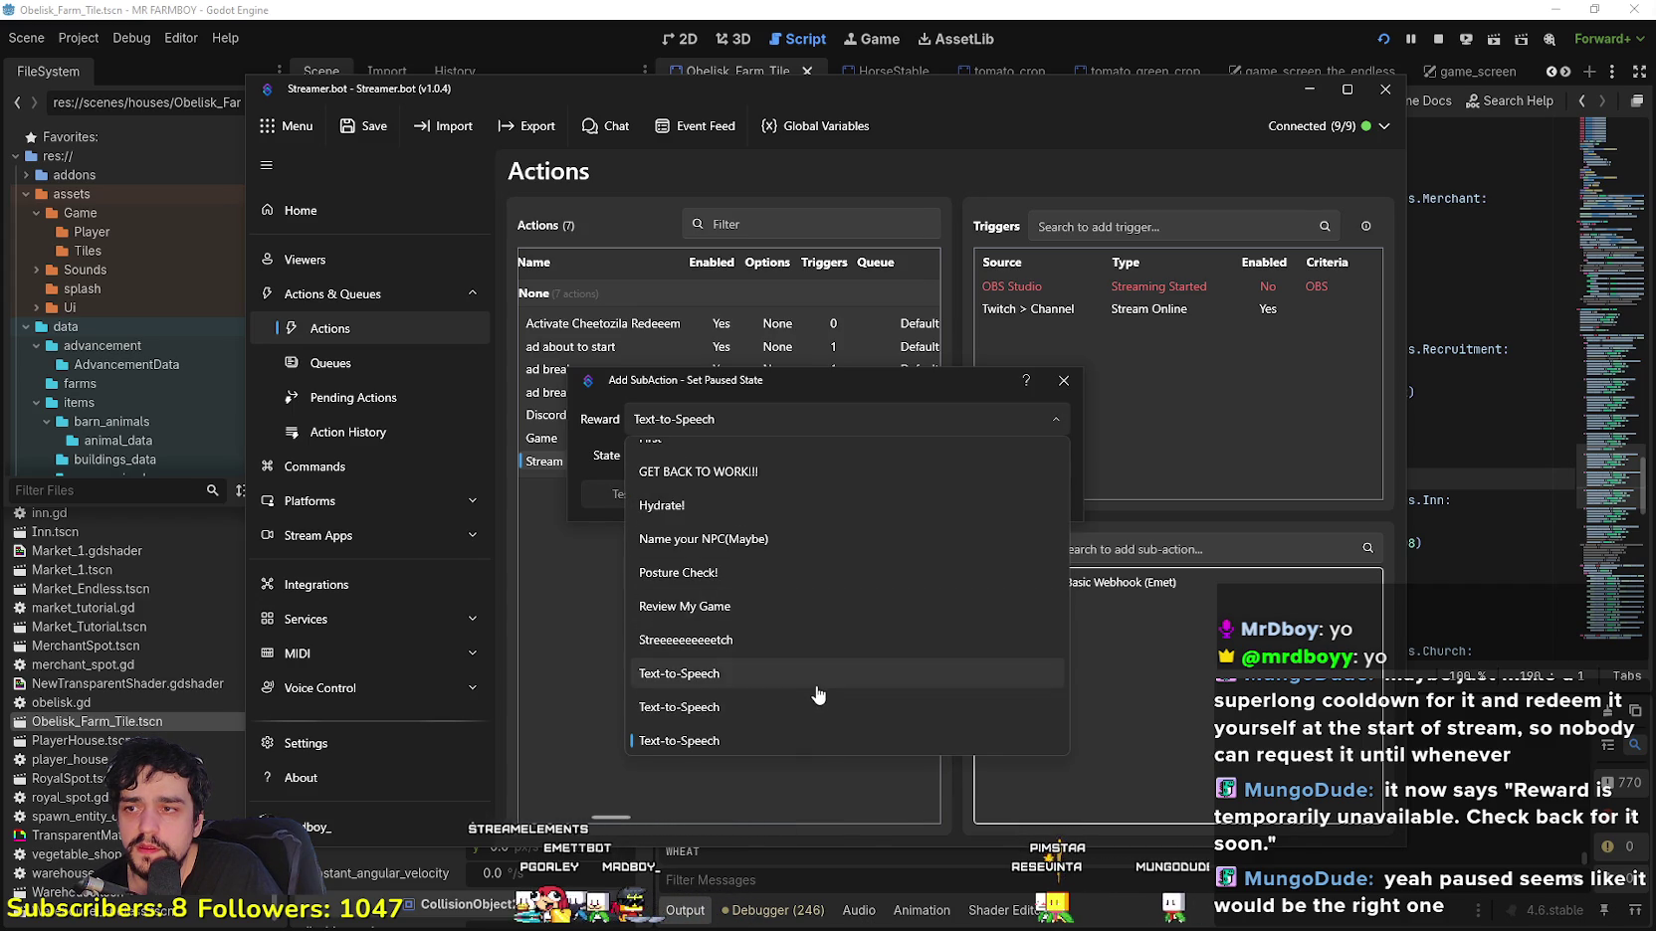
click(721, 525)
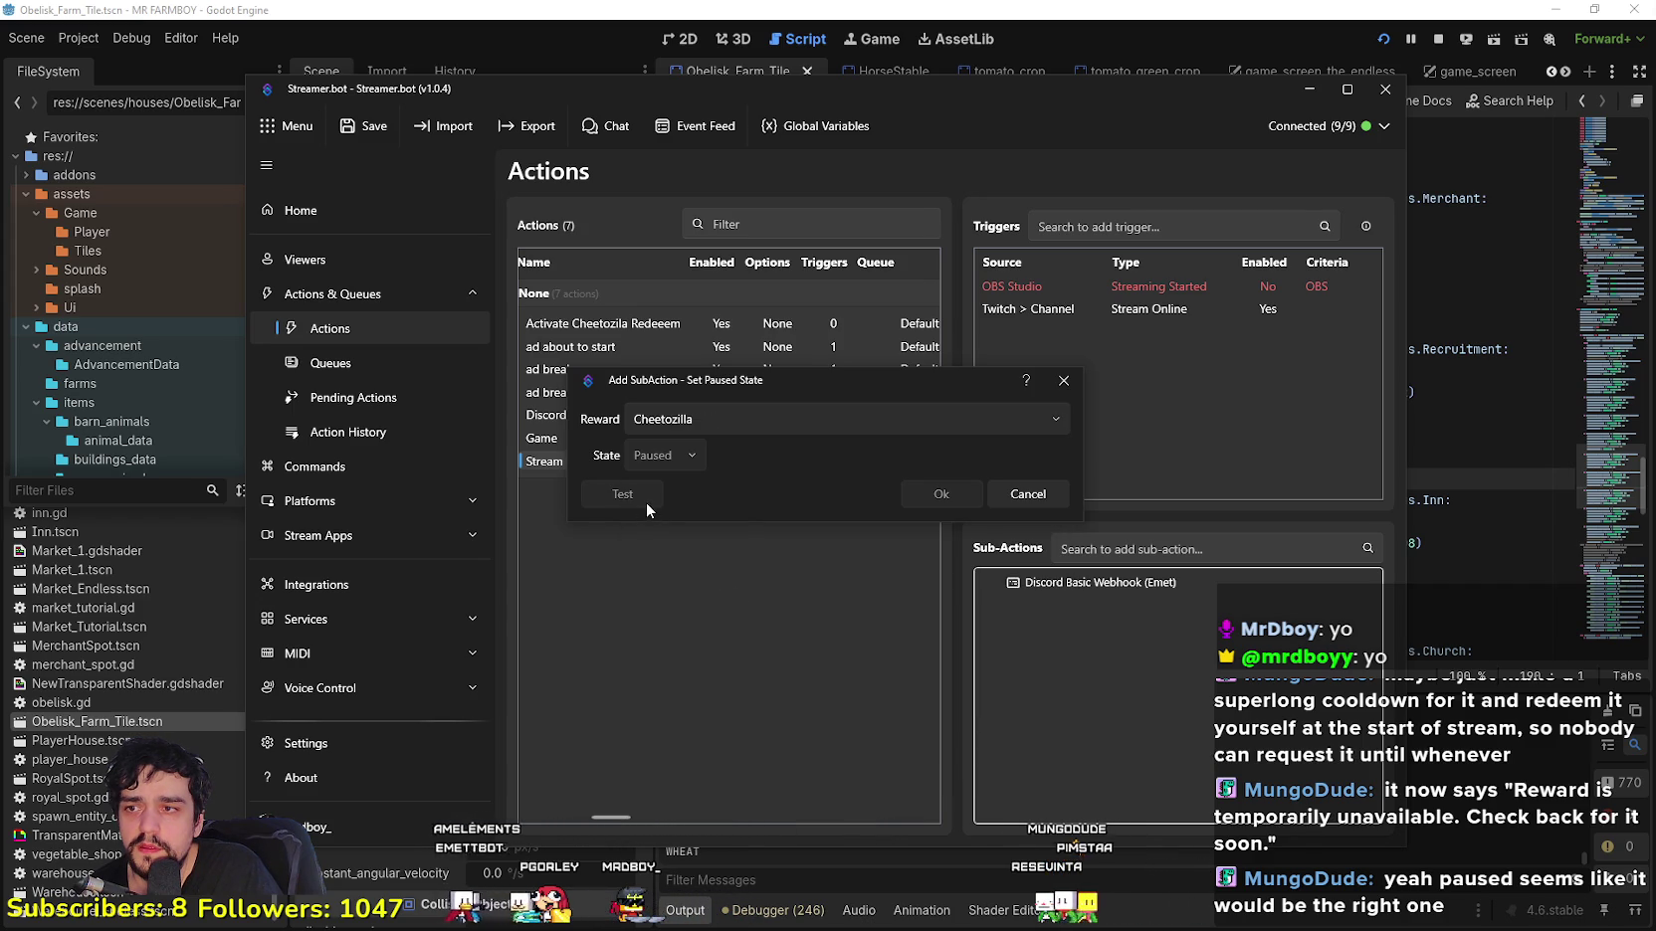
mouse_move(896, 379)
mouse_down()
mouse_move(953, 391)
mouse_move(932, 261)
mouse_move(1043, 427)
mouse_up()
click(1199, 419)
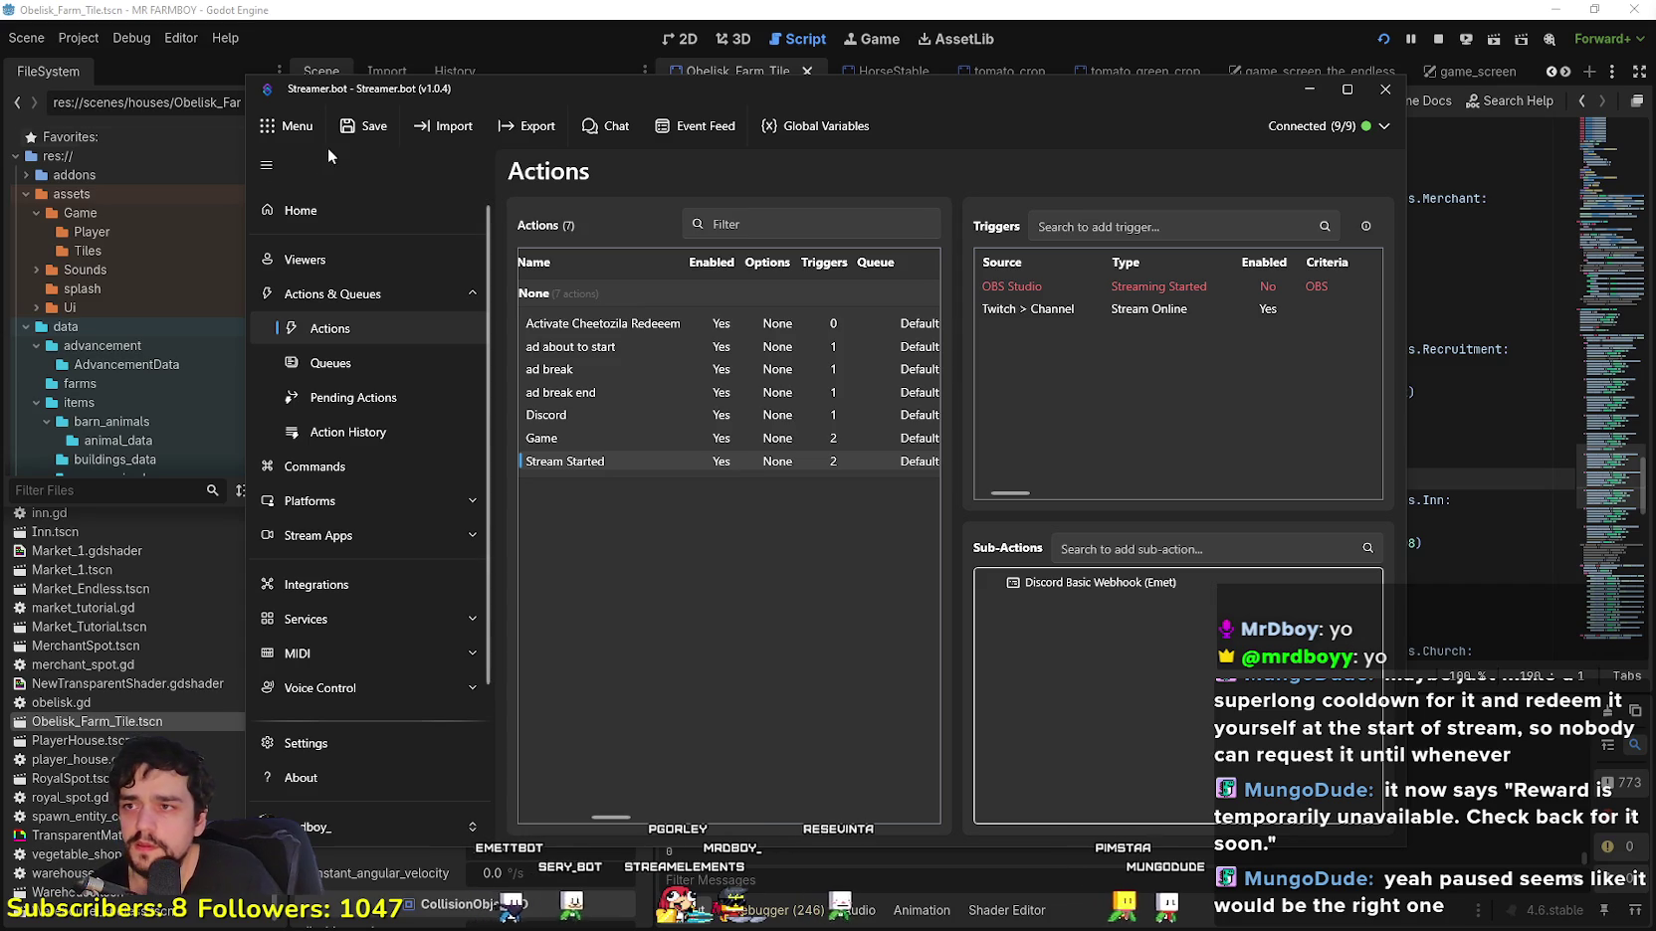
scroll(370, 739, down, 1)
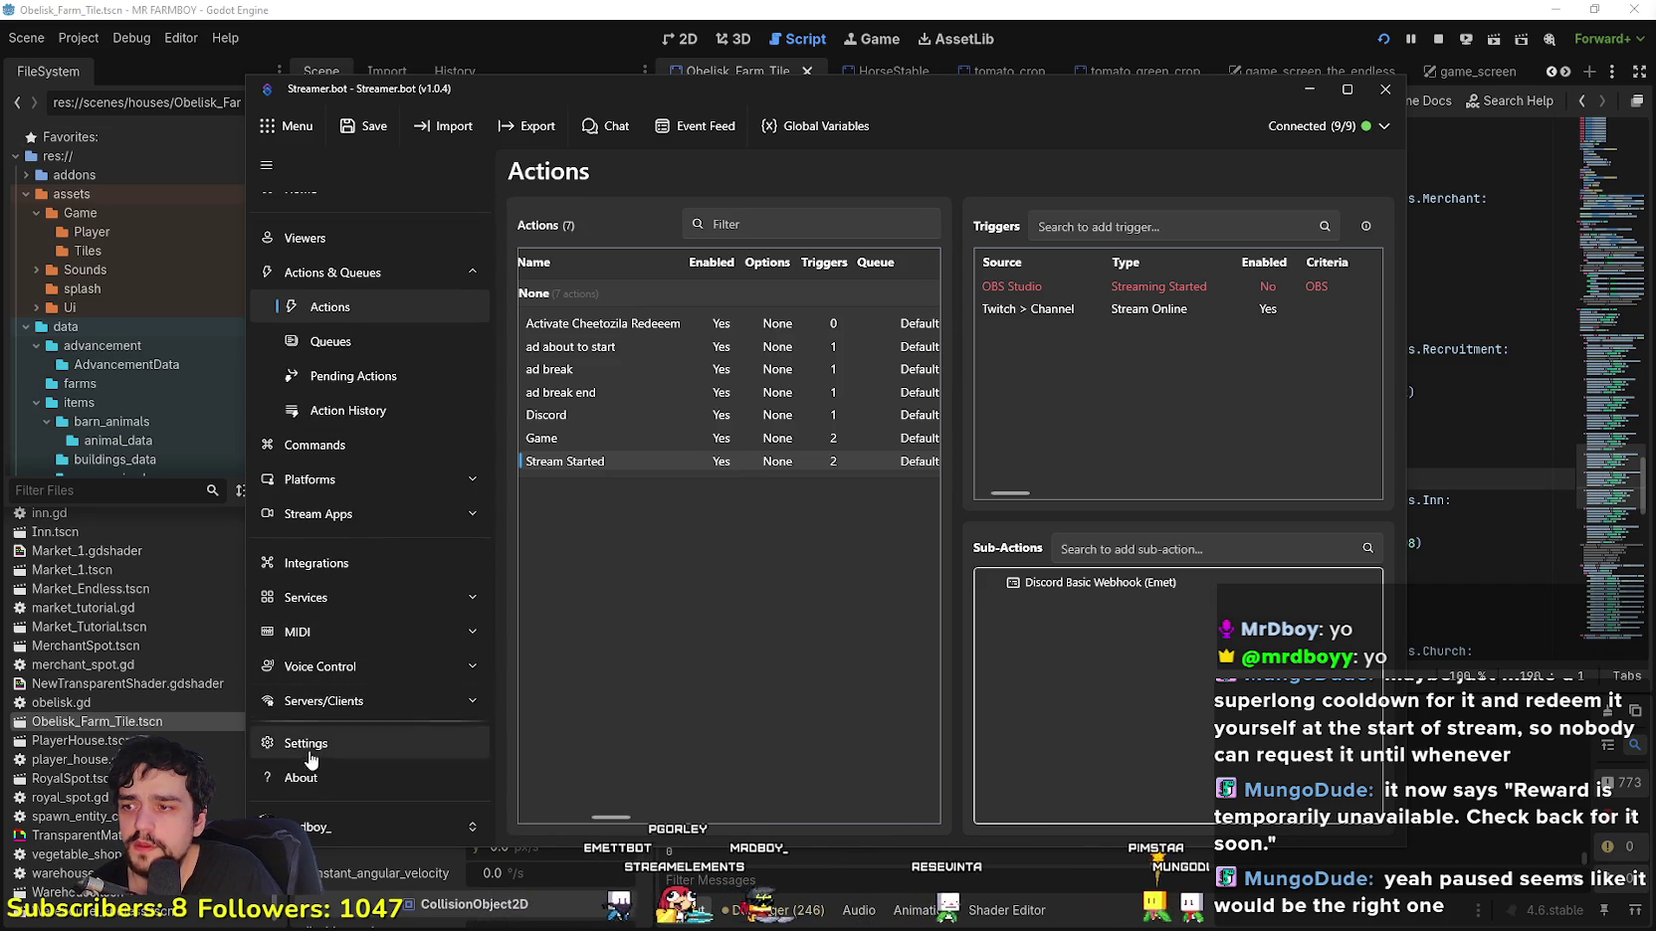
Step: Open the Stream Started action's settings and cancel without changes
click(357, 834)
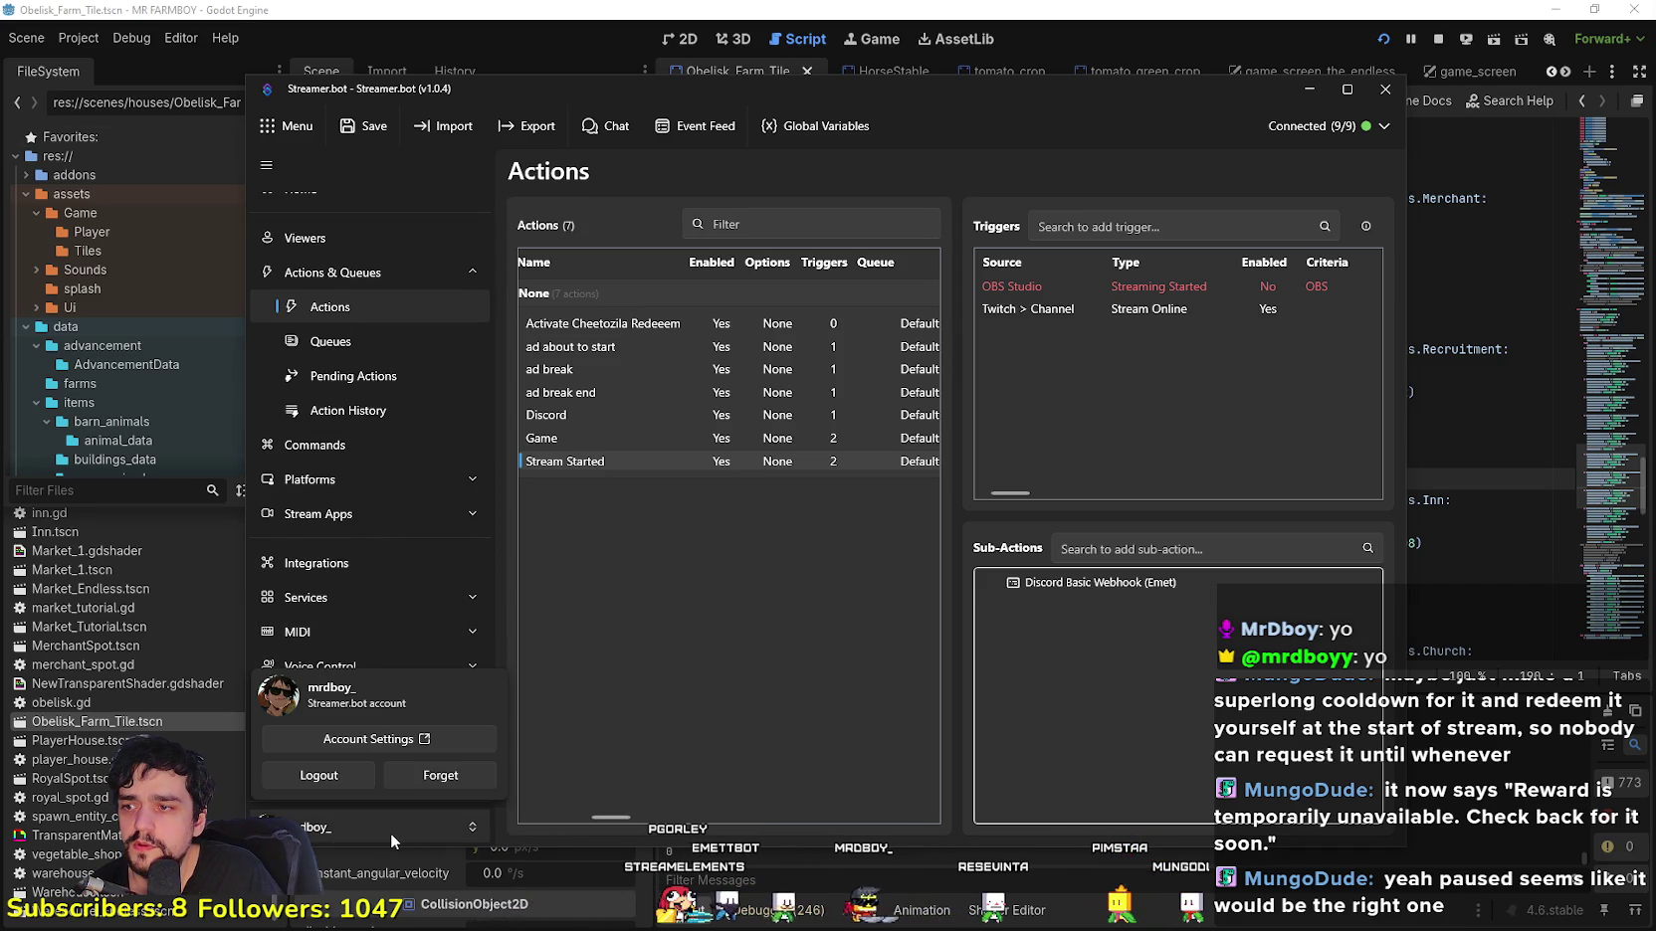
click(391, 832)
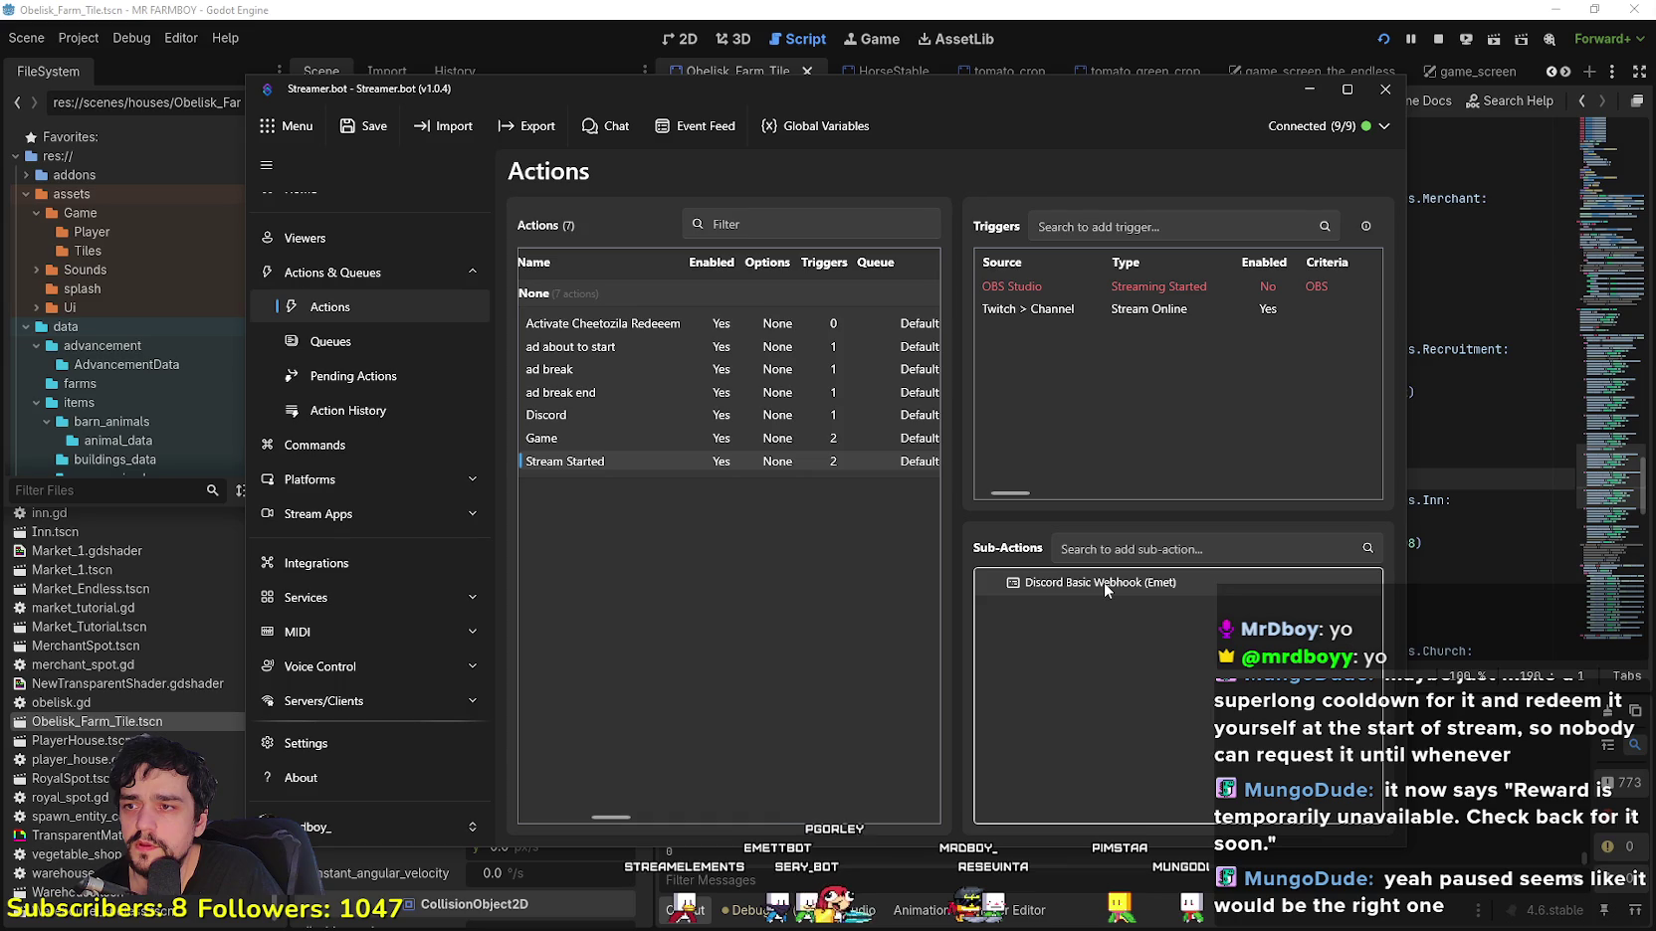
double_click(791, 463)
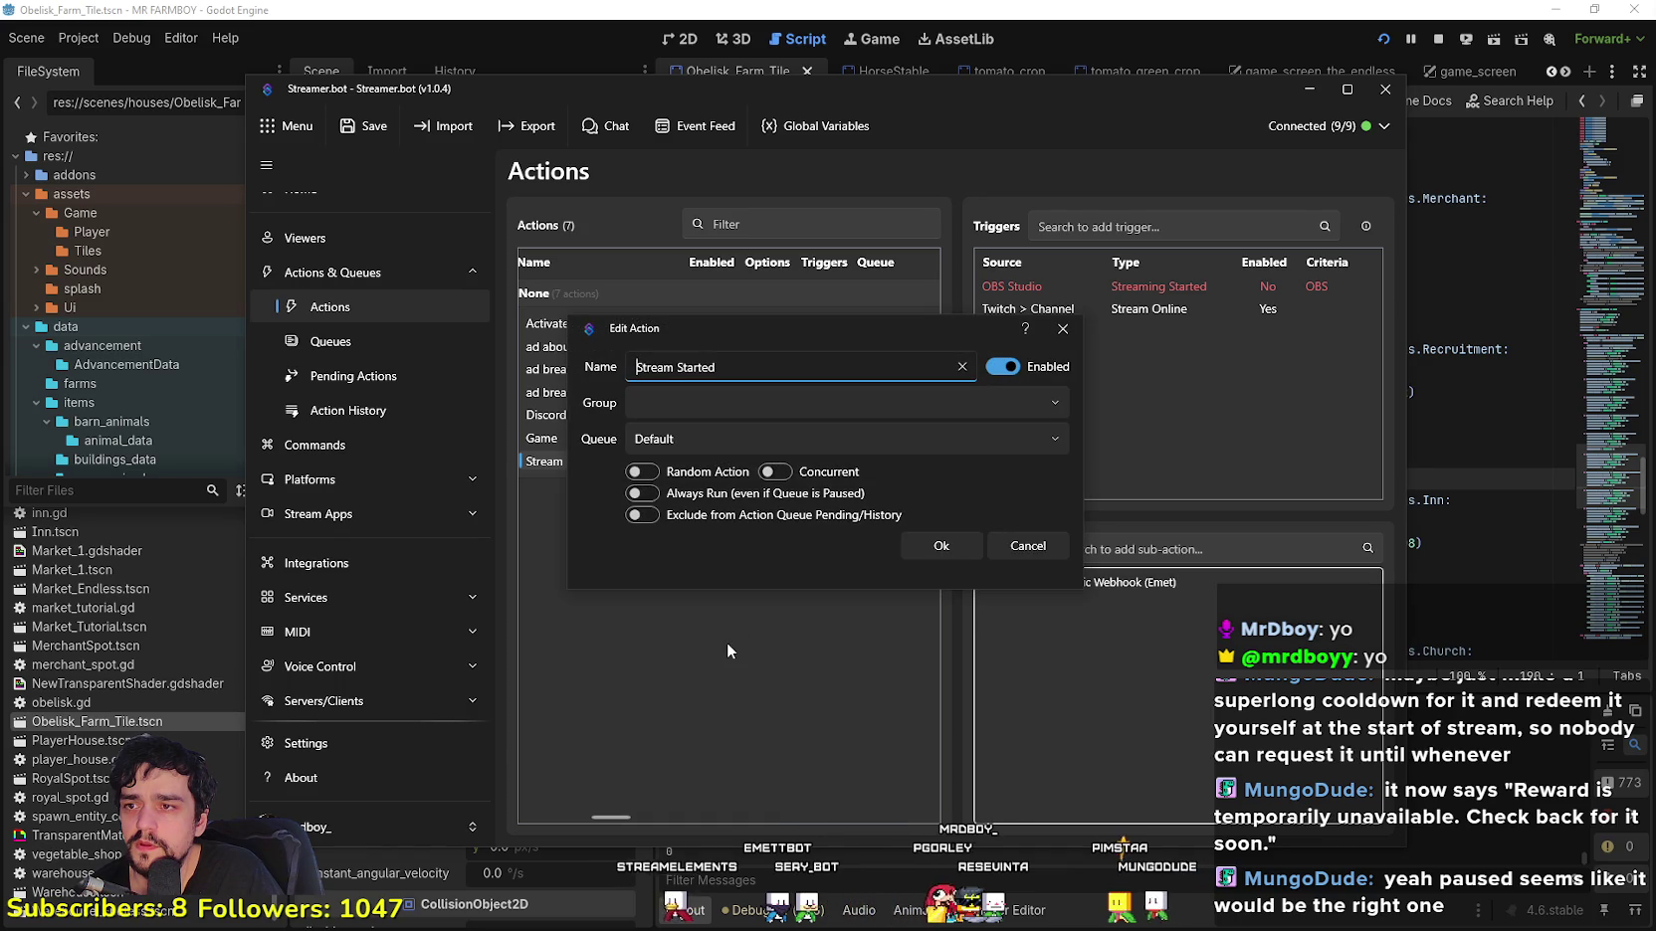
click(1028, 547)
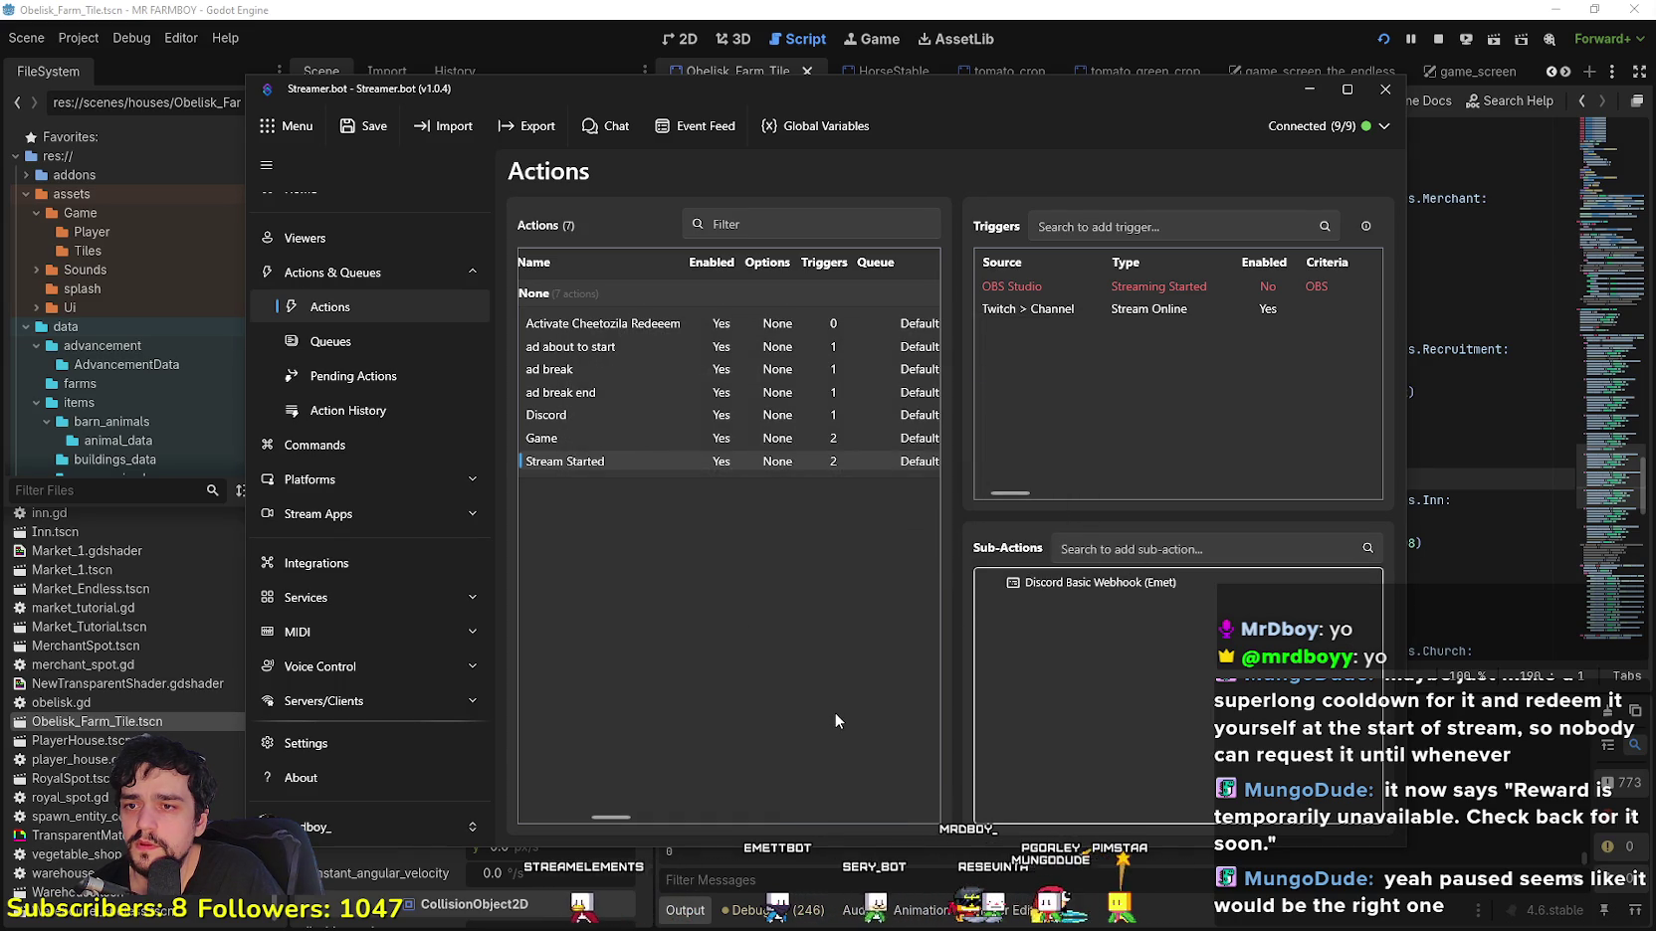
Step: Inspect the 'ad about to start' action's 'Ads are starting soon!' announcement, closing it unchanged
click(587, 348)
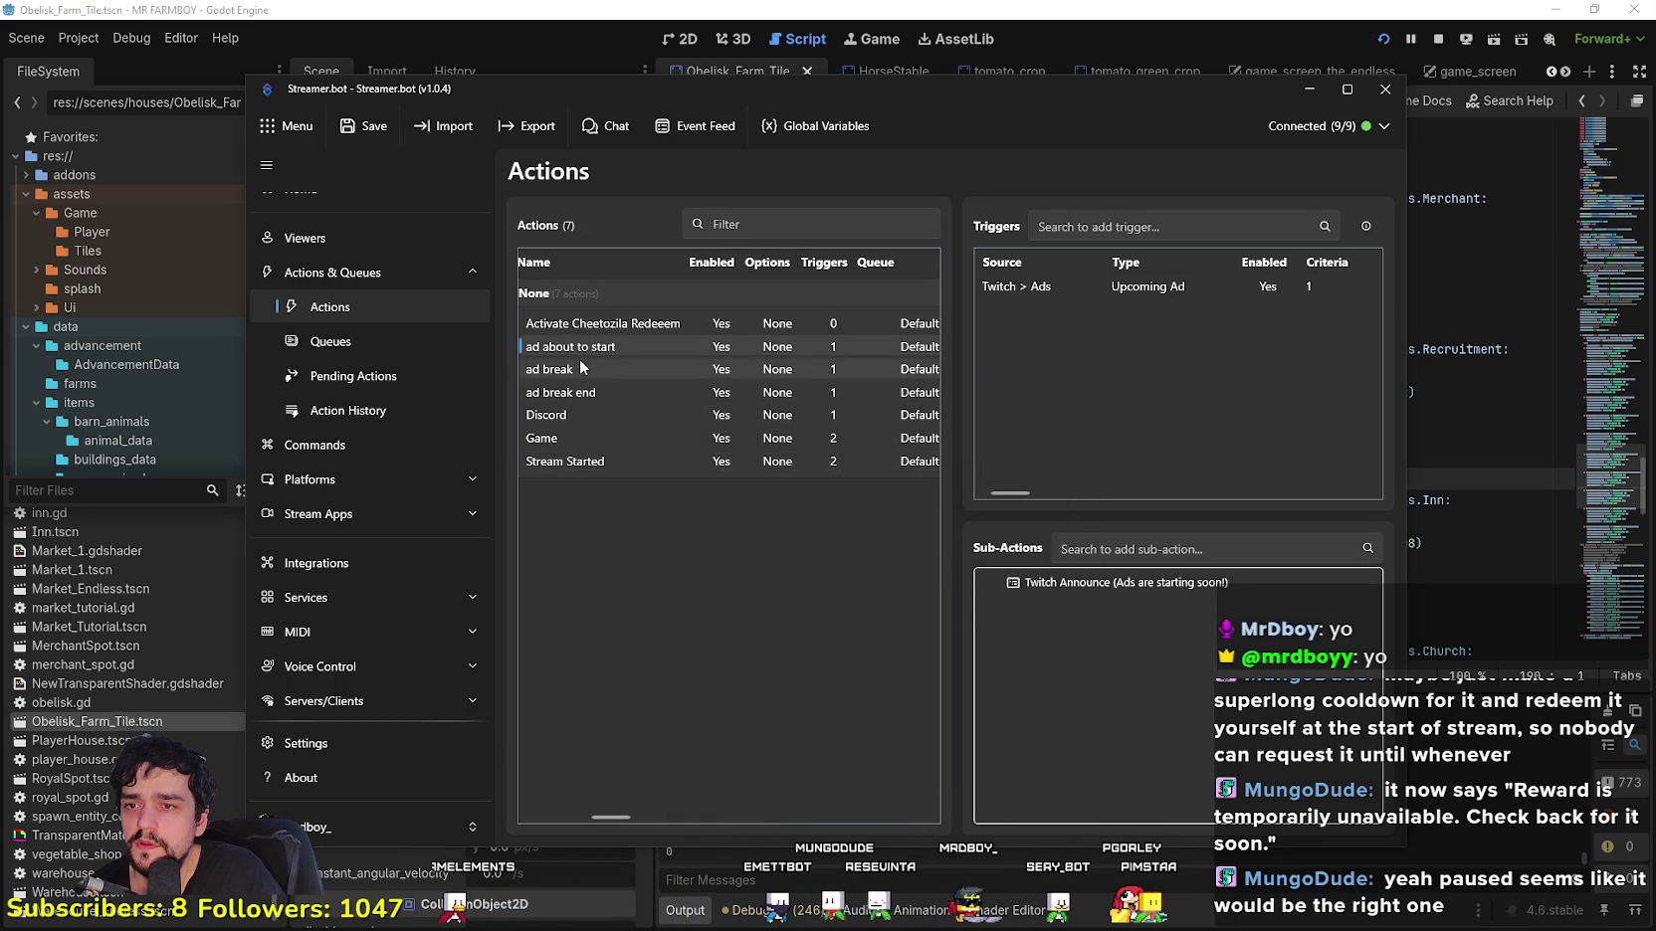
double_click(1038, 582)
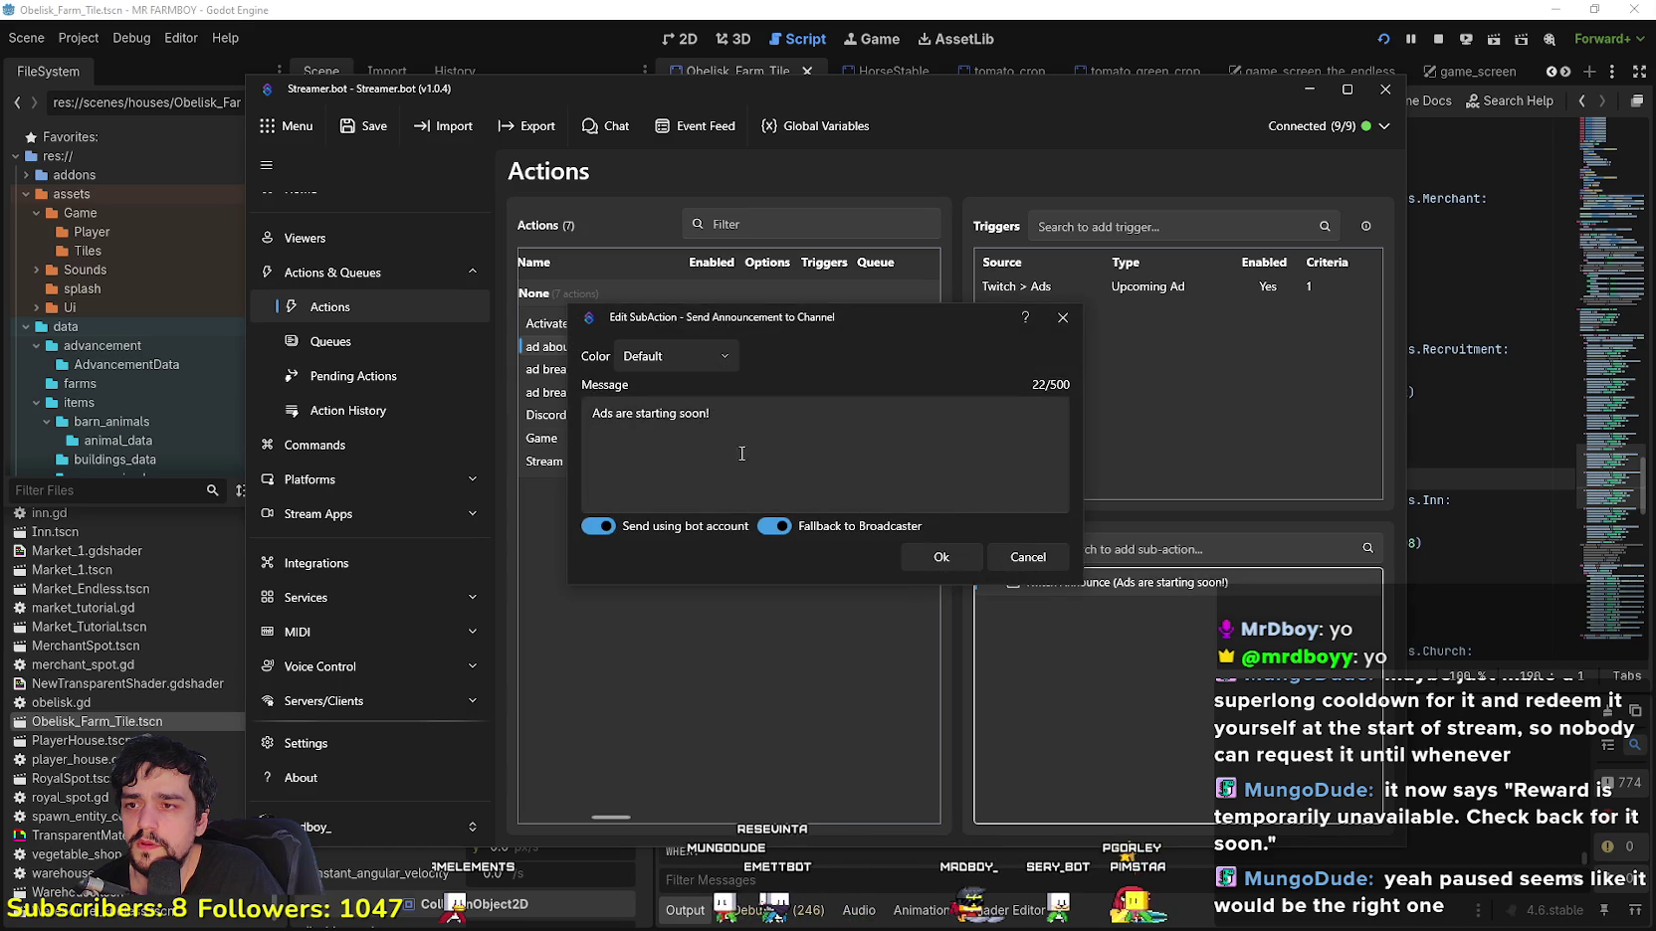
click(1041, 553)
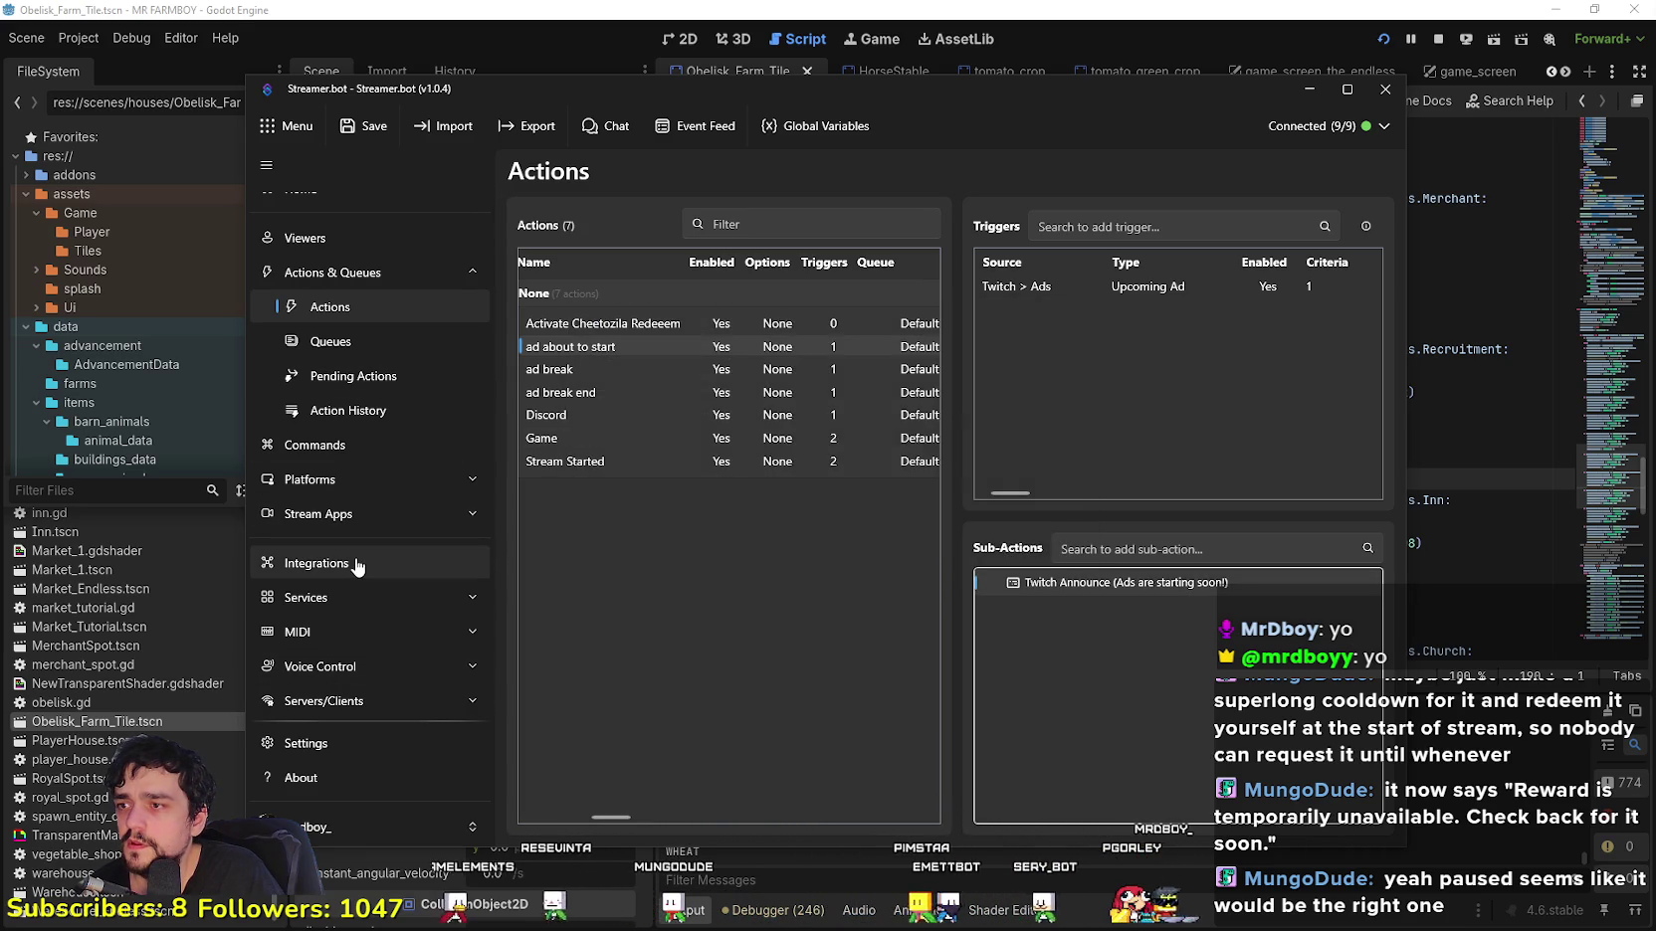
click(317, 445)
Step: Go to Platforms > Twitch and open Channel Point Rewards, showing Cheetozilla at 10000
click(316, 480)
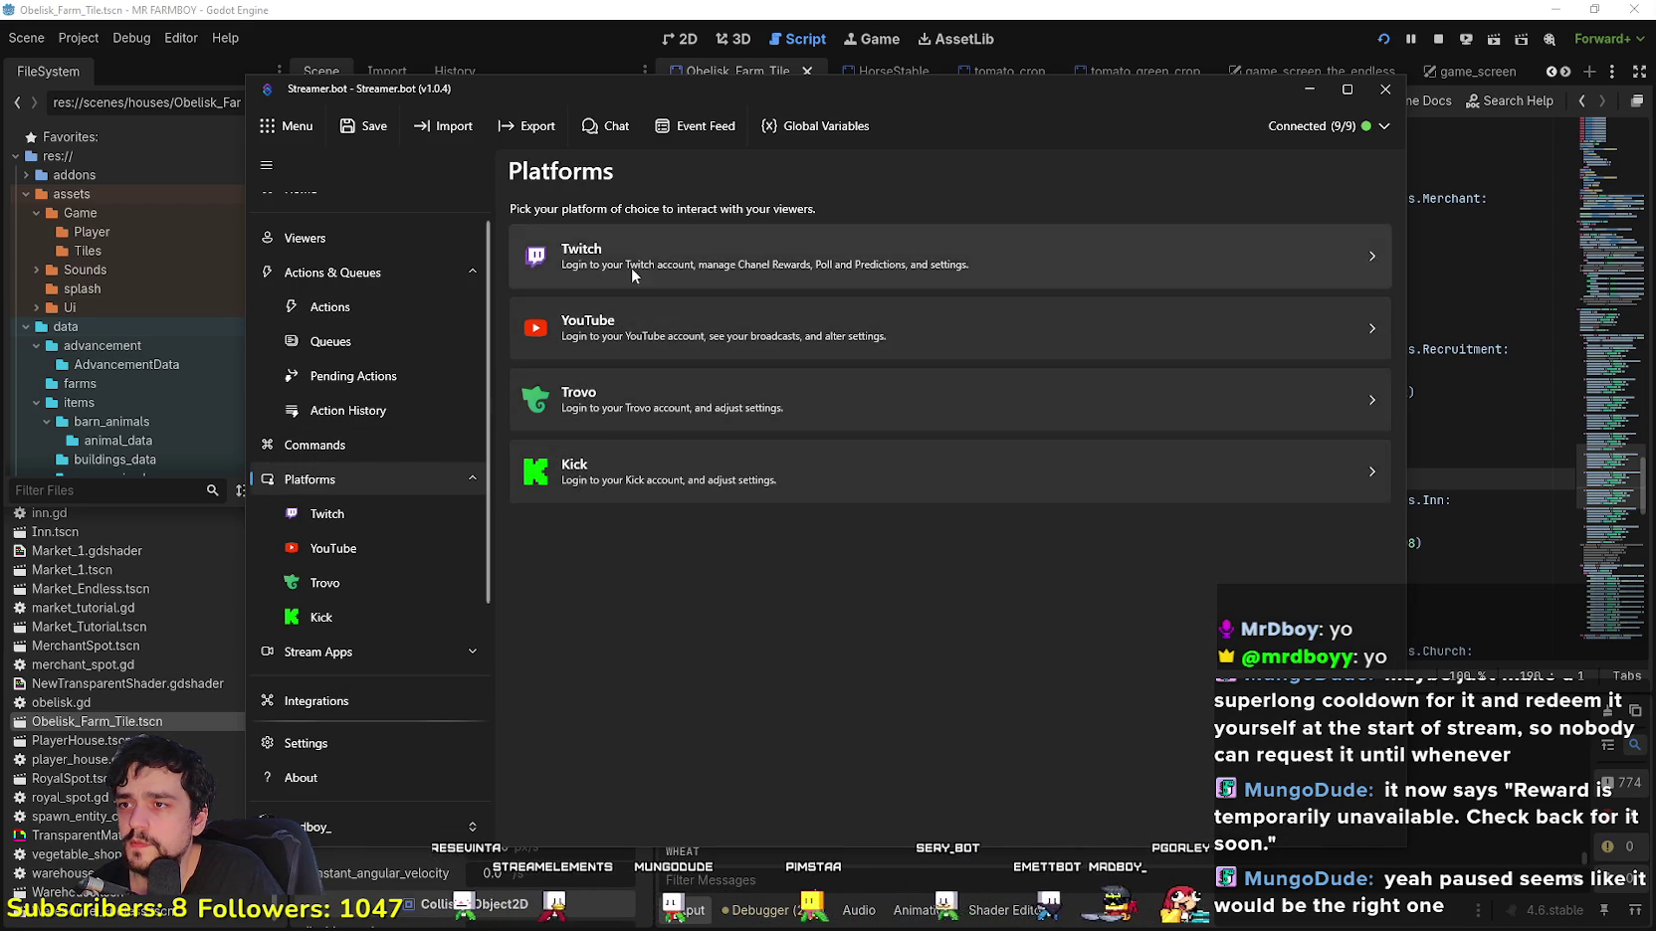
click(629, 277)
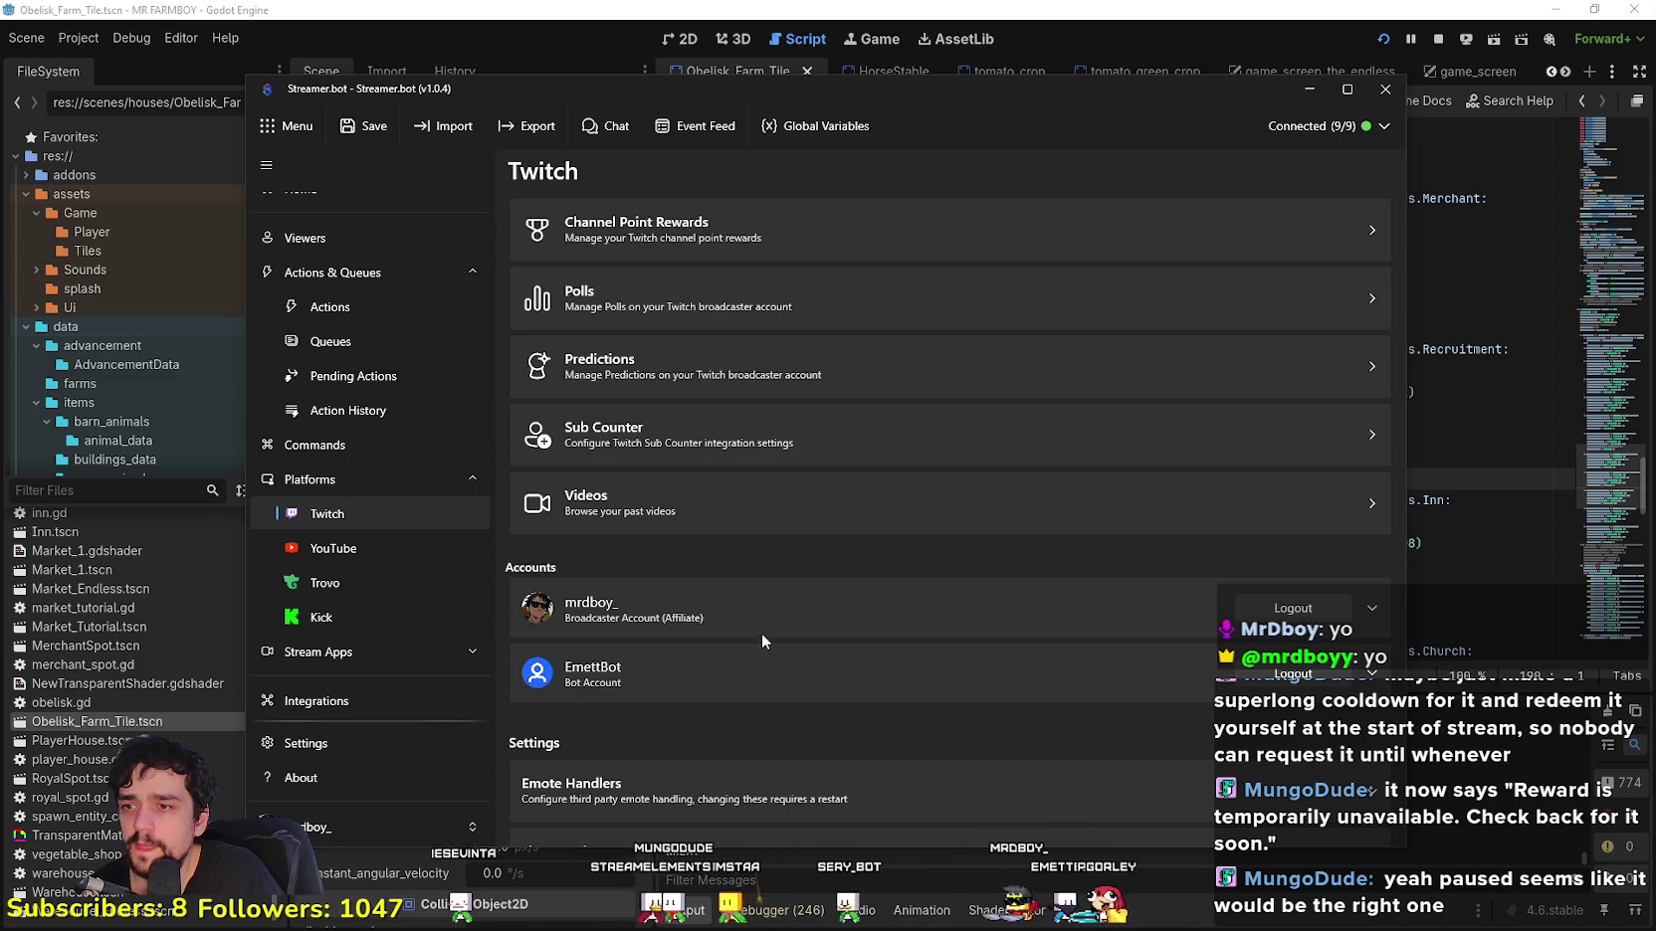
click(1019, 662)
scroll(1017, 665, down, 2)
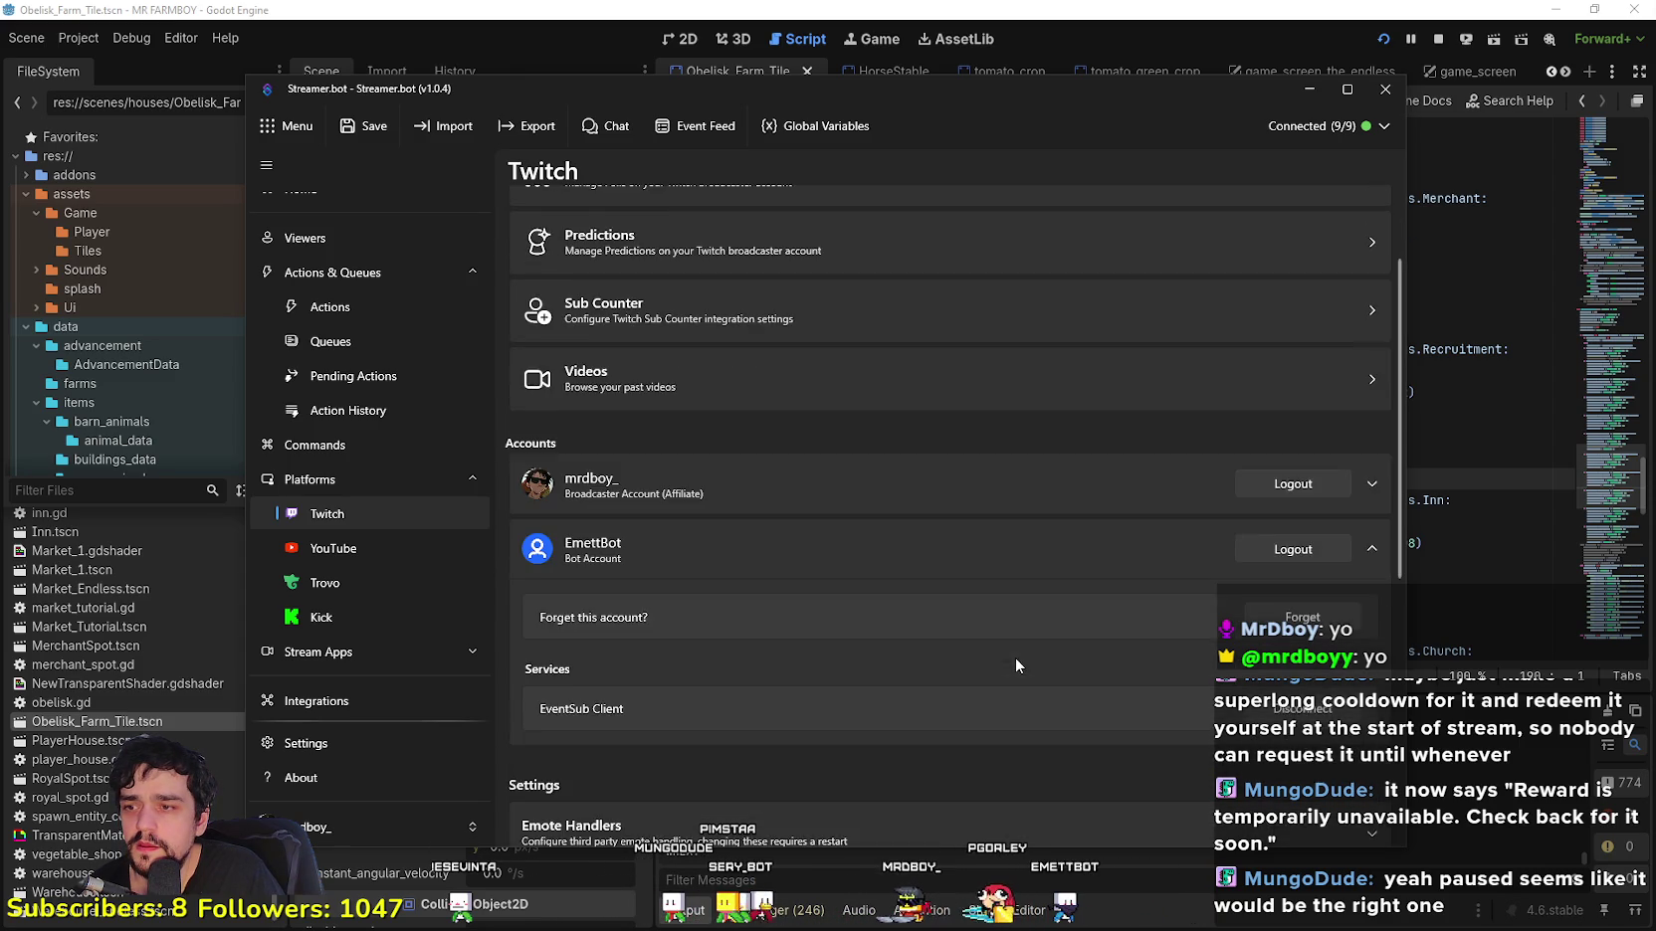
scroll(1005, 657, up, 2)
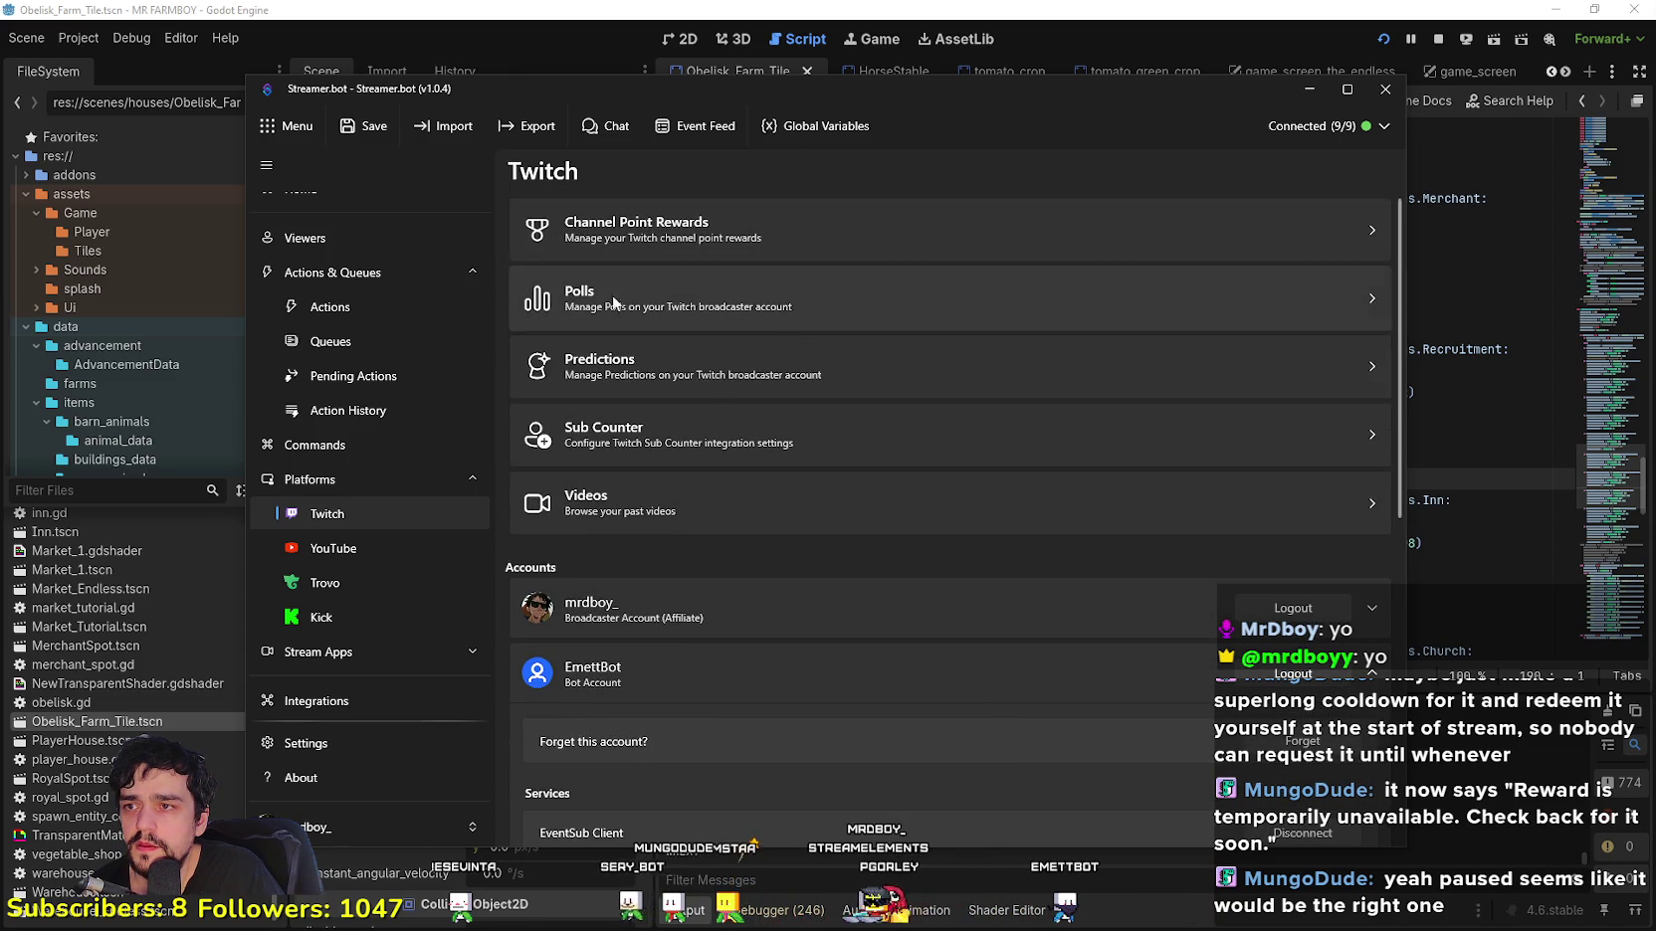
click(834, 232)
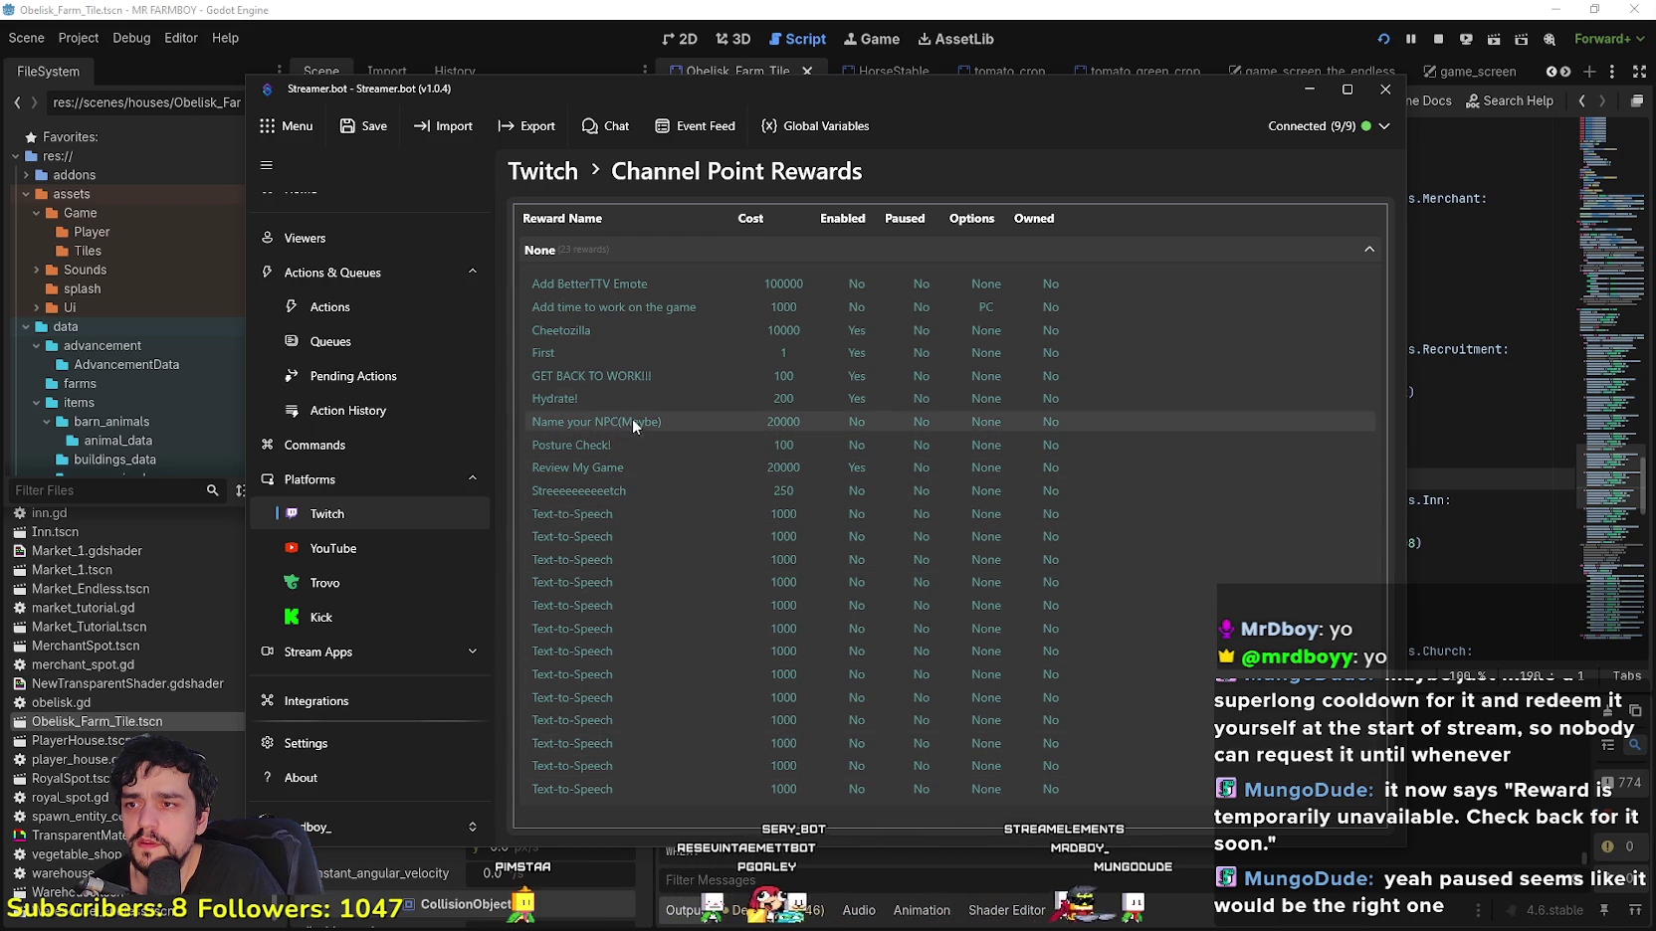
Step: Review the Cheetozilla reward's options without changes, then view the YouTube platform page
click(598, 333)
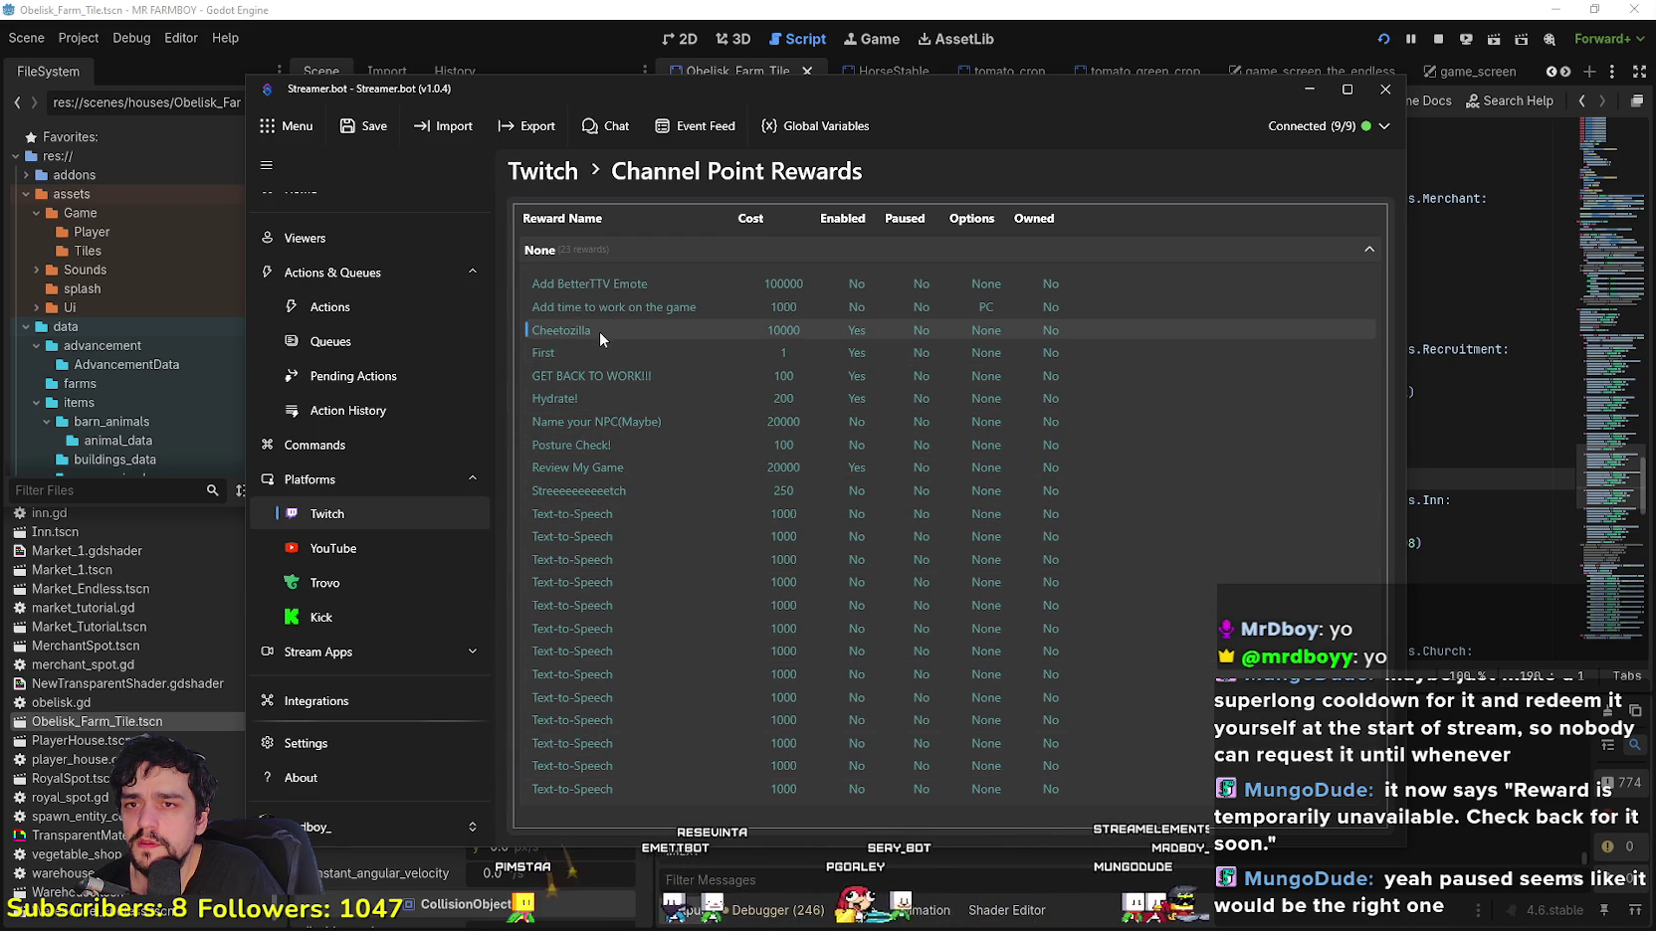
right_click(598, 332)
right_click(574, 333)
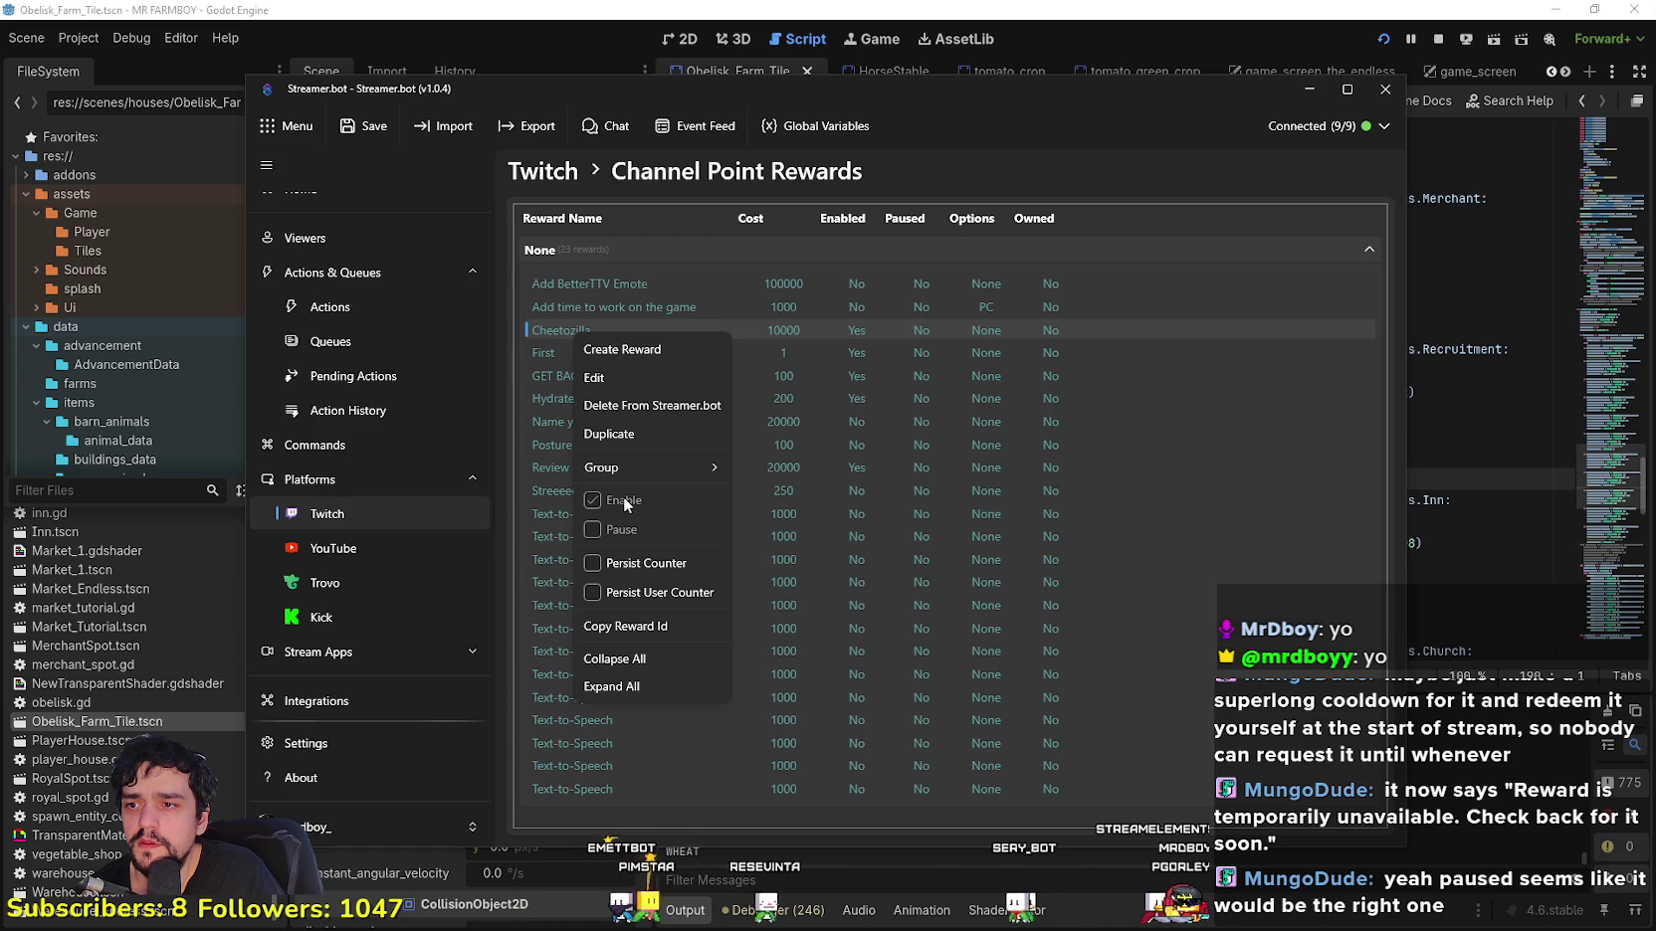
mouse_move(643, 470)
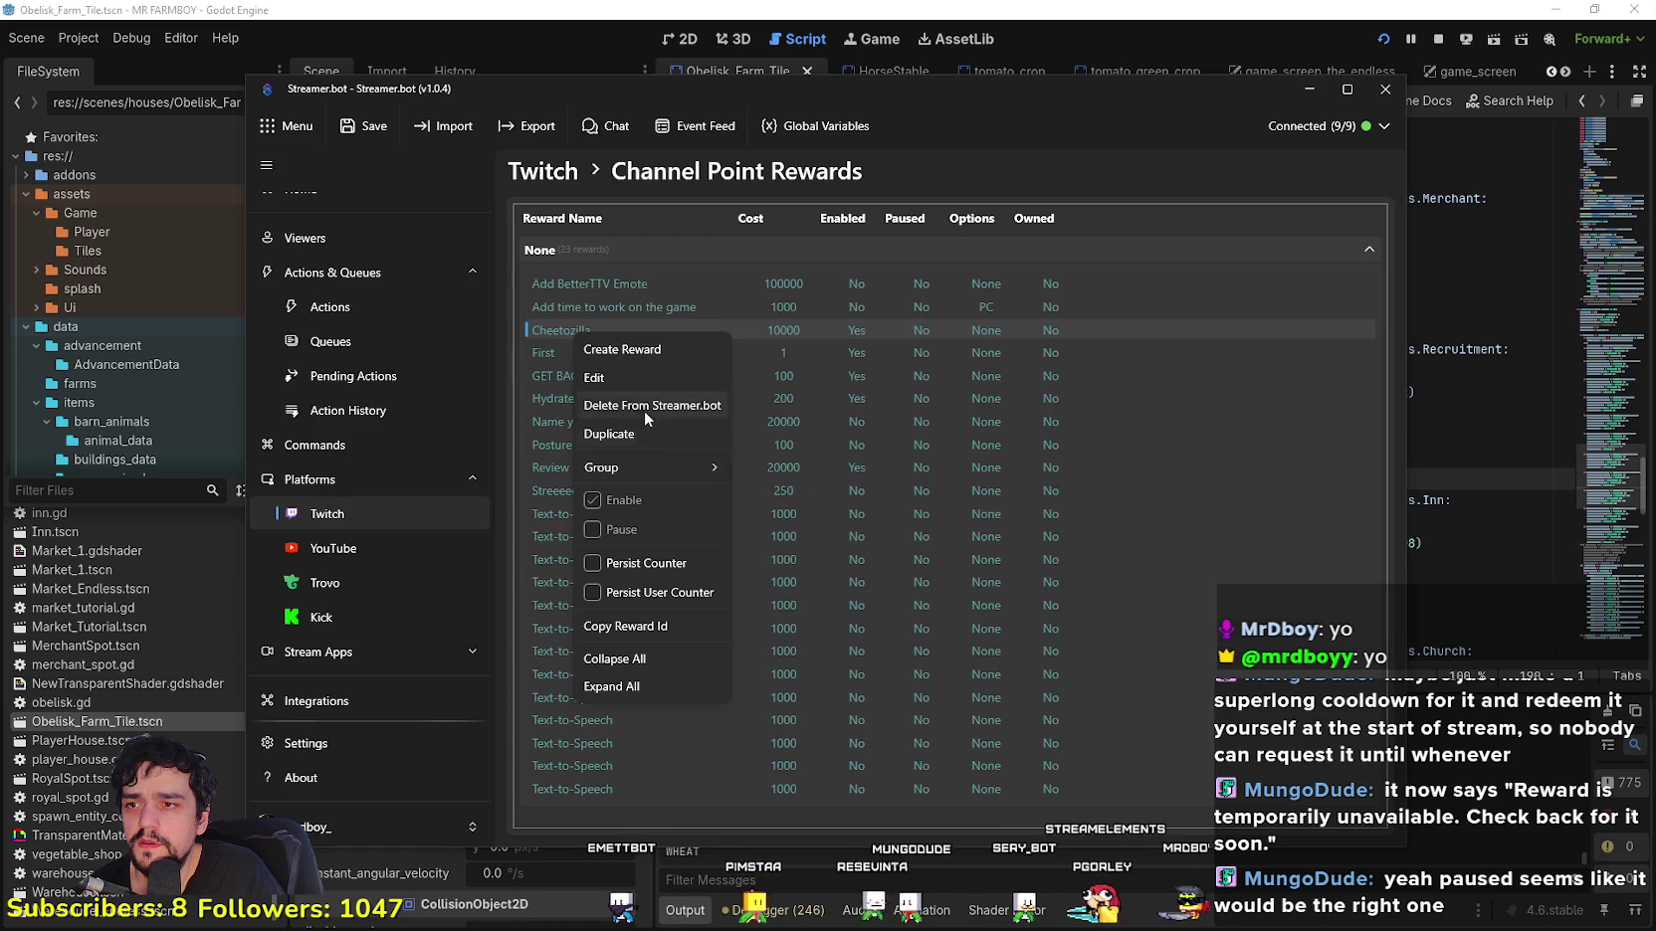
right_click(945, 329)
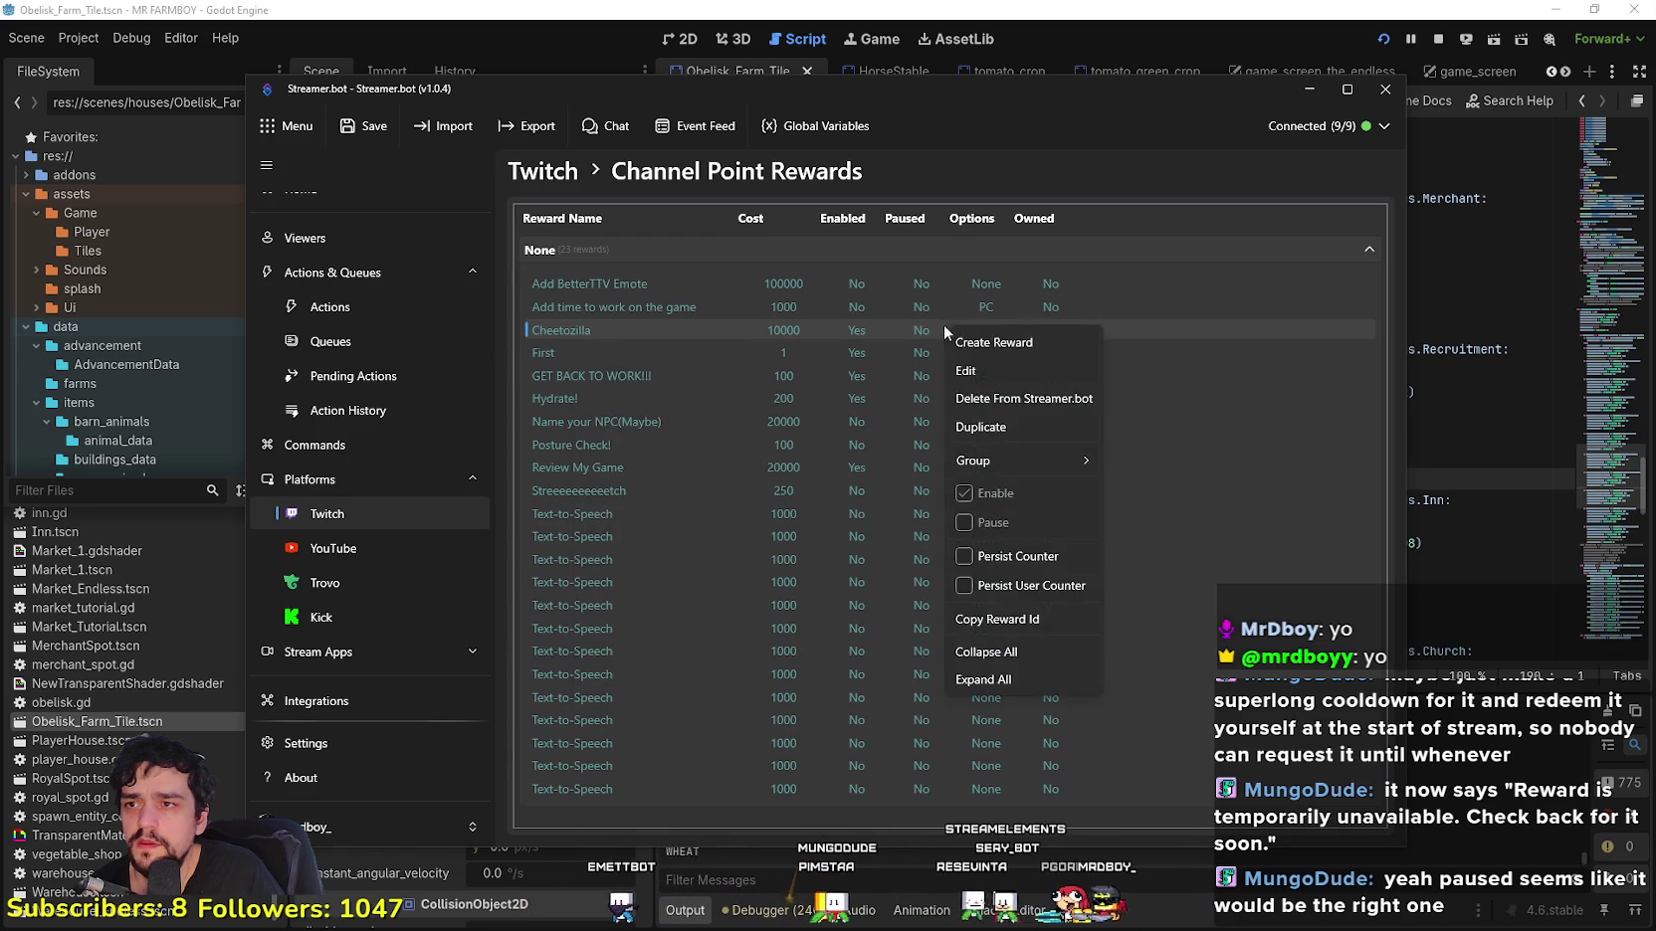
click(831, 327)
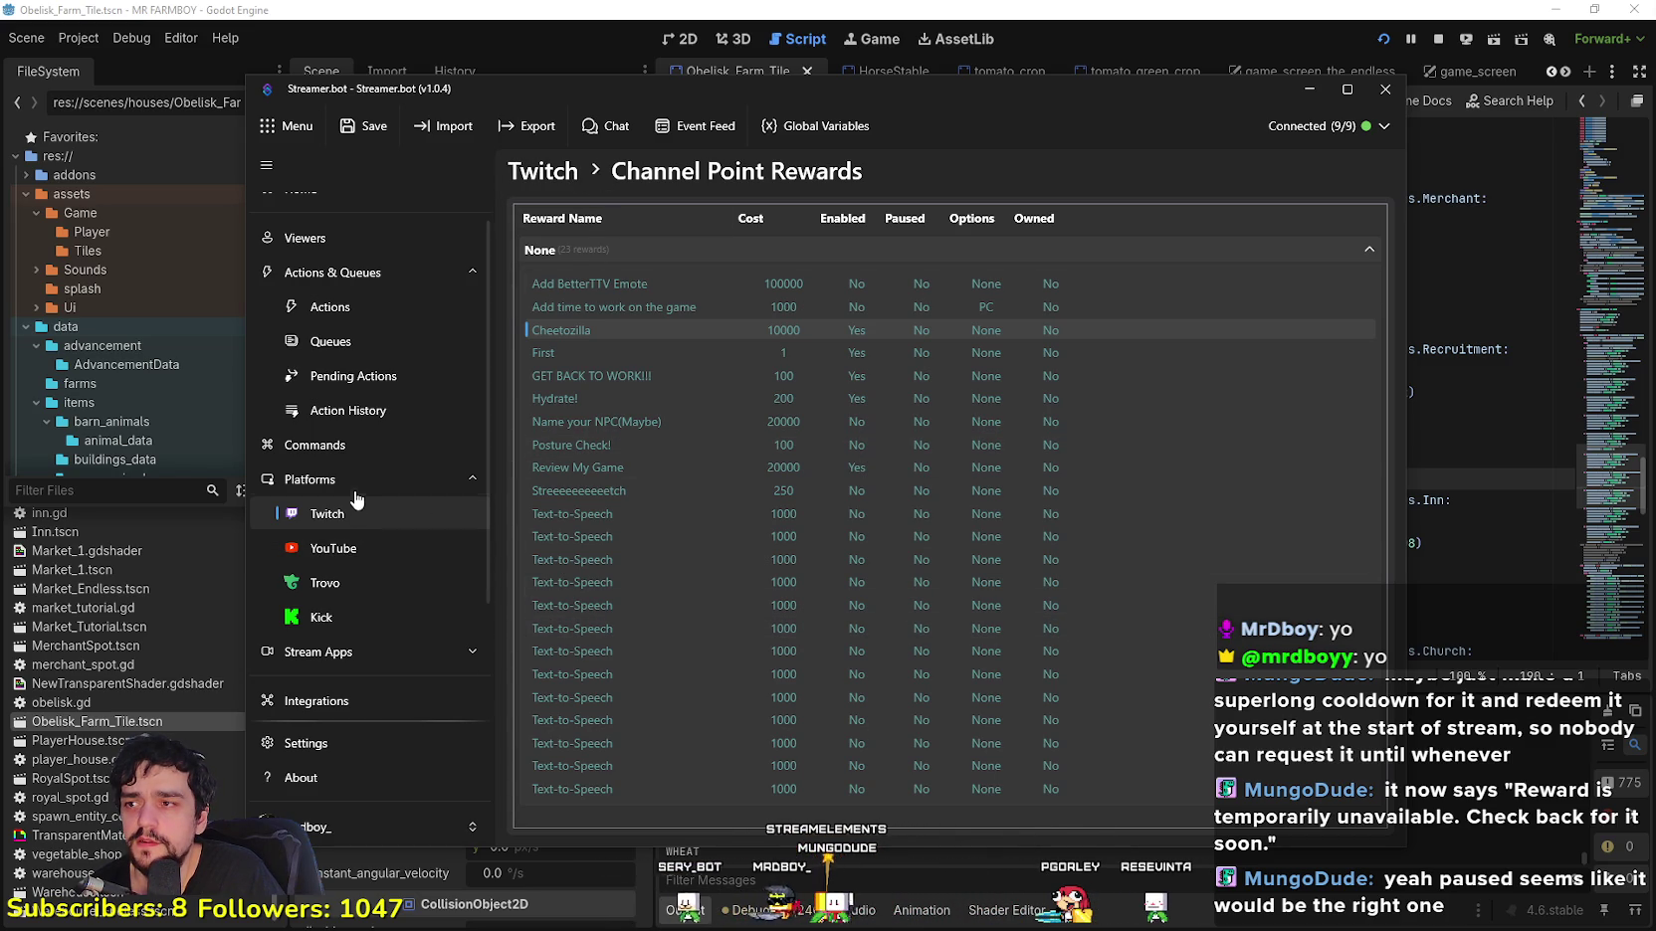
click(467, 547)
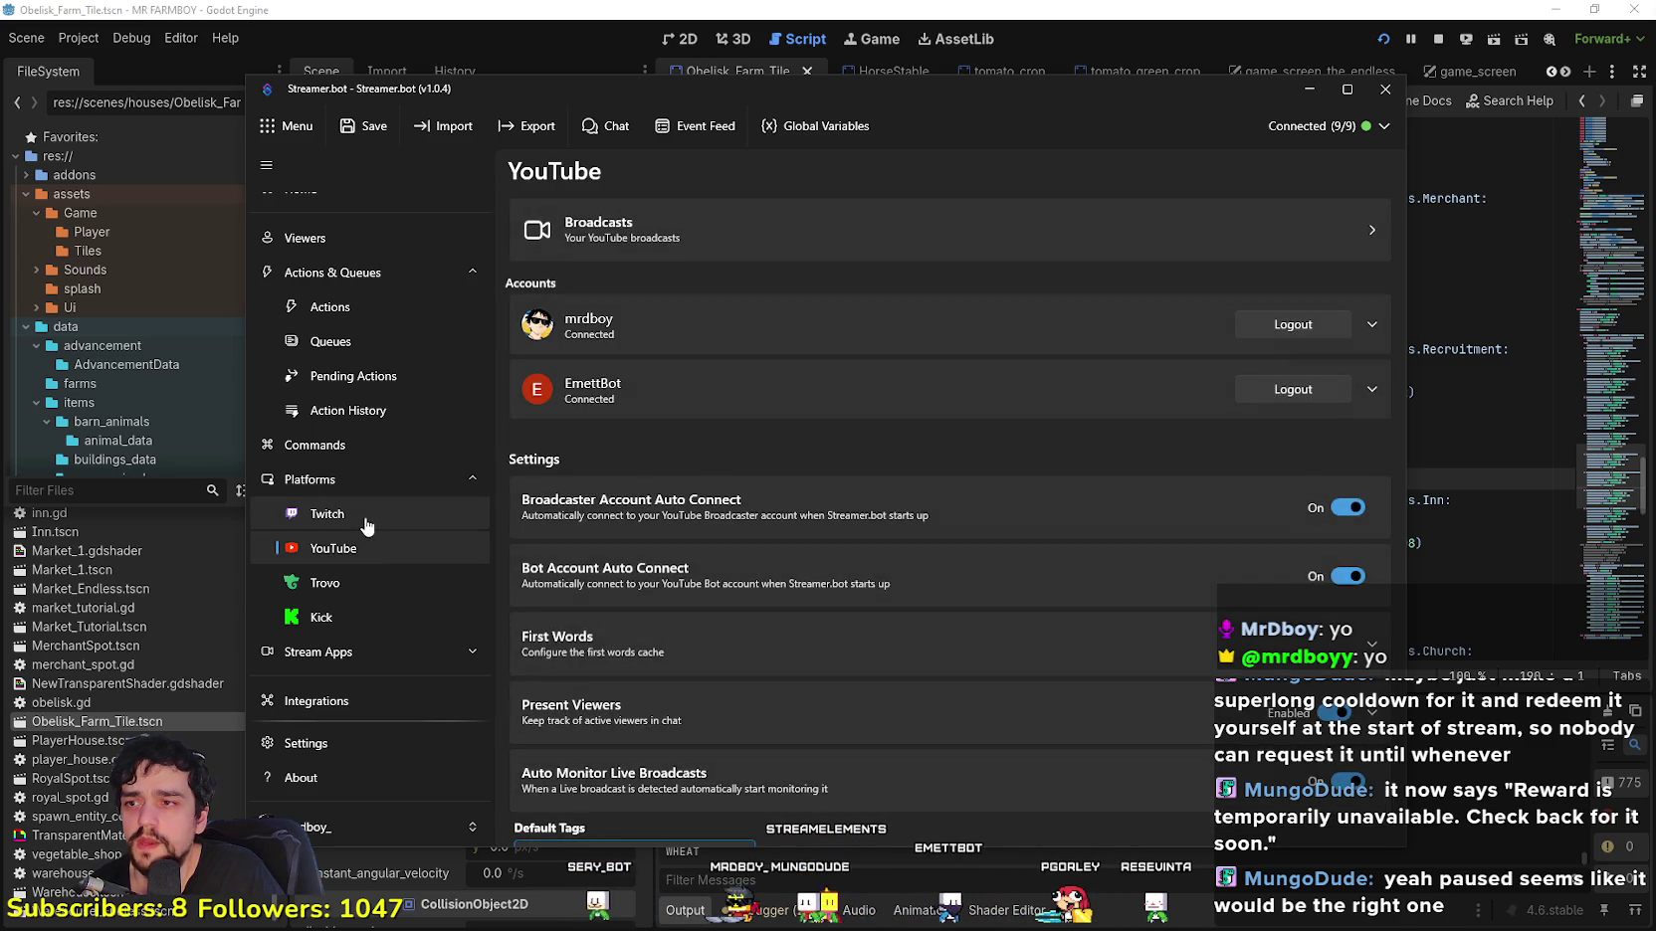
Step: Return to the Twitch platform page and expand the broadcaster and bot account details
click(365, 521)
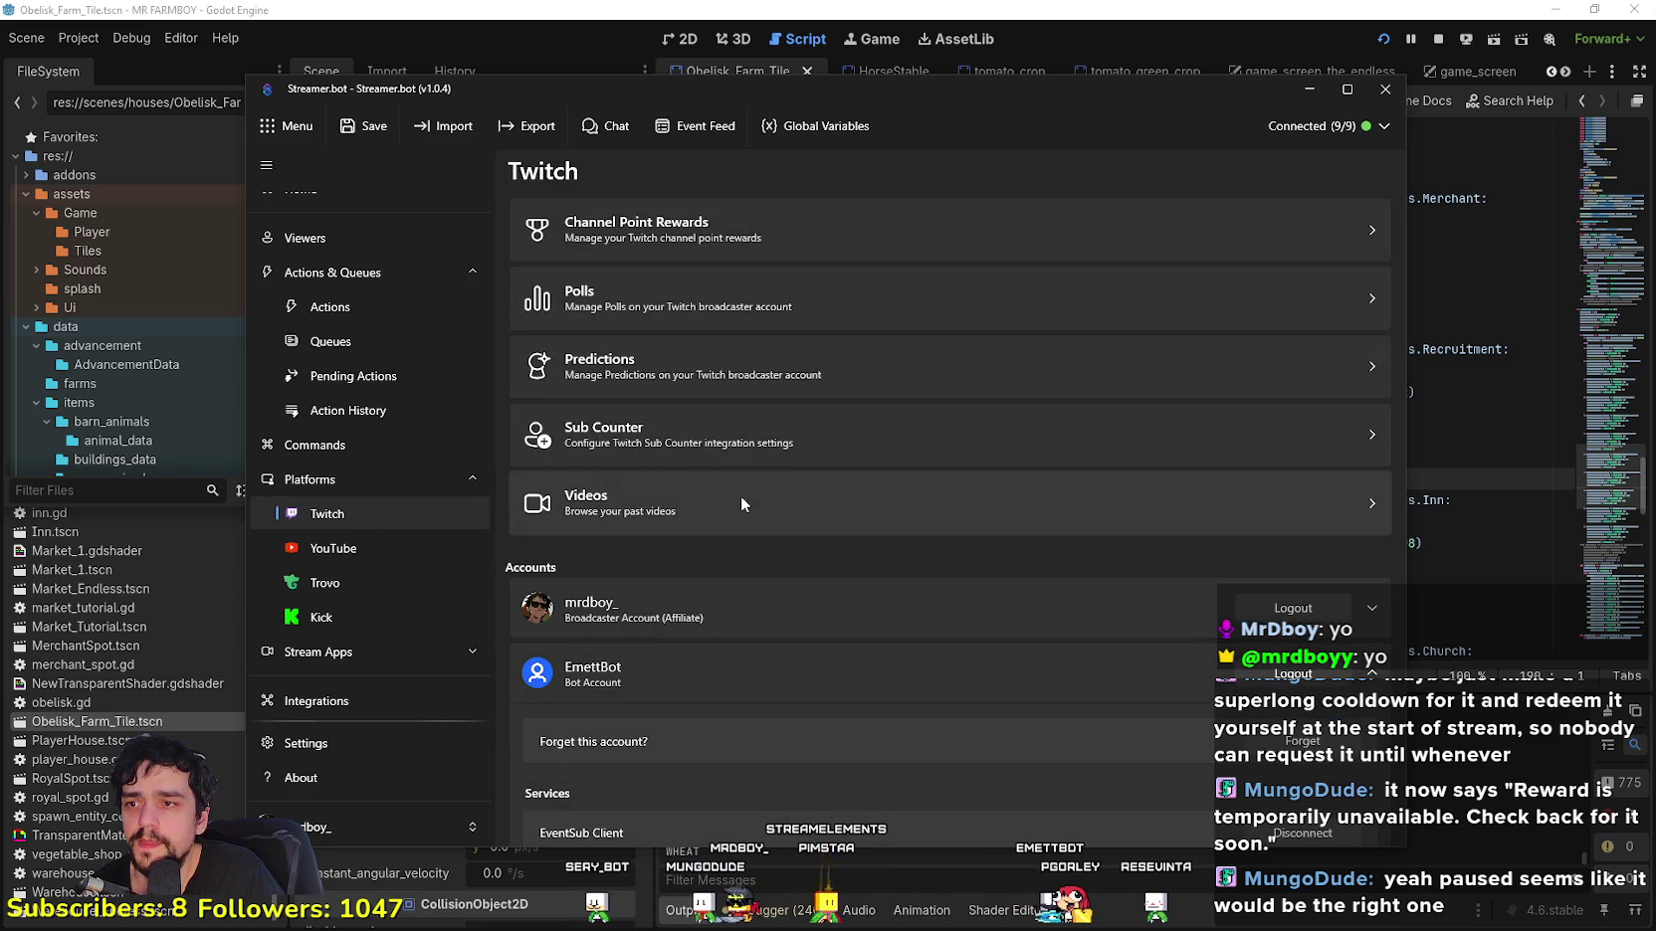
click(910, 605)
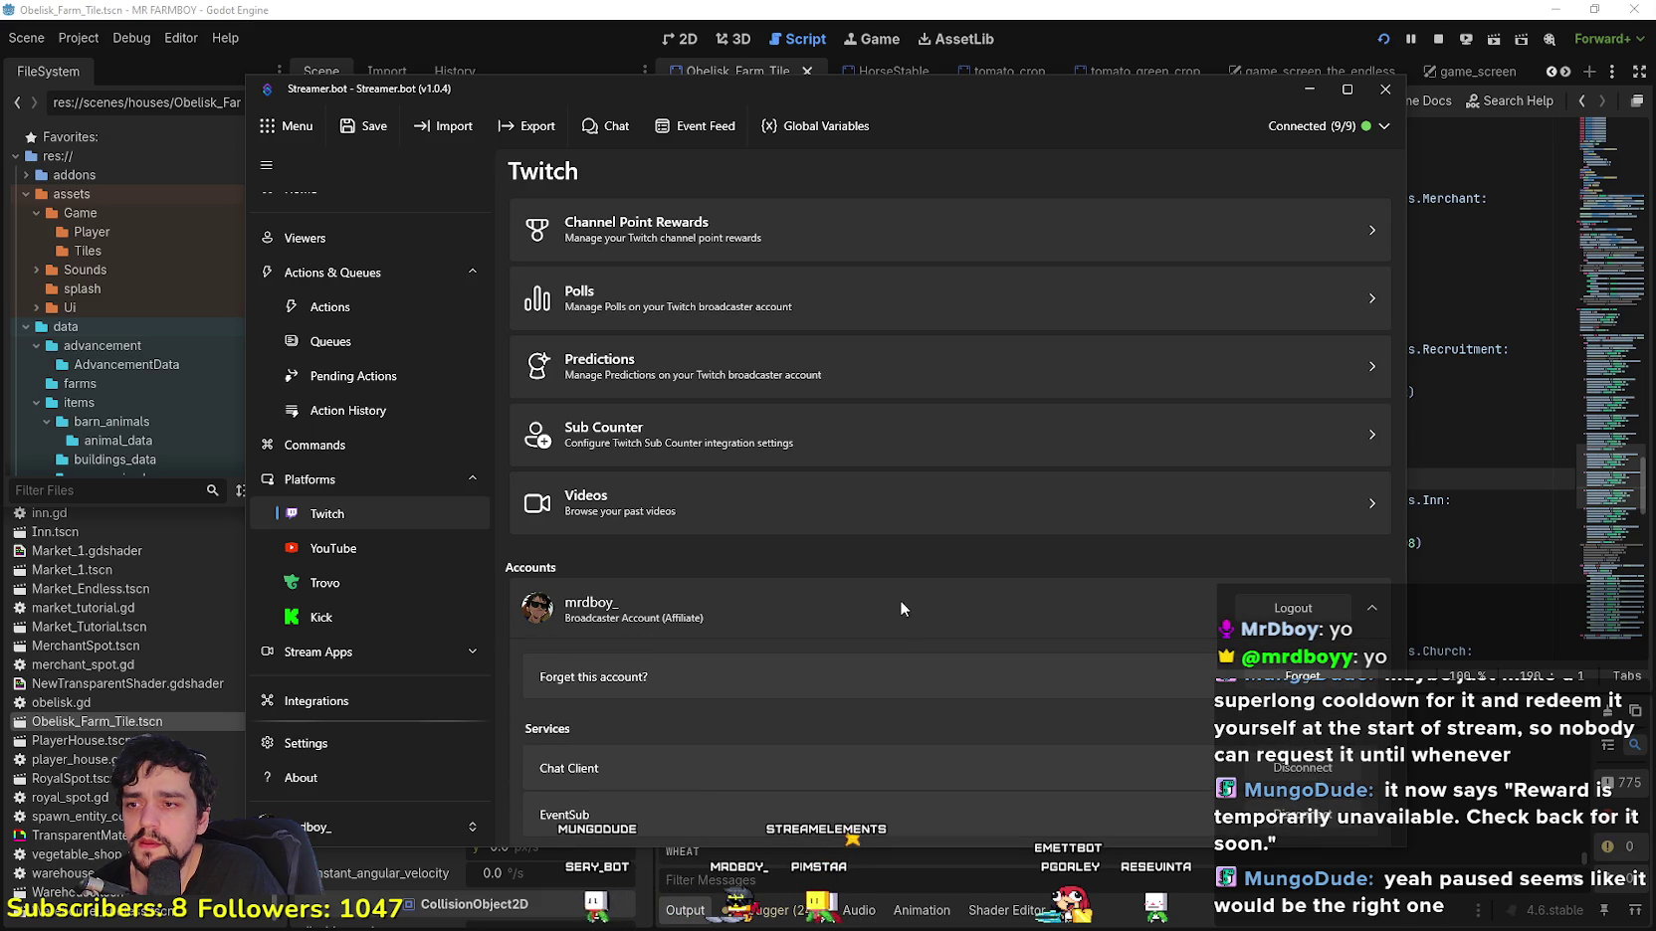
click(897, 598)
click(854, 663)
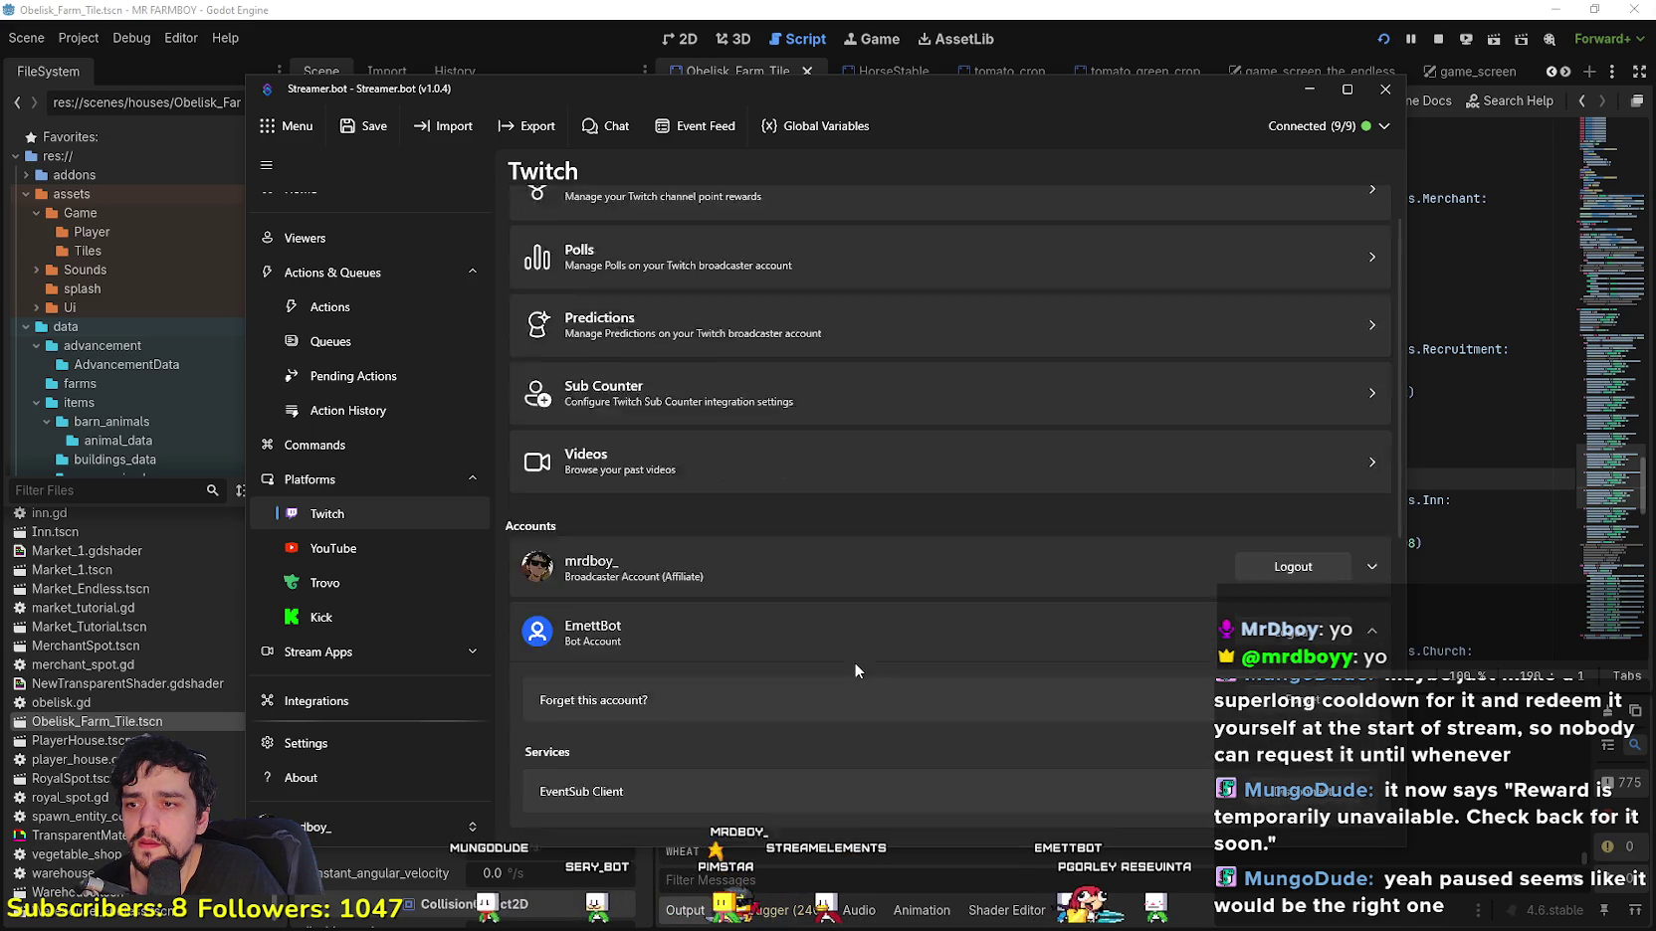
Step: Scroll through the Twitch settings and reopen the Channel Point Rewards list
scroll(900, 780, down, 2)
scroll(901, 780, down, 2)
scroll(886, 688, down, 1)
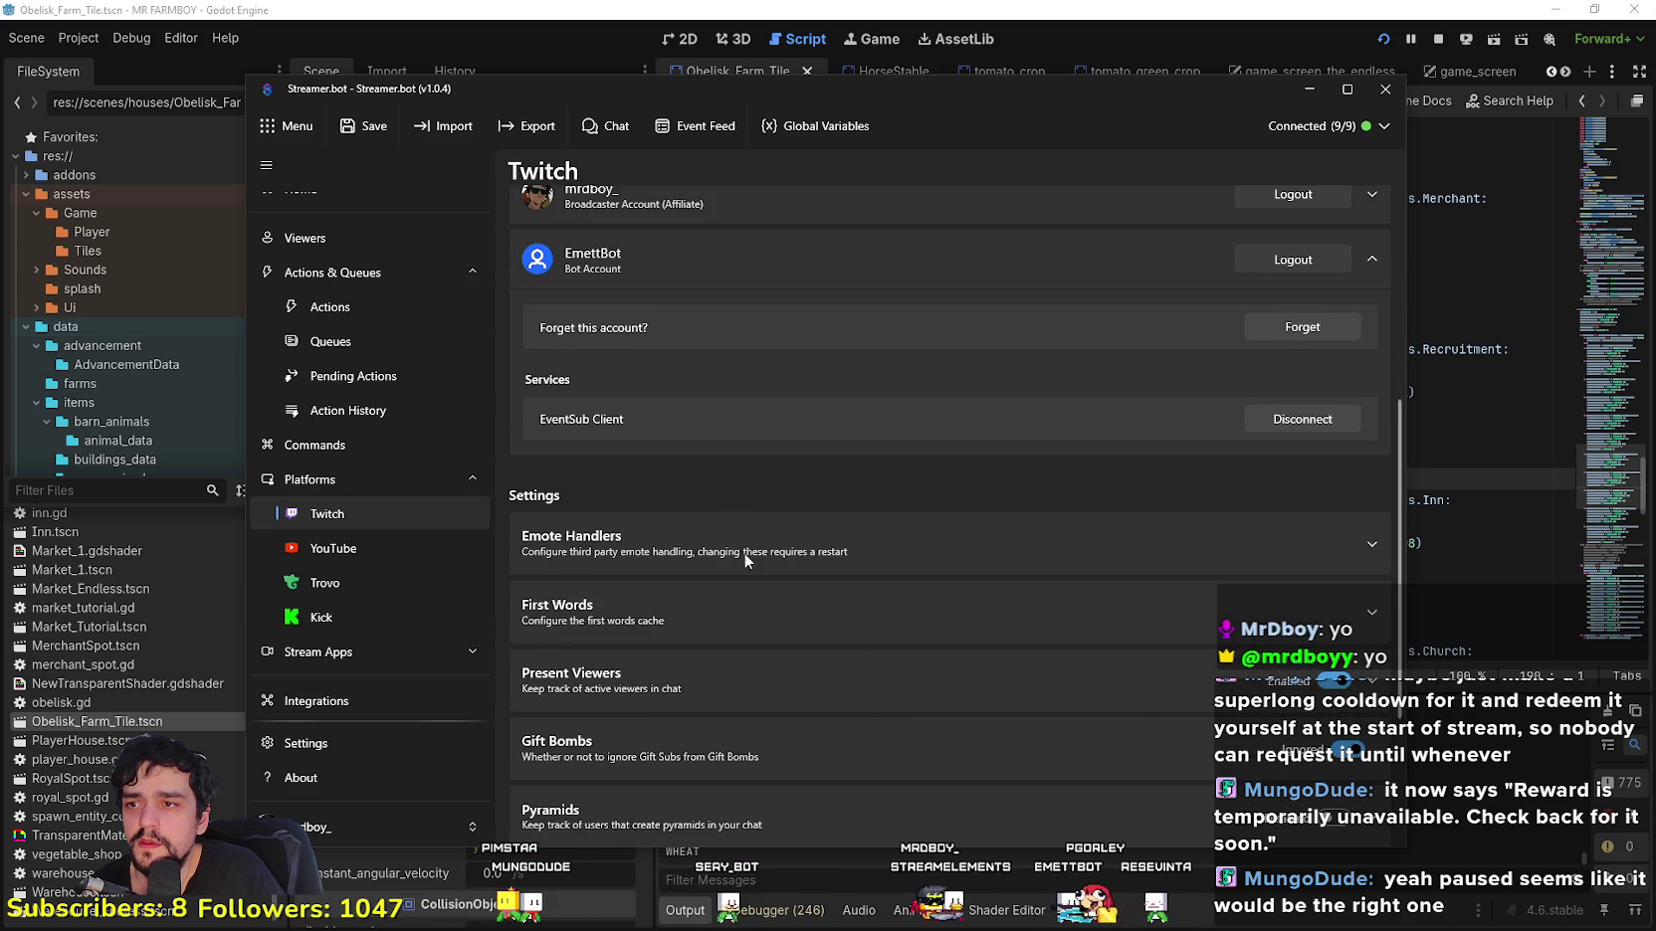
scroll(745, 567, down, 1)
scroll(736, 581, down, 1)
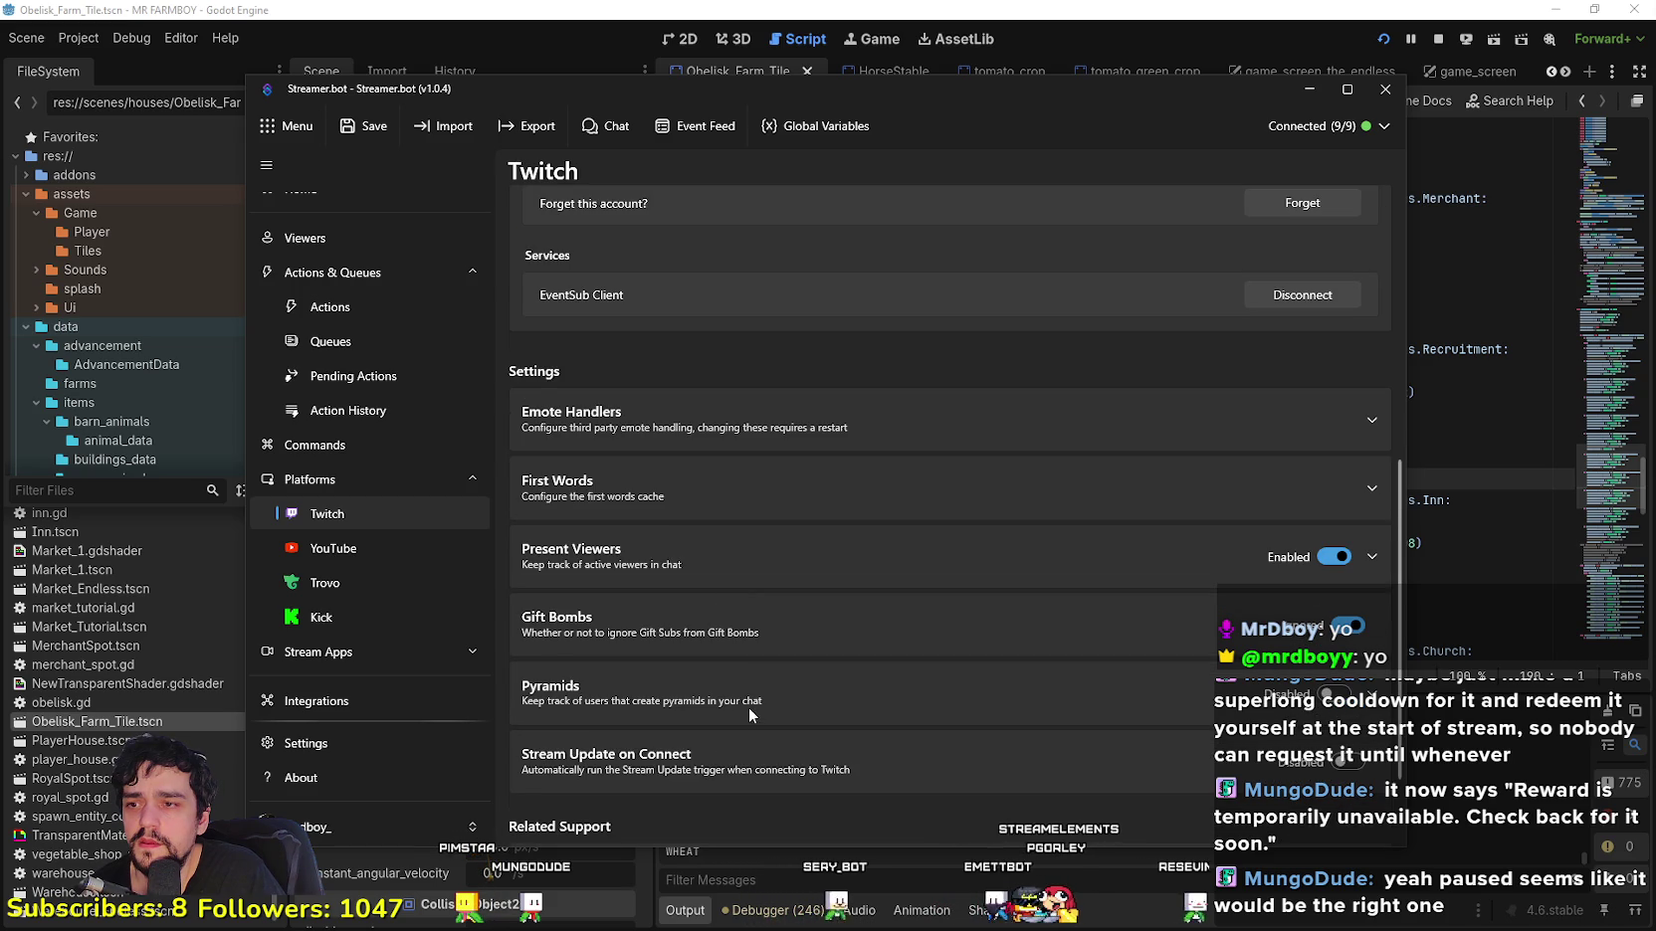
scroll(737, 713, down, 1)
scroll(718, 718, down, 1)
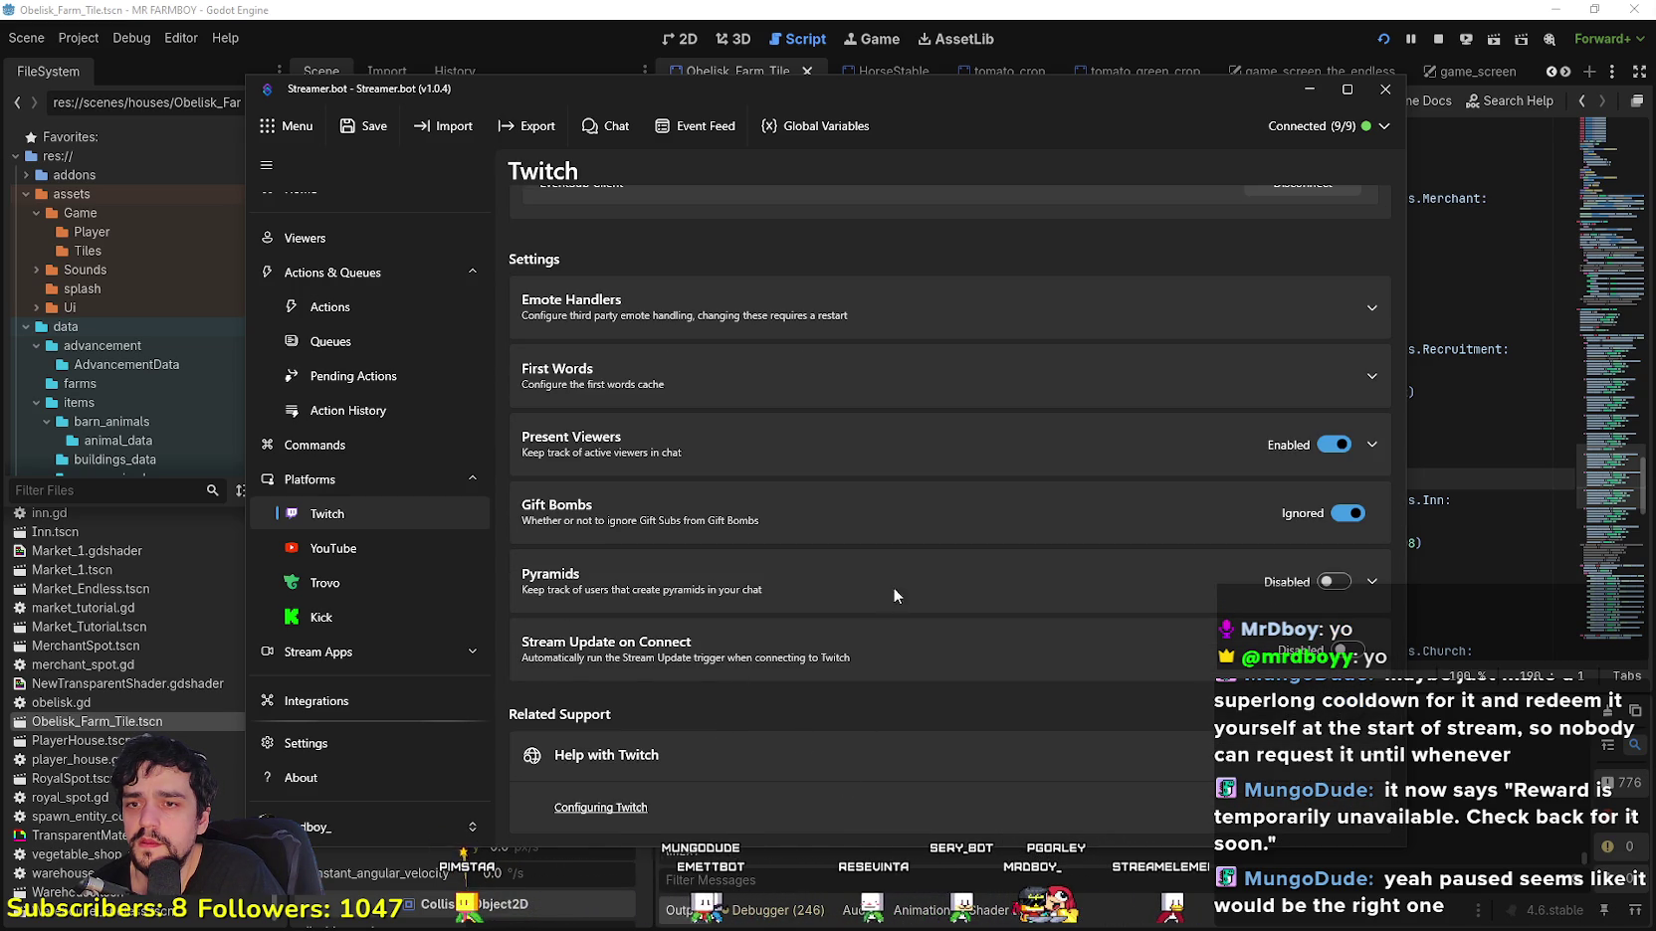
scroll(585, 573, up, 2)
scroll(777, 543, up, 5)
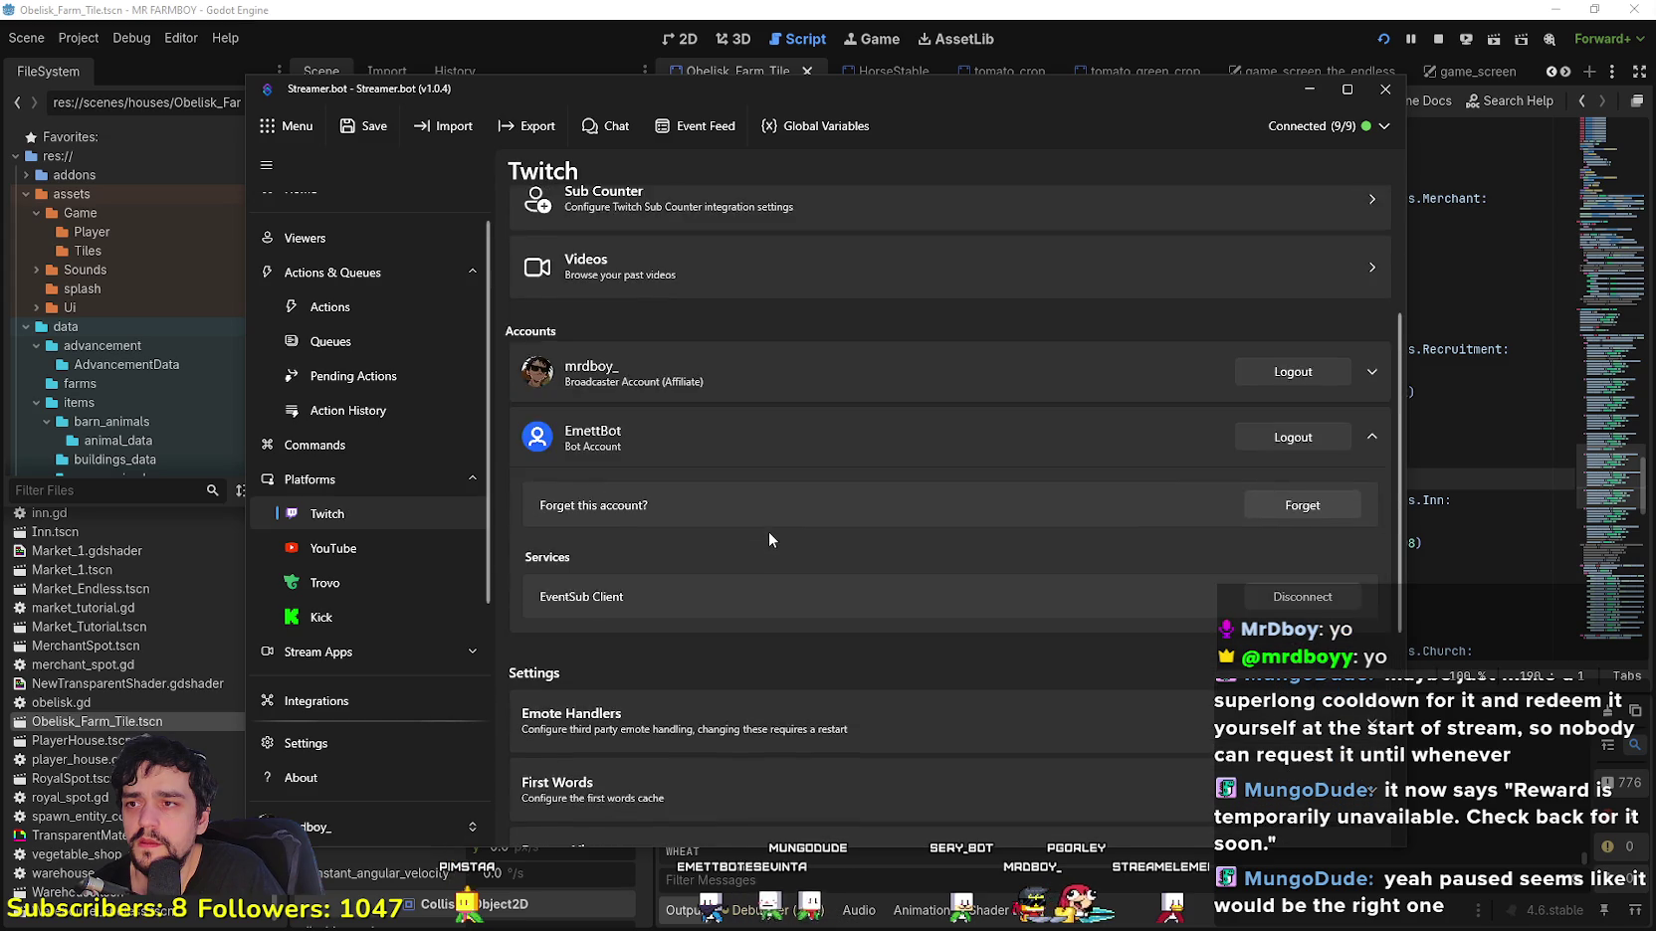
click(796, 251)
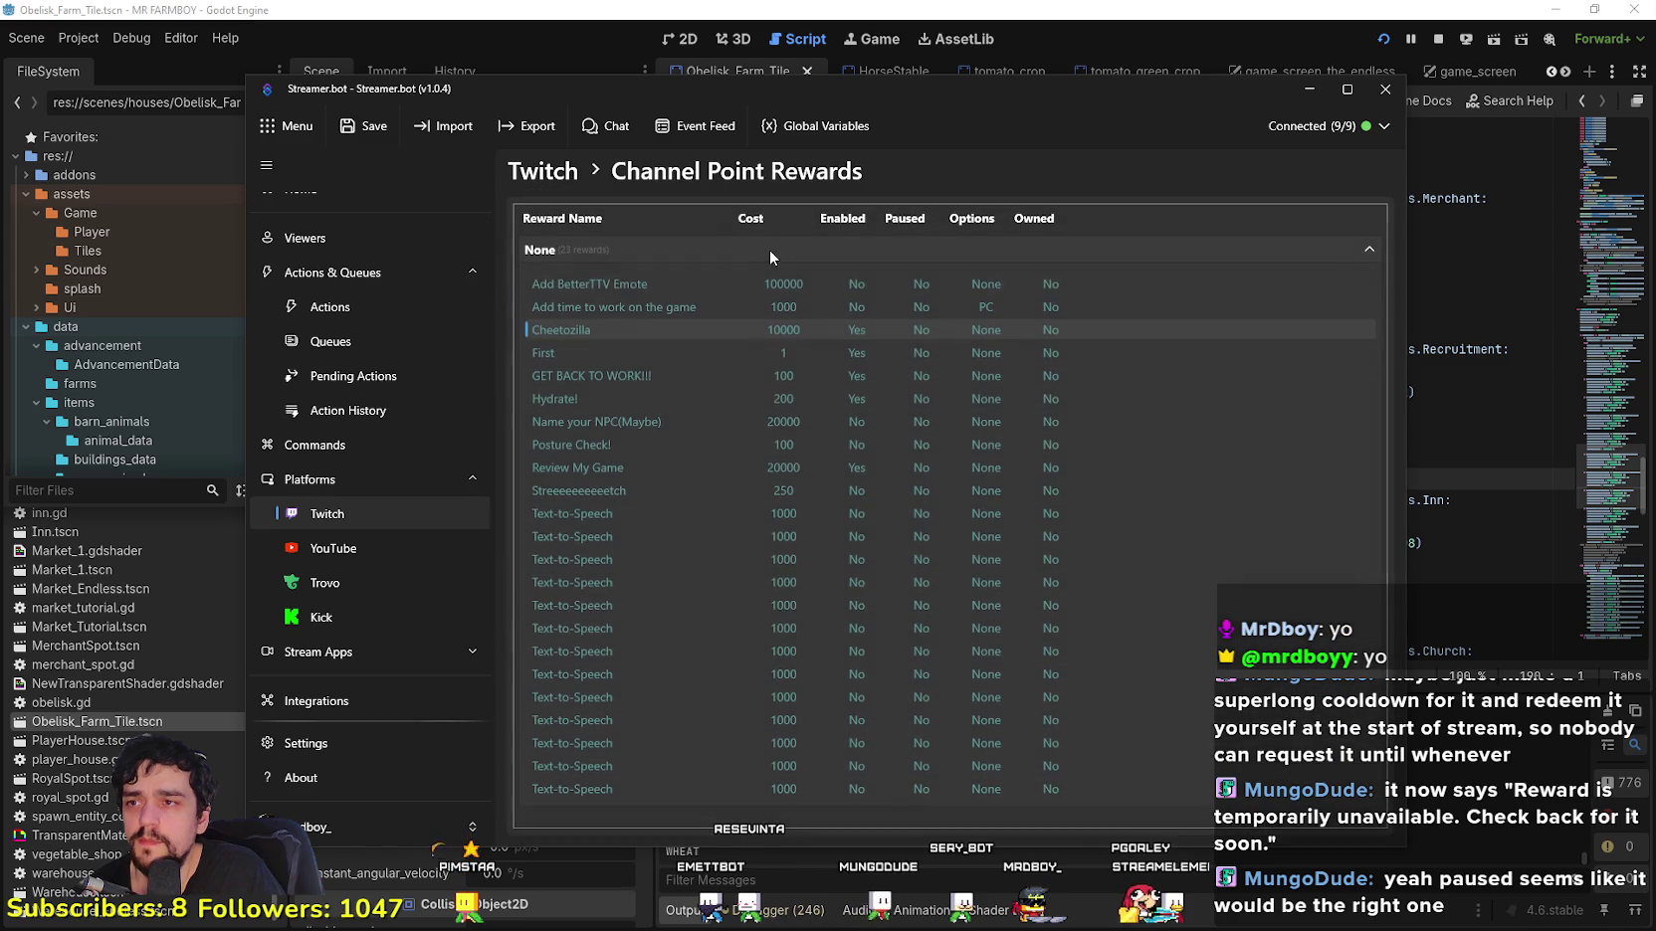
Step: Open the Cheetozilla reward editor (10000 cost, #FFD37A background), then close it without saving
right_click(616, 336)
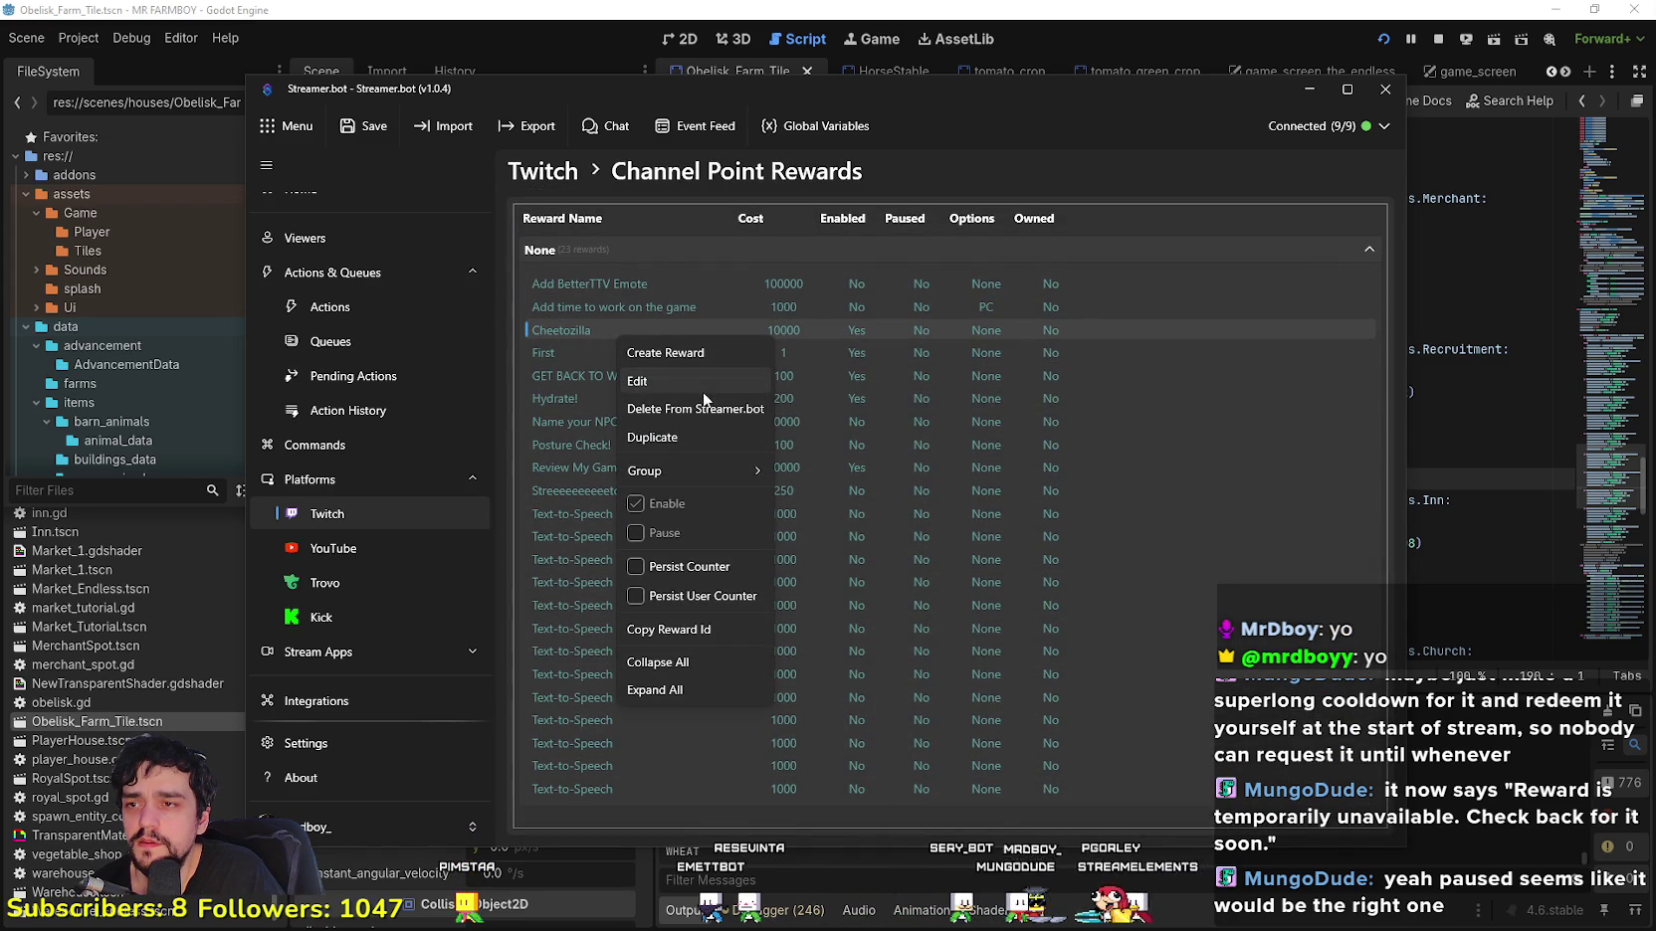
click(651, 381)
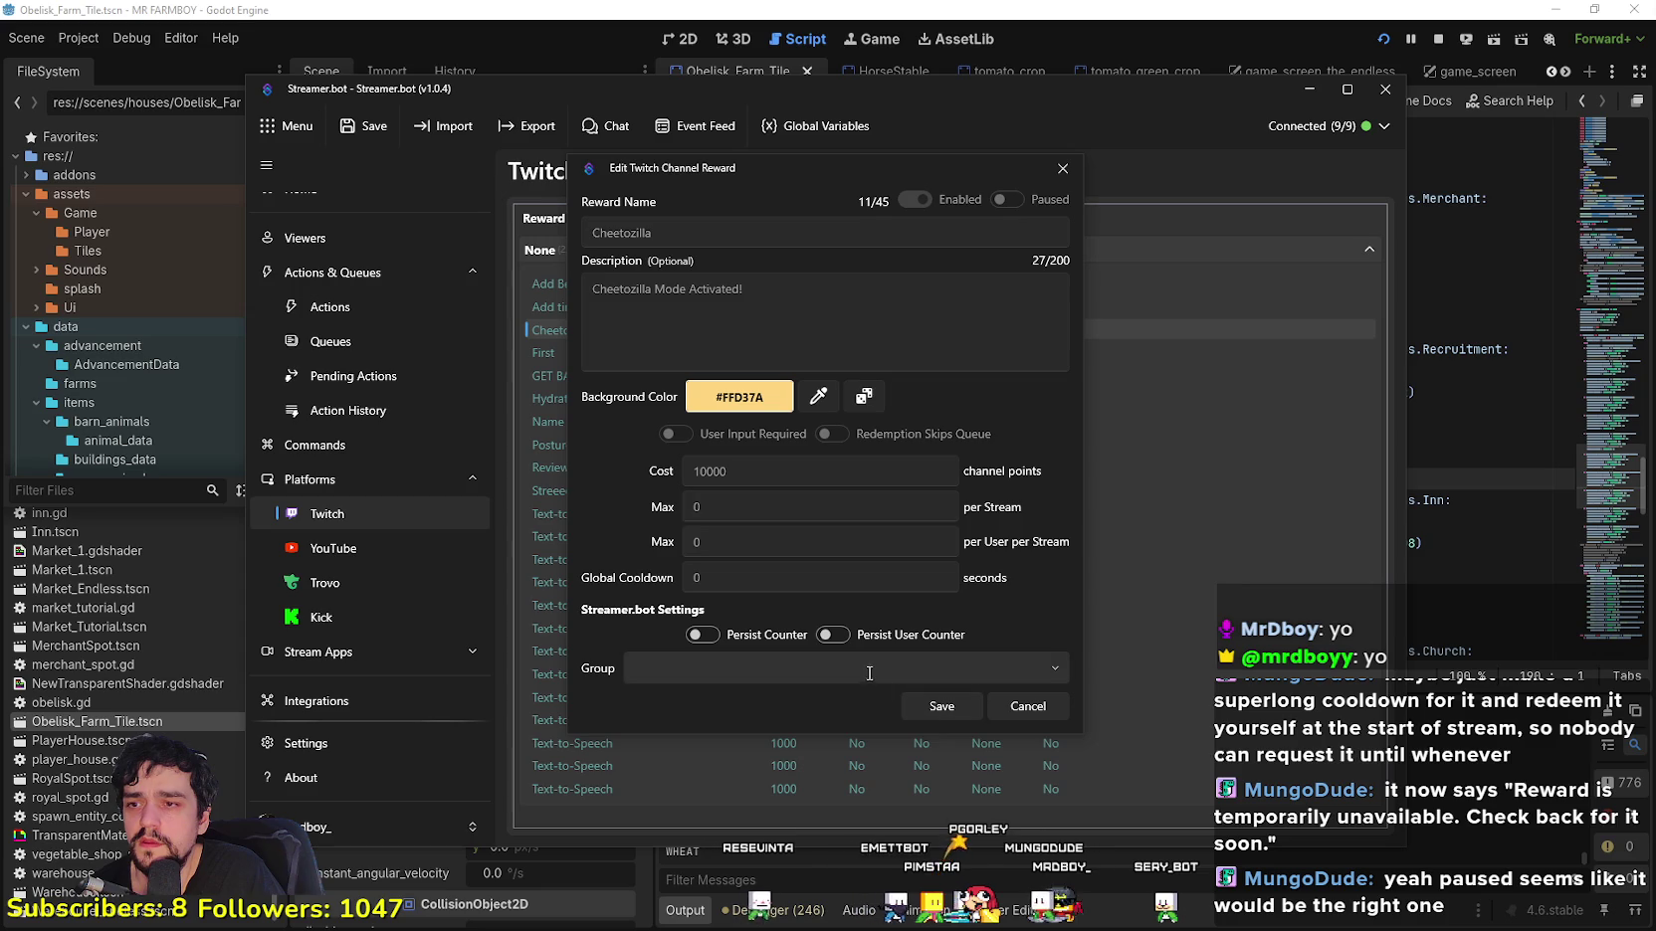
drag(718, 175, 646, 201)
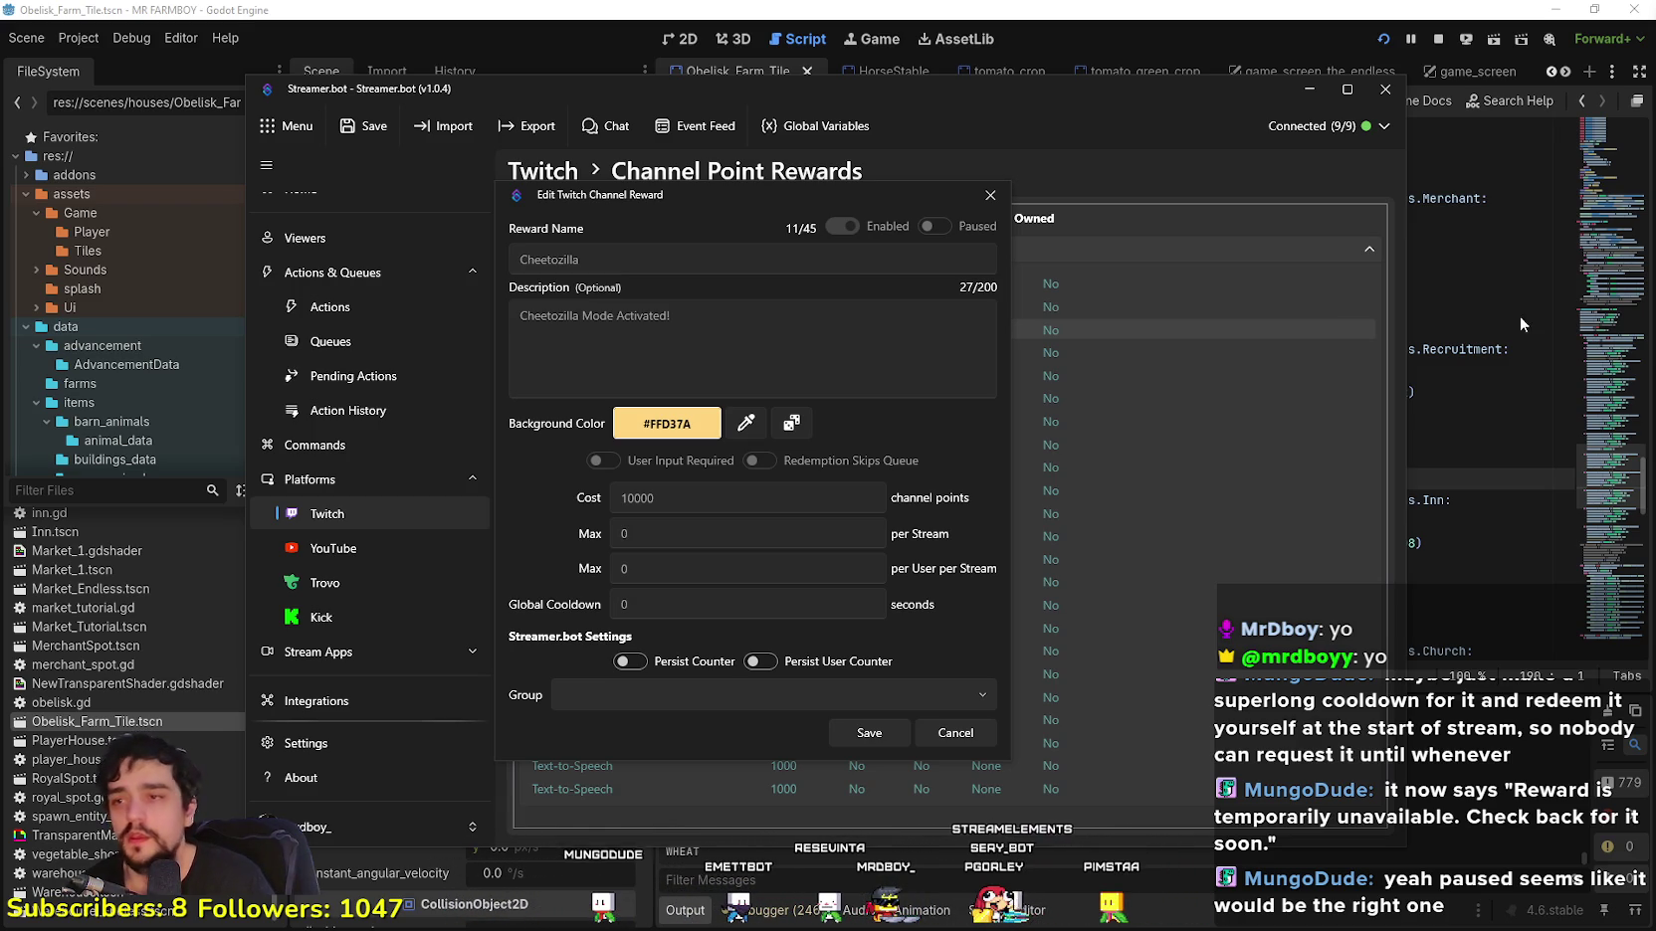
click(945, 731)
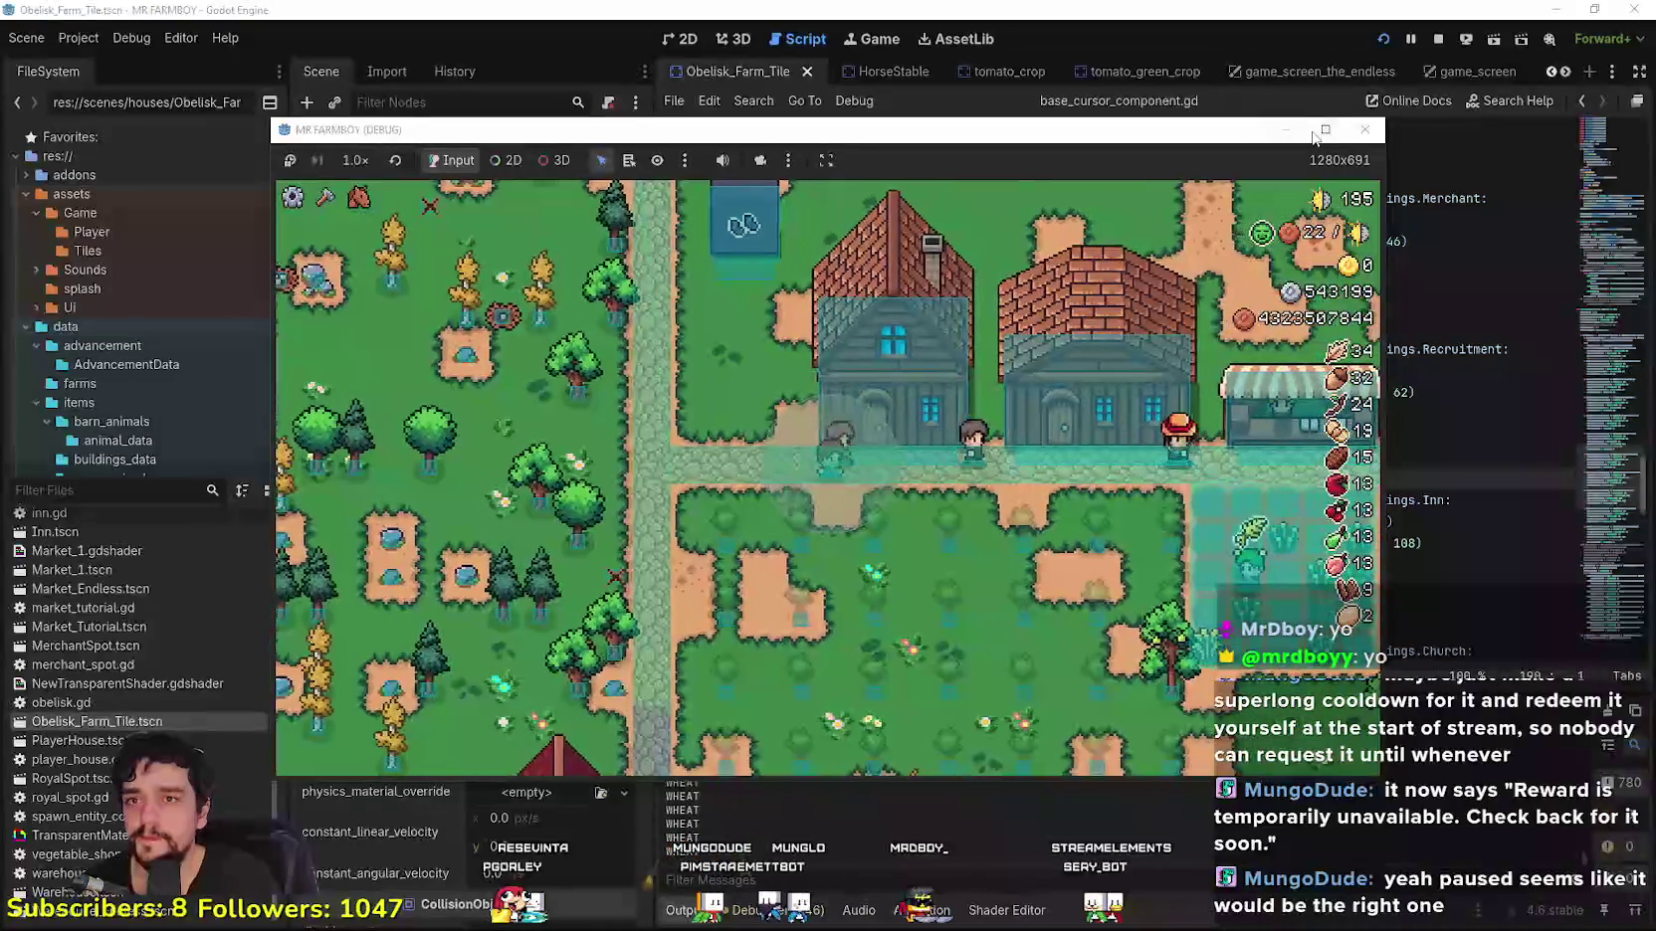
Step: Maximize the MR FARMBOY game window to fill the screen
key(super+Up)
scroll(925, 576, down, 3)
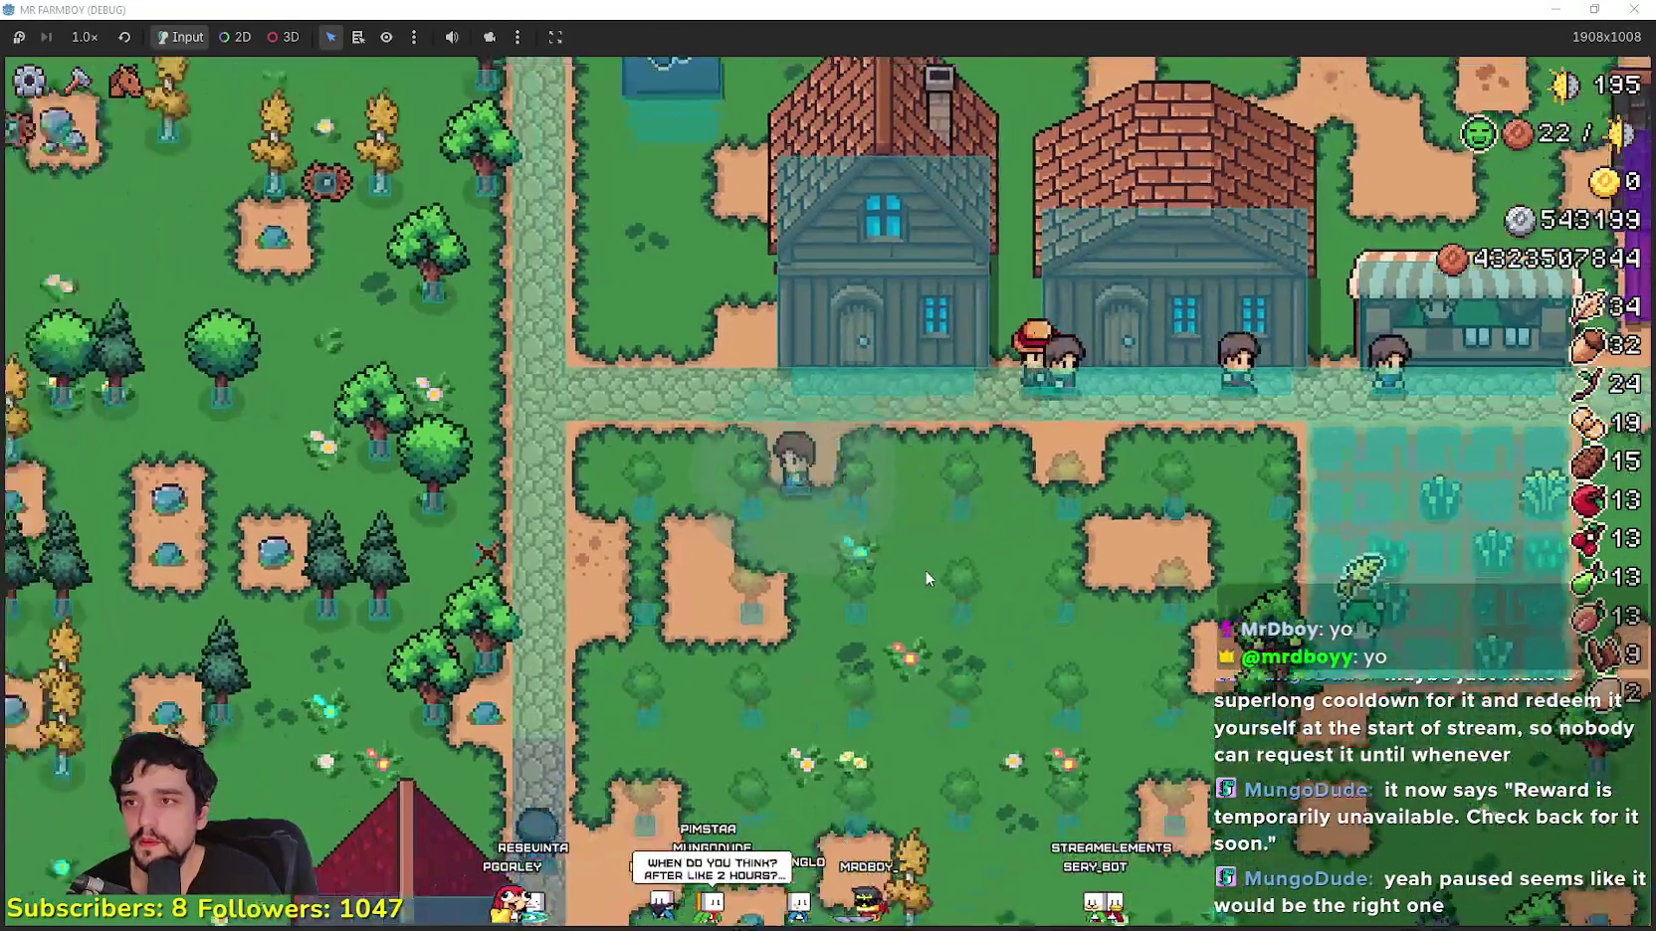
scroll(926, 569, up, 3)
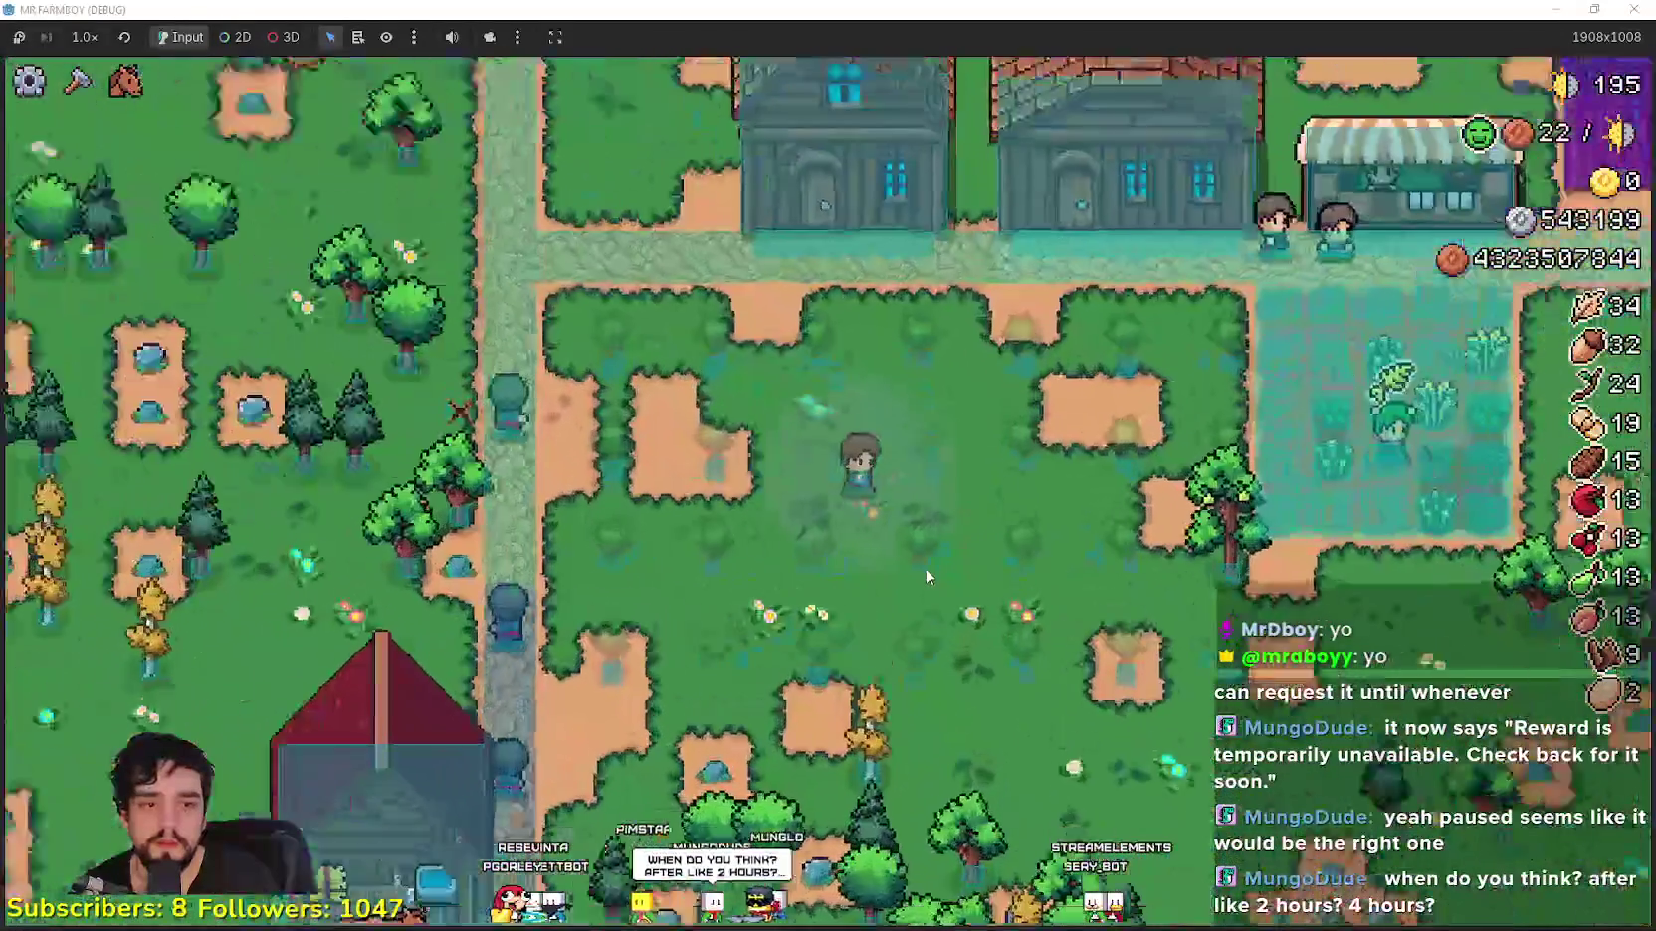
Step: Walk the farmer north, gathering wood and acorns, to the water's edge
key(w)
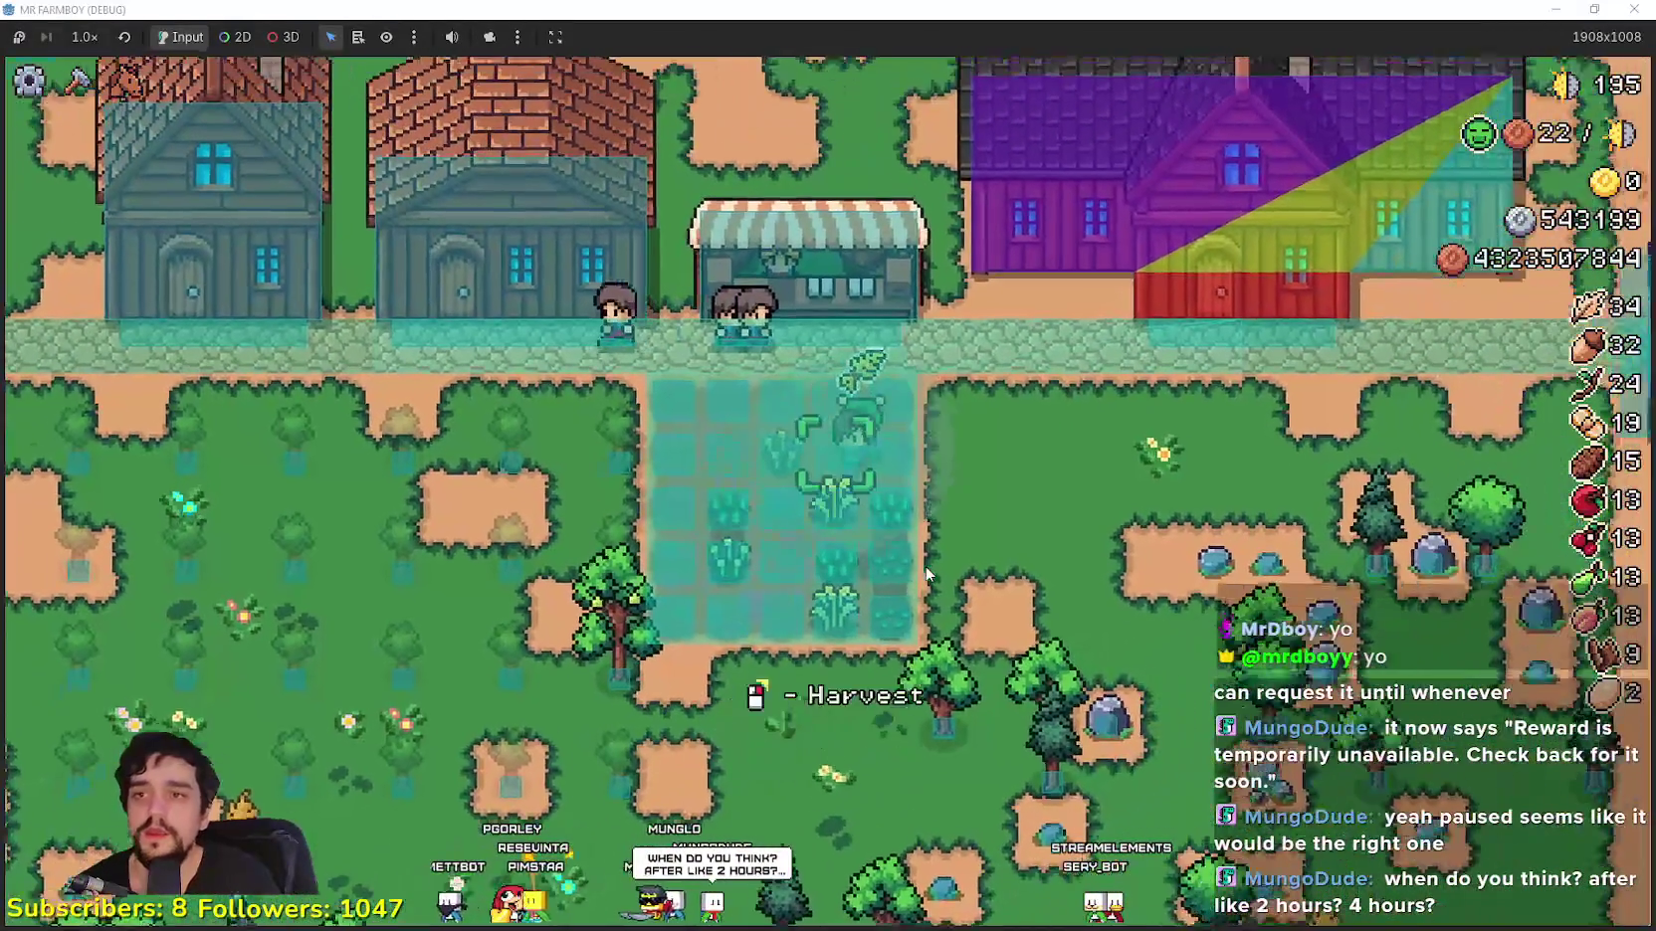
key(w)
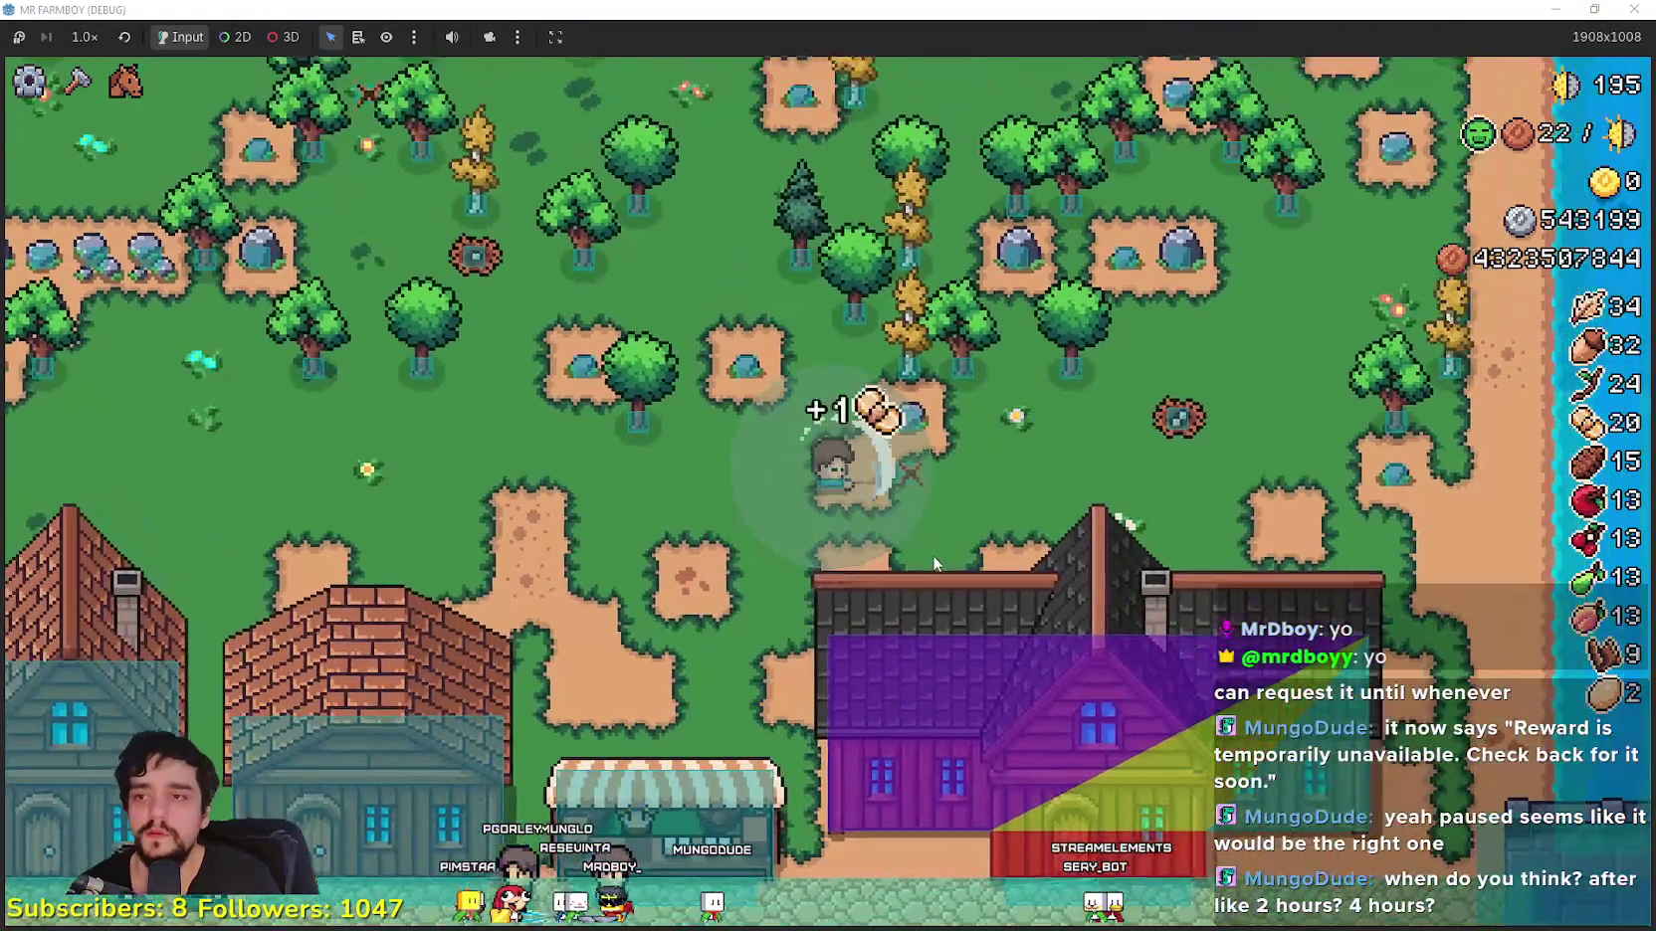
key(d)
key(d)
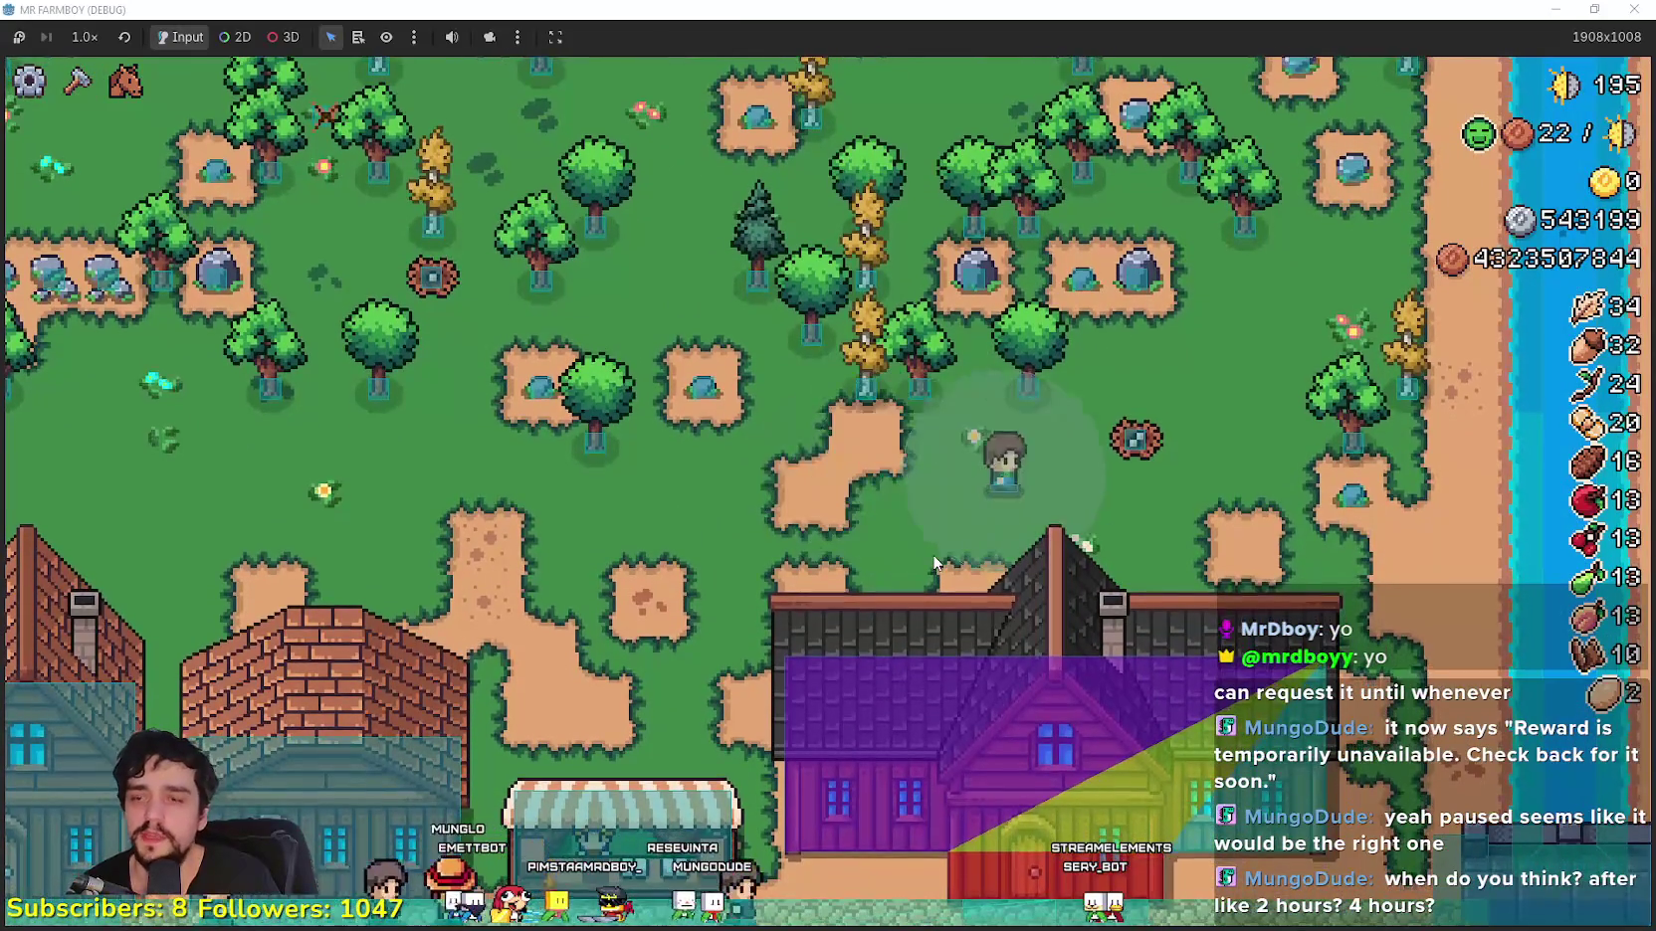
key(w)
key(w)
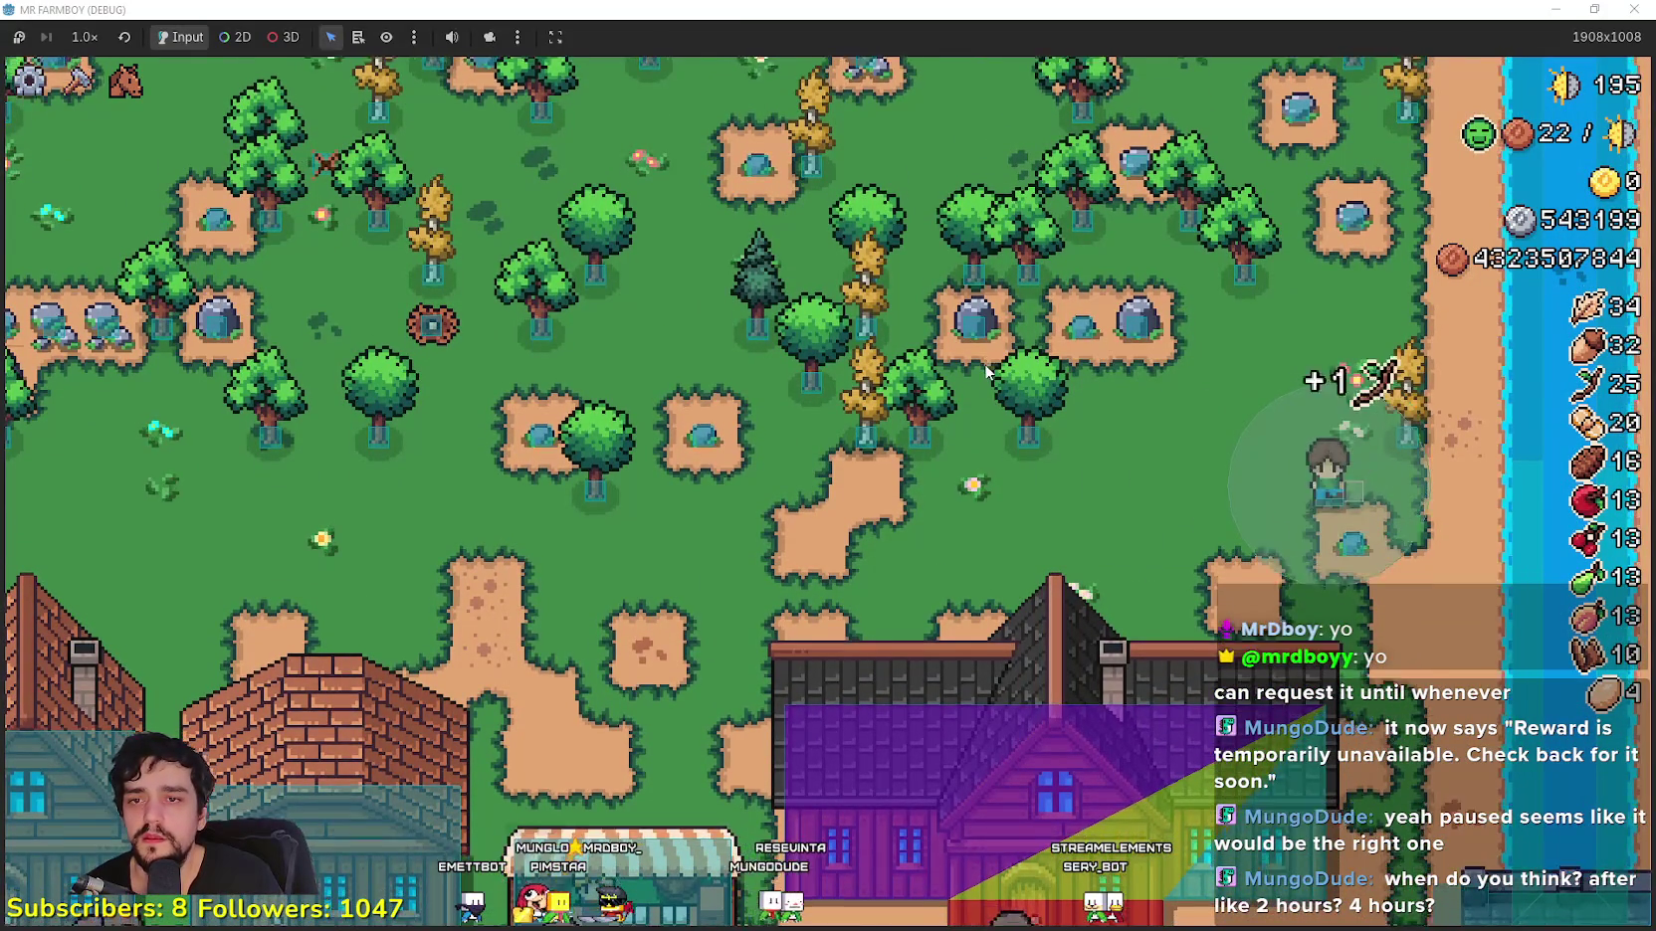
key(w)
key(a)
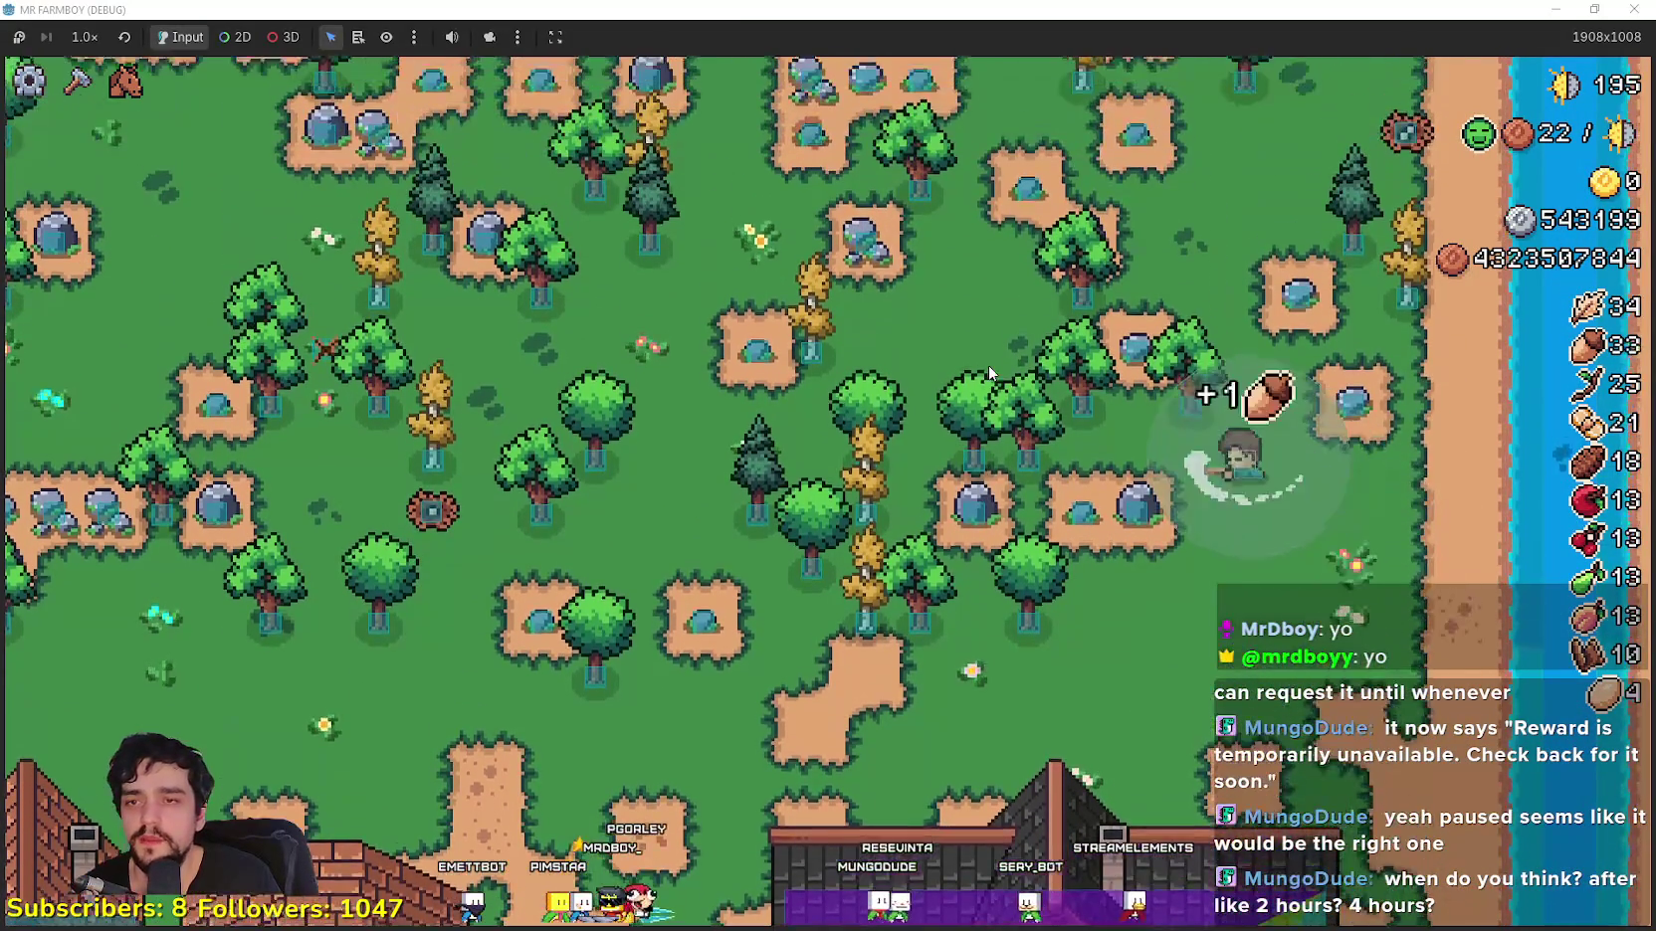
key(w)
key(d)
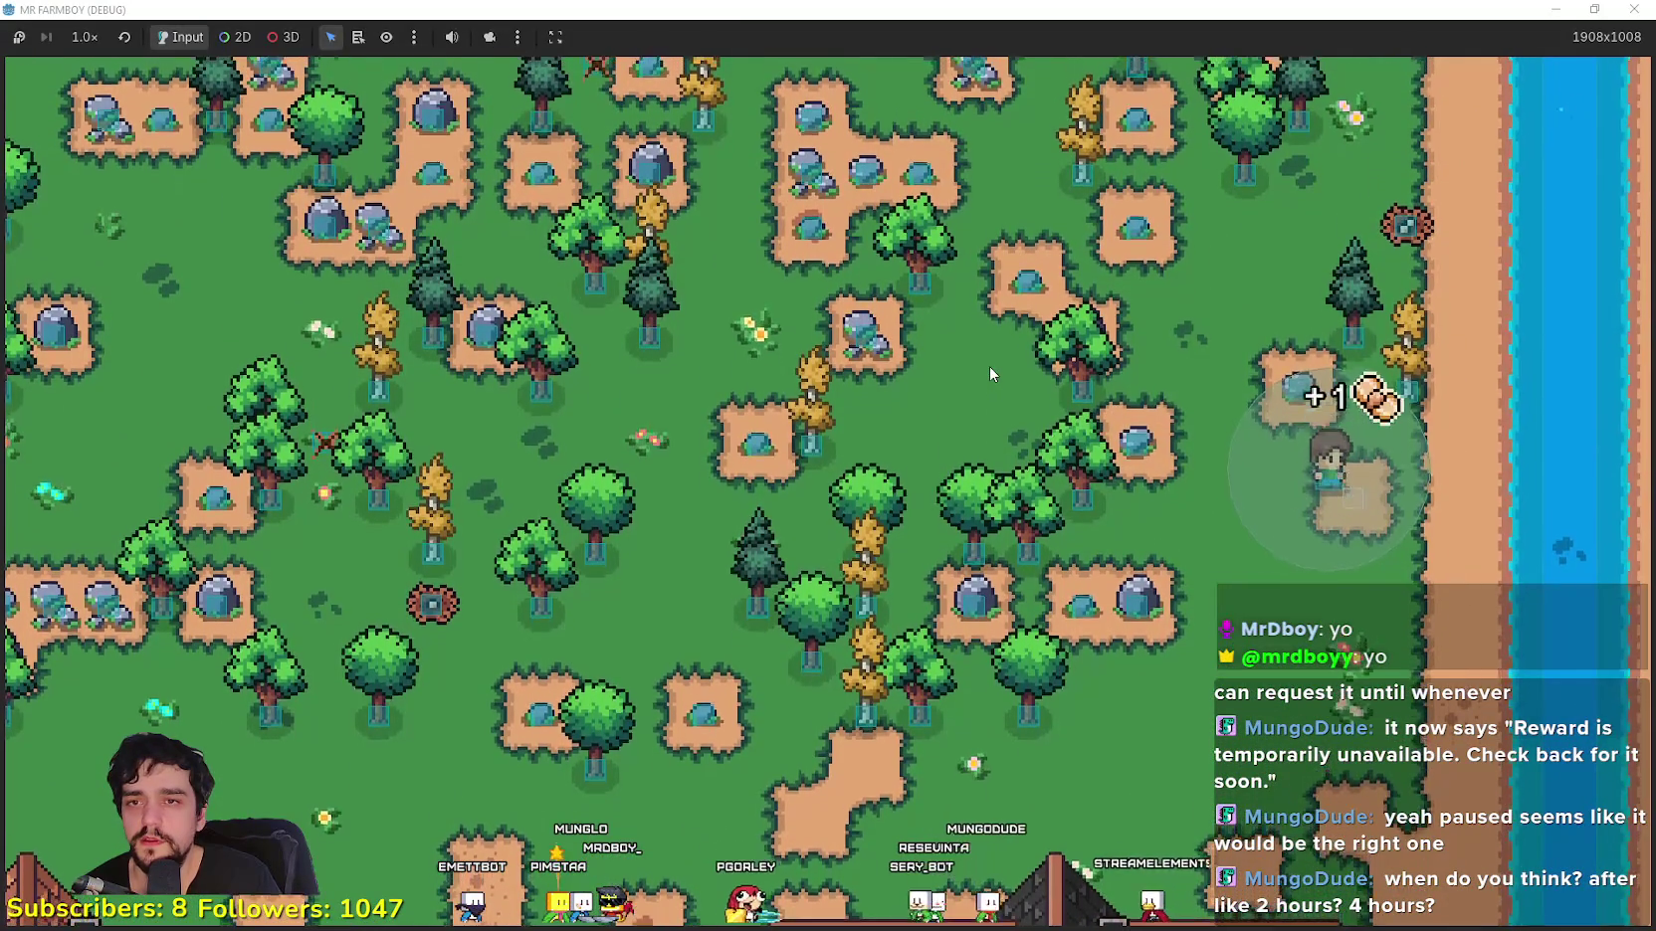
key(s)
key(a)
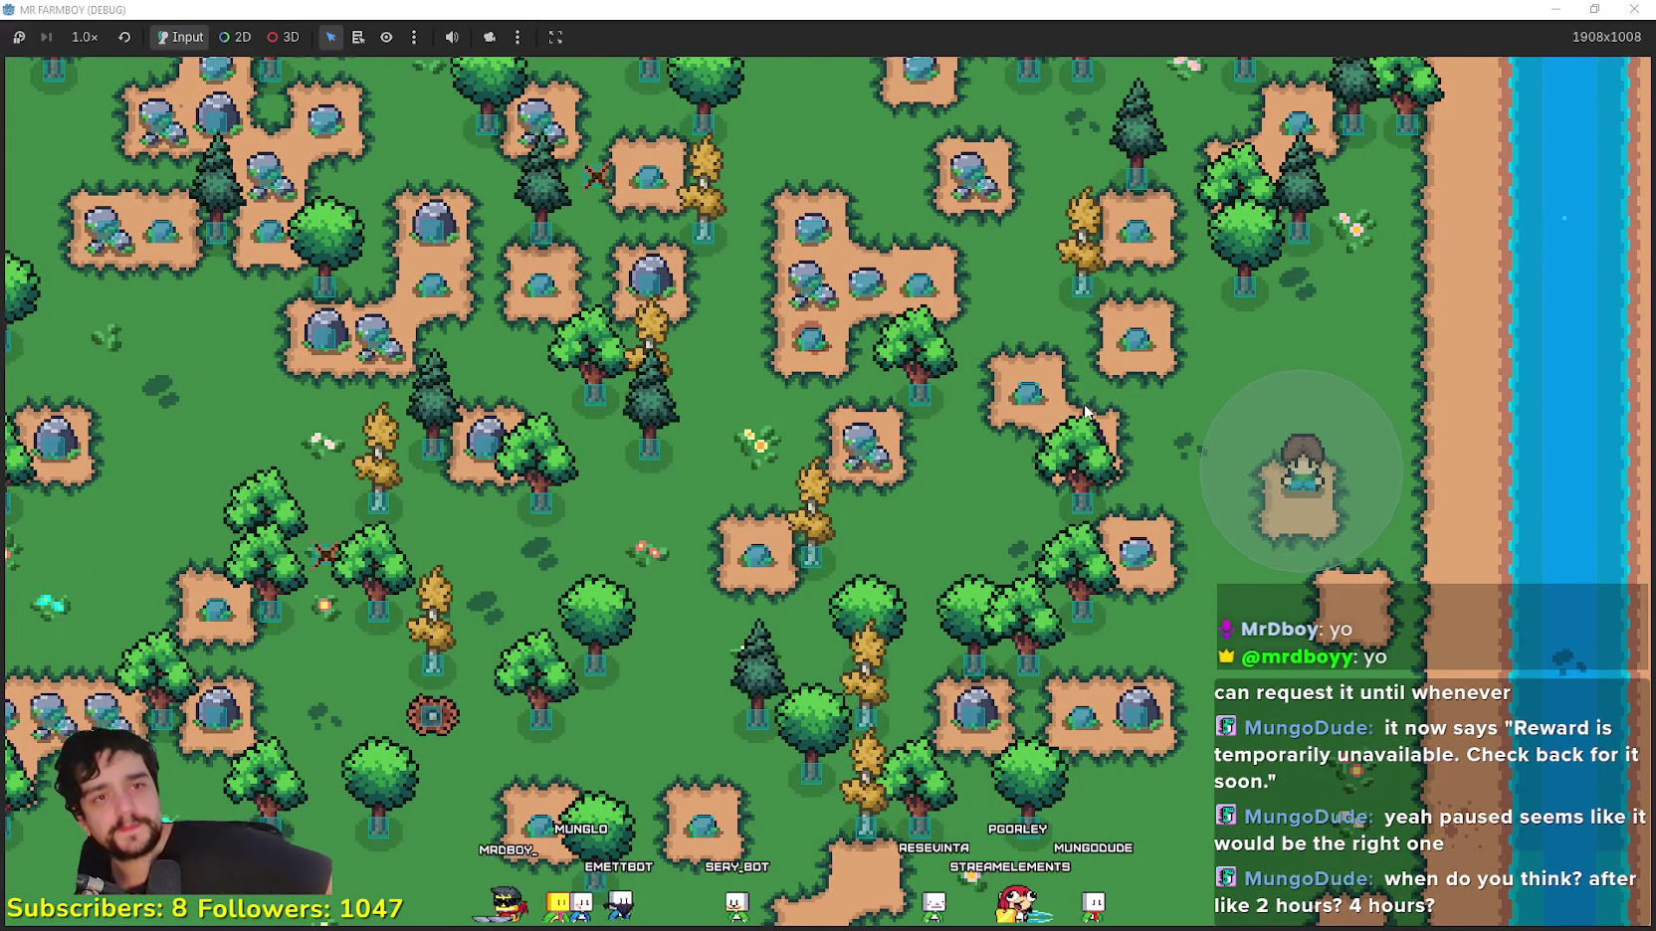
key(w)
key(d)
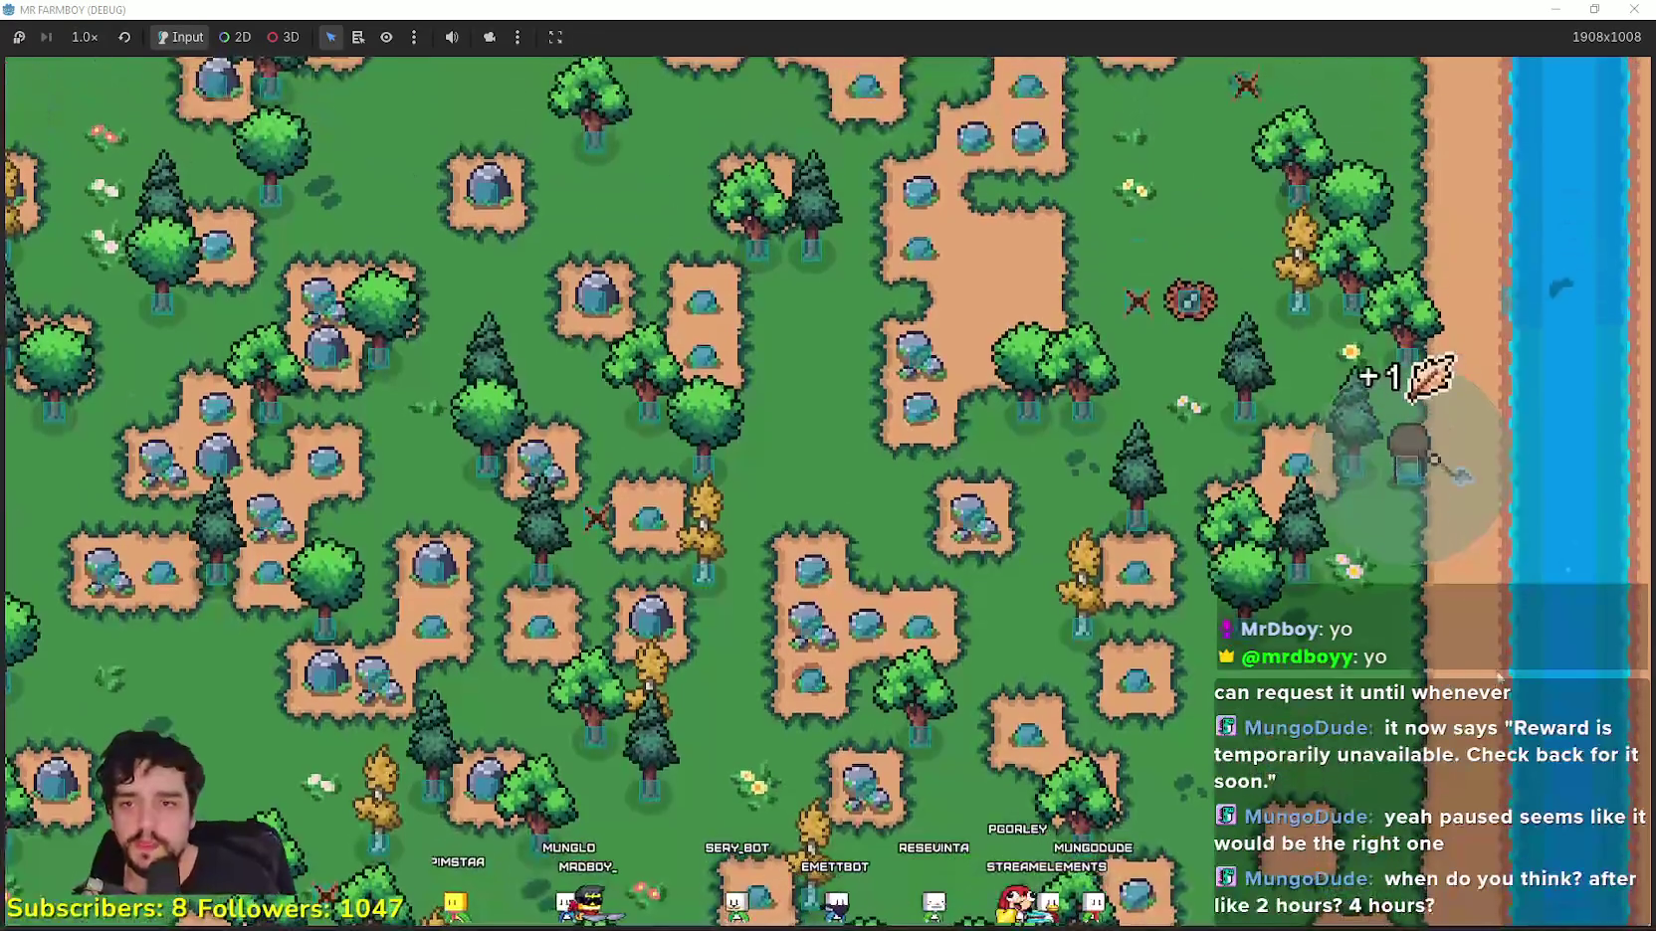
key(w)
key(d)
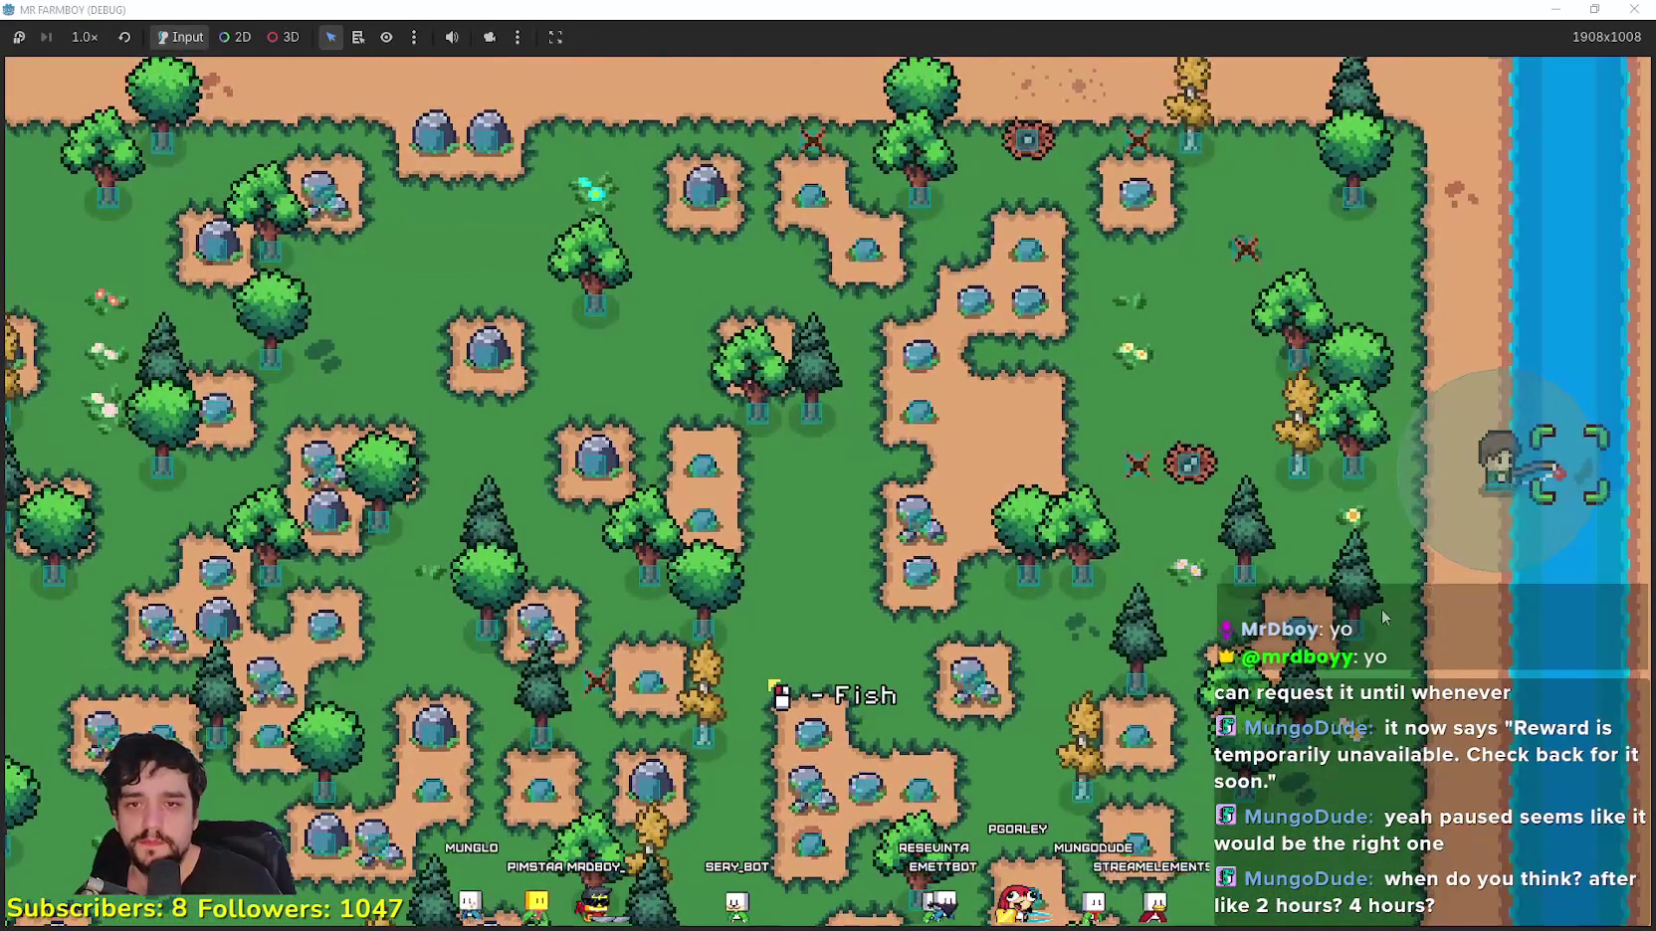
Step: Catch a fish, check the full map, and walk back up and around collecting feathers
key(m)
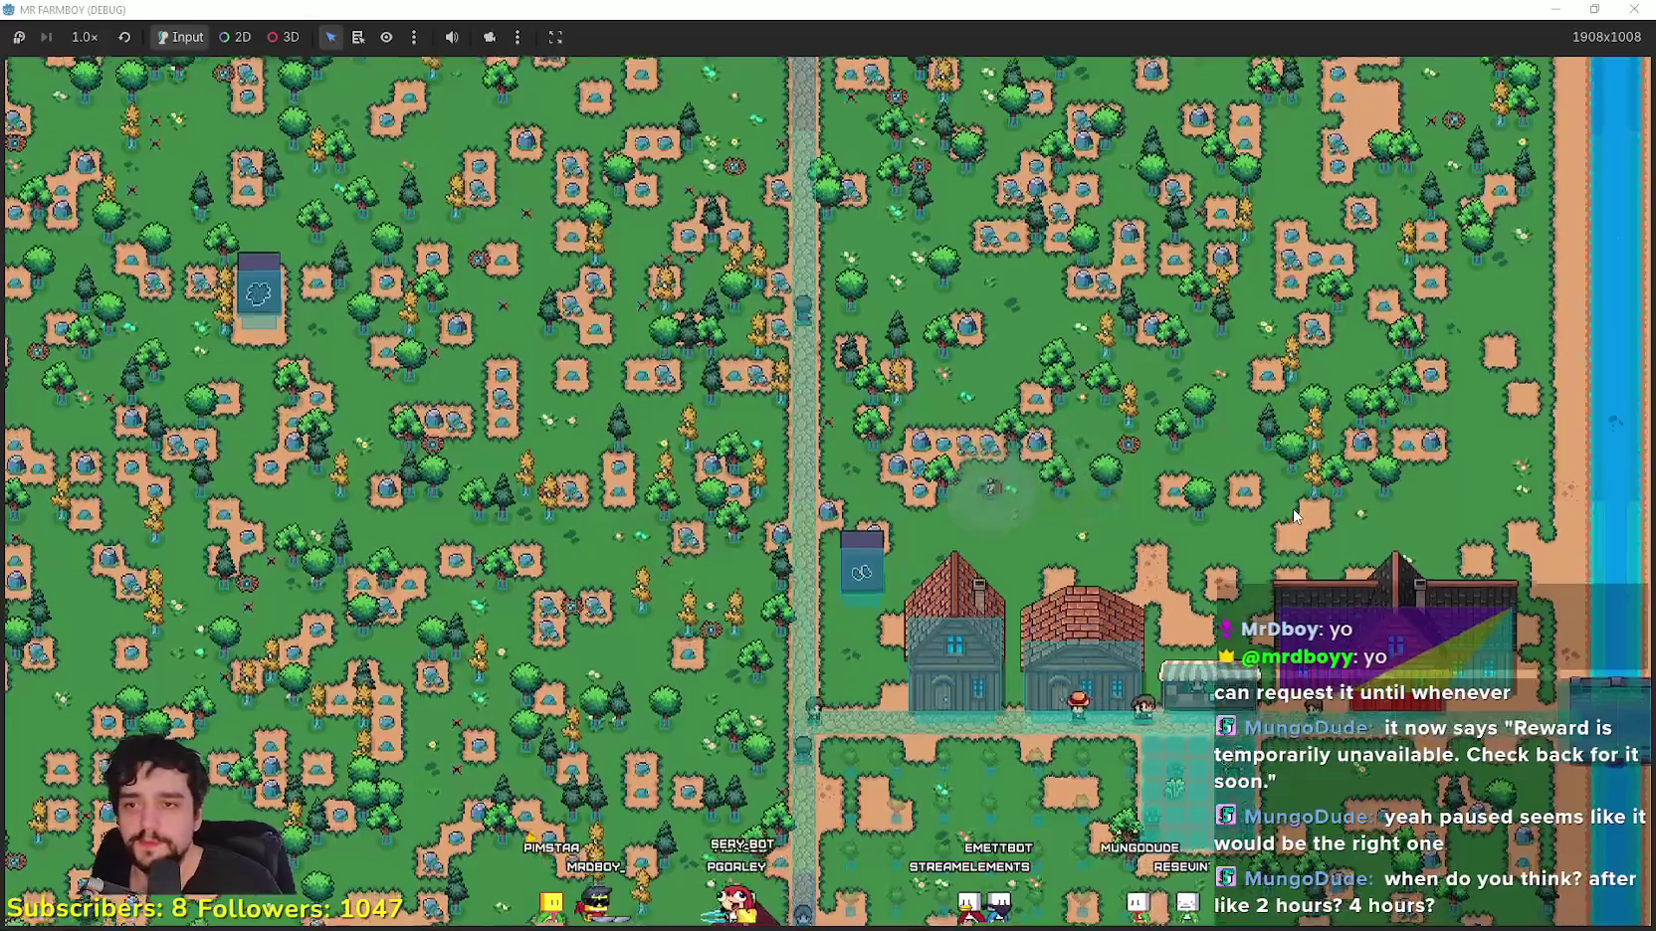
key(m)
key(w)
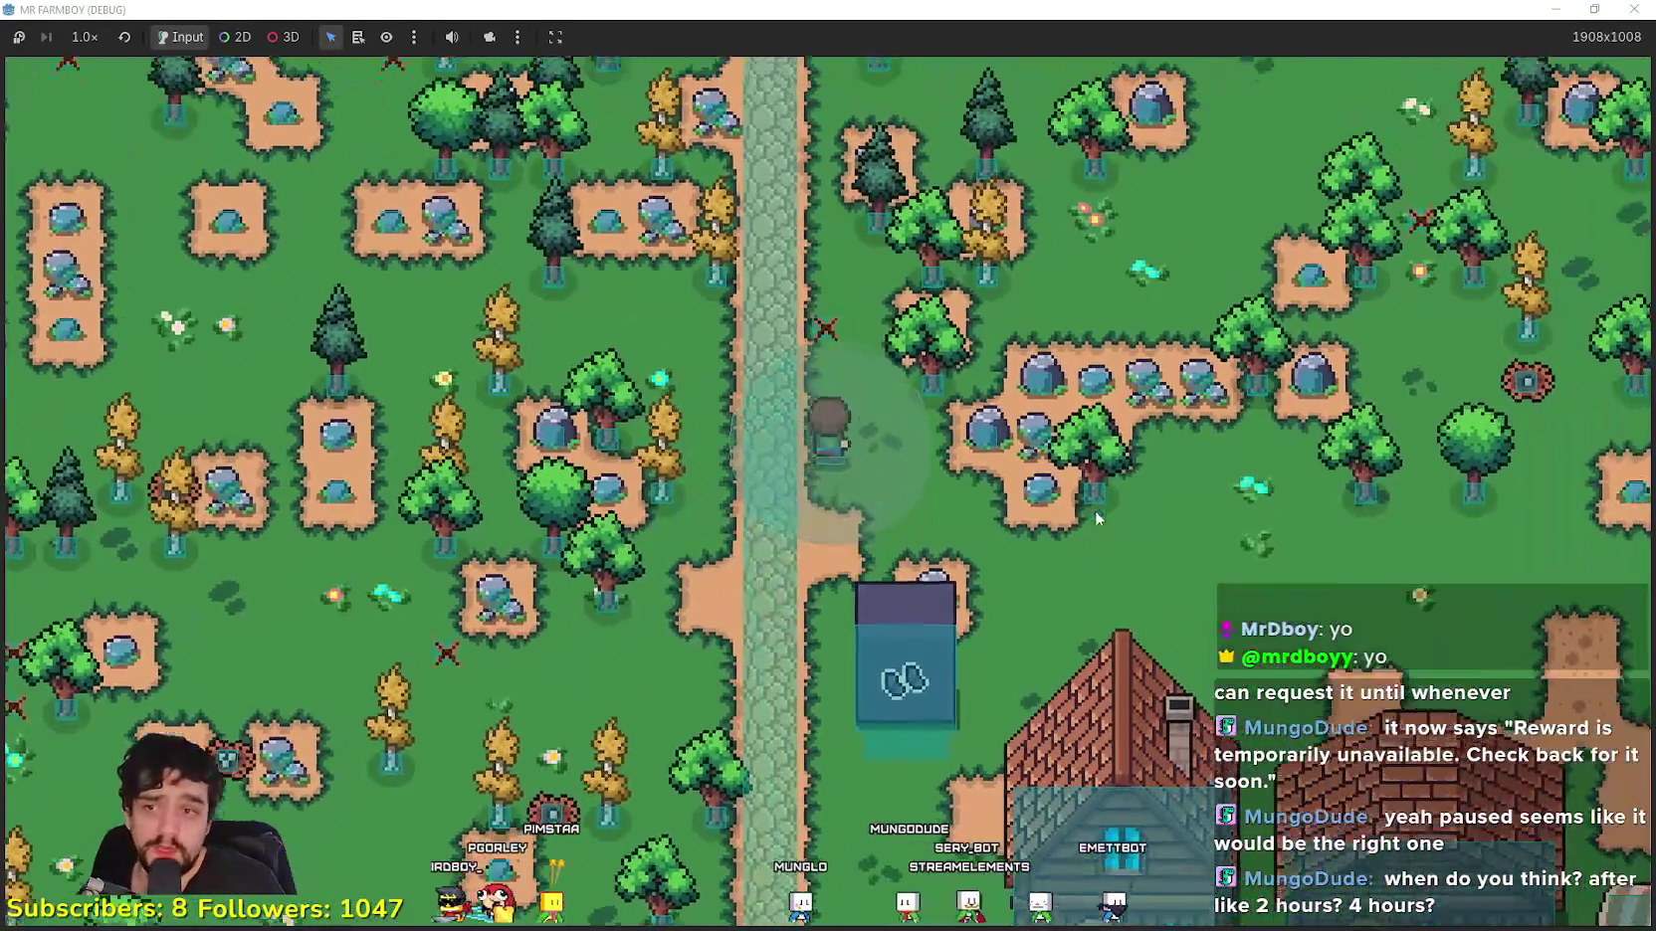
key(d)
key(s)
key(w)
key(w)
key(a)
key(a)
key(w)
key(w)
key(a)
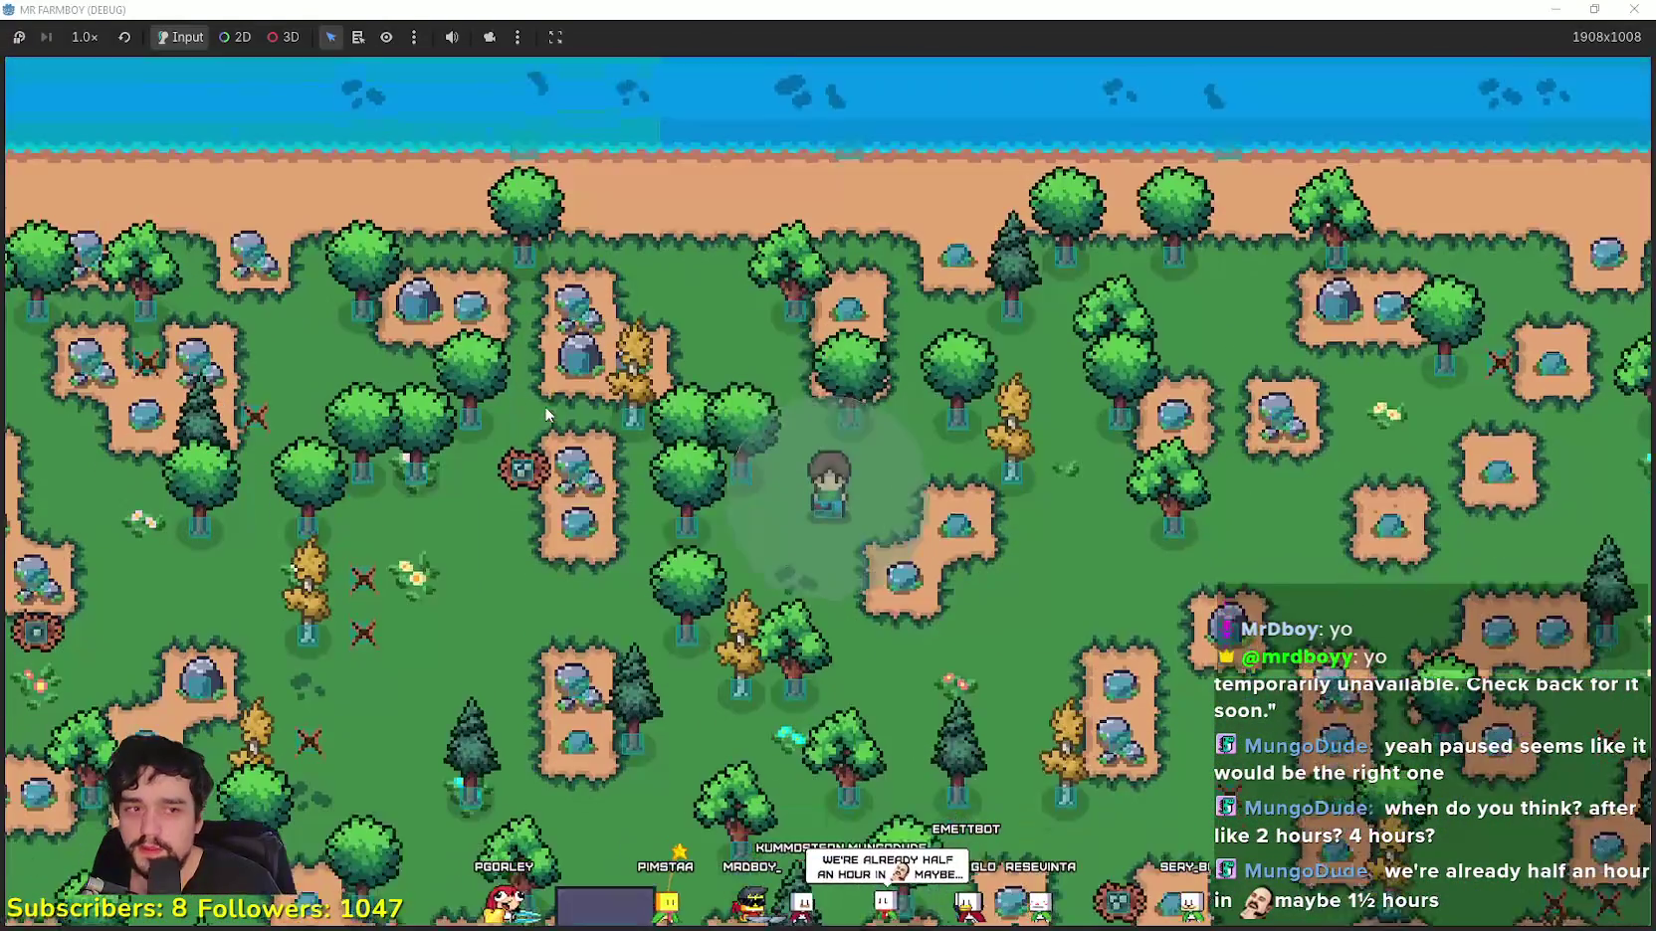
Step: Chop another tree for wood and an acorn, then open the Crafting panel at Seeds
key(s)
key(s)
scroll(964, 497, down, 5)
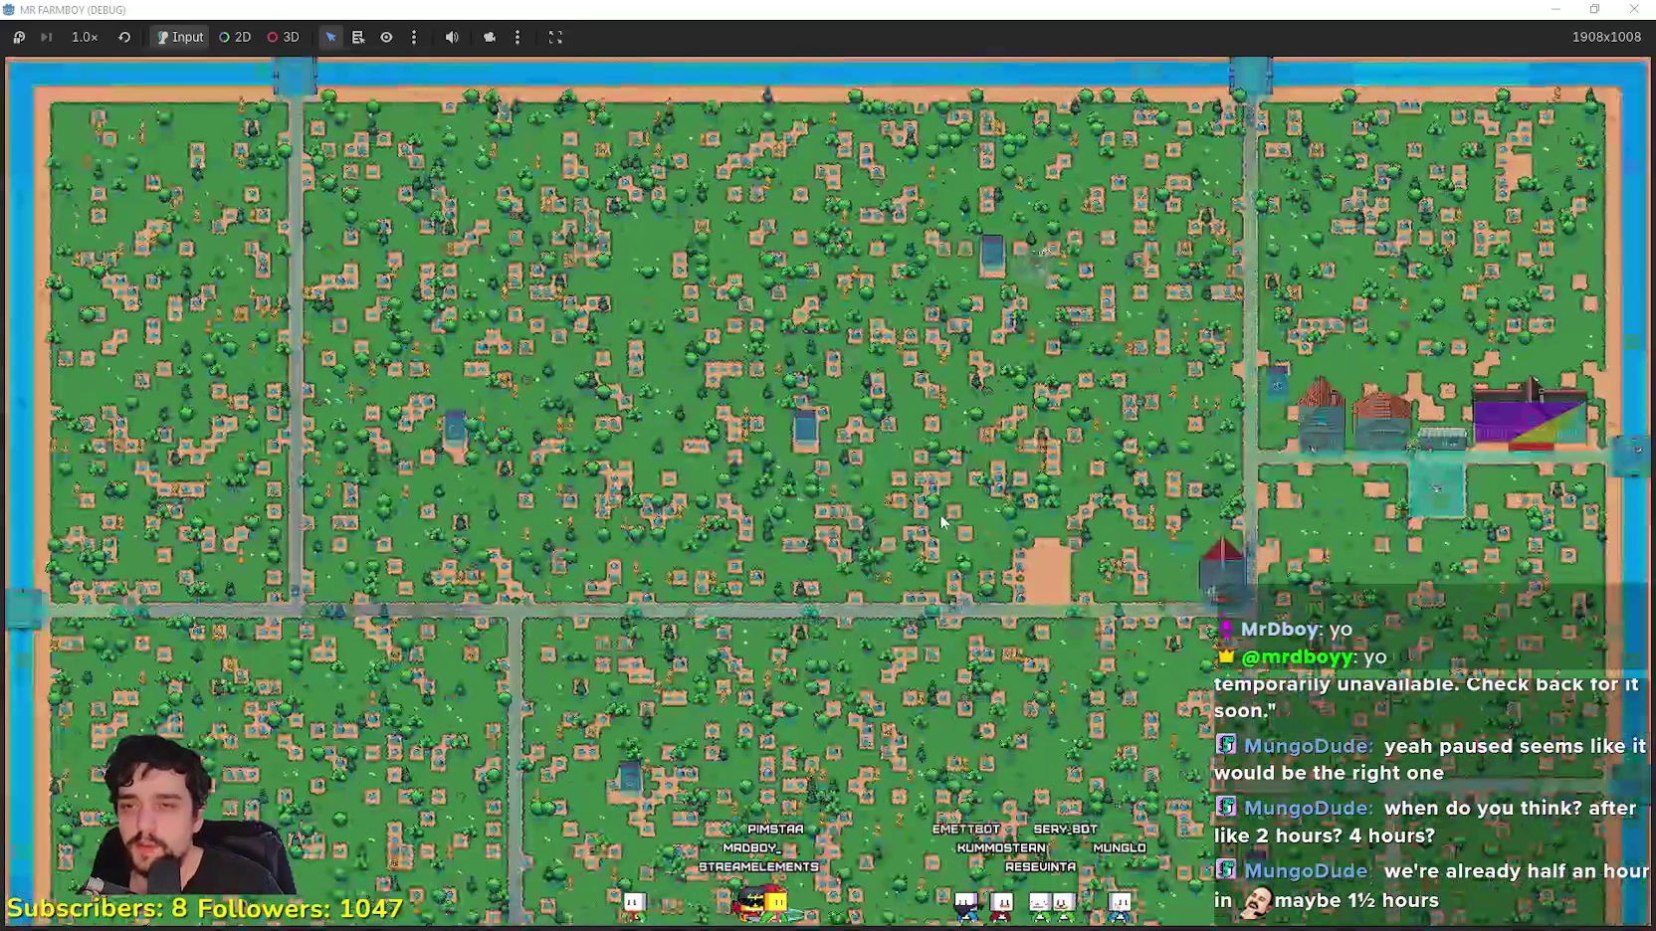
scroll(932, 497, up, 8)
click(929, 494)
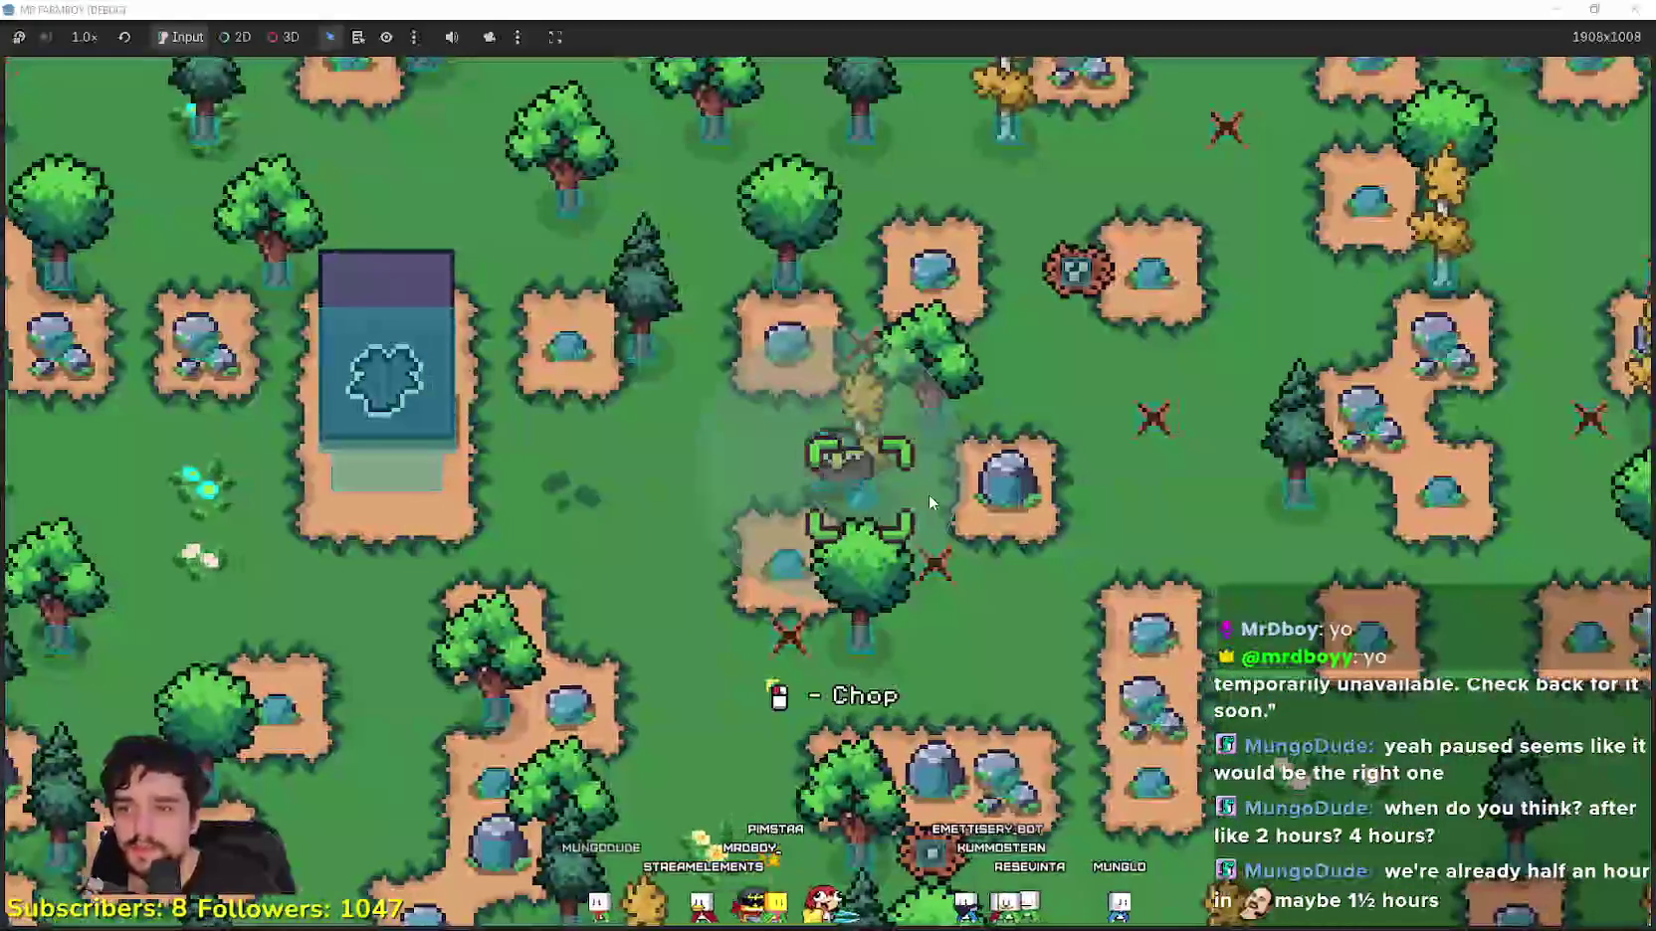
key(d)
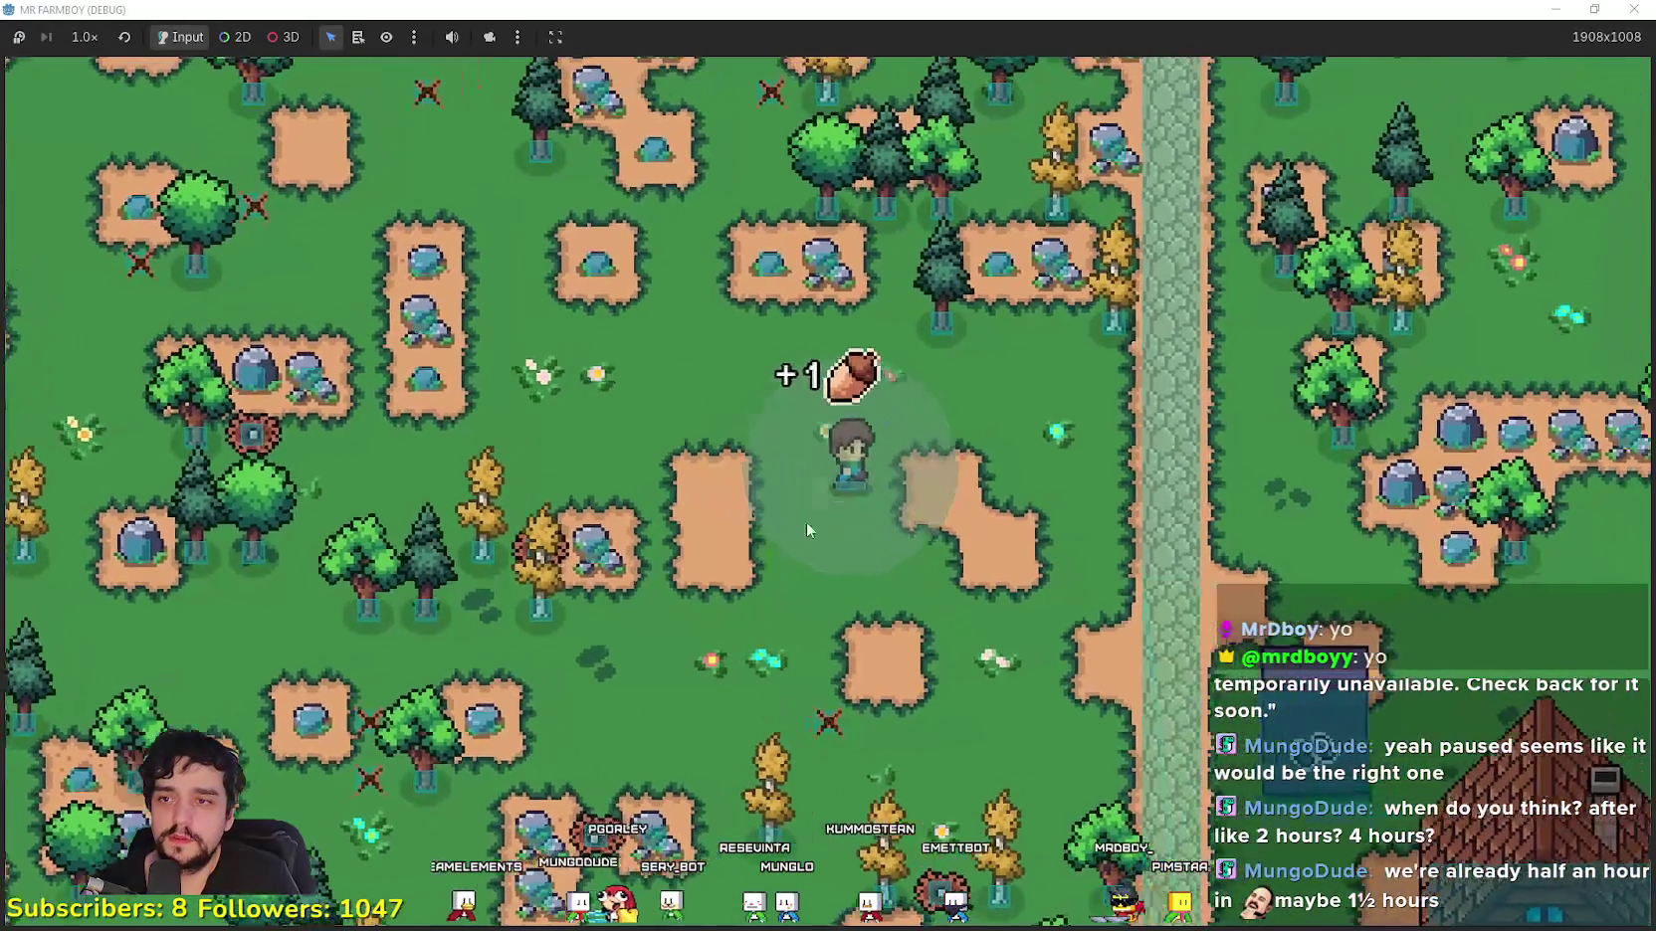
key(c)
scroll(149, 498, down, 3)
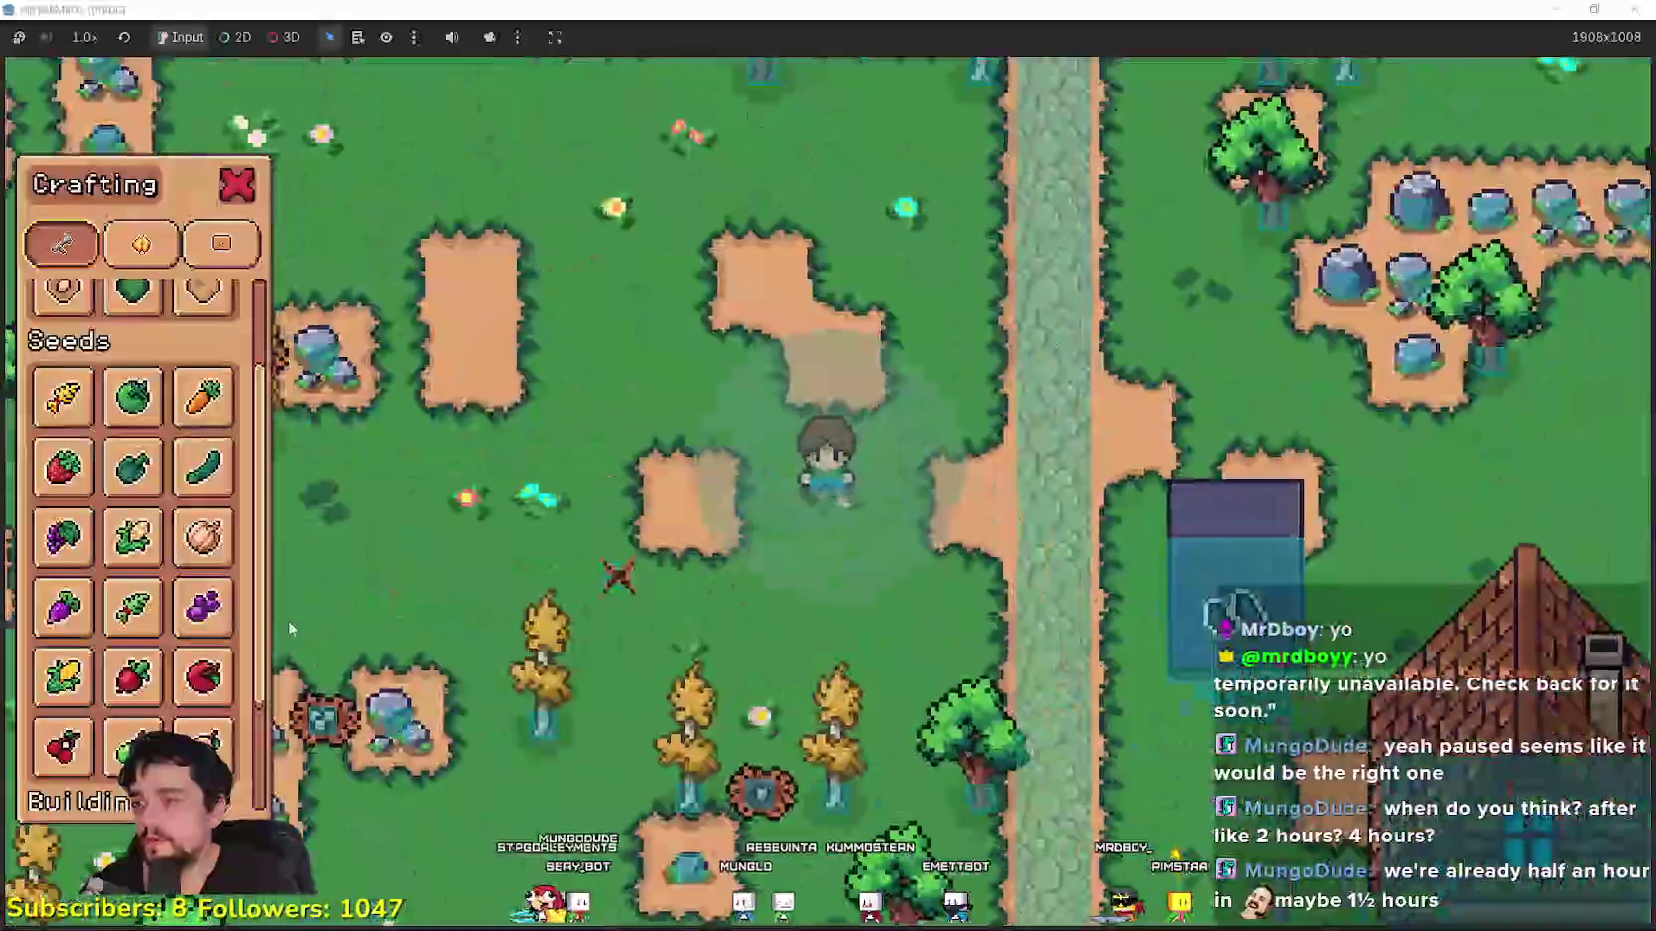
Step: Browse the MR FARMBOY Crafting list
scroll(291, 628, down, 3)
scroll(290, 628, up, 3)
scroll(150, 547, down, 3)
mouse_move(132, 724)
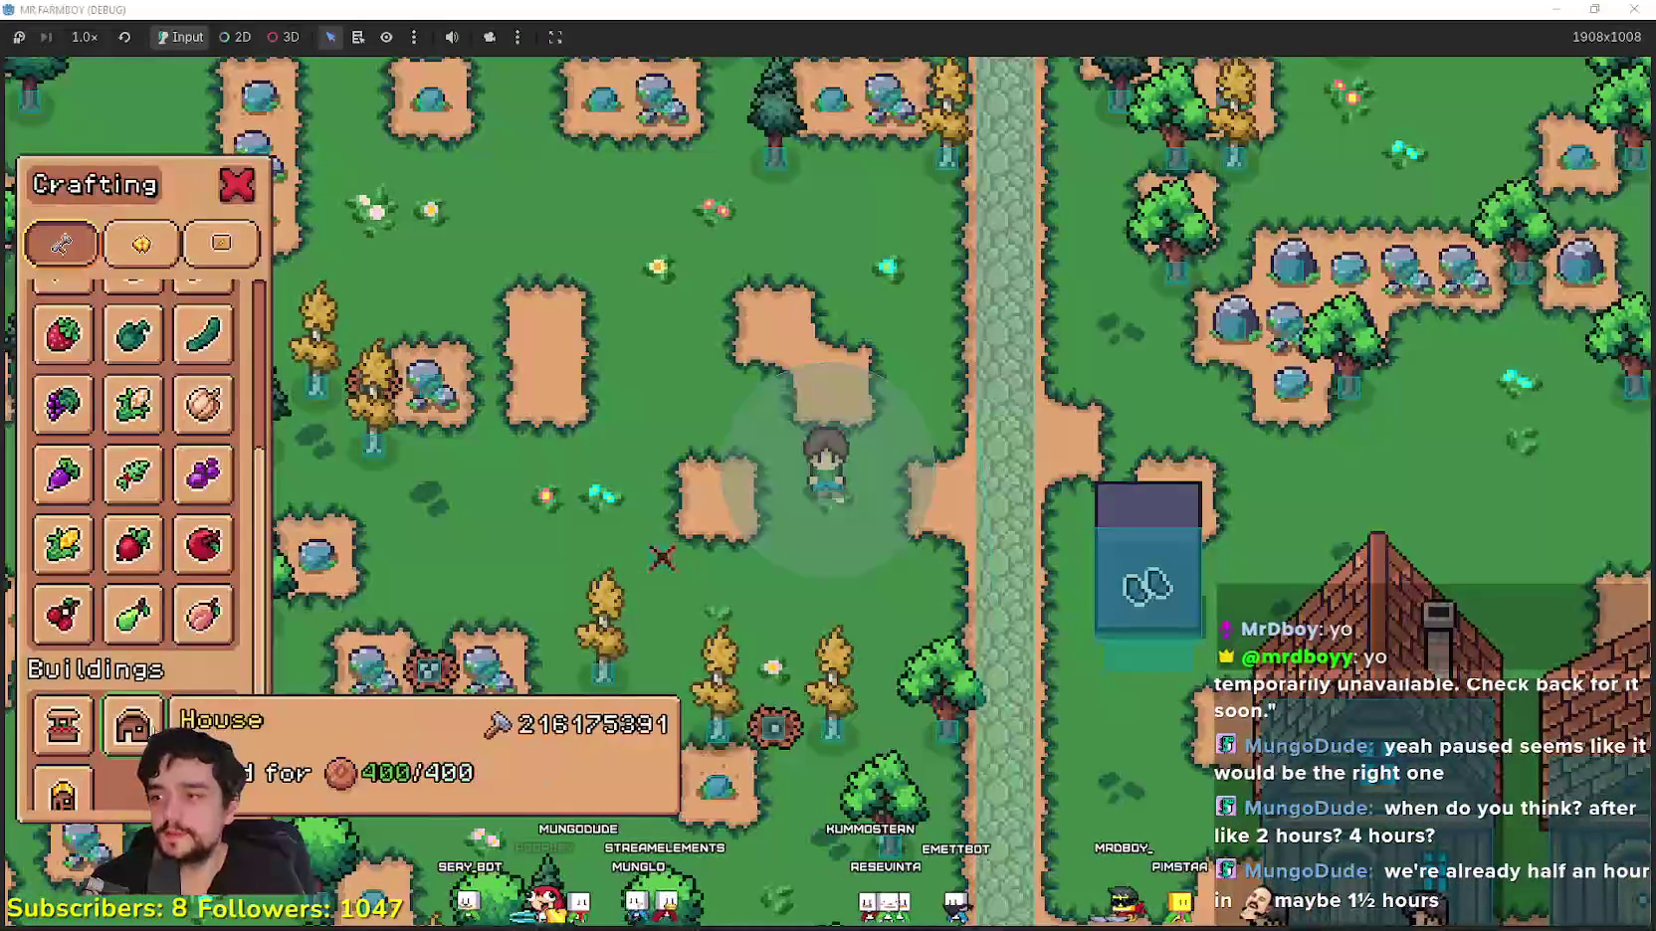
mouse_move(191, 720)
scroll(211, 732, down, 1)
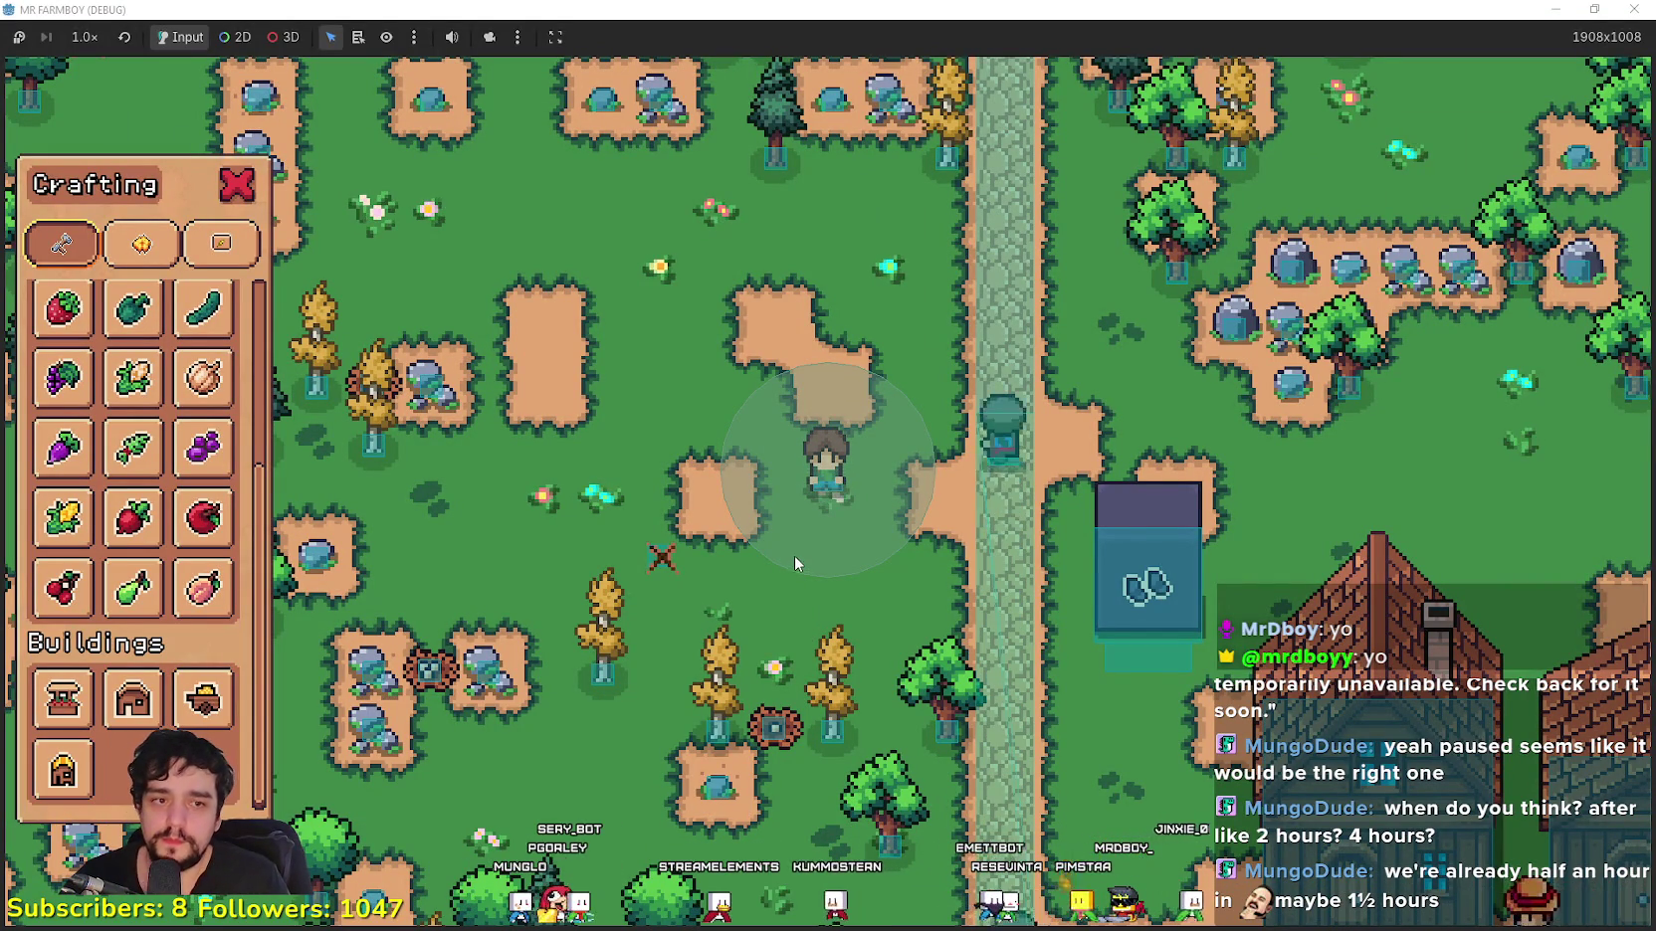
scroll(793, 528, down, 2)
Step: Walk the farmer to the nearby object, destroy it, and chop the tree beside it
key(s)
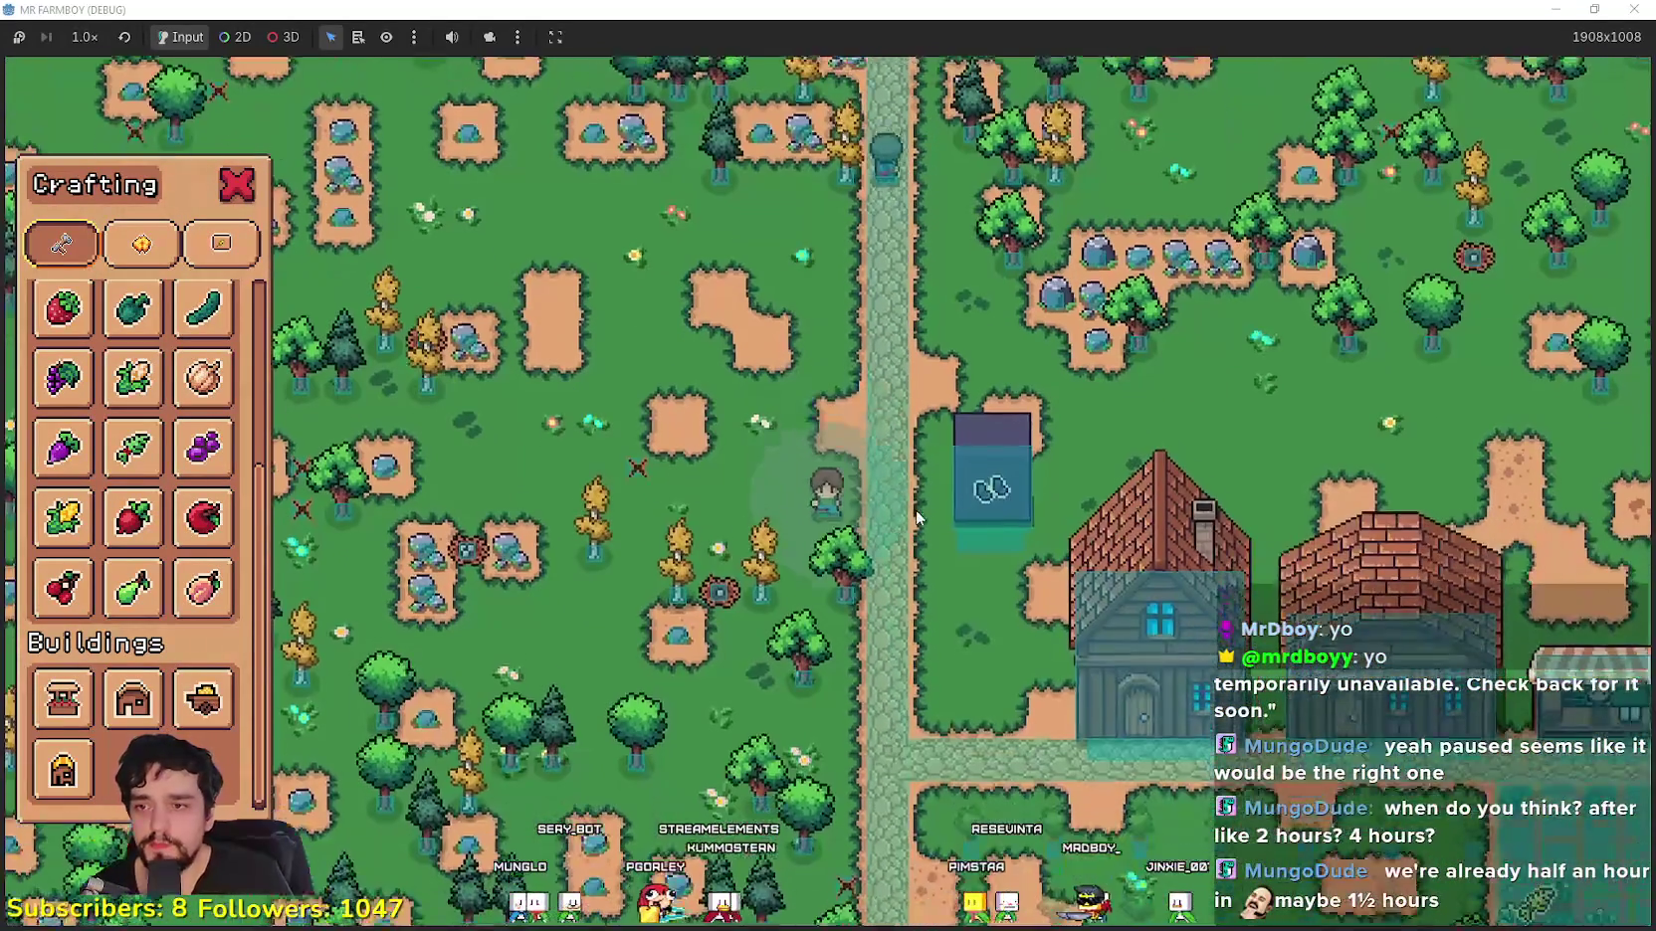
key(a)
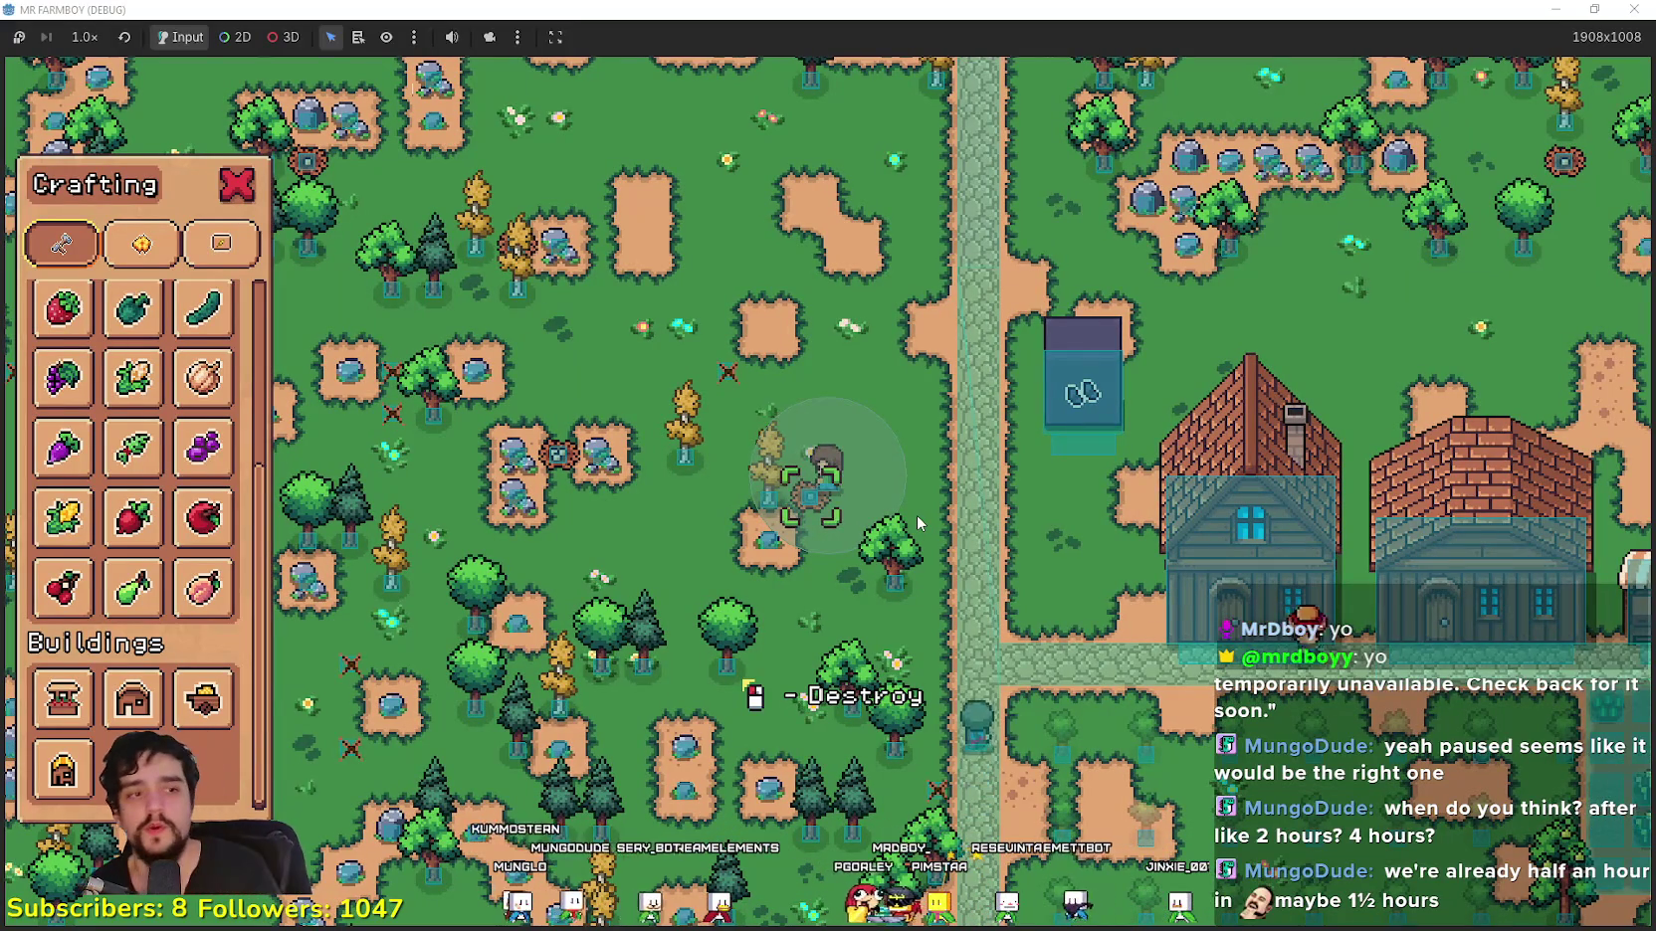
click(814, 454)
key(s)
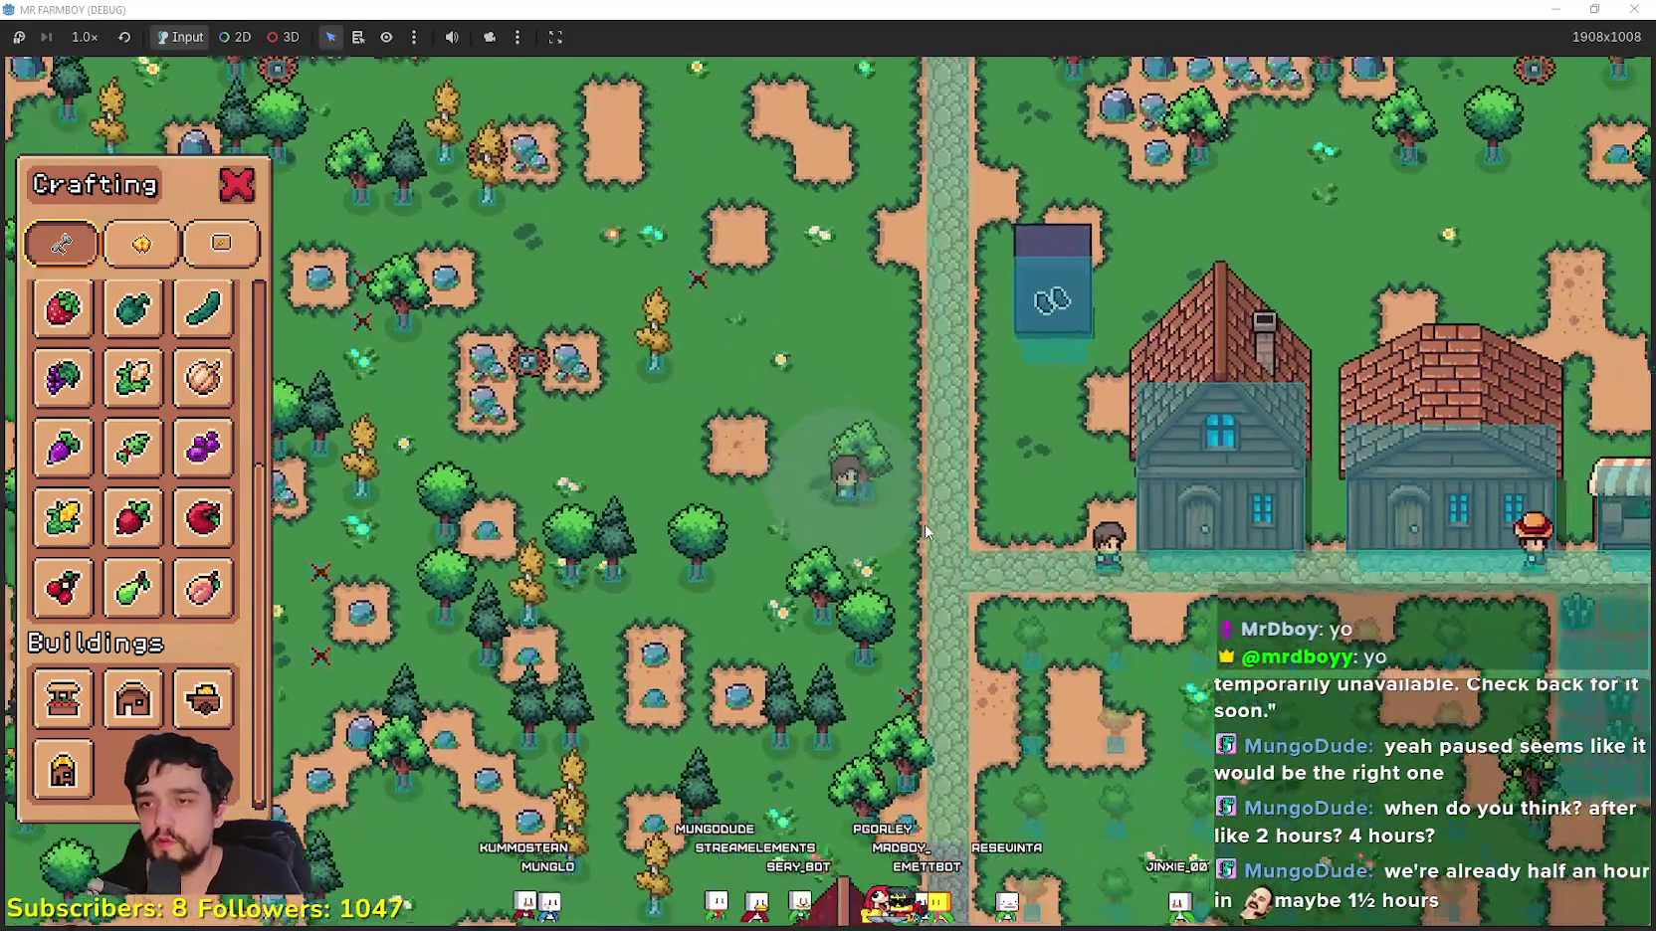
click(926, 528)
Step: Walk up-left to the next tree, chop it, then head right toward the houses
key(w)
key(a)
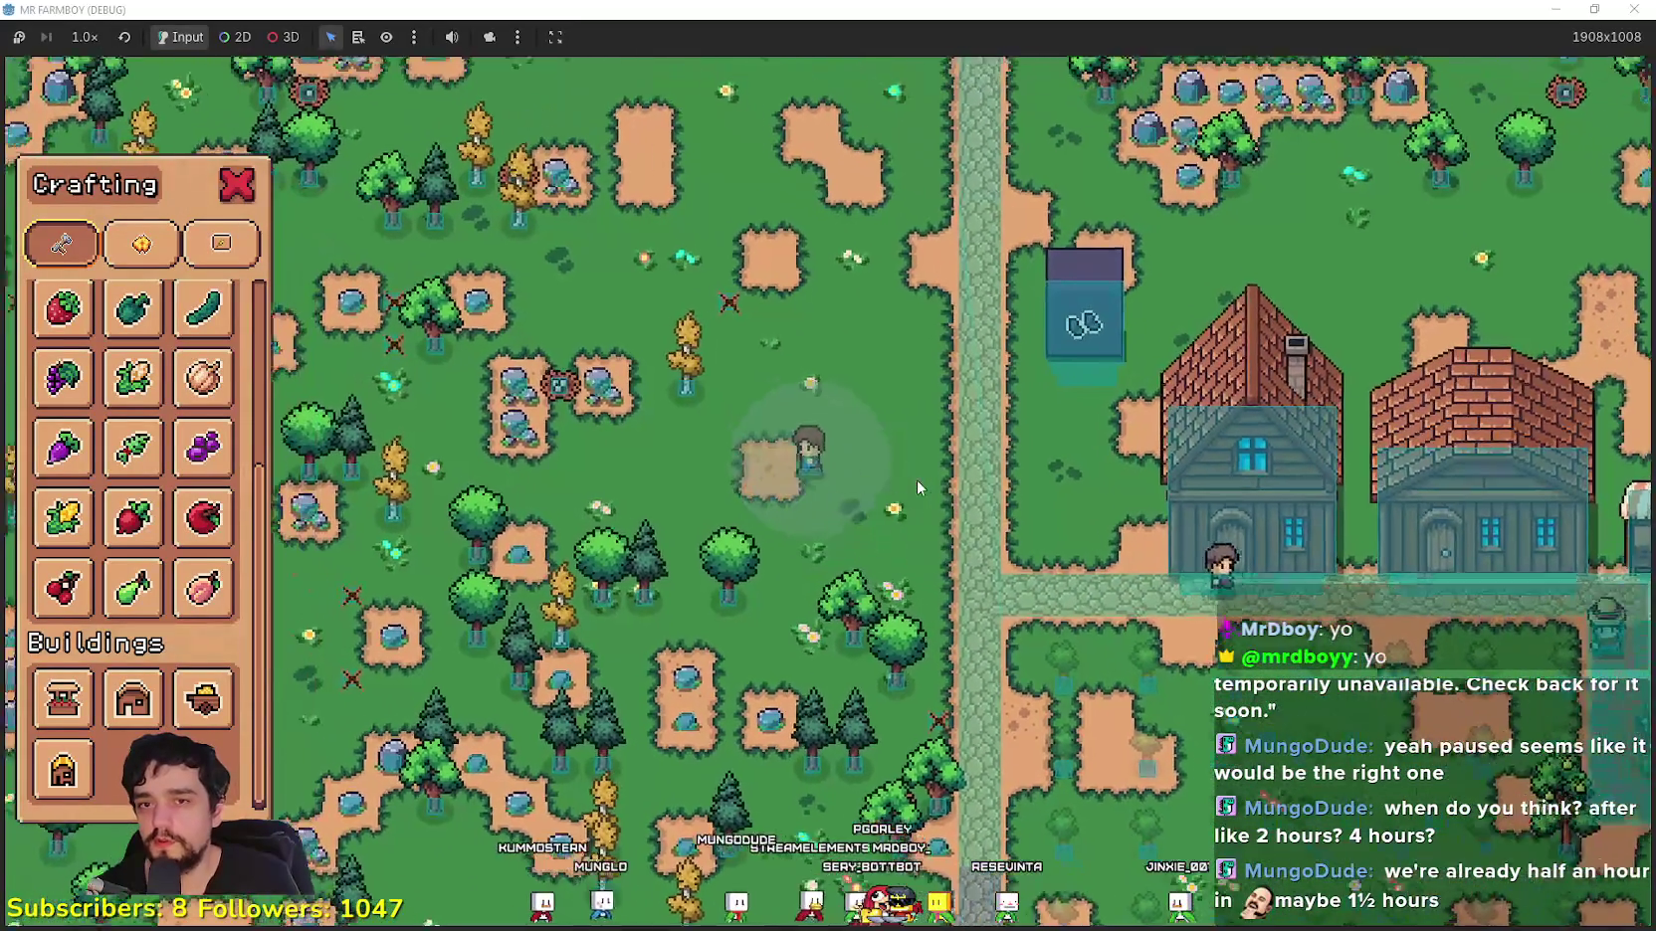
key(a)
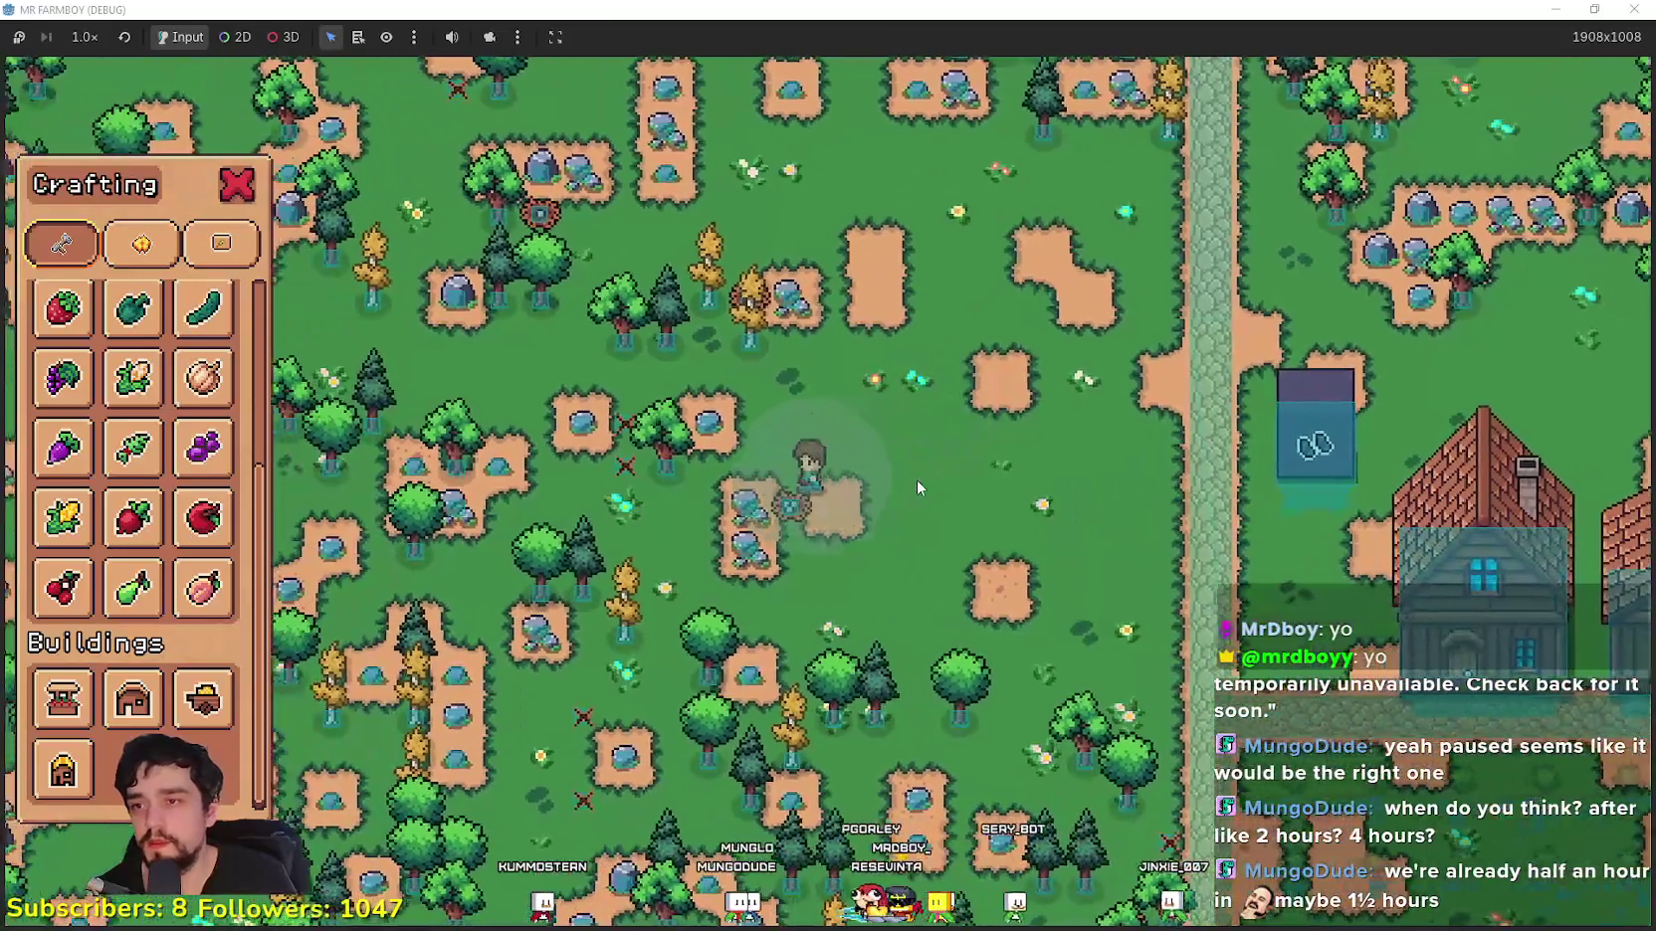
key(s)
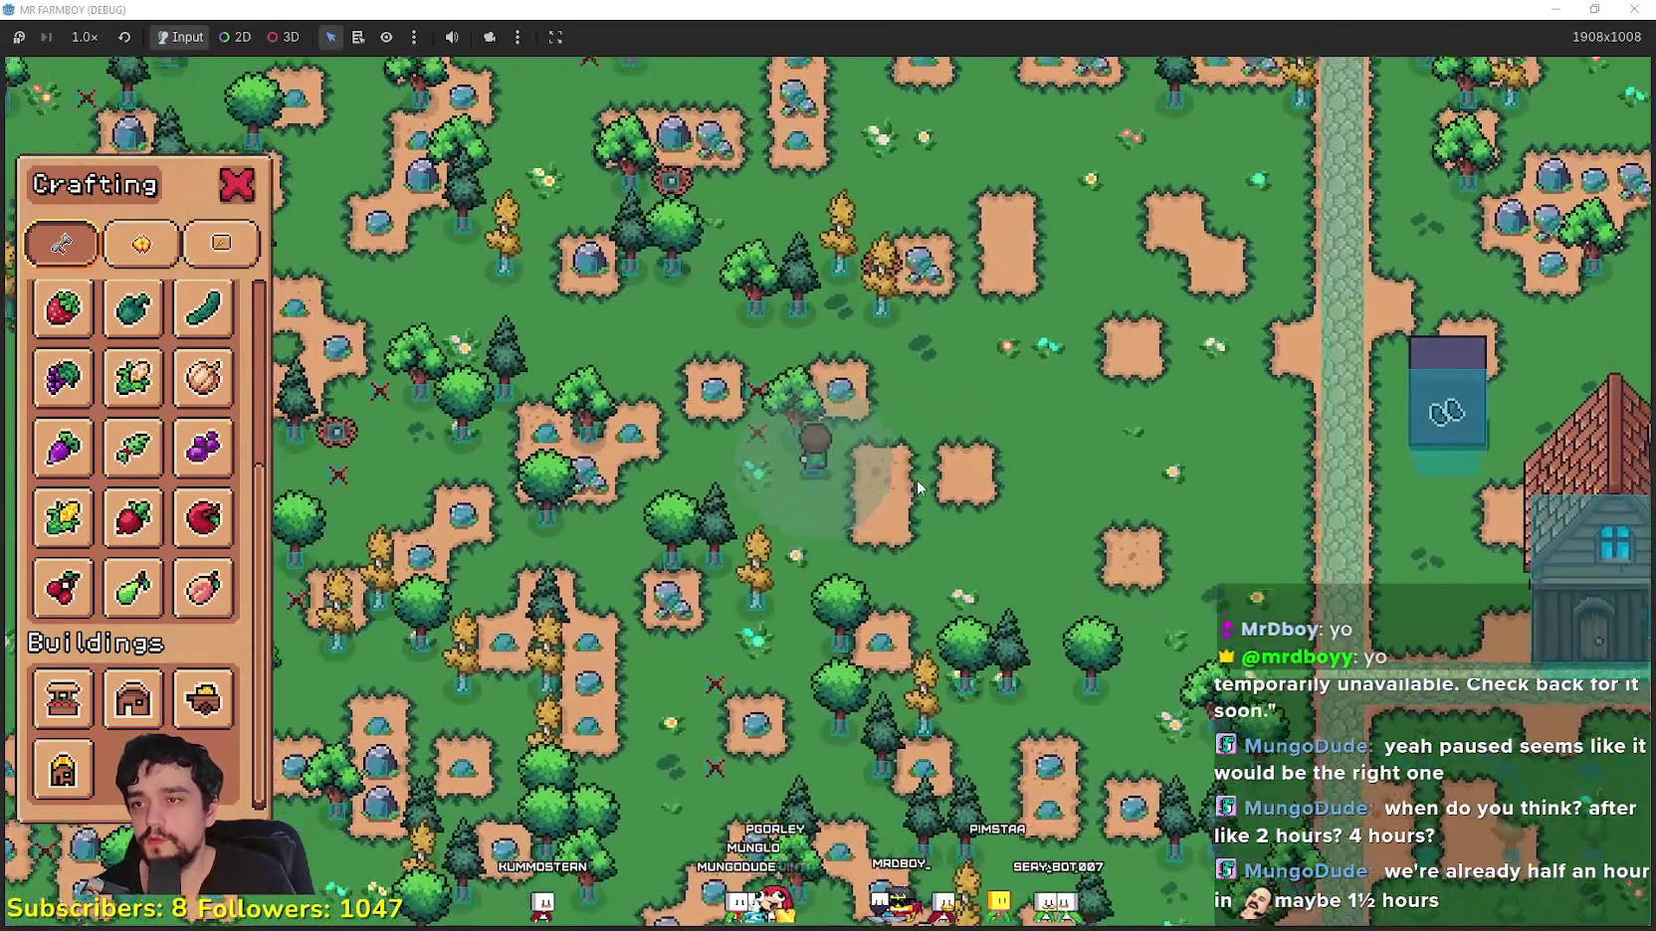
key(w)
key(a)
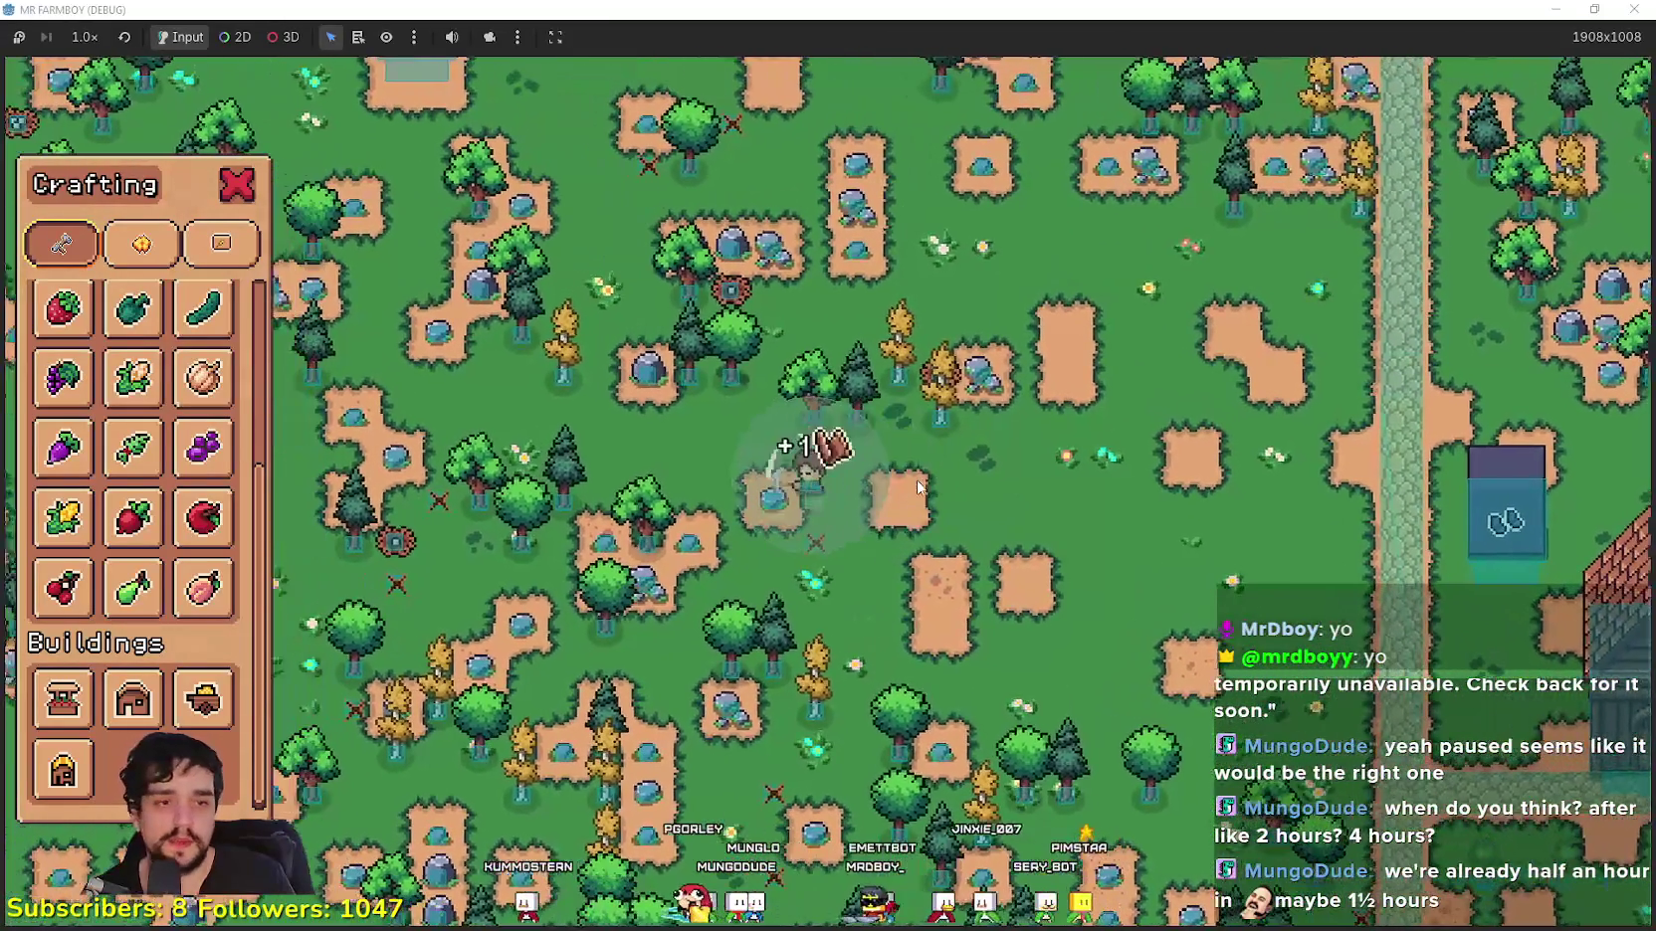
click(917, 488)
key(s)
key(d)
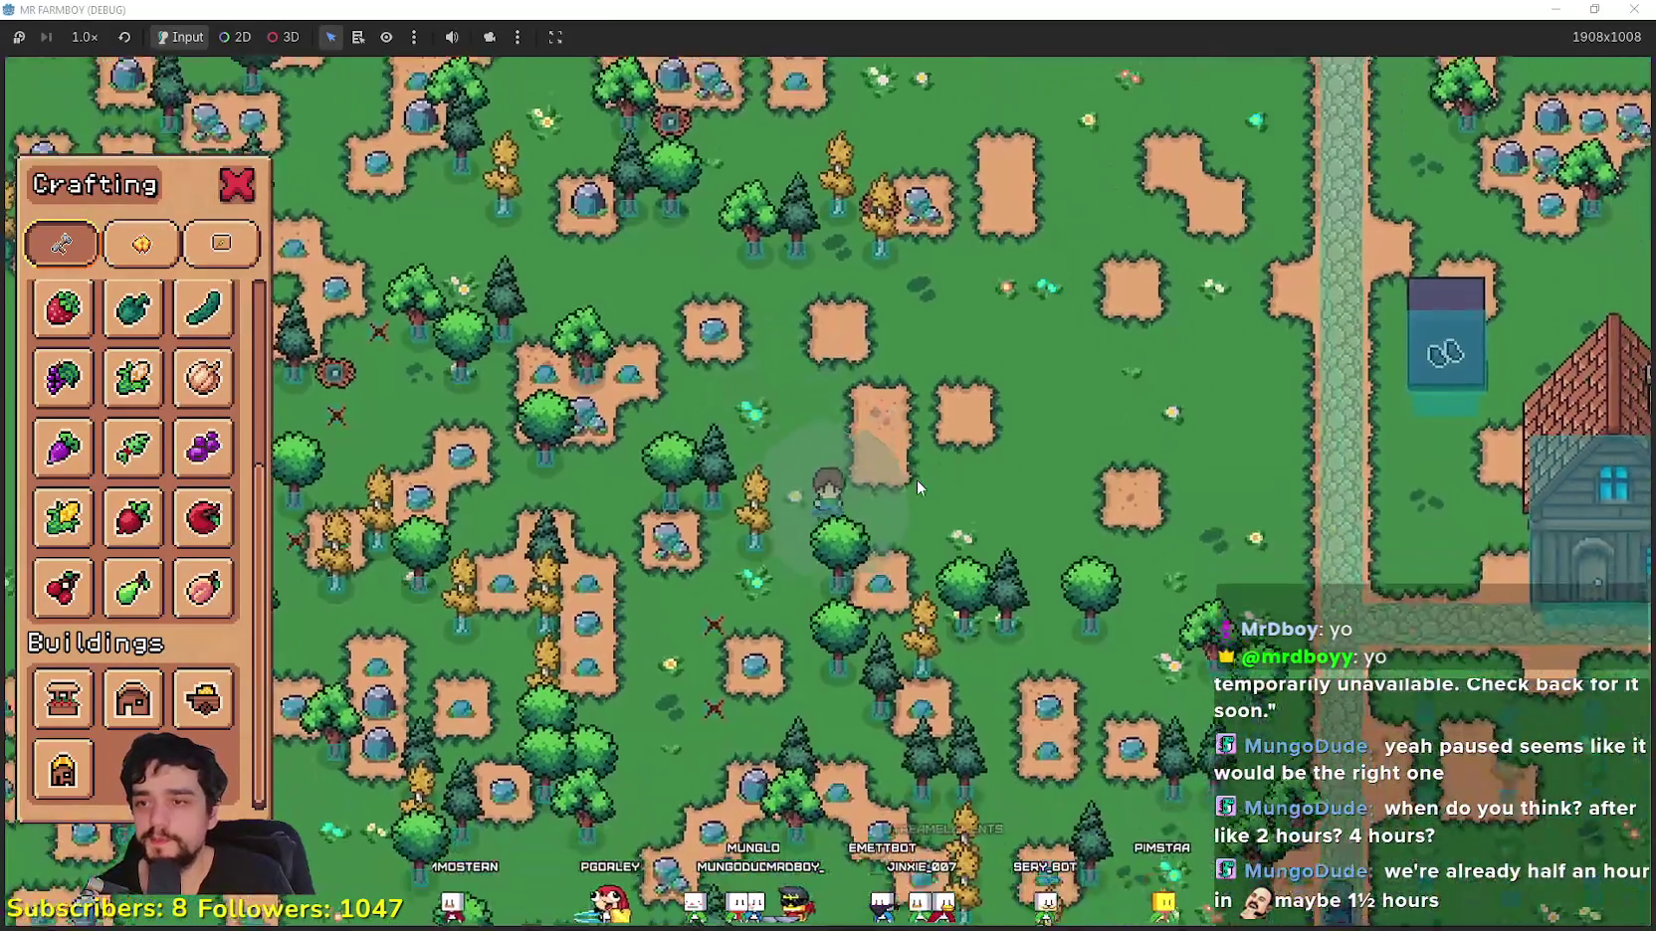
key(d)
key(w)
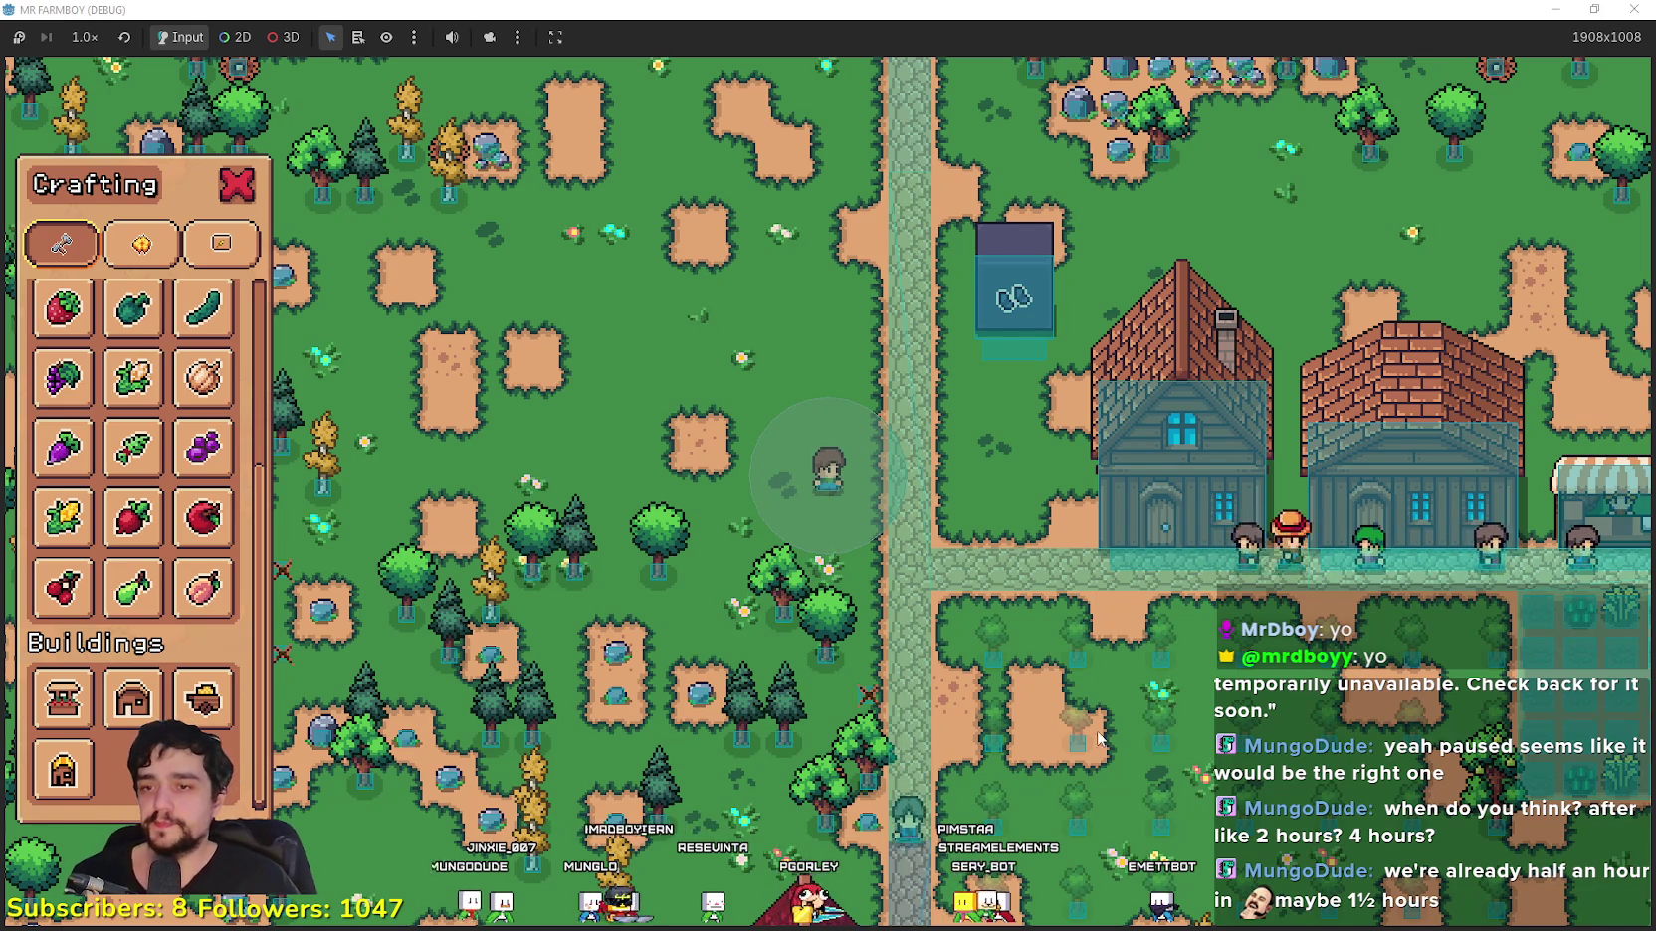
Step: Follow the road chopping trees for wood, passing the pear tree toward the river
key(s)
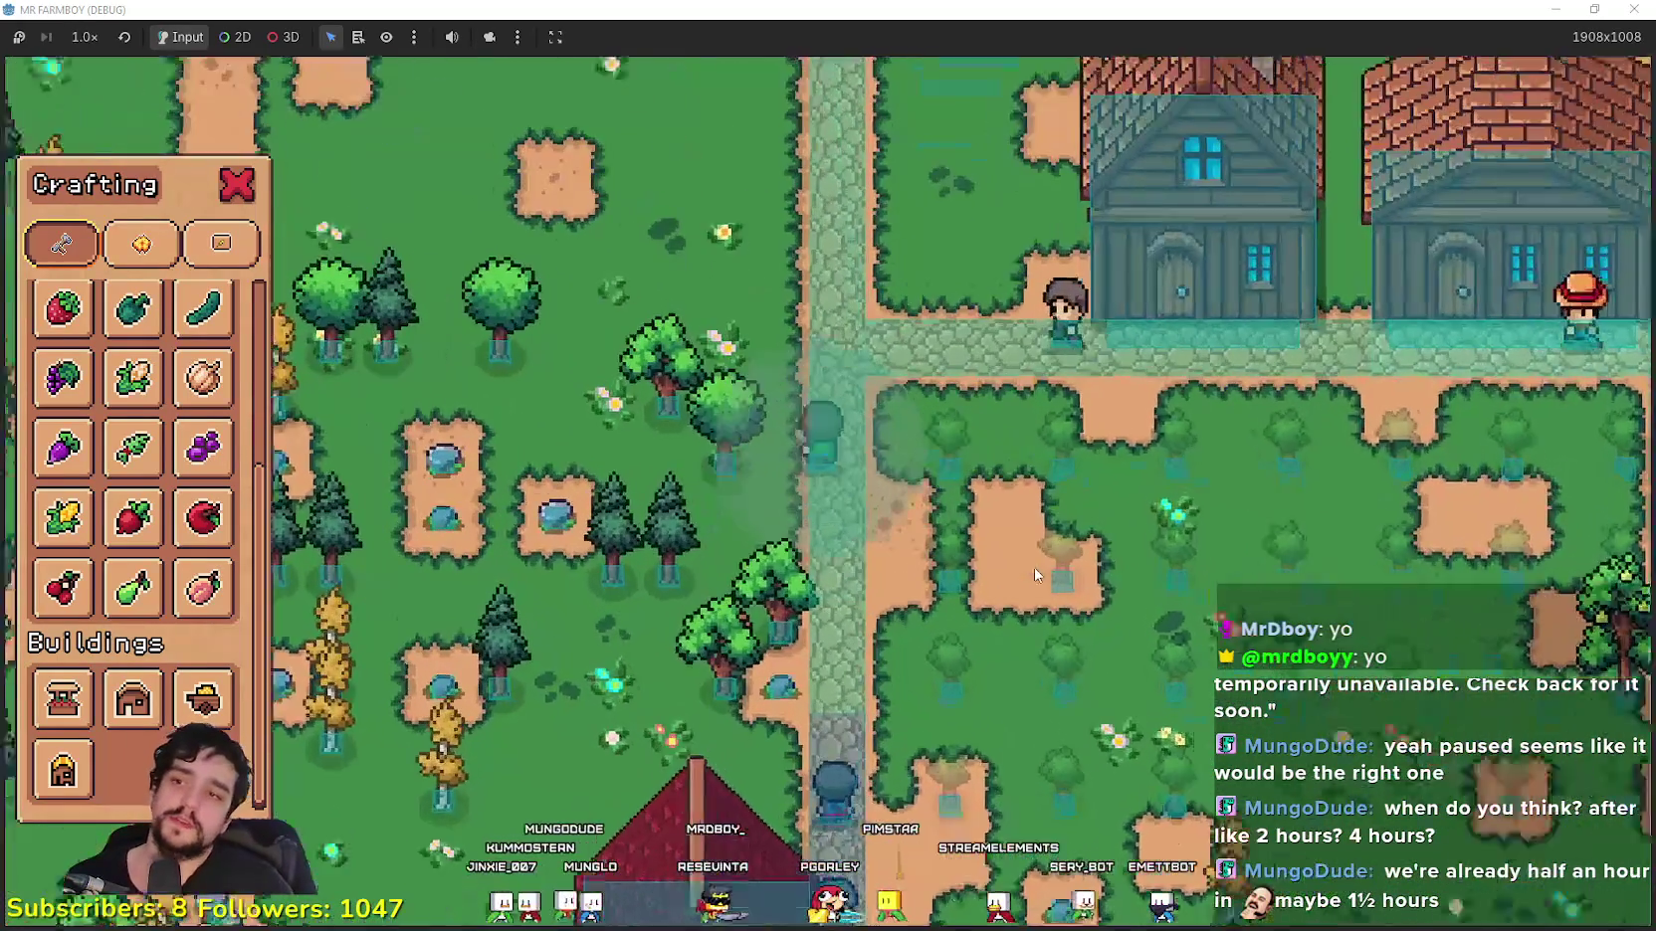
key(a)
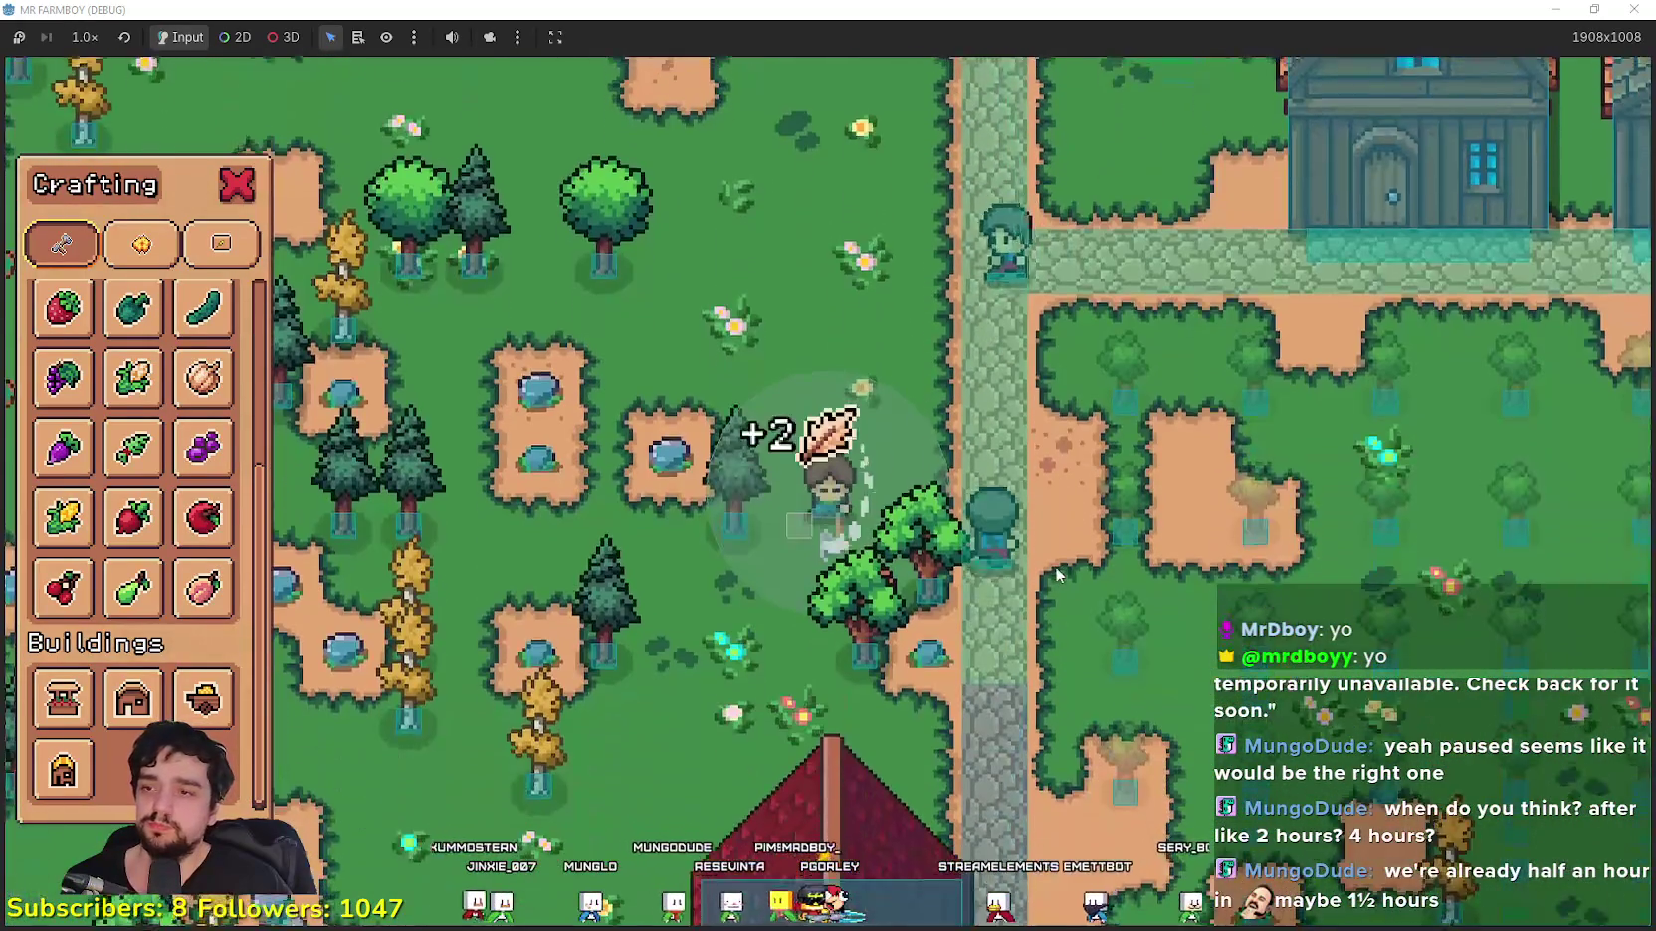
key(s)
key(d)
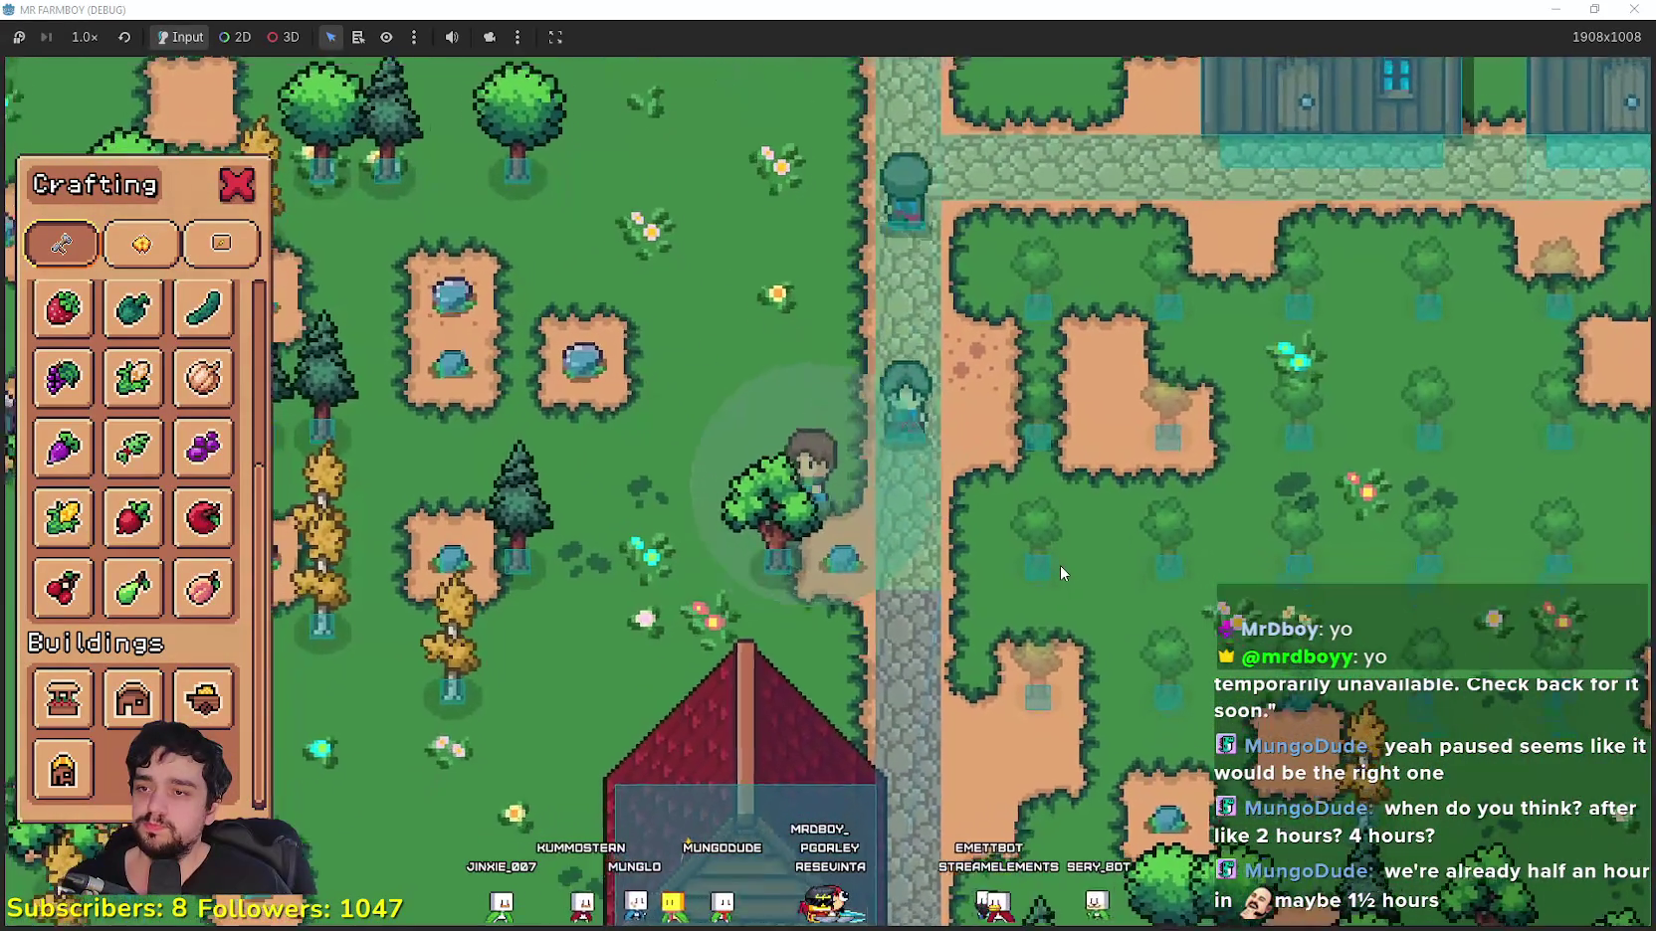
key(w)
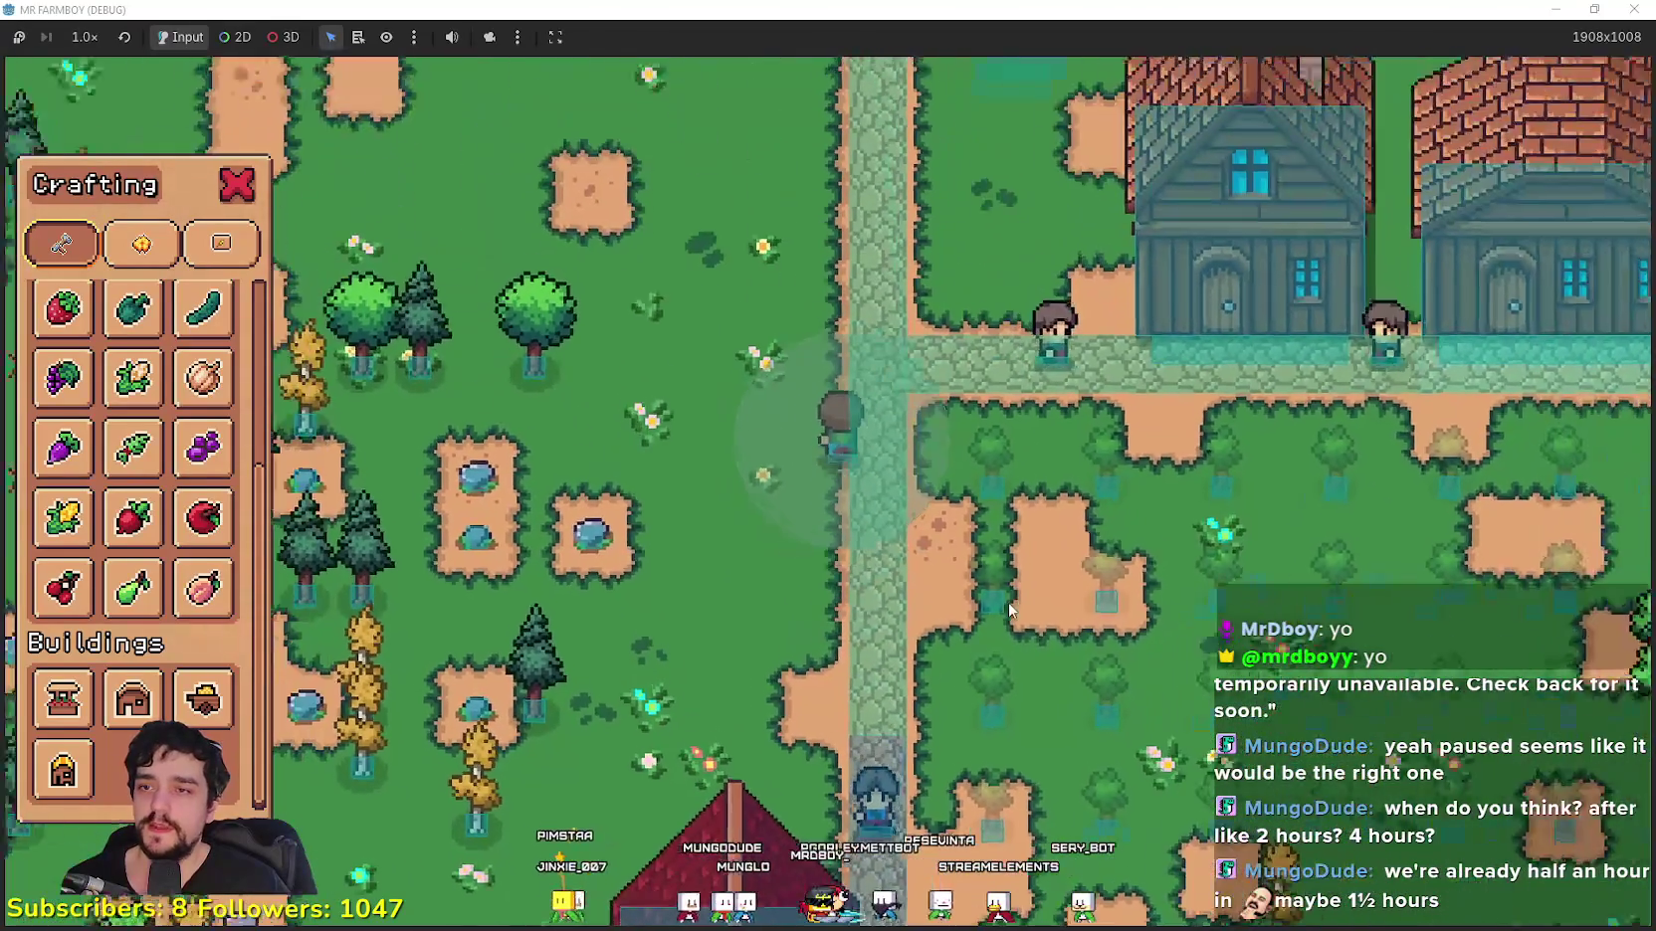
key(d)
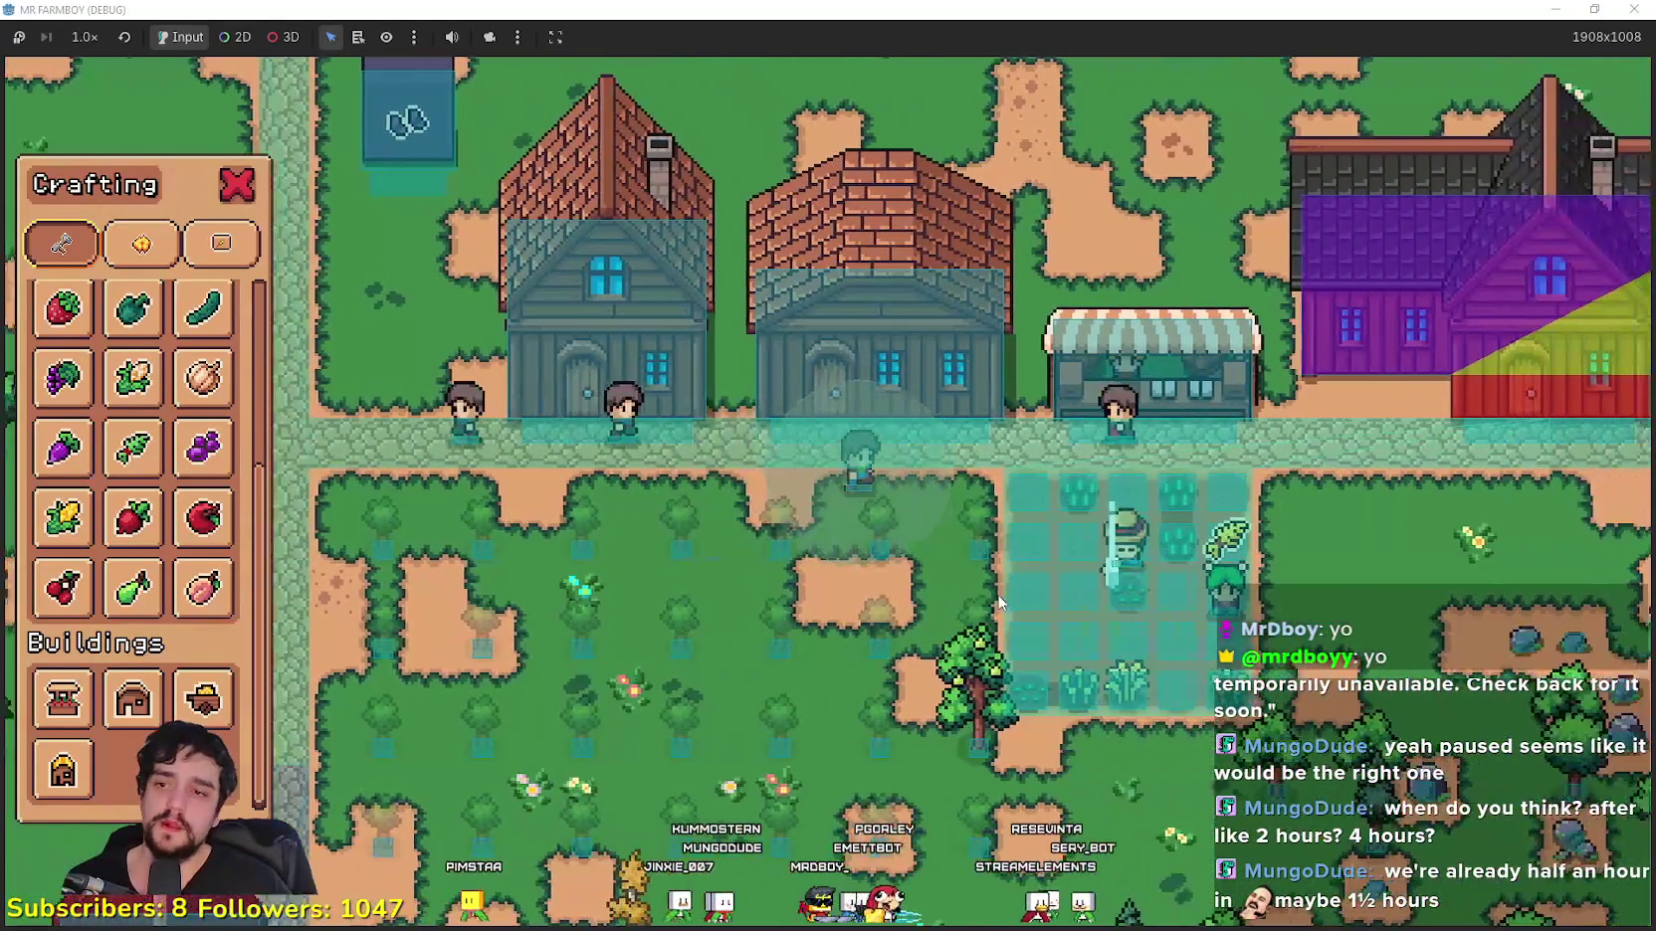
key(s)
key(d)
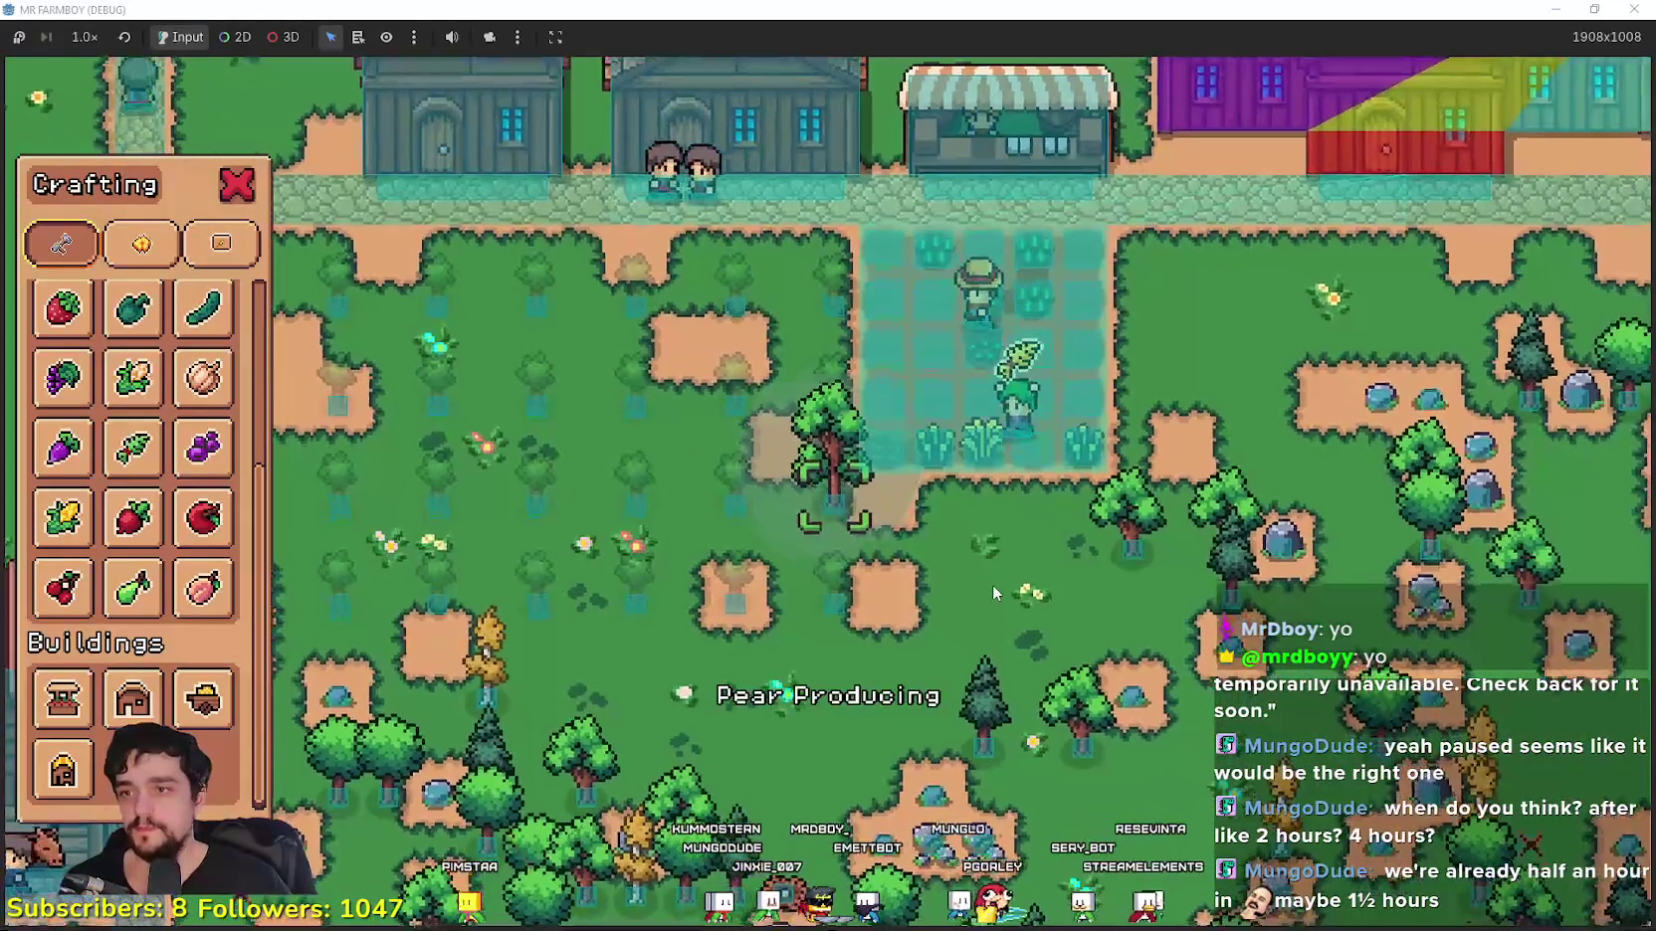
key(w)
key(d)
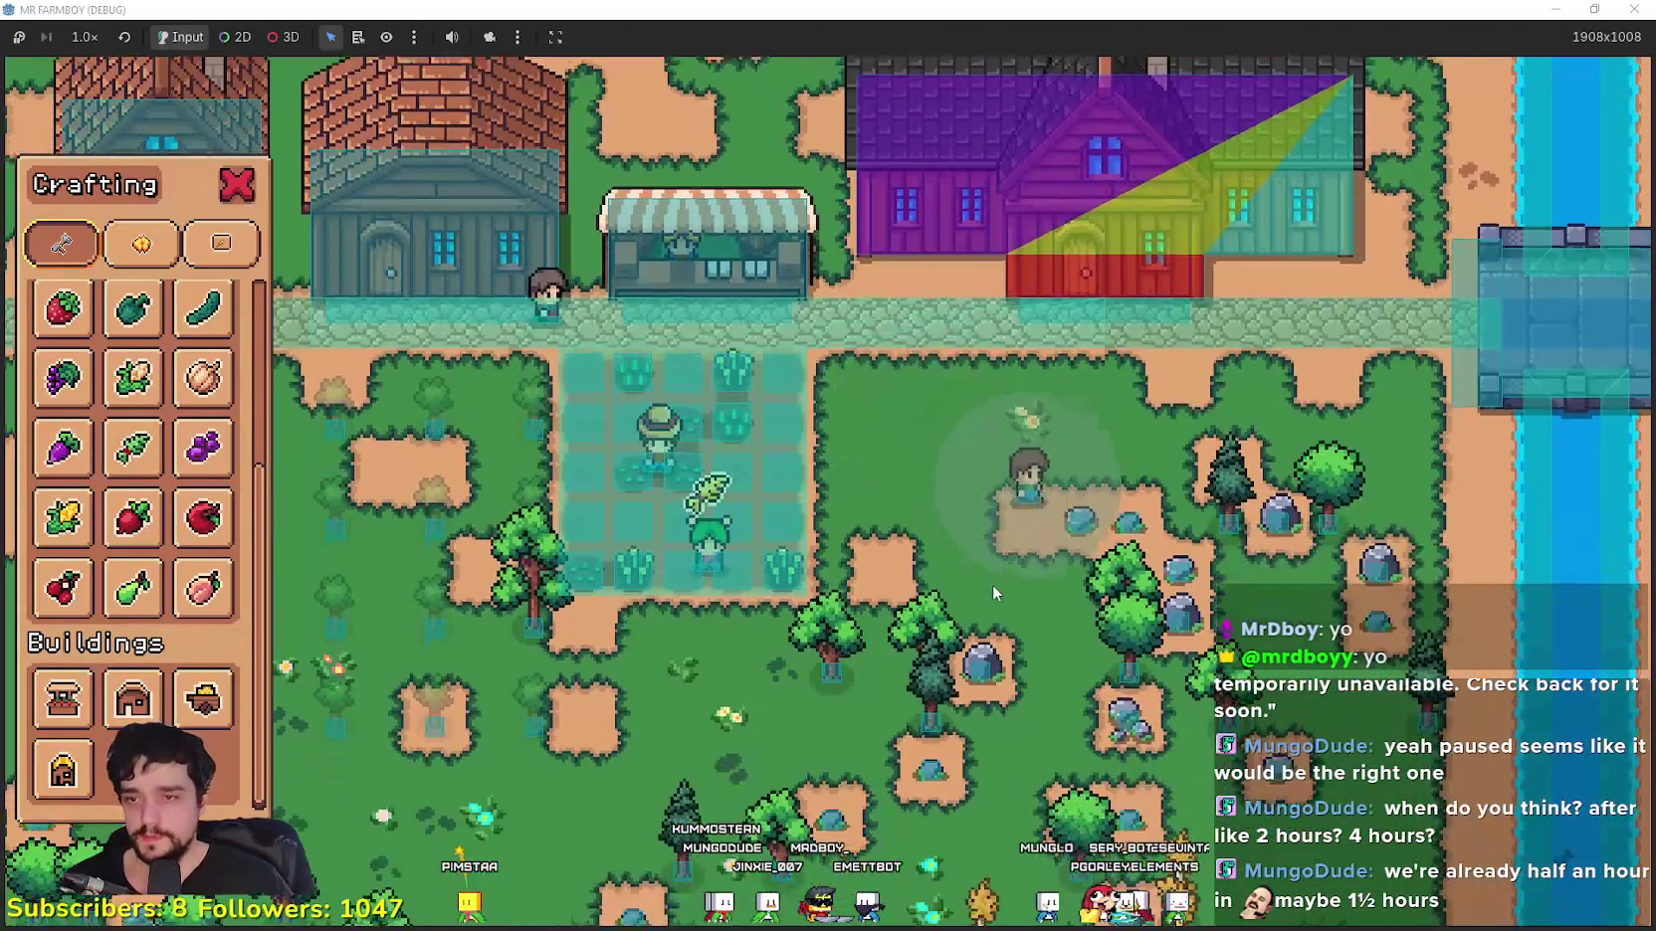
key(d)
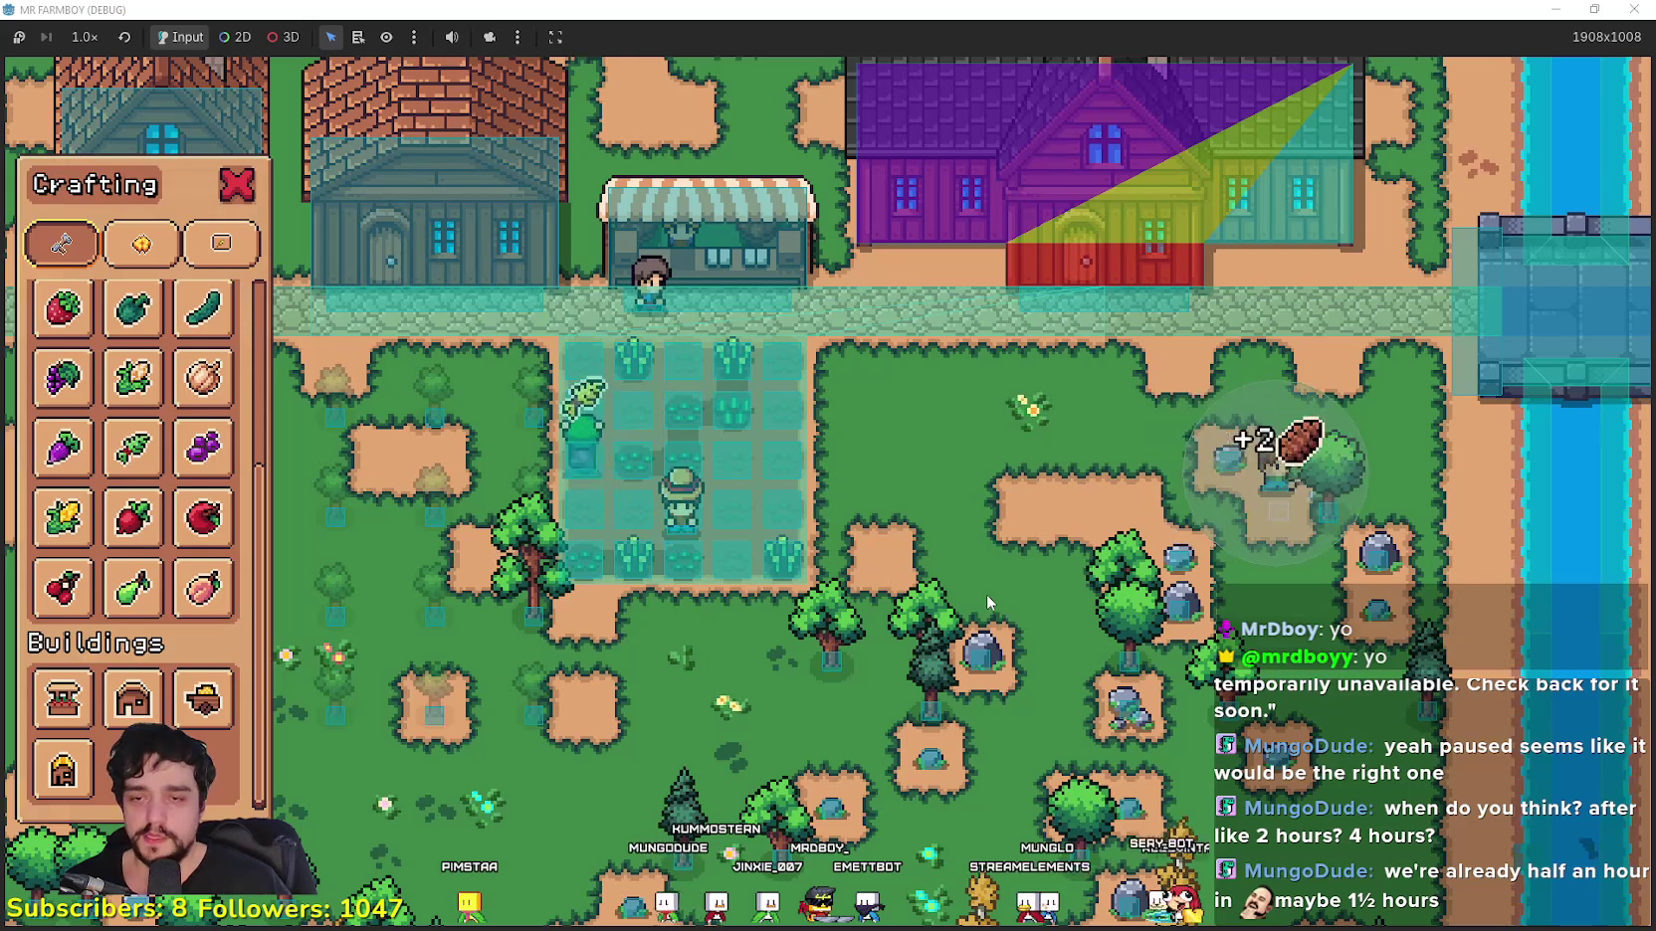
Step: Walk along the river collecting sticks, then return toward the village
key(s)
key(d)
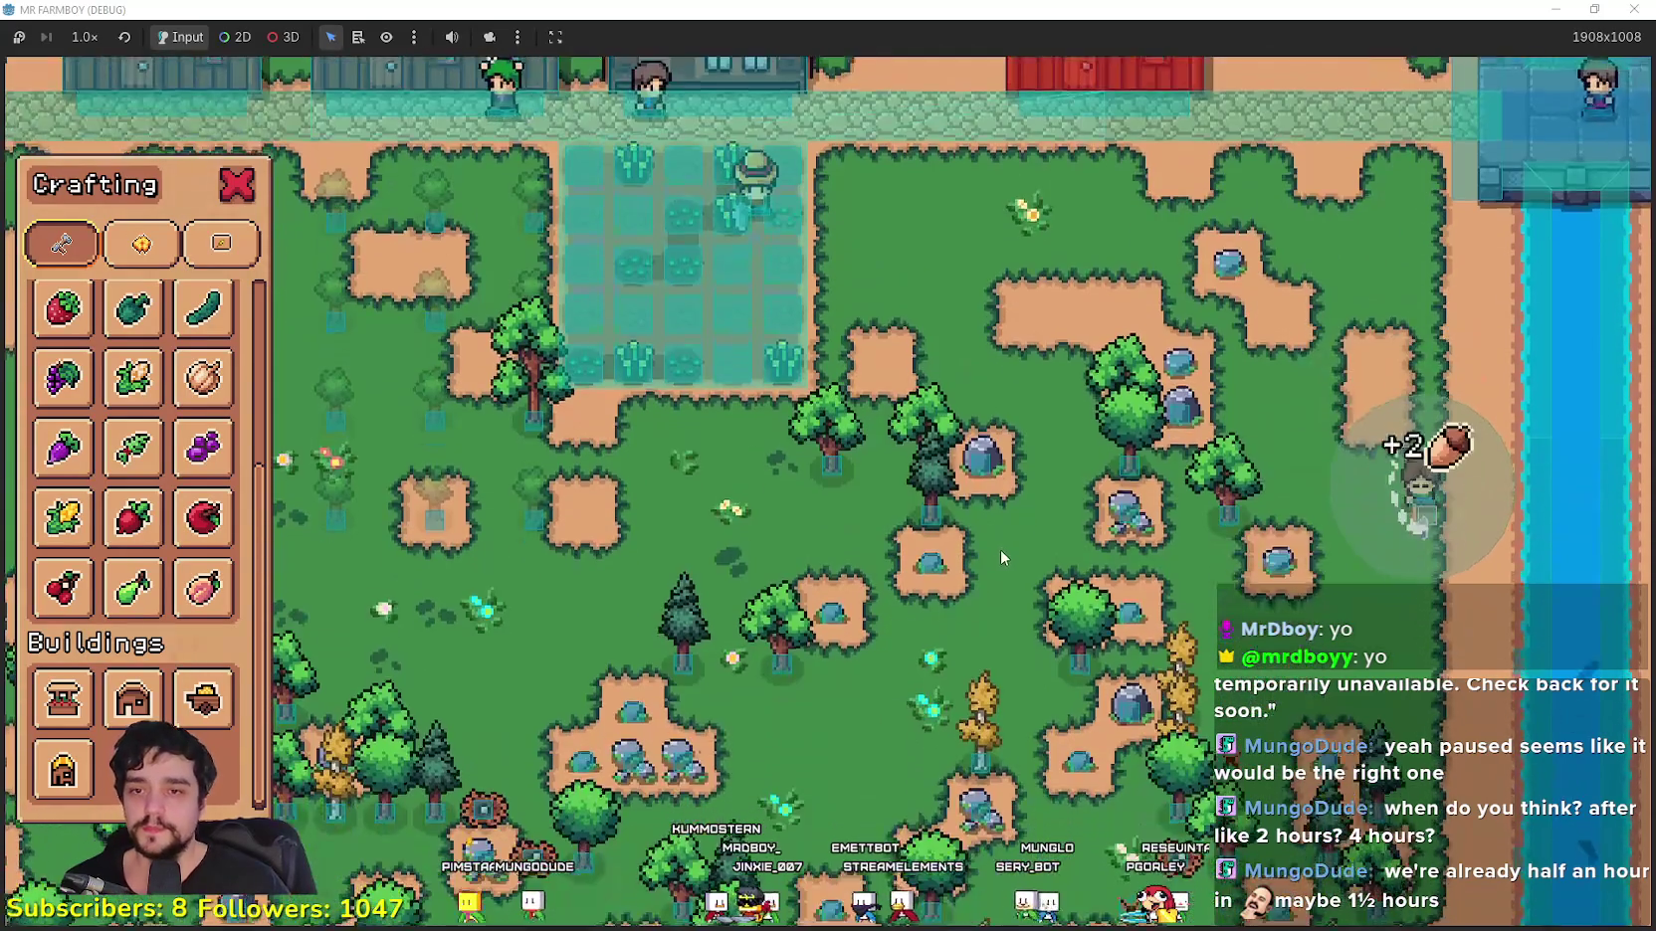
key(s)
key(a)
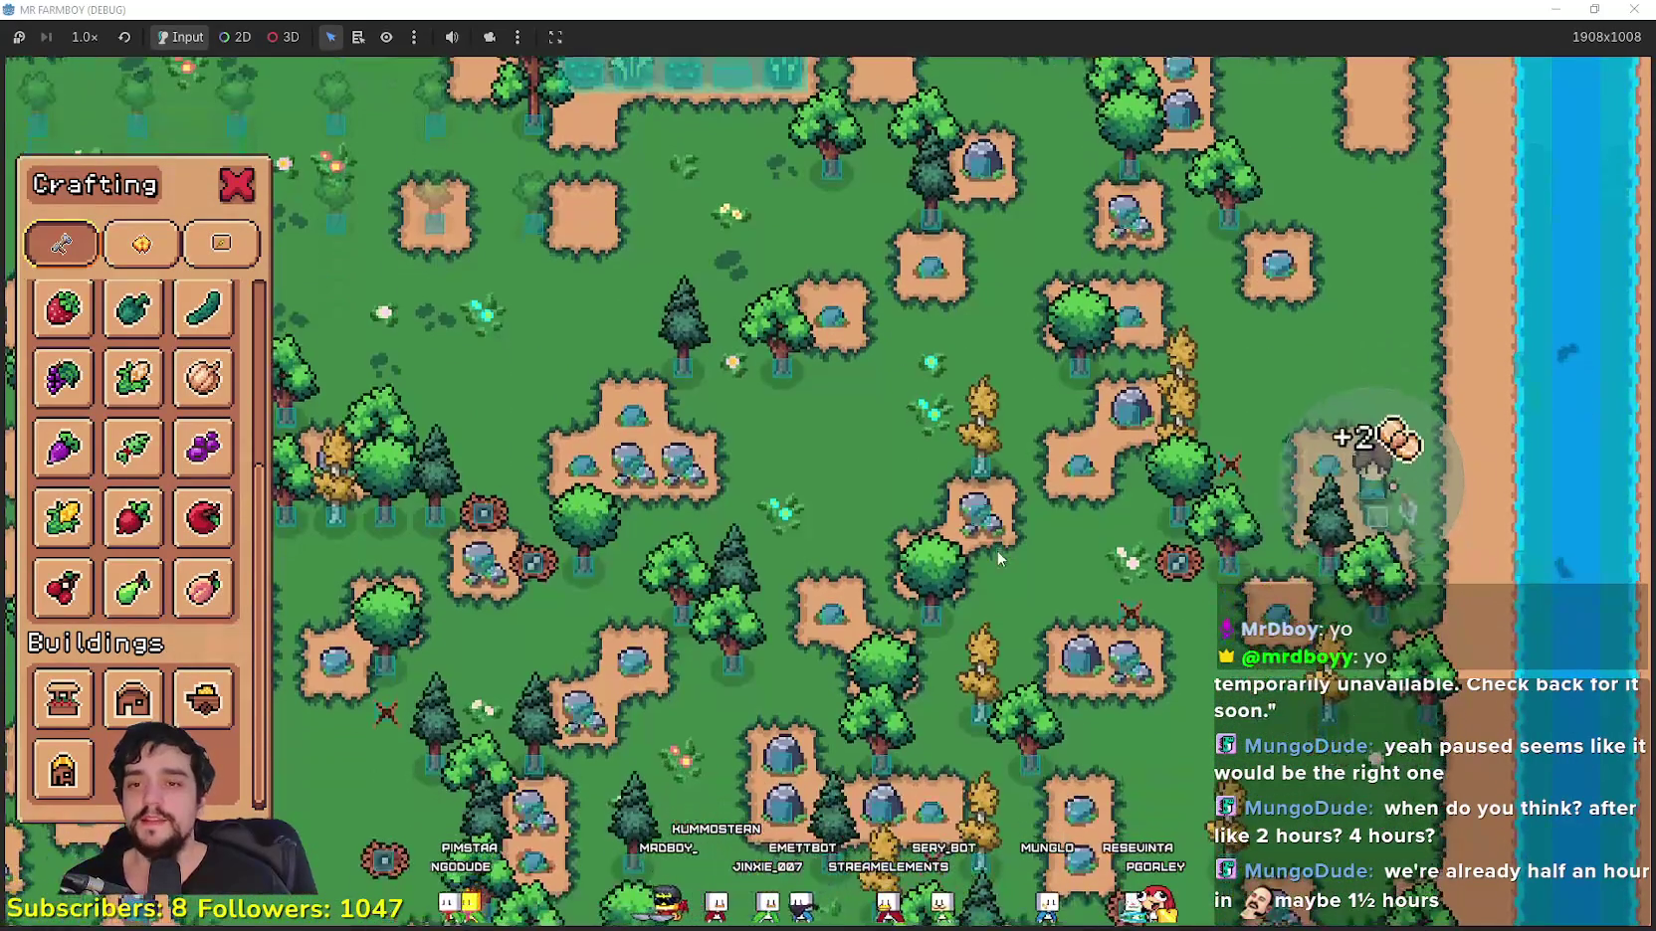
key(w)
key(d)
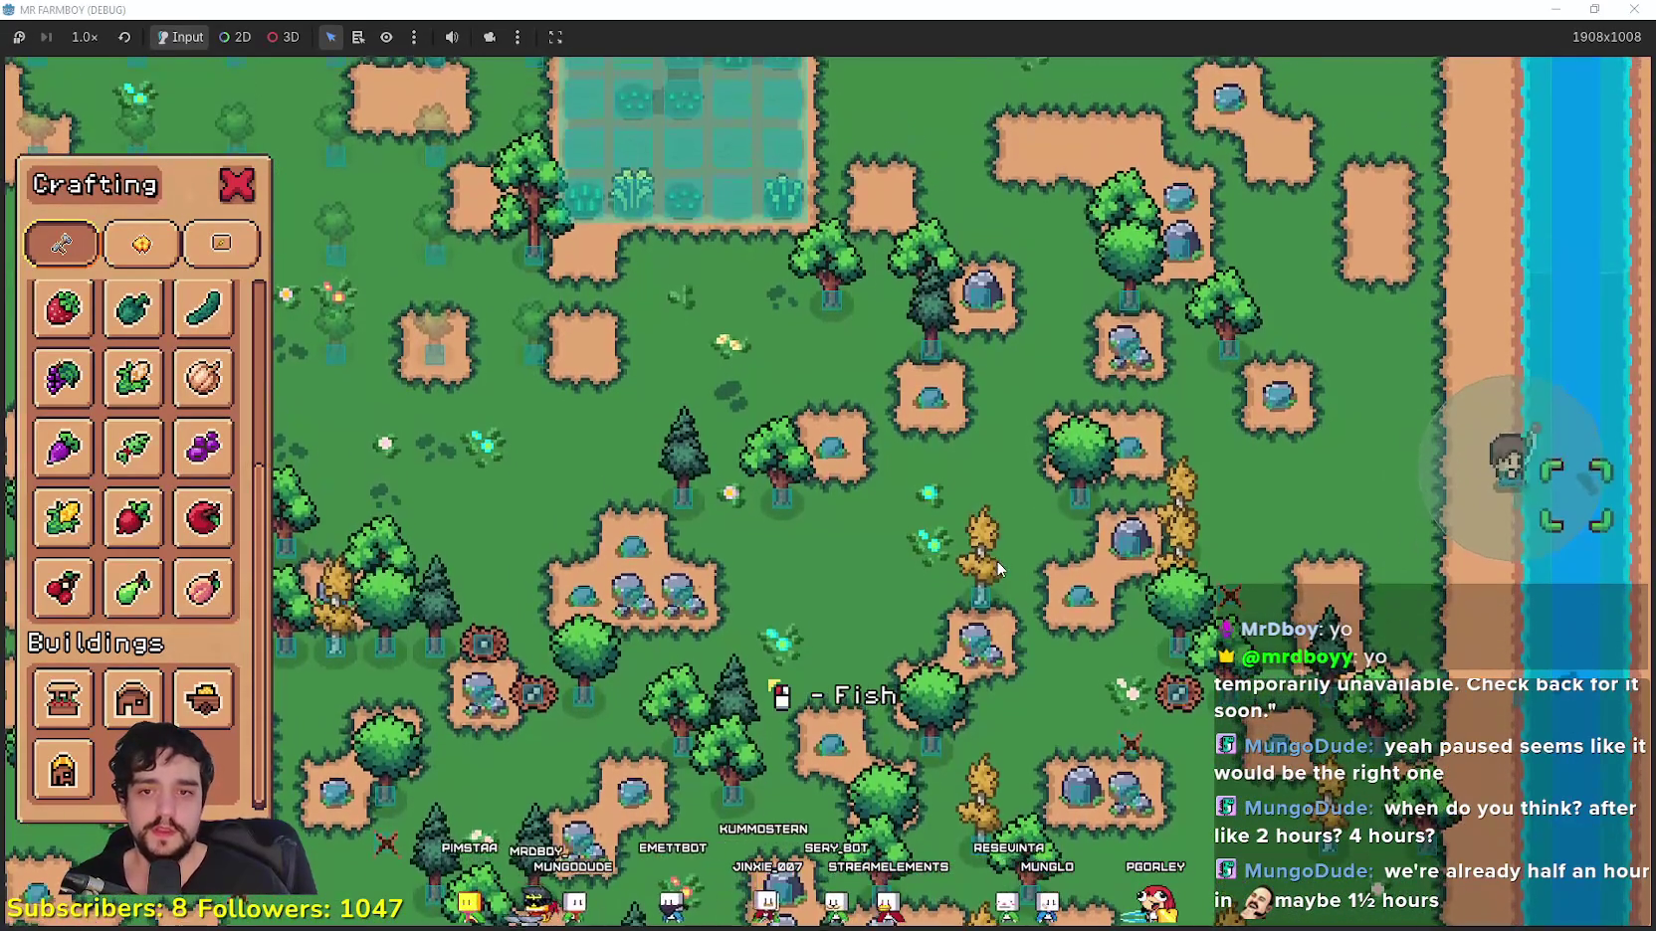
key(a)
key(w)
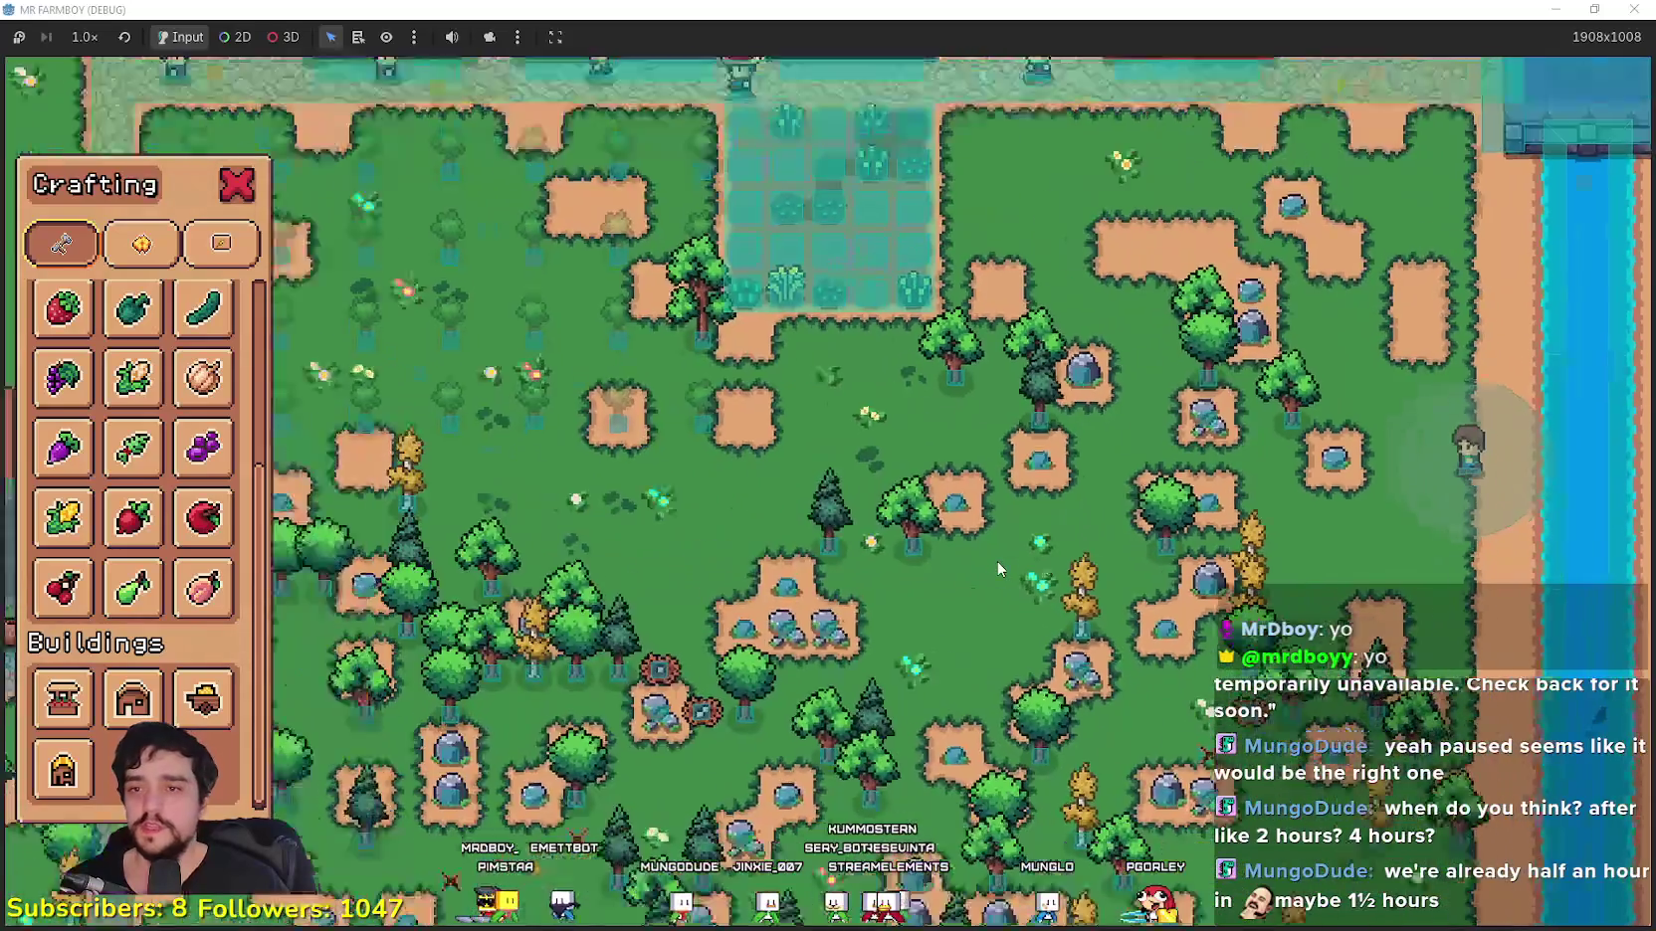
key(w)
key(a)
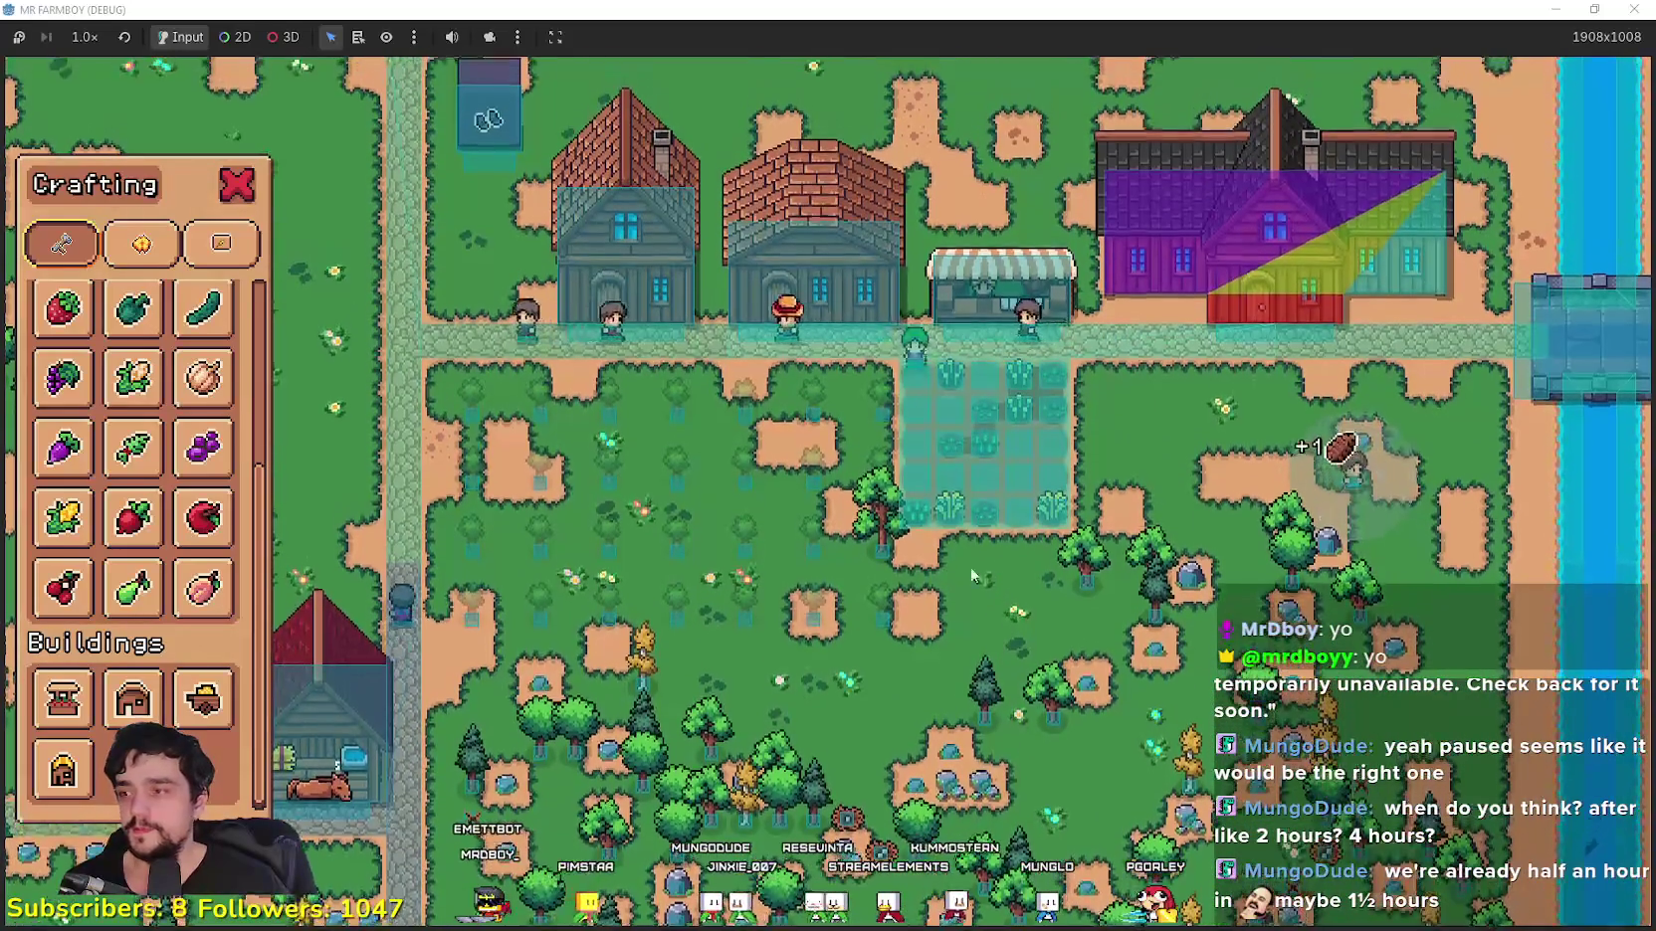
Step: Scroll the Crafting list and close the Crafting panel with Escape
scroll(112, 665, up, 1)
scroll(112, 665, up, 3)
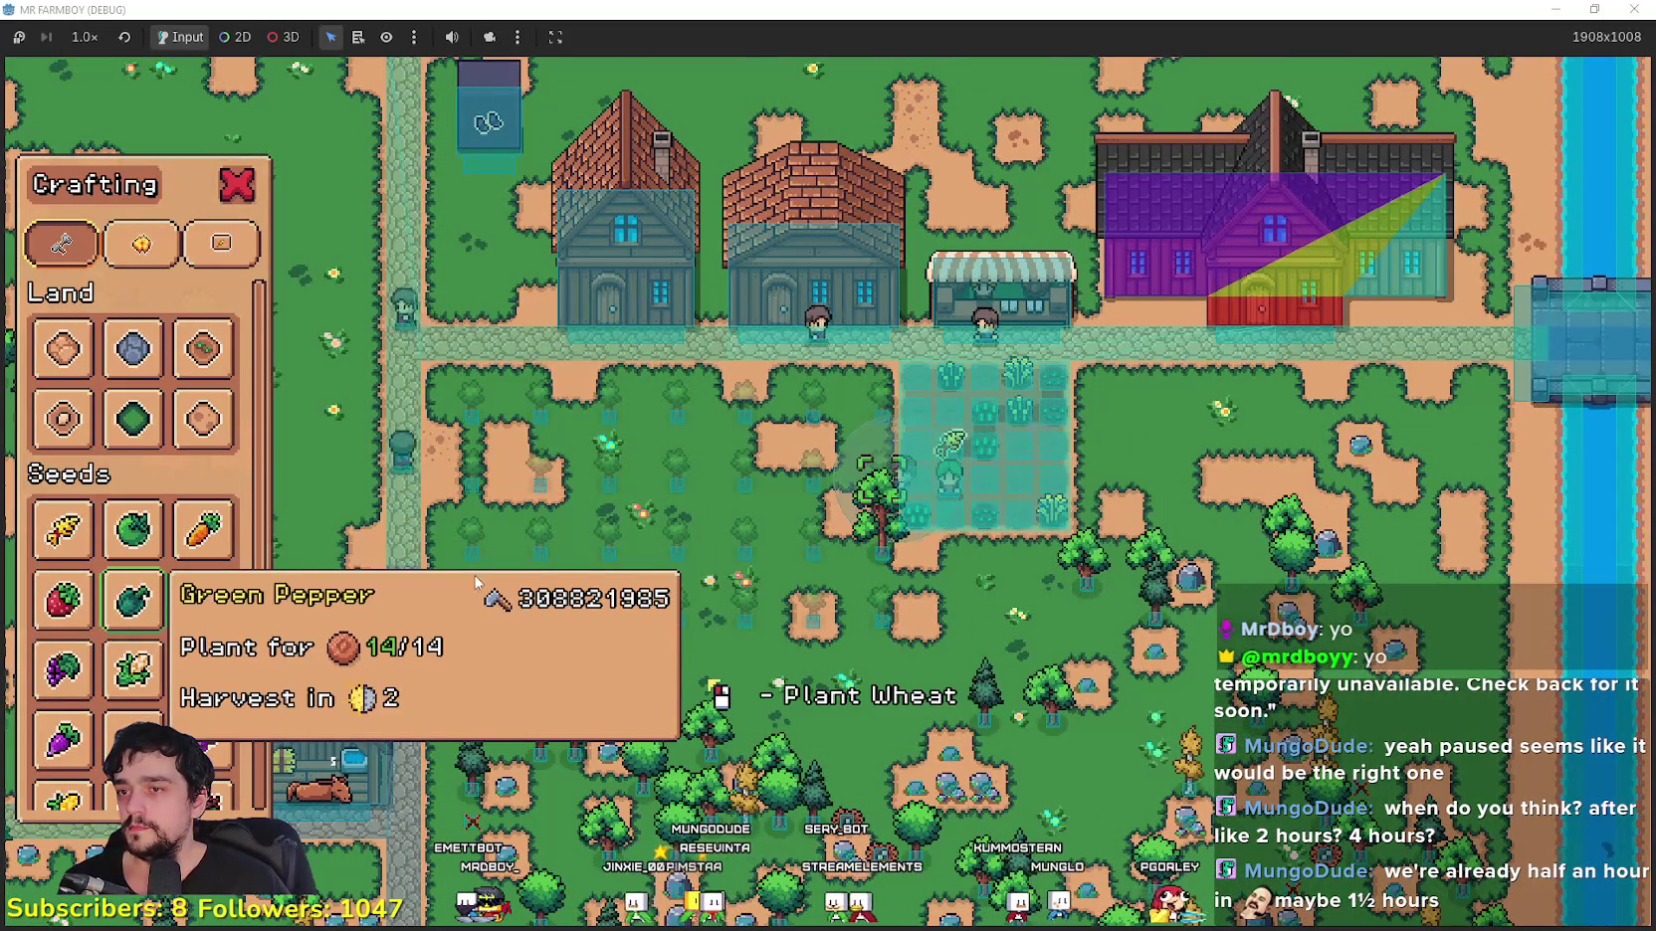
key(Escape)
Step: Walk past the houses across the grass, then shrink the game to a window over the editor
key(w)
key(a)
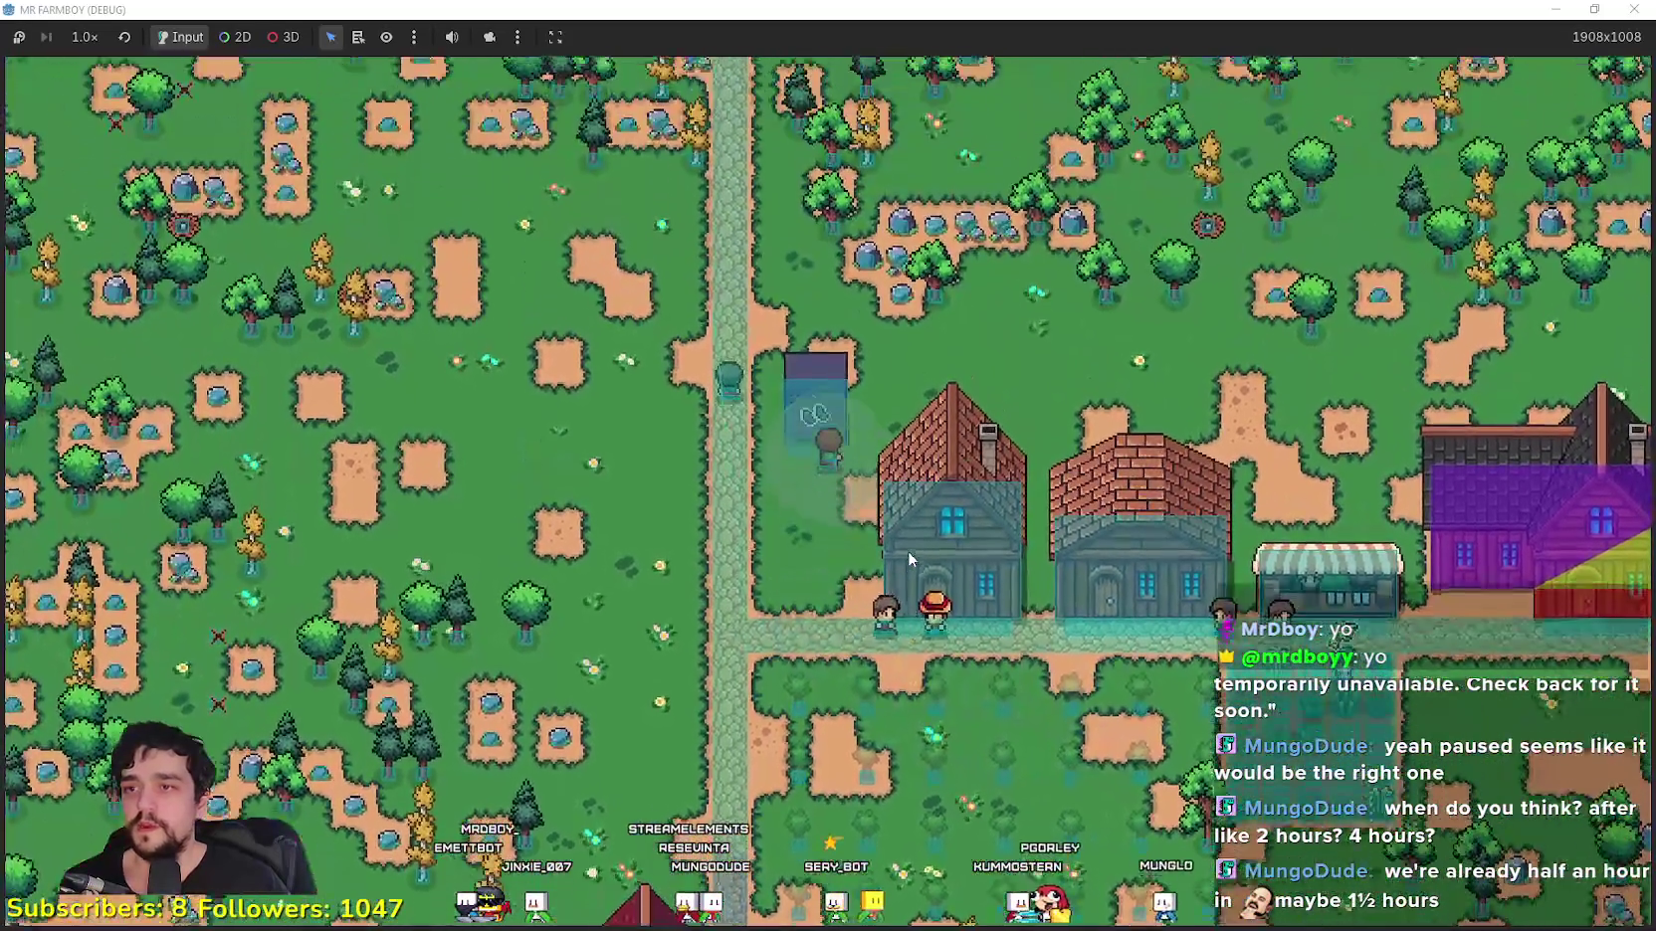
key(s)
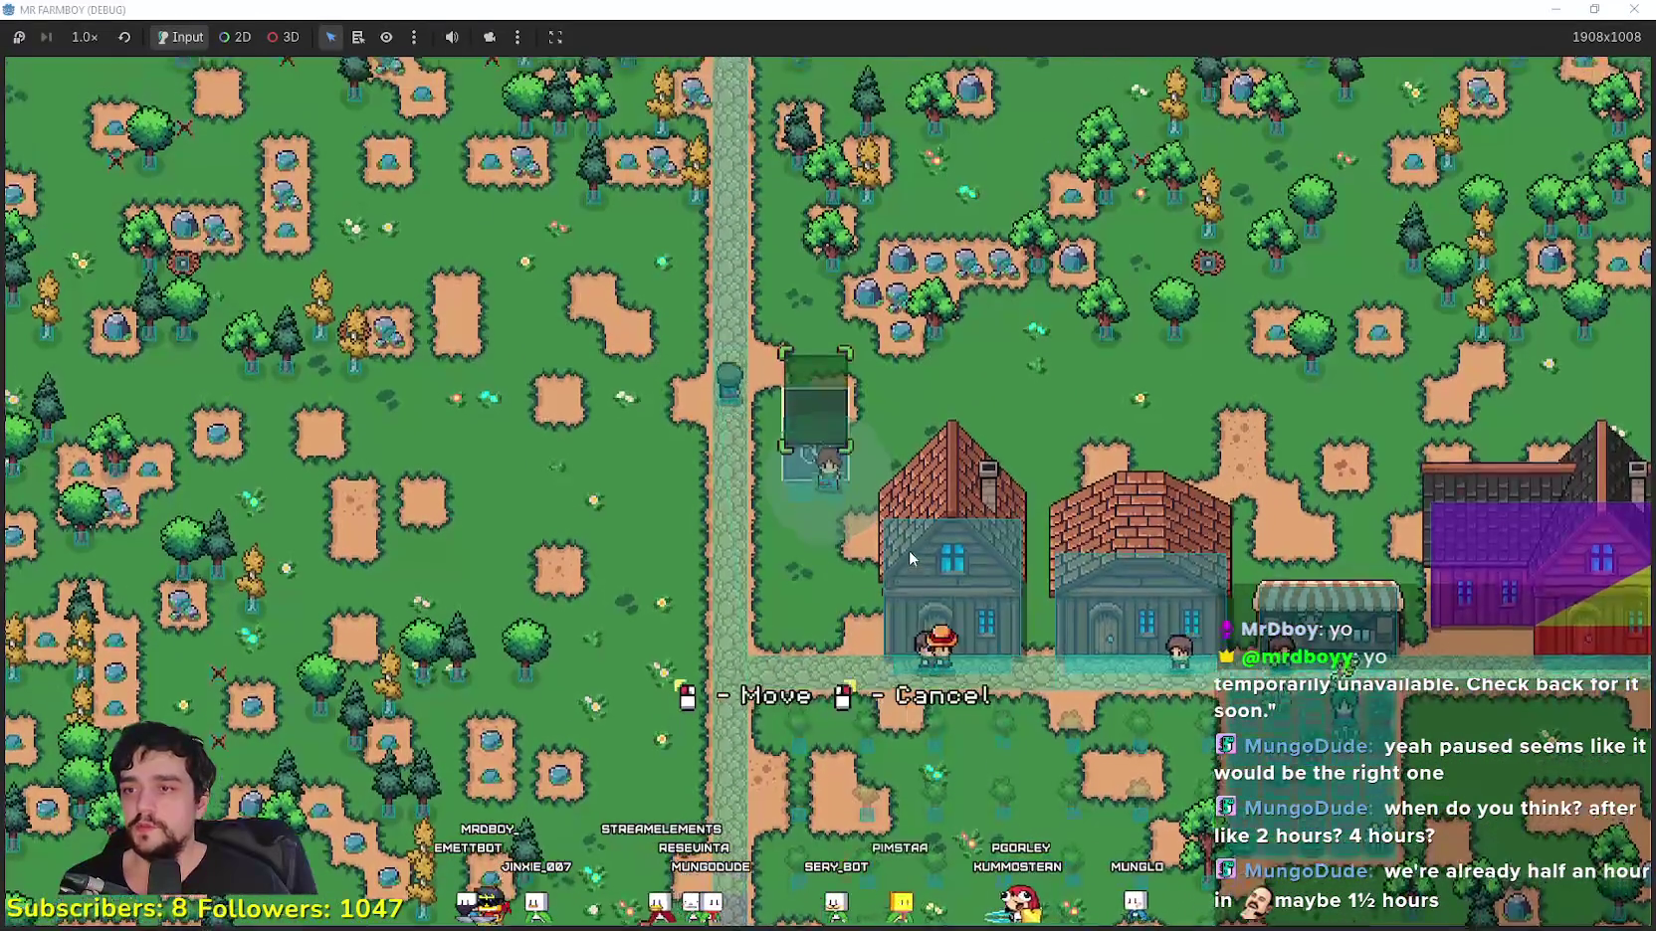
key(a)
key(w)
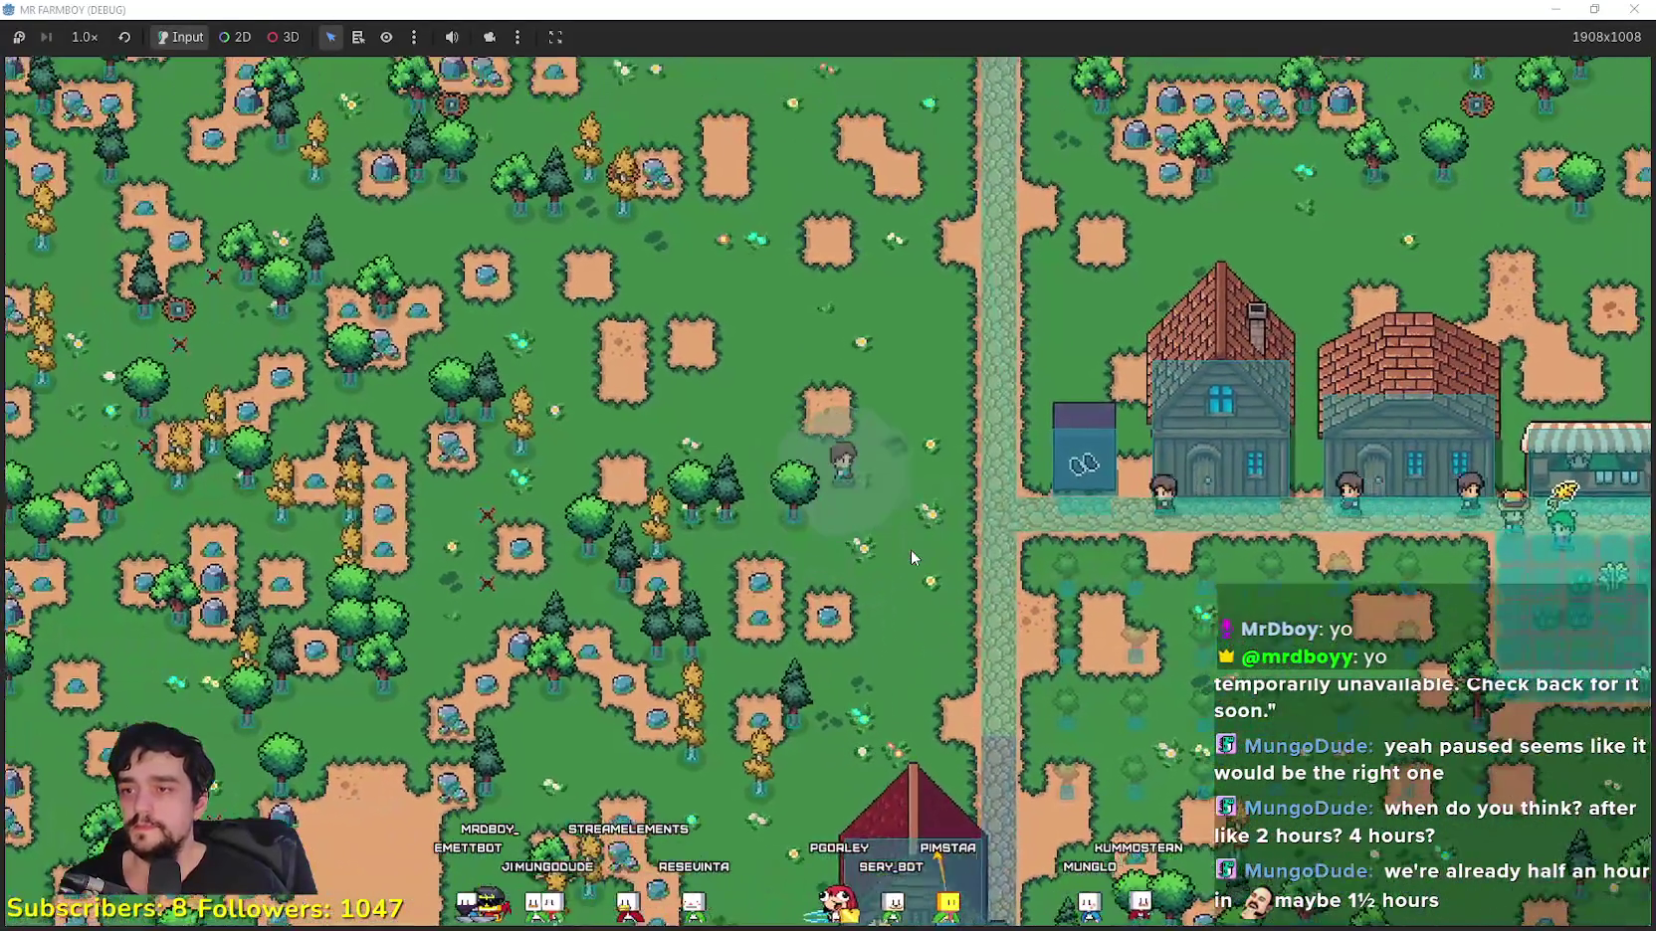
key(d)
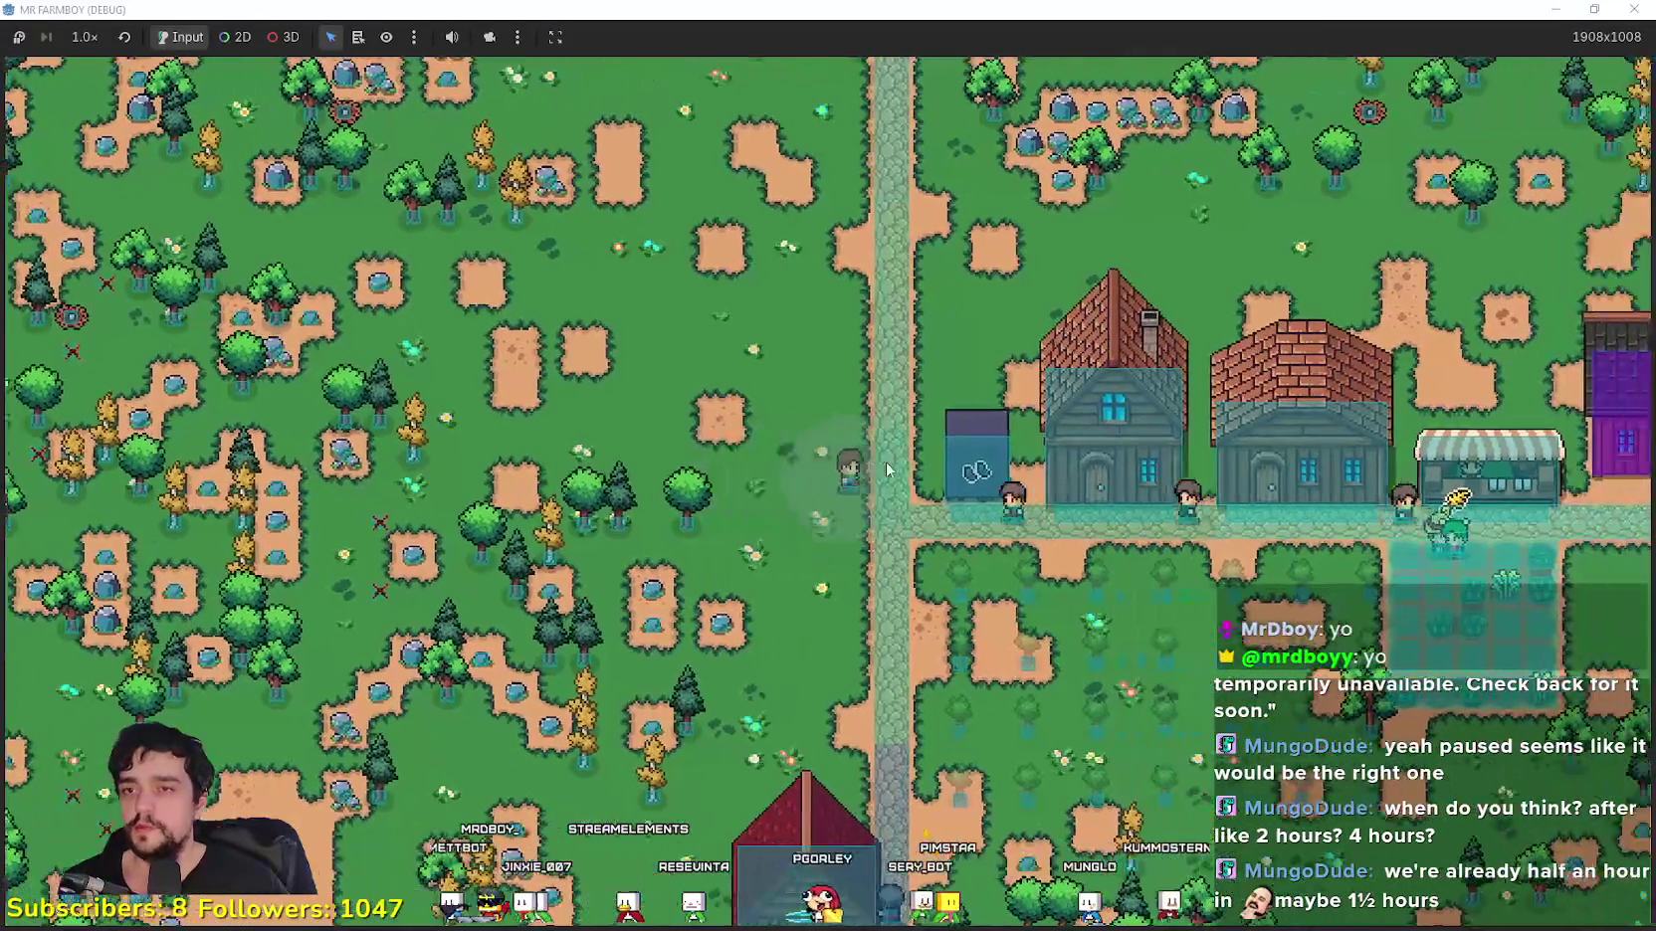
double_click(1445, 10)
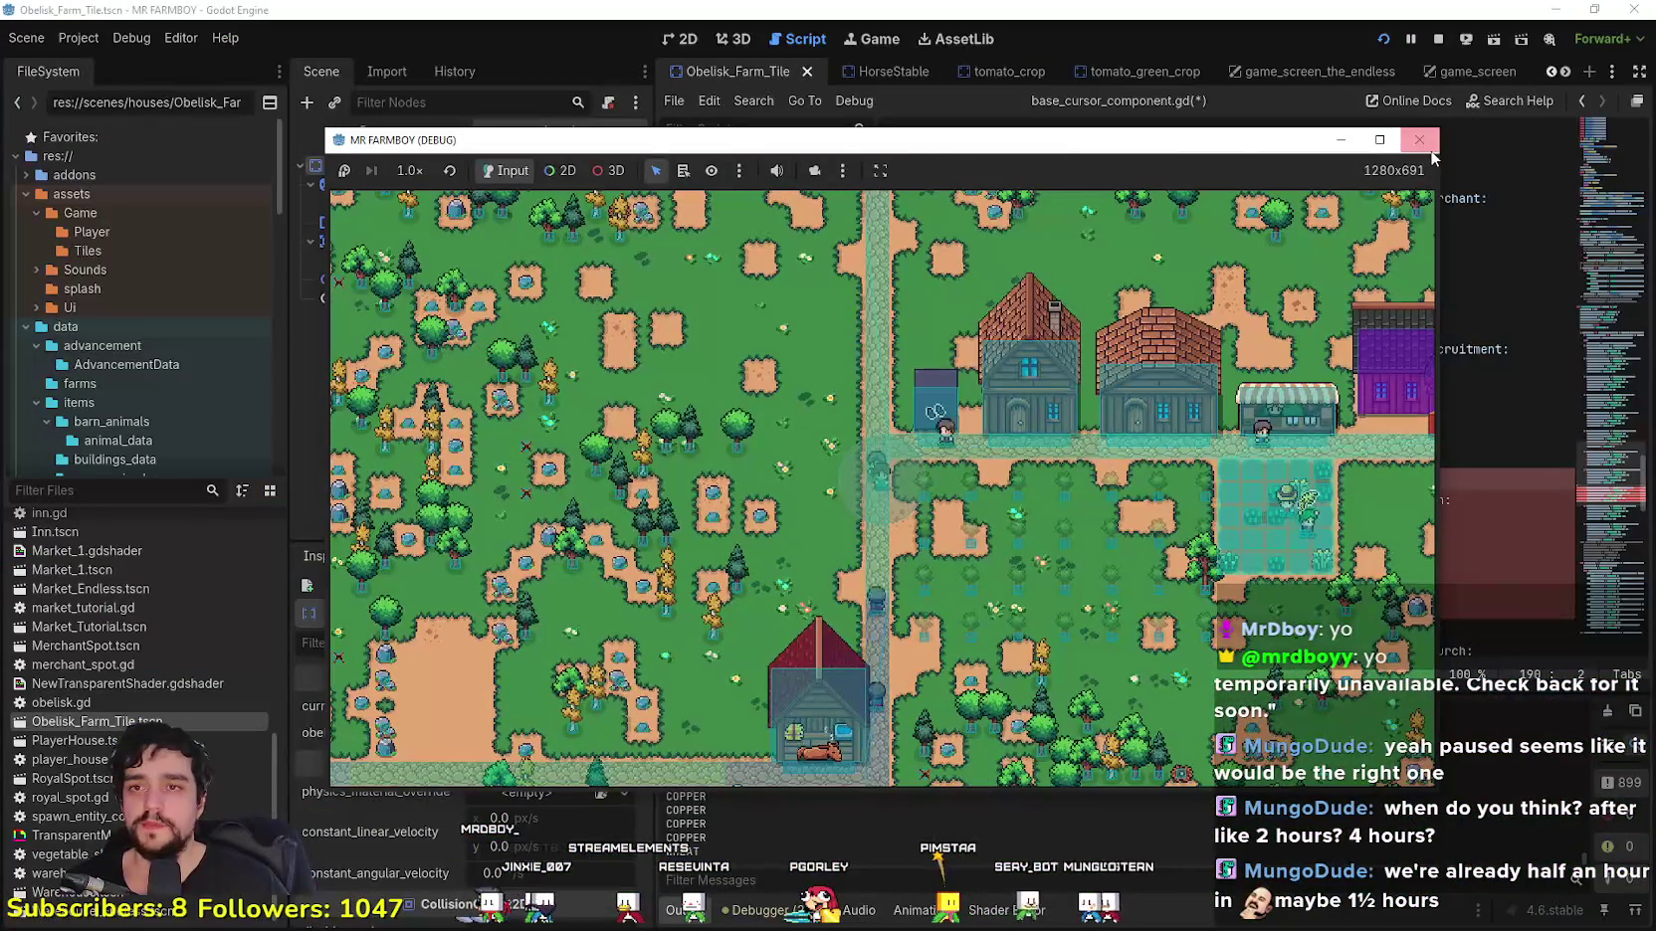
Step: Close the running MR FARMBOY debug game window
scroll(874, 637, down, 5)
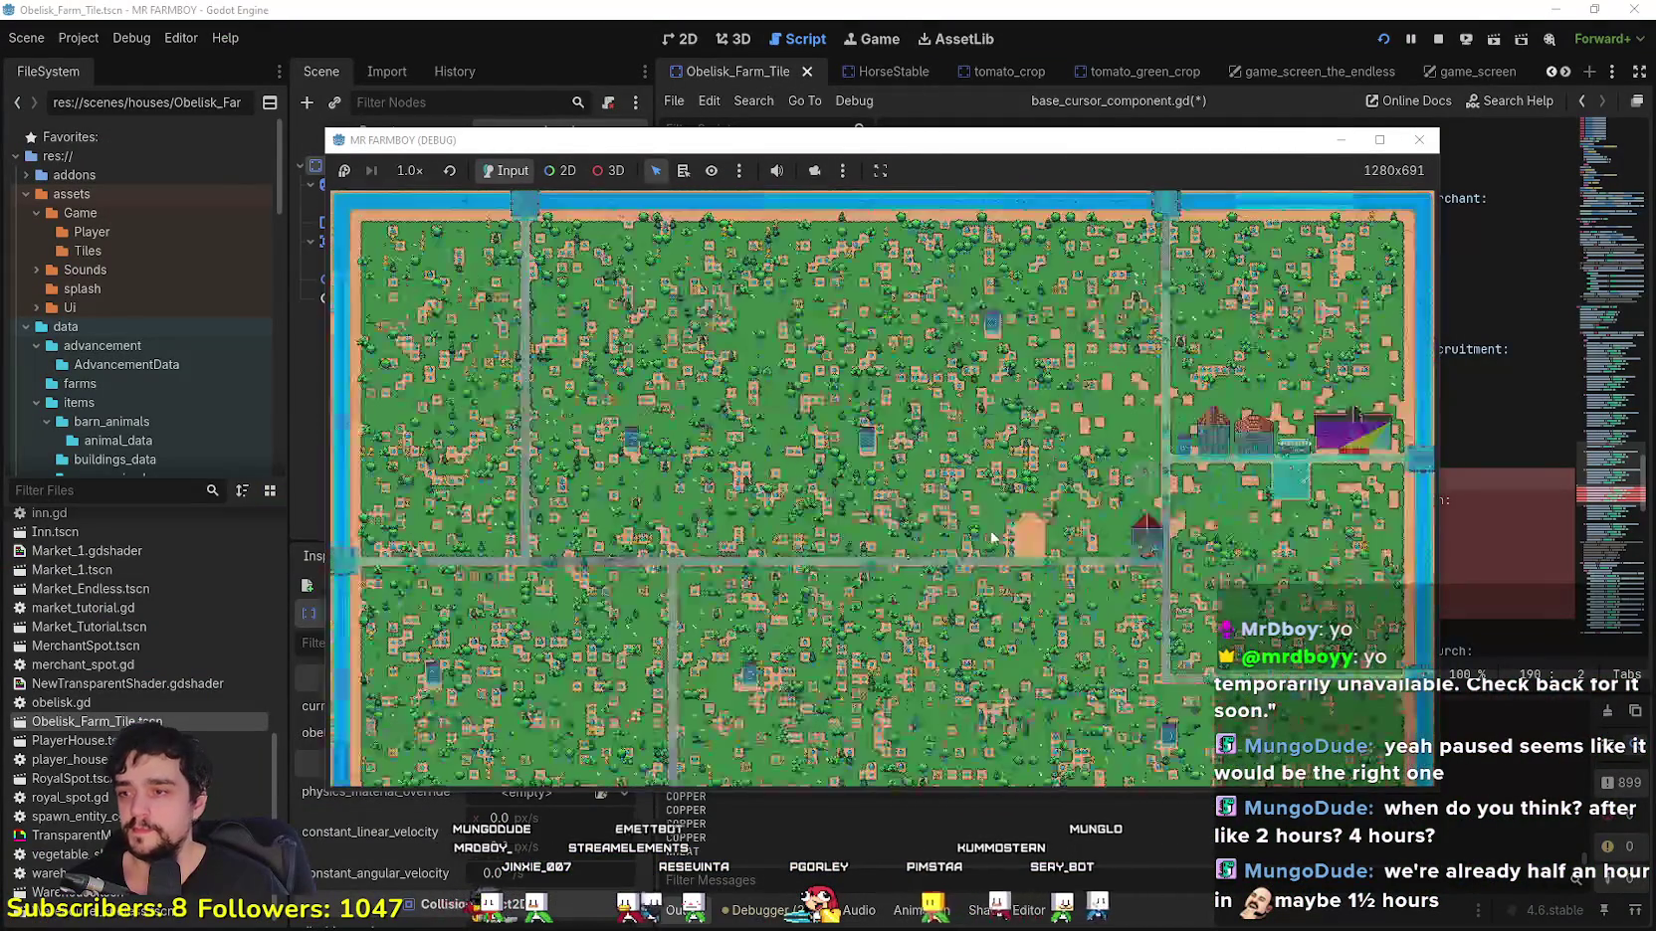
scroll(875, 637, up, 5)
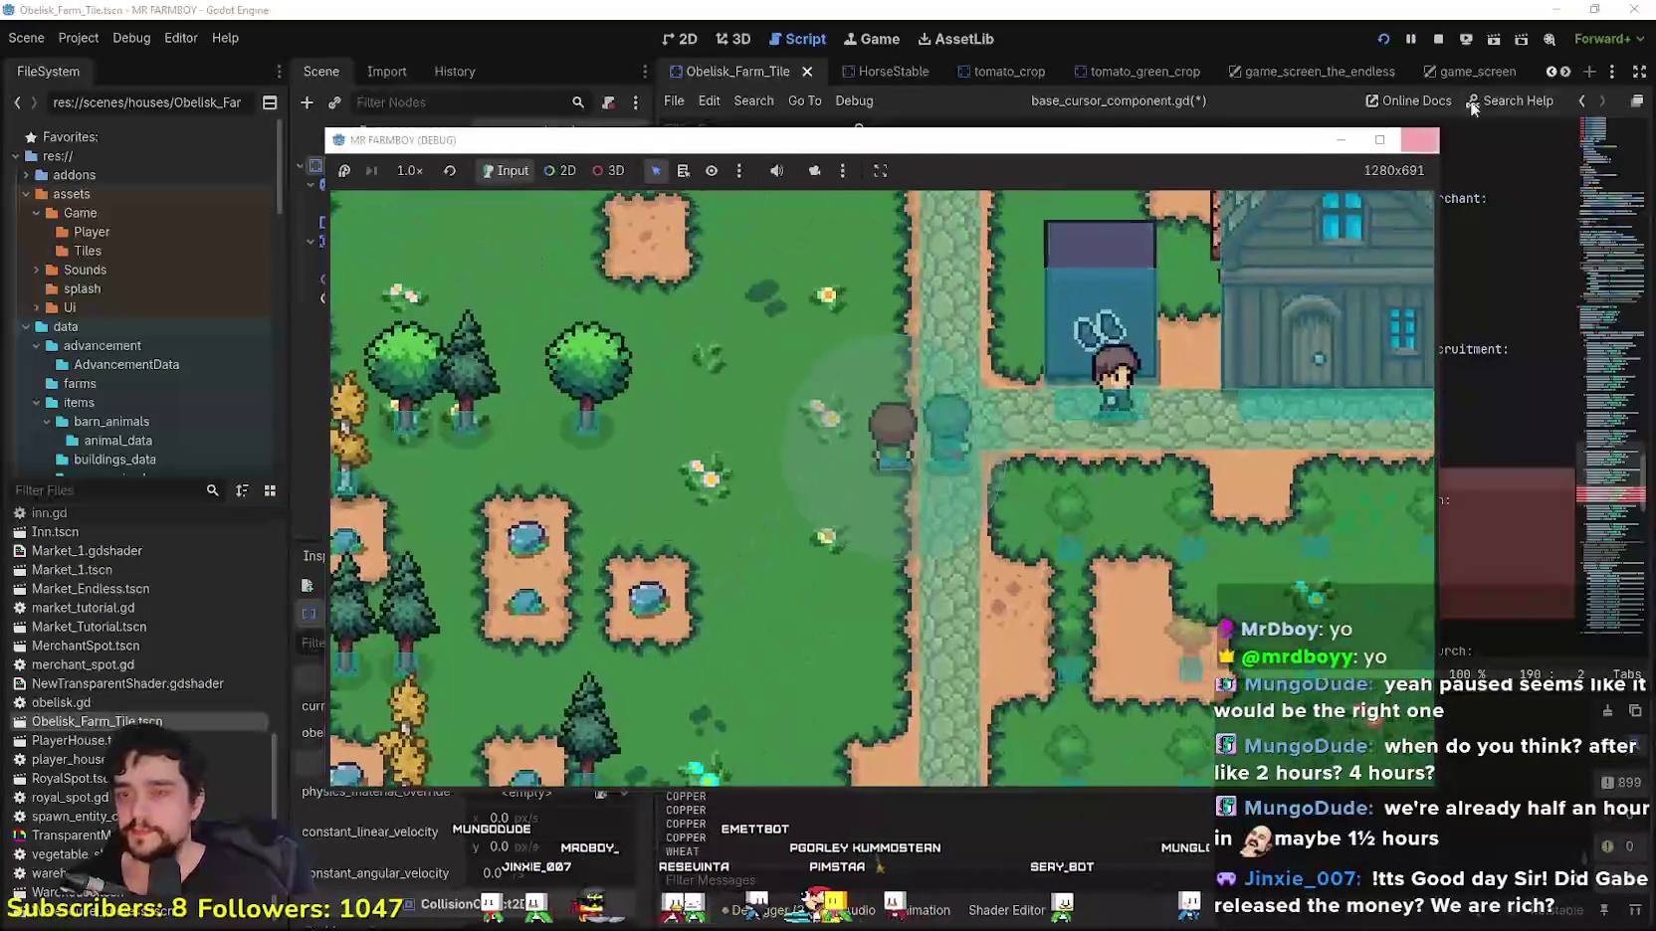
click(1419, 140)
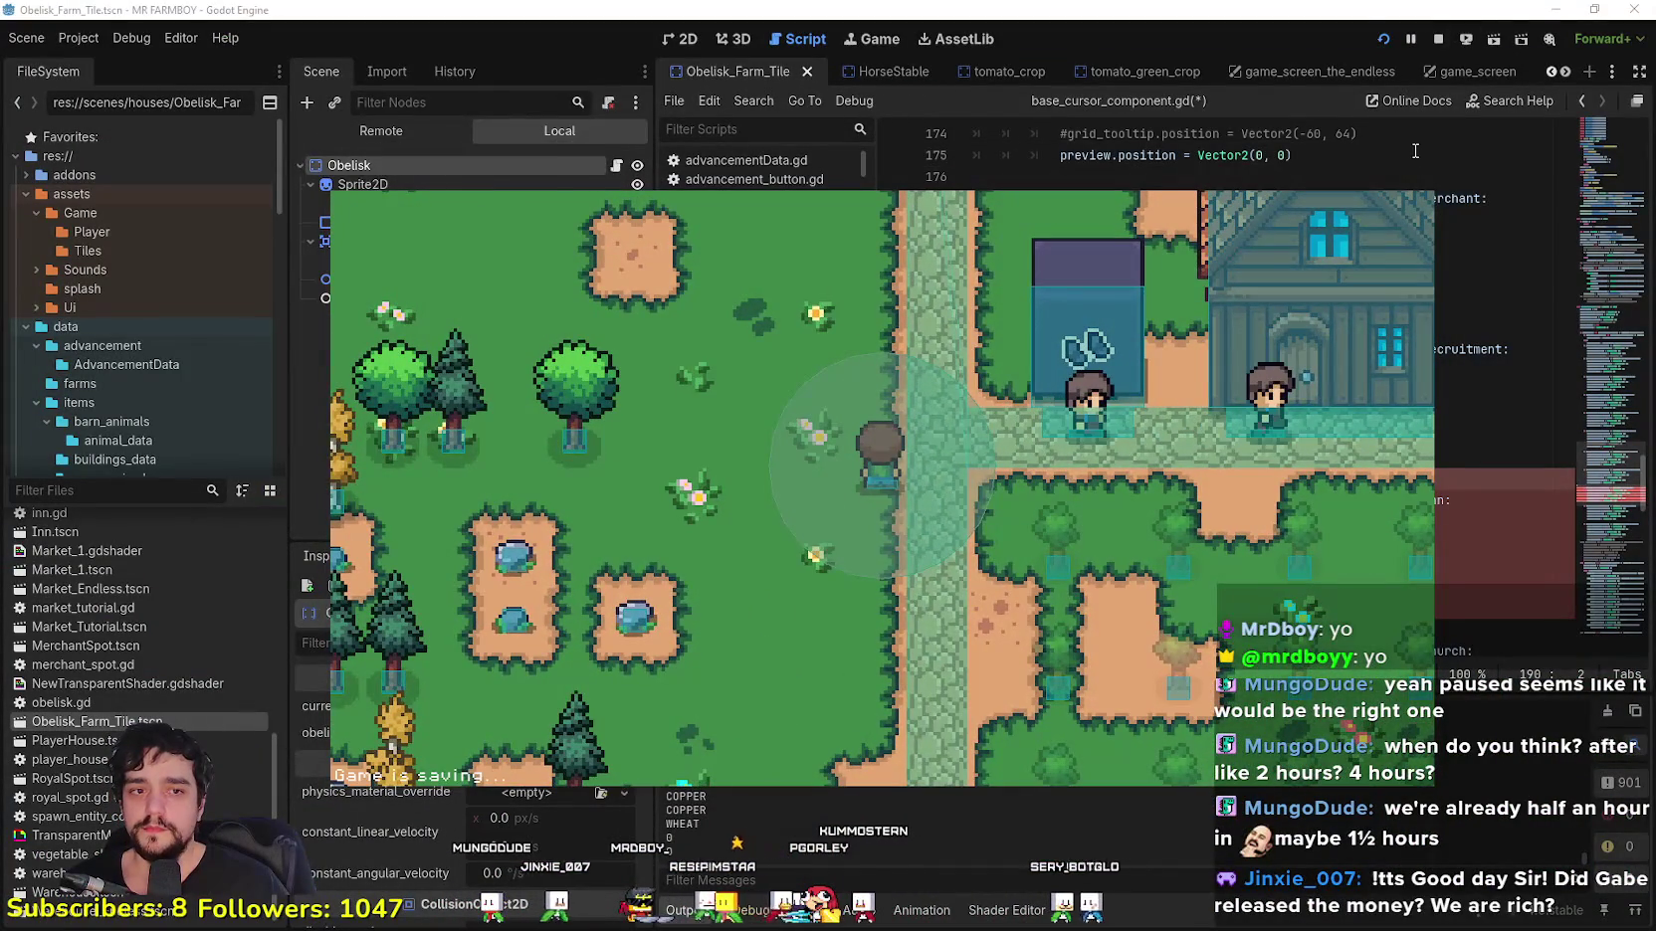
text(s)
Step: Delete the stray 's' on line 190 of base_cursor_component.gd, save, and check the Debug menu
key(BackSpace)
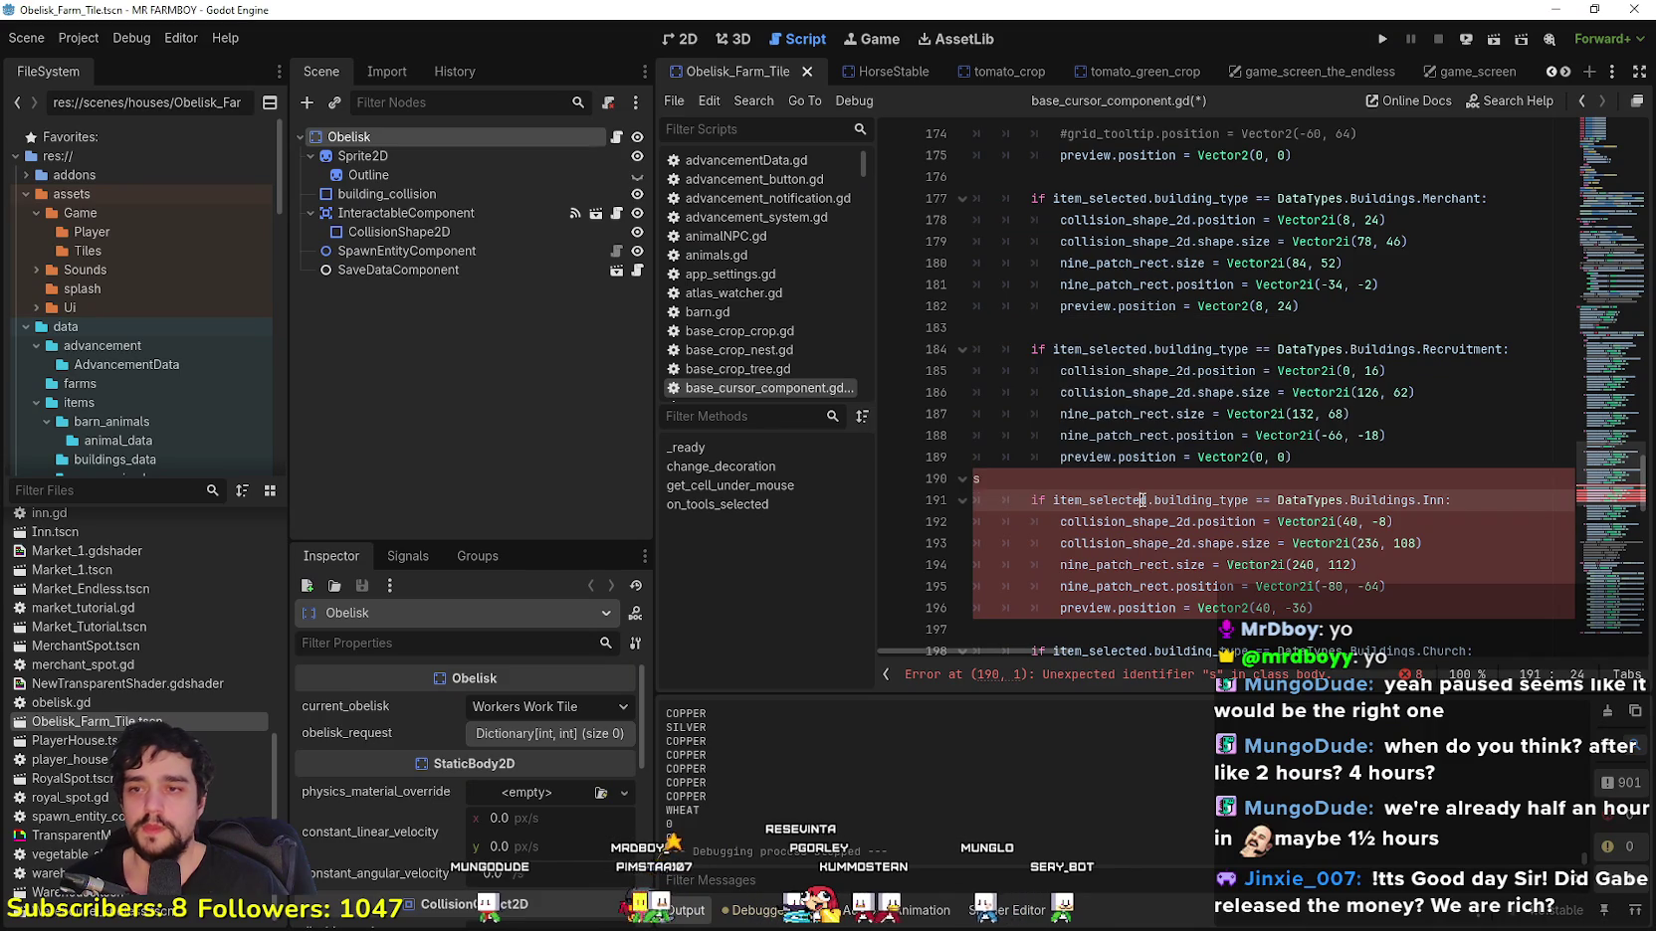
key(ctrl+s)
click(119, 41)
click(1470, 451)
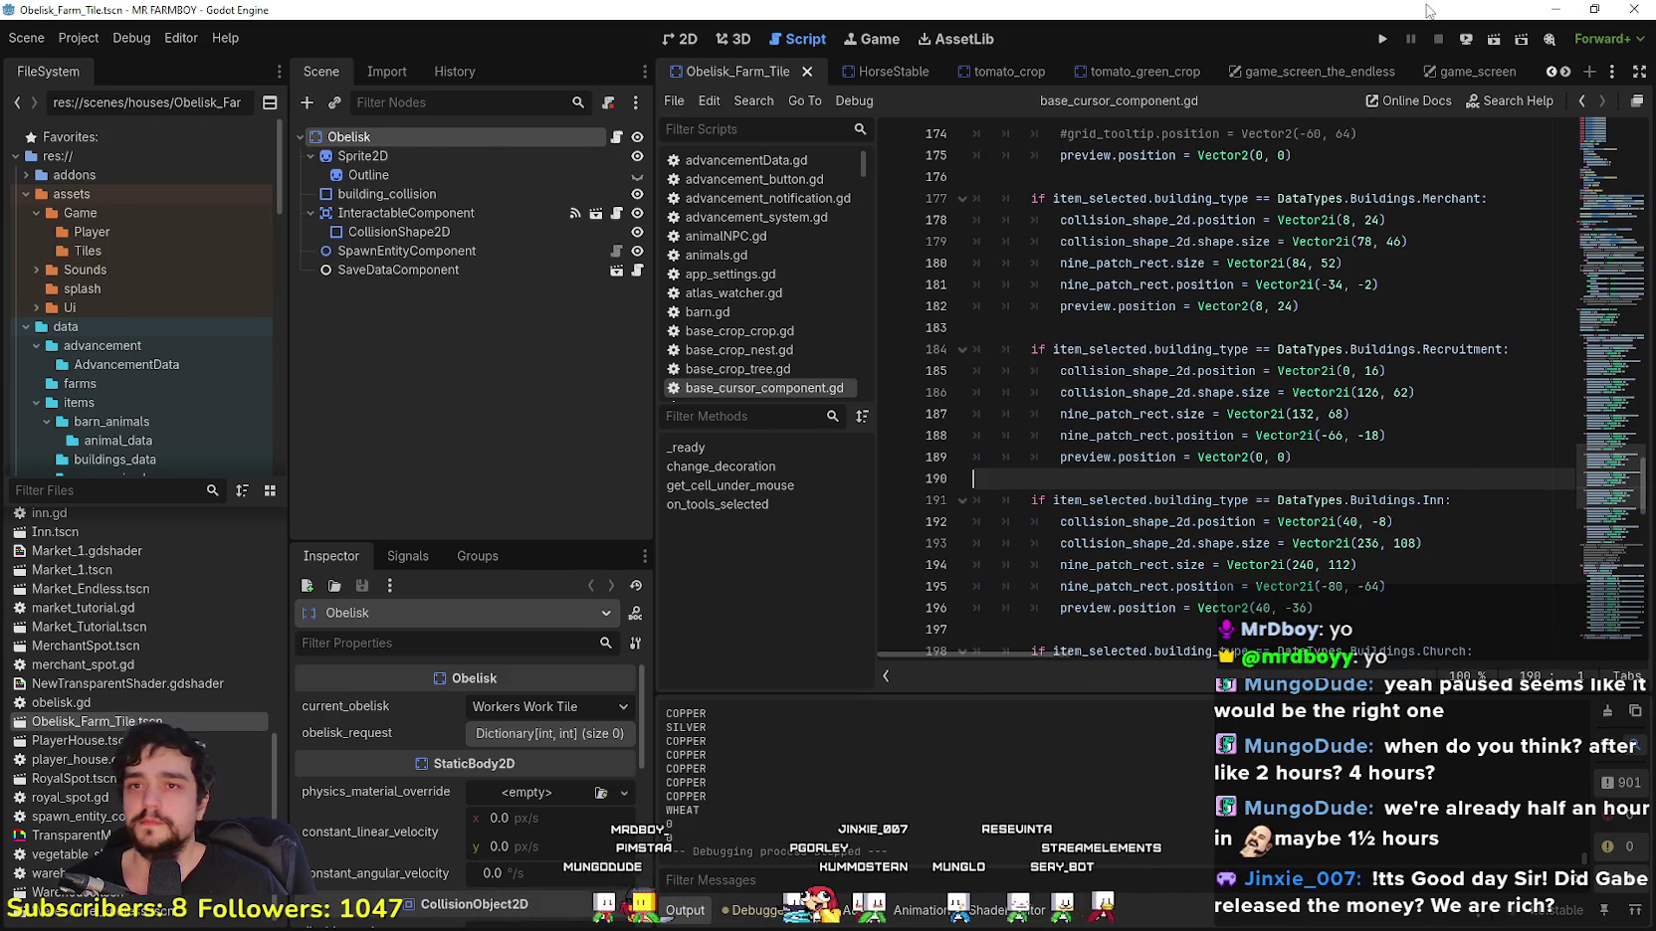
Step: Run the project to its title screen with F5, stop it with F8, and bring Steam forward
key(F5)
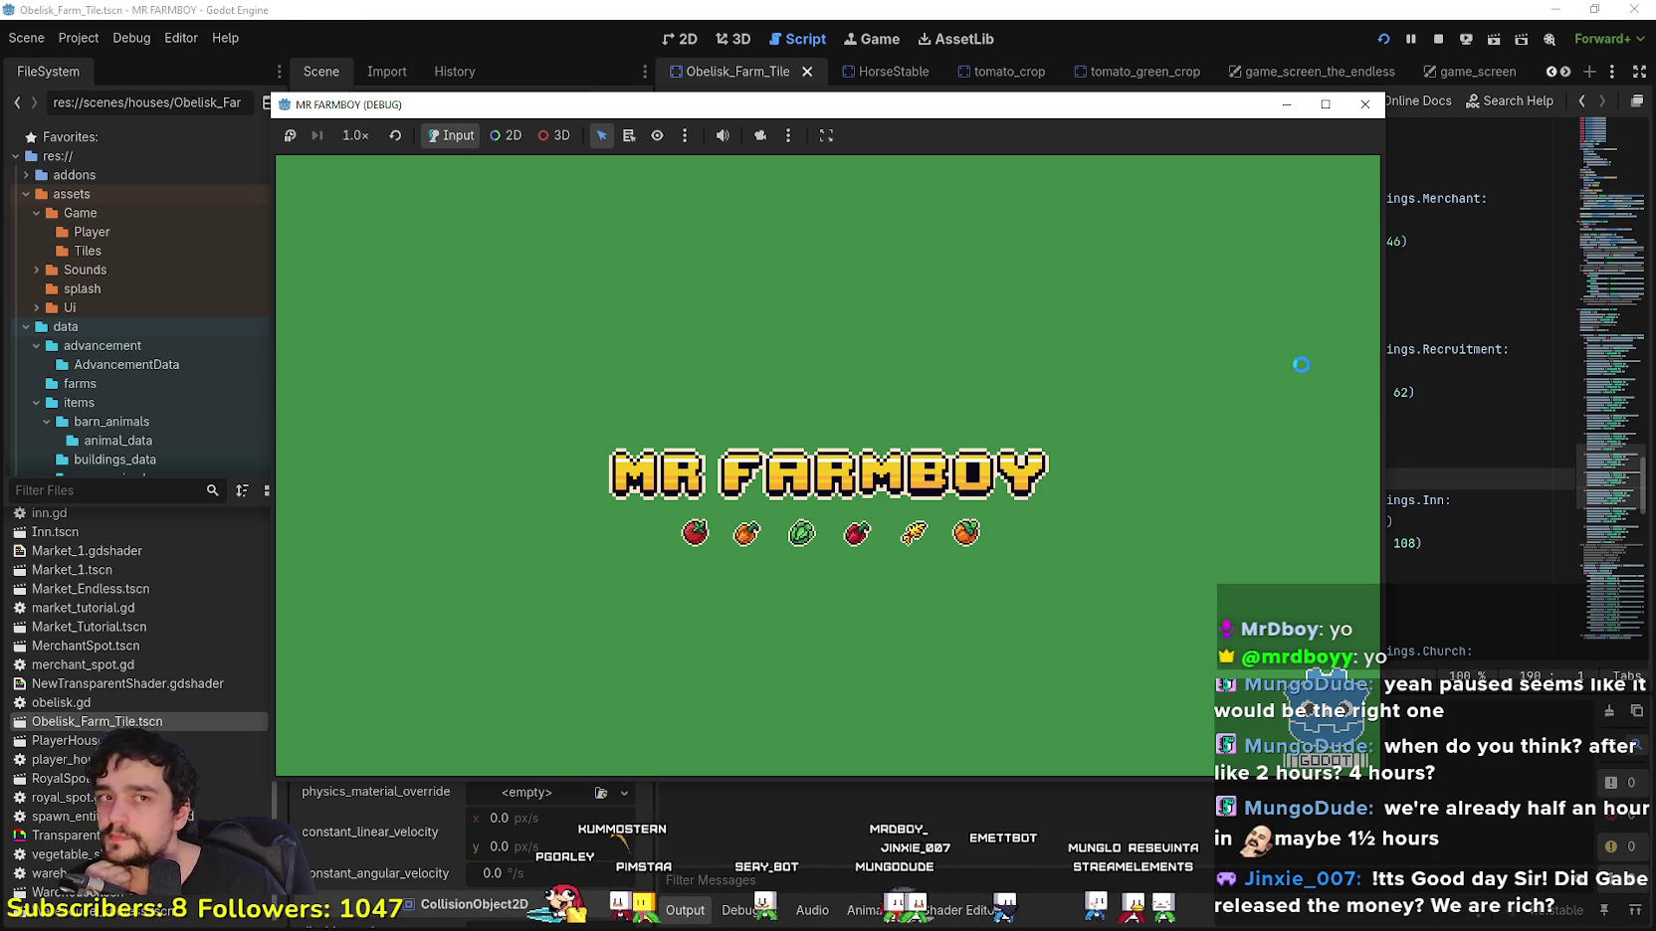
key(F8)
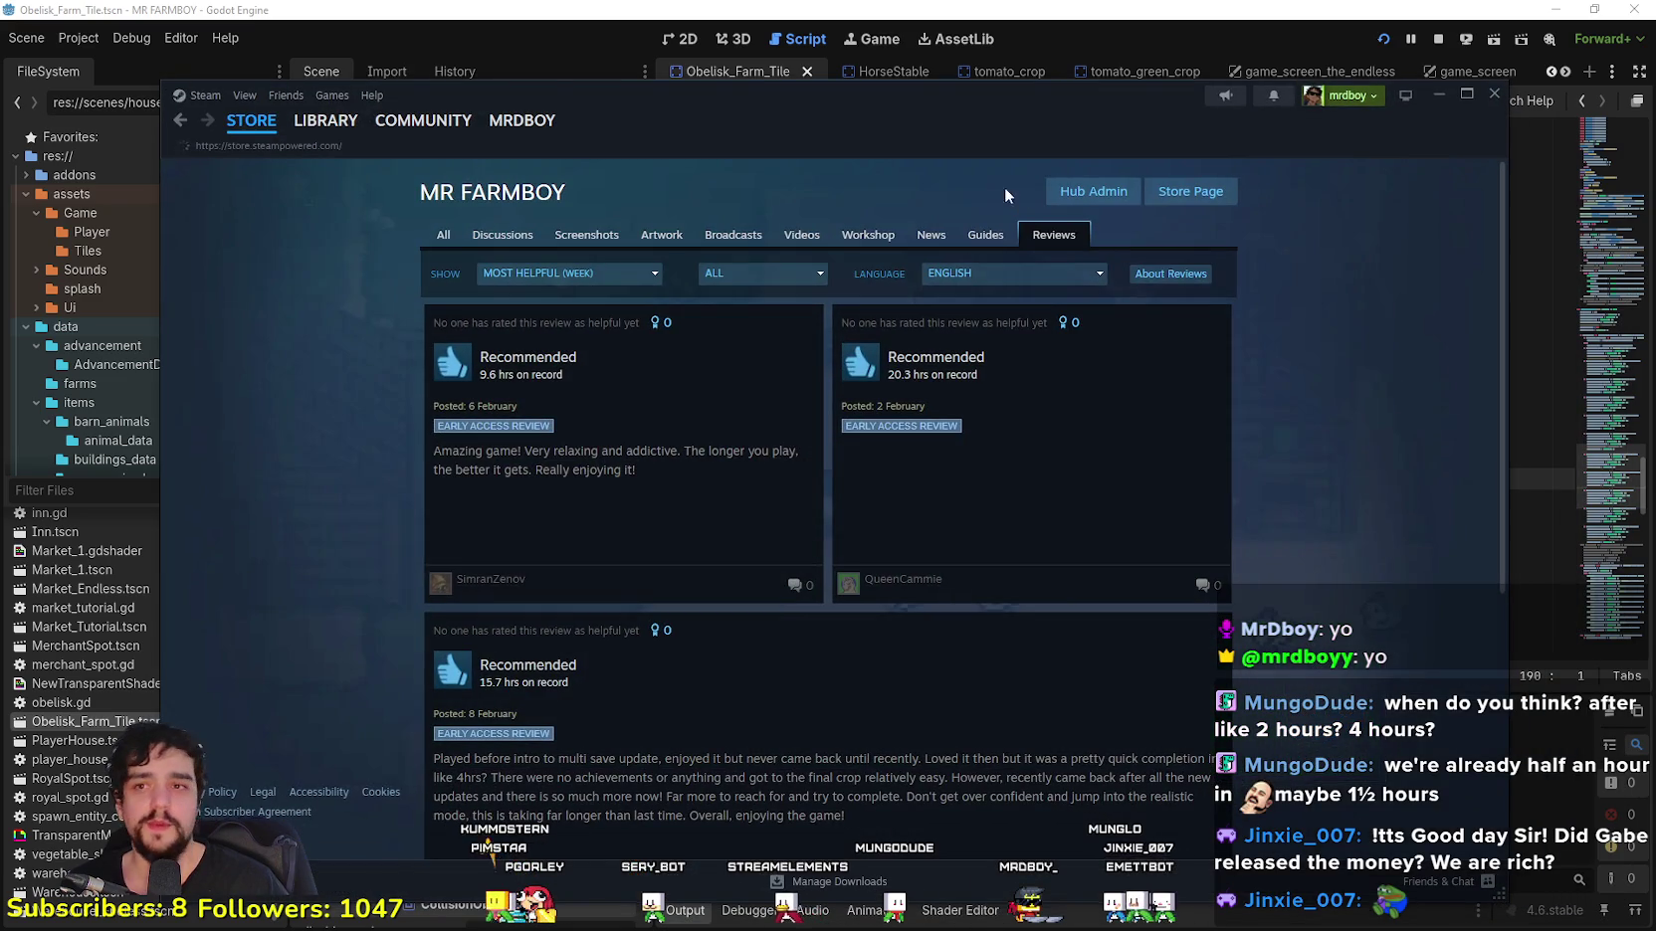
click(792, 104)
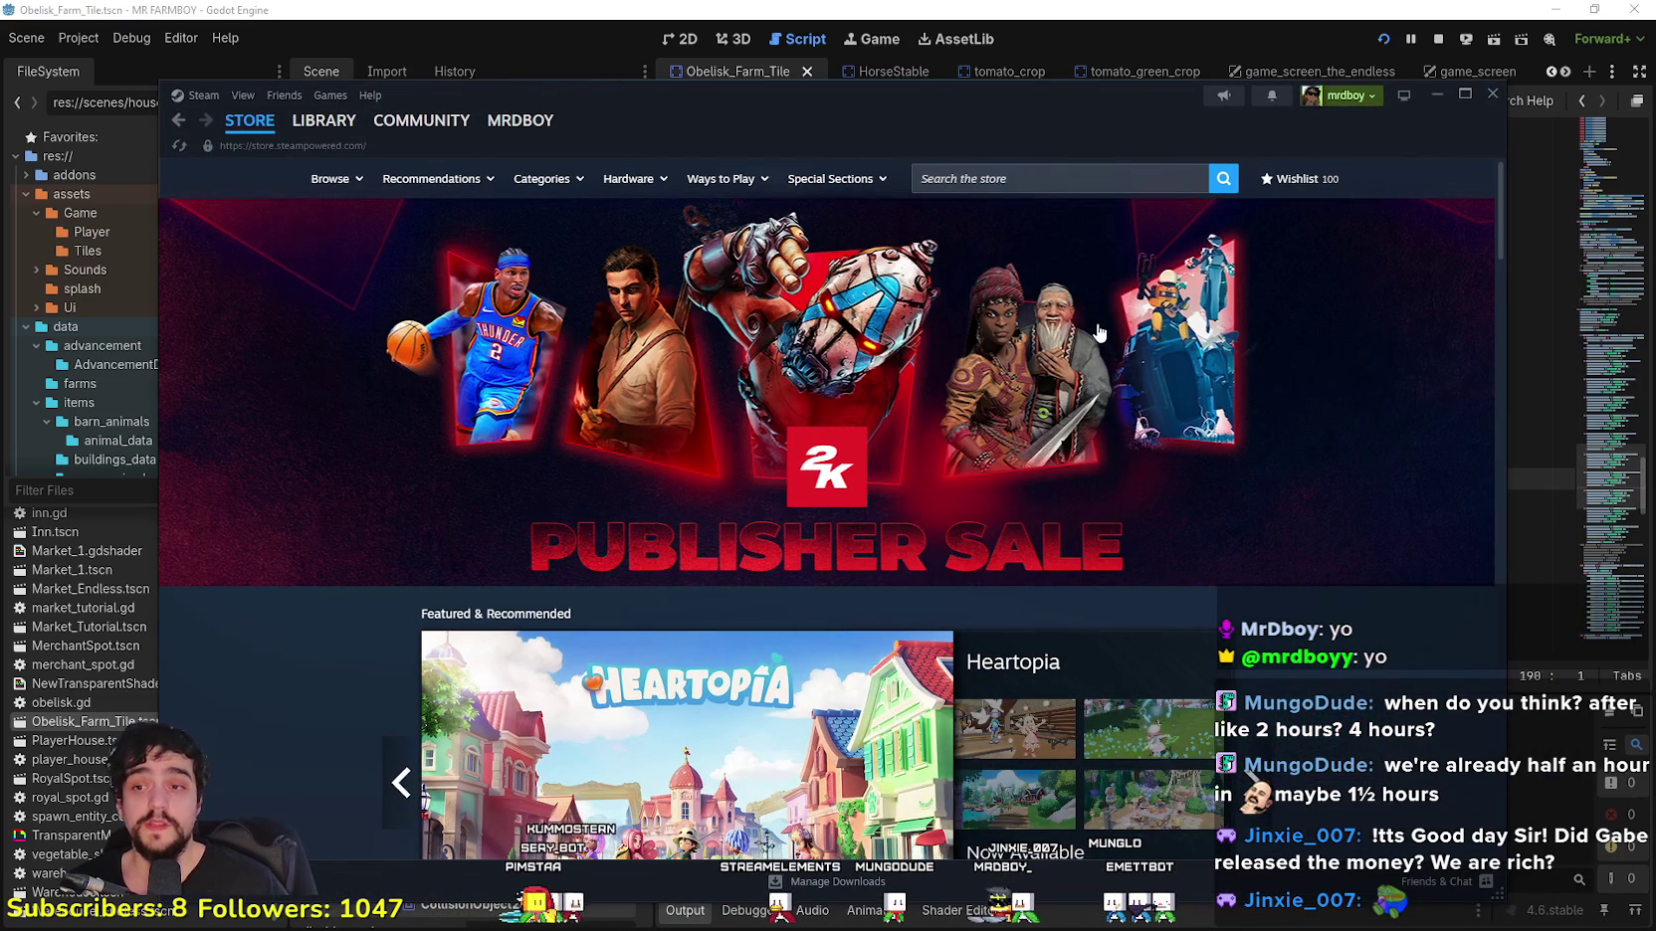
Step: Return to the MR FARMBOY reviews page and sort it by Most Recent
click(178, 125)
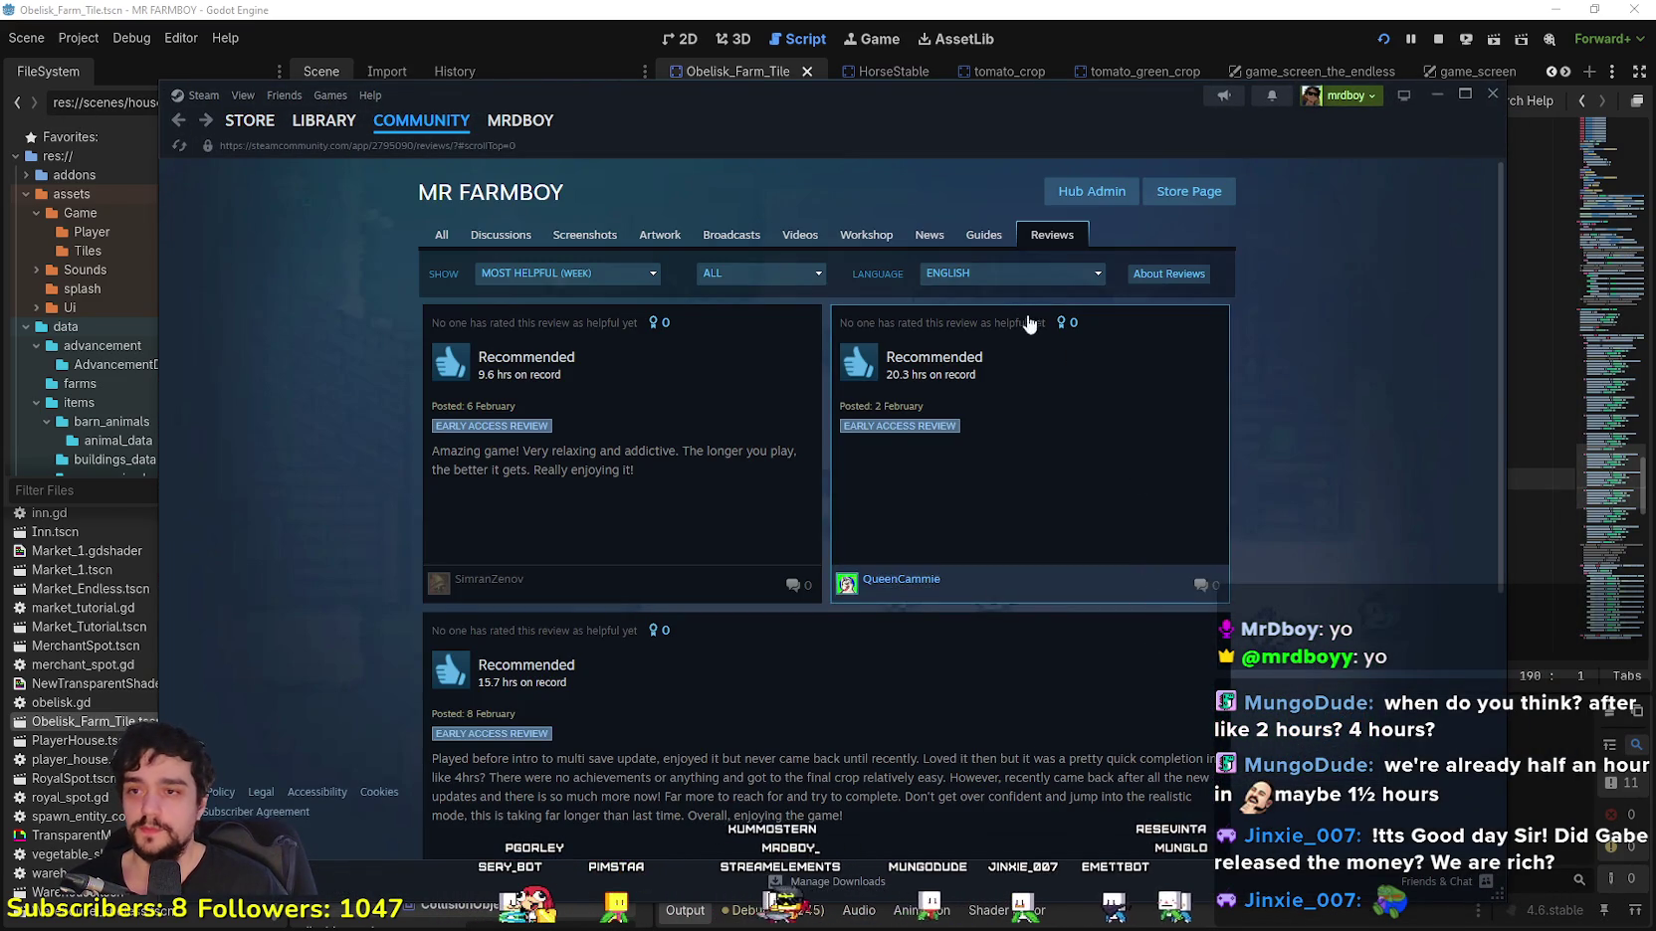
click(572, 282)
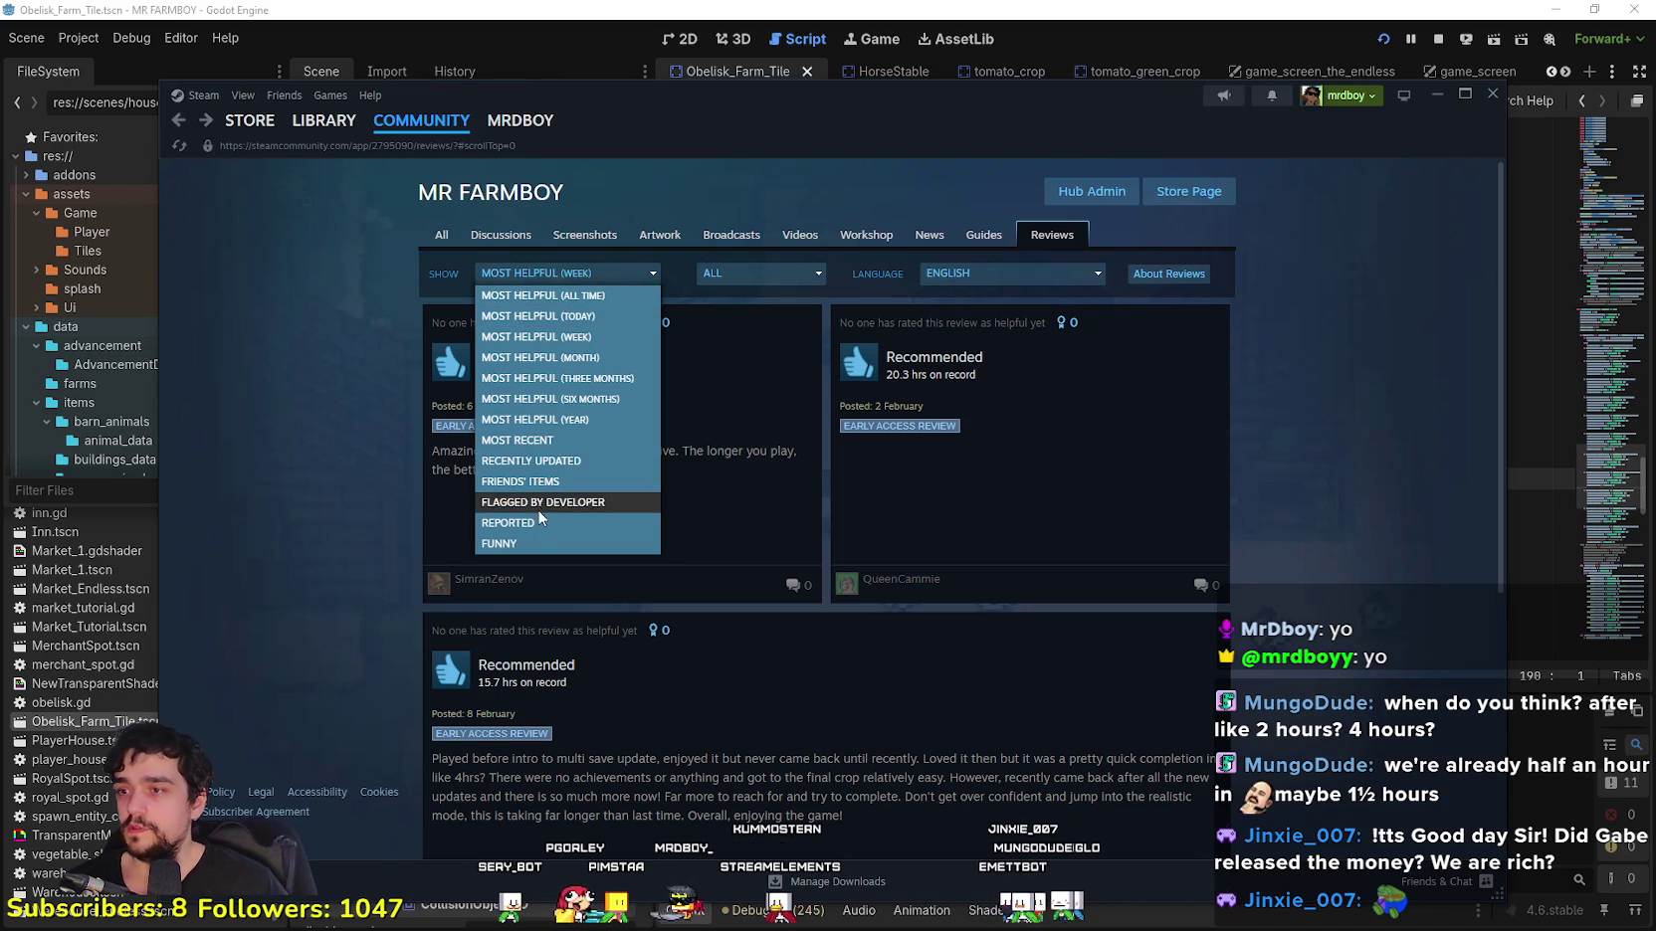
click(557, 440)
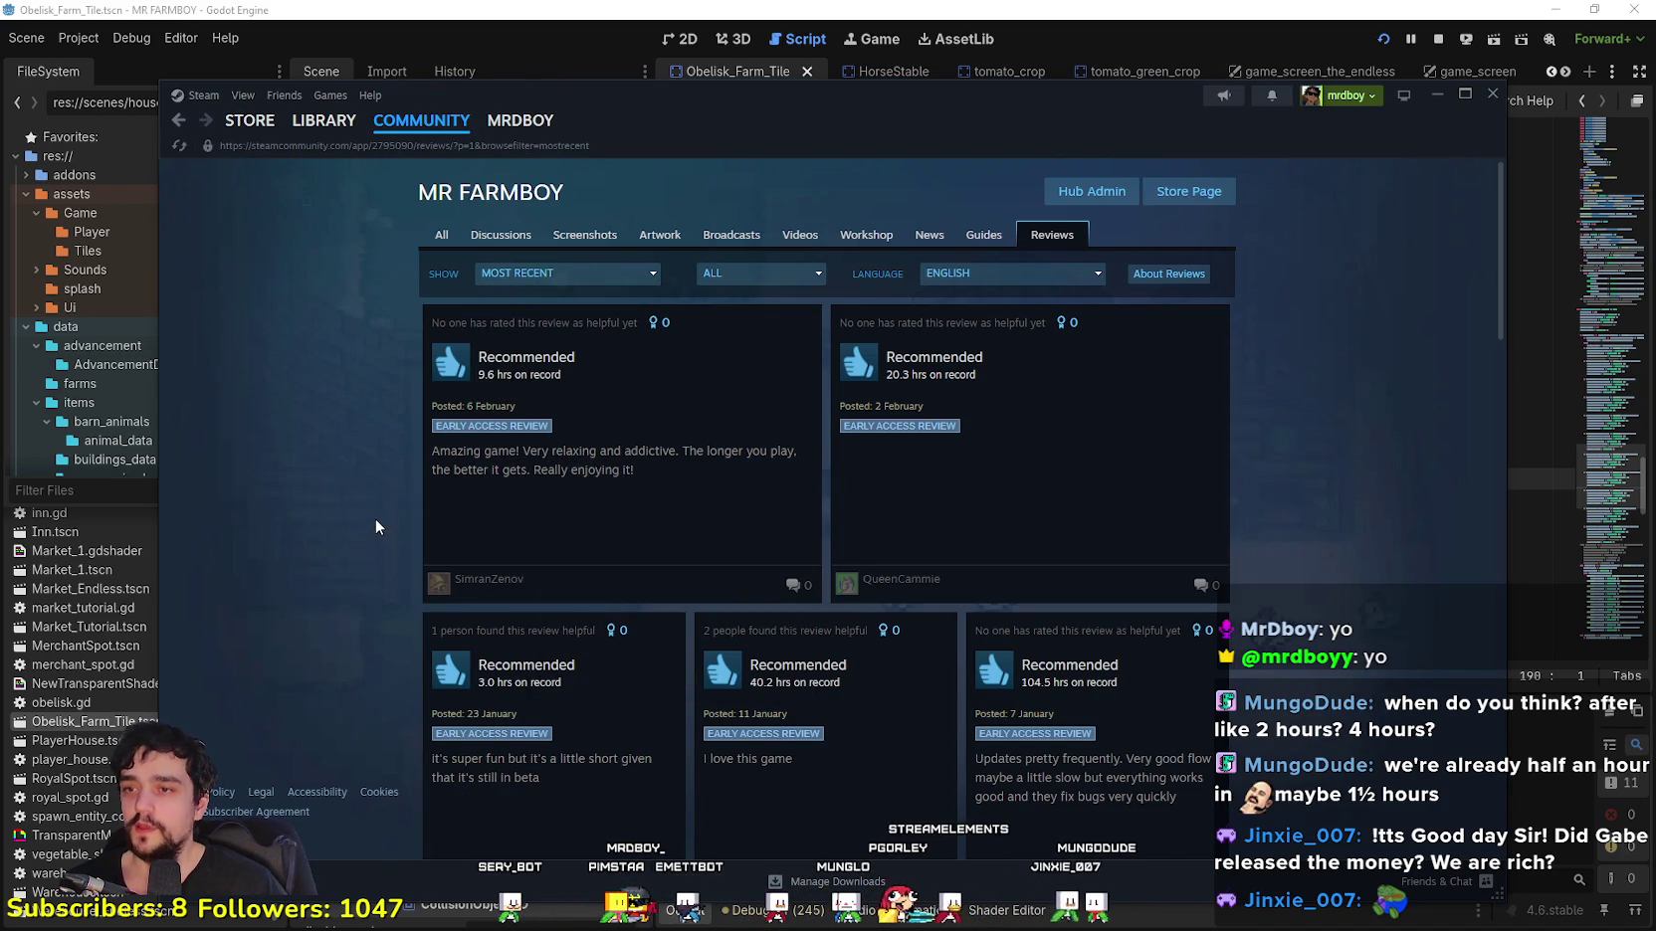
Step: Read through the recent reviews and open the 15.7-hour review in full
scroll(396, 478, down, 2)
scroll(1101, 395, up, 2)
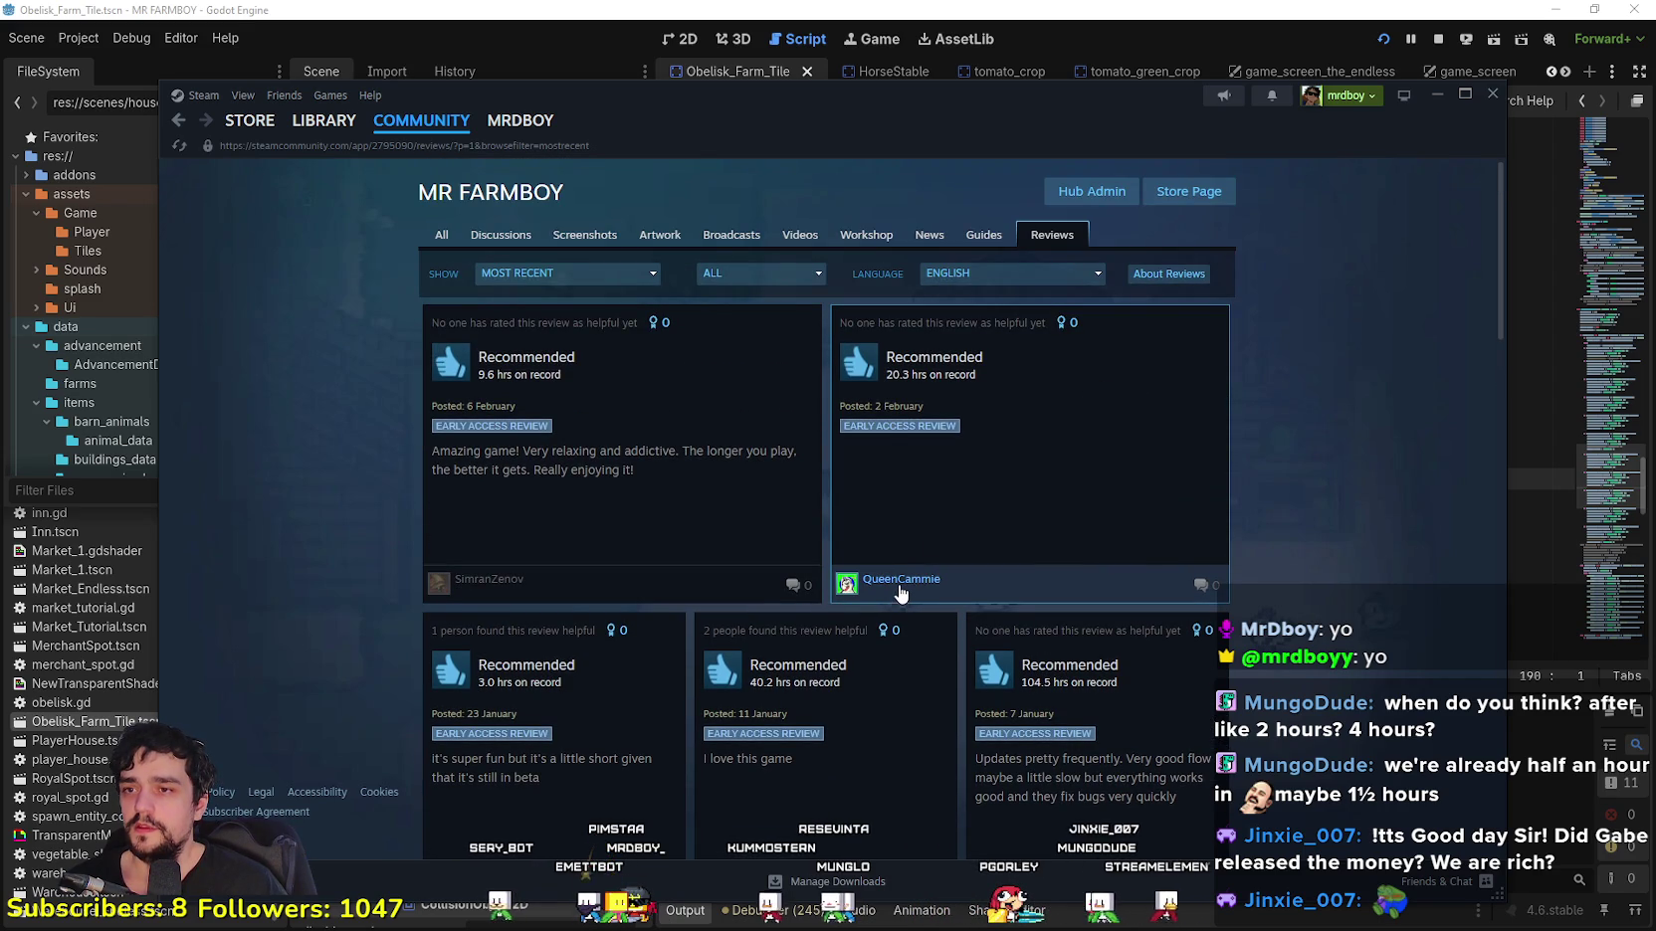
mouse_move(900, 592)
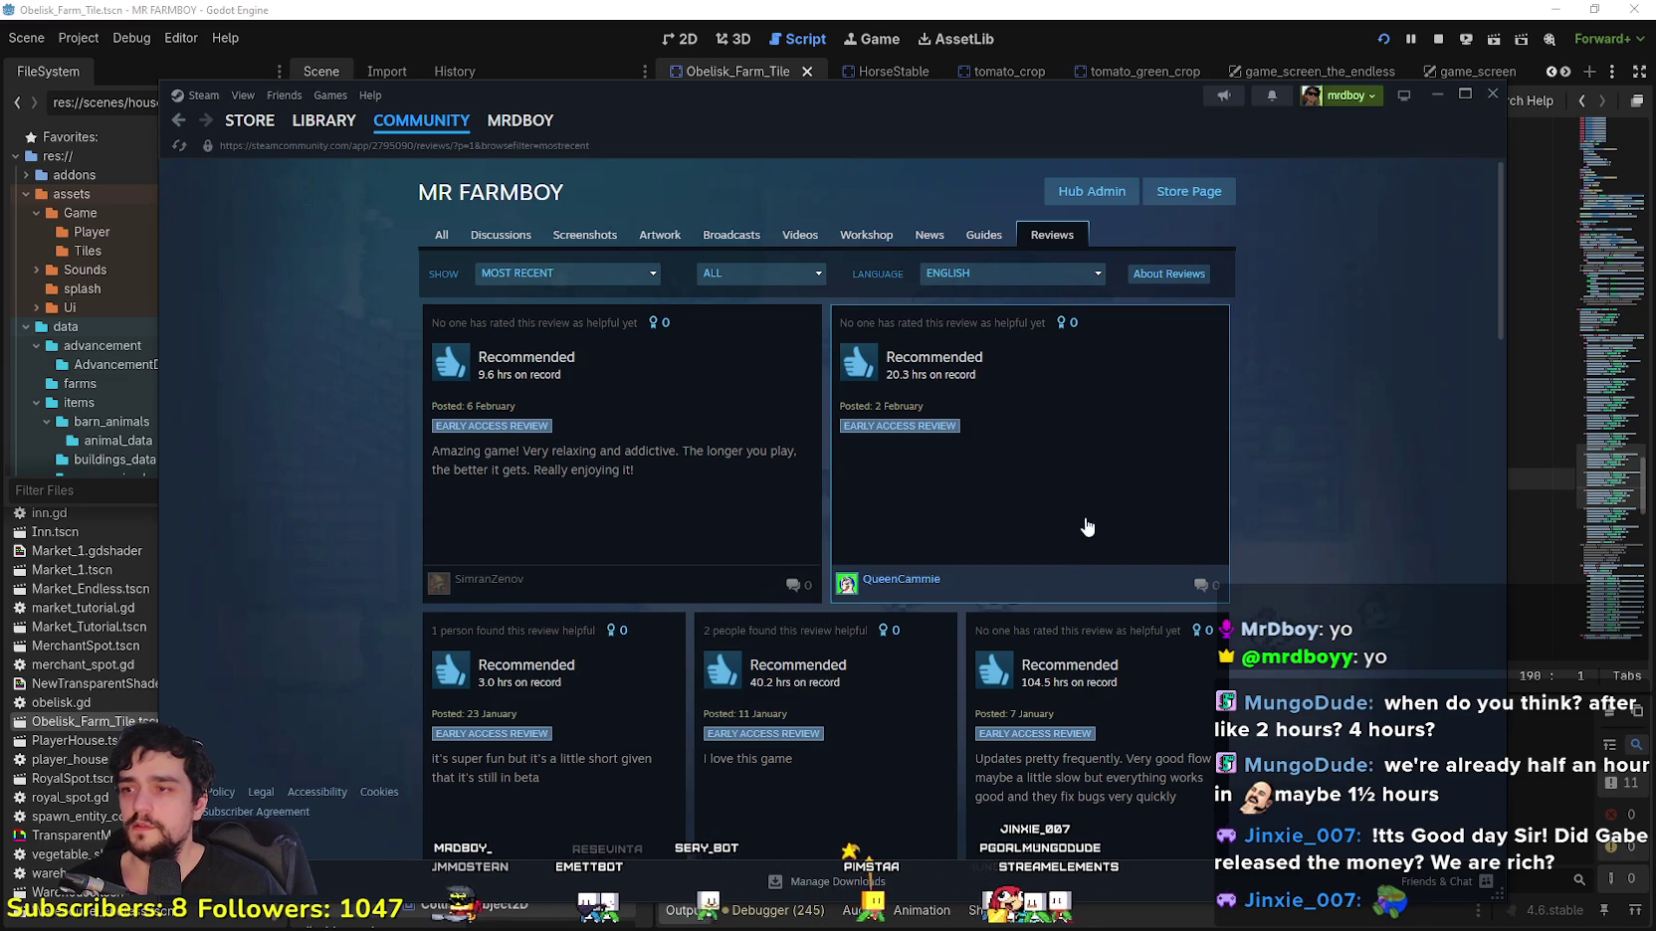
scroll(1079, 492, down, 3)
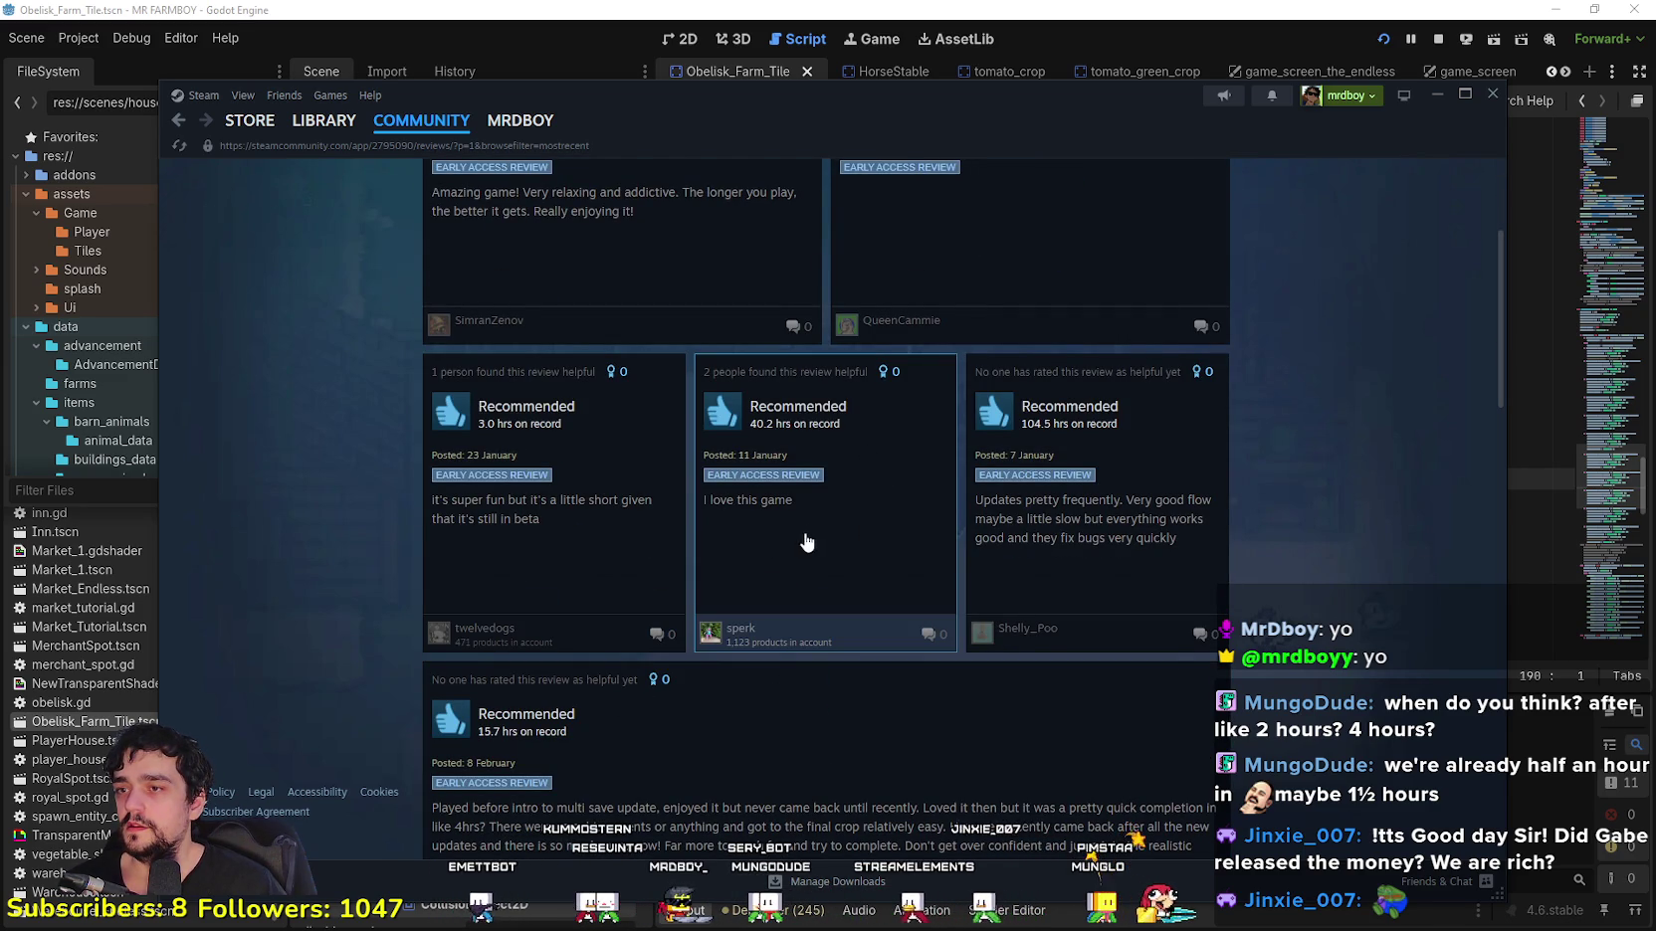
scroll(995, 548, up, 1)
scroll(1123, 543, down, 1)
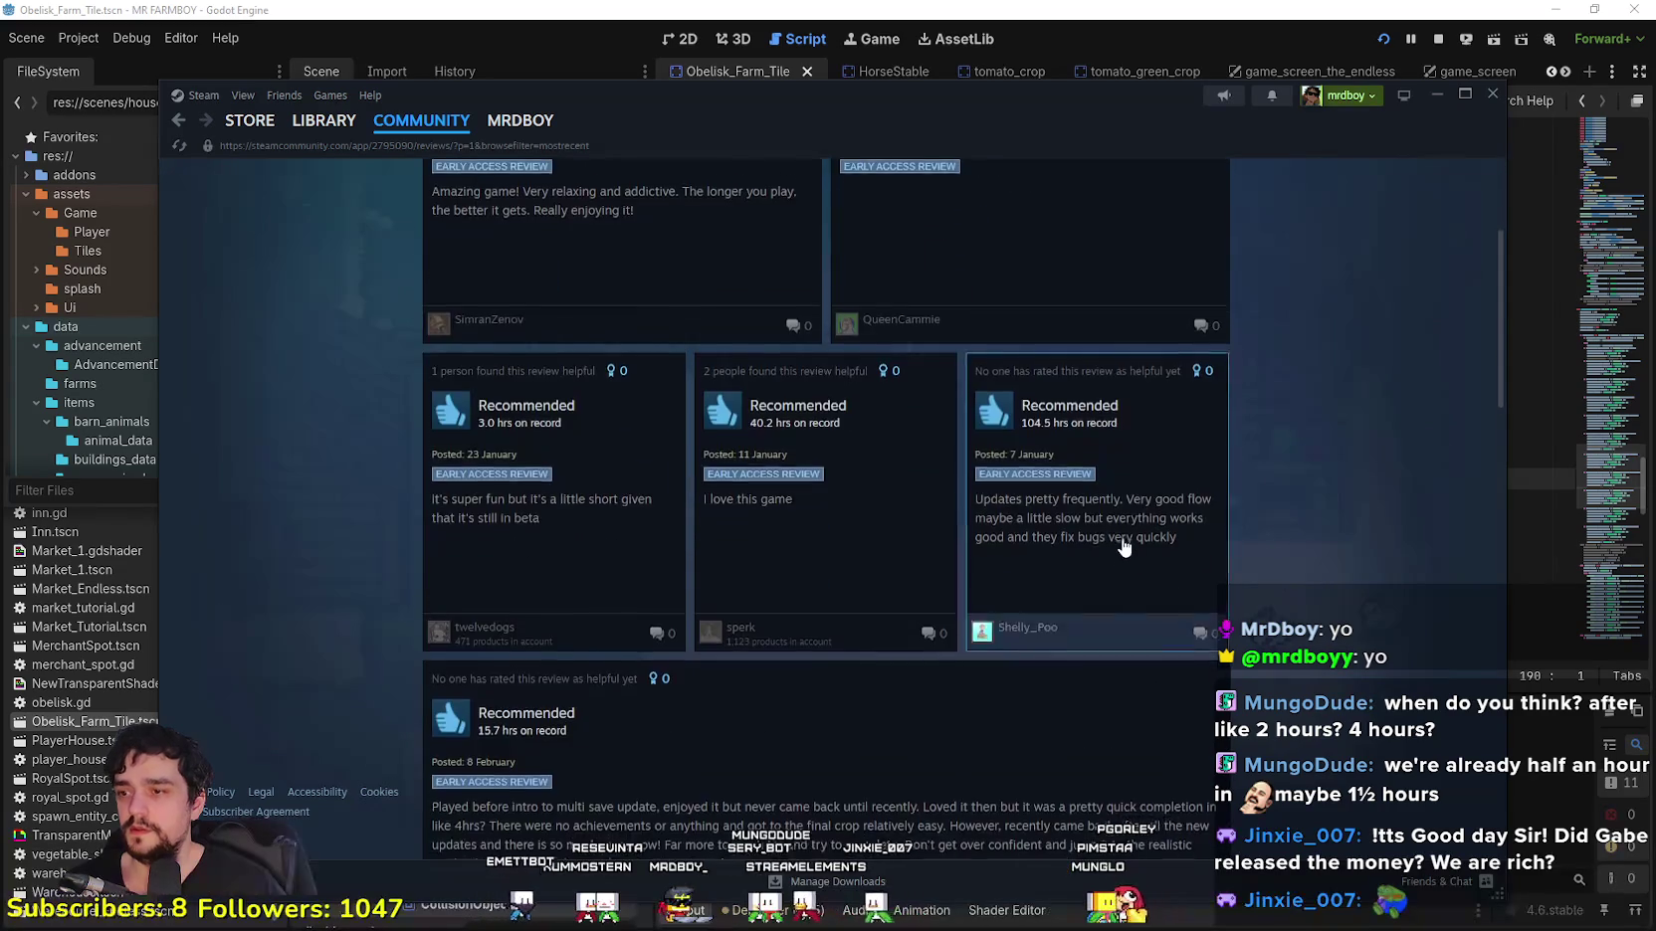
scroll(1123, 547, down, 4)
scroll(1078, 527, down, 3)
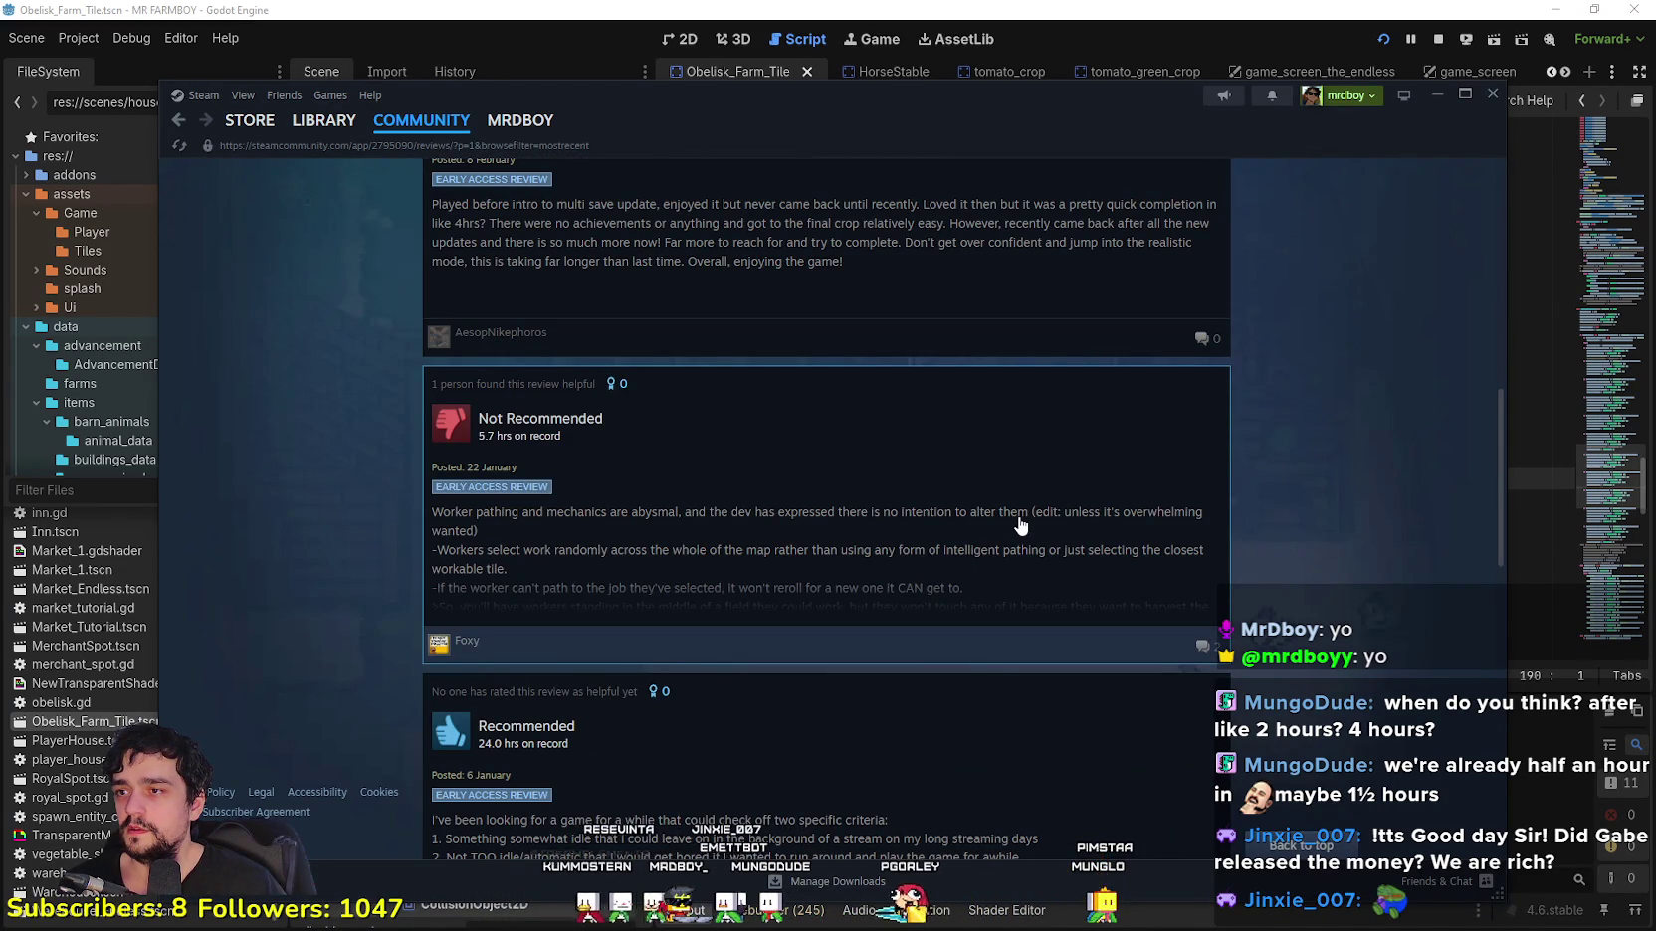
scroll(1020, 526, down, 3)
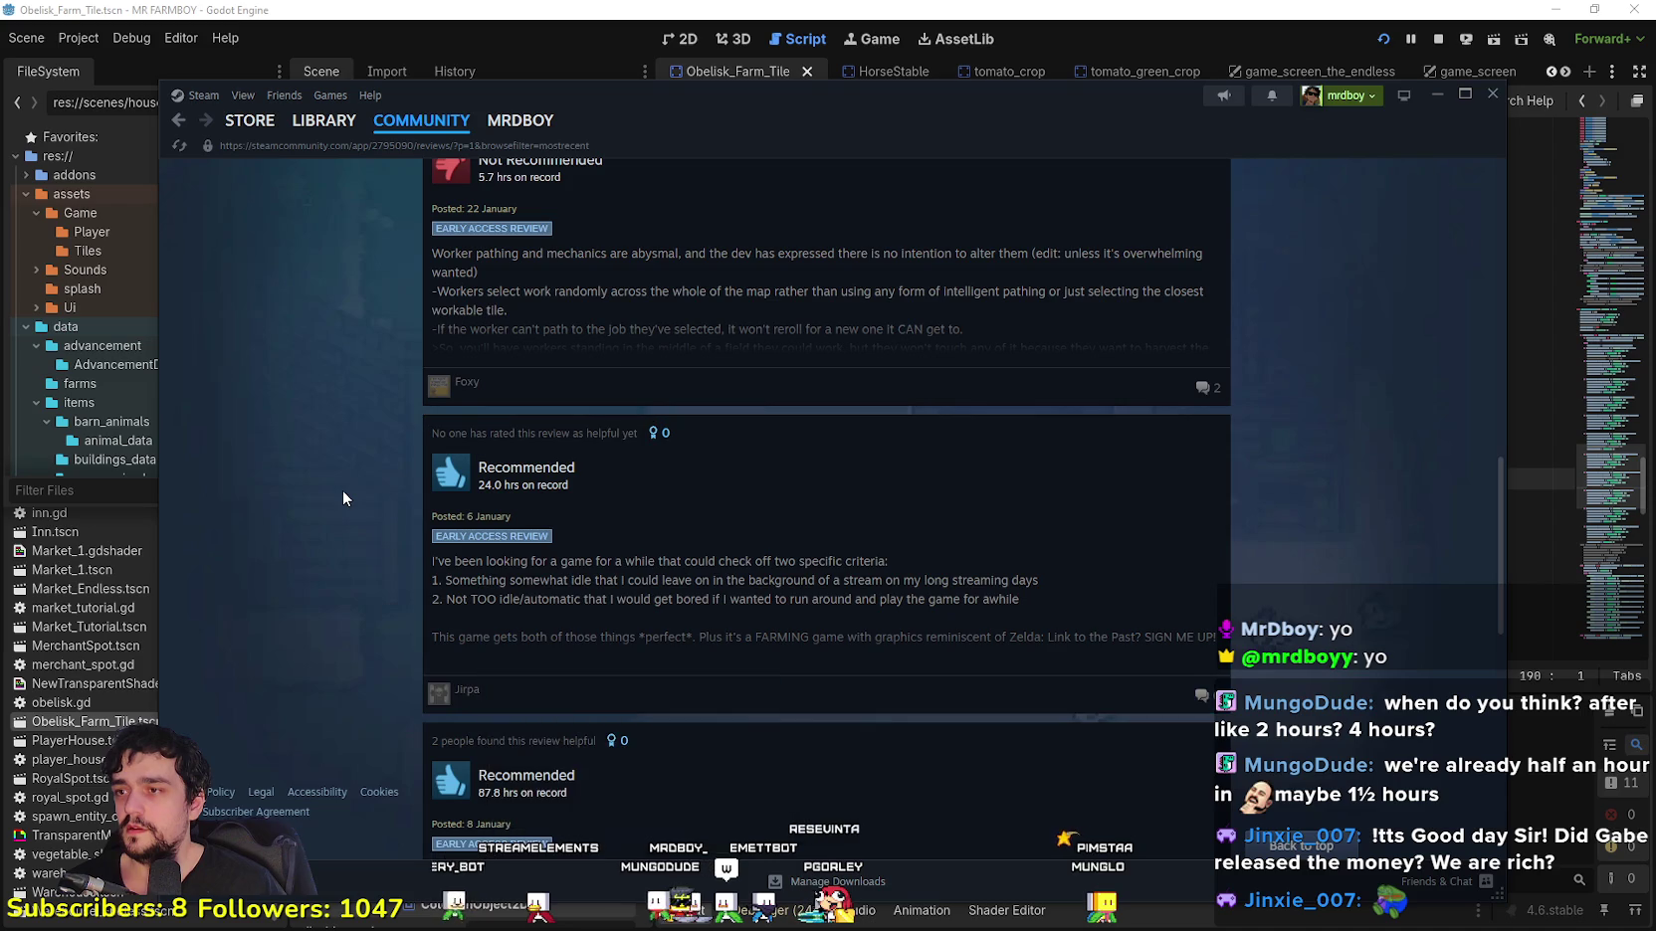
scroll(342, 488, up, 2)
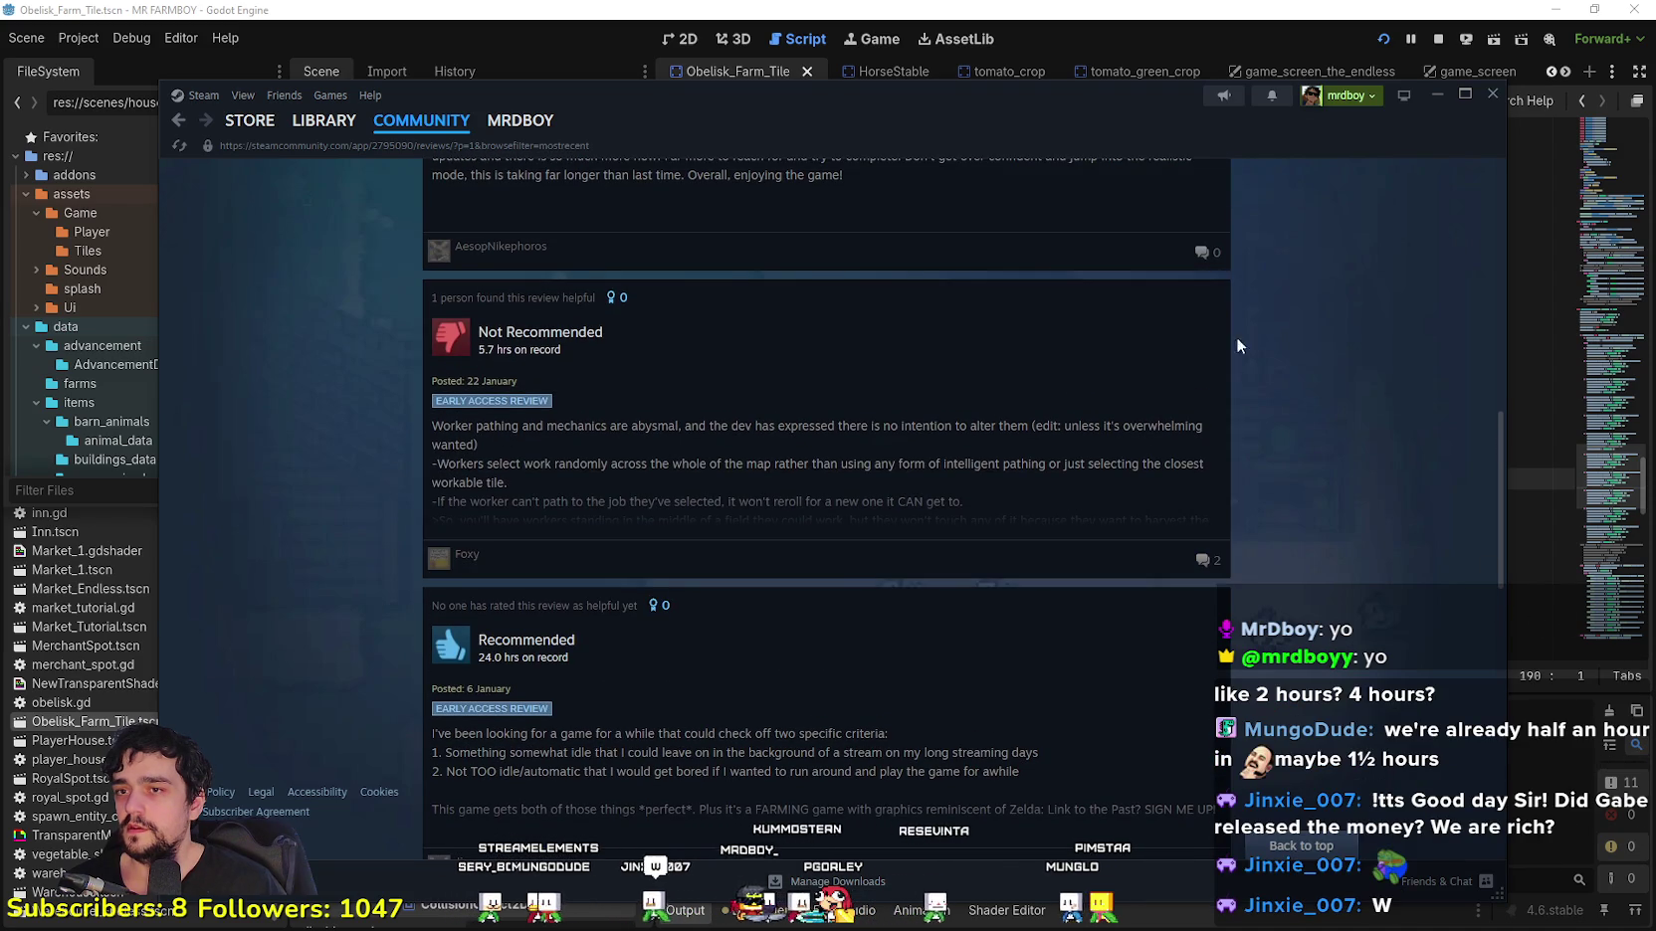
scroll(1194, 554, down, 4)
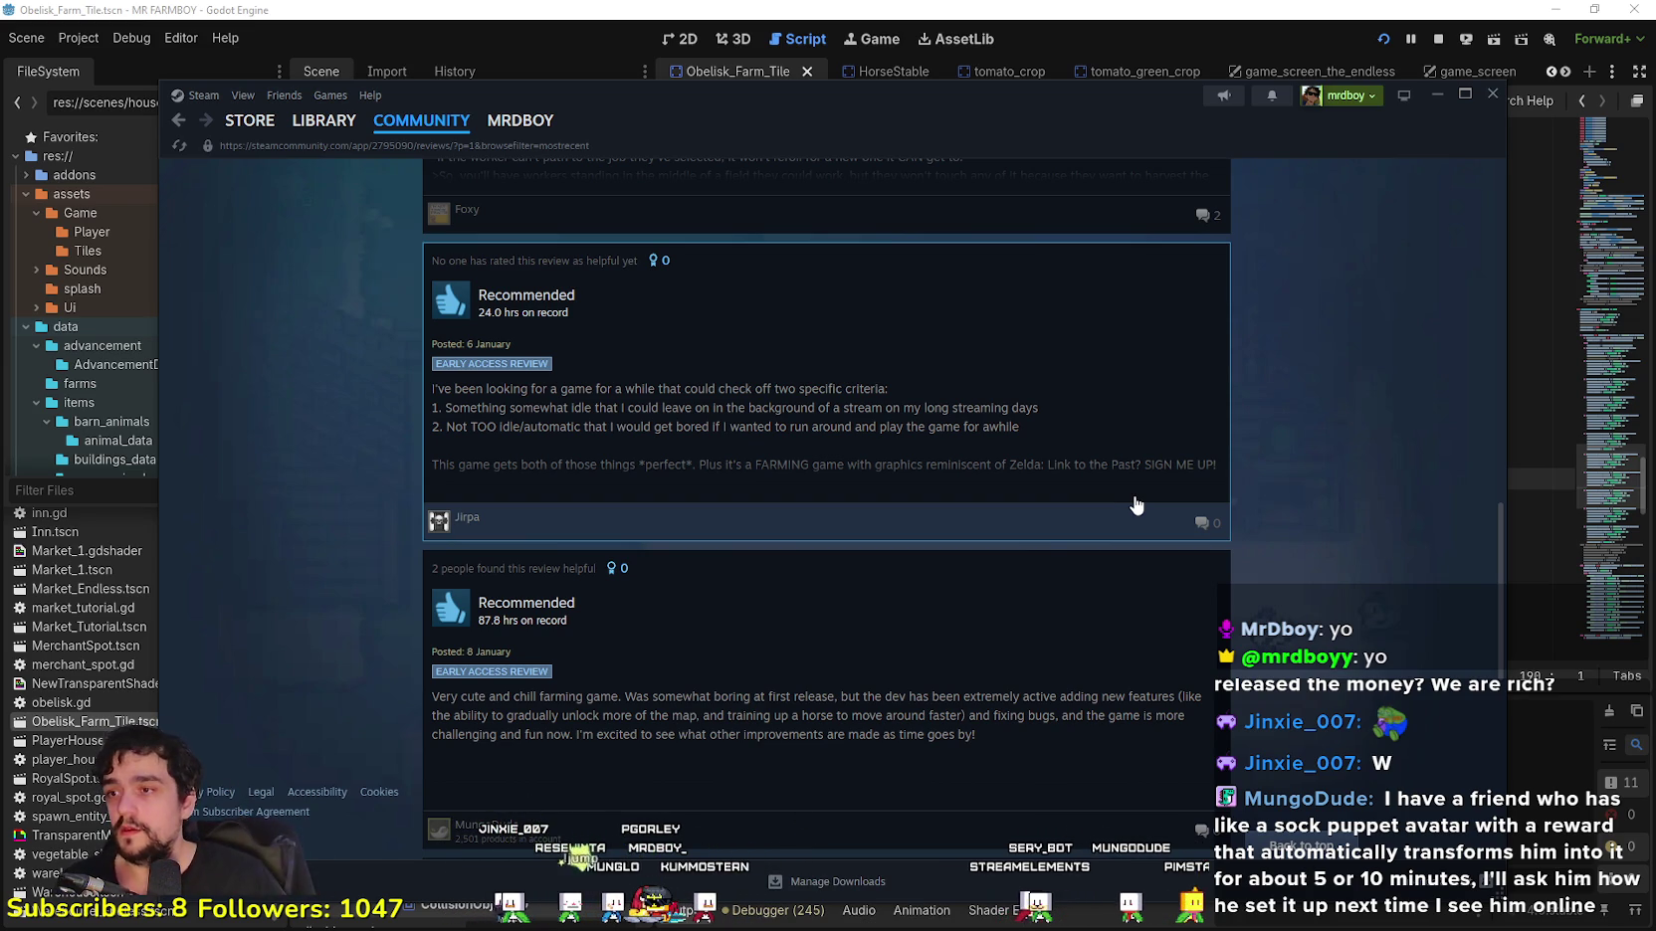
scroll(640, 580, down, 3)
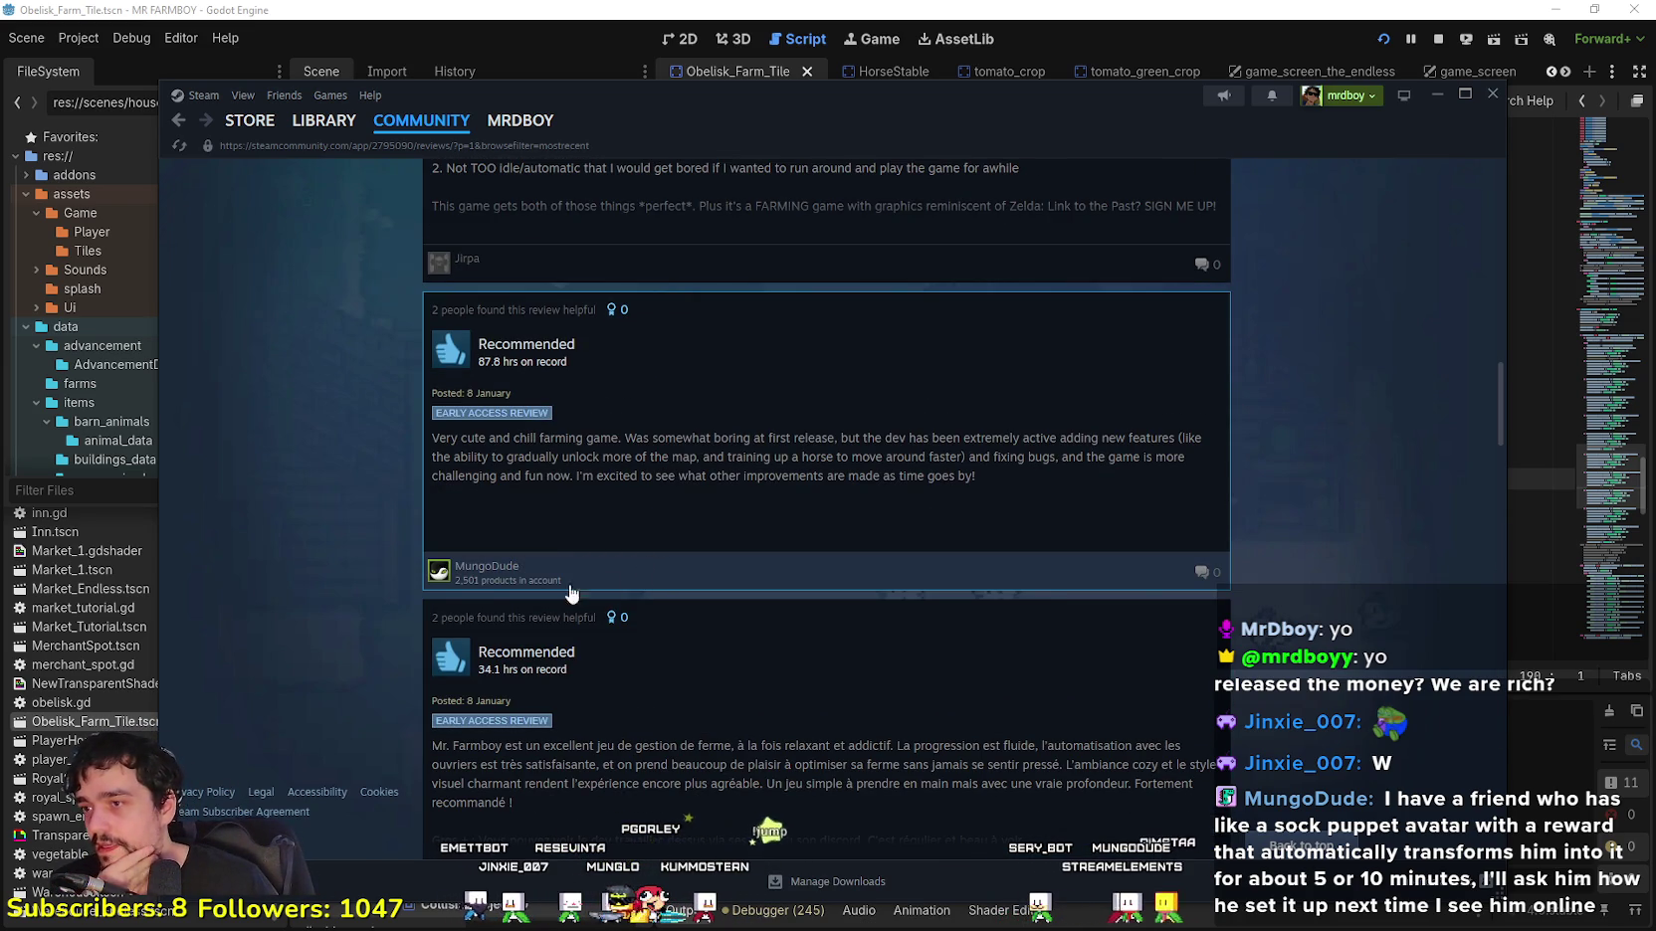
mouse_move(435, 582)
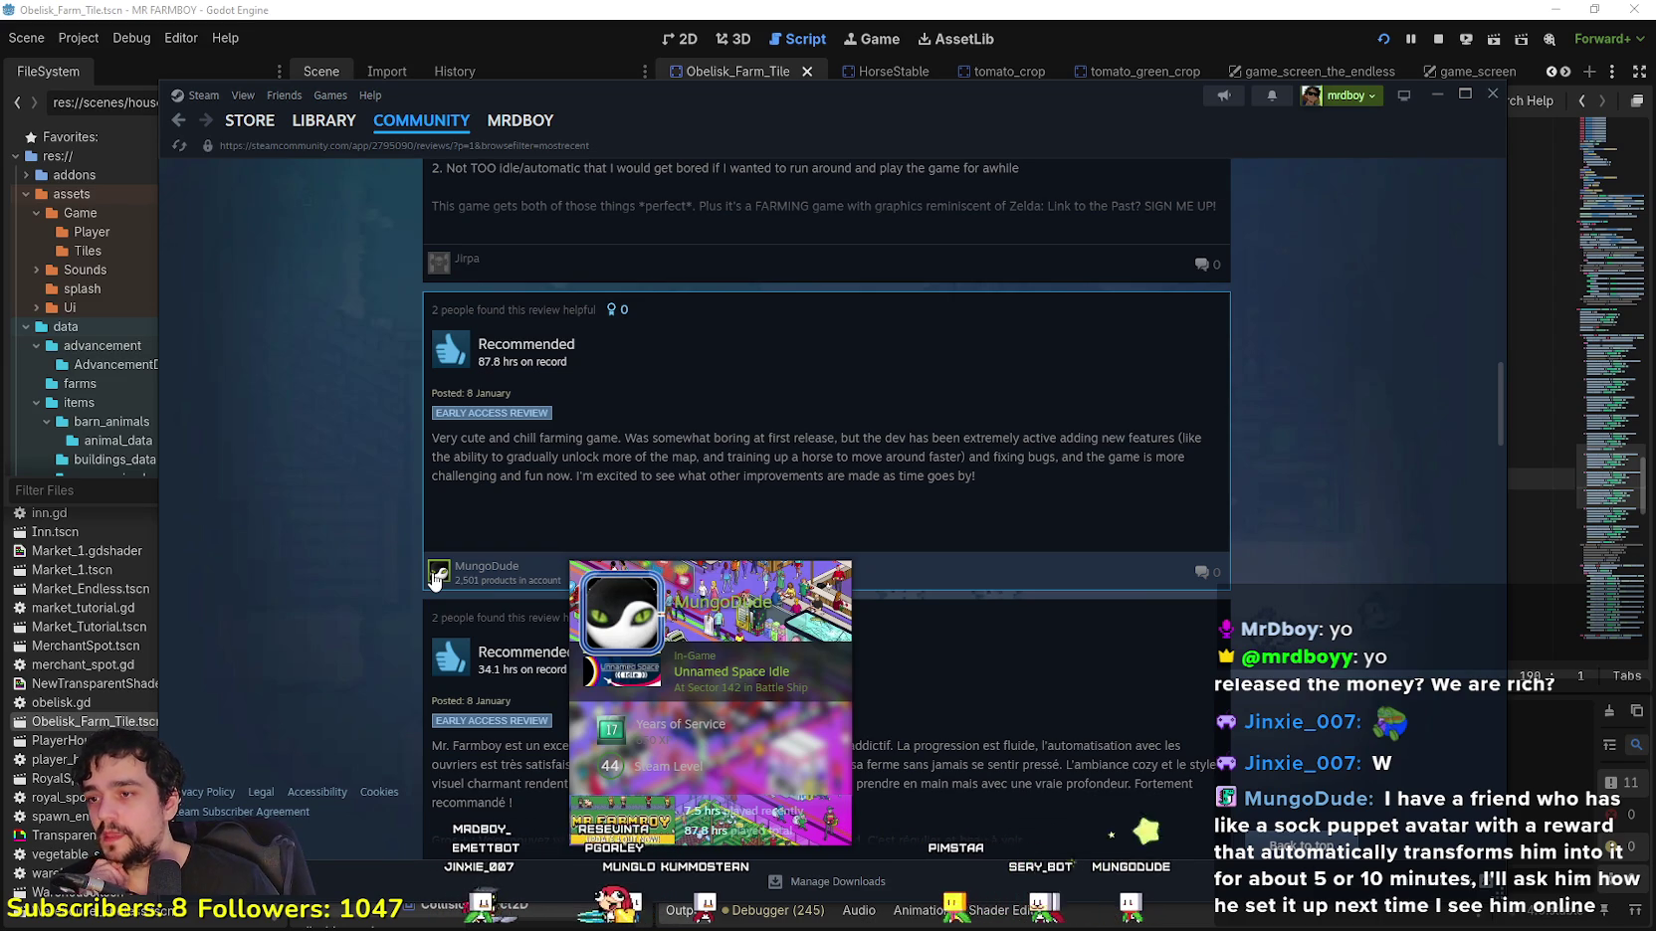
scroll(423, 569, down, 10)
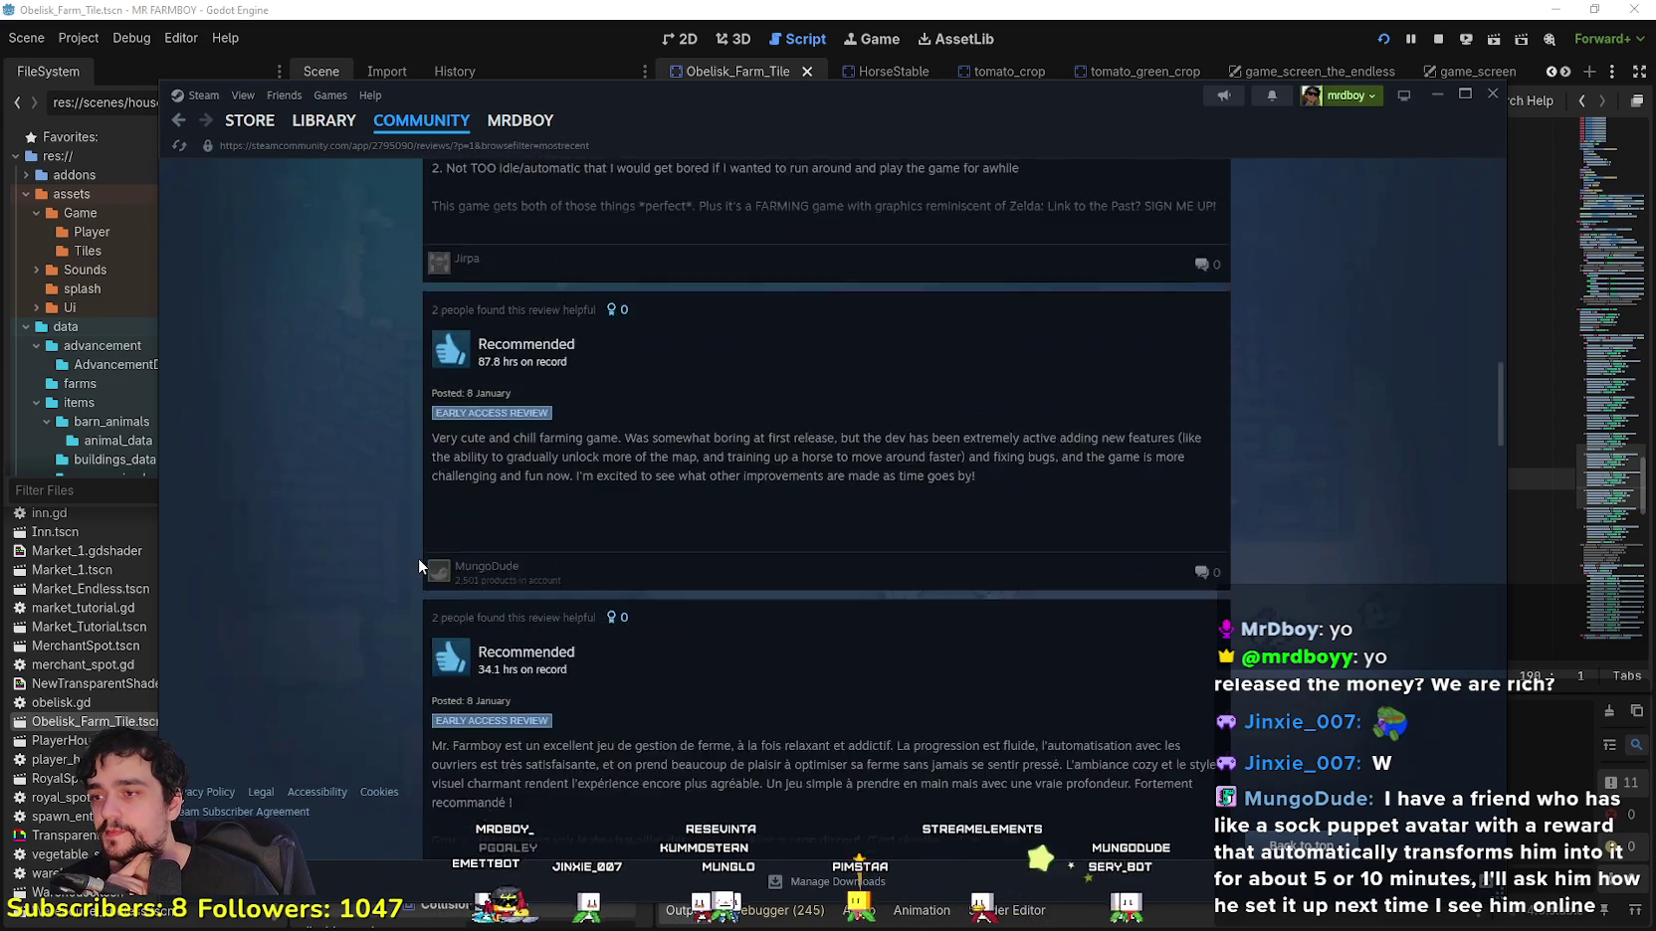
scroll(426, 593, up, 4)
scroll(418, 588, down, 3)
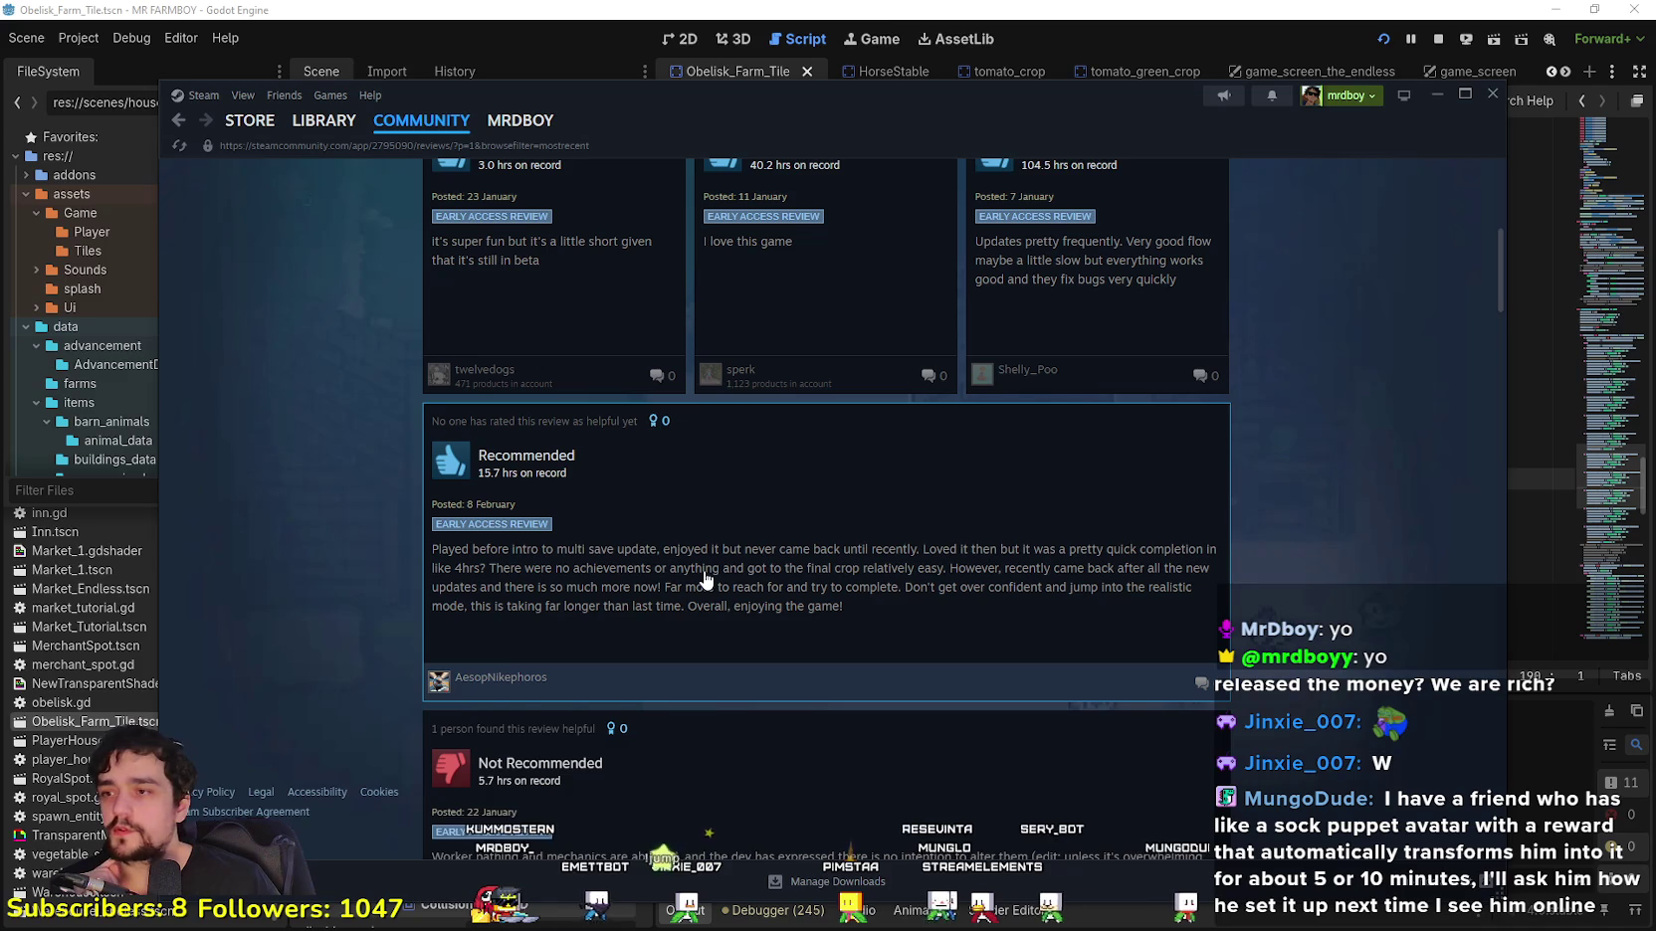
scroll(507, 689, up, 5)
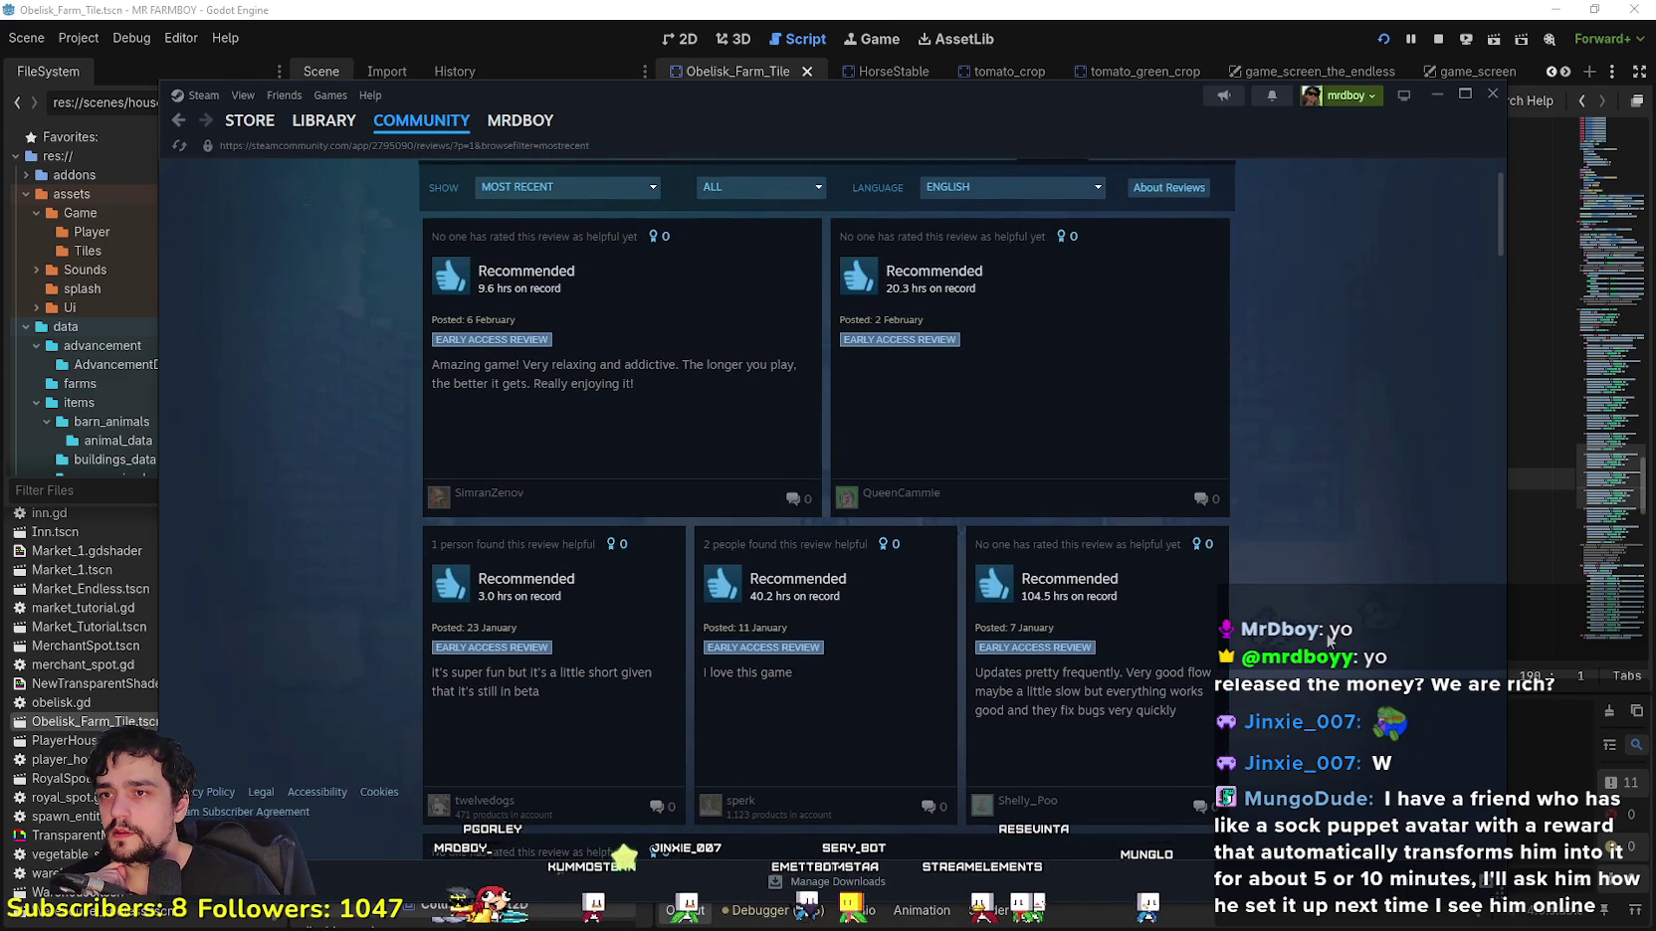
scroll(645, 579, down, 5)
click(630, 529)
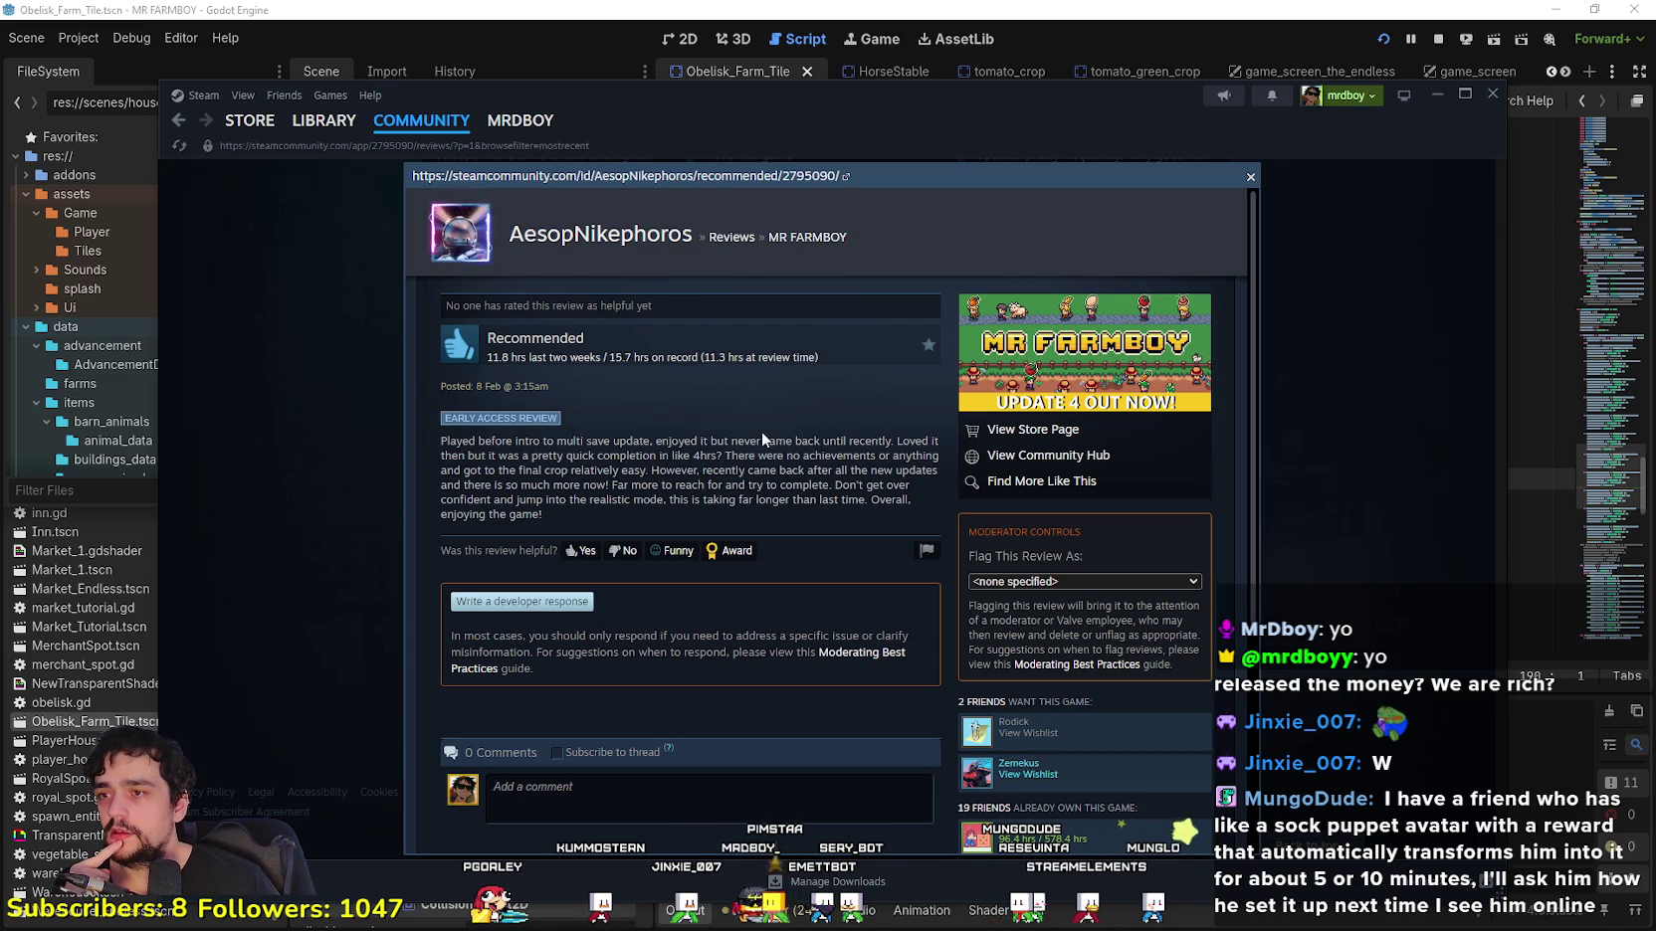
drag(761, 438, 765, 435)
click(504, 454)
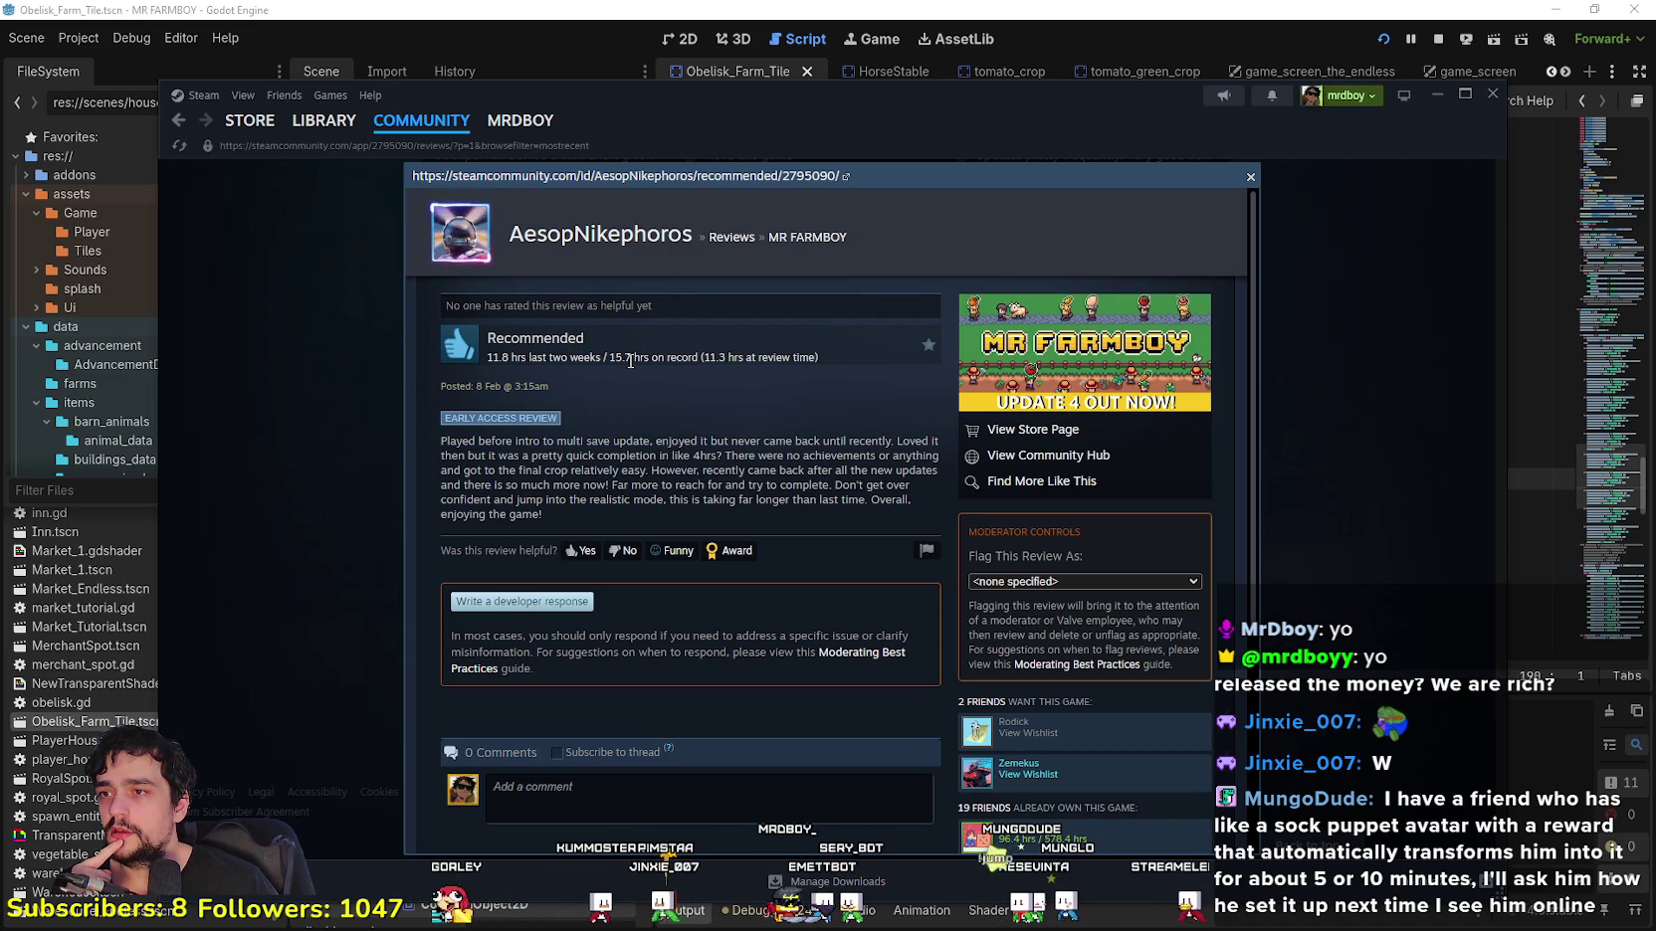
mouse_move(442, 441)
mouse_down()
mouse_move(841, 438)
mouse_move(428, 468)
mouse_move(585, 470)
mouse_up()
click(936, 446)
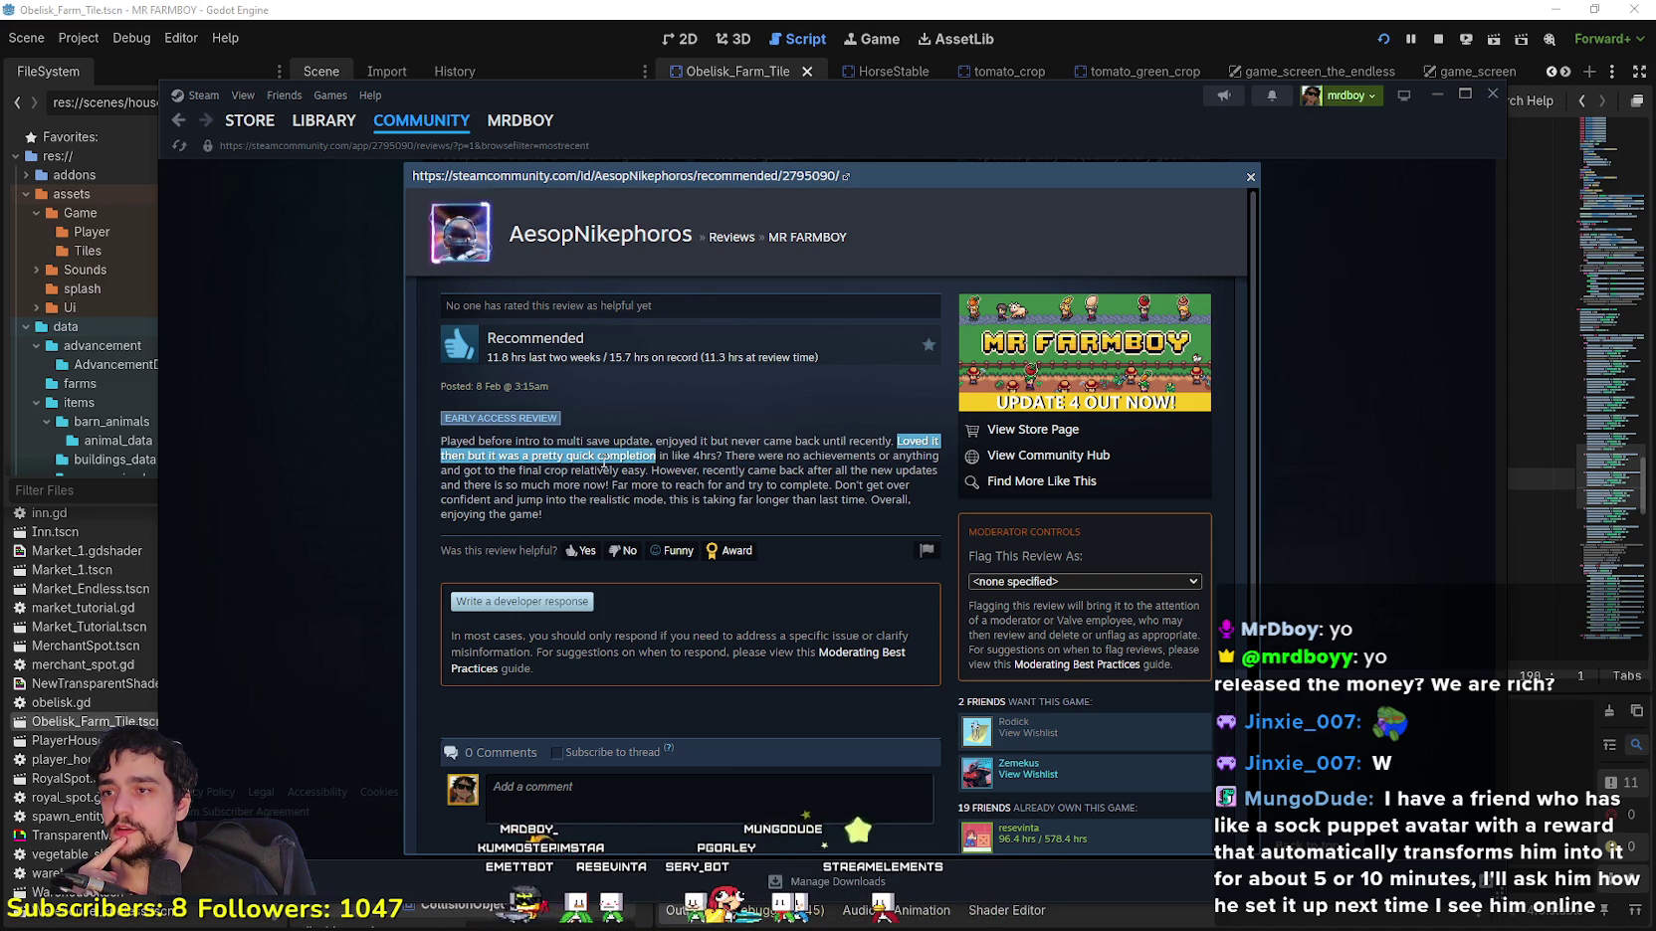
drag(691, 449, 936, 458)
mouse_move(488, 456)
mouse_down()
mouse_move(830, 485)
mouse_move(930, 468)
mouse_move(940, 487)
mouse_move(605, 486)
mouse_move(901, 503)
mouse_move(921, 489)
mouse_move(478, 500)
mouse_move(914, 512)
mouse_move(848, 503)
mouse_up()
click(675, 470)
click(601, 482)
double_click(648, 501)
click(881, 503)
drag(499, 511, 587, 499)
scroll(818, 583, down, 3)
click(1368, 553)
scroll(1295, 592, up, 10)
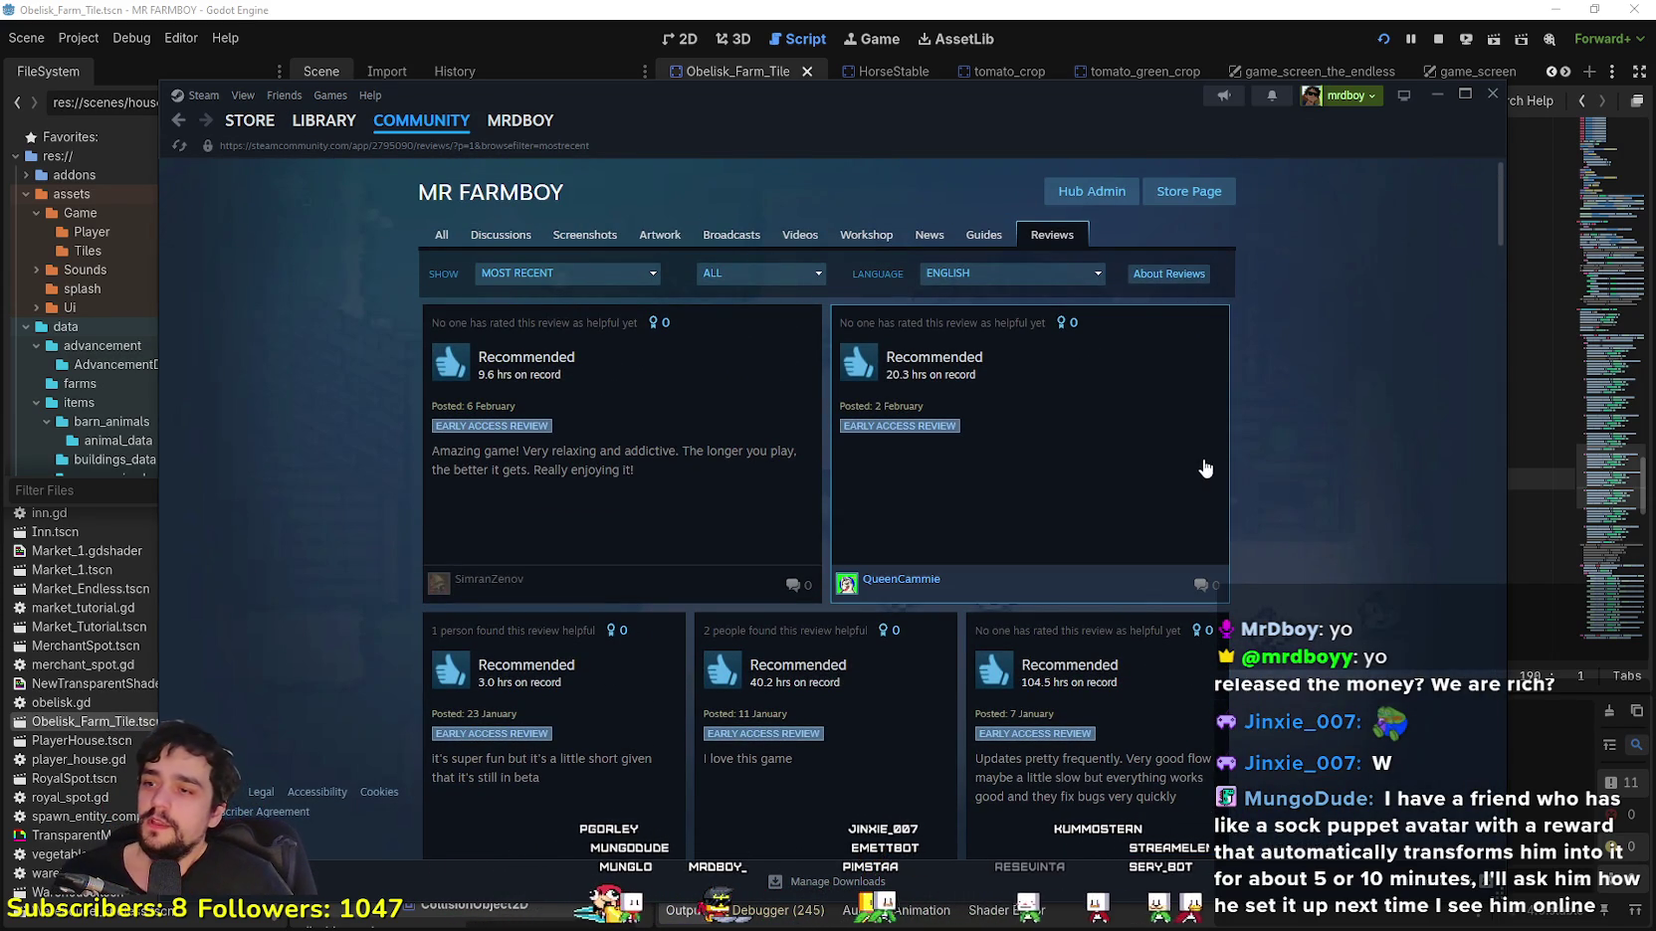
click(1188, 191)
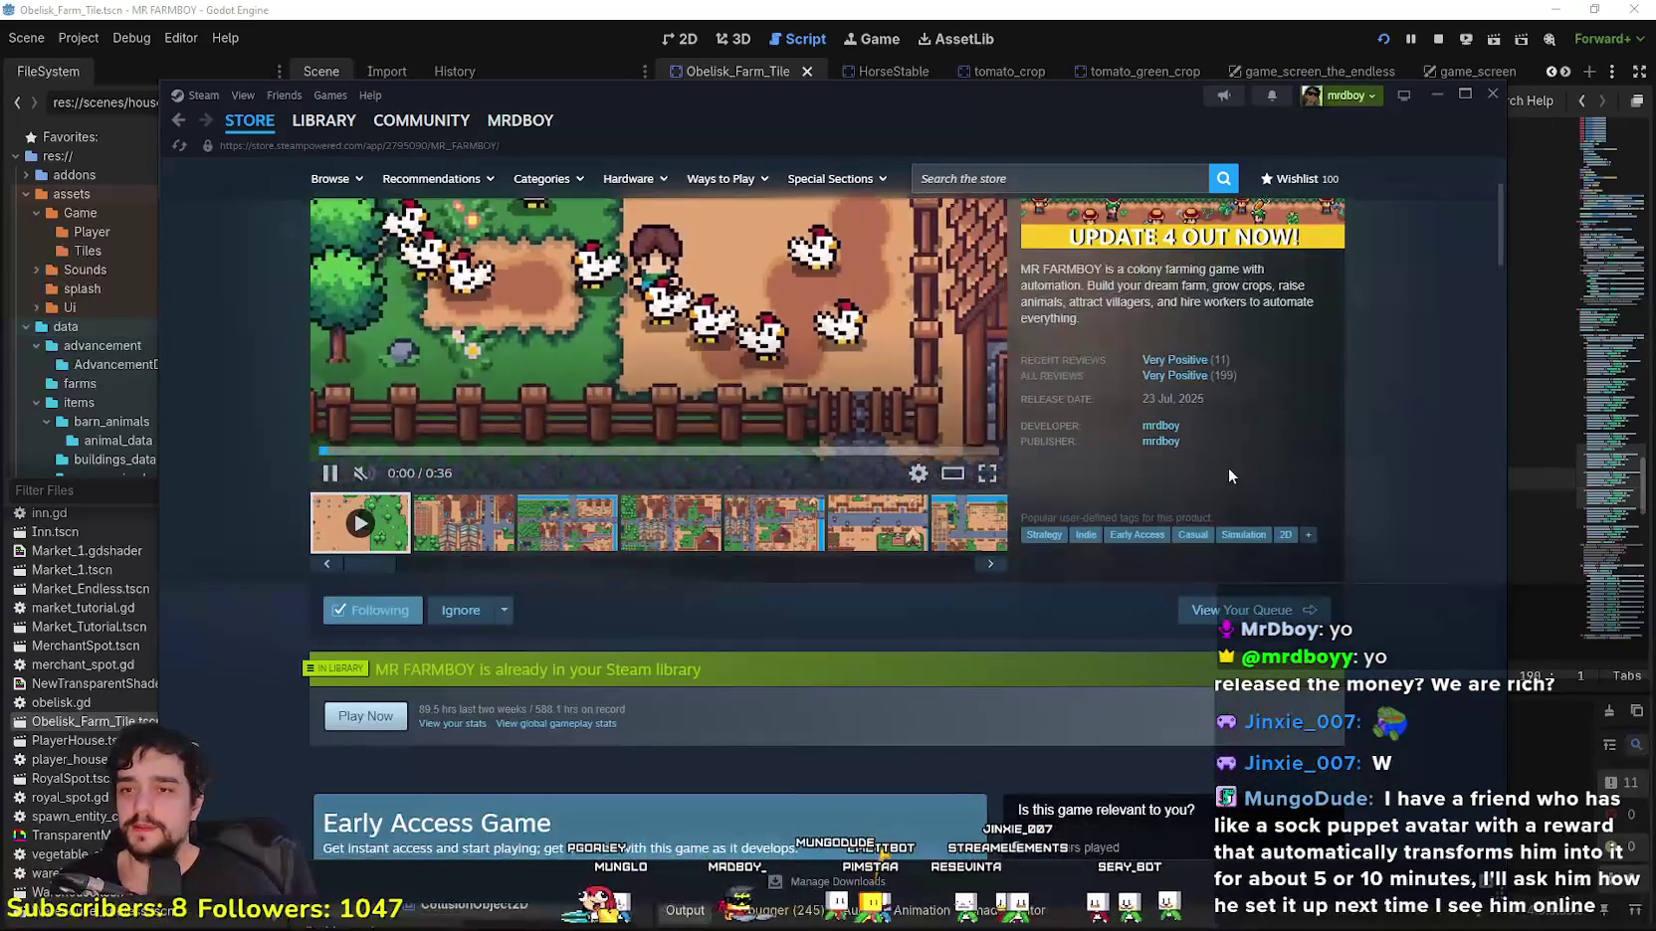
Step: Go from the Library page to the game's Community hub Reviews tab
scroll(1323, 566, down, 1)
scroll(1324, 566, up, 3)
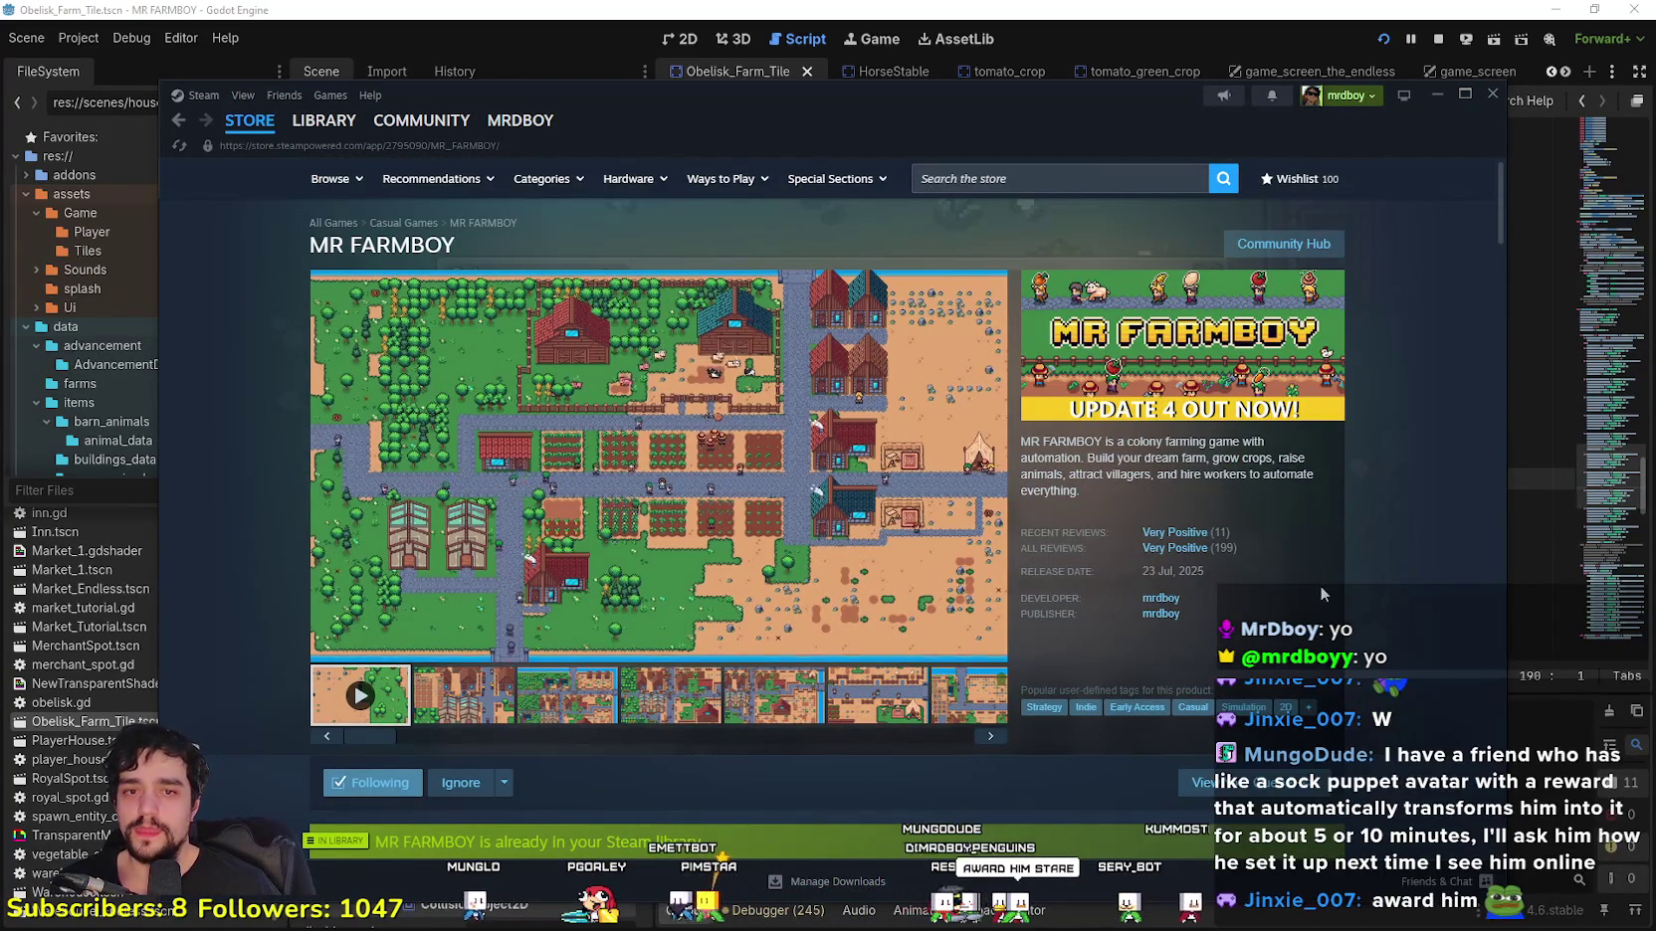
click(324, 120)
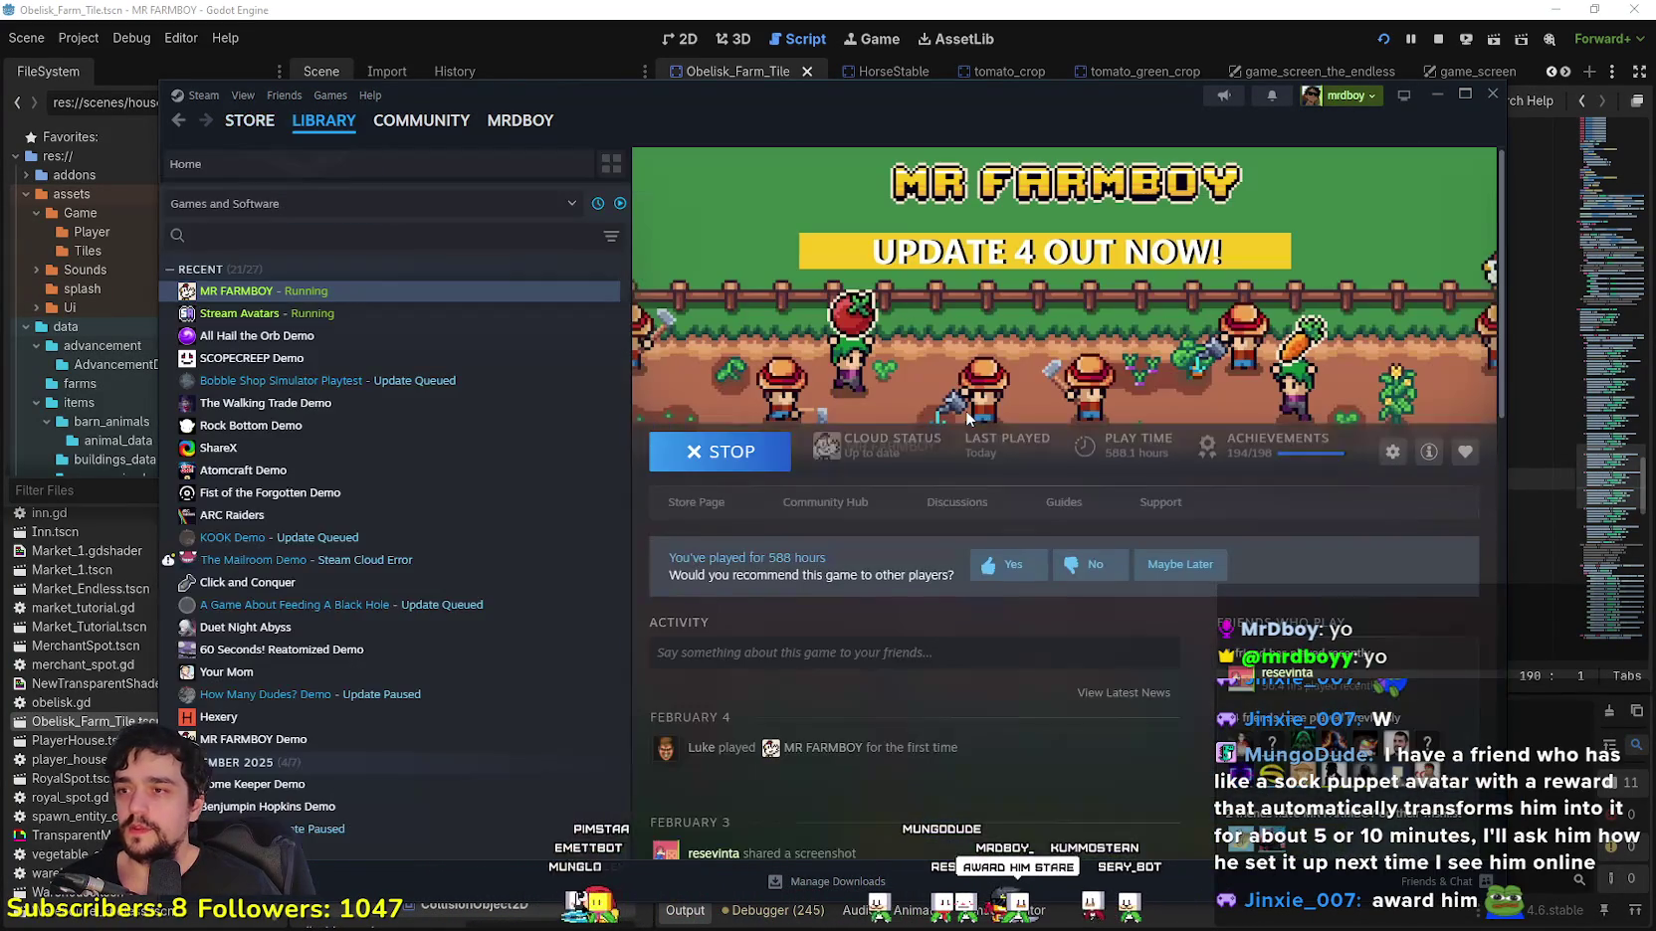
click(826, 502)
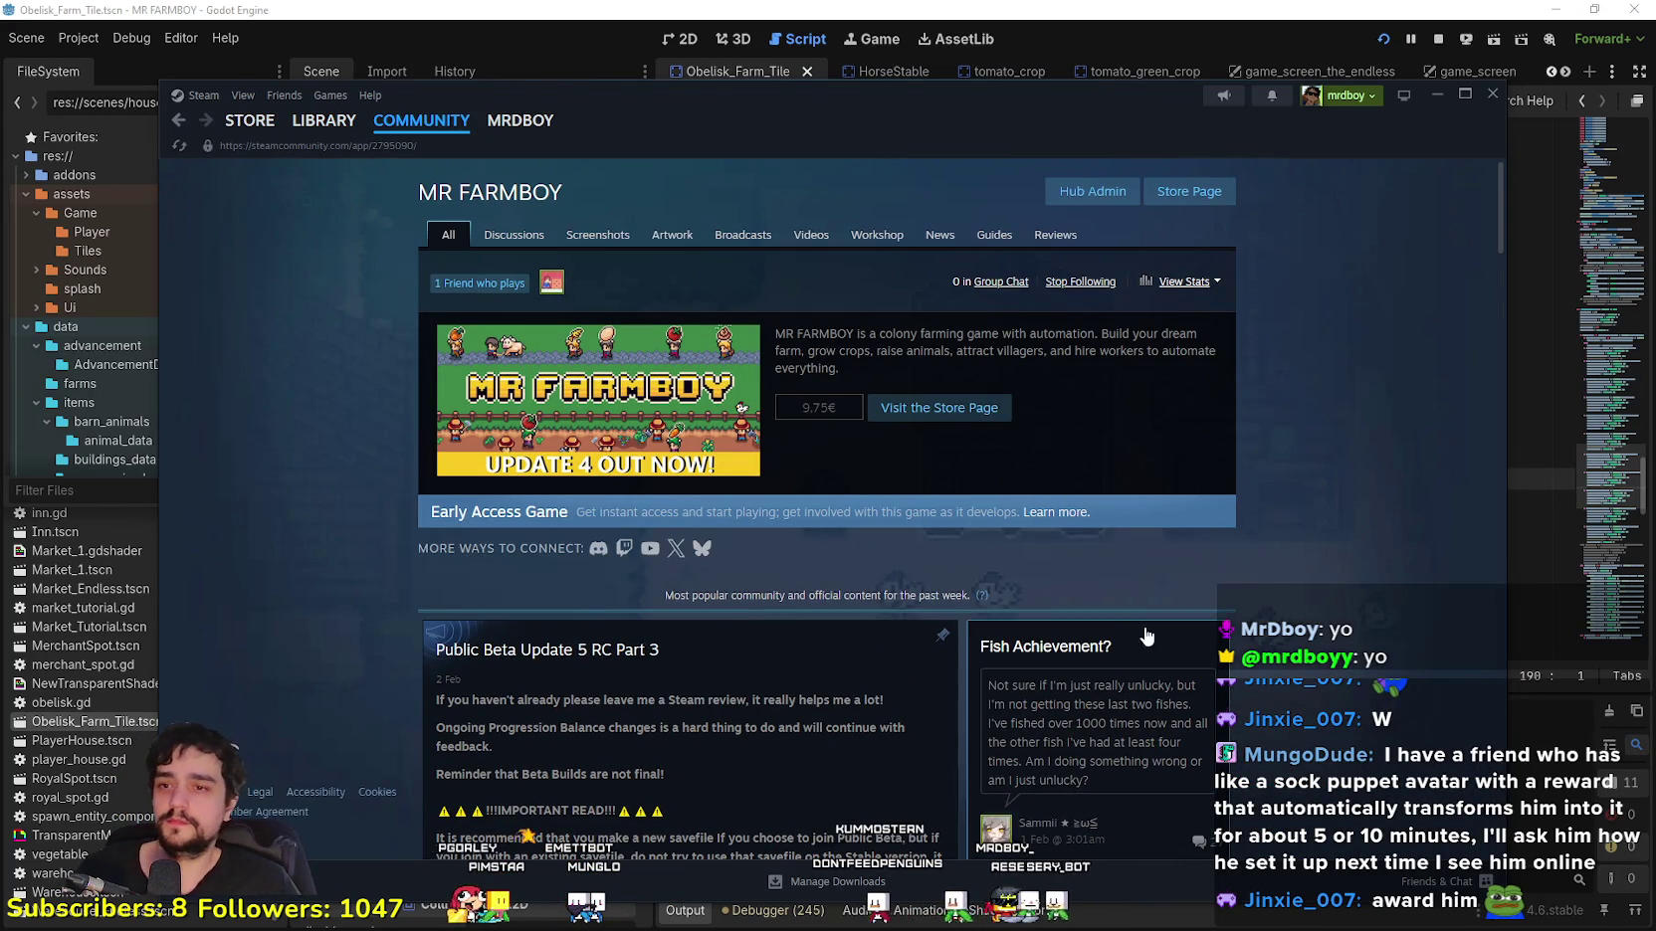
click(1055, 235)
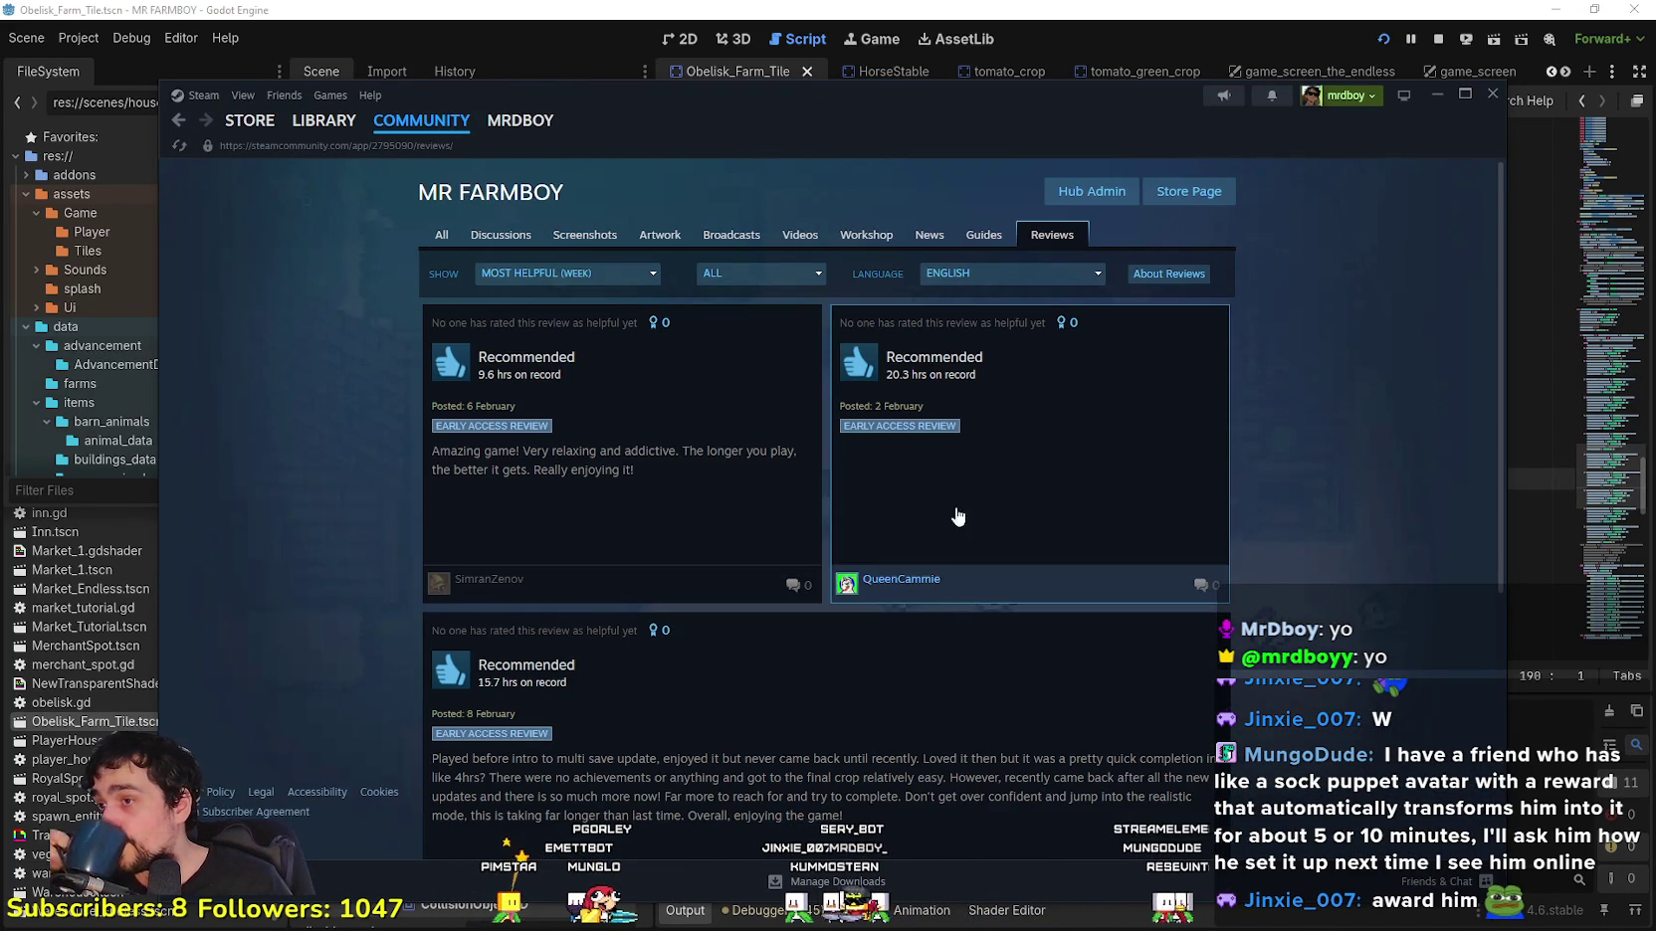
Step: Sort reviews by Most Recent, keeping all languages and review types shown
click(603, 267)
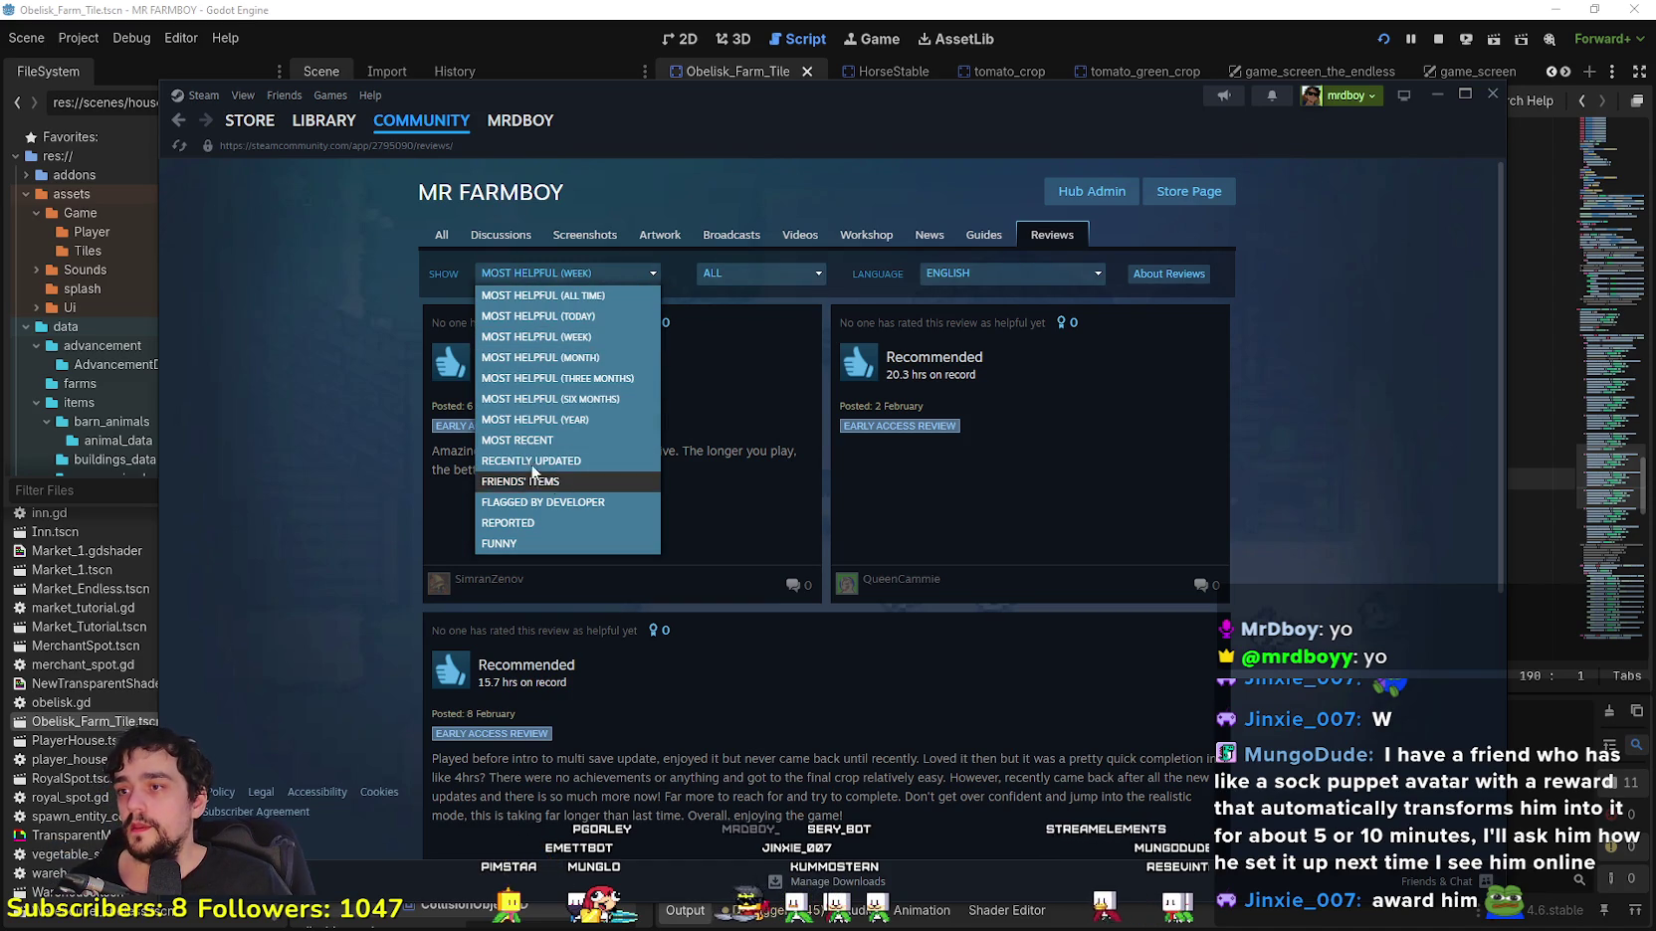
click(557, 441)
click(1007, 273)
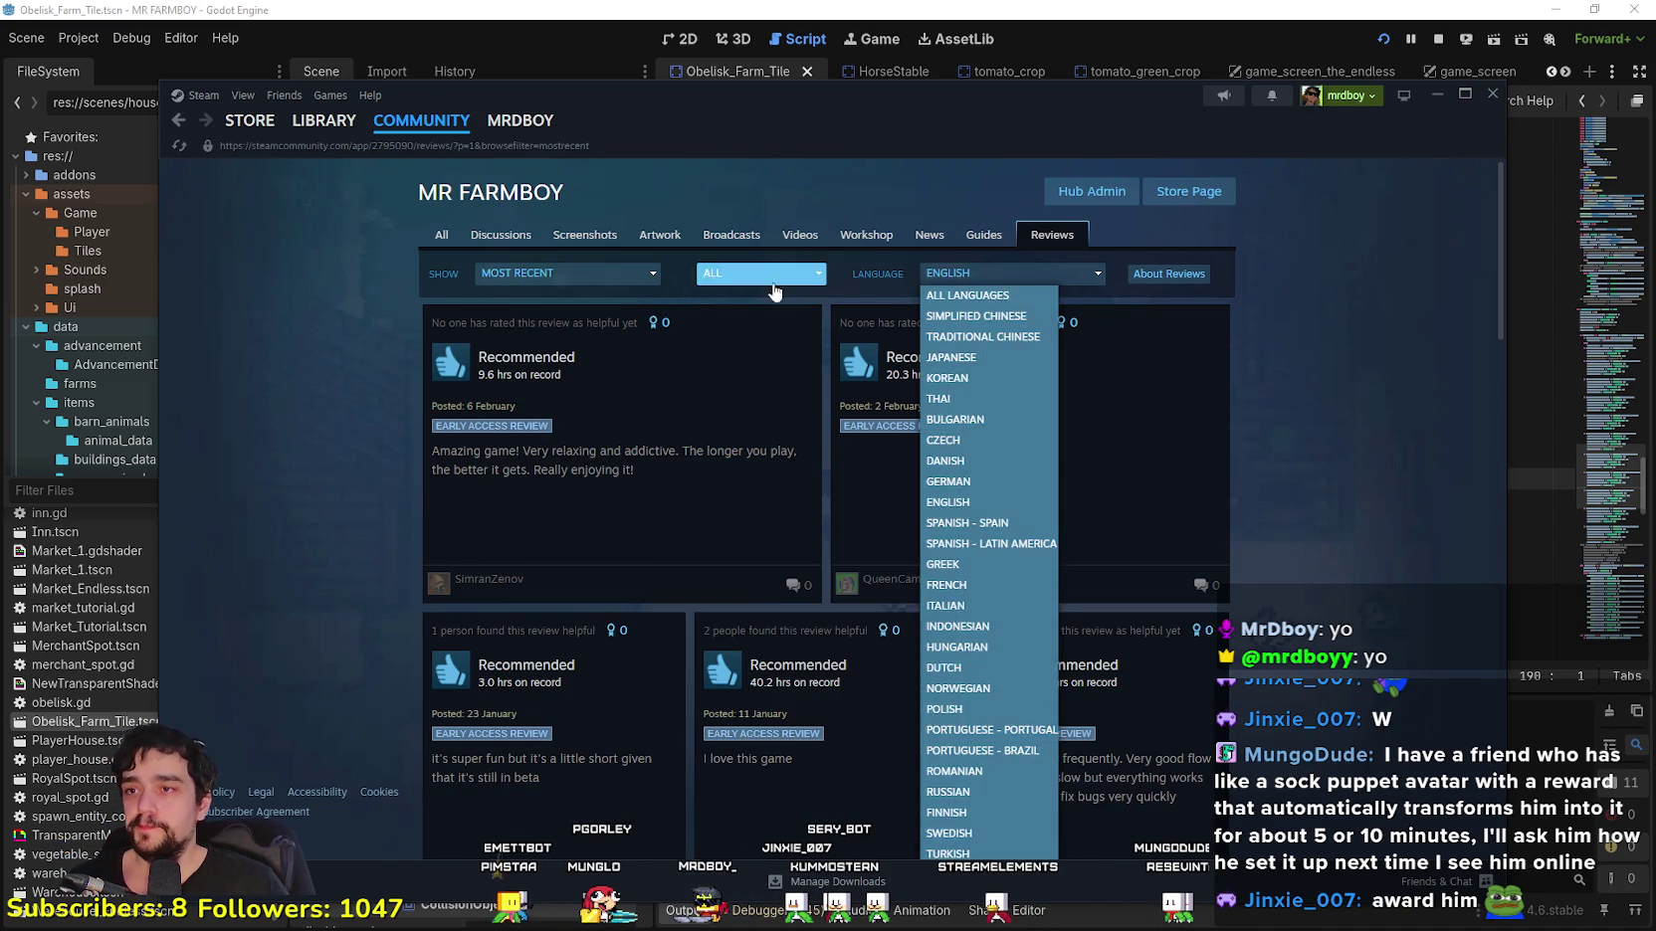
click(761, 273)
click(712, 295)
Step: Open the 8 February 15.7-hour review and start giving it an award
scroll(505, 532, down, 3)
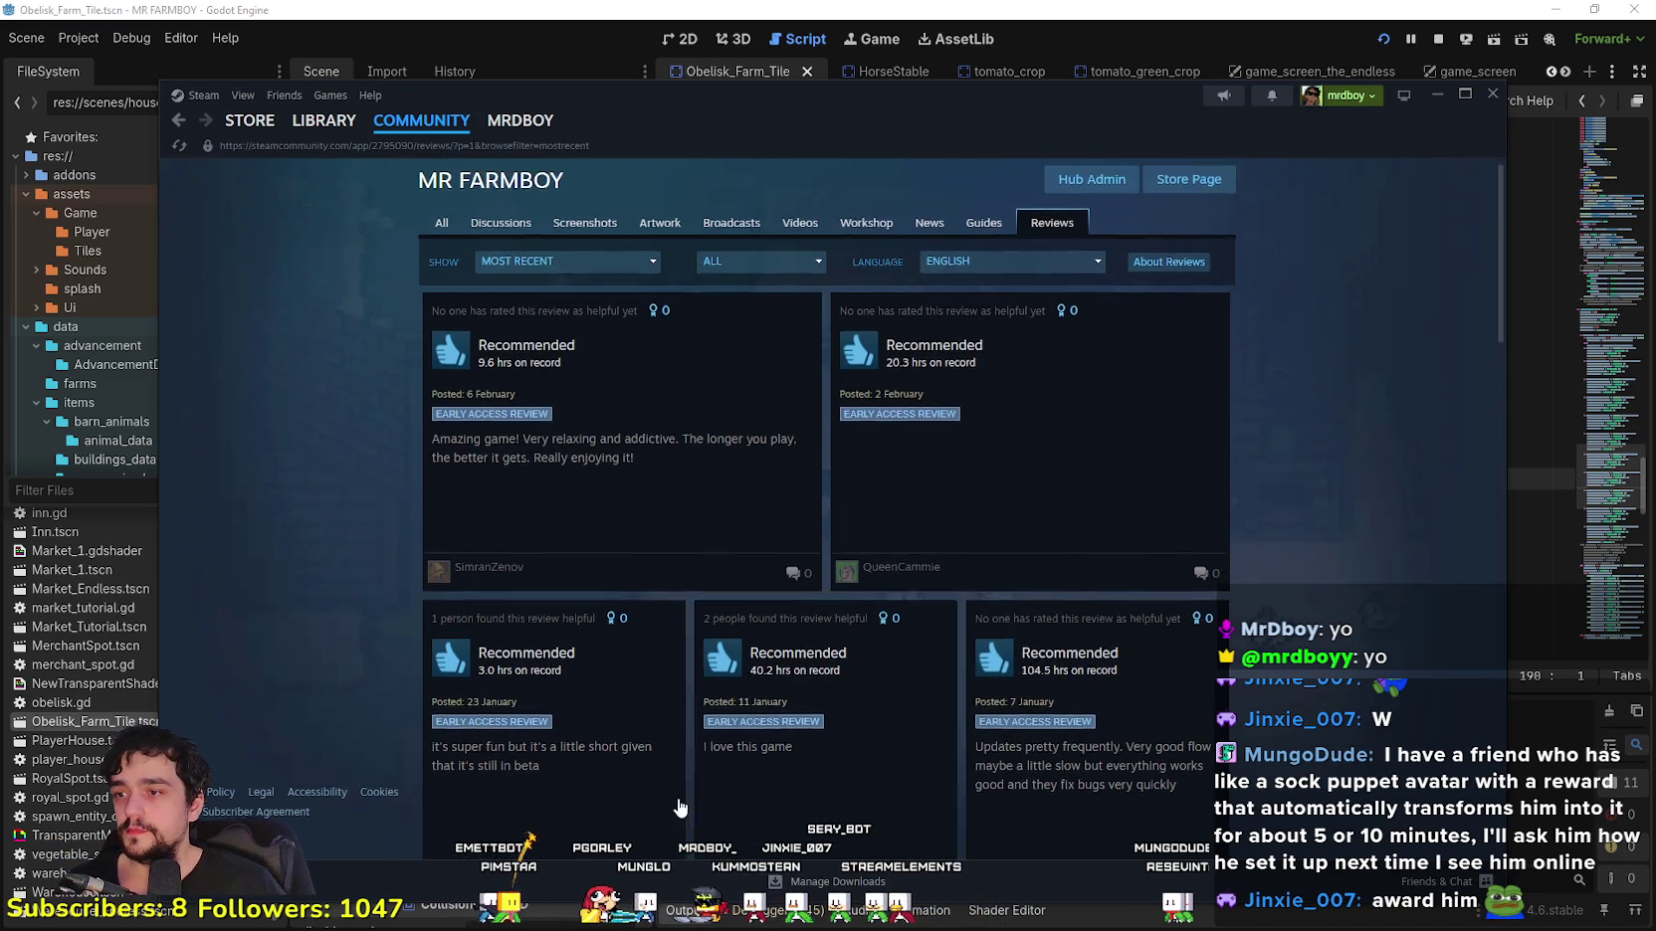
scroll(990, 584, down, 3)
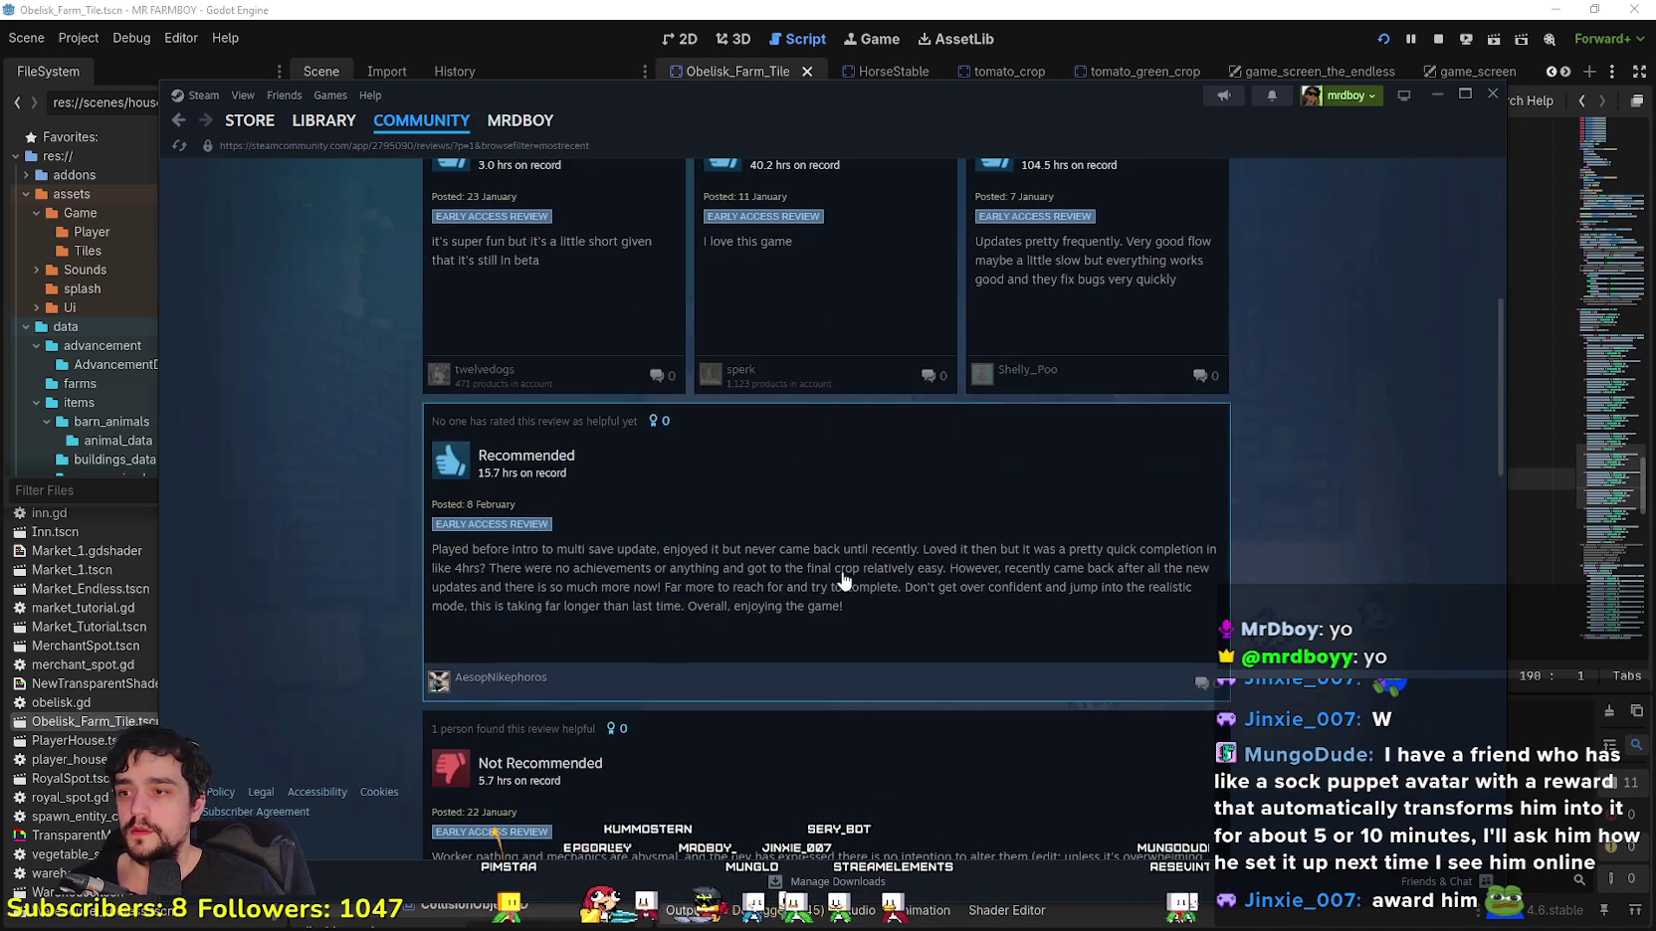
click(1194, 584)
mouse_move(931, 345)
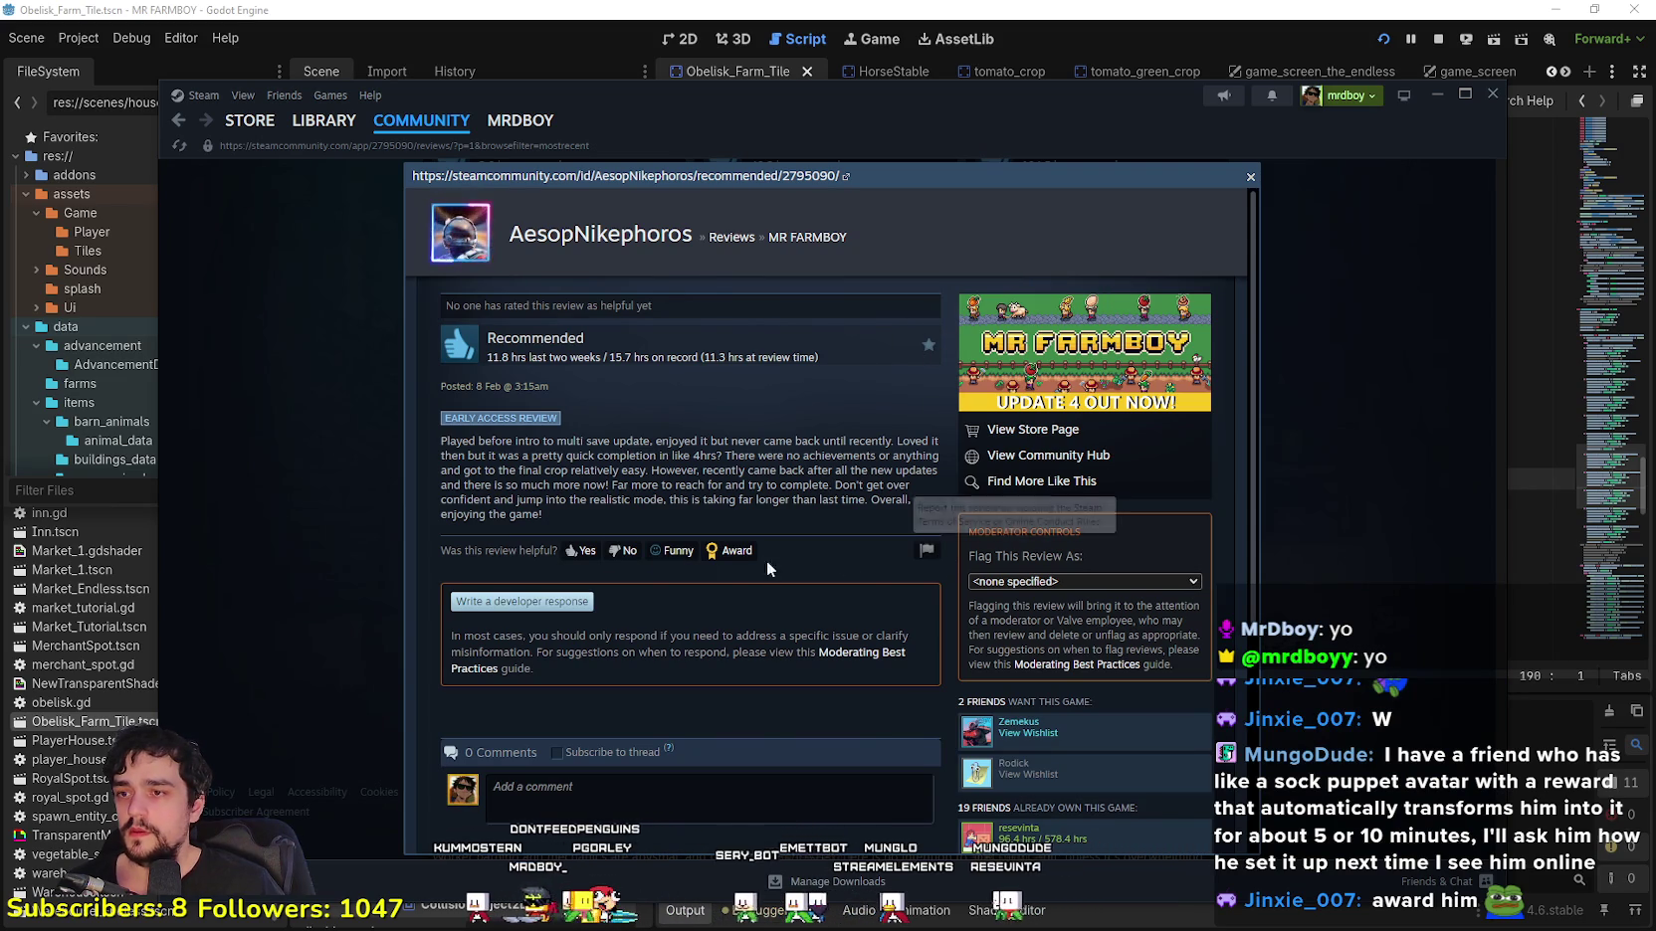
click(731, 551)
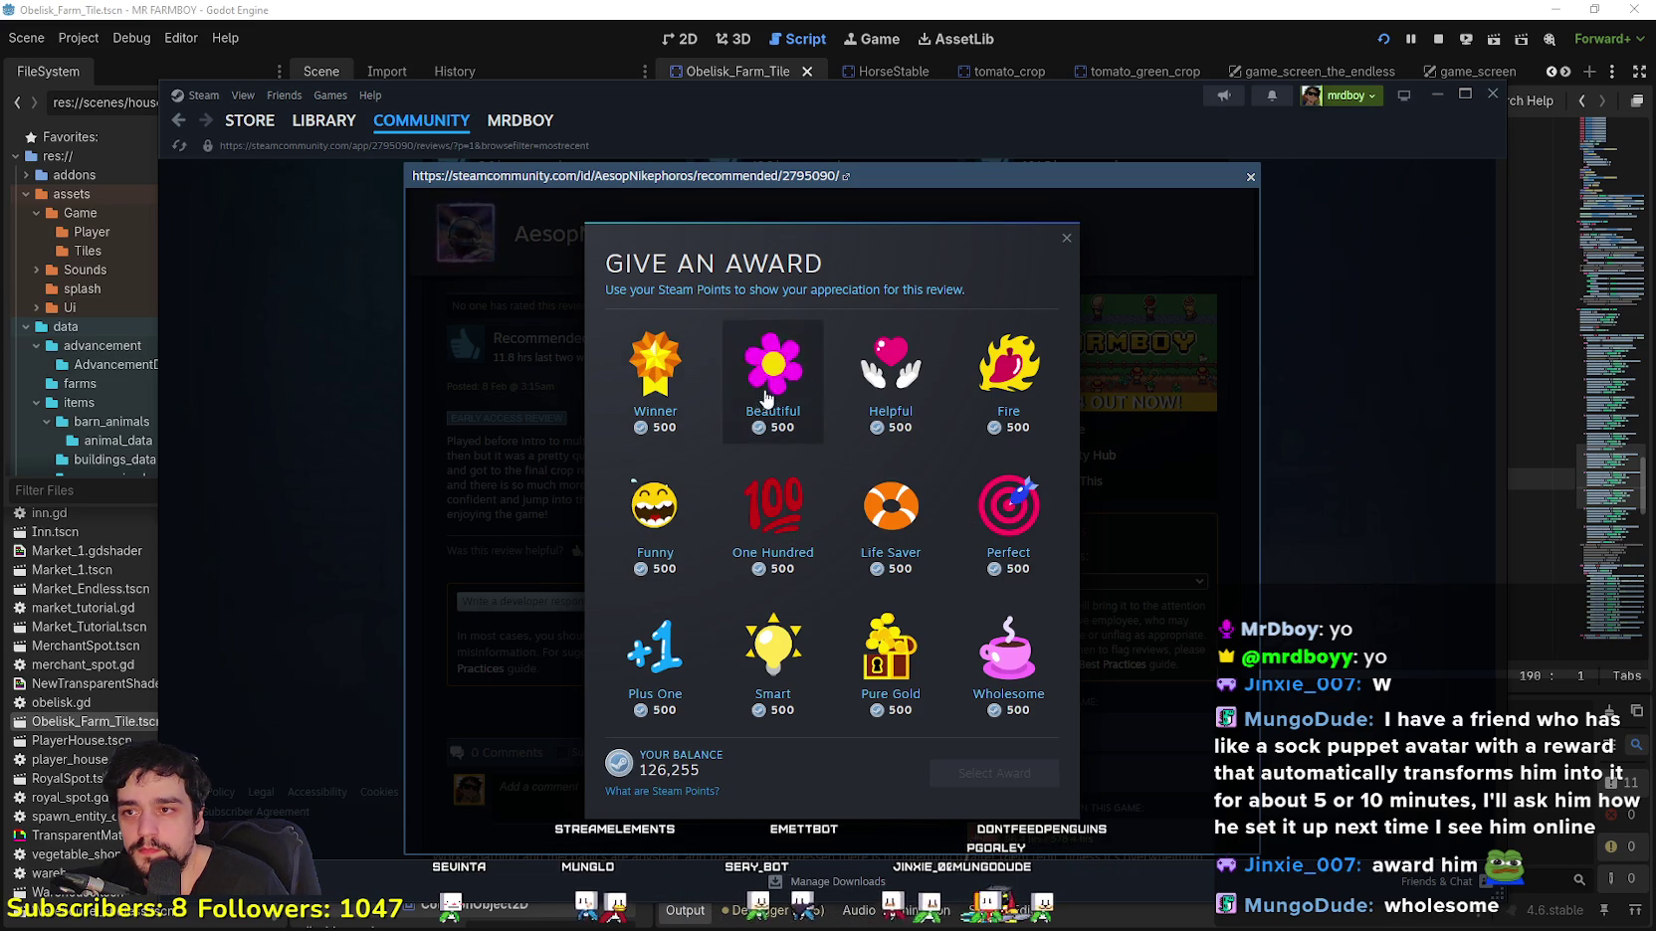
Step: Give the review a Wholesome award for 500 points and close the award dialog
click(1011, 677)
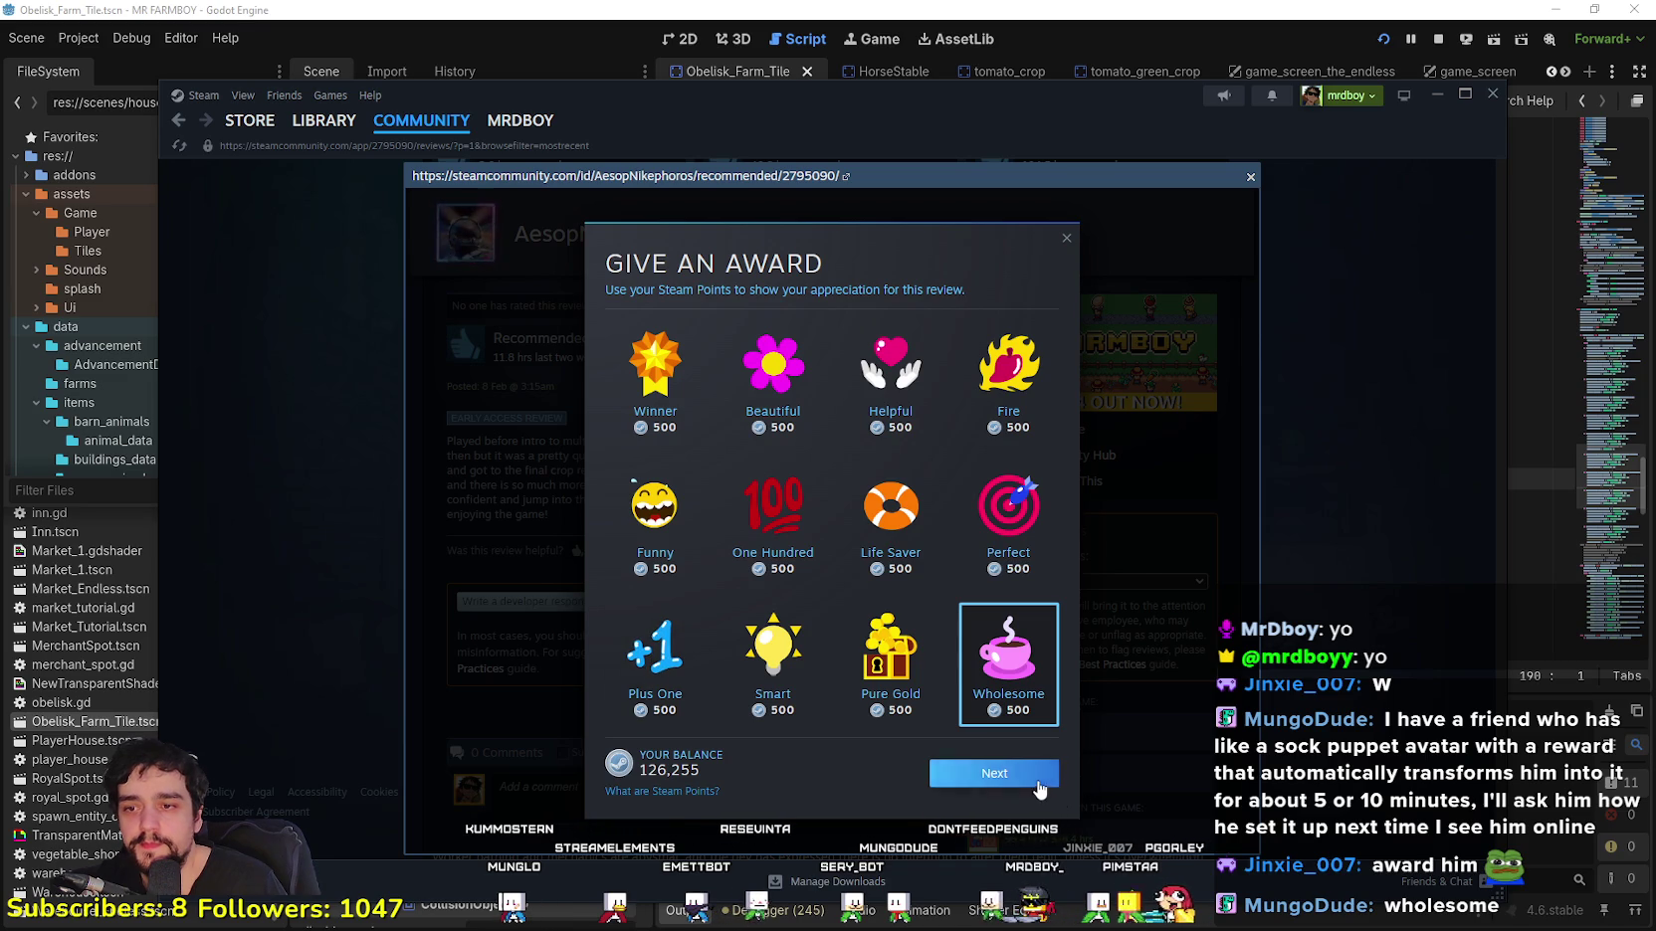
click(995, 776)
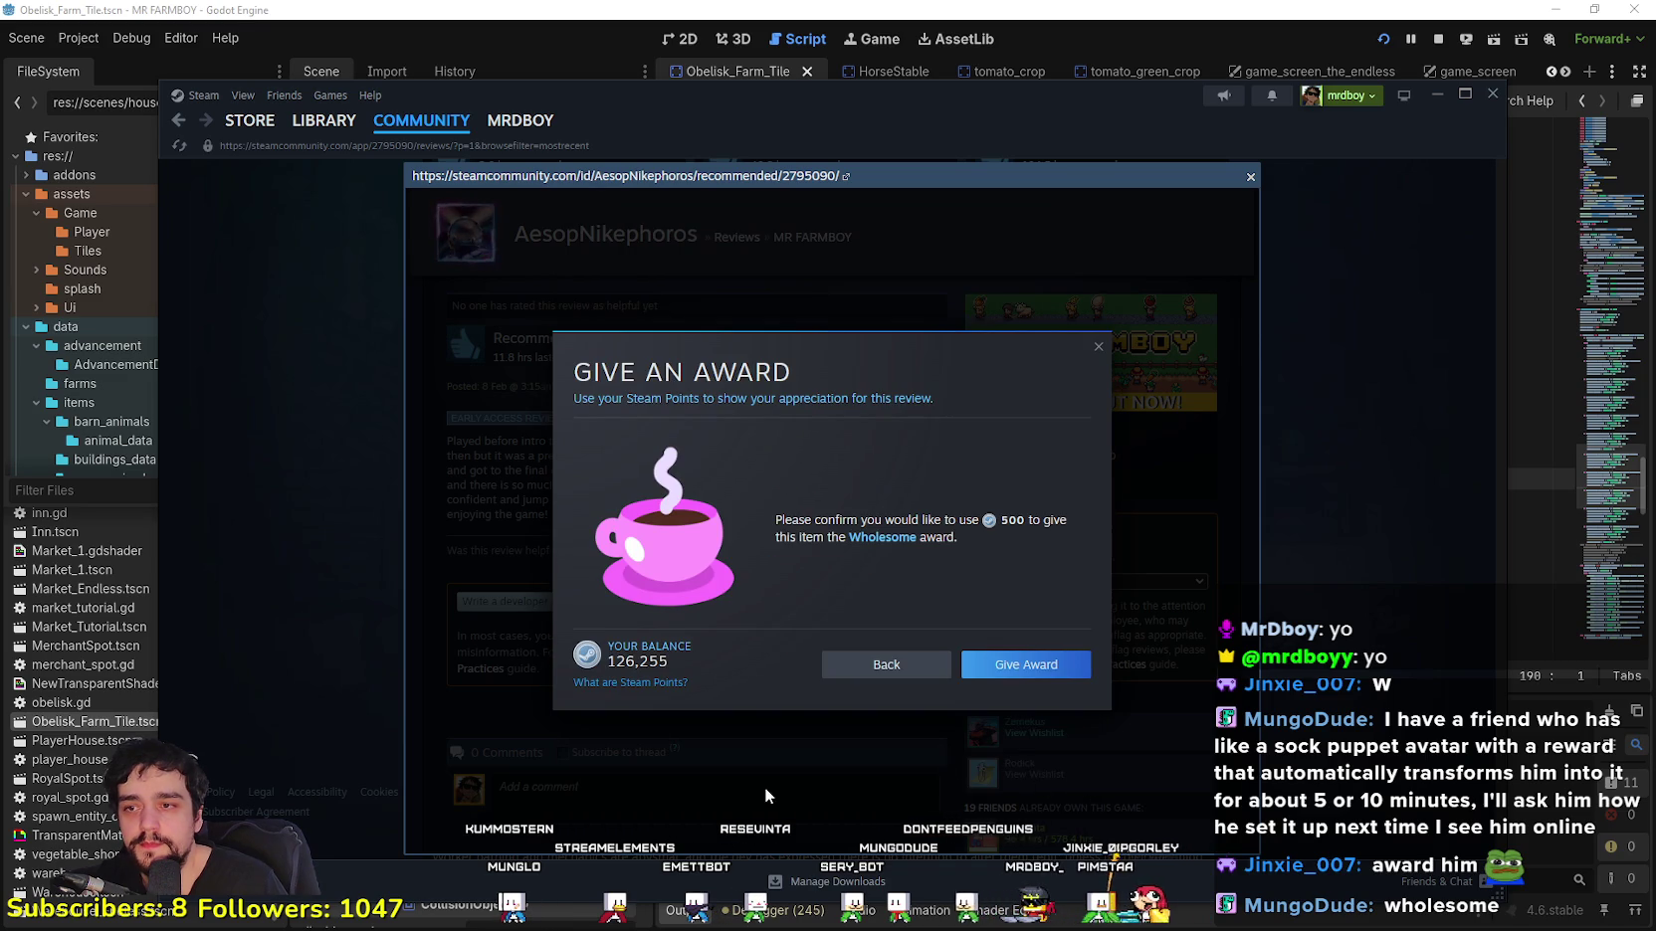
click(1071, 673)
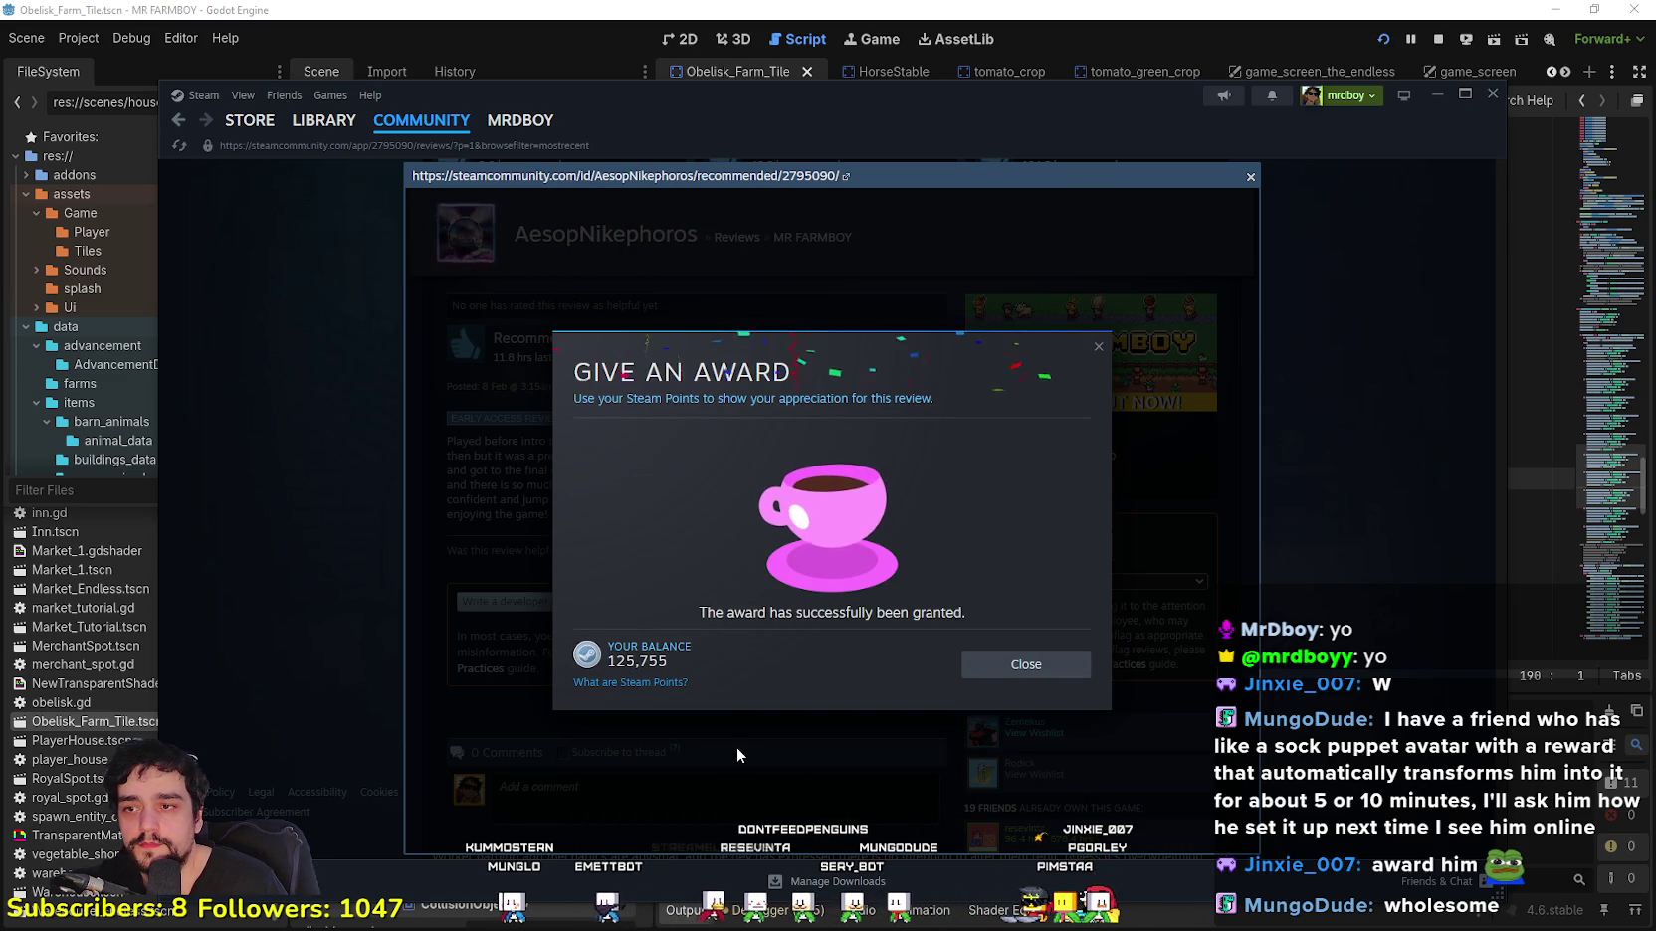
click(1025, 665)
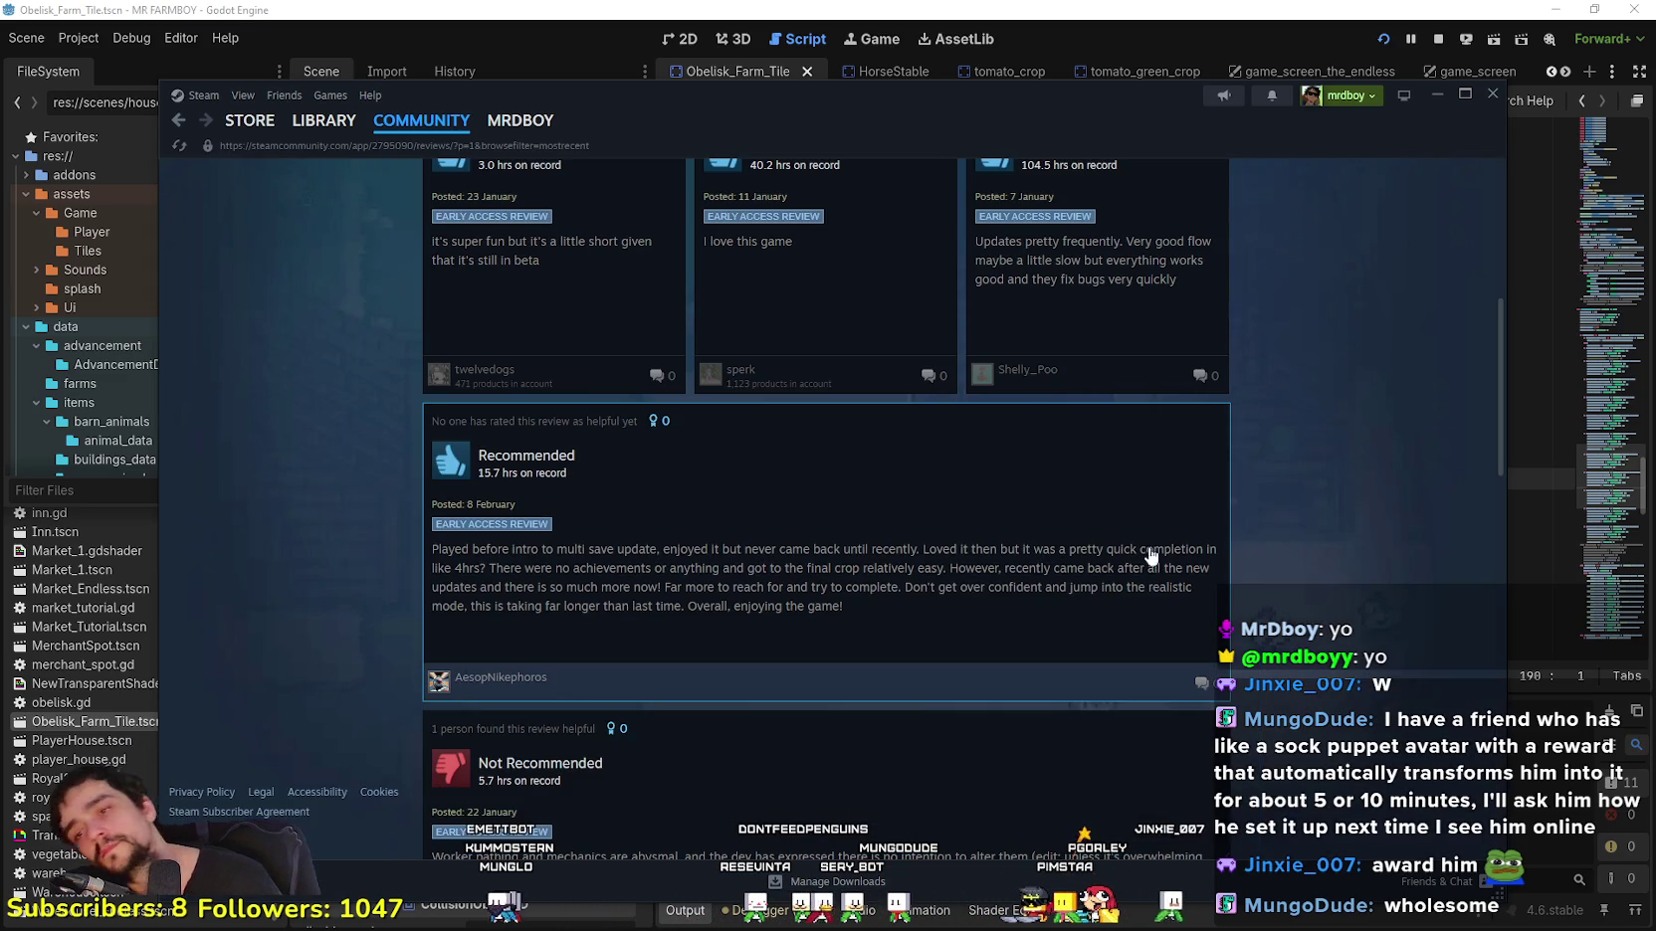
Step: Scroll the reviews list and open the 22 January 5.7-hour Not Recommended review
scroll(462, 658, up, 3)
scroll(502, 651, down, 4)
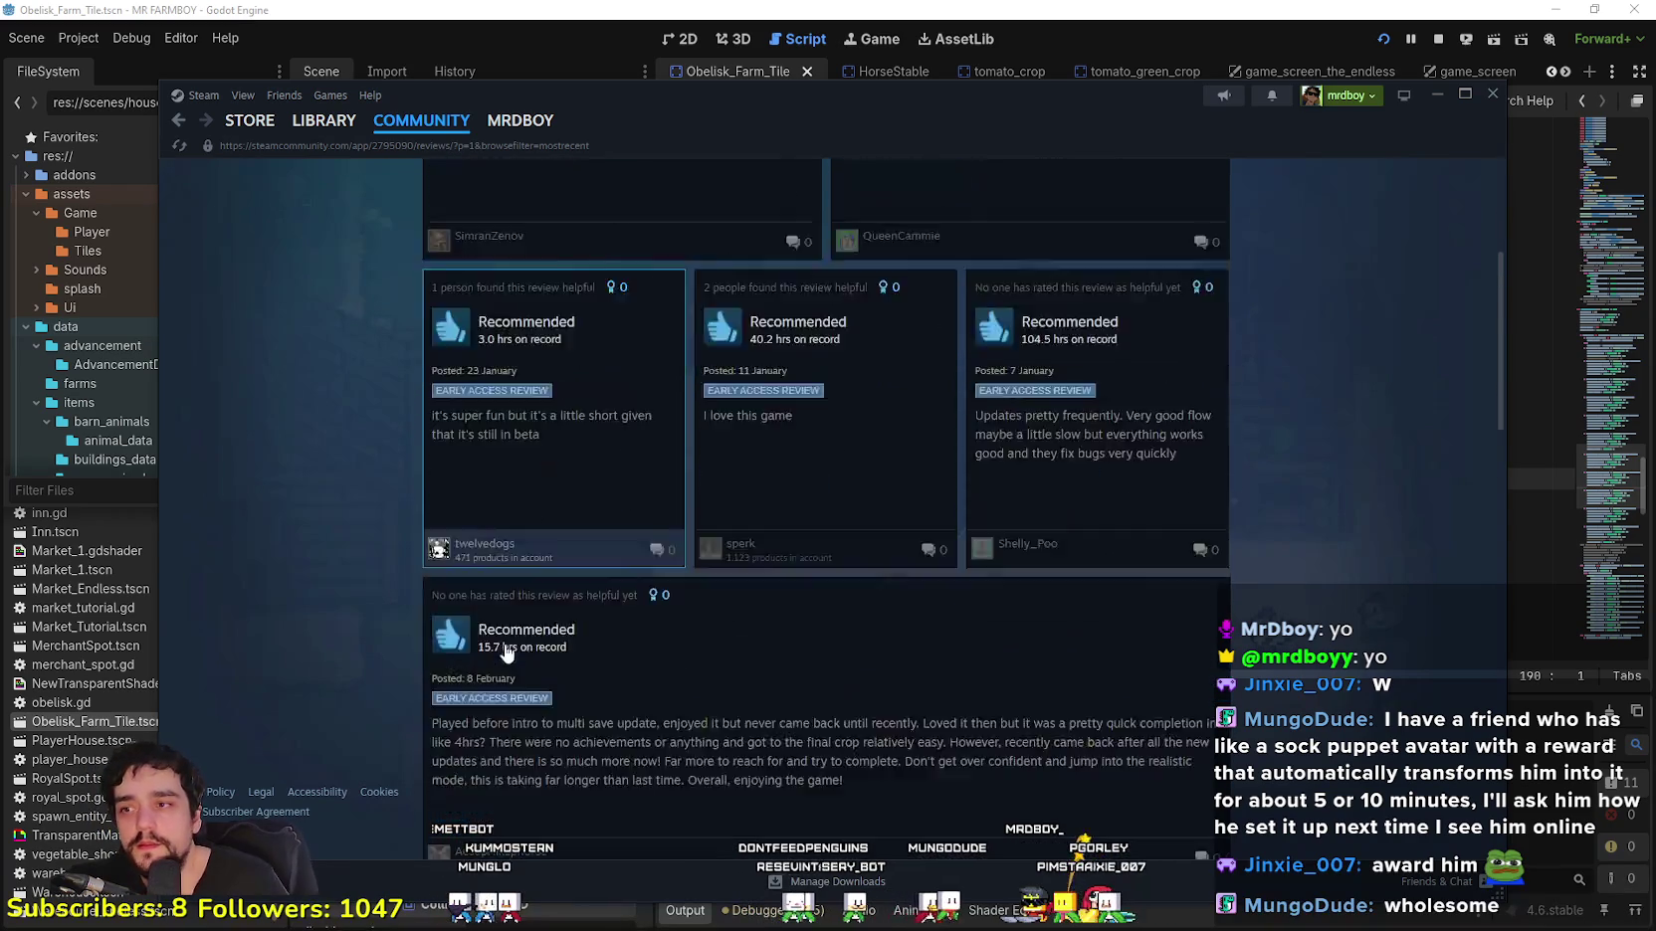
scroll(387, 533, up, 5)
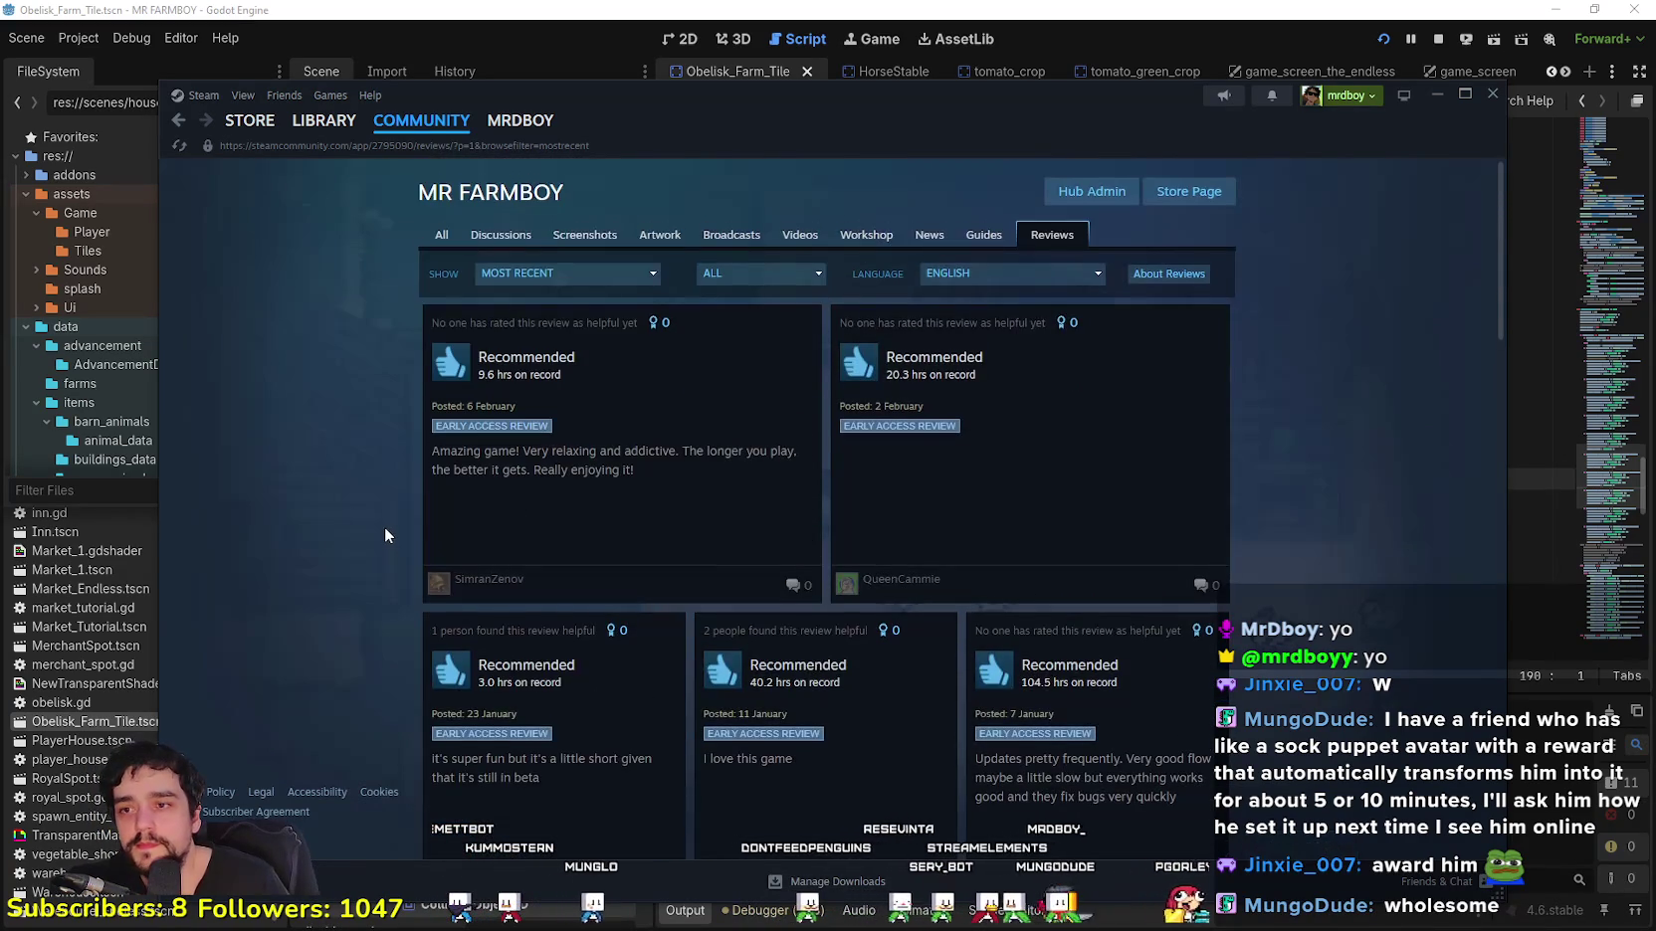
scroll(384, 527, down, 3)
scroll(382, 527, down, 3)
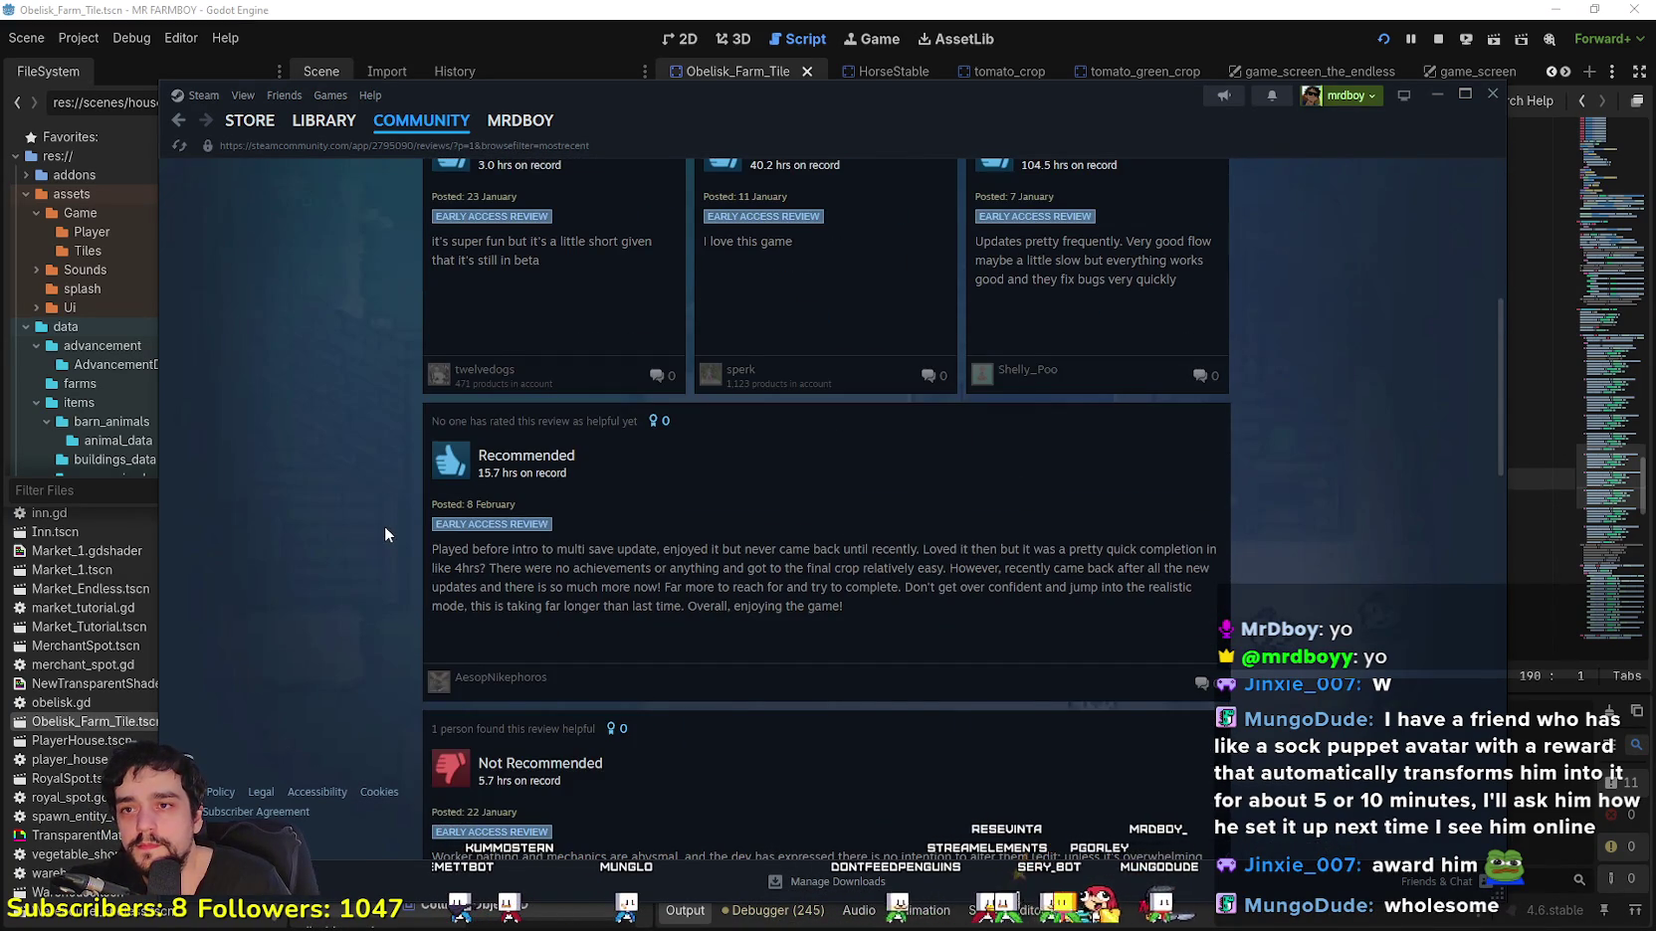
scroll(385, 525, down, 1)
scroll(384, 525, down, 6)
scroll(385, 525, up, 5)
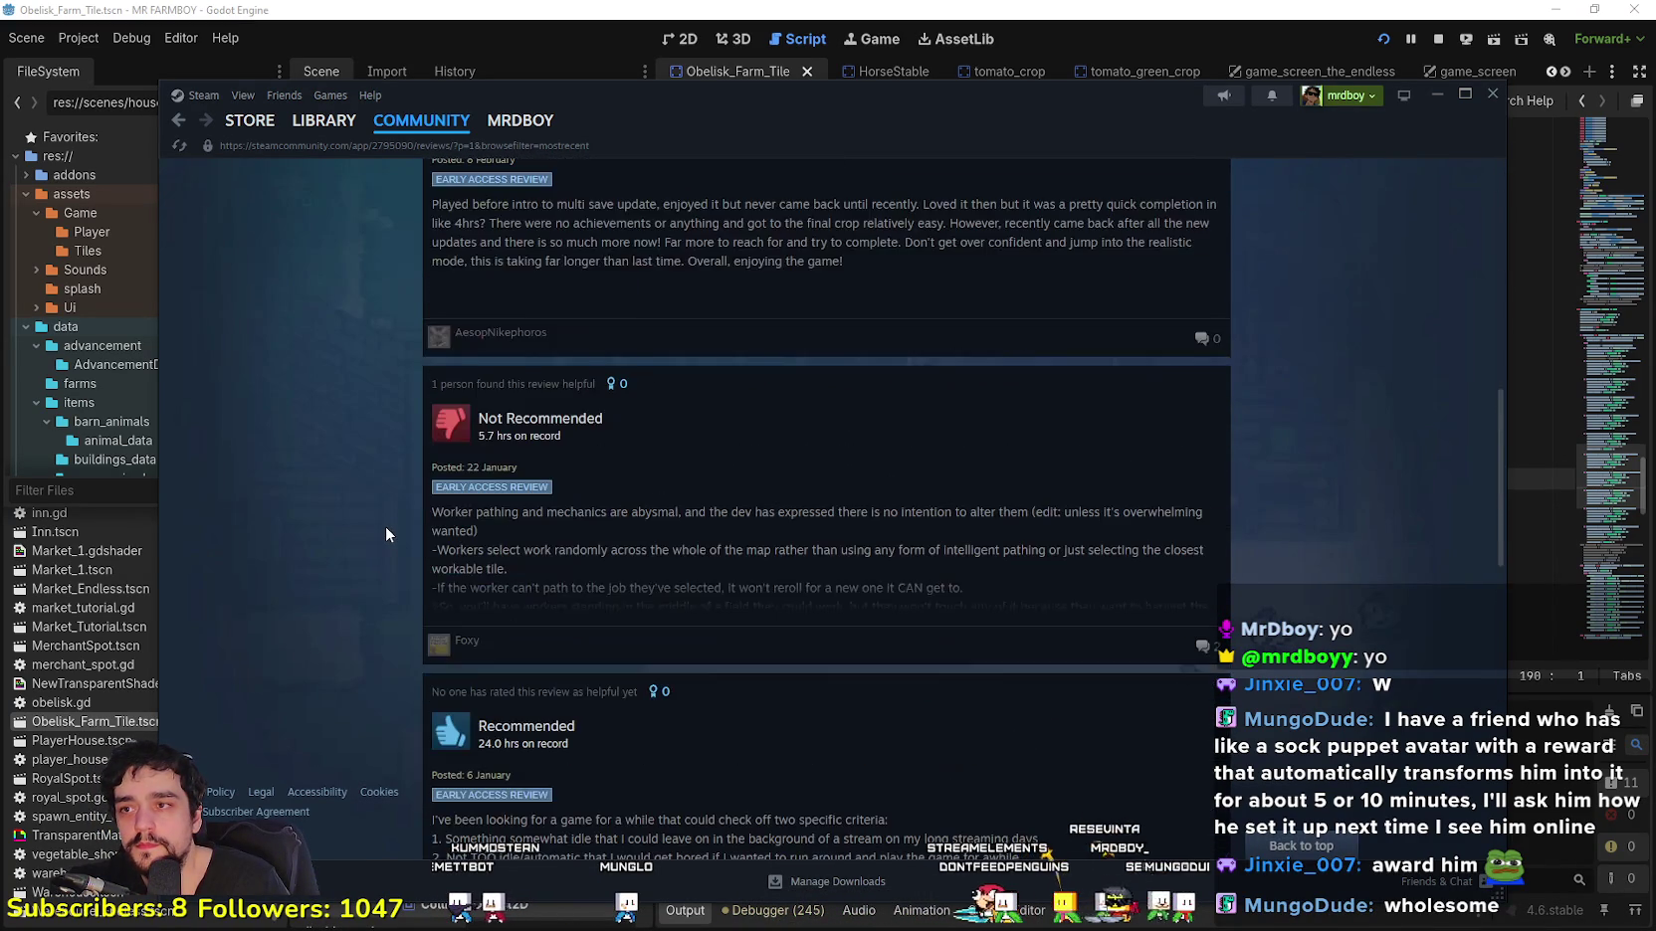
click(884, 578)
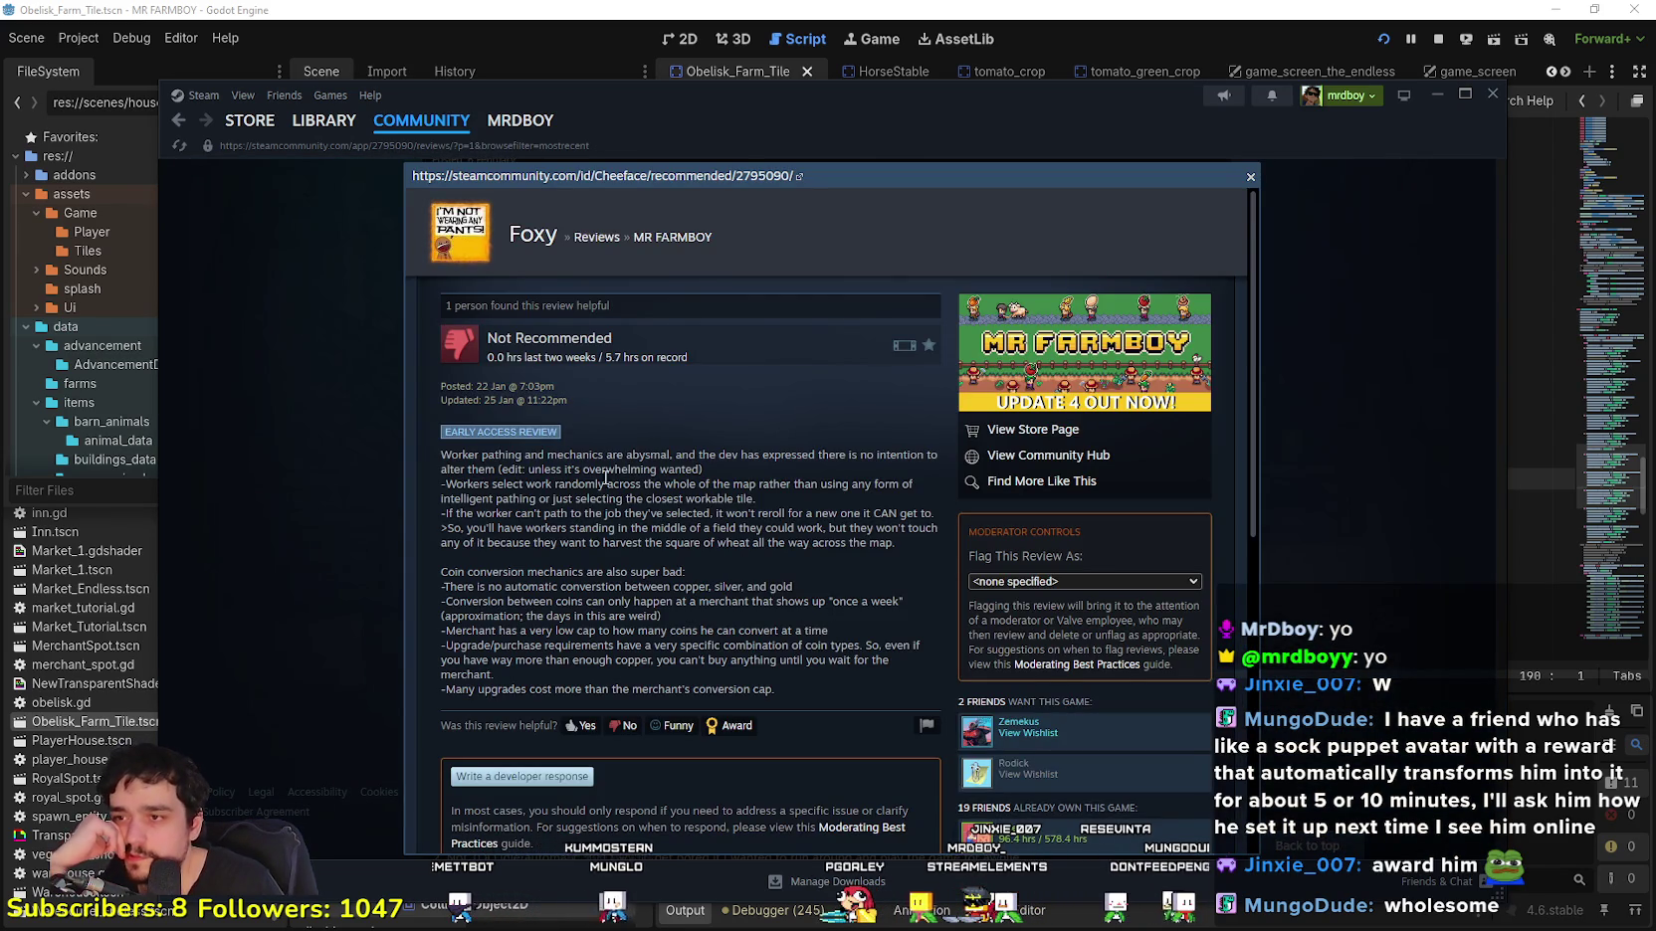
Step: Read the review and its comments, highlighting passages, then close the popup
scroll(606, 468, down, 3)
scroll(606, 474, down, 2)
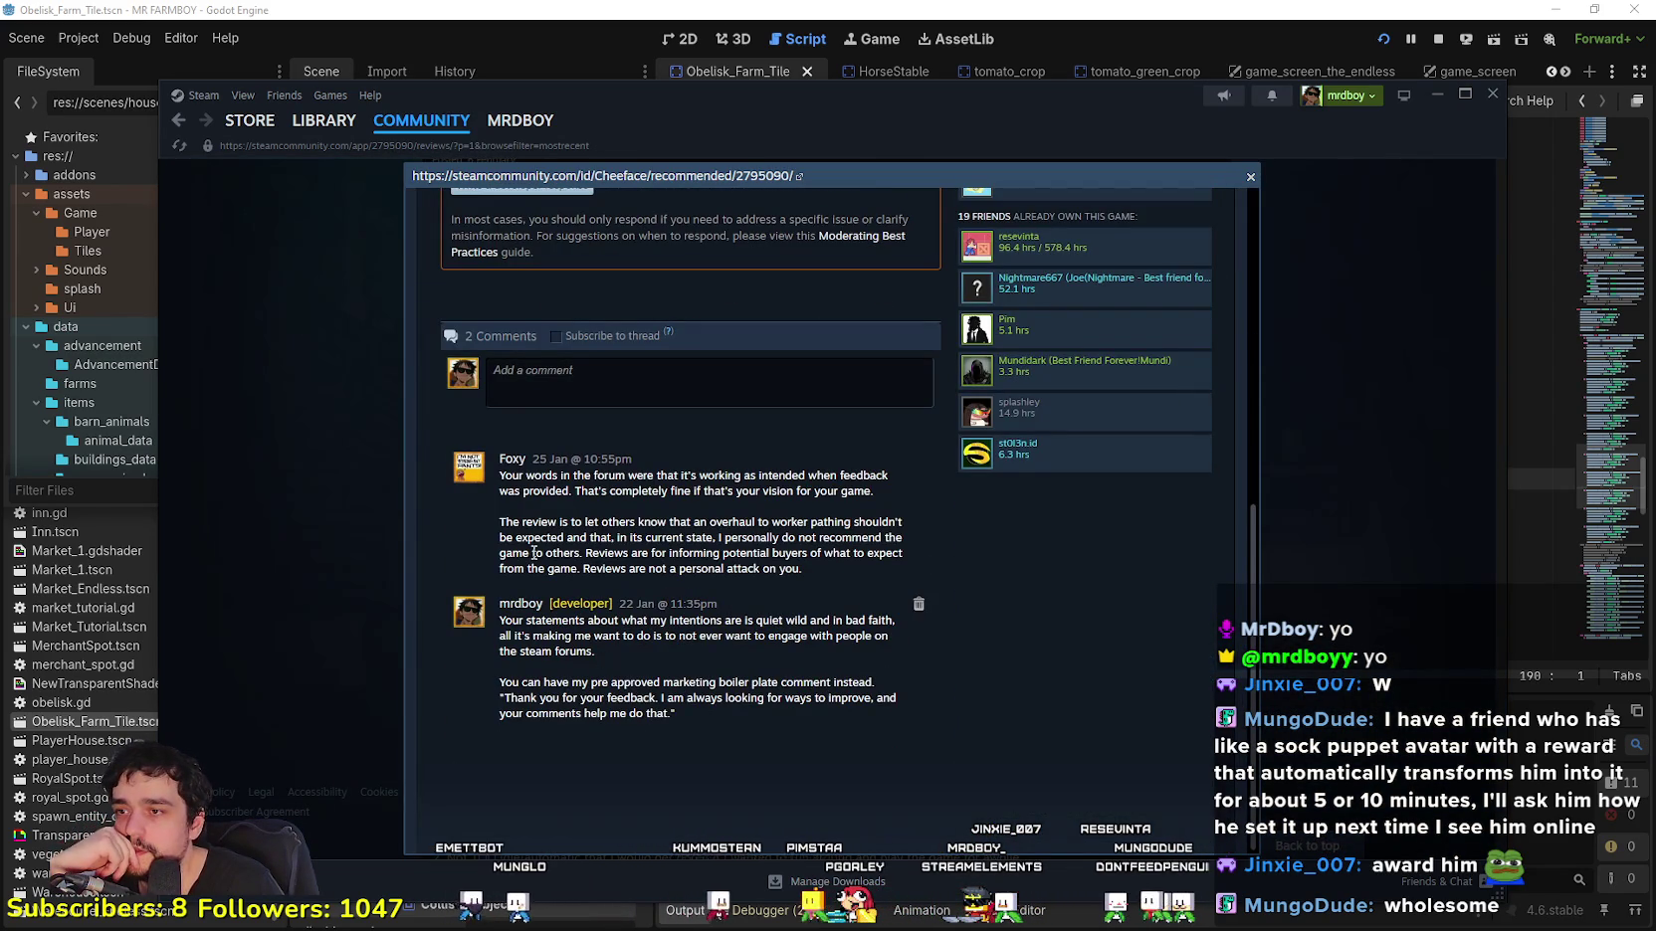
drag(508, 480, 1057, 642)
click(1057, 642)
scroll(915, 704, up, 5)
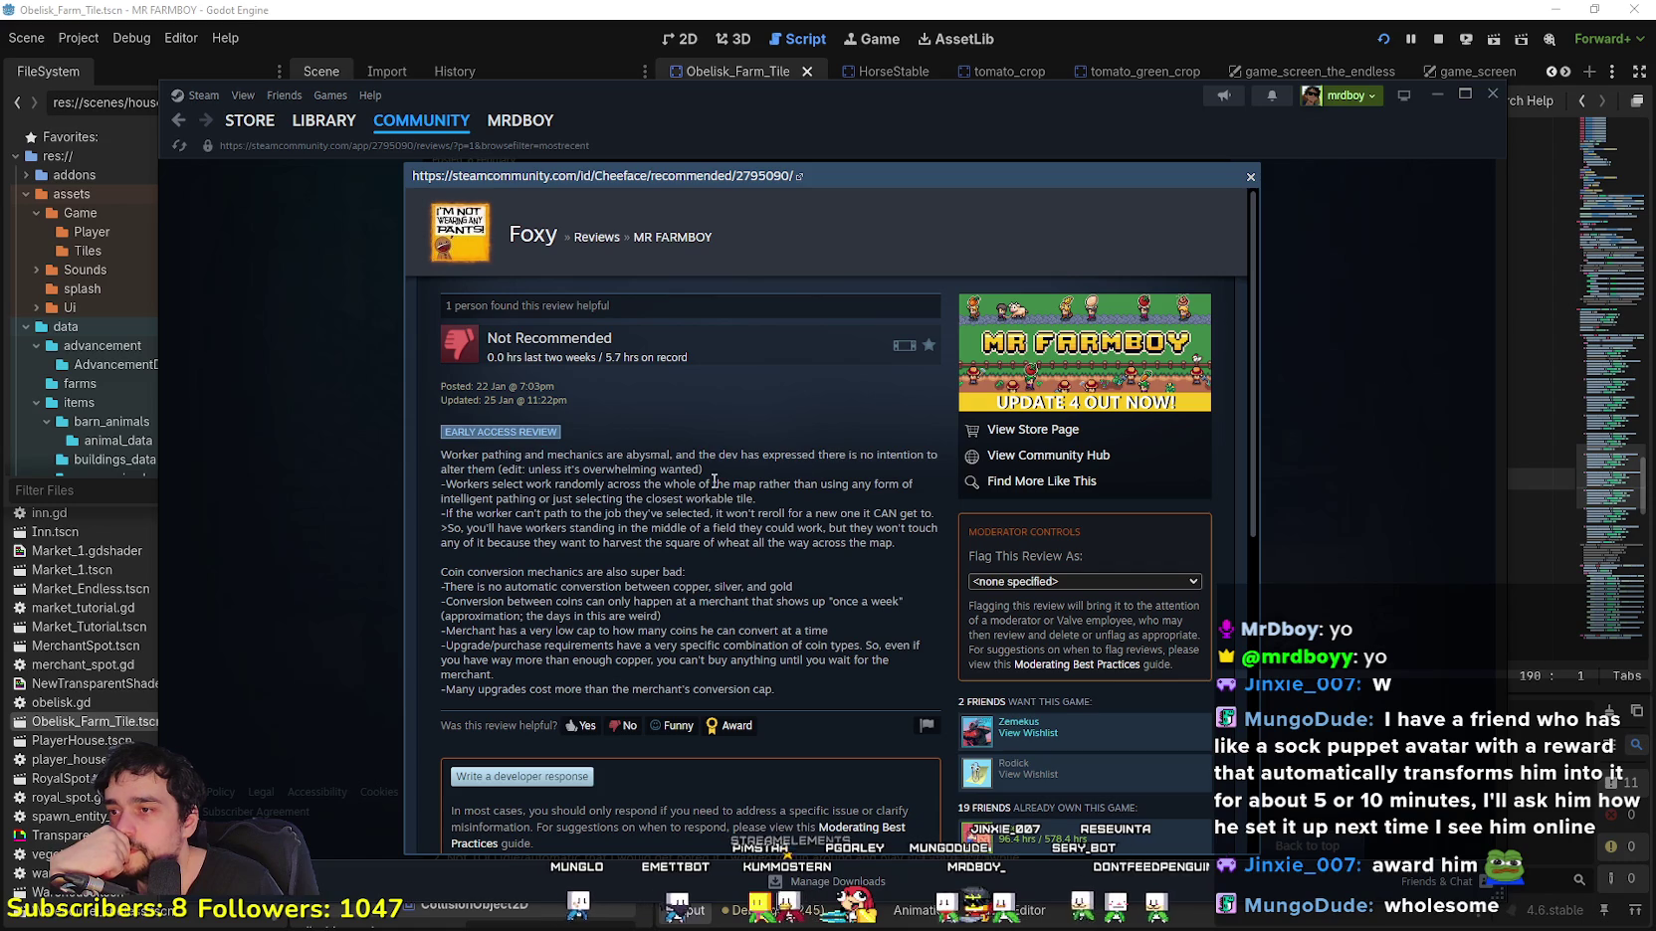
drag(476, 477, 786, 547)
mouse_move(811, 685)
mouse_down()
mouse_move(498, 393)
mouse_move(519, 545)
mouse_move(517, 512)
mouse_up()
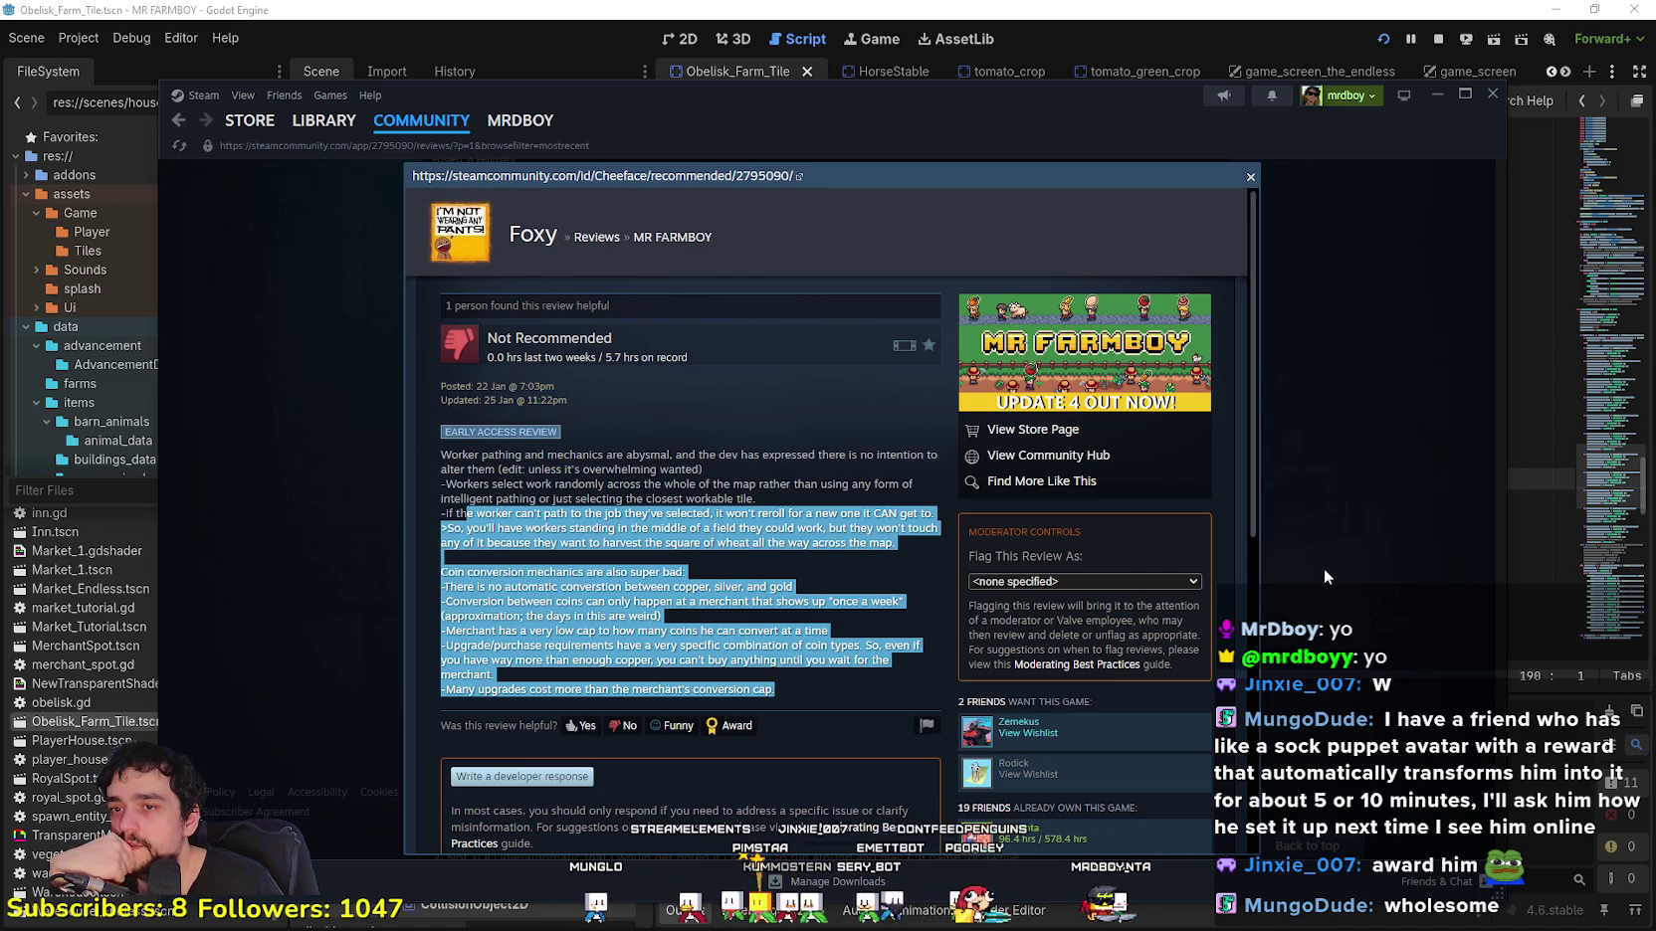
click(1324, 568)
Step: Scroll down to the 31 December reviews and open the 2.8-hour Not Recommended review
scroll(712, 510, down, 5)
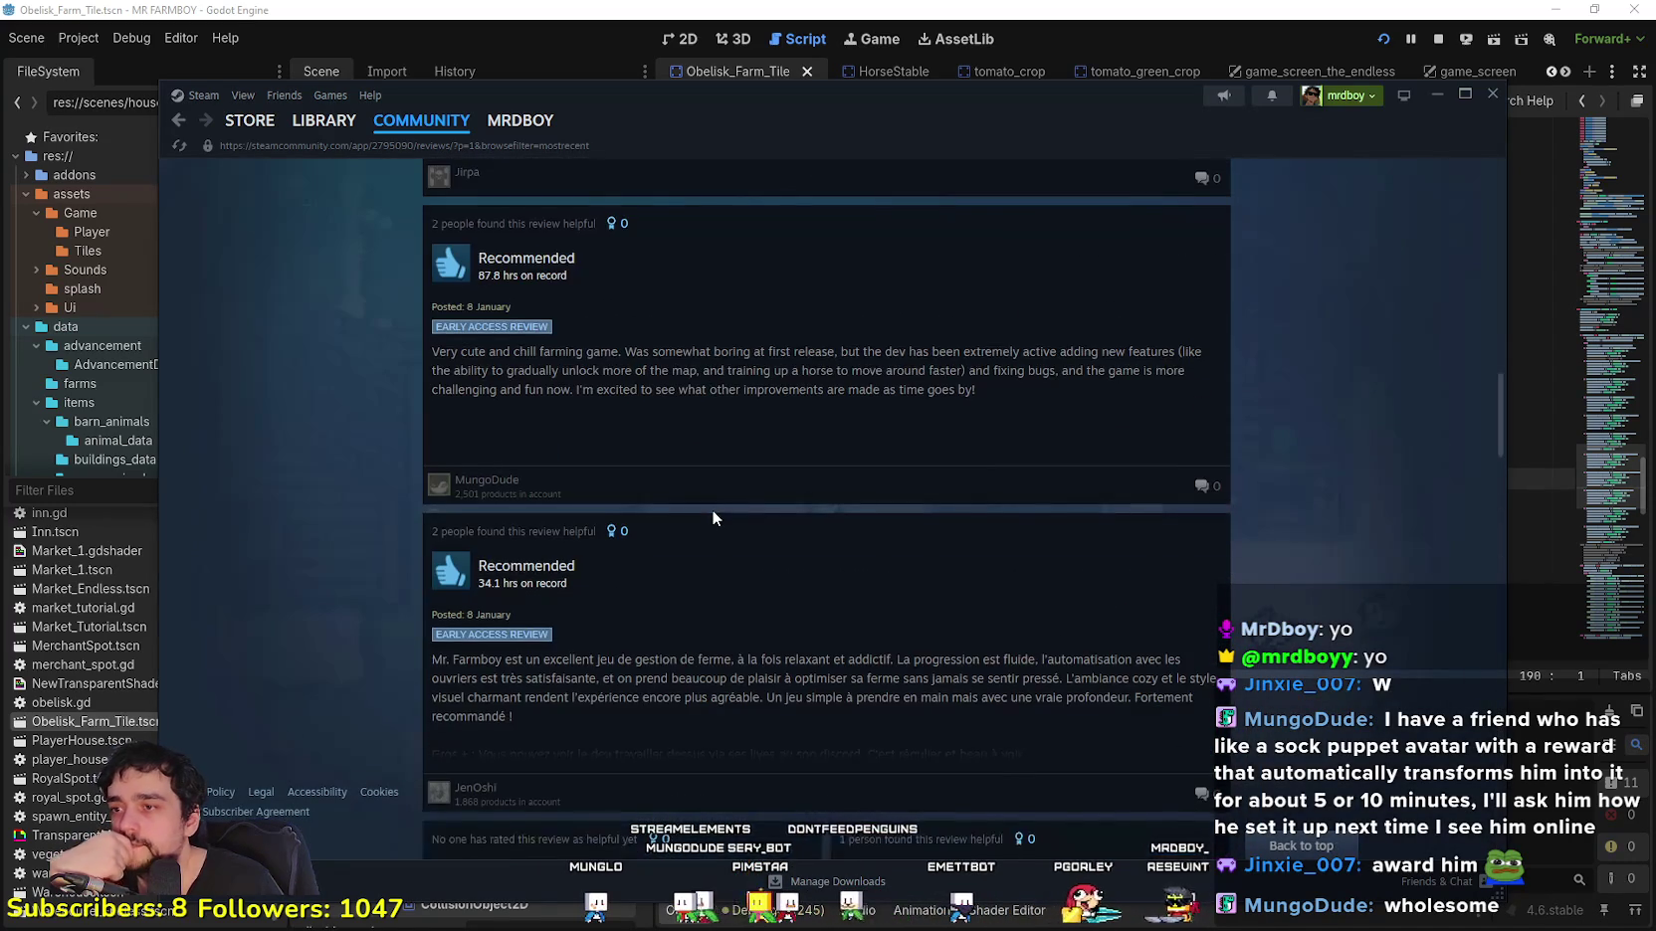
scroll(1090, 754, up, 3)
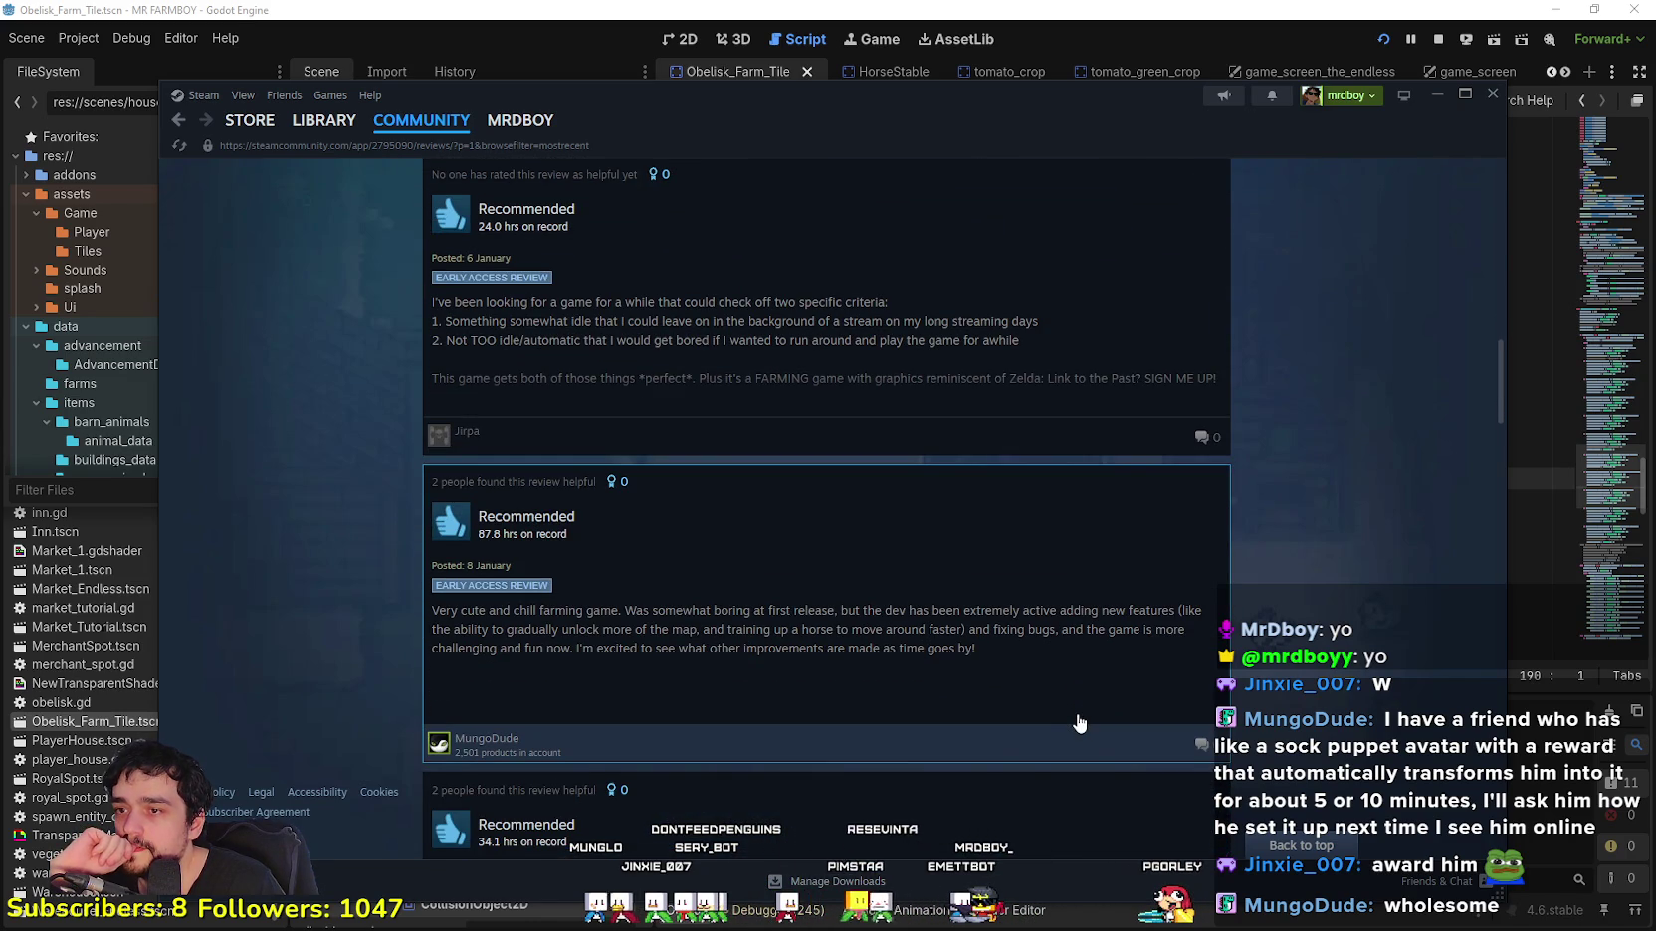
scroll(1082, 723, down, 15)
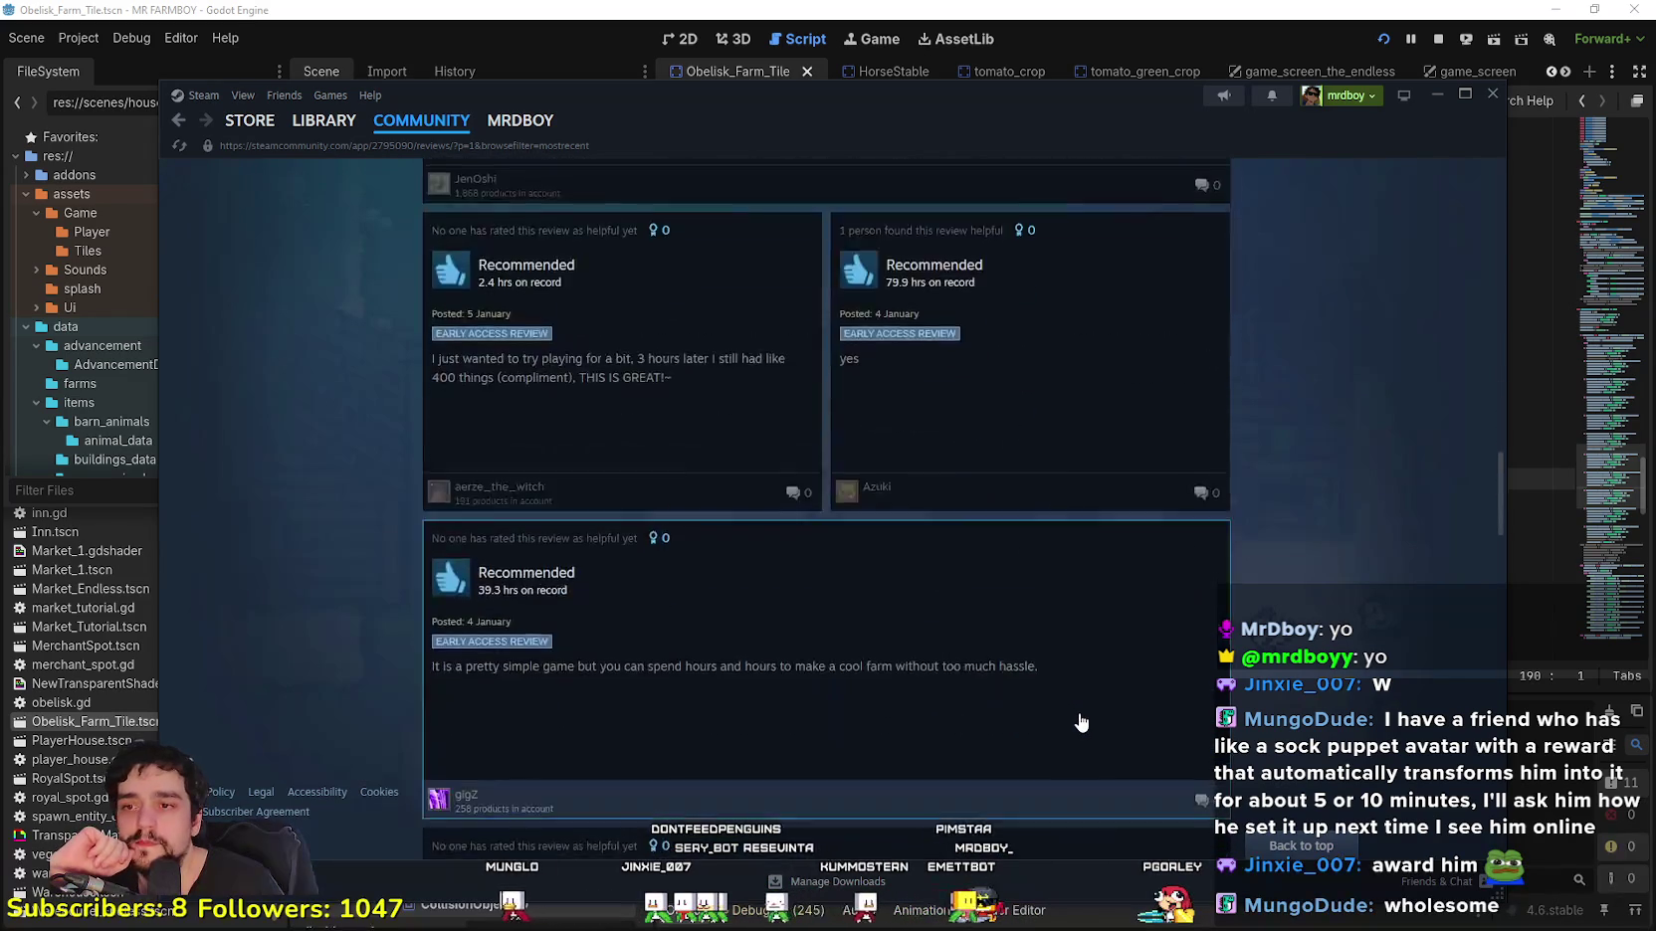
scroll(1080, 722, down, 15)
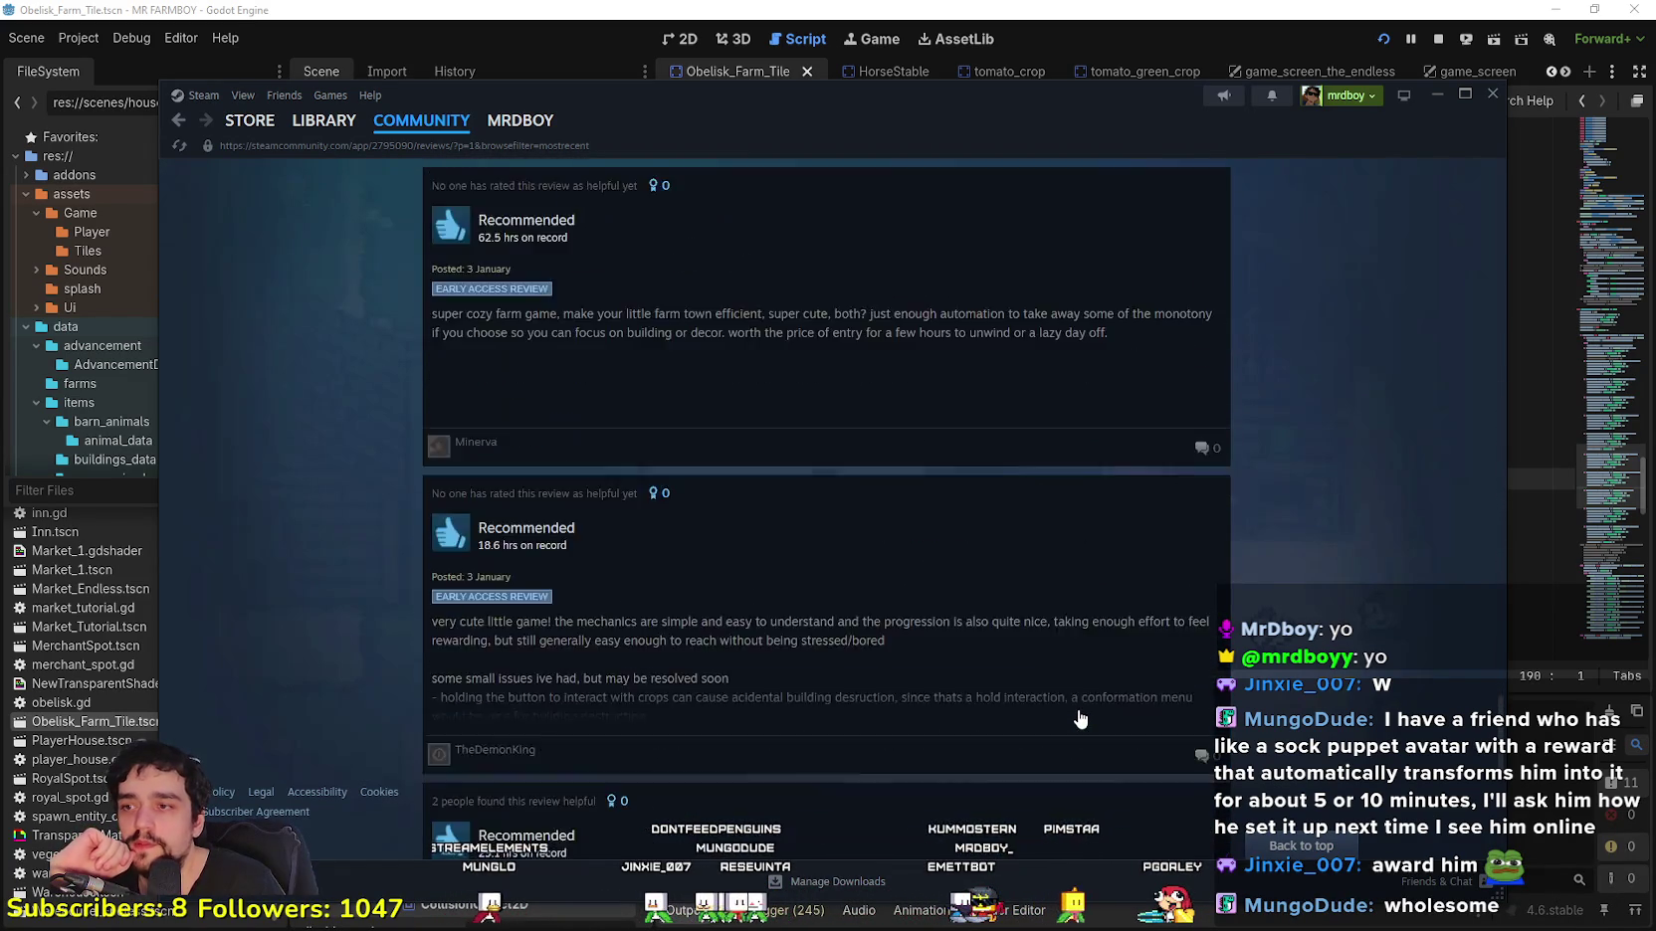
scroll(1080, 718, down, 10)
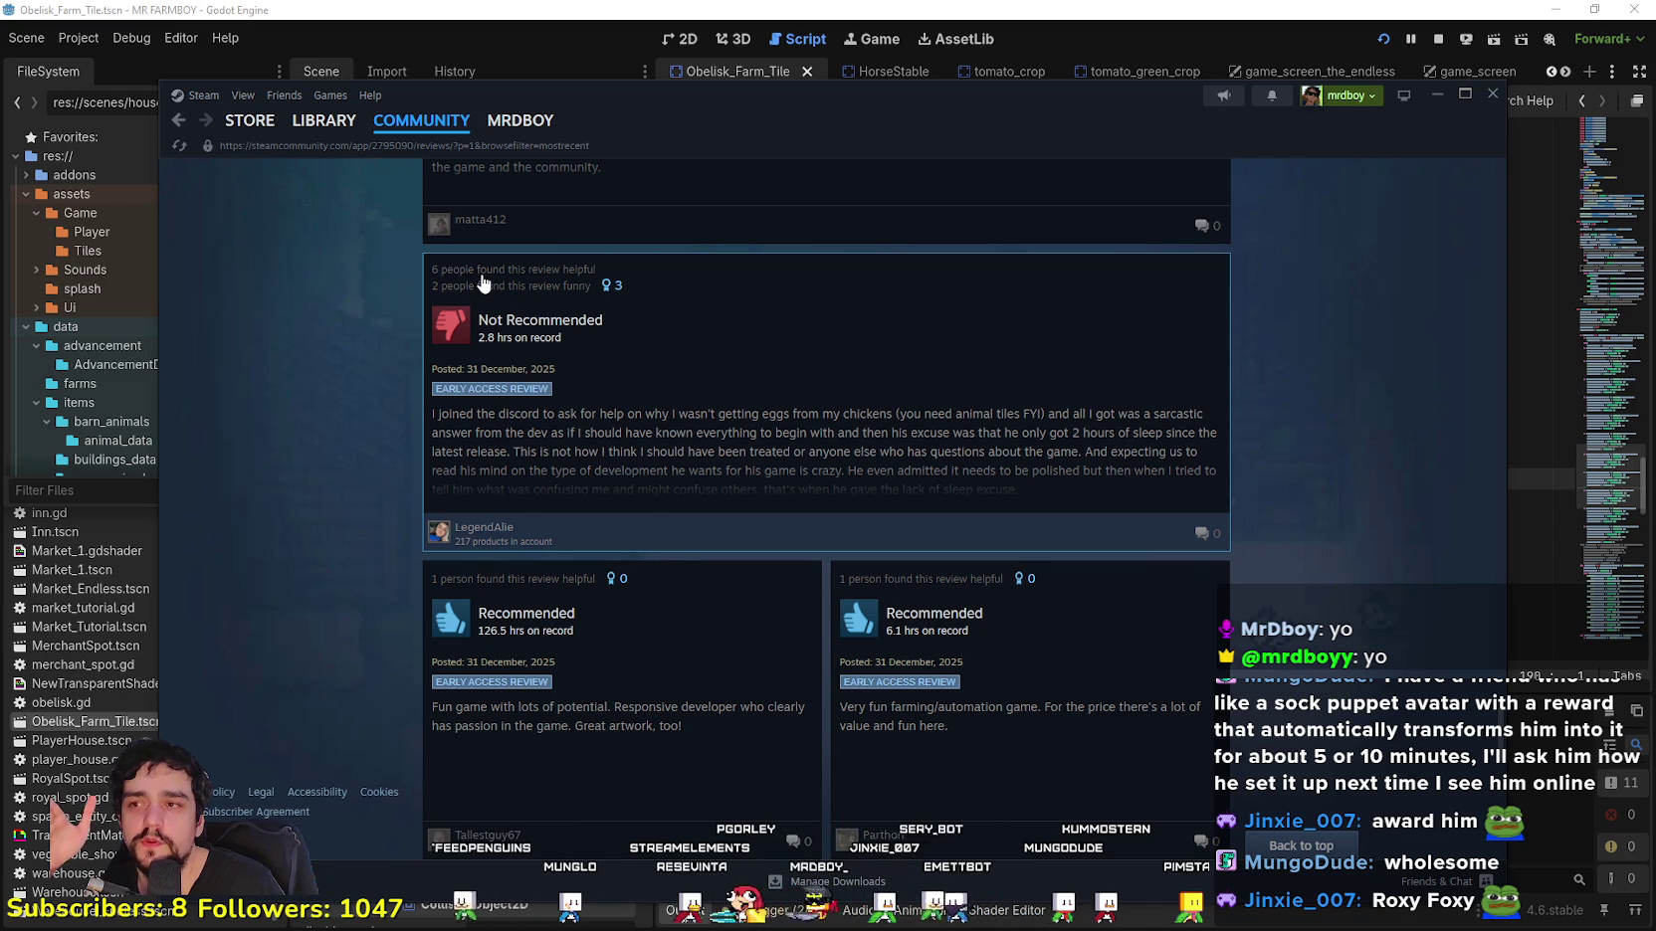
click(482, 284)
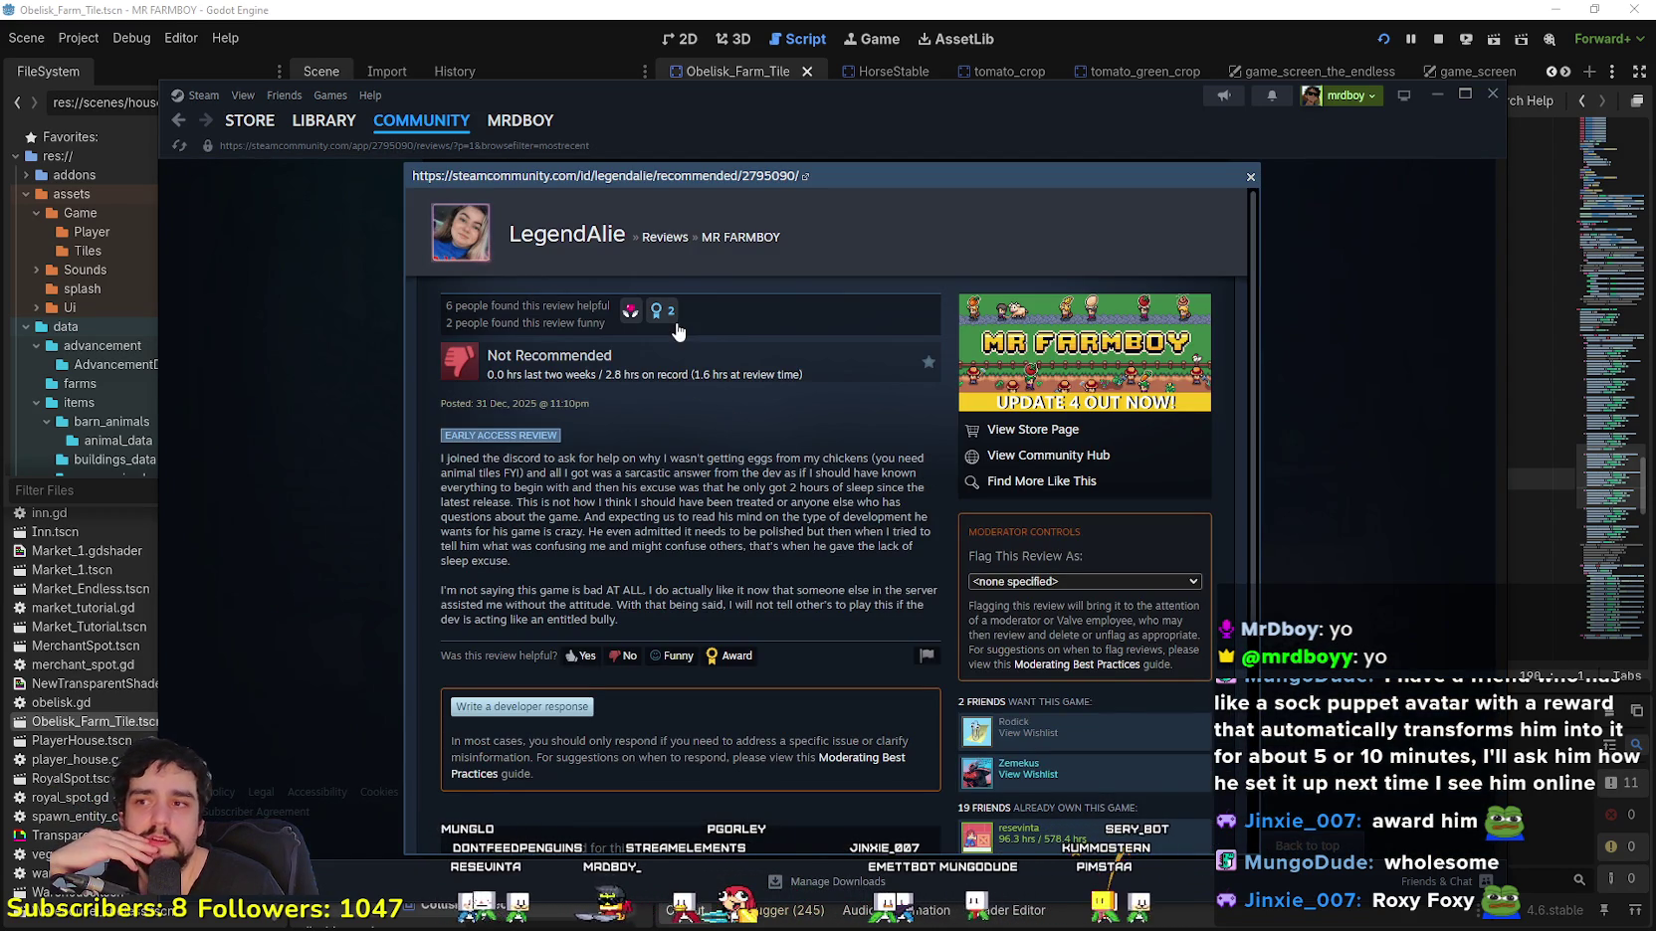
Step: Scroll through the open 2.8-hour Not Recommended review to check its comments and response
mouse_move(628, 317)
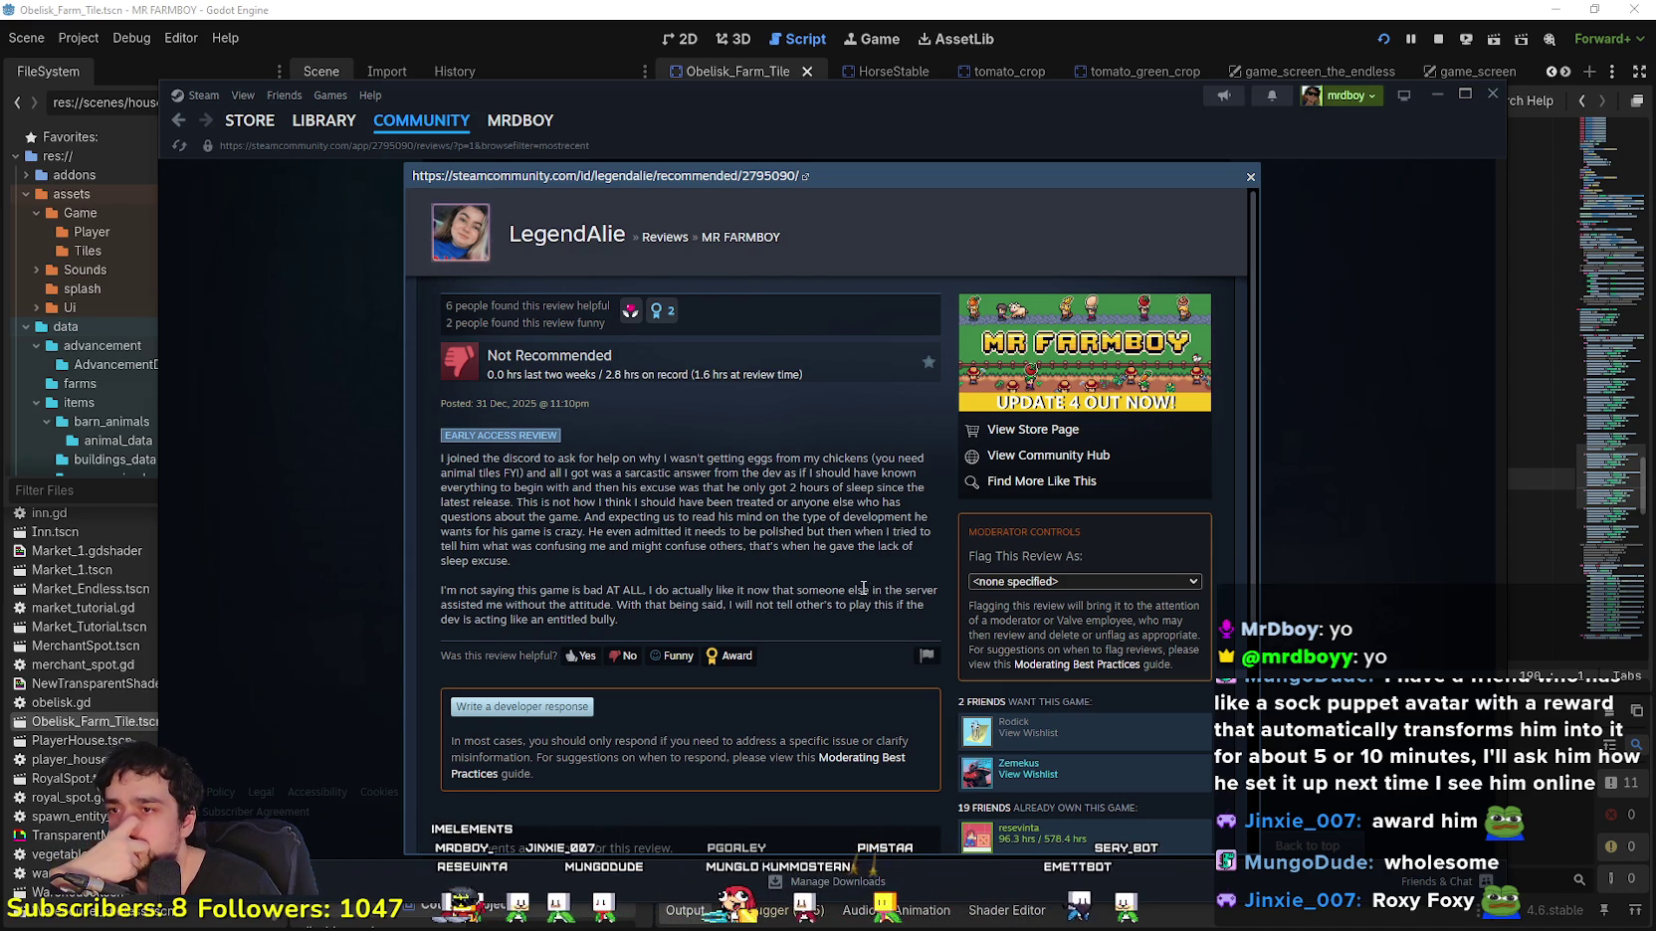
scroll(805, 793, down, 3)
scroll(799, 781, up, 2)
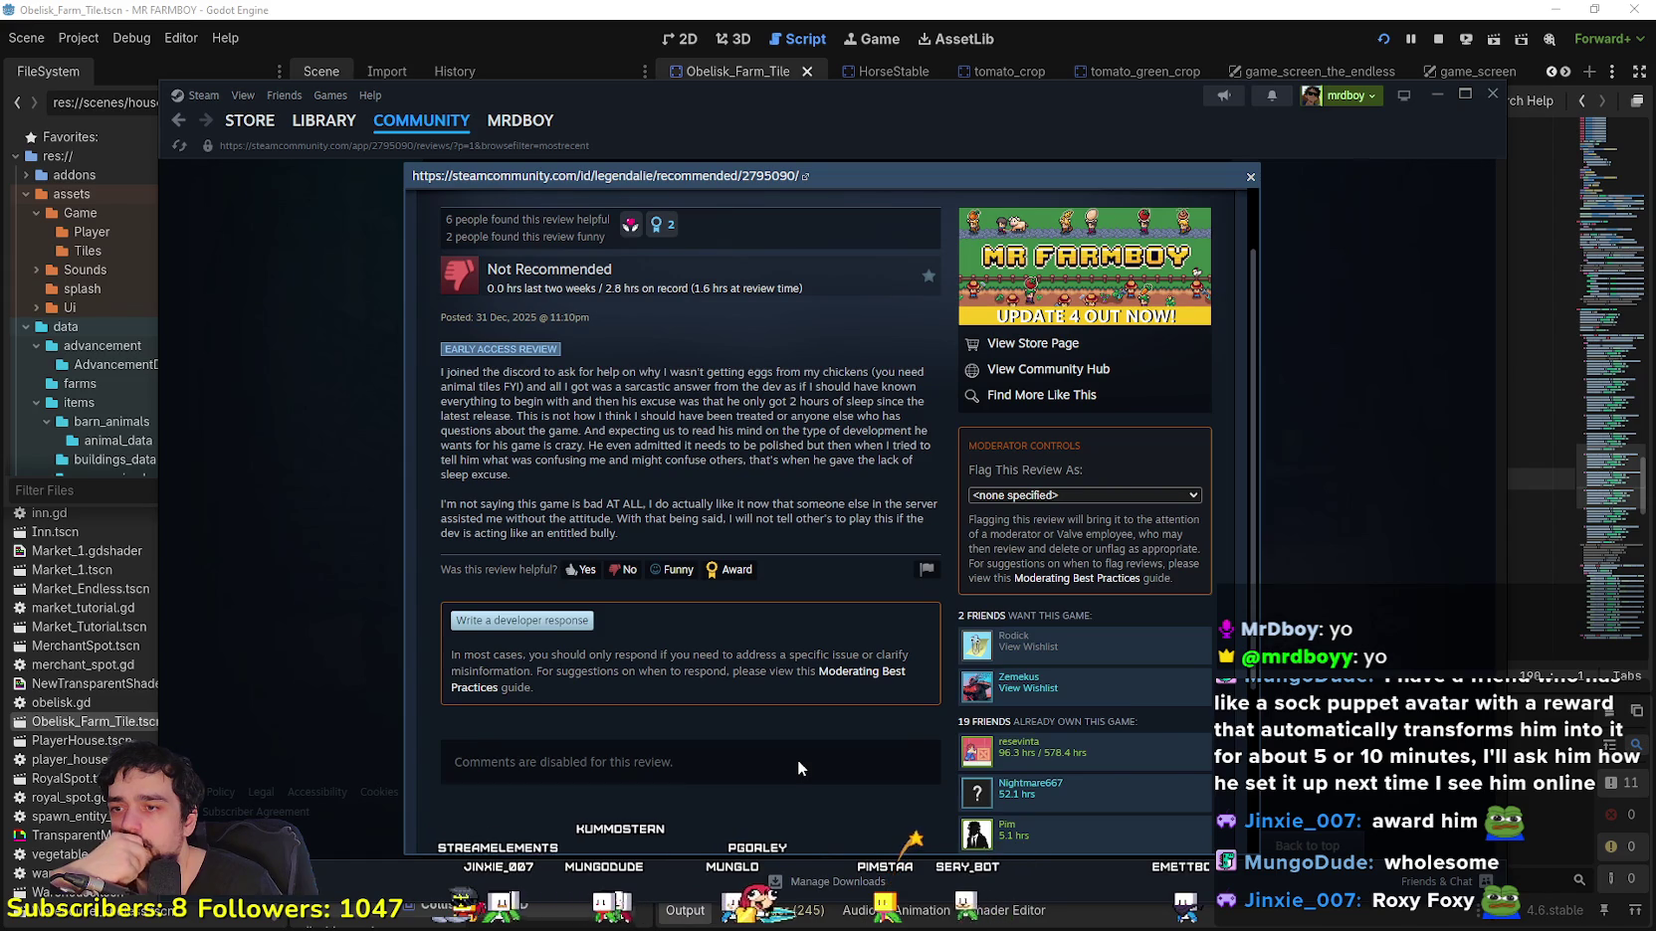
scroll(798, 758, up, 1)
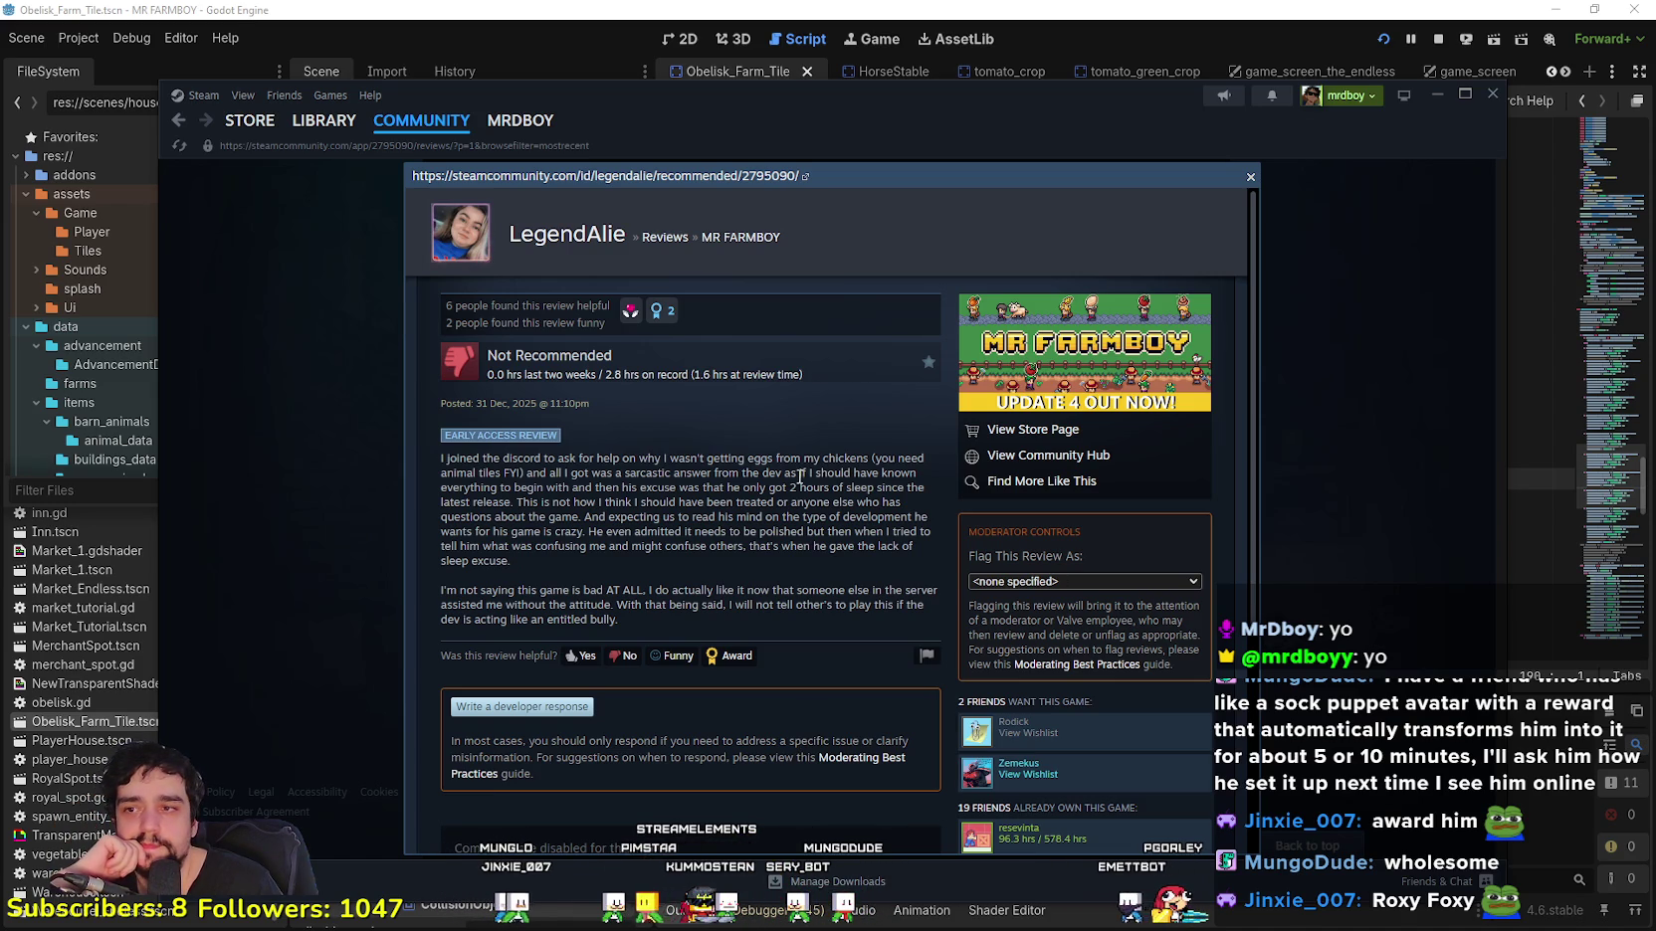
Step: Close the single review popup and browse down through the MR FARMBOY community reviews
click(1353, 549)
scroll(1179, 542, down, 5)
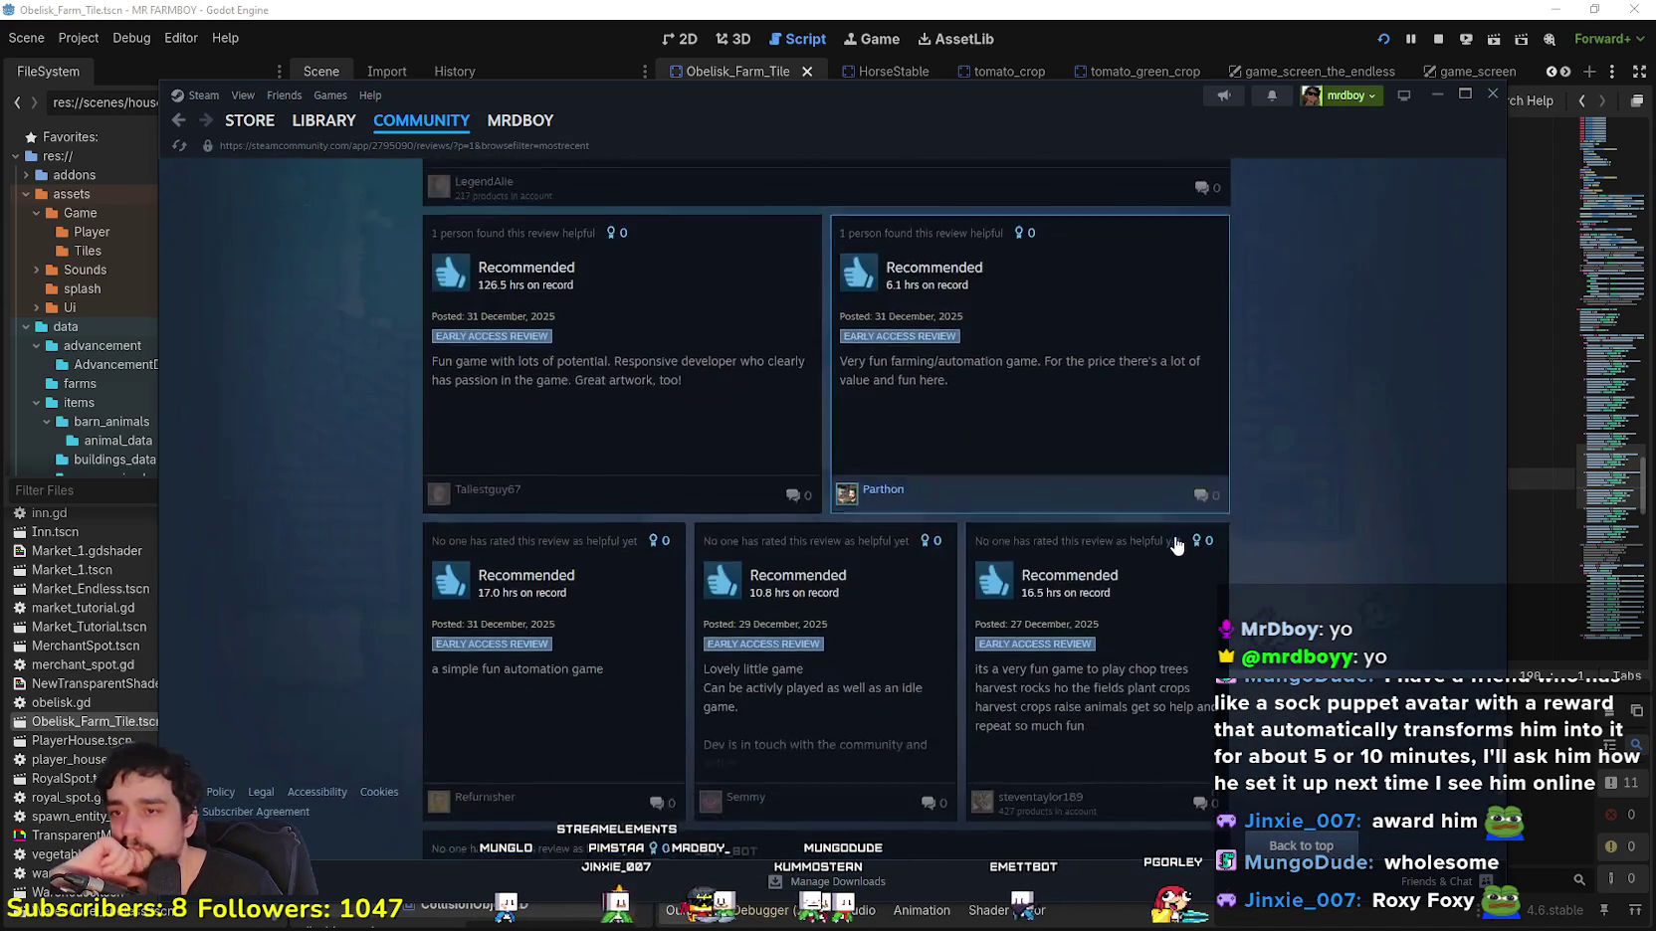
scroll(1174, 547, up, 5)
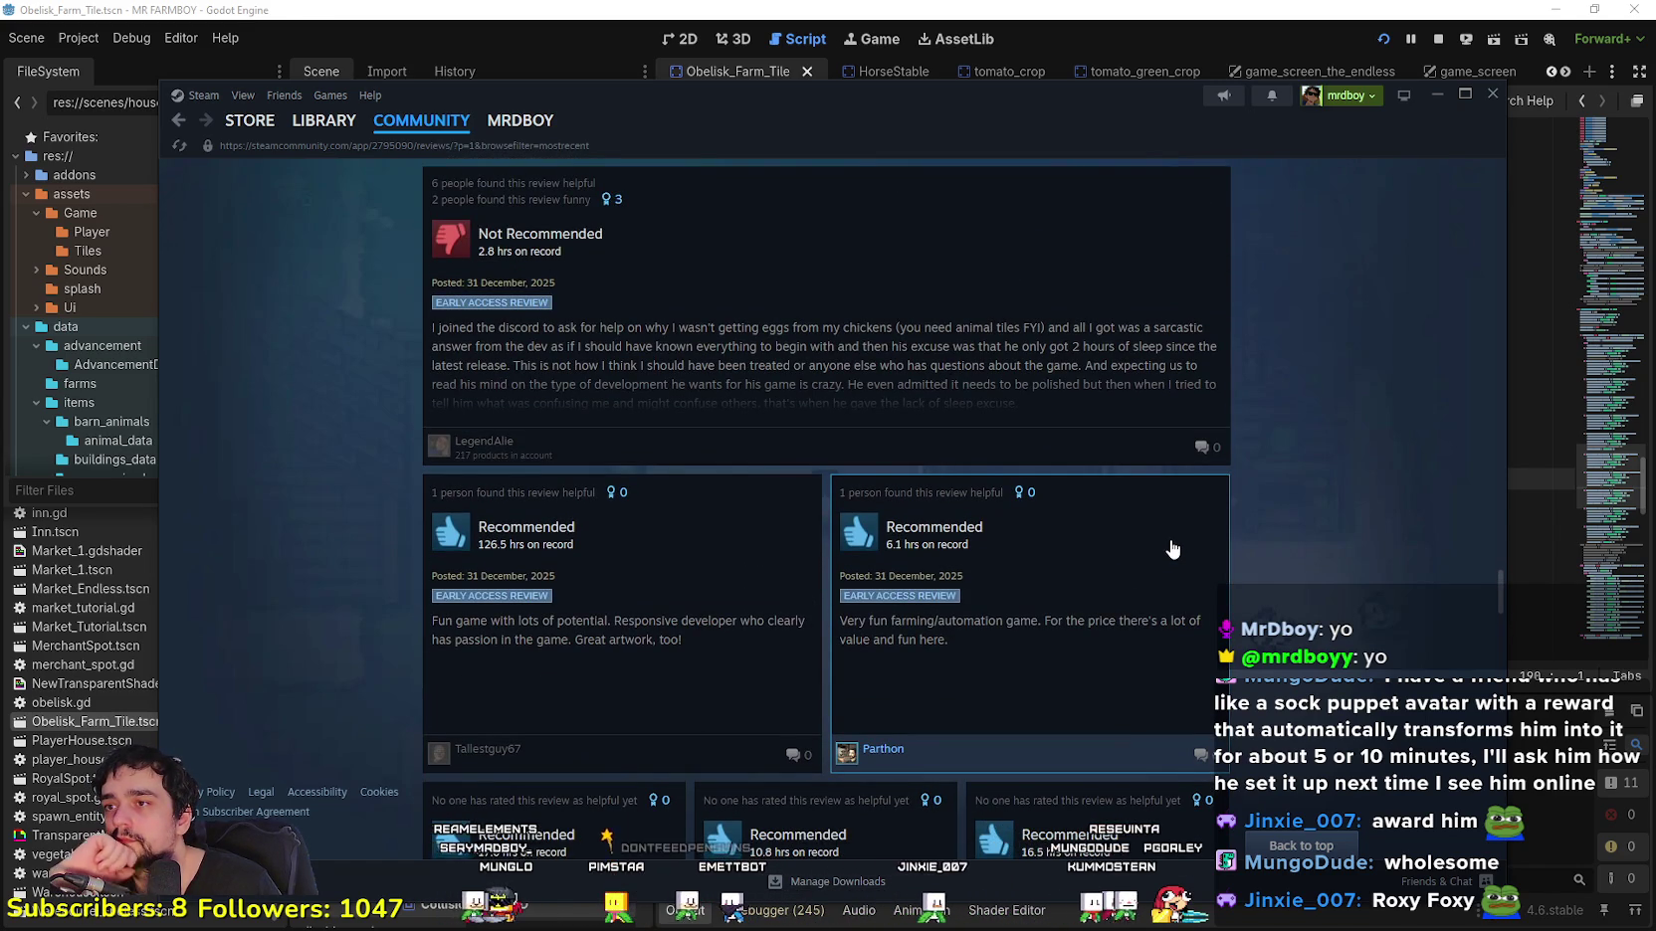
scroll(1170, 547, down, 2)
scroll(1170, 548, up, 2)
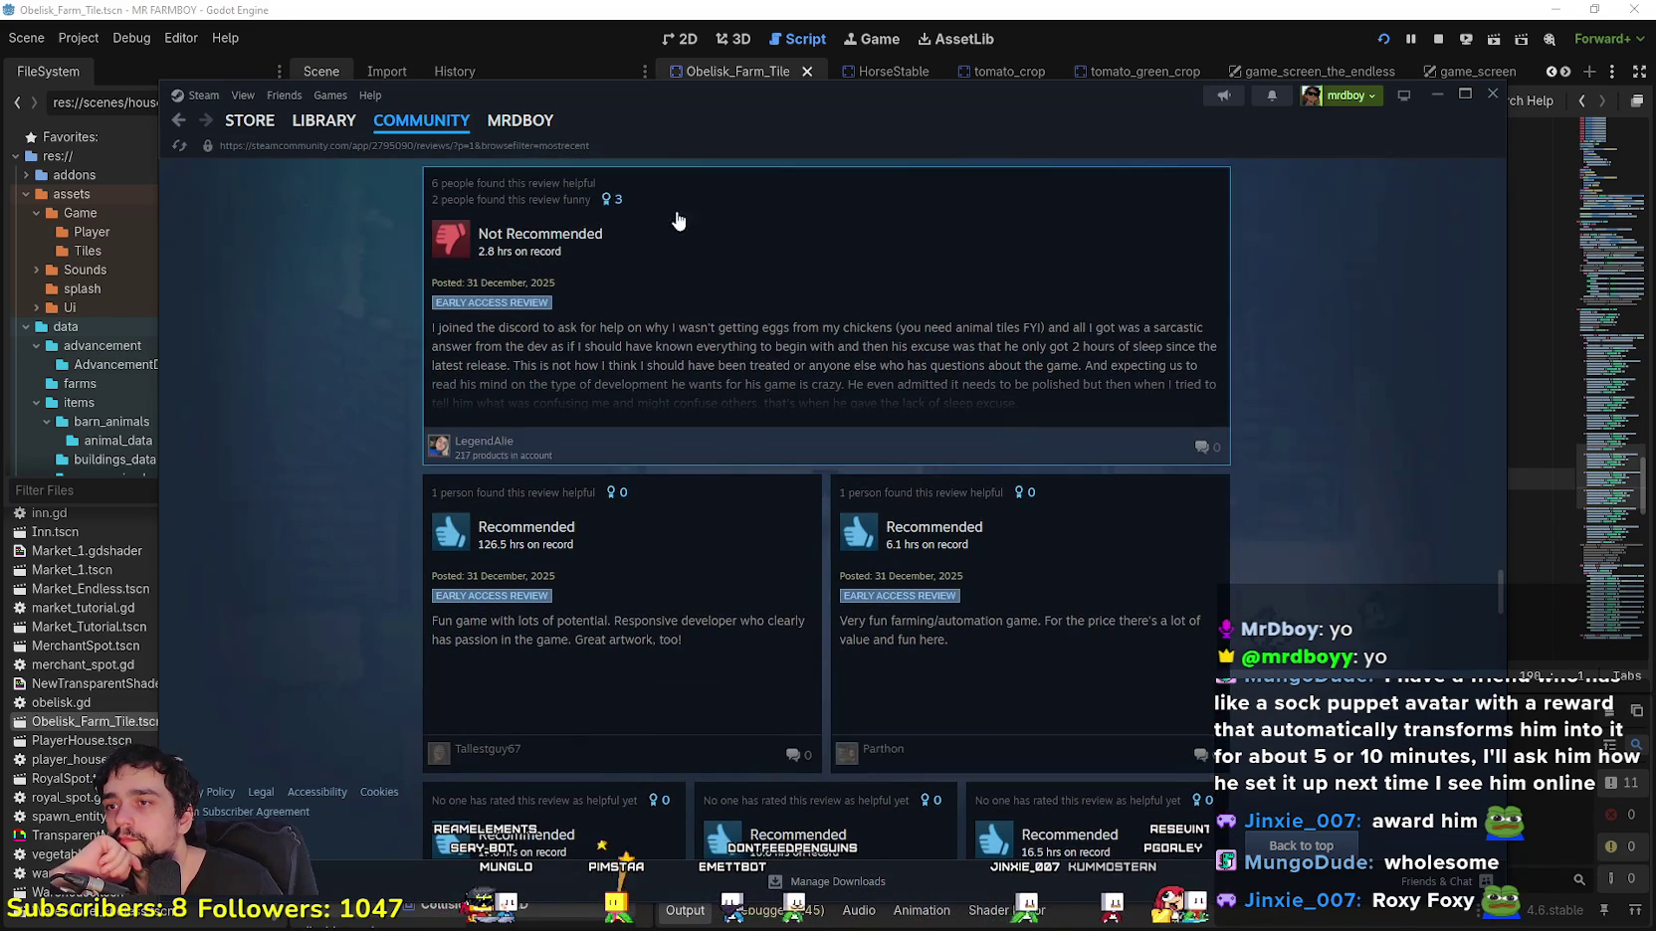
scroll(884, 522, down, 6)
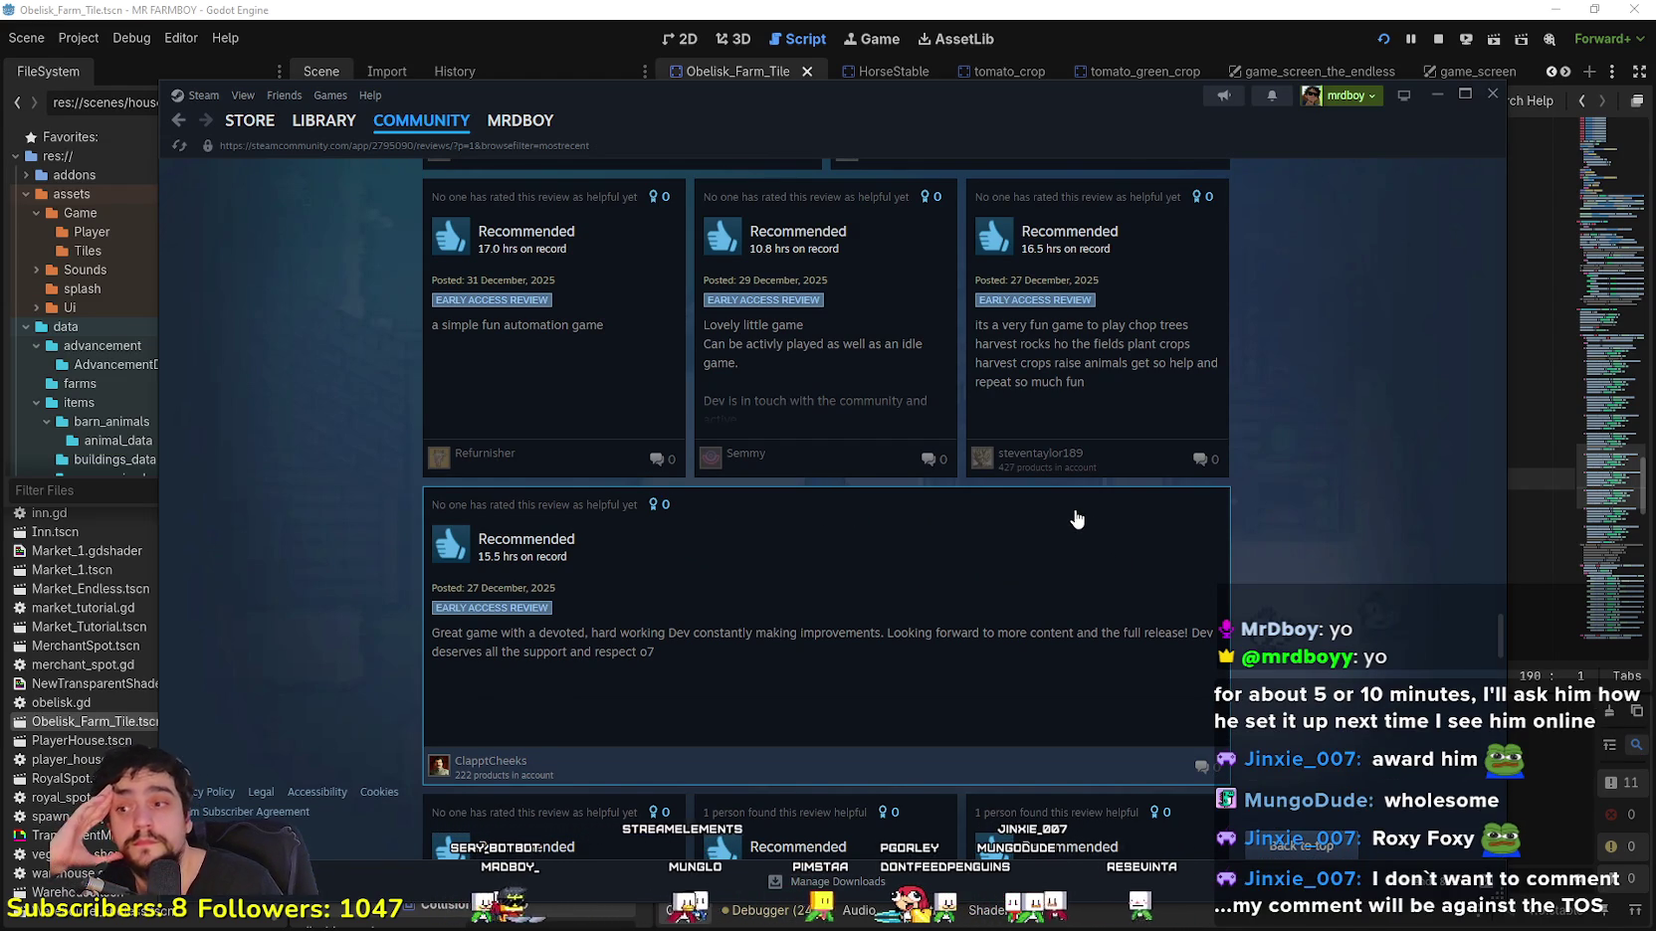
scroll(1076, 517, down, 1)
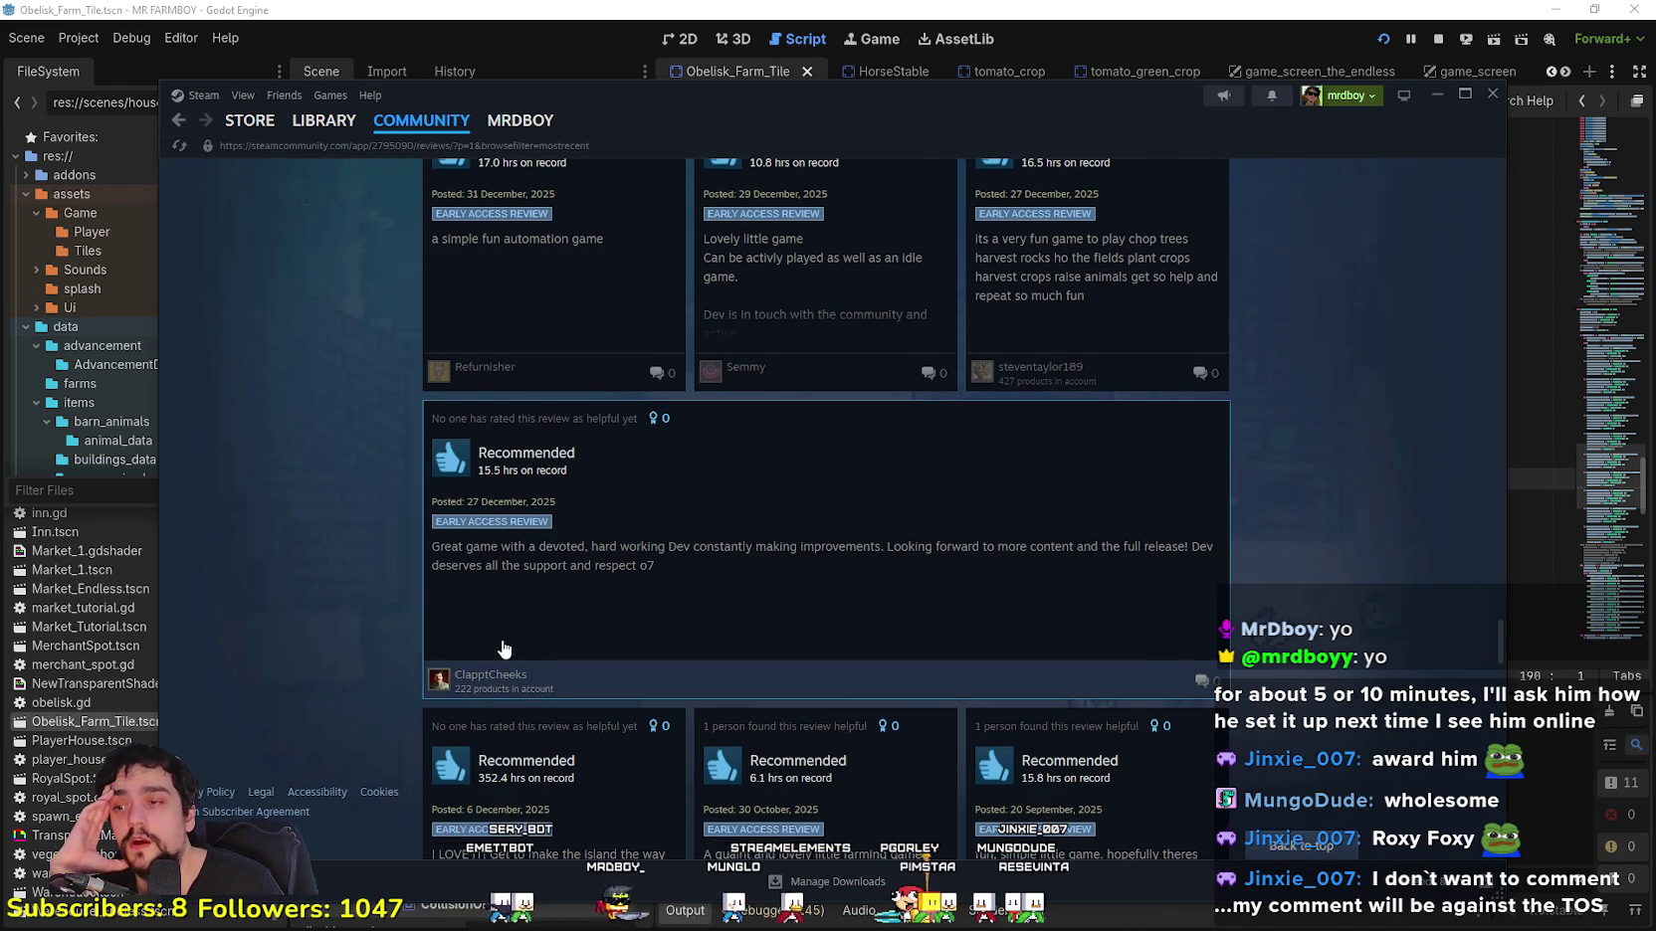
scroll(498, 651, down, 3)
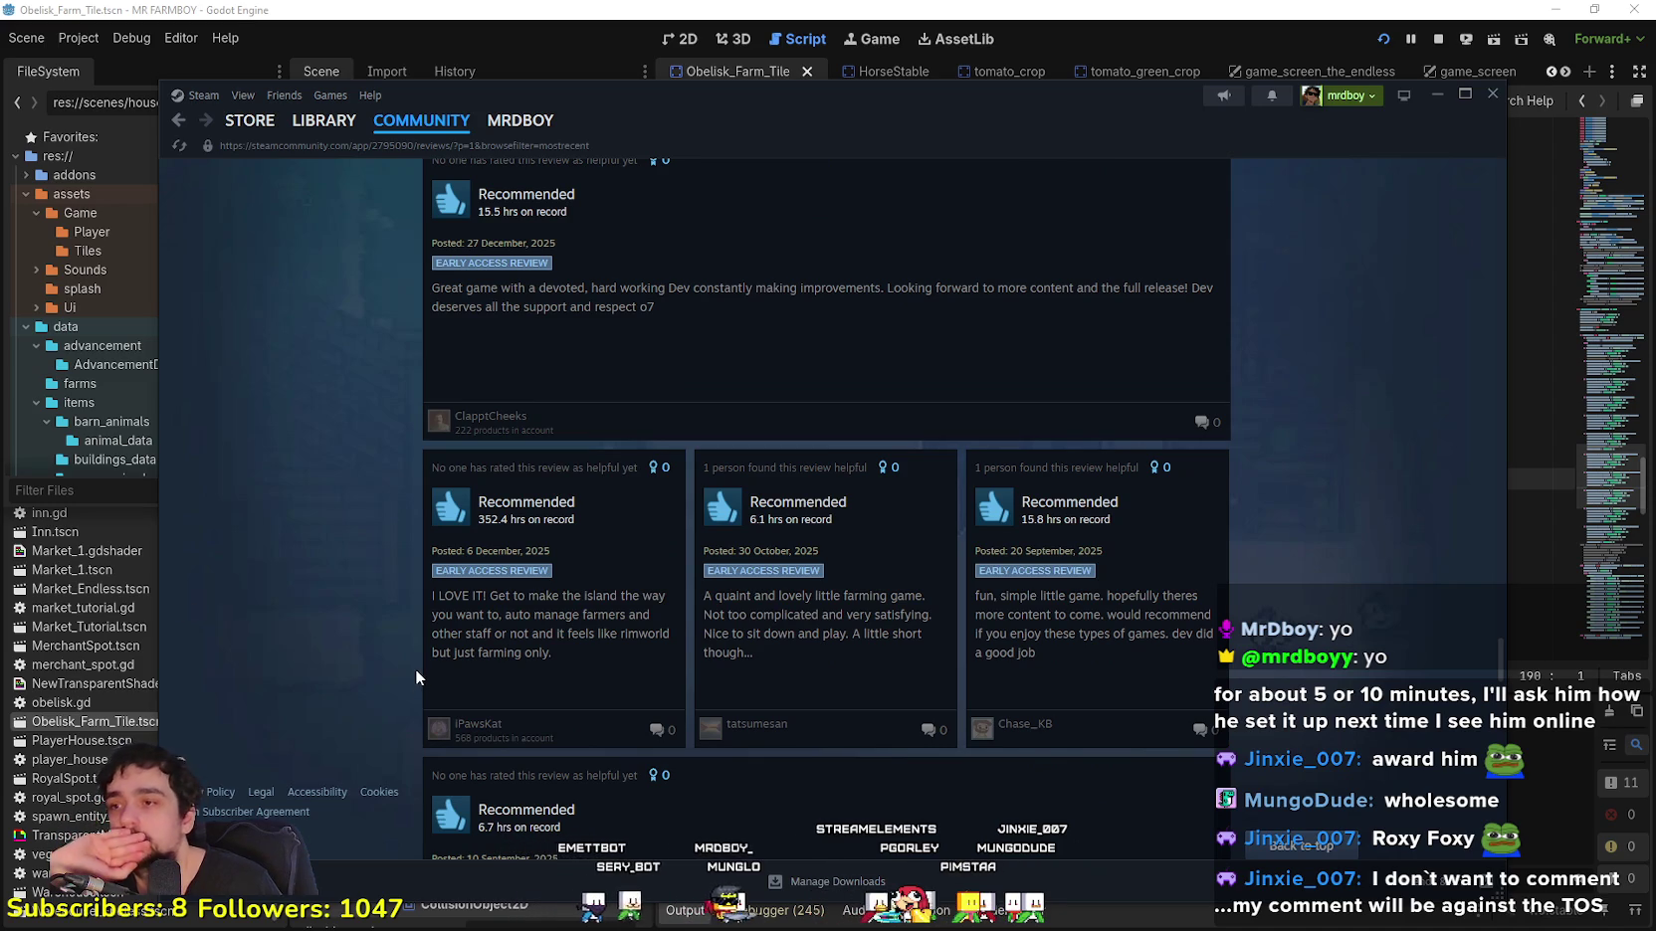
scroll(416, 666, down, 7)
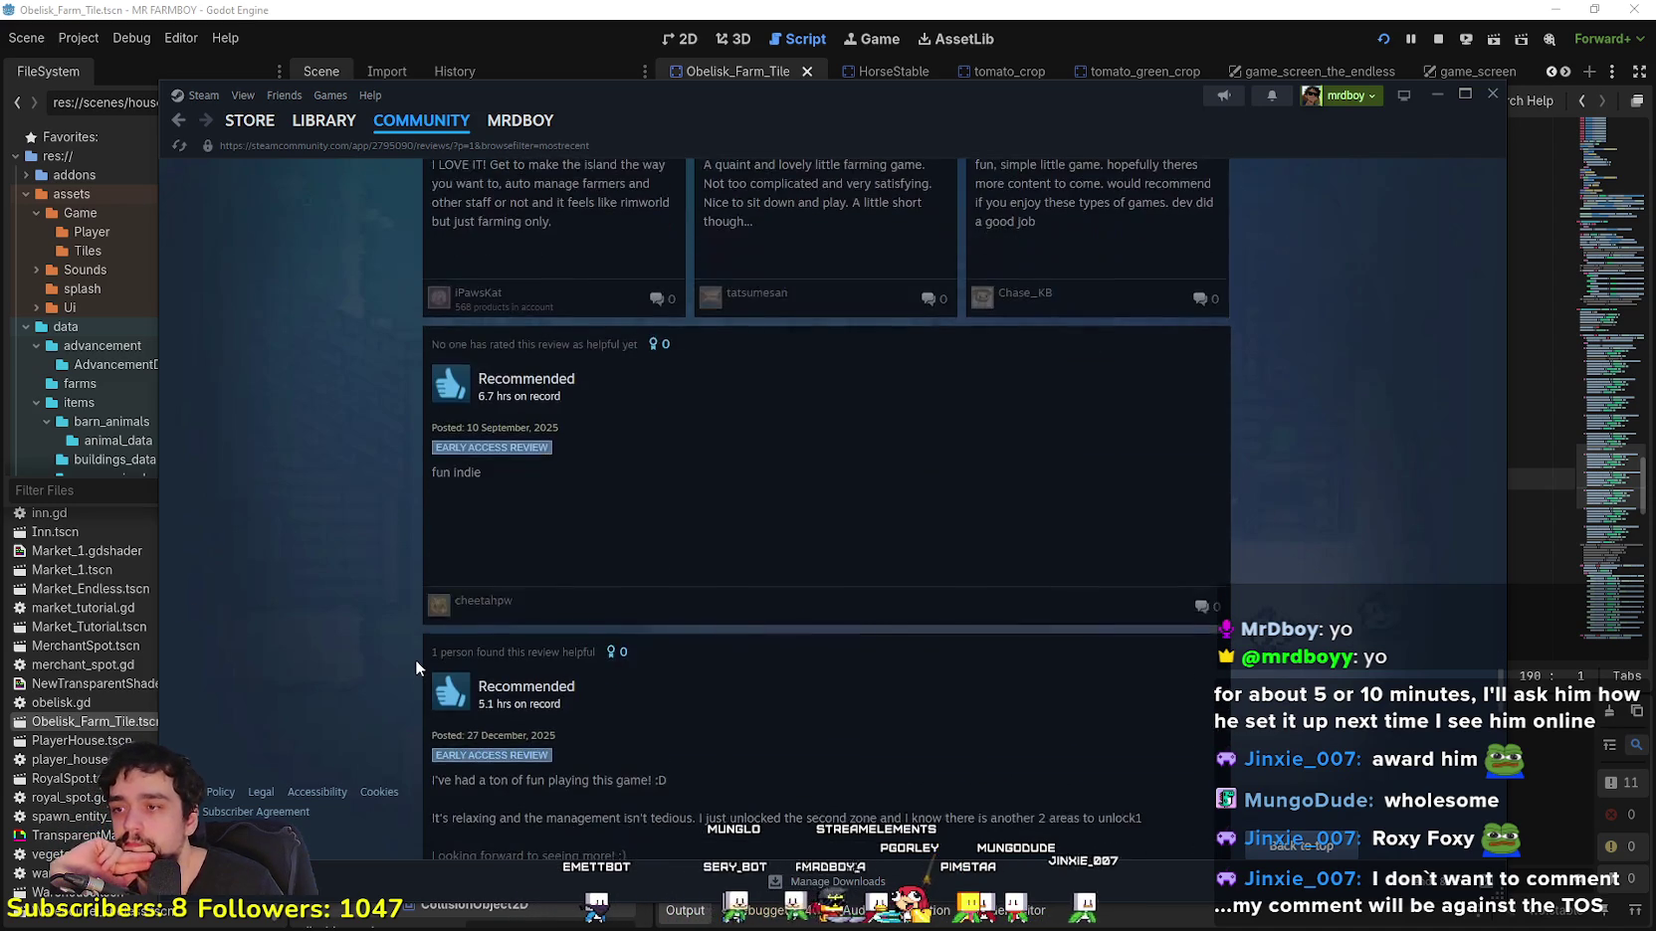
scroll(379, 610, down, 10)
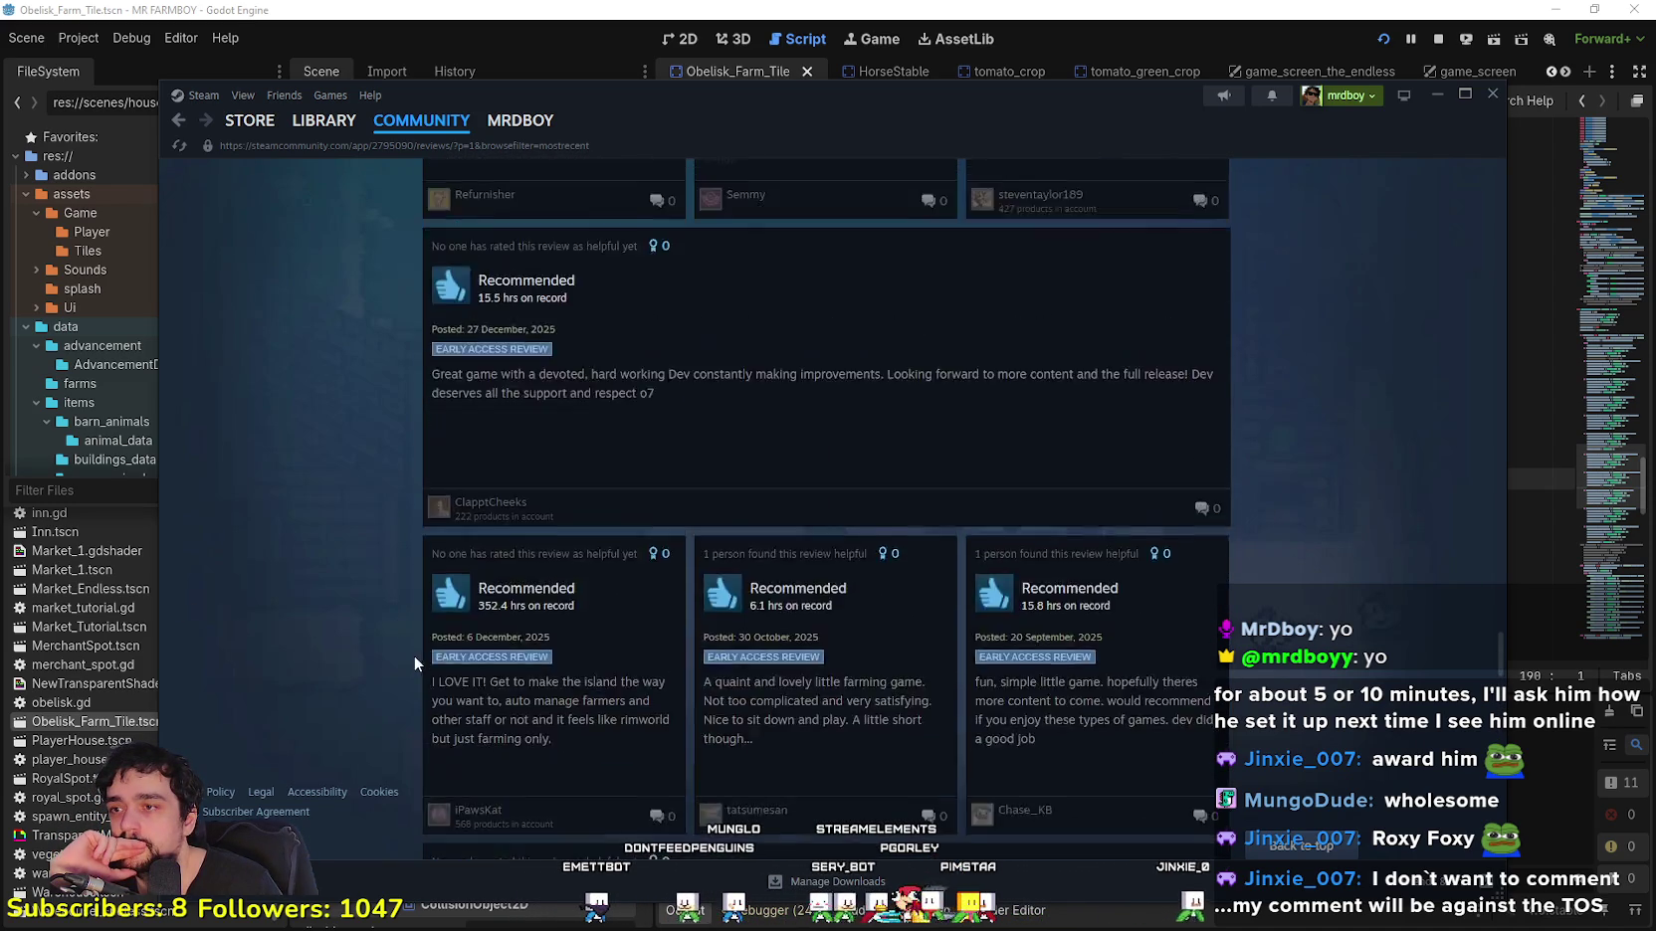
scroll(408, 638, down, 5)
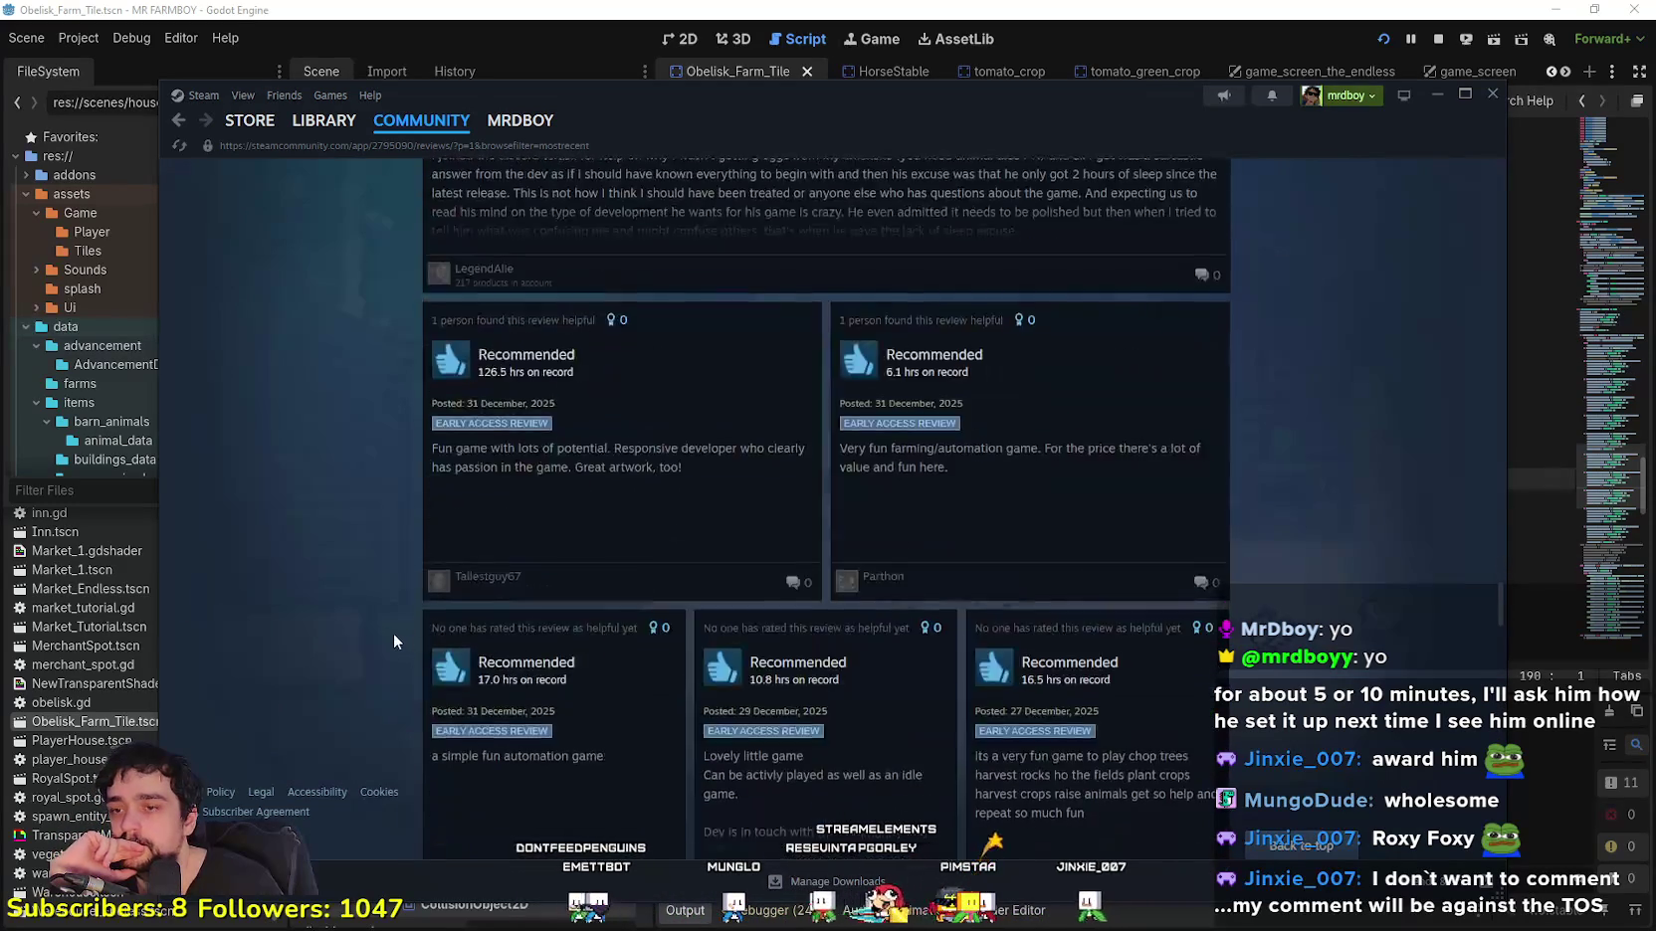
scroll(393, 625, down, 5)
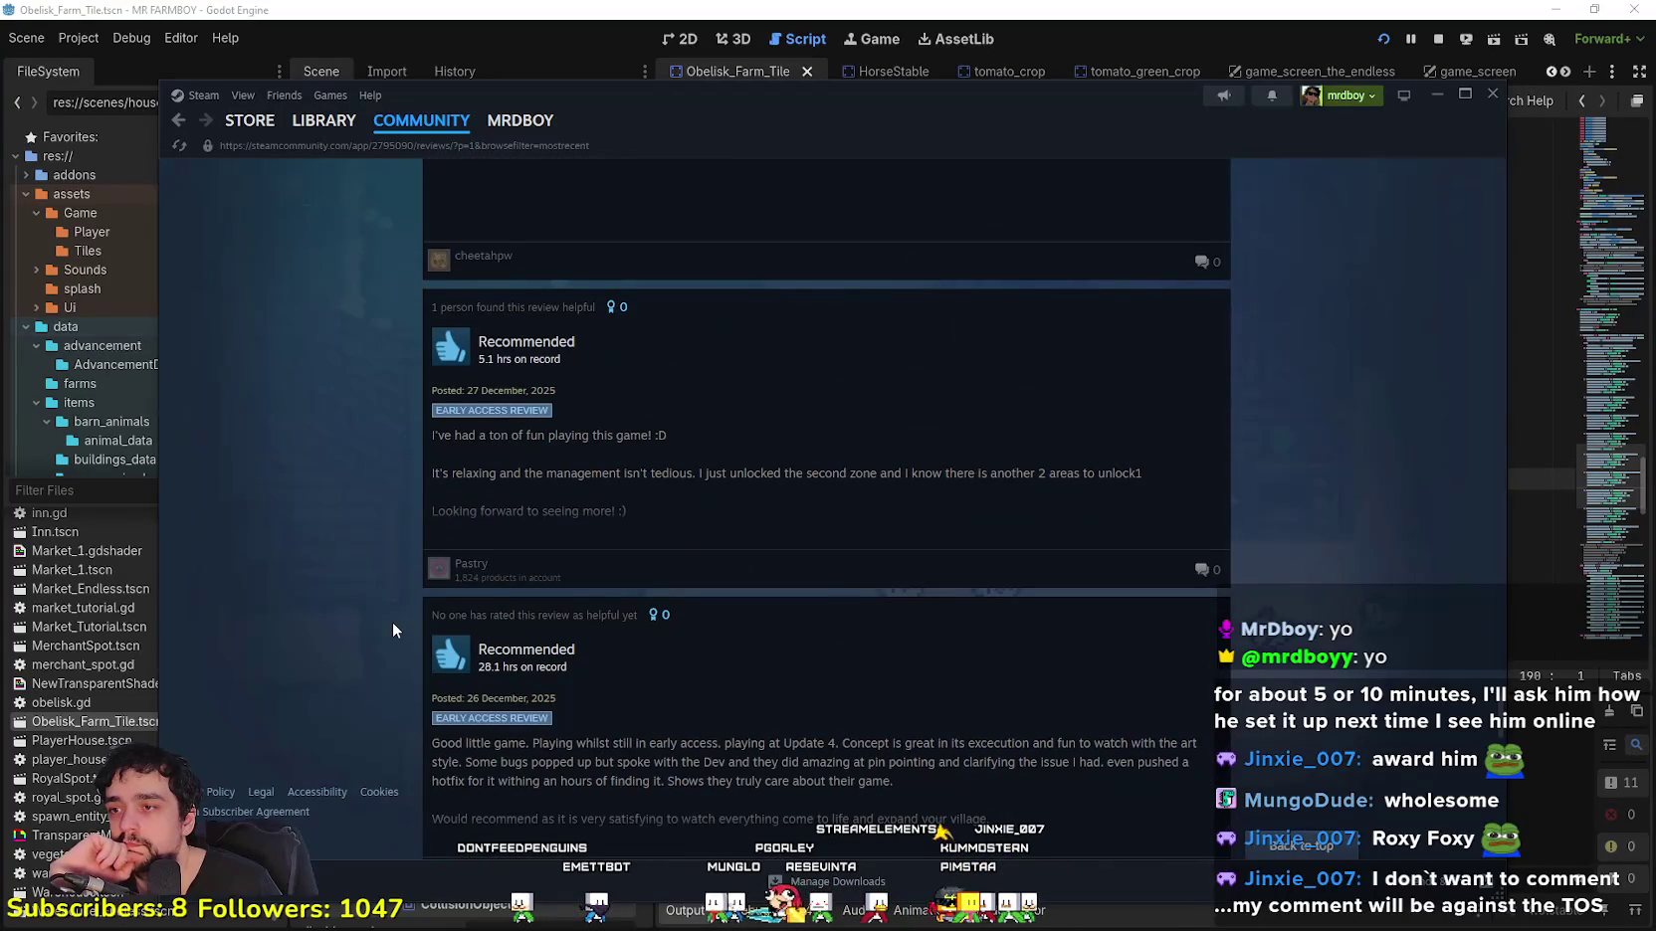
scroll(392, 618, down, 5)
scroll(392, 618, up, 5)
scroll(391, 615, down, 5)
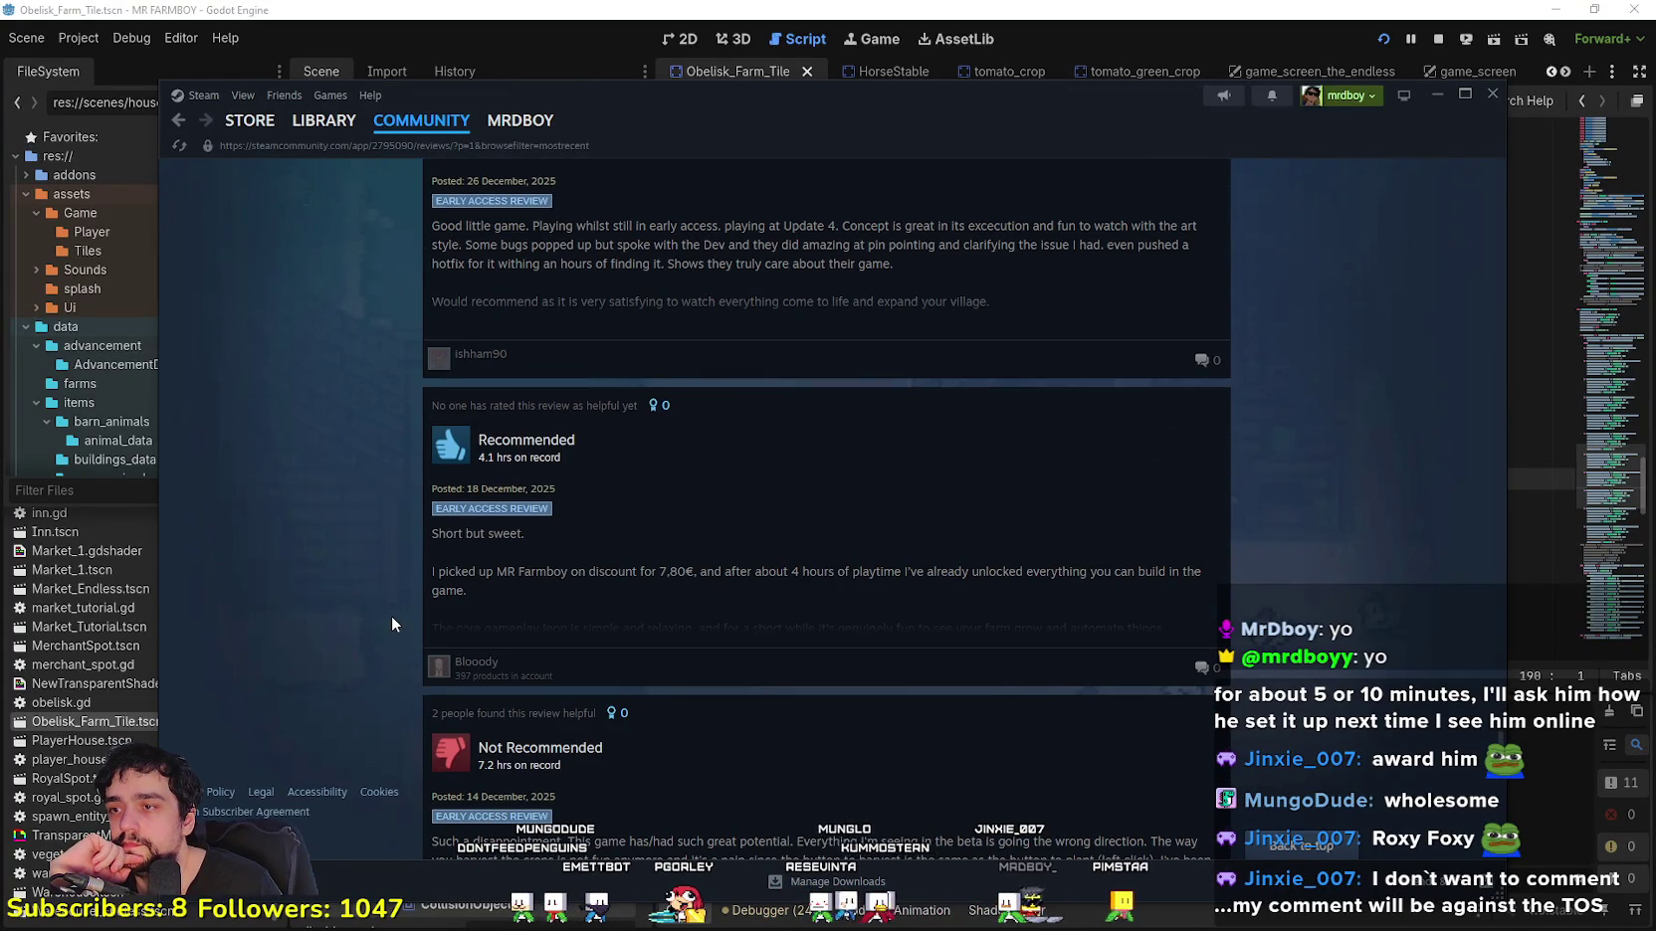
scroll(395, 542, down, 3)
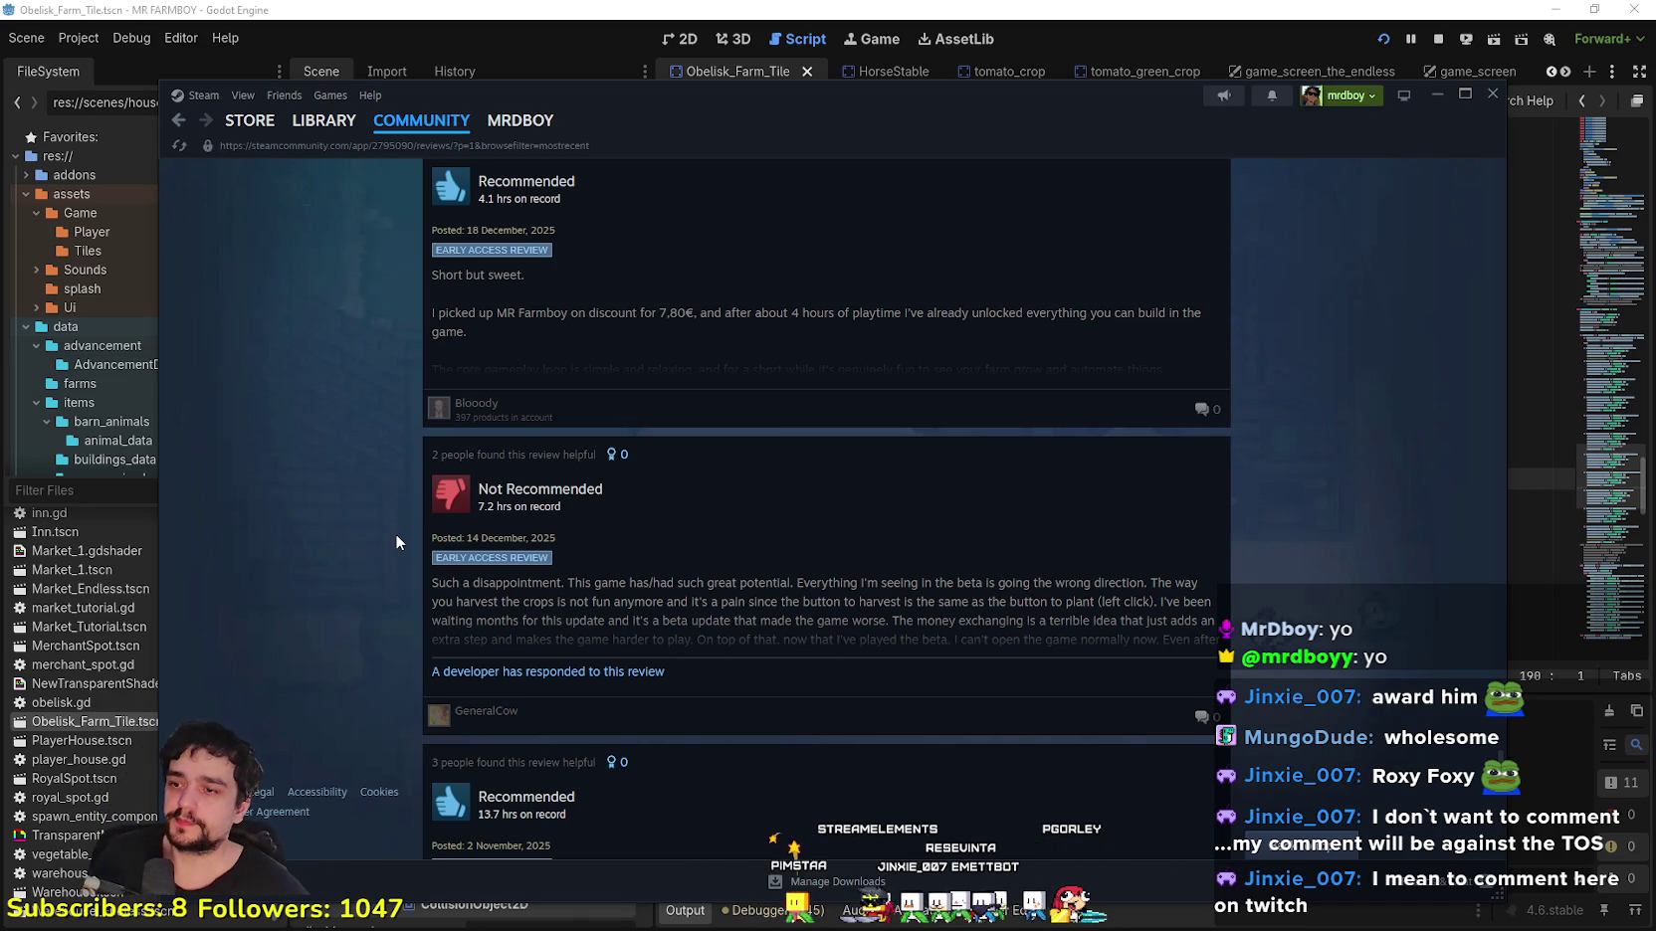
scroll(610, 647, down, 3)
scroll(1353, 587, down, 2)
scroll(647, 498, down, 3)
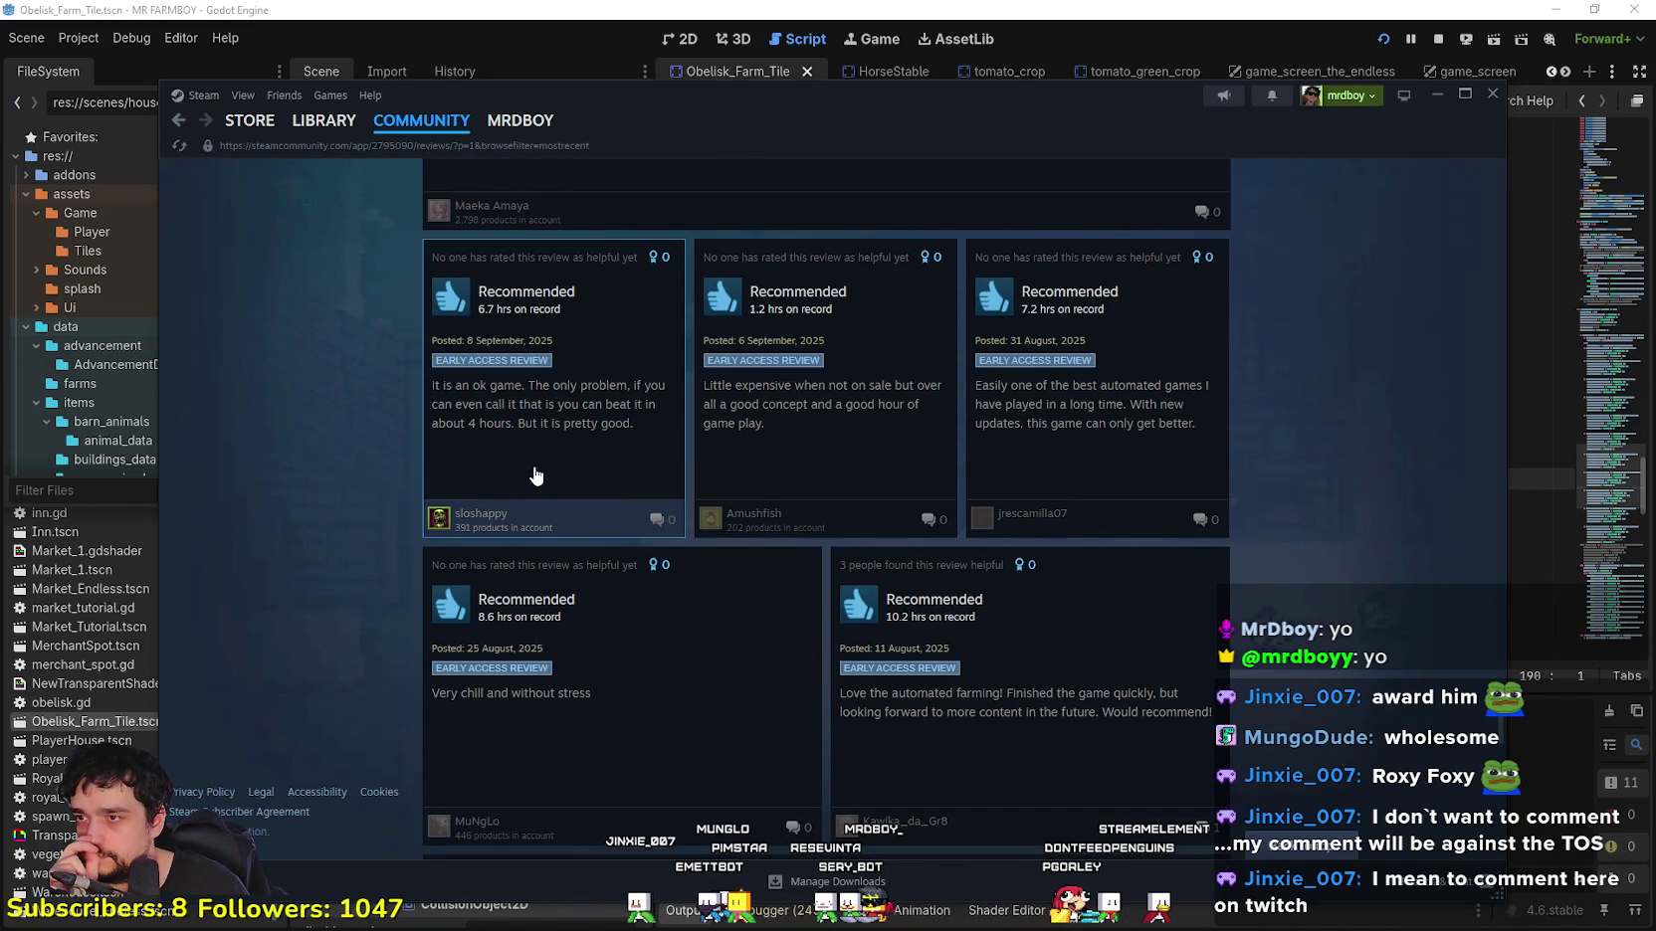
scroll(535, 476, down, 6)
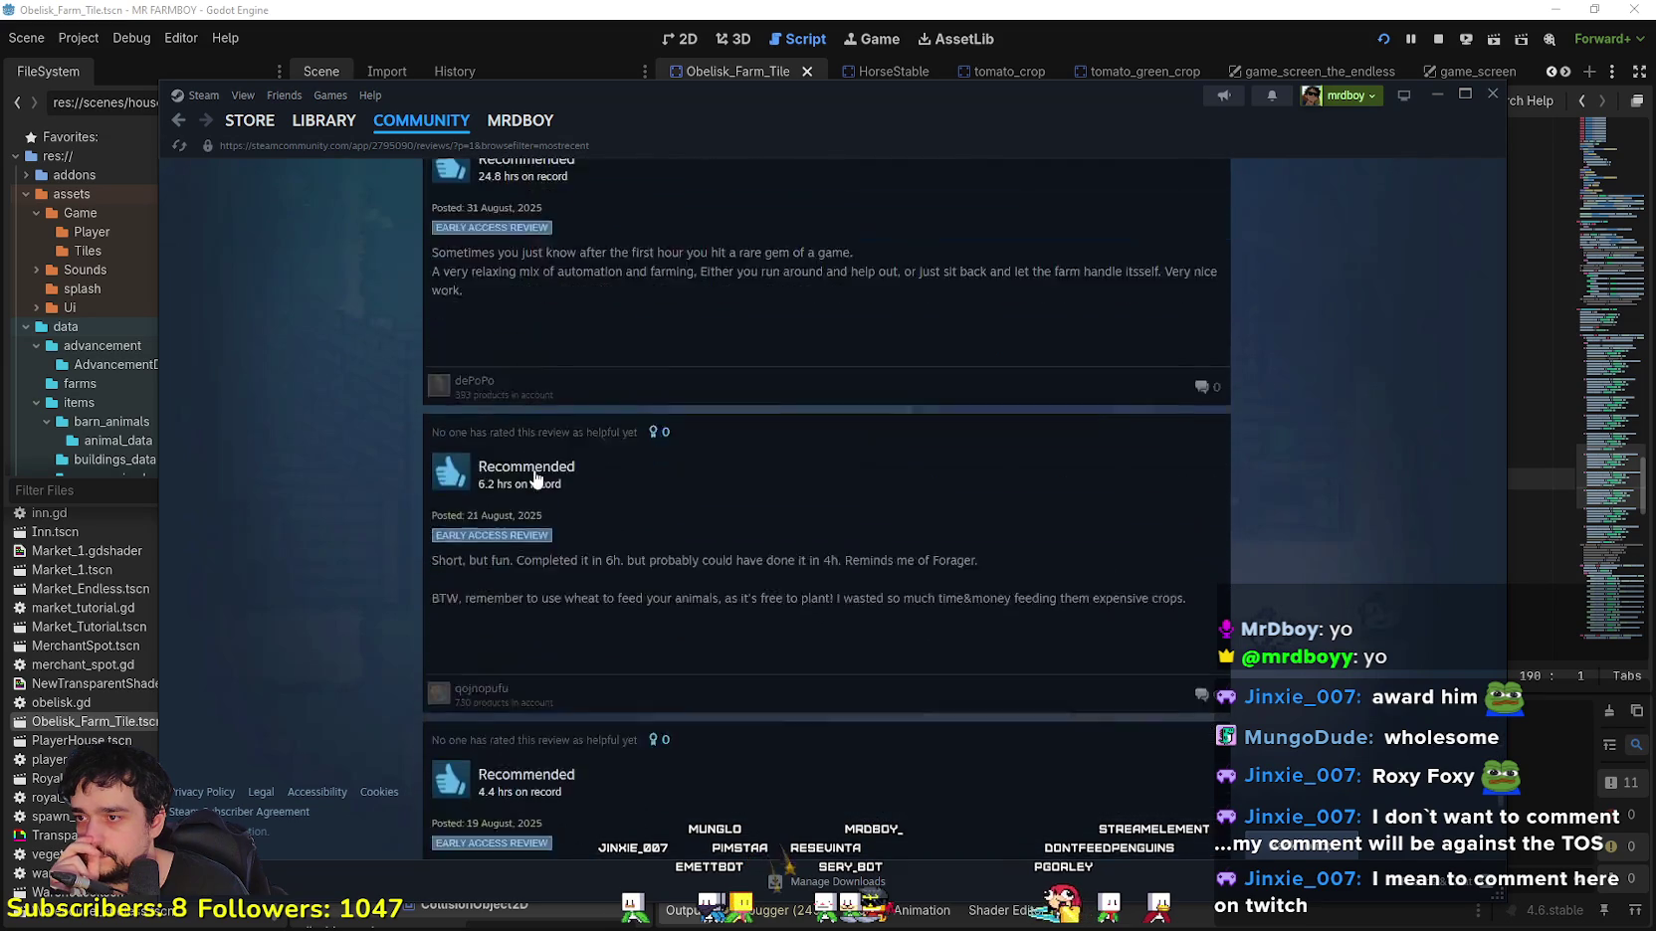
scroll(536, 476, down, 4)
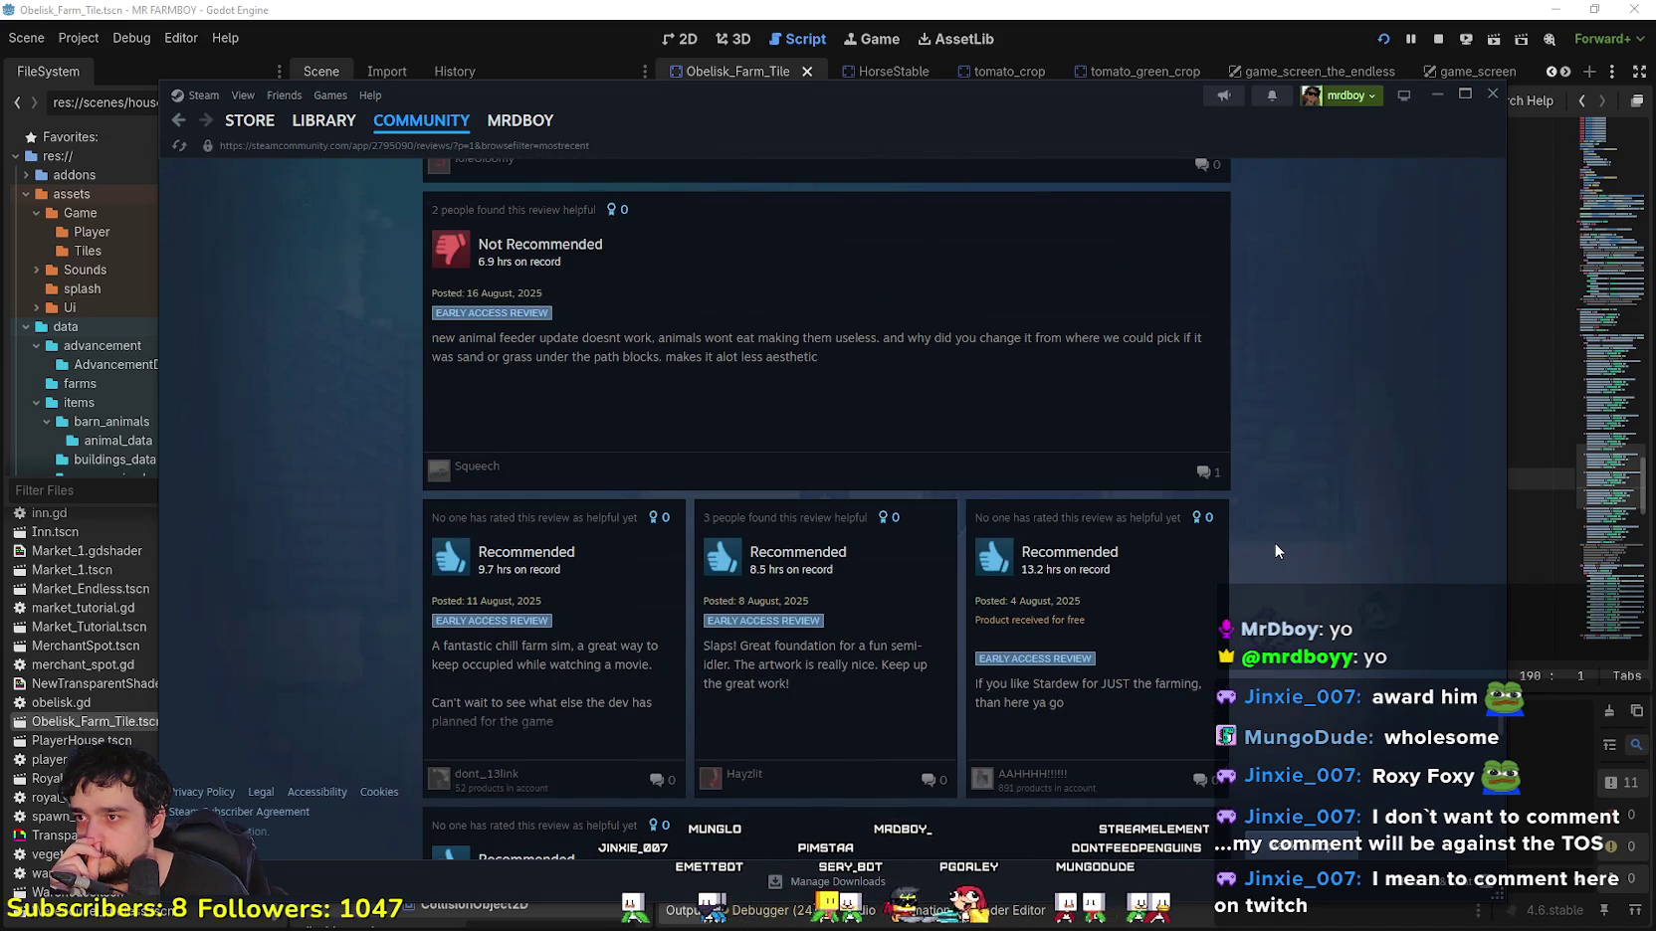
Step: Return to the top of the reviews, then switch back to Godot's base_cursor_component.gd script
drag(1498, 737, 1499, 172)
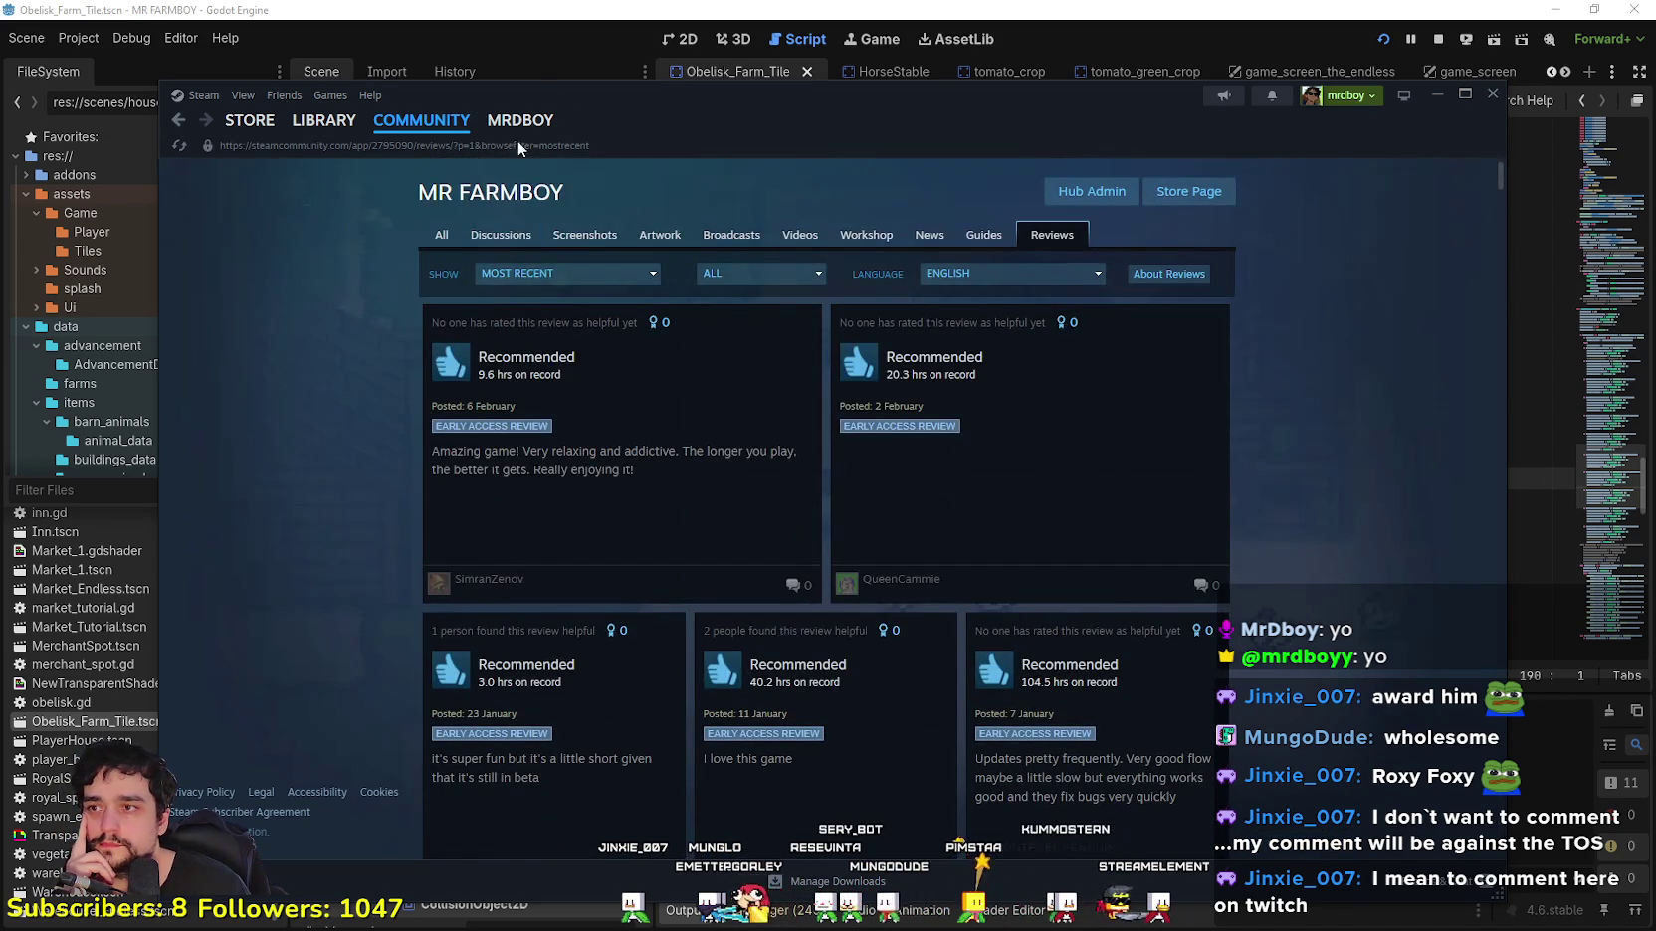
key(alt+Tab)
click(1191, 414)
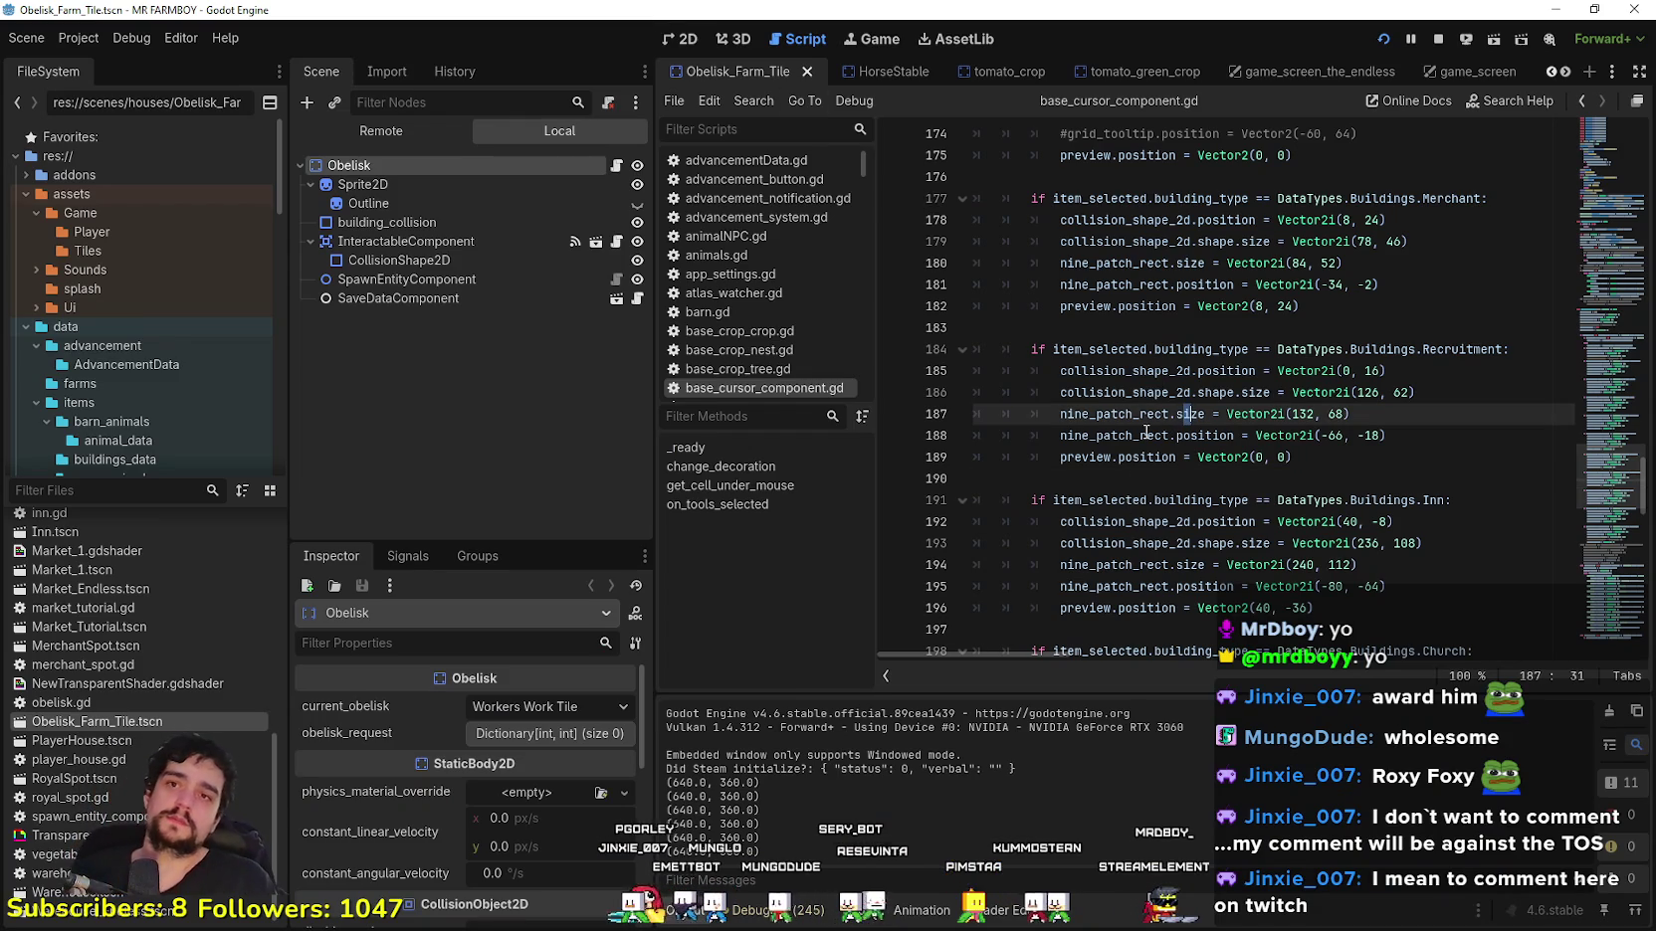
Step: Bring the MR FARMBOY (DEBUG) window forward, load Save 3, and maximize the game
key(alt+Tab)
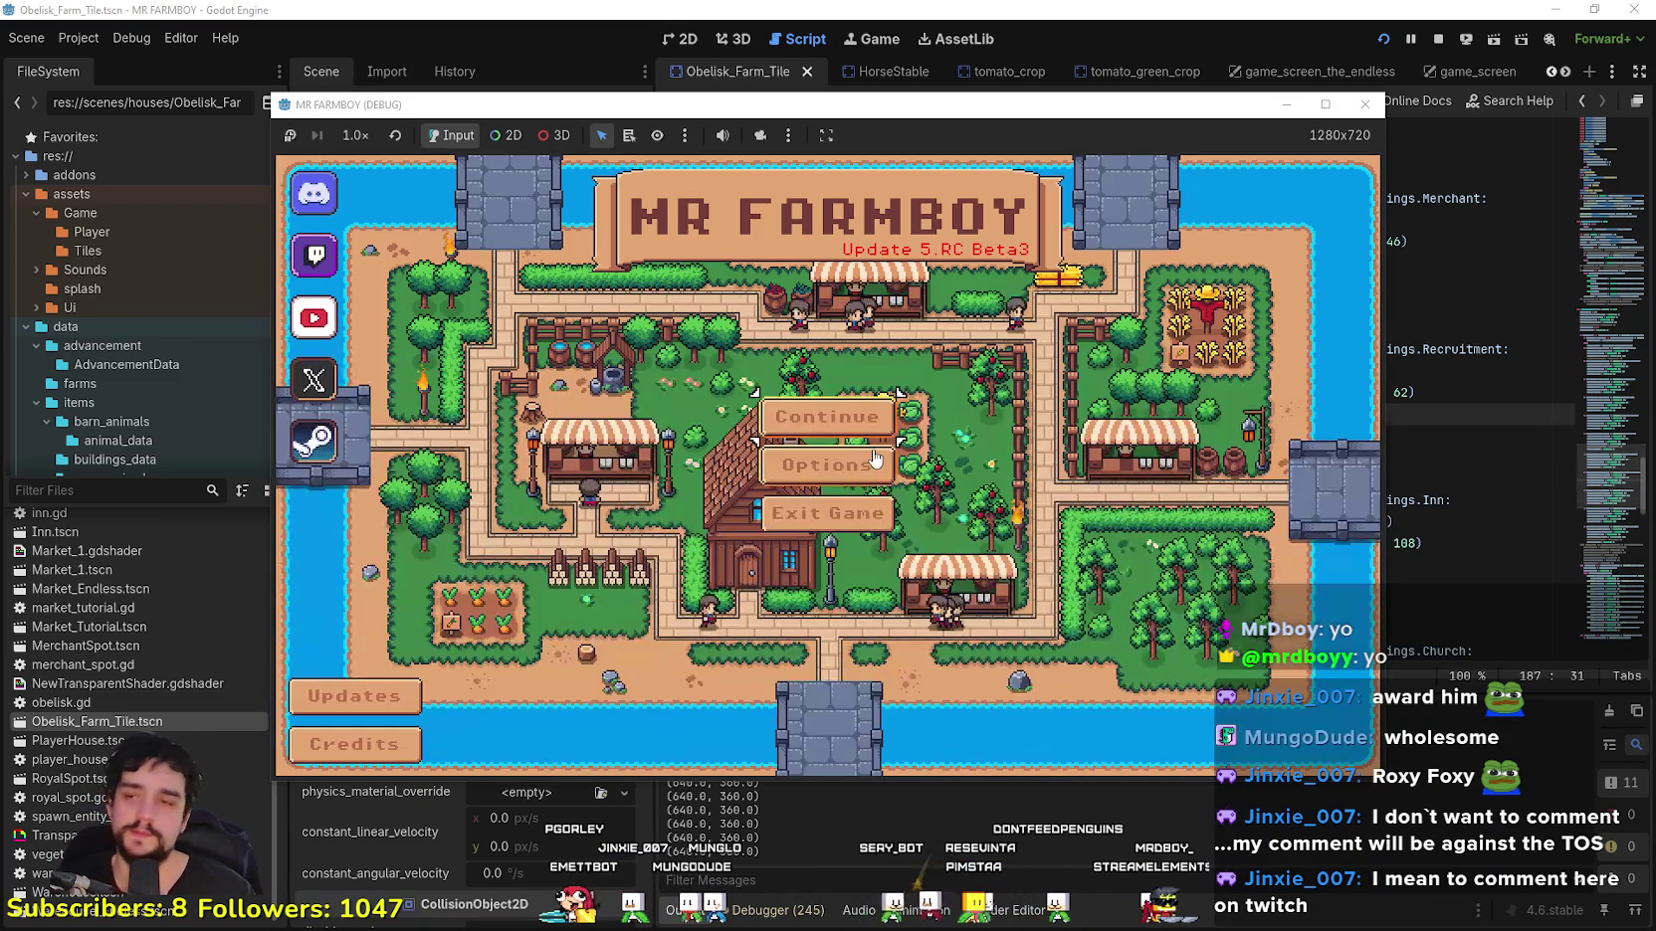
click(834, 408)
click(834, 403)
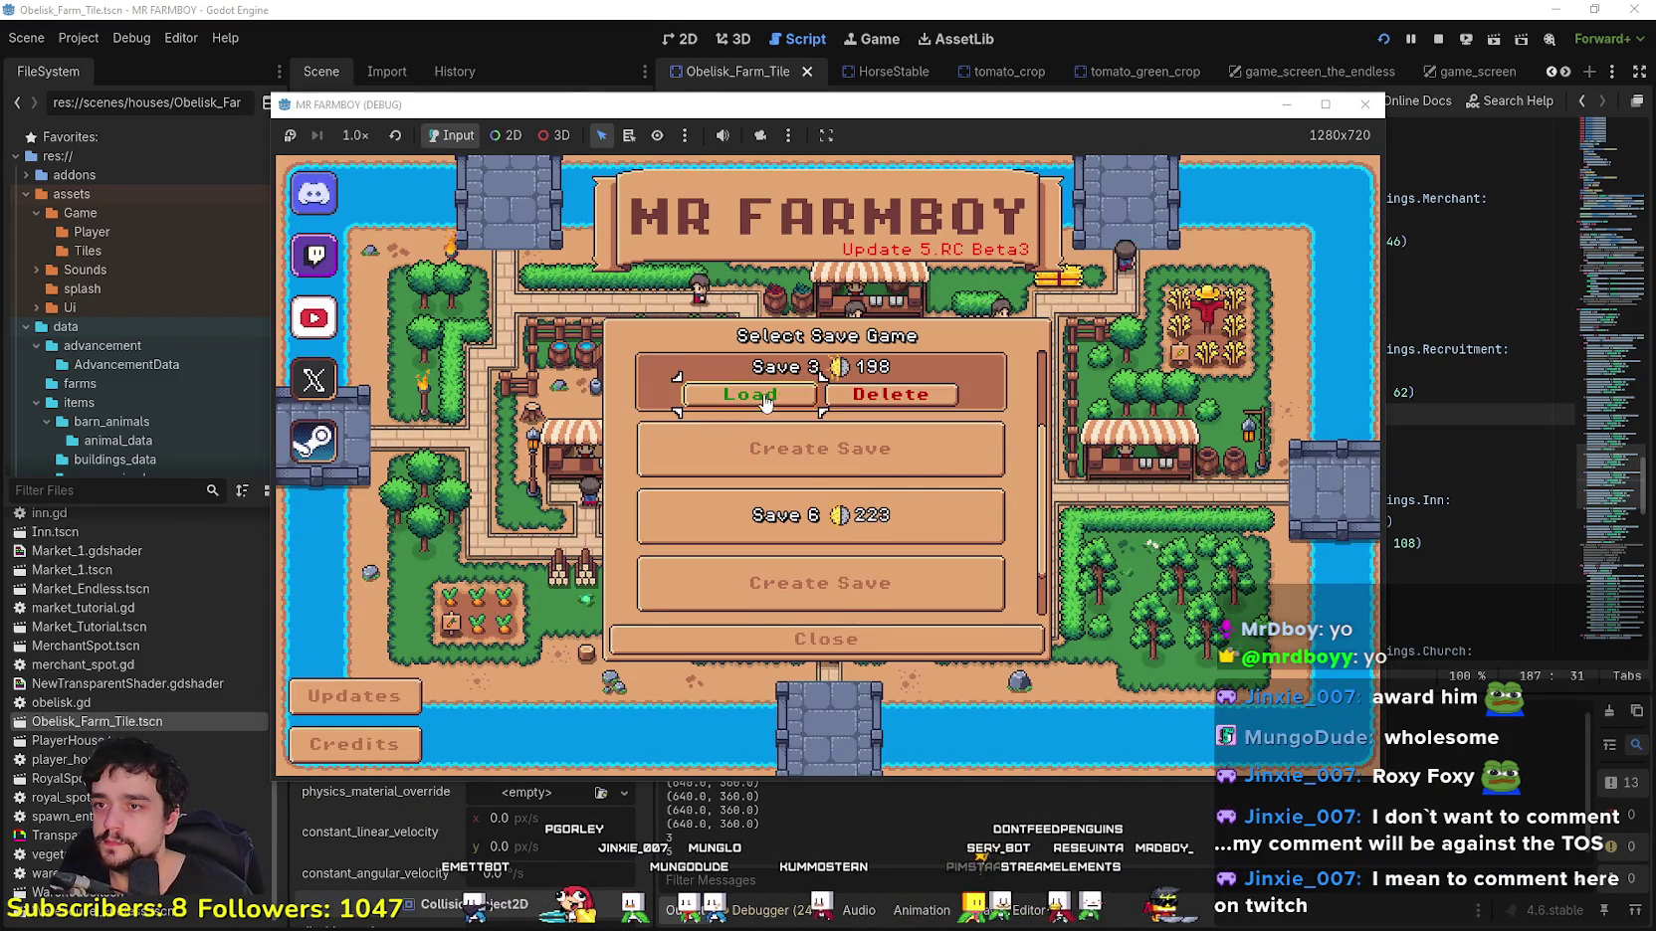
click(771, 384)
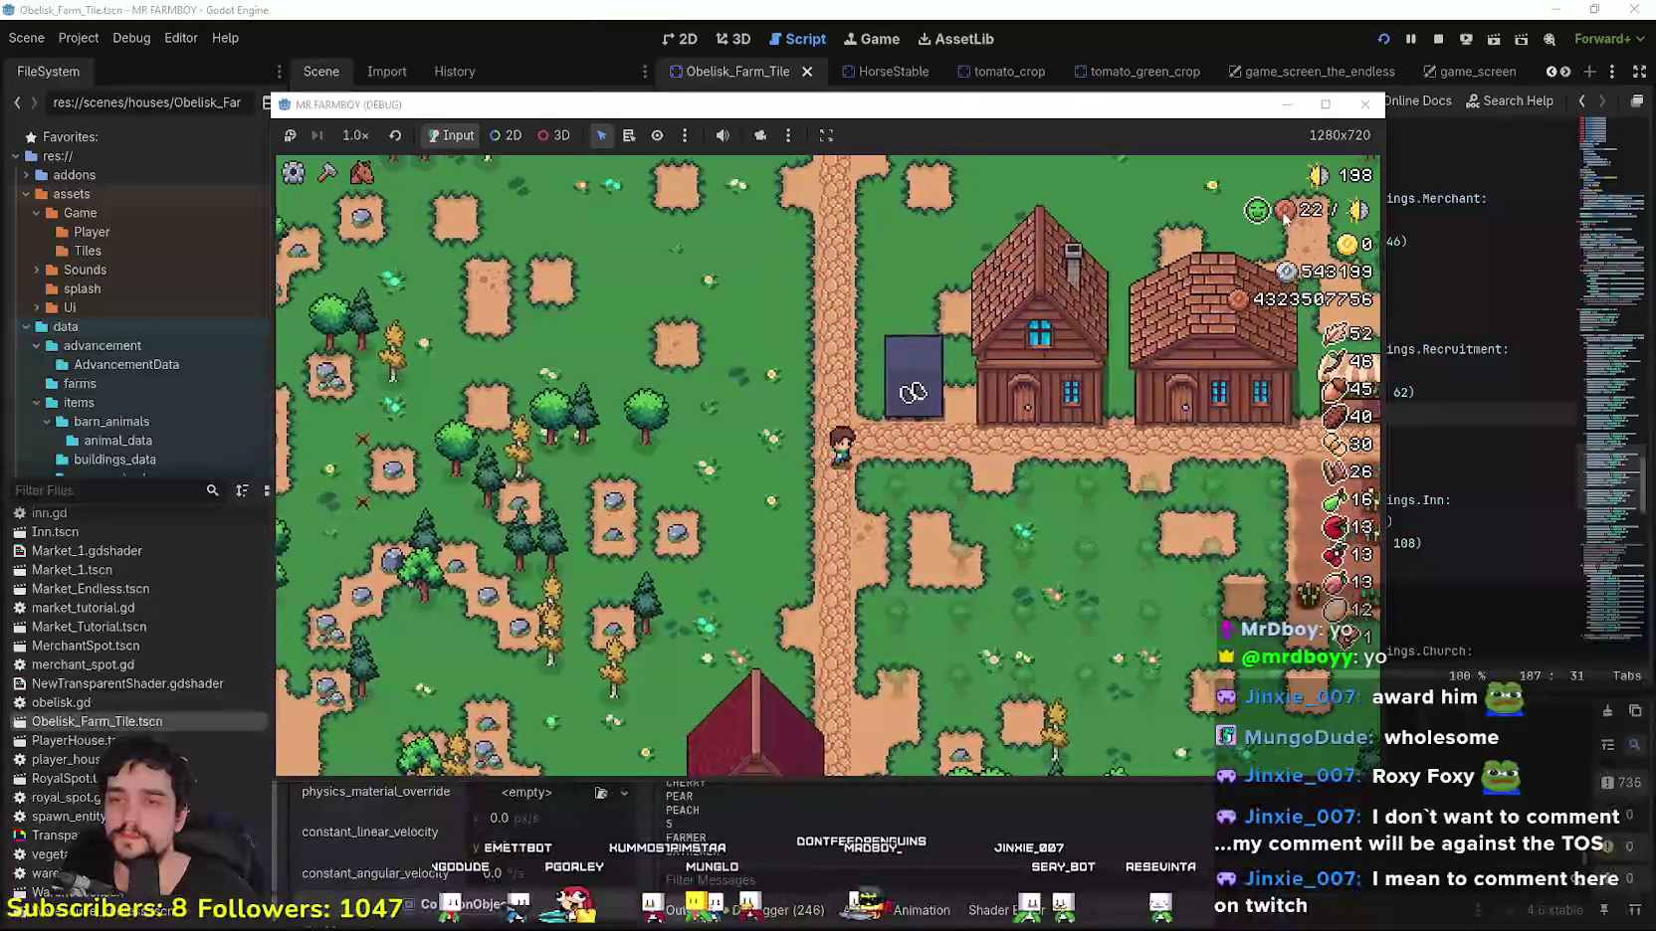
click(1324, 104)
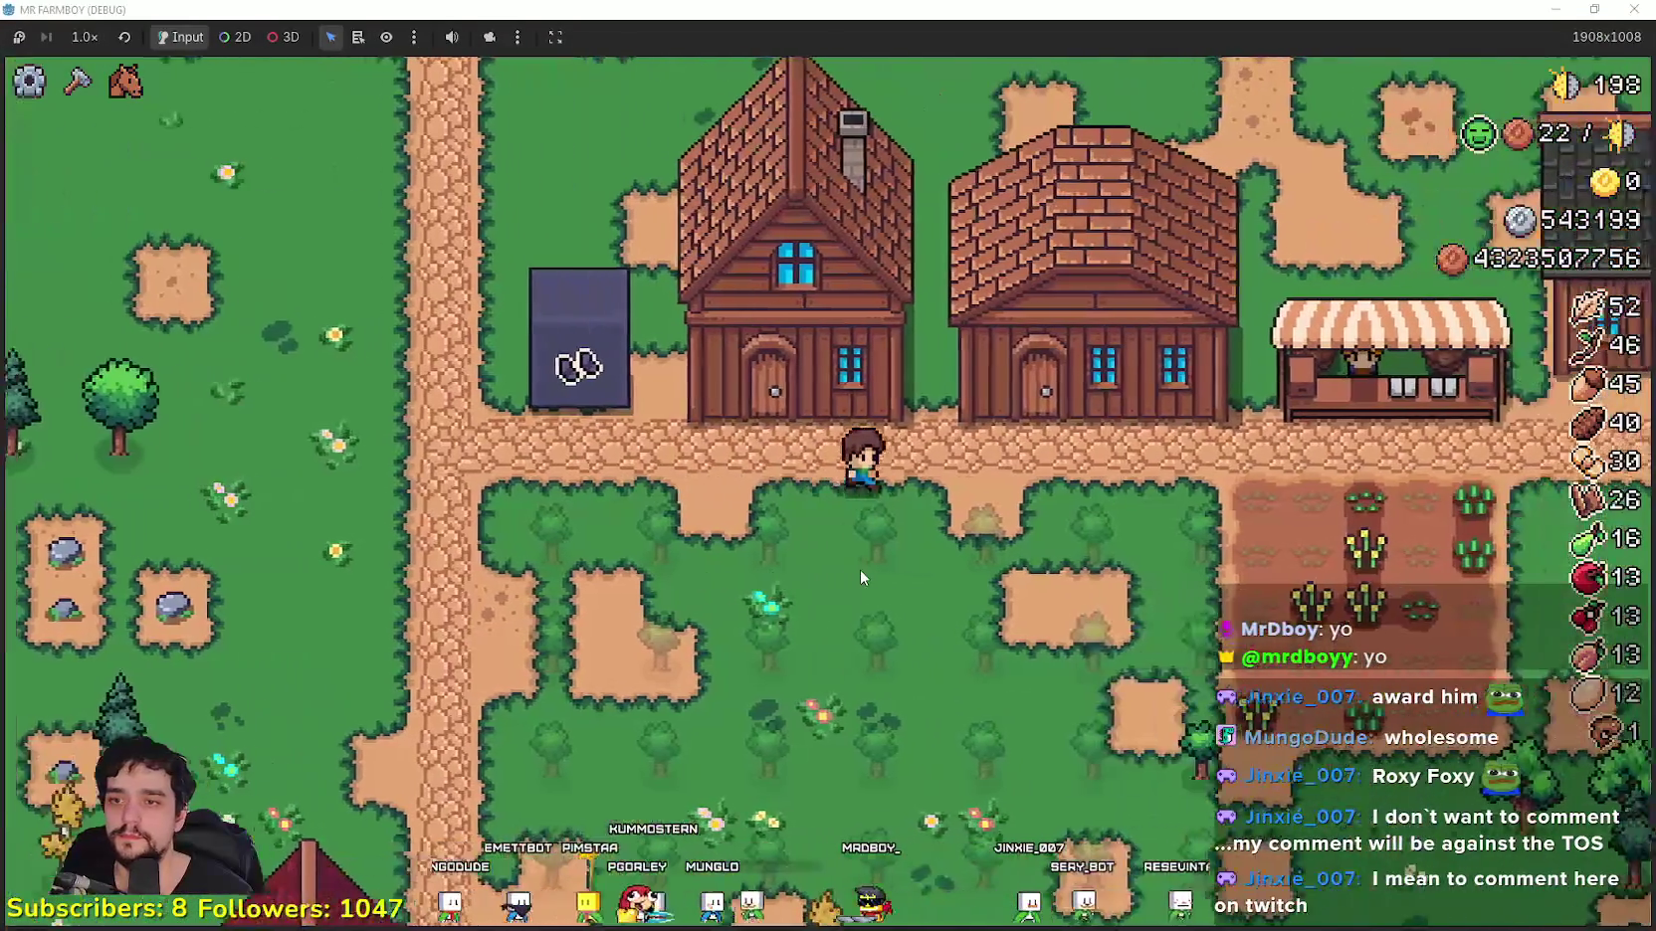
Step: Open the Crafting panel and pick the green land tile for placement
scroll(860, 576, down, 2)
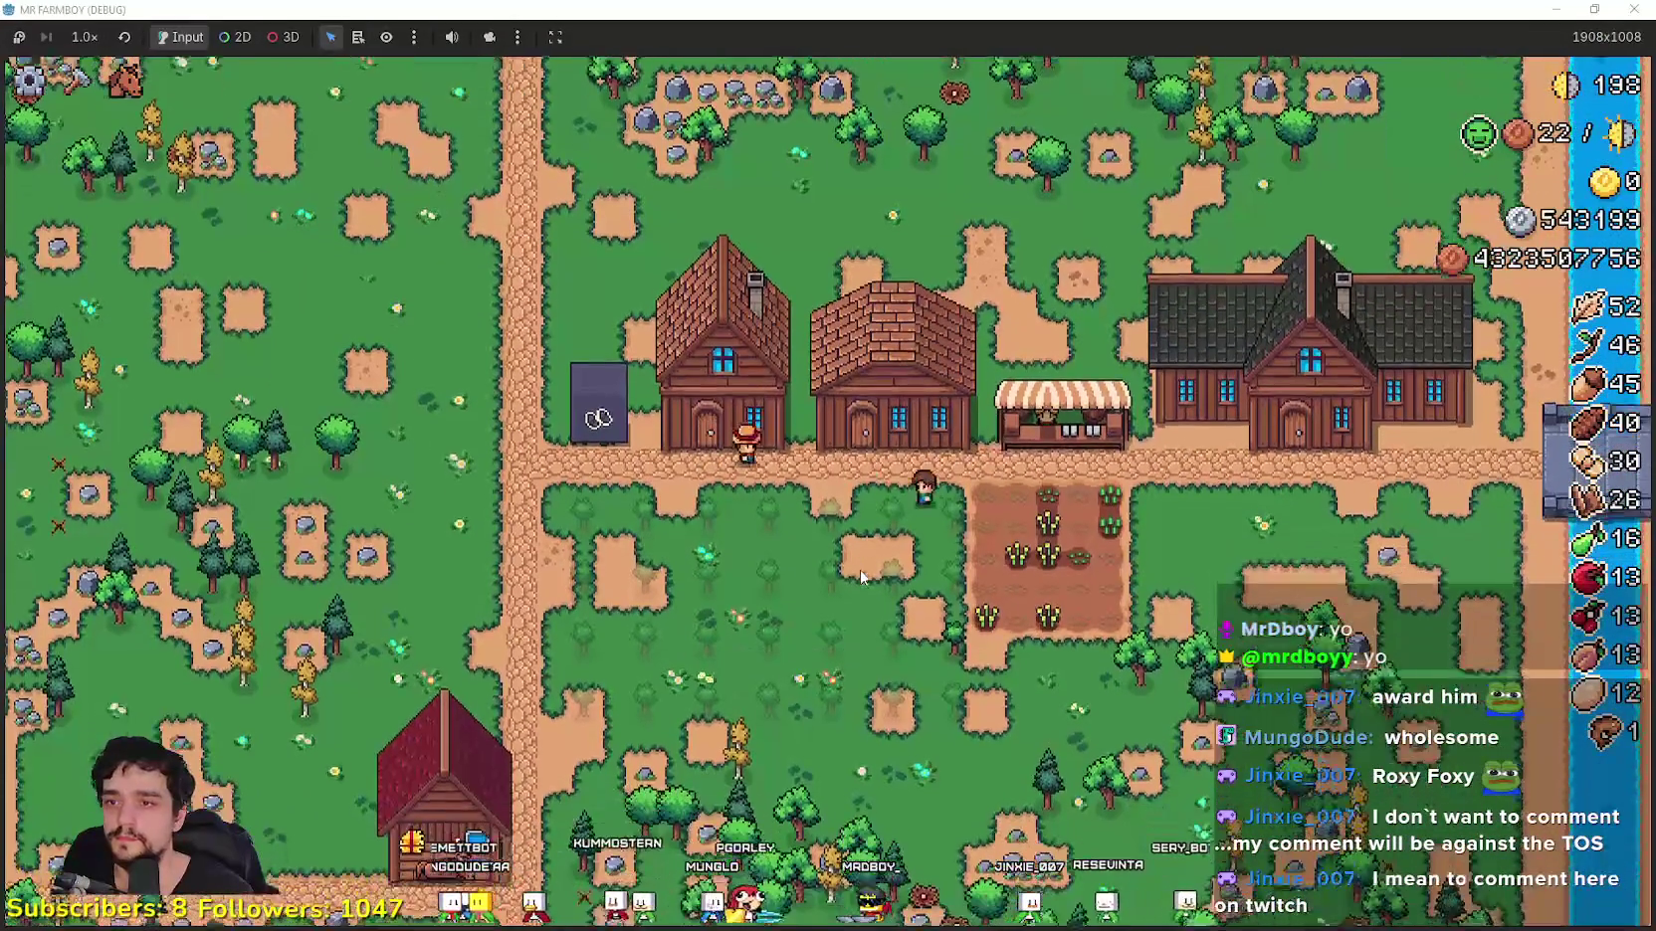
key(c)
click(133, 418)
scroll(796, 546, up, 2)
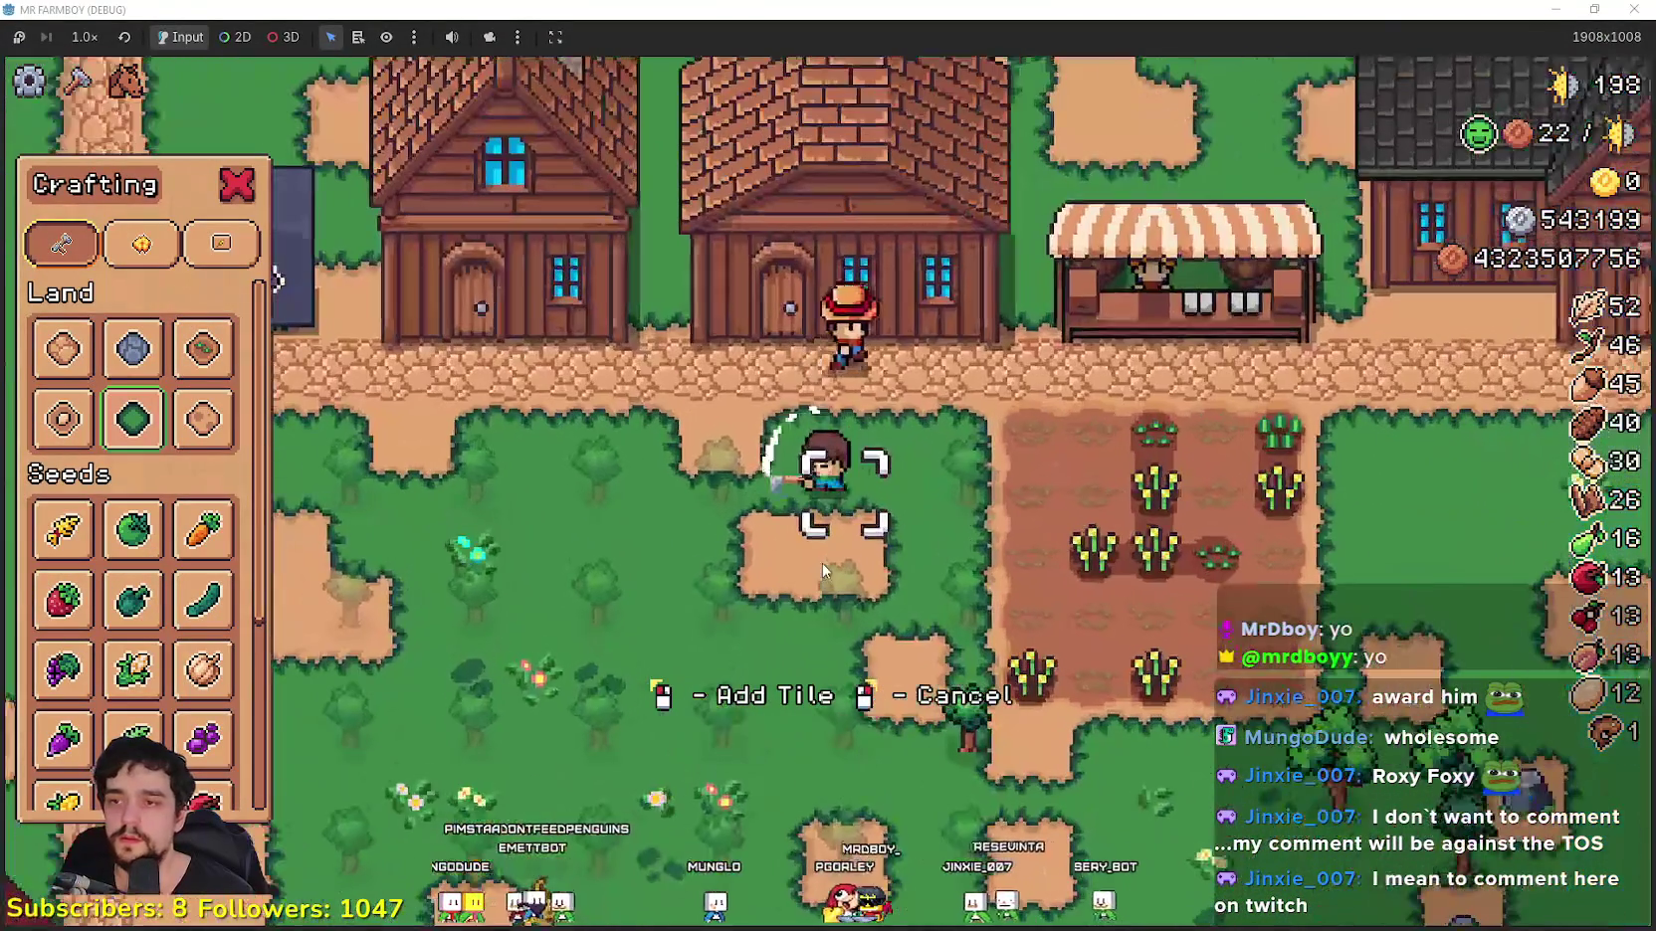
key(a)
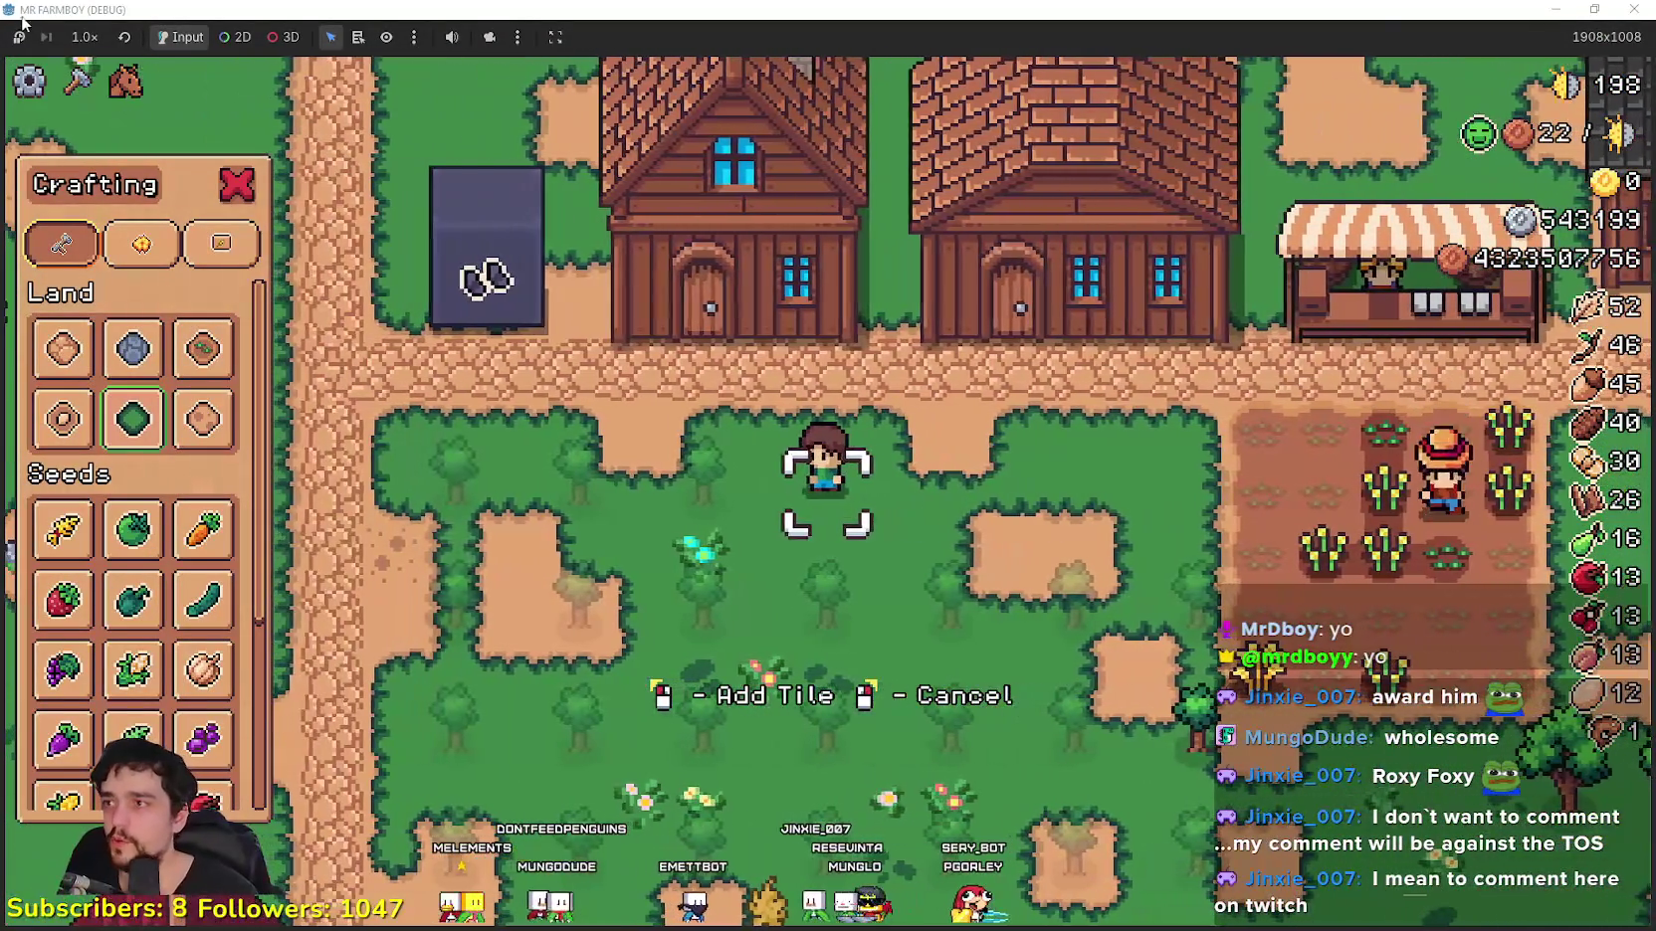
Step: Set the game speed to 2.0x, walk the farmer around the crop field, and close Crafting
click(79, 40)
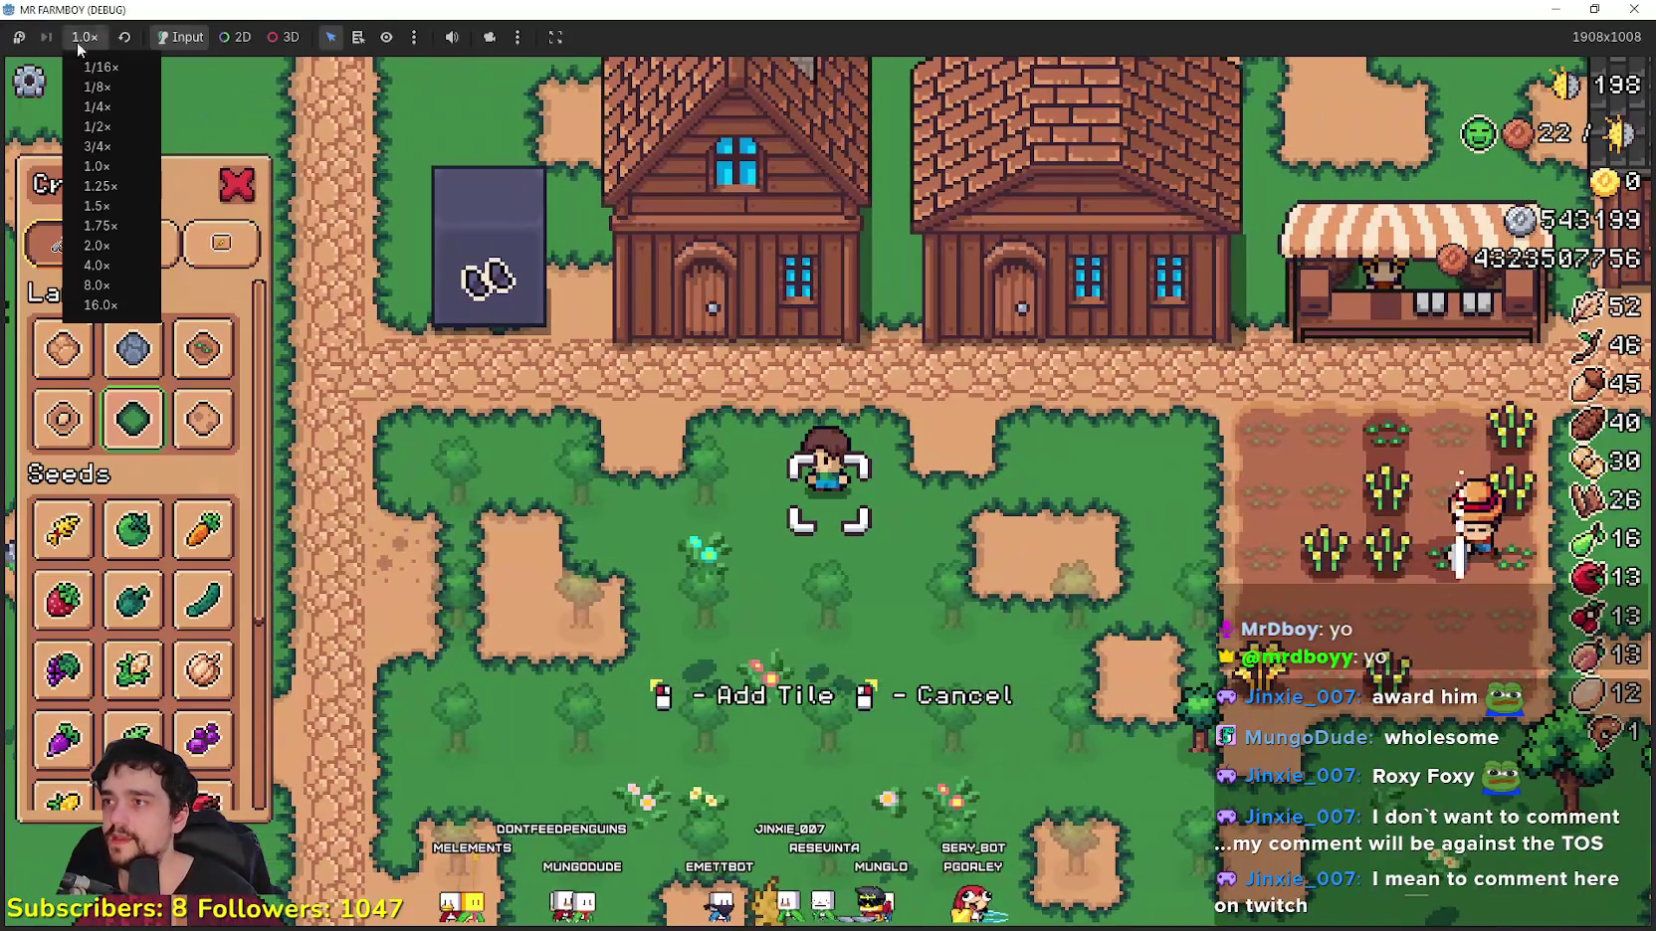
click(116, 251)
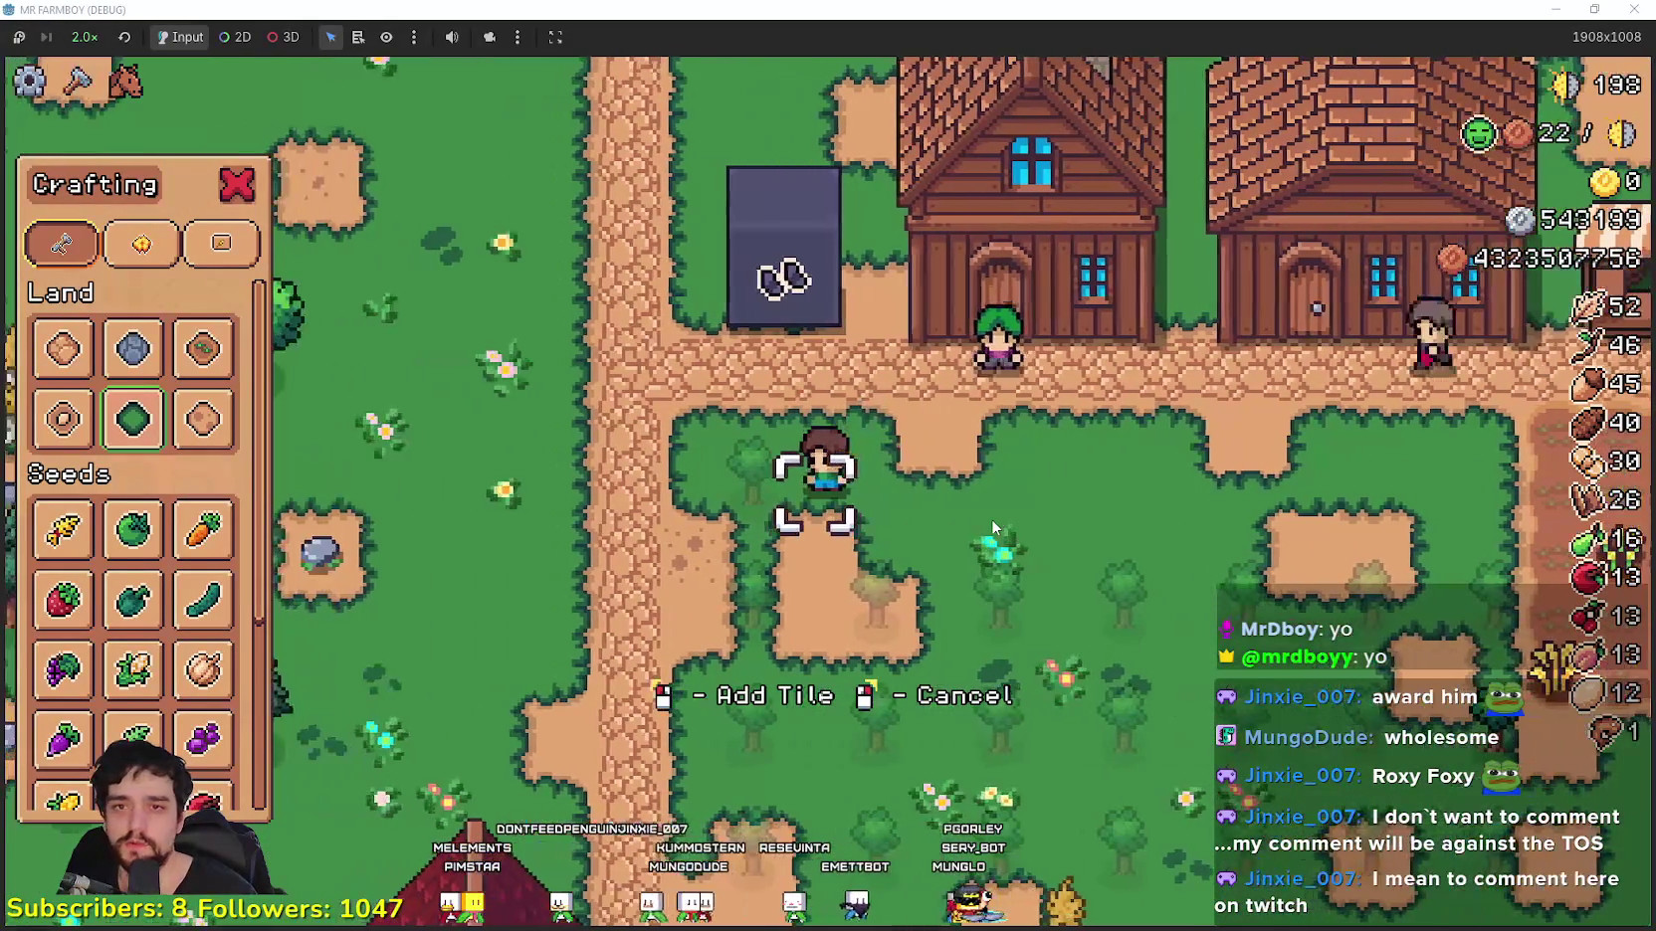
key(s)
key(d)
key(s)
key(a)
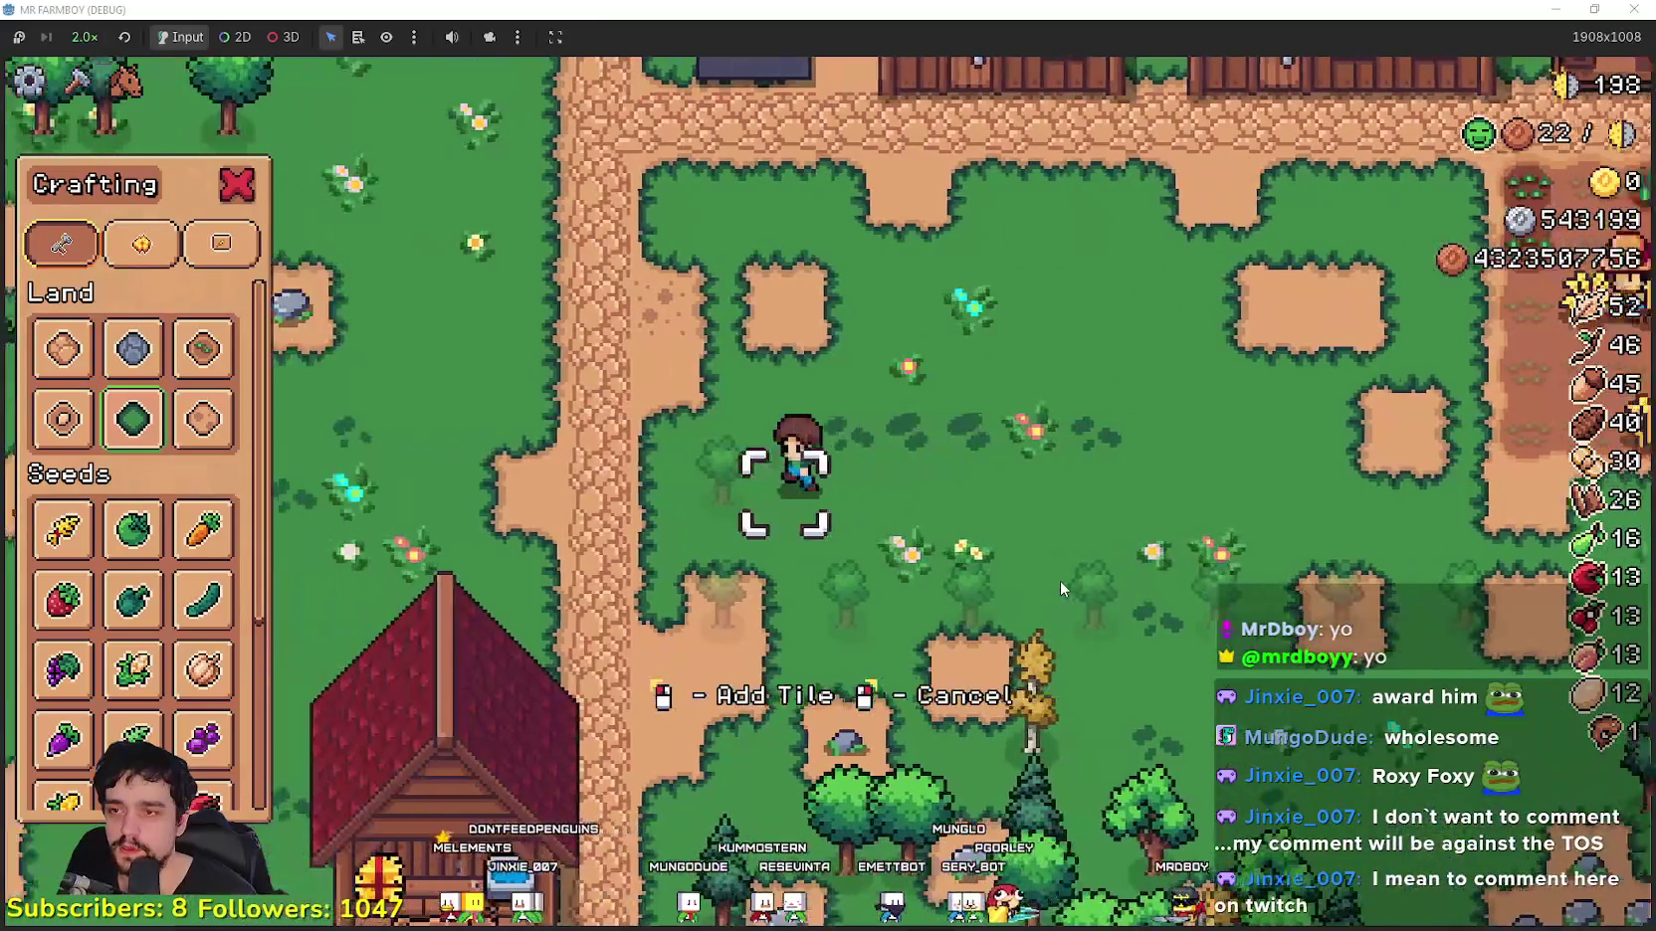
key(d)
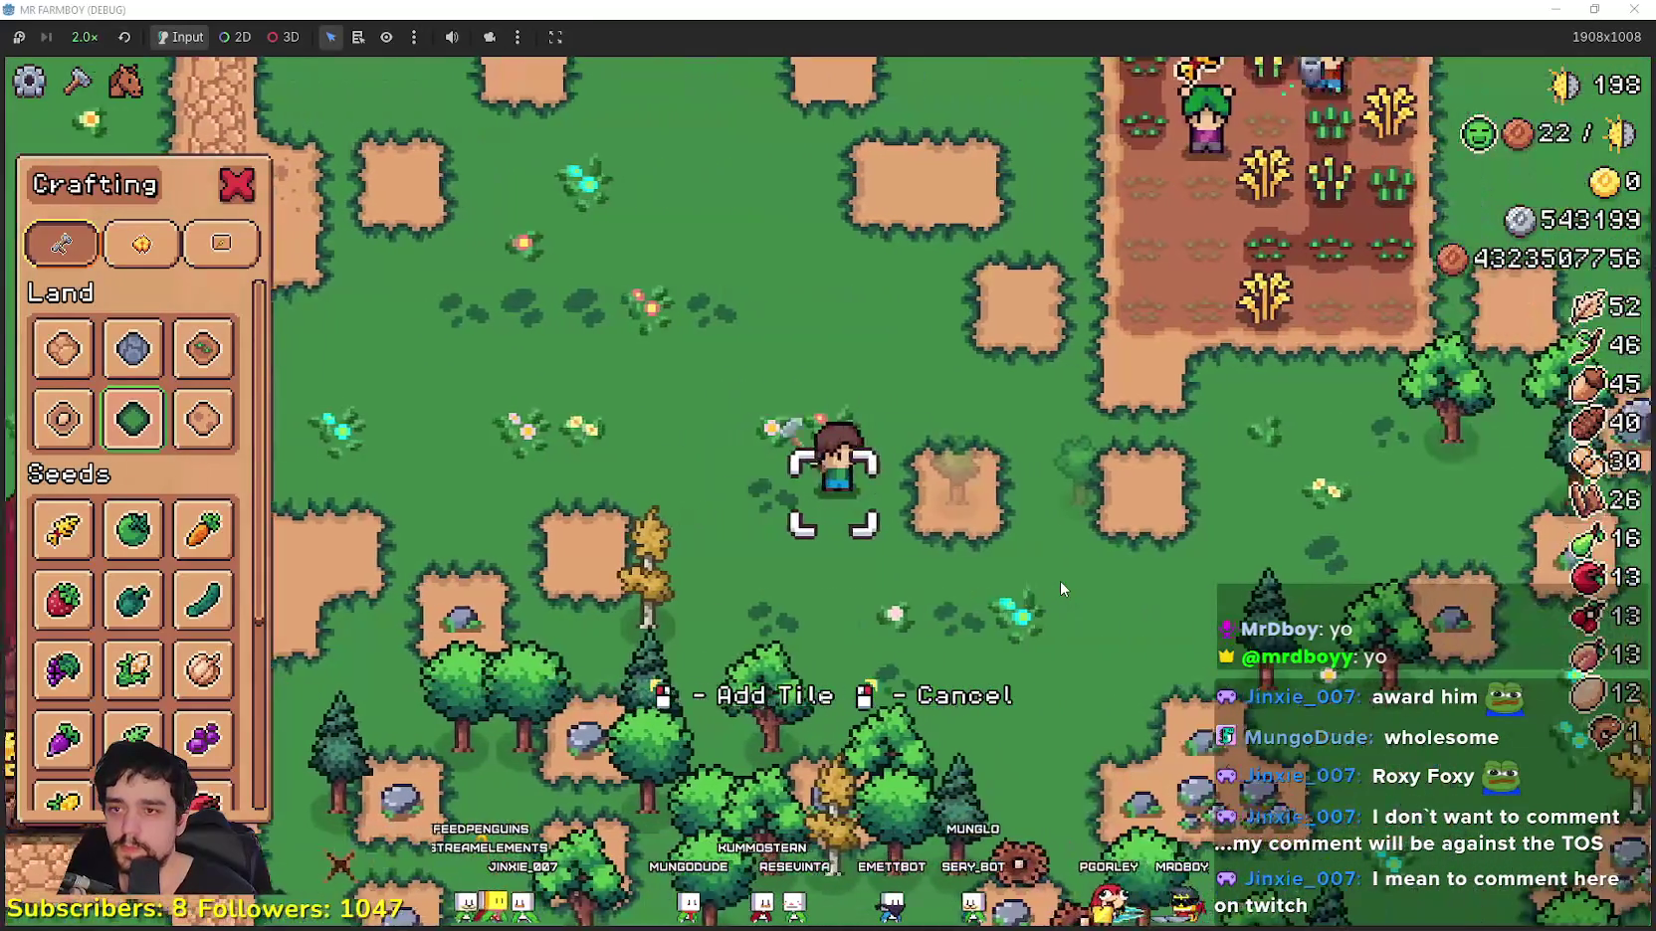
key(Escape)
Step: Walk toward the houses, bring up the move cursor, then cancel the obelisk move
key(w)
key(a)
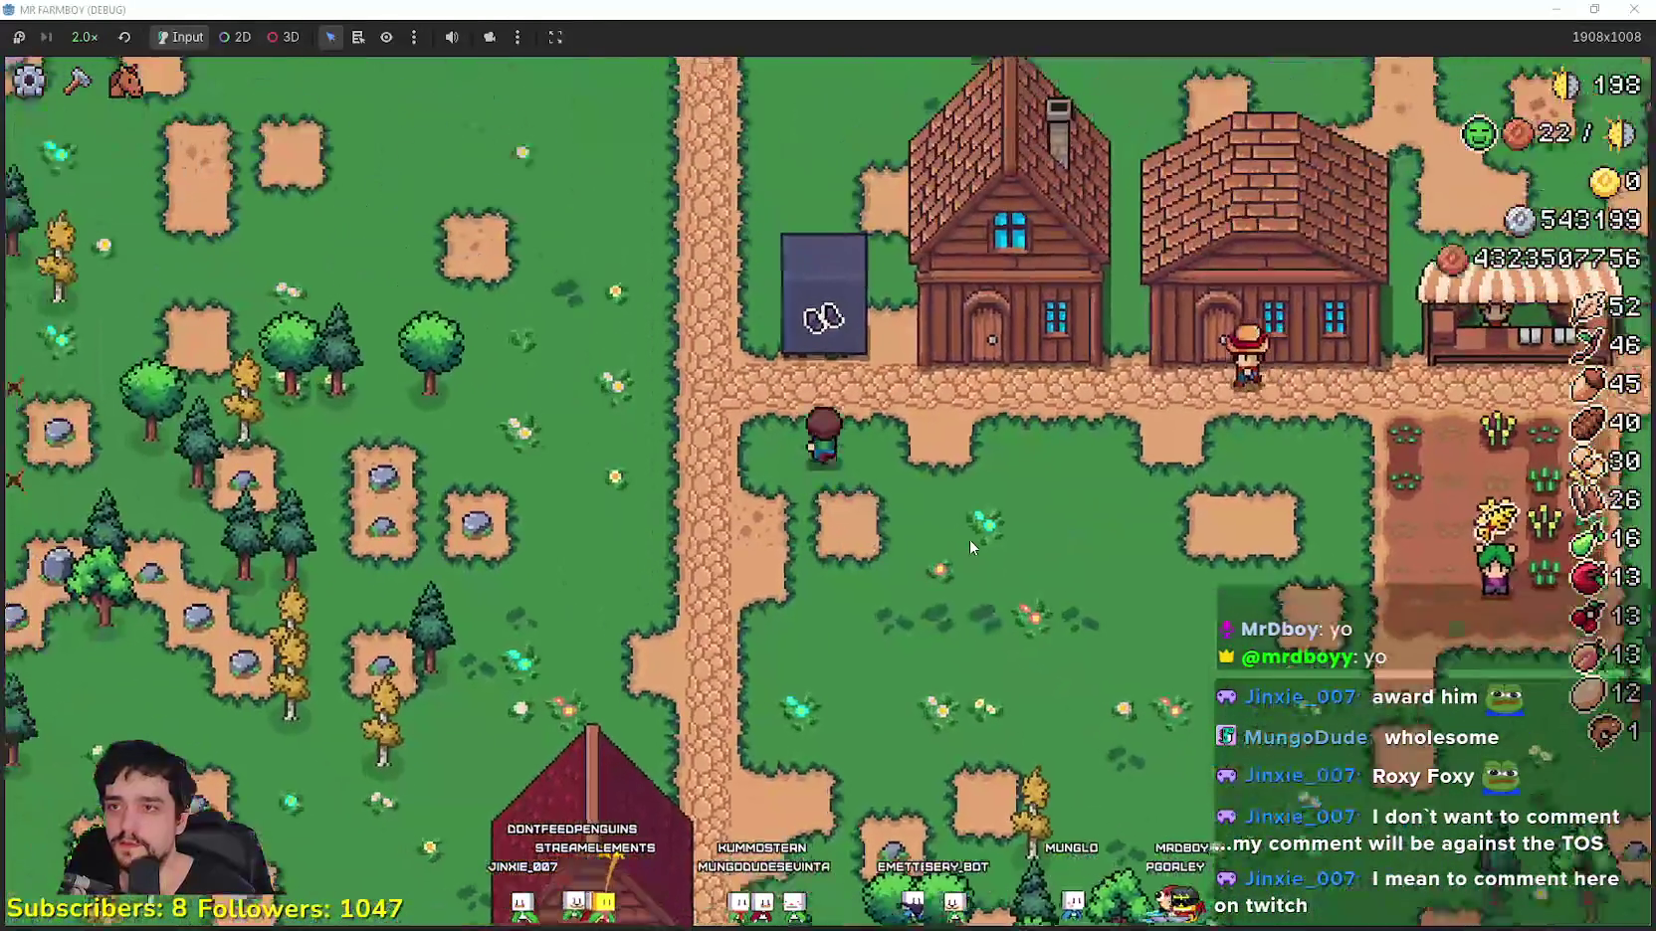
key(e)
key(s)
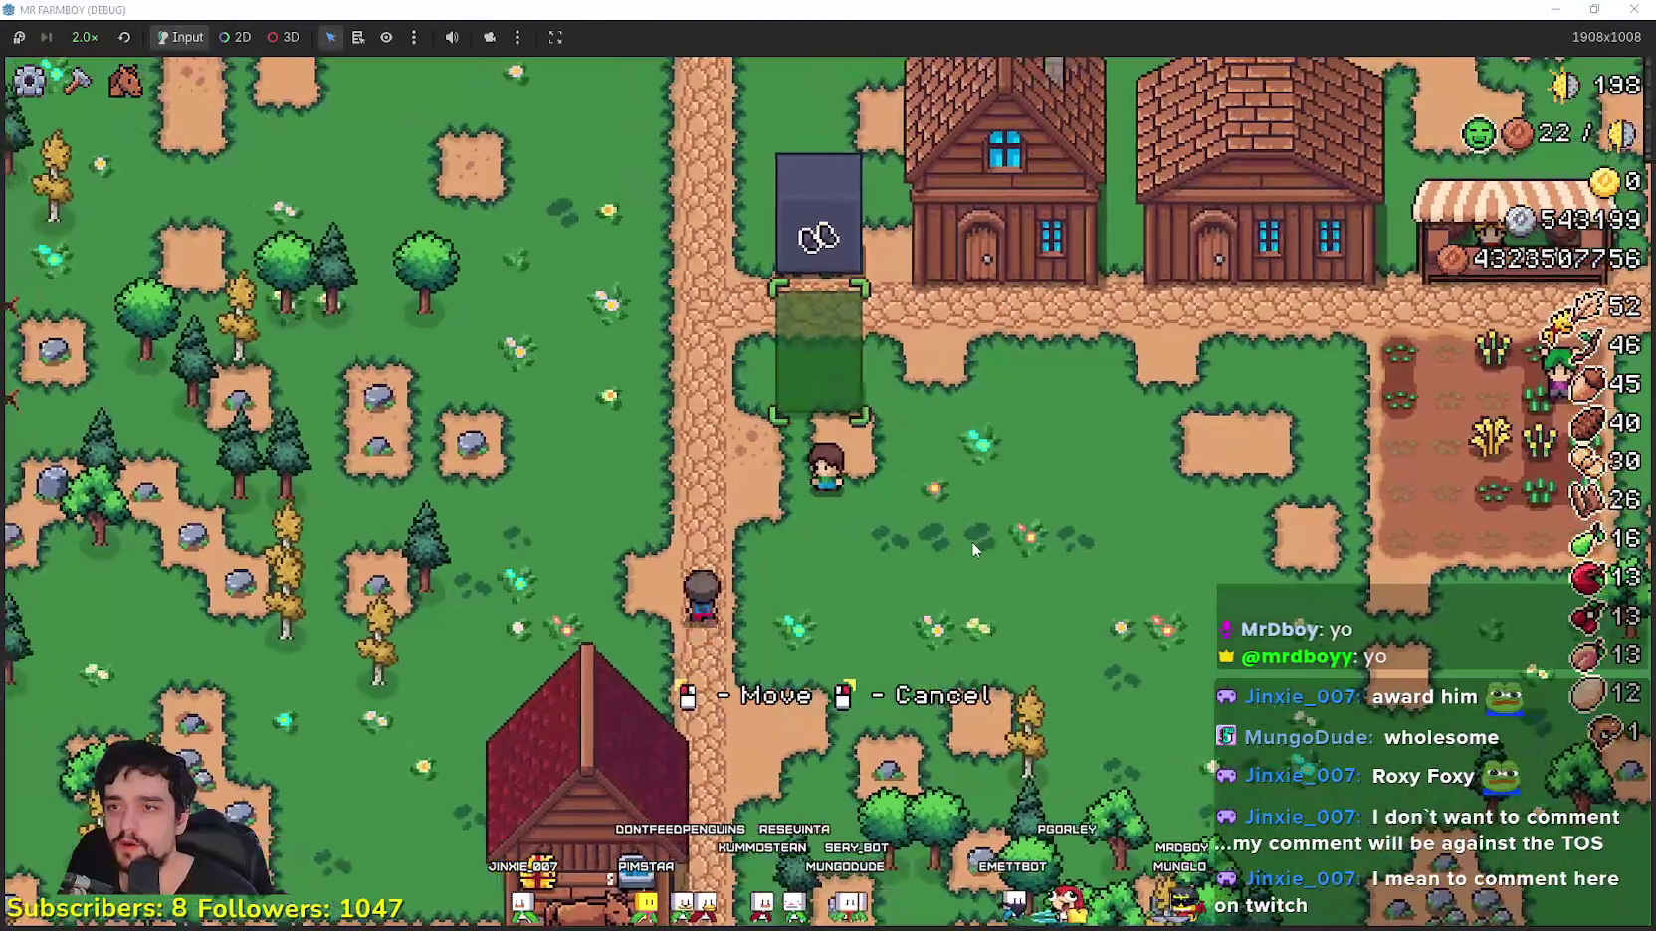
key(s)
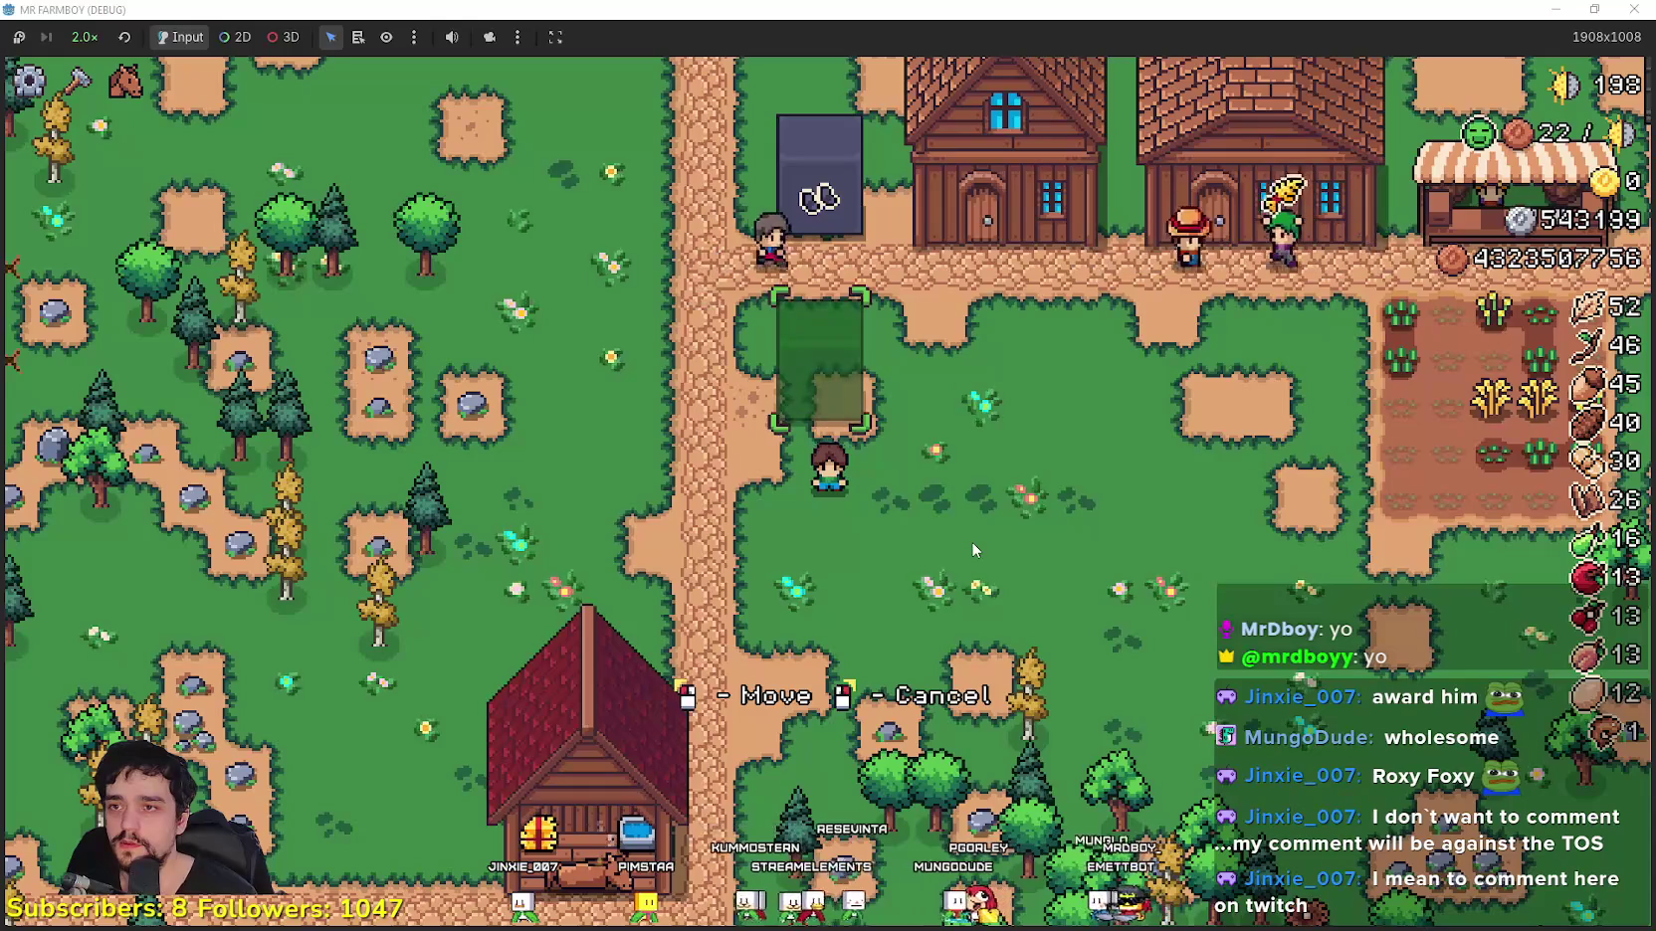
right_click(972, 541)
scroll(971, 541, down, 10)
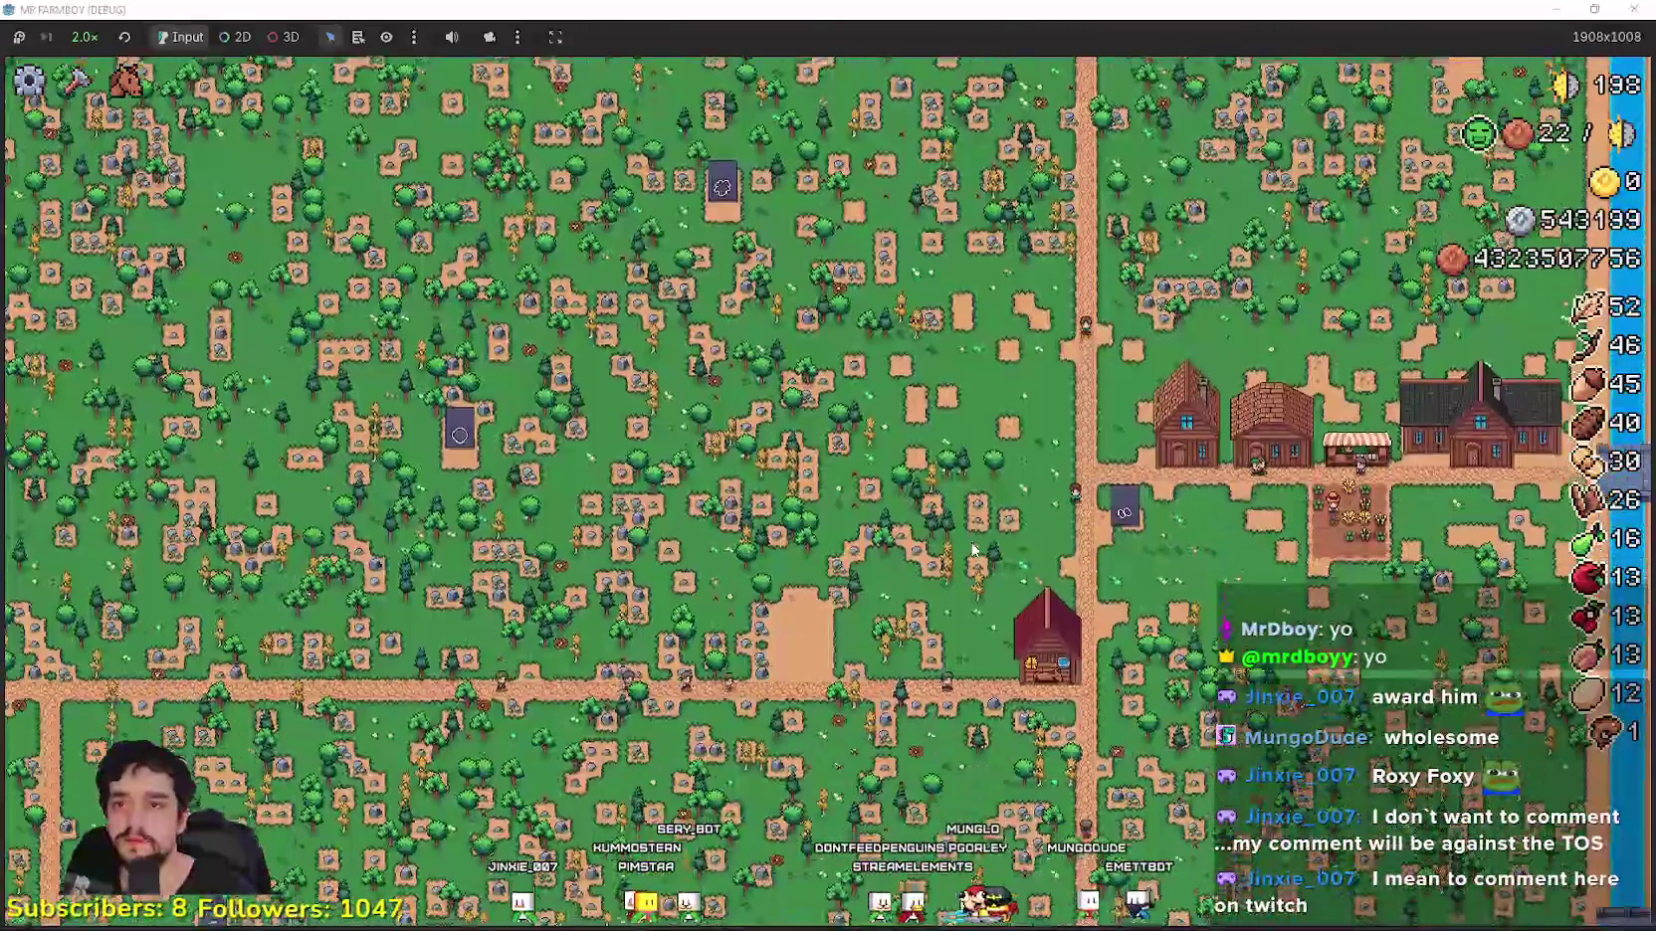
scroll(973, 548, up, 10)
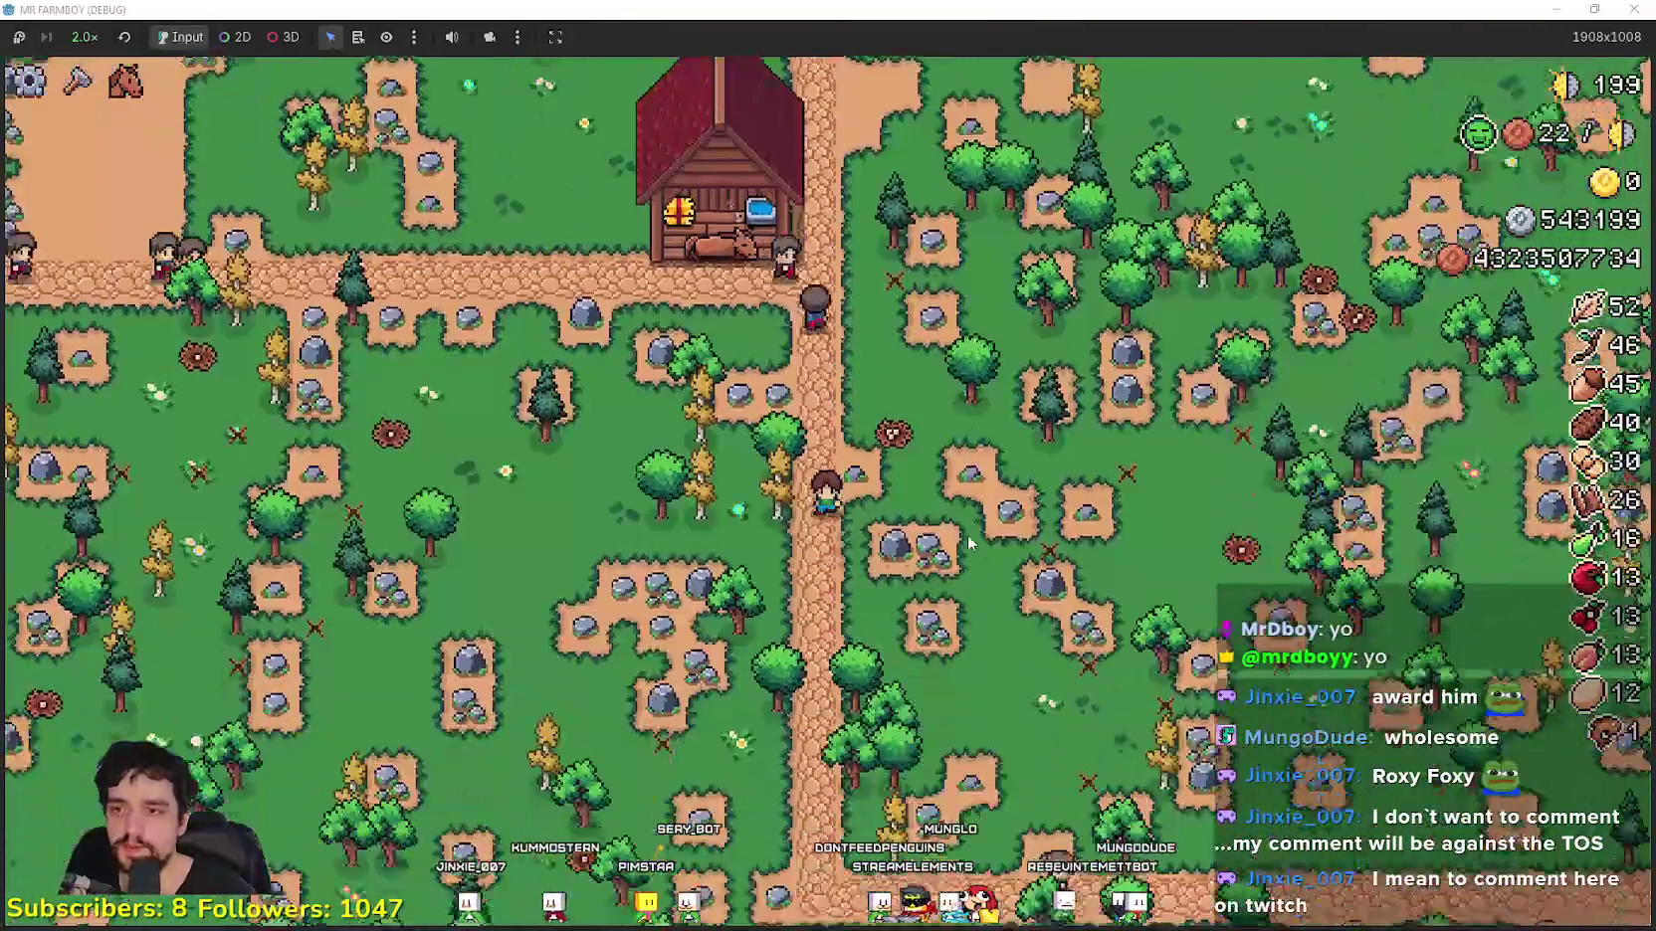
Step: Pick up a distant obelisk, carry it north, and place it beside the first one
key(s)
key(a)
key(d)
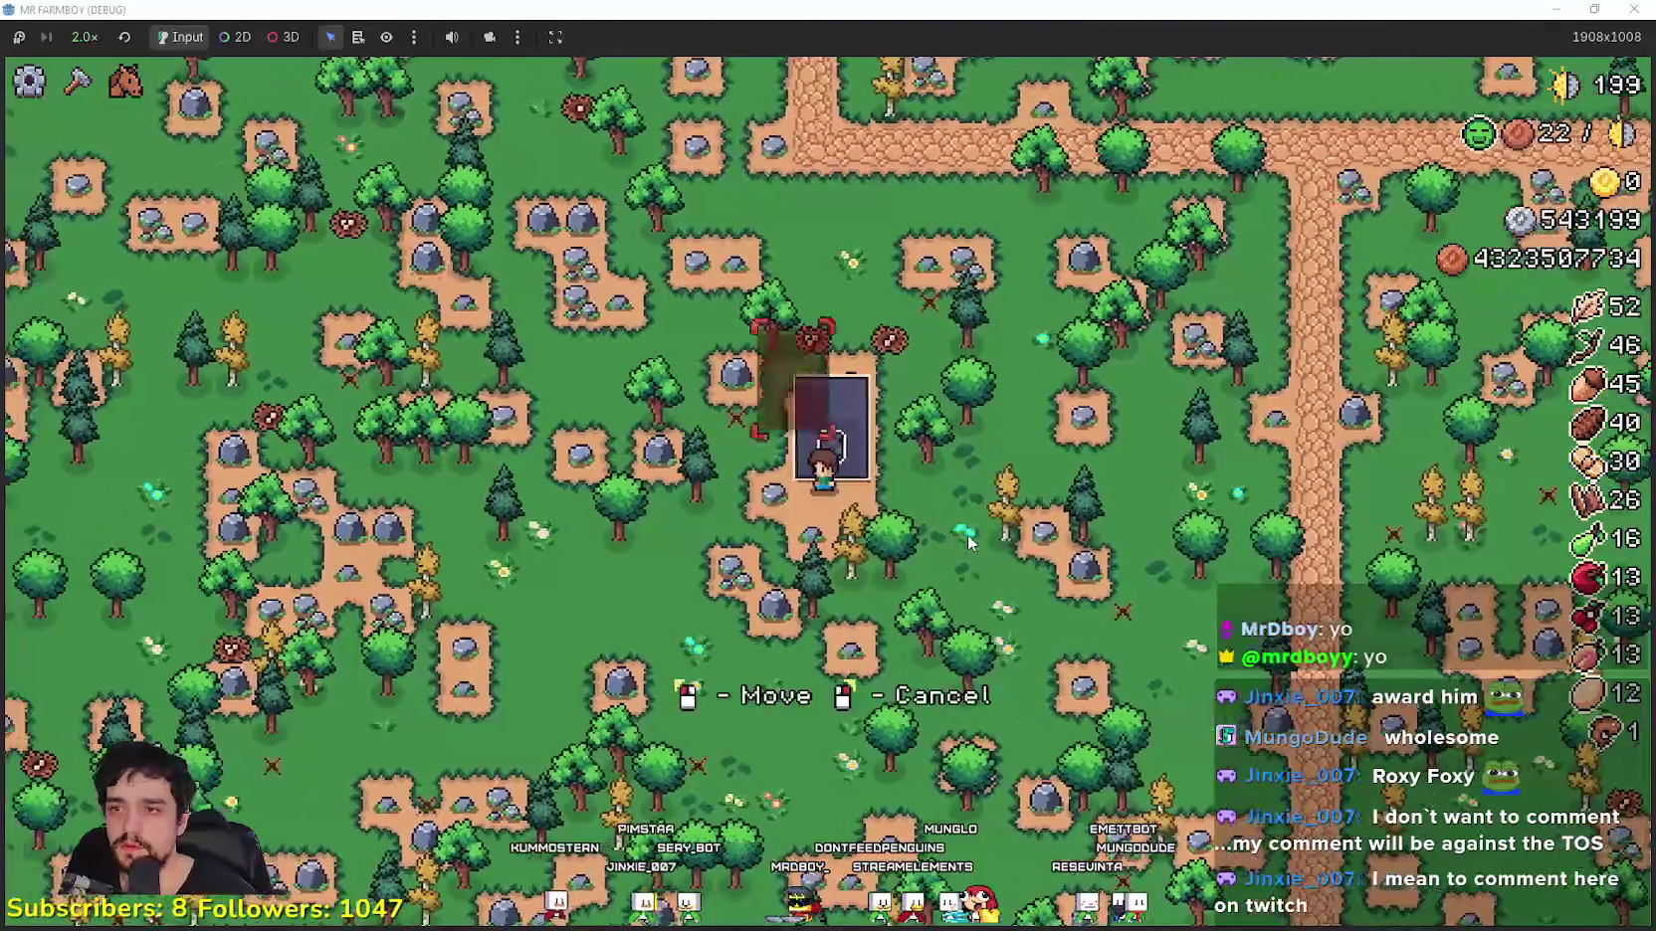
right_click(968, 542)
key(w)
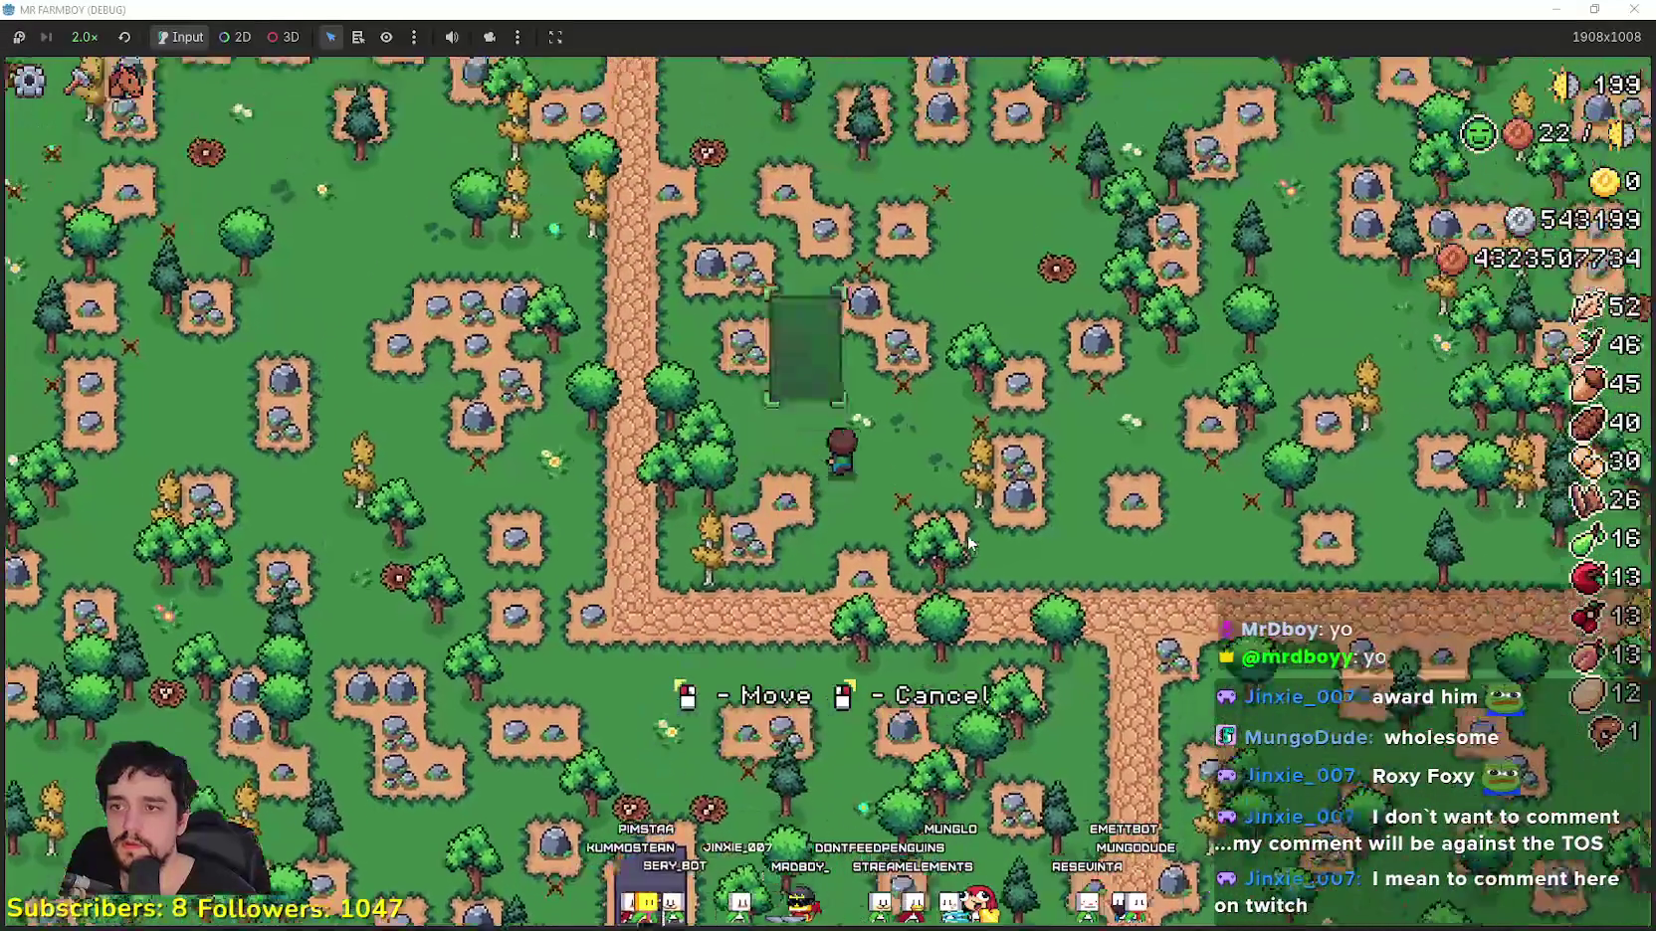
key(w)
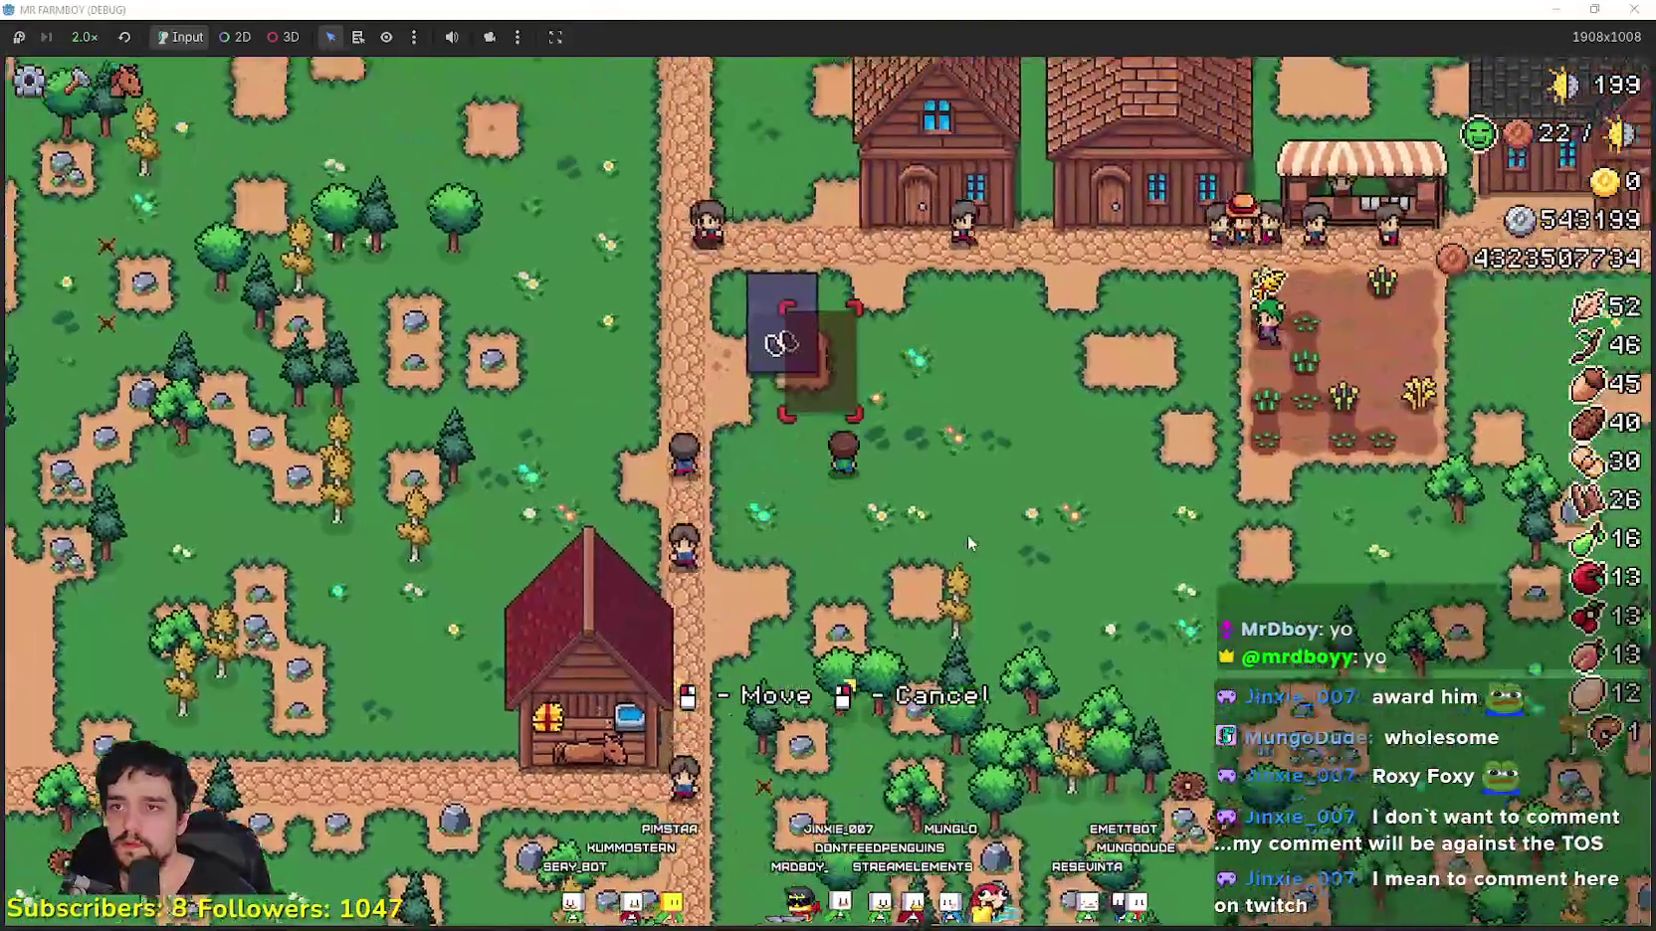
click(967, 534)
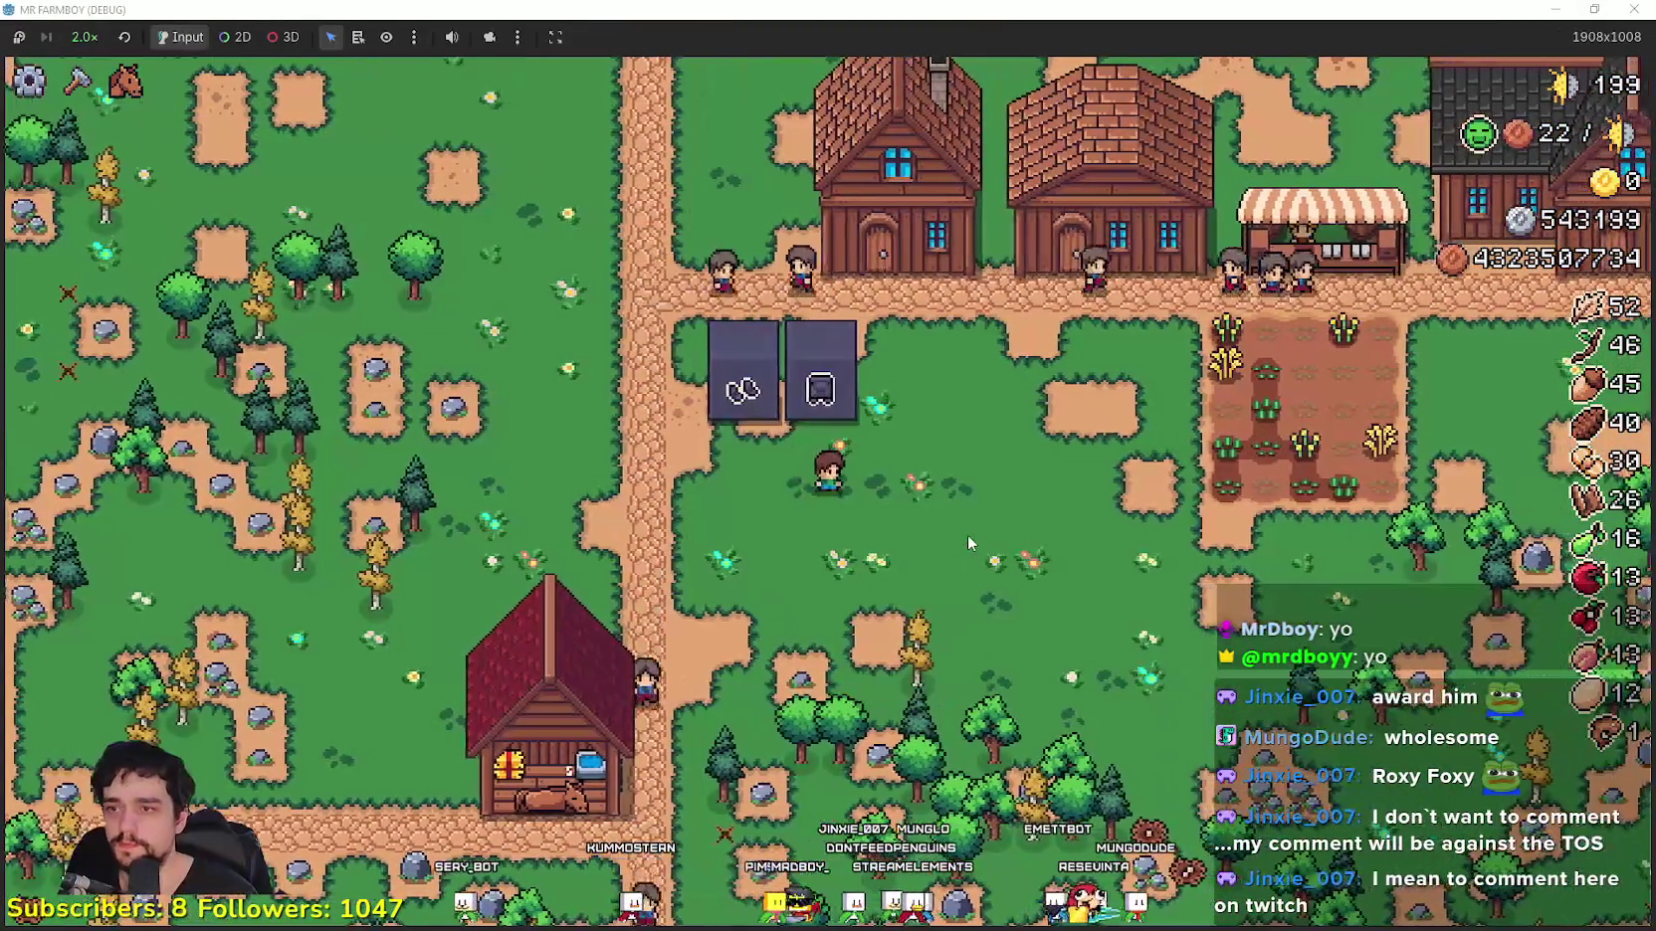
scroll(967, 534, down, 10)
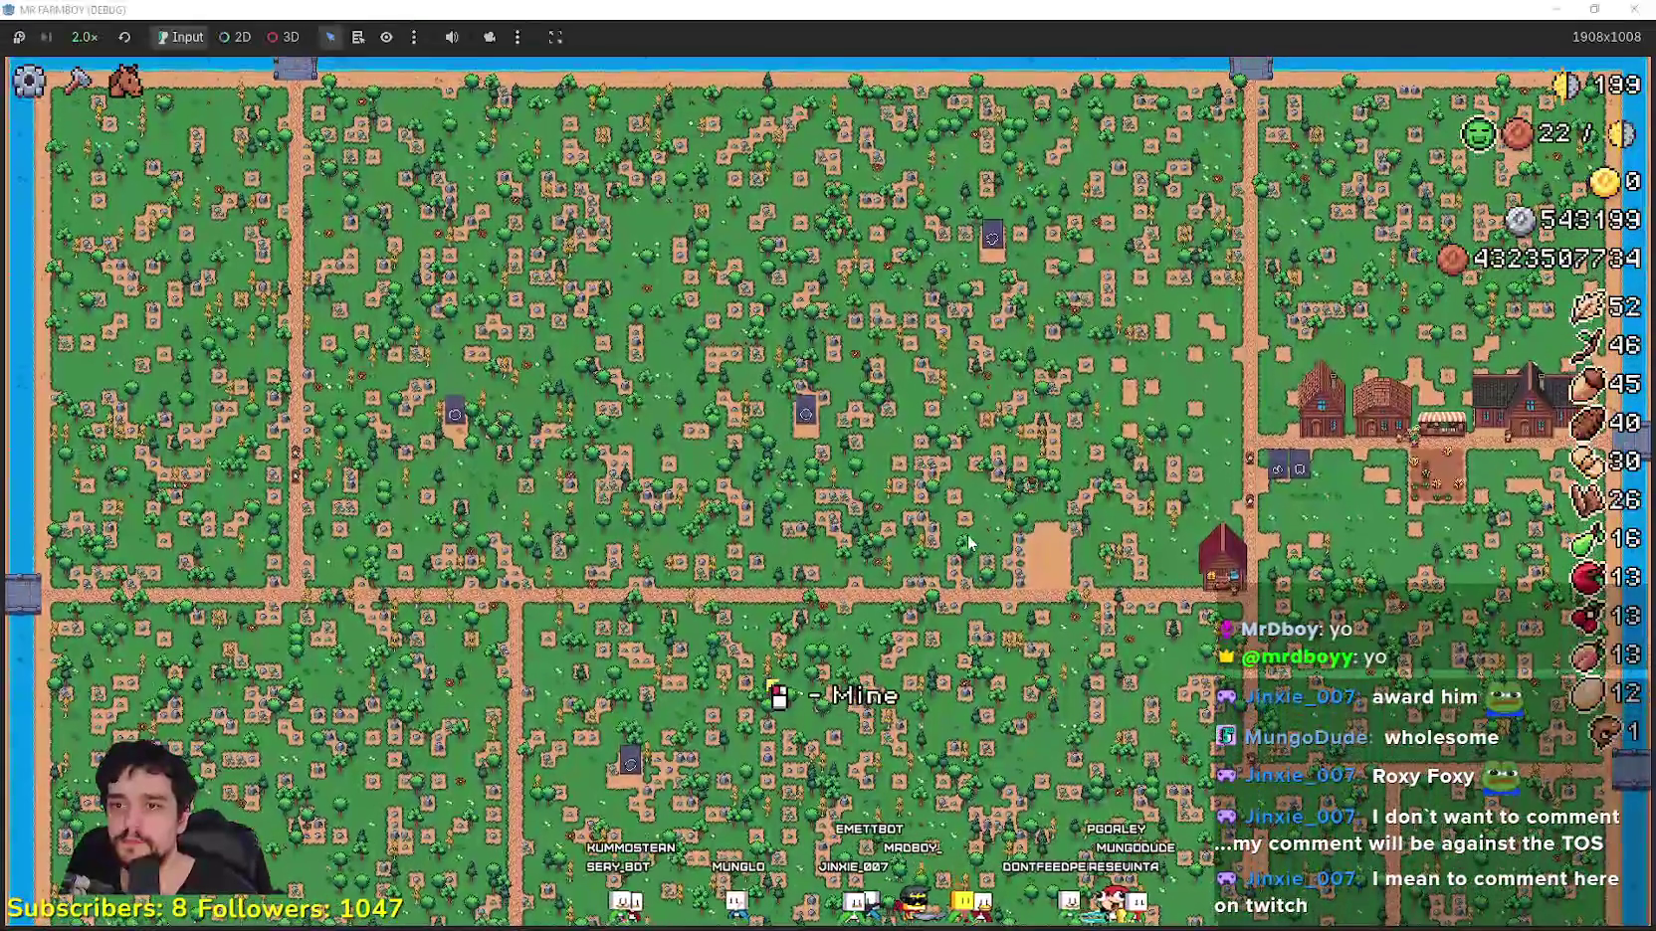
scroll(970, 540, up, 5)
Step: Pick up the next obelisk and carry it toward the village
key(w)
key(s)
key(d)
key(s)
key(d)
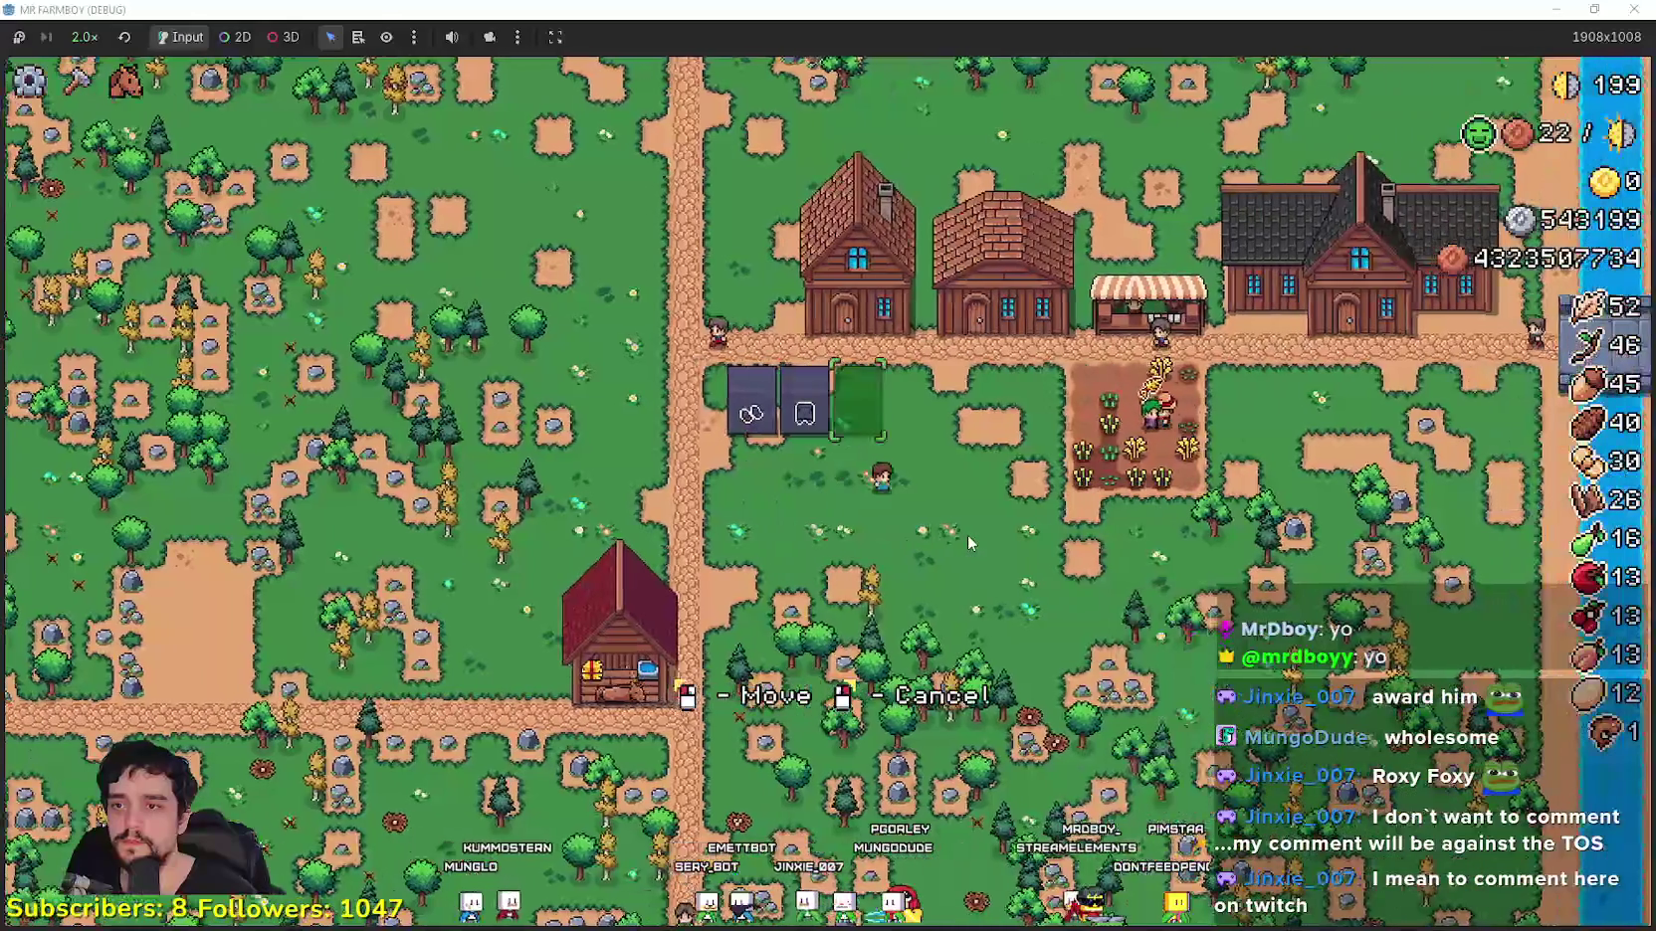
Step: Place the third obelisk beside the others in the row
click(969, 542)
key(w)
key(a)
key(a)
key(s)
Step: Fetch an obelisk from the forest and line it up beside the row
scroll(967, 534, down, 3)
scroll(967, 534, up, 3)
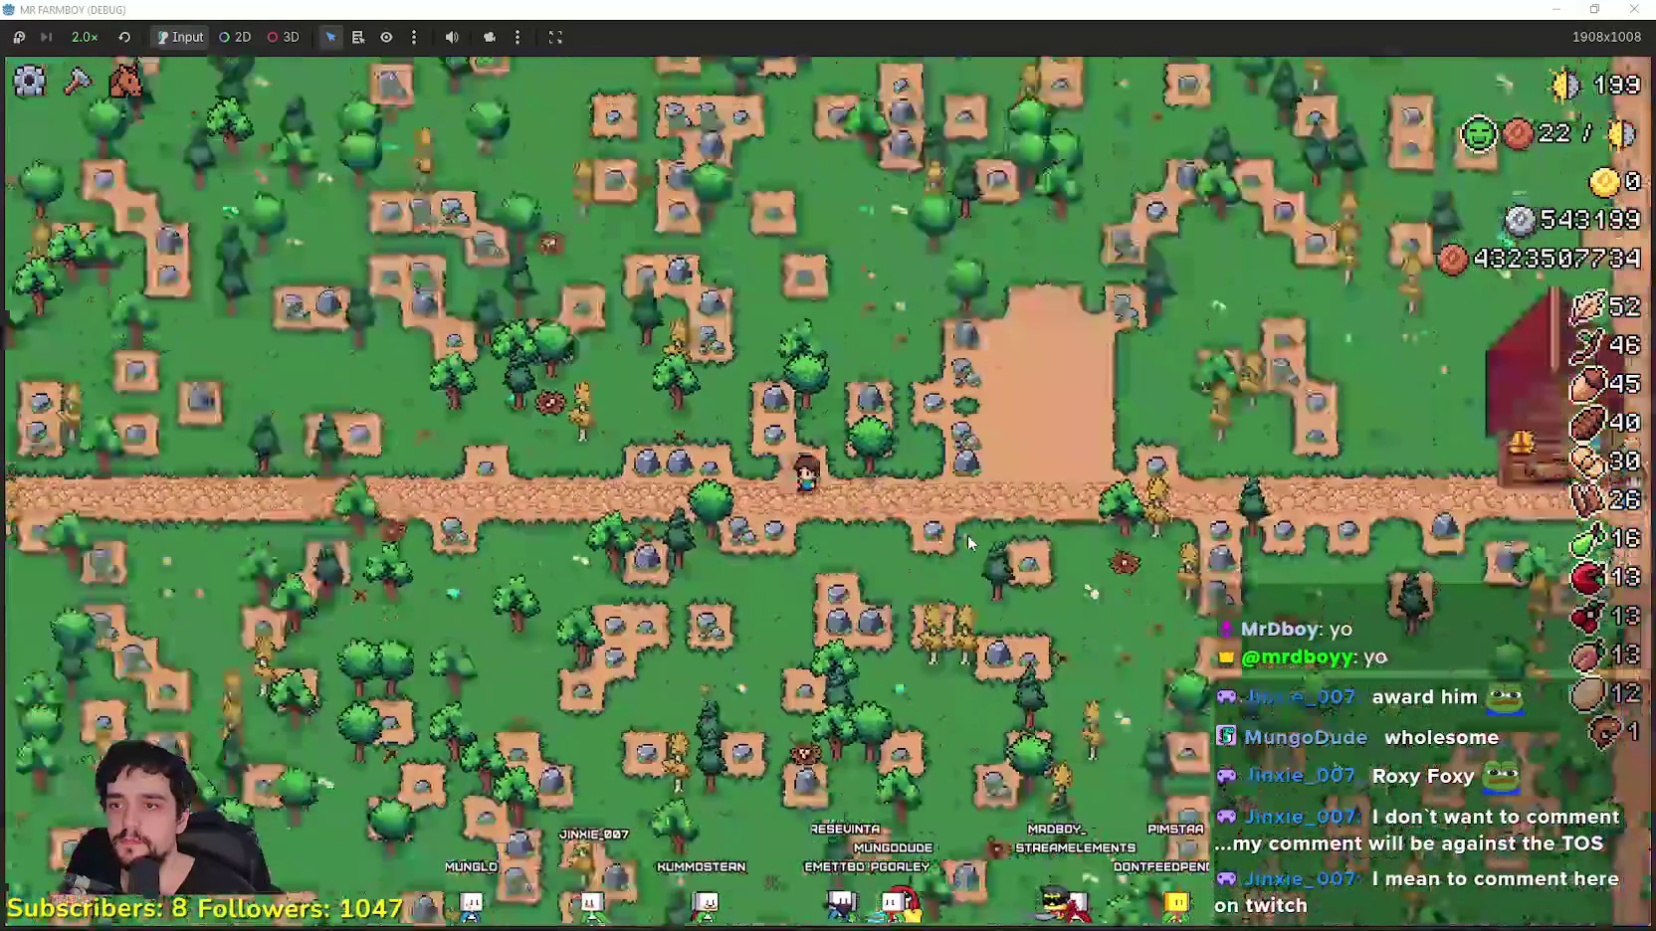
key(w)
scroll(967, 535, down, 3)
scroll(967, 535, up, 3)
key(s)
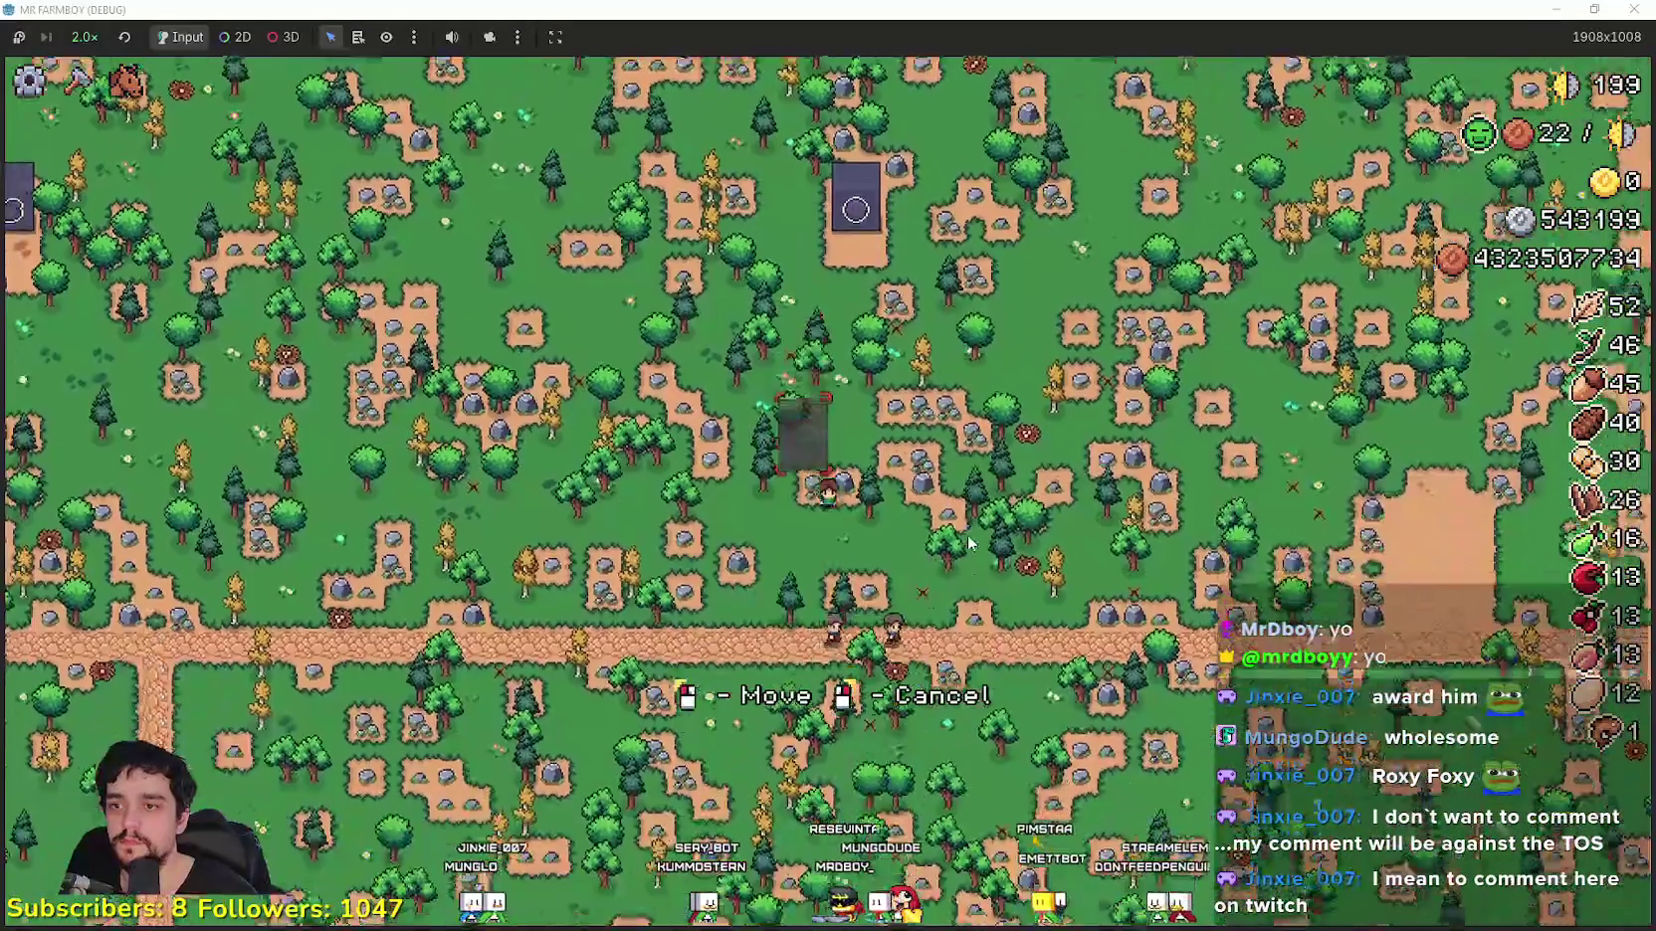
key(s)
scroll(967, 537, down, 3)
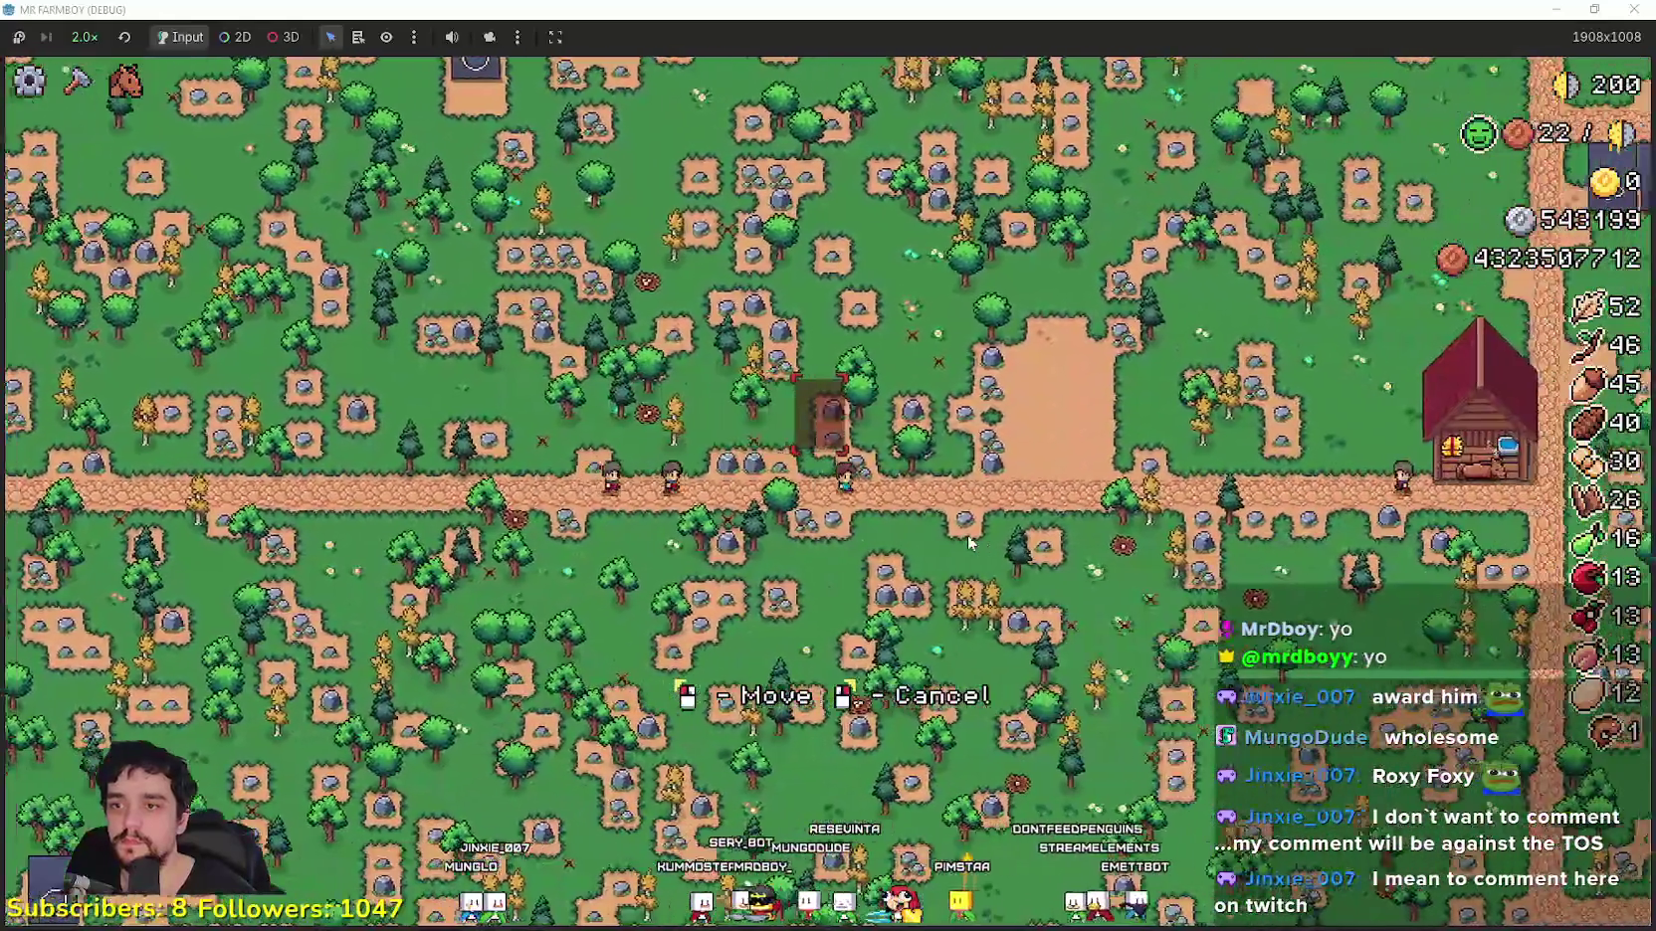
scroll(968, 538, up, 3)
key(d)
key(w)
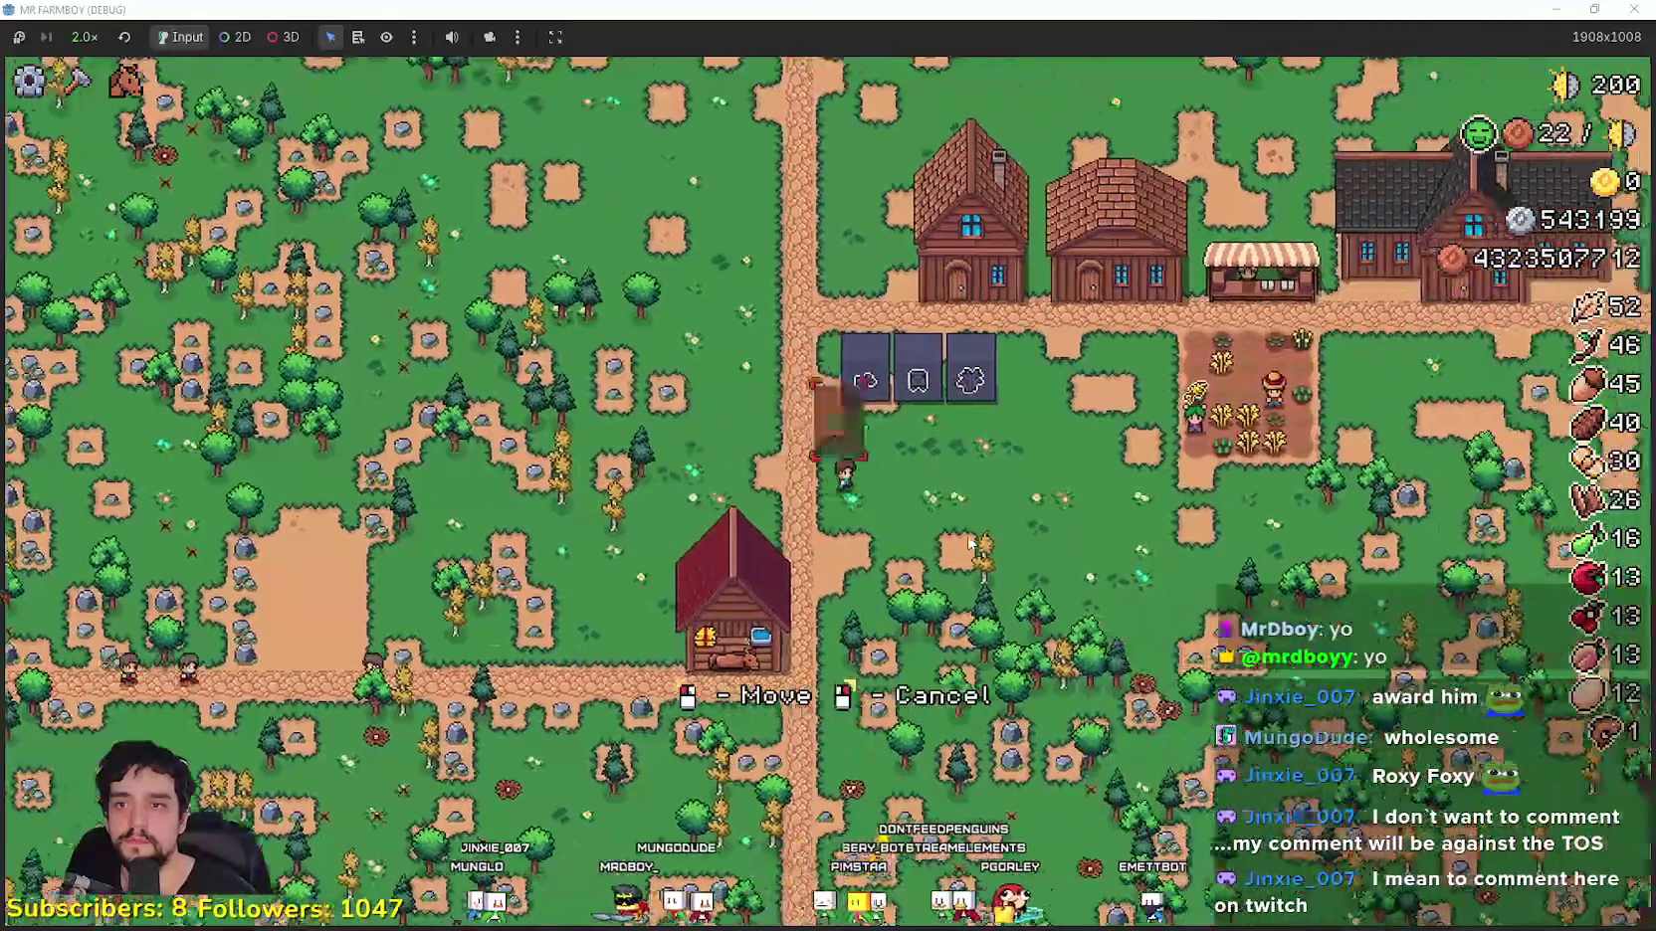
key(d)
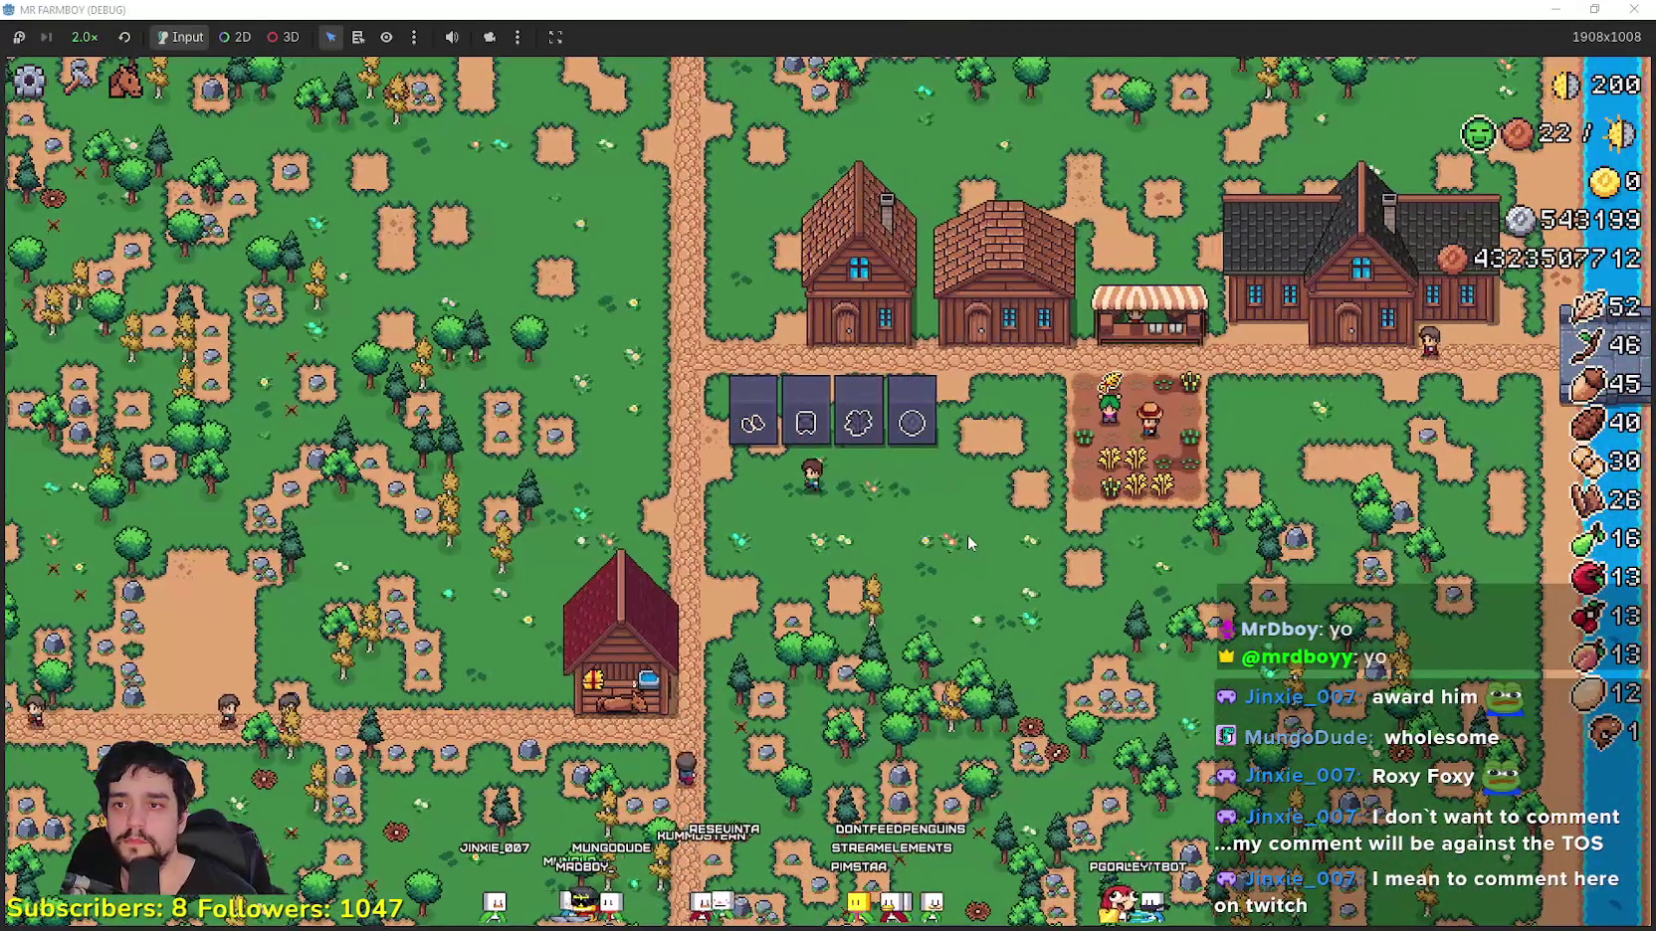
Step: Bring another obelisk from the west and place it as the sixth at the row's end
scroll(968, 542, down, 5)
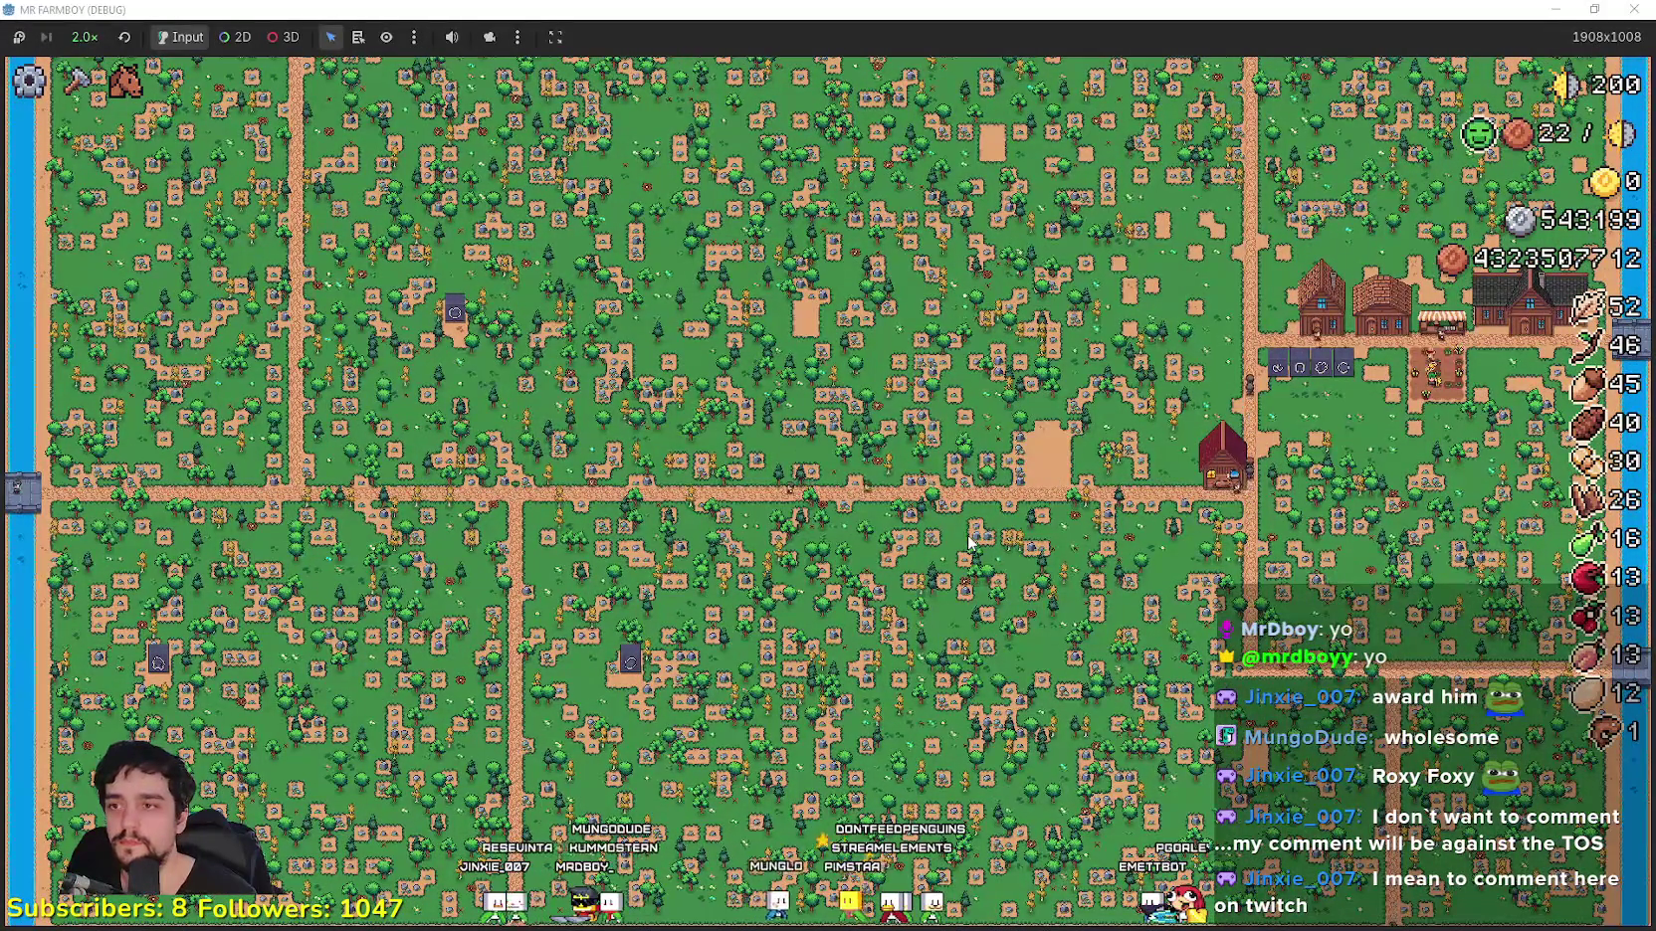
scroll(968, 540, up, 5)
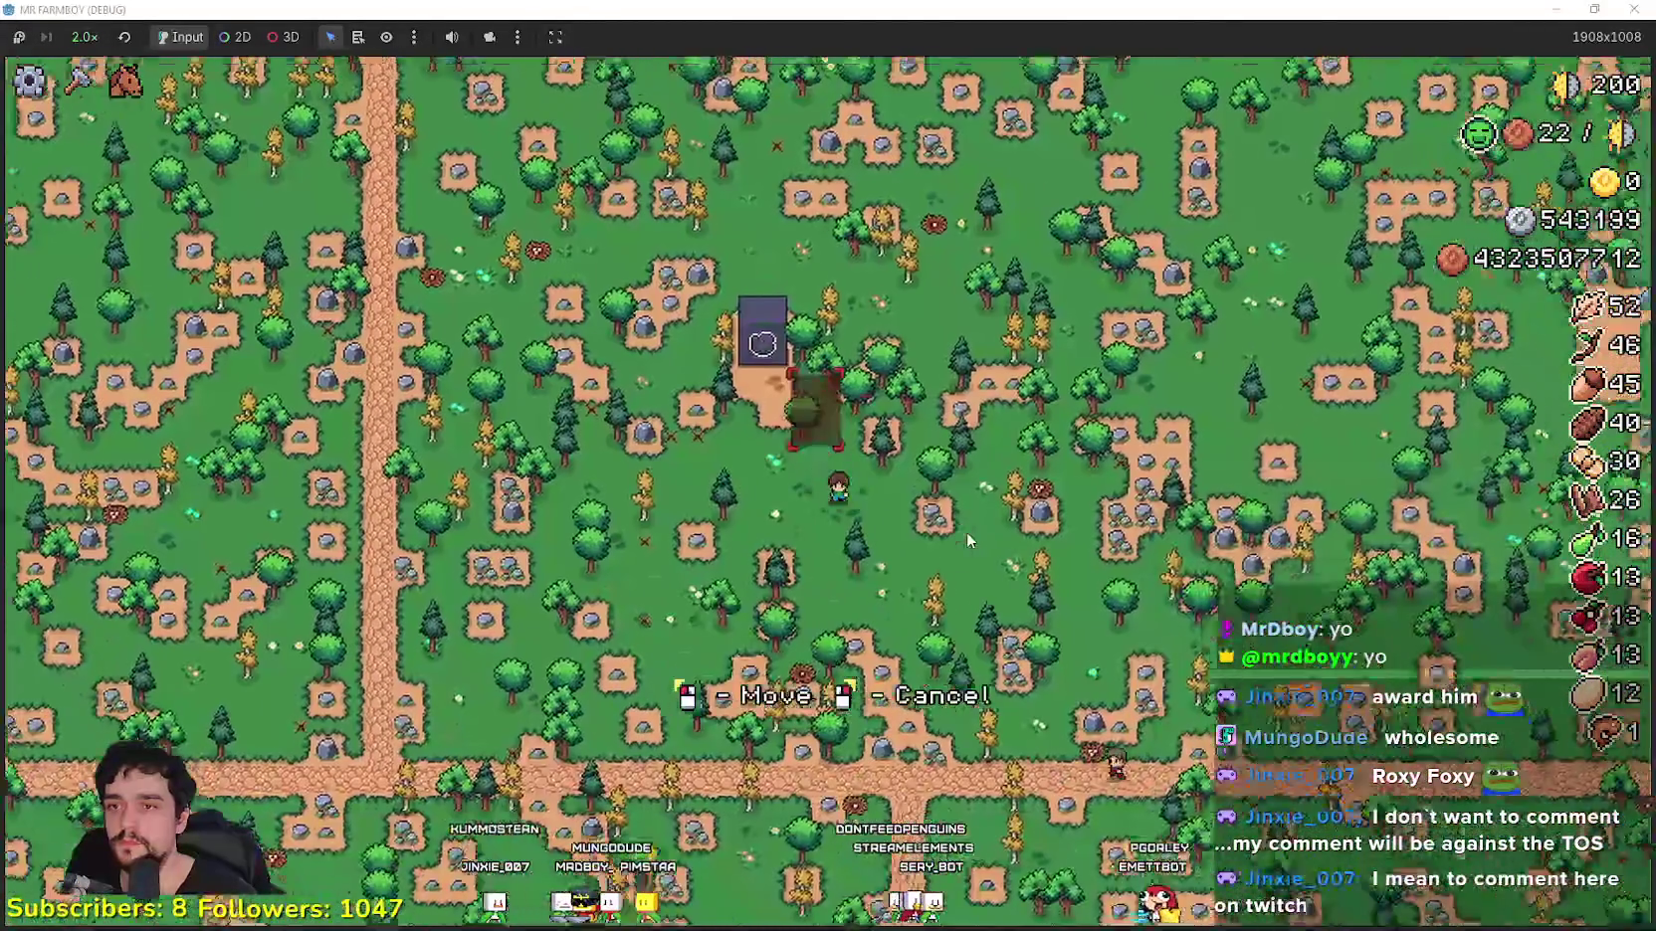
scroll(967, 537, down, 4)
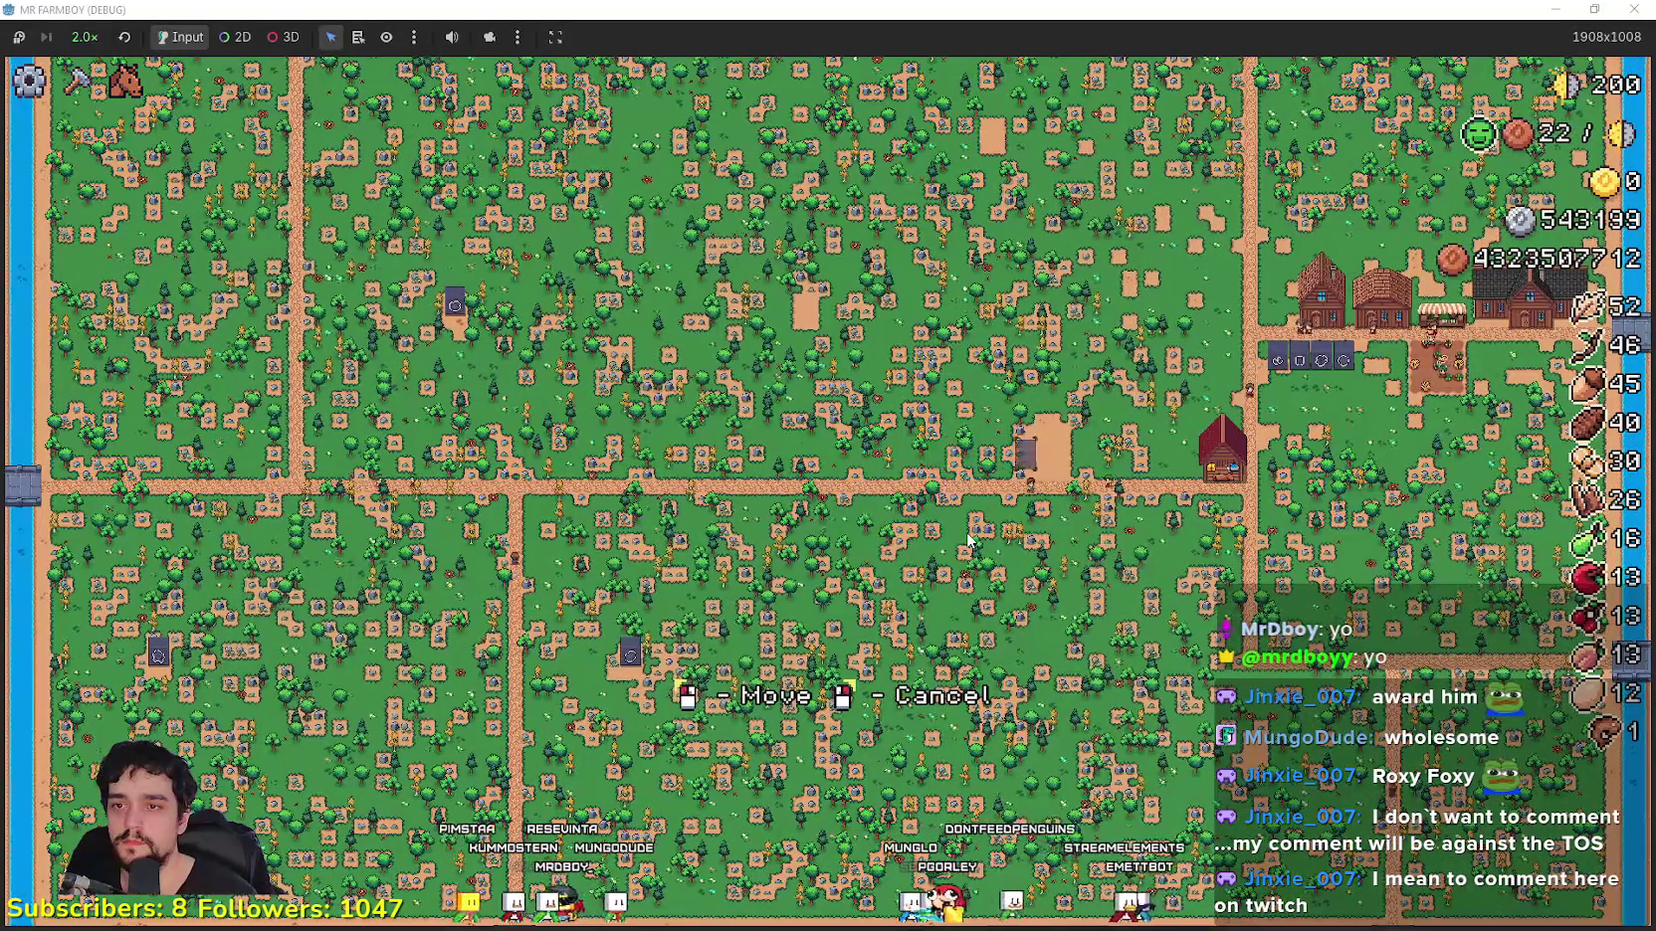
scroll(968, 539, up, 5)
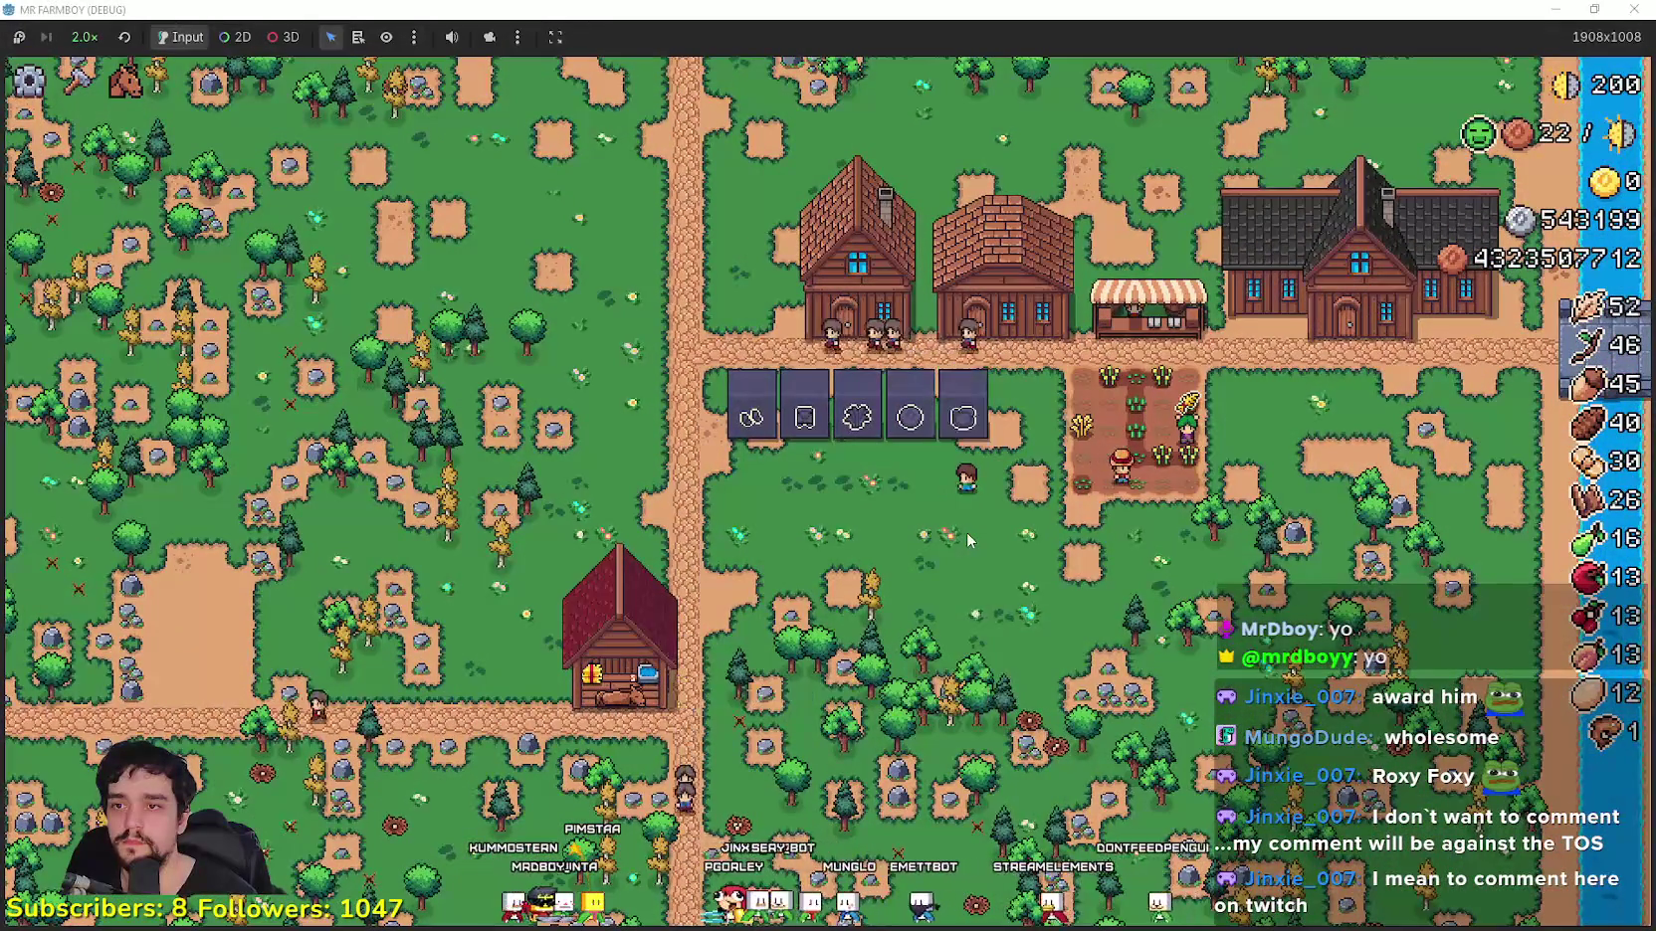
scroll(968, 541, down, 5)
key(s)
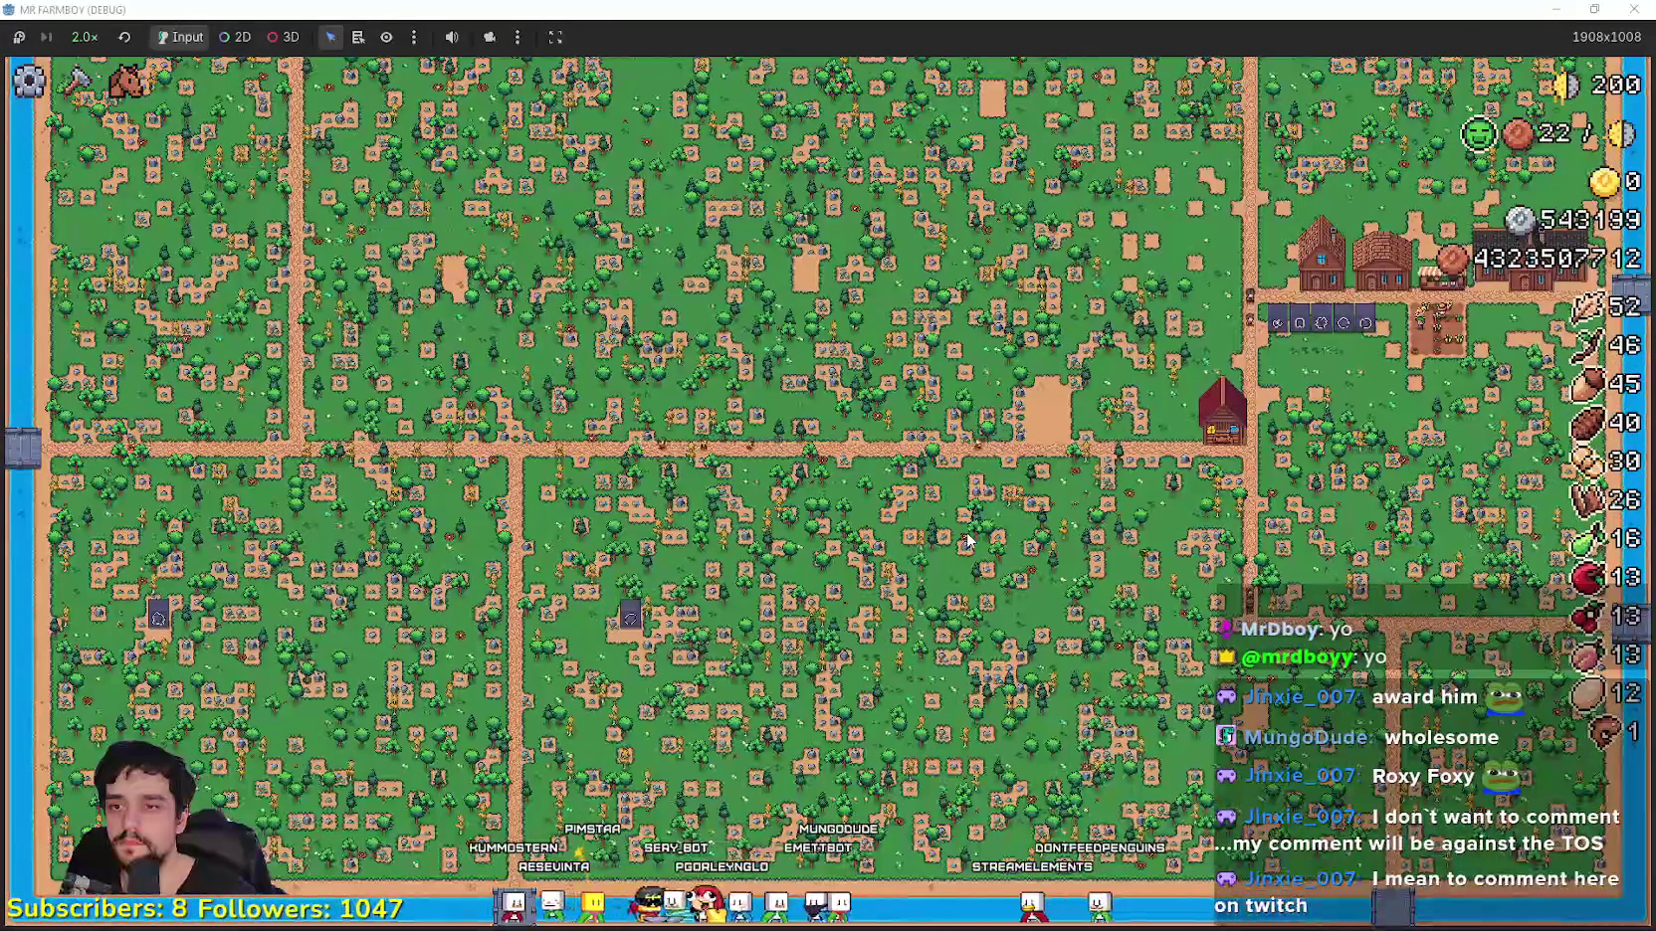
scroll(965, 536, up, 5)
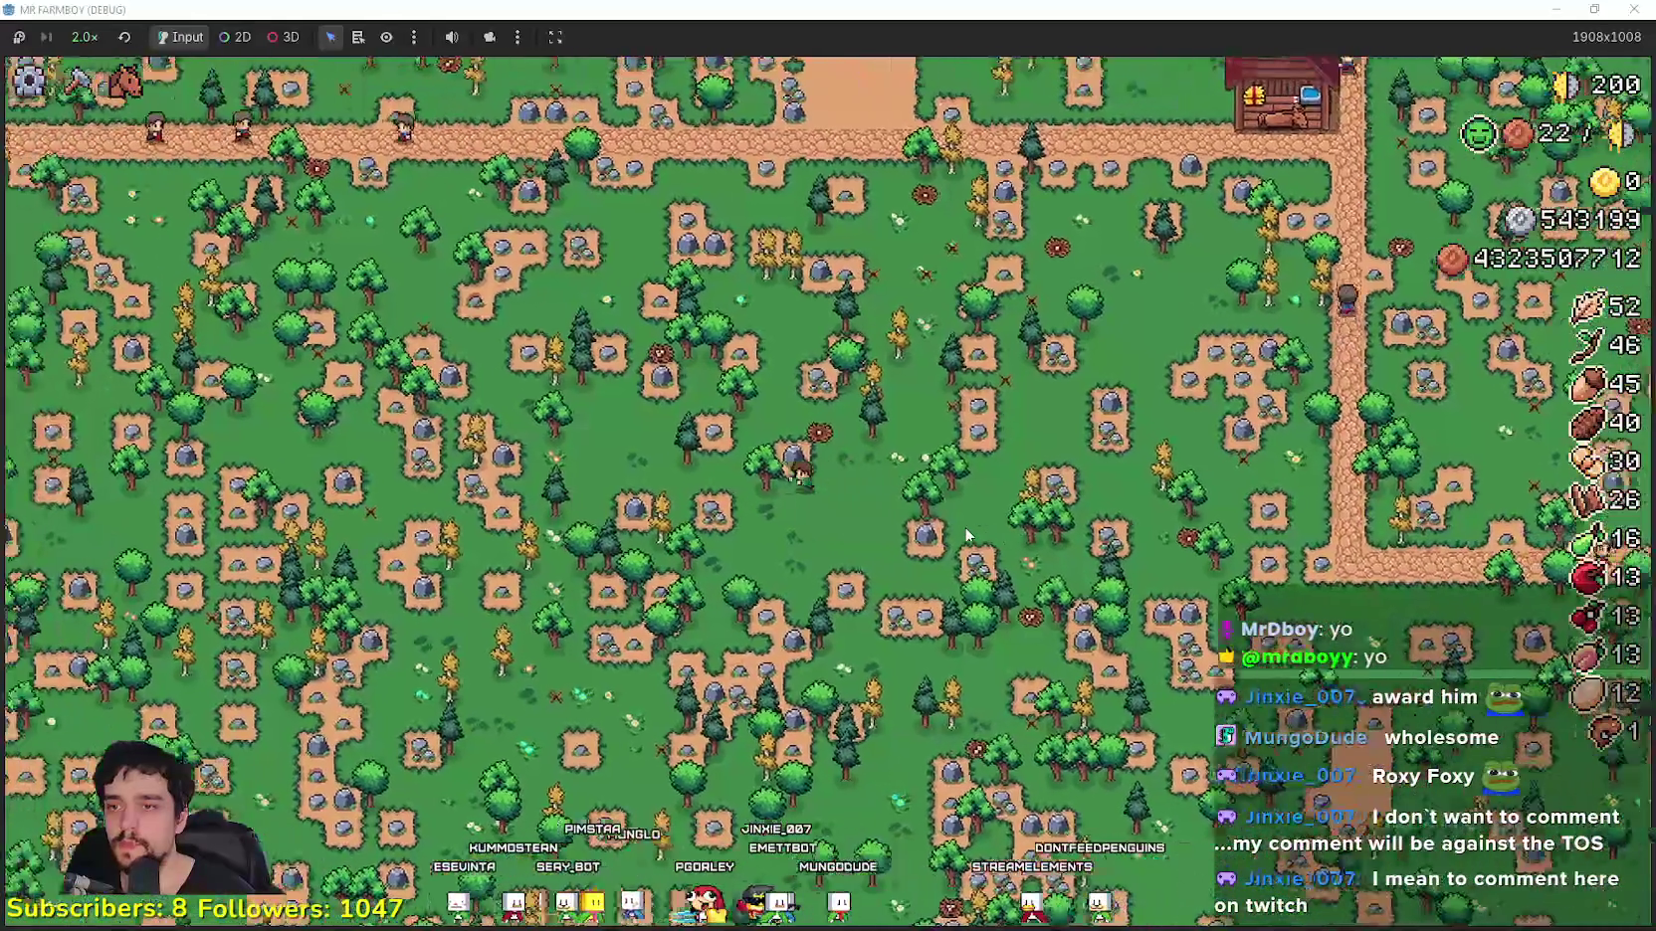
key(a)
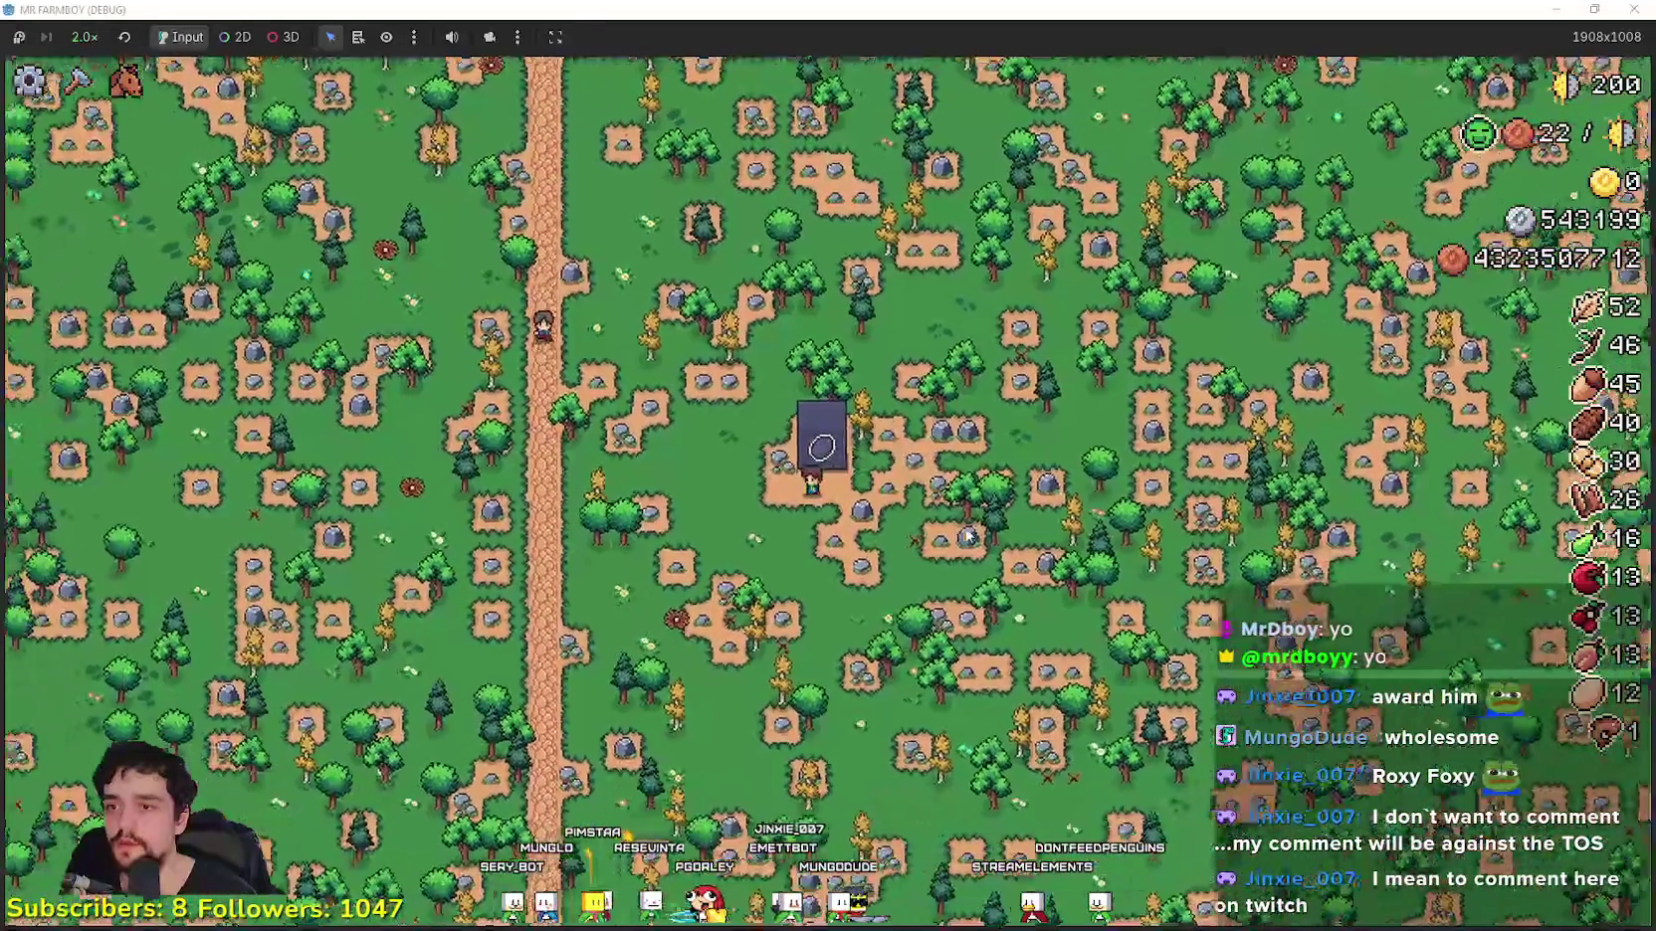
key(w)
key(w)
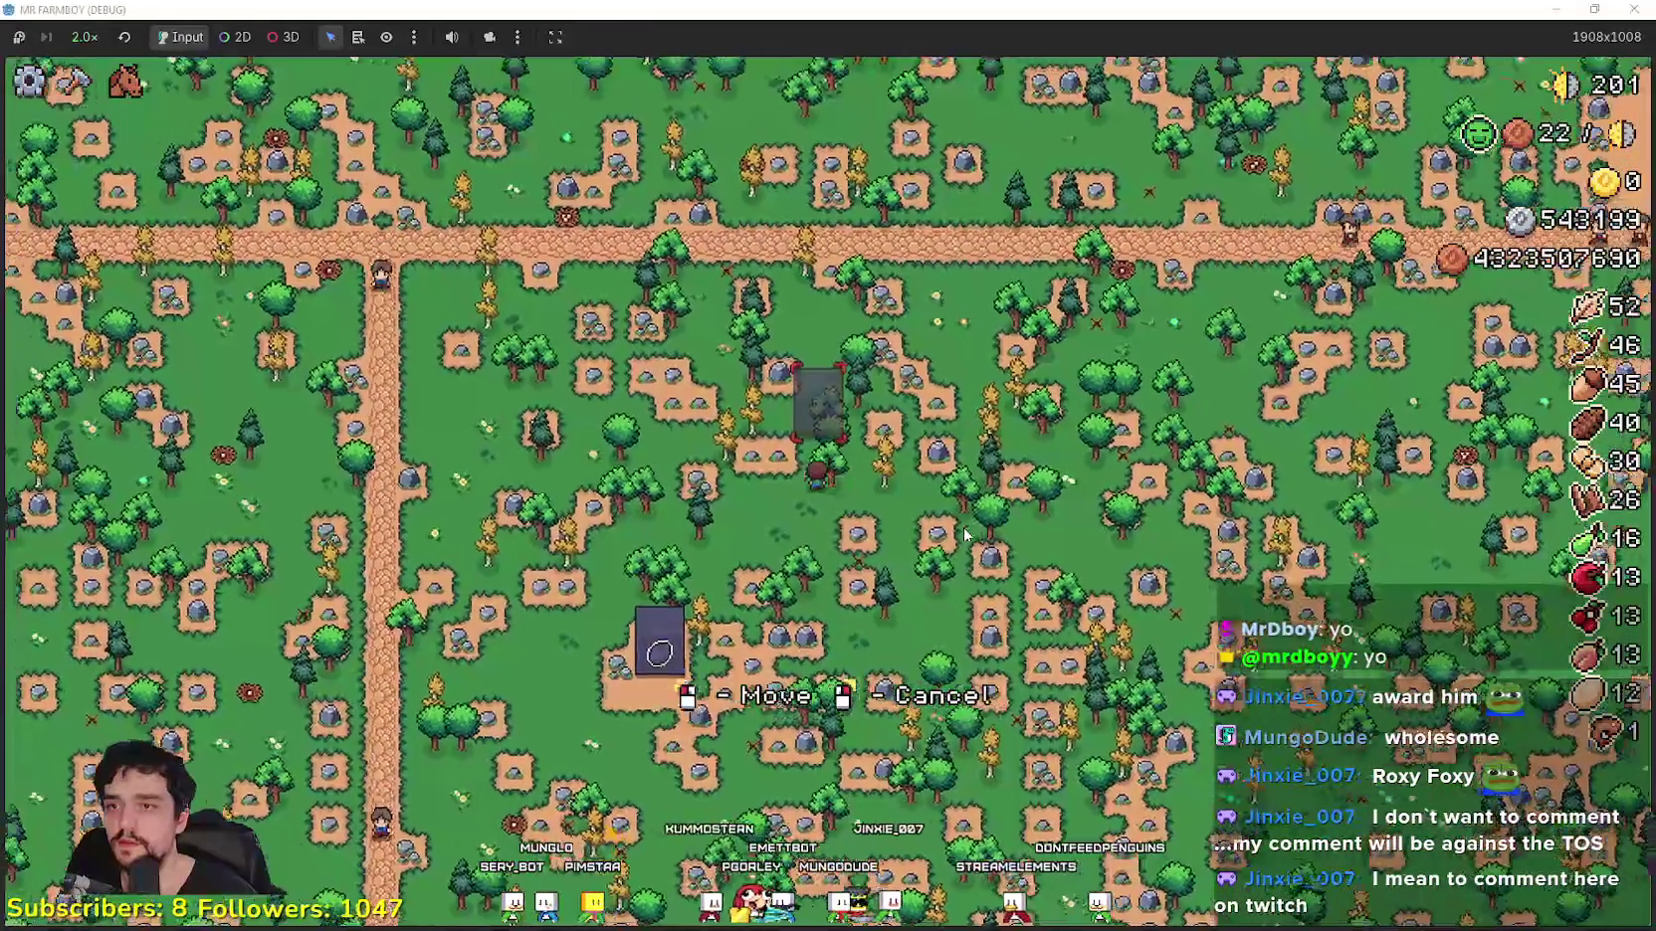
key(d)
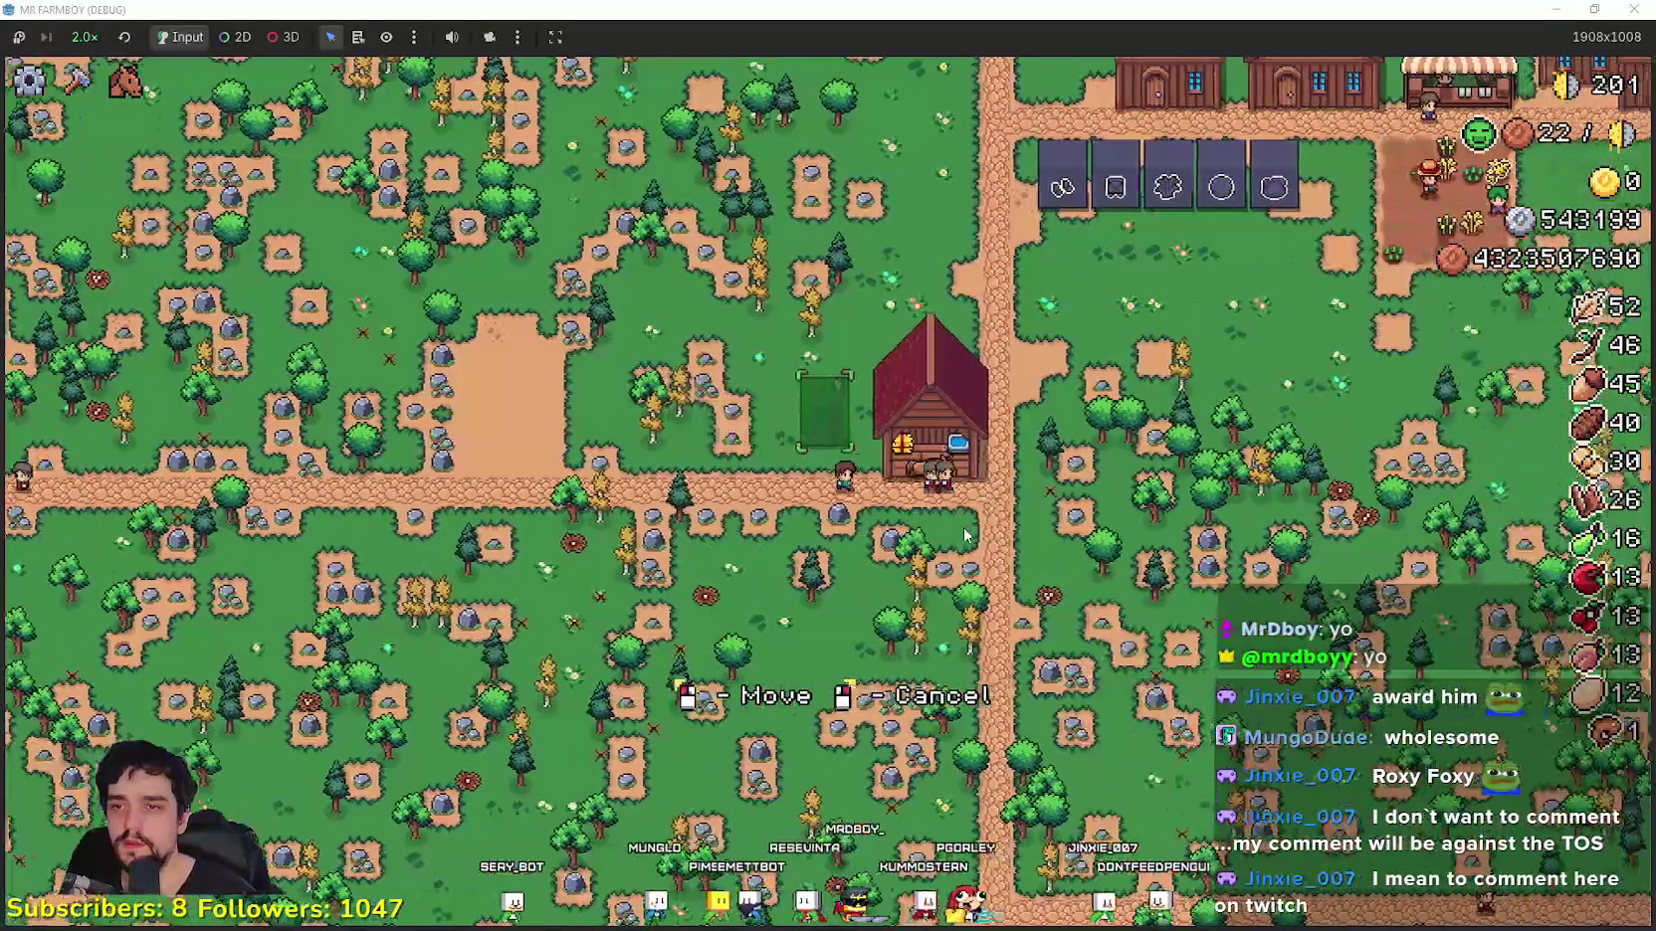
key(w)
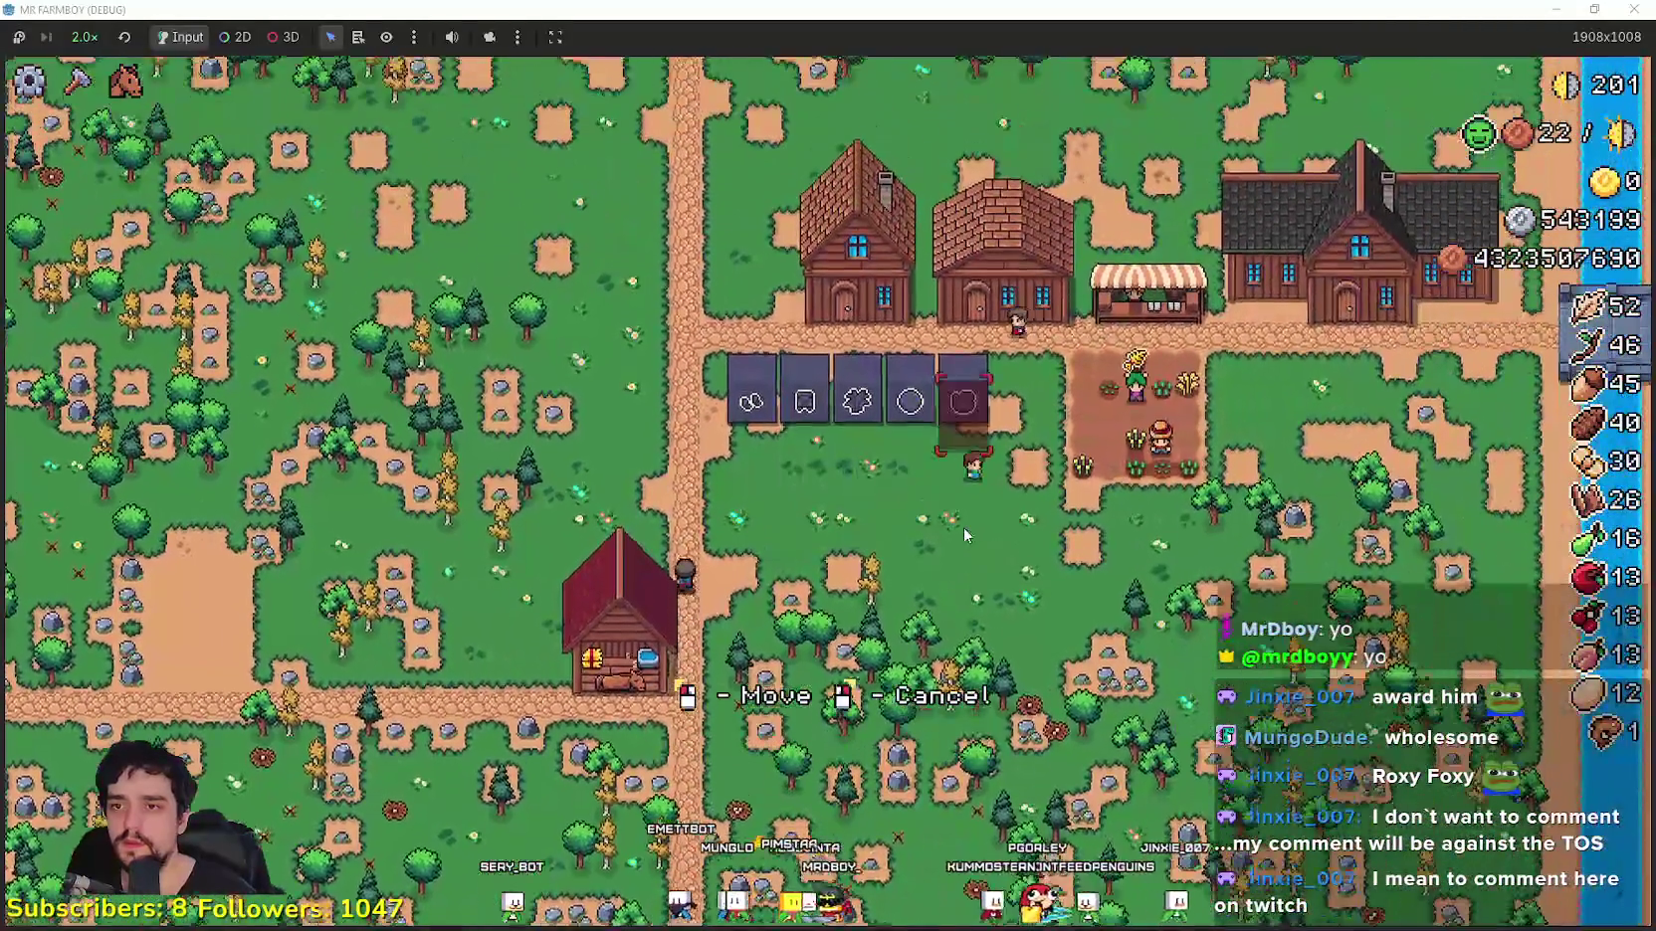
click(963, 535)
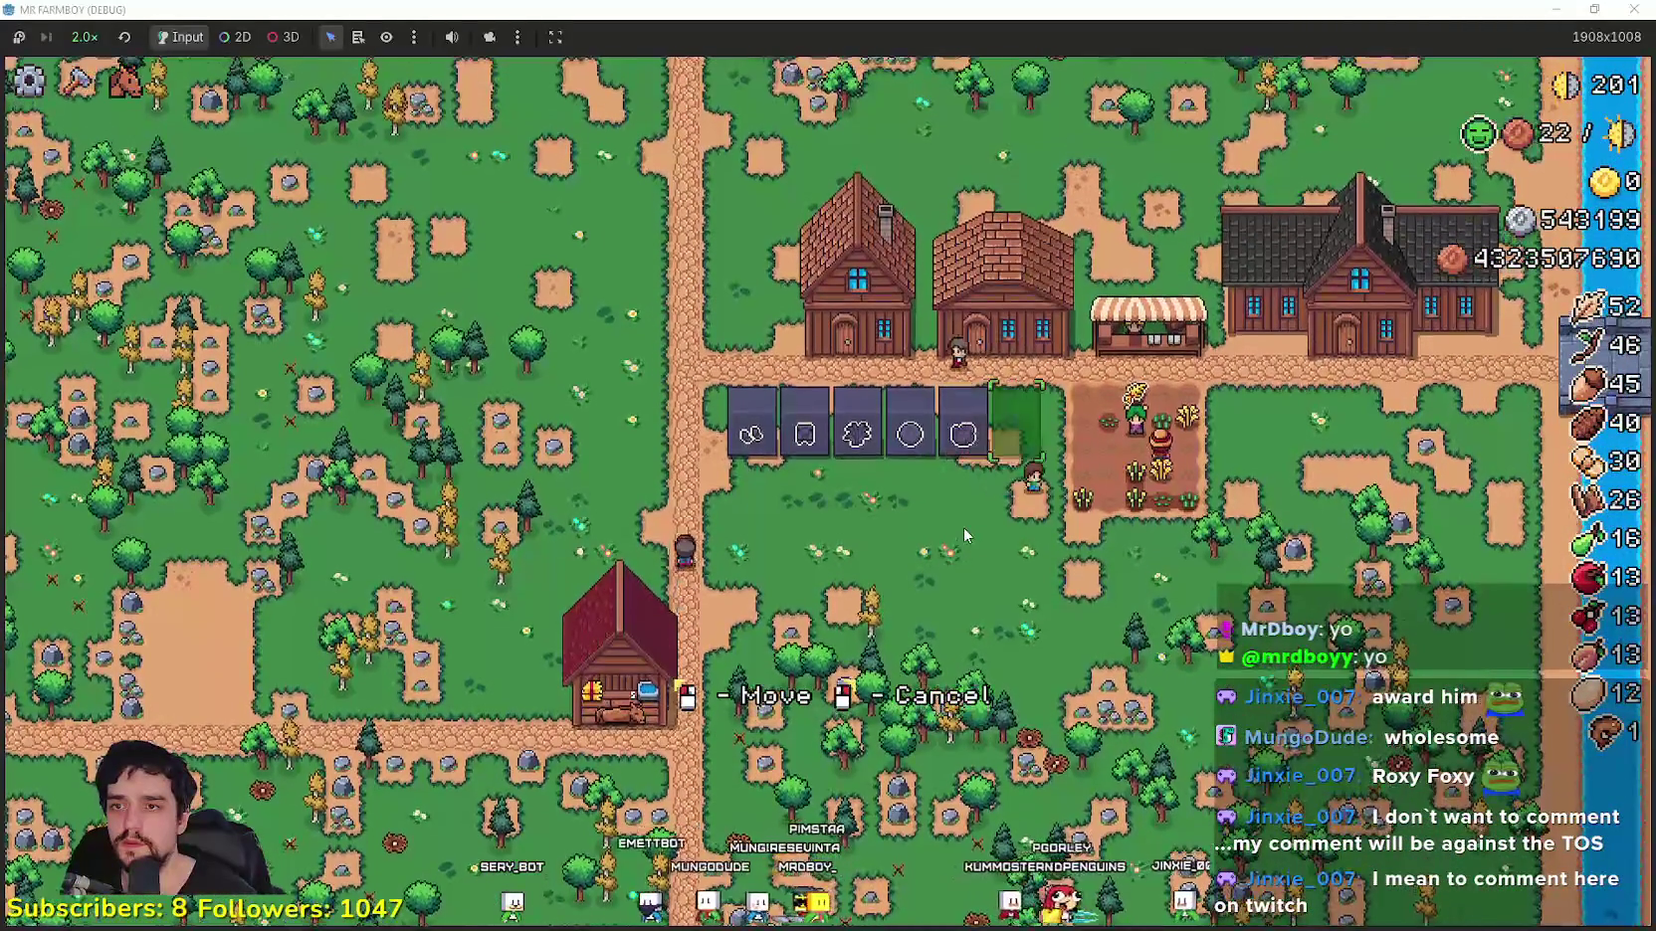
Step: Ride out for one more obelisk and place it as the seventh, just below the row
scroll(964, 534, down, 5)
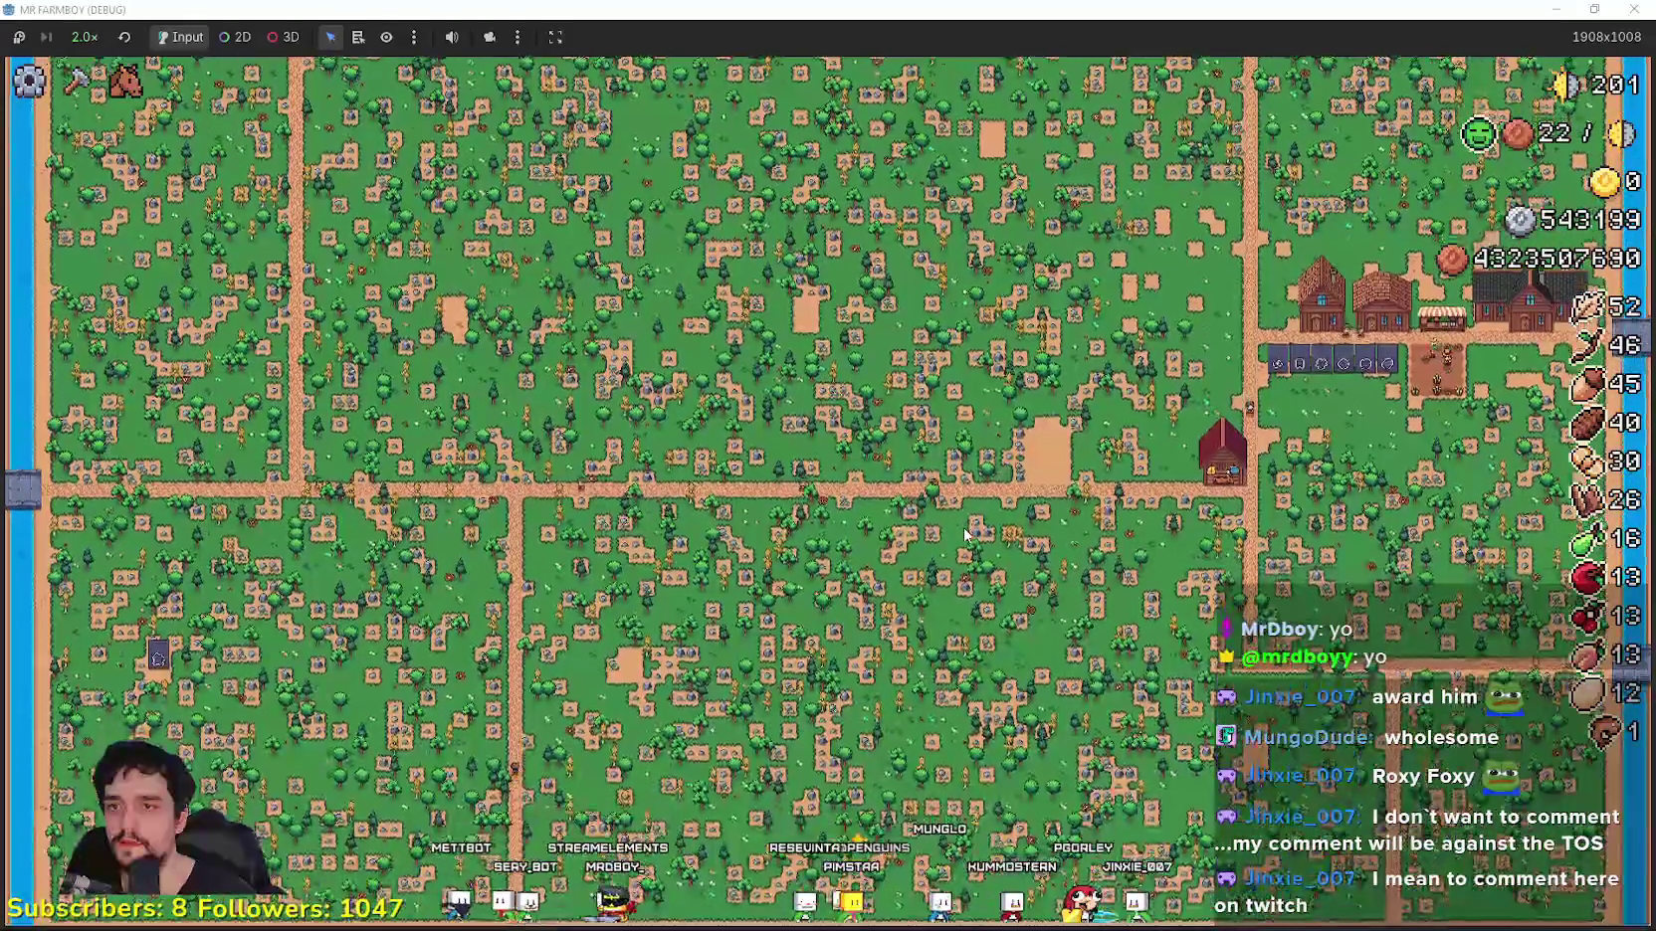
scroll(963, 534, up, 5)
scroll(965, 535, down, 5)
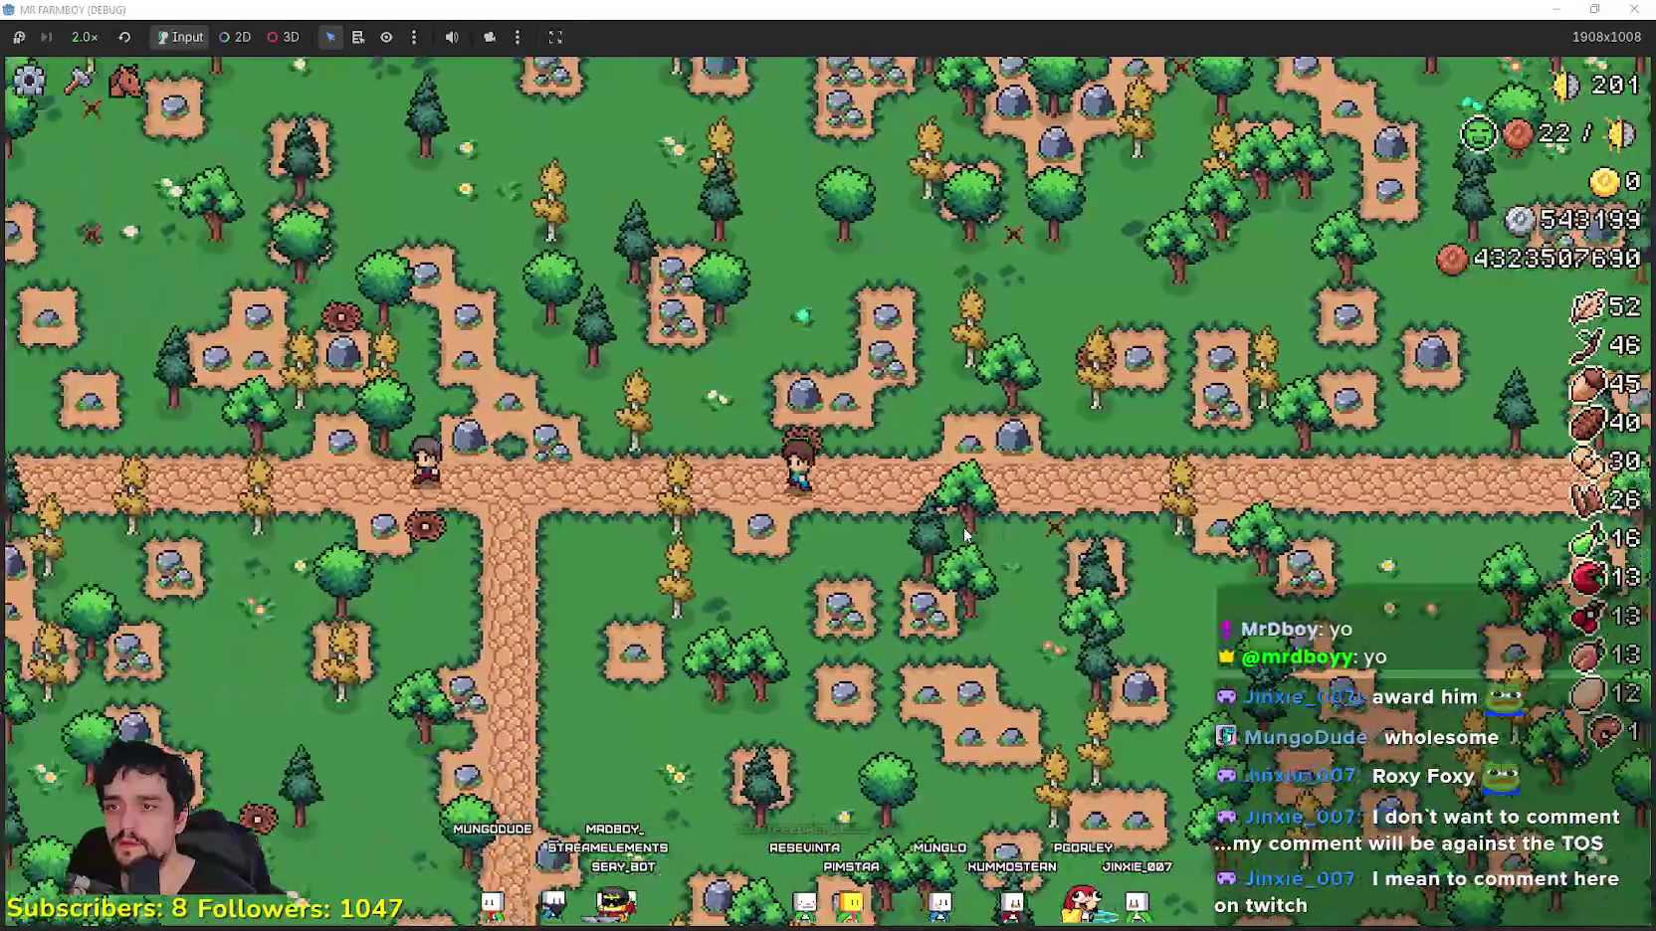
scroll(963, 534, up, 5)
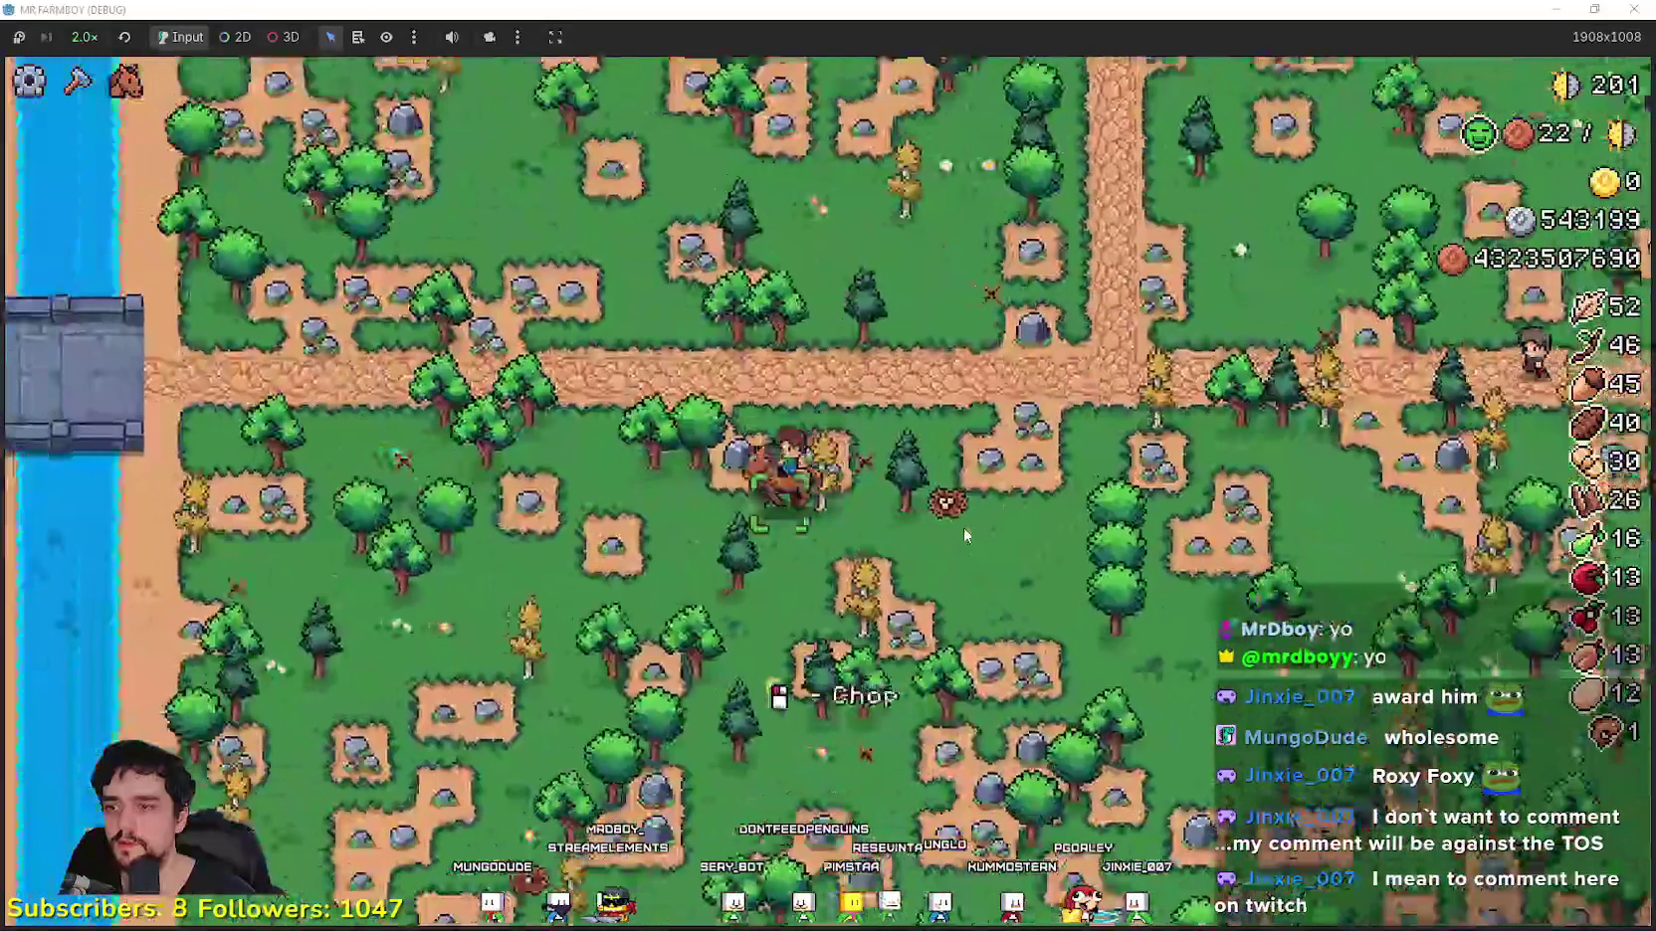
key(w)
key(d)
key(d)
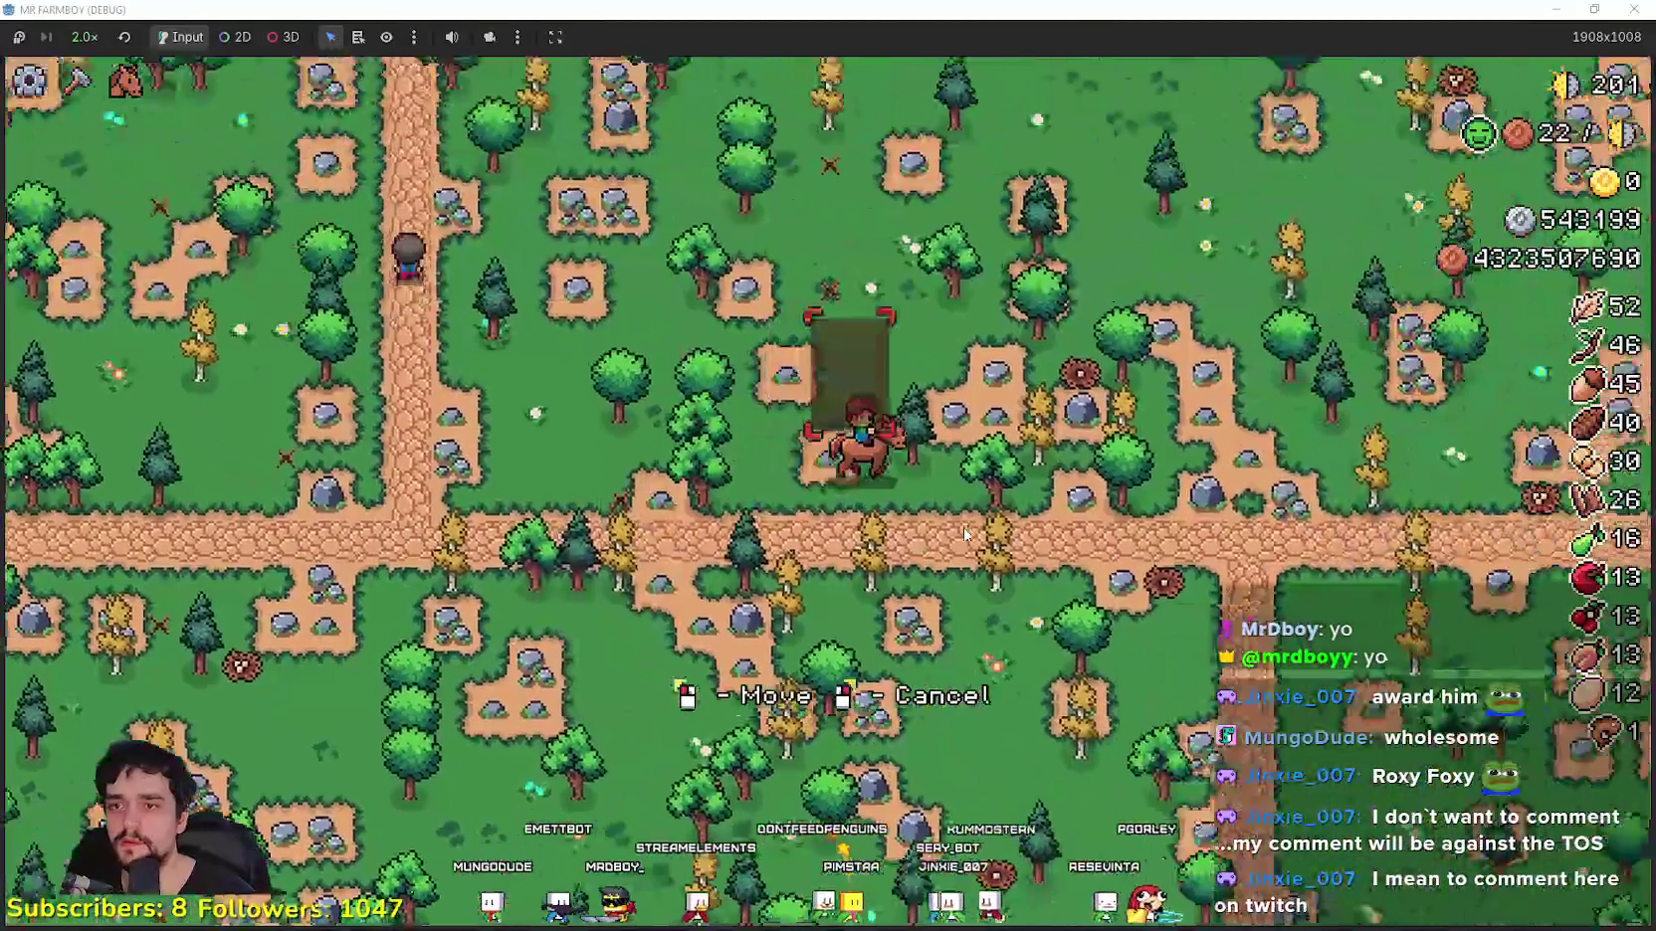
key(d)
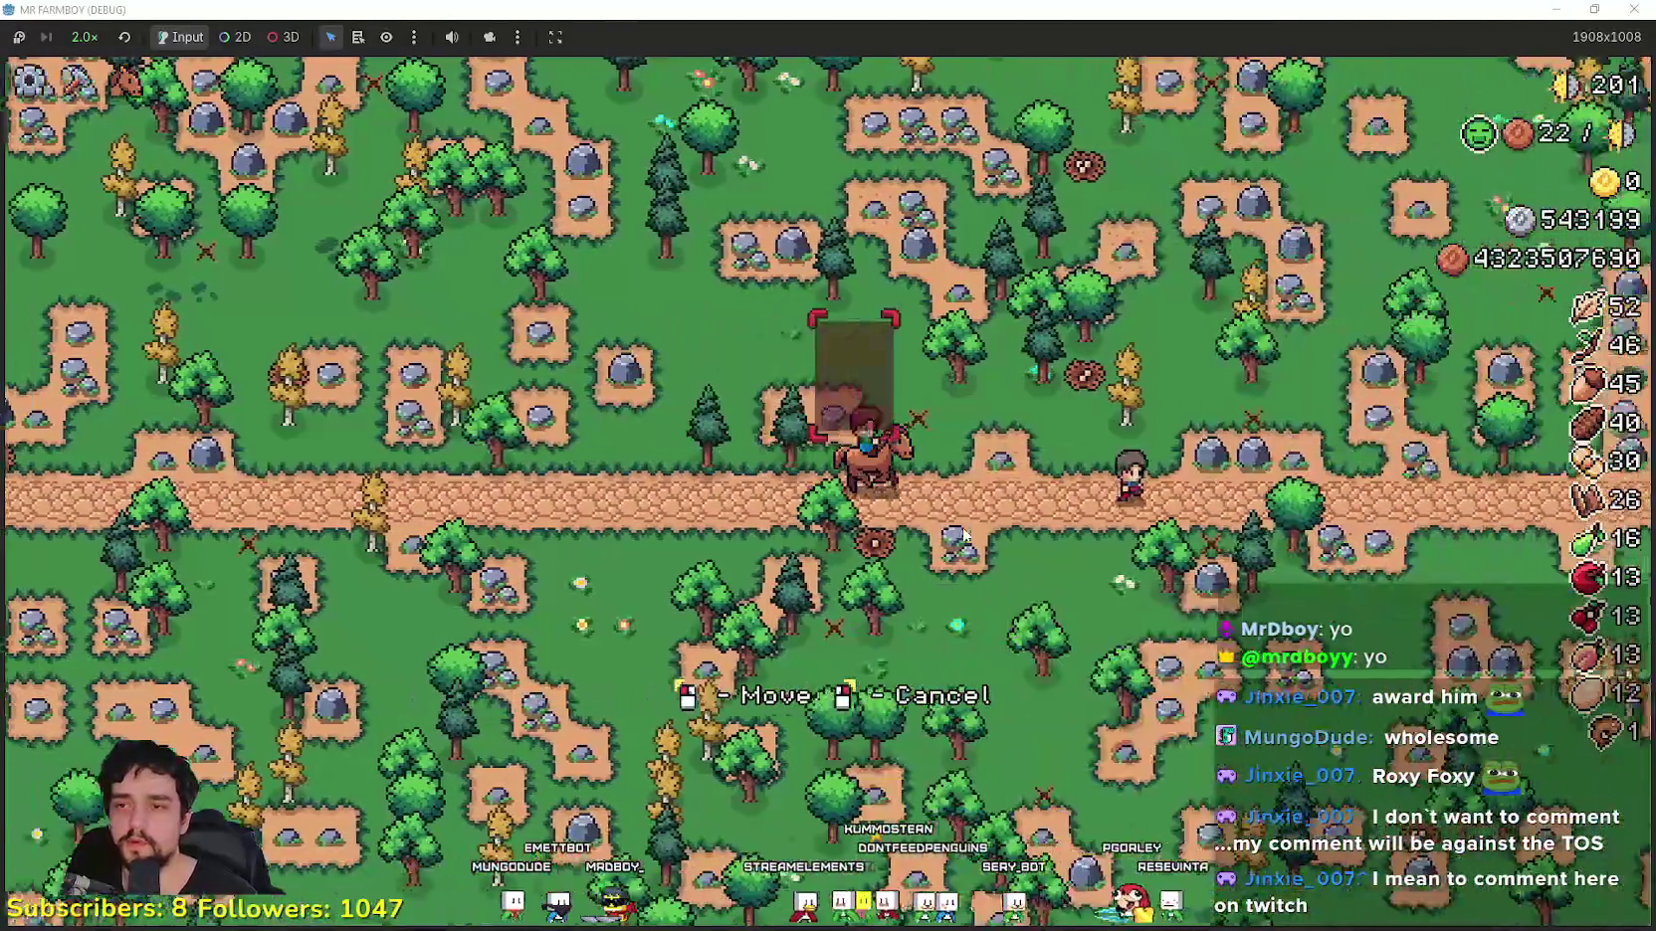
key(d)
key(w)
key(a)
key(w)
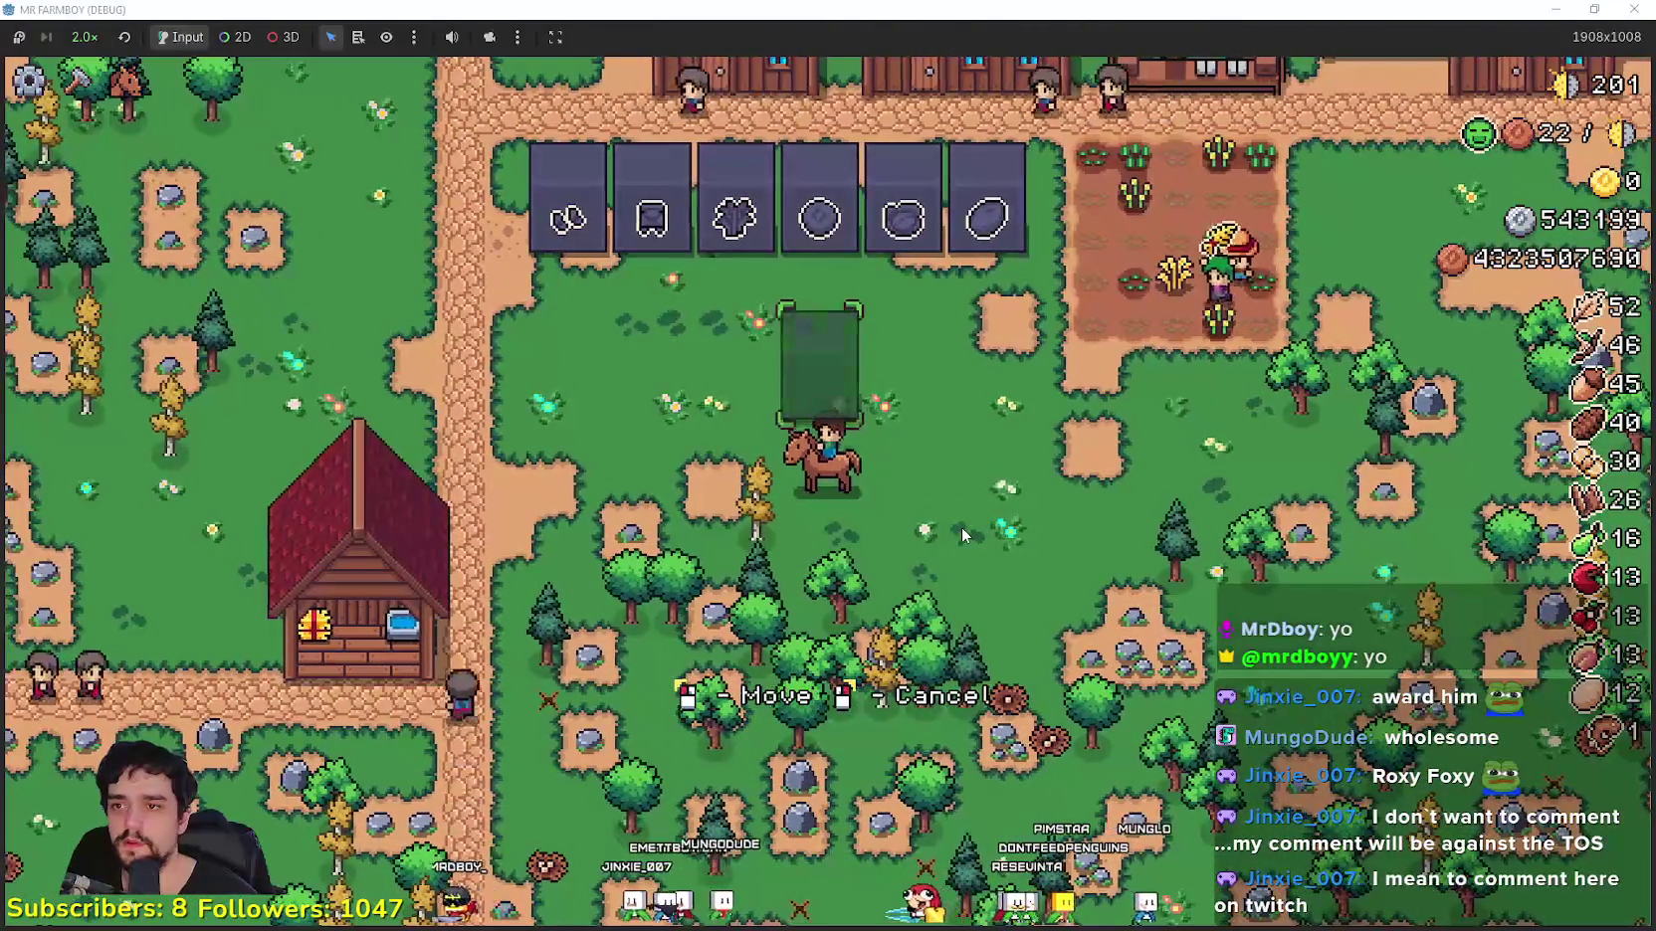
click(961, 535)
Step: Walk up to the player house and open the Player House Advancements tree
scroll(961, 534, down, 2)
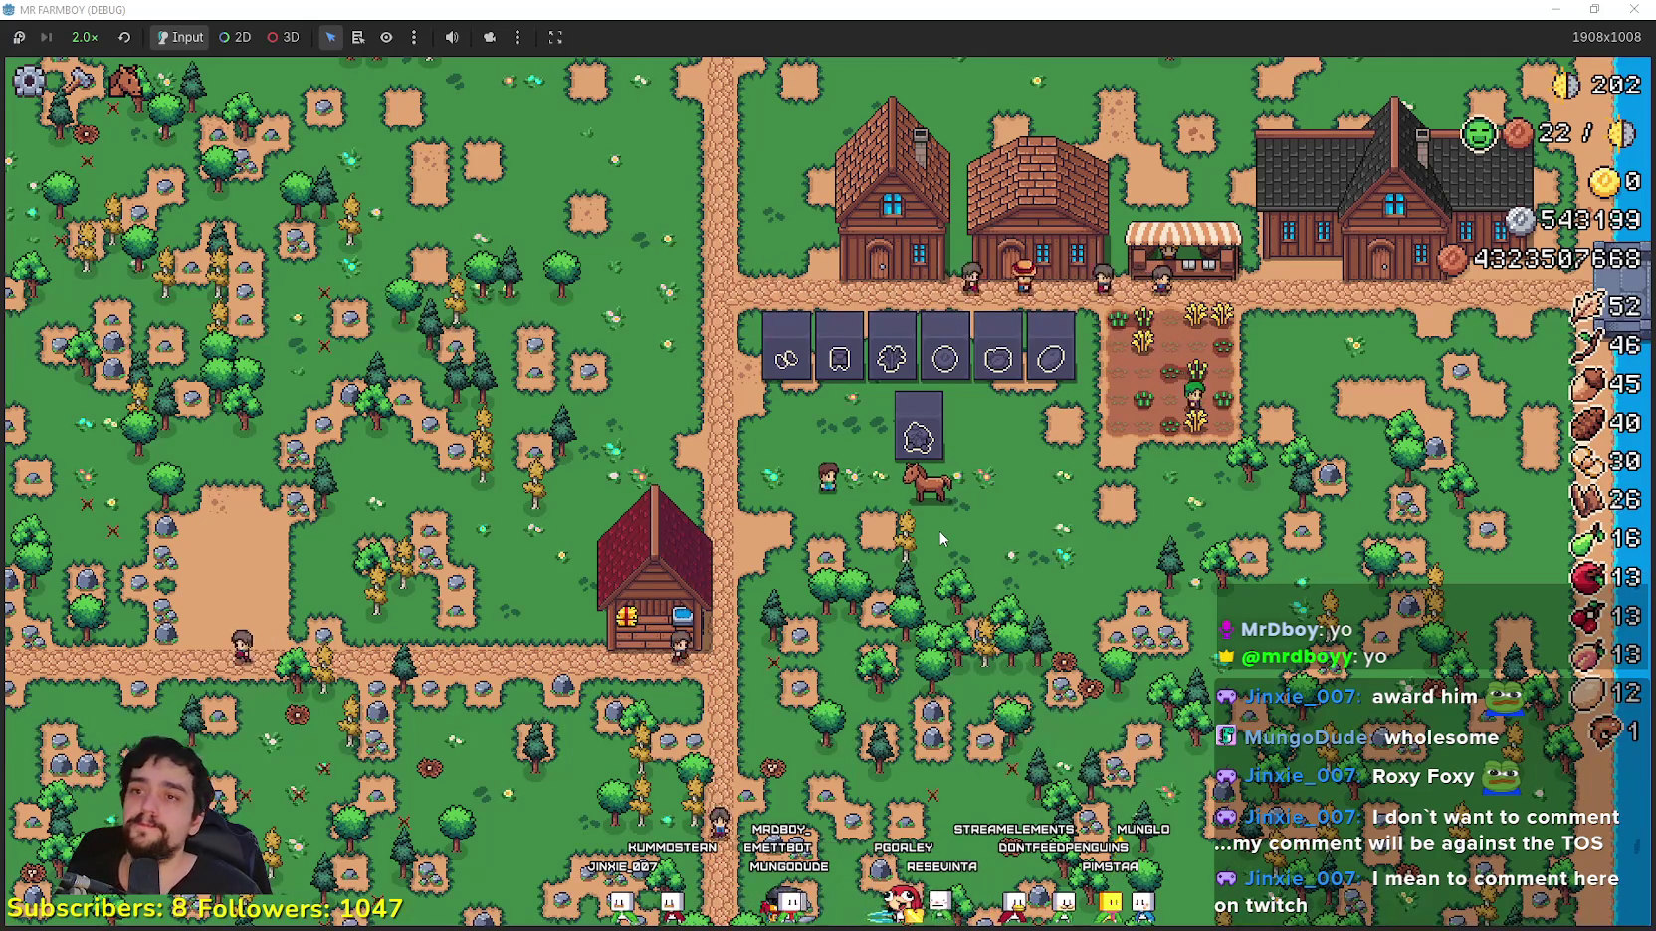
scroll(936, 533, up, 2)
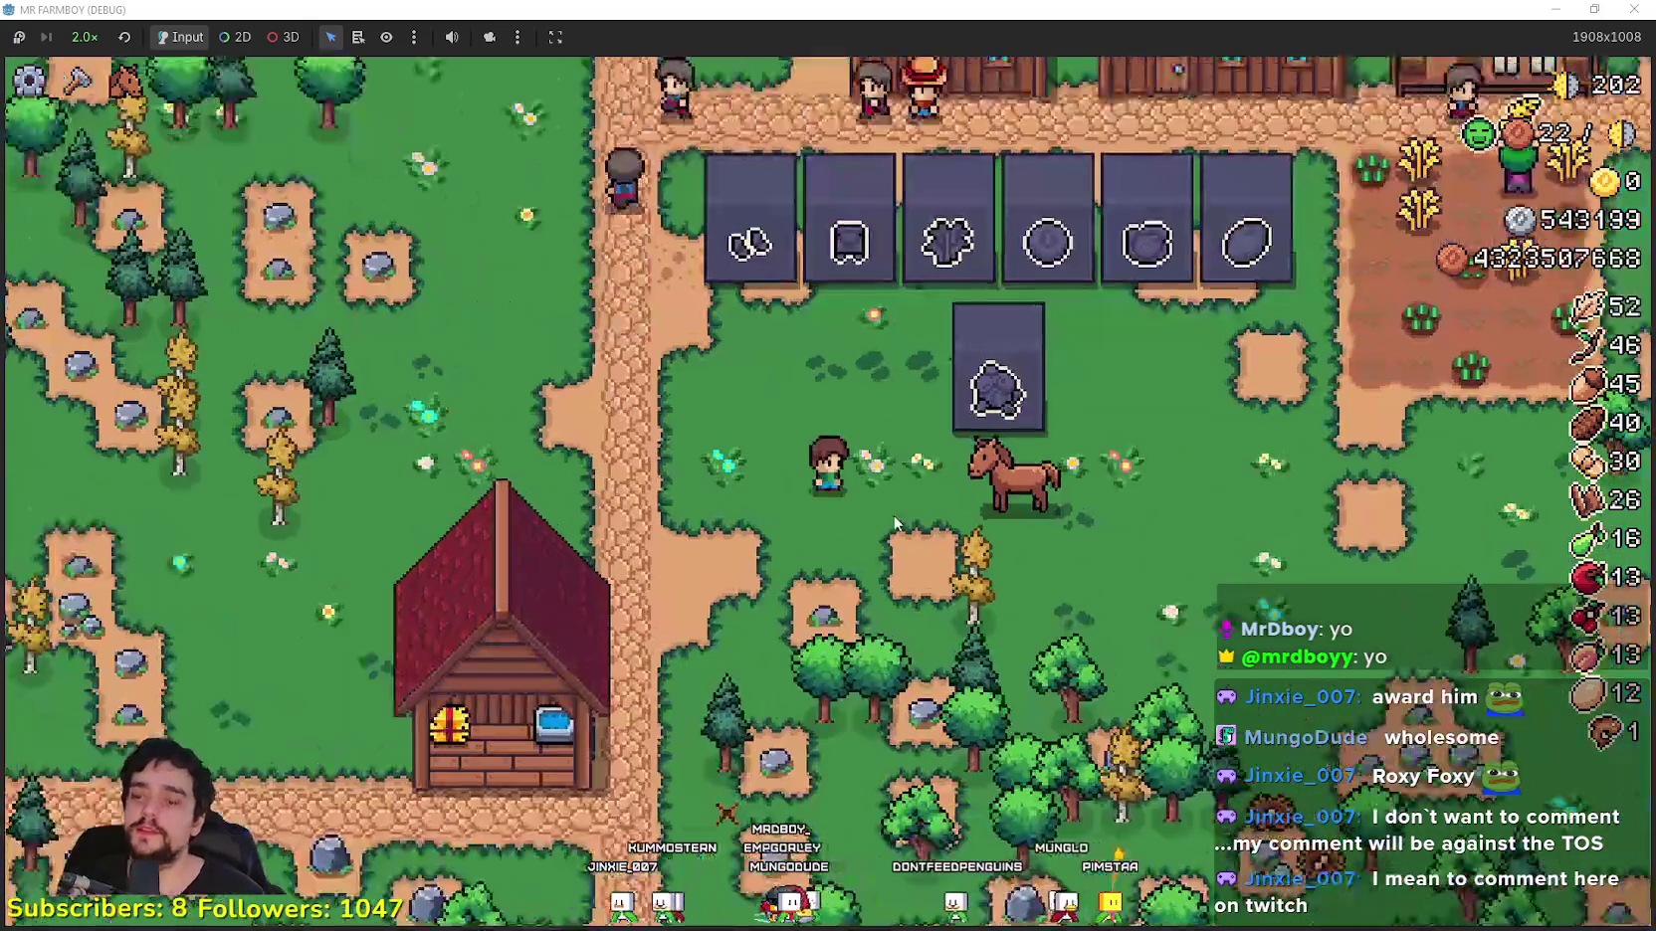
key(w)
key(d)
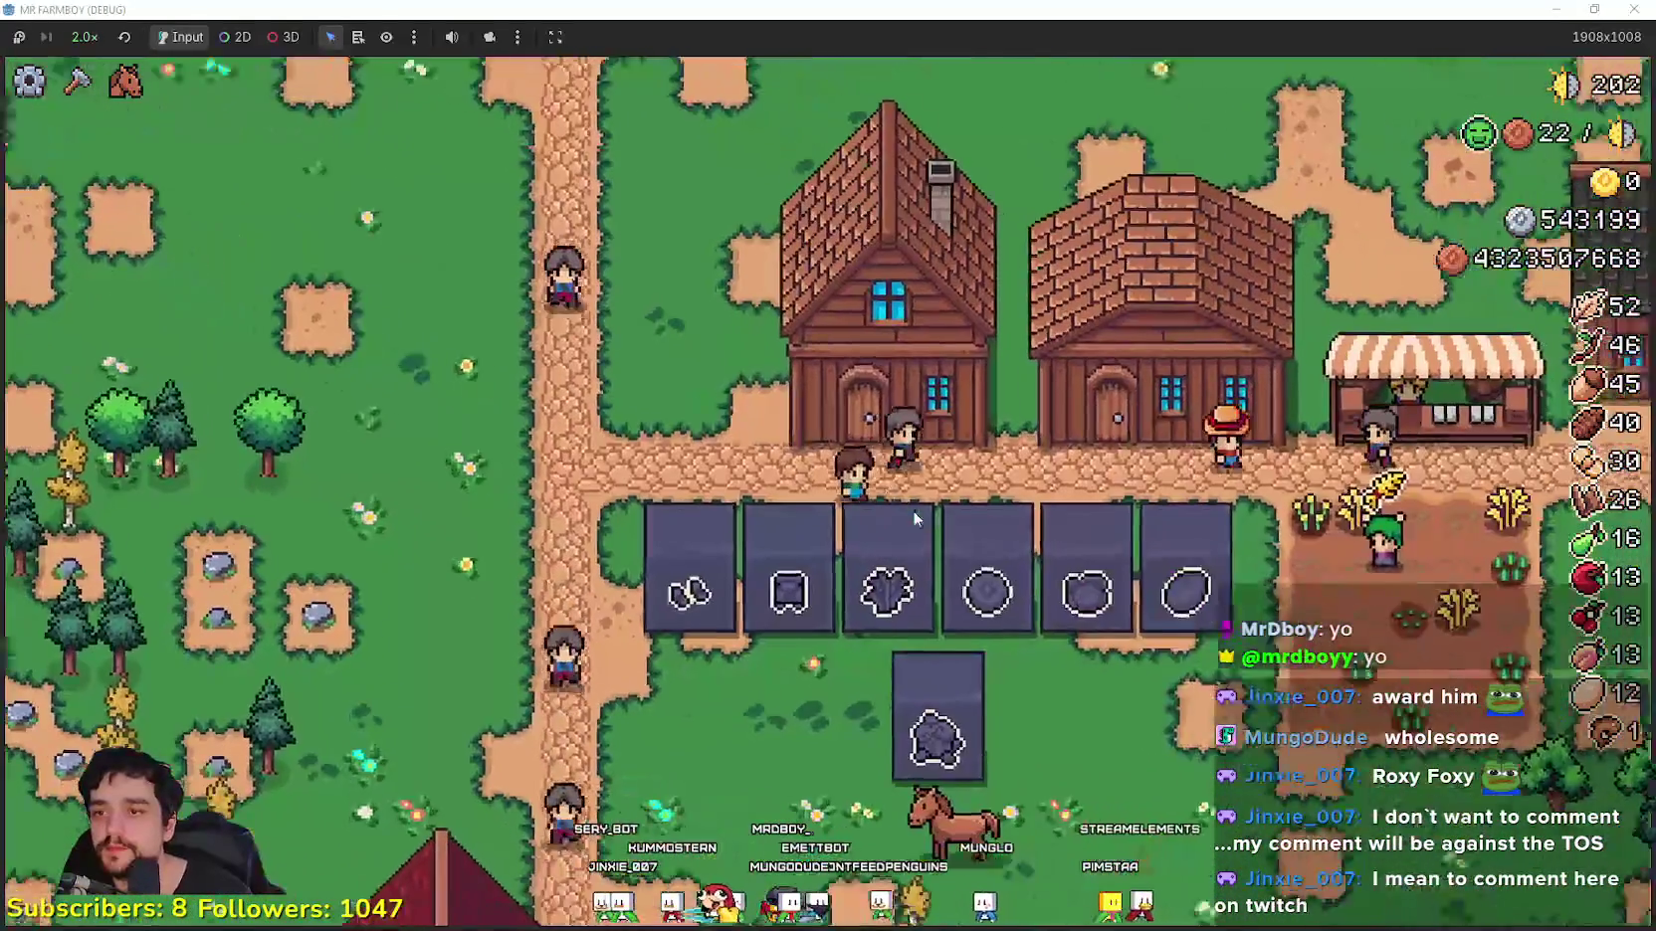
key(d)
click(1045, 348)
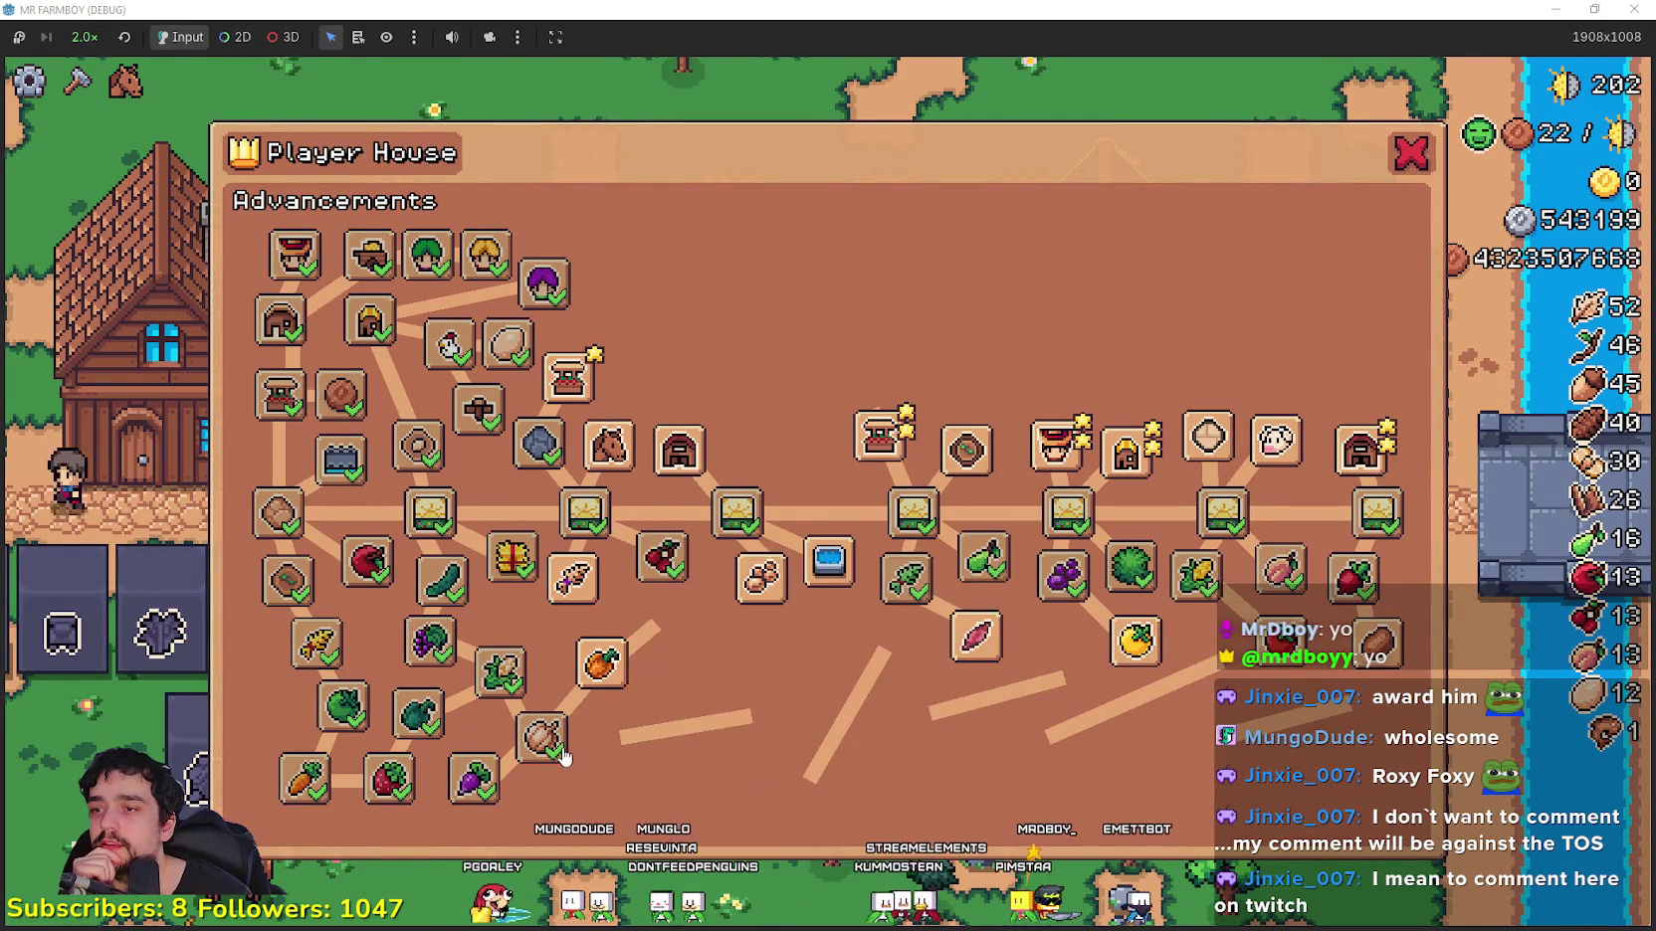
Step: Unlock the tier-1 upgrades: Market, House, Coop, Warehouse, Farmer, Rancher, Gatherer and Carrier
mouse_move(565, 381)
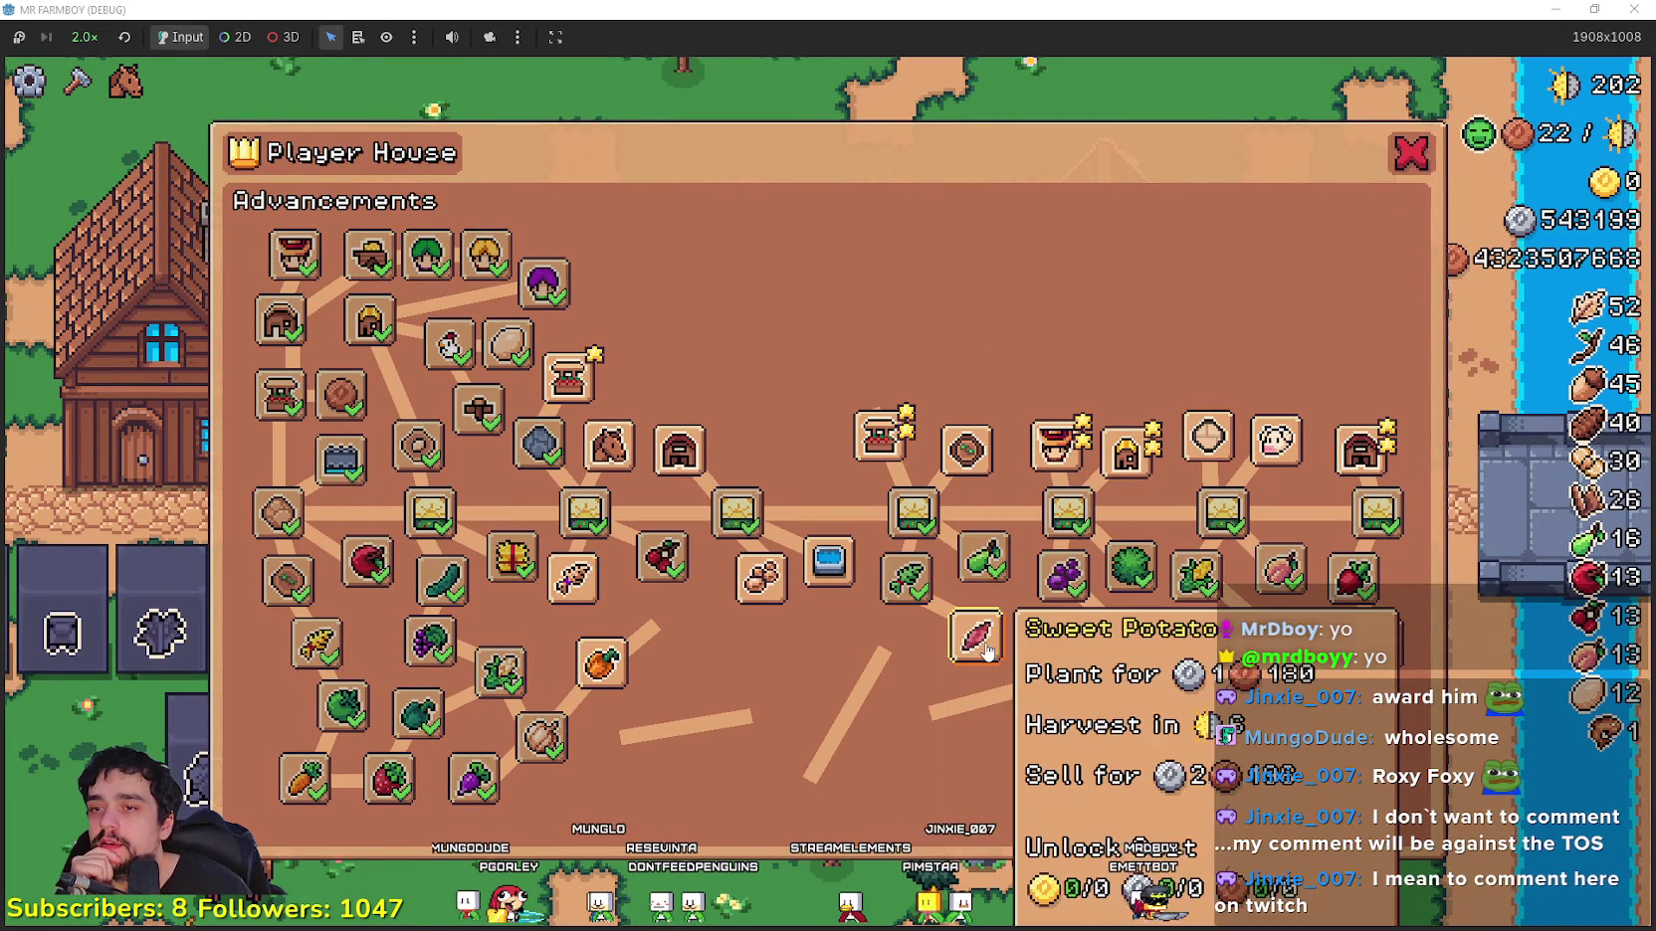
mouse_move(834, 575)
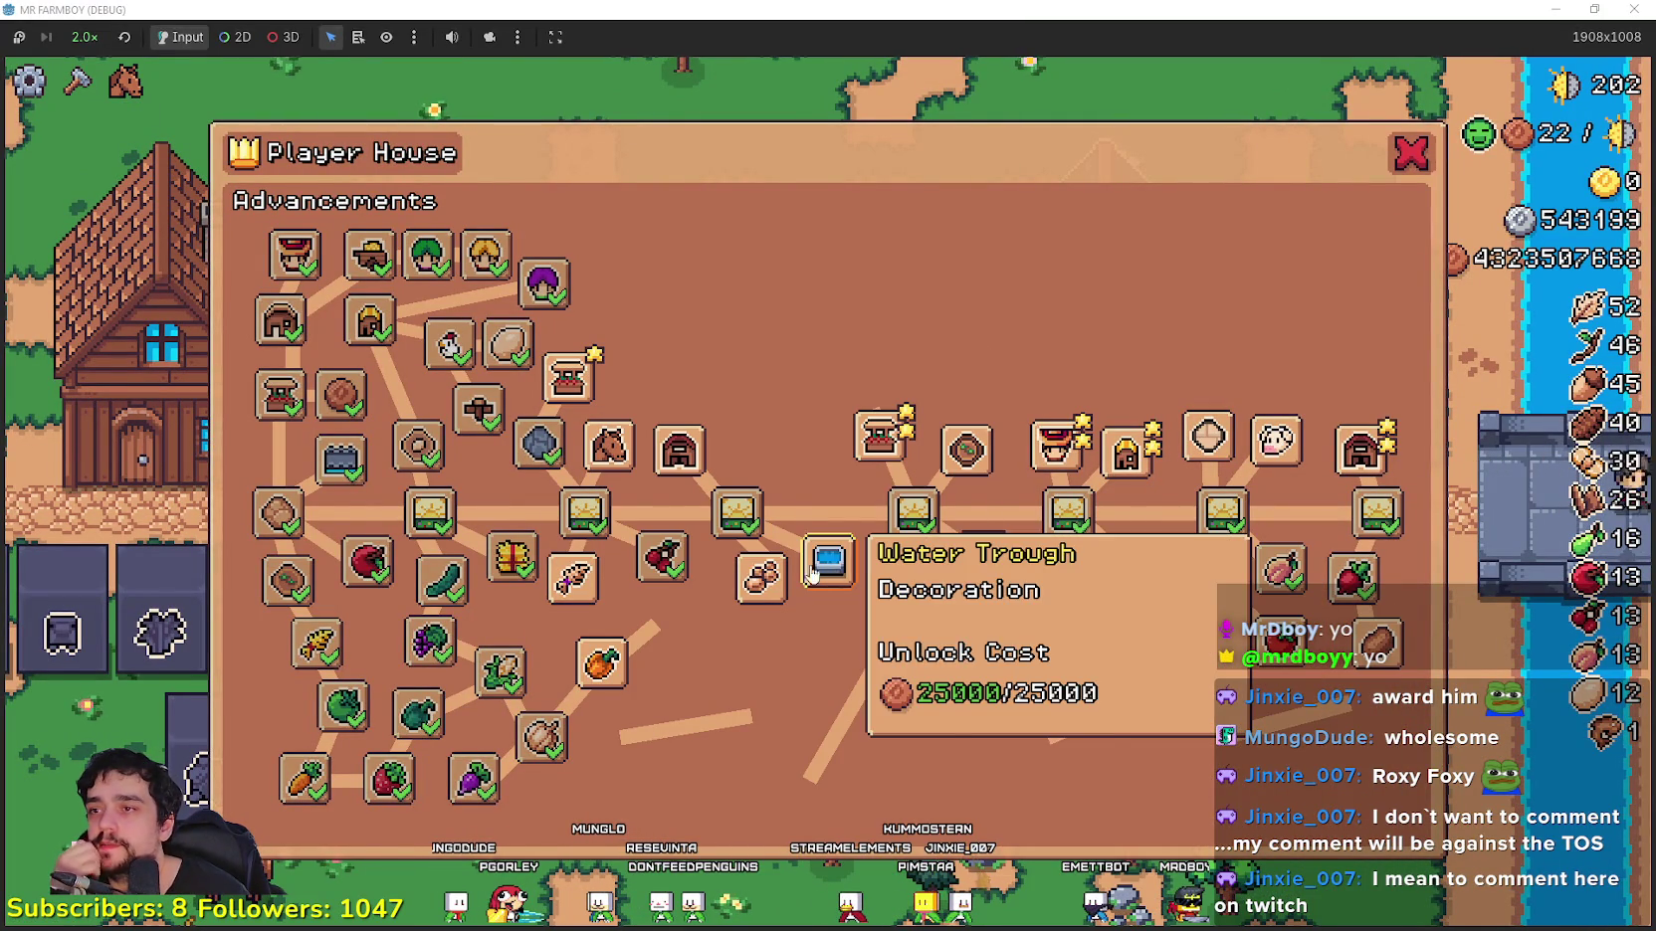
click(568, 378)
click(604, 314)
click(643, 386)
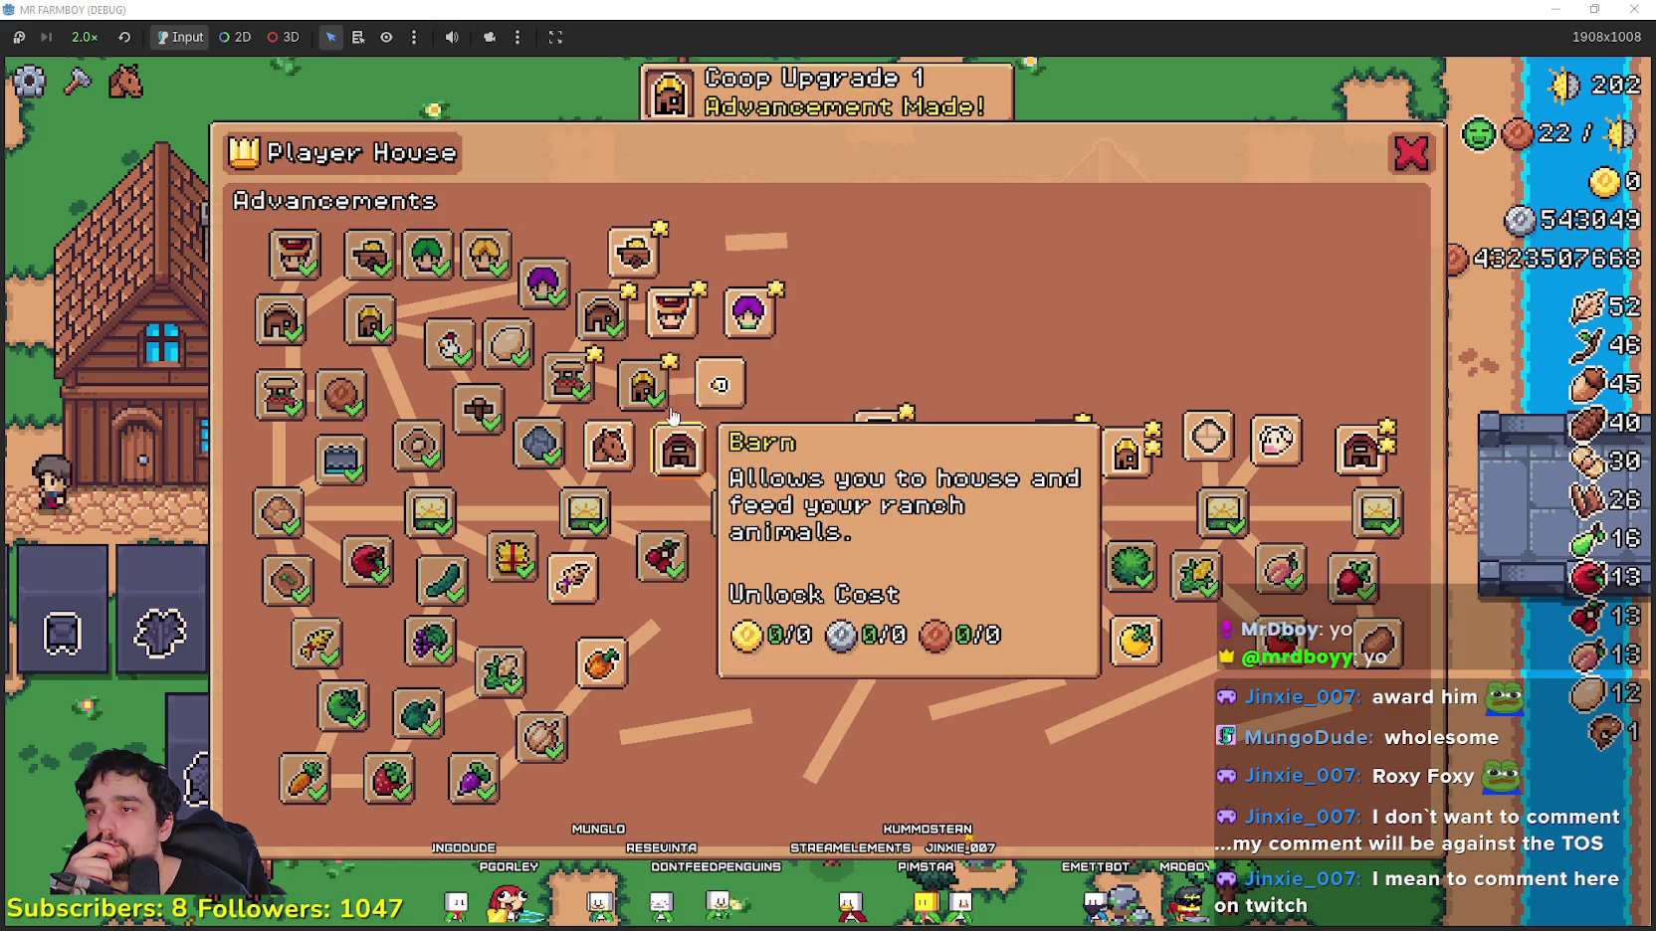
click(633, 254)
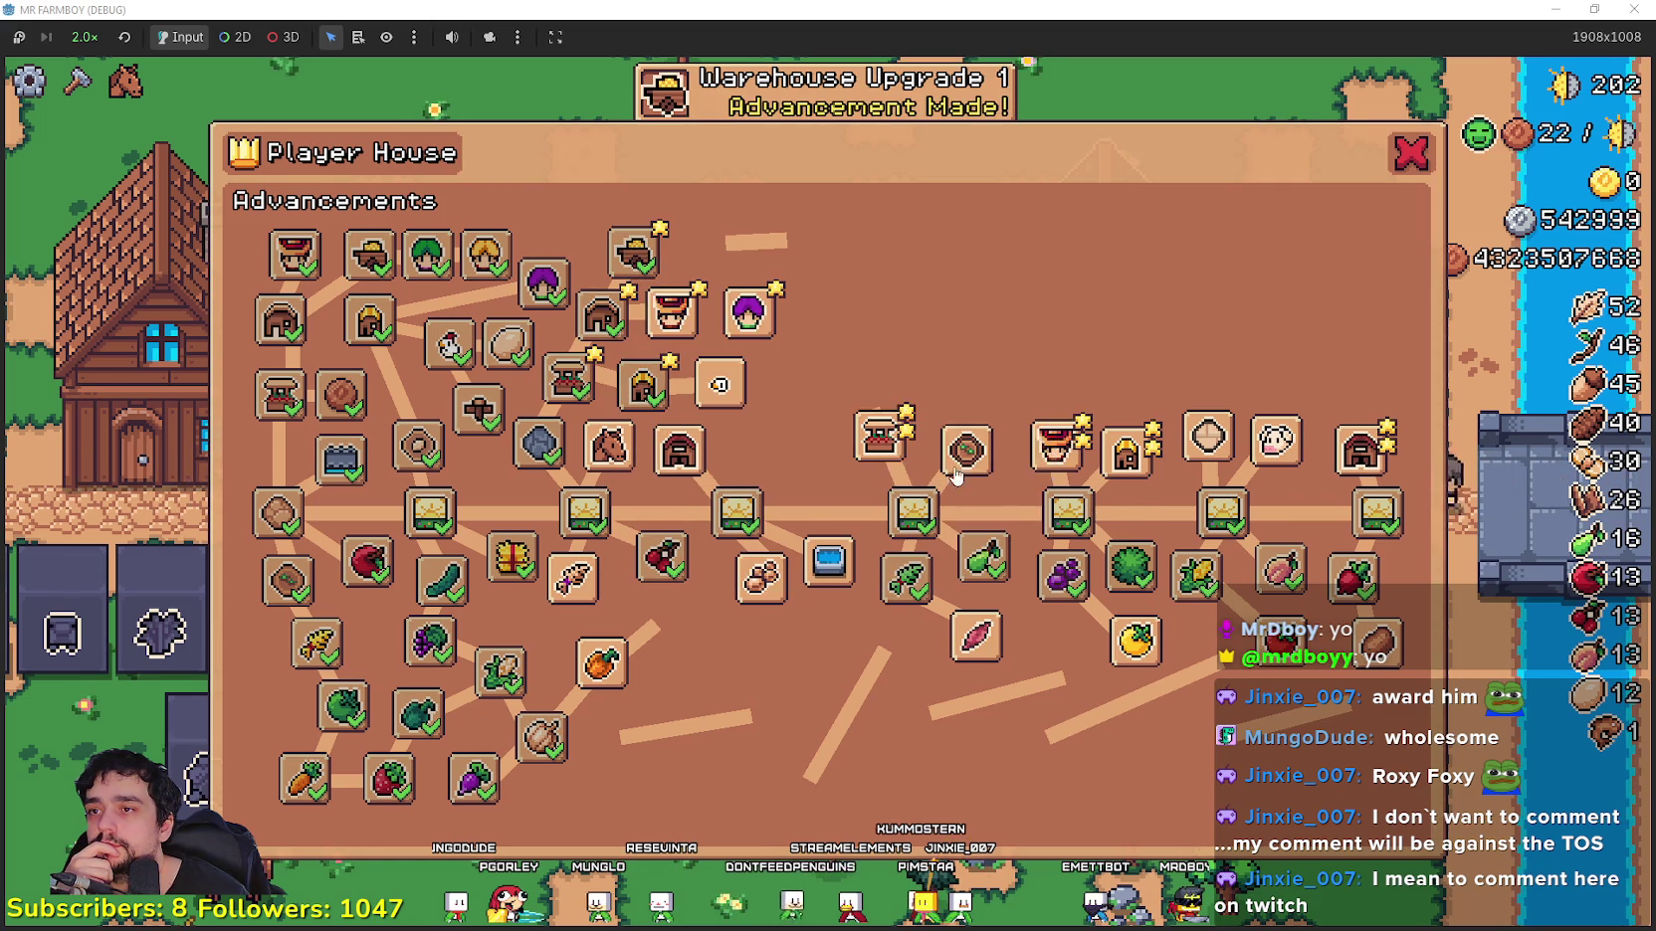
click(672, 311)
click(748, 313)
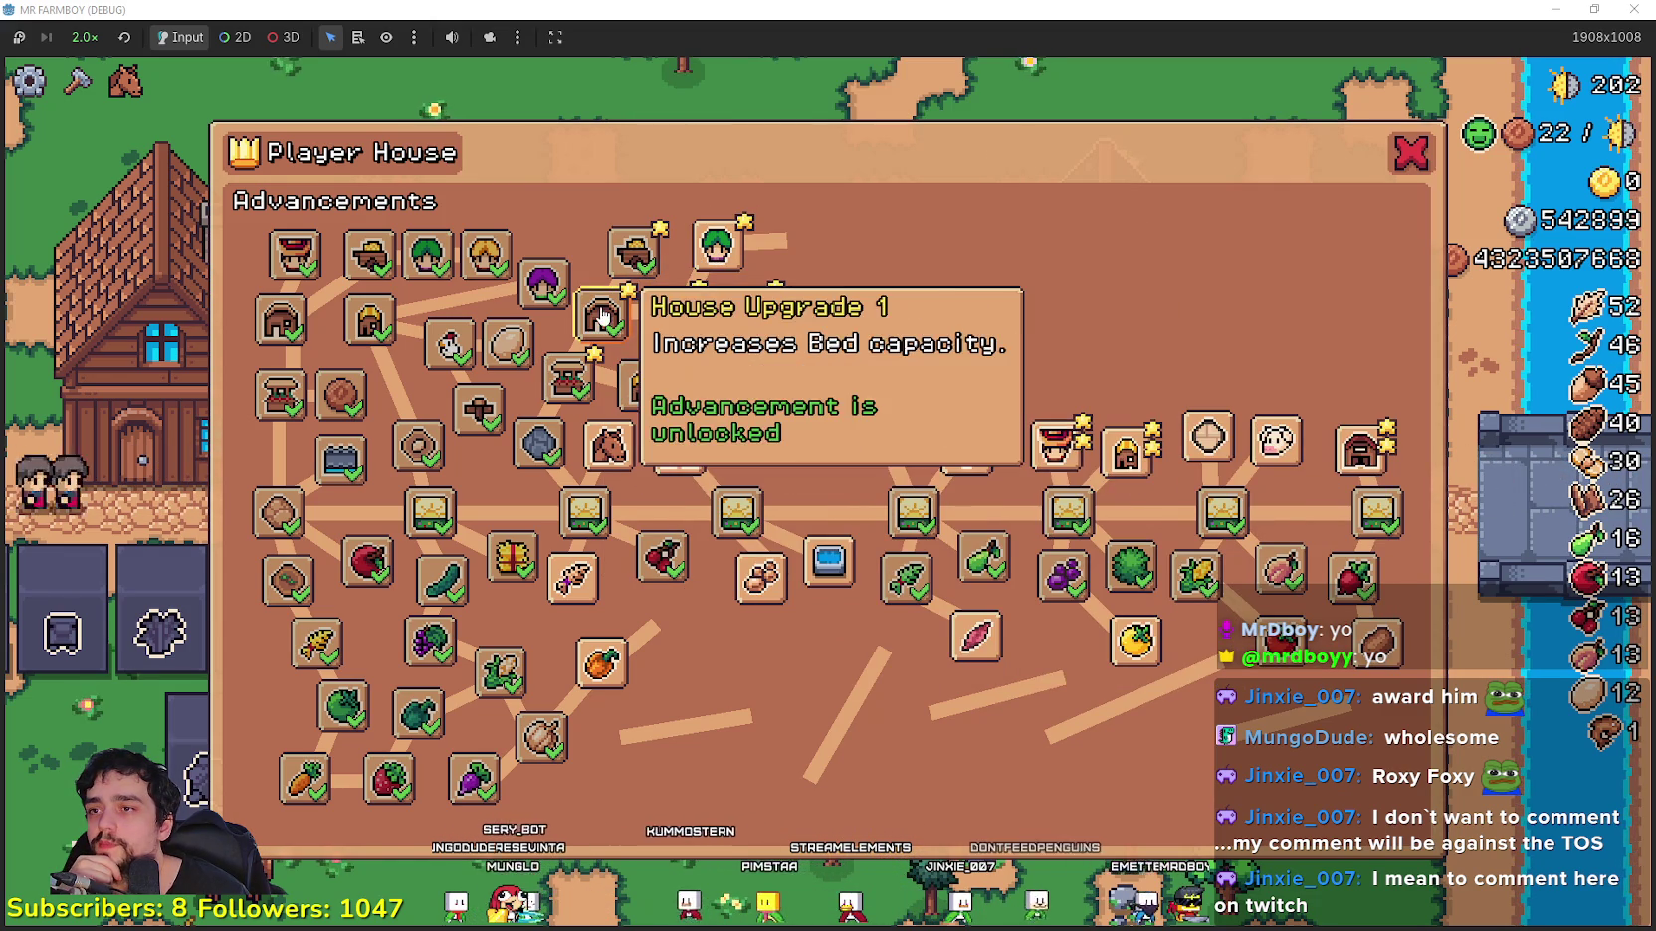
click(716, 250)
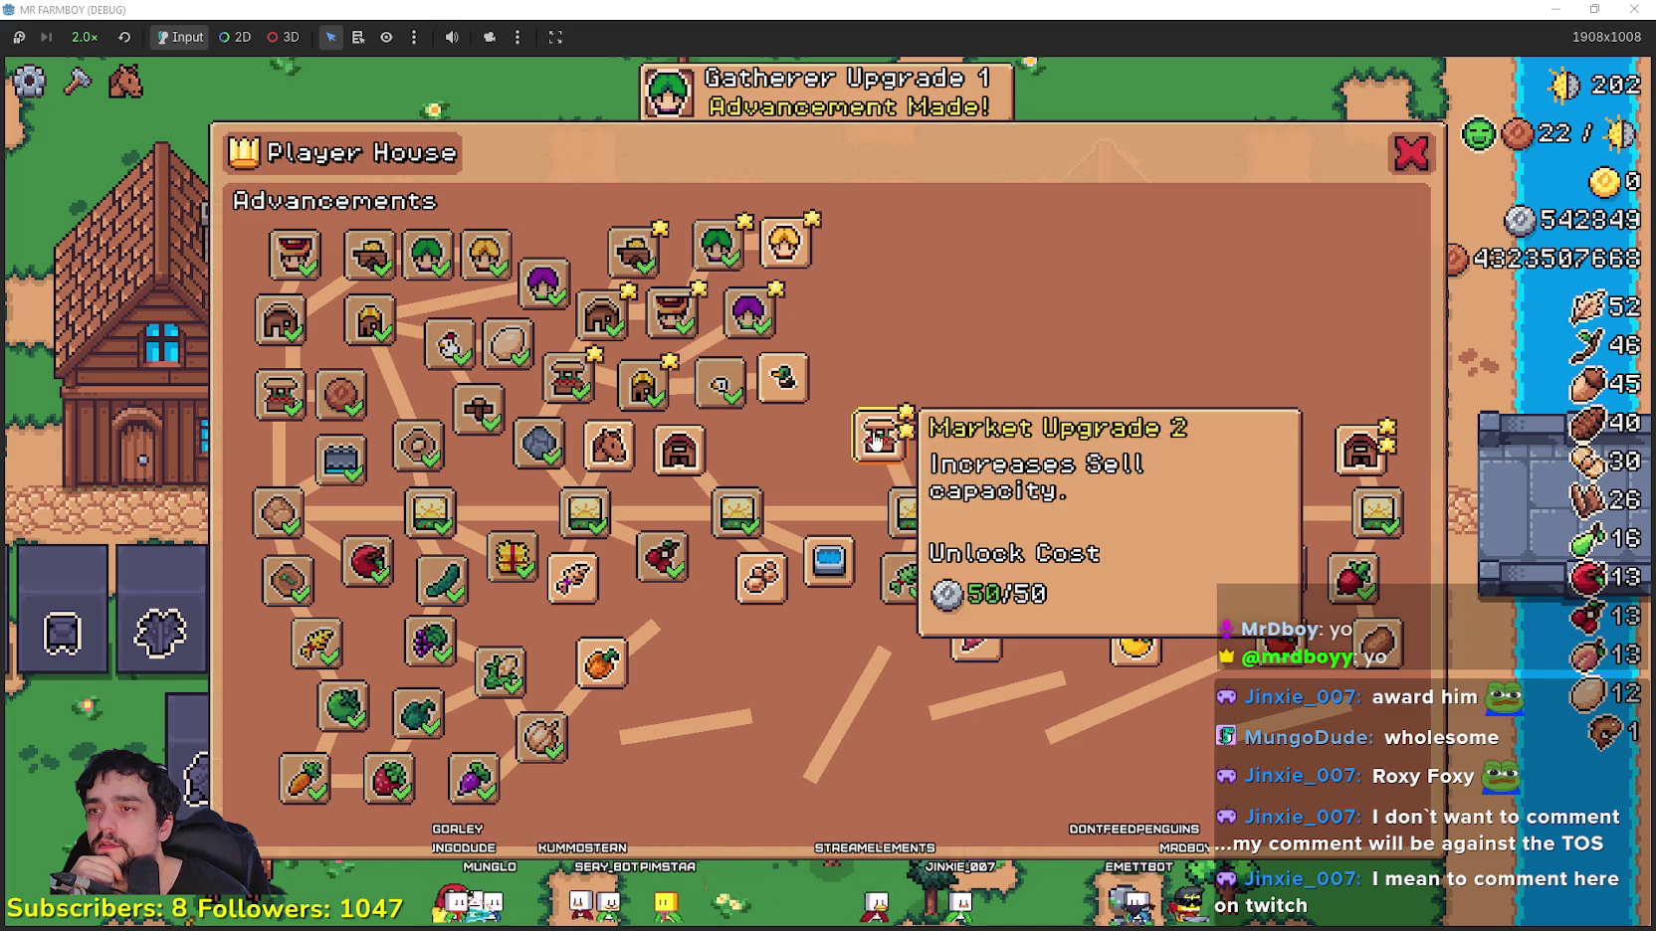
click(785, 243)
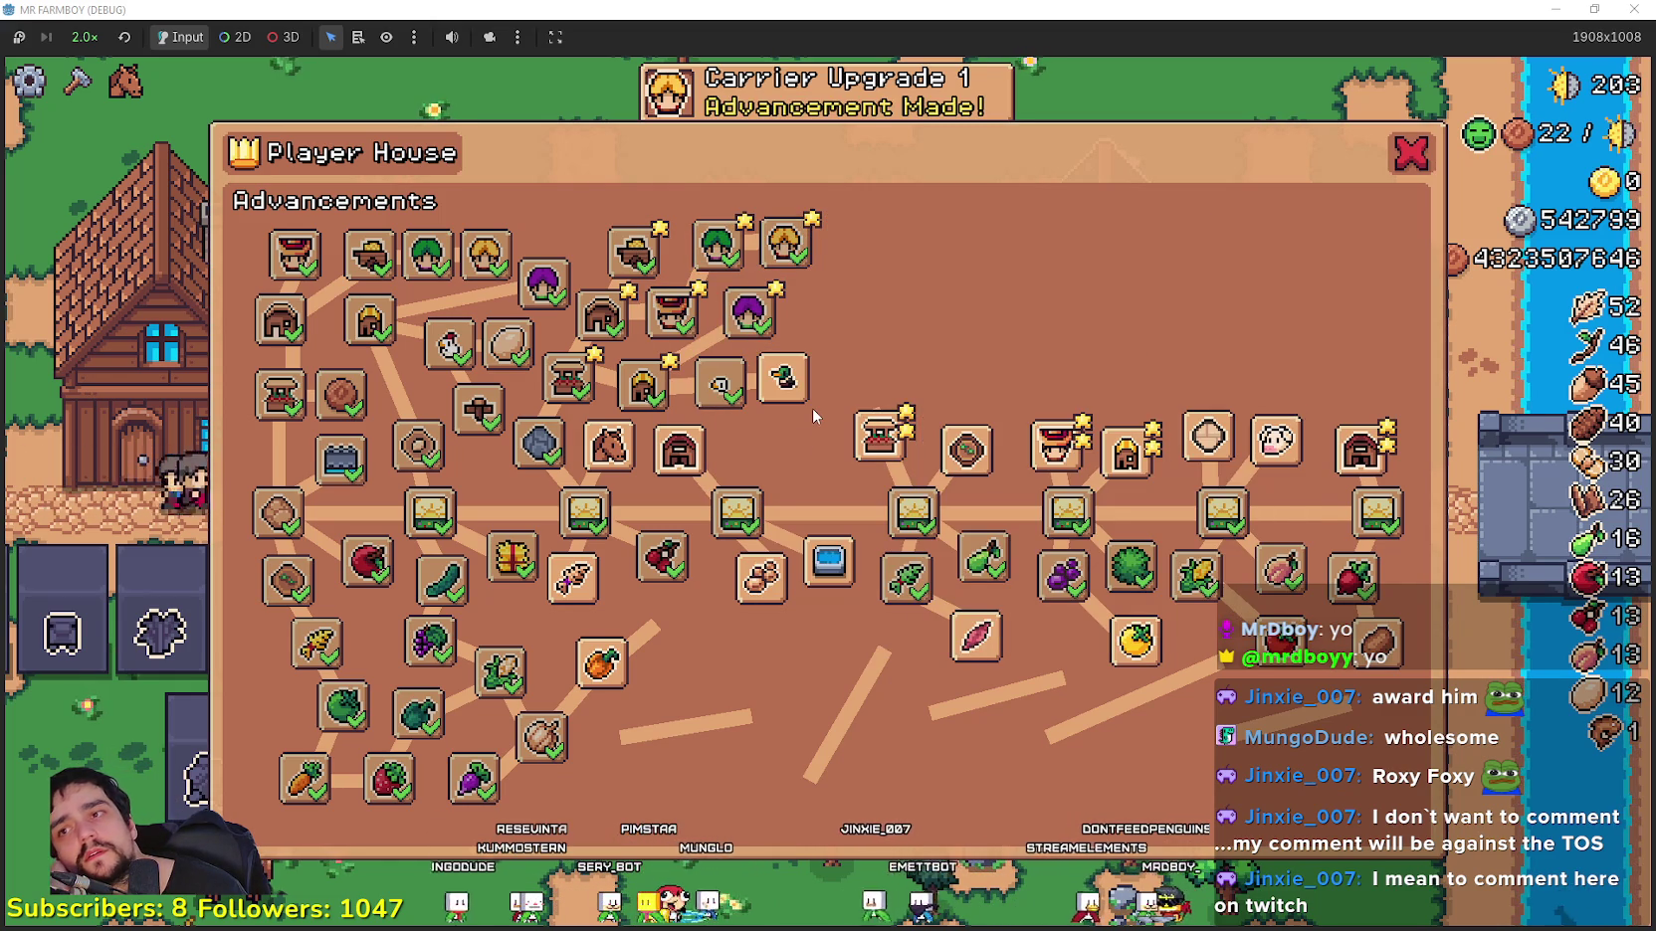
Step: Unlock Duck, Duck Egg, the next seed, Barn, Sheep and Wool
click(784, 378)
click(822, 320)
click(855, 262)
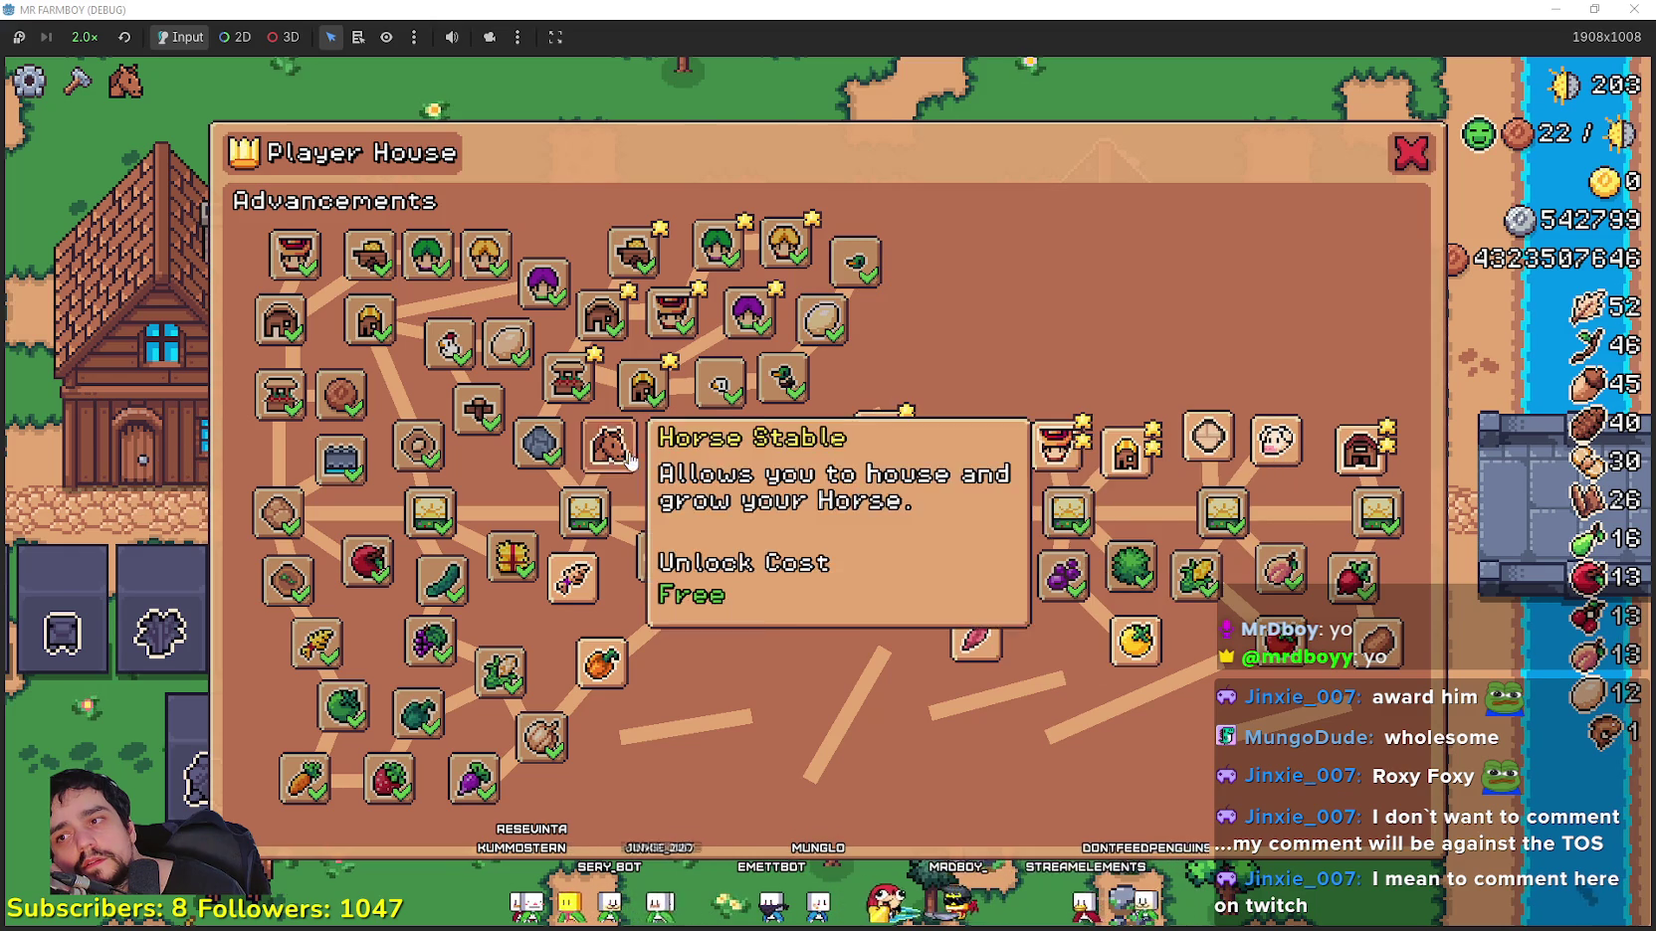
click(679, 450)
click(739, 441)
click(801, 443)
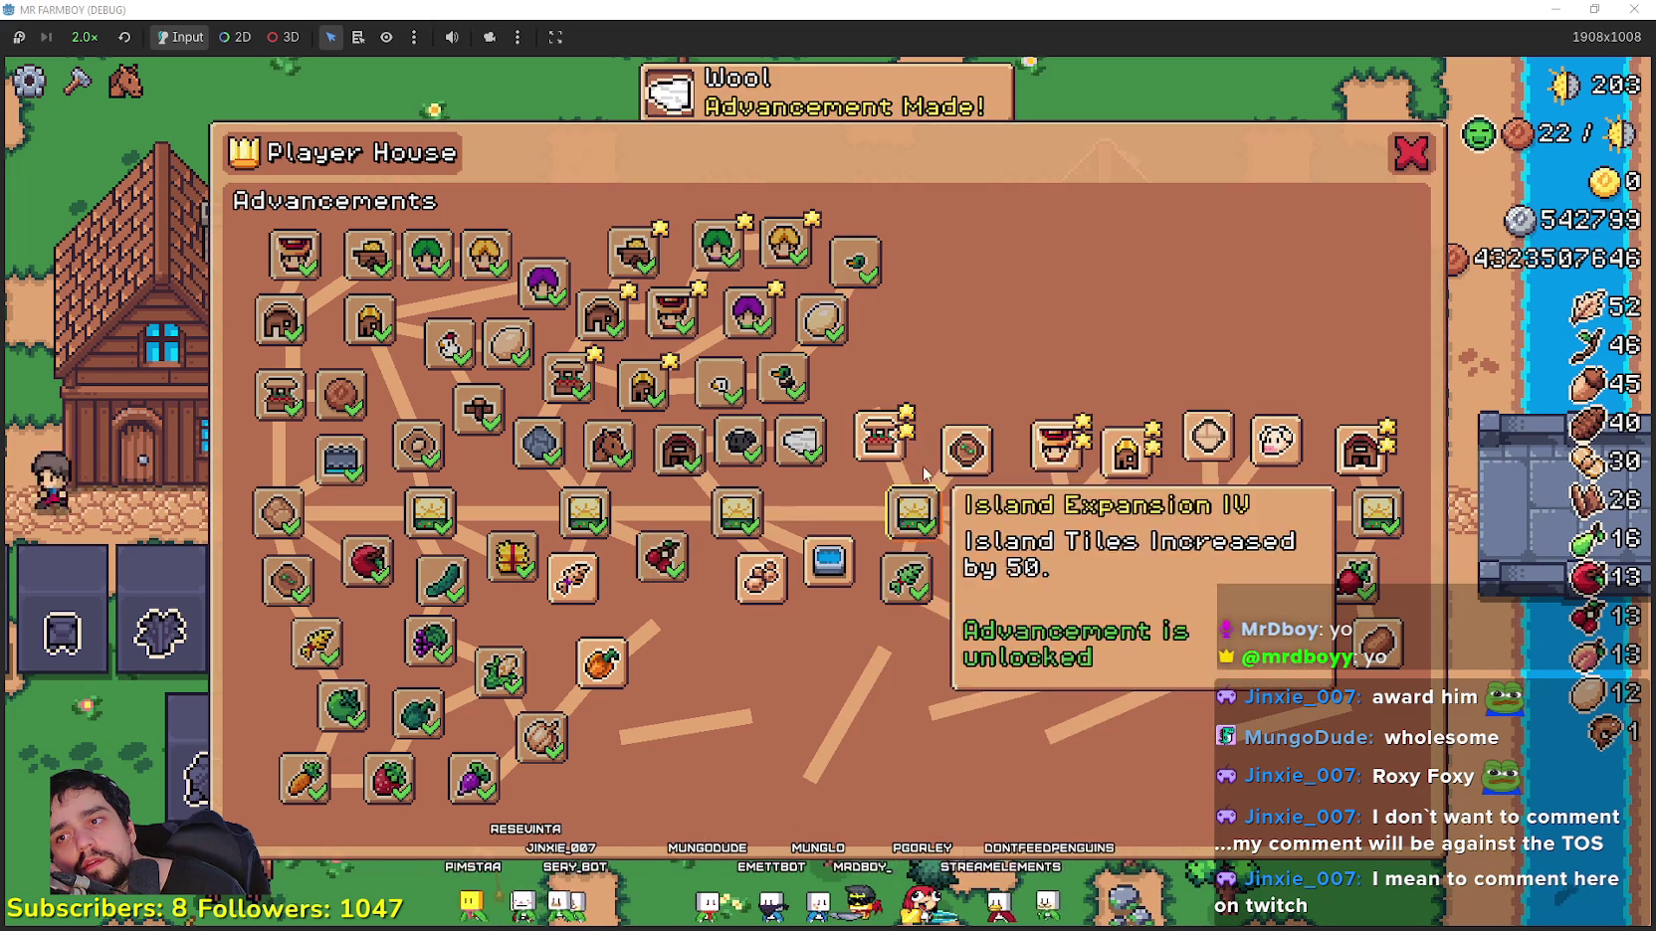
Step: Unlock Market Upgrade 2, House Upgrade 2 and Warehouse Upgrade 2
click(881, 438)
click(885, 363)
click(926, 286)
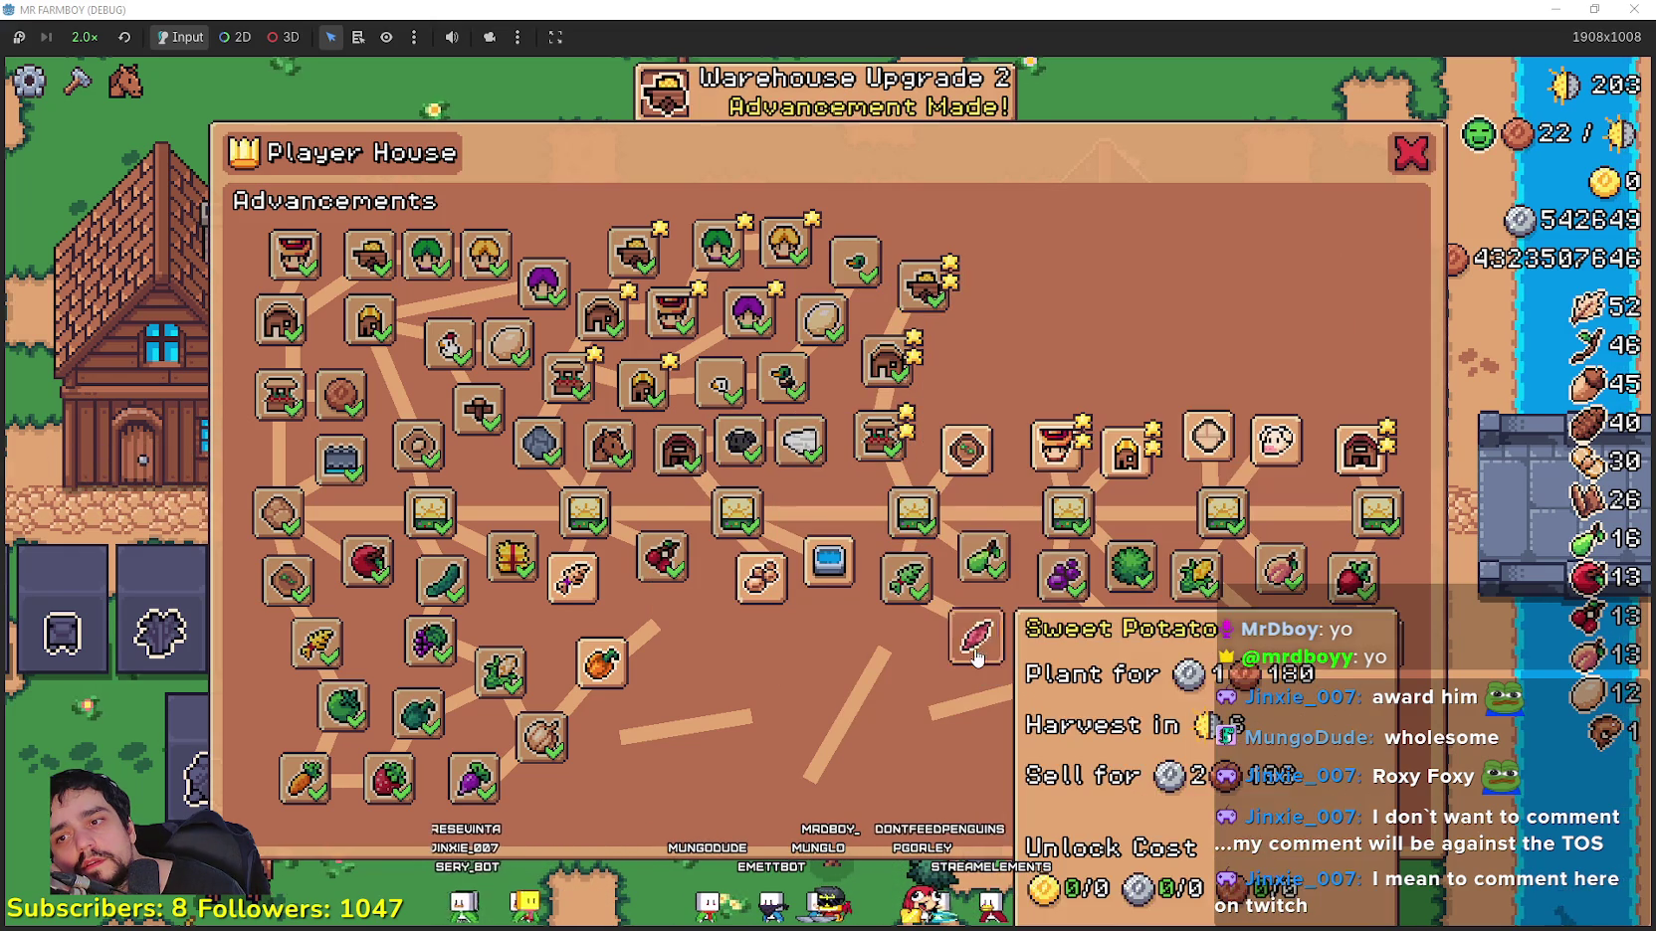
Step: Unlock crops: Sweet Potato, Cabbage, Pinto Beans, Carrot, Onion, Green Chili Pepper, Red Corn, Red Grapes
click(977, 637)
click(894, 647)
click(761, 577)
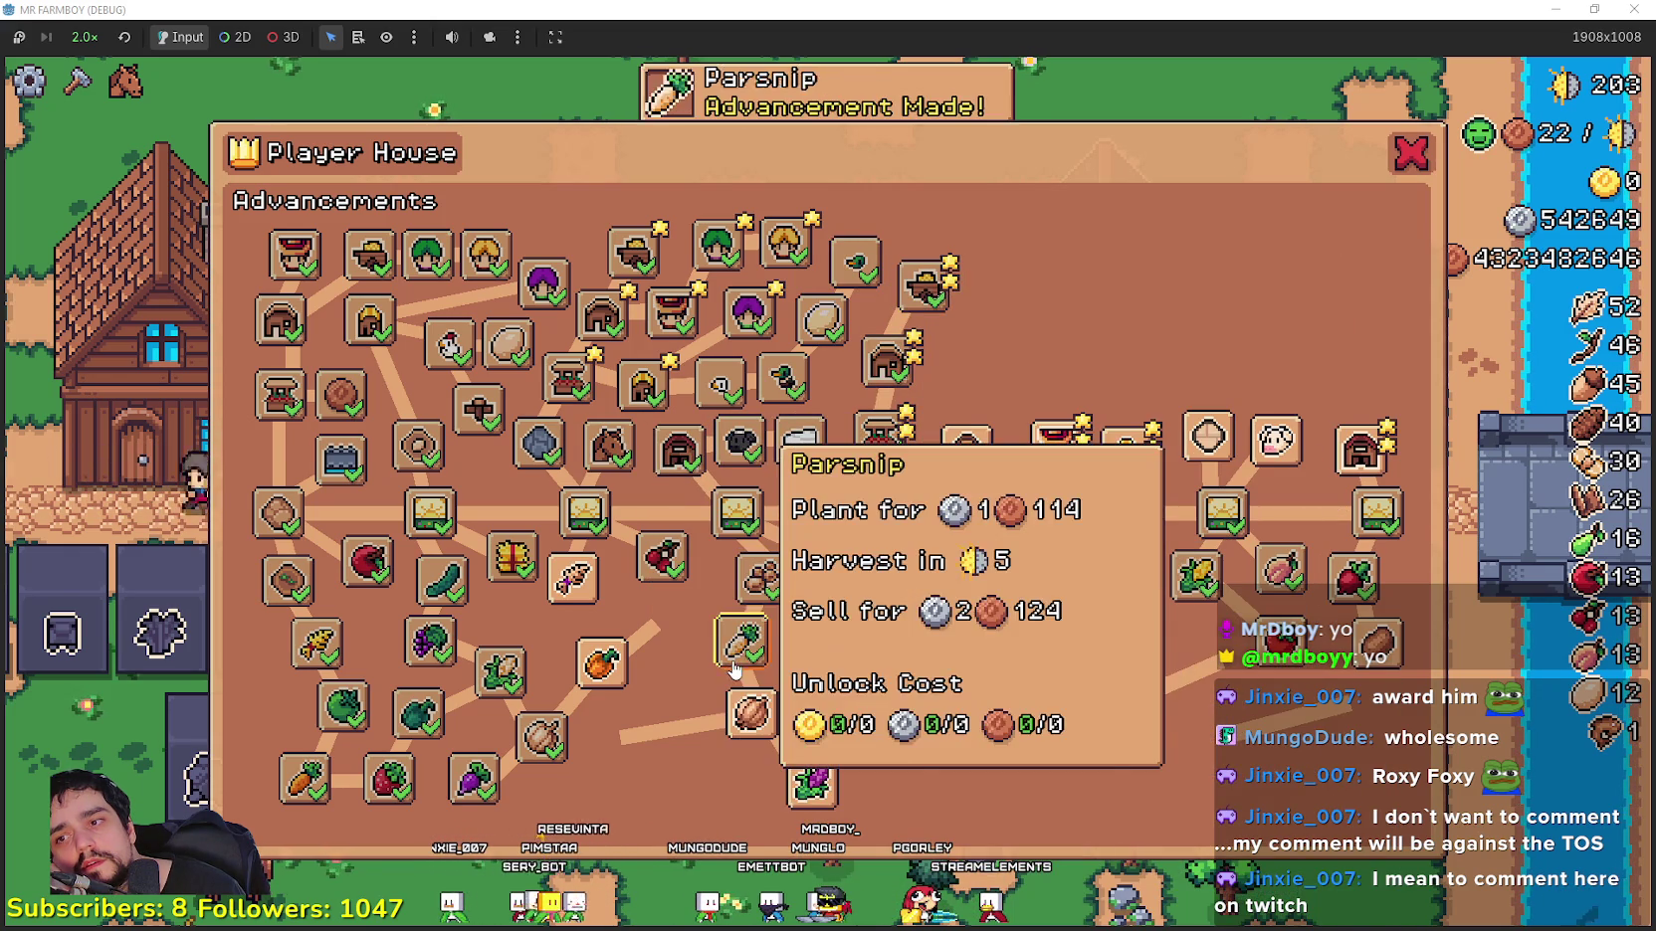
click(741, 642)
click(600, 661)
click(753, 731)
click(635, 794)
click(811, 783)
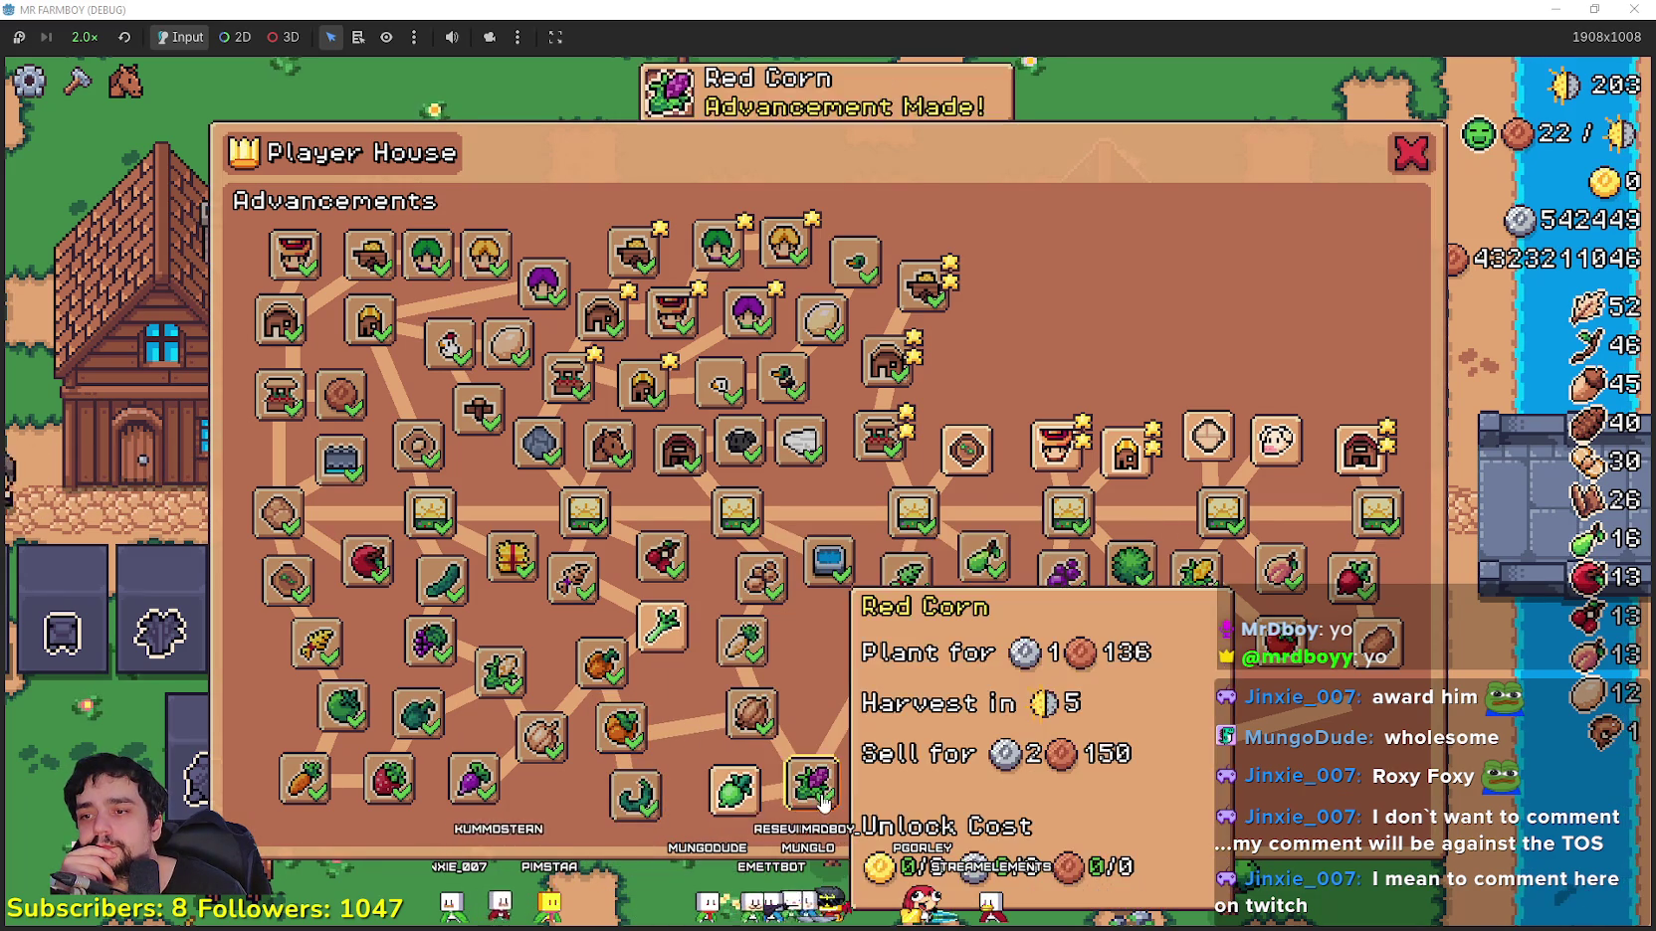
click(923, 792)
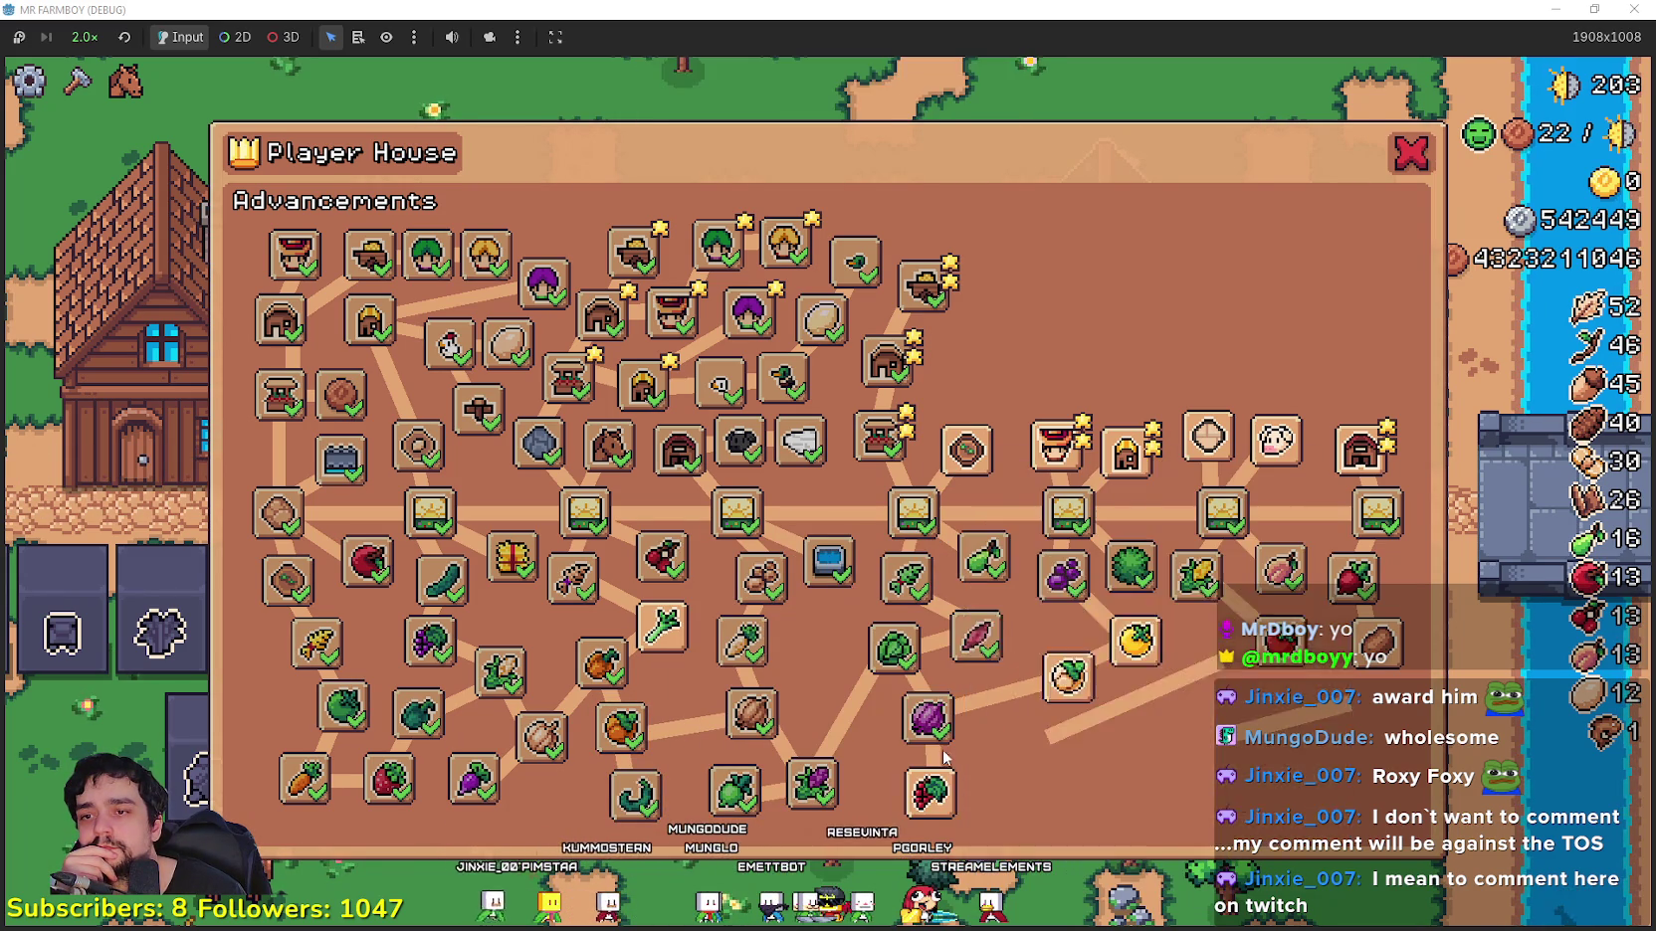
Step: Unlock more crops: Yellow and Red Pepper, Green Grapes, Tomato, Red Cabbage, Sunflower, Kidney Beans, Watermelon, Potato
click(1069, 677)
click(1136, 641)
click(1049, 744)
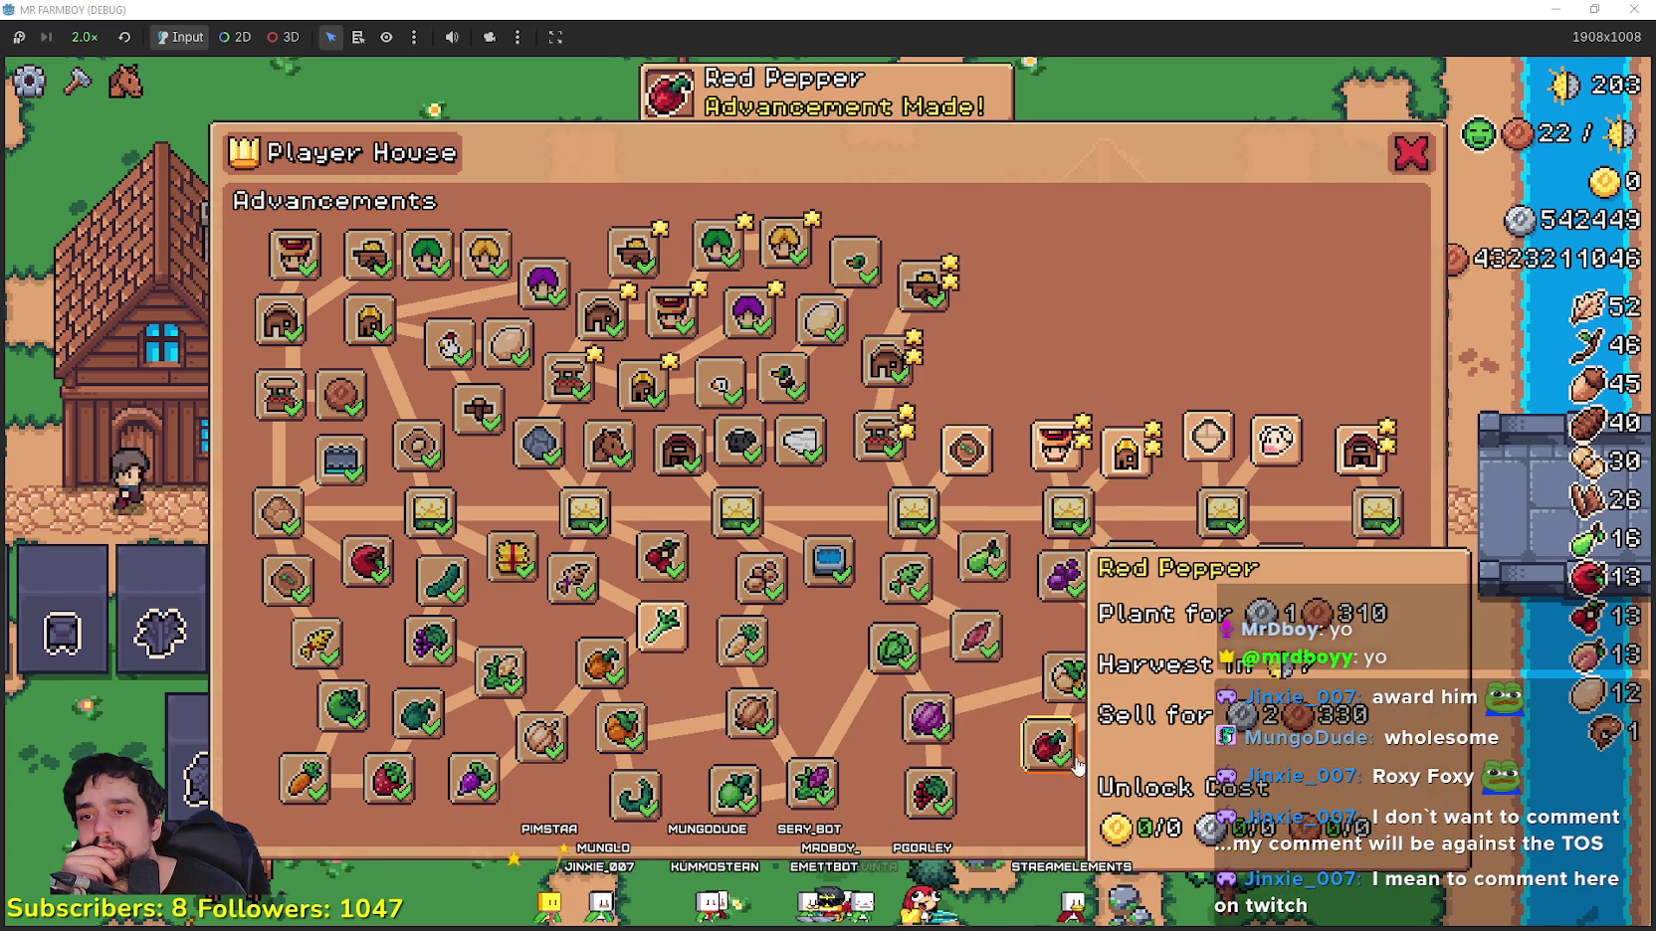
click(1123, 789)
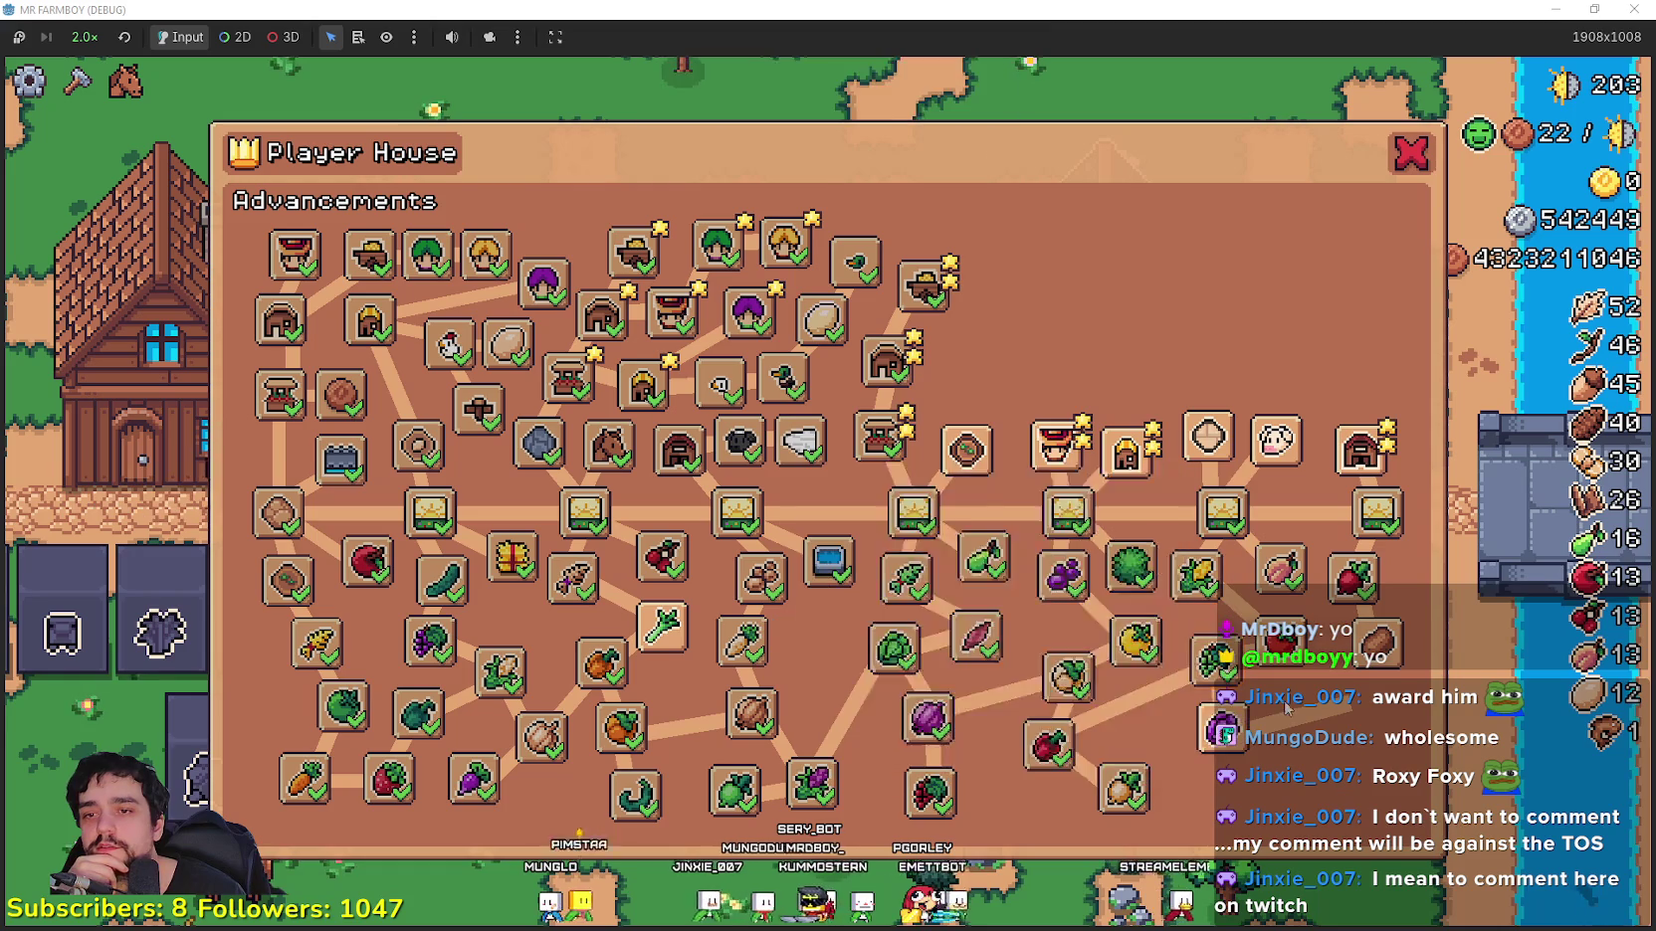
click(1221, 735)
click(1242, 785)
click(1268, 782)
click(1311, 814)
click(1311, 811)
click(1308, 808)
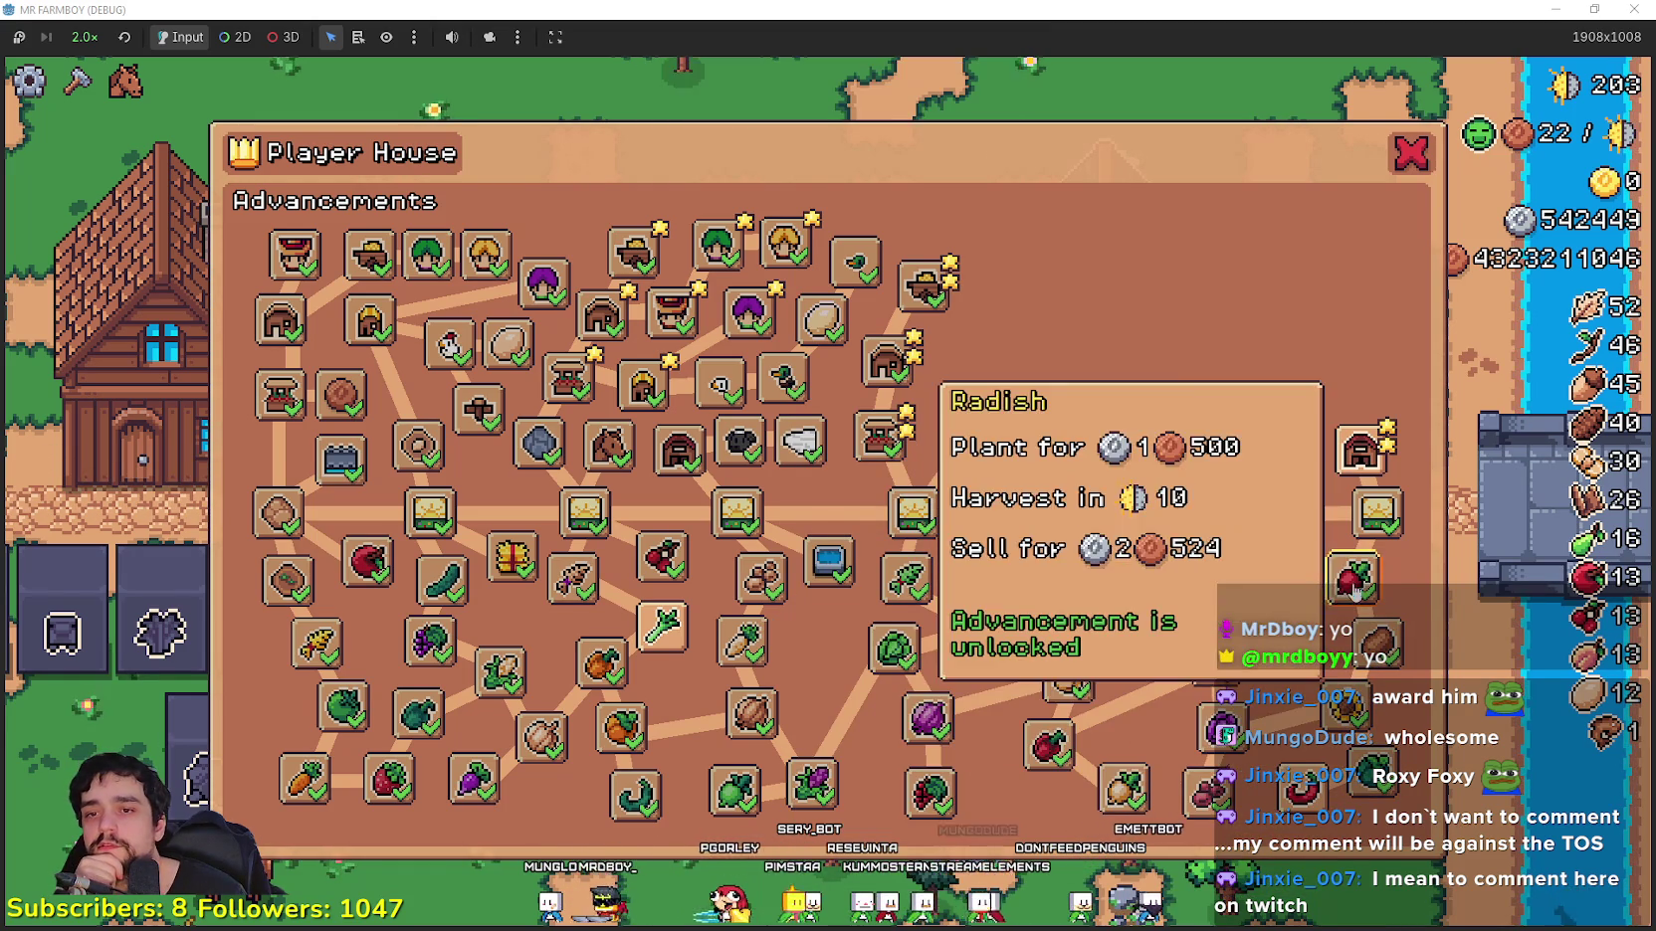
Step: Unlock Coop Upgrade 2, Goose, Goose Egg, Milk, Baby Cow, Baby Goose and nearby upgrades
click(1305, 801)
click(1277, 442)
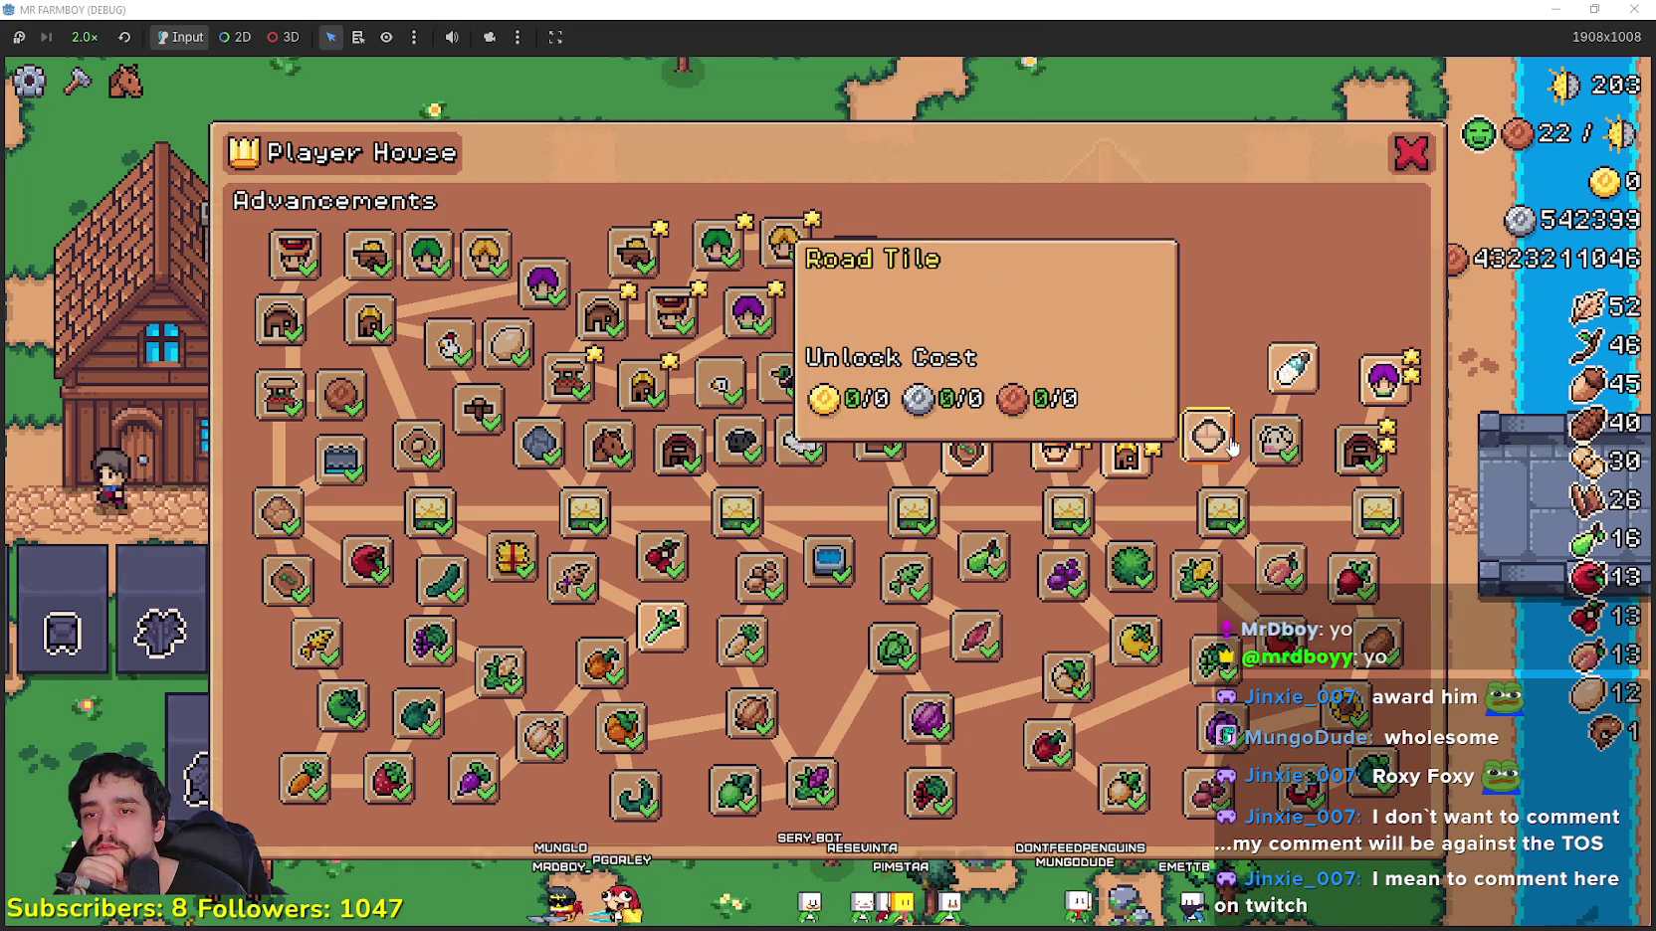
click(1209, 438)
click(1134, 442)
click(1182, 374)
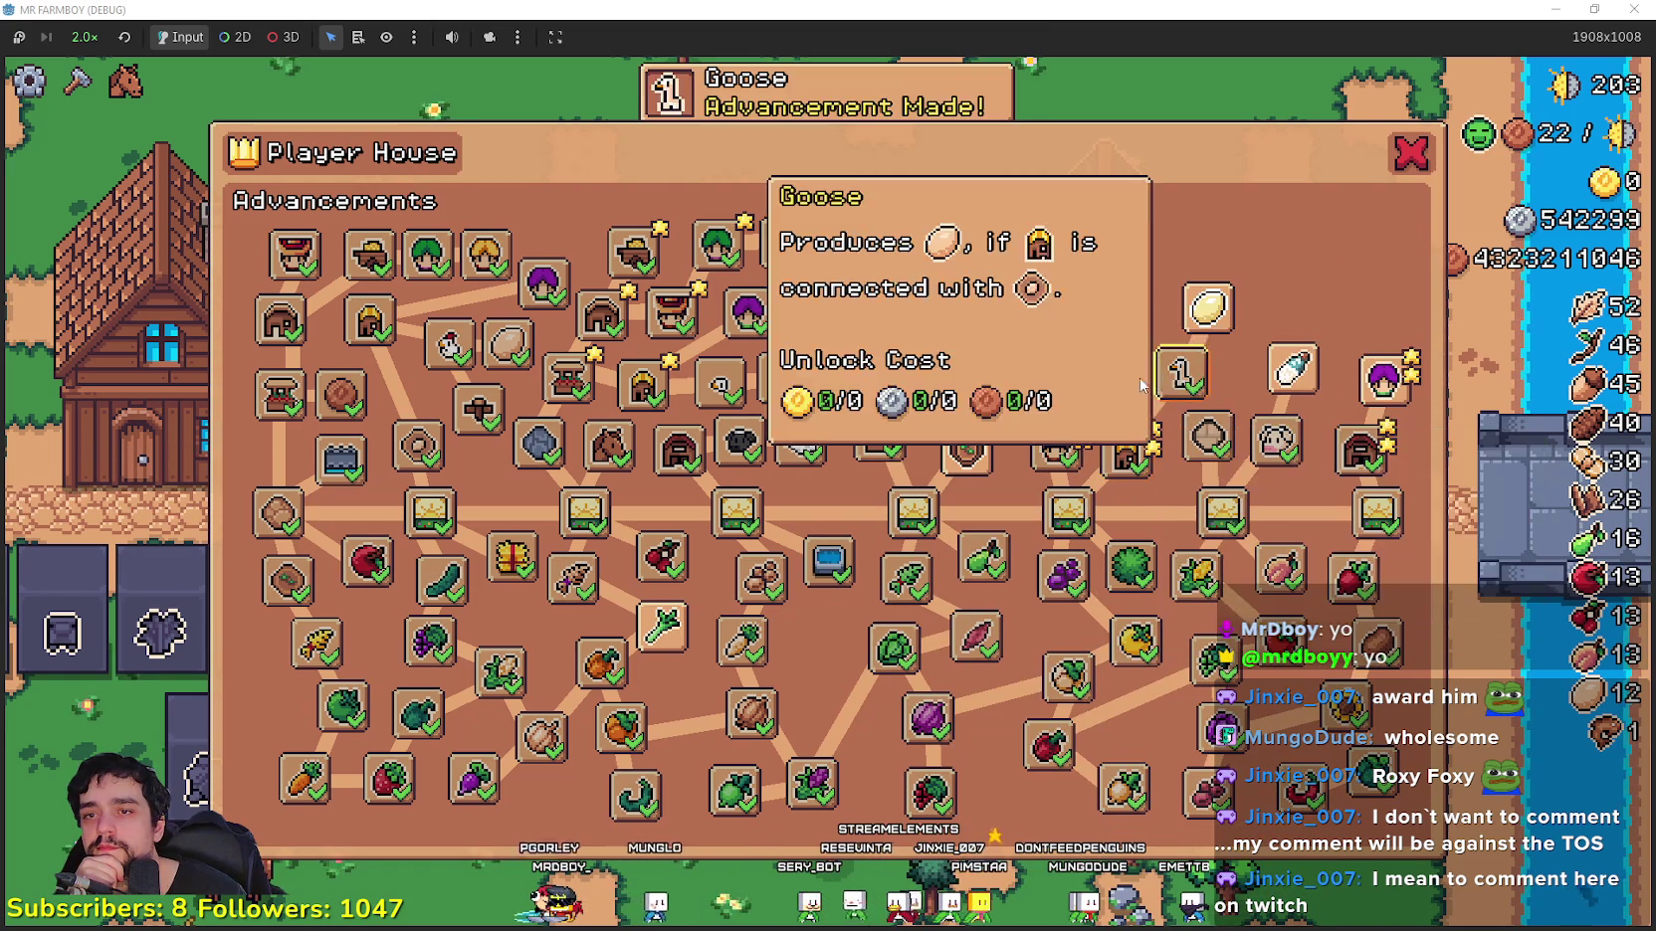
click(1207, 309)
click(1293, 369)
click(1351, 299)
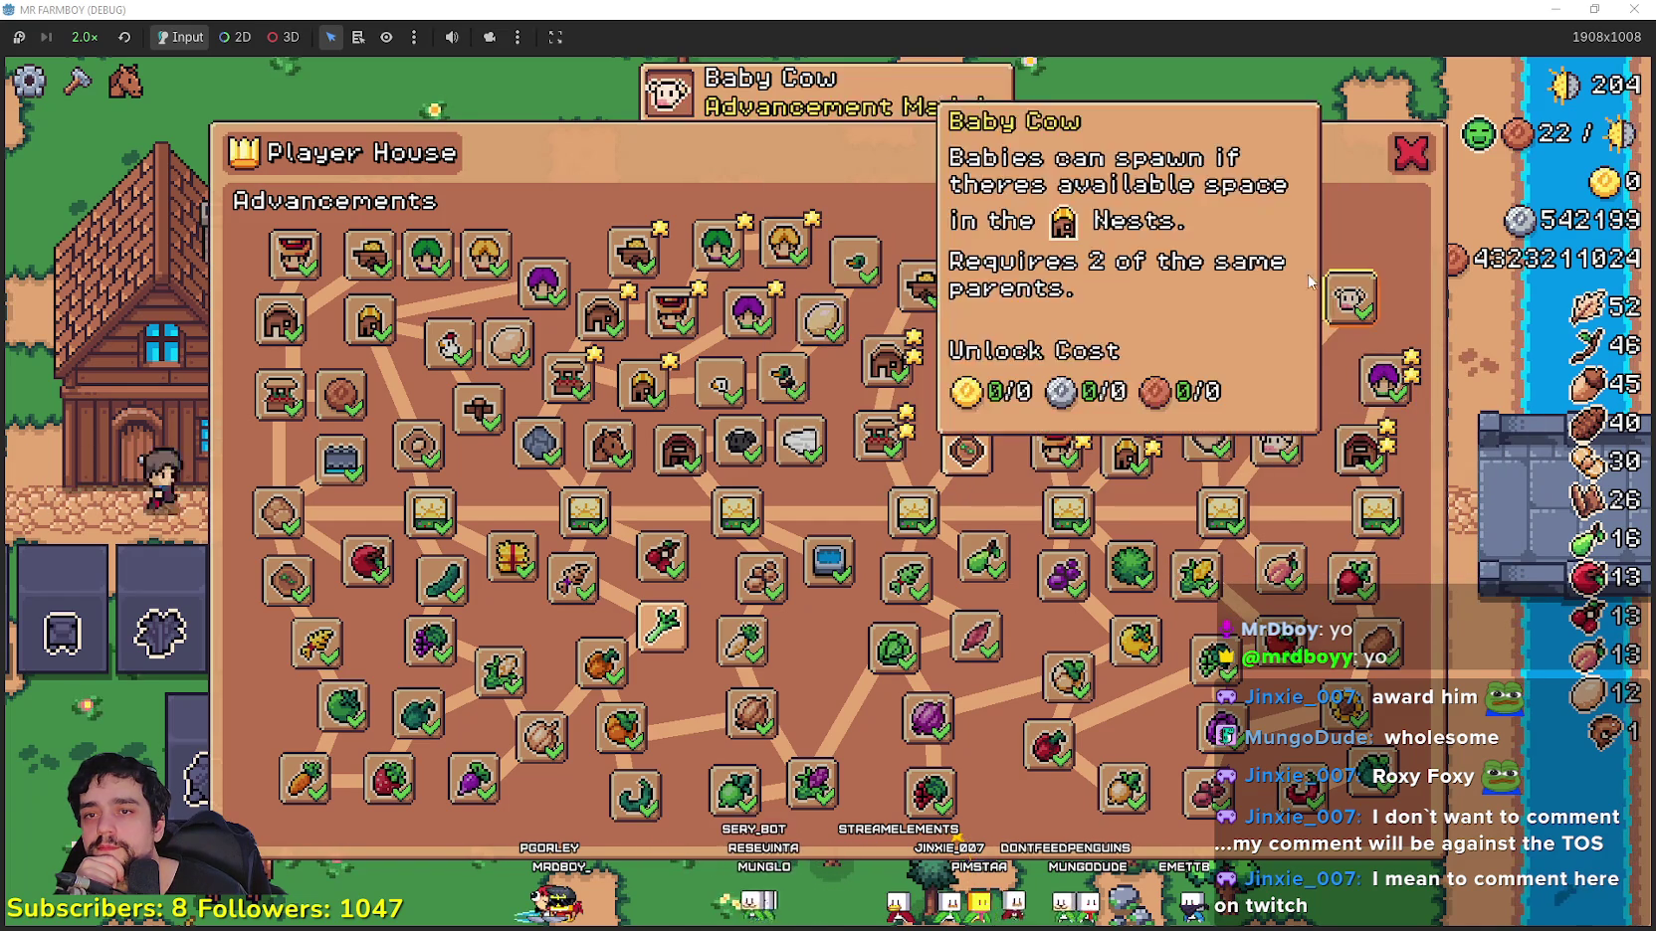
click(1134, 301)
click(1134, 301)
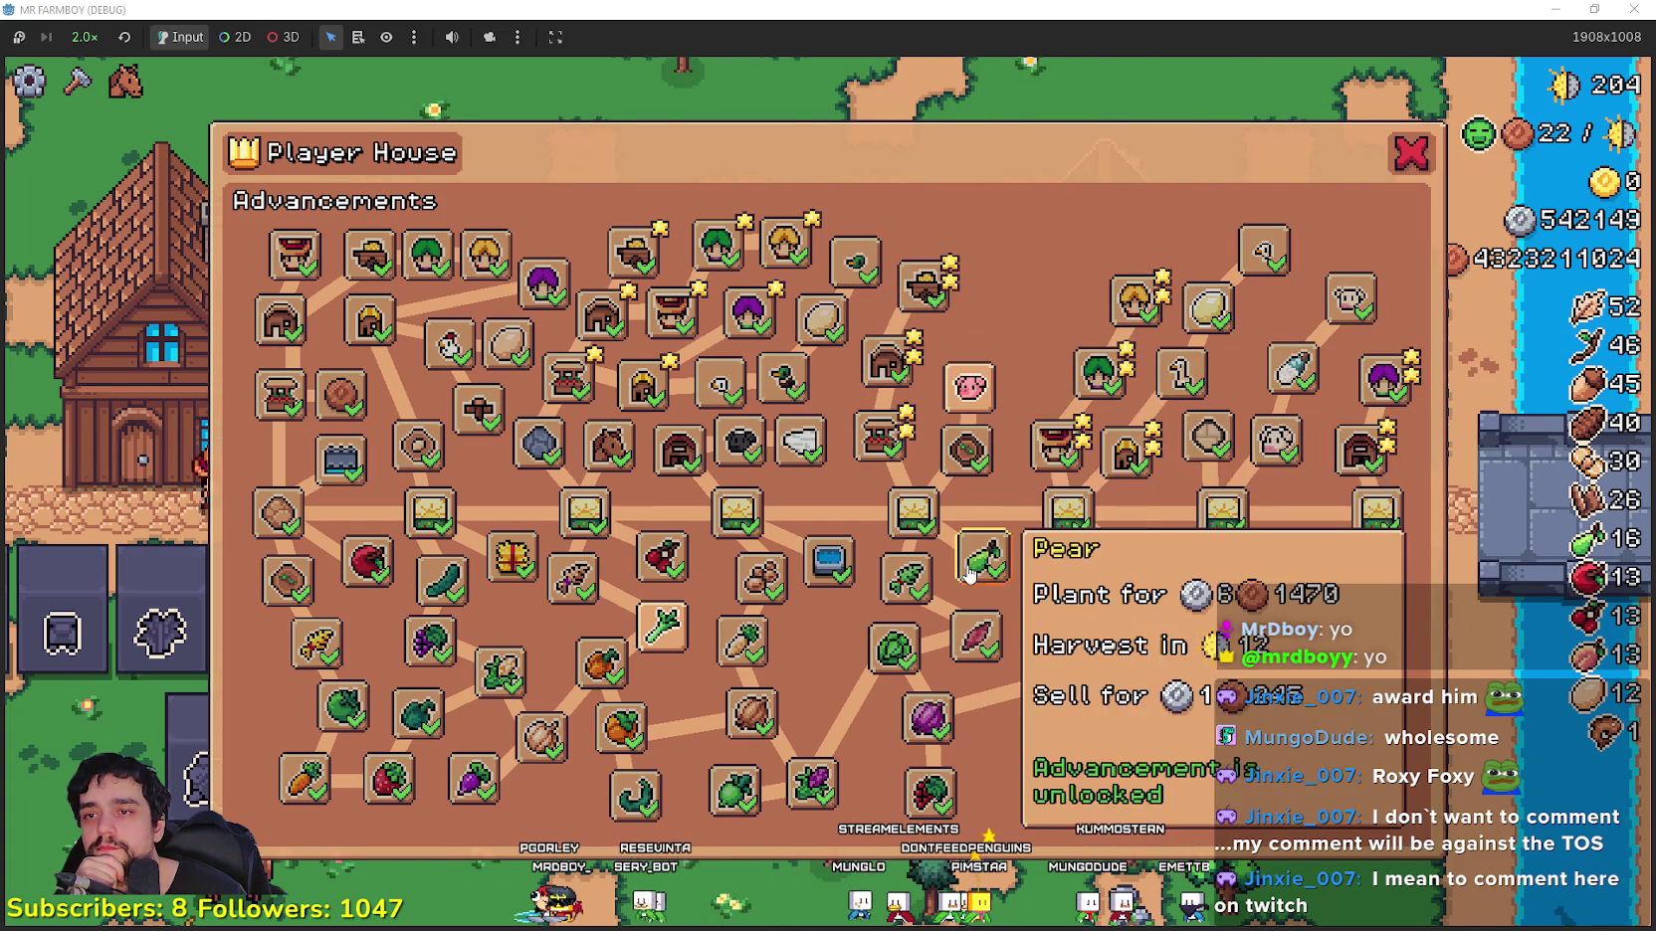
Step: Unlock Pigs, Manure and Baby Pig, then close the panel to view the farm
click(970, 388)
click(1032, 388)
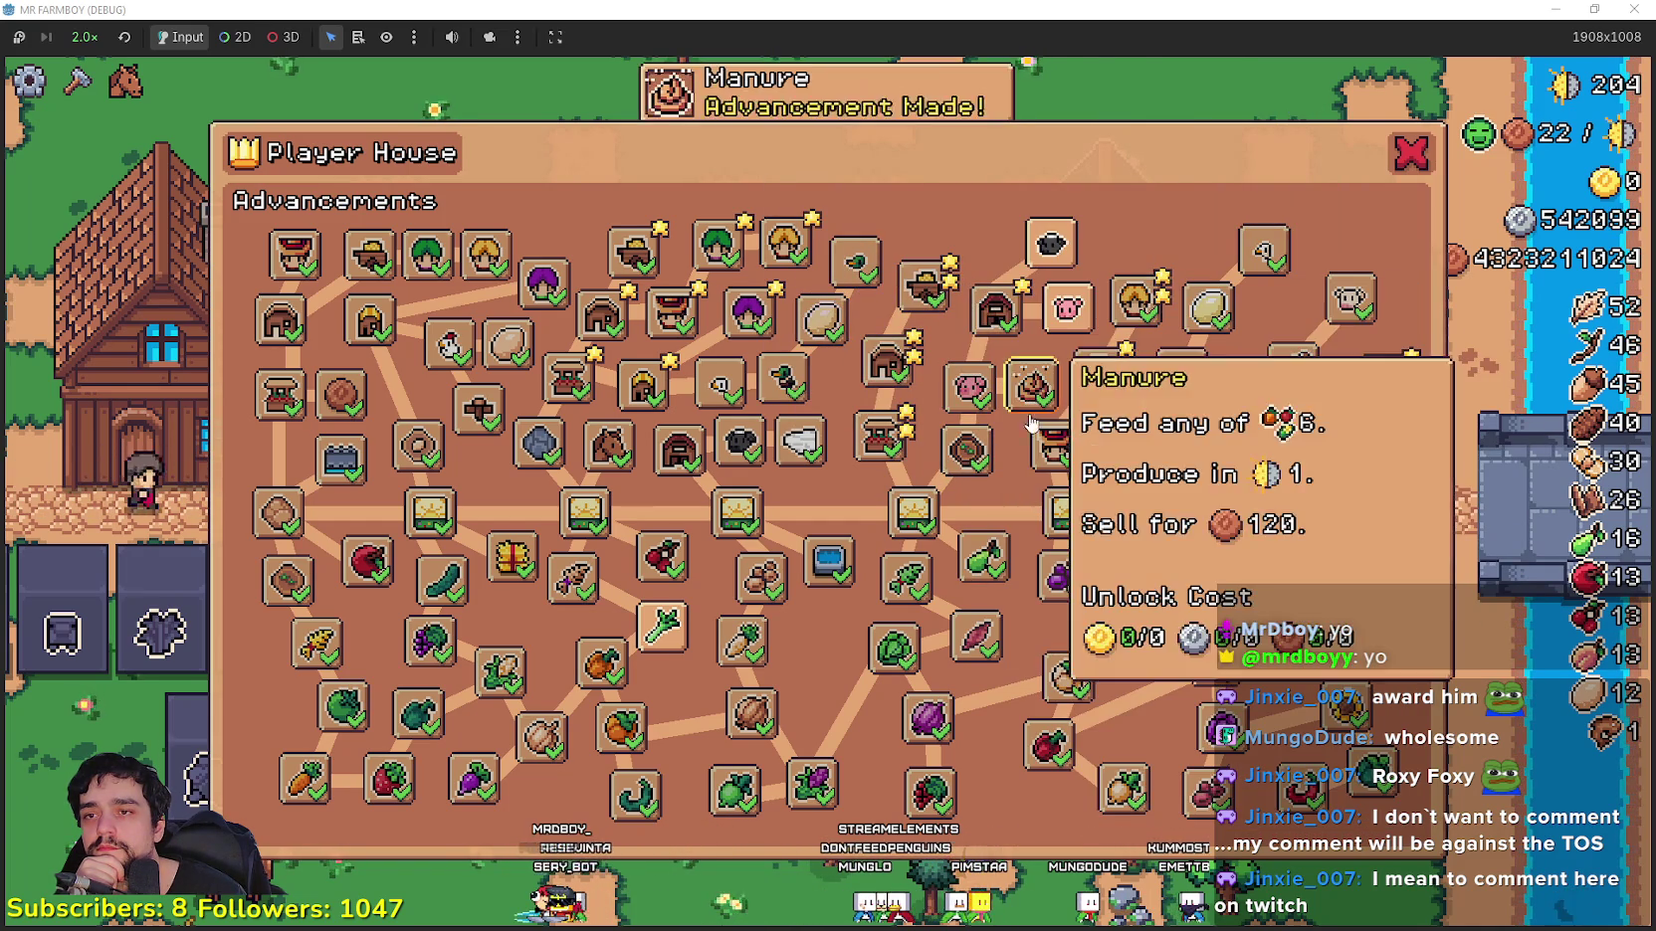
click(1057, 310)
click(1035, 249)
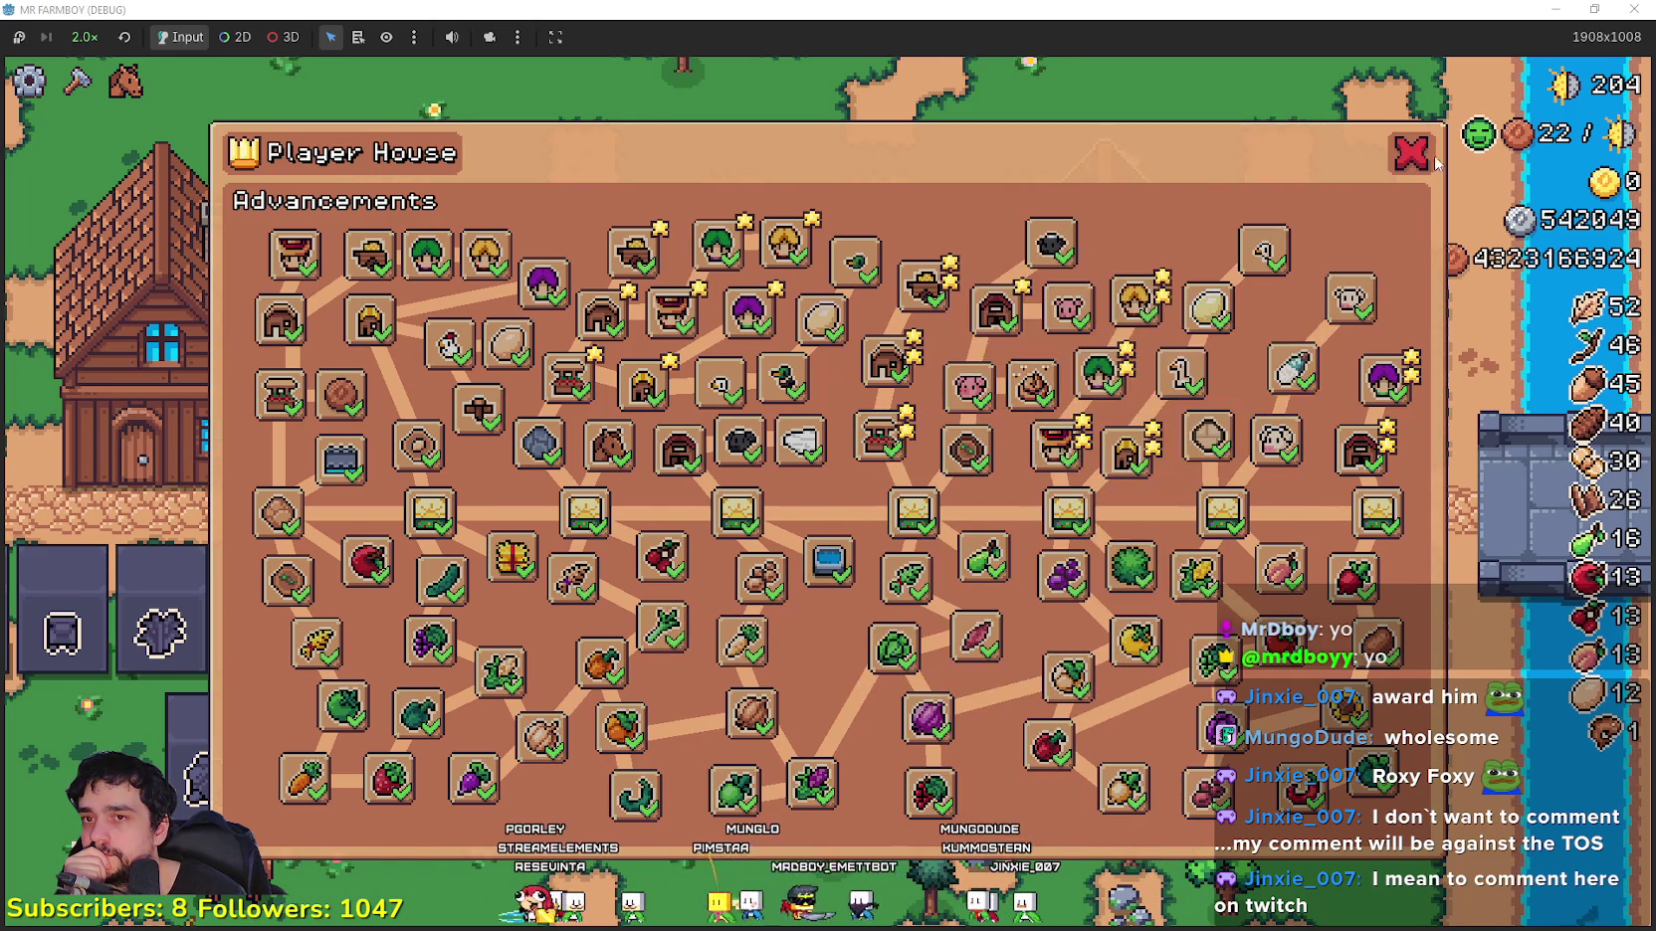
click(1411, 159)
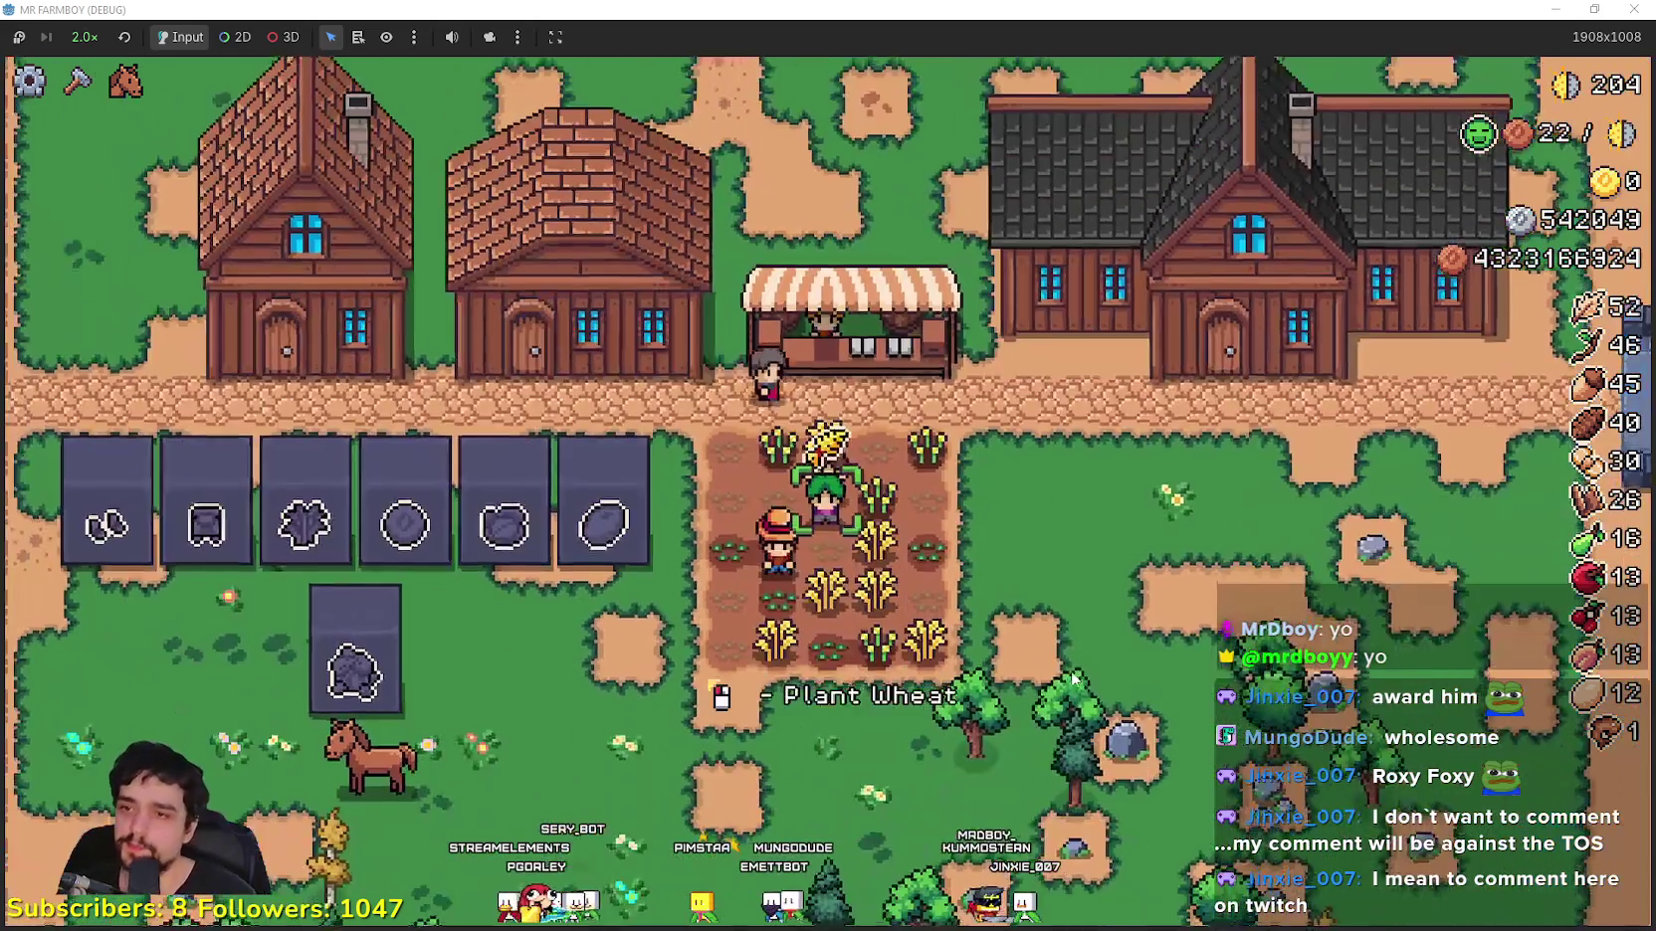
key(d)
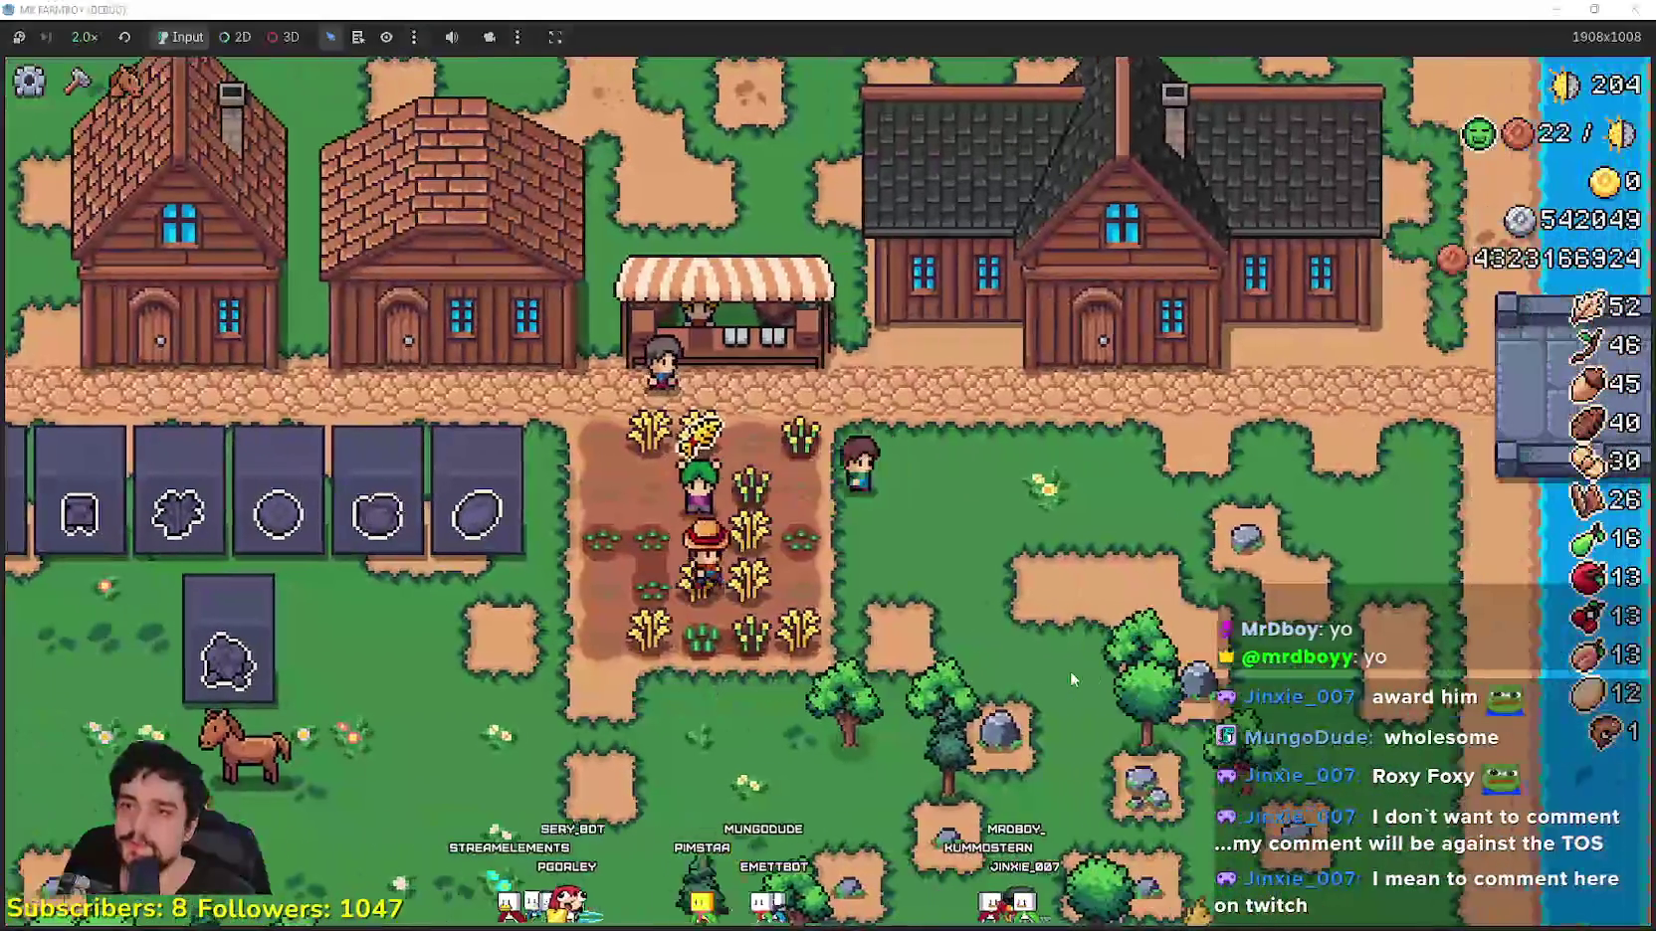
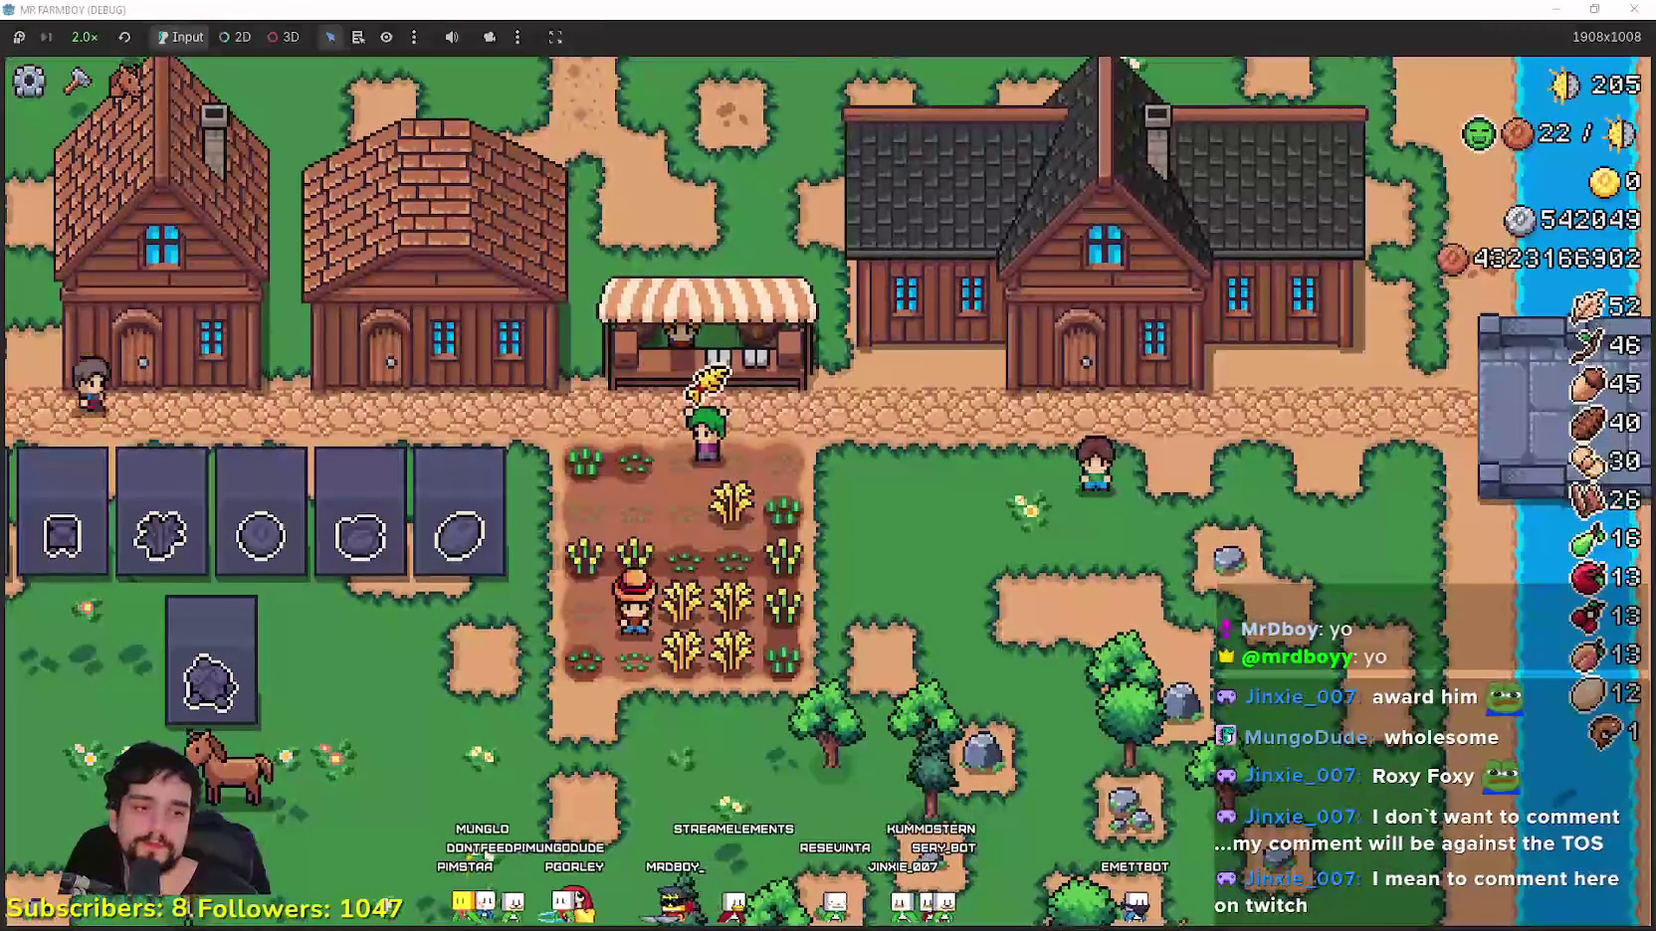
Step: Filter the FileSystem to 'game_' and open the game_map_objects_endless.gd script
key(alt+Tab)
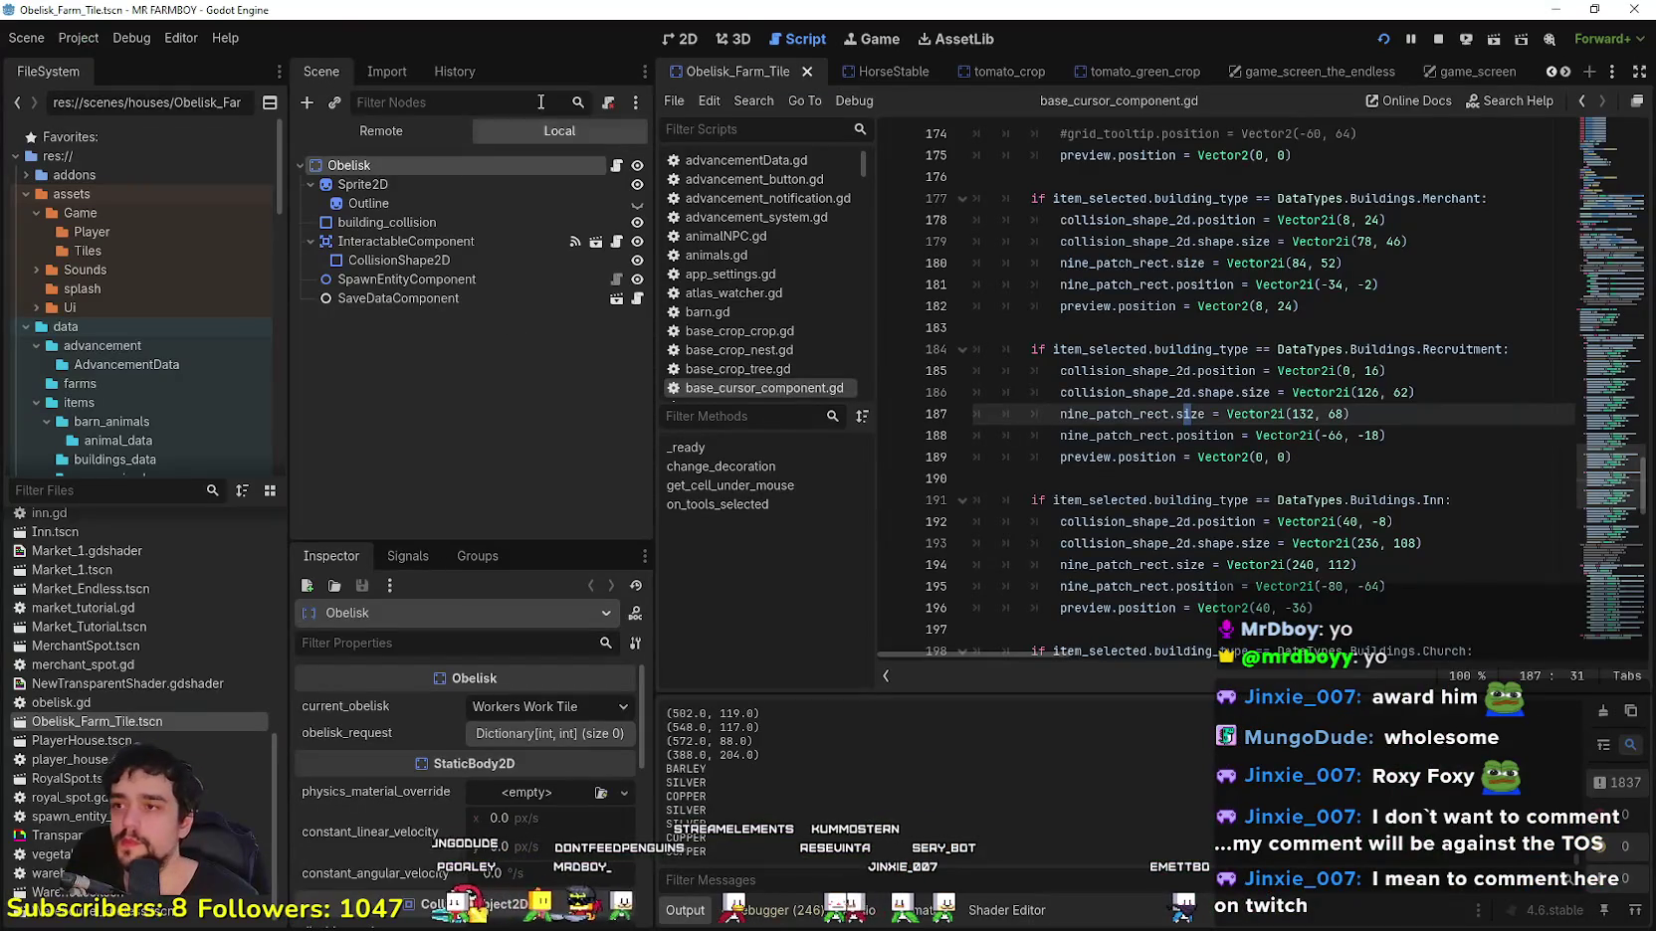
text(game_)
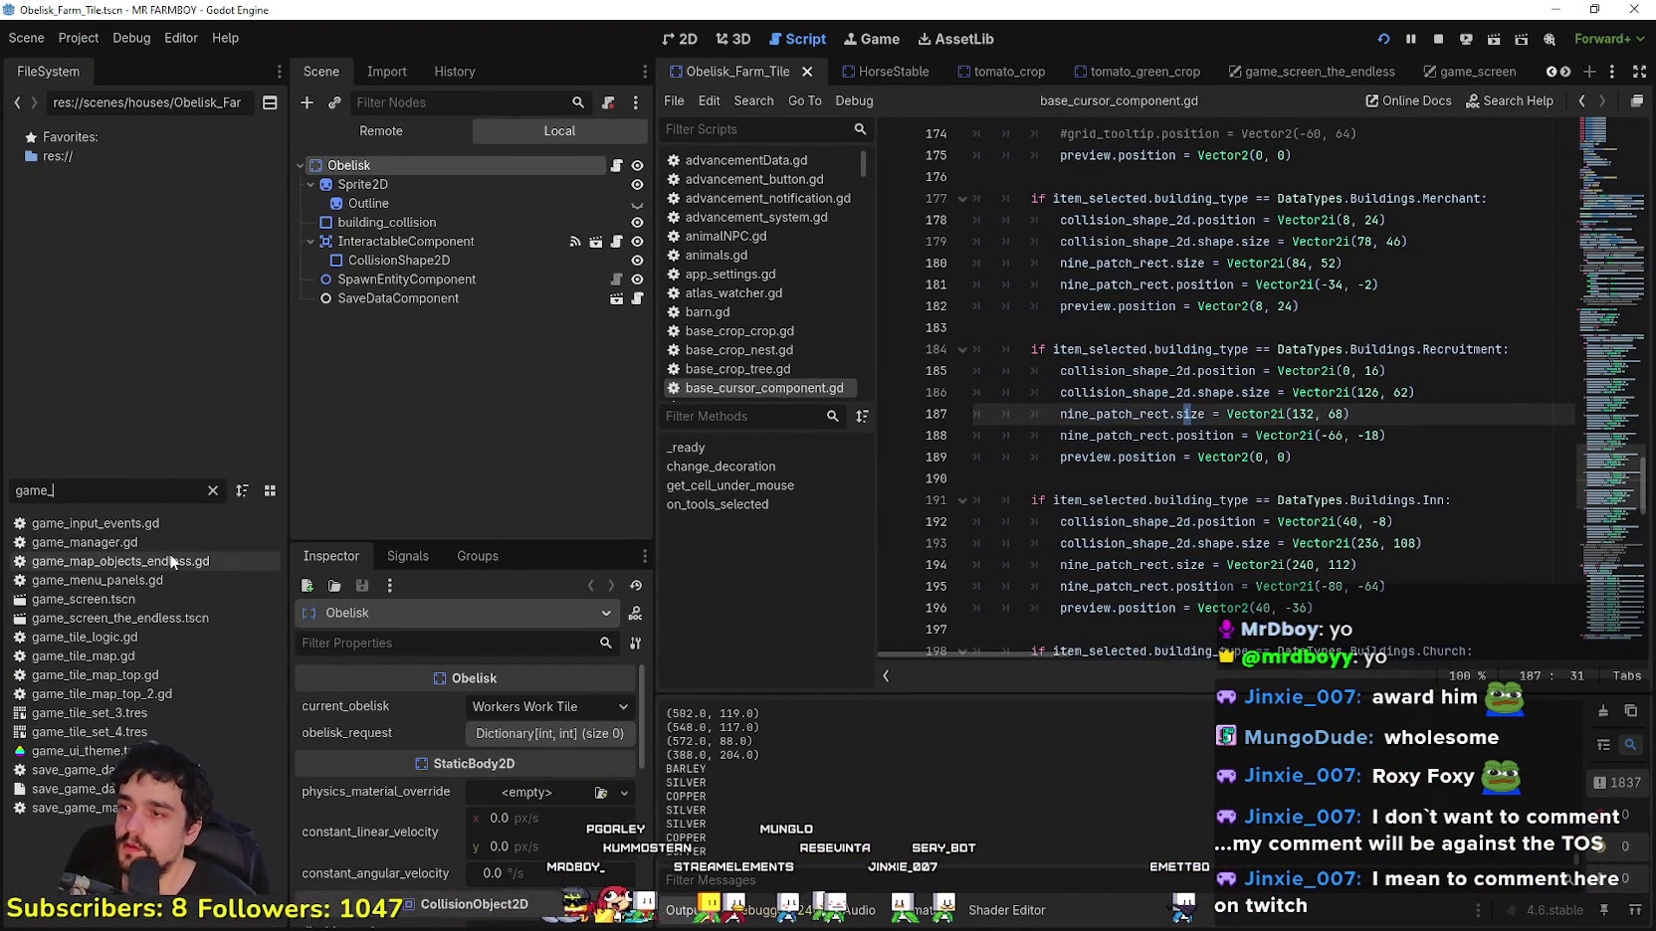
double_click(169, 557)
Step: In the running game, check the crafting panel's decoration and signs categories
key(alt+Tab)
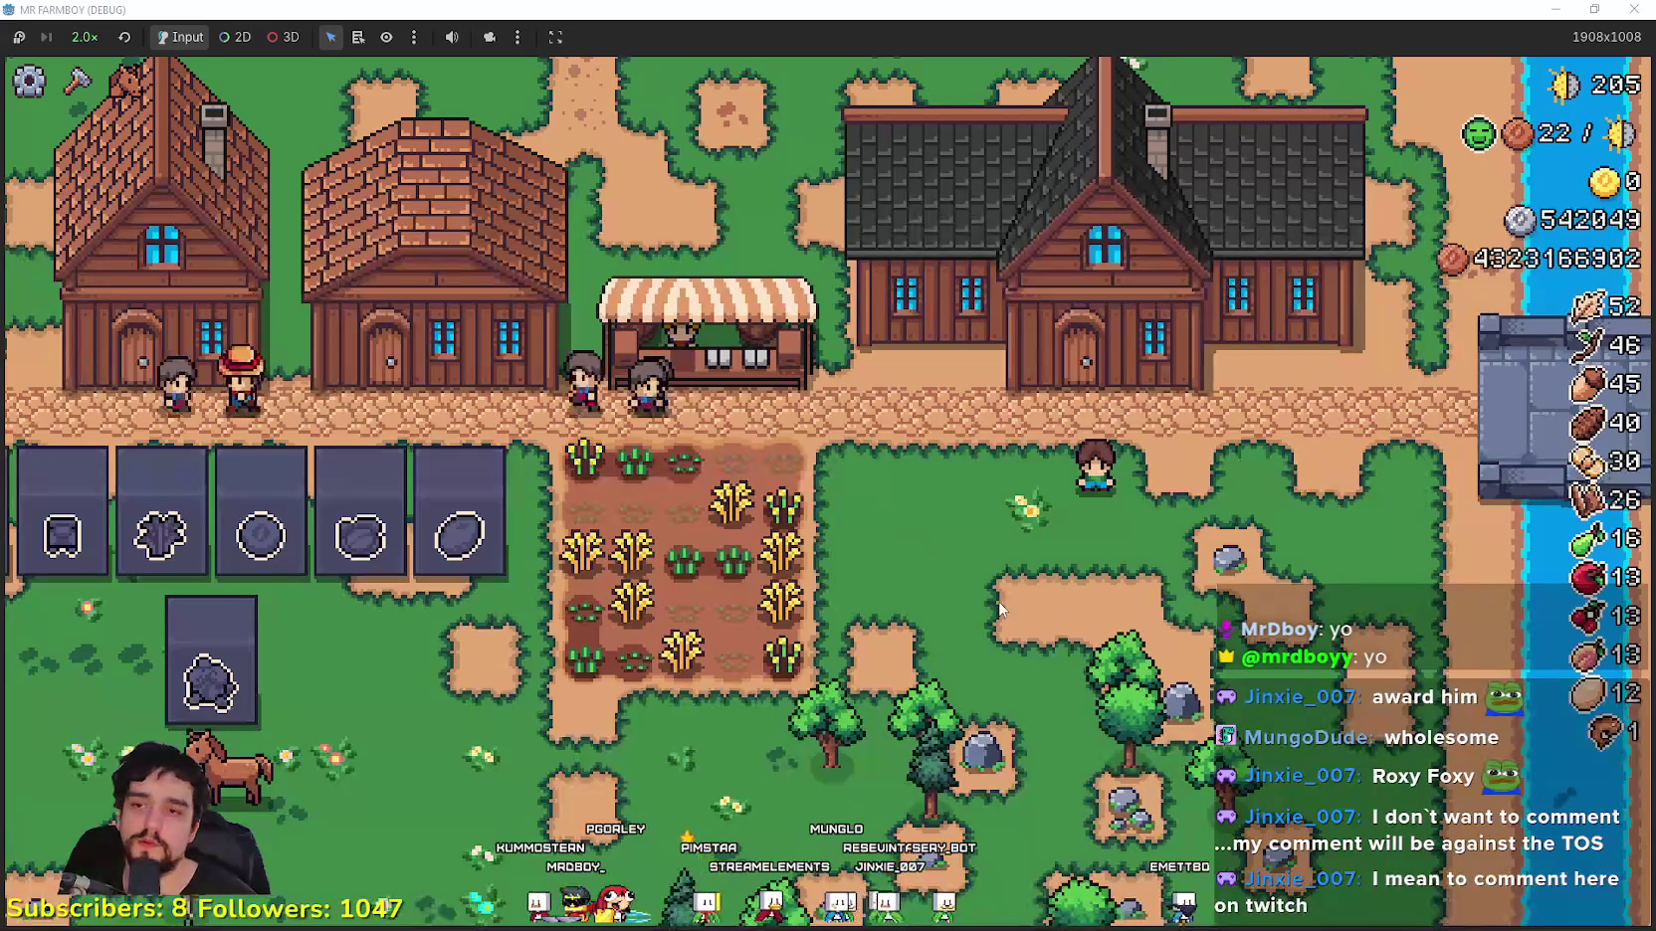
click(77, 80)
click(142, 243)
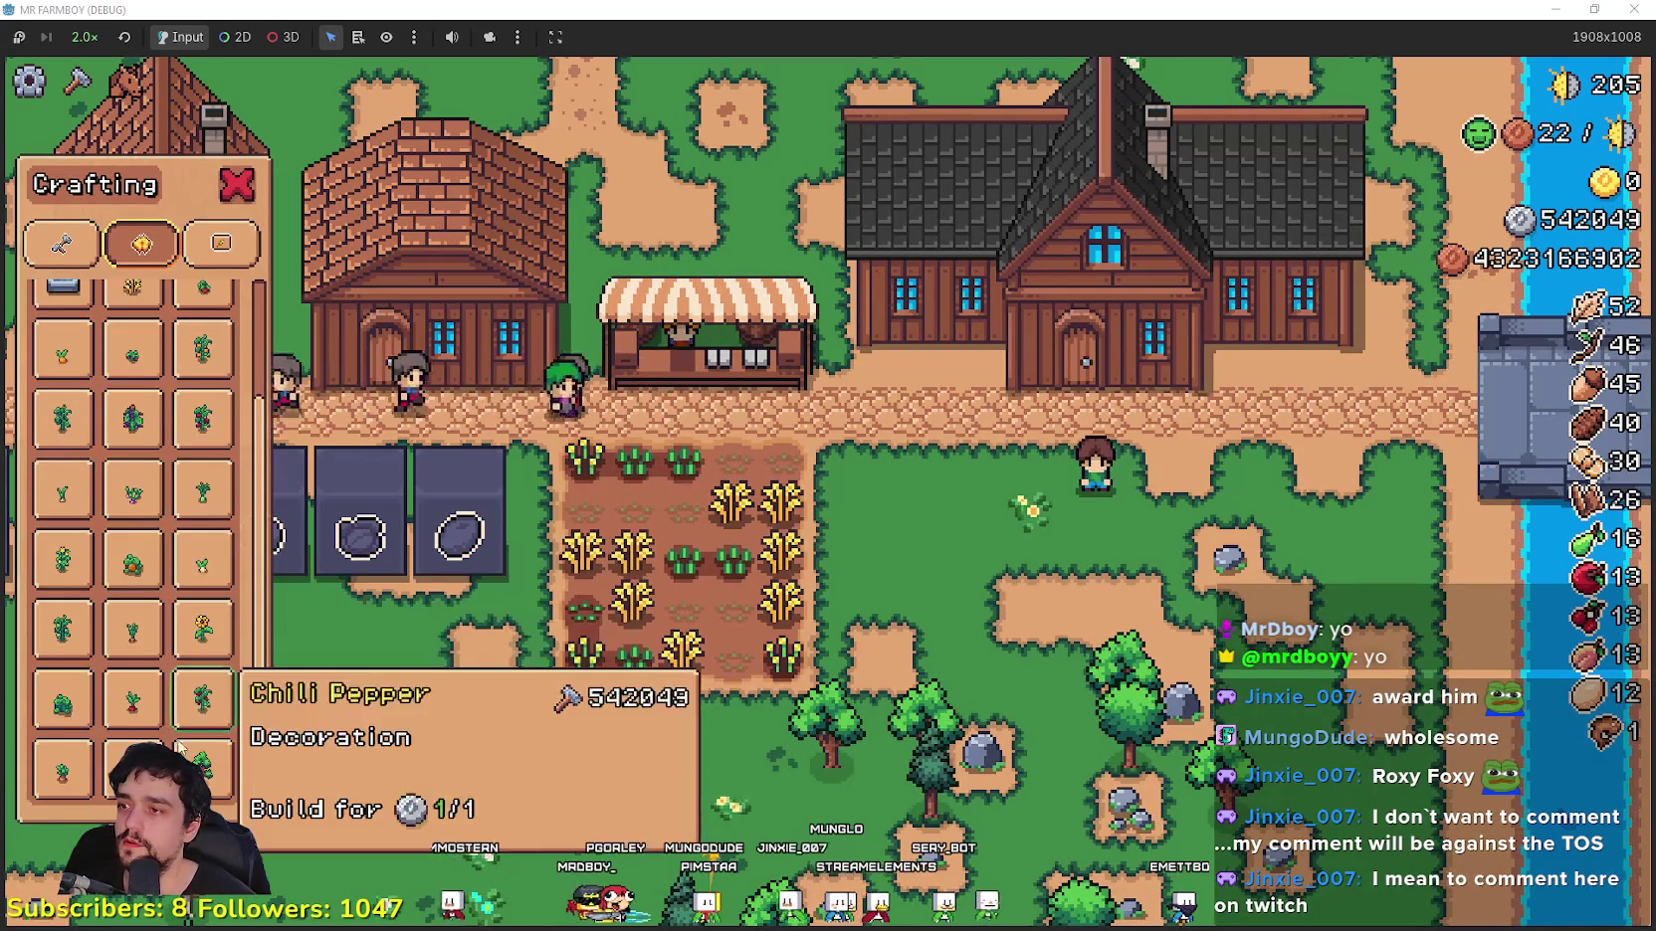
click(221, 242)
scroll(214, 681, down, 3)
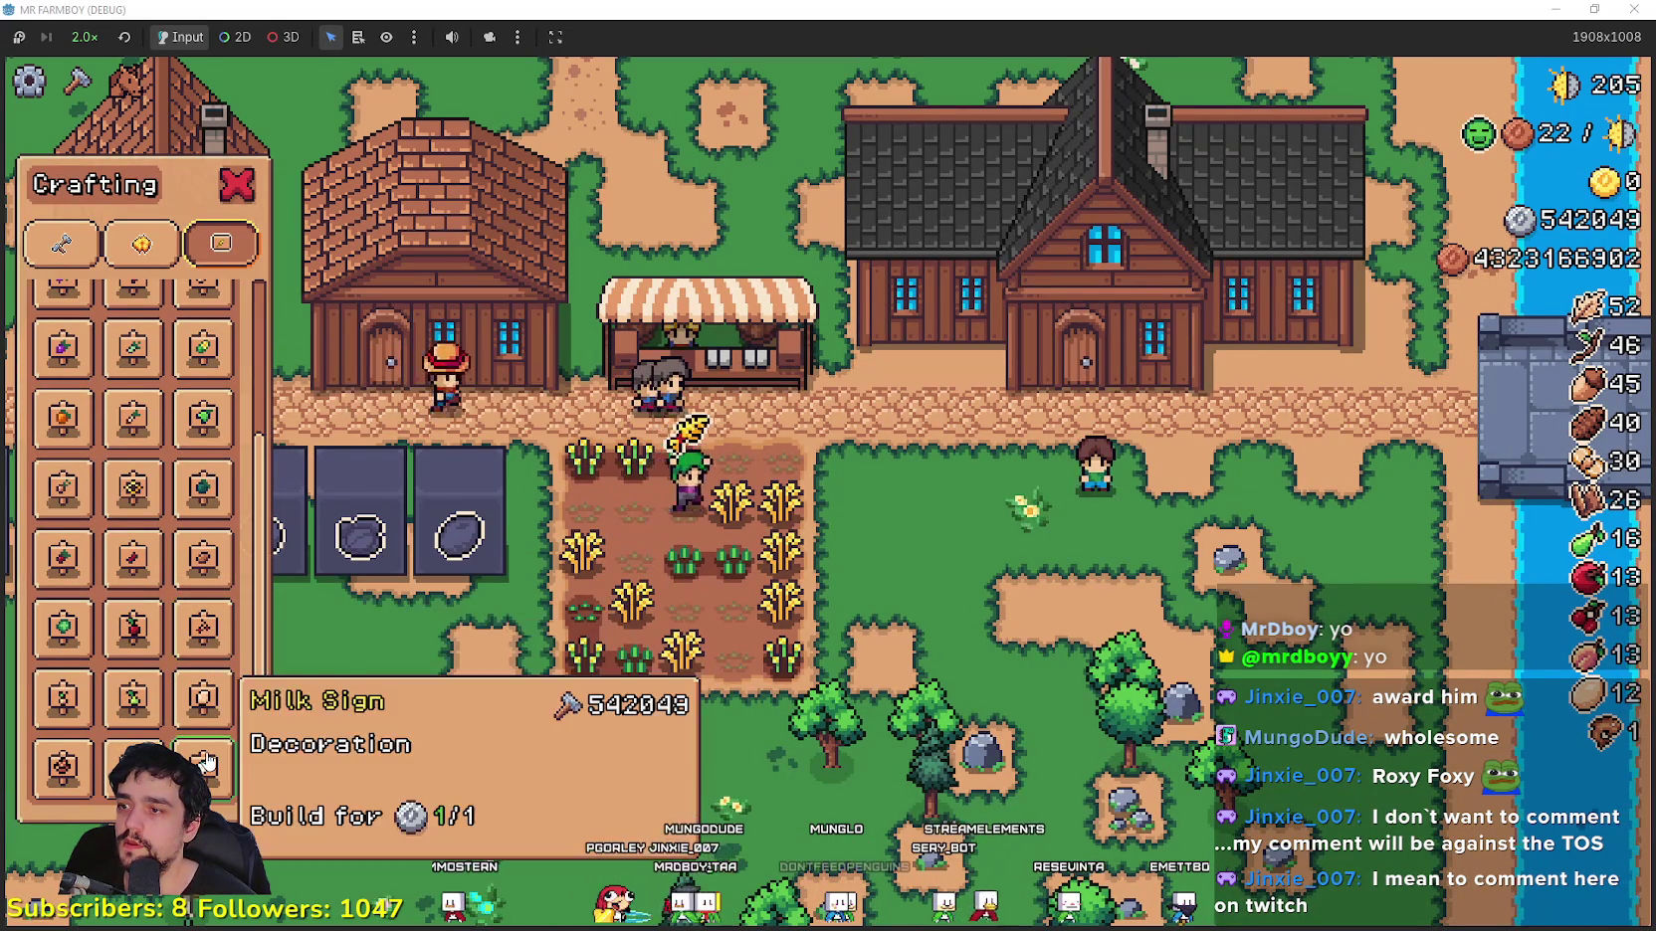
scroll(204, 657, up, 3)
key(alt+Tab)
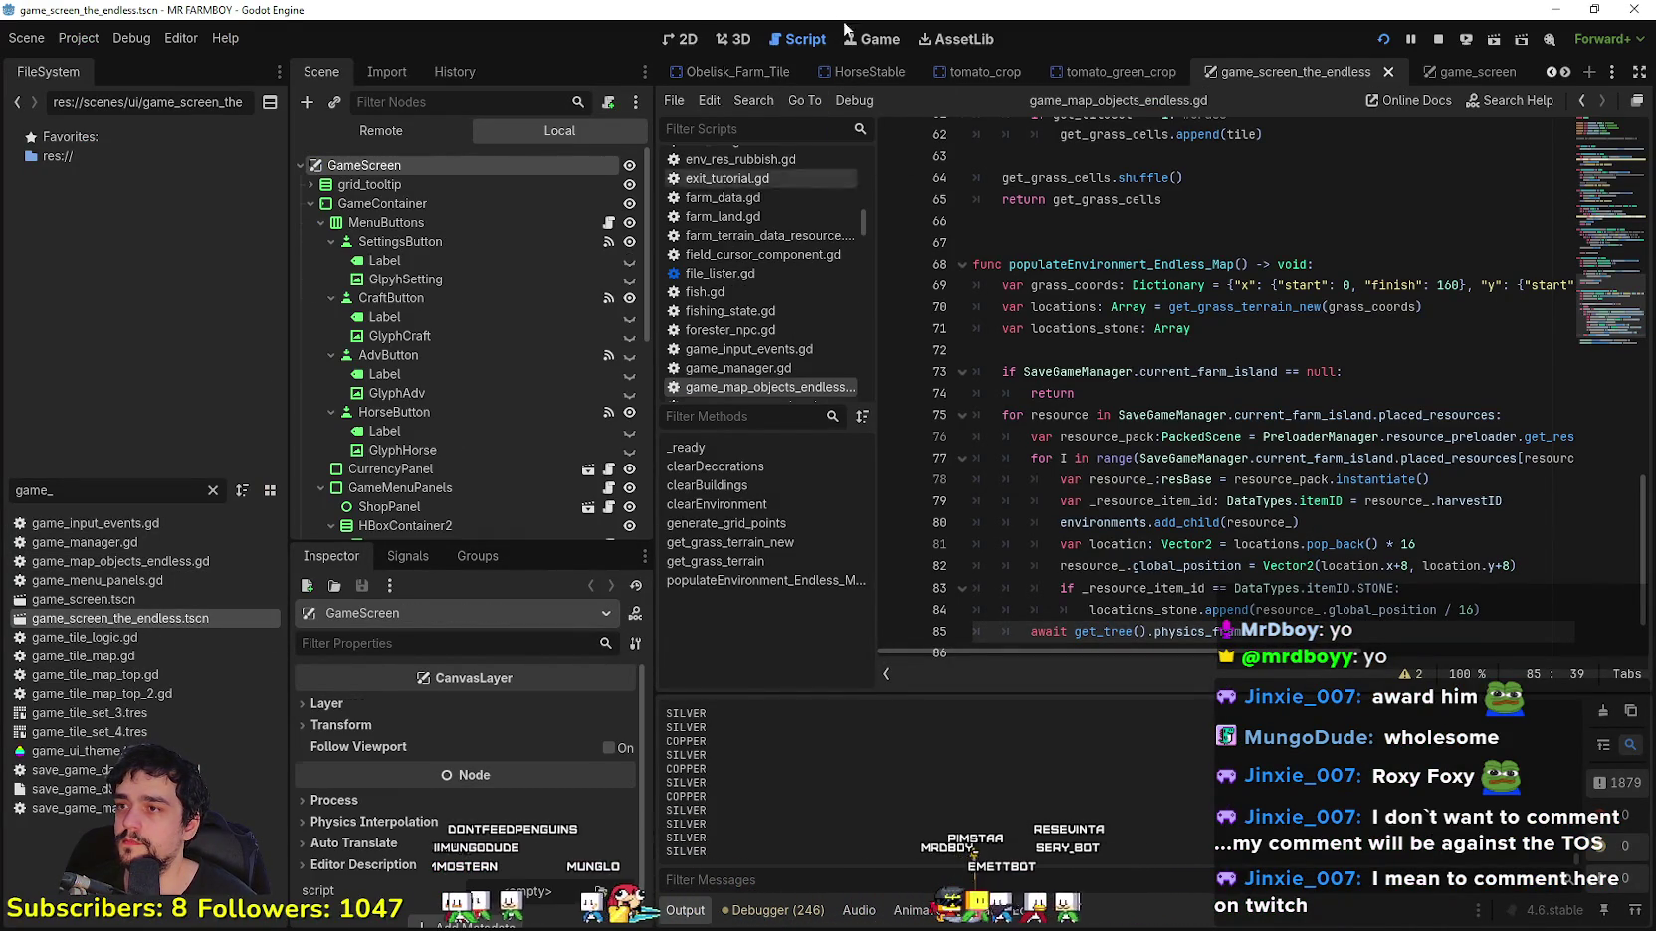
Step: In the 2D game screen, select the PlayerHousePanel node and open its player_house_panel scene
click(682, 39)
scroll(537, 430, down, 2)
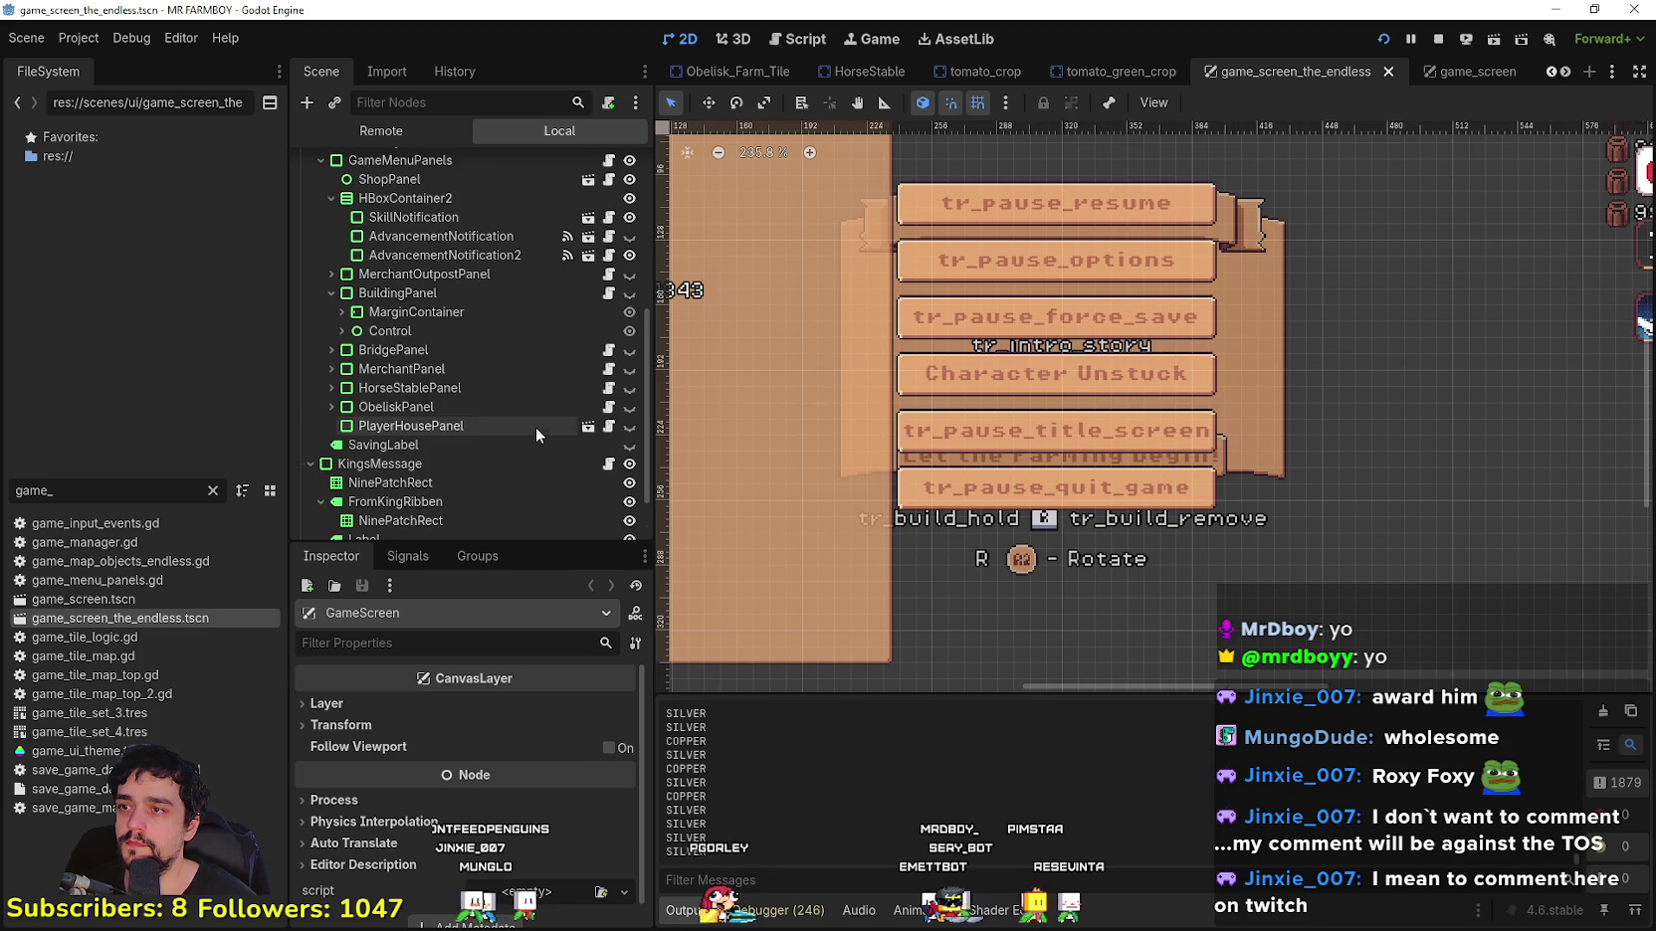
scroll(537, 430, down, 2)
click(345, 337)
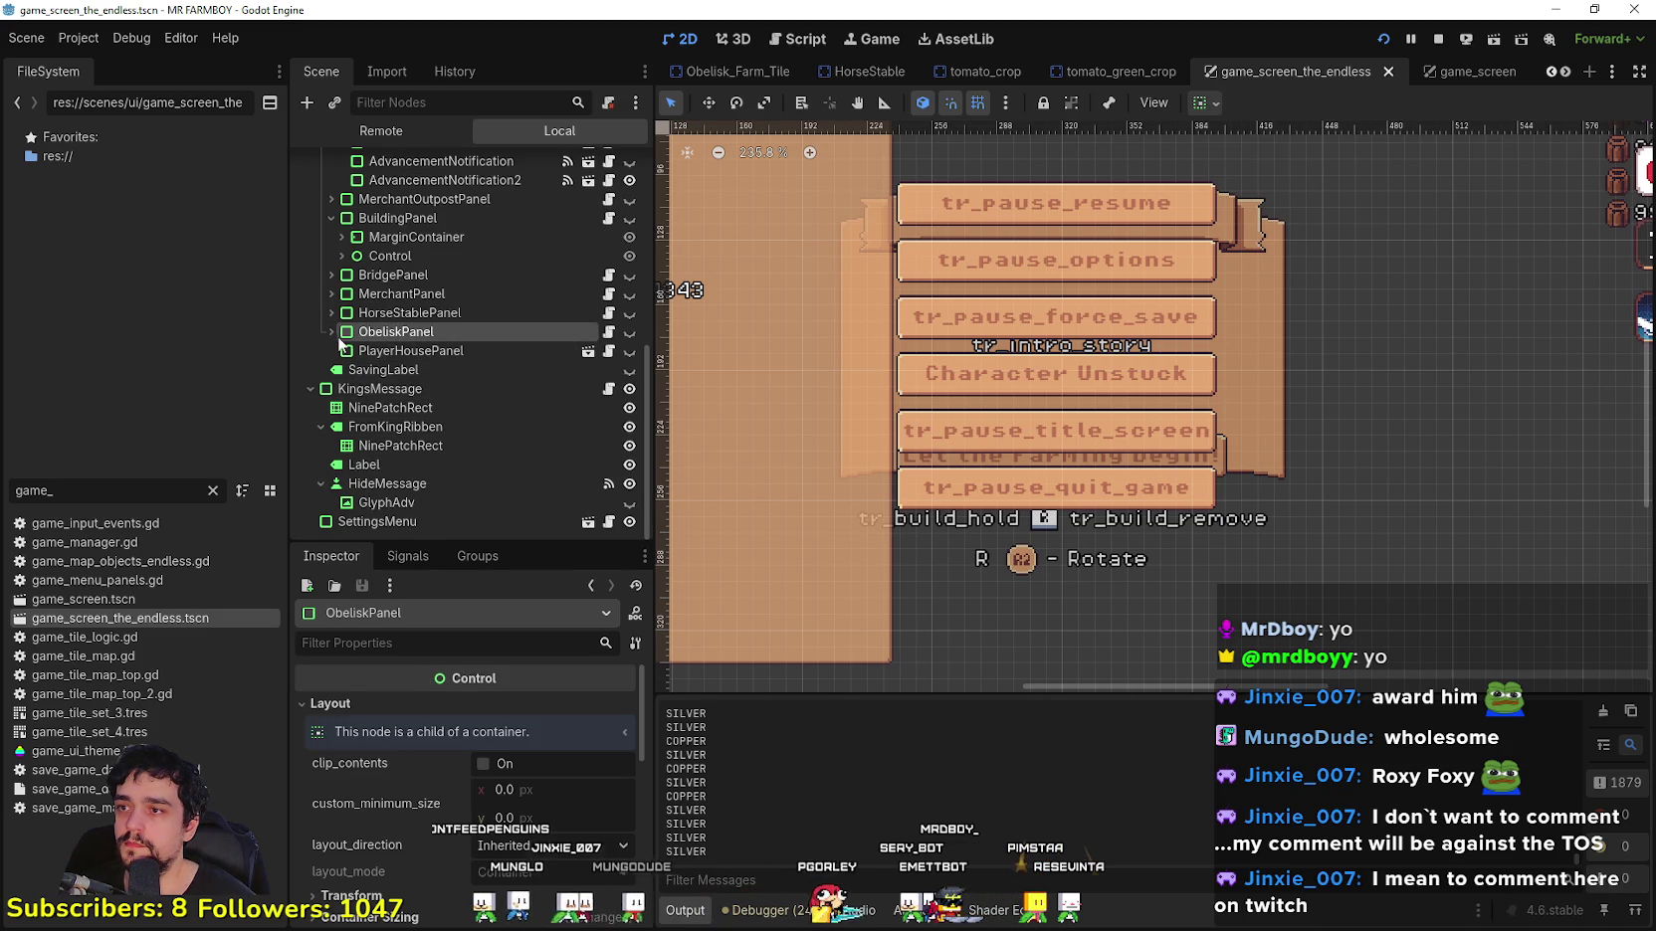
click(403, 353)
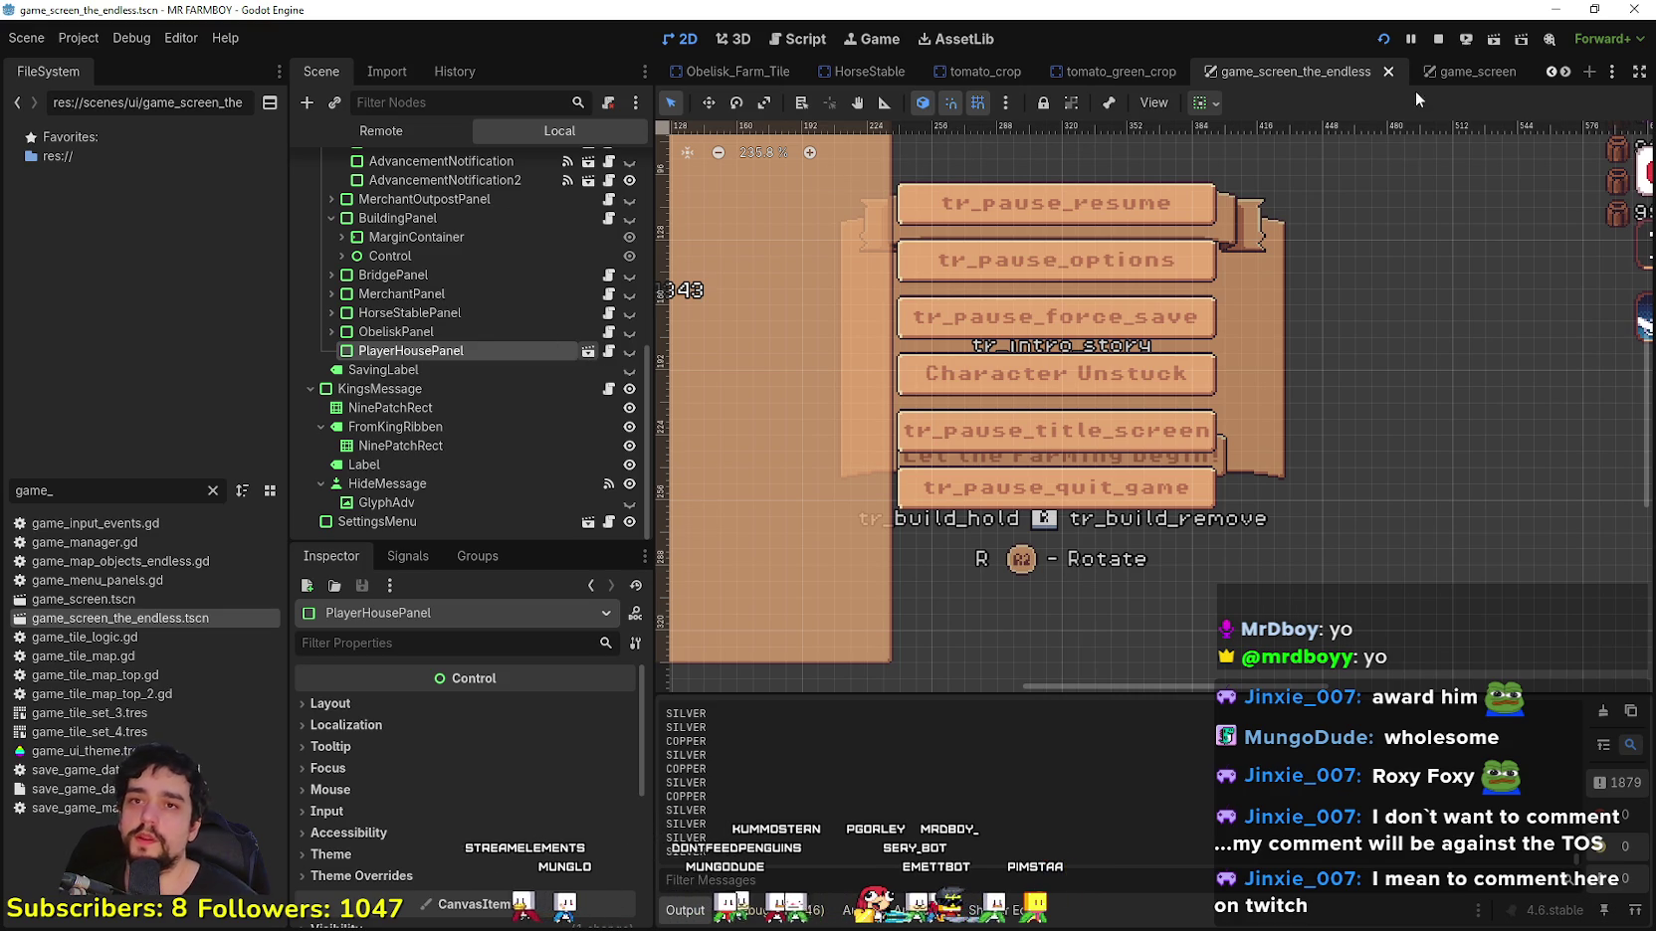
double_click(1090, 370)
scroll(485, 398, down, 3)
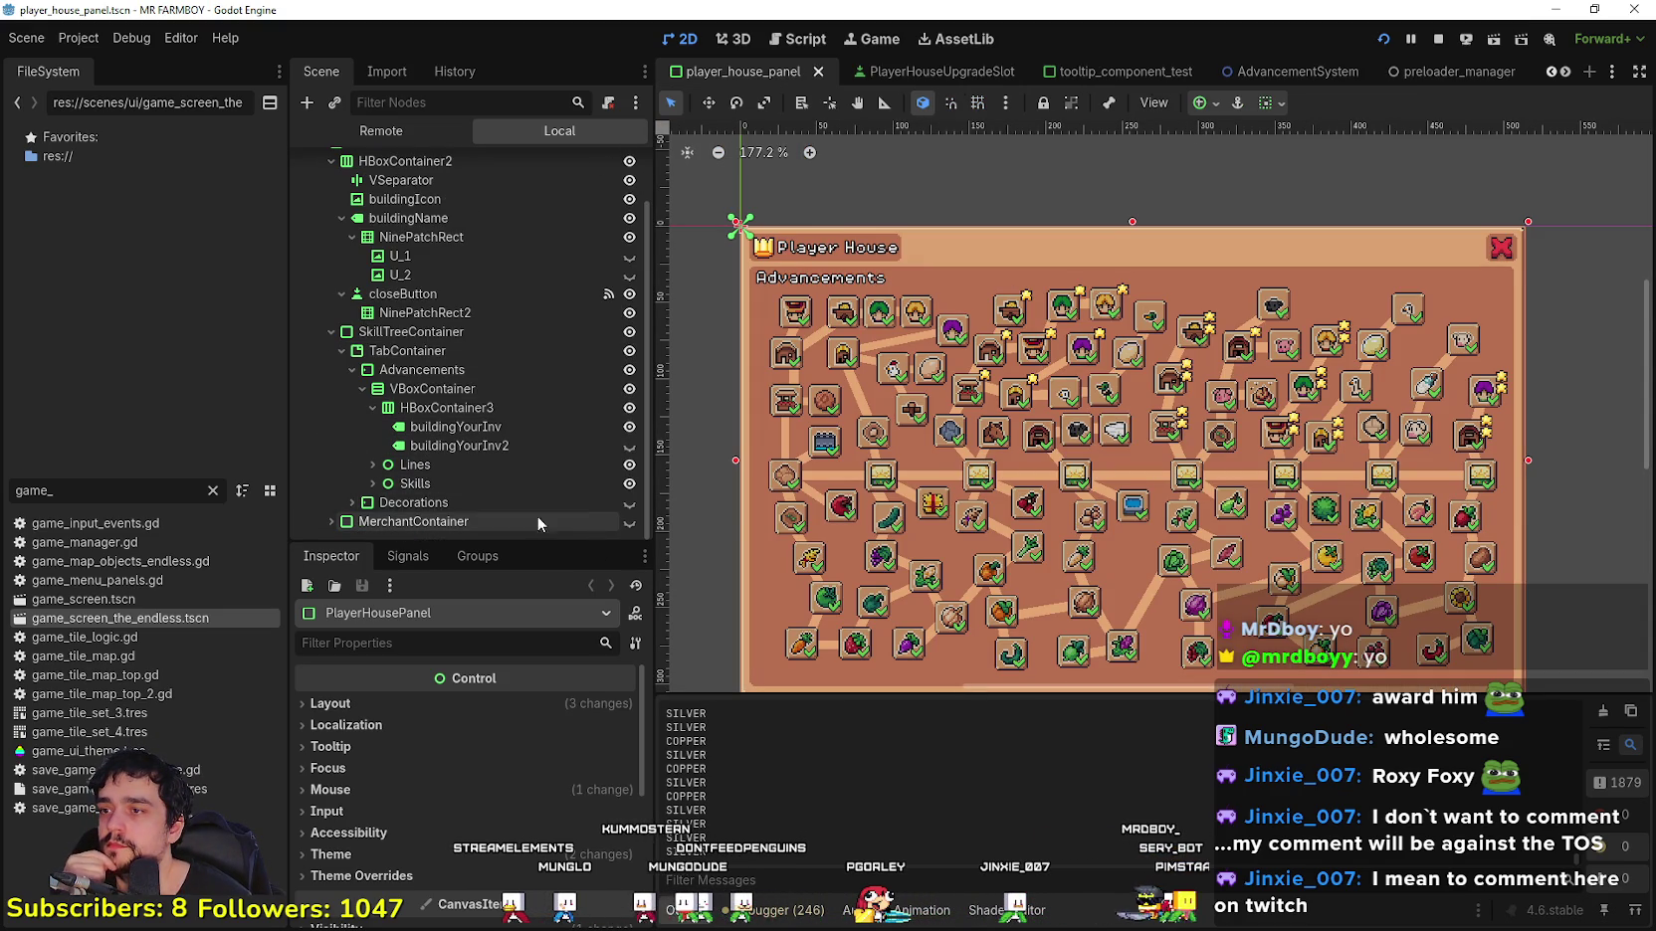
Step: Turn on the Decorations node's visibility and briefly test it in the game
click(629, 503)
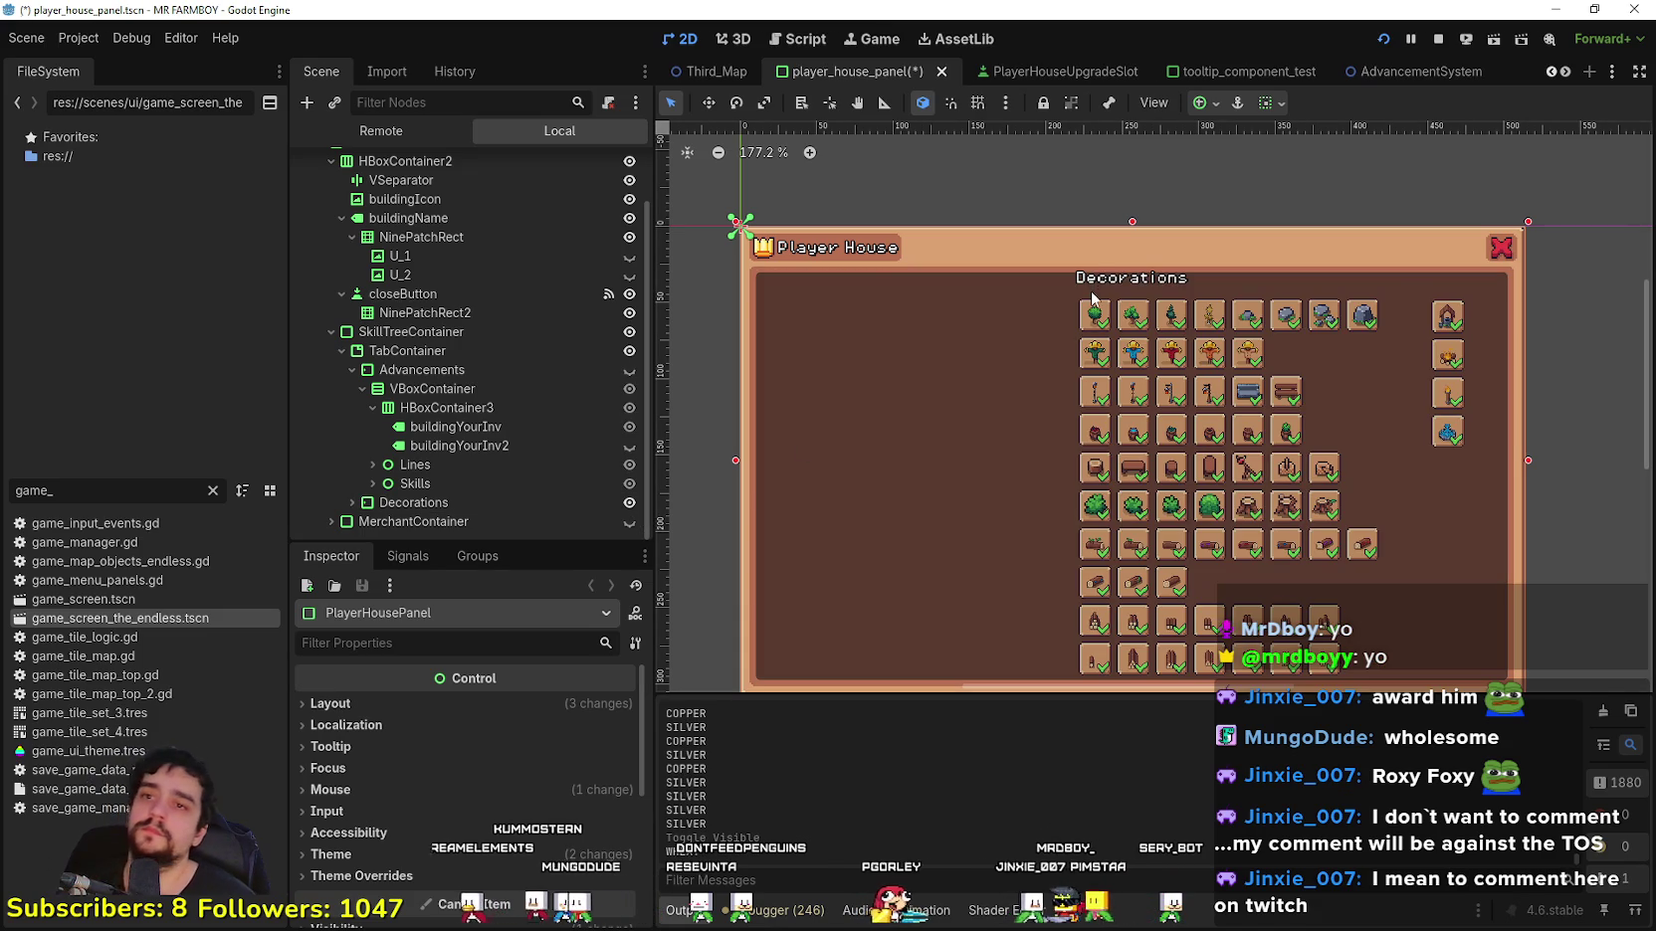
key(alt+Tab)
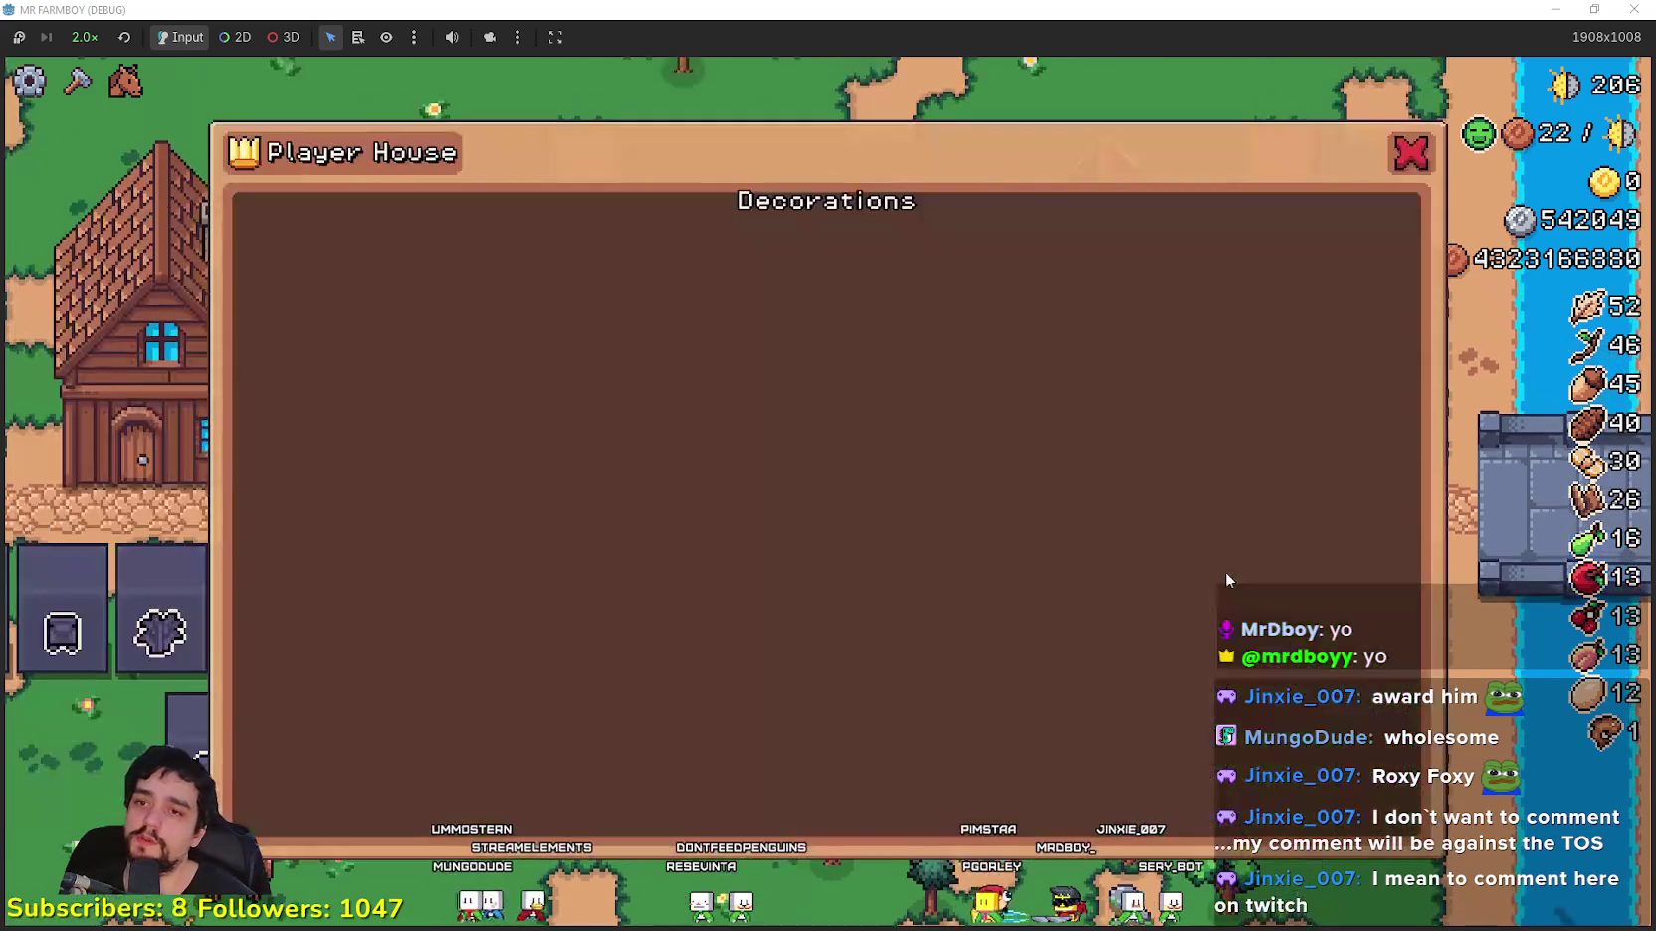
key(Escape)
key(alt+Tab)
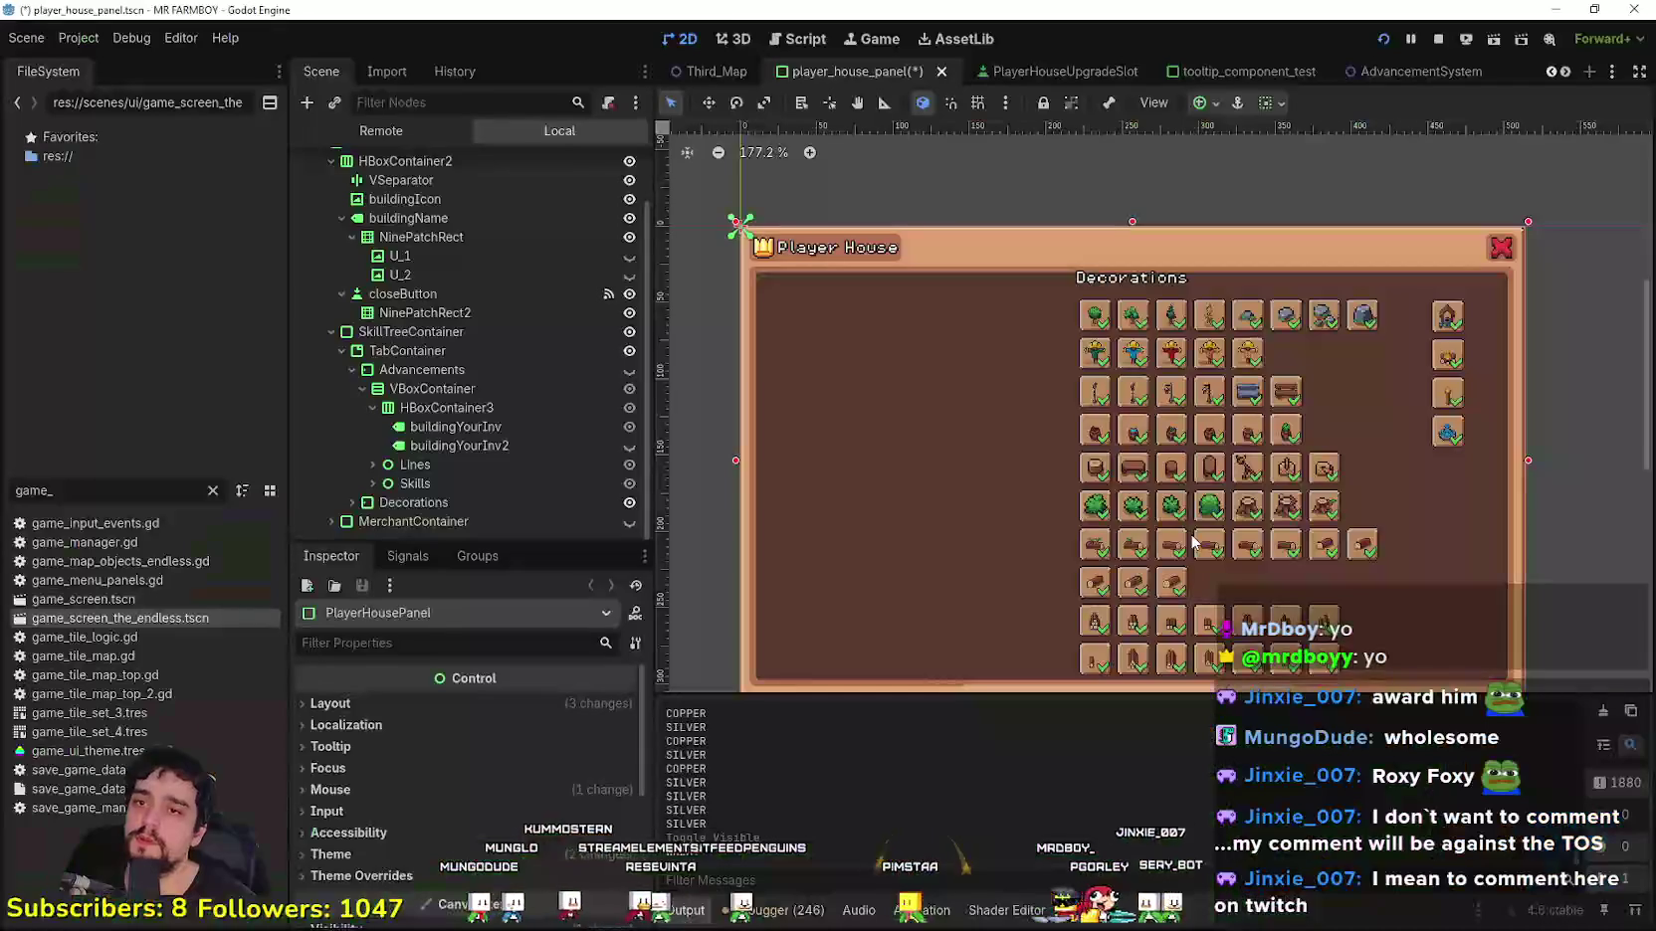
Step: Open the in-game Player House panel to check the Decorations area
scroll(1297, 312, up, 4)
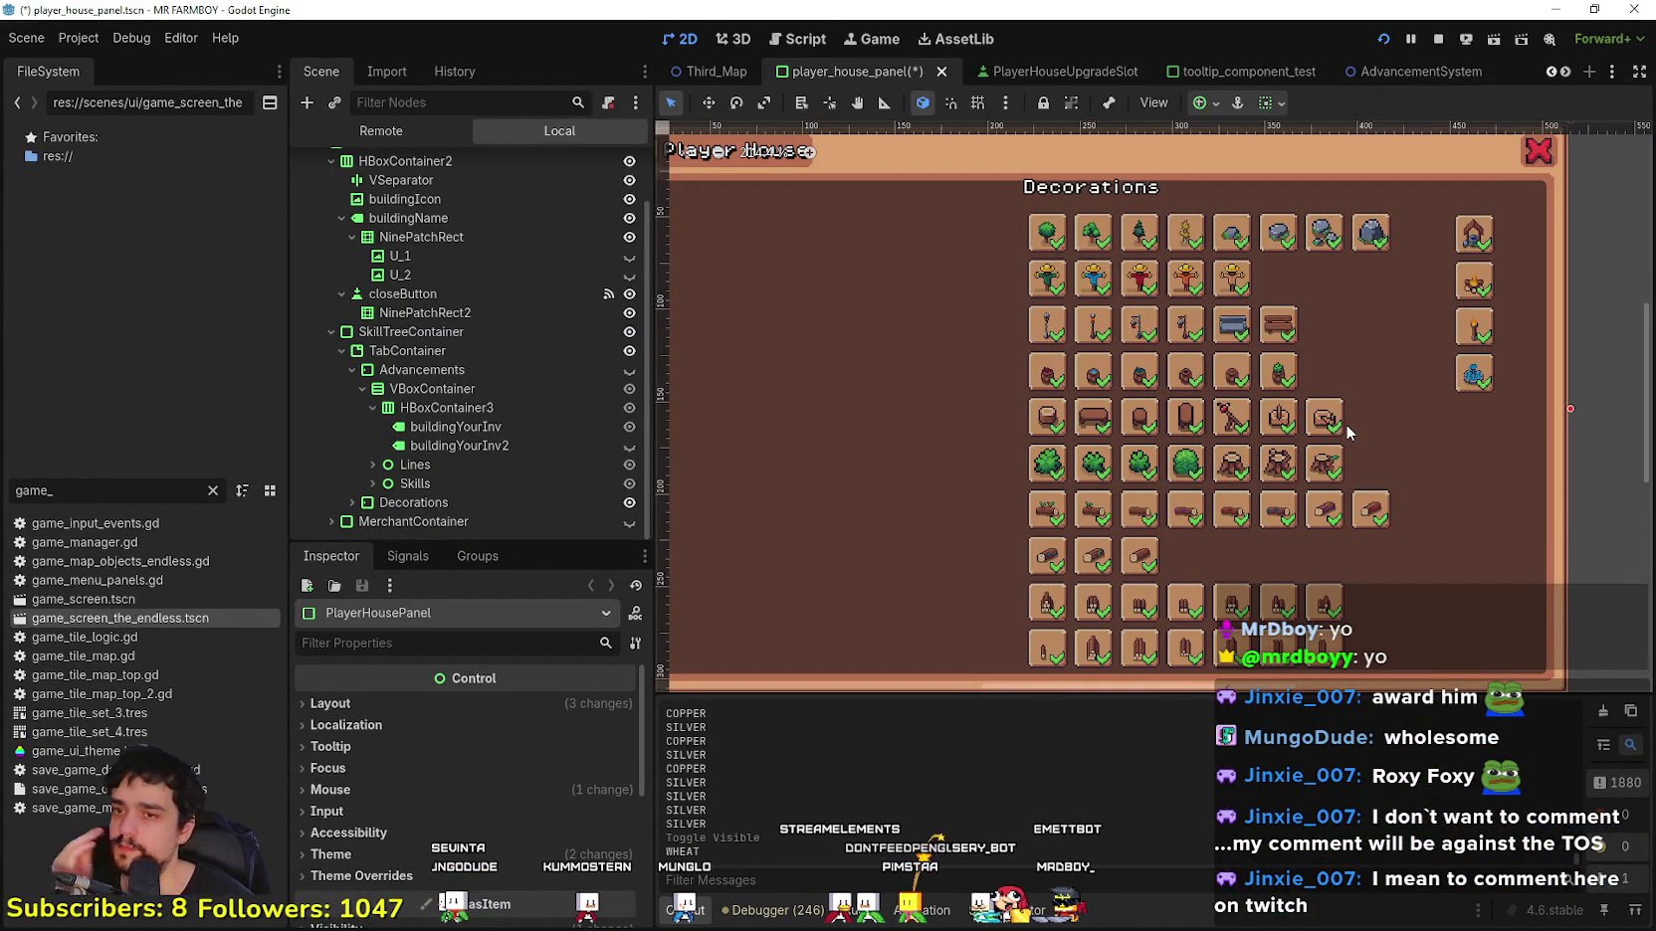
scroll(1161, 300, up, 2)
scroll(1169, 302, down, 3)
scroll(1169, 301, up, 1)
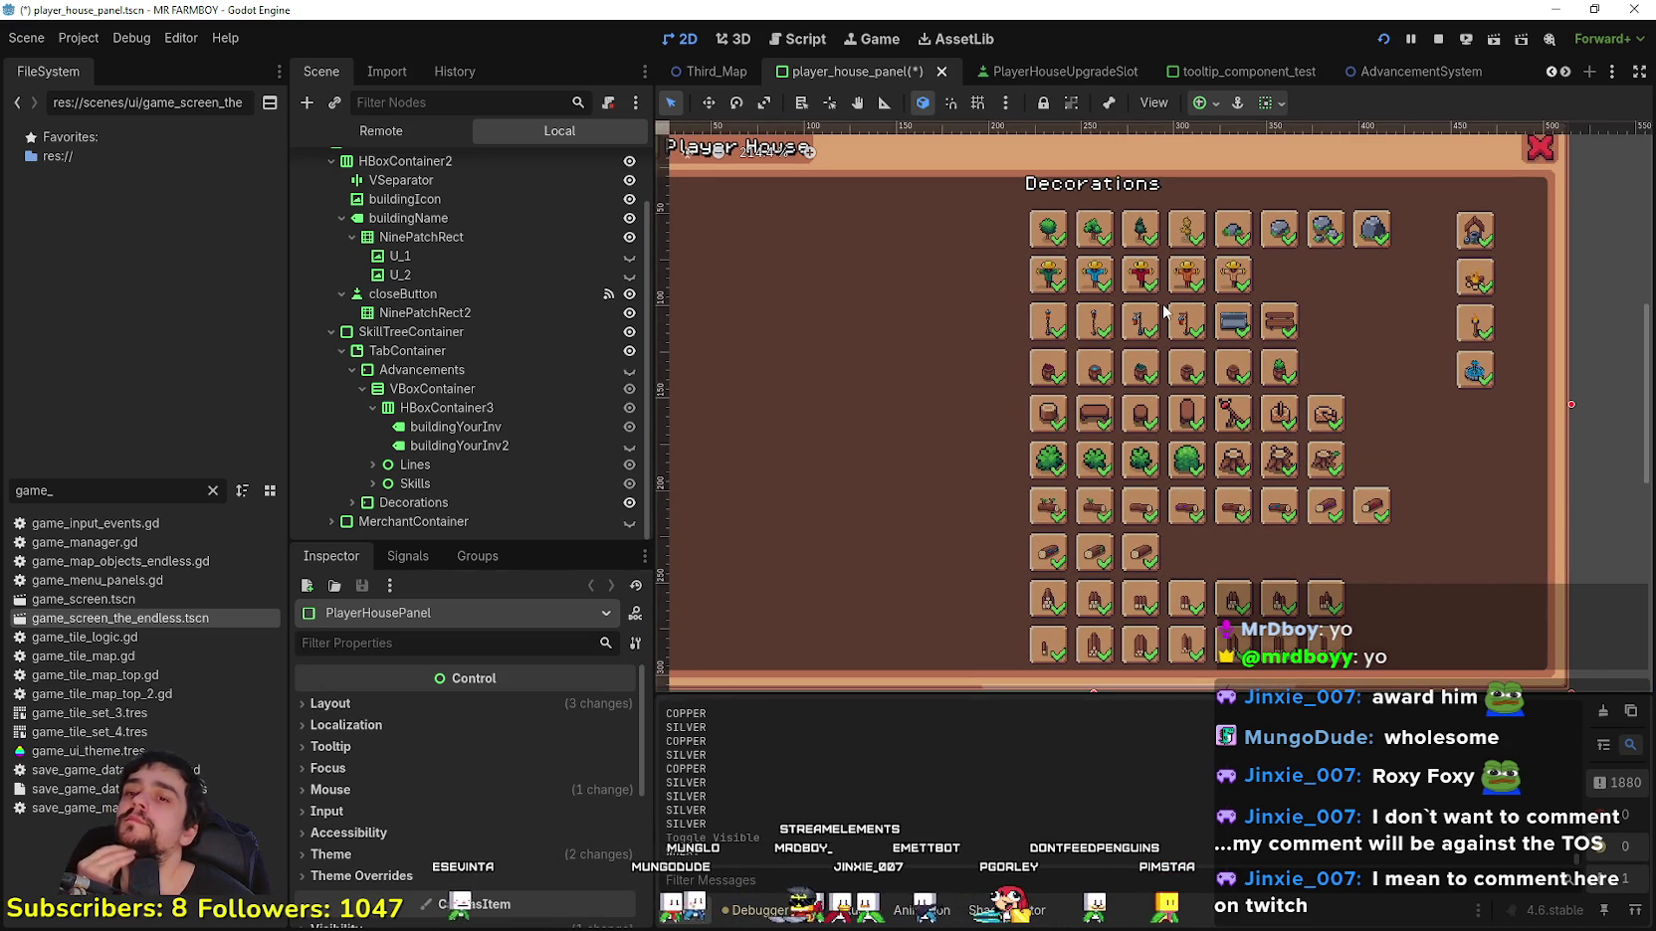
scroll(885, 395, up, 1)
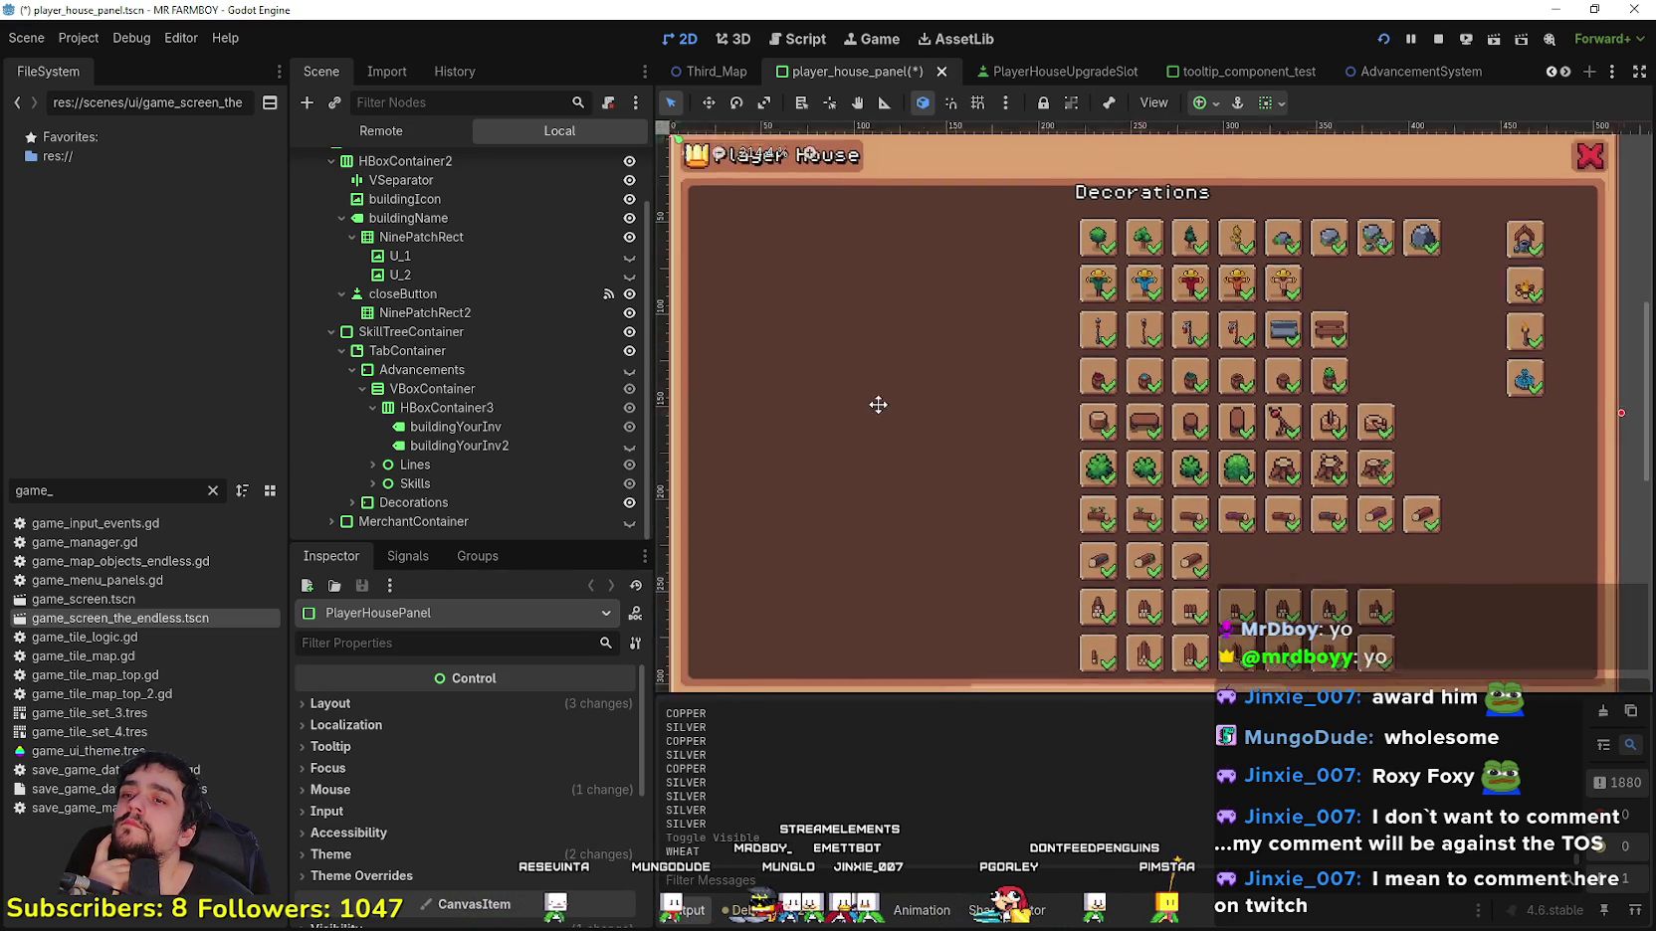
scroll(1105, 428, down, 1)
scroll(1058, 385, down, 1)
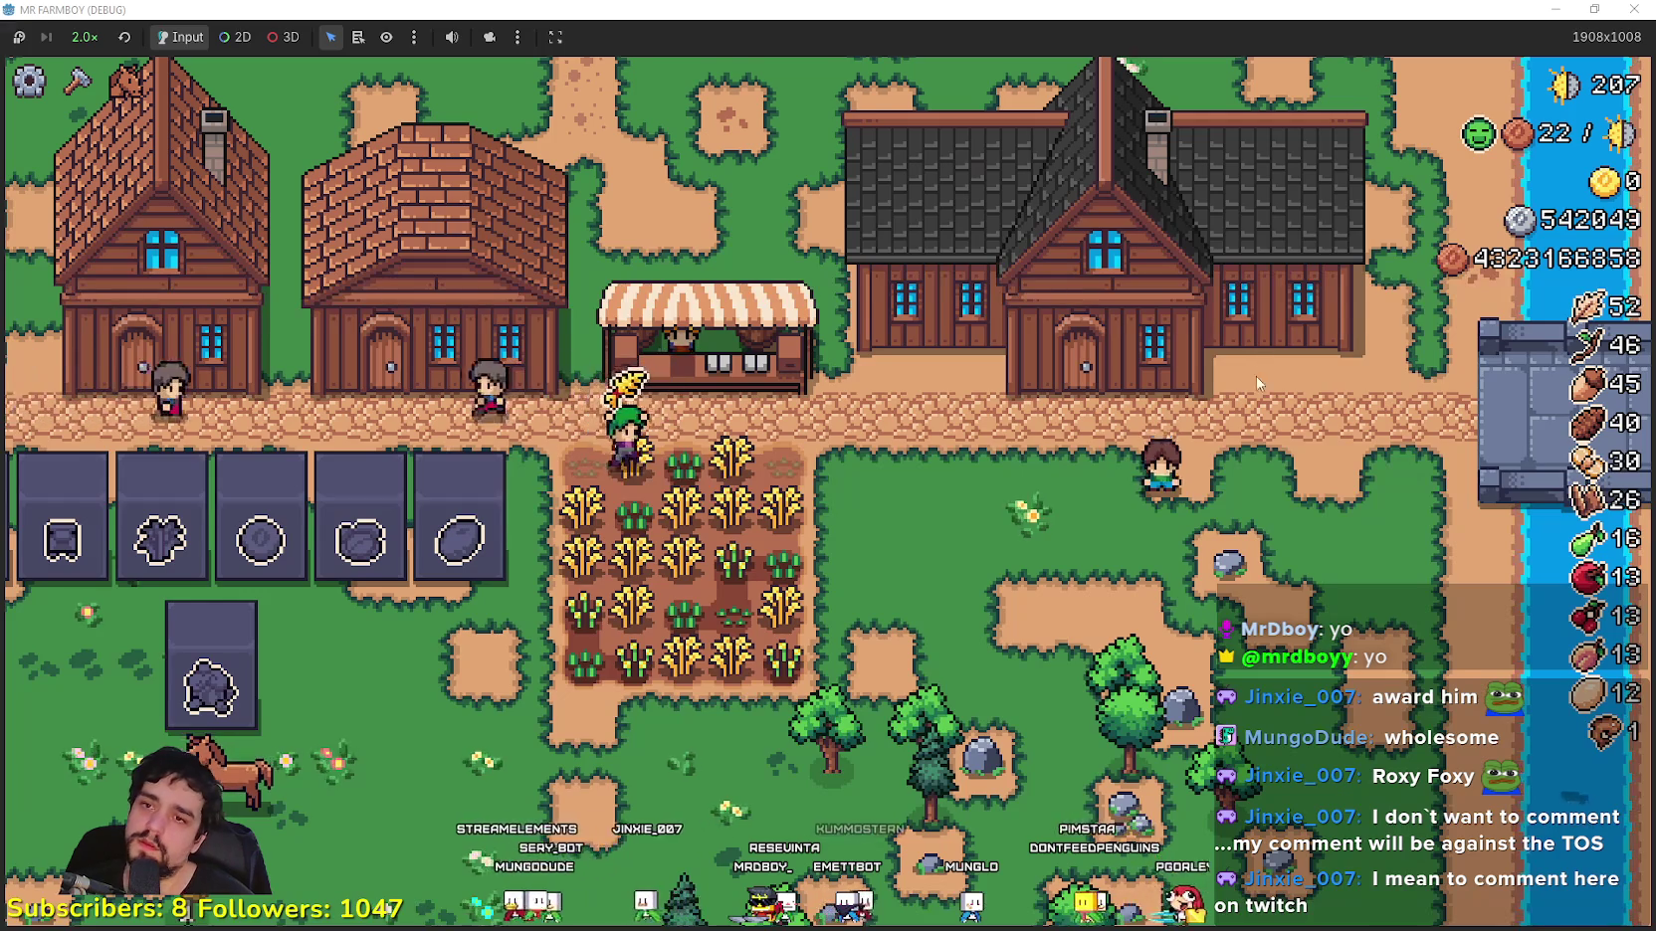
click(1256, 376)
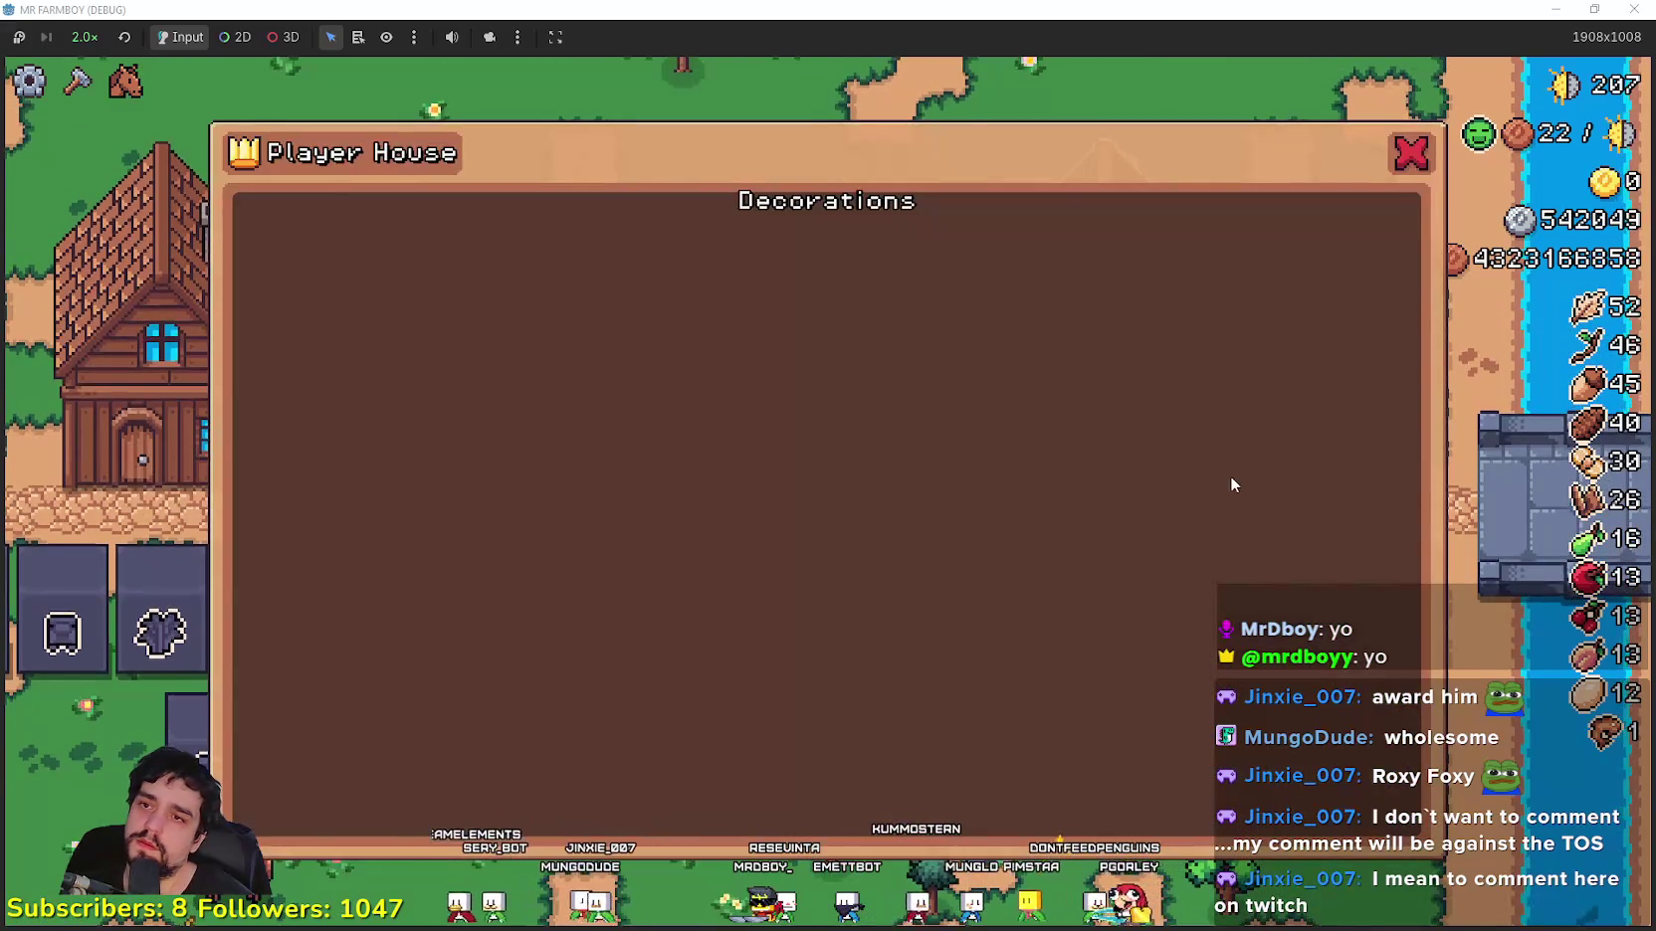
Step: Back in the editor, expand the Decorations node and its VBoxContainer in the Scene tree
key(alt+Tab)
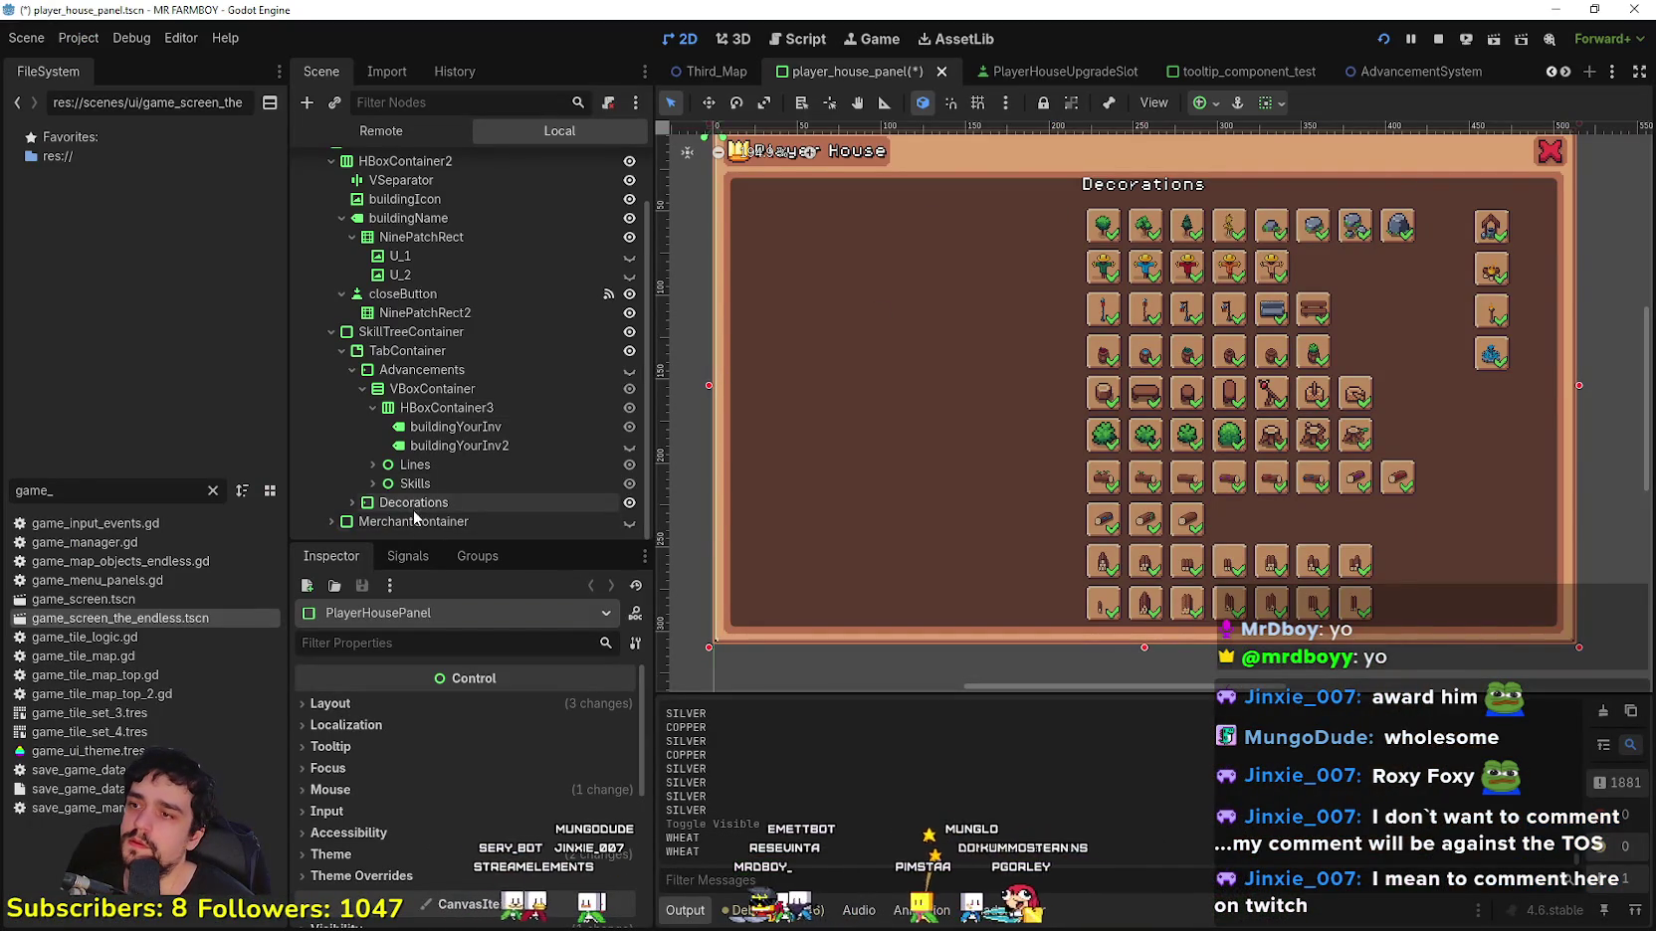
click(412, 504)
click(352, 503)
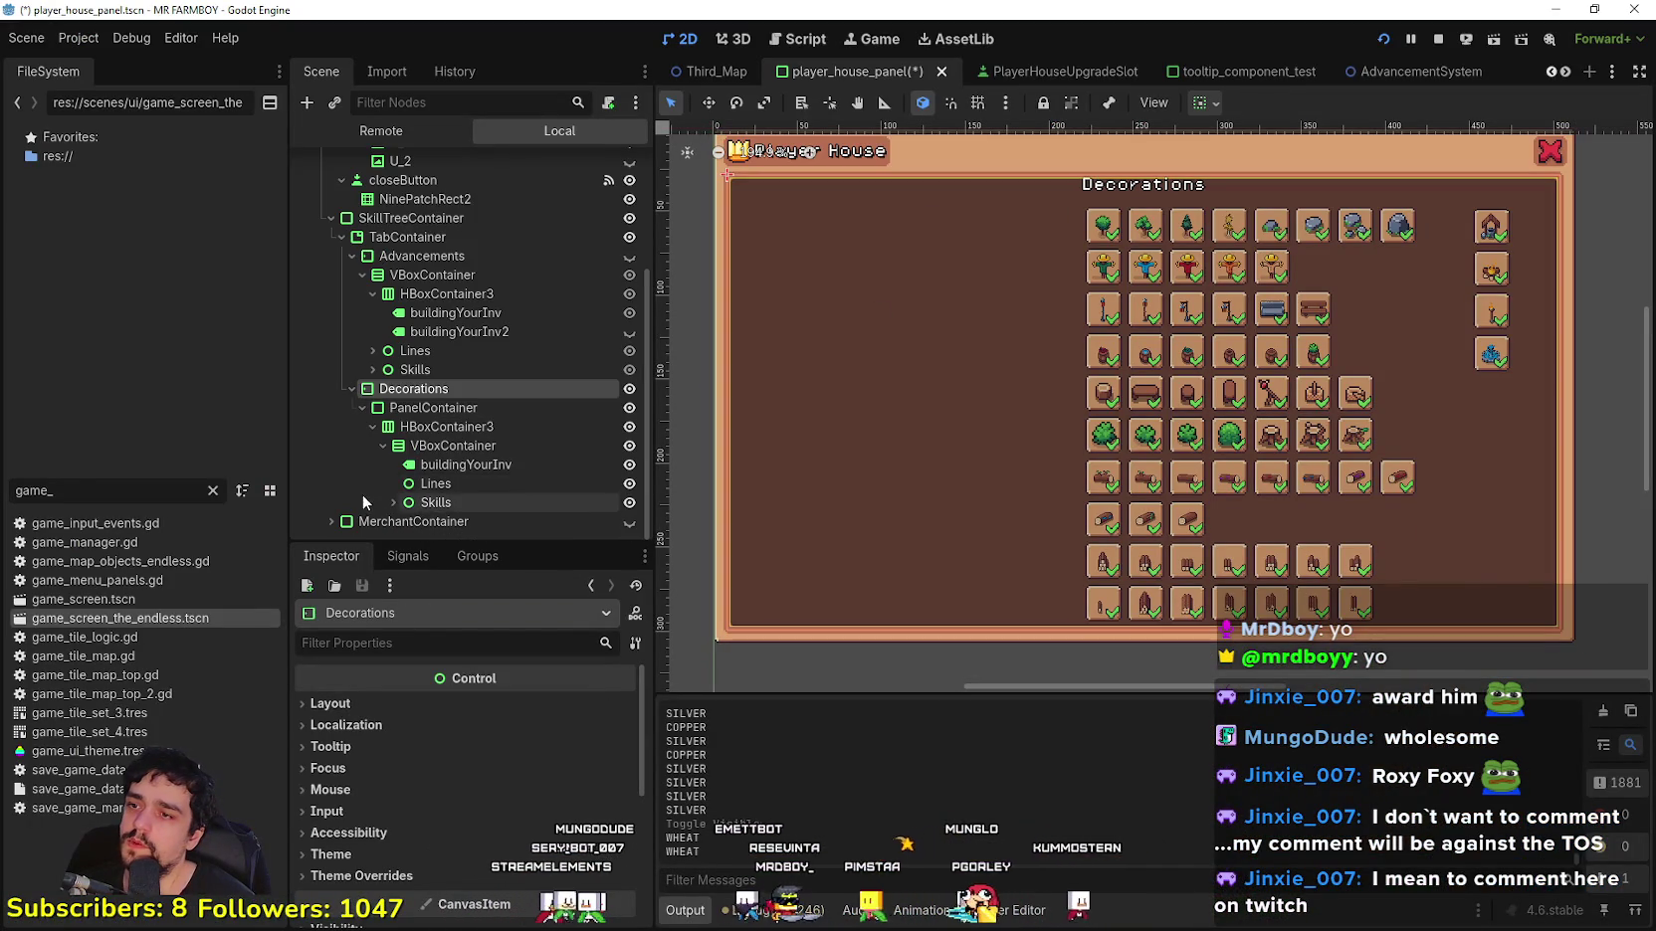
click(383, 446)
click(430, 502)
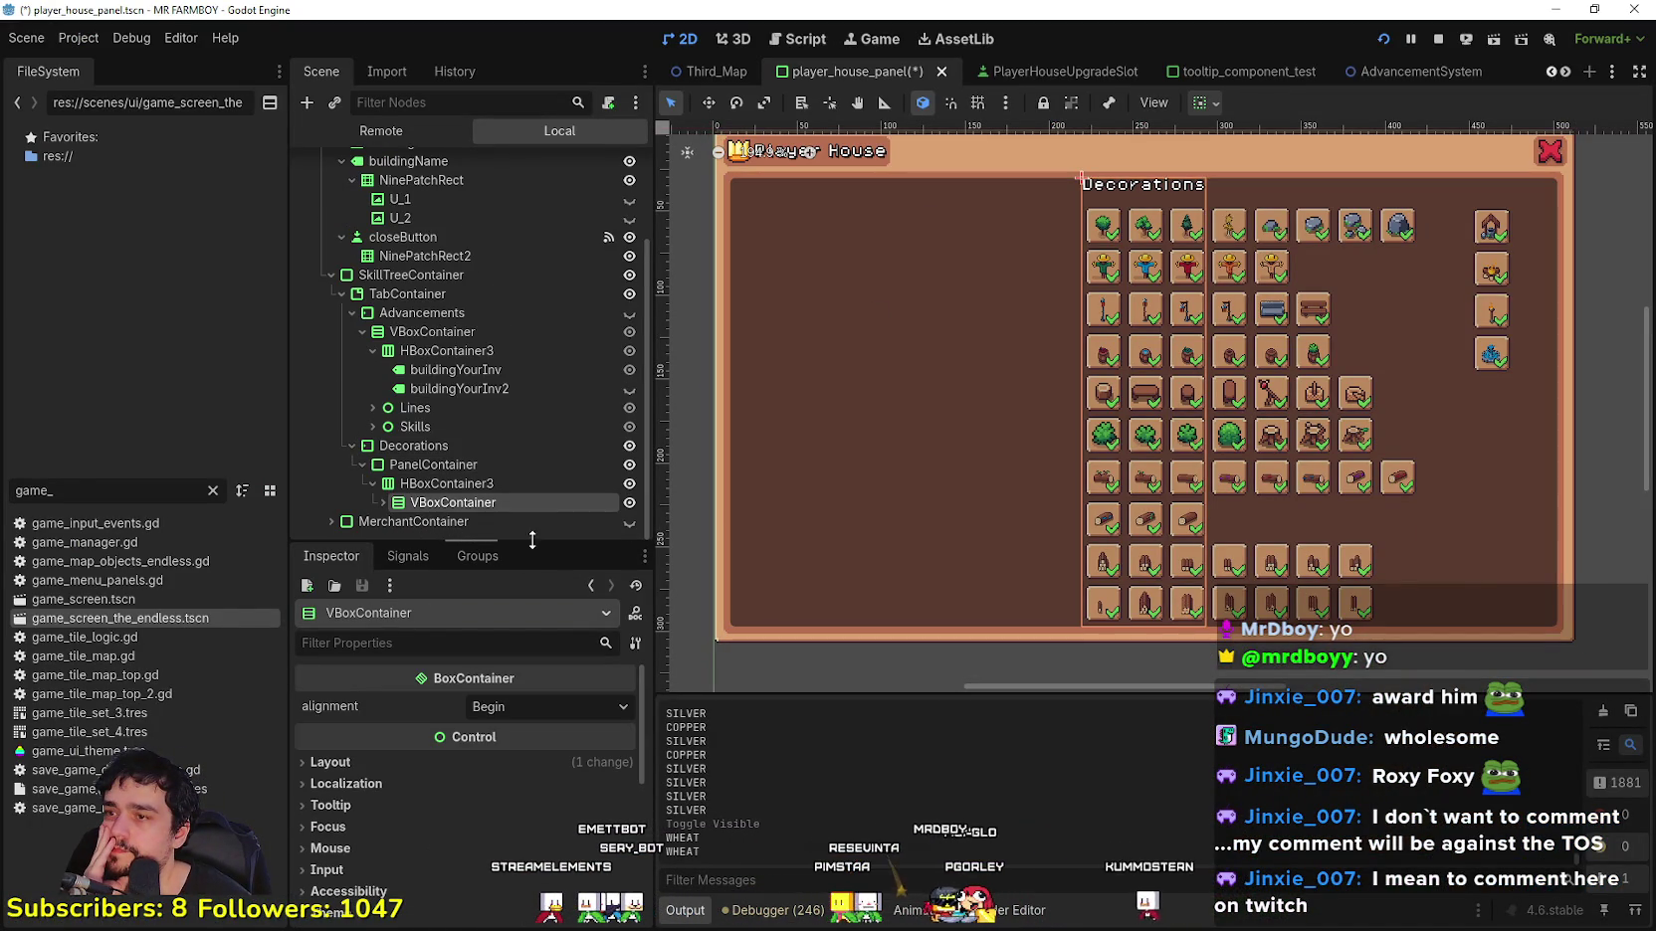
click(384, 502)
scroll(395, 504, down, 1)
Step: Inspect the Skills node, then select HBoxContainer3 and its inner VBoxContainer
click(428, 503)
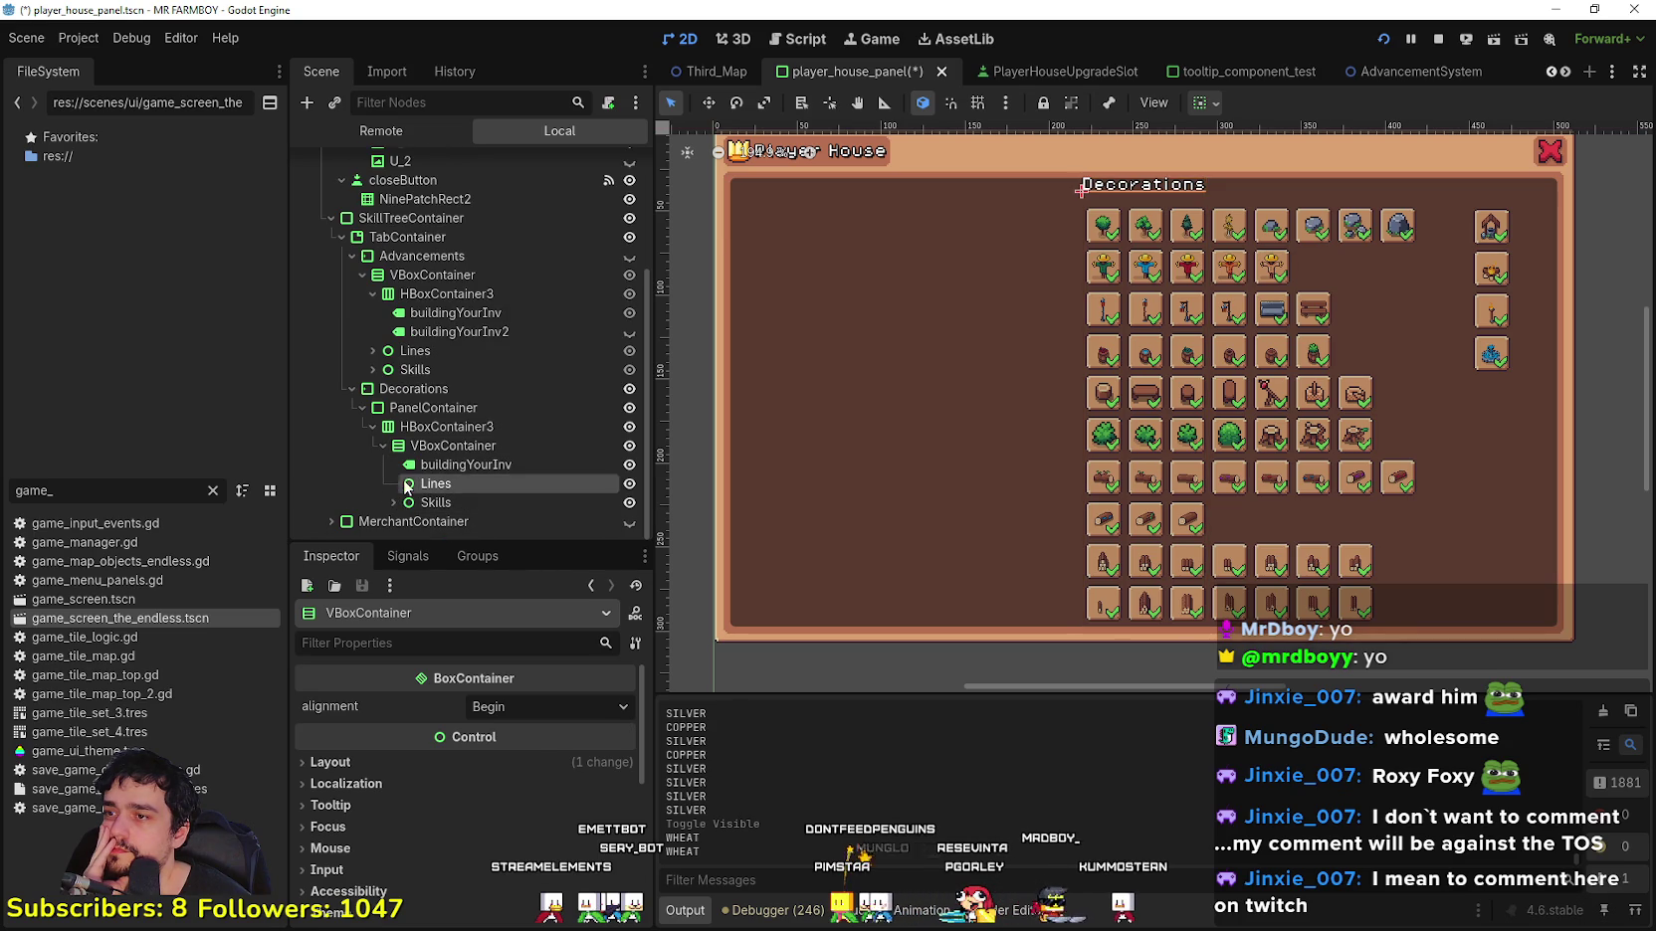
click(448, 446)
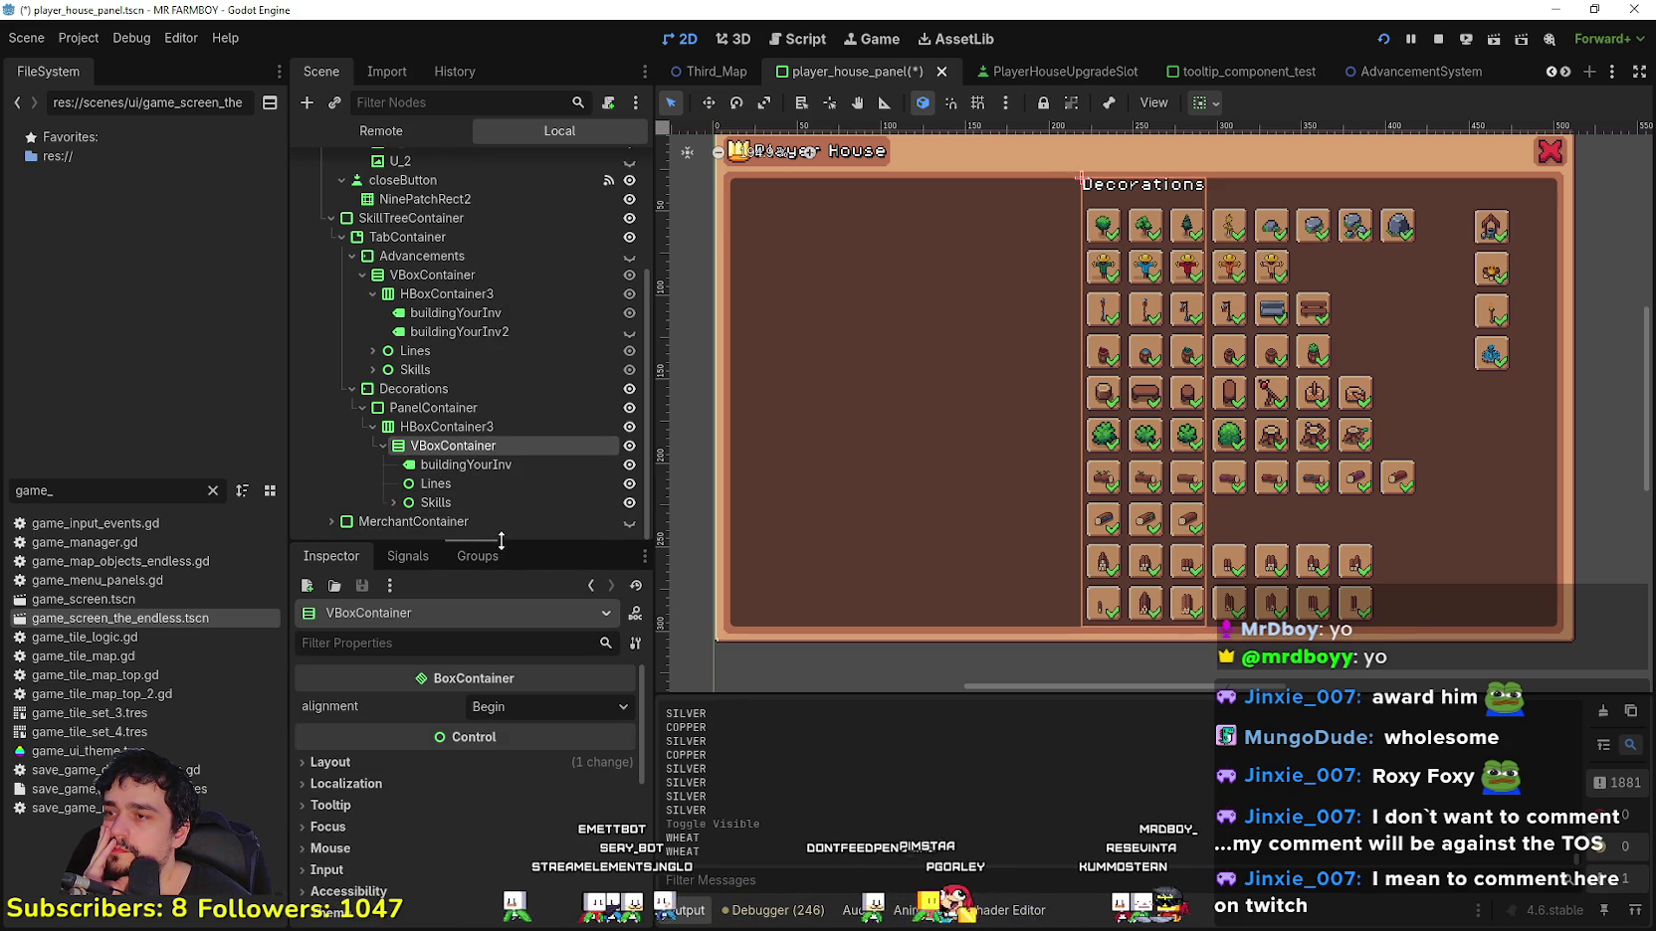
click(383, 446)
click(443, 481)
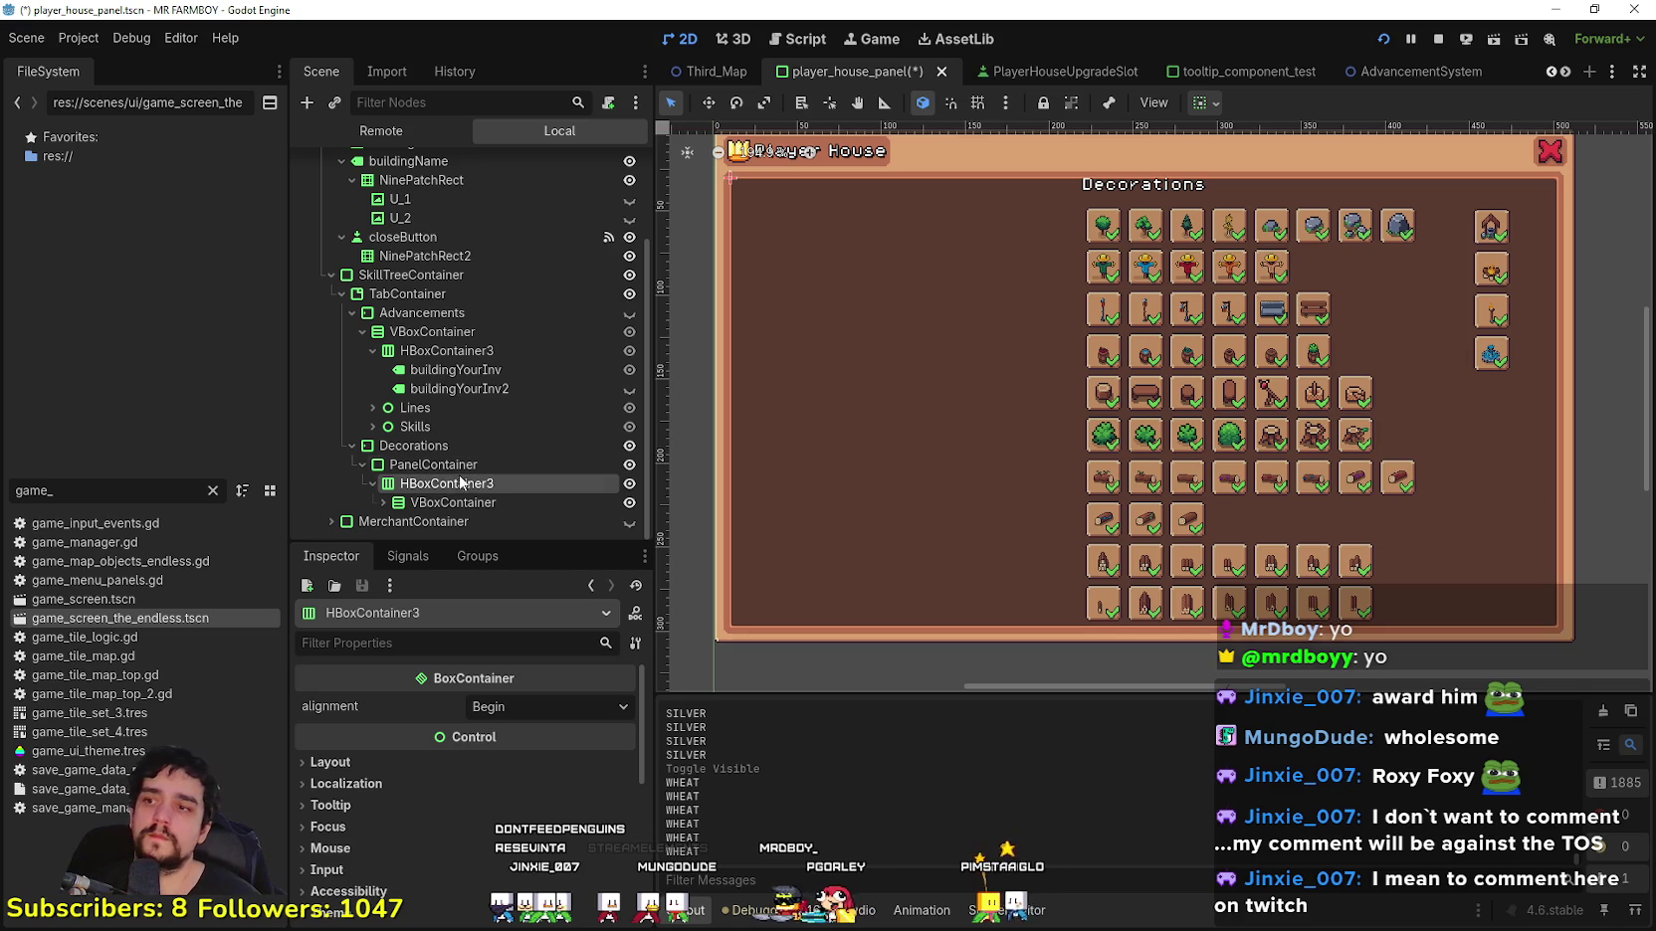
click(476, 503)
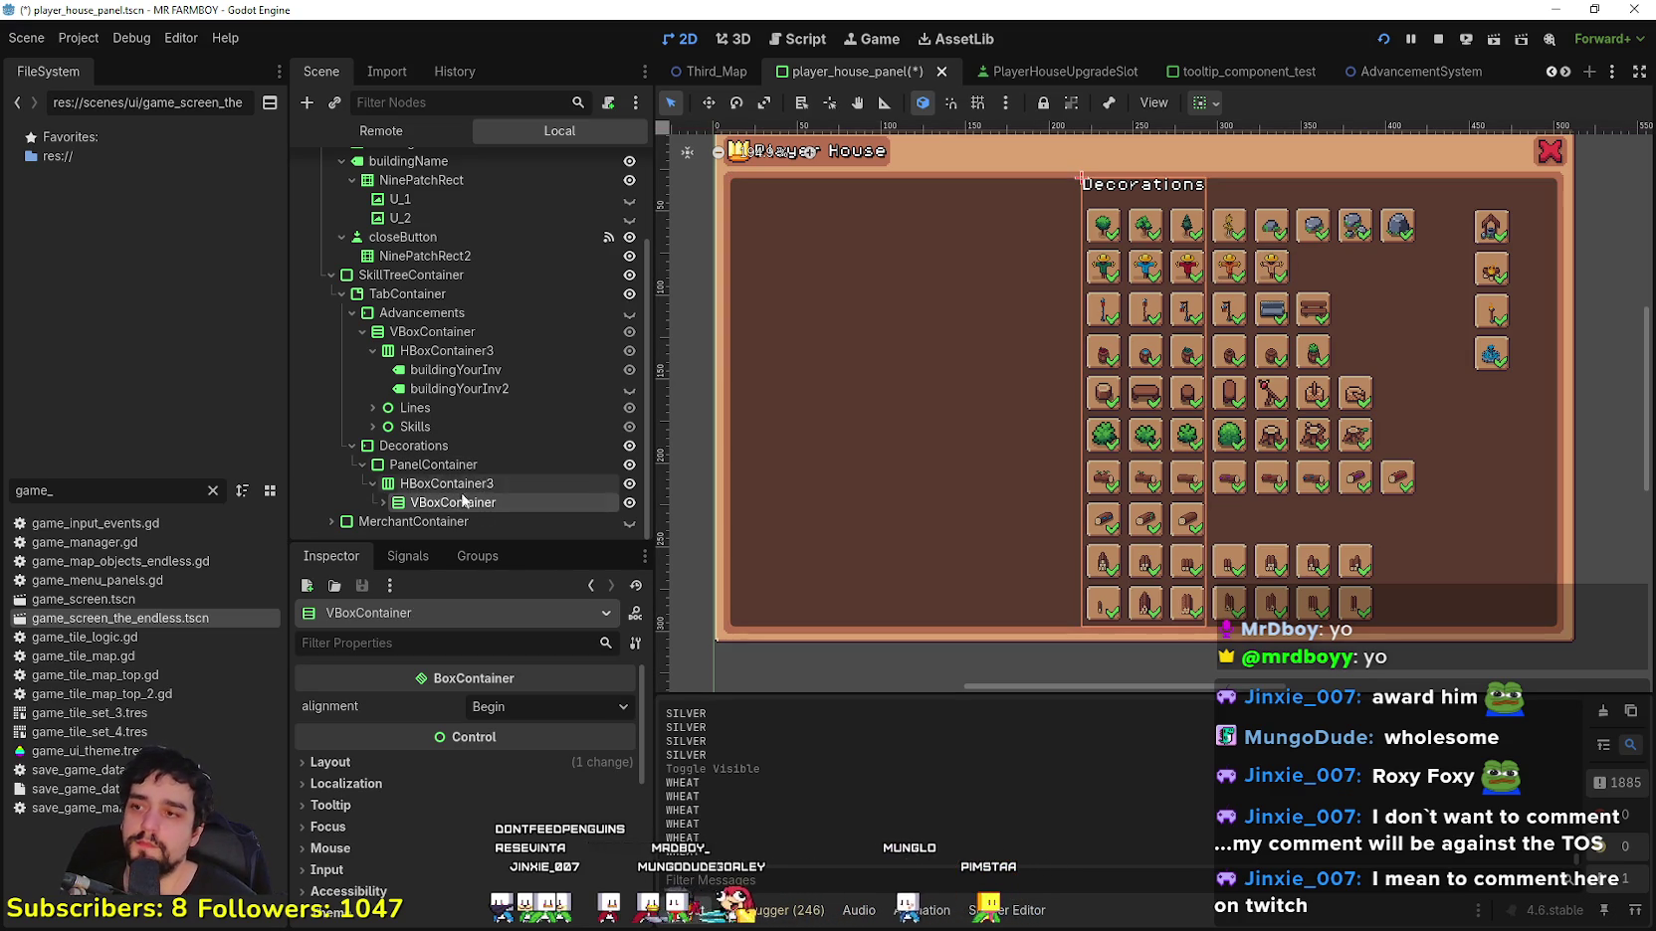
scroll(537, 518, up, 1)
scroll(537, 519, down, 1)
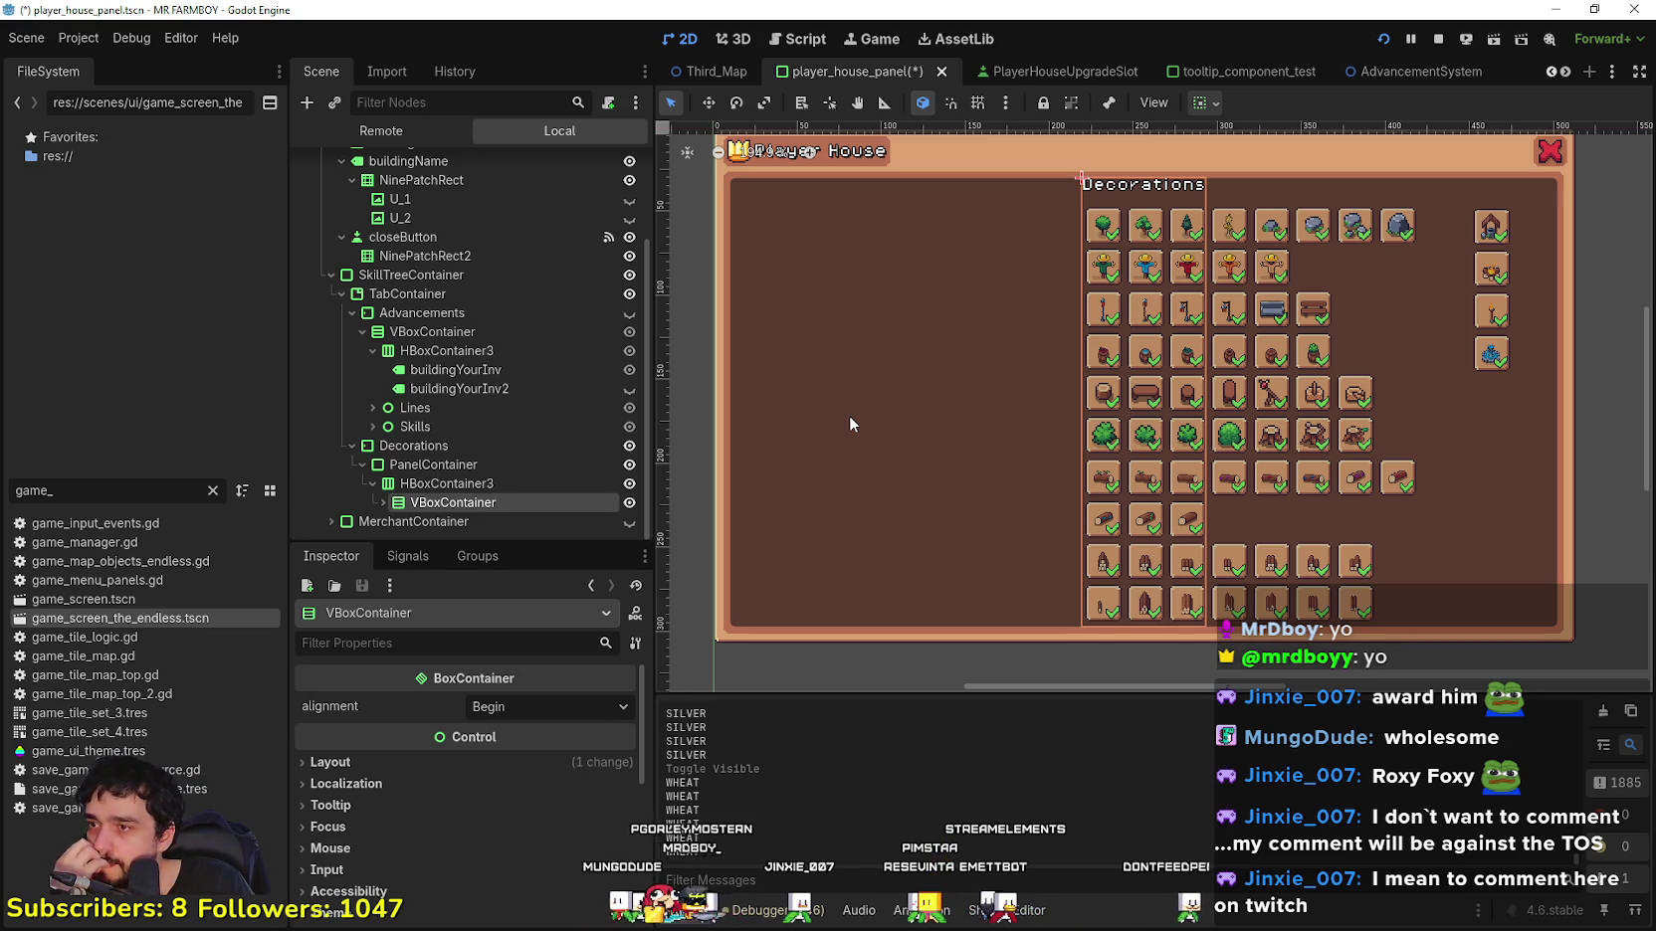
Step: Change HBoxContainer3's node type to VBoxContainer
right_click(497, 484)
click(542, 687)
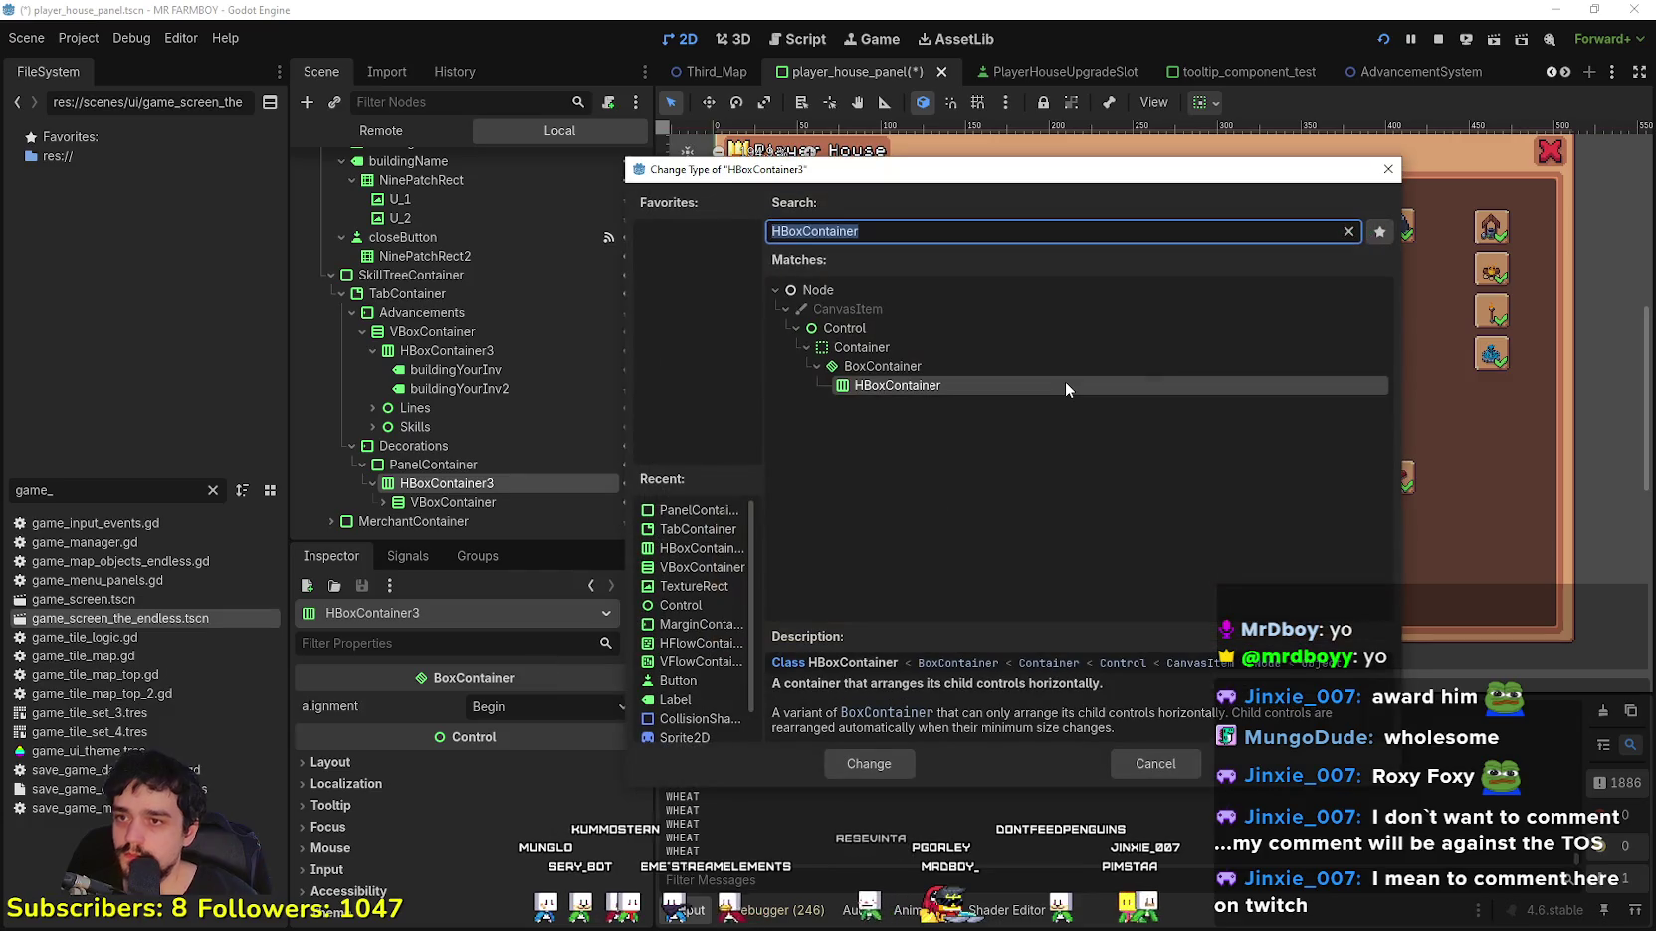
text(vbox)
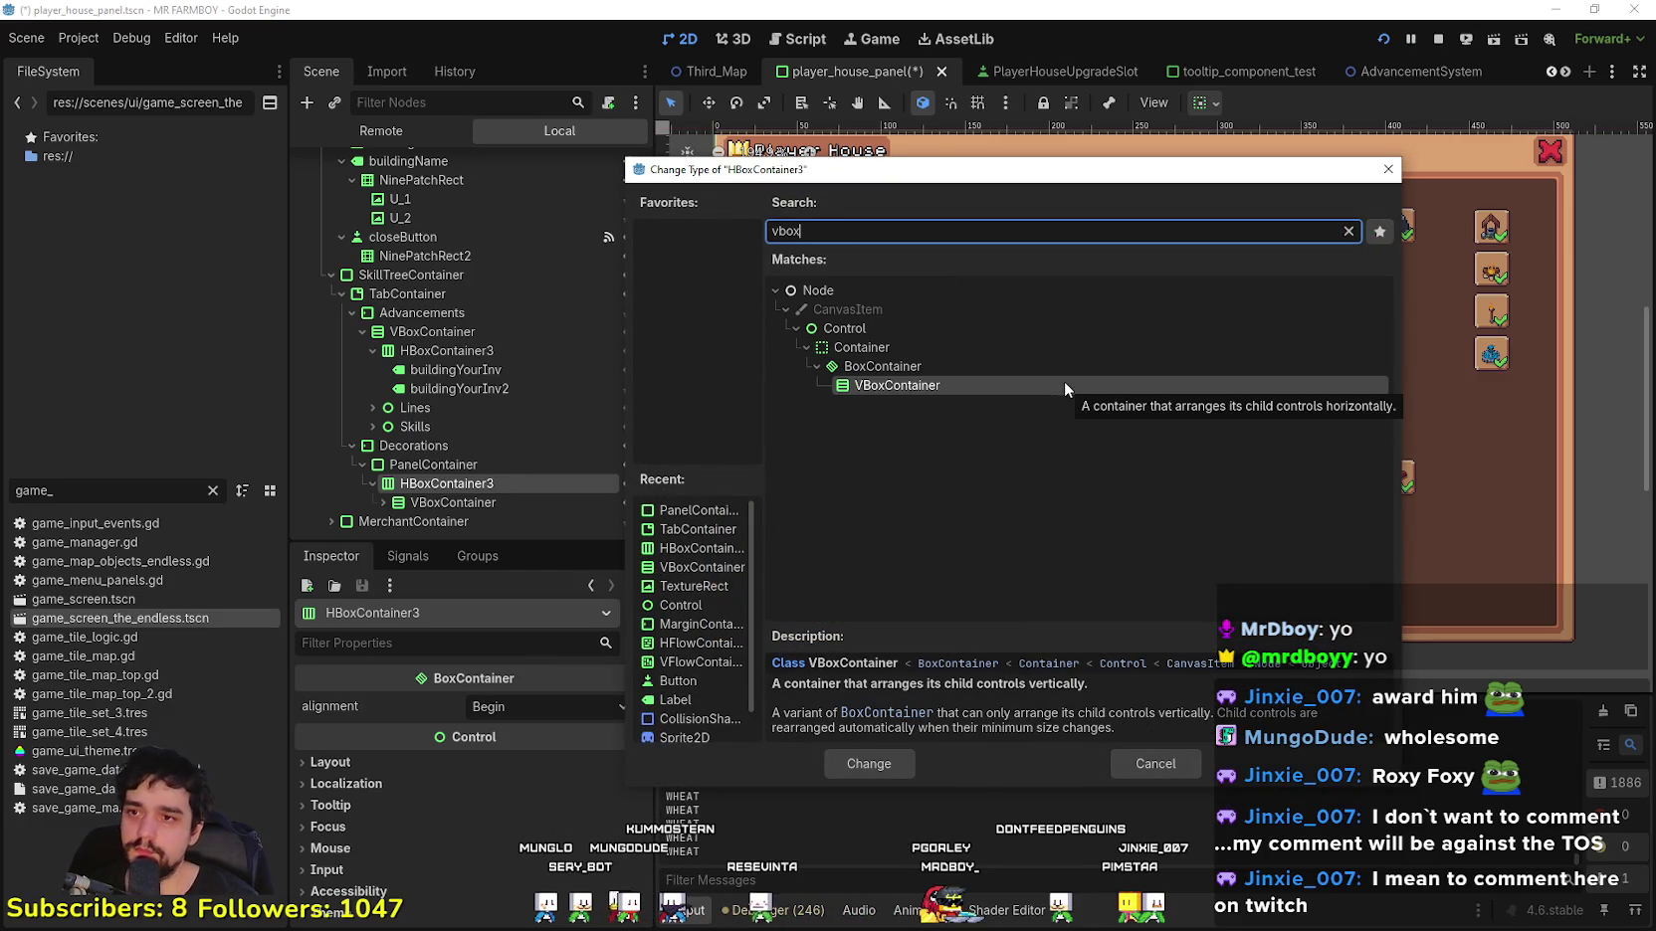
click(853, 766)
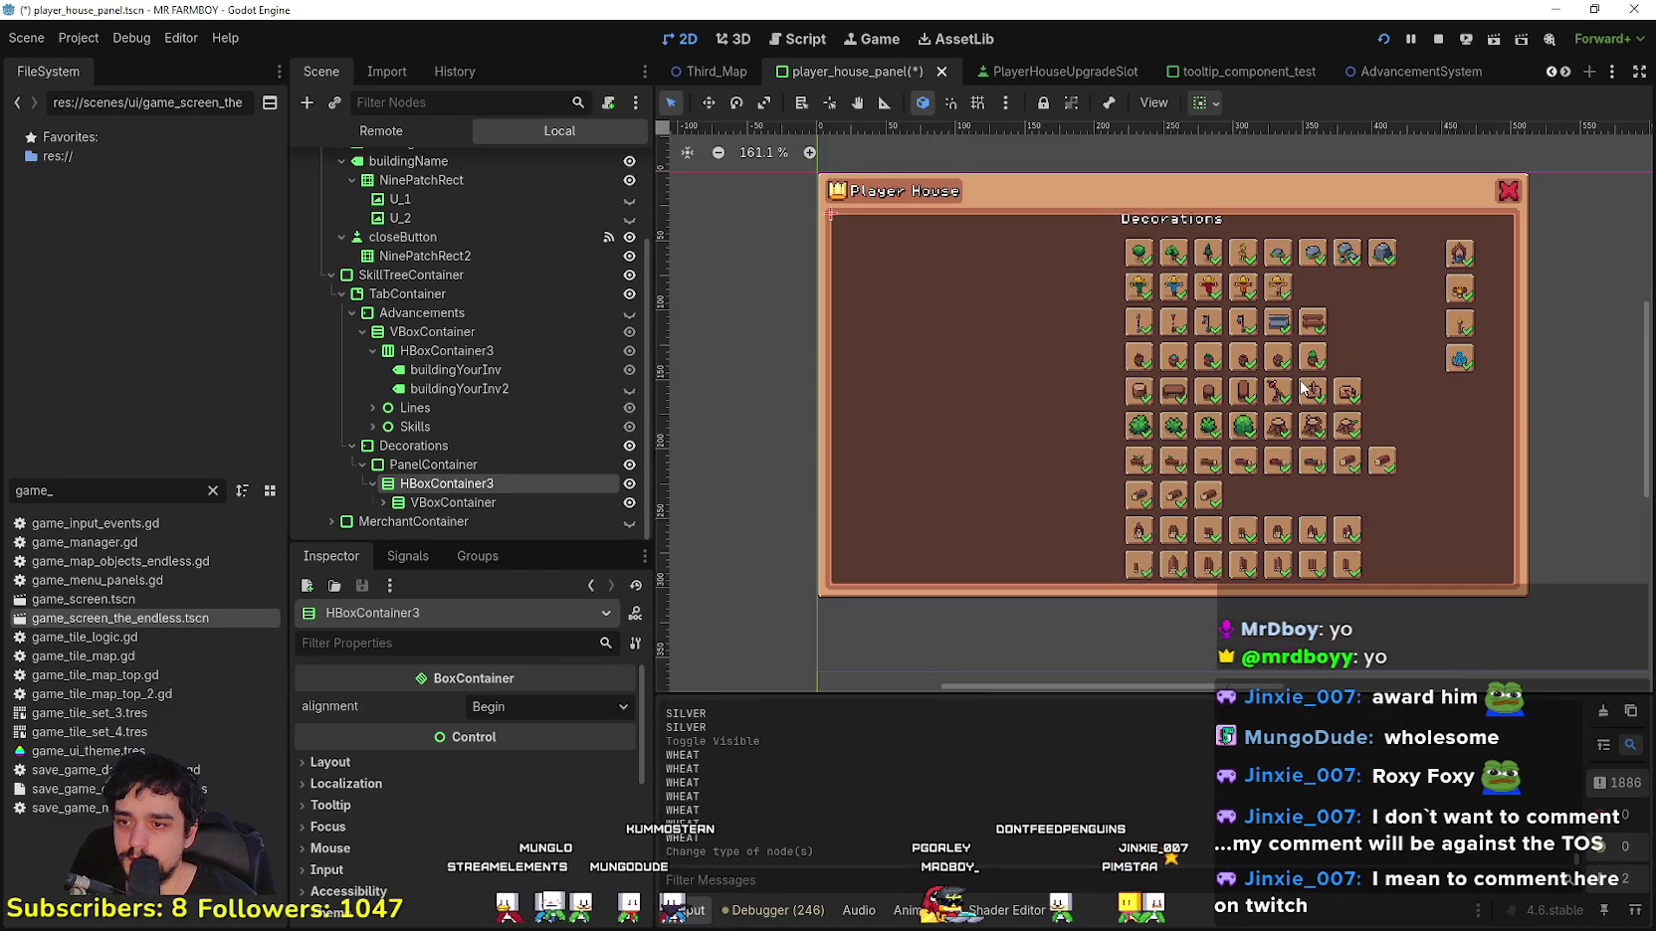
Step: Review the Decorations child nodes and save the player_house_panel scene
click(537, 503)
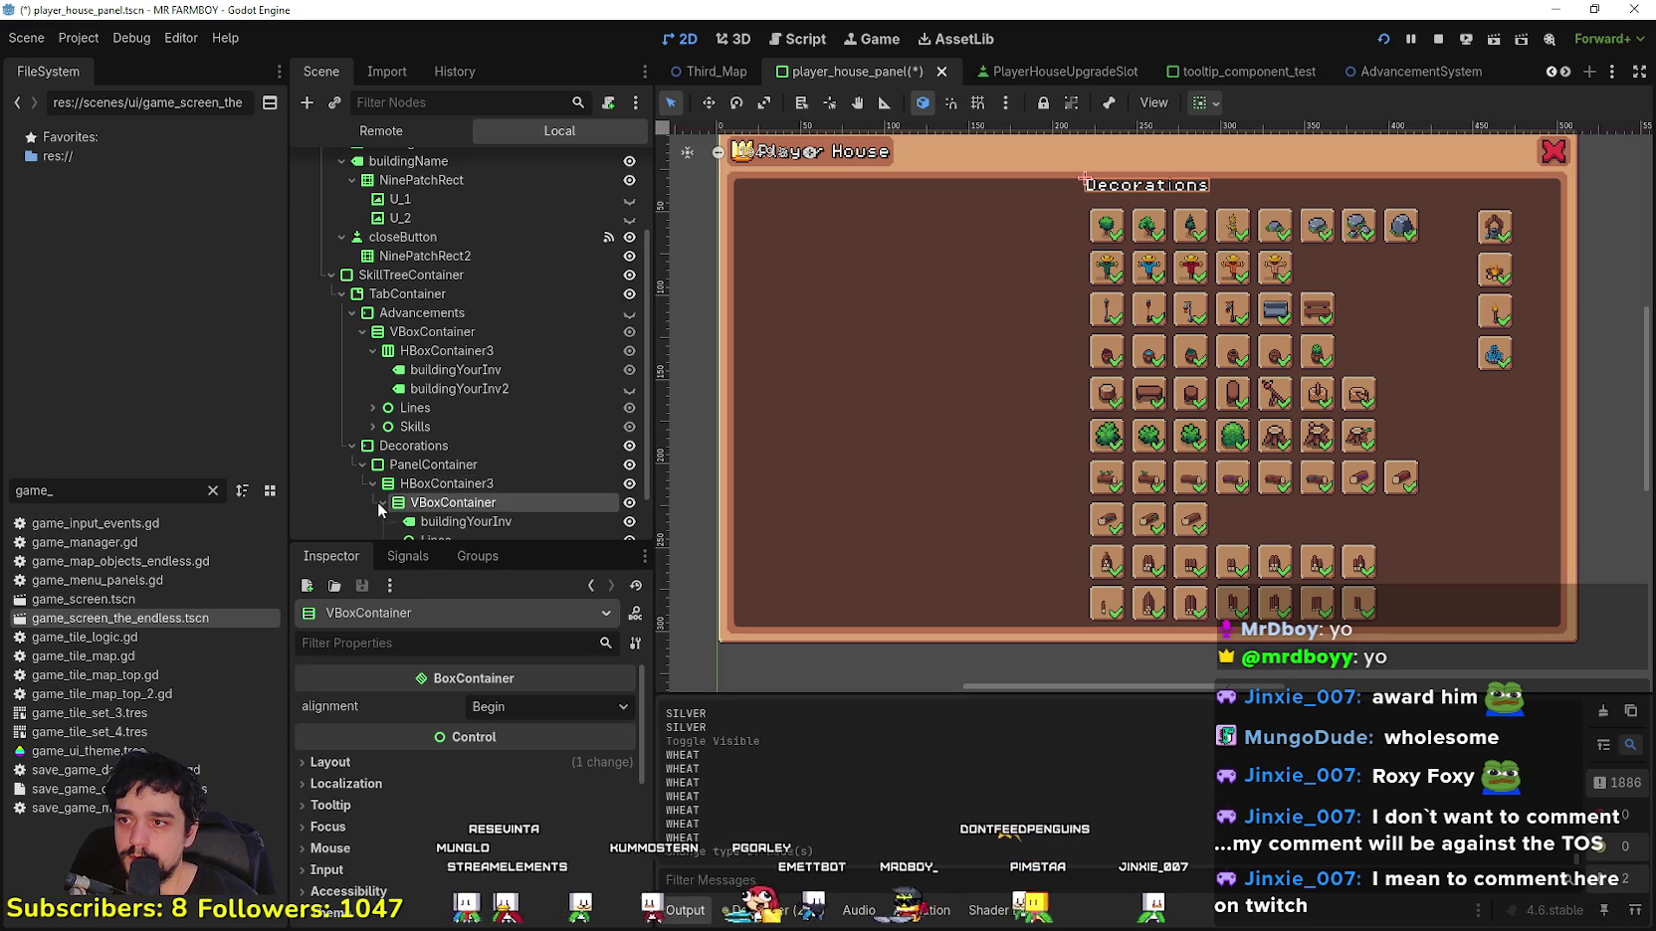
click(444, 484)
scroll(445, 488, up, 3)
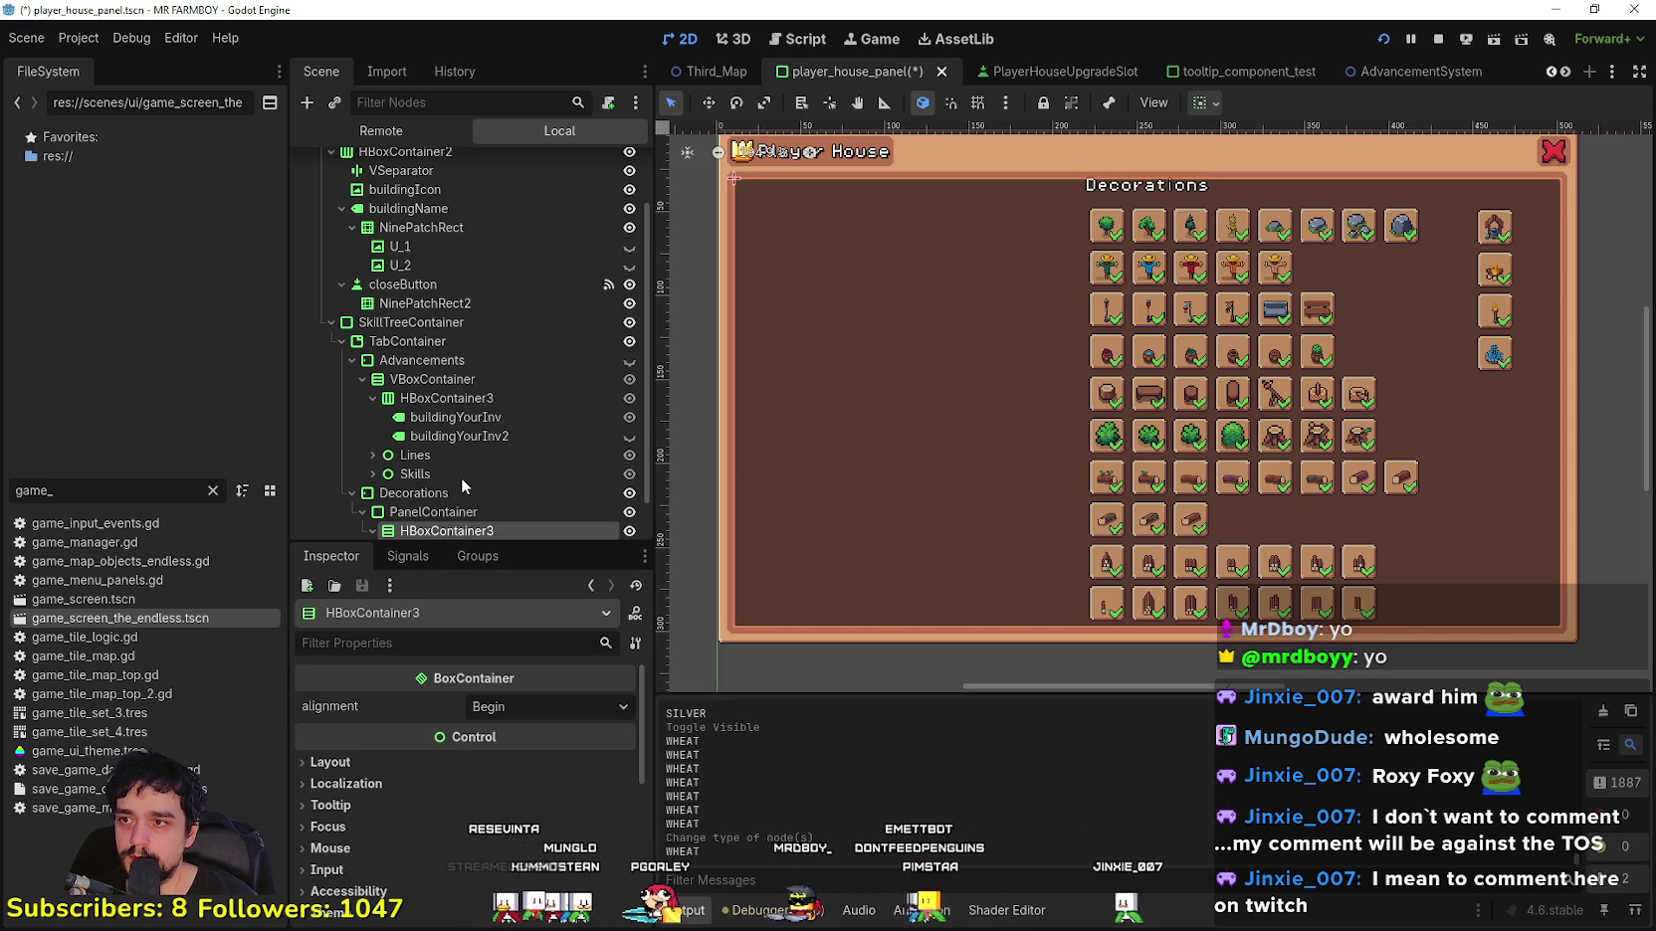
scroll(445, 488, up, 3)
scroll(428, 422, down, 3)
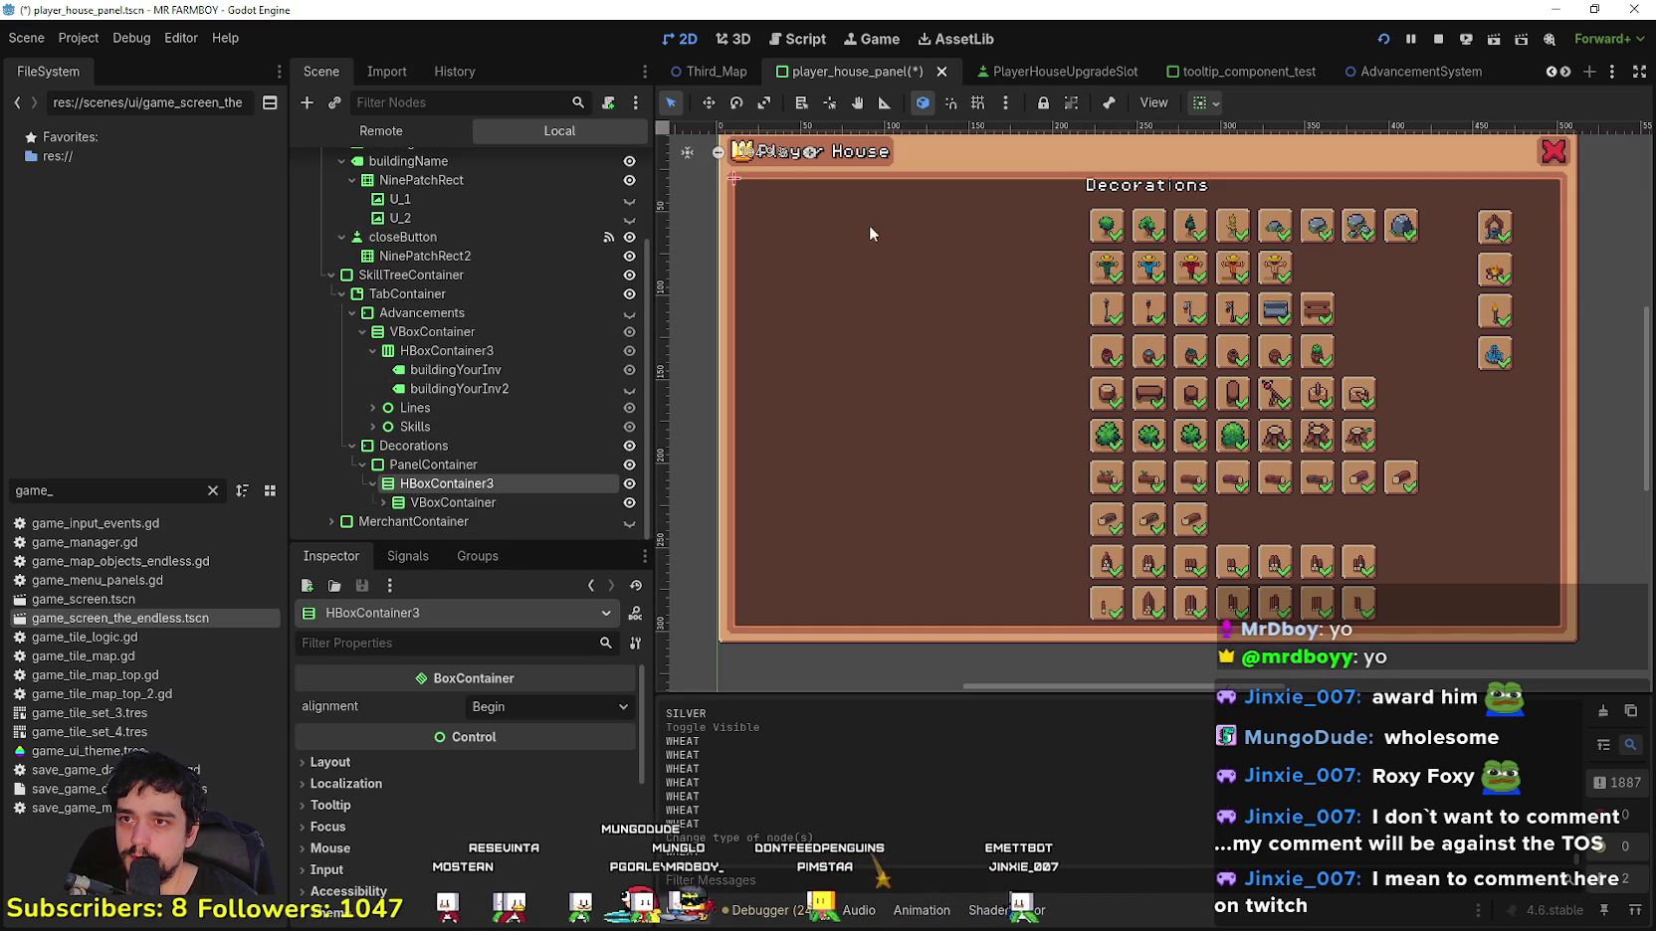
key(ctrl+s)
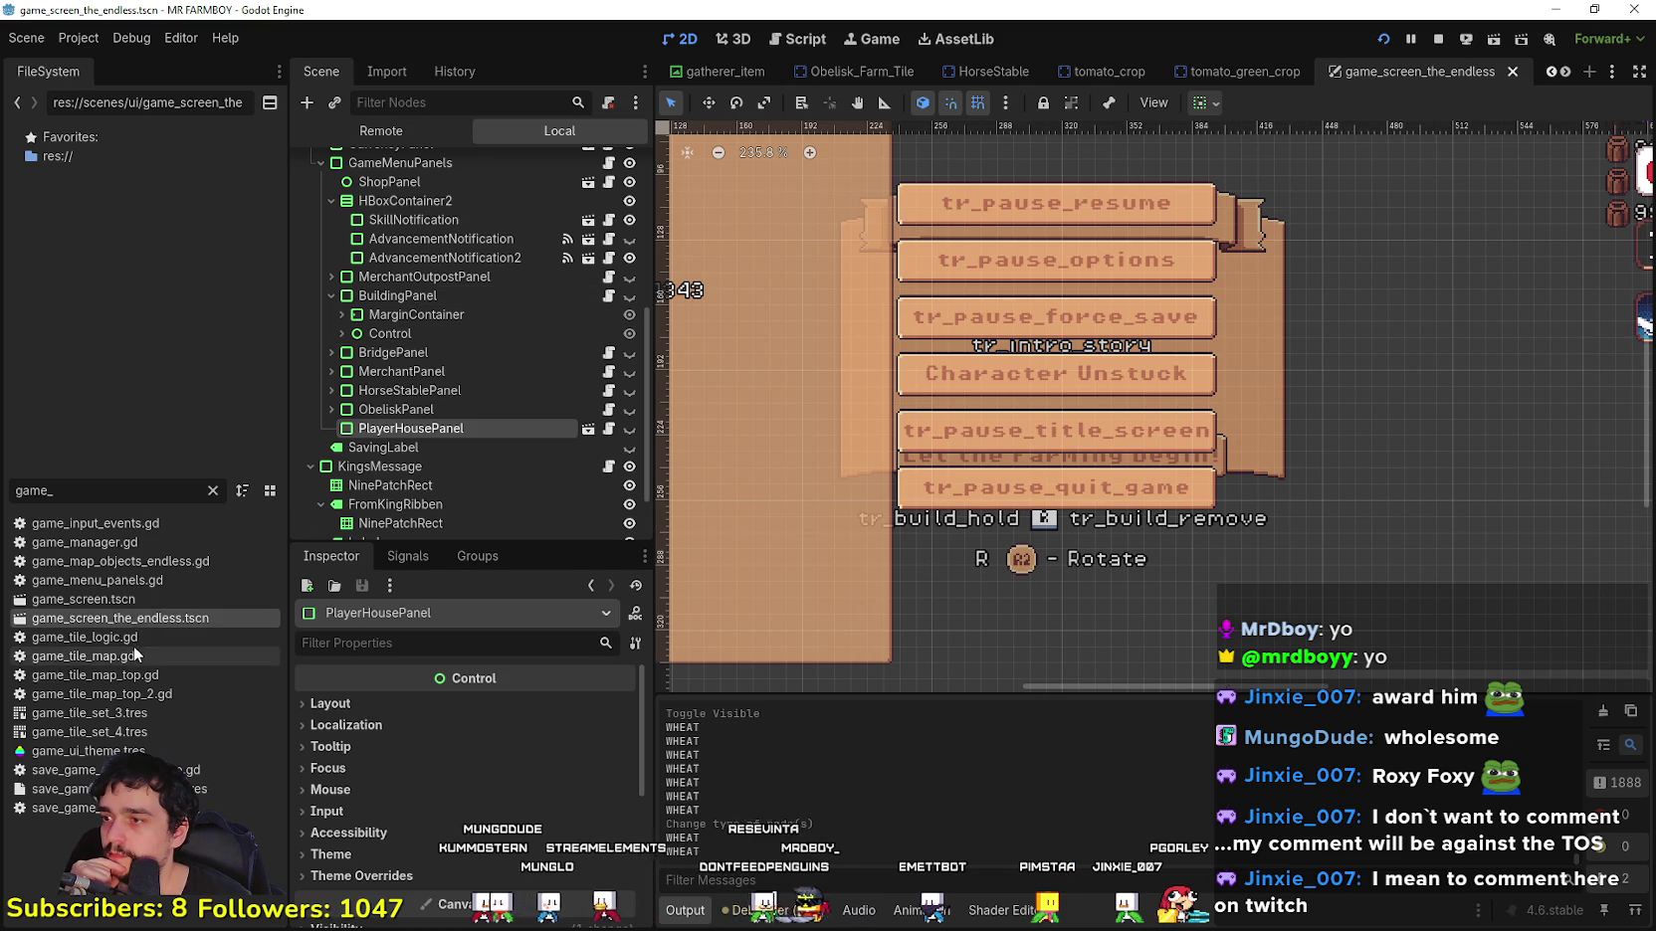
Step: Open game_screen, collapse BuildingPanel and InnPanel, and expand TaskRequestPanel
double_click(134, 601)
scroll(604, 385, down, 5)
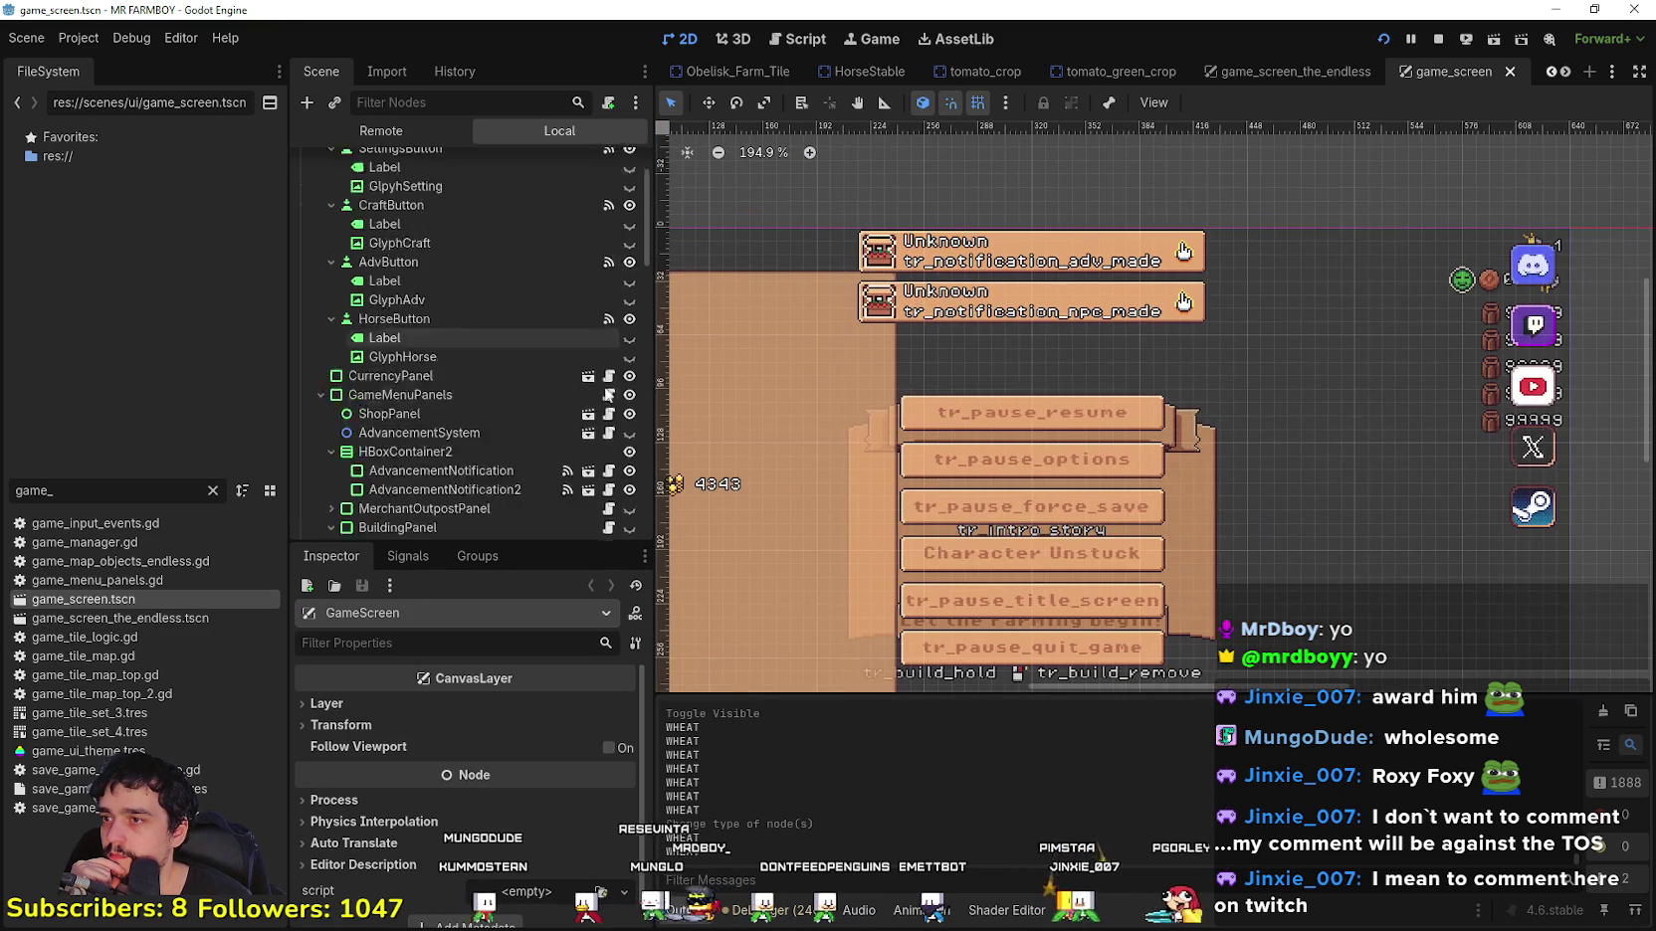
click(331, 292)
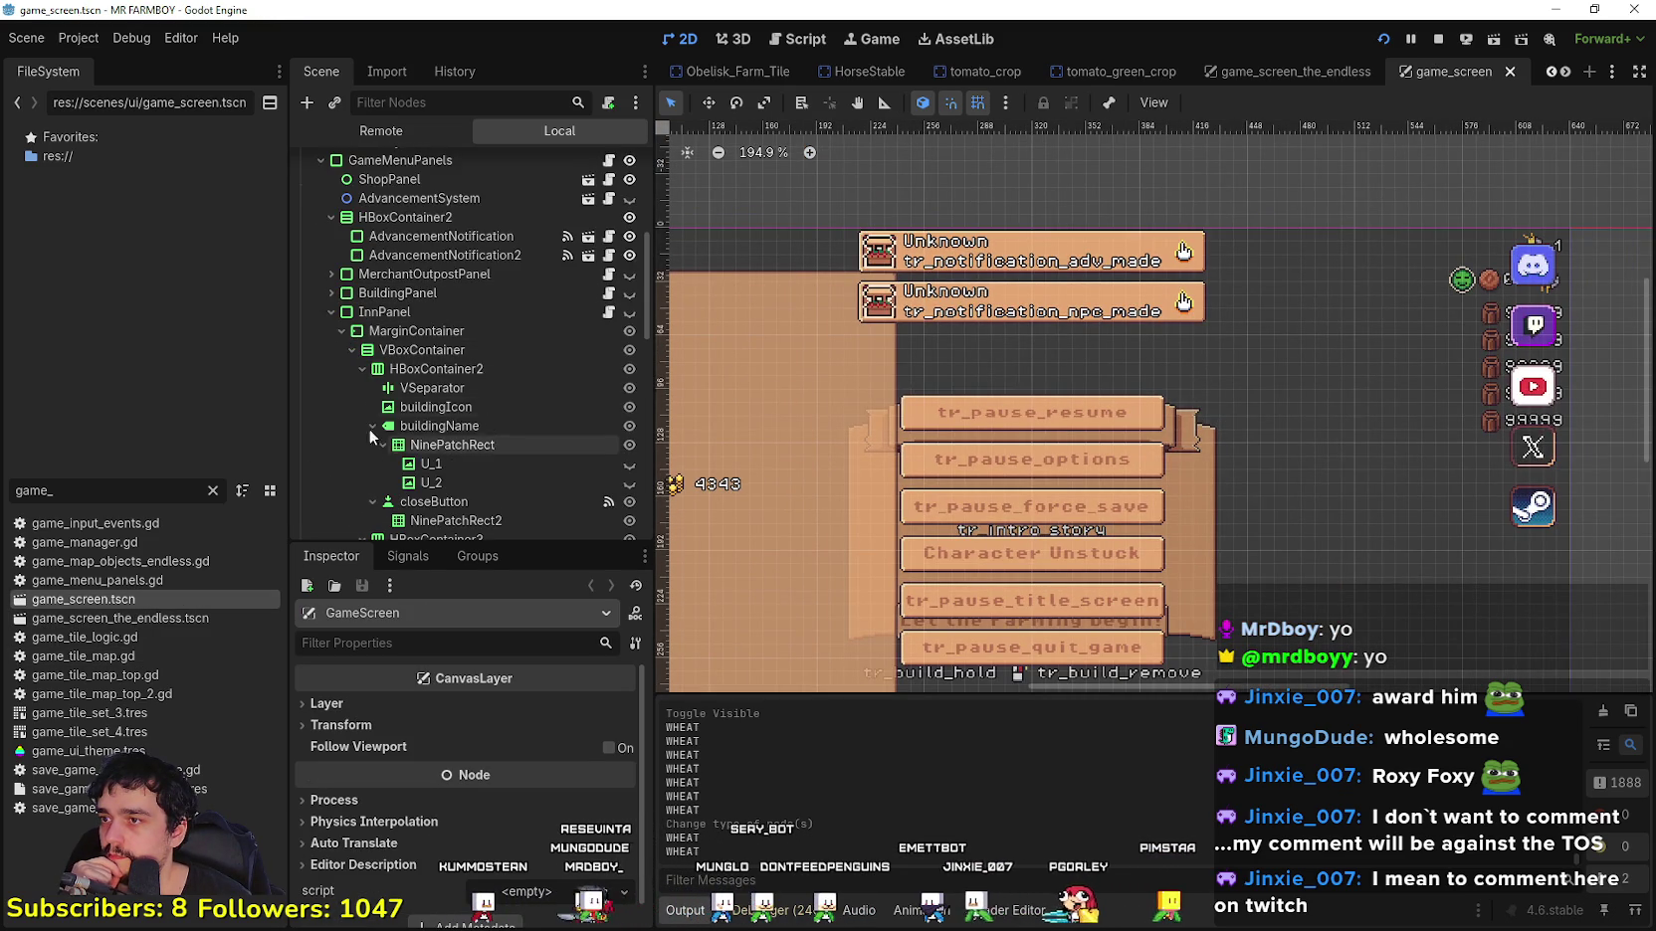
click(330, 311)
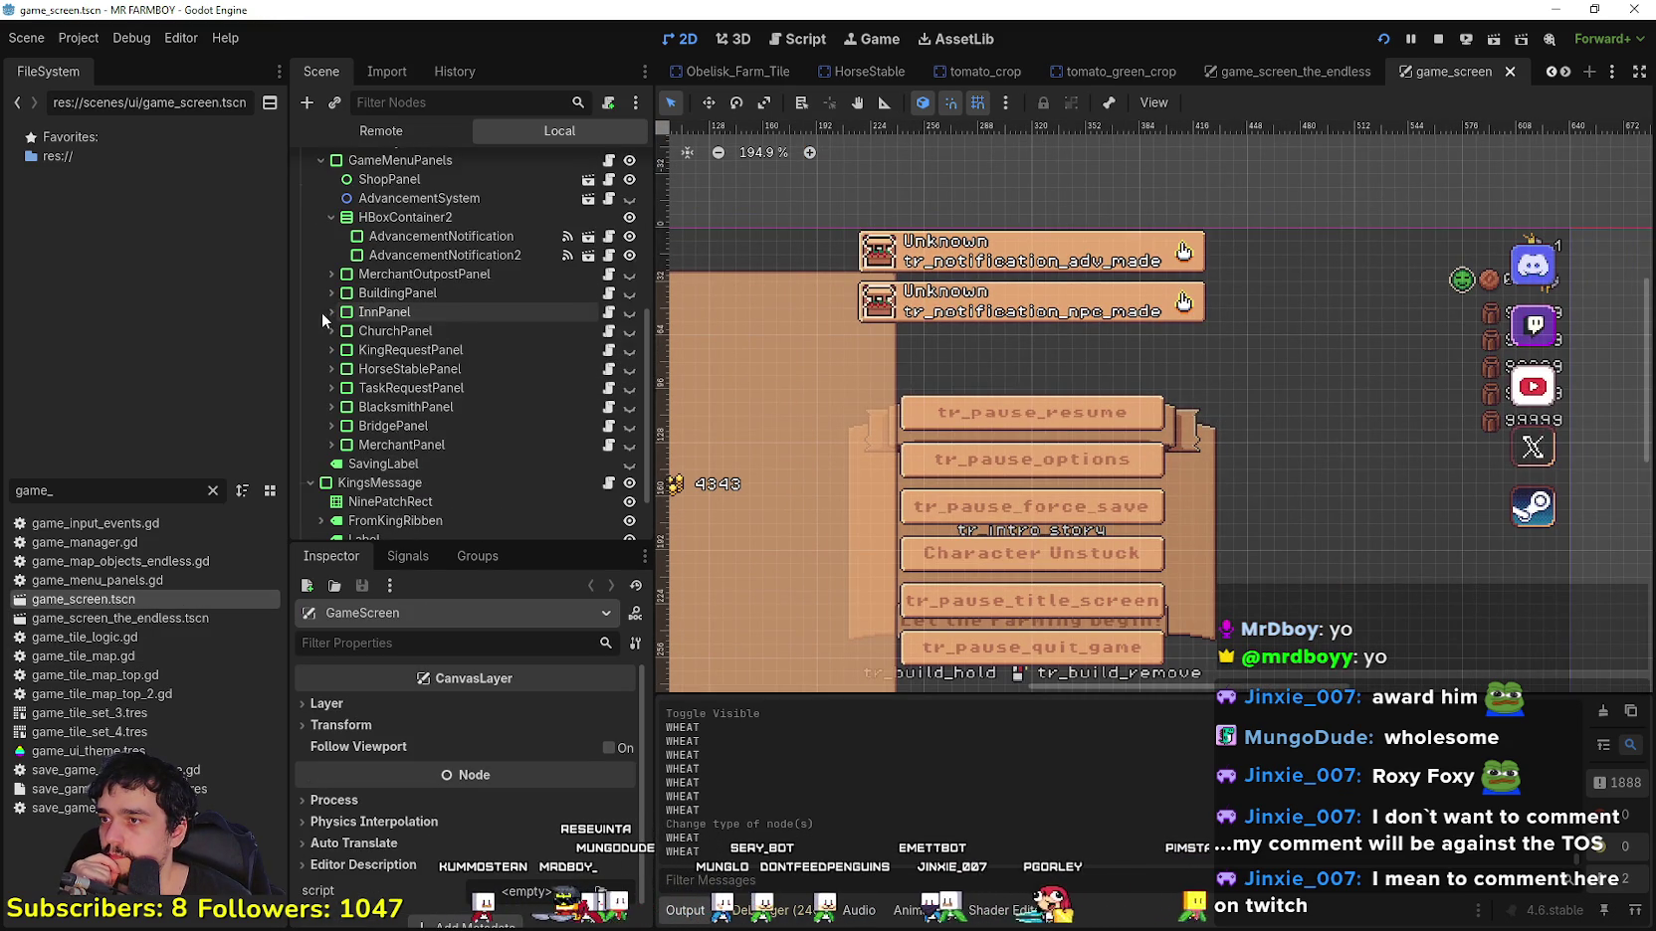
click(331, 388)
scroll(352, 433, down, 5)
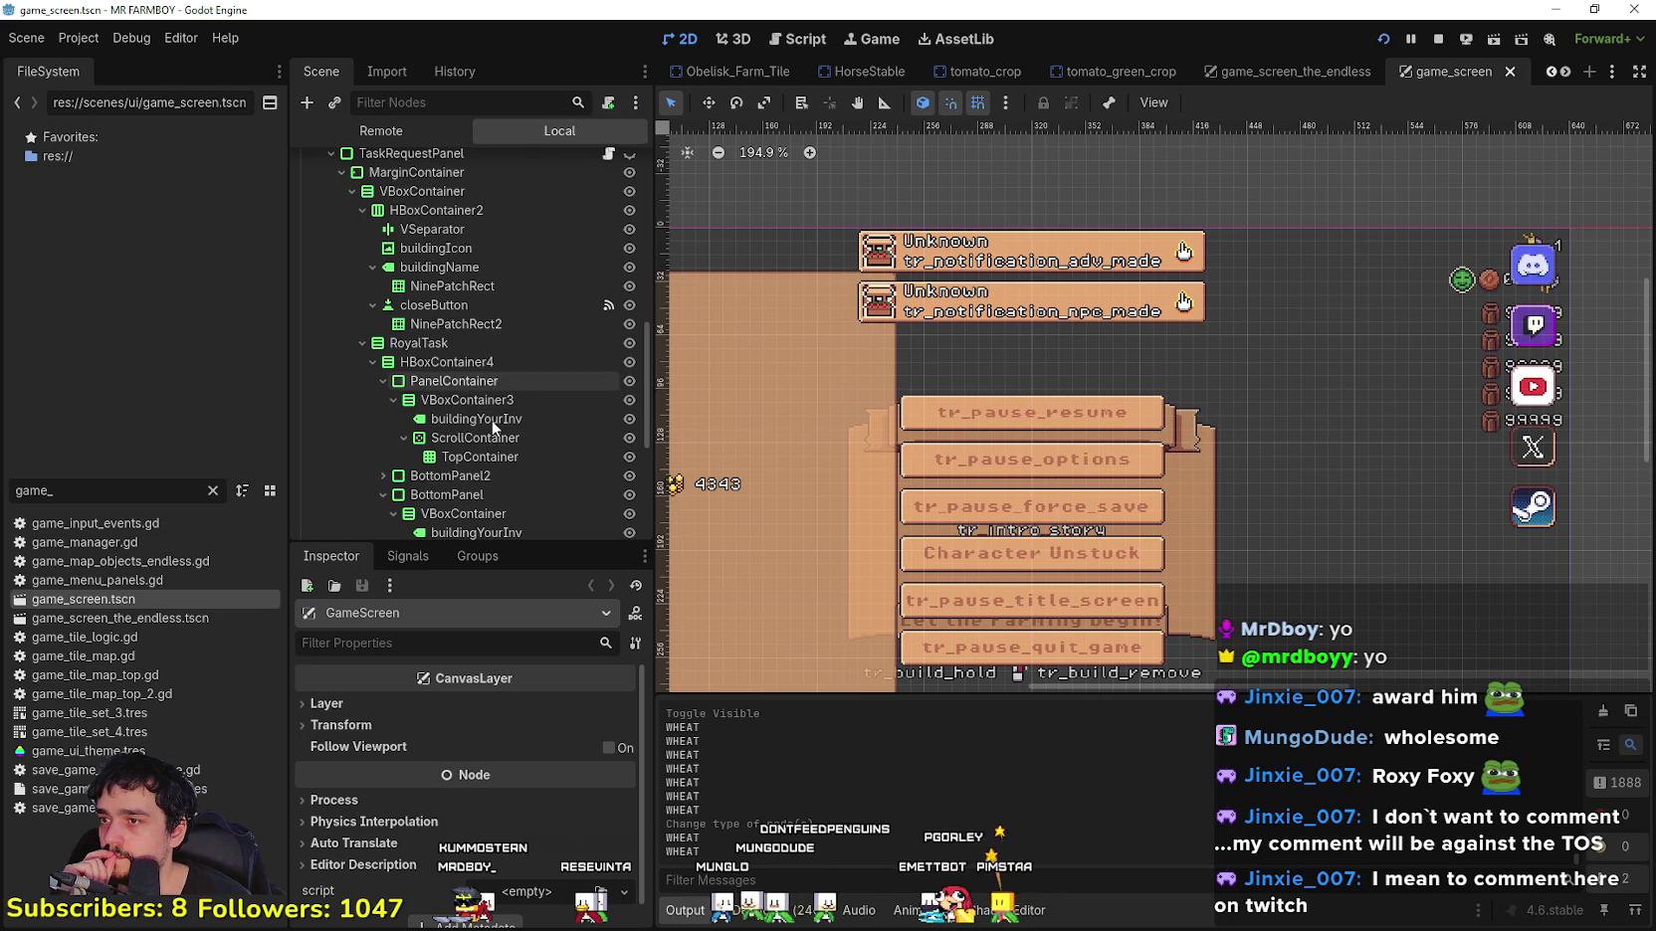
scroll(482, 267, down, 1)
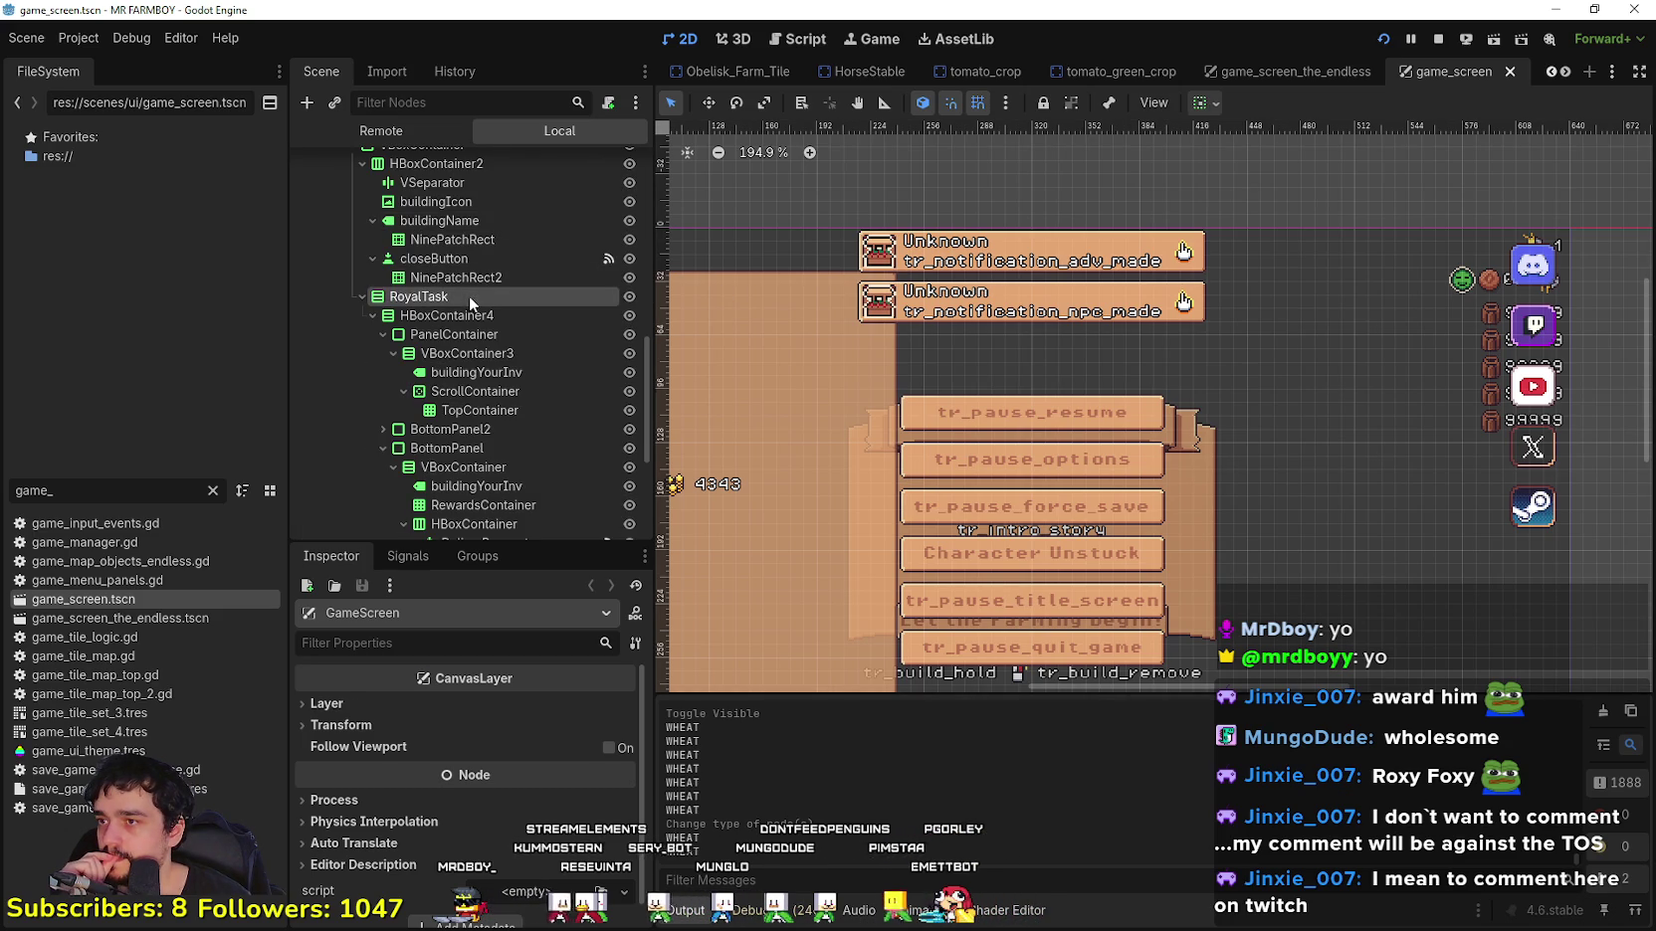
Step: Inspect RoyalTask's TopContainer, ScrollContainer, BottomPanel2 and TaskContainer nodes
click(468, 294)
scroll(493, 458, down, 2)
click(501, 317)
click(513, 298)
click(428, 336)
click(383, 336)
click(504, 392)
scroll(437, 357, down, 3)
Step: Copy BottomPanel's VBoxContainer holding the label and Deliver/Refuse buttons
click(502, 224)
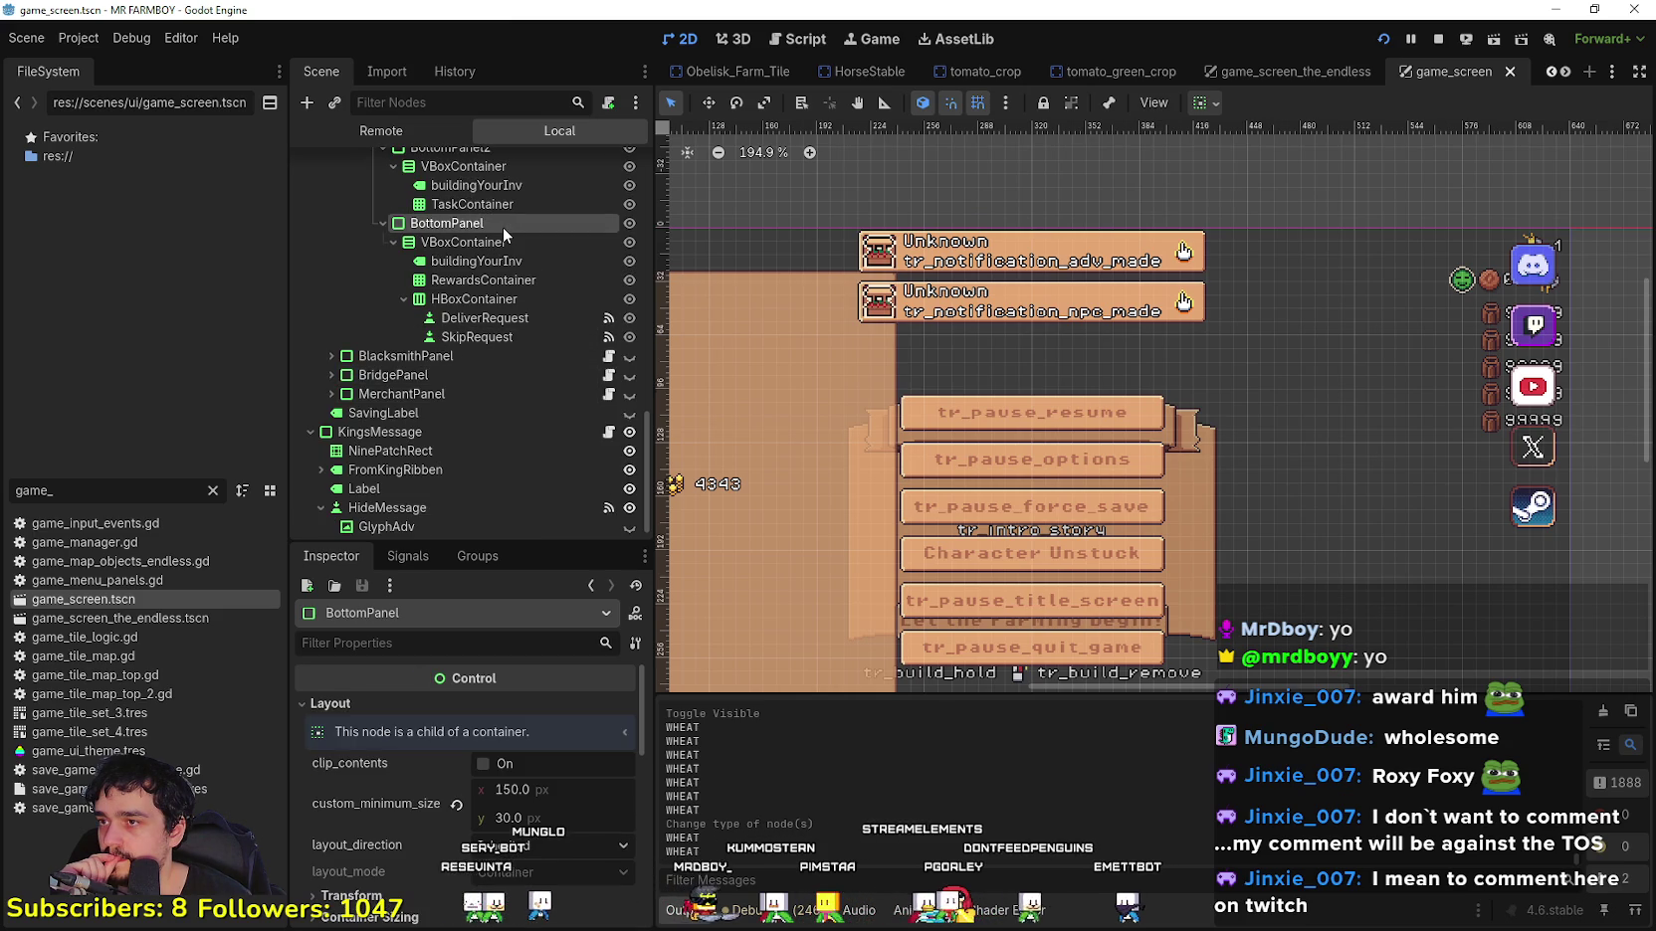
click(460, 242)
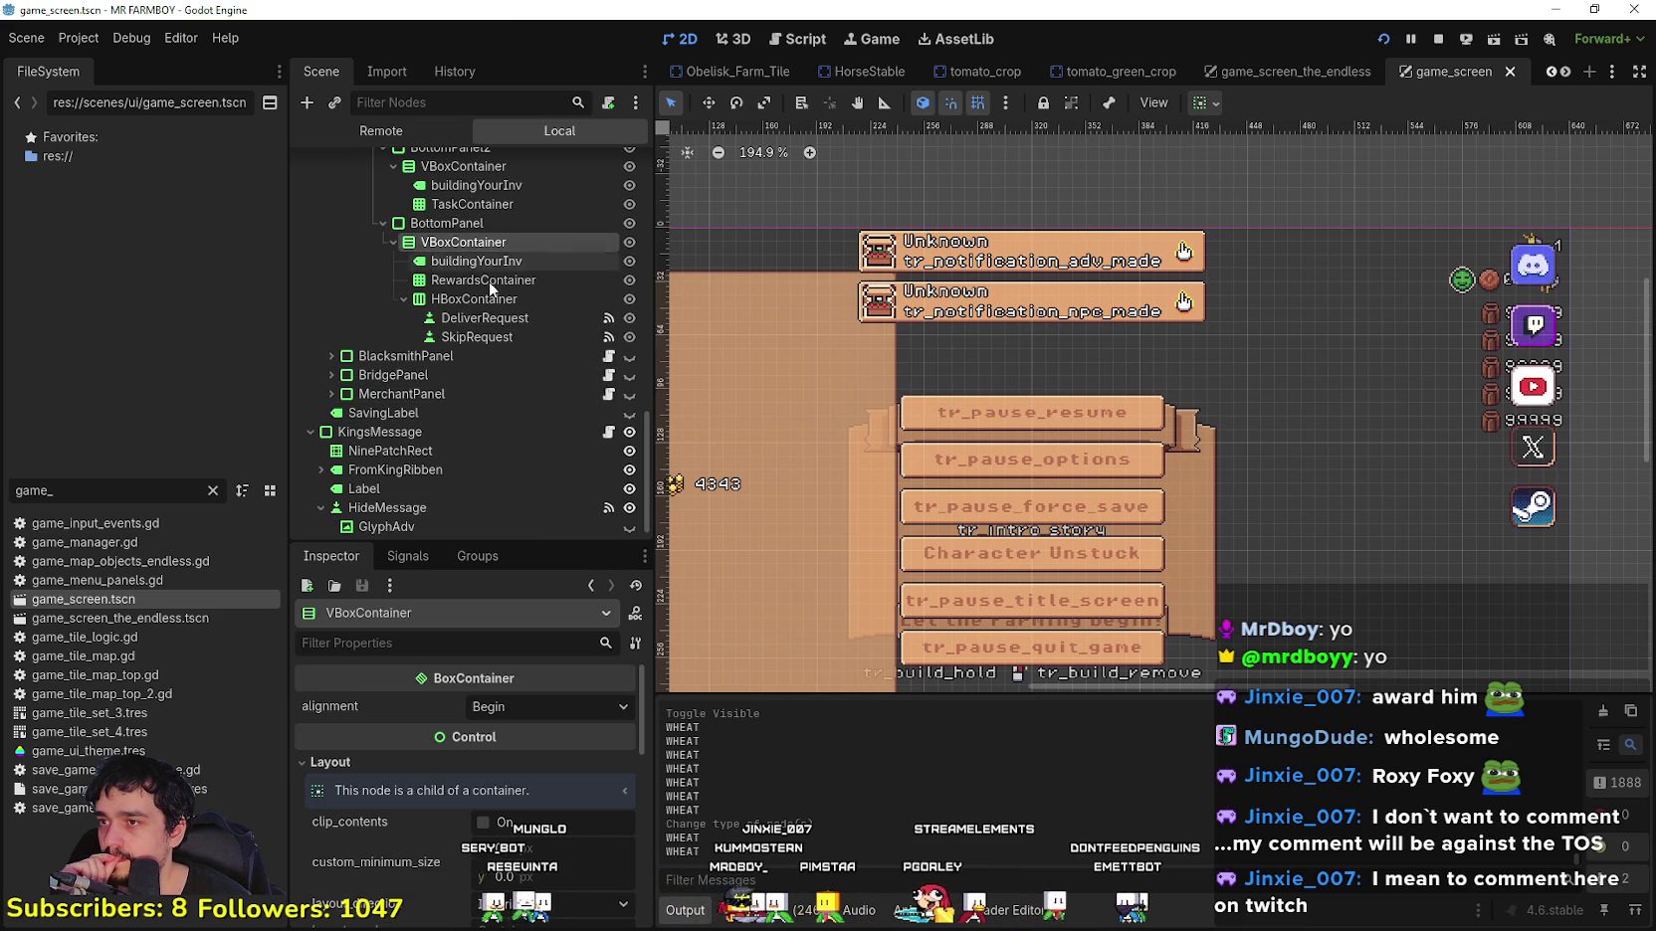
click(403, 298)
right_click(489, 256)
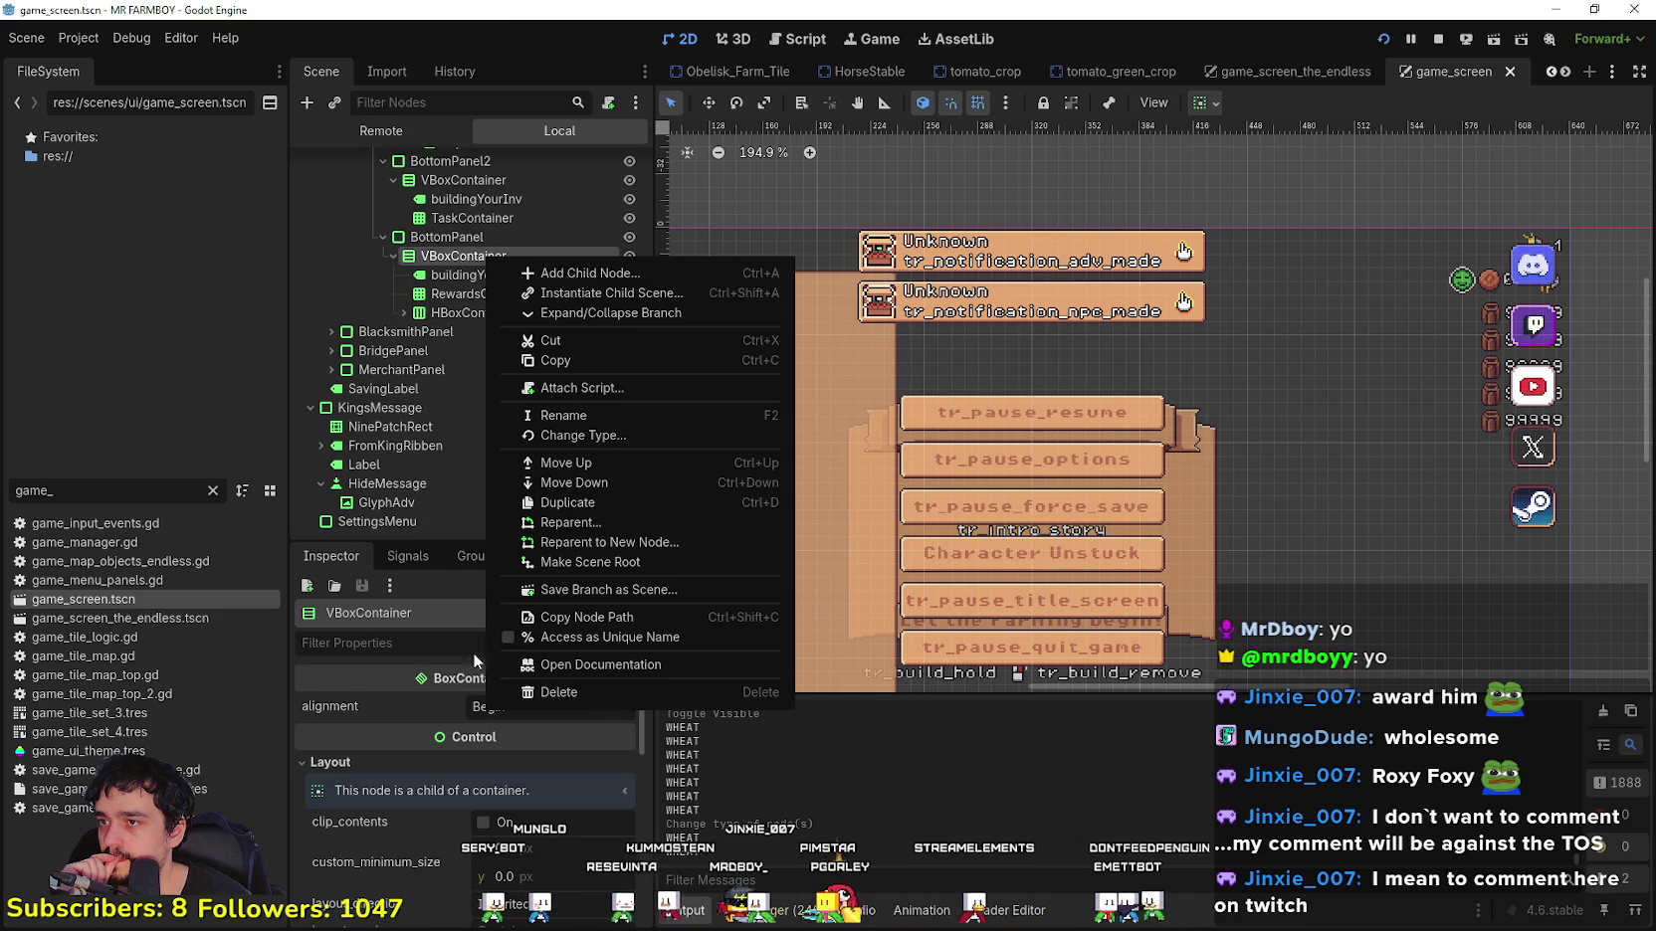
click(559, 361)
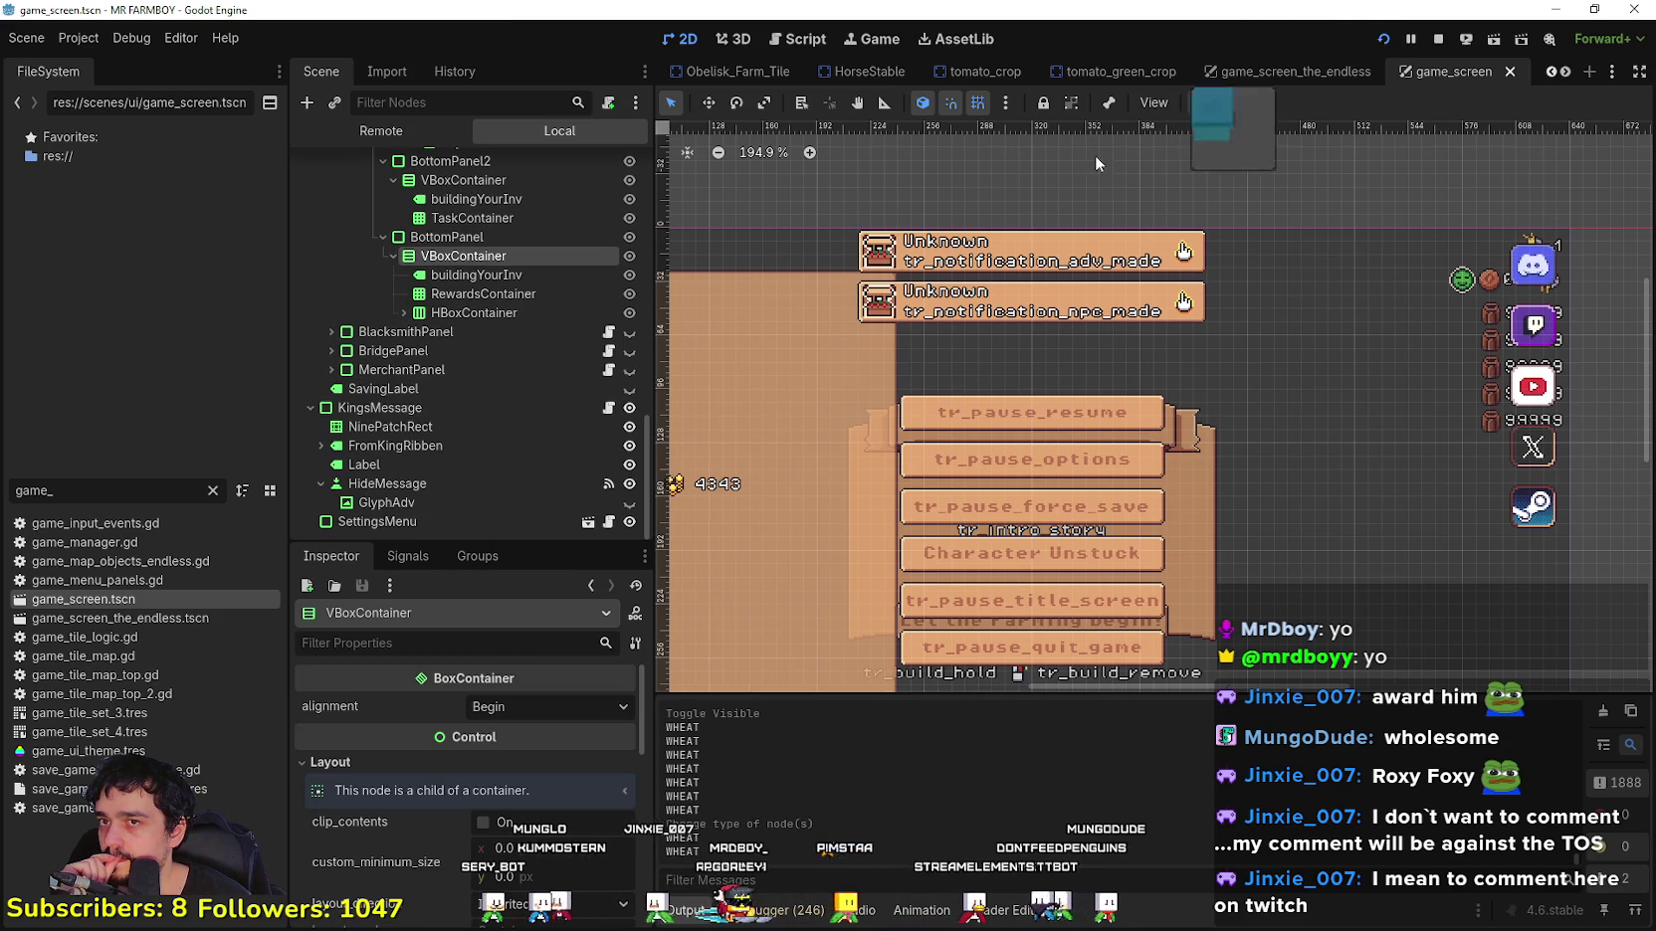
Step: Return to game_screen_the_endless and open the PlayerHousePanel scene
click(1567, 73)
click(1566, 74)
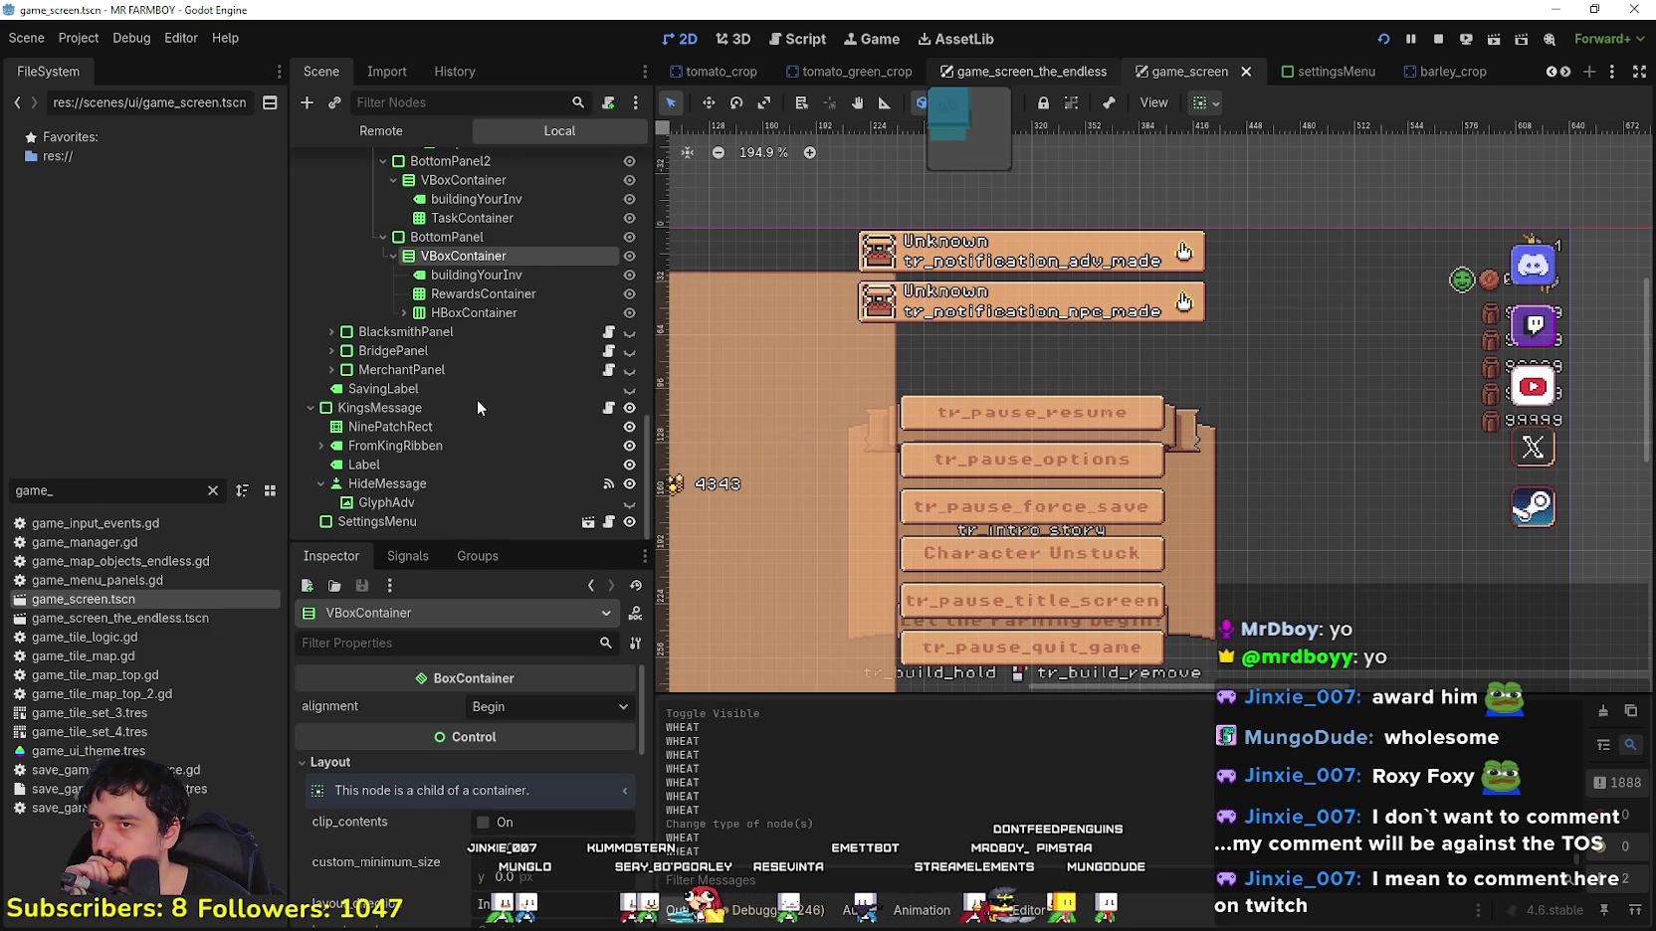
key(ctrl+shift+Tab)
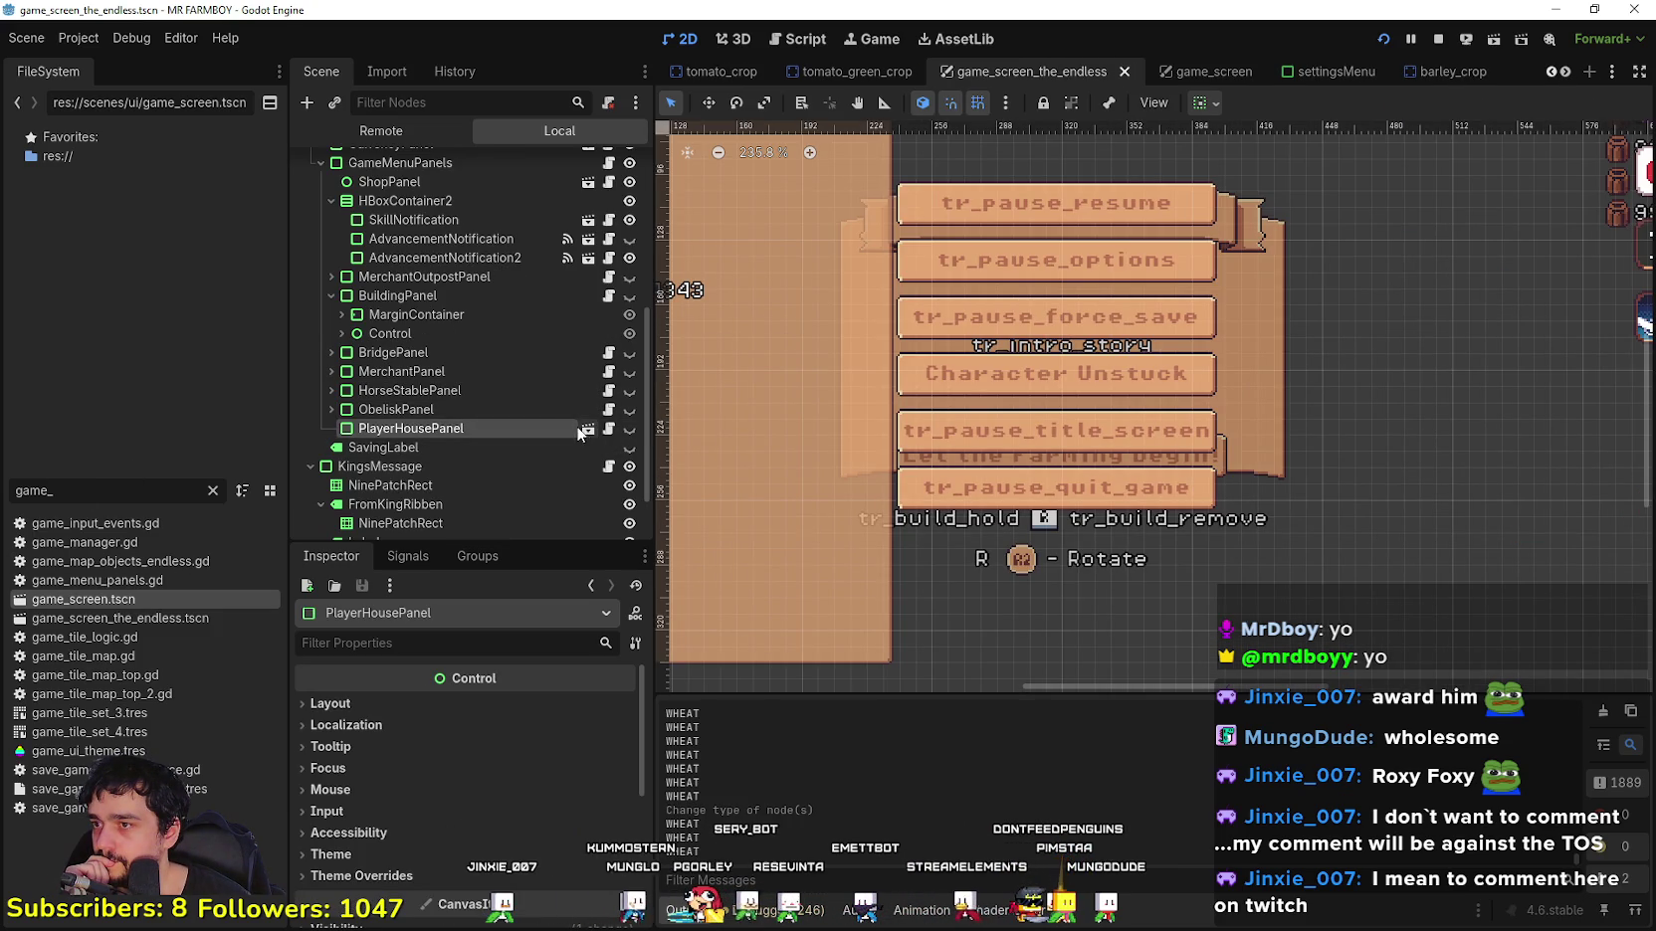
click(594, 431)
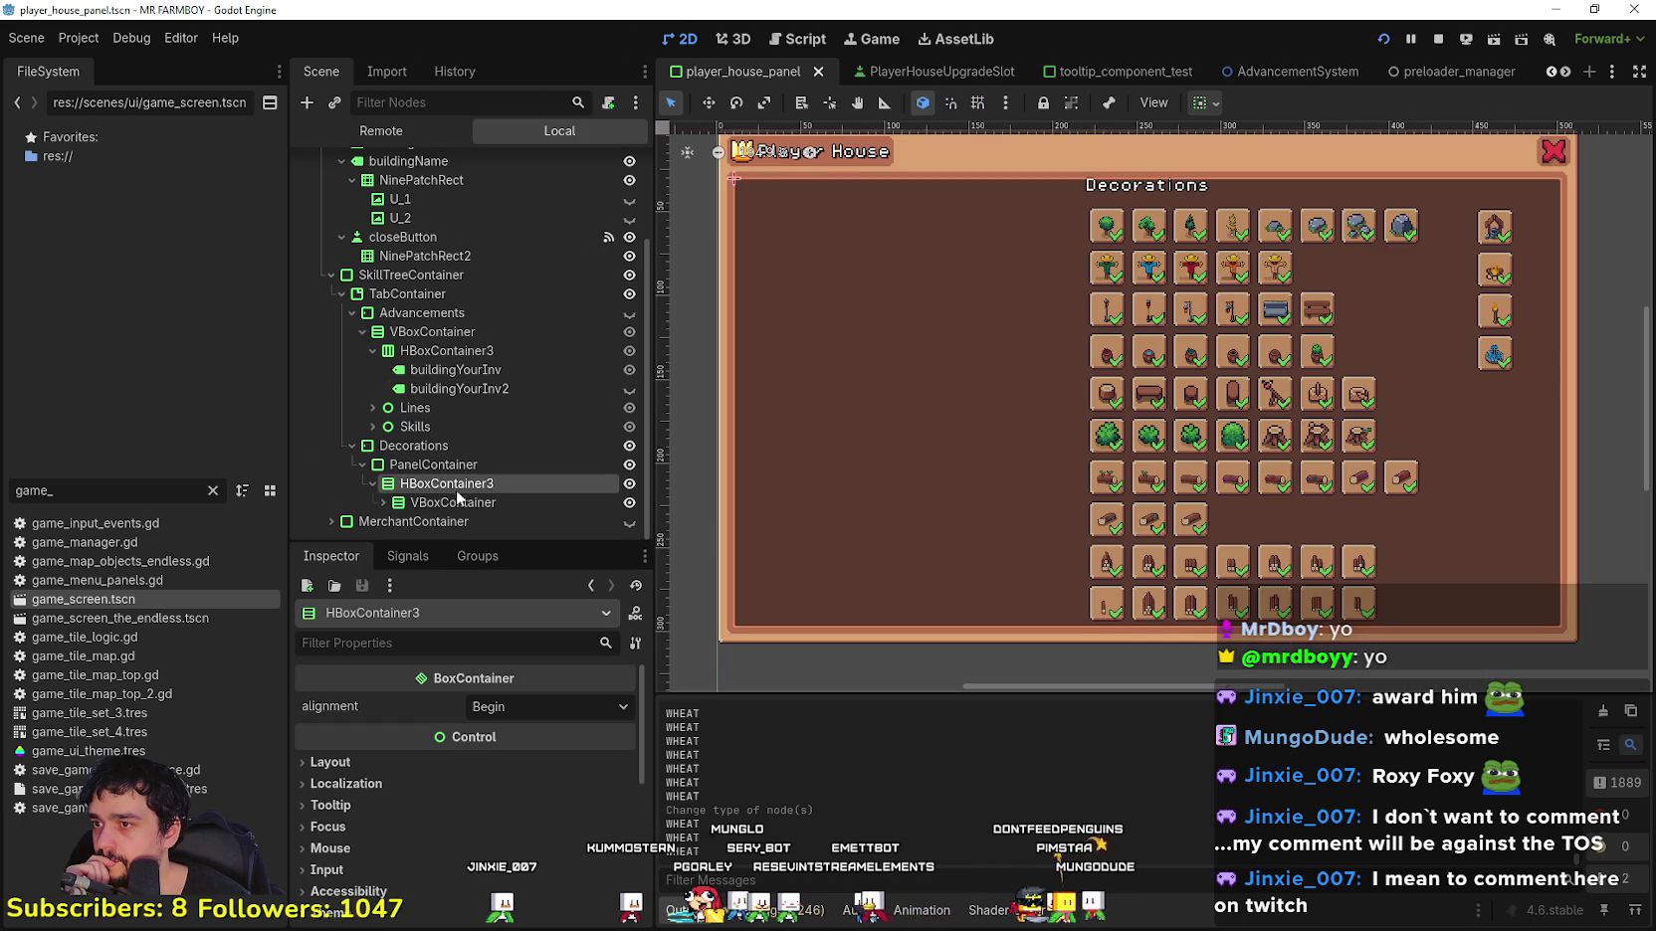
Step: Paste the copied container under HBoxContainer3 and change its label text to 'Rewards'
right_click(448, 485)
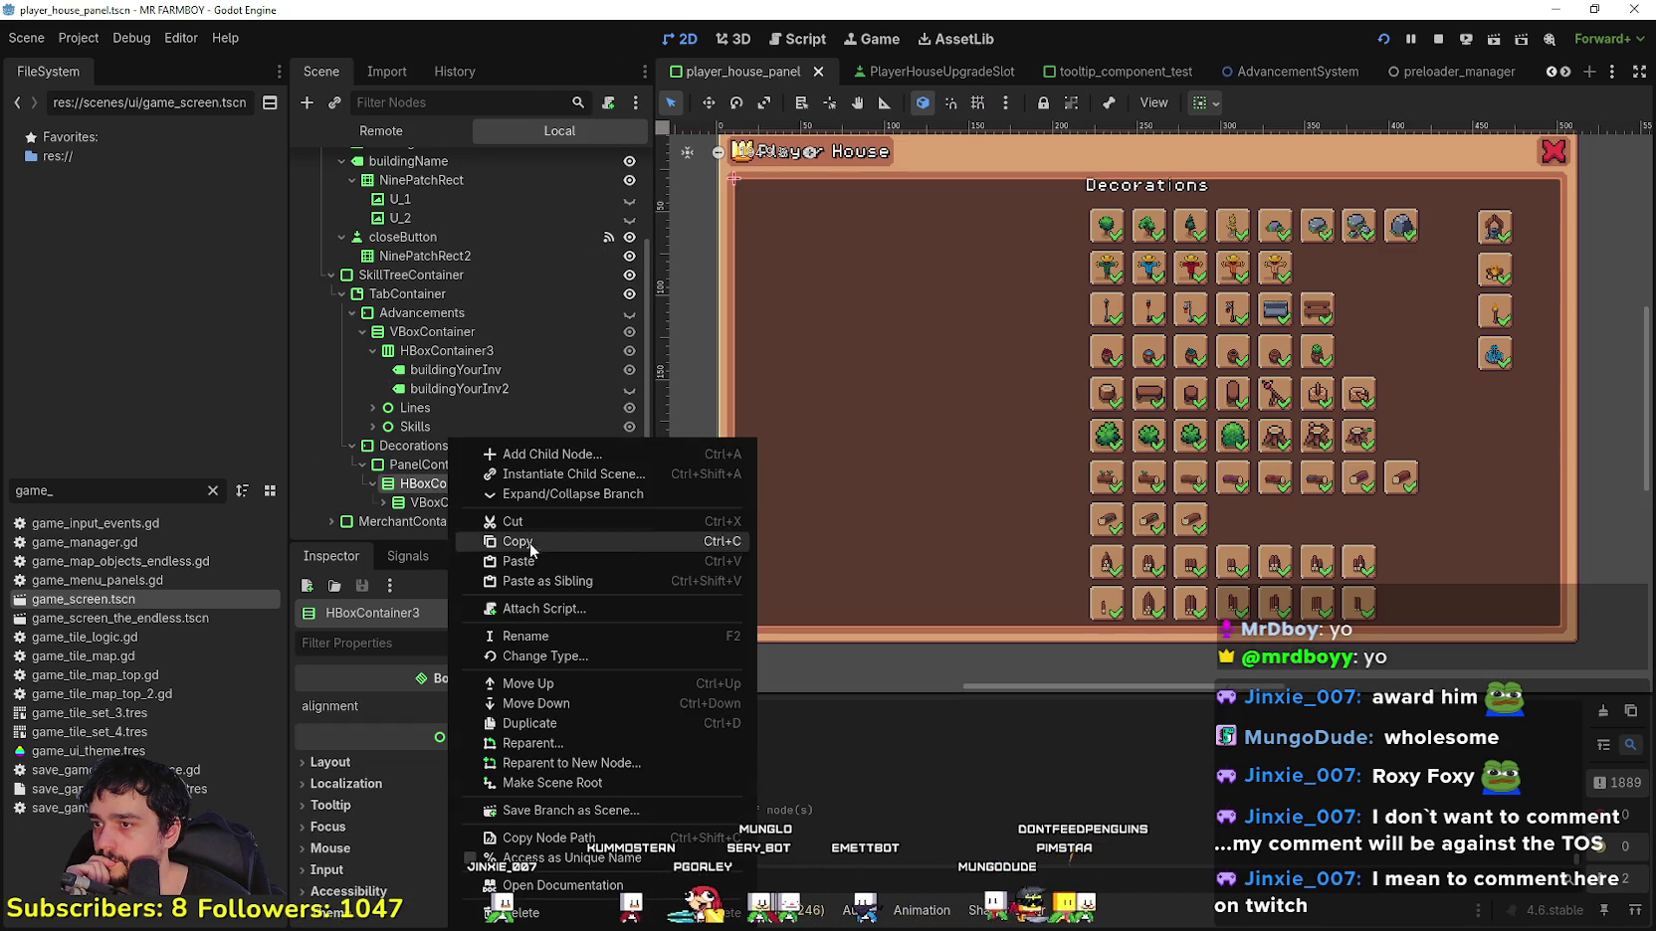
click(581, 560)
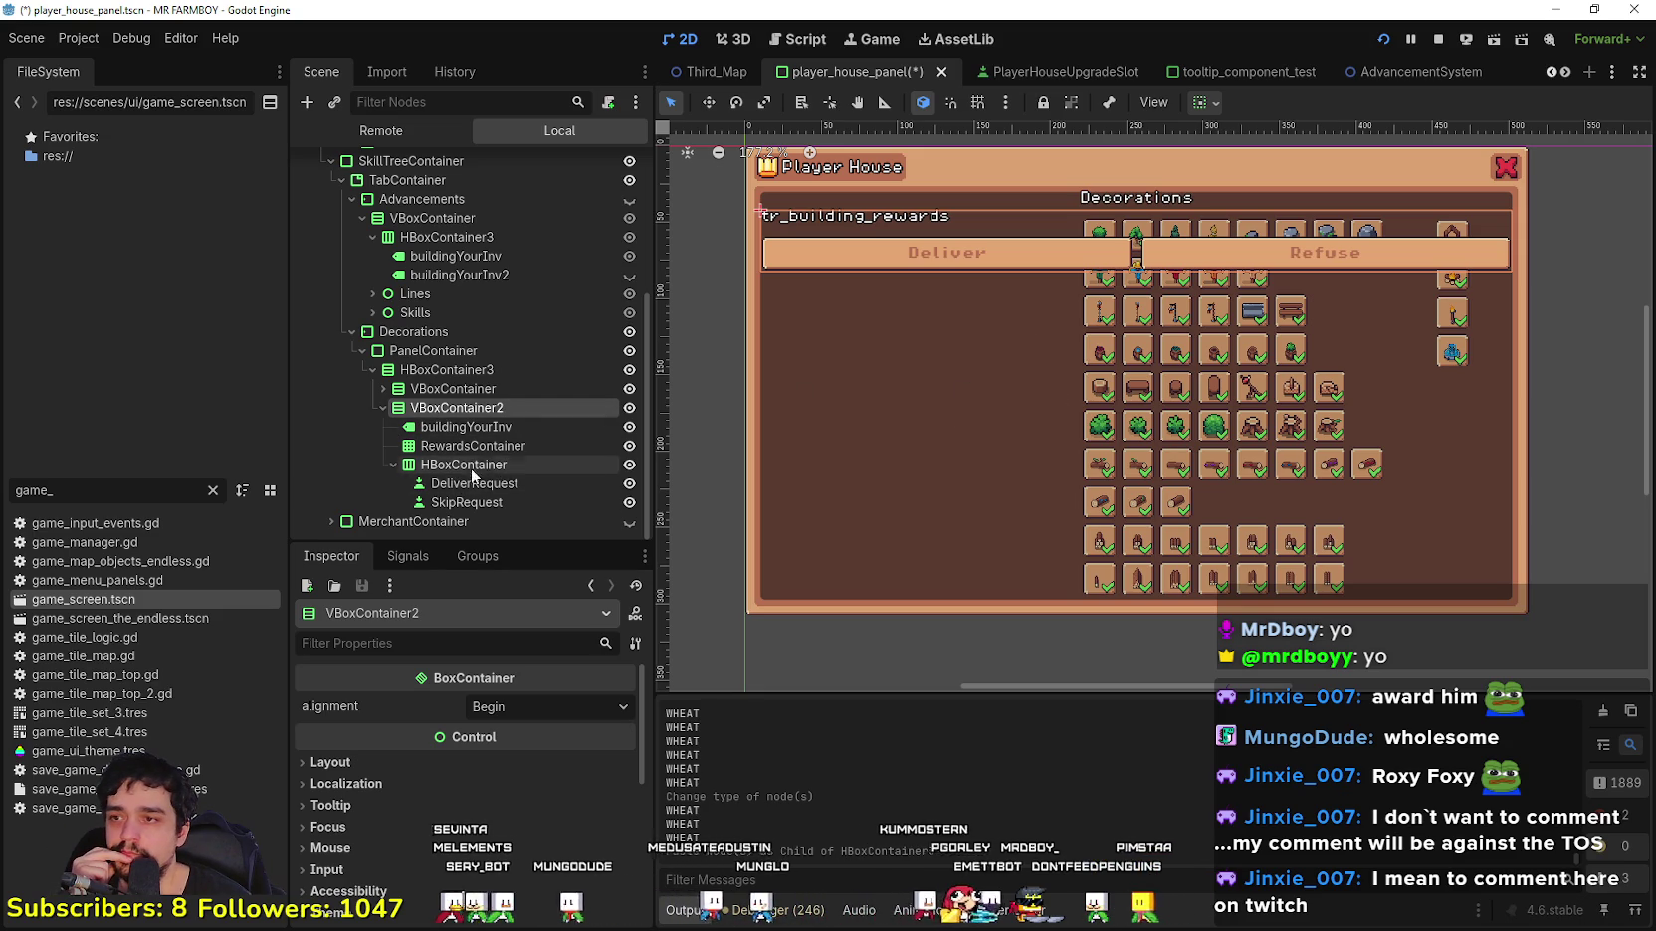
click(486, 428)
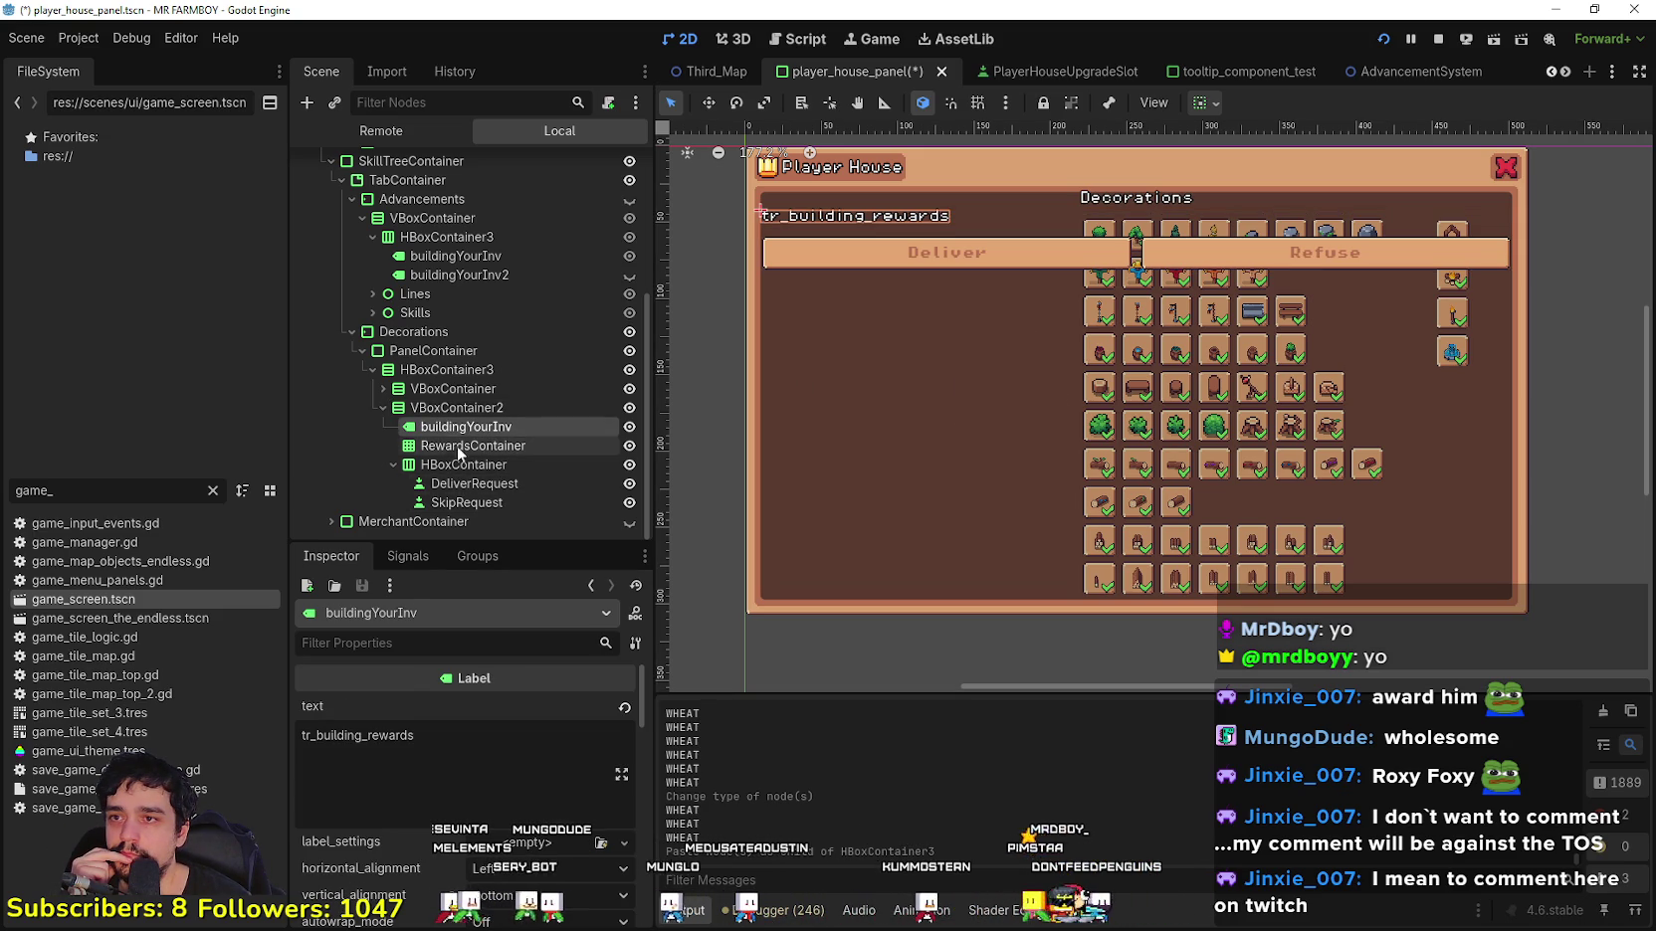
double_click(359, 735)
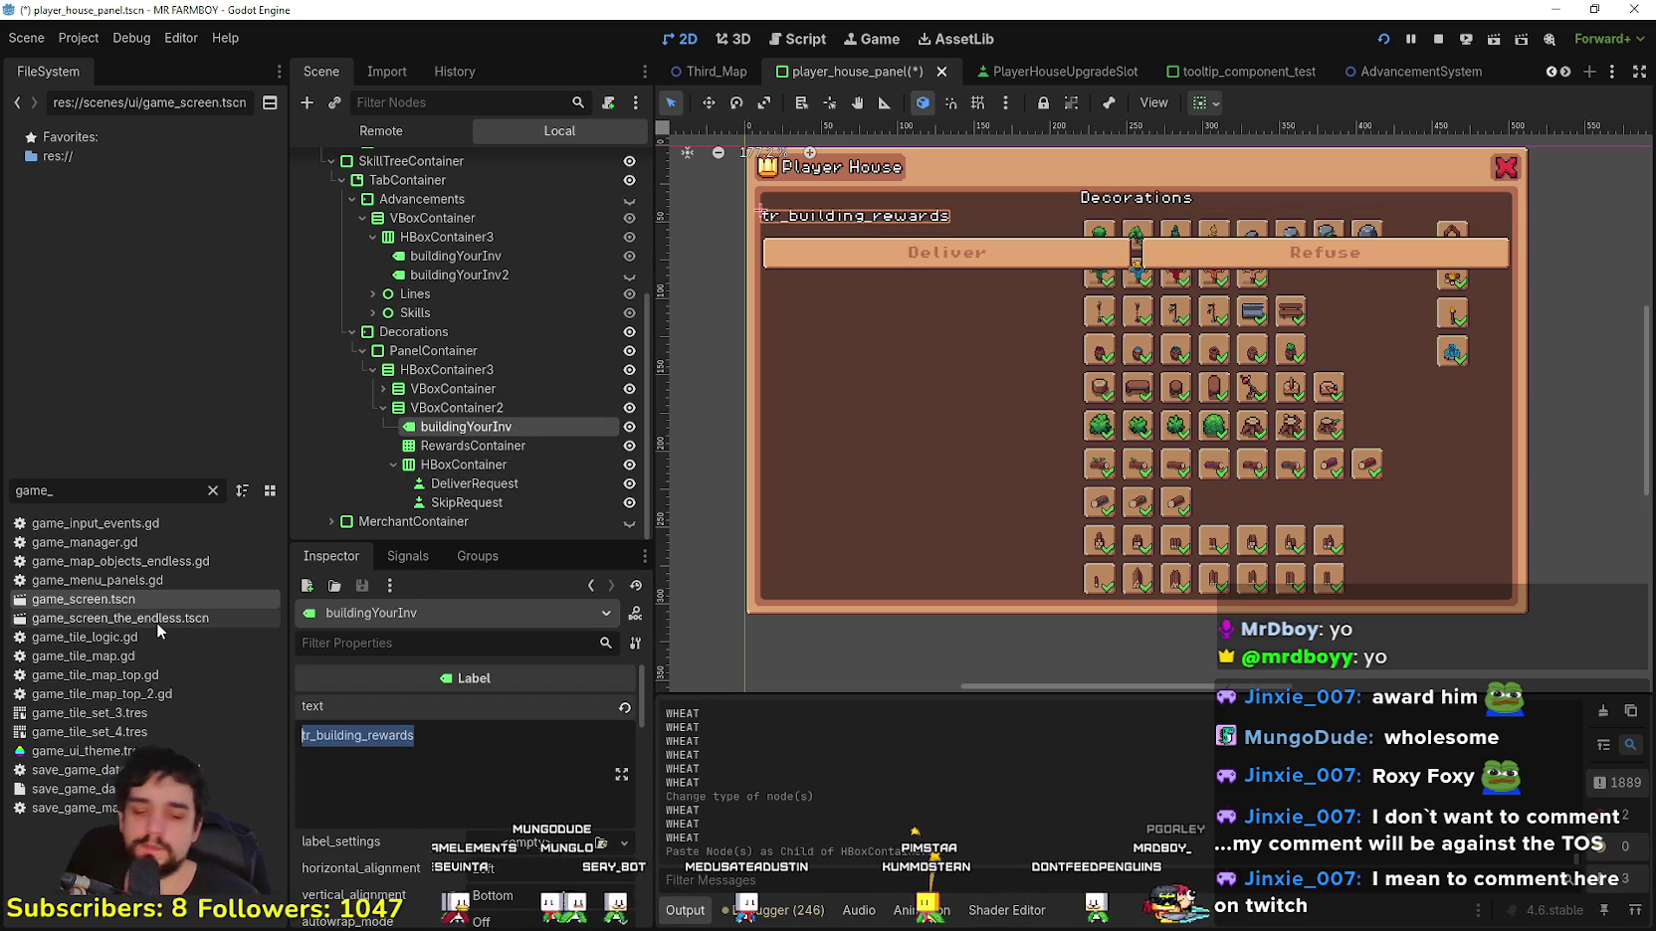
text(Re)
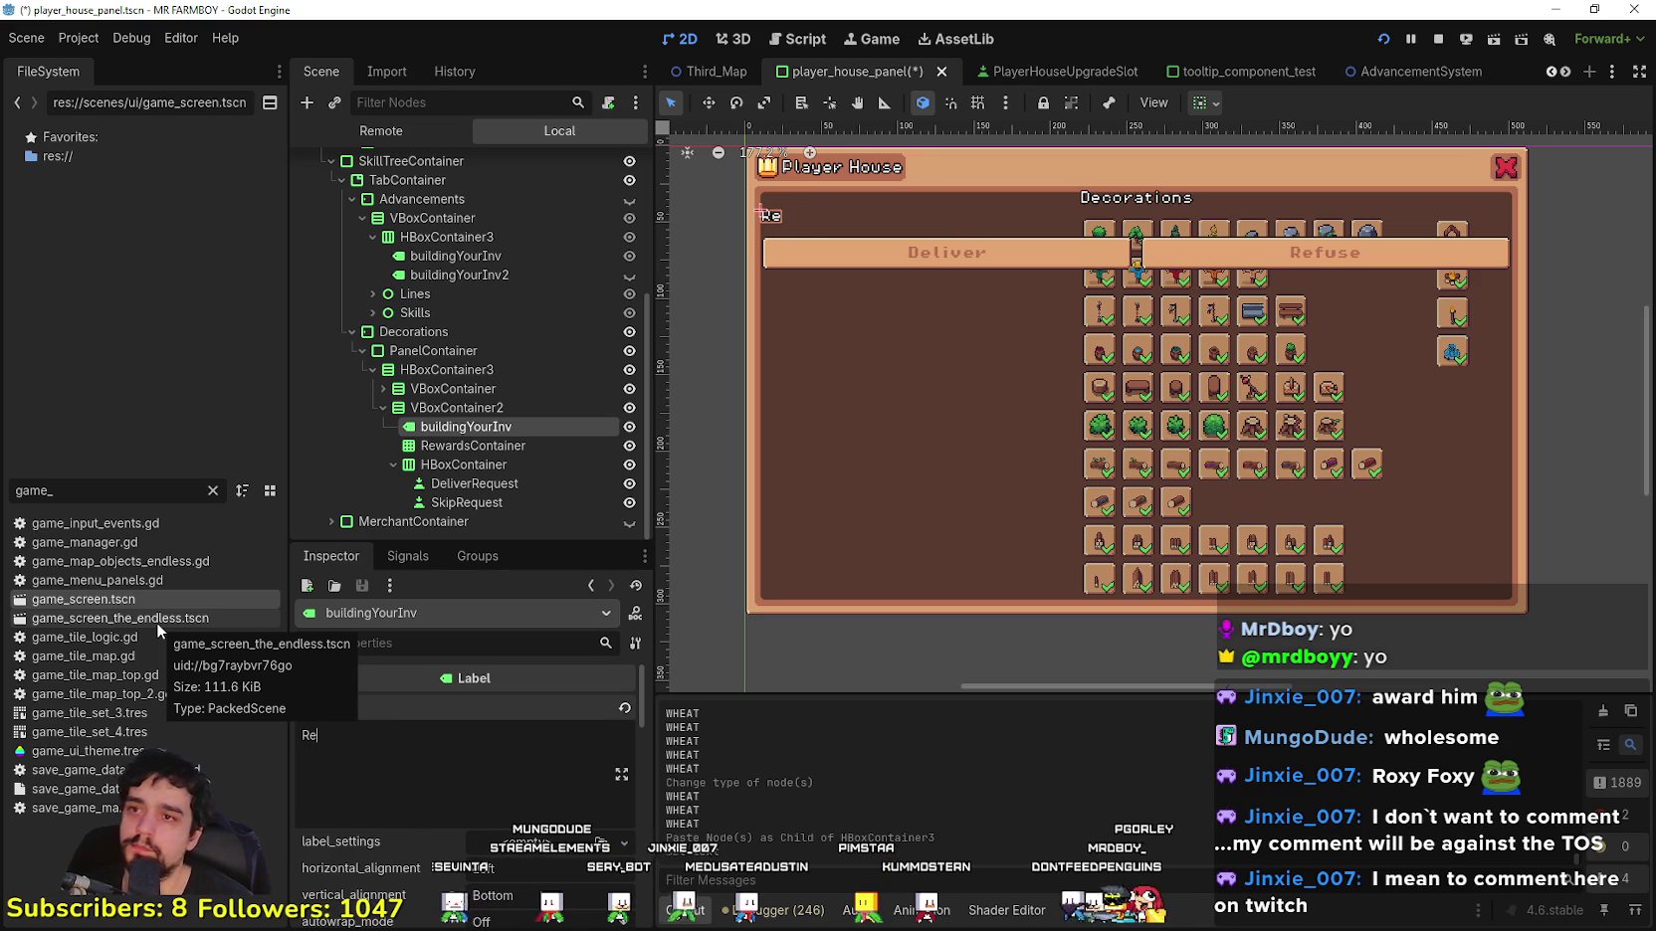
text(wards)
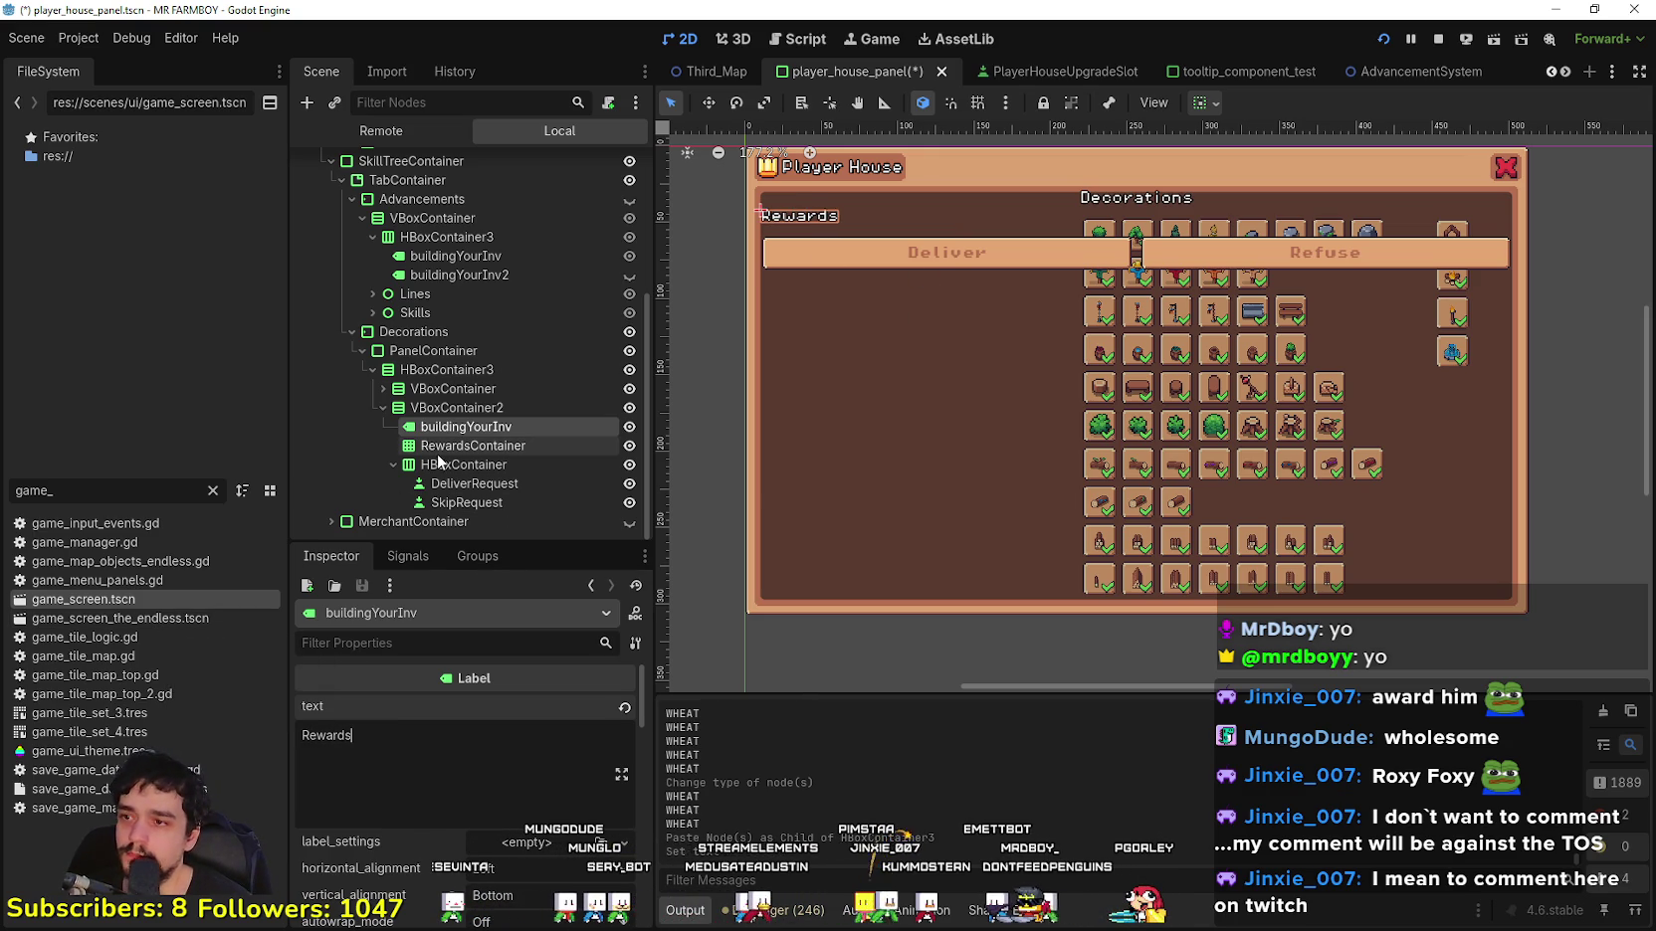
Step: Change the pasted buttons' texts from Deliver and Refuse to 'Roll' and 'Claim'
click(451, 485)
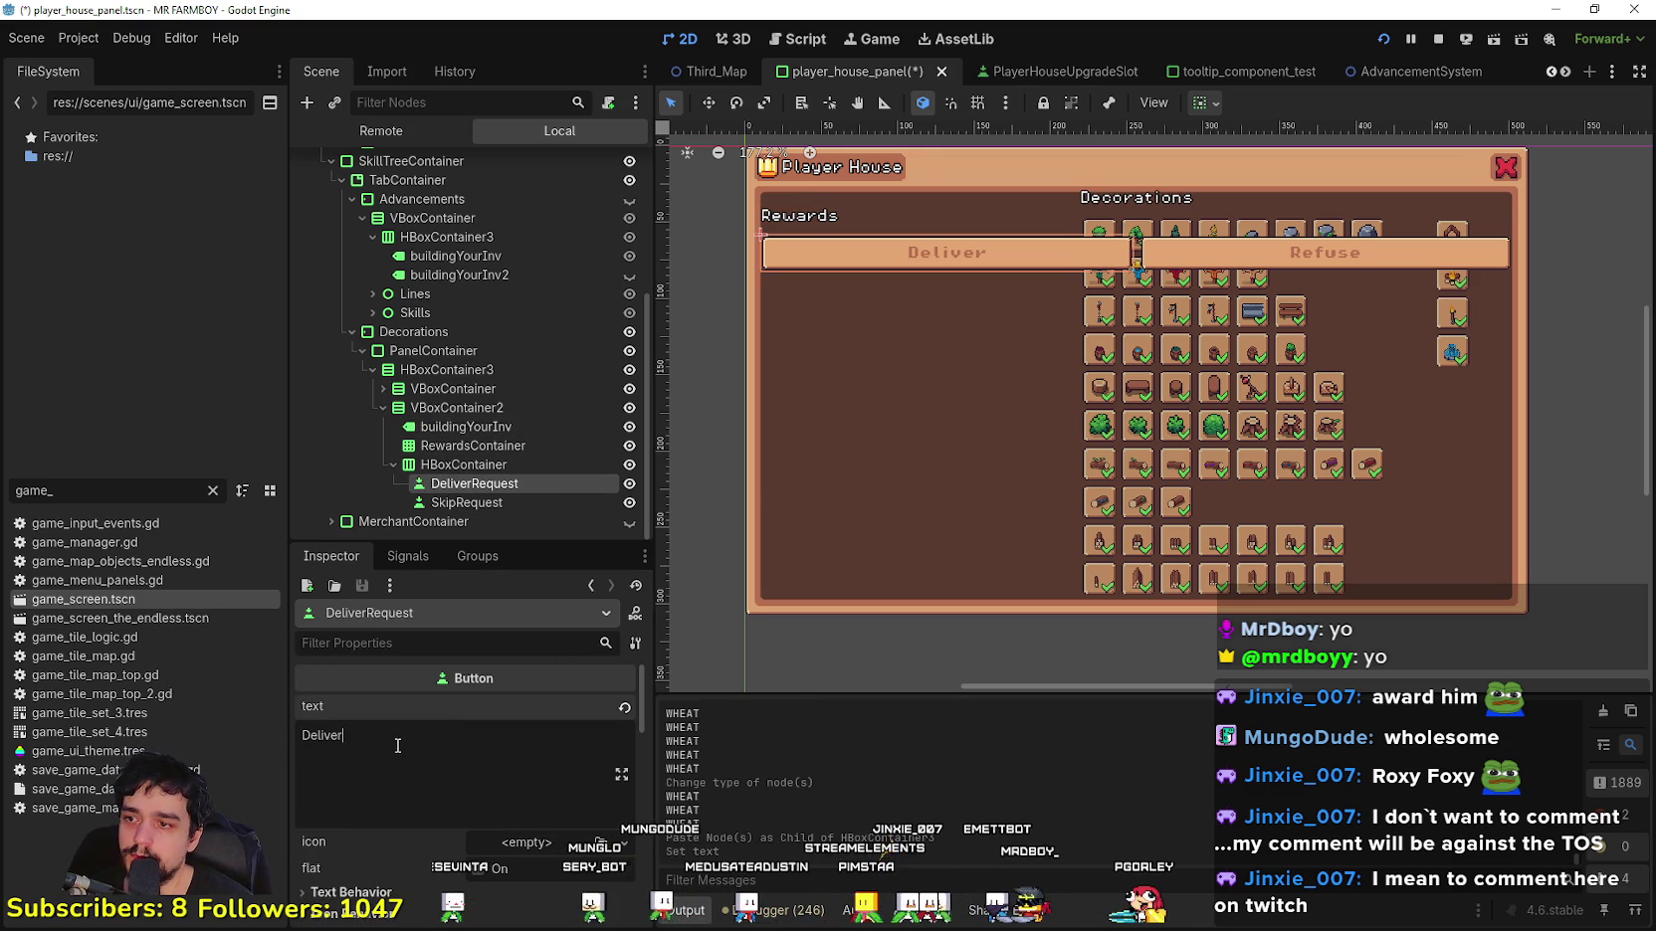
double_click(340, 805)
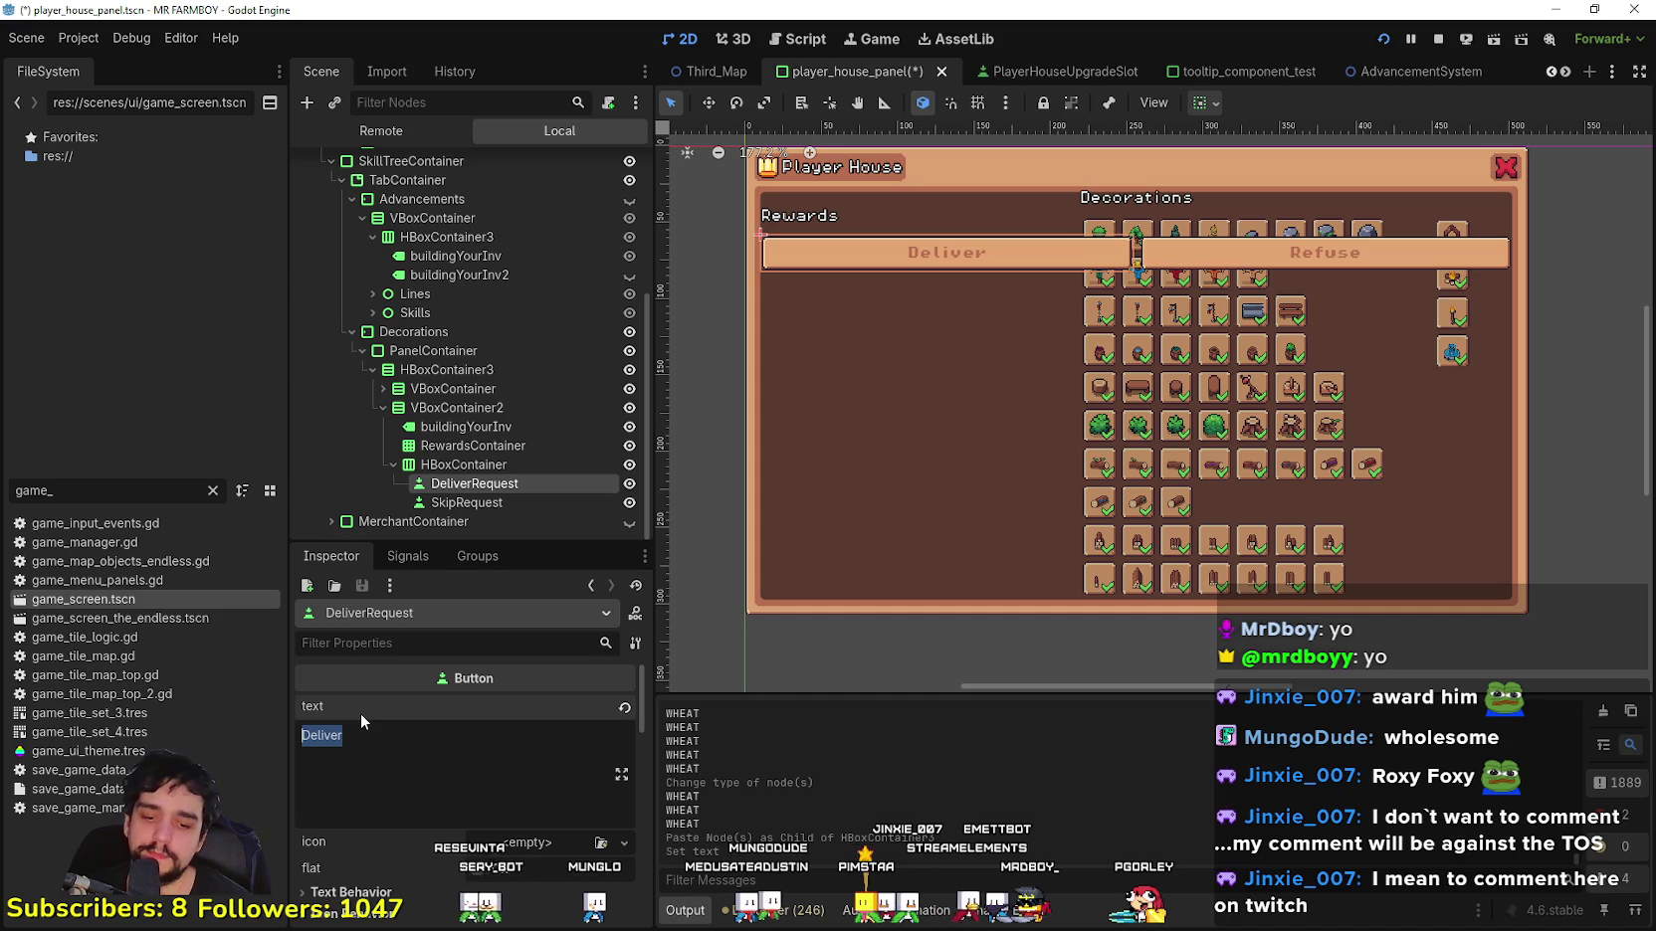
text(Roll)
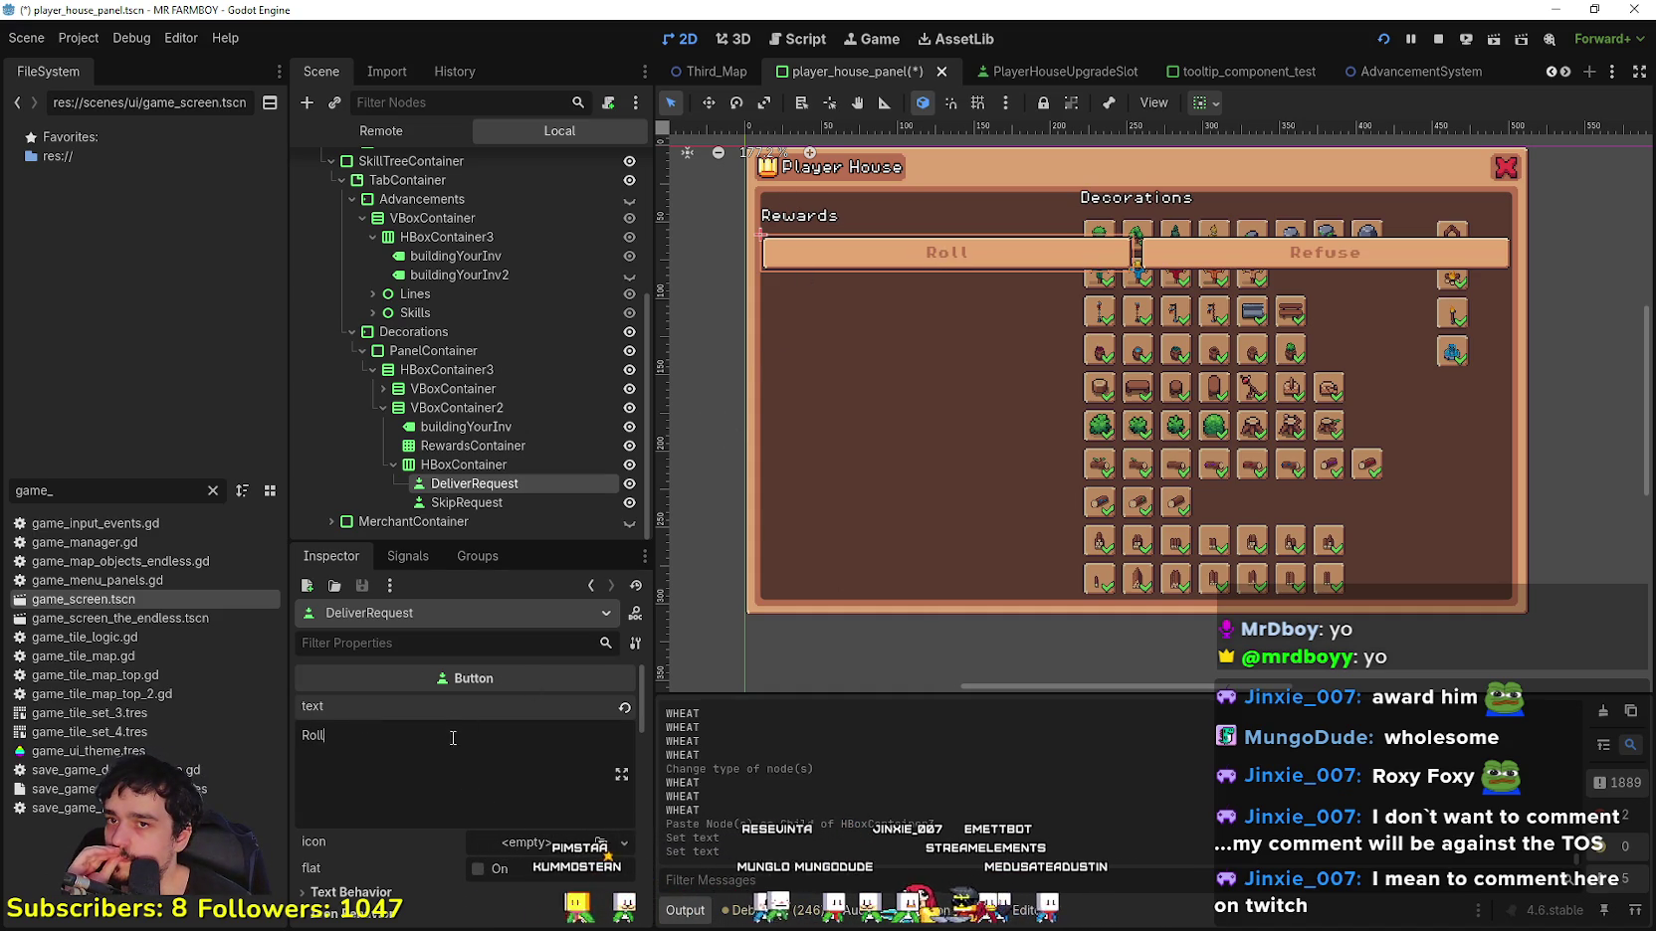
click(519, 502)
double_click(321, 736)
text(CX)
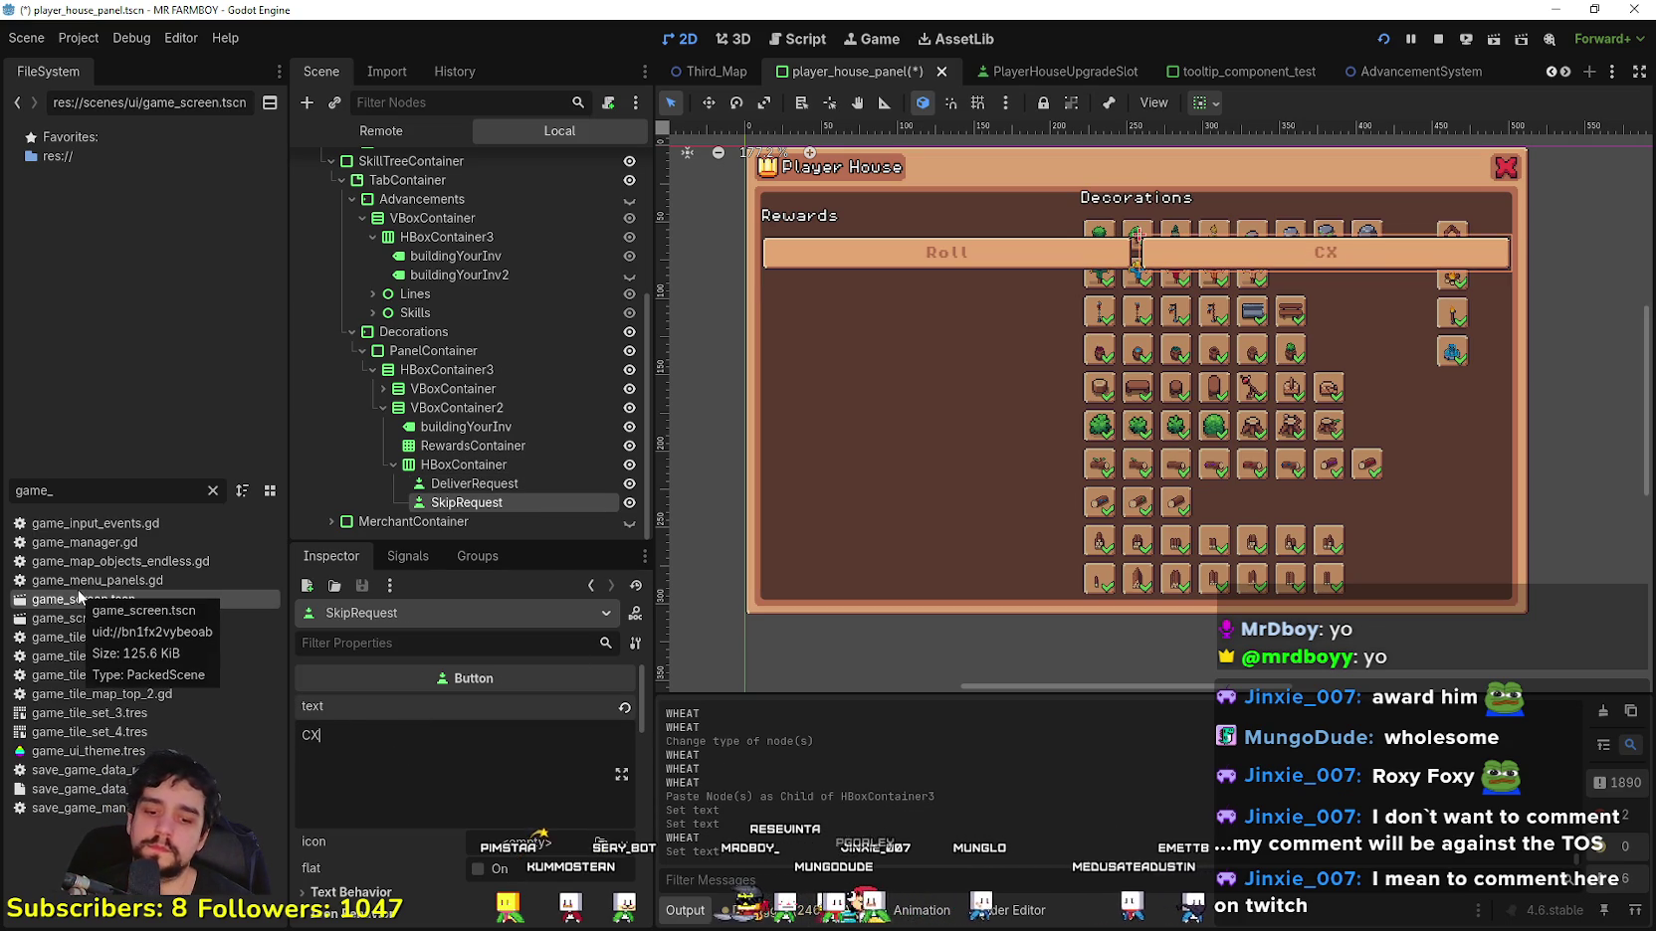
key(BackSpace)
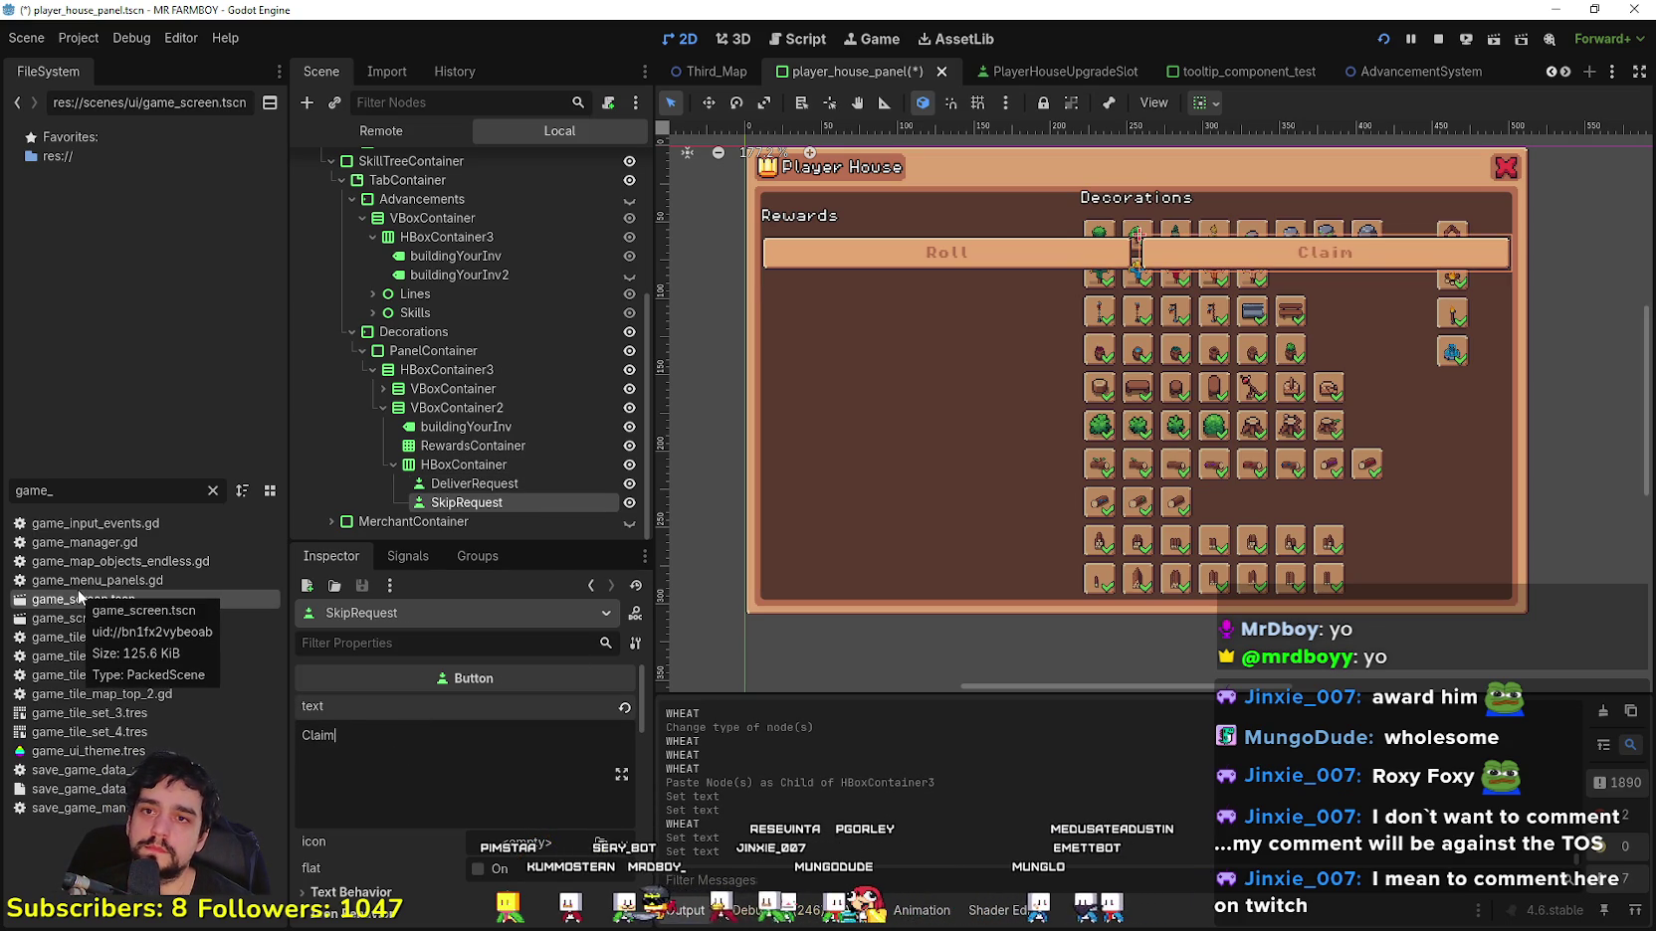
Step: Select the RewardsContainer node and bring up its node actions
click(435, 484)
key(Up)
key(Up)
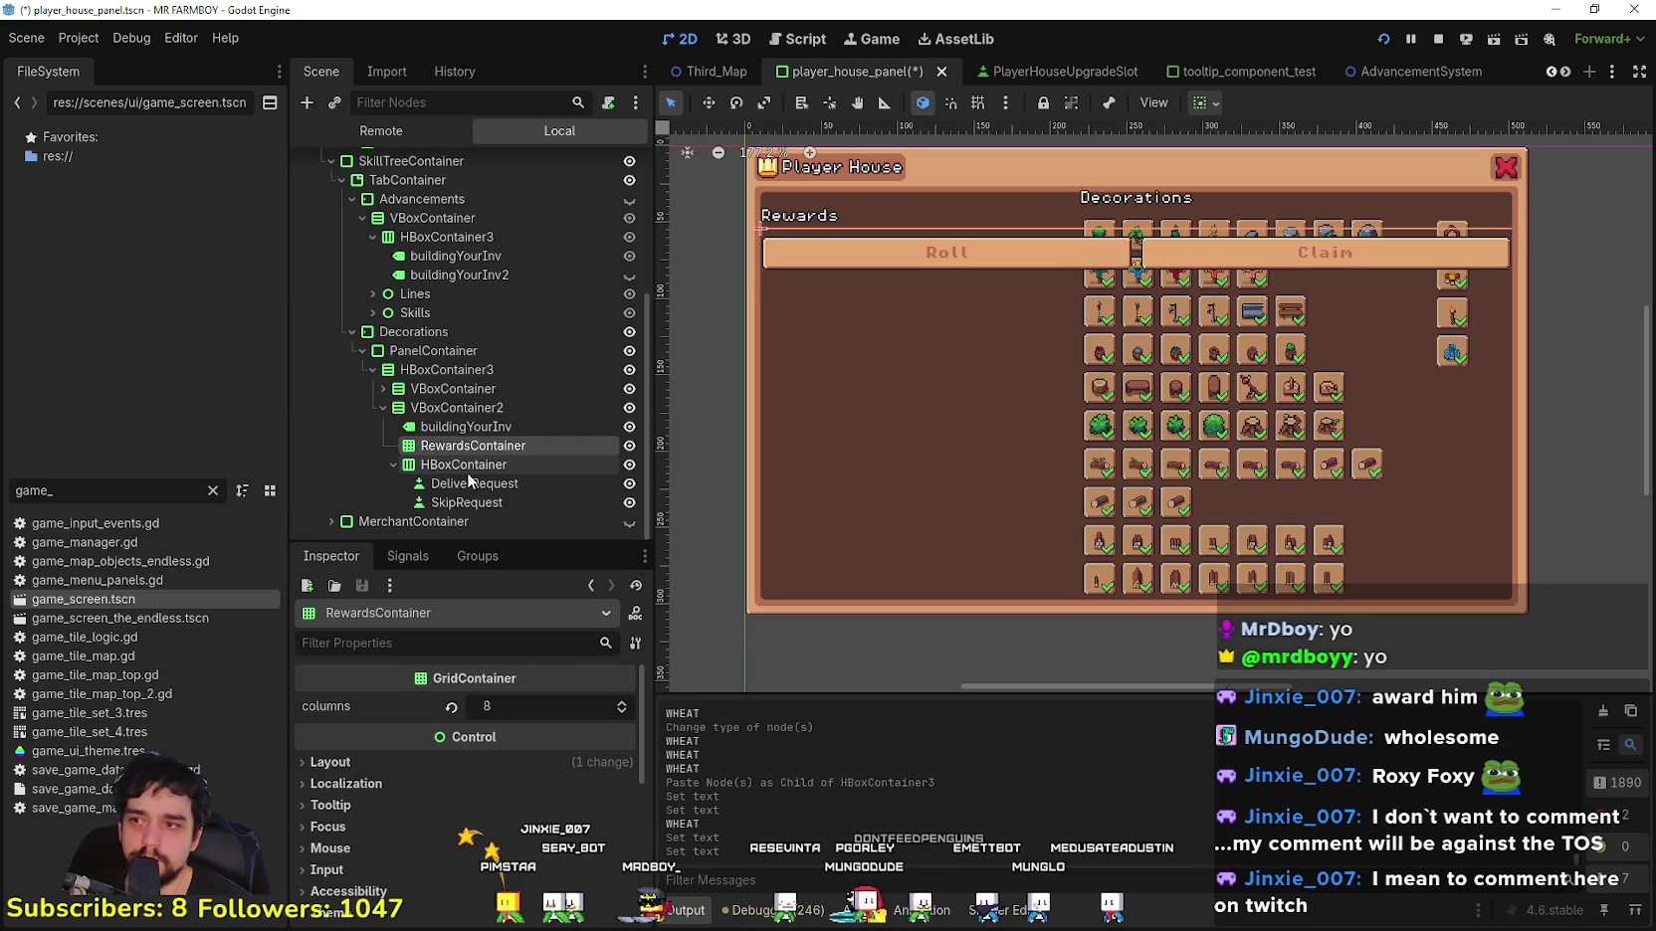
click(465, 433)
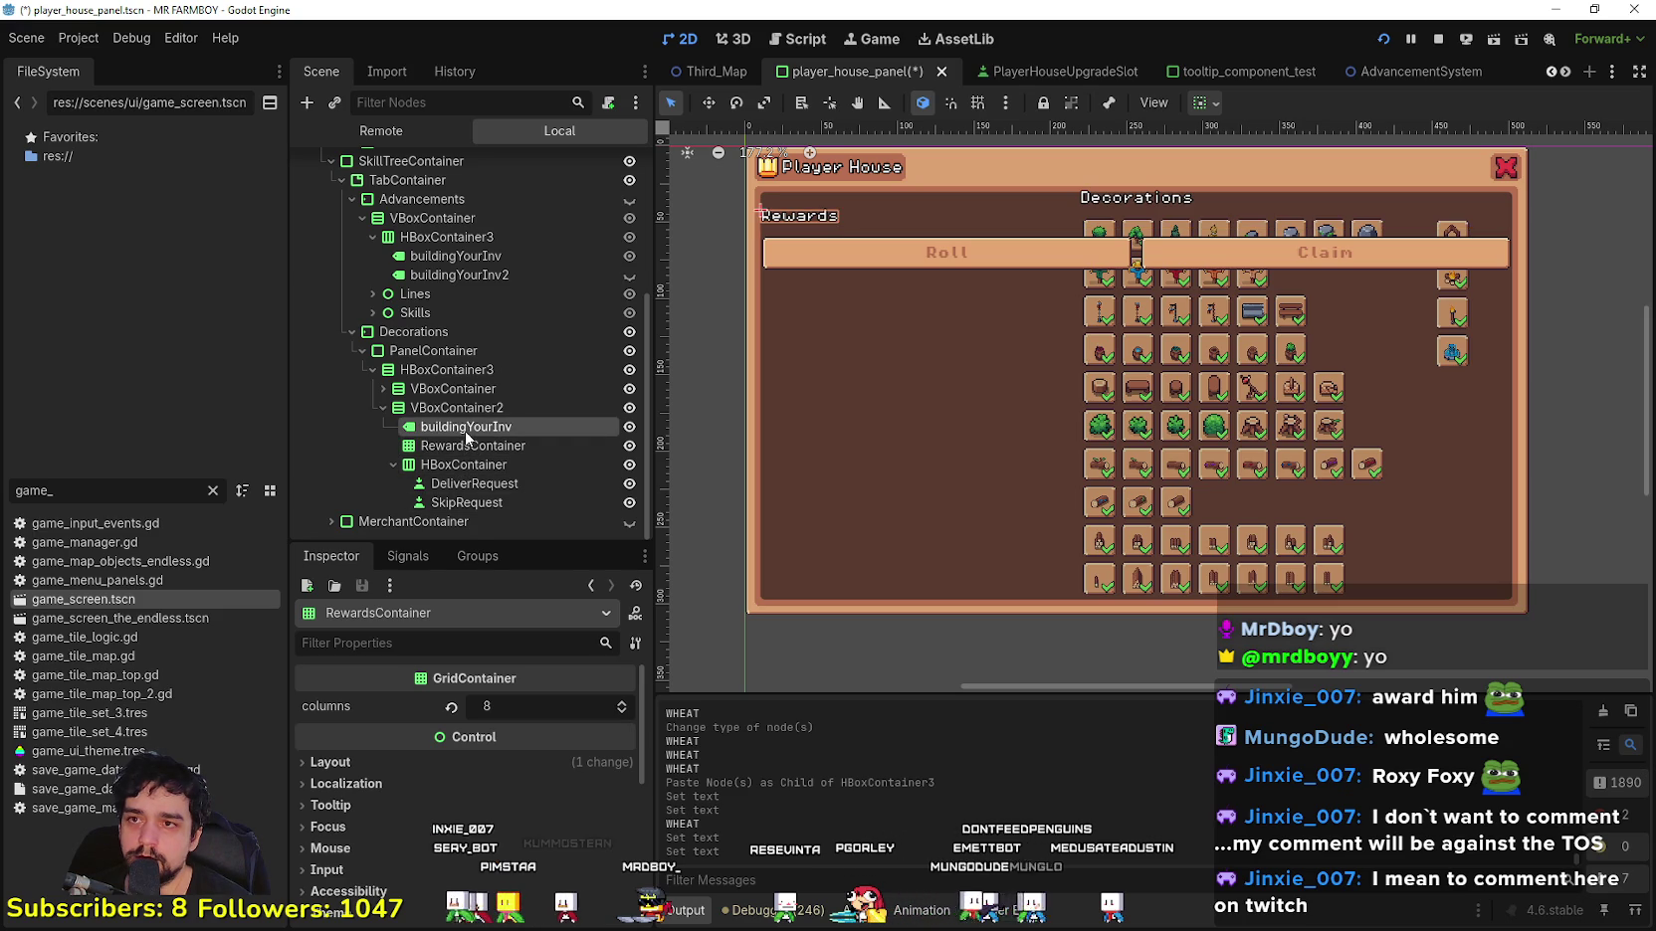
click(481, 445)
right_click(482, 446)
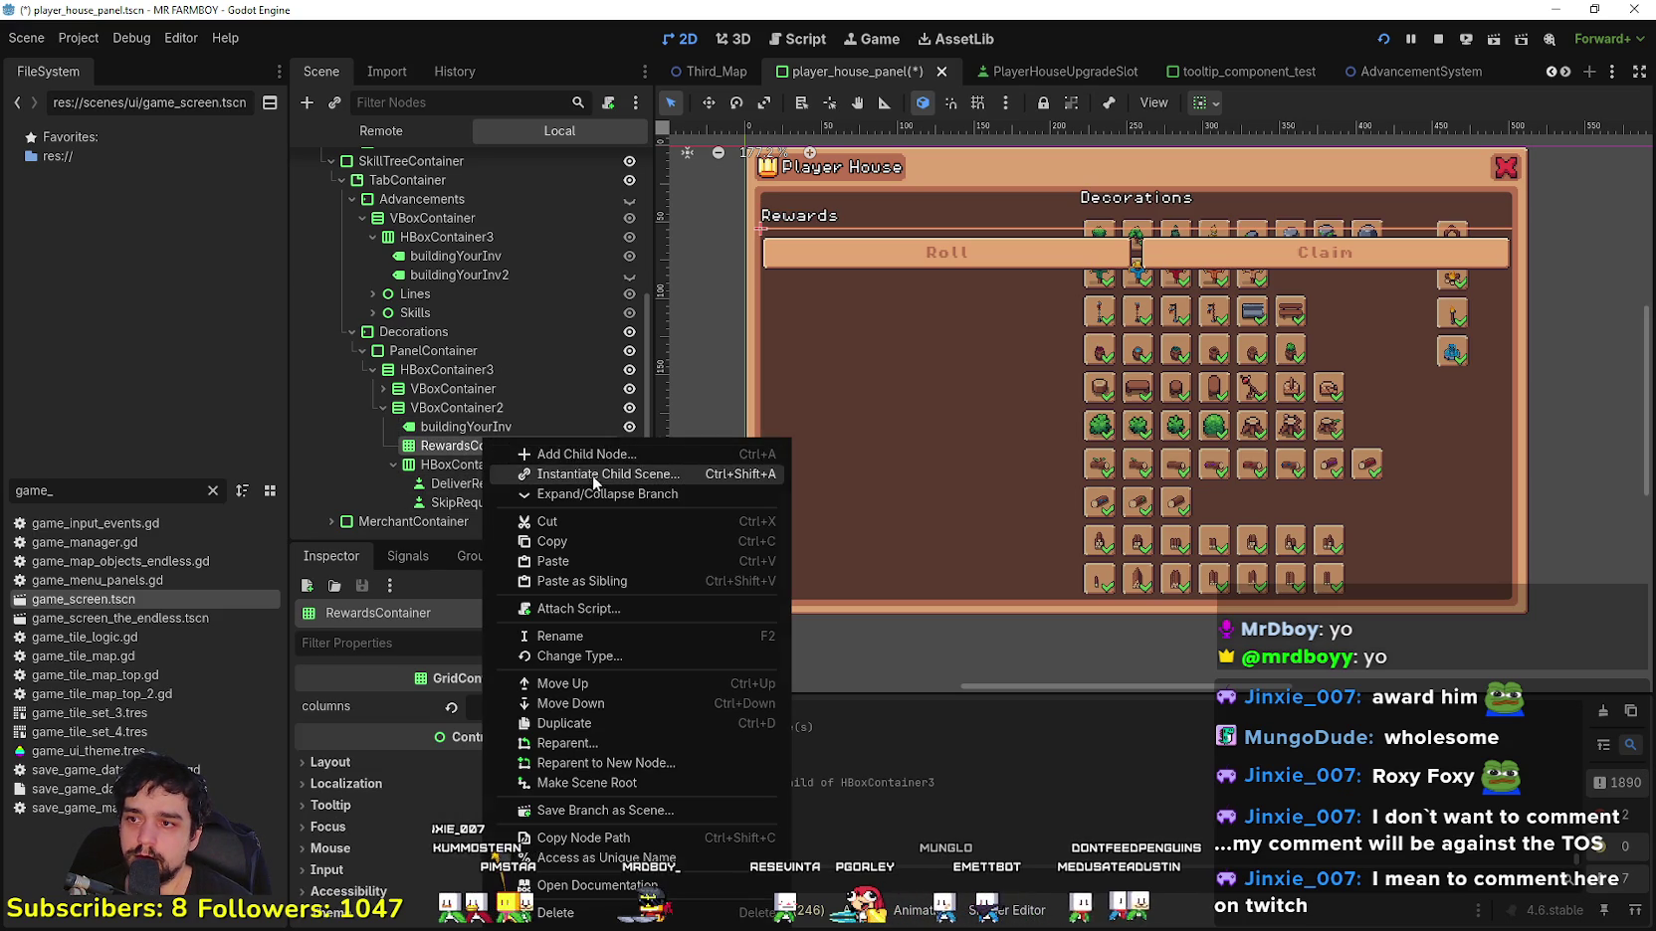
Step: Instantiate MerchantItemSlot.tscn under RewardsContainer and duplicate it into three slots
click(591, 476)
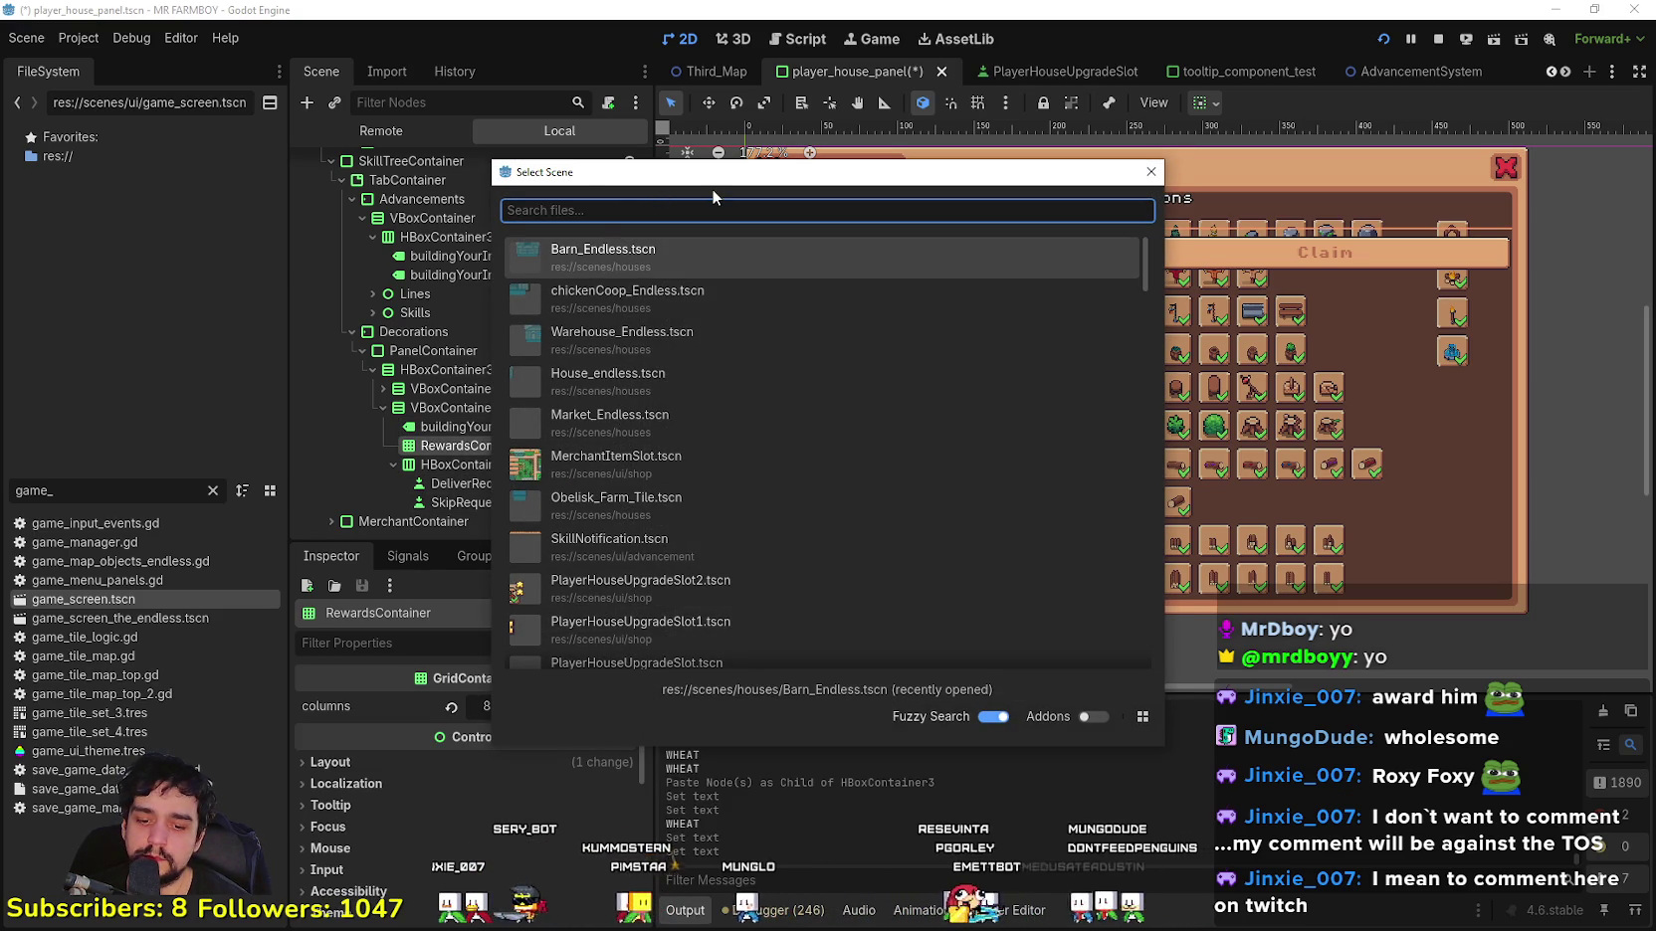
text(merchan)
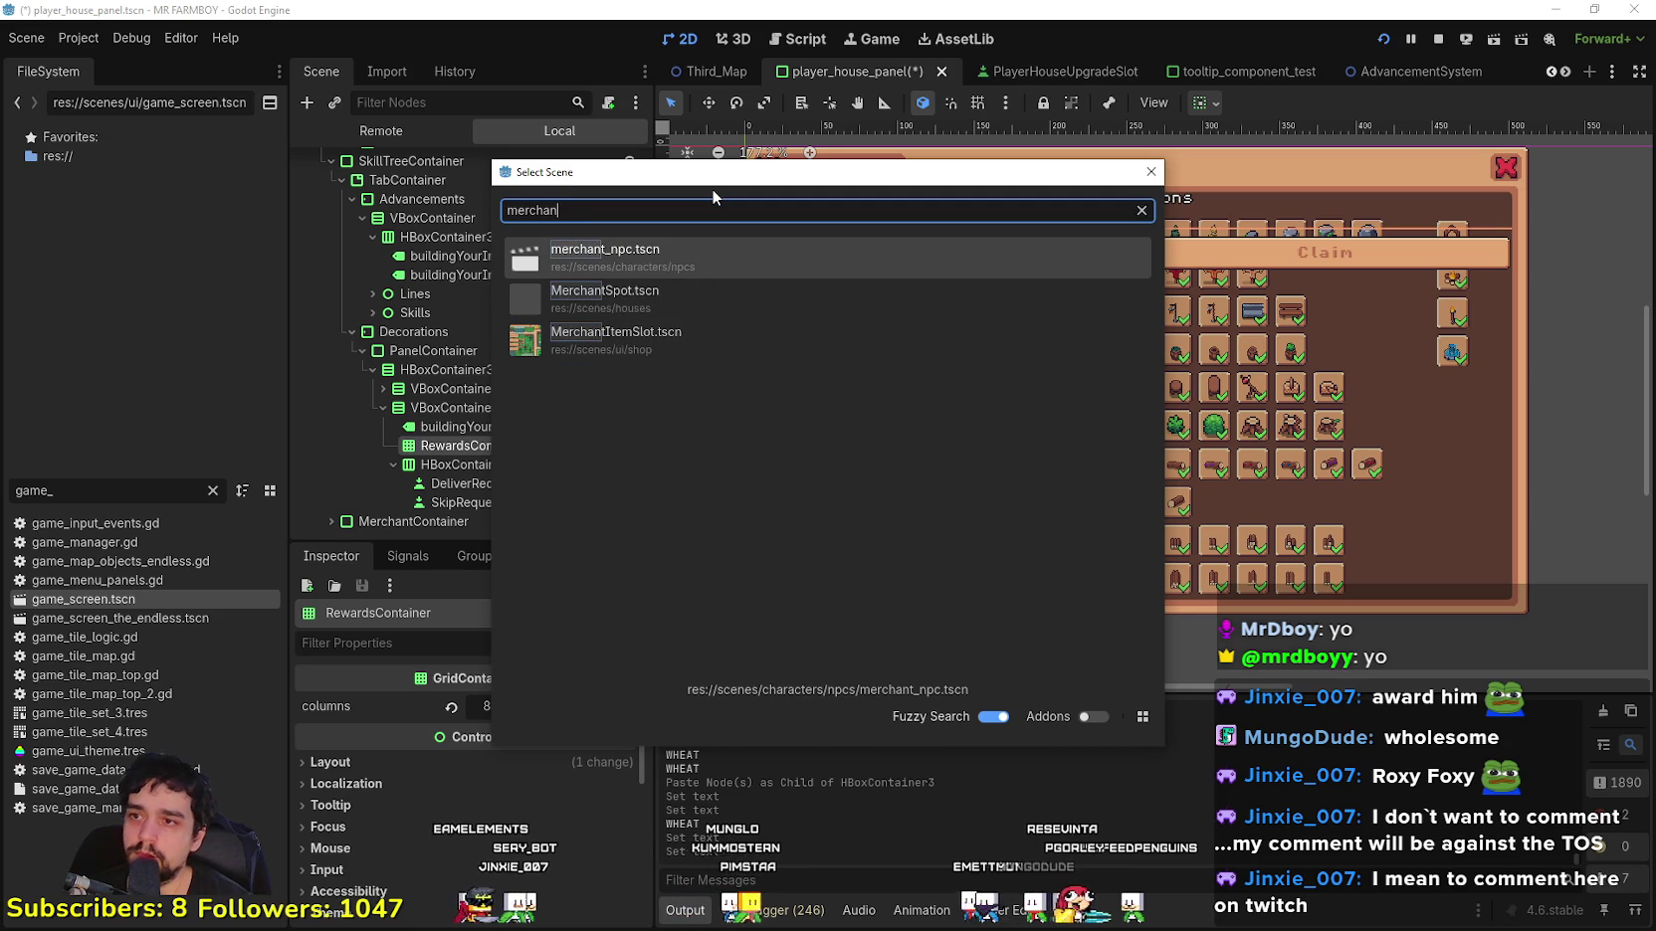
double_click(758, 335)
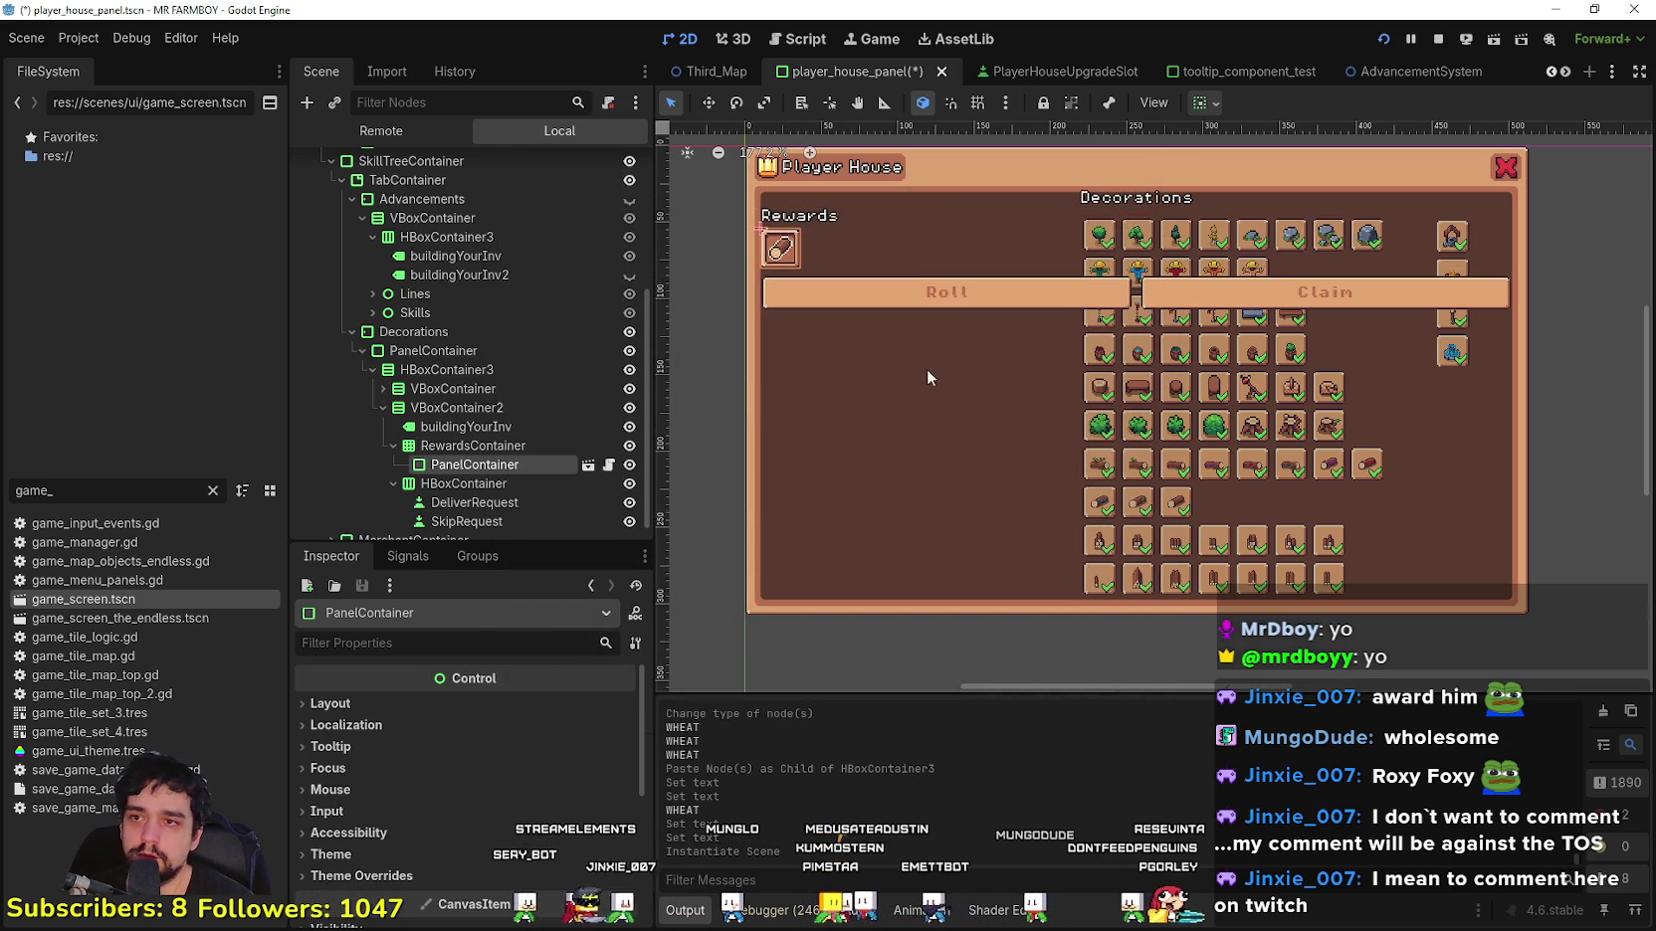
key(ctrl+d)
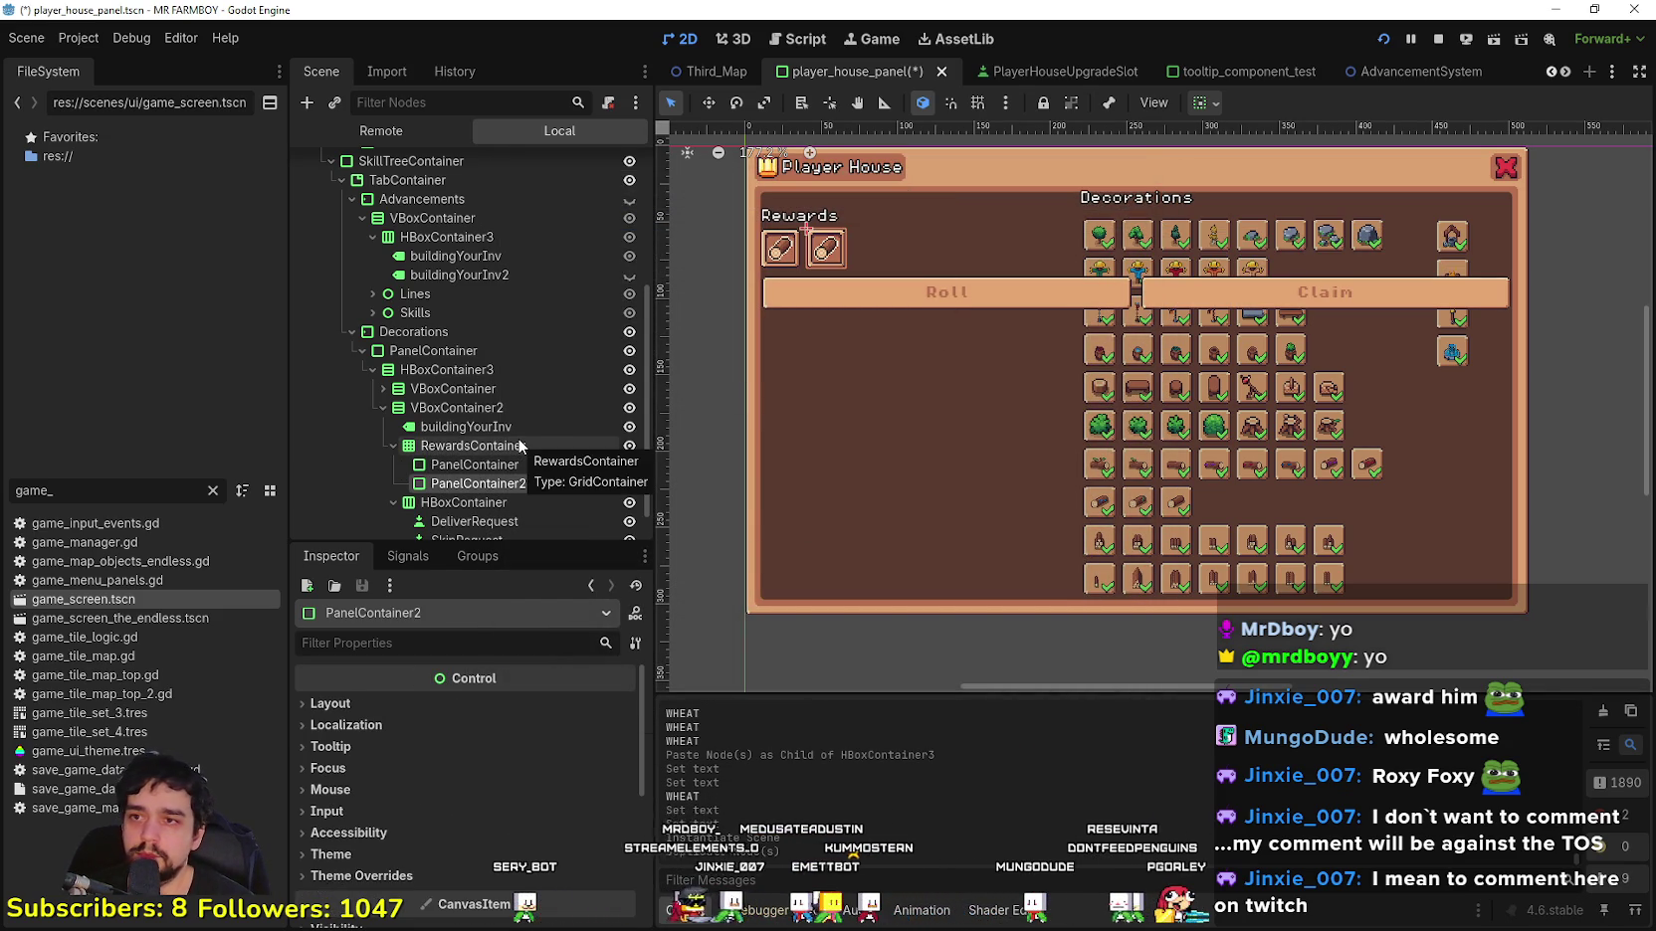
key(ctrl+d)
Step: Collapse RewardsContainer and select VBoxContainer2, the rewards column
click(442, 447)
click(394, 445)
click(436, 408)
click(444, 390)
key(F2)
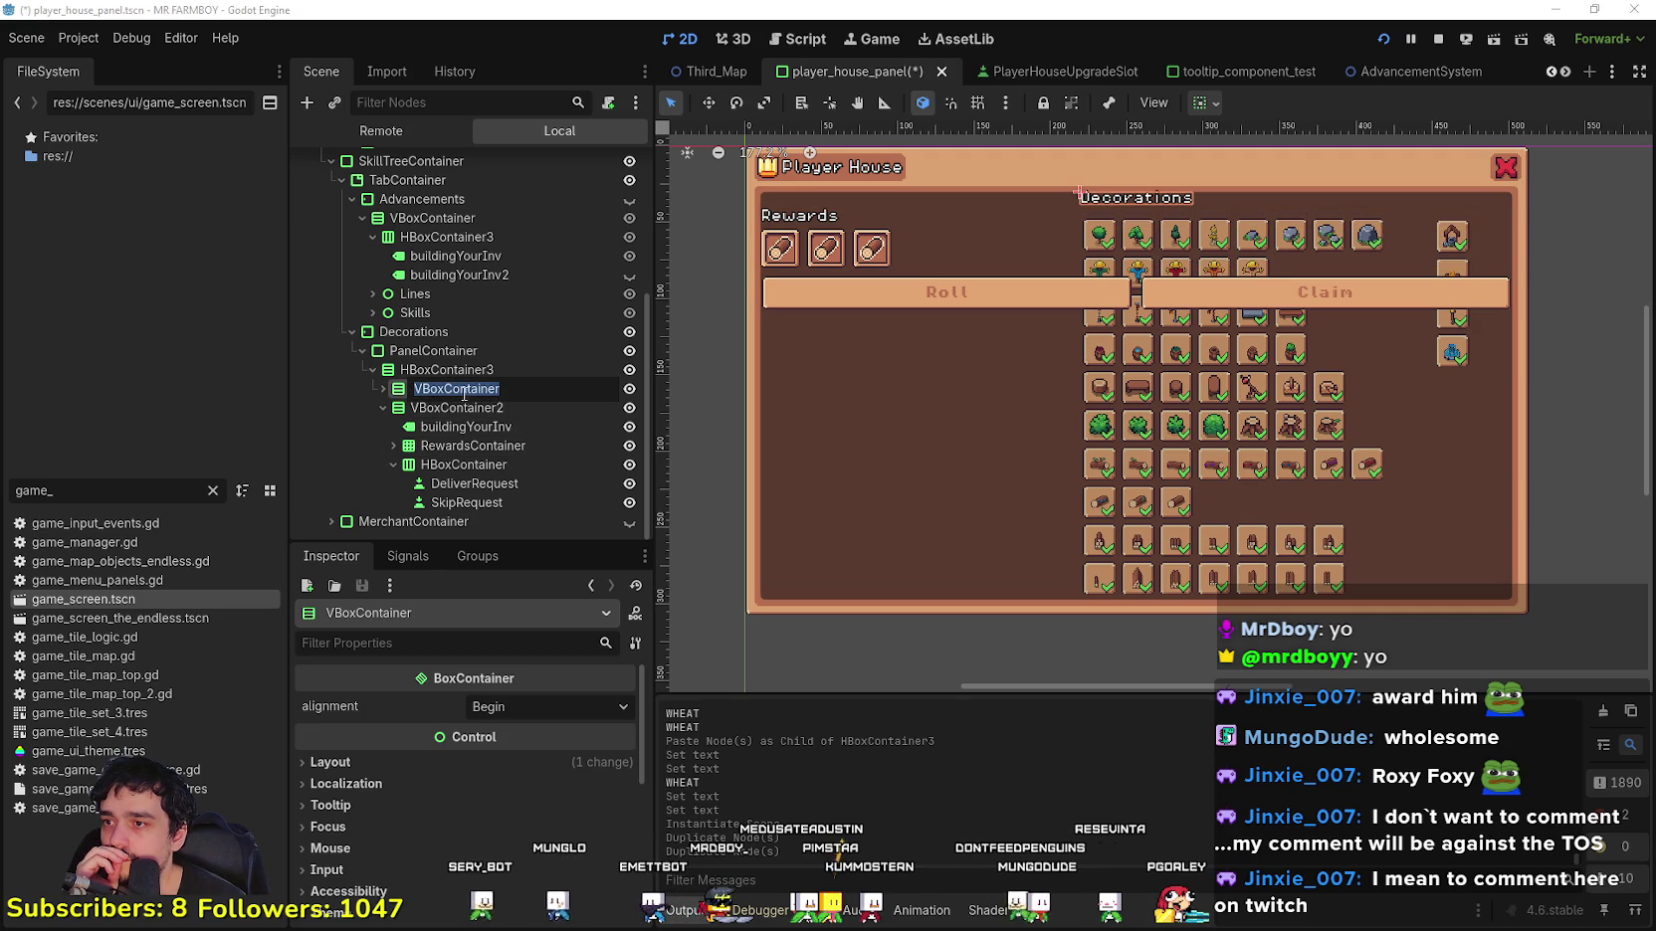
click(492, 416)
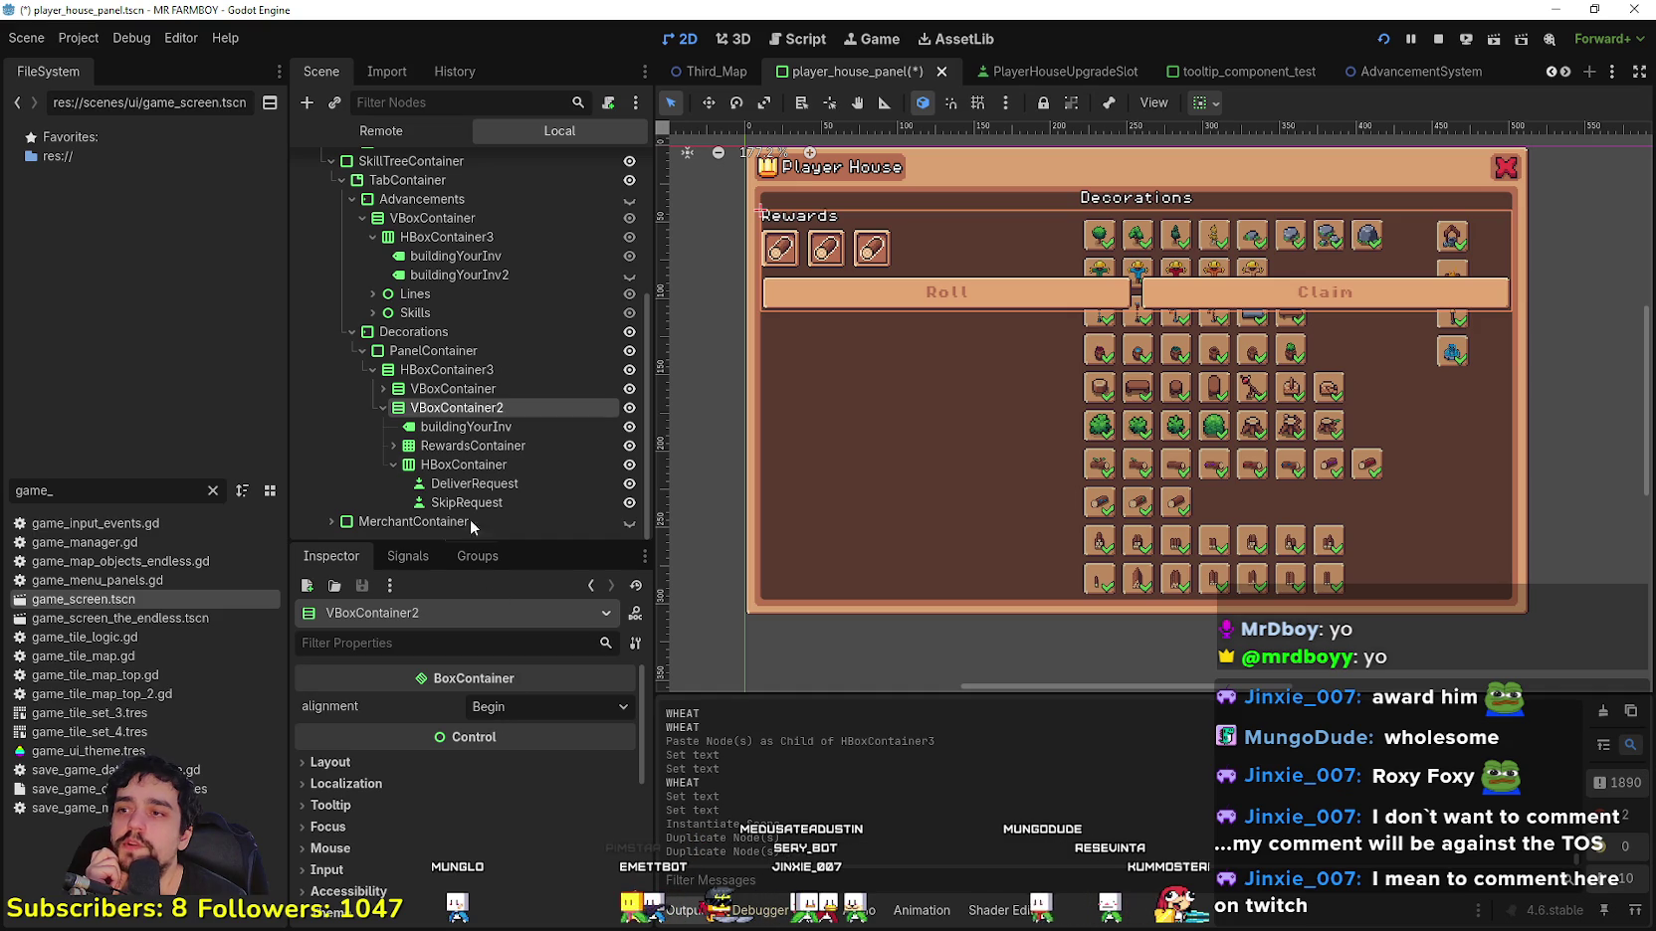
Step: Make the VBoxContainer expand vertically so Rewards and Roll/Claim drop to the panel bottom
click(383, 407)
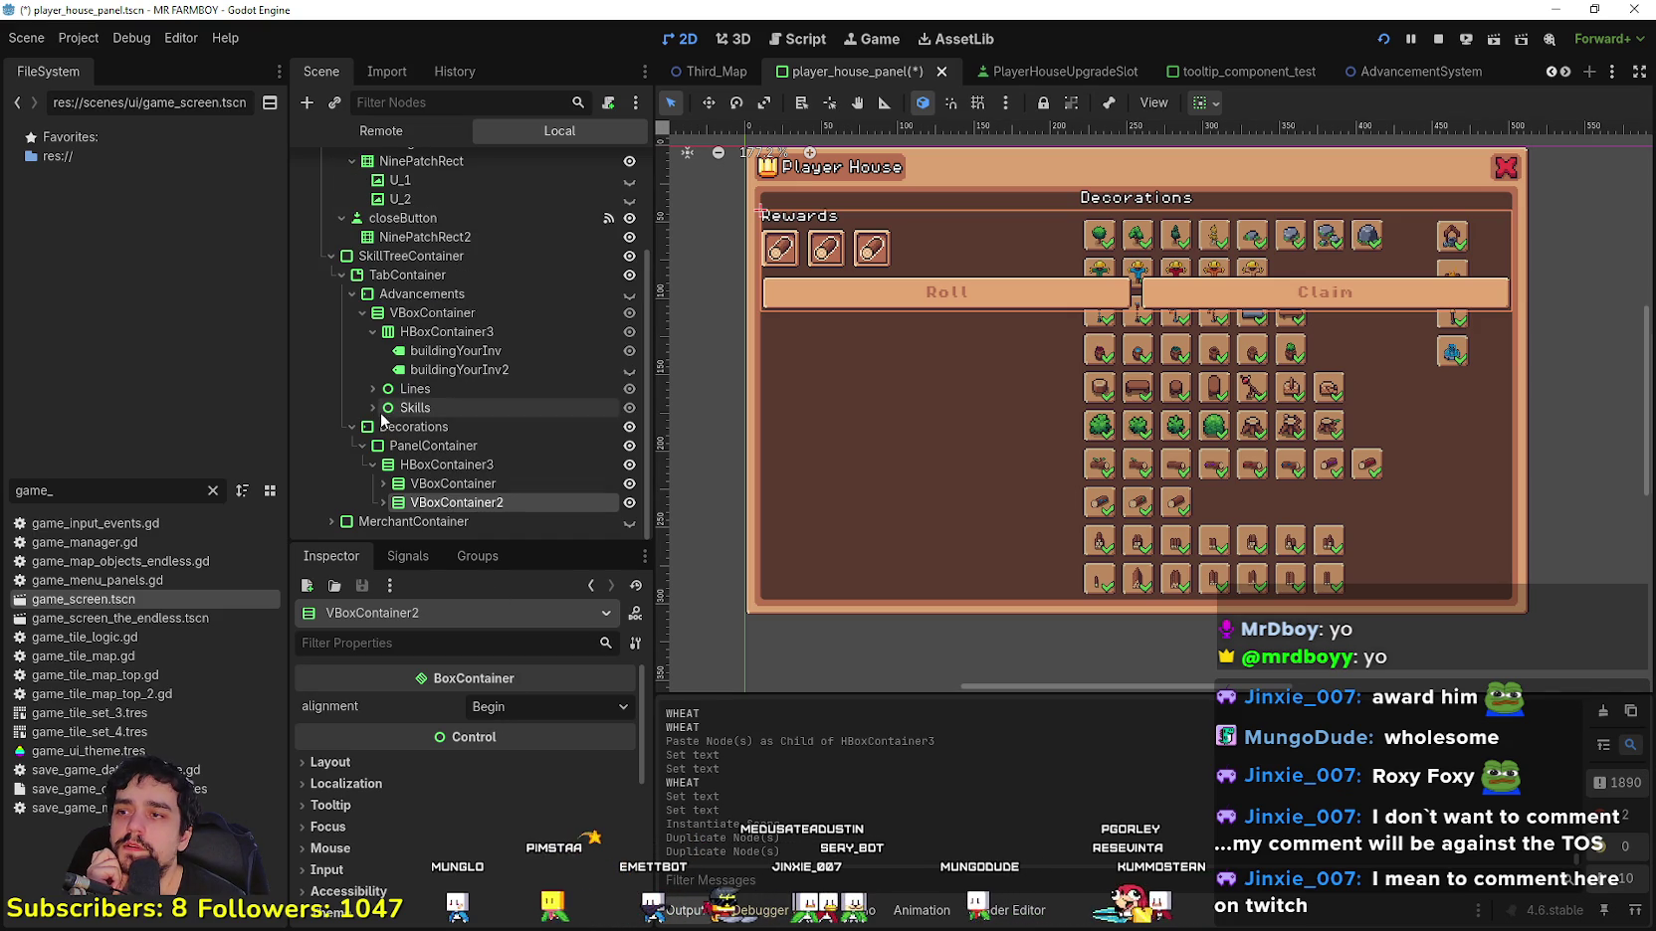
click(1201, 103)
click(1309, 273)
click(1302, 306)
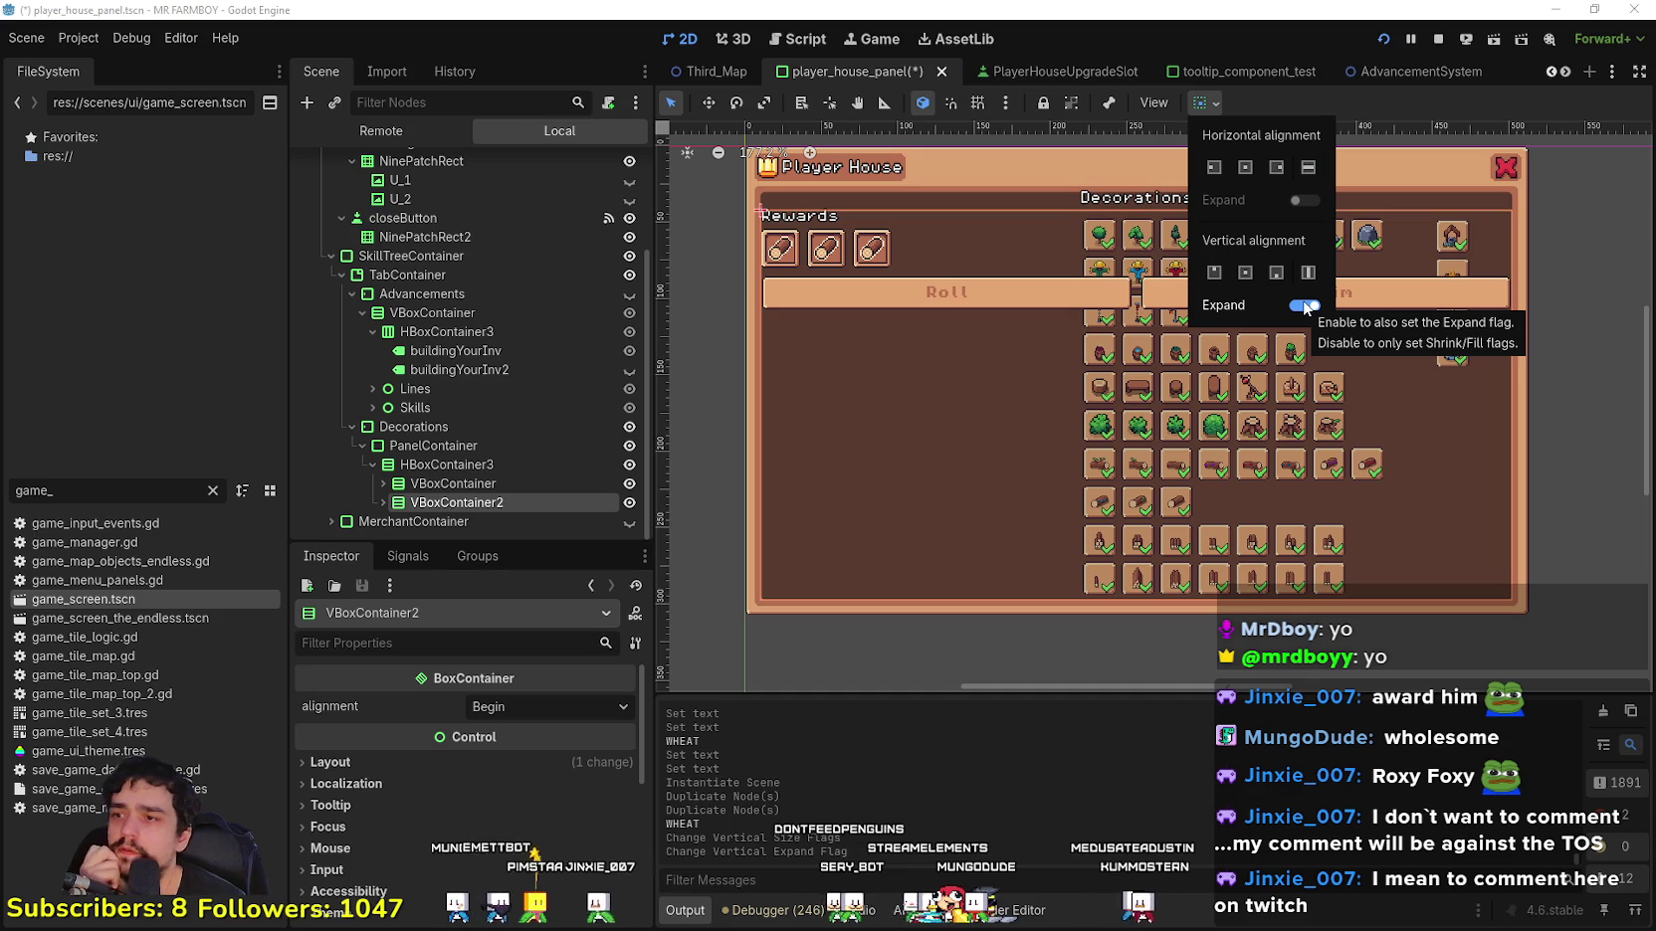
click(1305, 306)
click(465, 484)
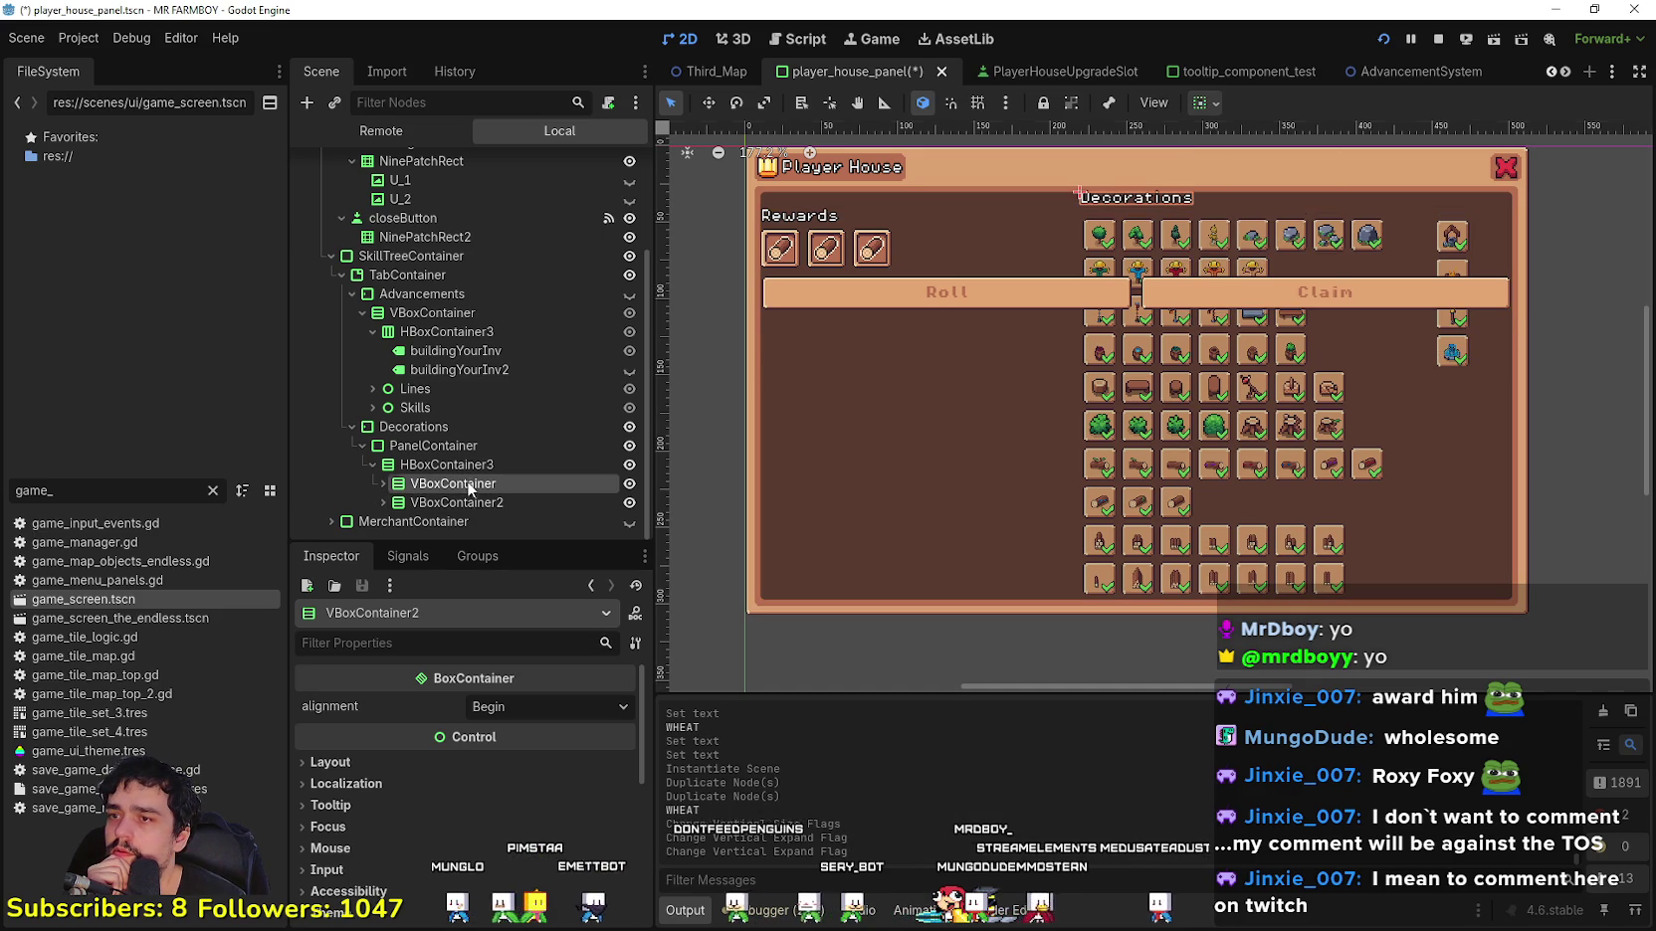
click(1205, 102)
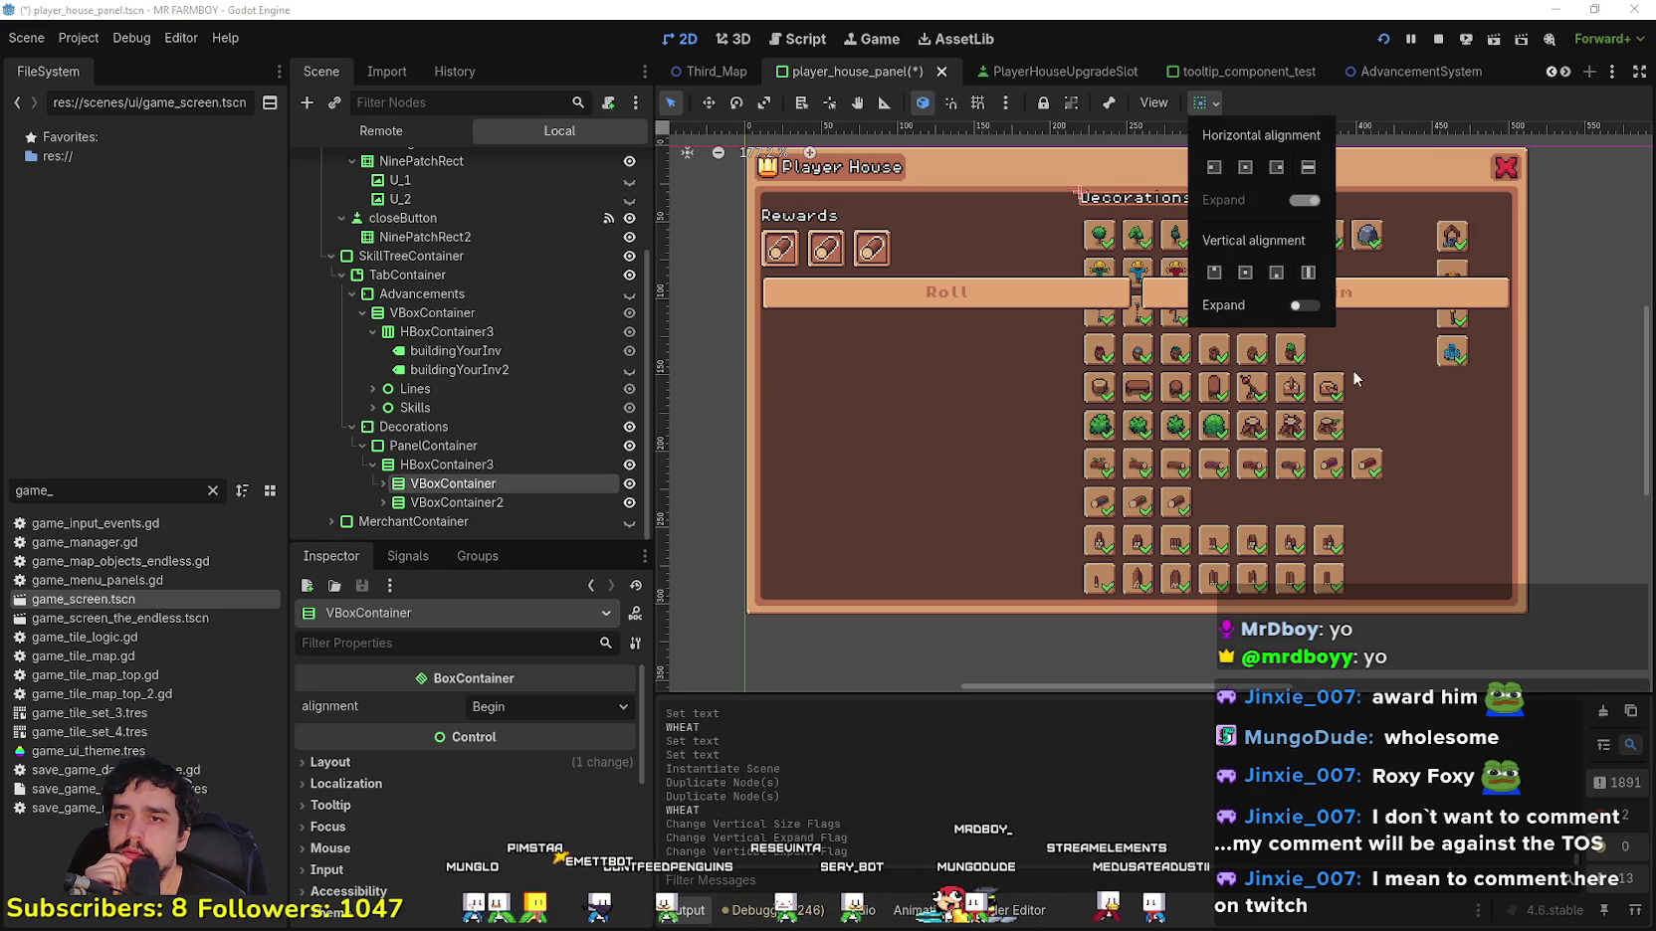
click(1306, 305)
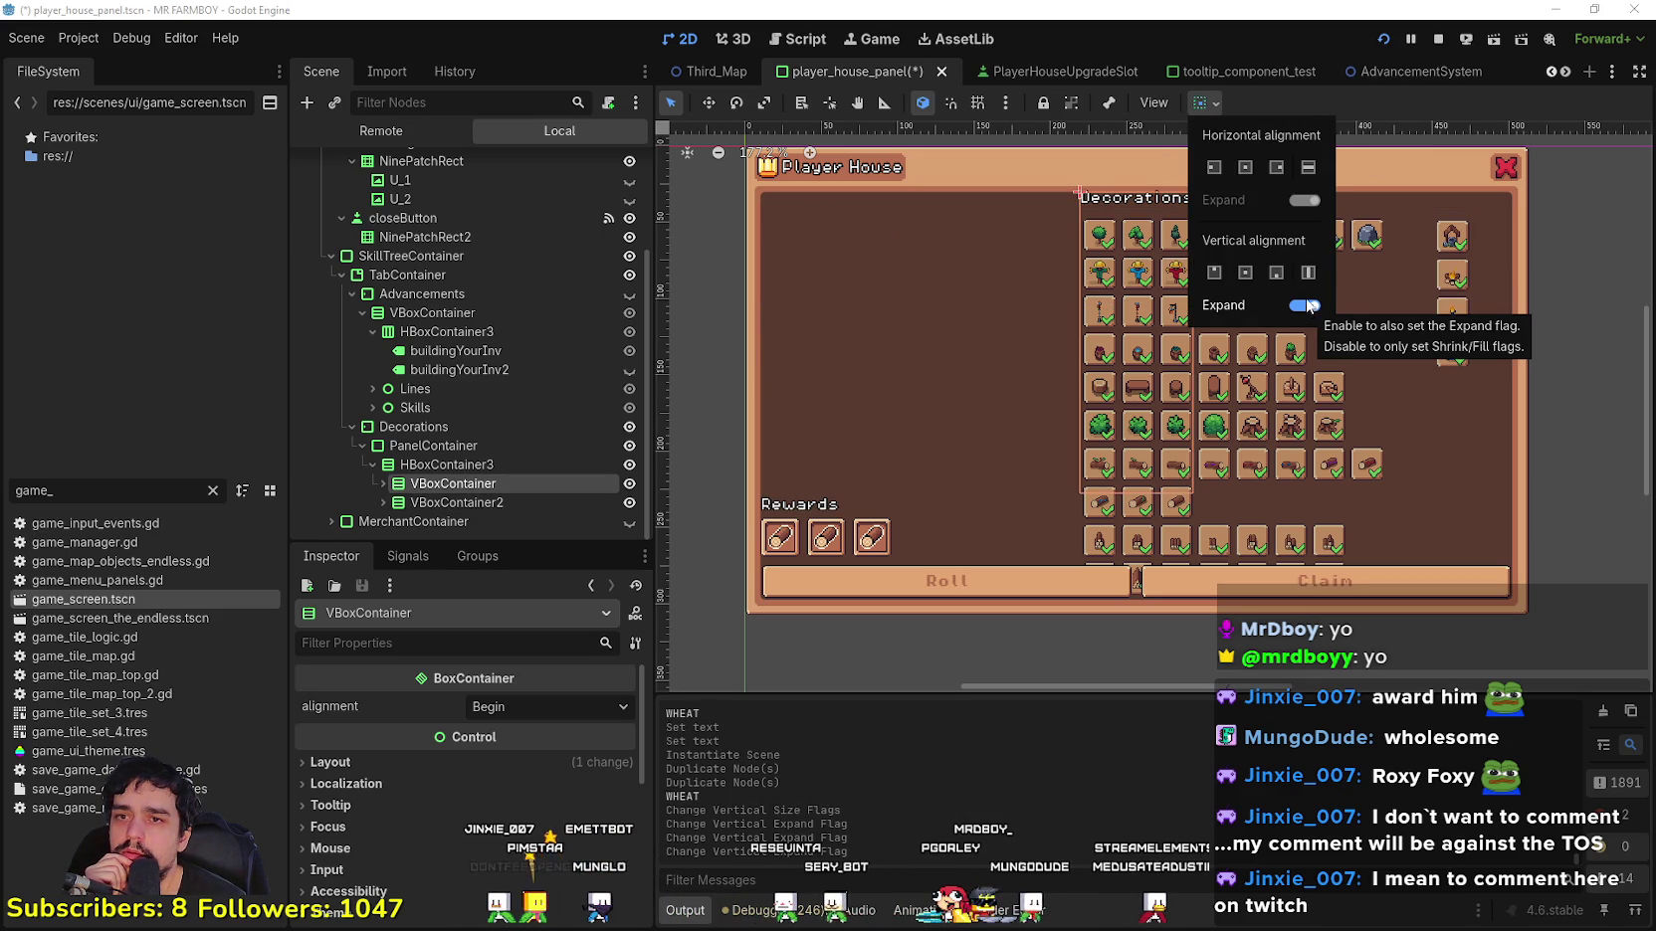
click(1339, 104)
Step: Move HBoxContainer3 out of PanelContainer to sit directly under Decorations
click(425, 433)
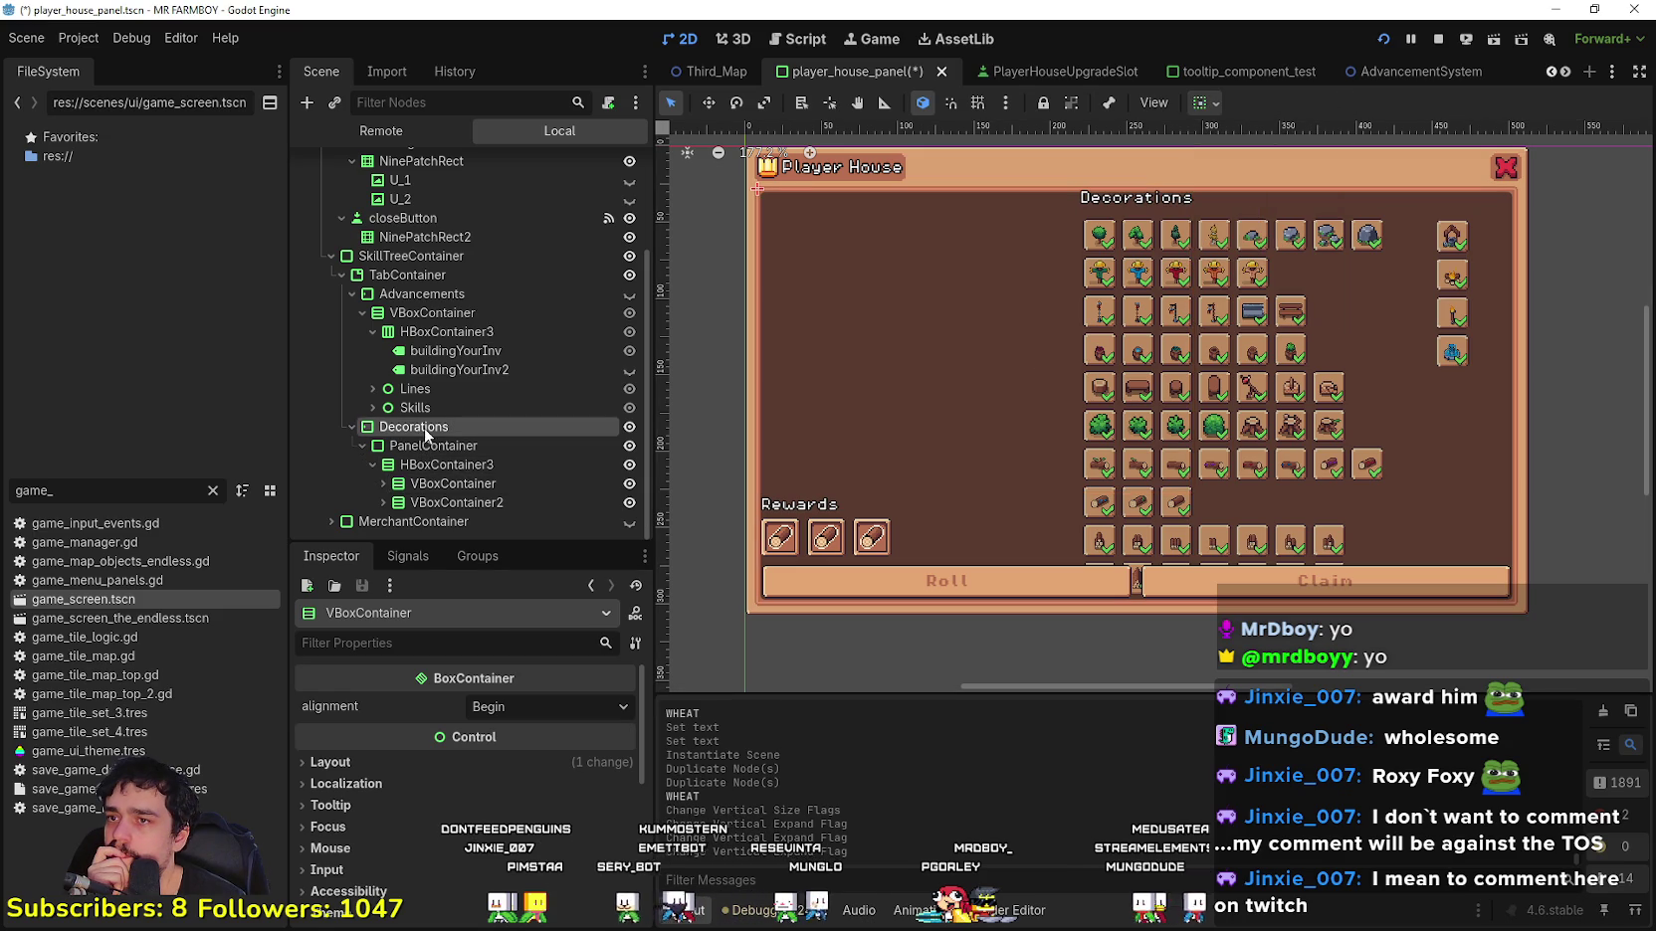
click(424, 447)
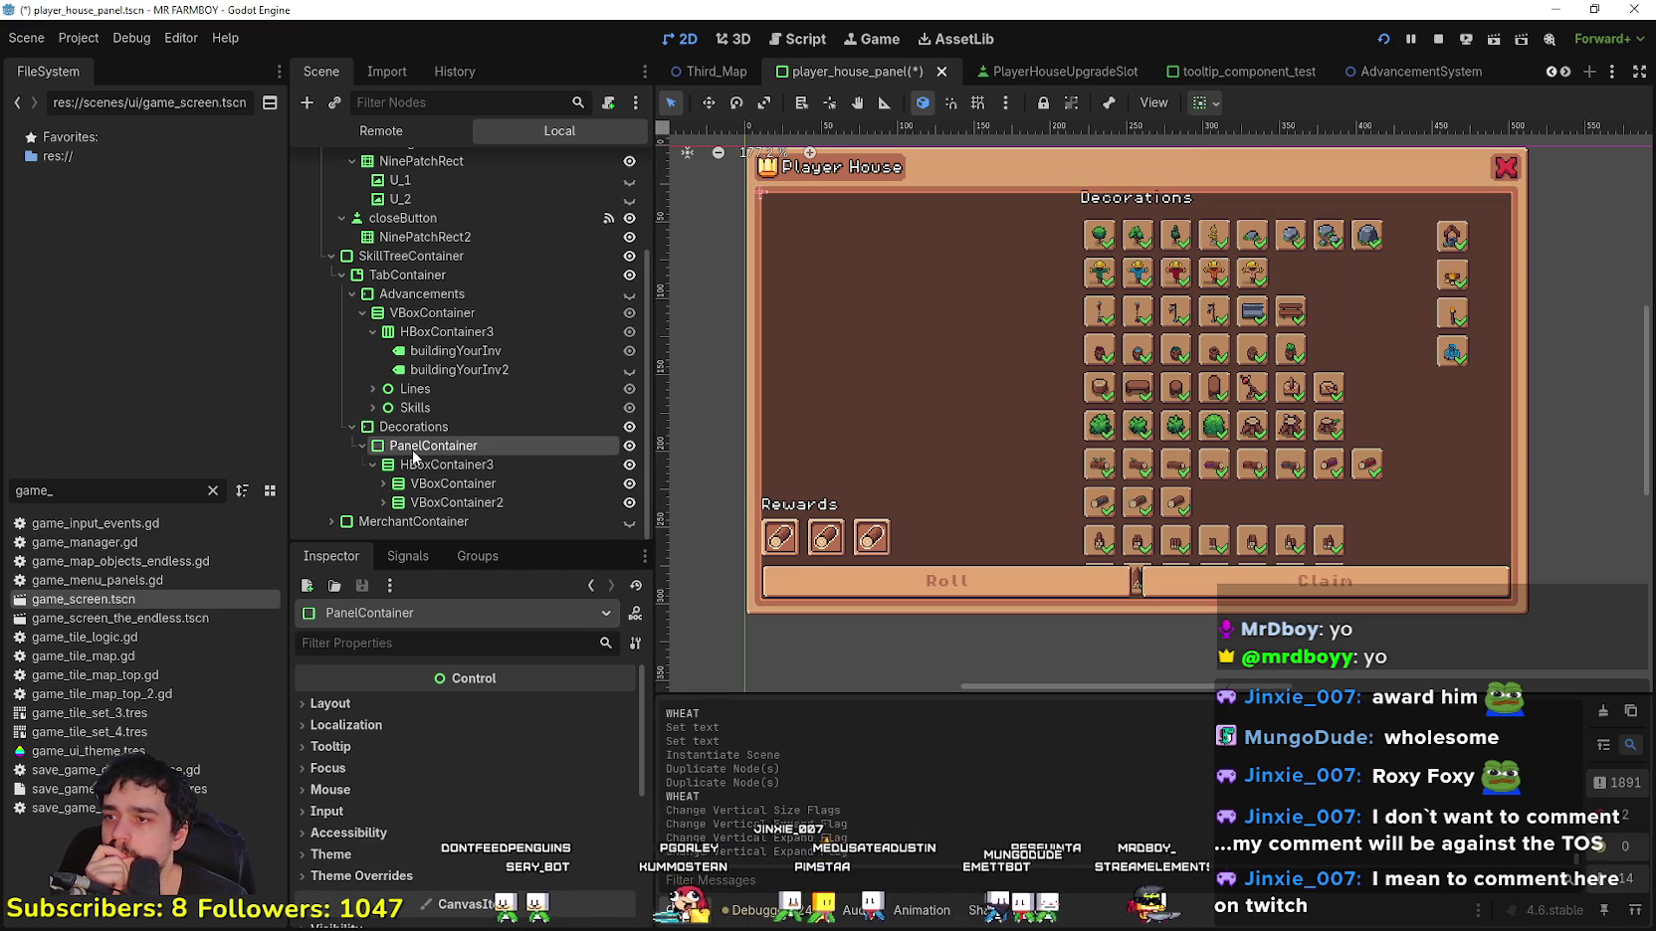
click(412, 426)
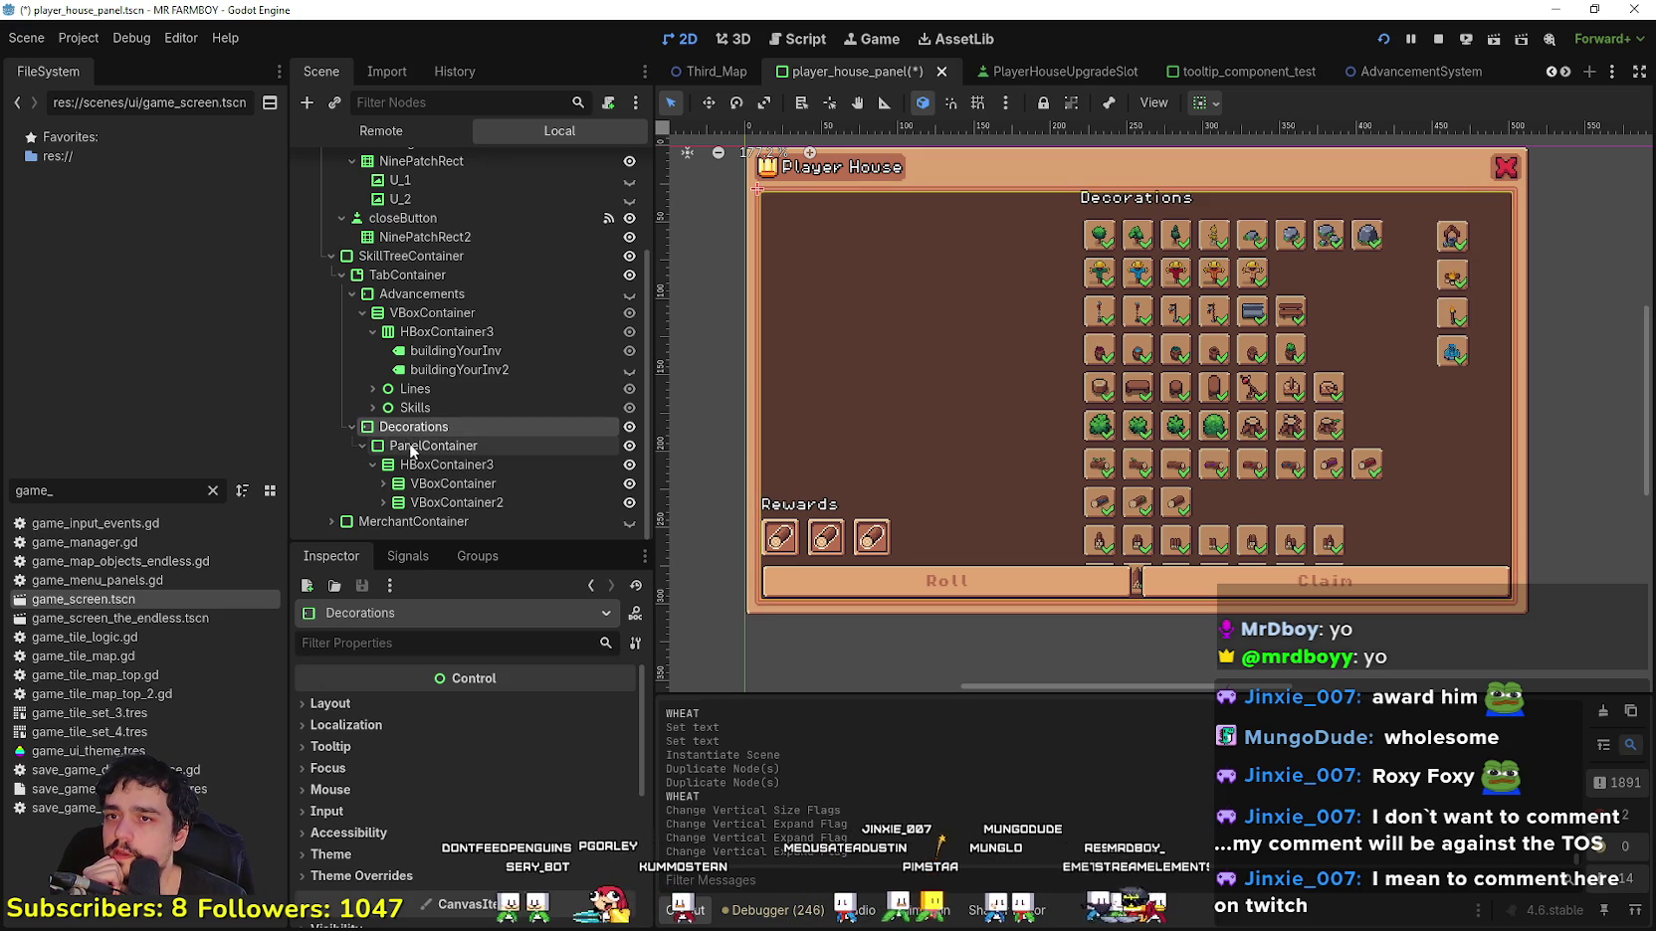
click(418, 465)
click(373, 465)
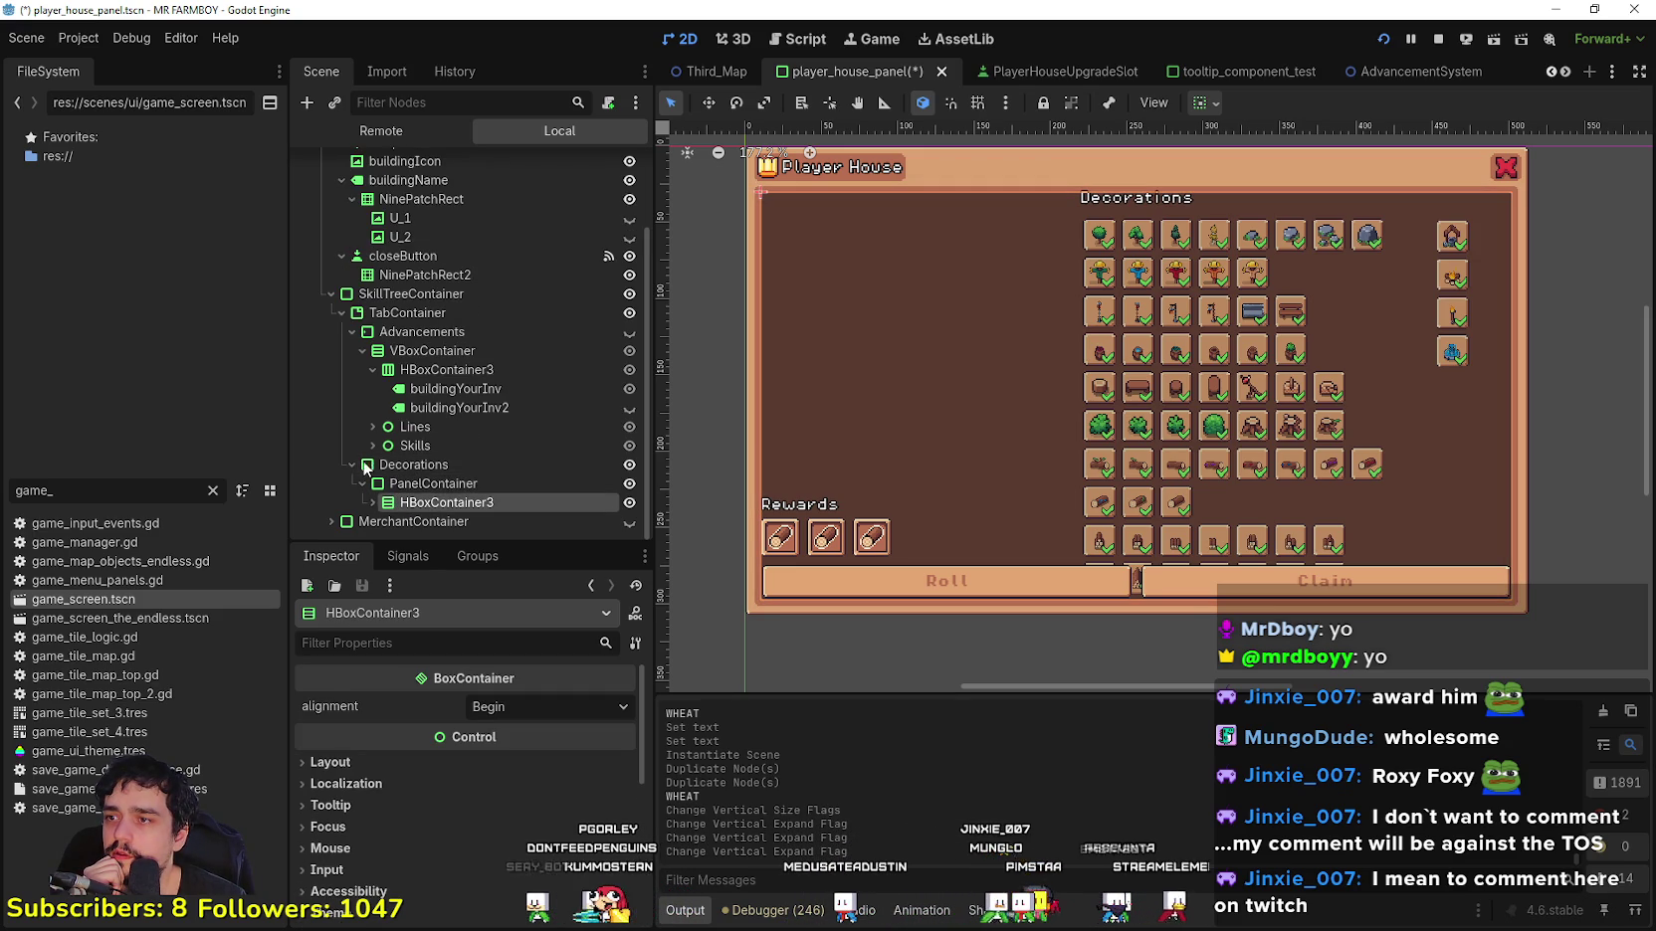
drag(372, 514, 419, 474)
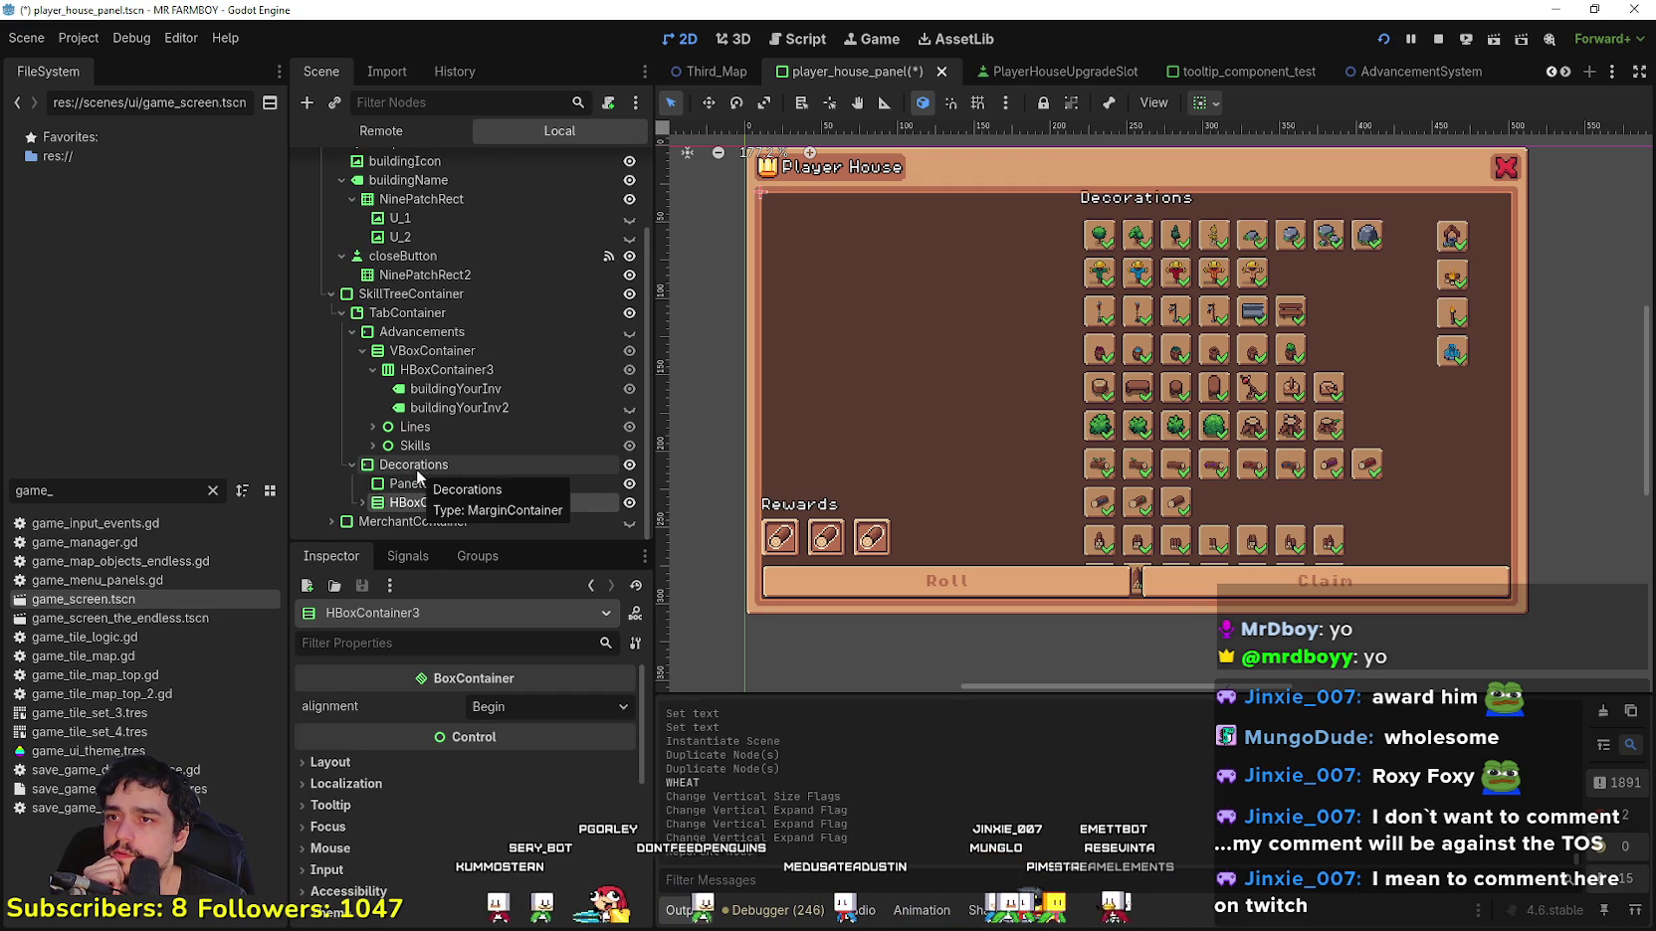
Step: Delete the PanelContainer node to remove the dark backing
click(587, 484)
click(629, 484)
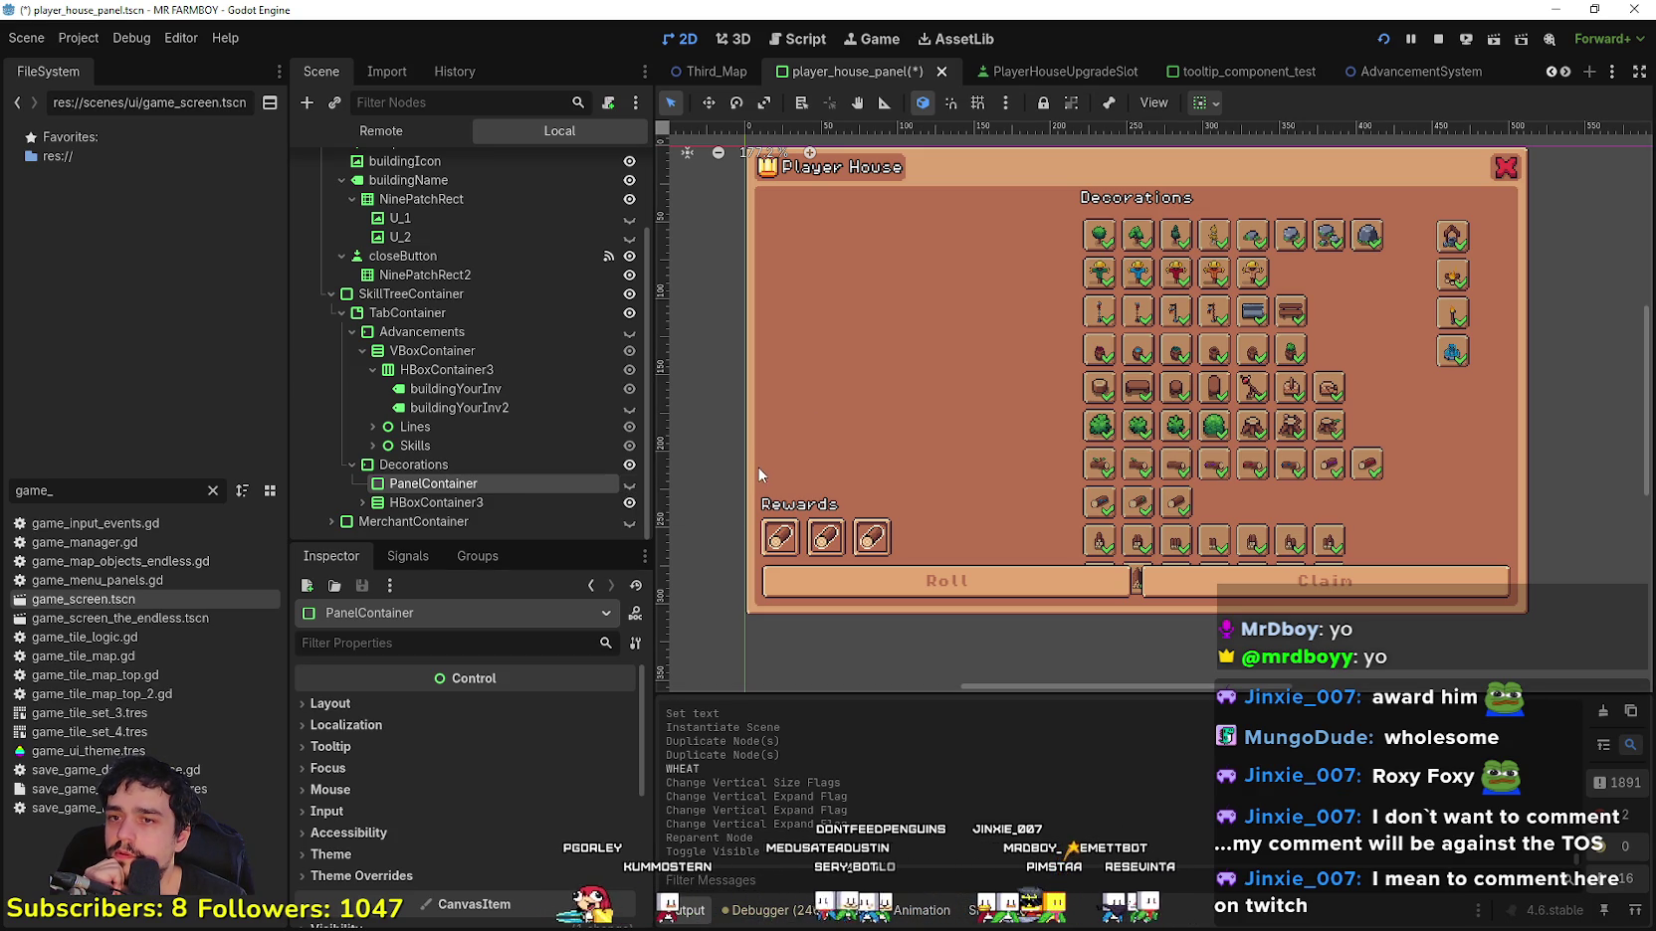
click(577, 499)
click(575, 482)
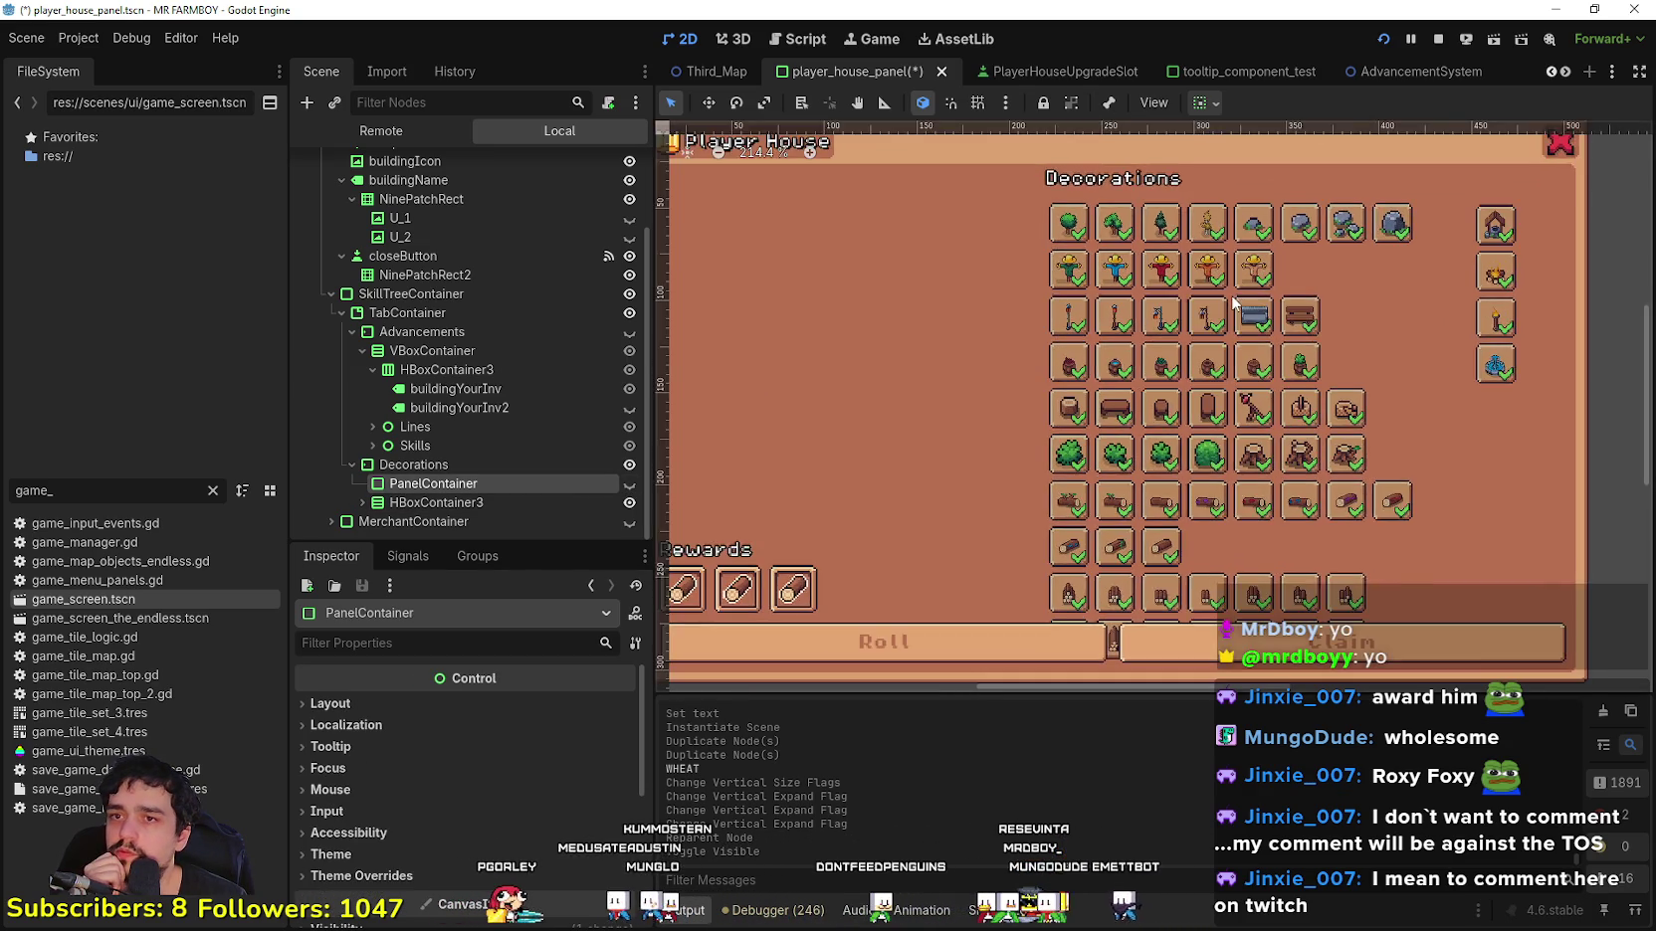
right_click(587, 484)
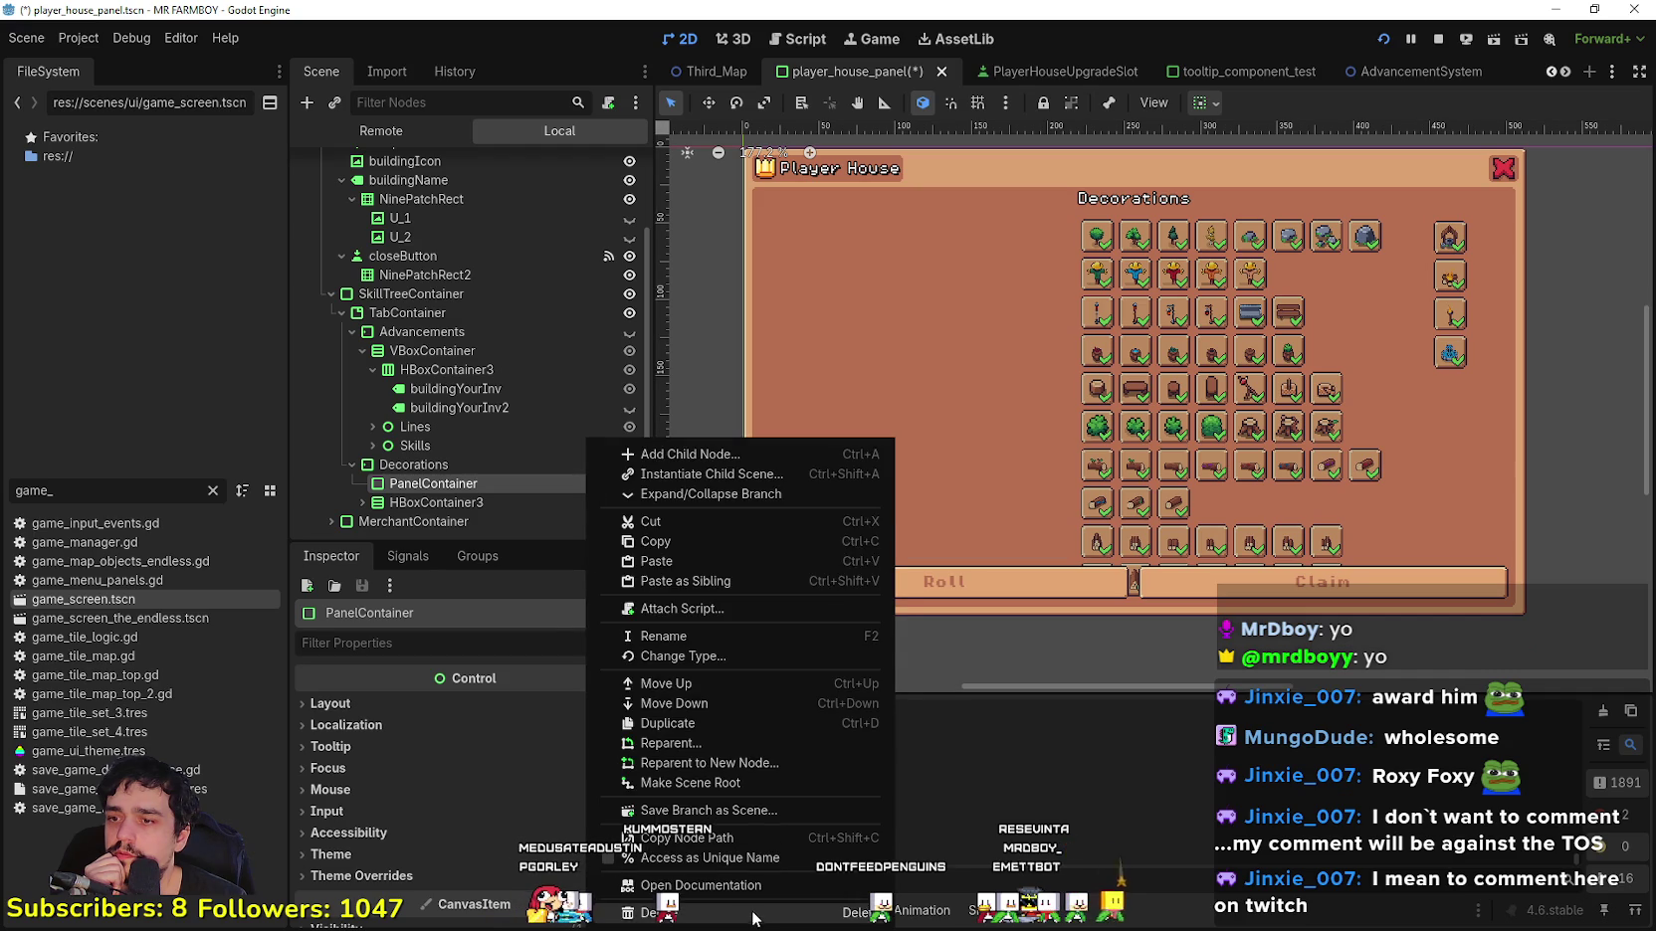
key(Delete)
click(780, 482)
Step: Set the Decorations column's horizontal alignment to Begin, aligning it left
click(418, 502)
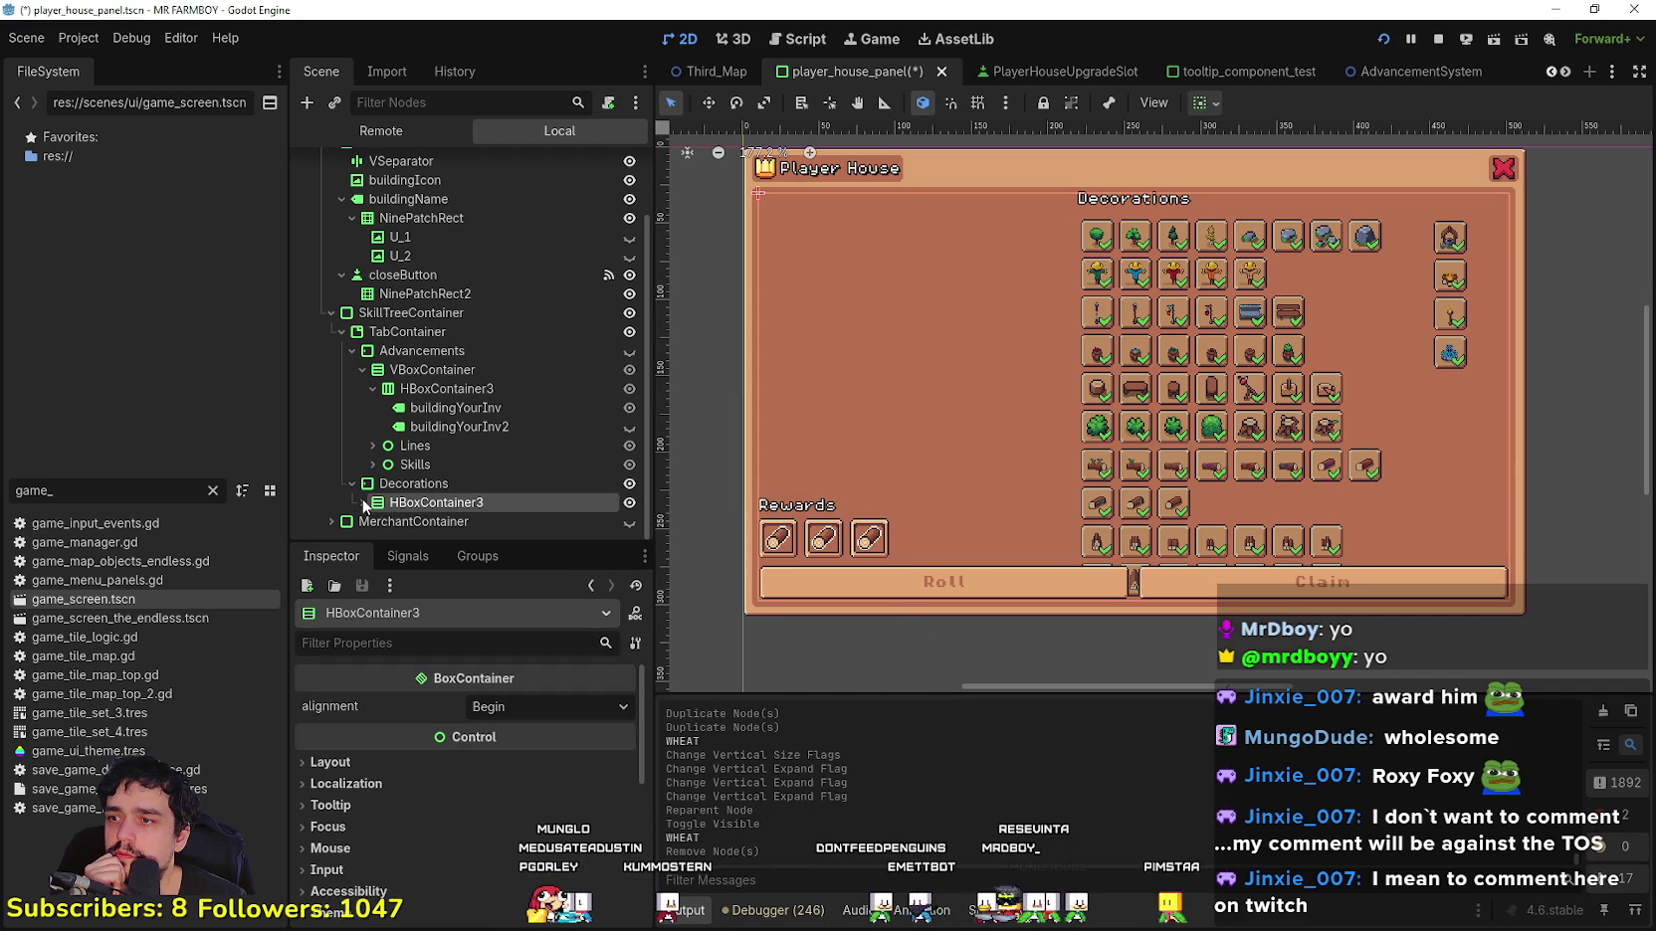
click(364, 503)
scroll(453, 500, down, 1)
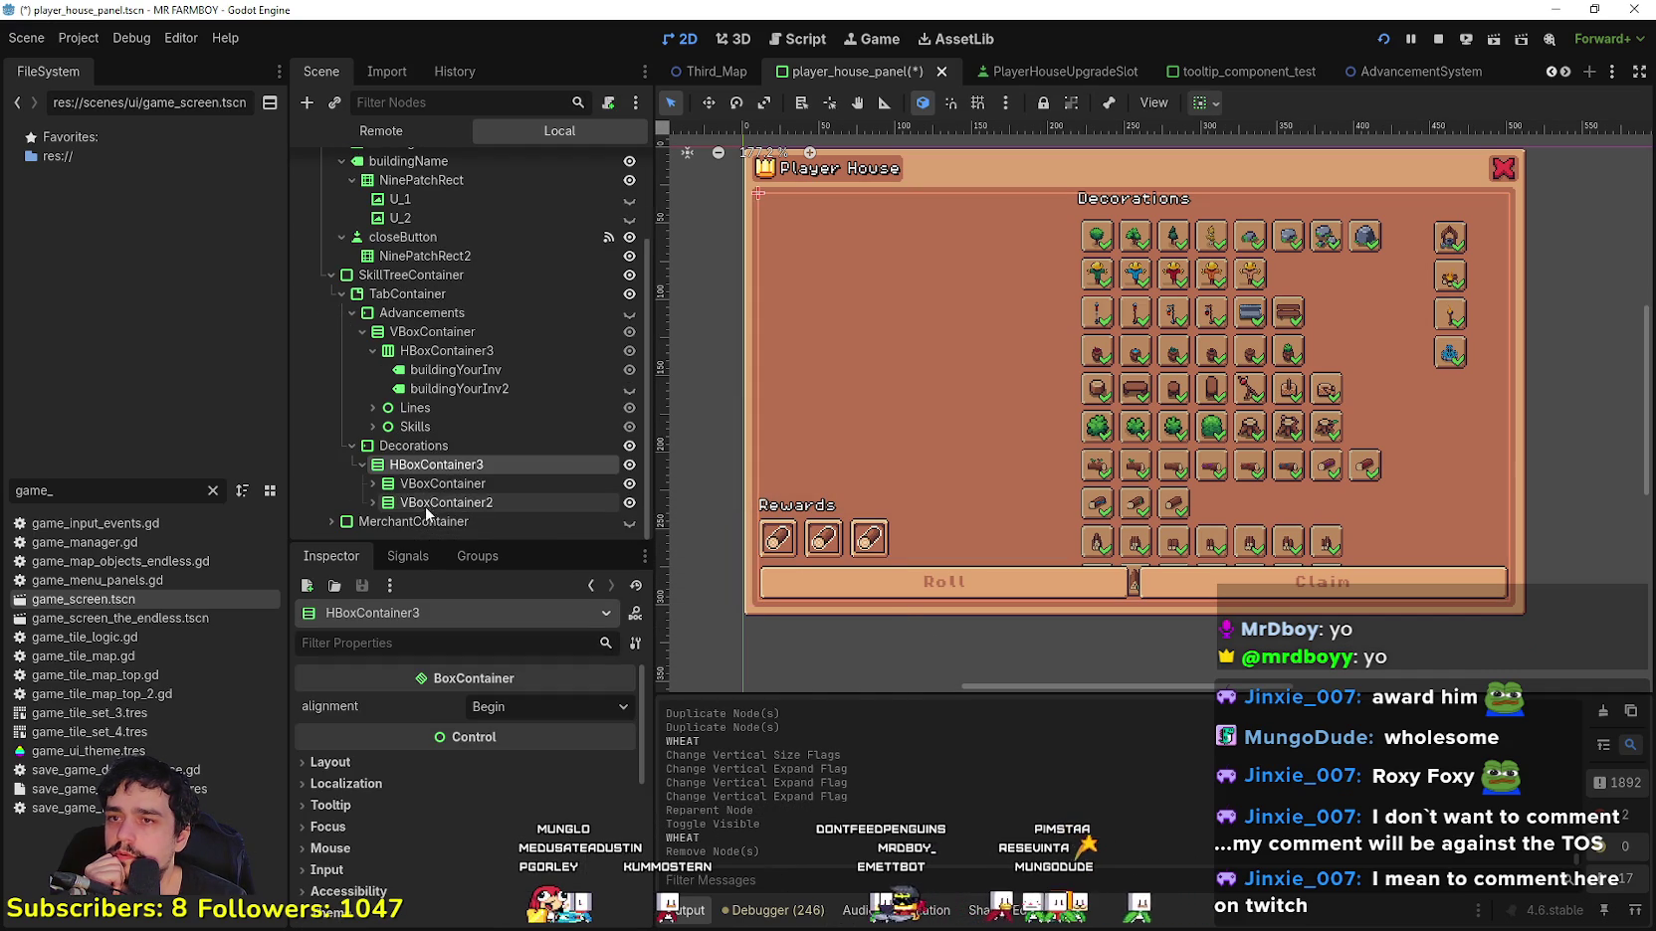
click(450, 483)
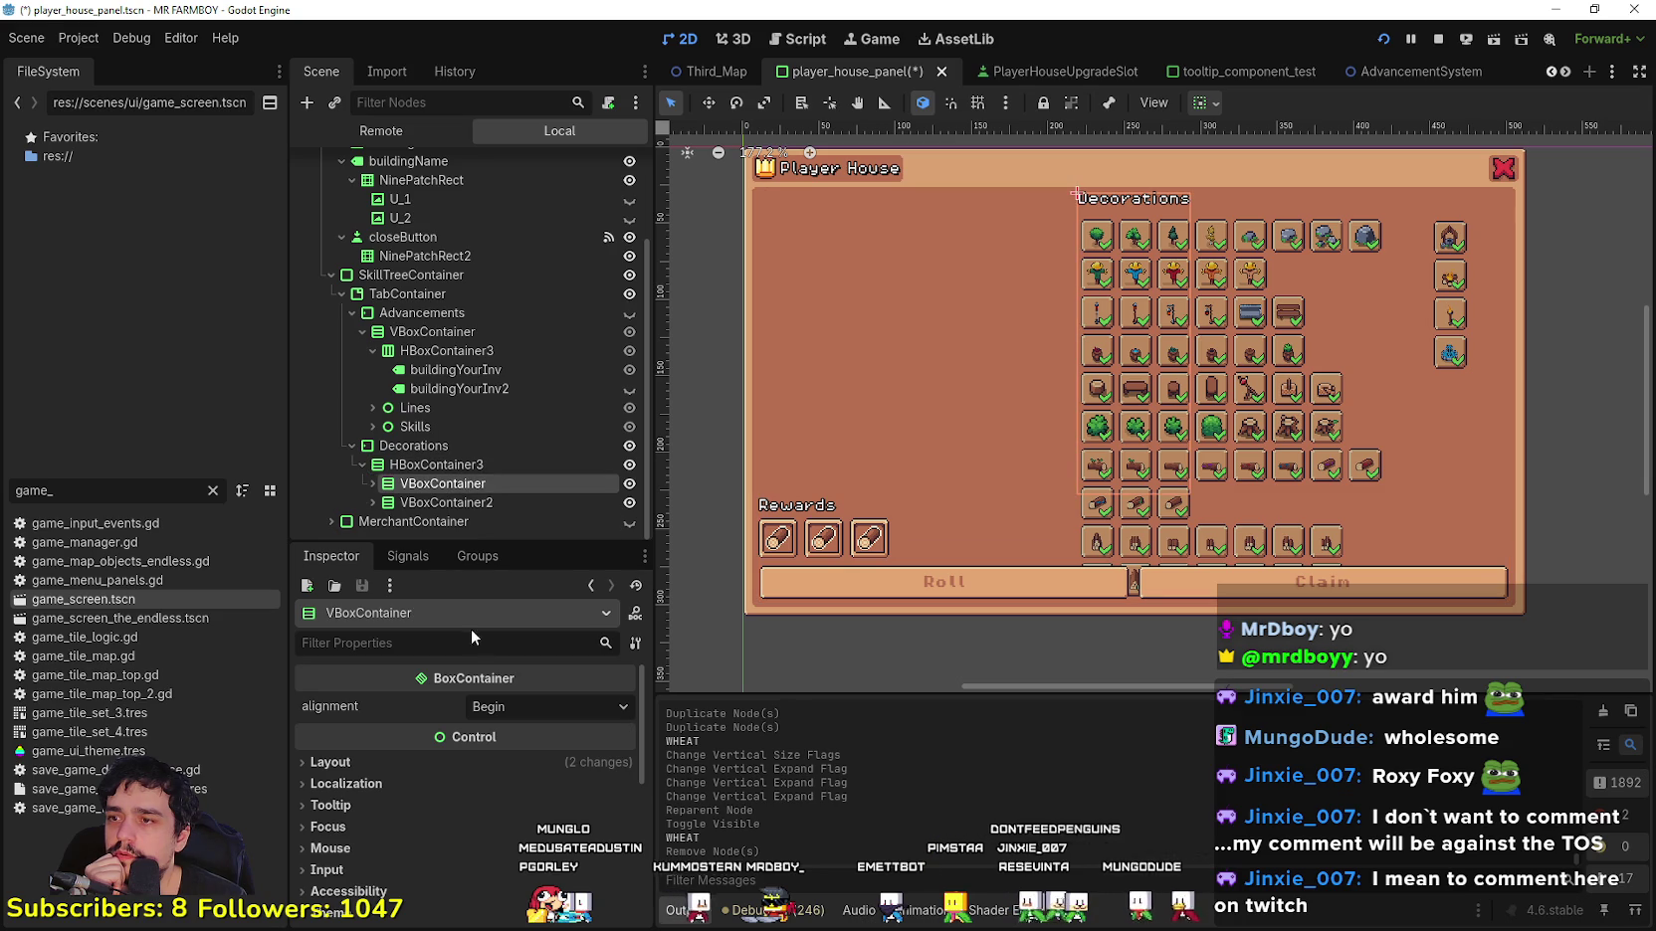
click(1205, 106)
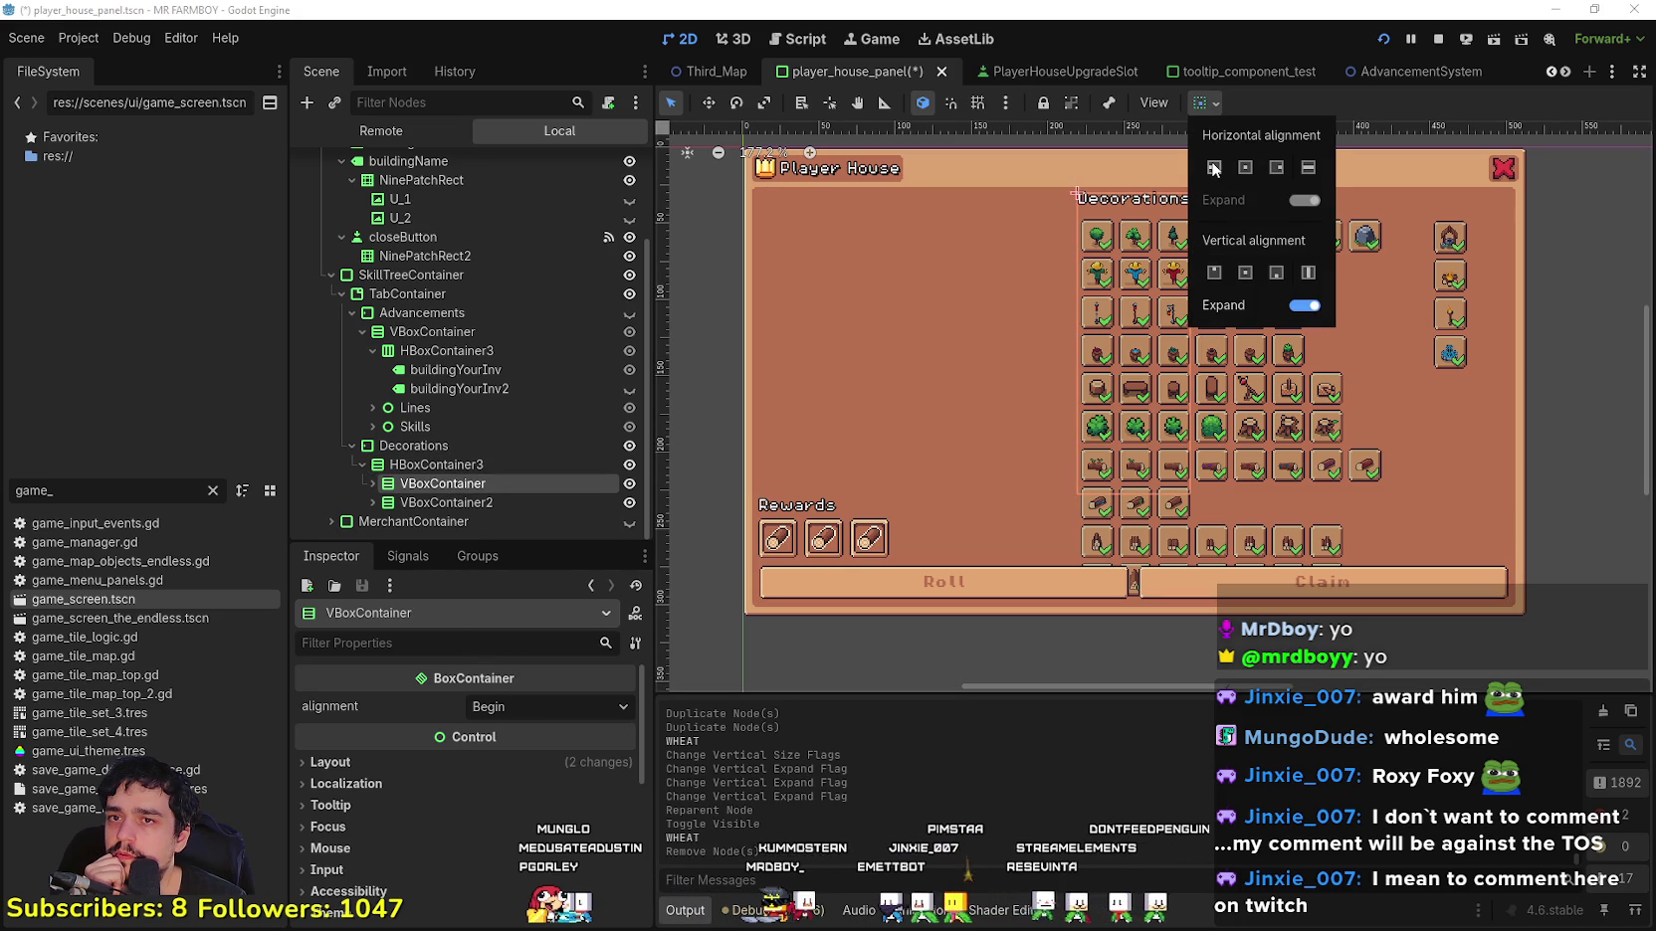
click(1213, 167)
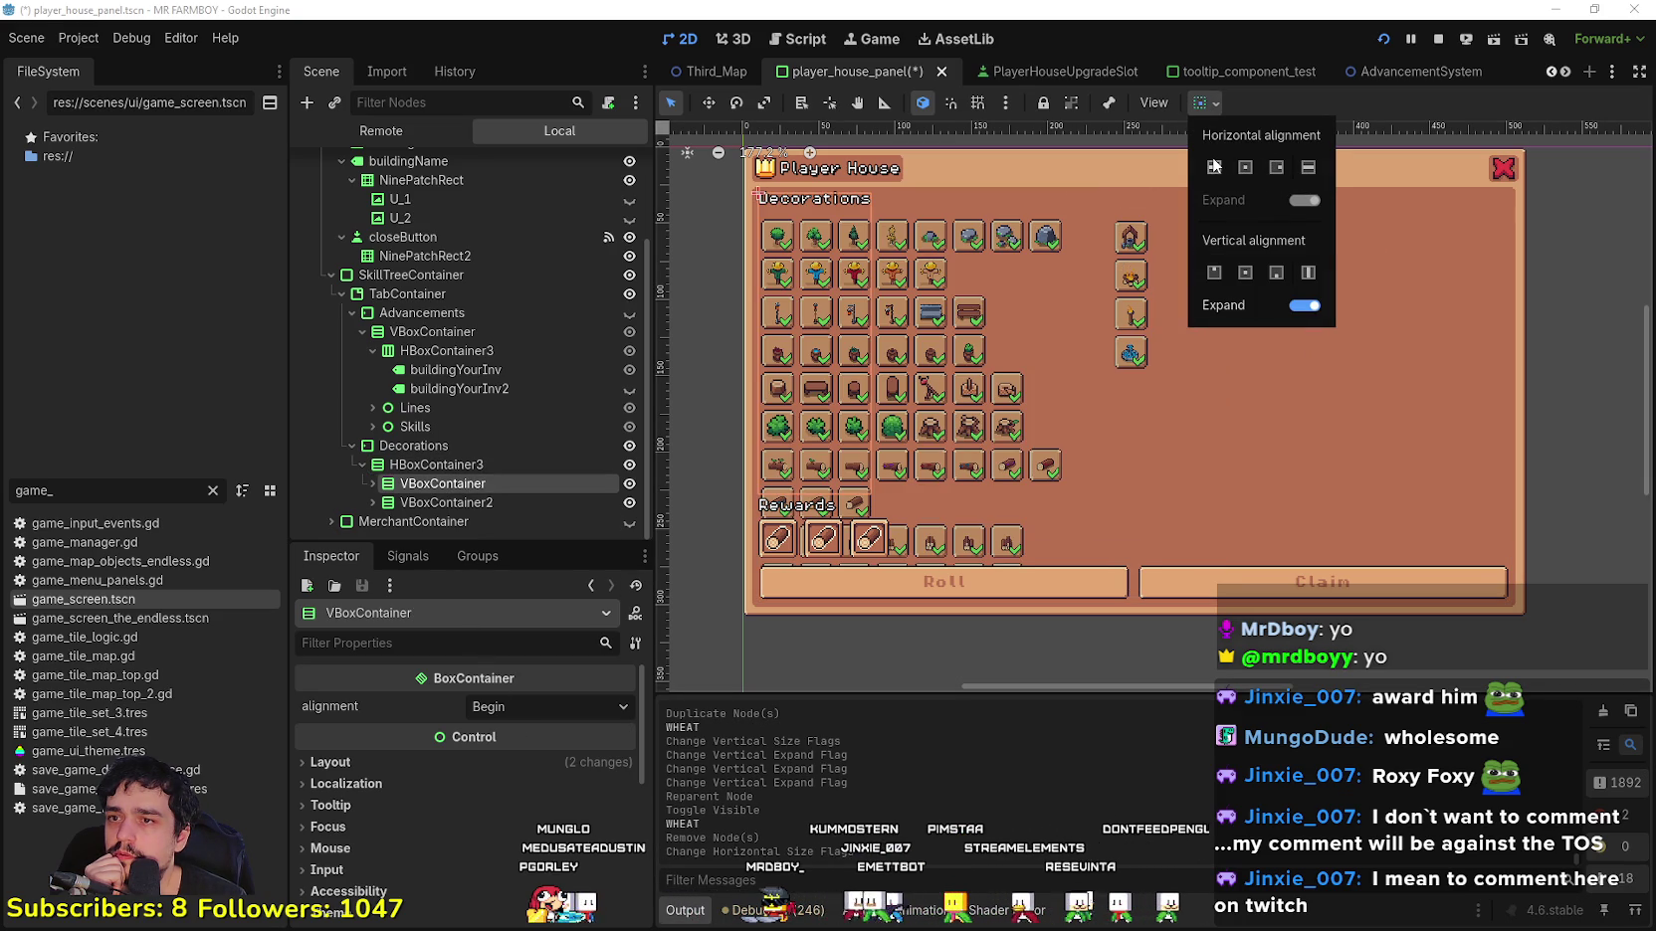
click(1419, 98)
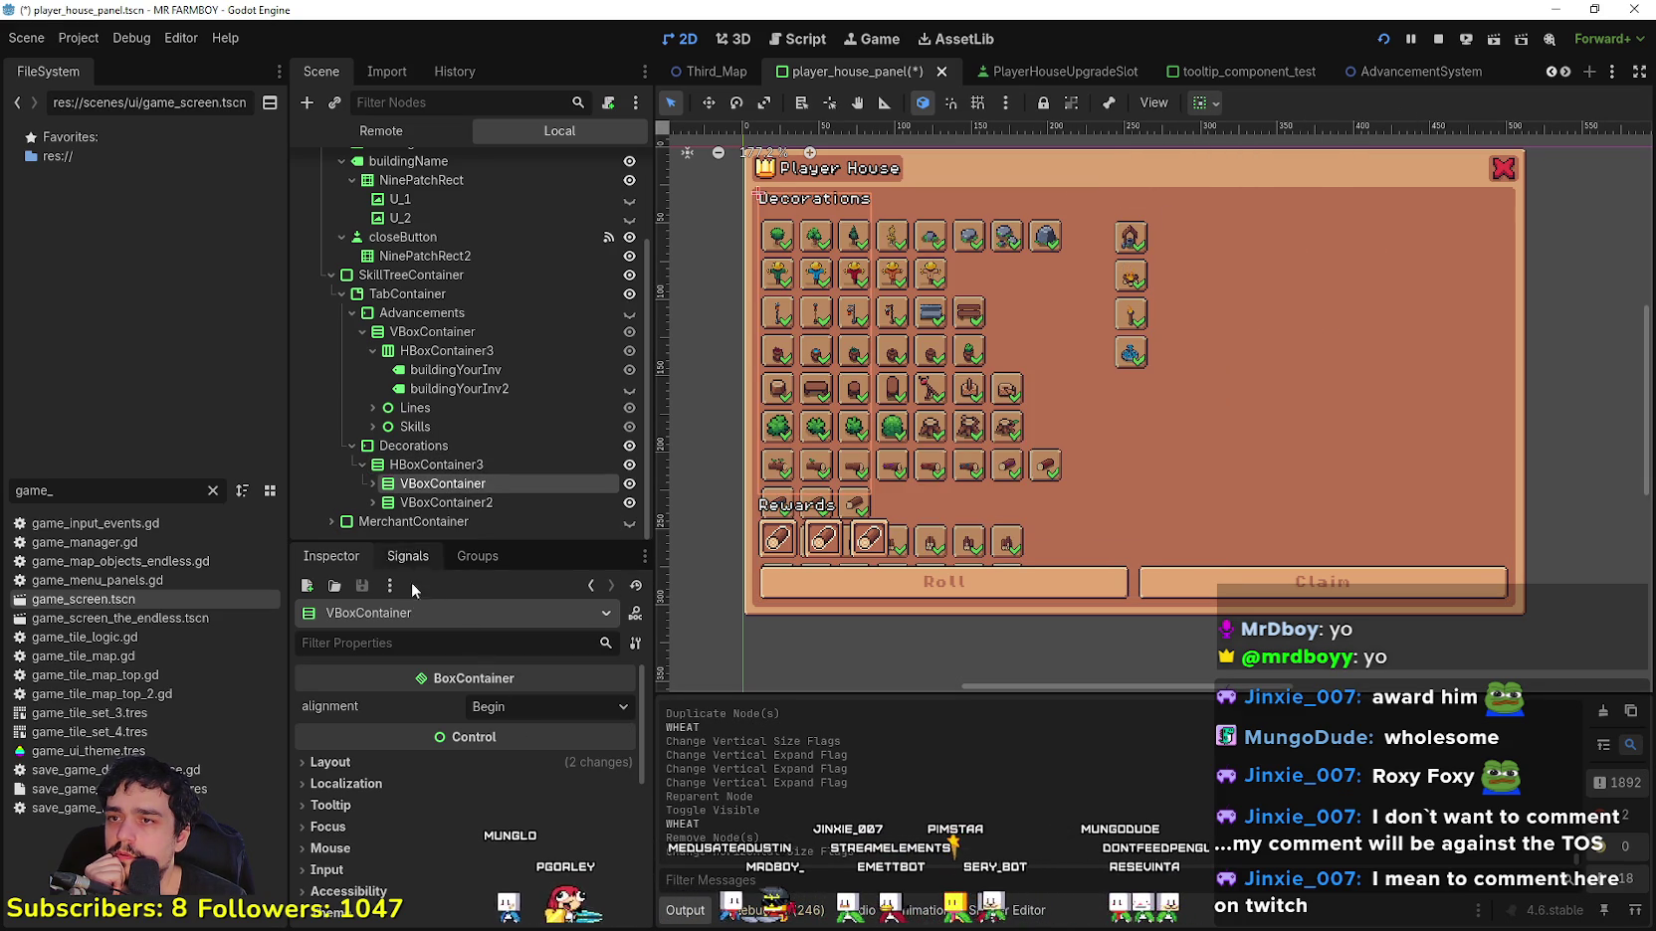
Step: Expand the VBoxContainer and Skills nodes in the Scene dock to reveal the decoration slots
click(437, 502)
click(438, 484)
click(372, 483)
scroll(428, 470, down, 1)
click(428, 466)
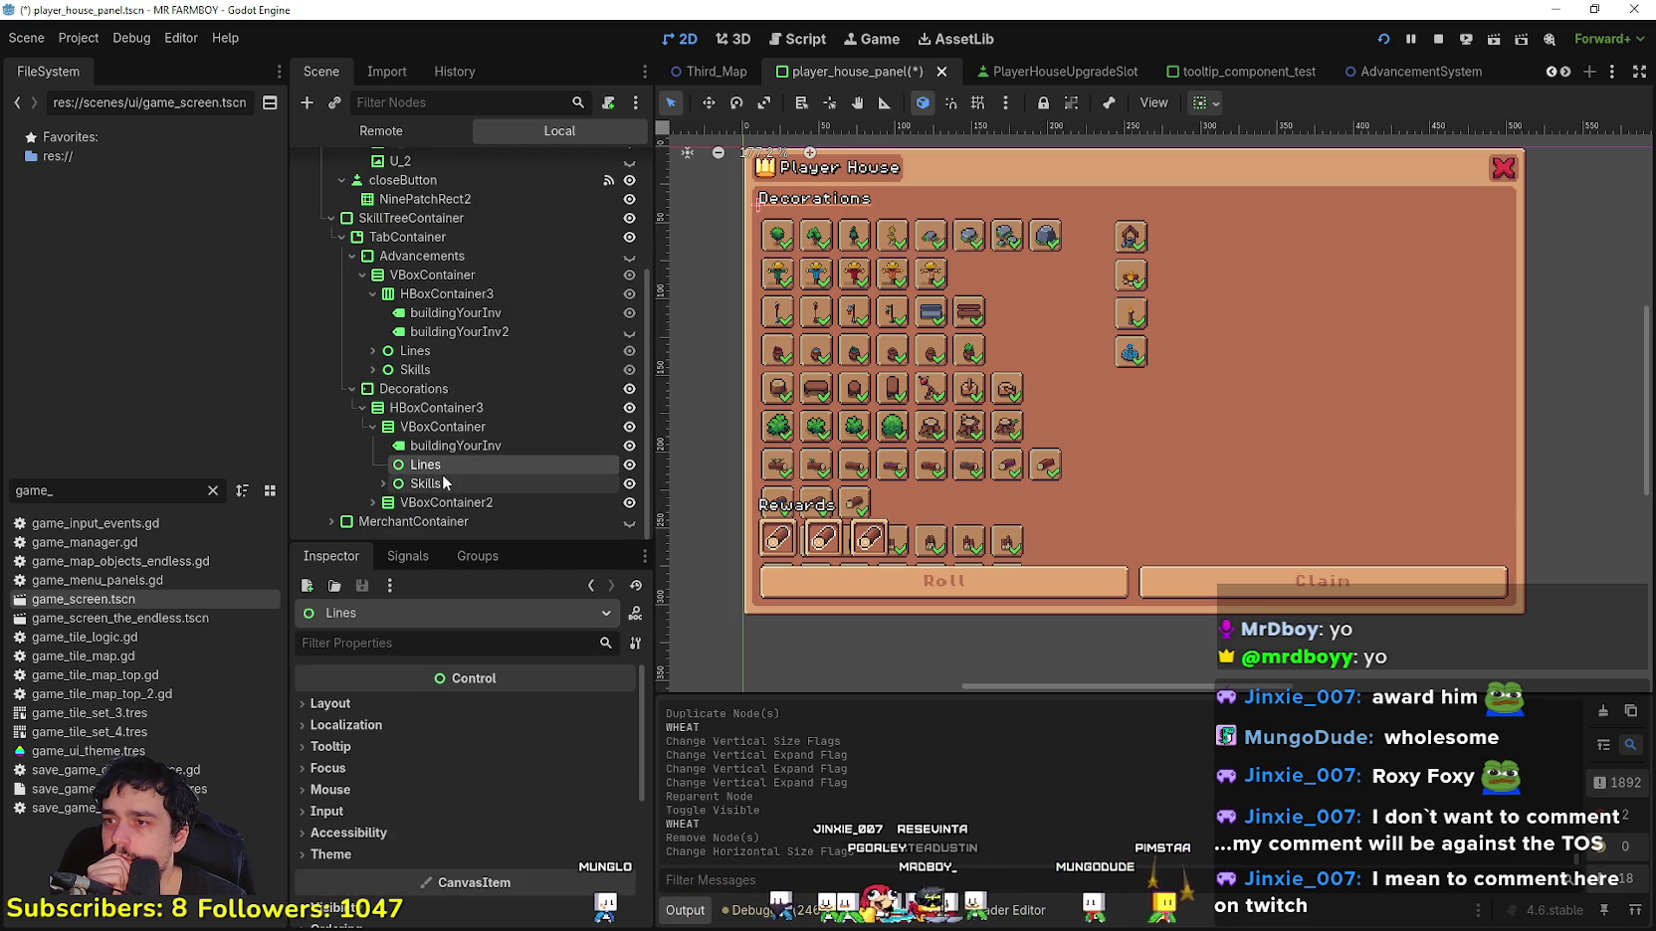
click(436, 484)
key(Right)
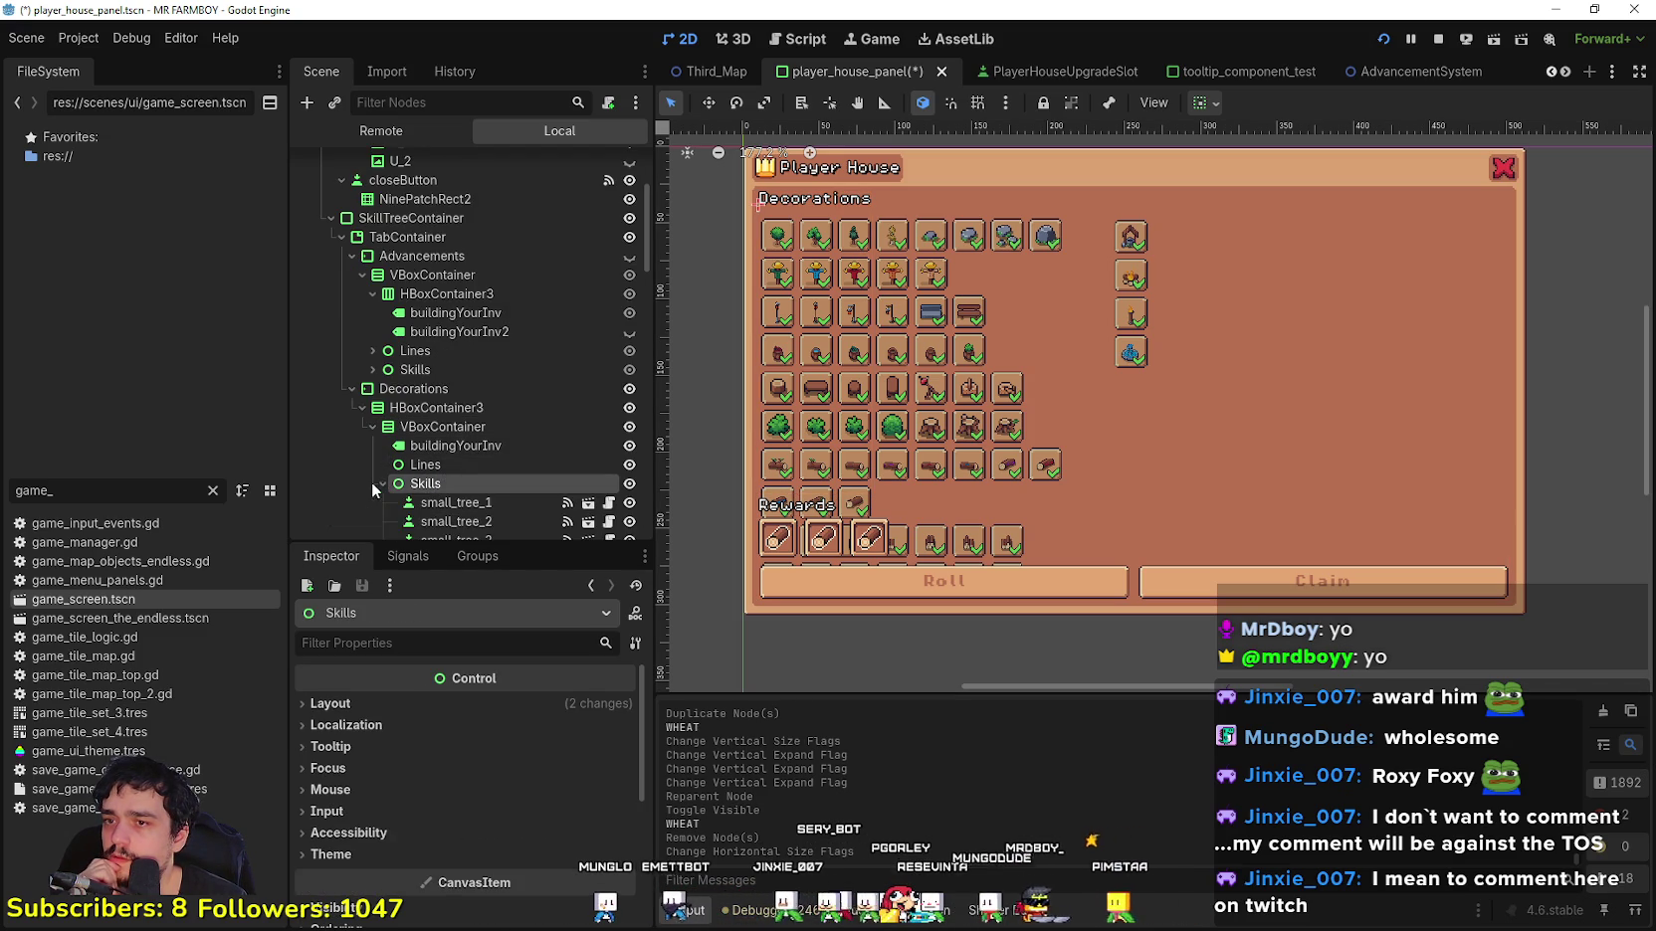
scroll(448, 493, down, 2)
scroll(458, 483, down, 8)
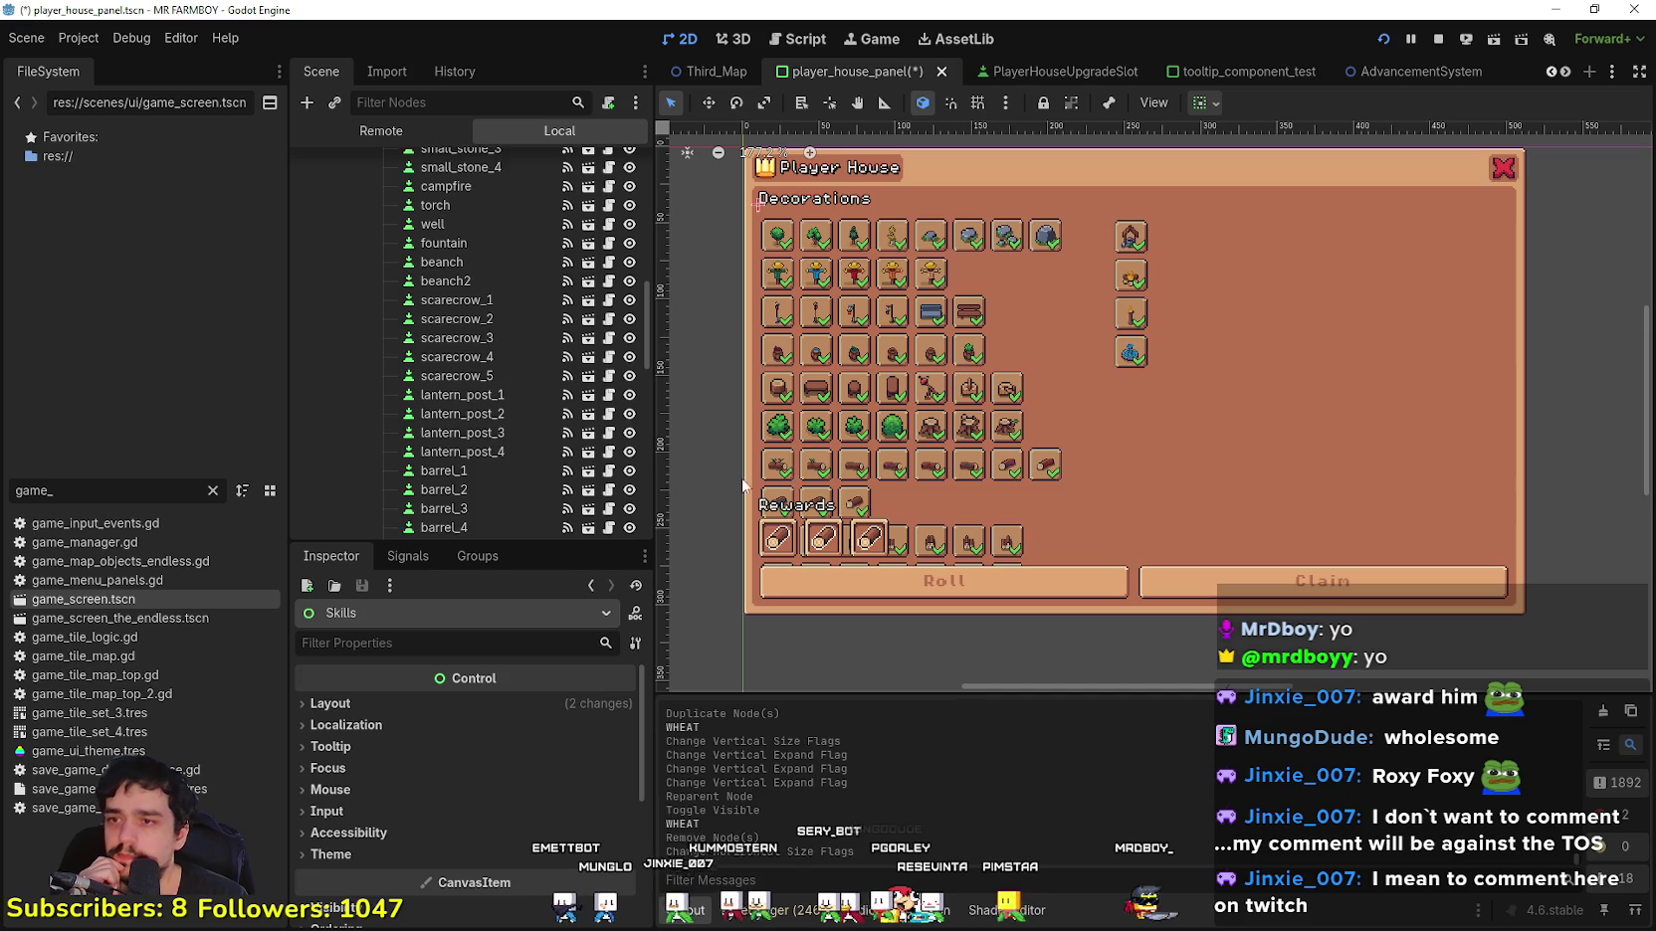
scroll(876, 537, down, 1)
scroll(837, 528, up, 4)
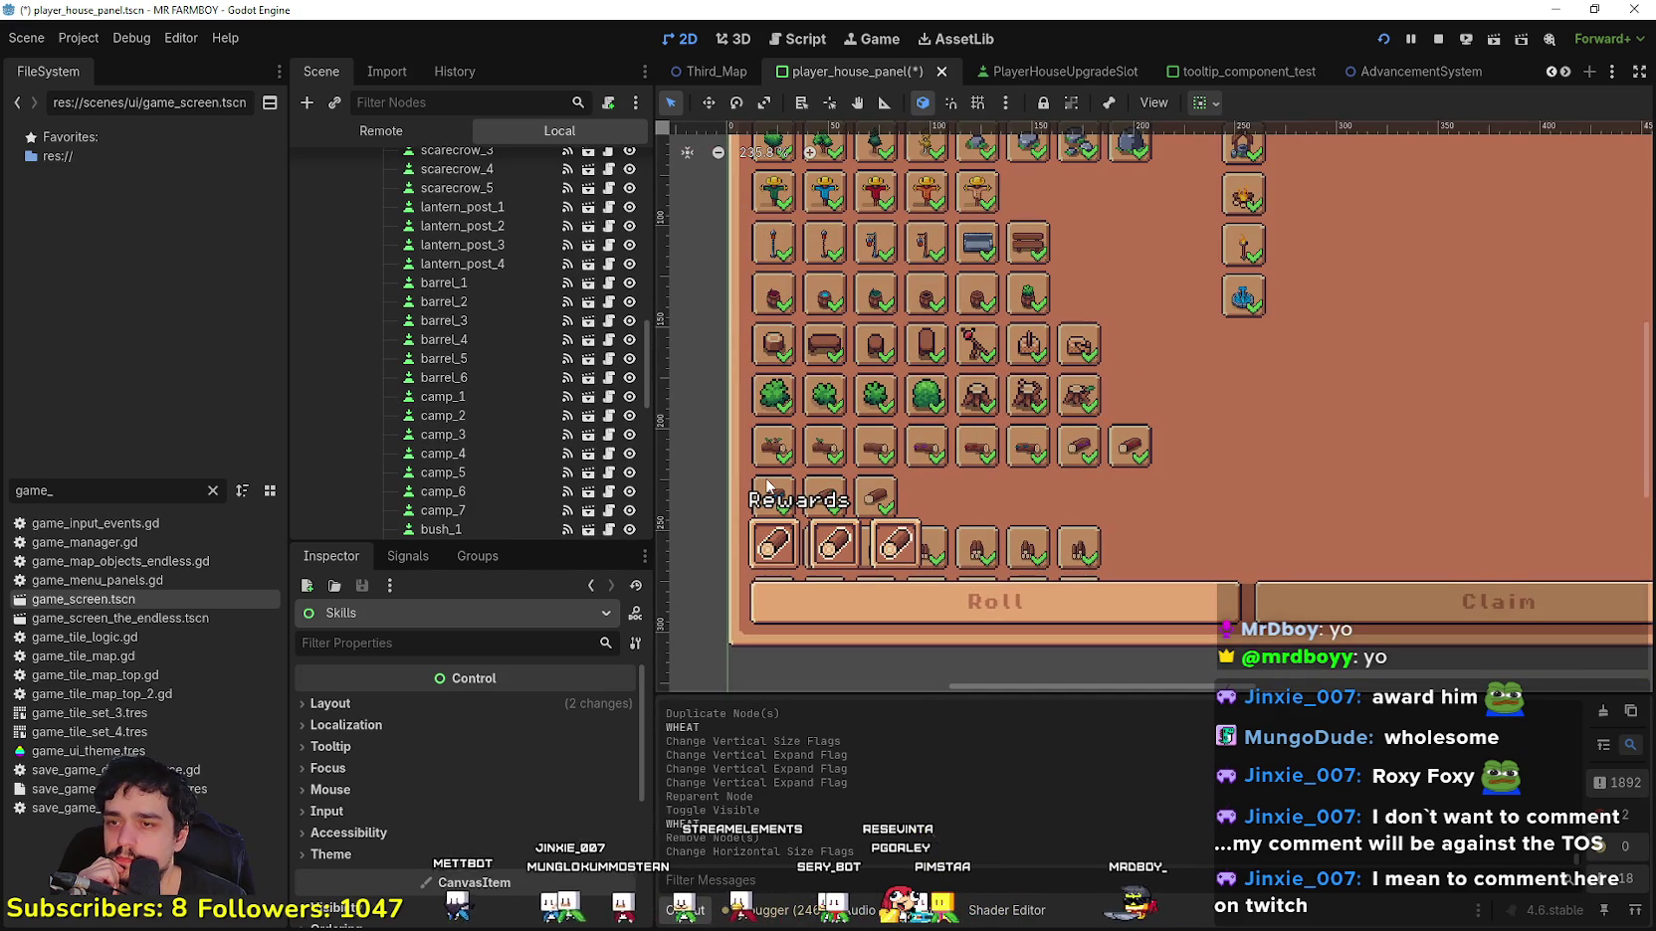
Step: Select the campfire, torch and well slot buttons together
click(778, 482)
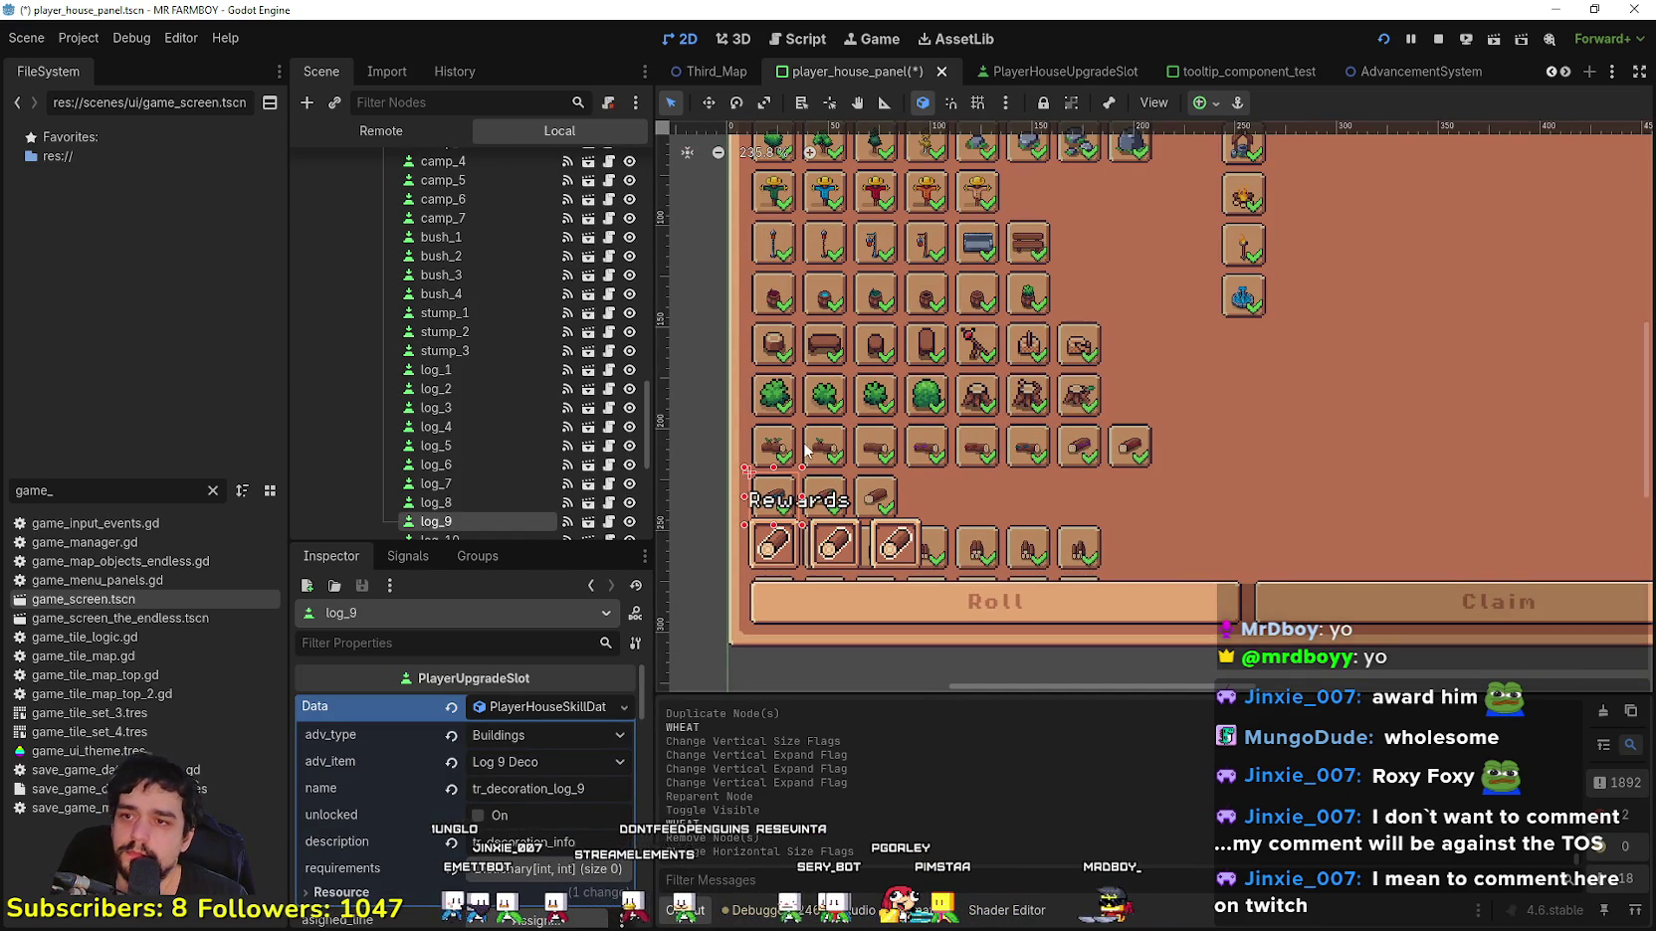
scroll(808, 452, down, 3)
click(1136, 247)
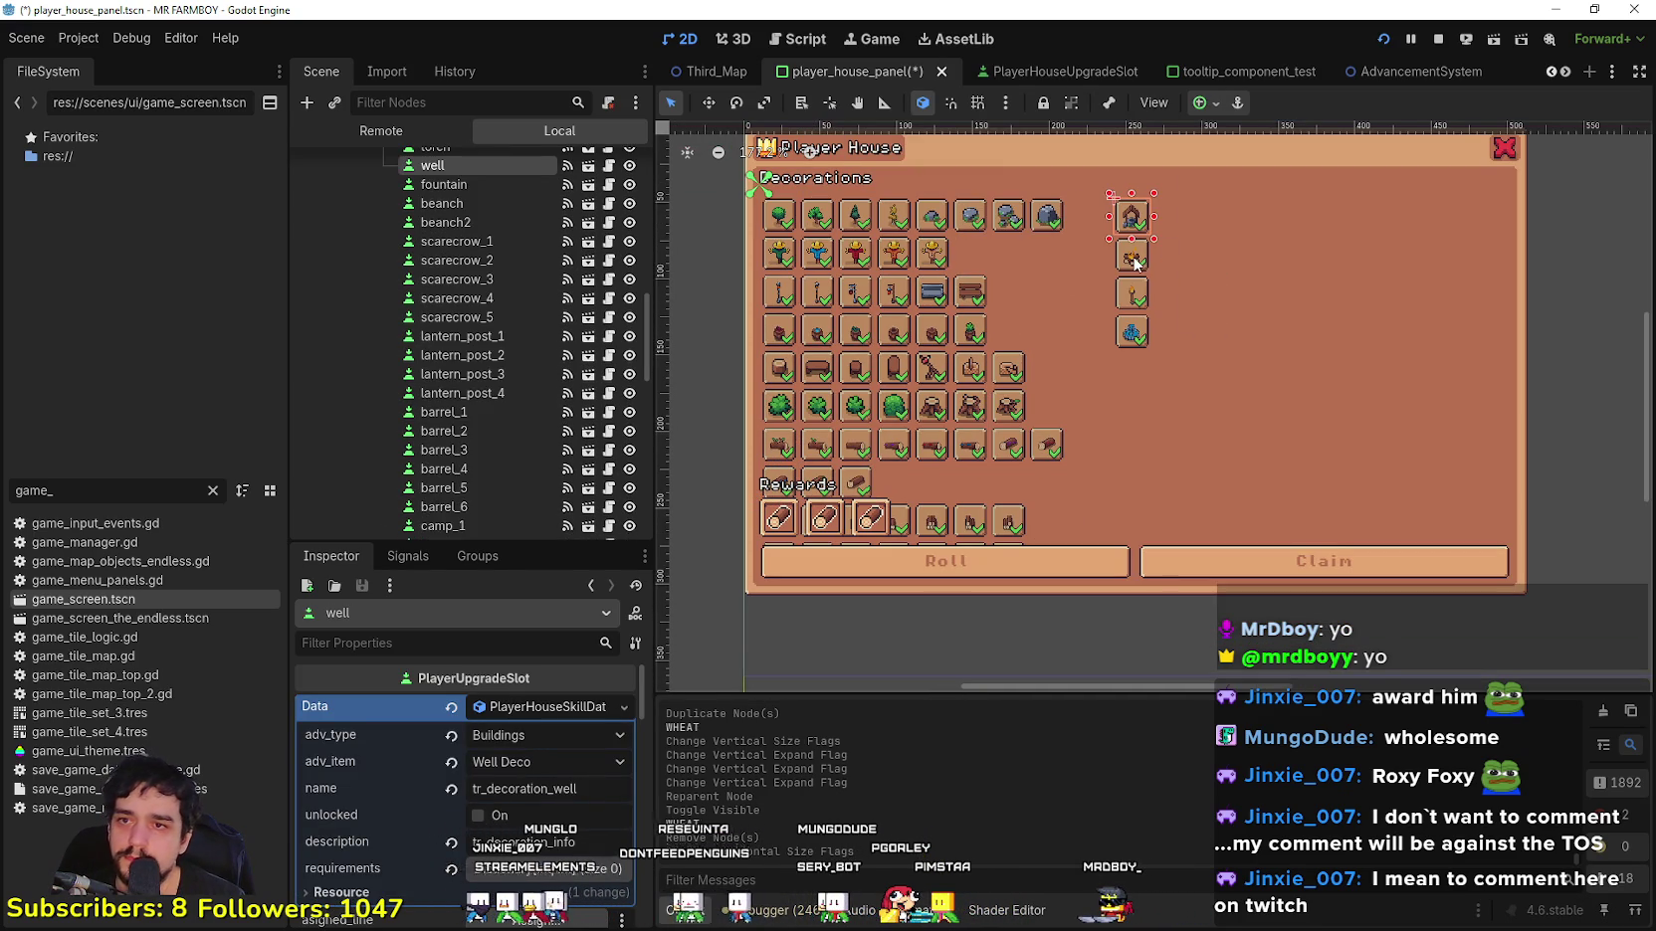
shift+click(1133, 293)
shift+click(1133, 332)
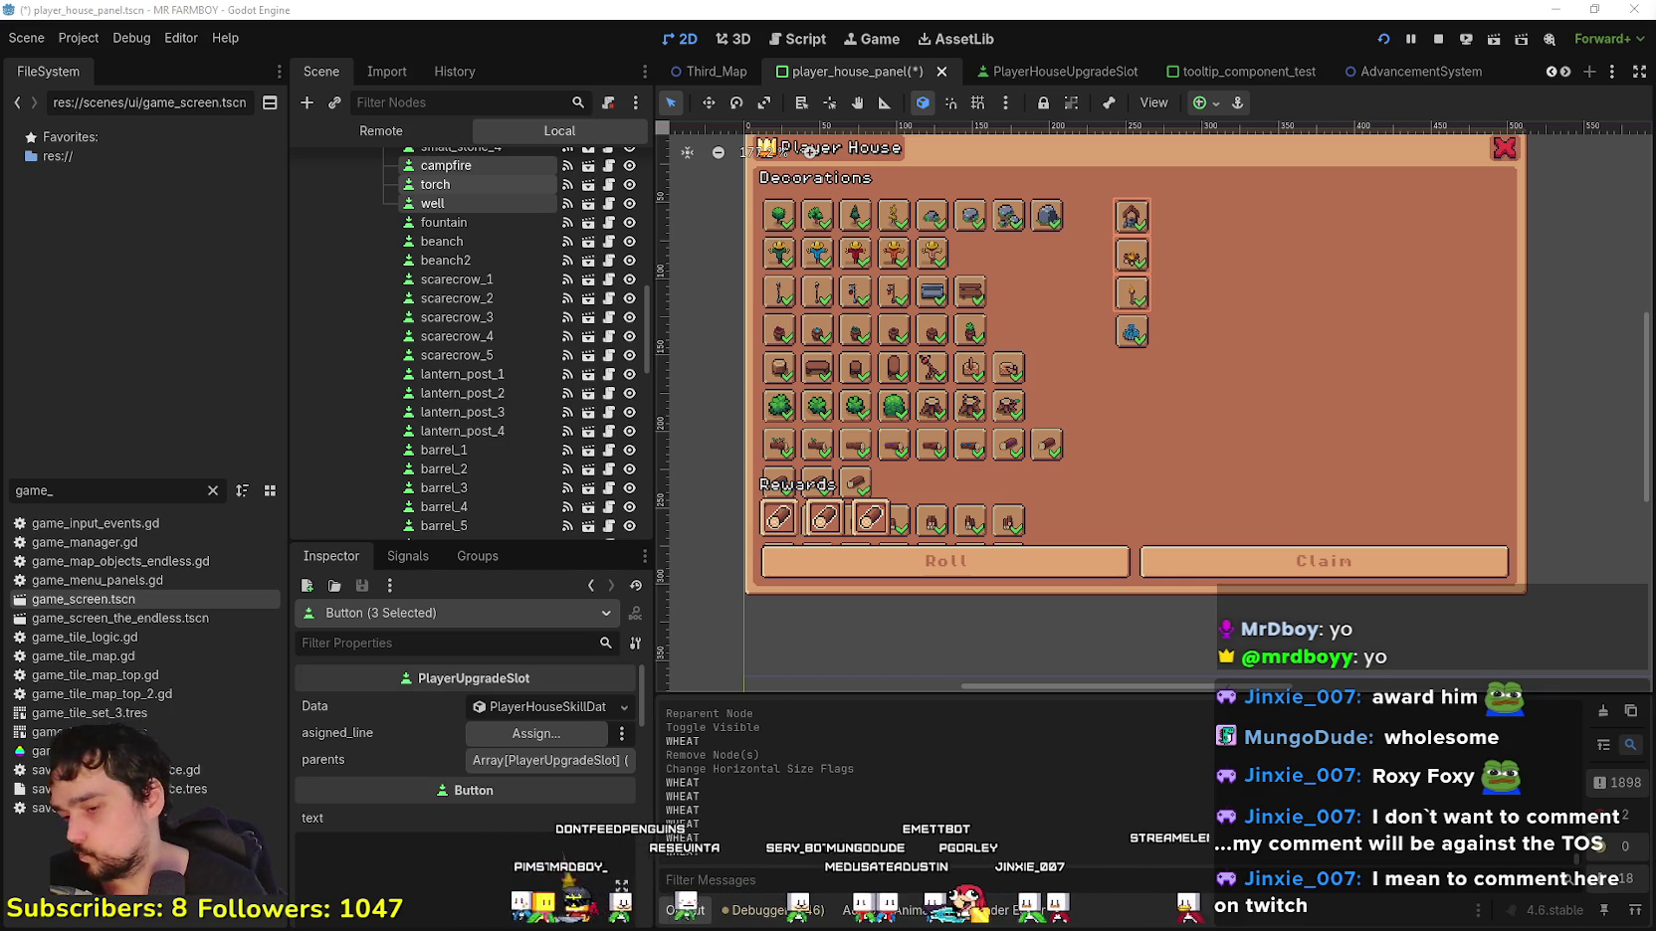
Step: Add the fountain slot to the campfire, torch and well selection
mouse_move(1357, 472)
mouse_down()
mouse_move(1293, 529)
mouse_move(1398, 456)
mouse_up()
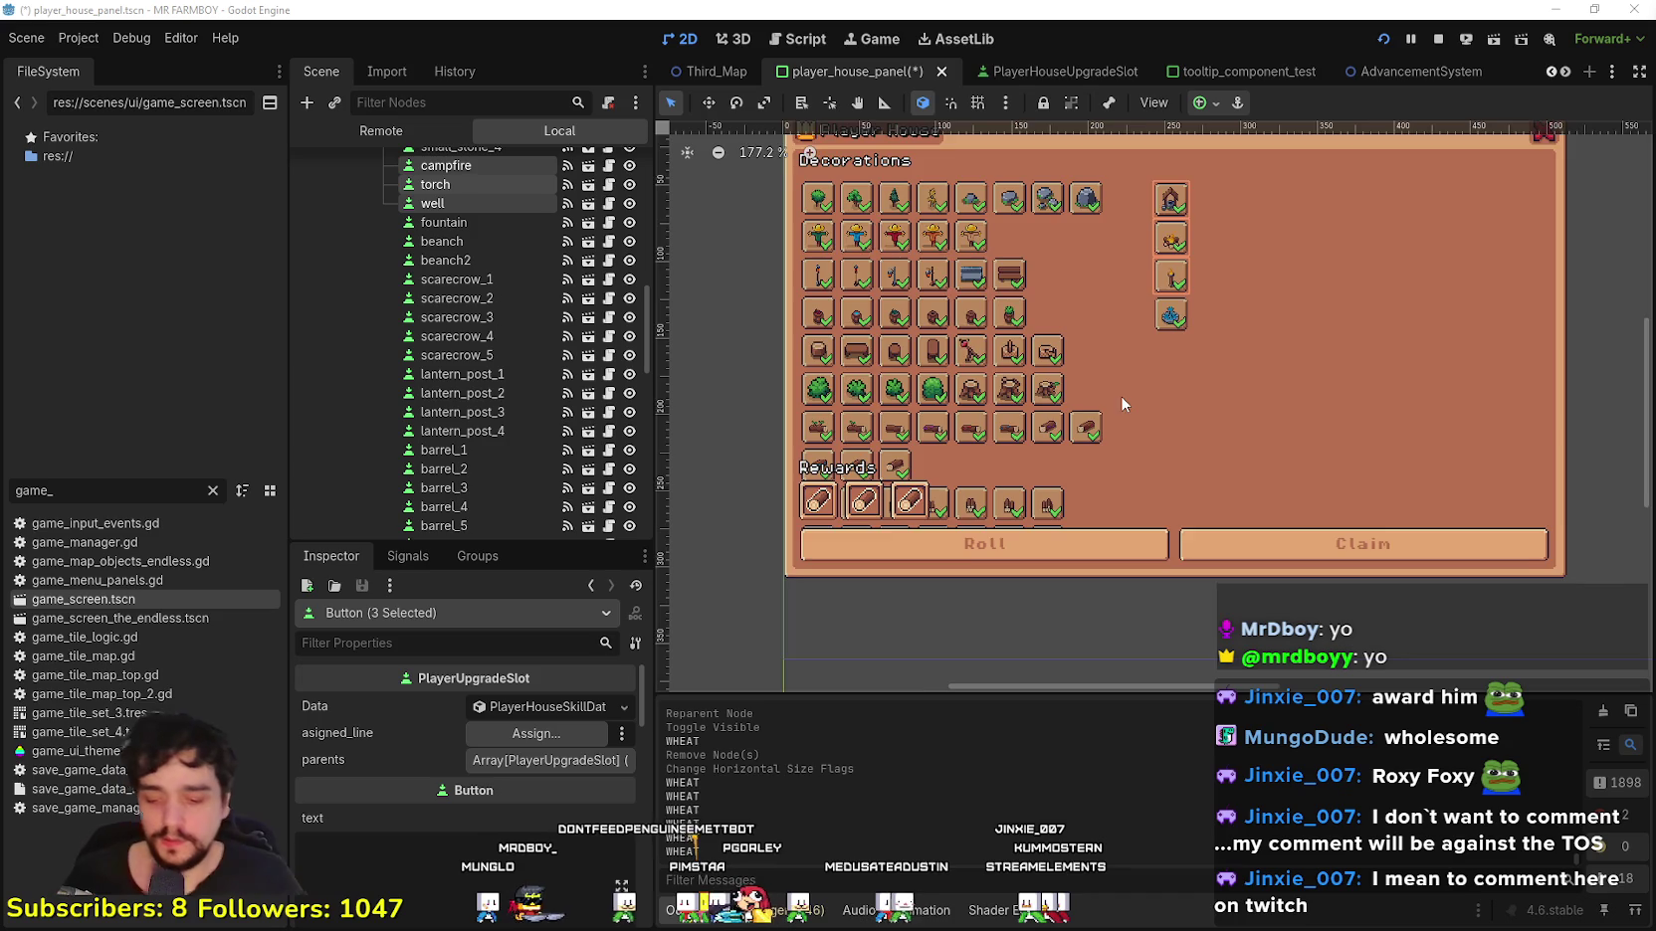
scroll(1118, 391, up, 2)
scroll(1185, 398, up, 1)
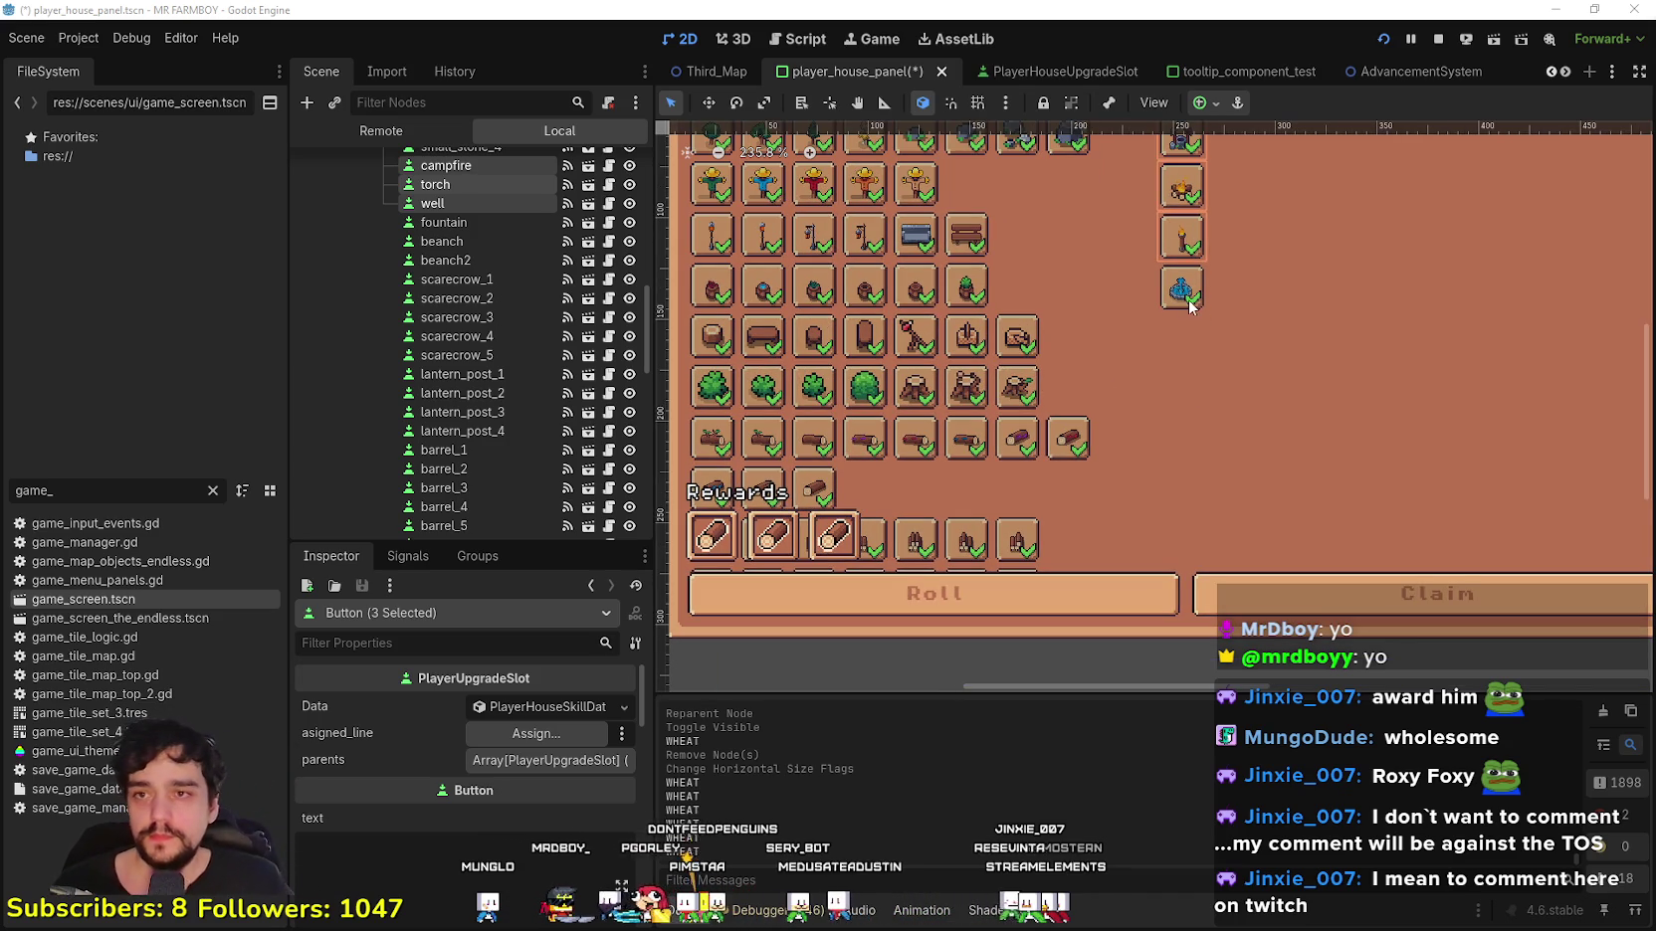
shift+click(1182, 290)
Step: Move the four selected slots right until they sit against the panel's right edge
drag(1322, 320, 1148, 568)
click(708, 102)
drag(1025, 395, 1365, 395)
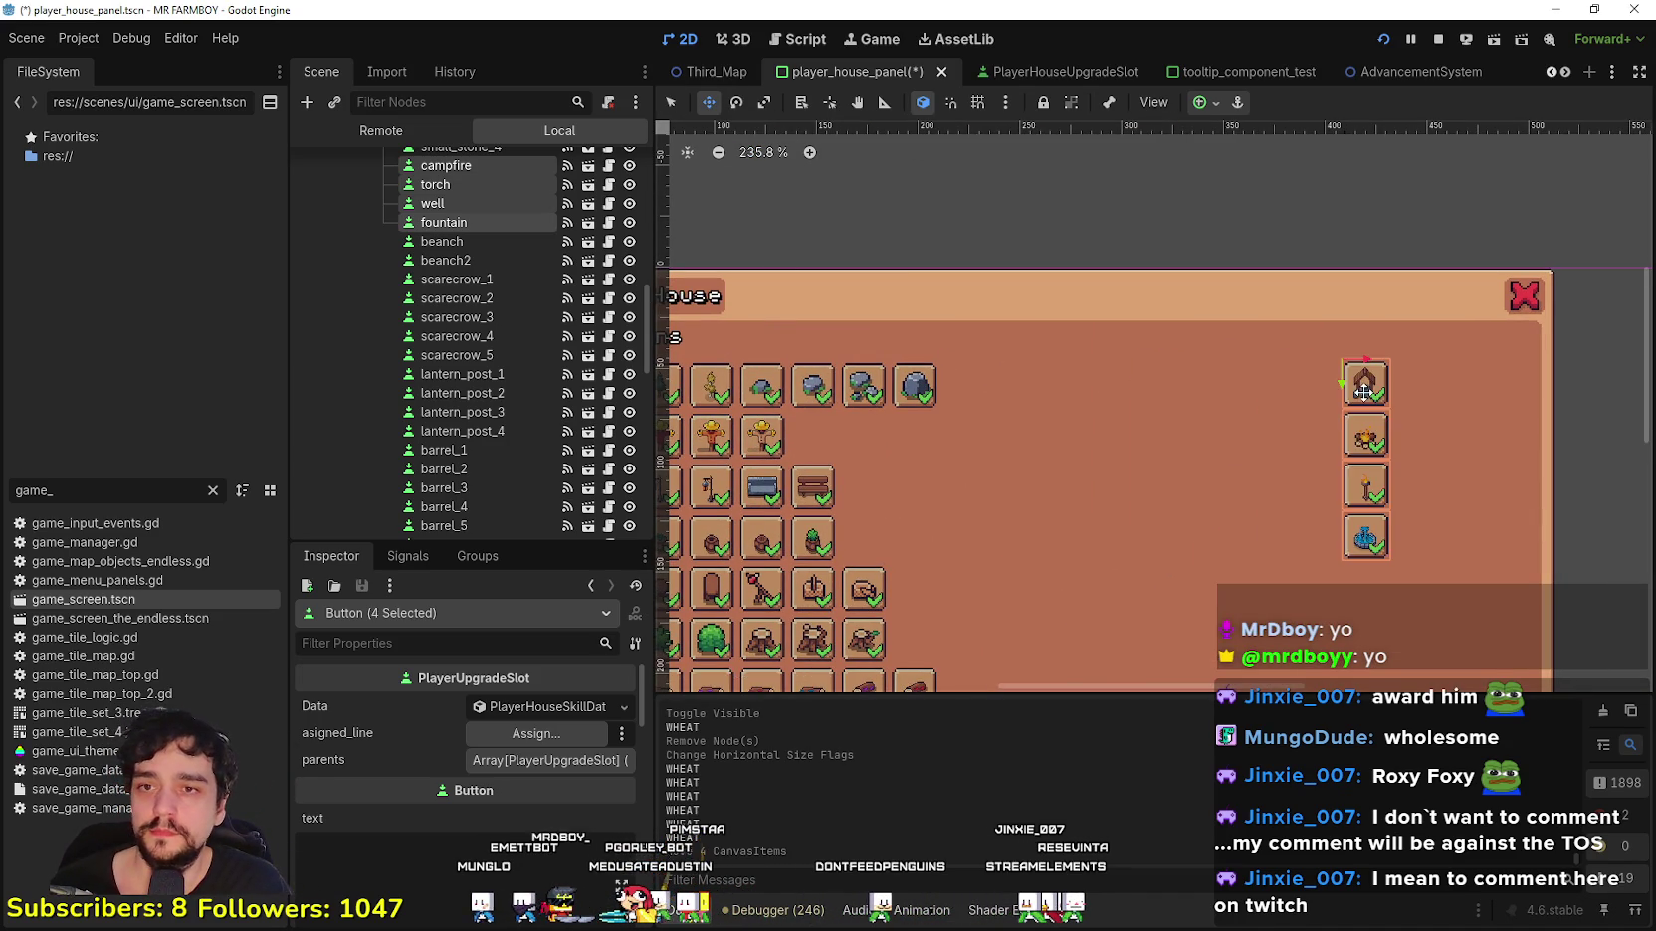
scroll(1294, 418, down, 5)
scroll(1363, 346, up, 4)
scroll(1362, 346, down, 2)
drag(1340, 261, 1414, 261)
scroll(1144, 384, down, 2)
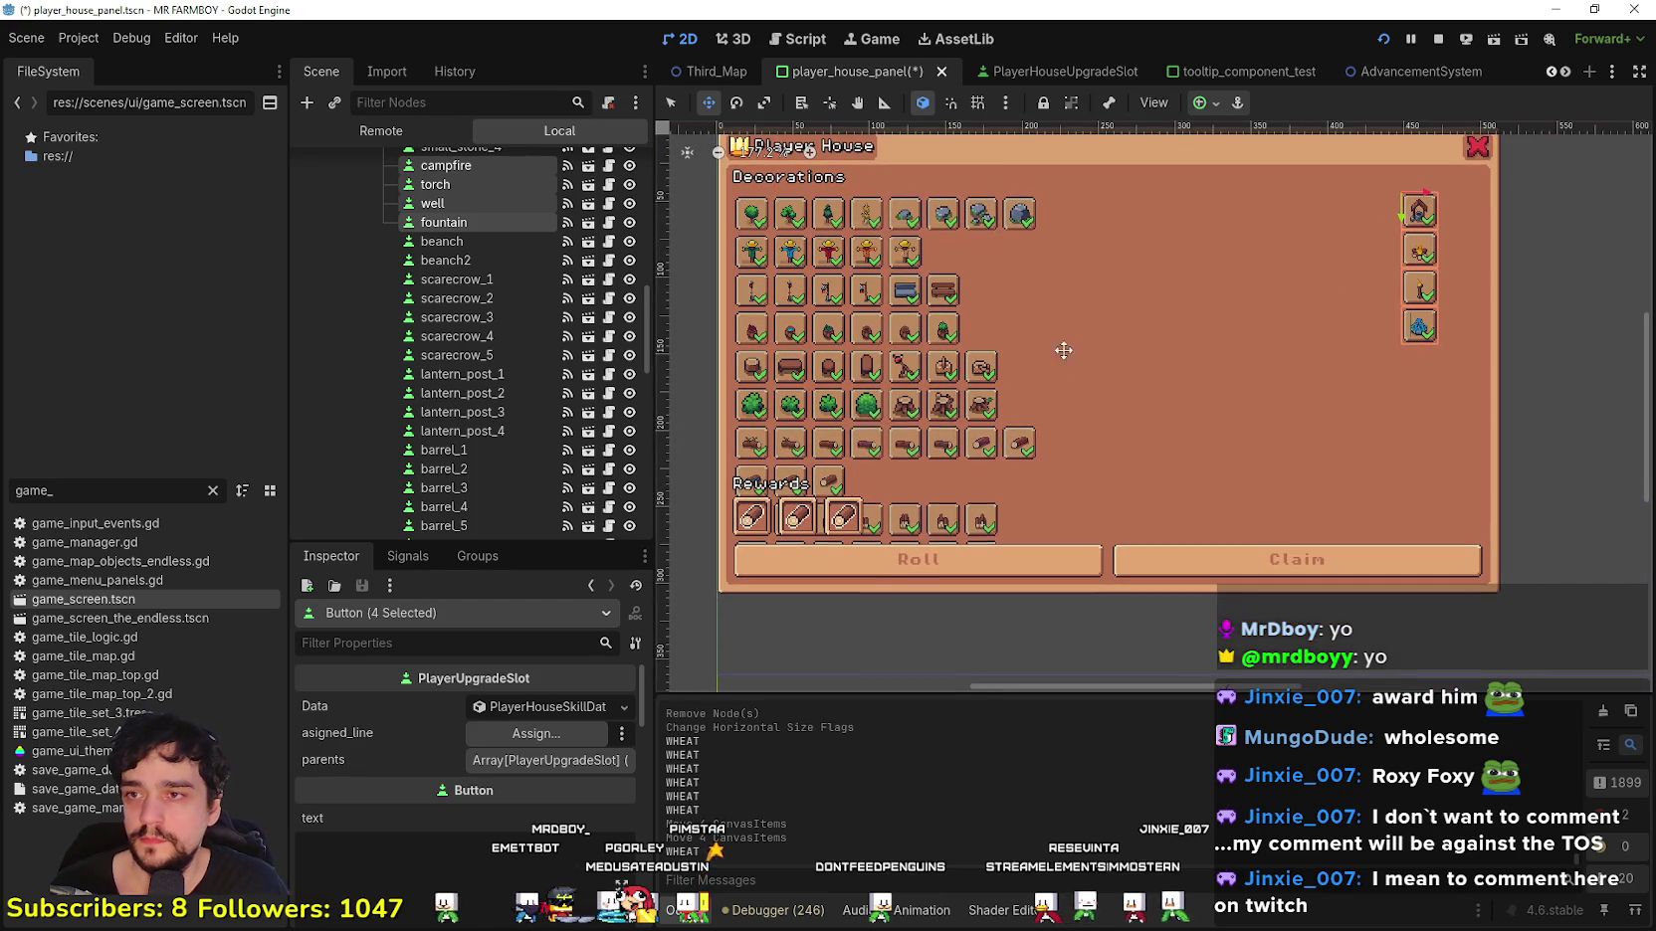
click(672, 104)
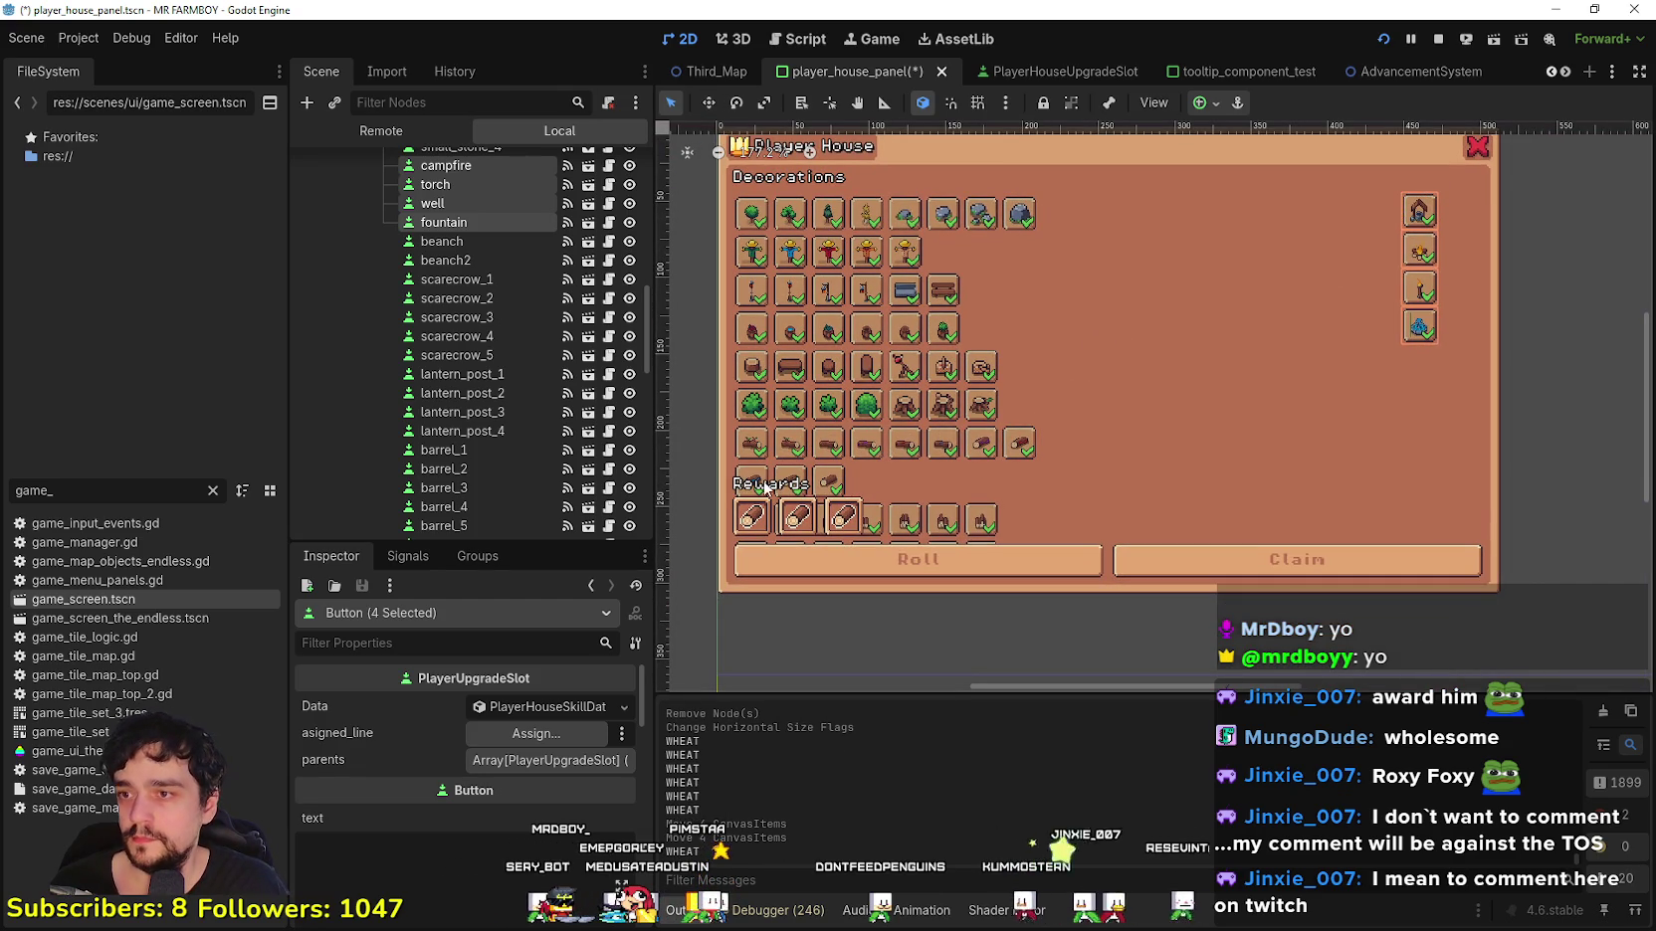
click(768, 482)
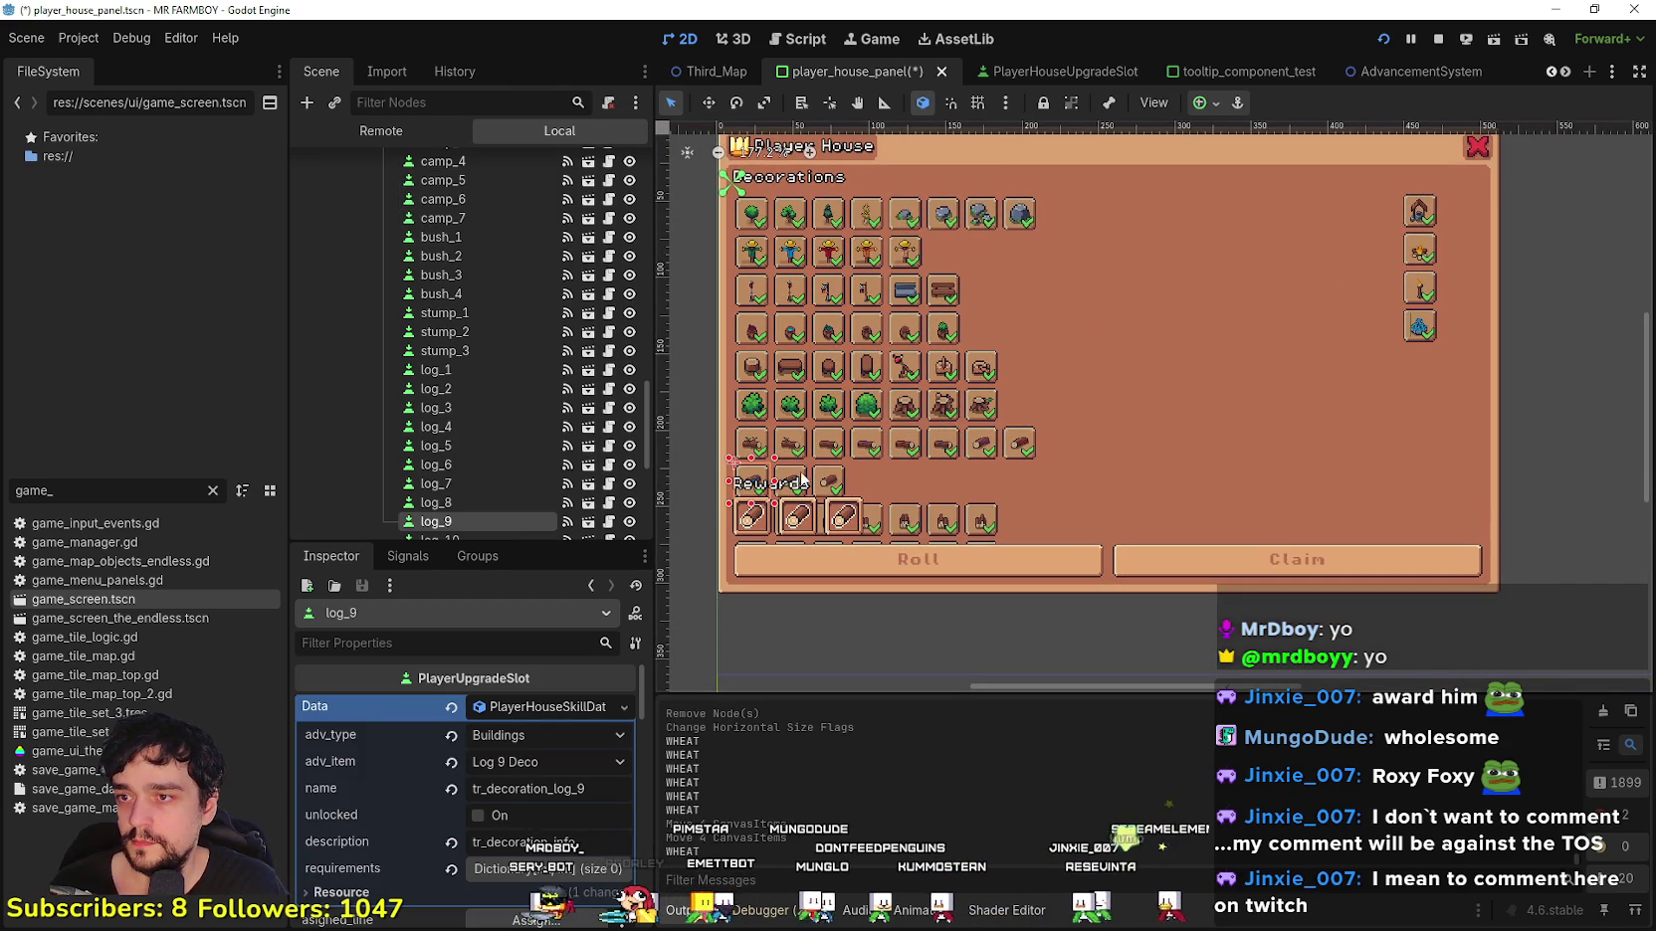
Step: Select log_9 and the next log slots and drag them toward the log row
shift+click(832, 483)
click(704, 104)
mouse_move(756, 478)
mouse_down()
mouse_move(1284, 329)
mouse_move(1222, 278)
mouse_up()
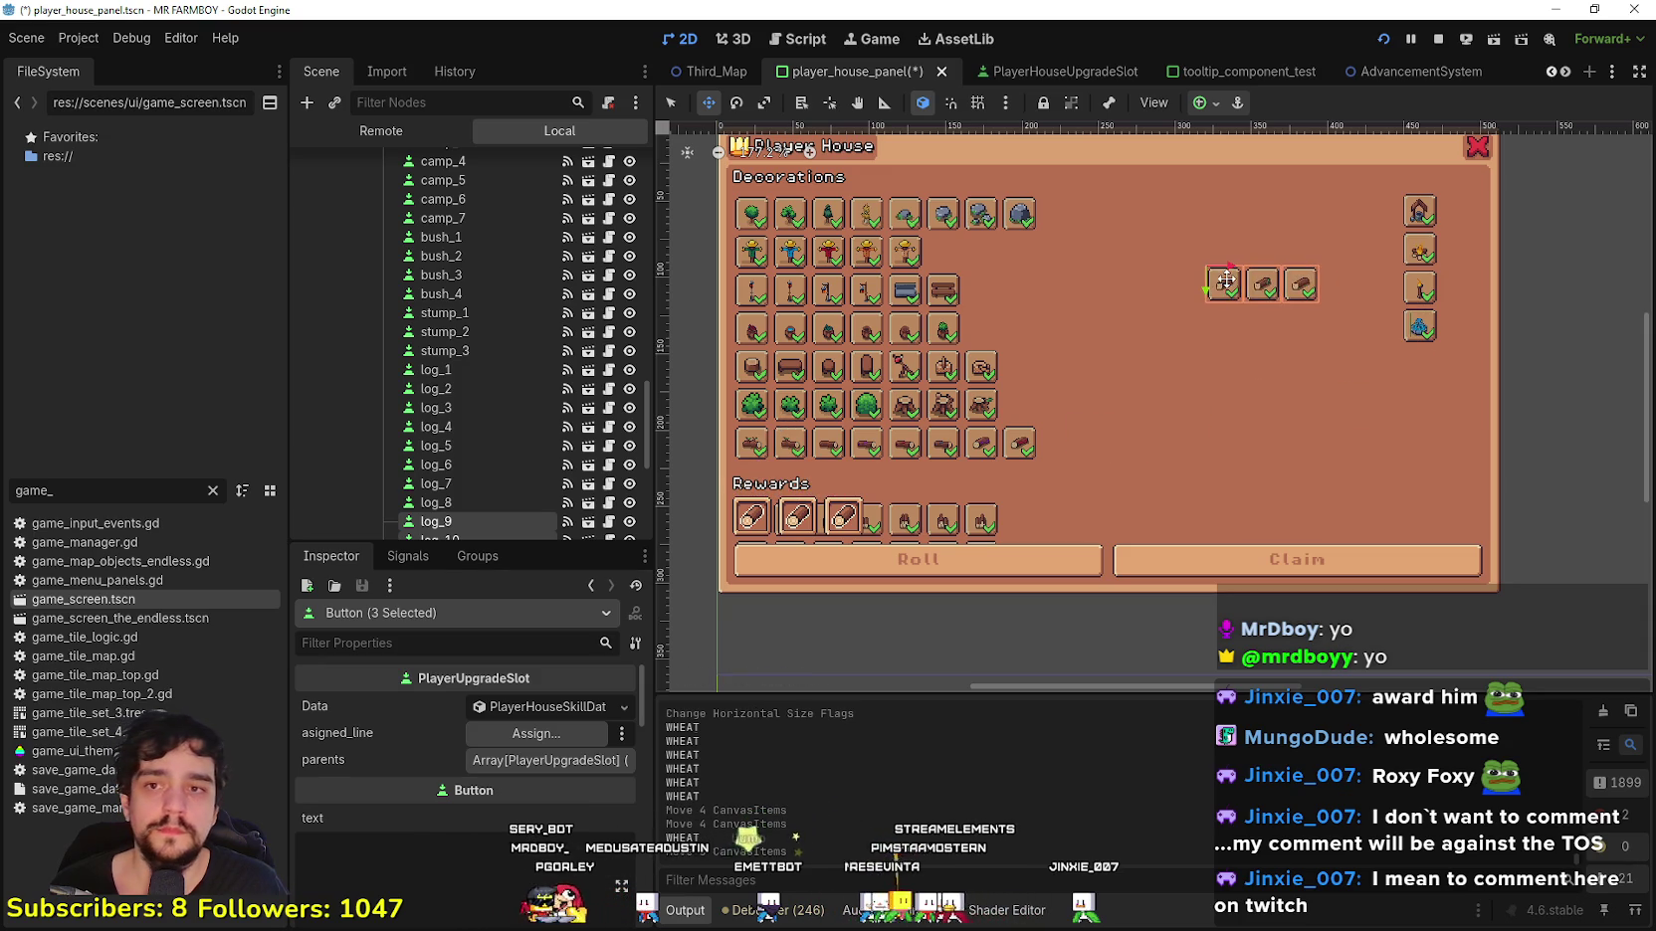
scroll(1267, 338, up, 2)
scroll(1268, 338, down, 1)
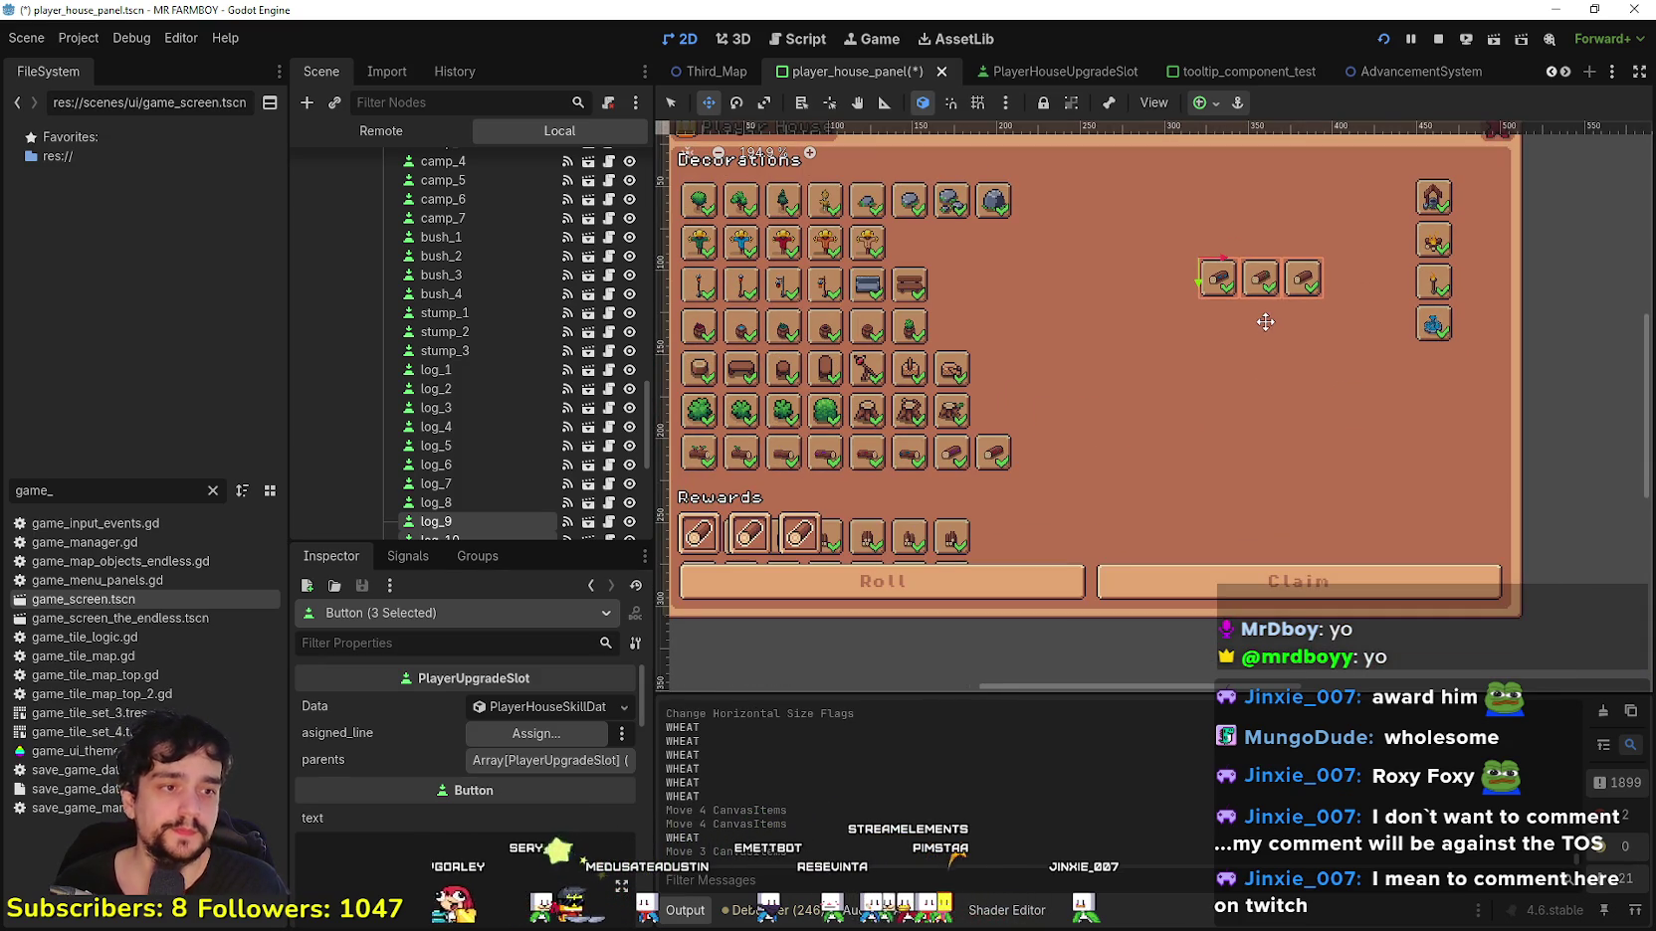
scroll(1262, 288, up, 1)
mouse_move(1262, 289)
mouse_down()
mouse_move(1249, 388)
mouse_move(1314, 391)
mouse_move(1159, 393)
mouse_up()
Step: Place the three log slots beside the other logs and nudge them into alignment
scroll(1242, 386, down, 2)
scroll(1242, 386, up, 2)
scroll(1160, 393, down, 2)
scroll(1020, 498, up, 2)
scroll(1020, 497, down, 3)
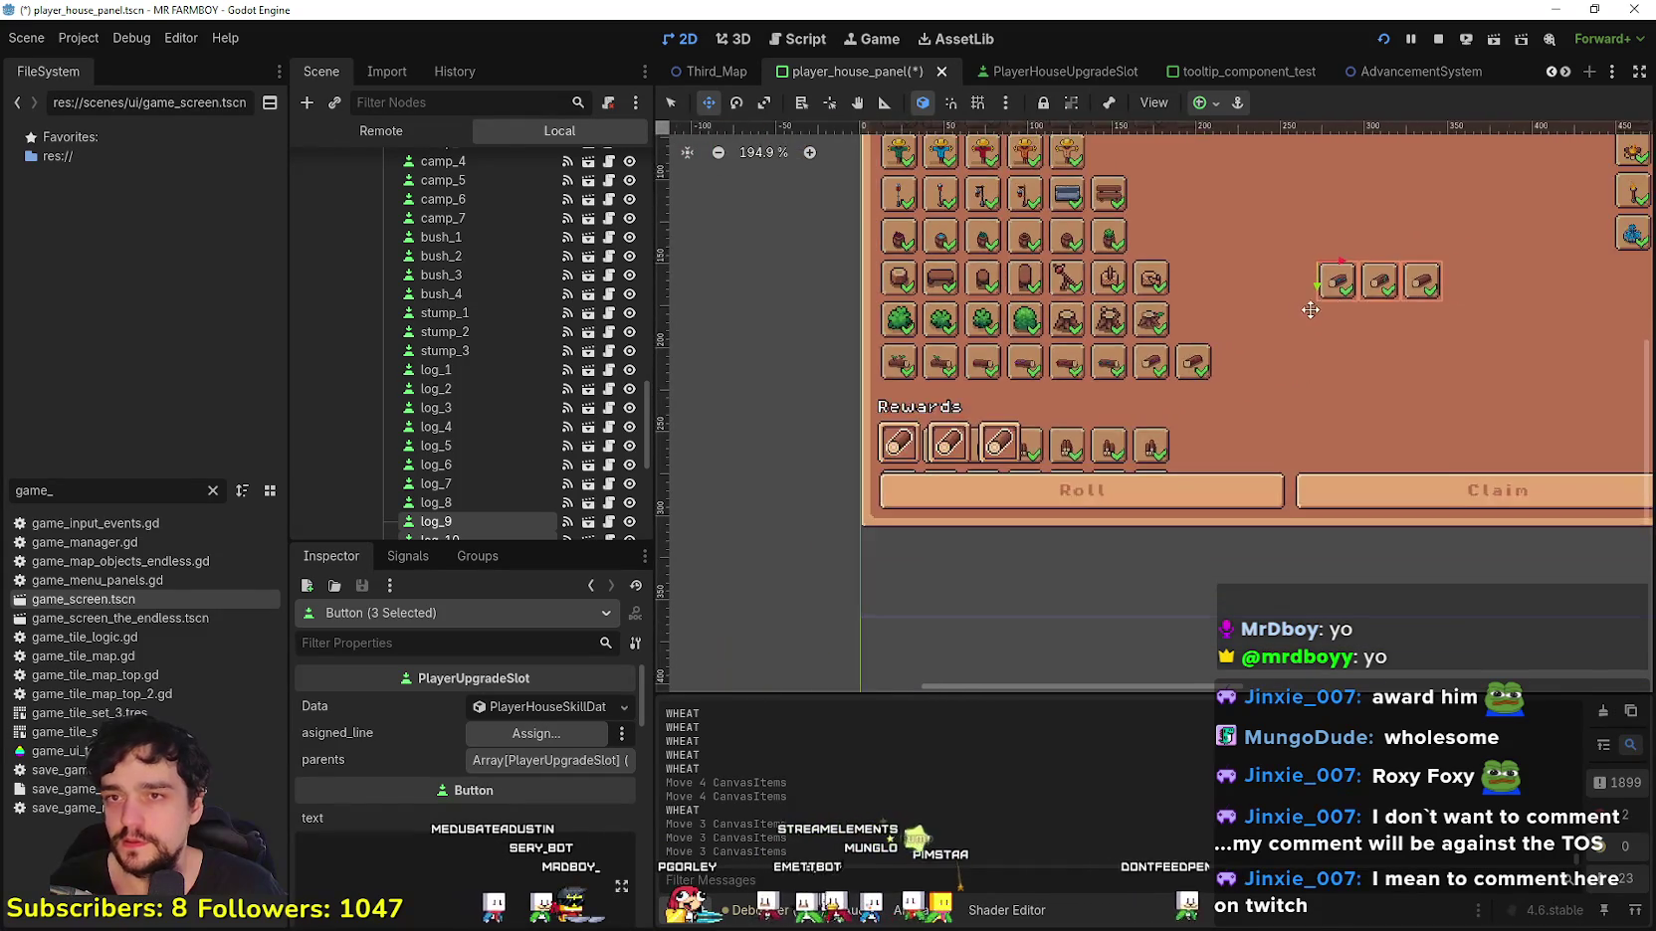
drag(1107, 316, 1164, 411)
scroll(1037, 395, up, 2)
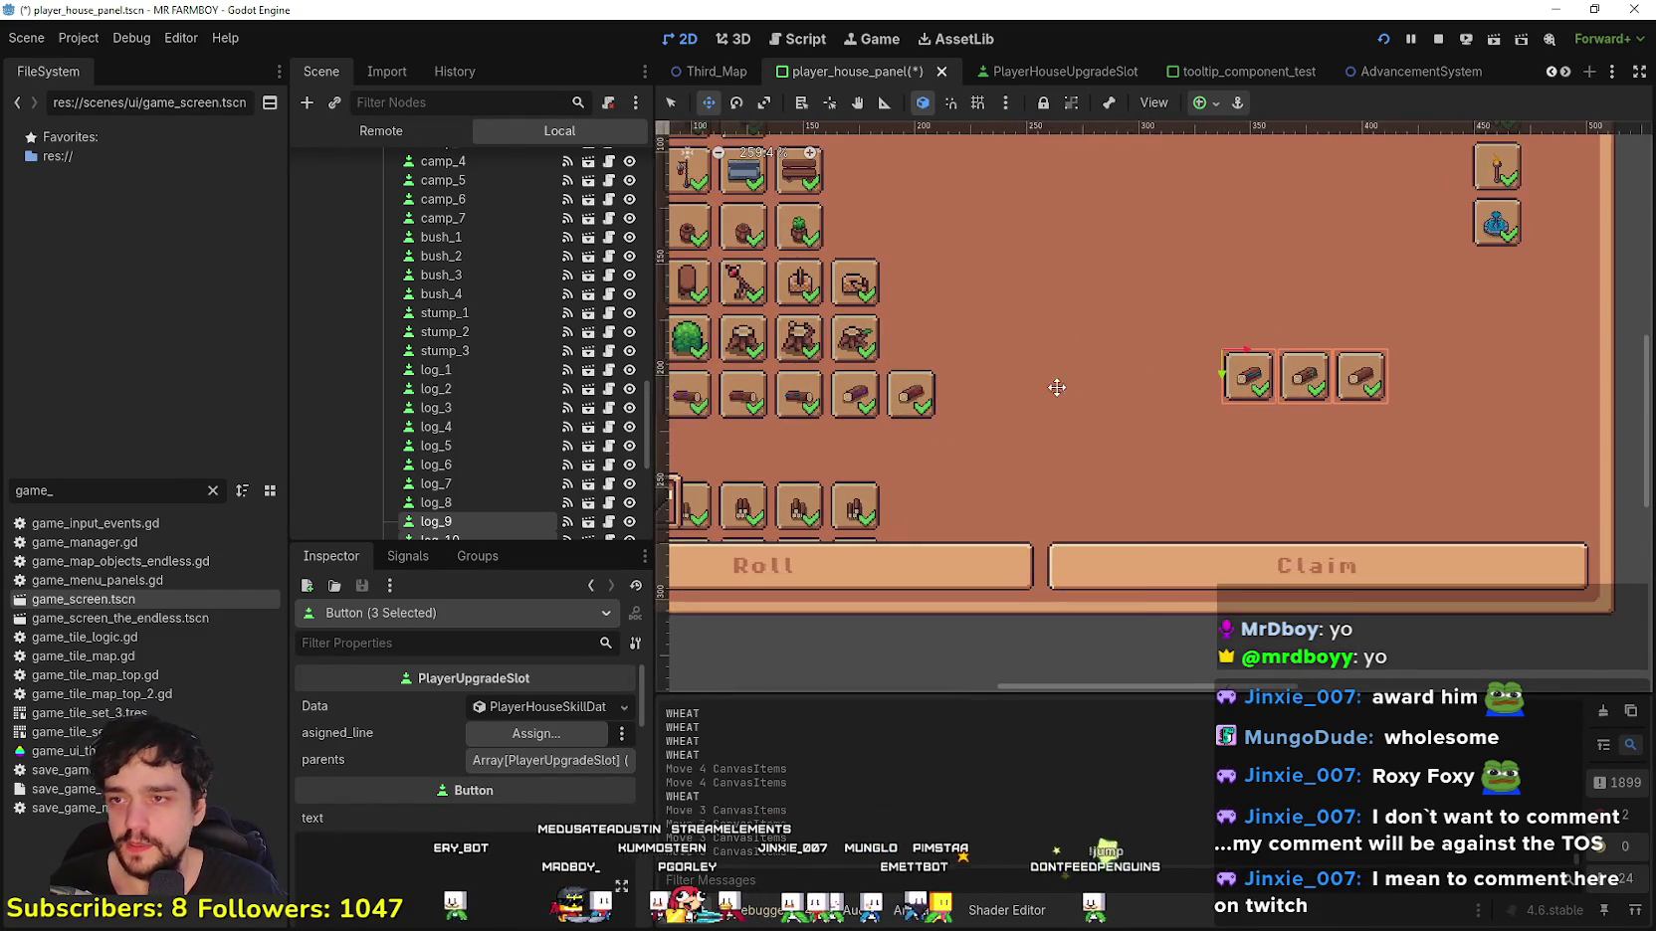
drag(1463, 350, 1124, 368)
scroll(1125, 368, up, 4)
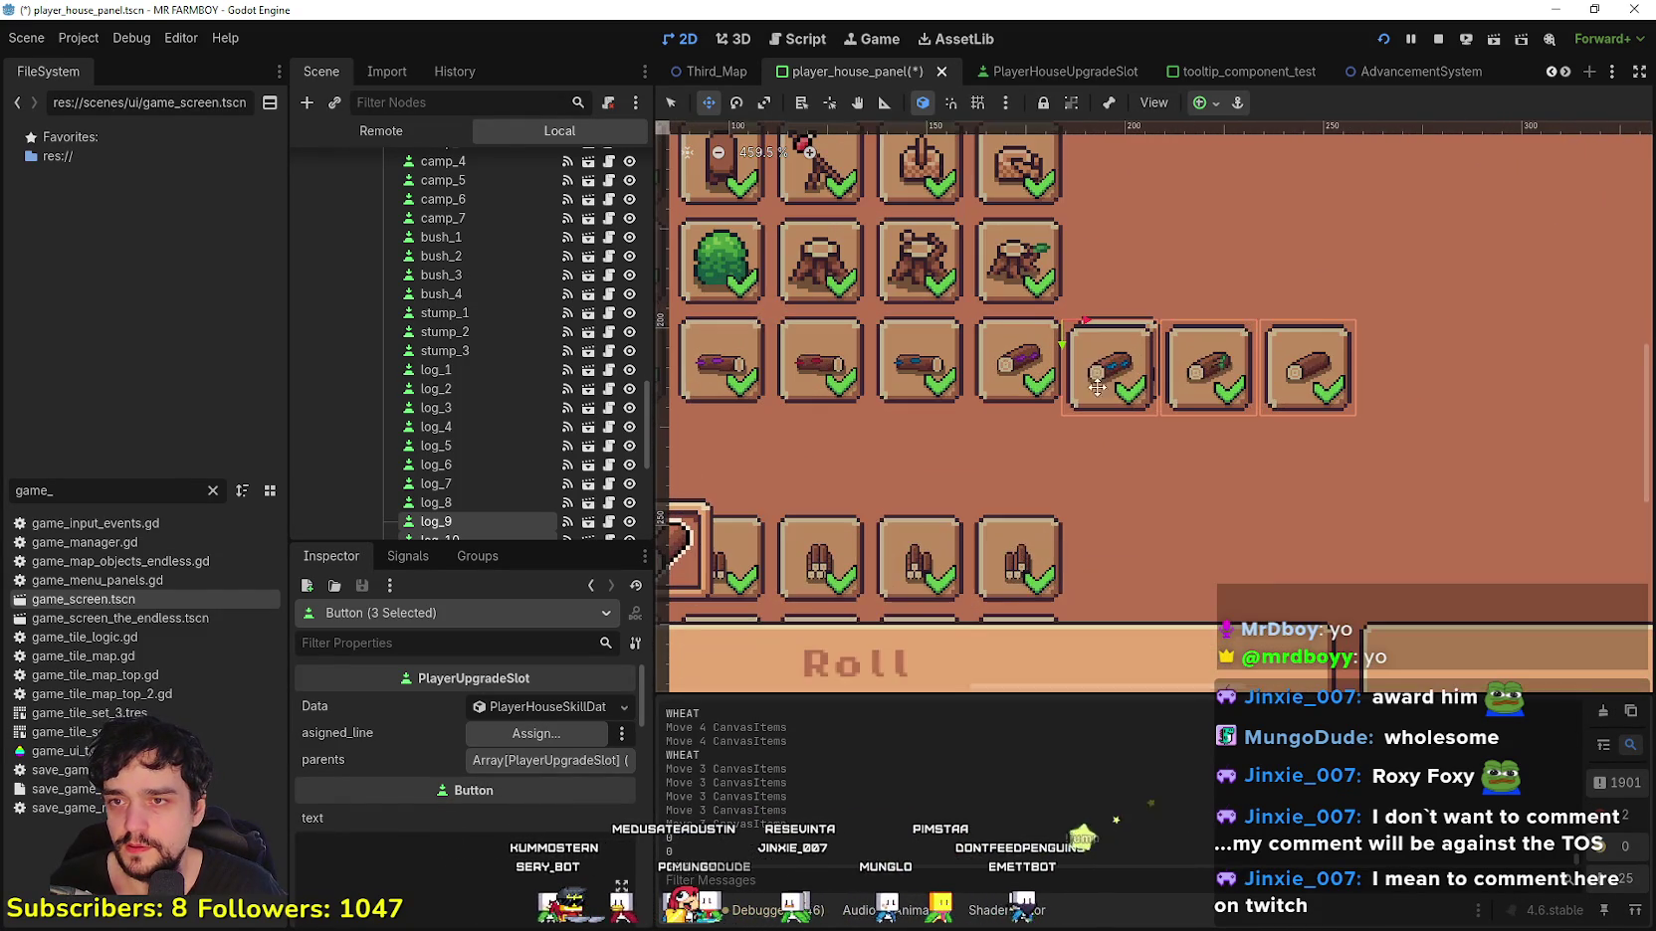
scroll(1124, 343, up, 2)
drag(1104, 285, 1113, 292)
key(Right)
key(Right)
key(Right)
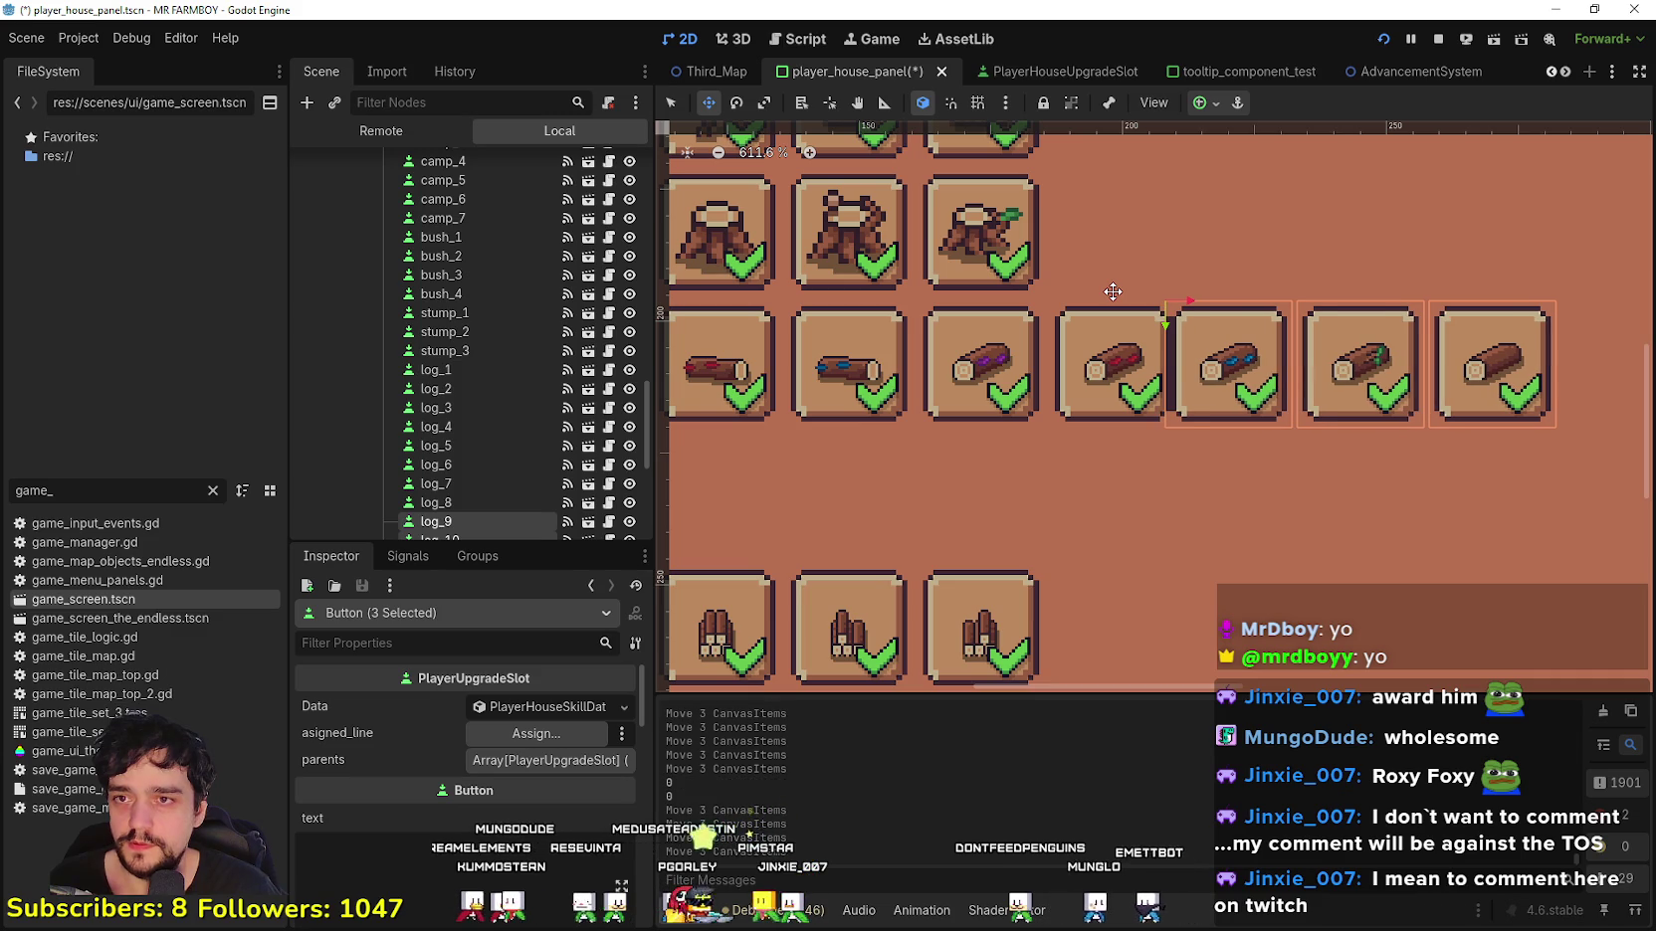
scroll(1021, 389, down, 4)
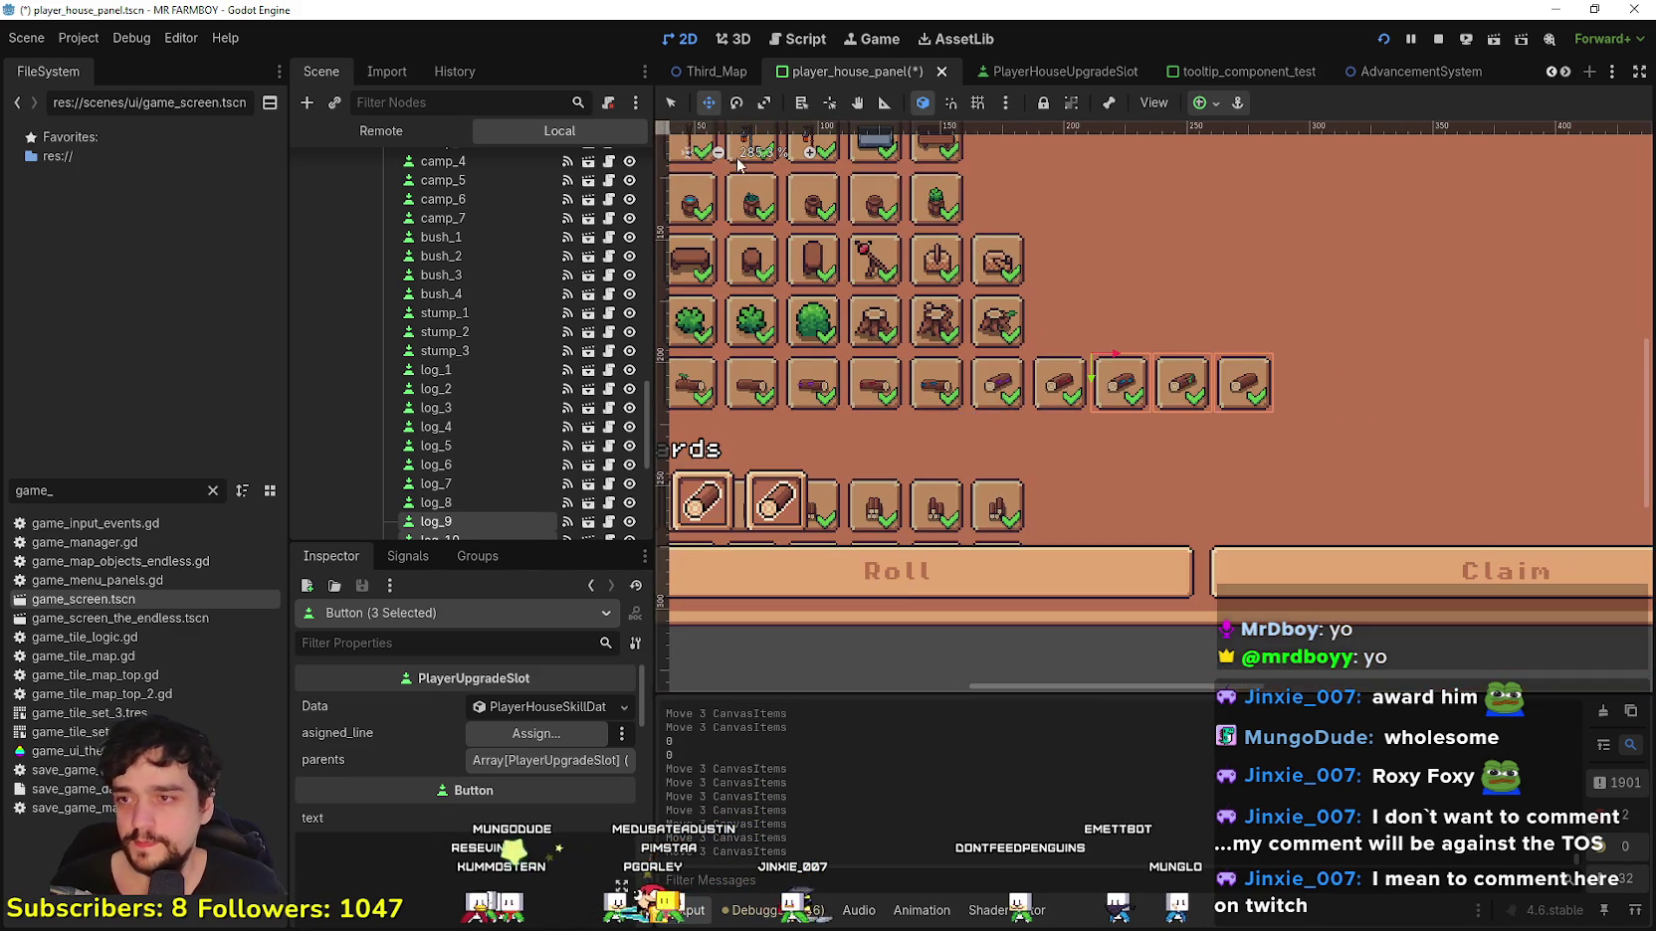
scroll(808, 441, down, 3)
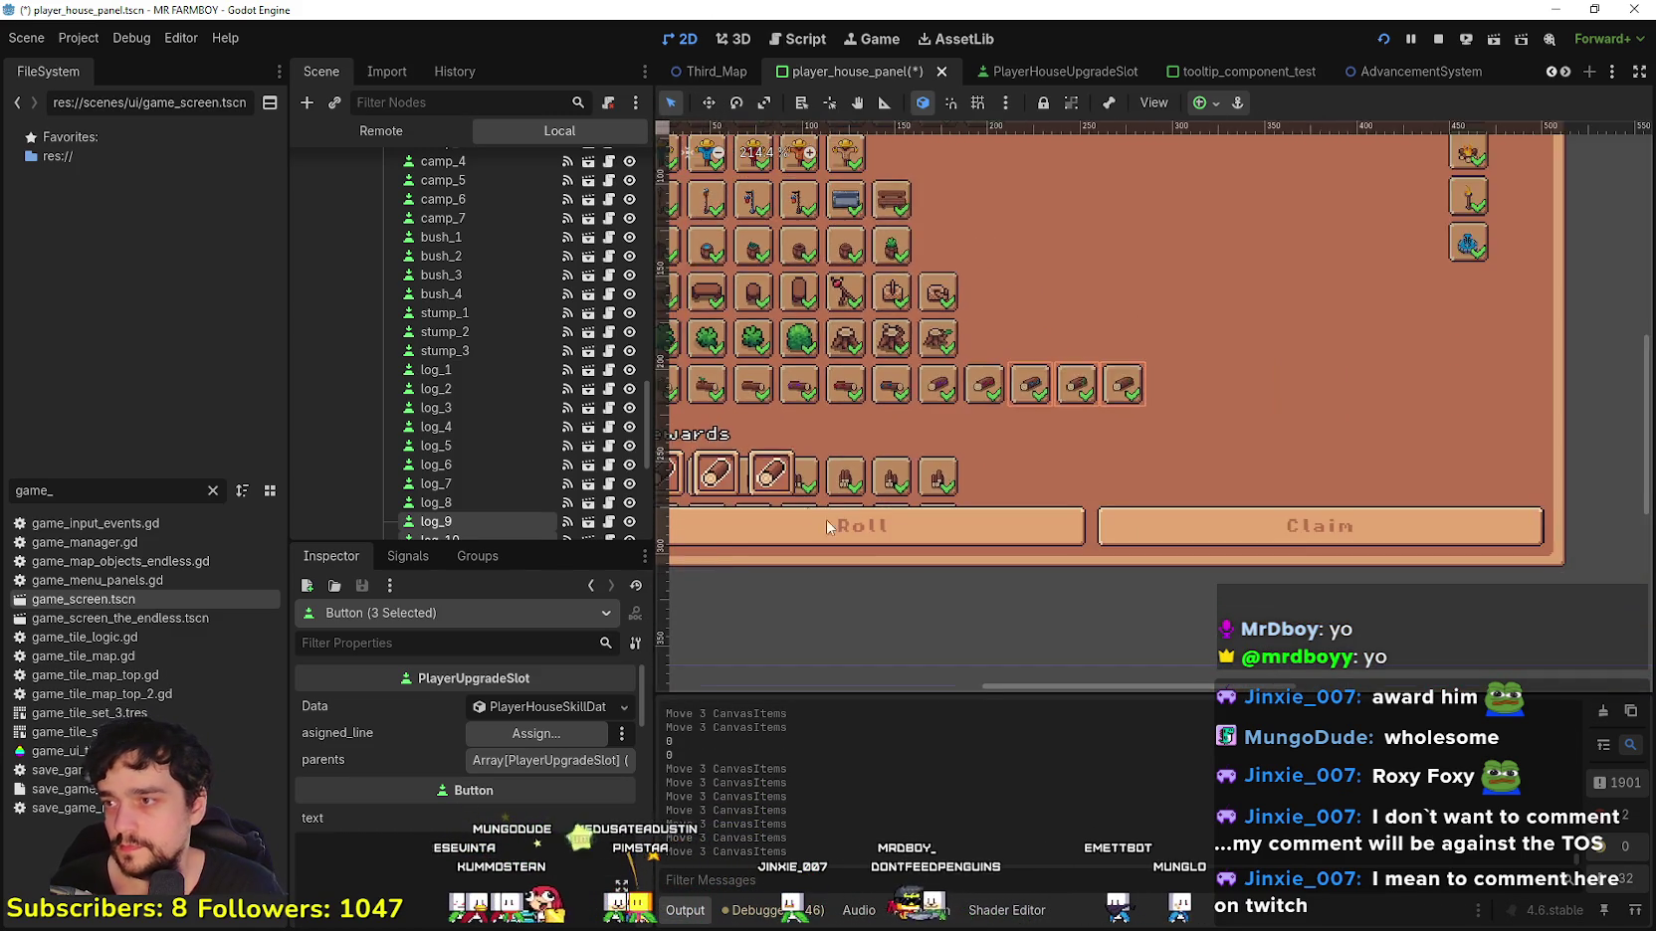
scroll(808, 442, up, 1)
Step: Hide VBoxContainer2 so the Rewards section with Roll and Claim disappears
click(893, 416)
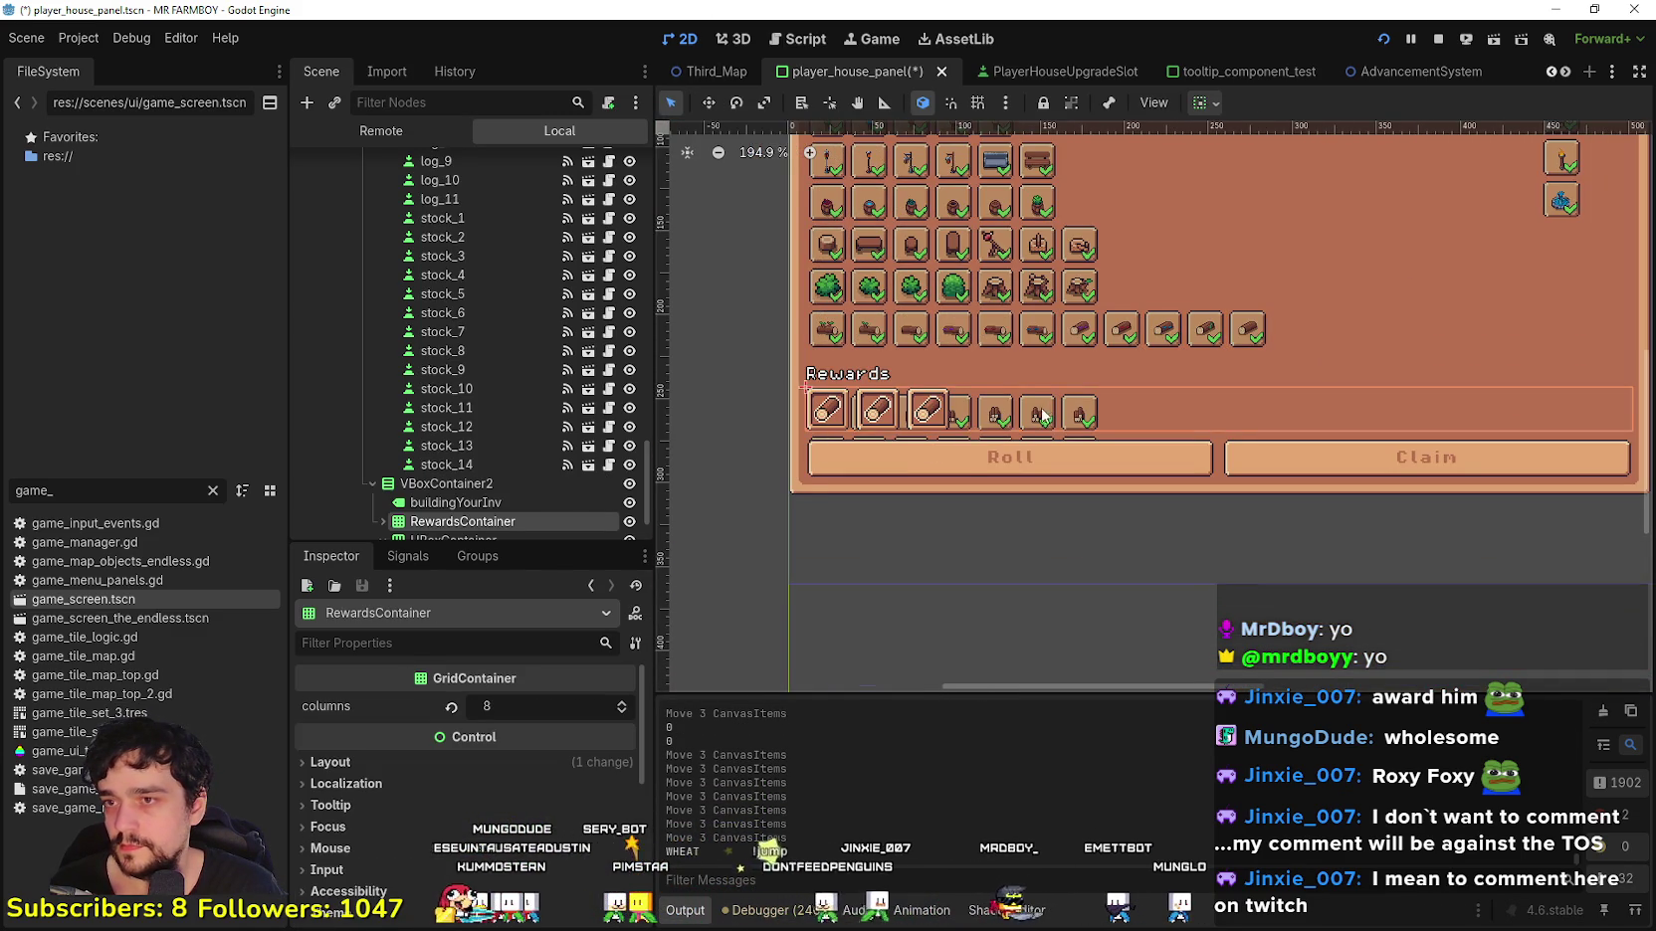
scroll(1045, 414, up, 1)
click(629, 483)
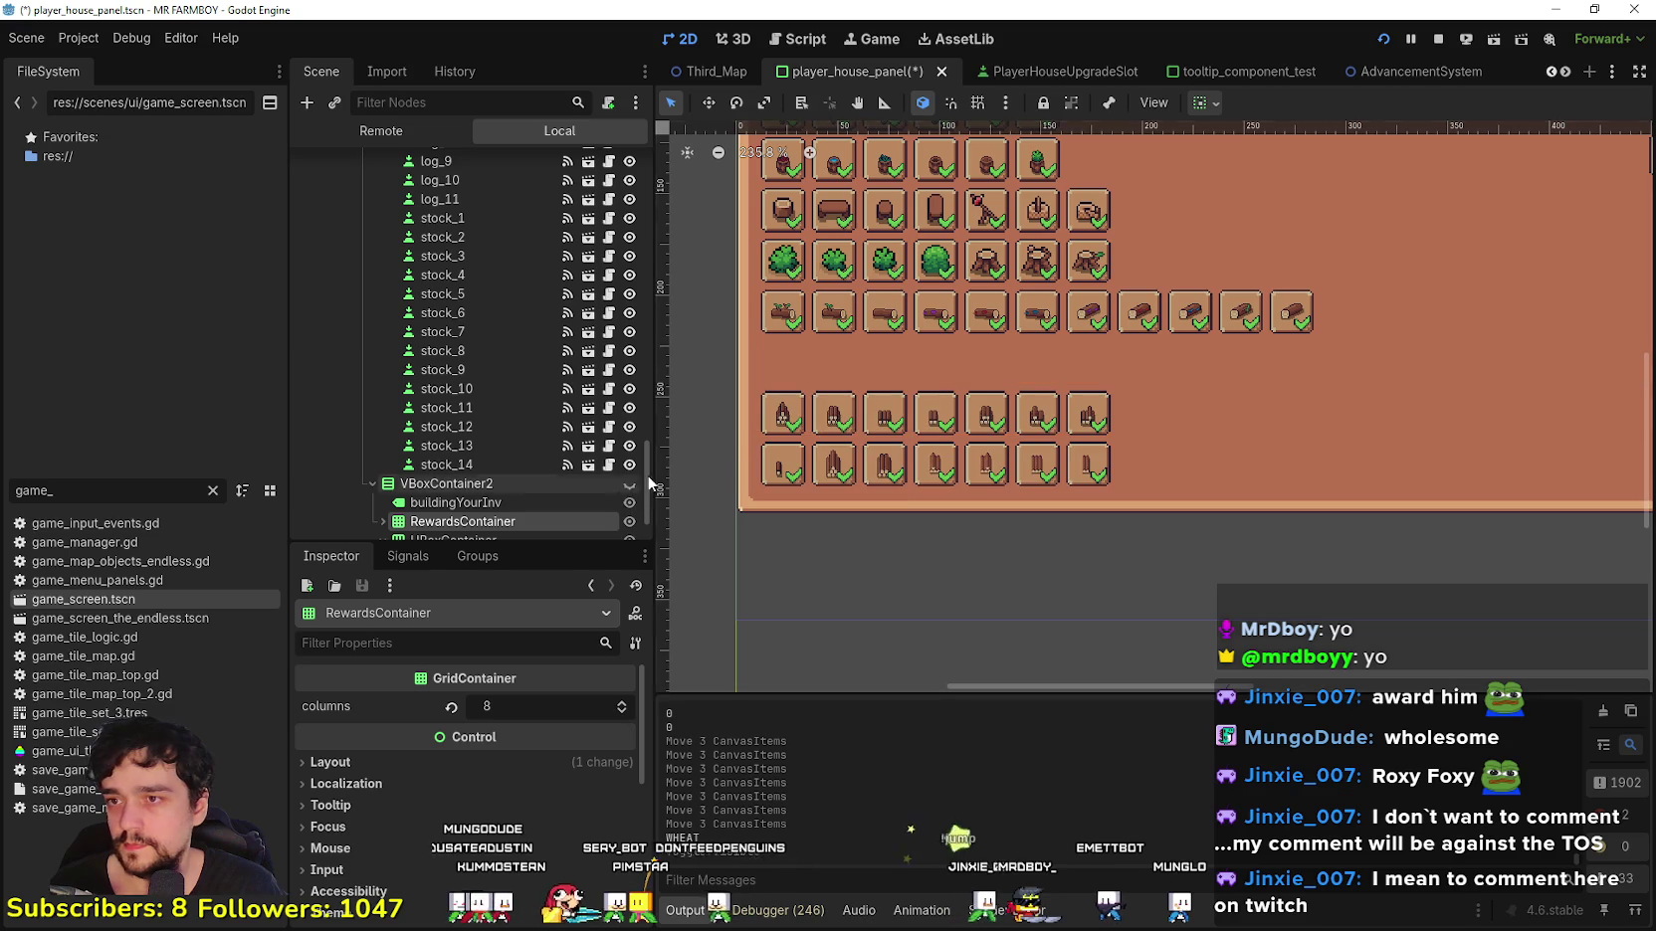
scroll(822, 428, up, 1)
scroll(788, 422, down, 3)
Step: Select stock_1 through stock_14 and move them right into the decoration area
click(789, 422)
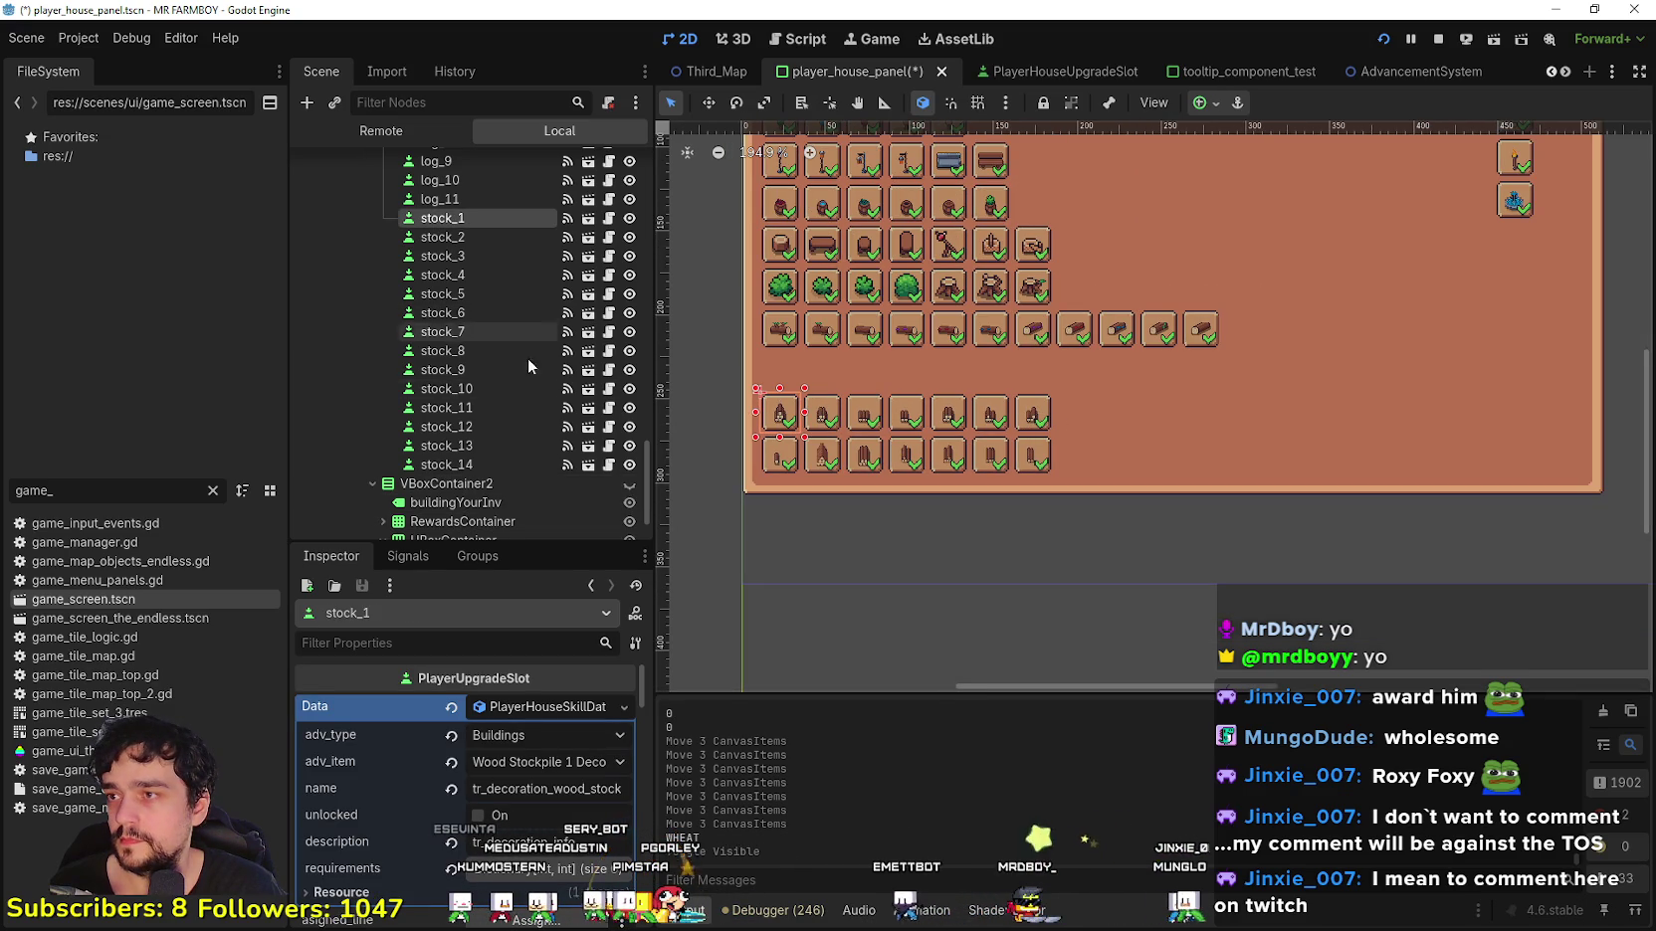
shift+click(489, 467)
key(w)
mouse_move(784, 428)
mouse_down()
mouse_move(1342, 289)
mouse_move(1233, 254)
mouse_move(1187, 385)
mouse_move(1142, 279)
mouse_move(1133, 316)
mouse_move(1230, 415)
mouse_move(1160, 351)
mouse_move(1090, 346)
mouse_move(1048, 367)
mouse_move(1363, 418)
mouse_move(1351, 413)
mouse_up()
Step: Nudge the fourteen stock slots down and left with the arrow keys to line them up
scroll(1053, 371, up, 1)
scroll(1350, 413, up, 5)
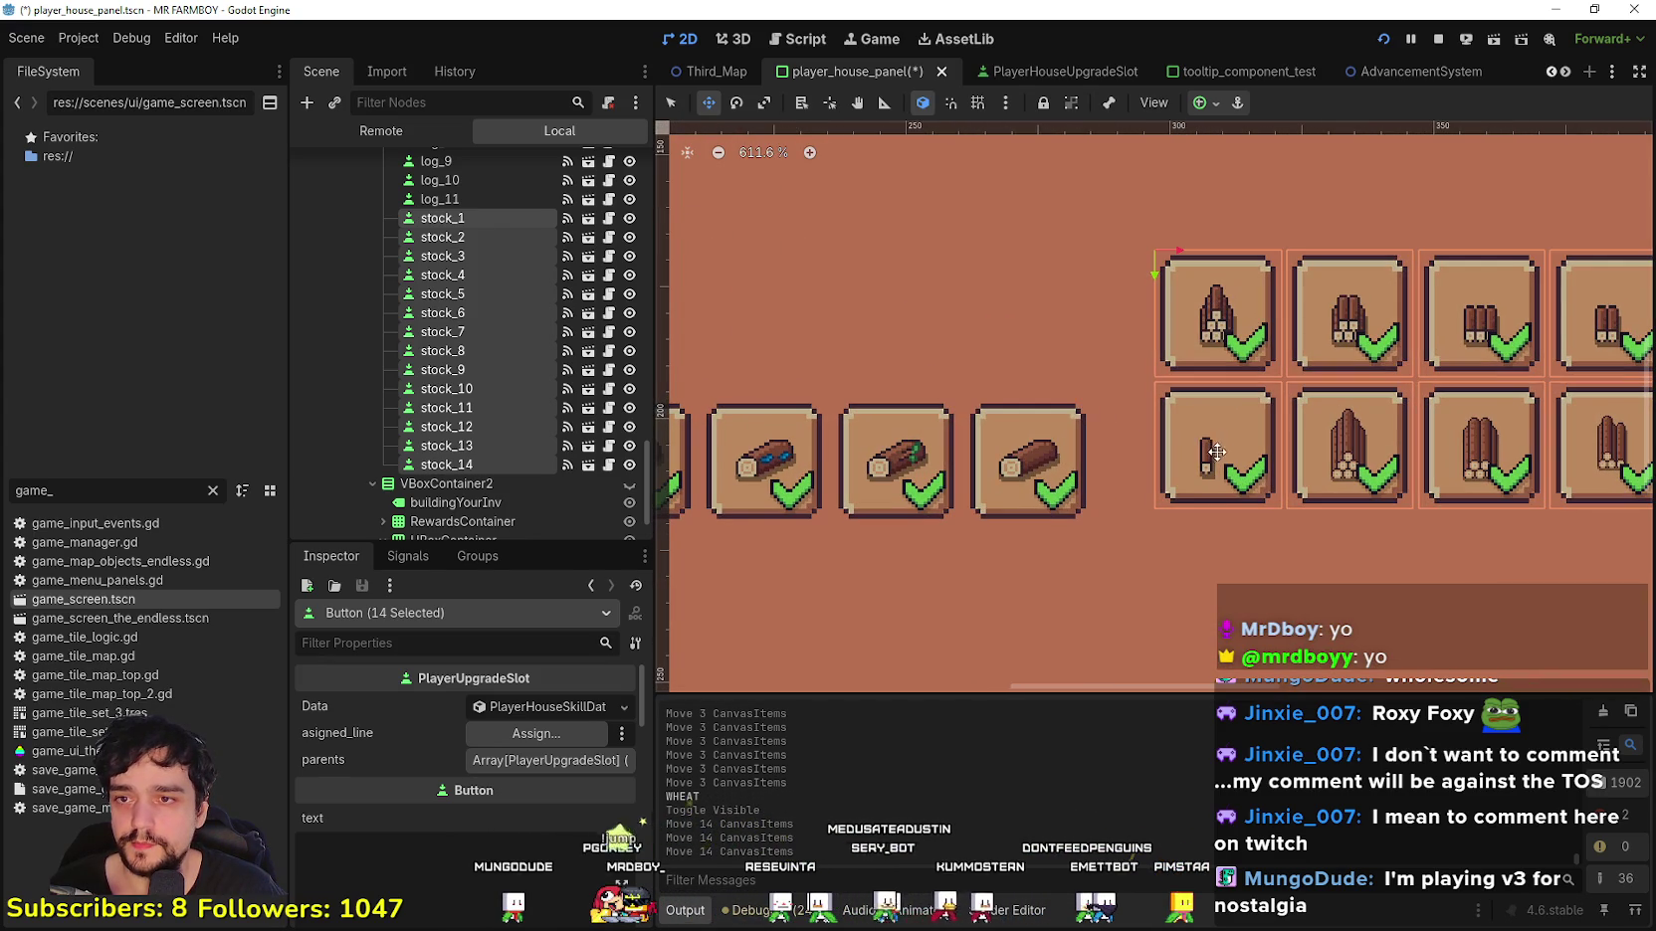
key(Down)
key(Down)
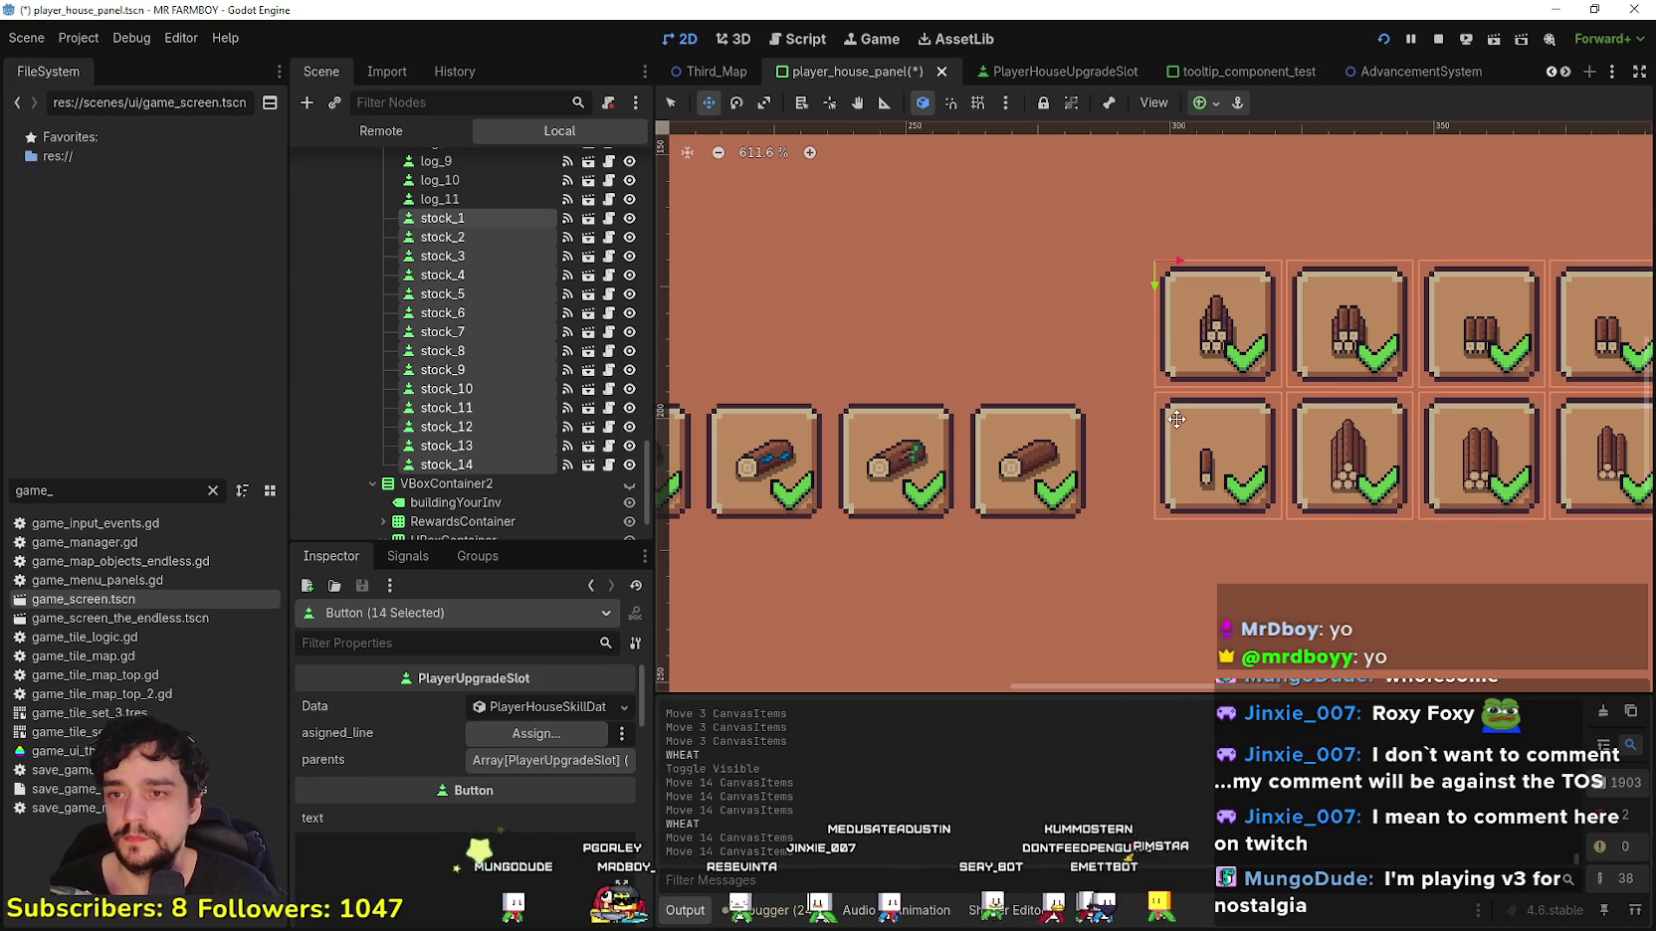
key(Down)
key(Left)
key(Left)
key(Left)
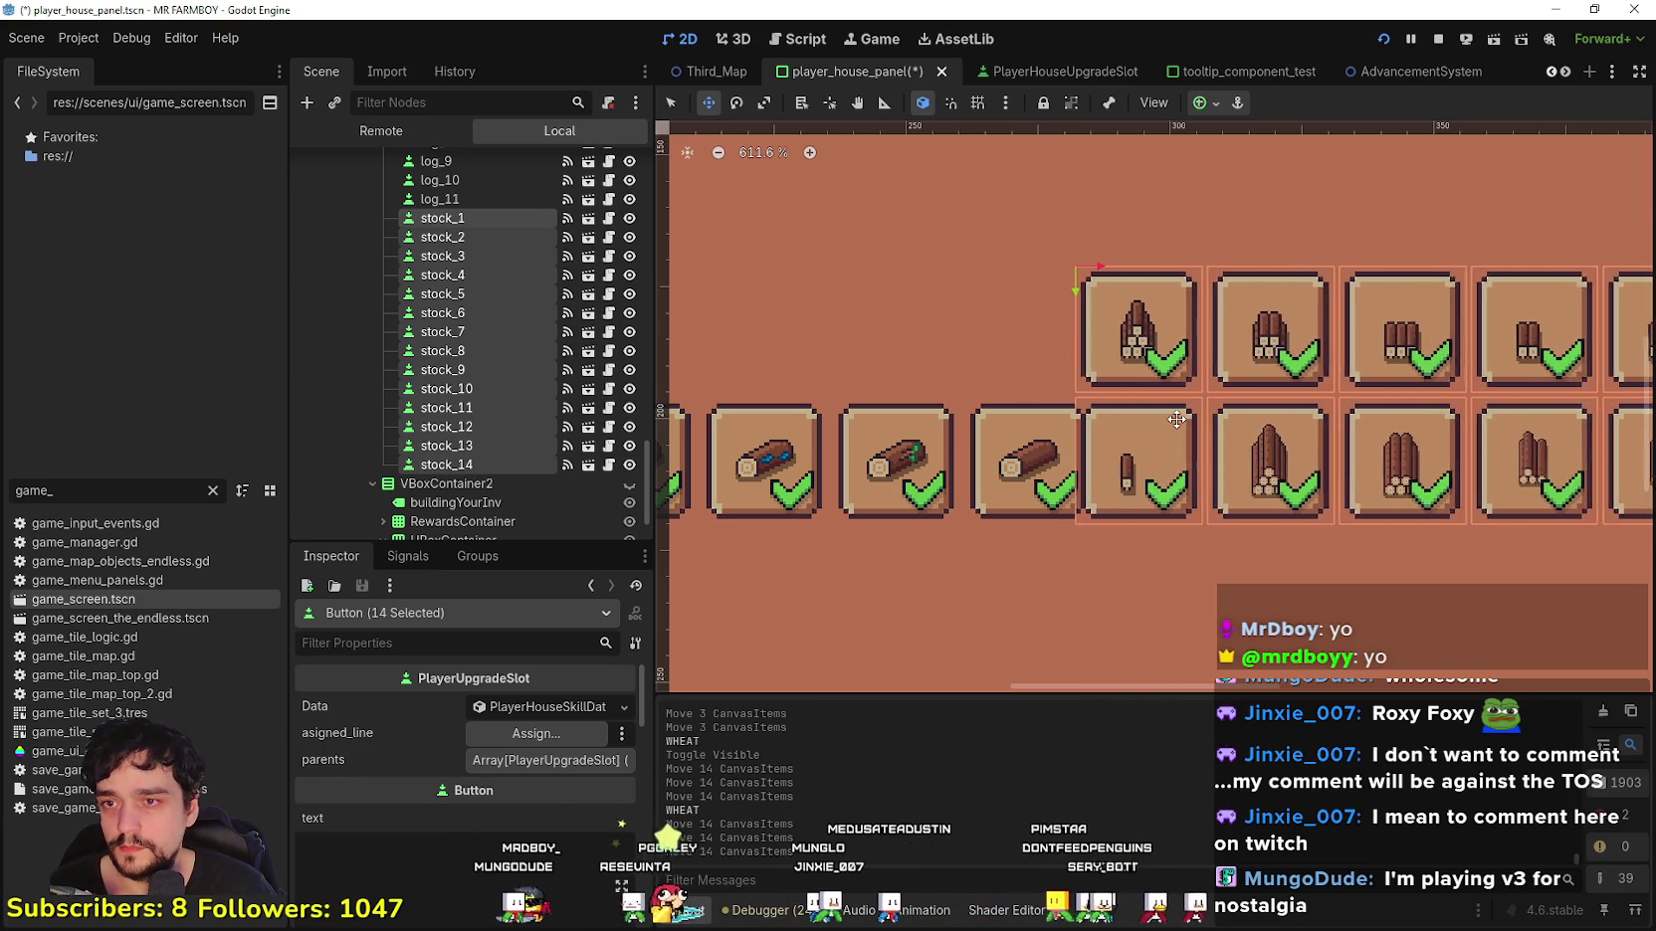
key(Left)
key(Left)
key(Left)
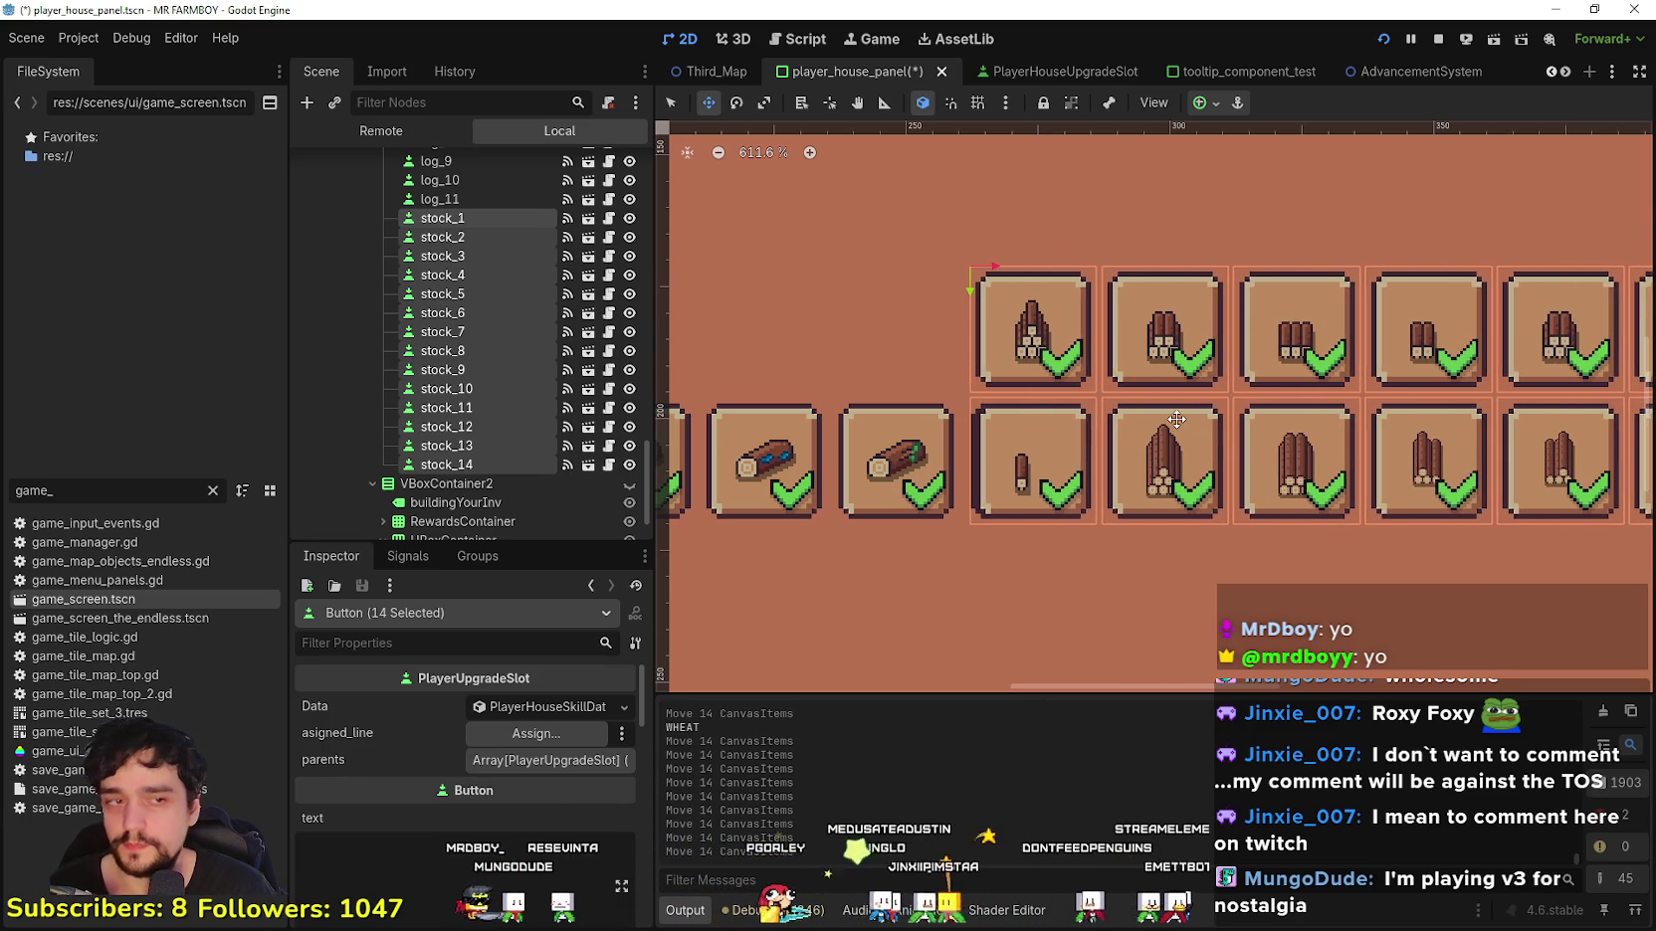
key(Right)
key(Right)
key(Right)
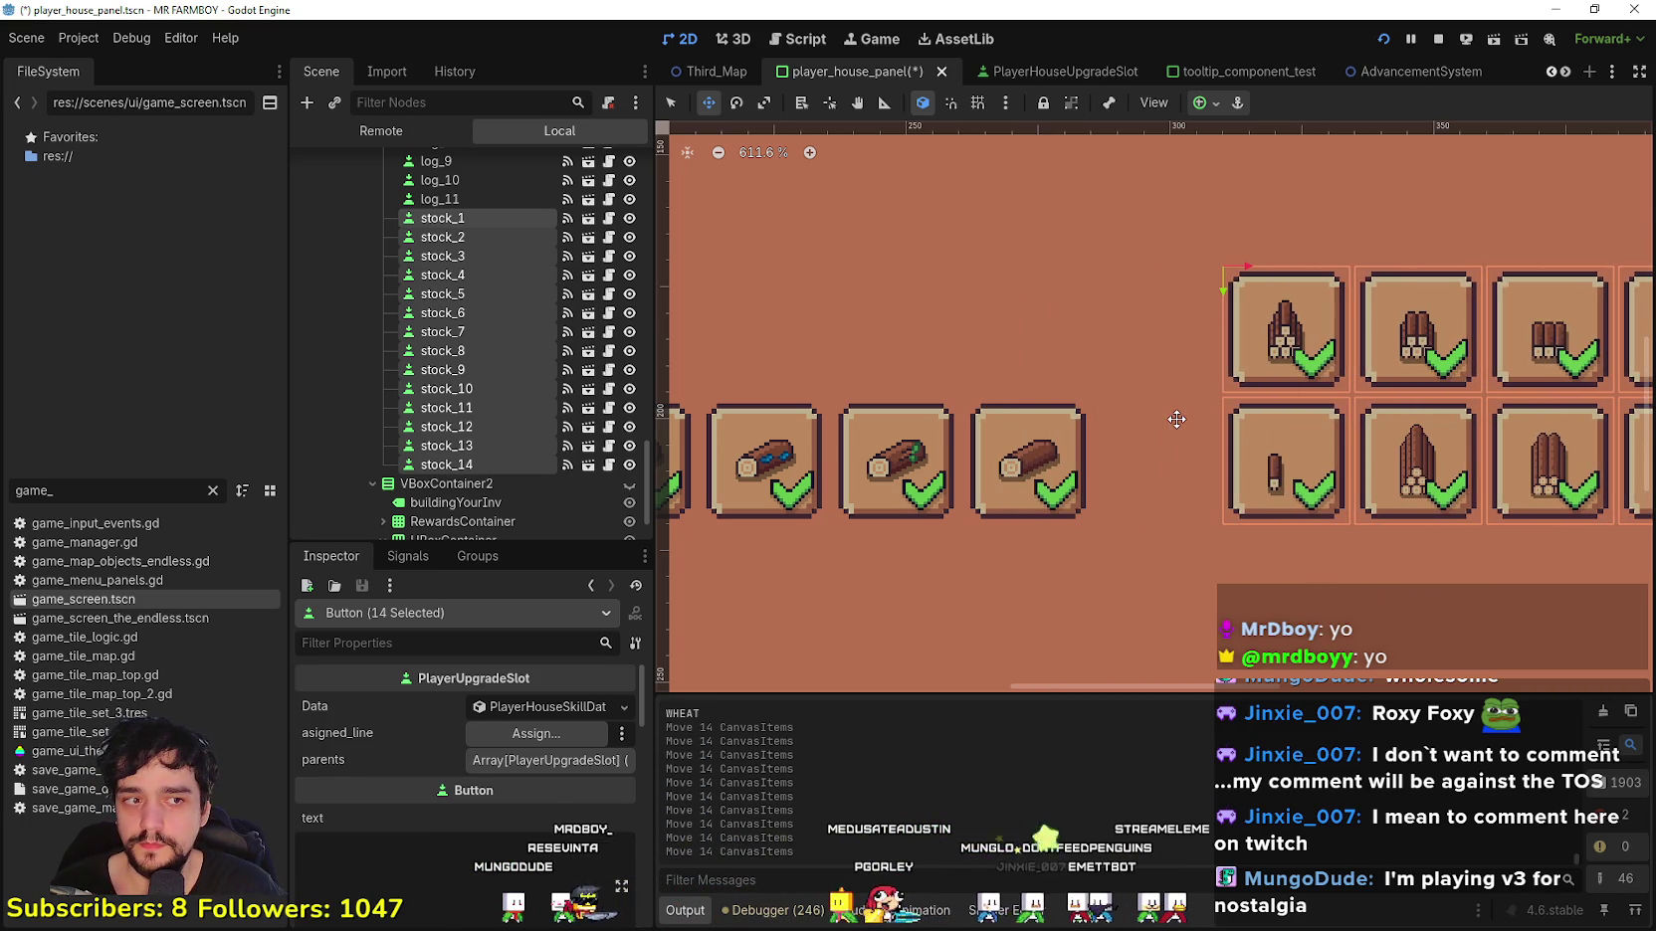
Step: Zoom out to check the stock slots against the whole Player House panel
scroll(802, 349, down, 12)
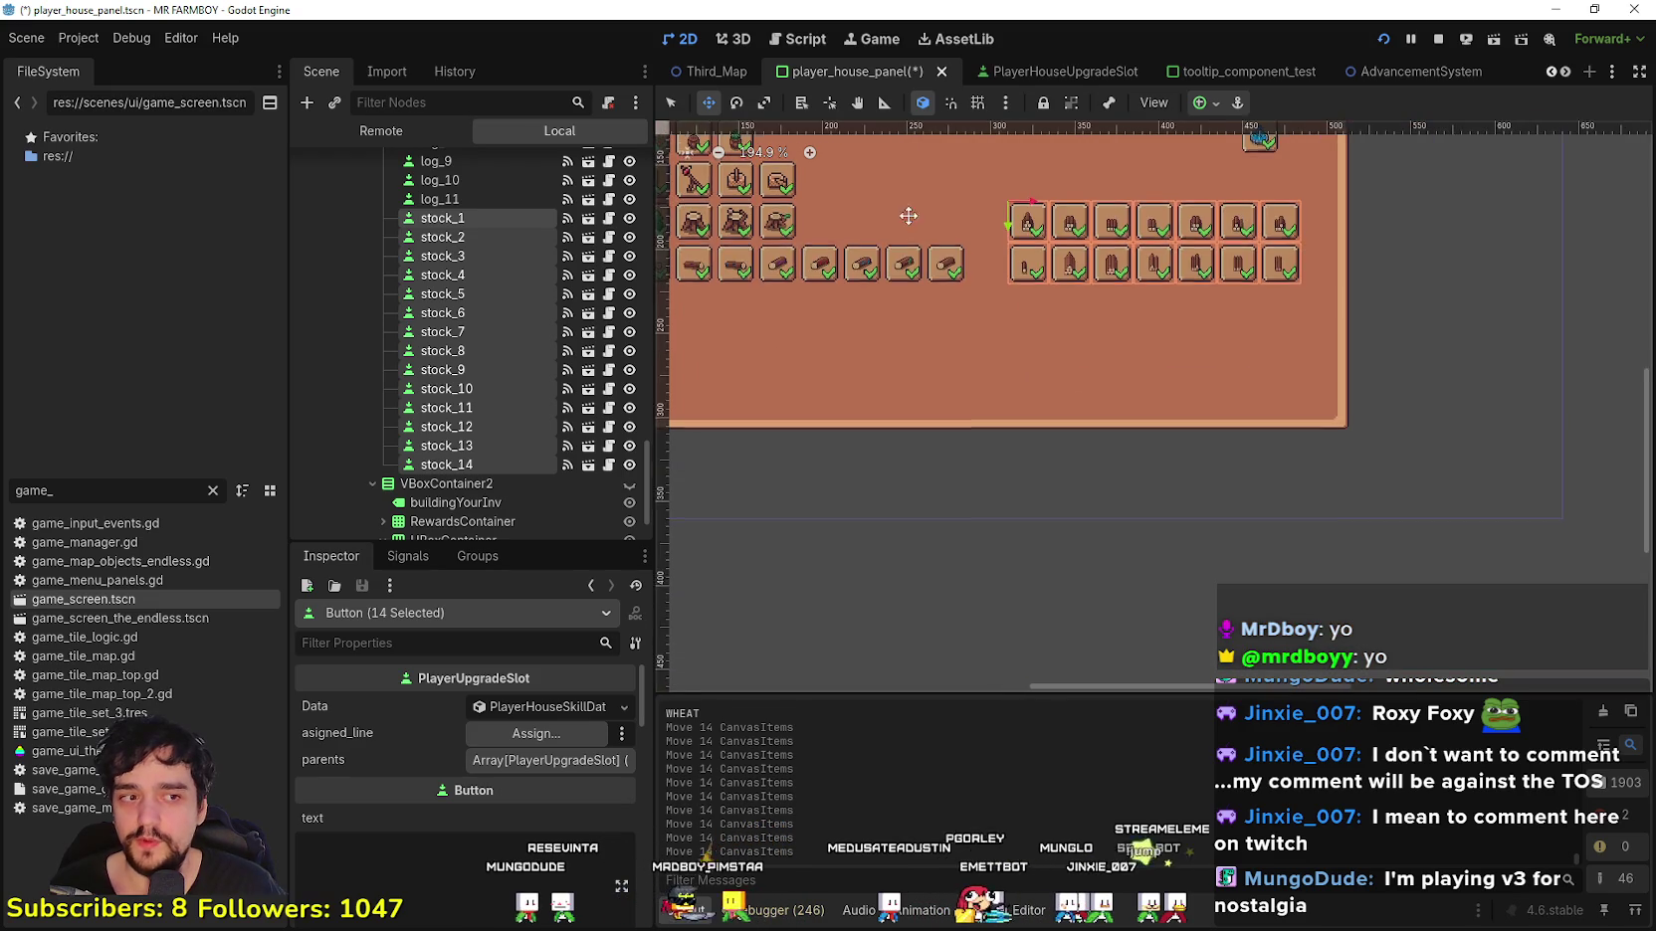
scroll(802, 348, up, 1)
scroll(802, 348, right, 2)
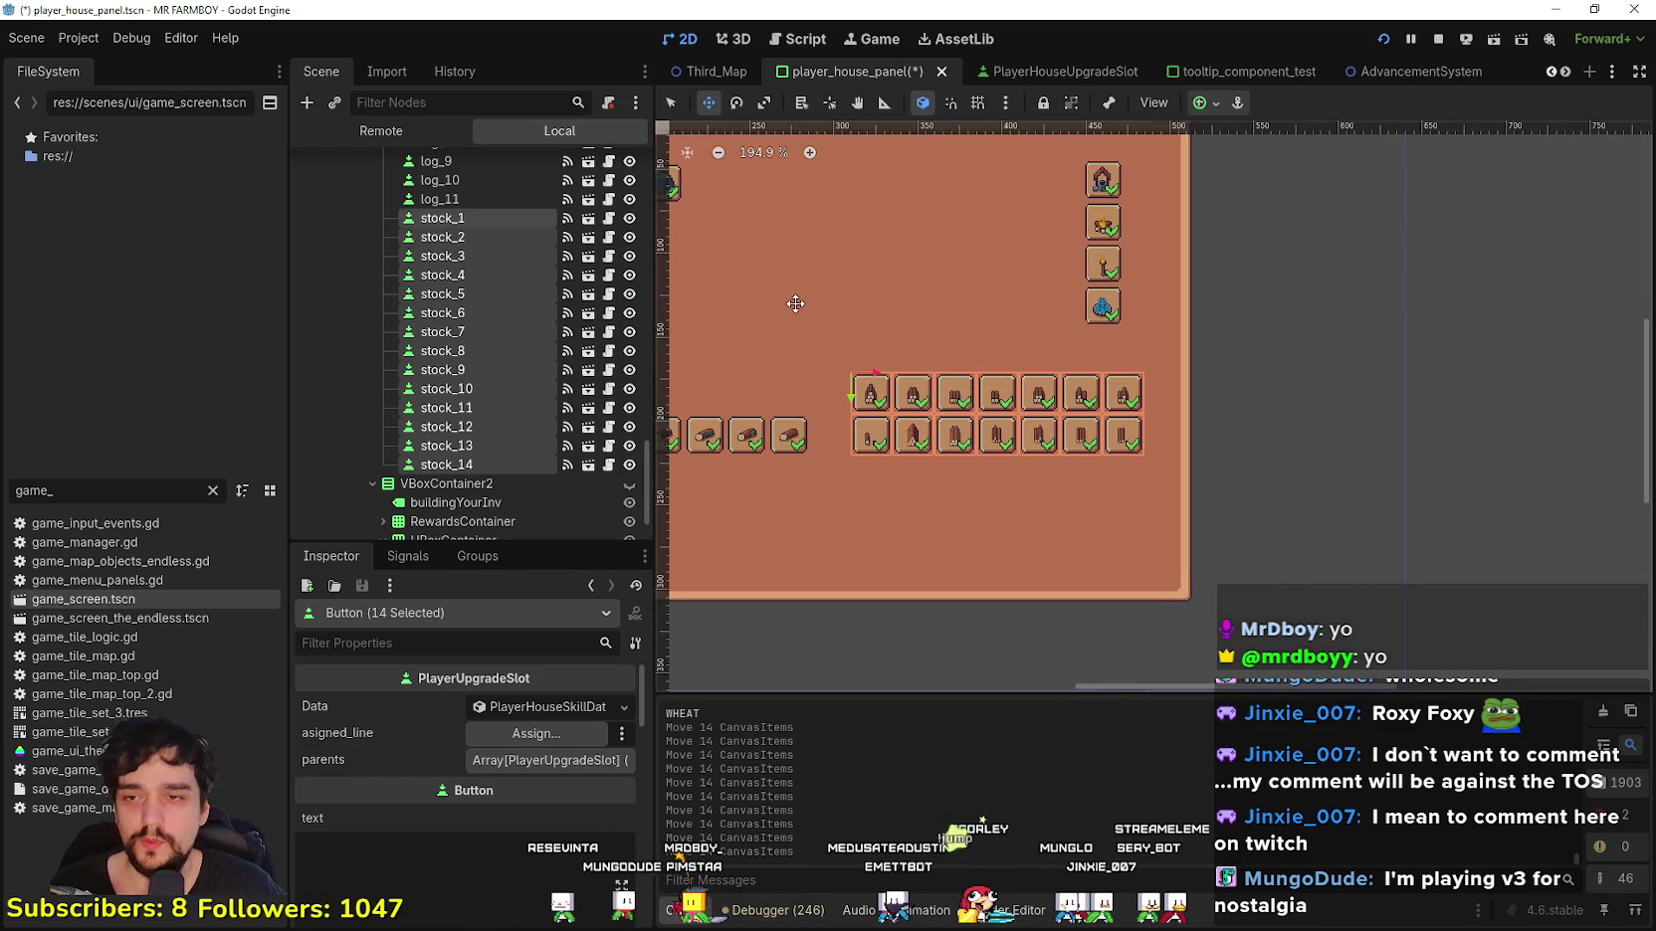
scroll(795, 304, down, 2)
scroll(1035, 329, up, 7)
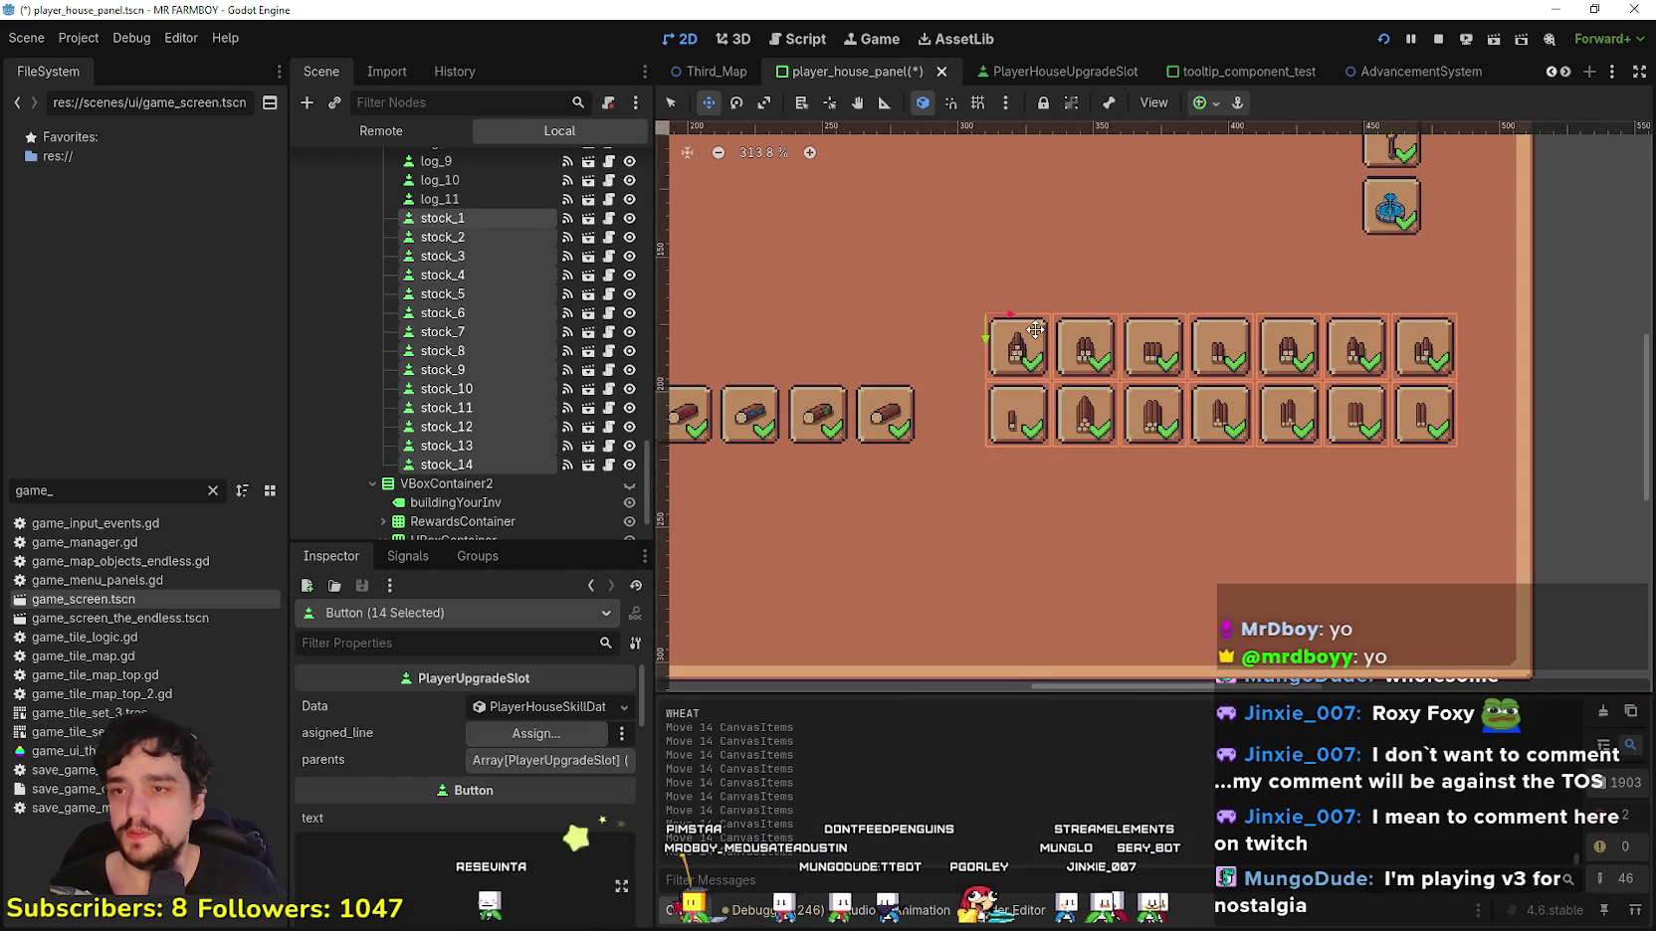
scroll(1028, 331, down, 1)
scroll(1109, 425, down, 1)
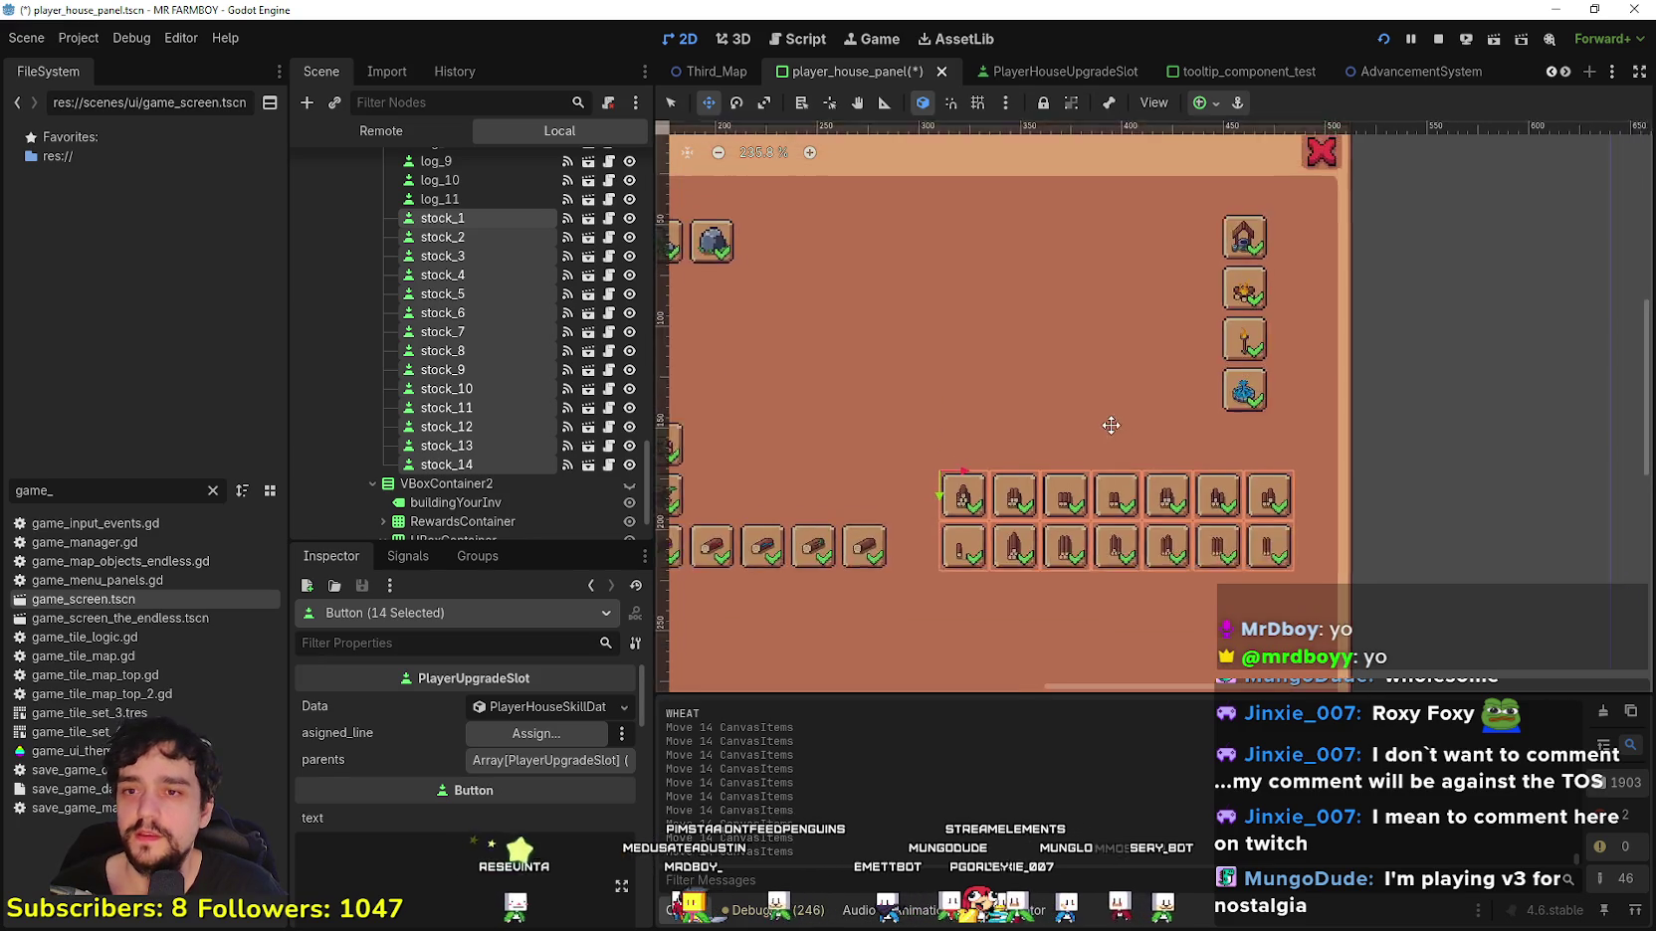
scroll(1110, 425, up, 1)
scroll(1189, 410, down, 1)
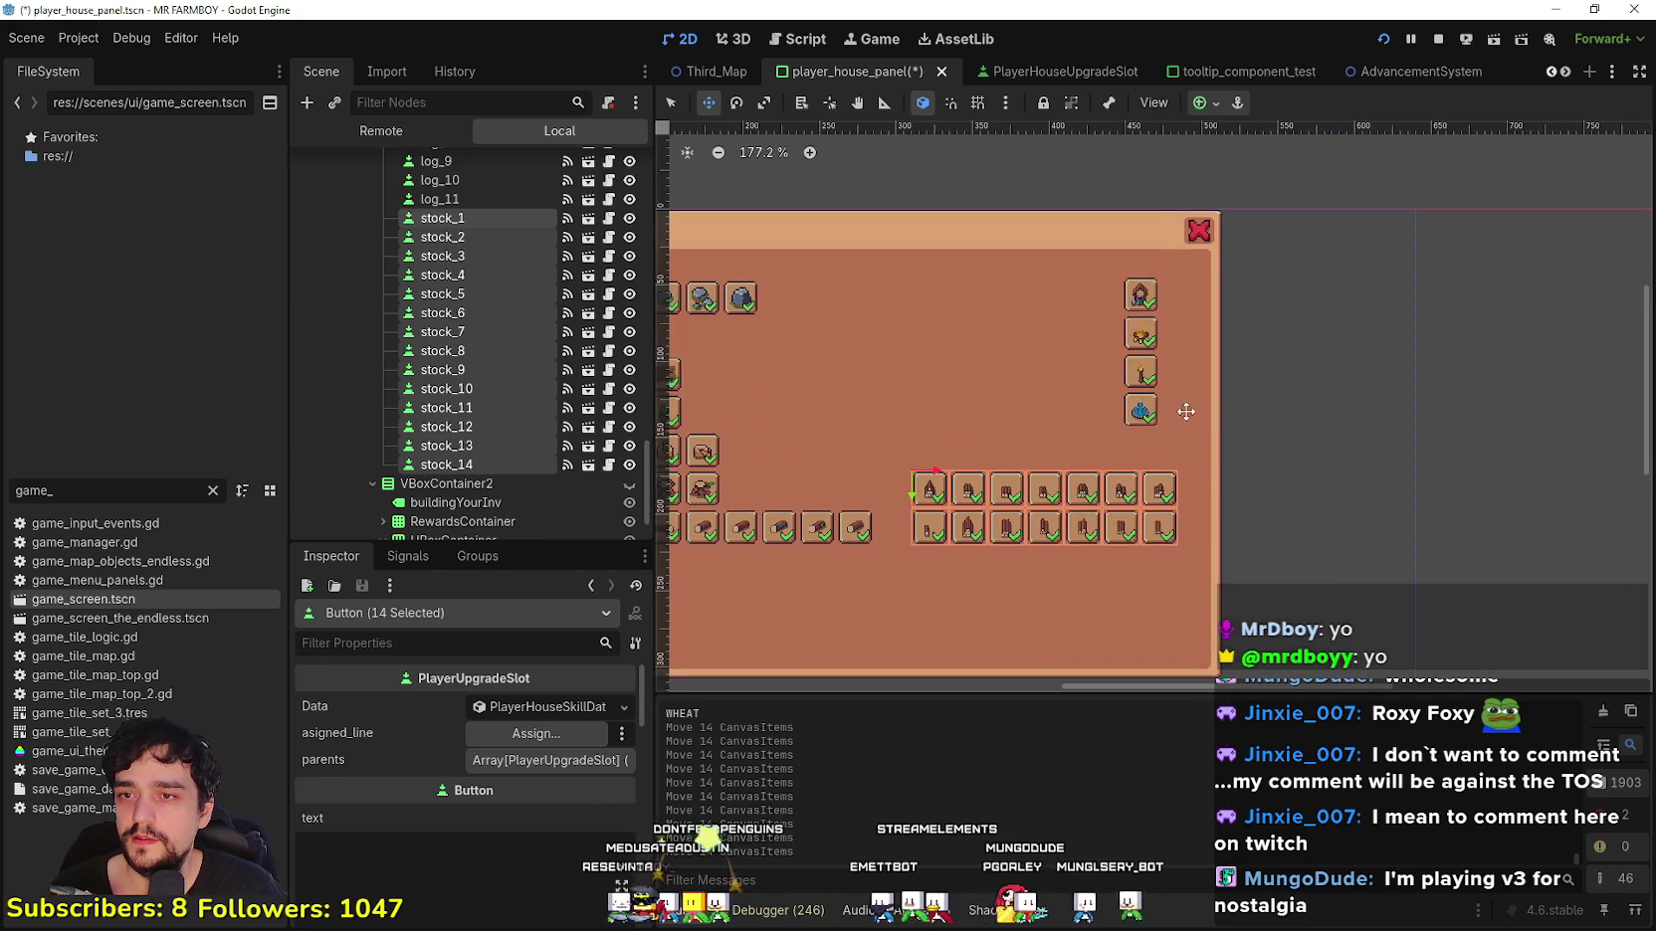
scroll(1297, 220, down, 1)
scroll(1224, 242, down, 2)
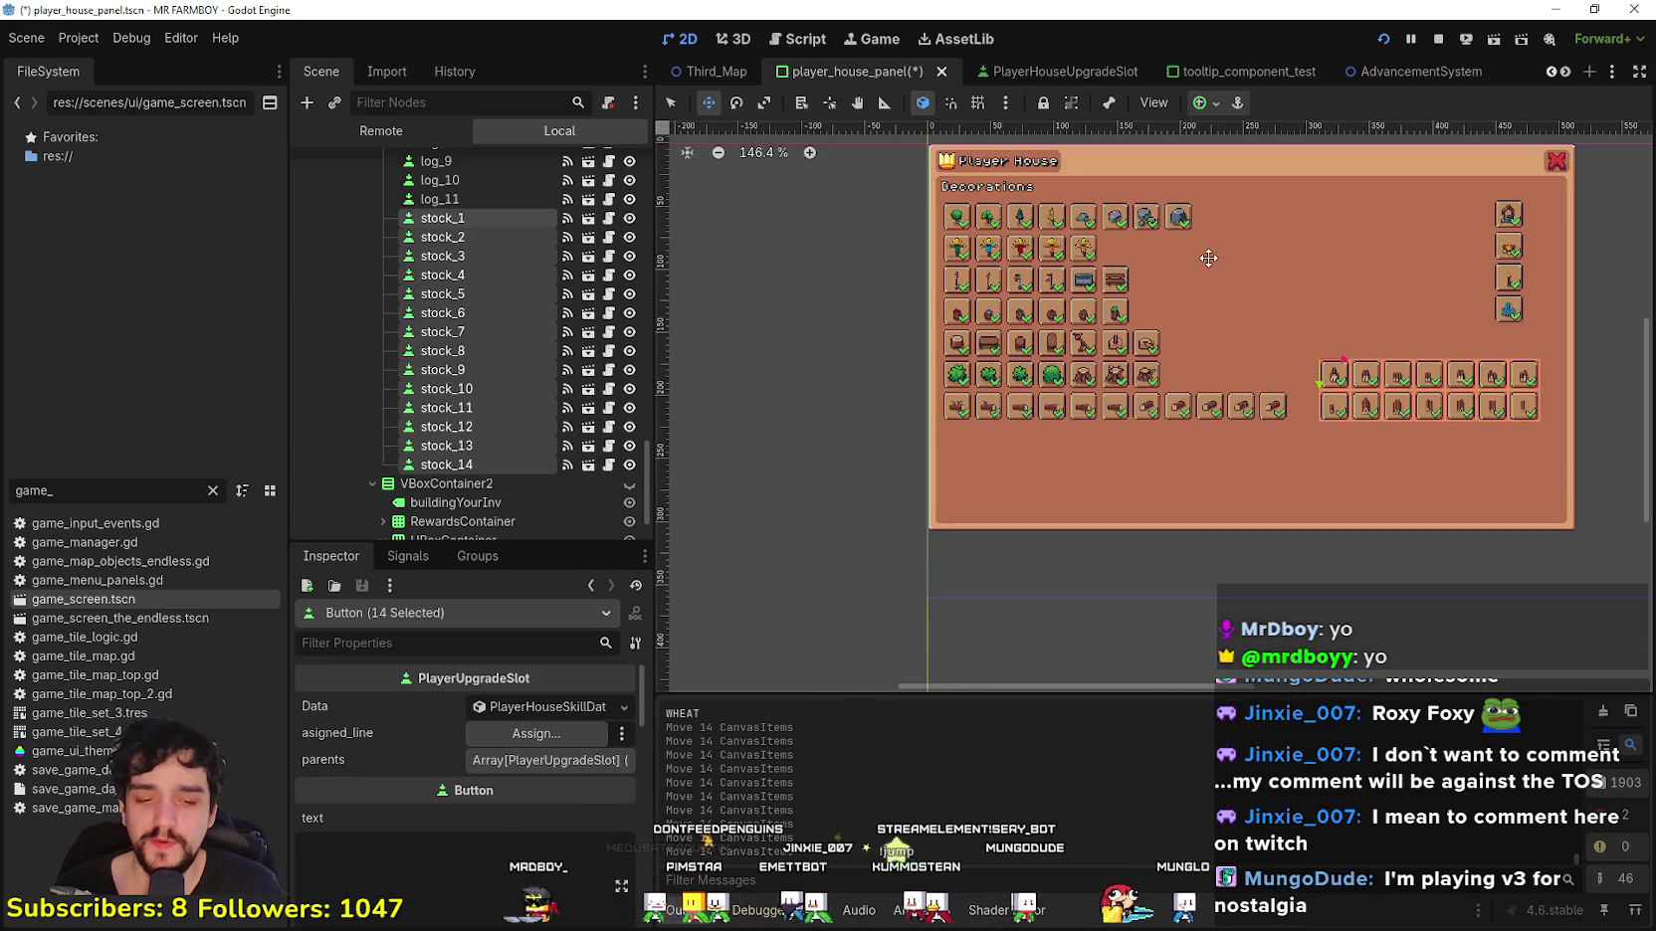
drag(1201, 247, 1141, 284)
scroll(1105, 288, down, 1)
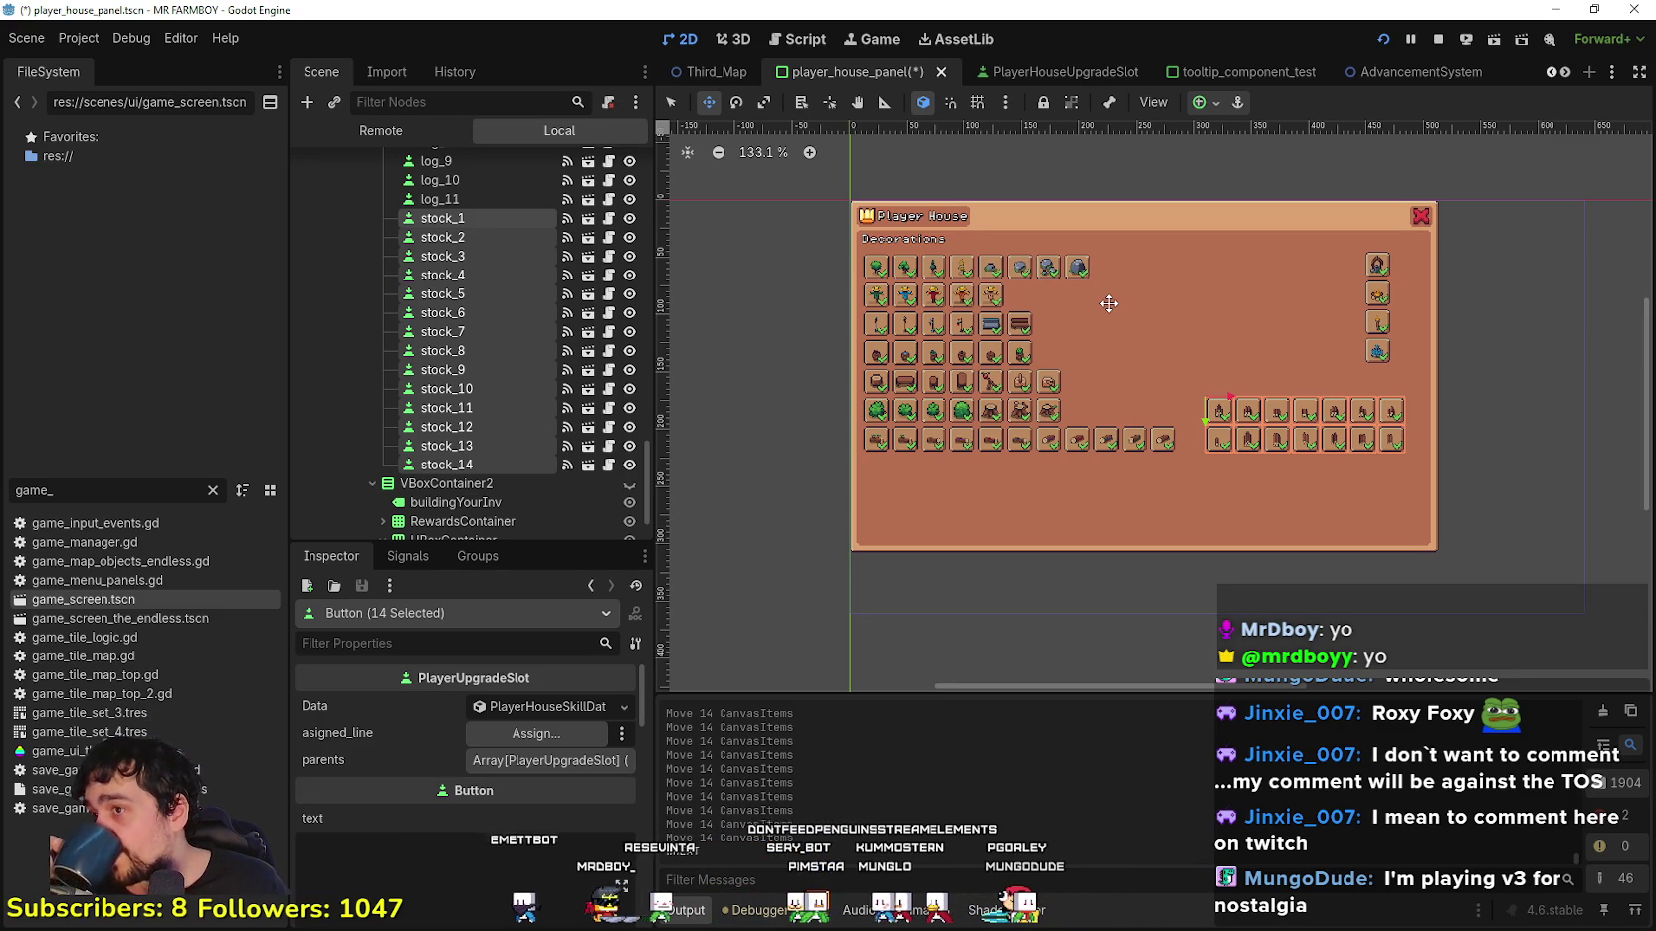
scroll(1108, 303, up, 4)
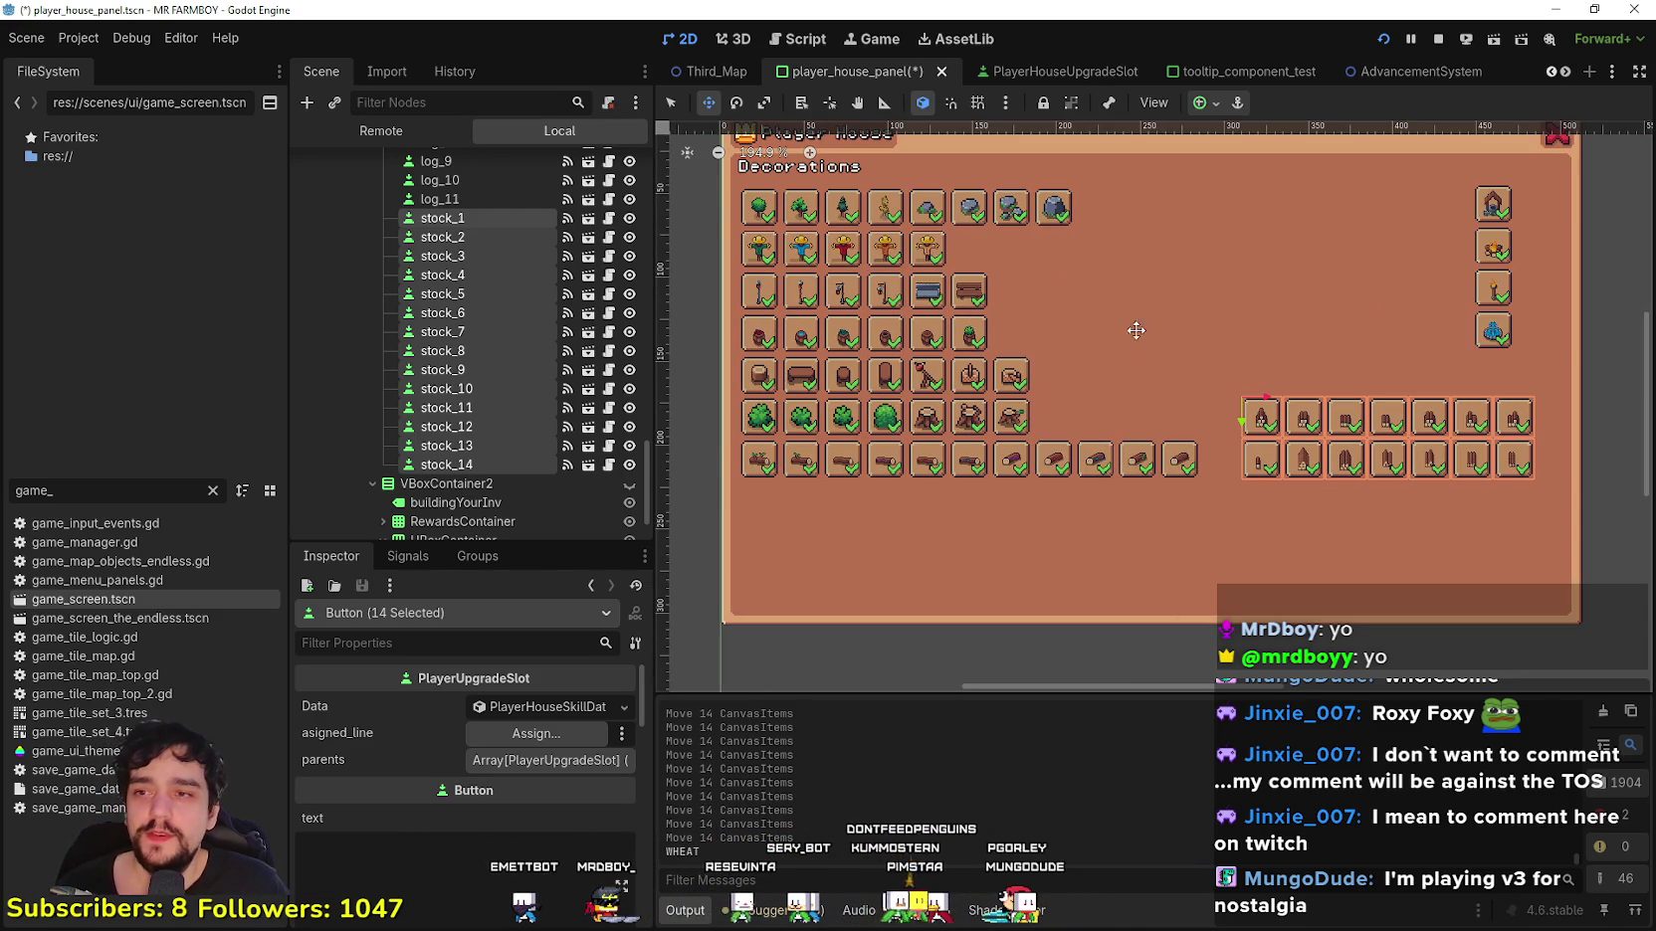
key(q)
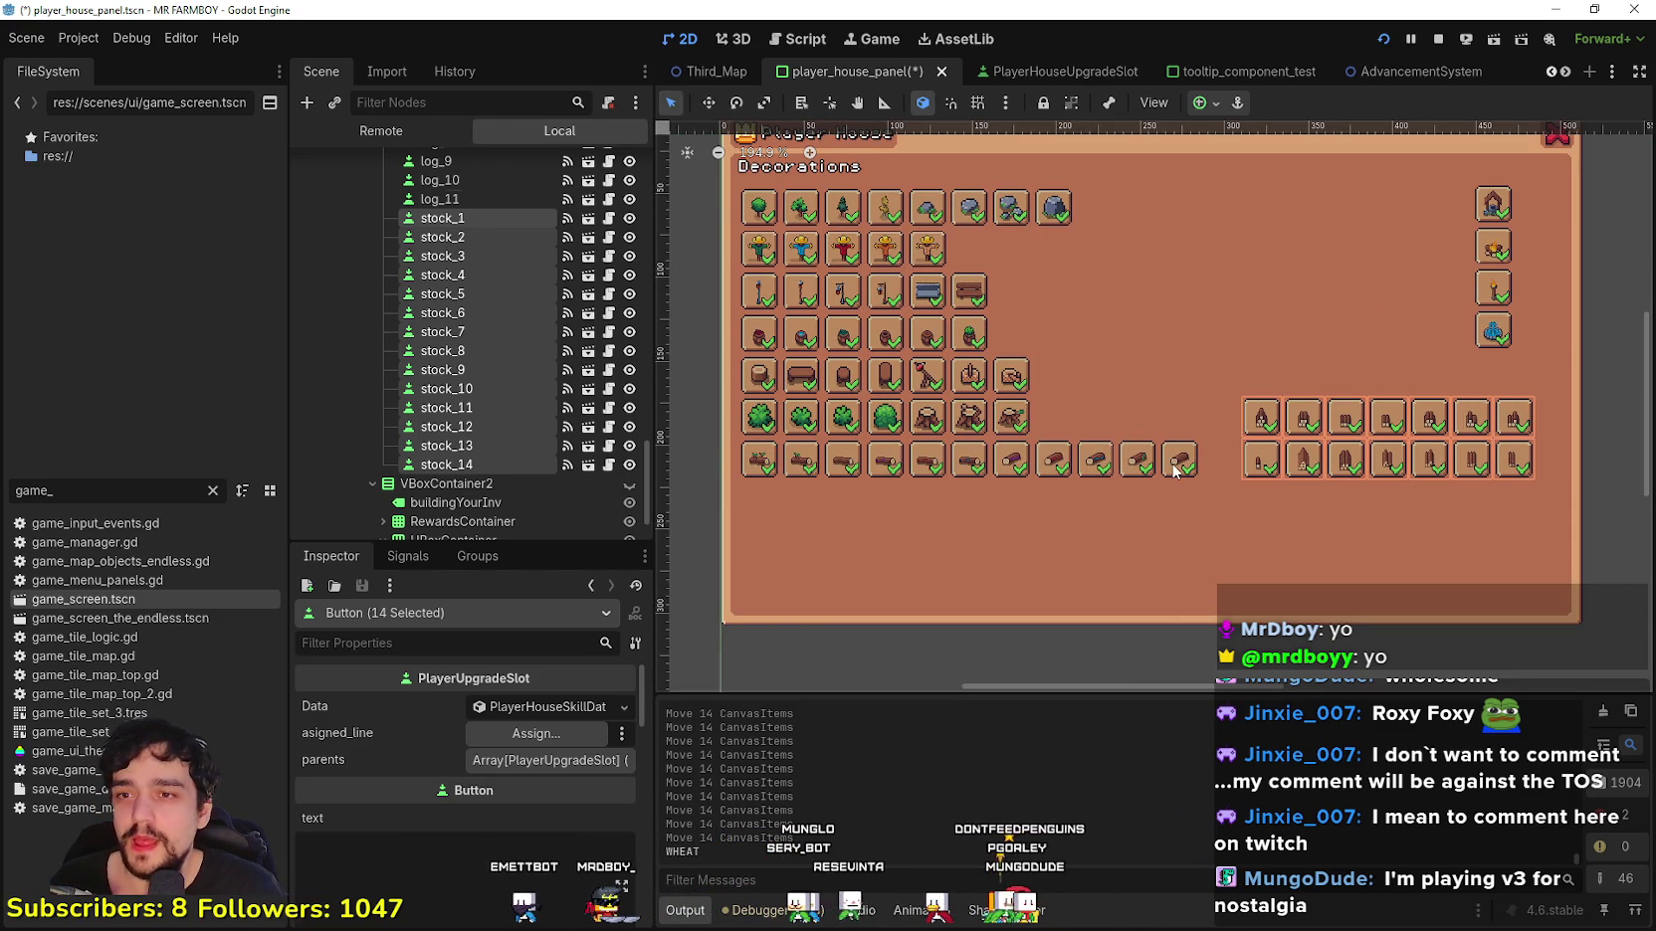
click(1174, 466)
scroll(1174, 465, down, 2)
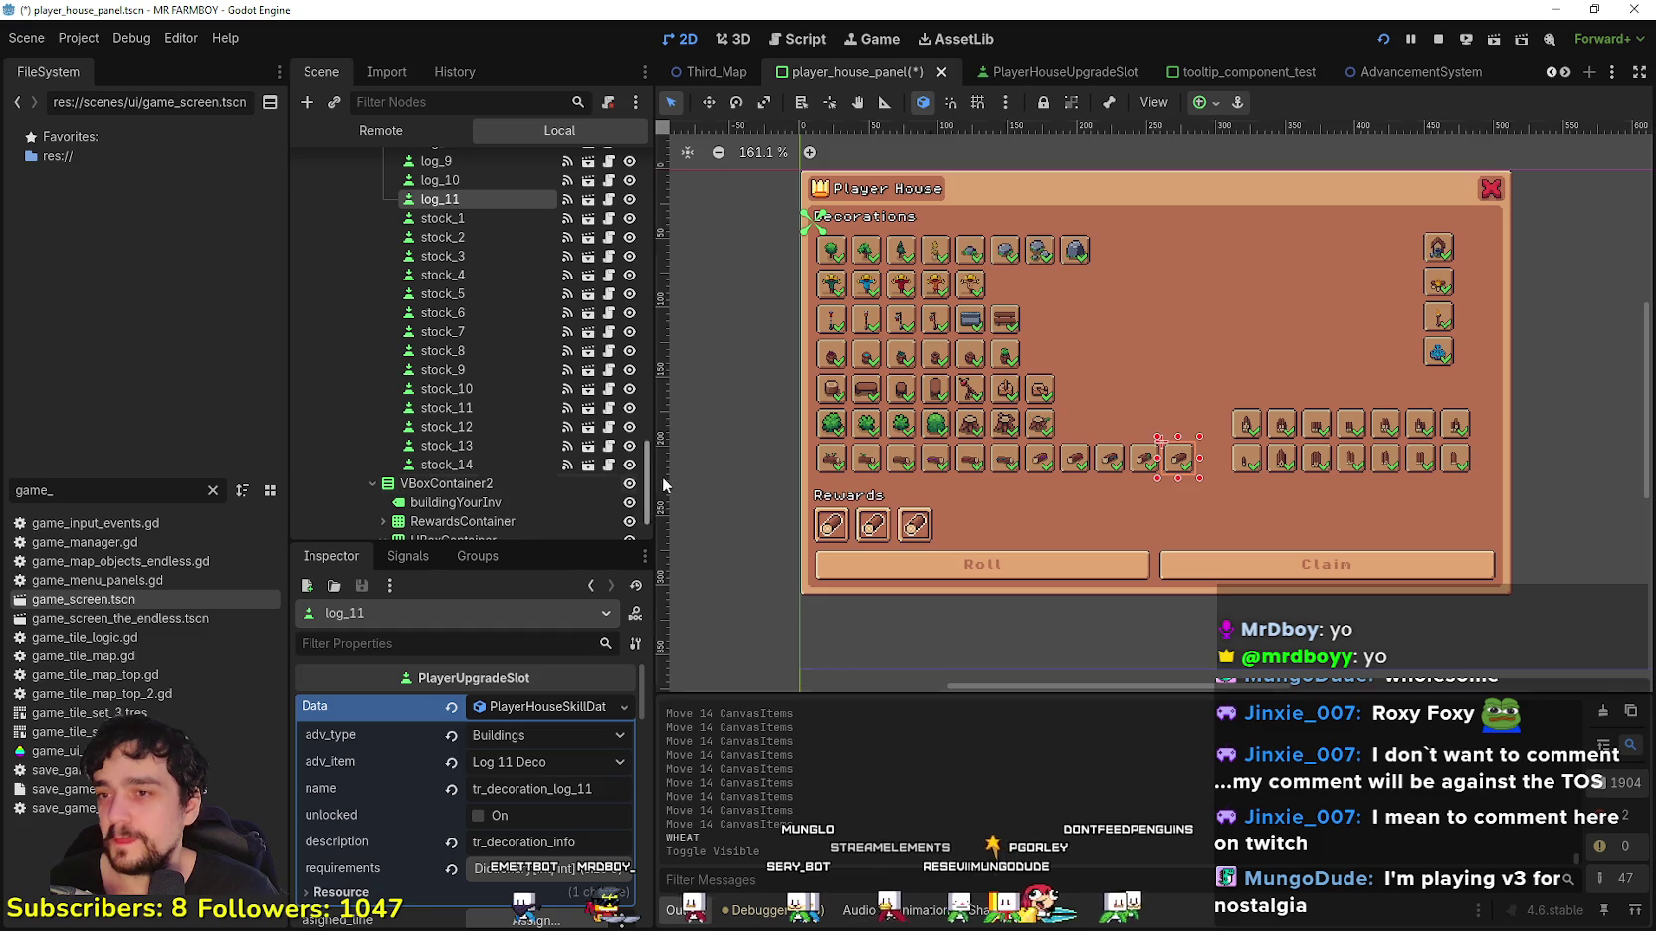
scroll(1044, 459, up, 4)
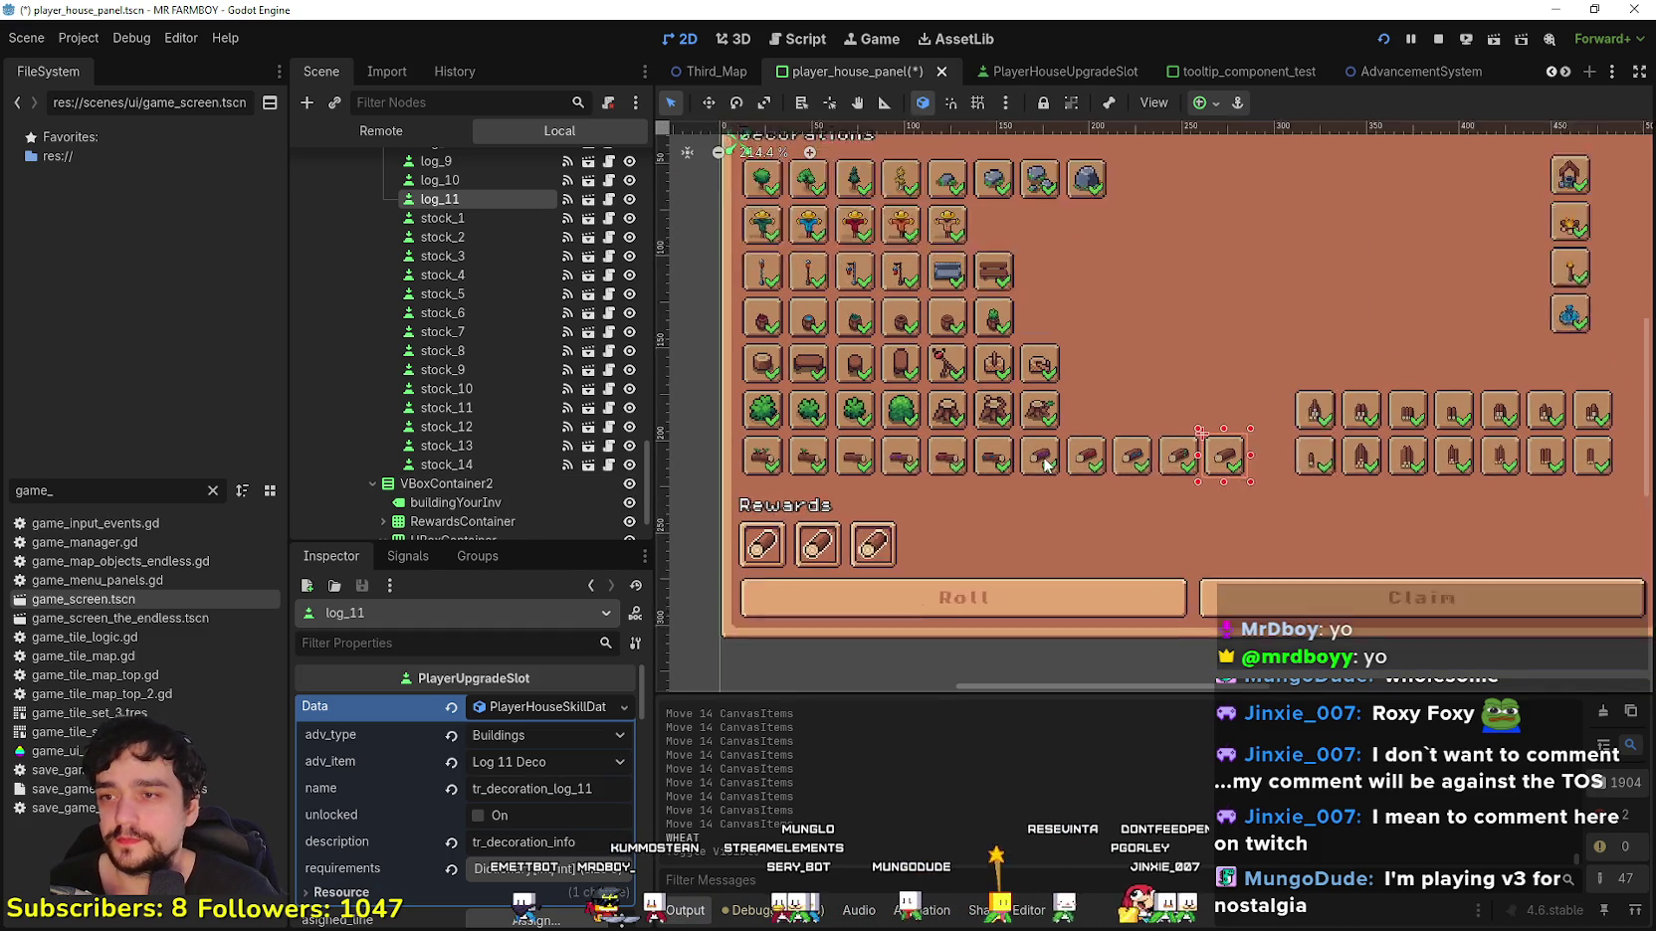
scroll(1033, 456, down, 5)
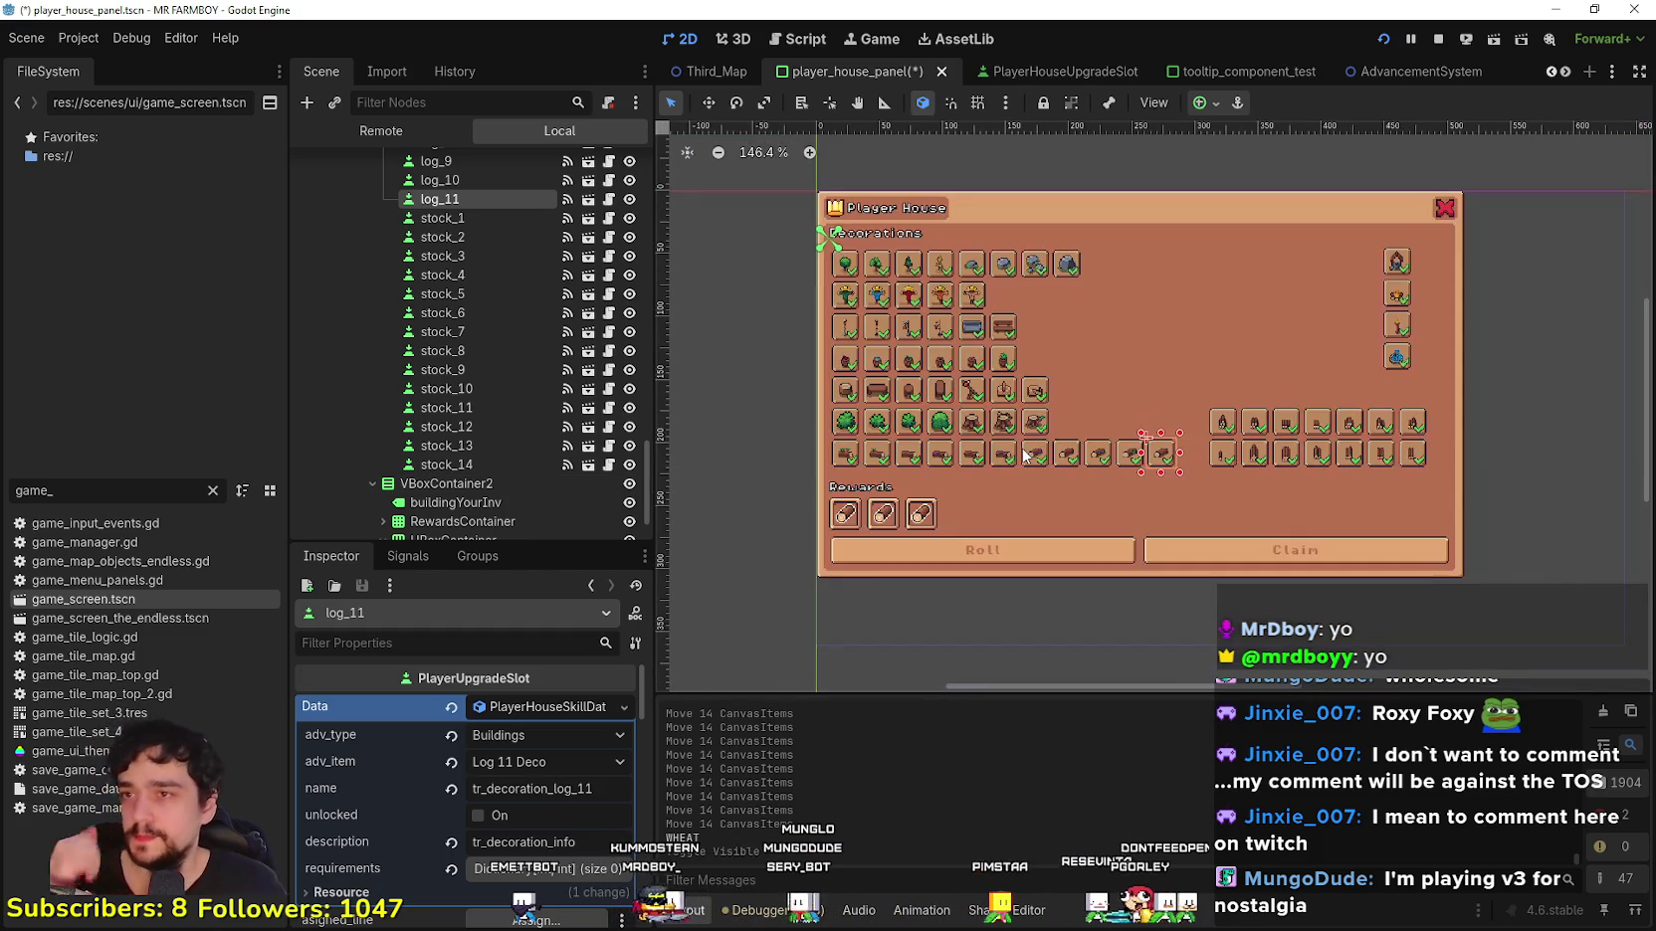
scroll(1022, 447, up, 2)
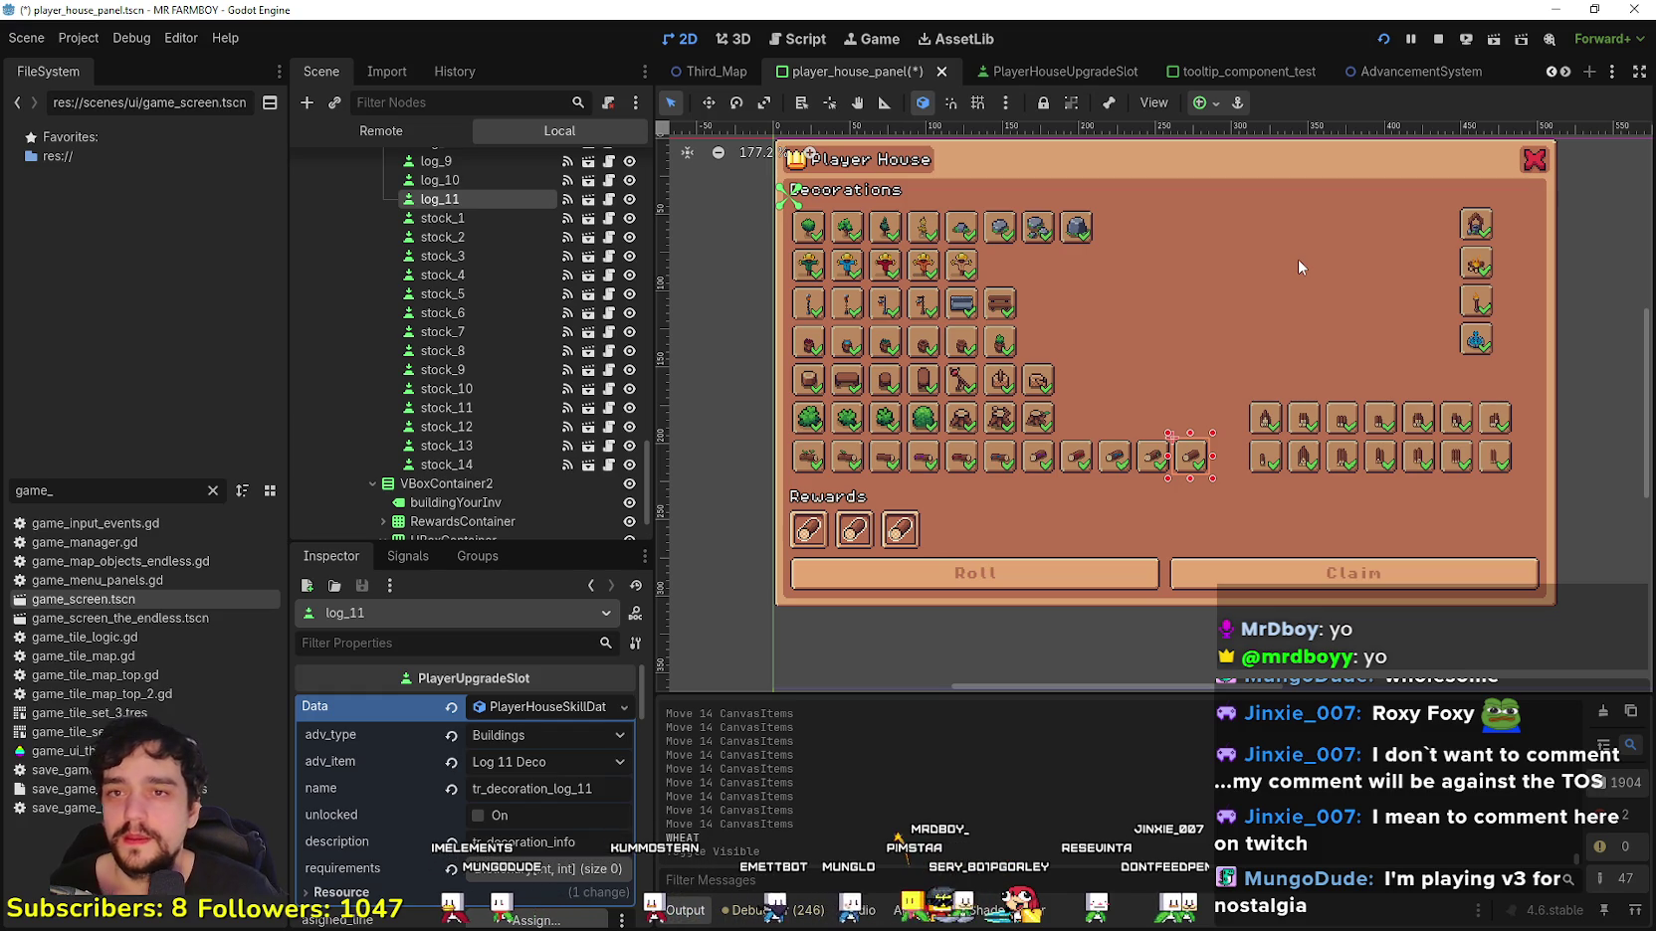
scroll(1334, 264, right, 3)
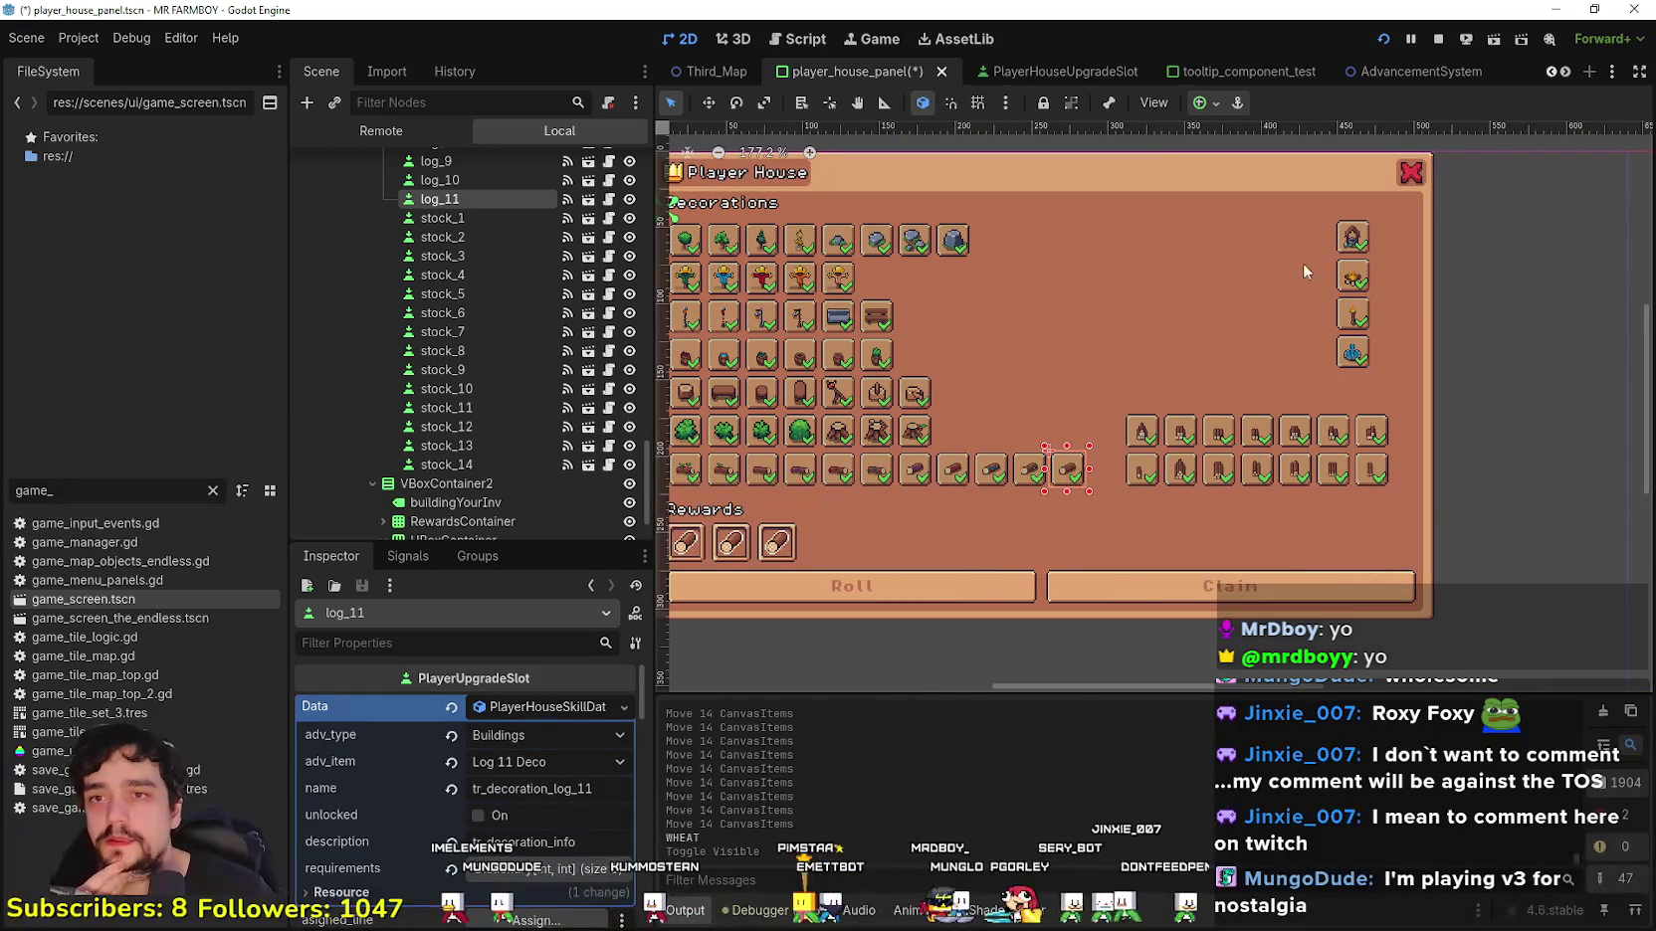
click(1359, 240)
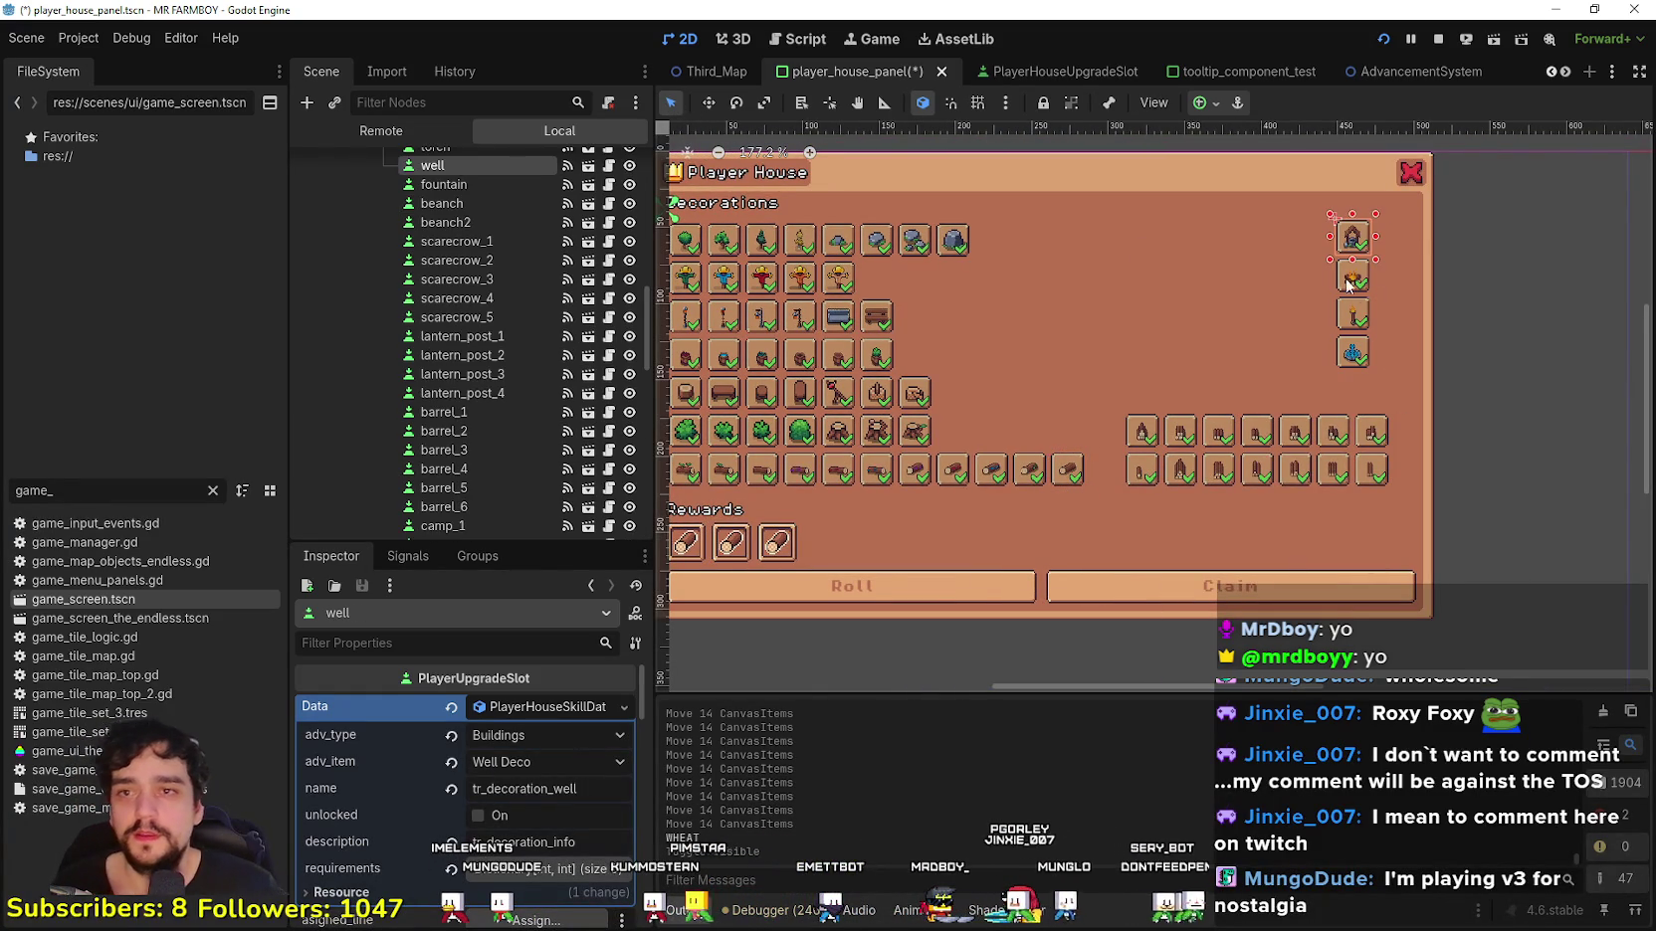
Step: Select the four right-column slots, shift them slightly right and nudge them vertically into line
shift+click(1351, 310)
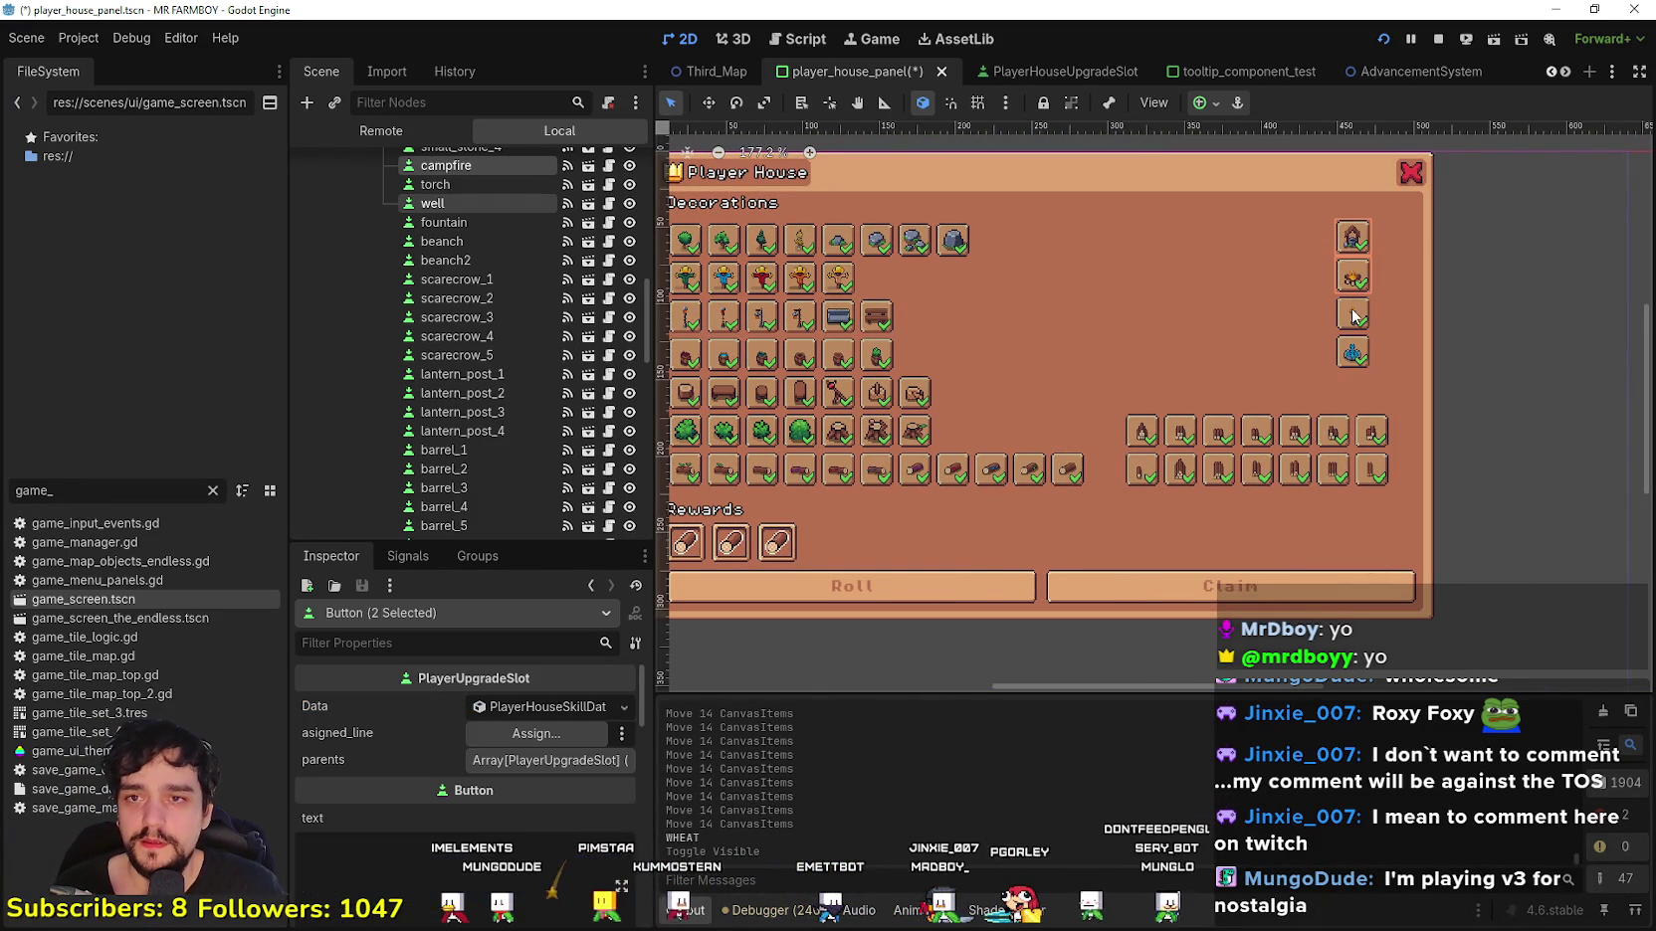
shift+click(1354, 353)
shift+click(1353, 276)
scroll(1356, 321, up, 1)
scroll(1355, 321, up, 4)
drag(1355, 320, 1380, 300)
key(Right)
key(Down)
key(Down)
key(Down)
key(Down)
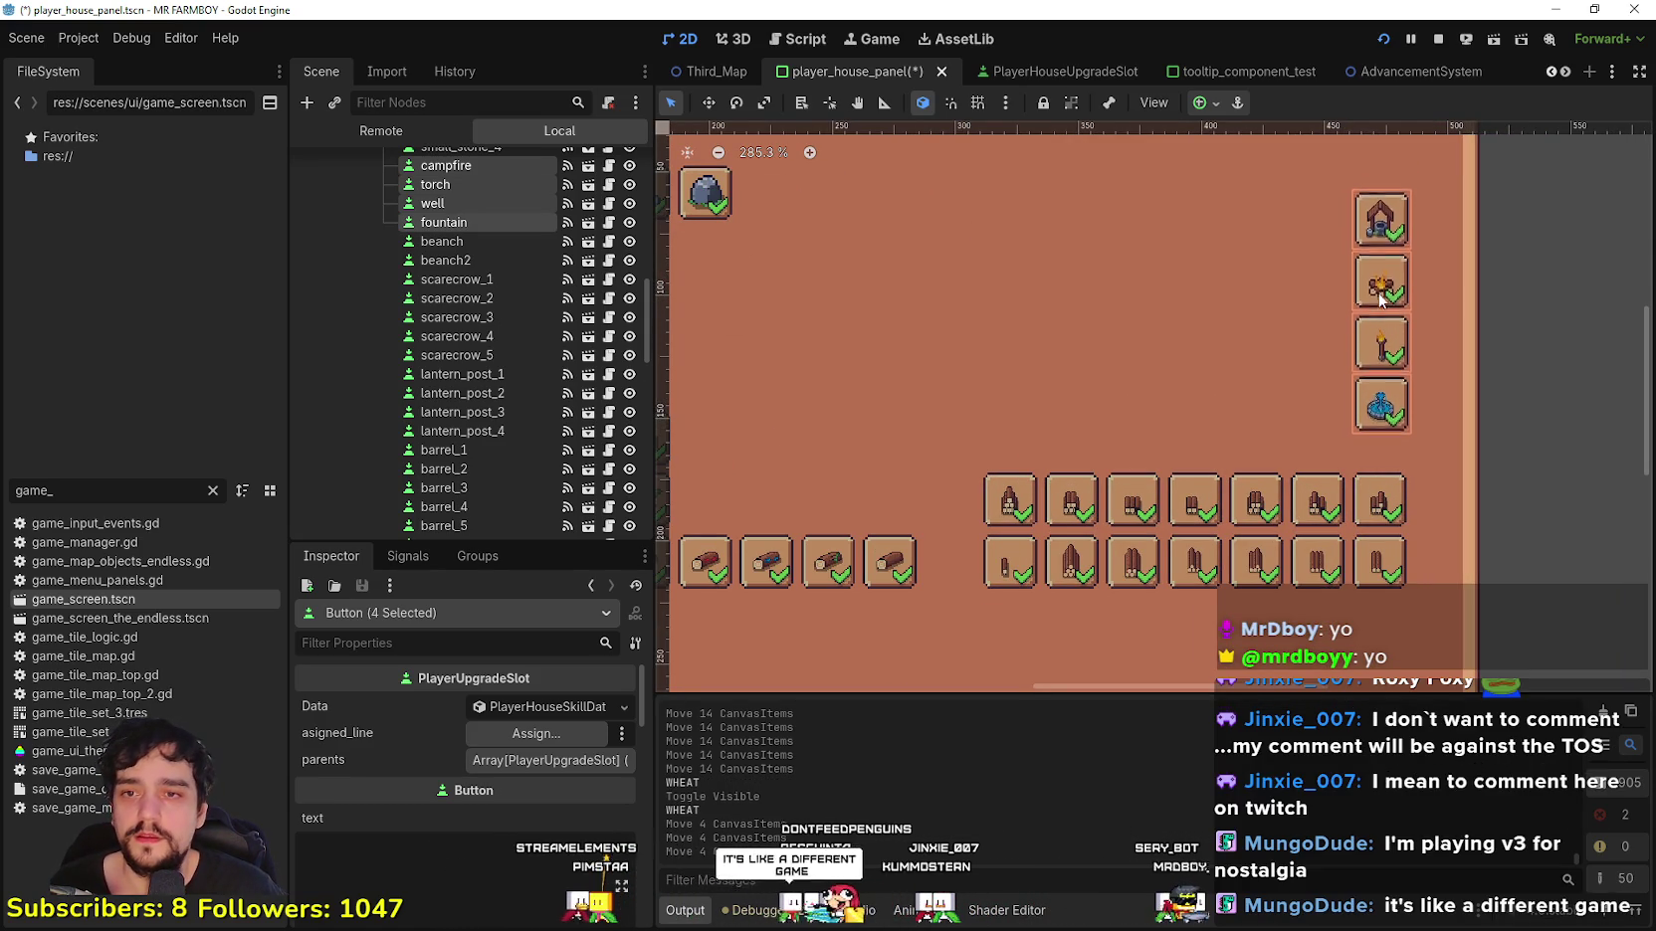
key(Up)
key(Up)
key(Up)
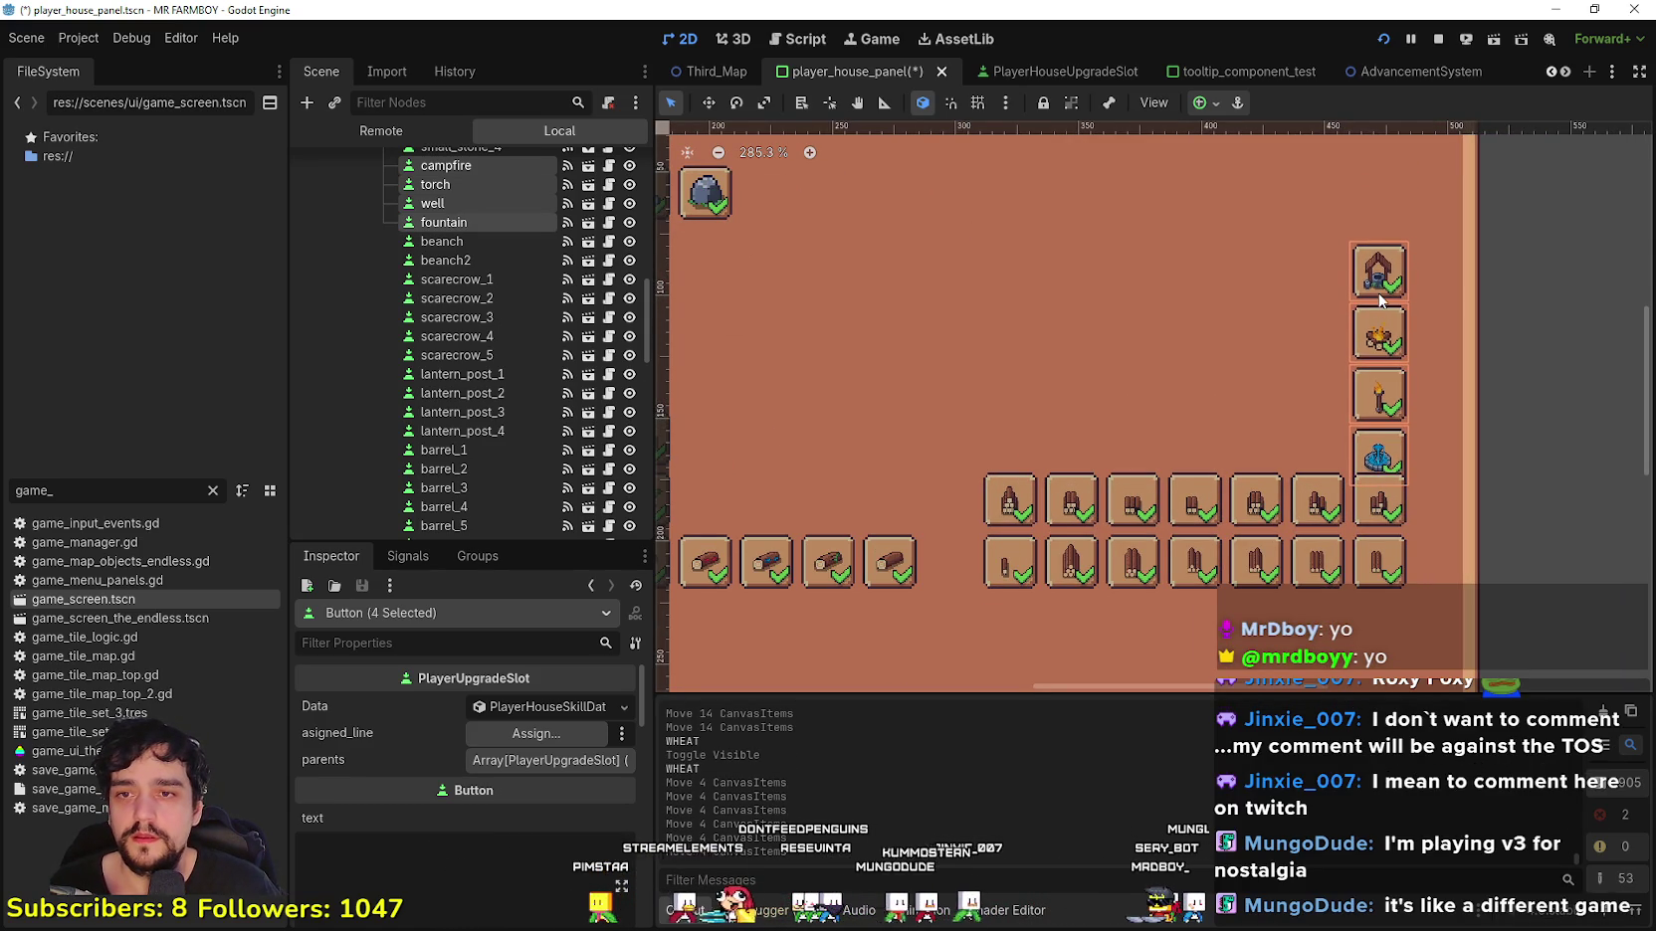
key(Up)
key(Up)
key(Up)
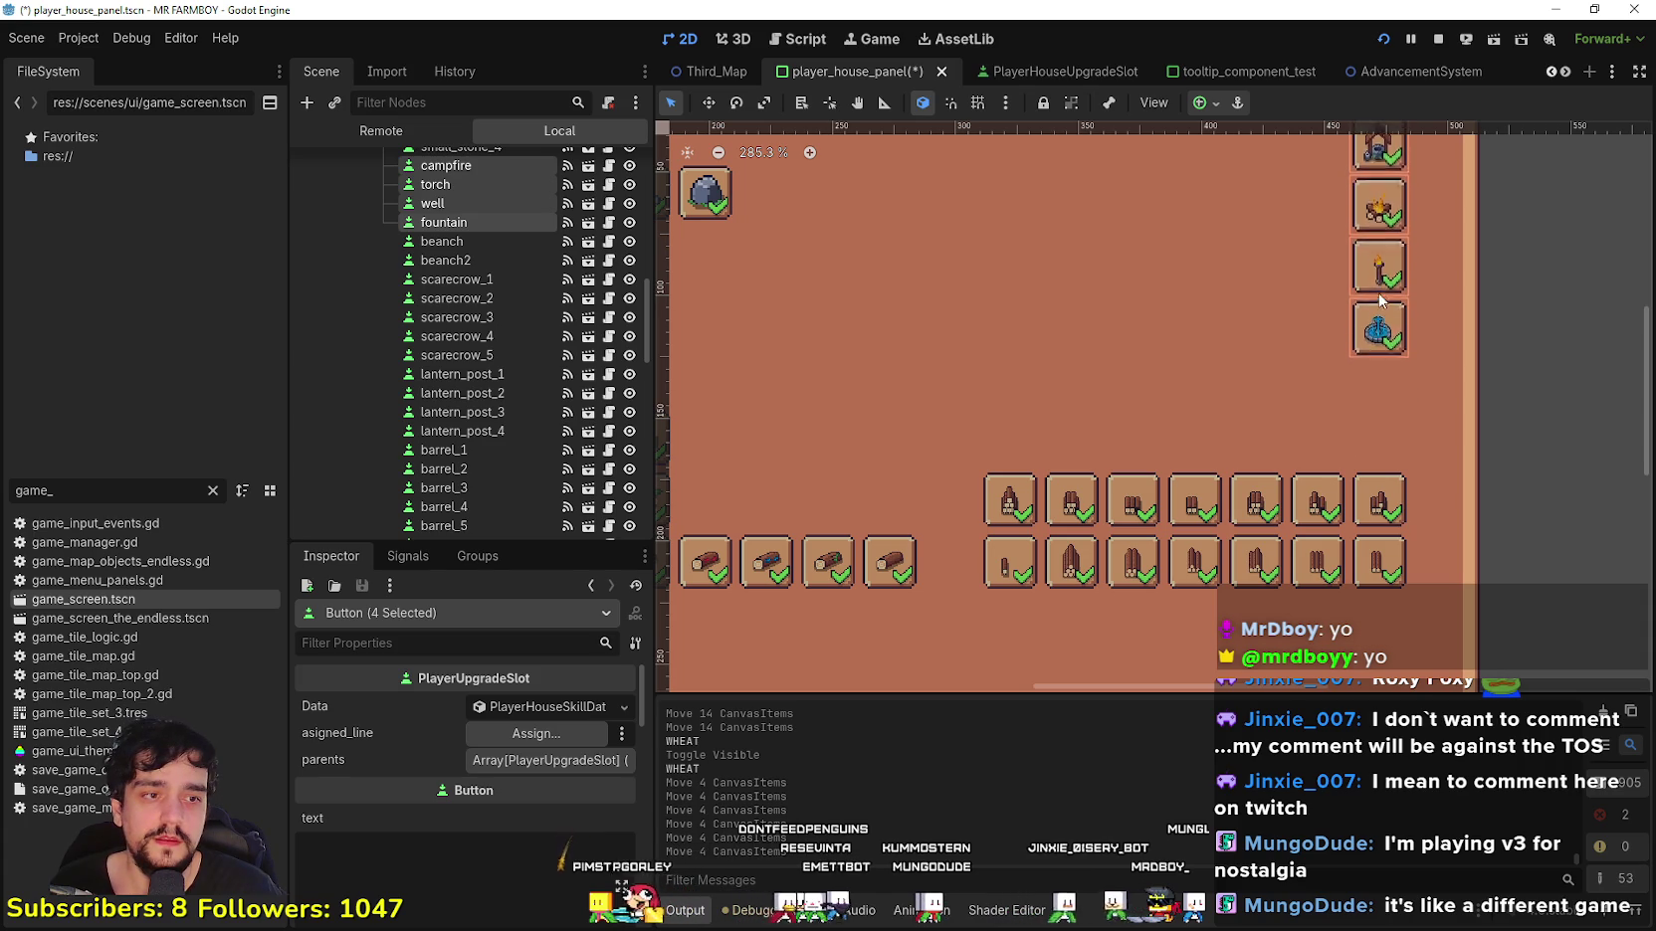
scroll(1393, 359, down, 2)
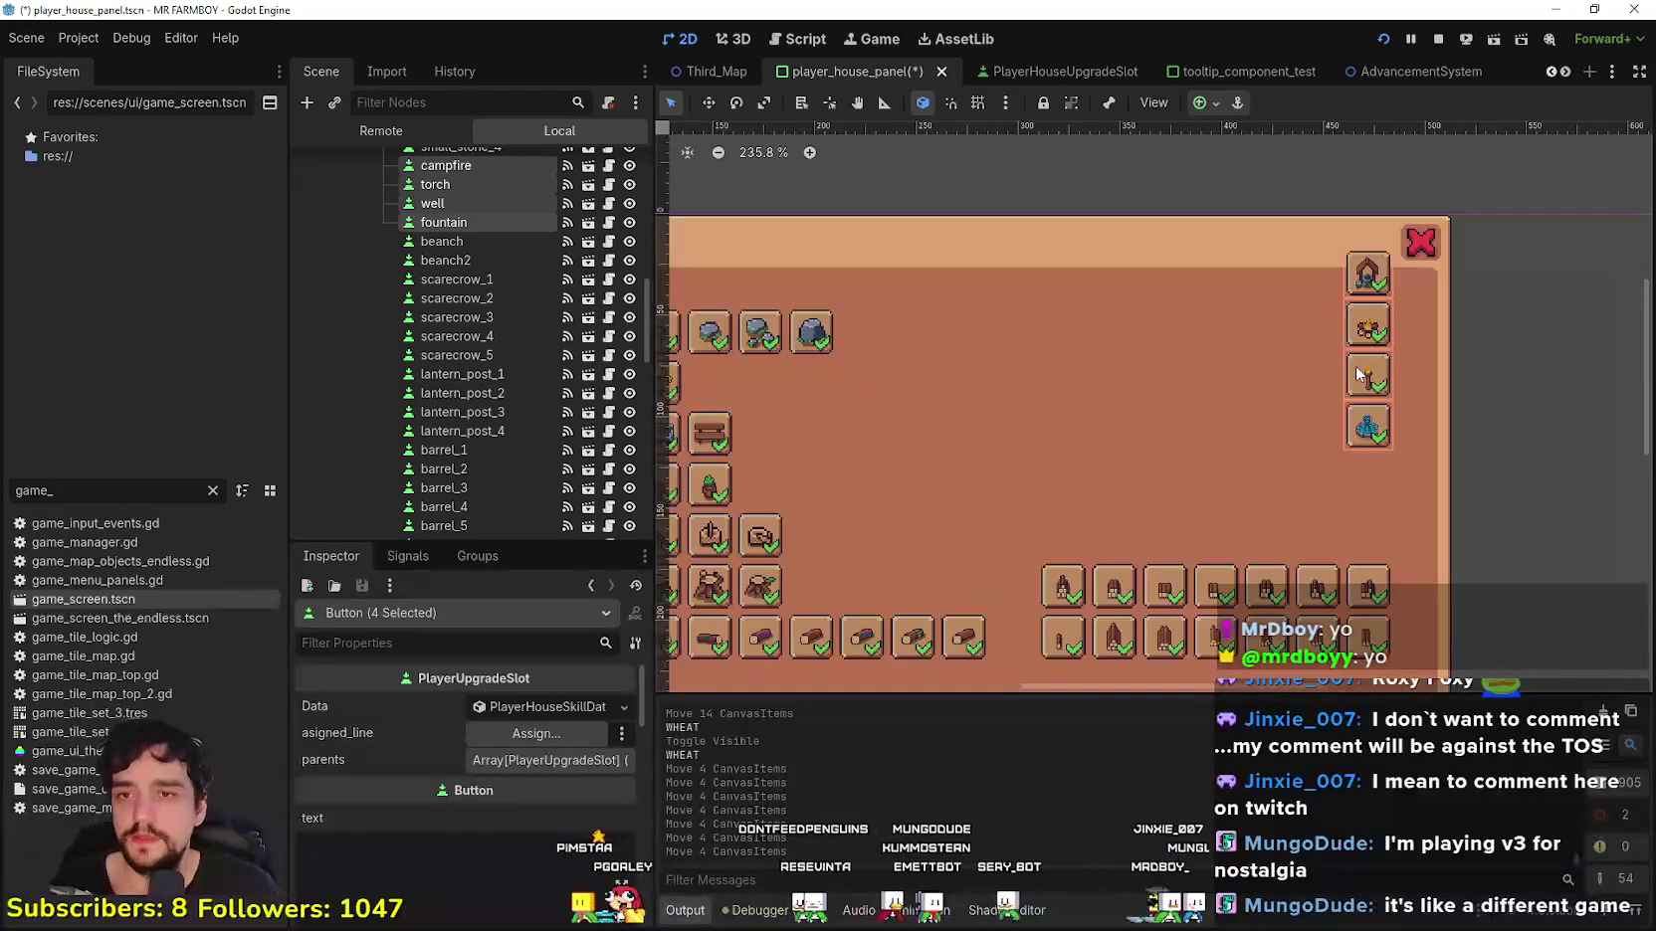
key(Down)
key(Down)
key(Down)
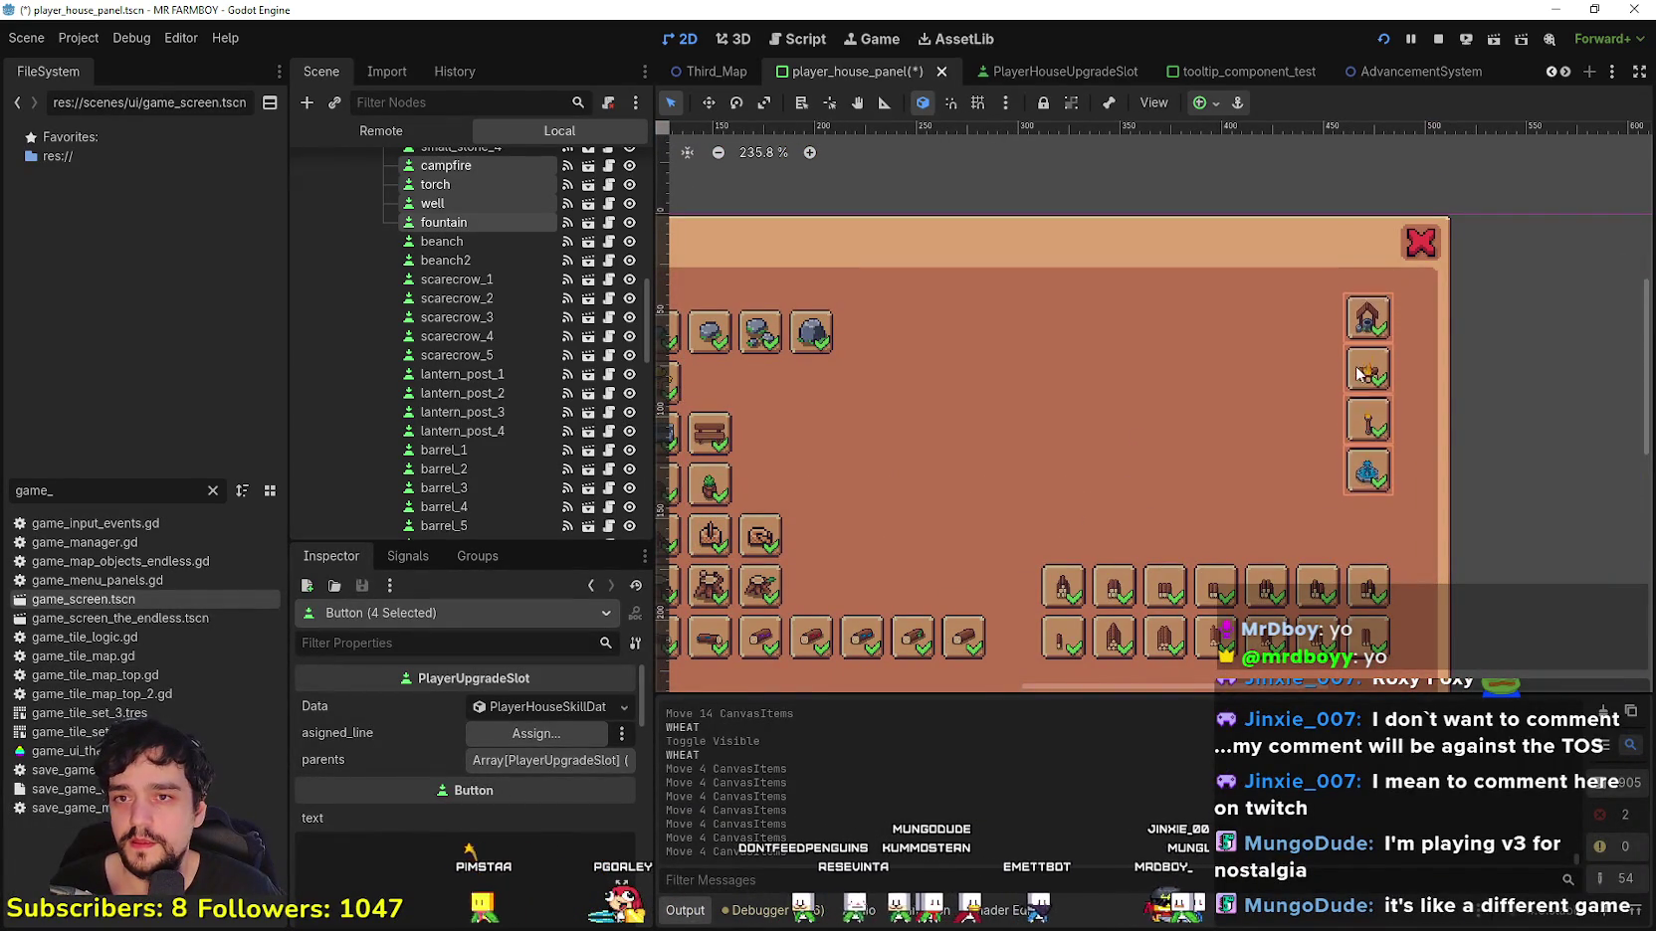
key(Up)
scroll(1378, 370, down, 1)
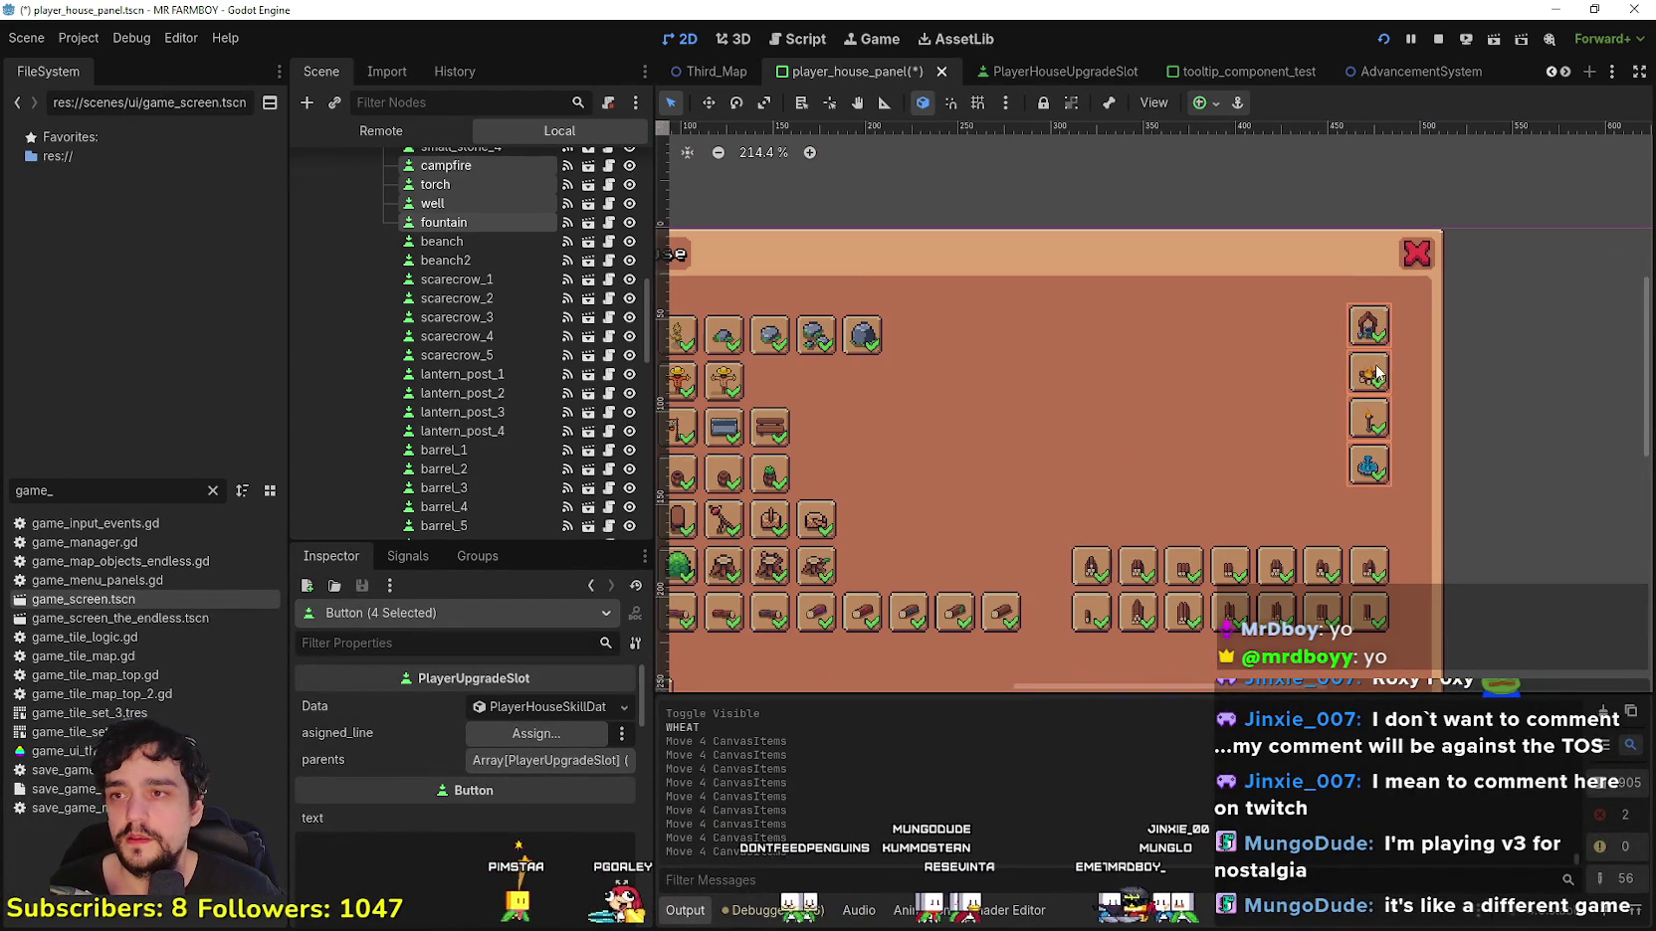
Step: Box-select the right-column slots again and nudge them down a little
mouse_move(1486, 270)
mouse_down()
mouse_move(739, 279)
mouse_move(758, 304)
mouse_up()
mouse_move(1500, 296)
mouse_down()
mouse_move(1350, 394)
mouse_move(1331, 514)
mouse_up()
key(Down)
key(Down)
key(Down)
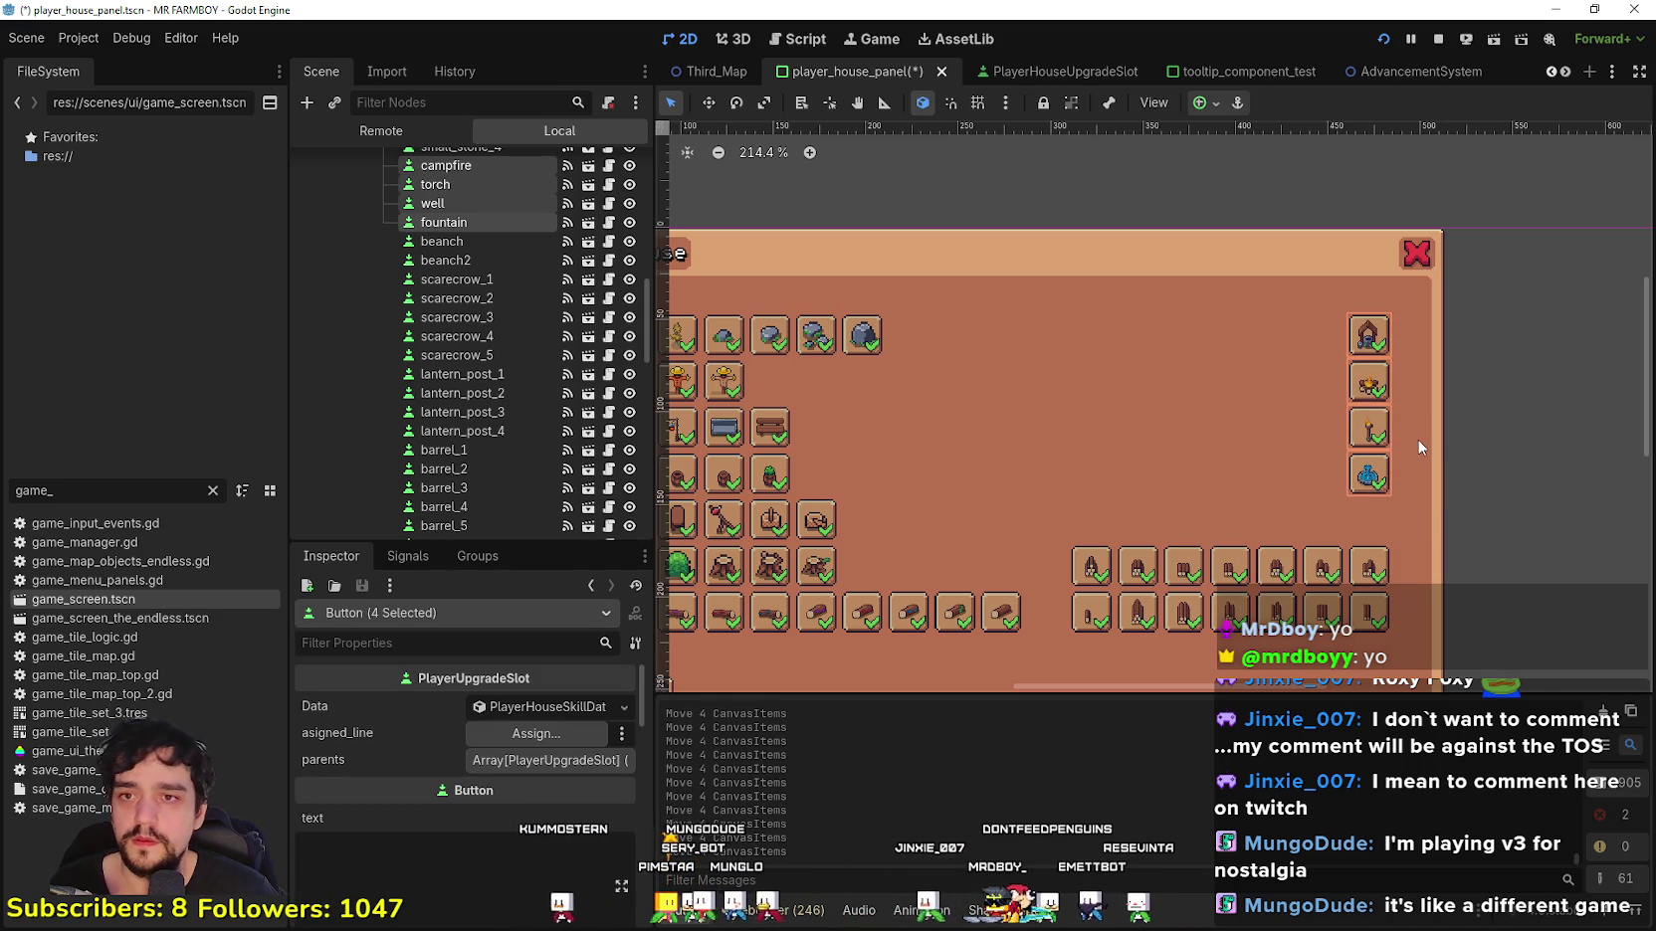
click(1496, 408)
mouse_move(1540, 273)
mouse_down()
mouse_move(905, 290)
mouse_move(821, 330)
mouse_move(824, 315)
mouse_up()
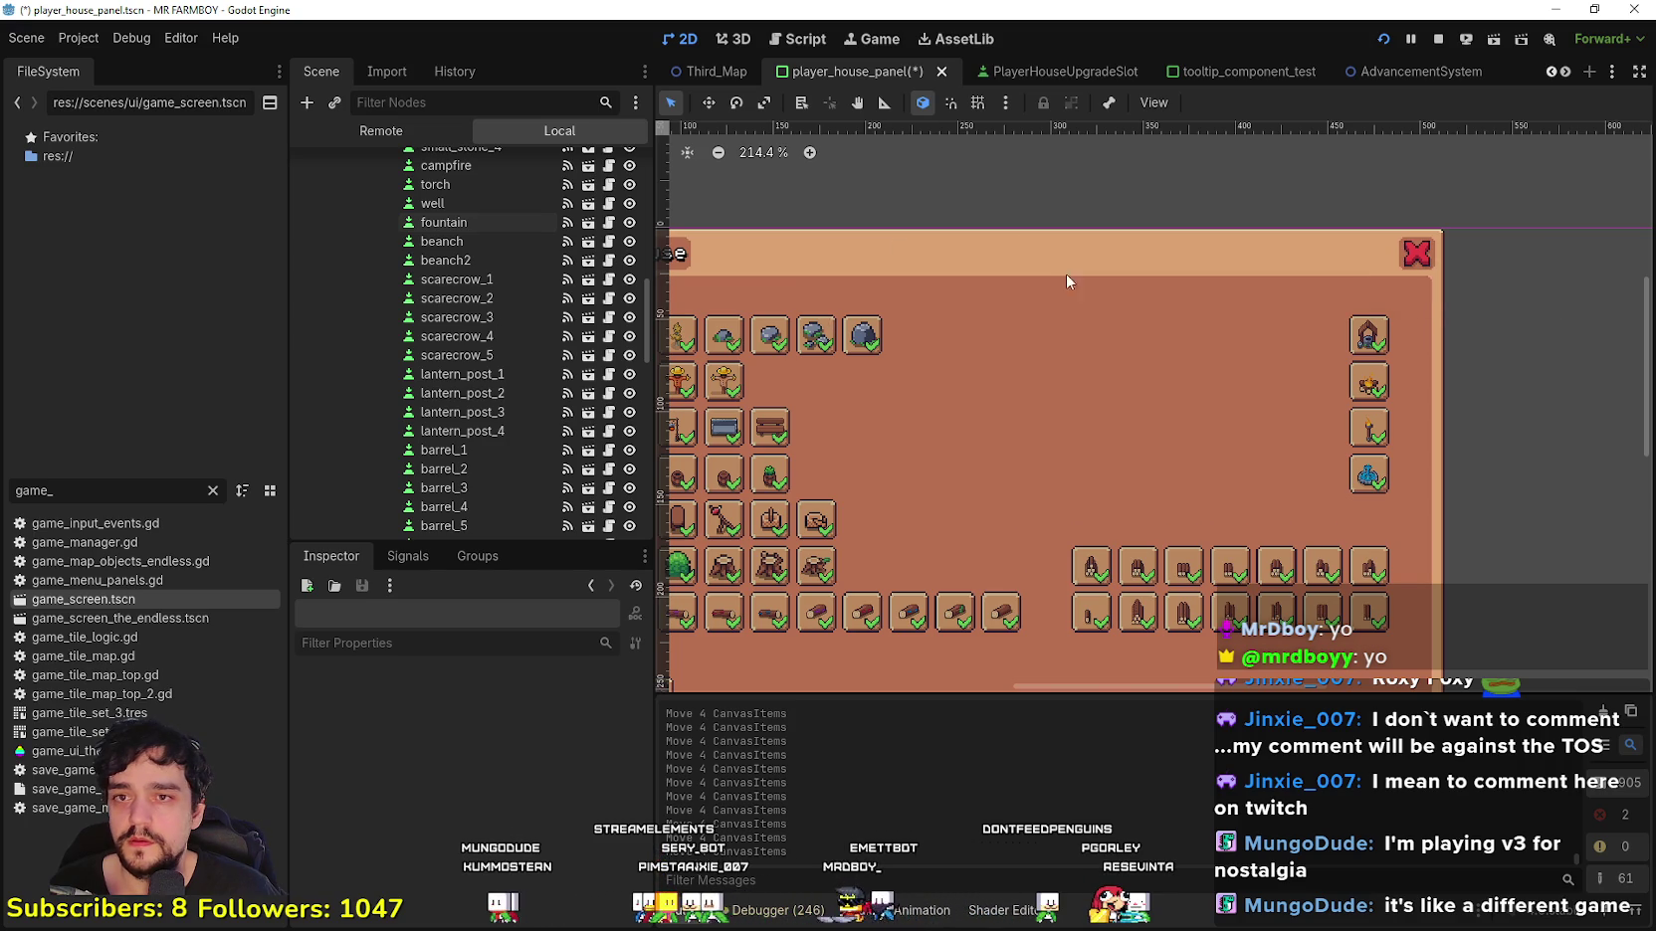
scroll(1497, 304, up, 2)
mouse_move(1540, 277)
mouse_down()
mouse_move(715, 365)
mouse_move(694, 334)
mouse_up()
scroll(1433, 315, down, 4)
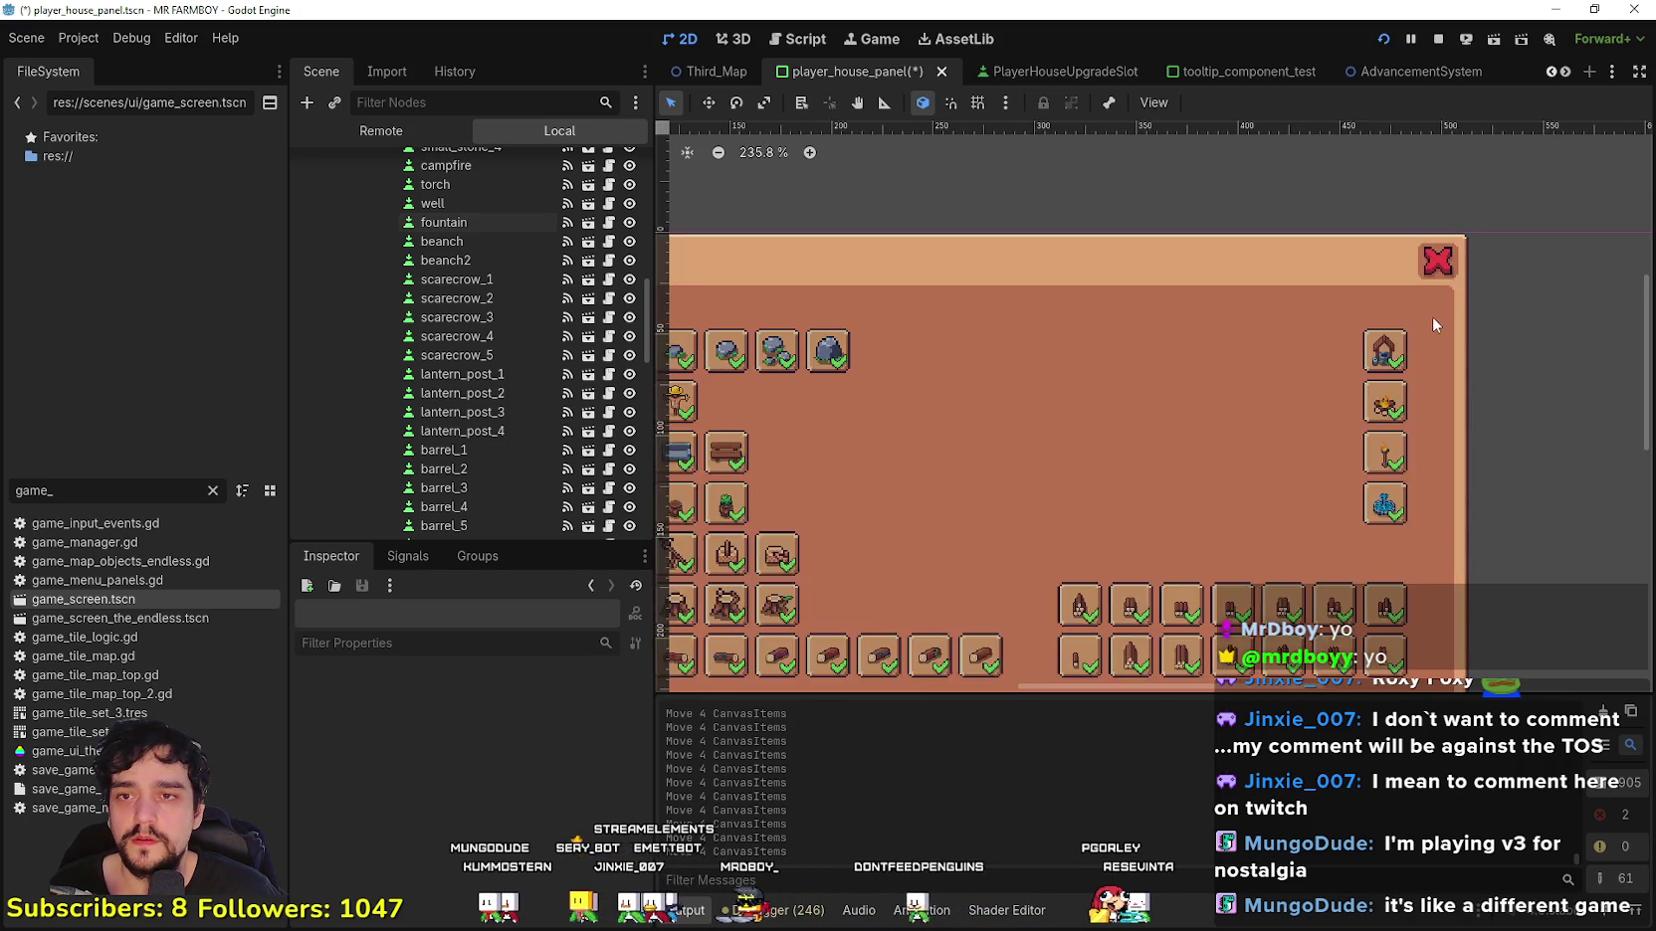
drag(1420, 571, 1513, 444)
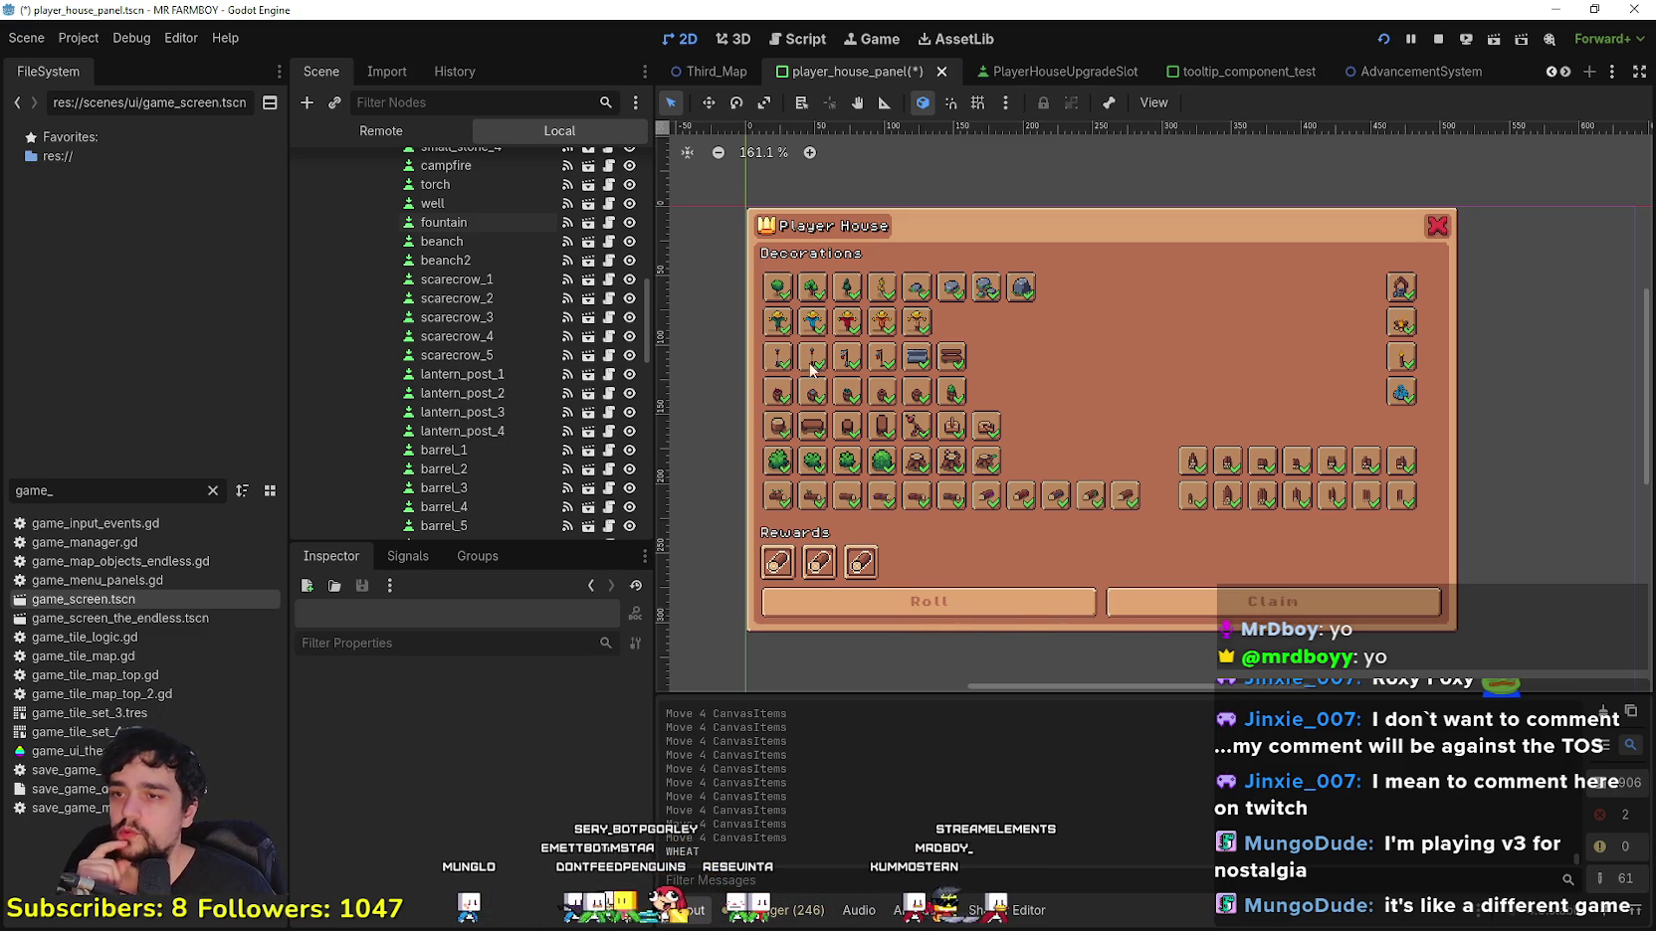
click(1009, 605)
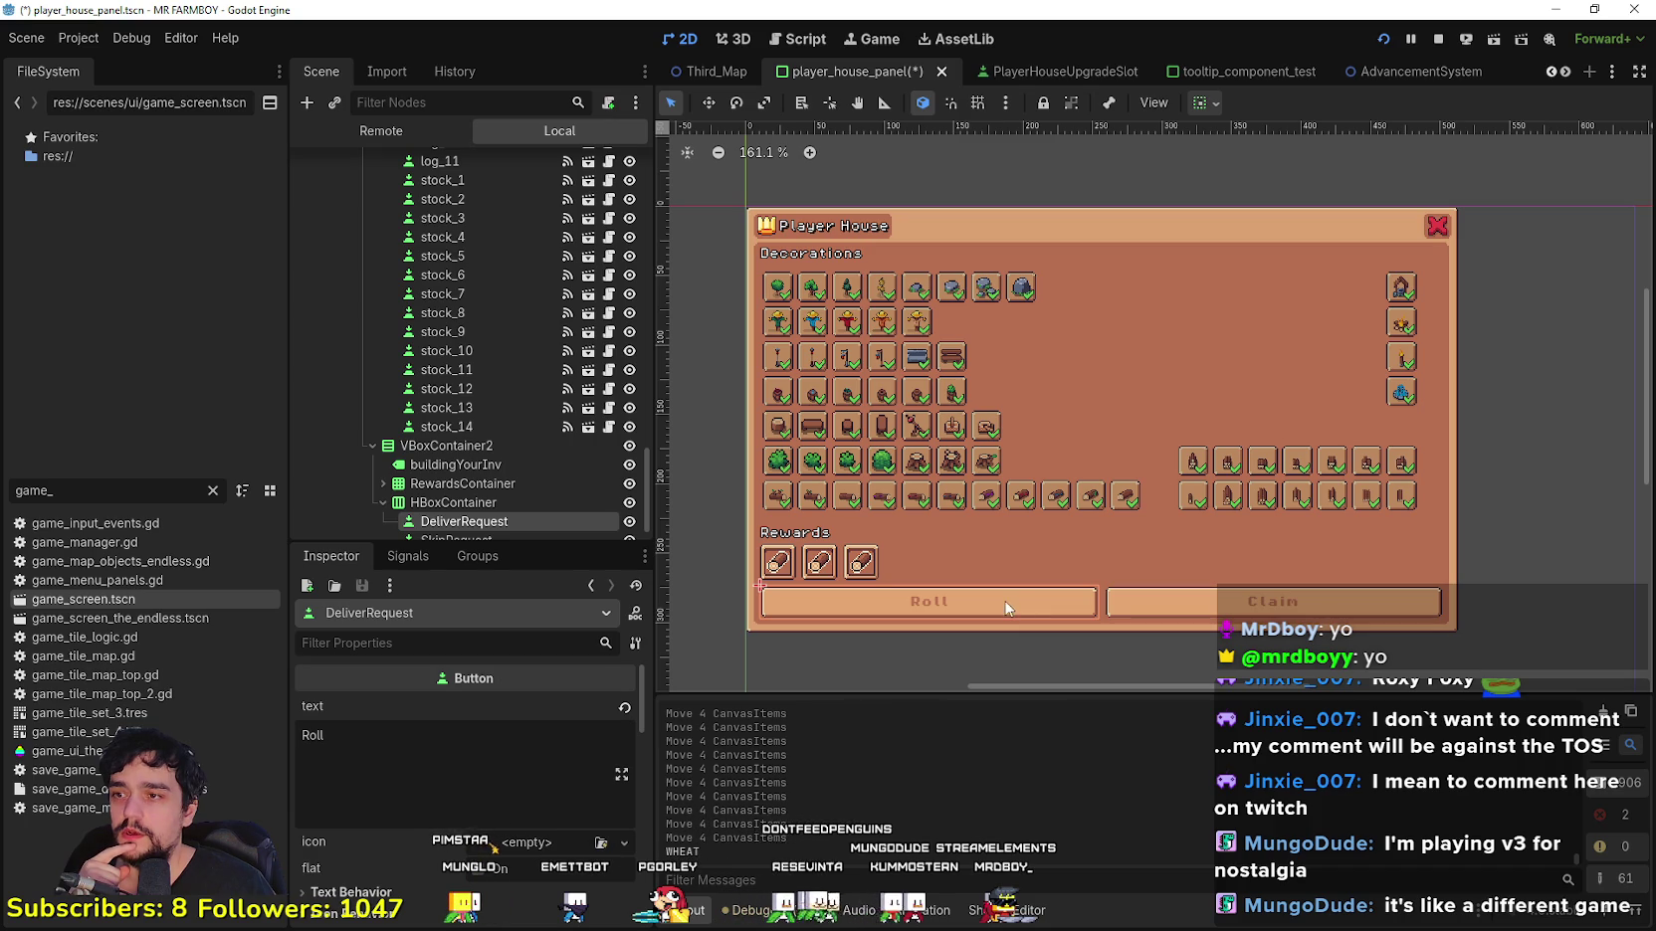
scroll(523, 448, down, 1)
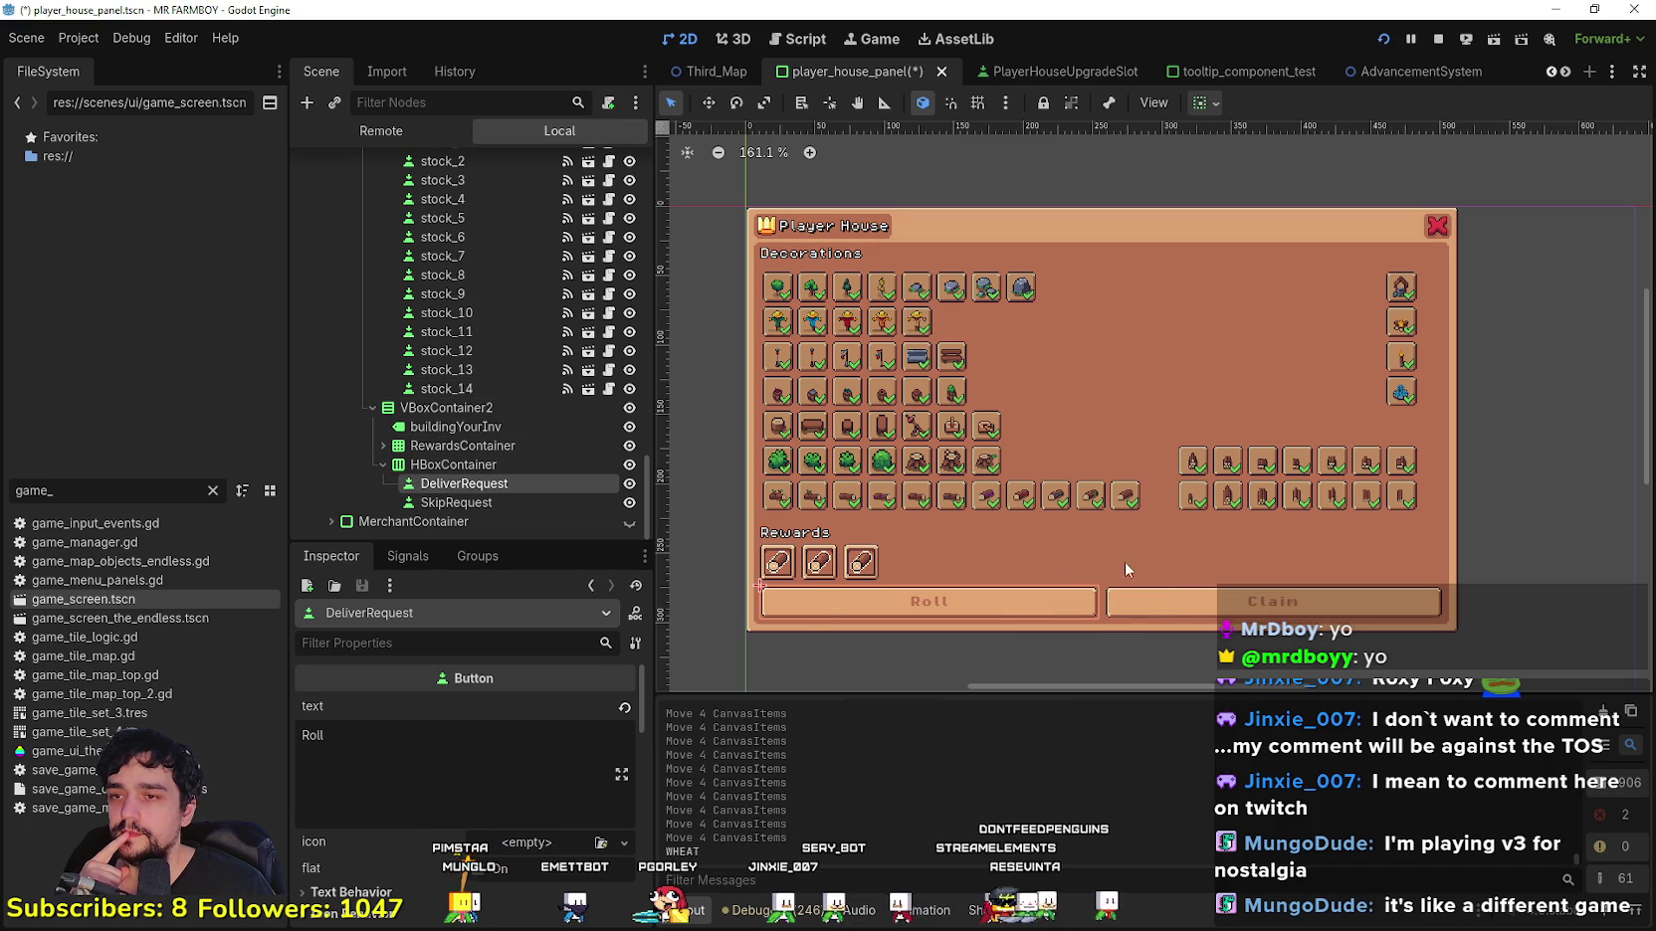
click(777, 563)
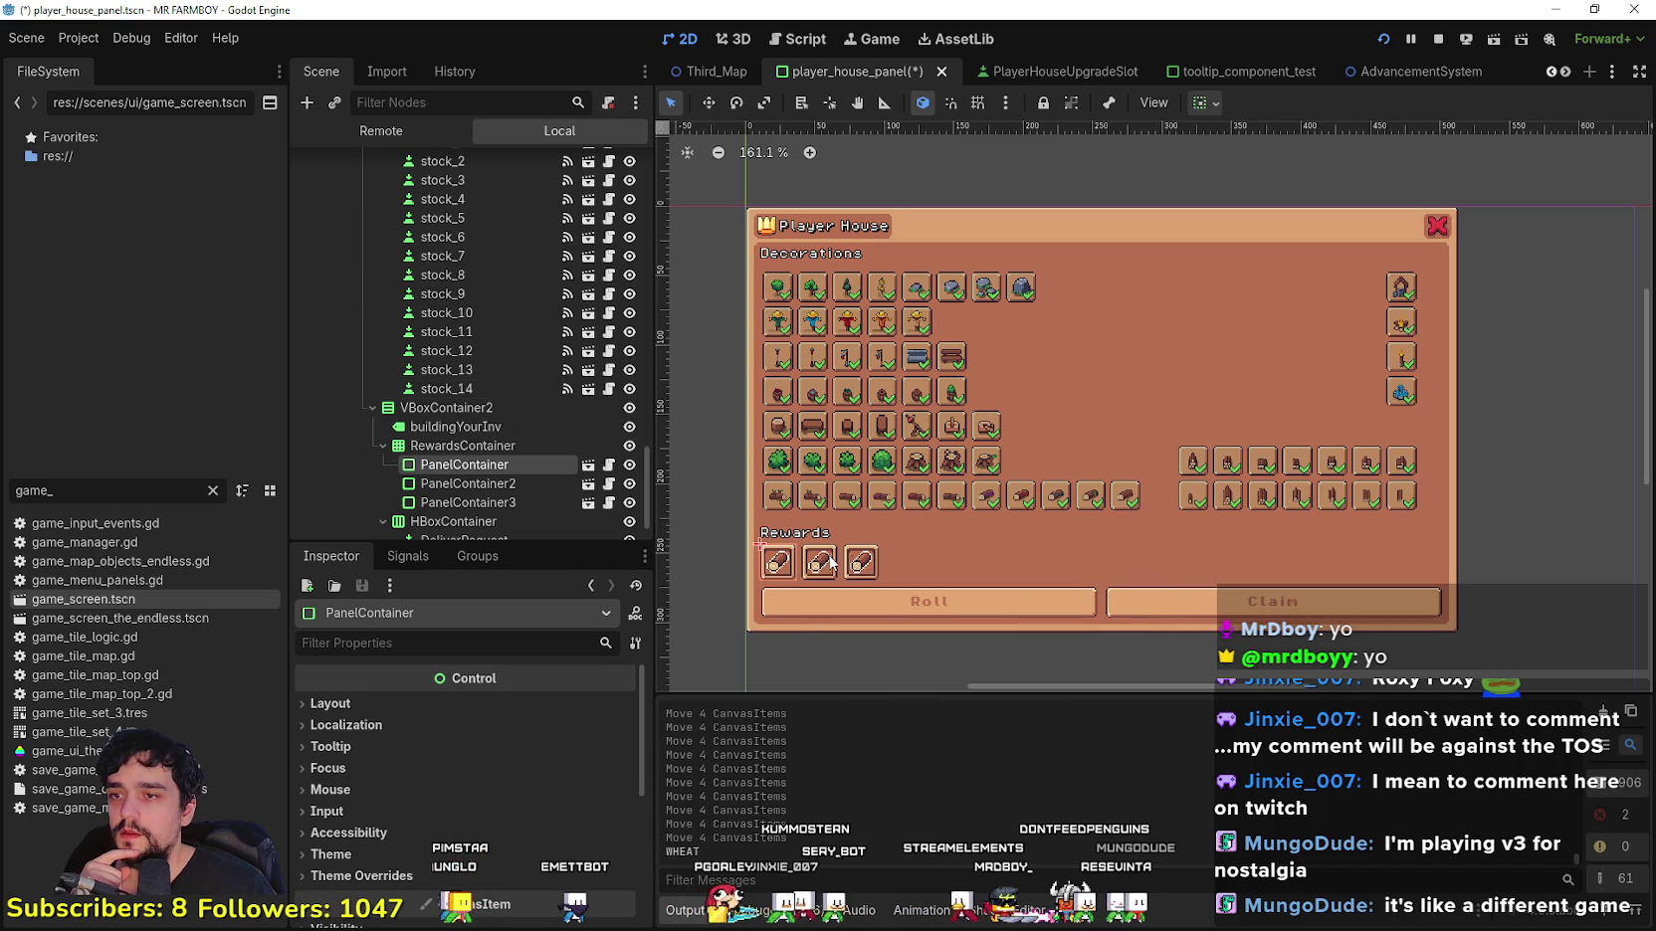
click(818, 563)
click(860, 563)
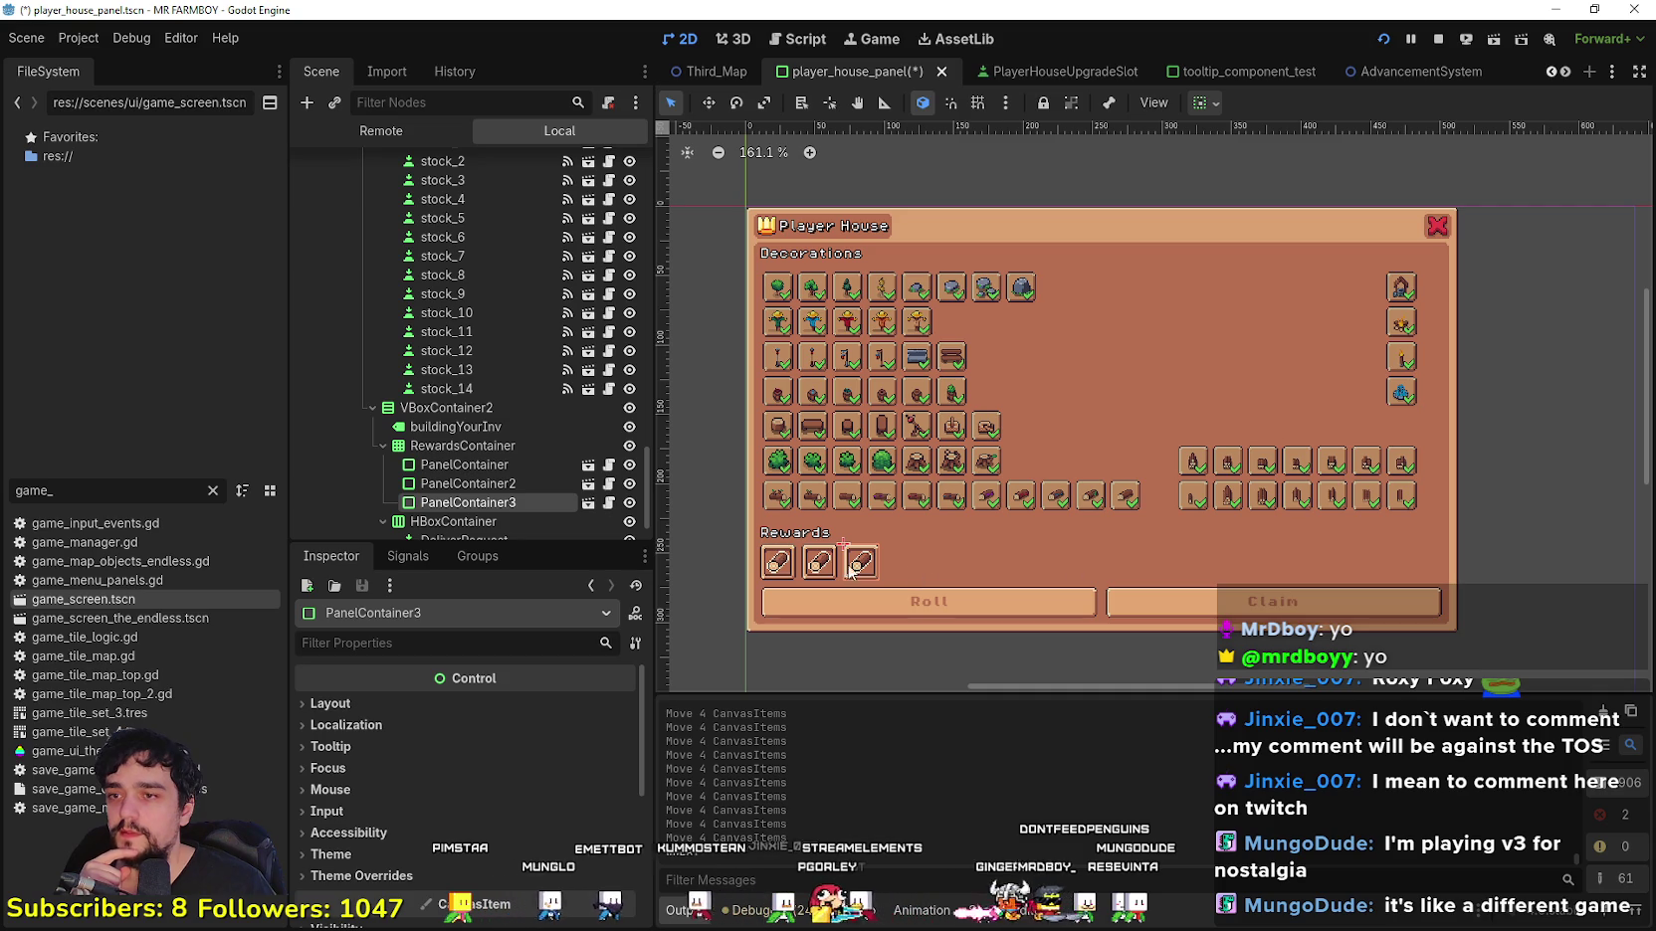
scroll(879, 326, up, 1)
scroll(879, 327, down, 1)
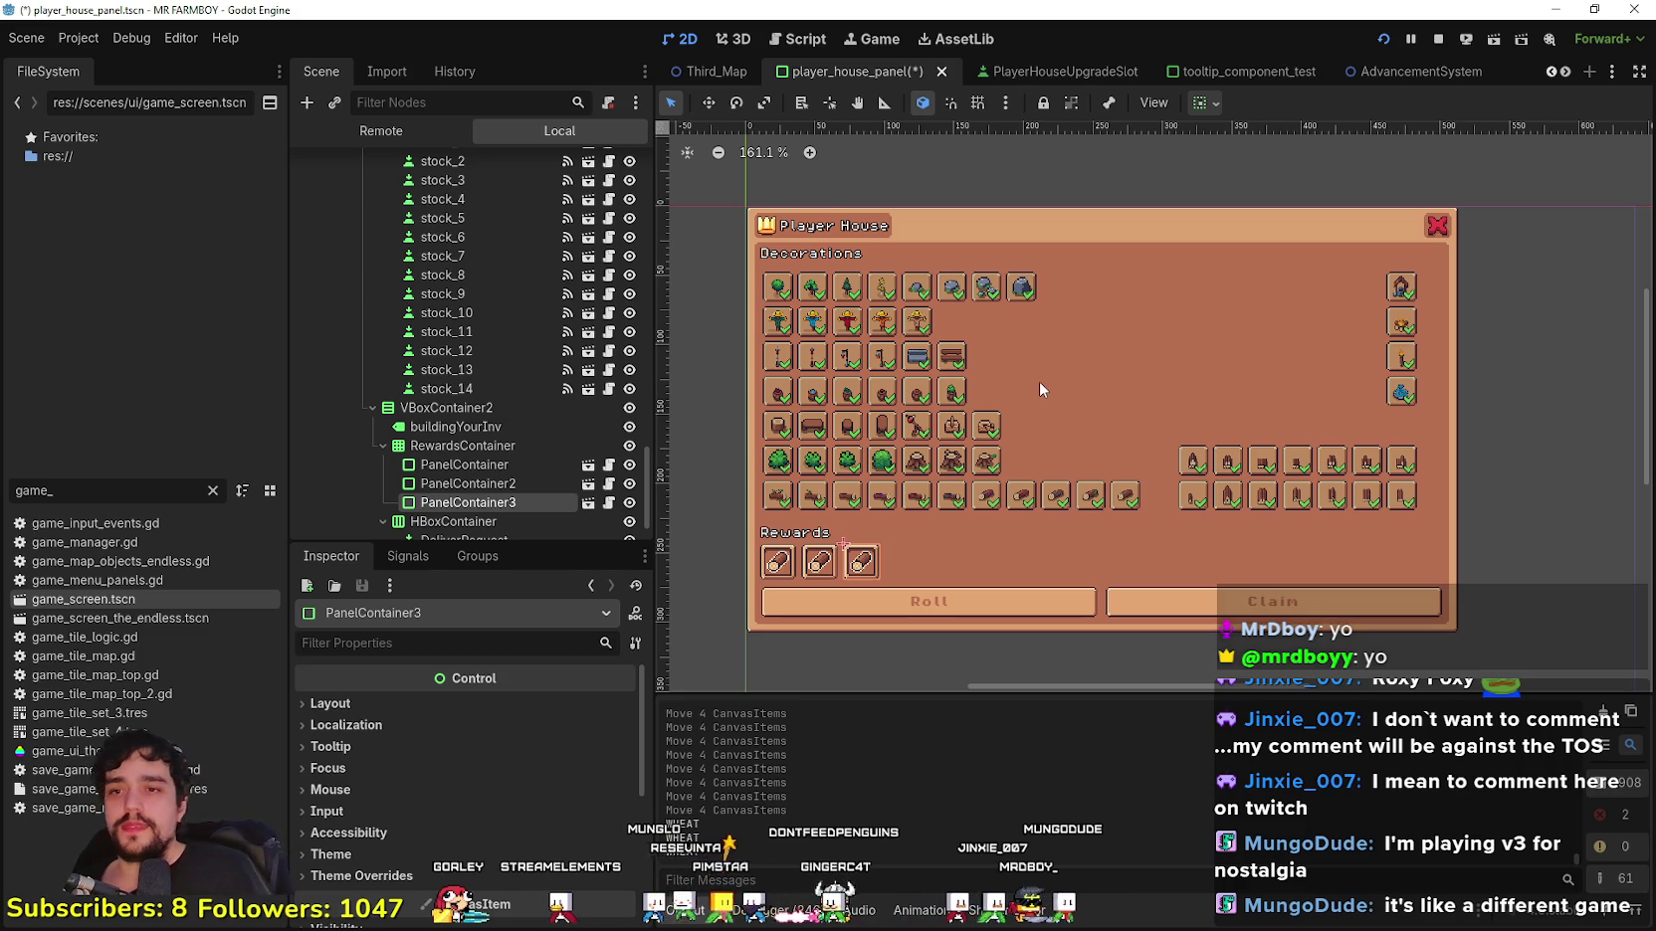
scroll(992, 534, up, 3)
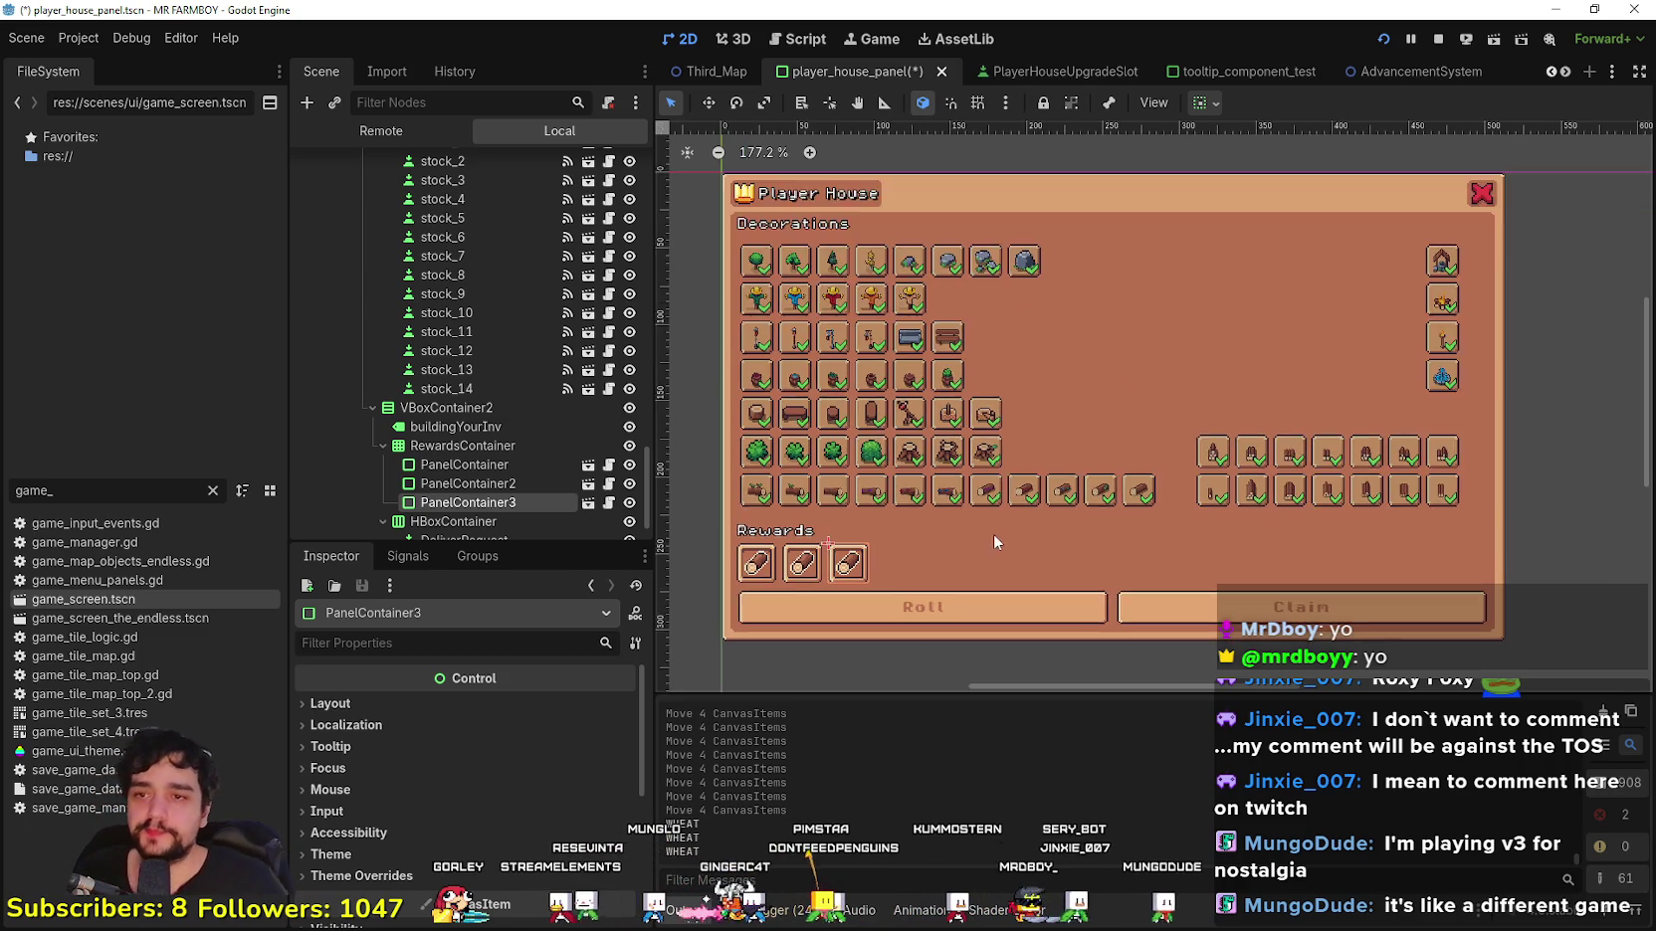
Step: Inspect the Rewards slots and the SkipRequest Claim button node in the Scene dock
scroll(995, 654, down, 3)
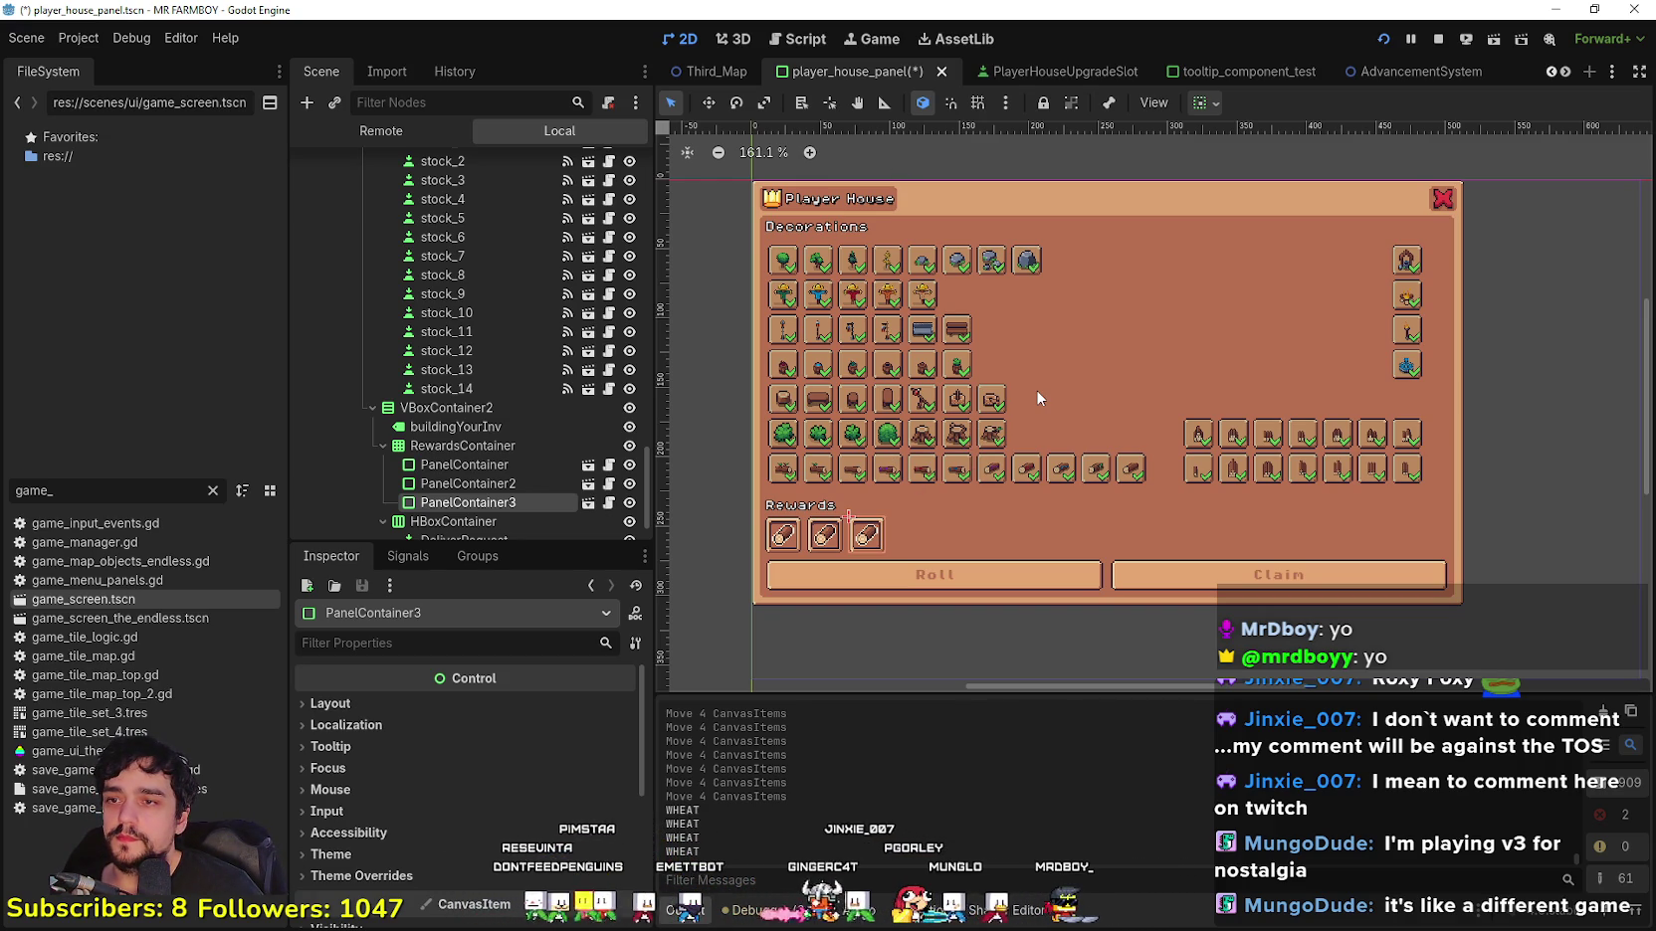
scroll(1037, 396, down, 1)
scroll(913, 554, up, 3)
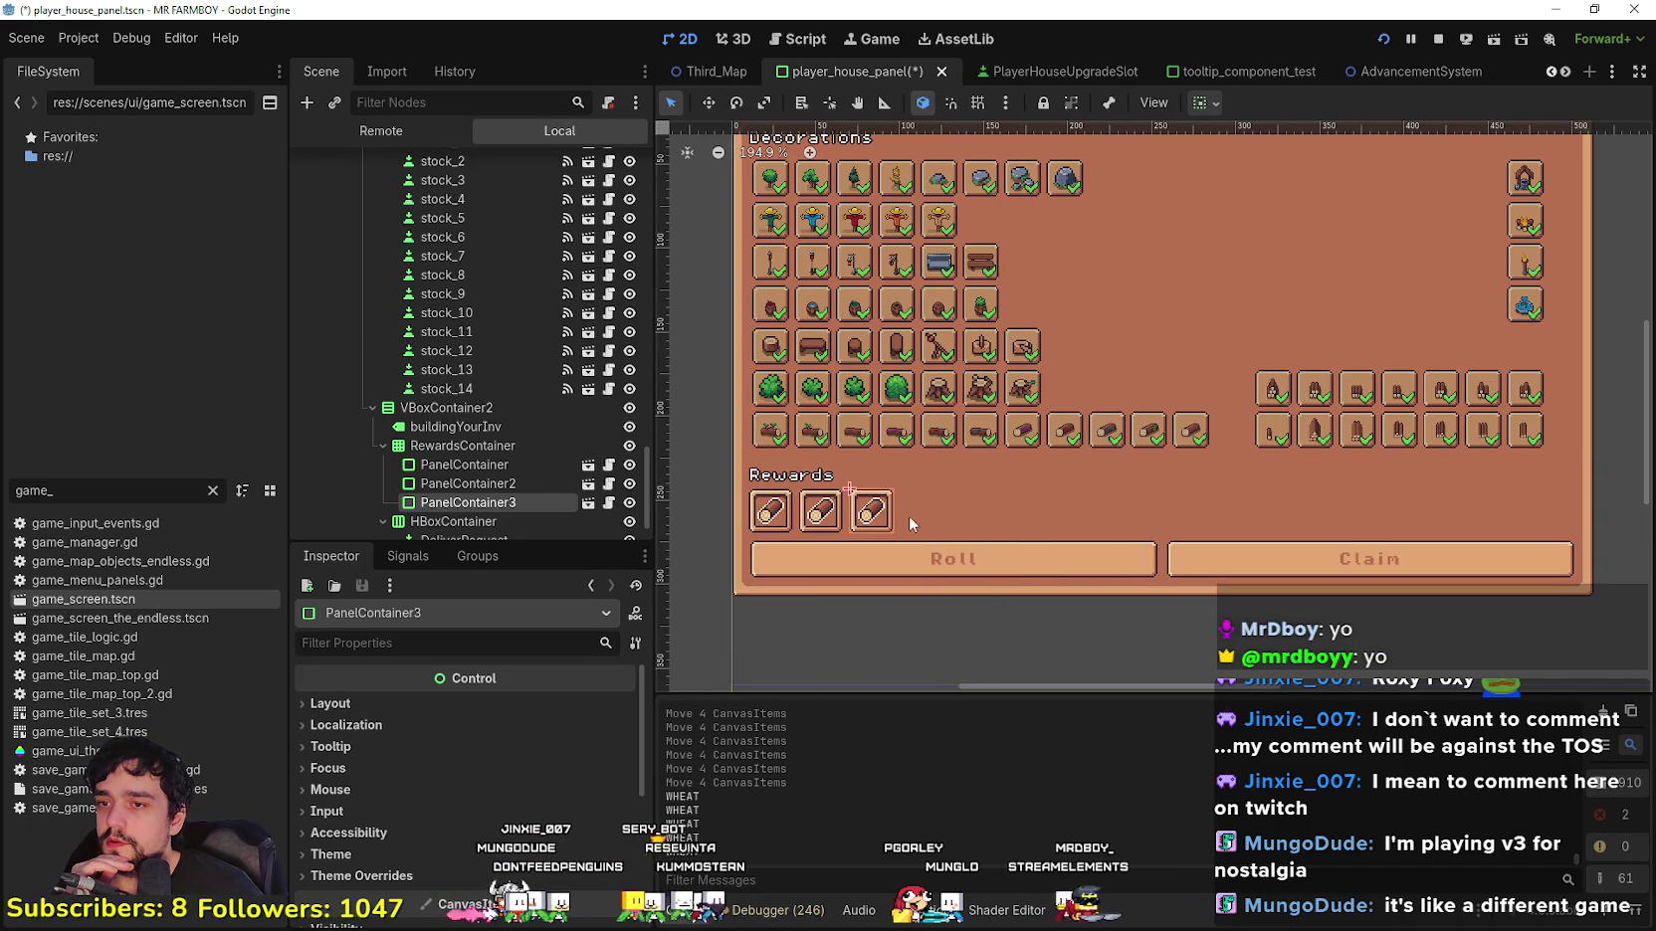
scroll(1592, 477, down, 1)
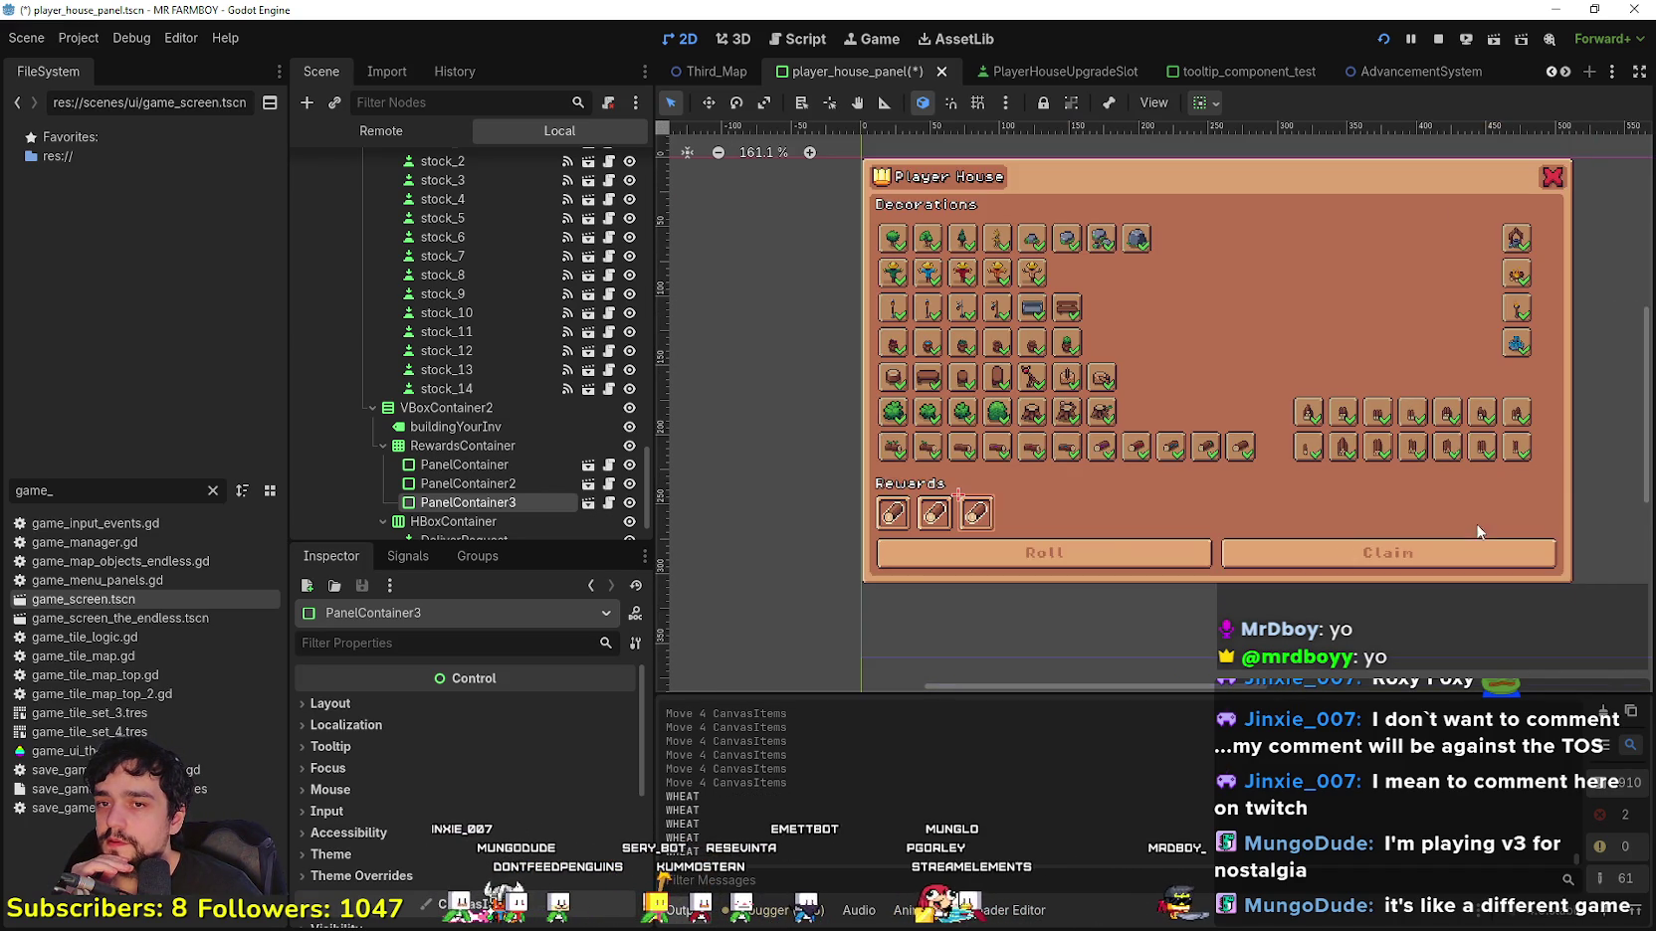
scroll(1562, 488, up, 1)
scroll(907, 490, down, 1)
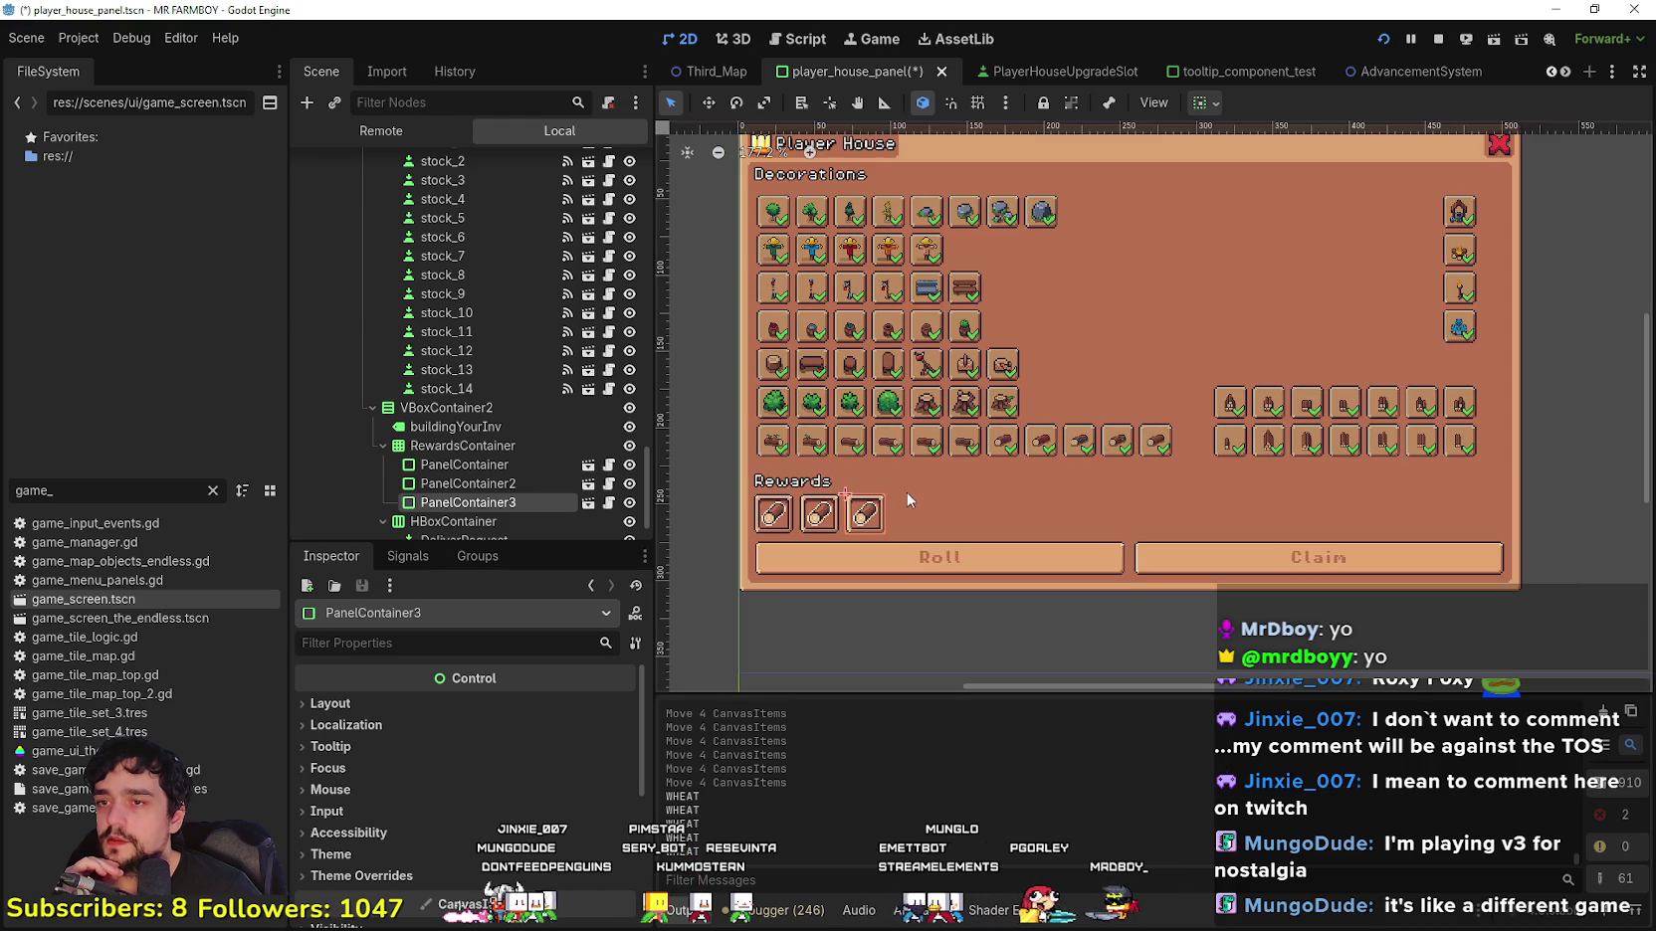
click(464, 485)
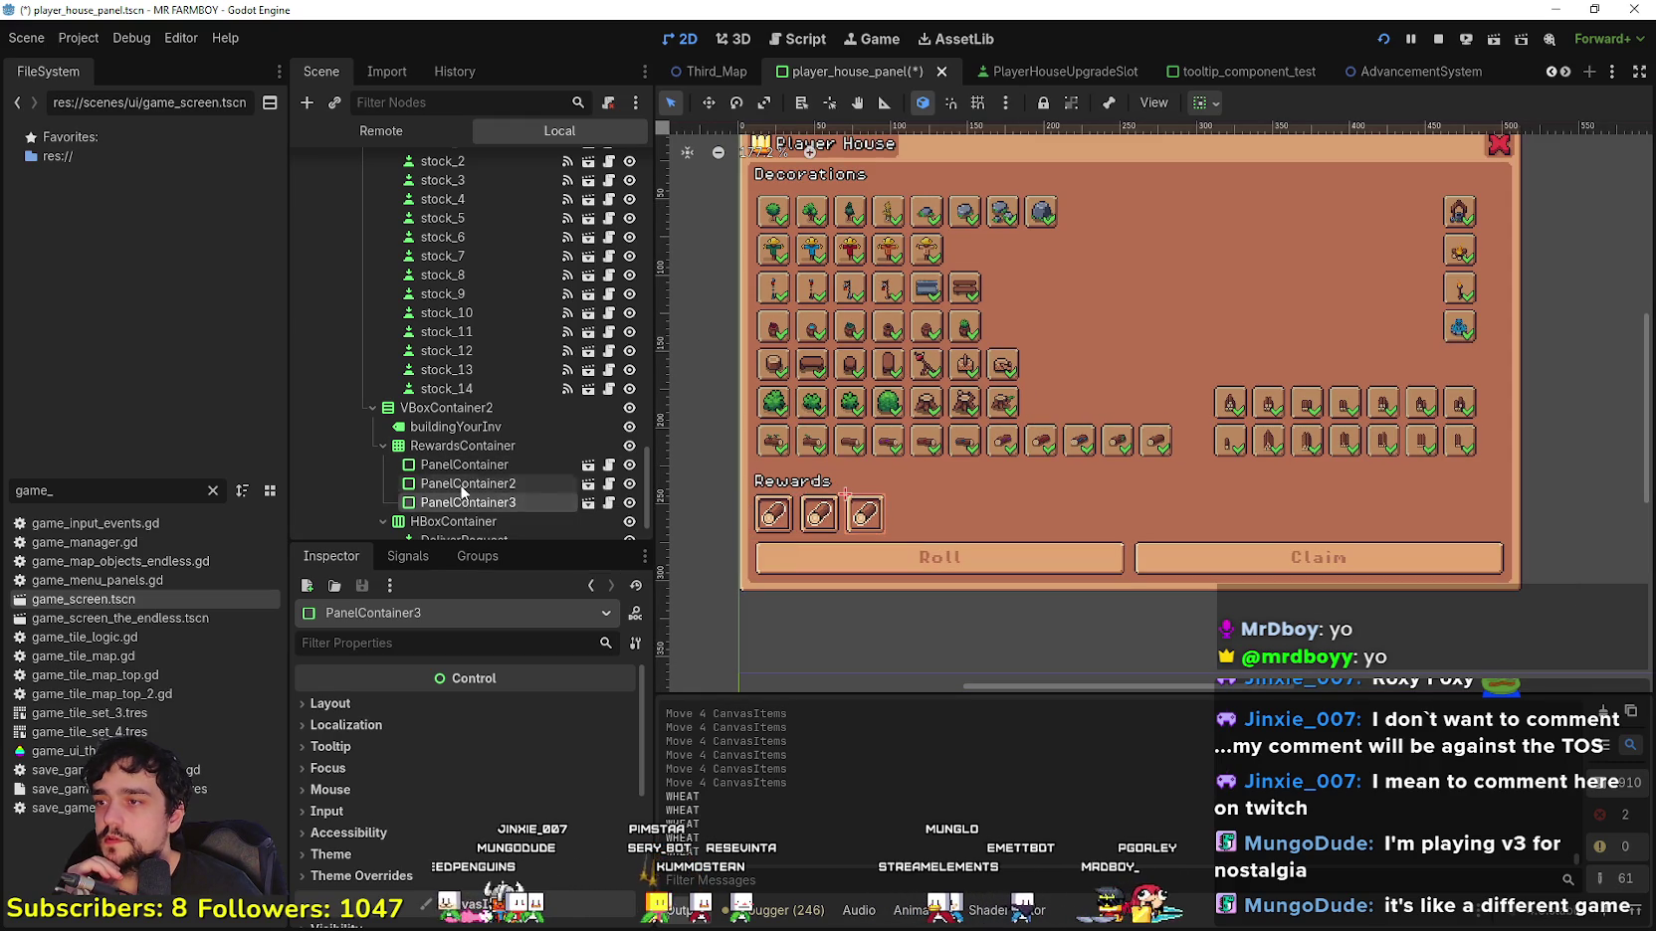
scroll(461, 498, down, 1)
click(458, 483)
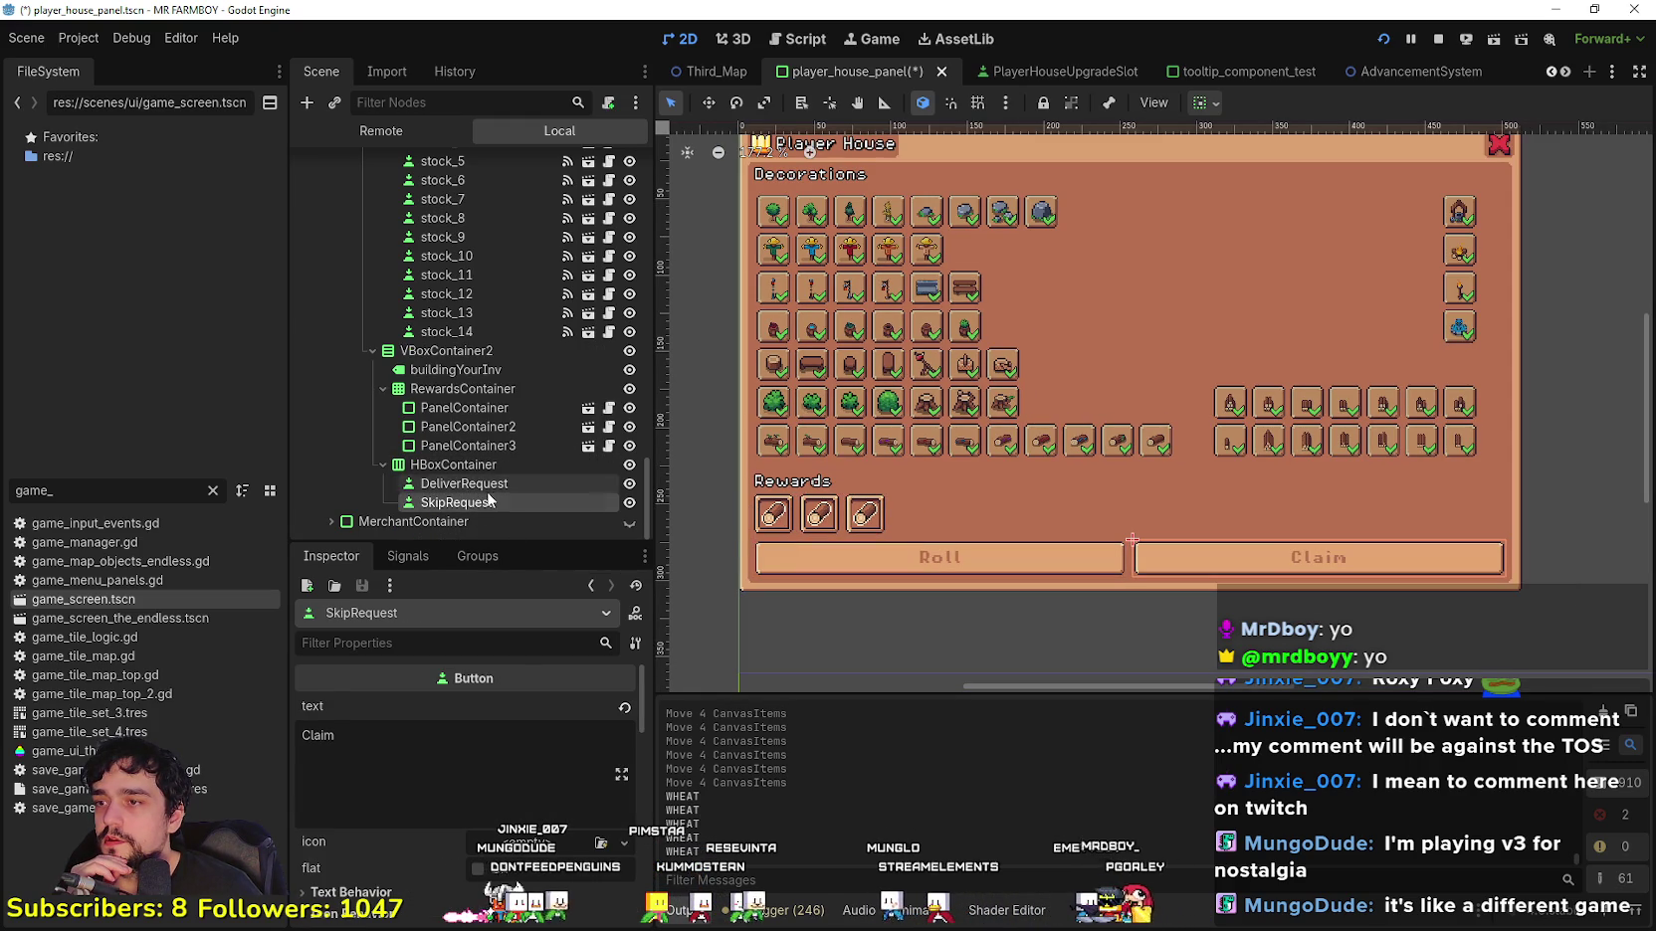
Step: Duplicate the Roll/Claim HBoxContainer and inspect its copied buttons
click(518, 483)
right_click(464, 466)
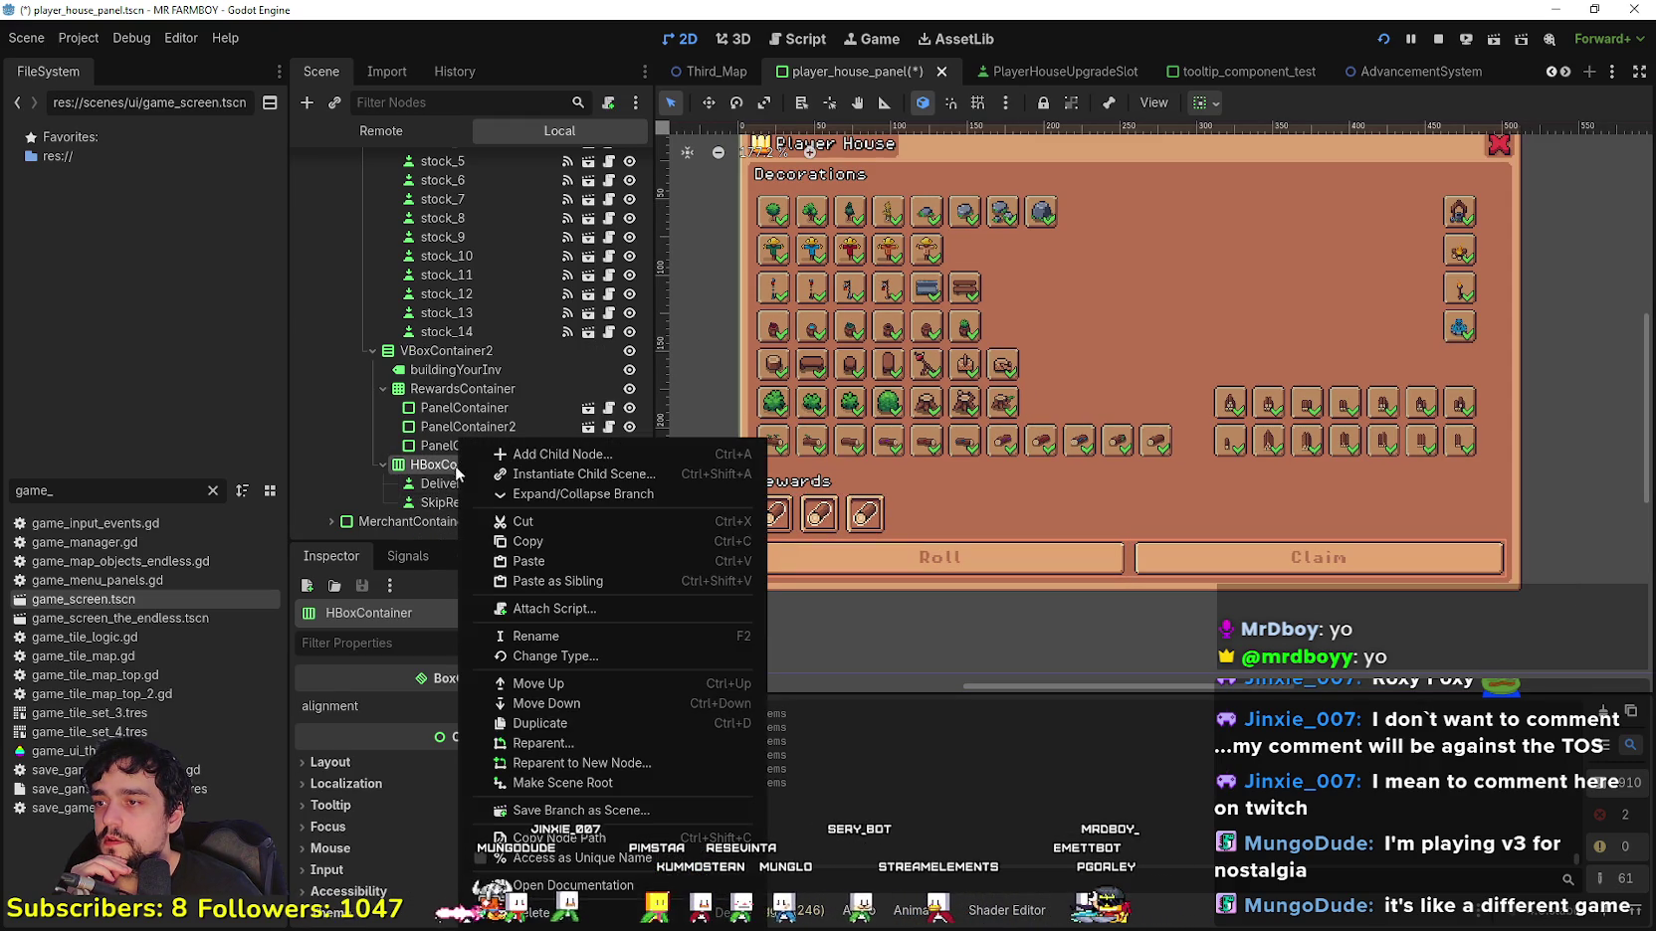
click(540, 724)
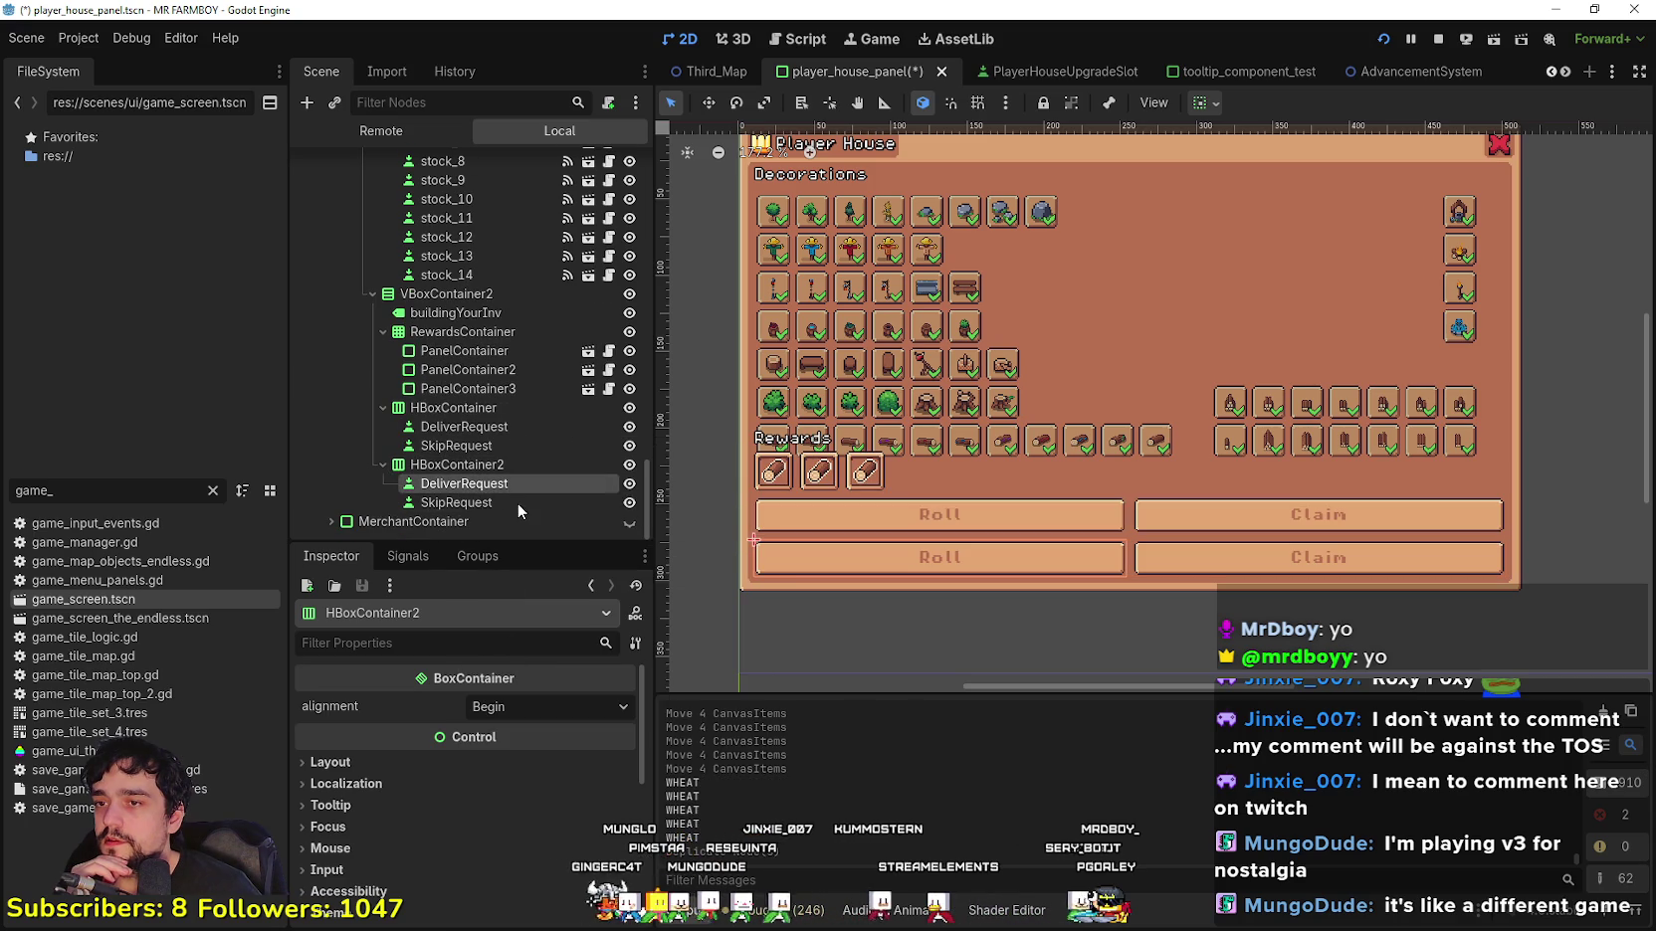
click(497, 484)
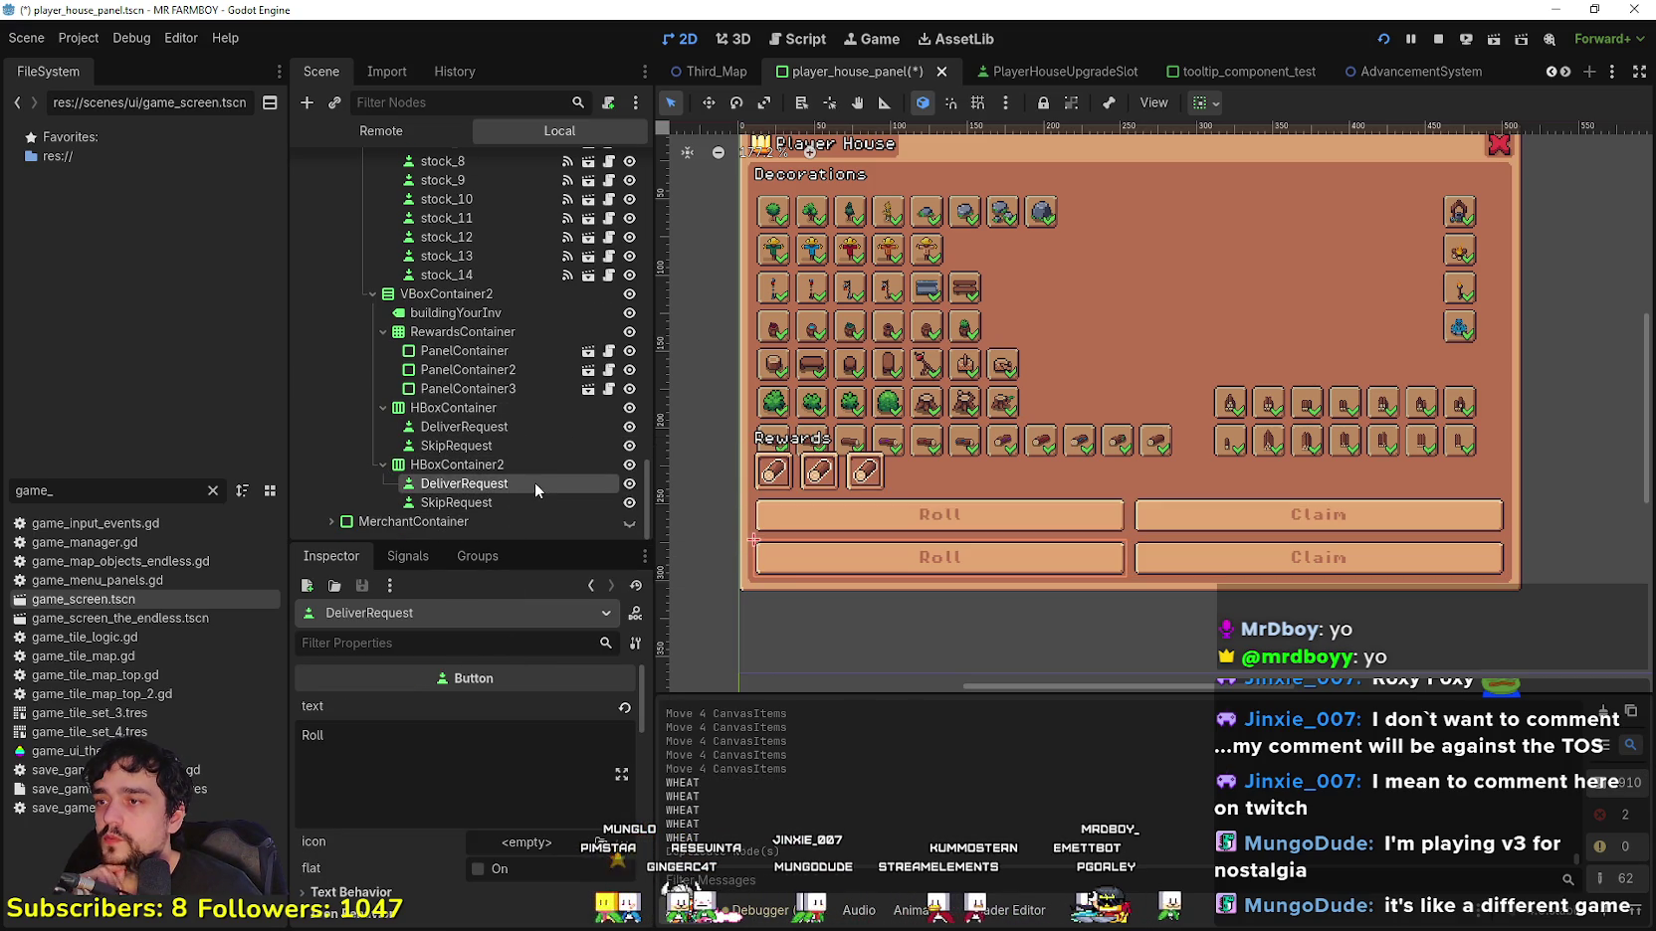
click(507, 504)
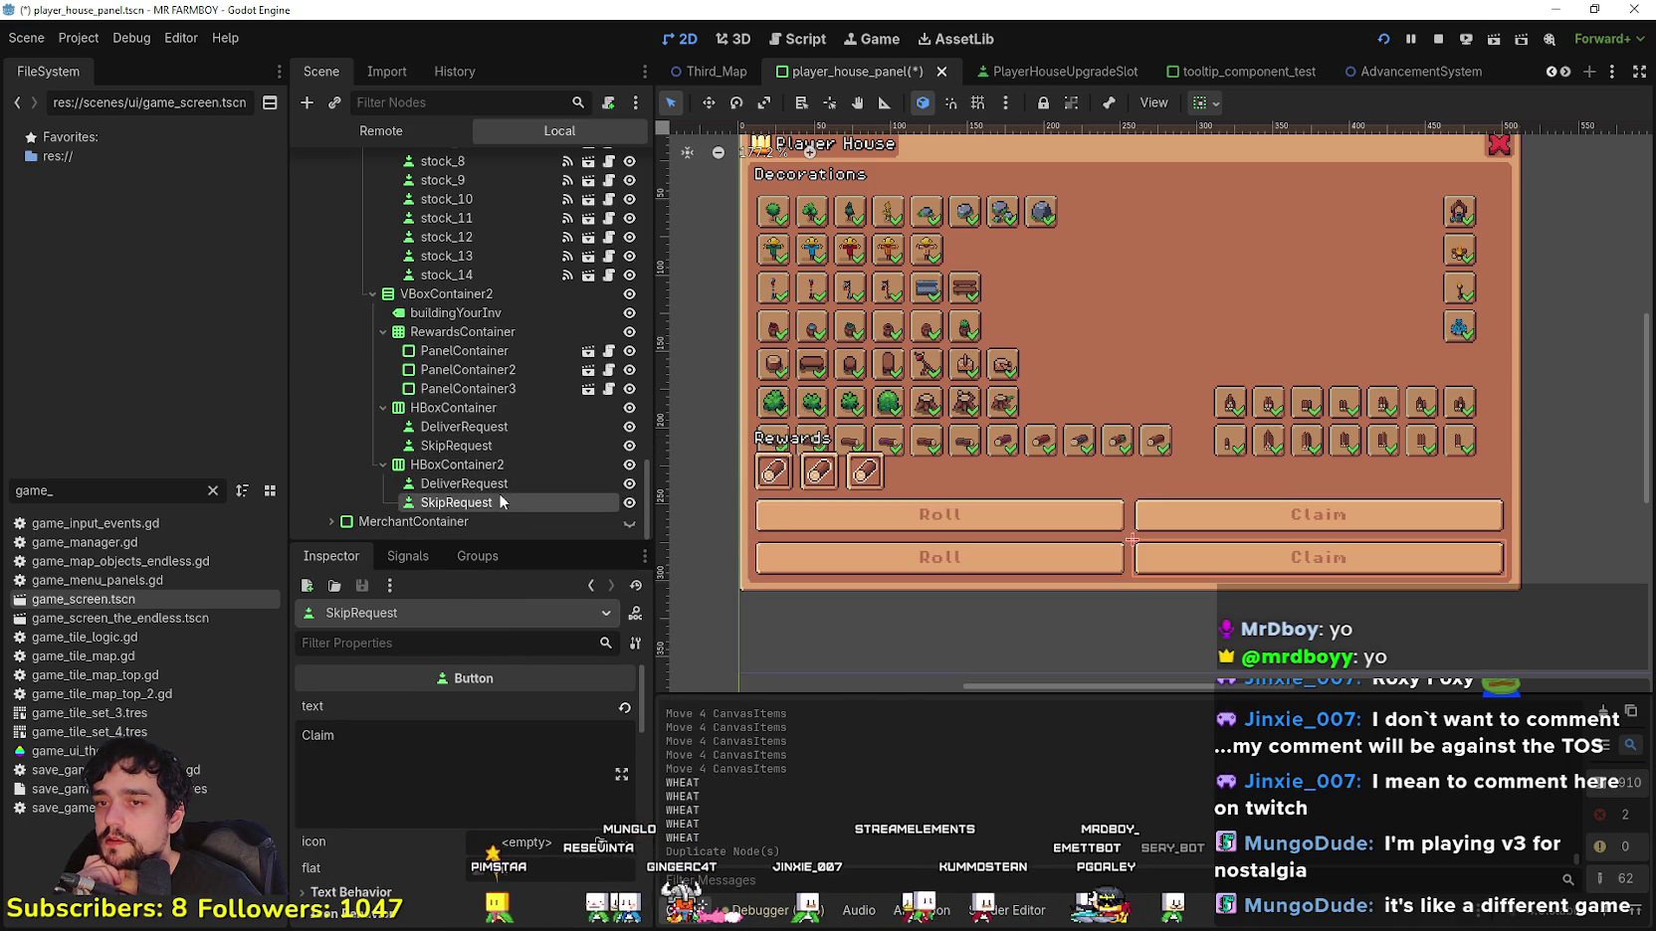
click(493, 484)
click(446, 465)
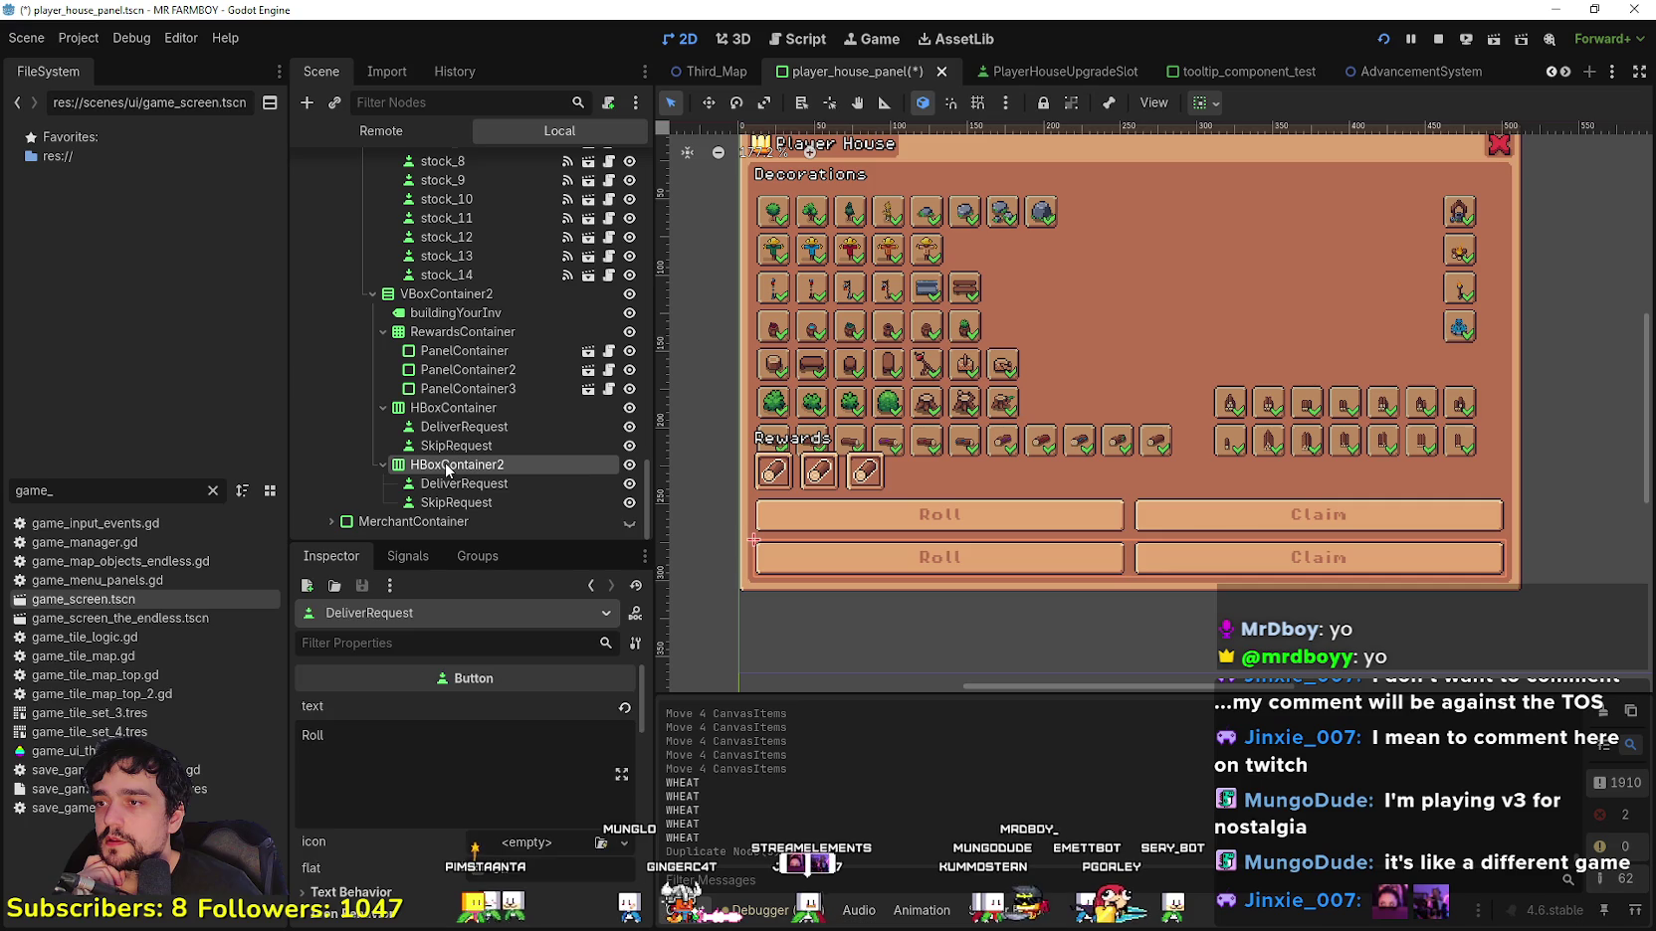
click(445, 485)
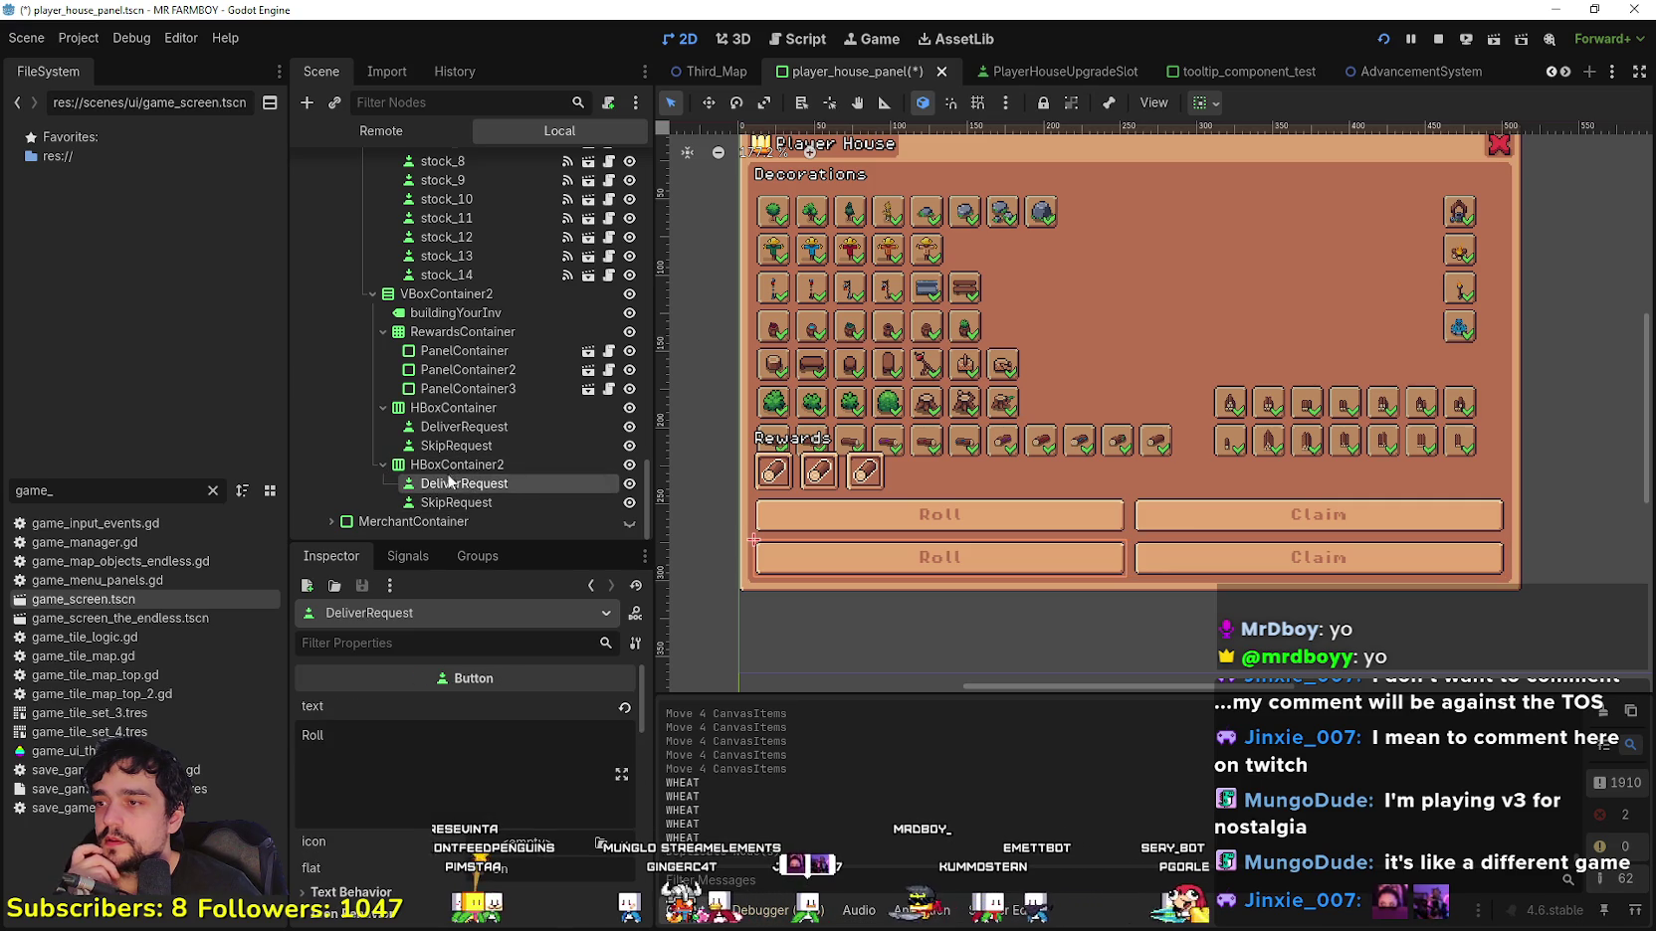
Step: Move the copied SkipRequest into VBoxContainer2 and delete HBoxContainer2 with its DeliverRequest
mouse_move(460, 503)
mouse_down()
mouse_move(430, 447)
mouse_move(413, 466)
mouse_up()
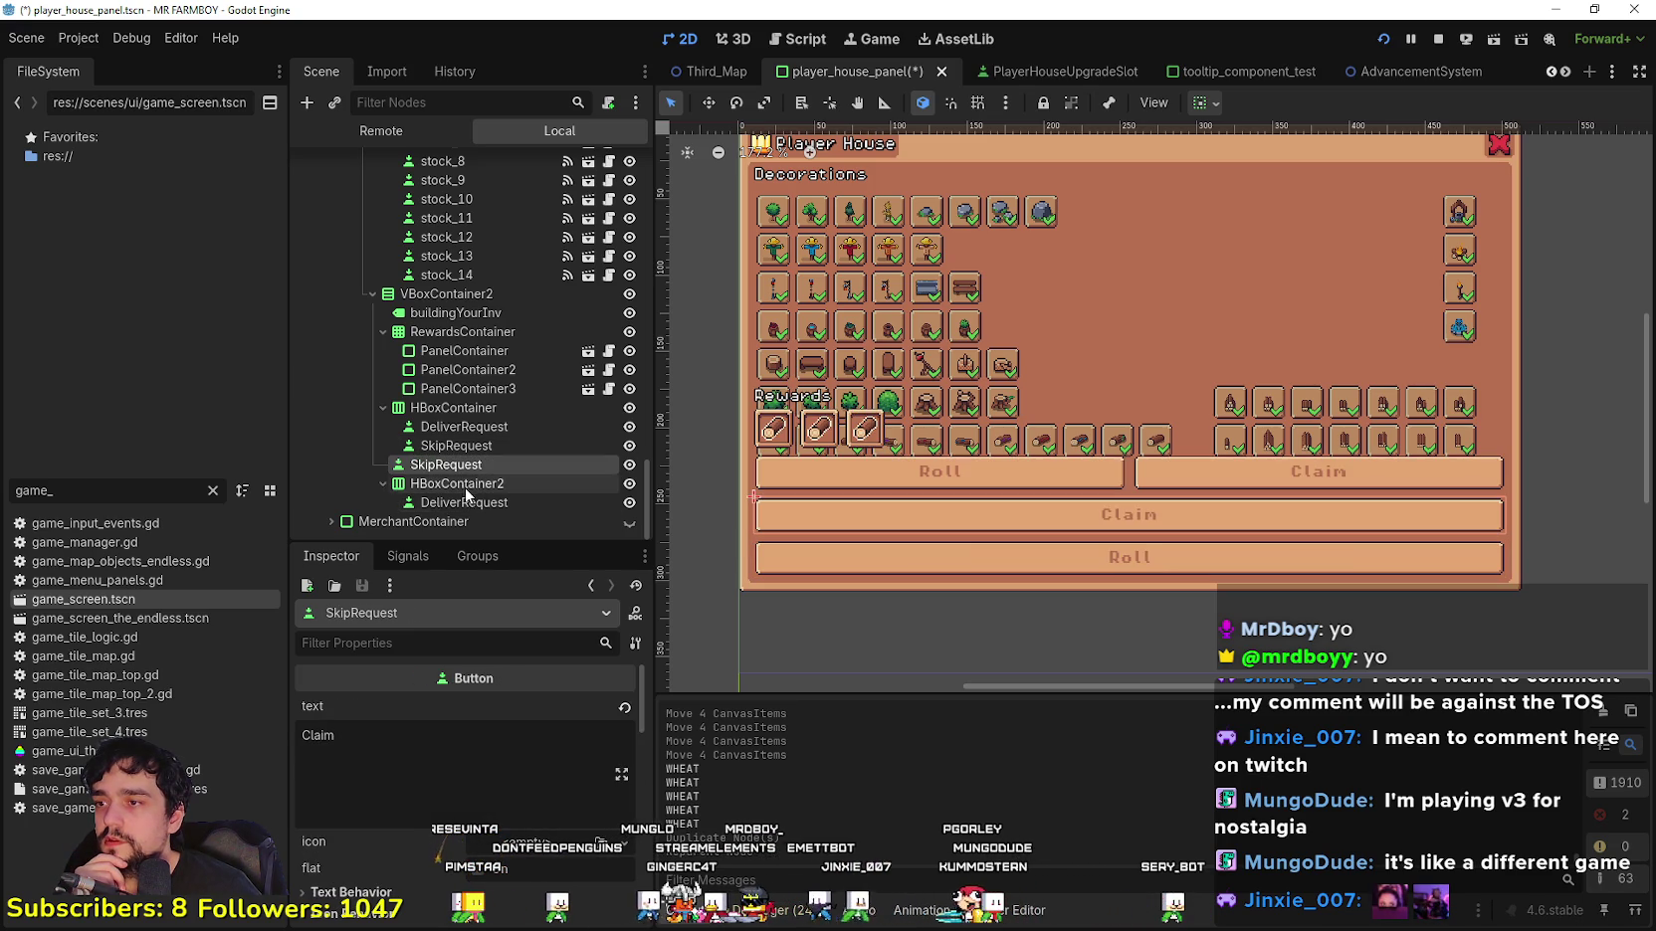
right_click(470, 488)
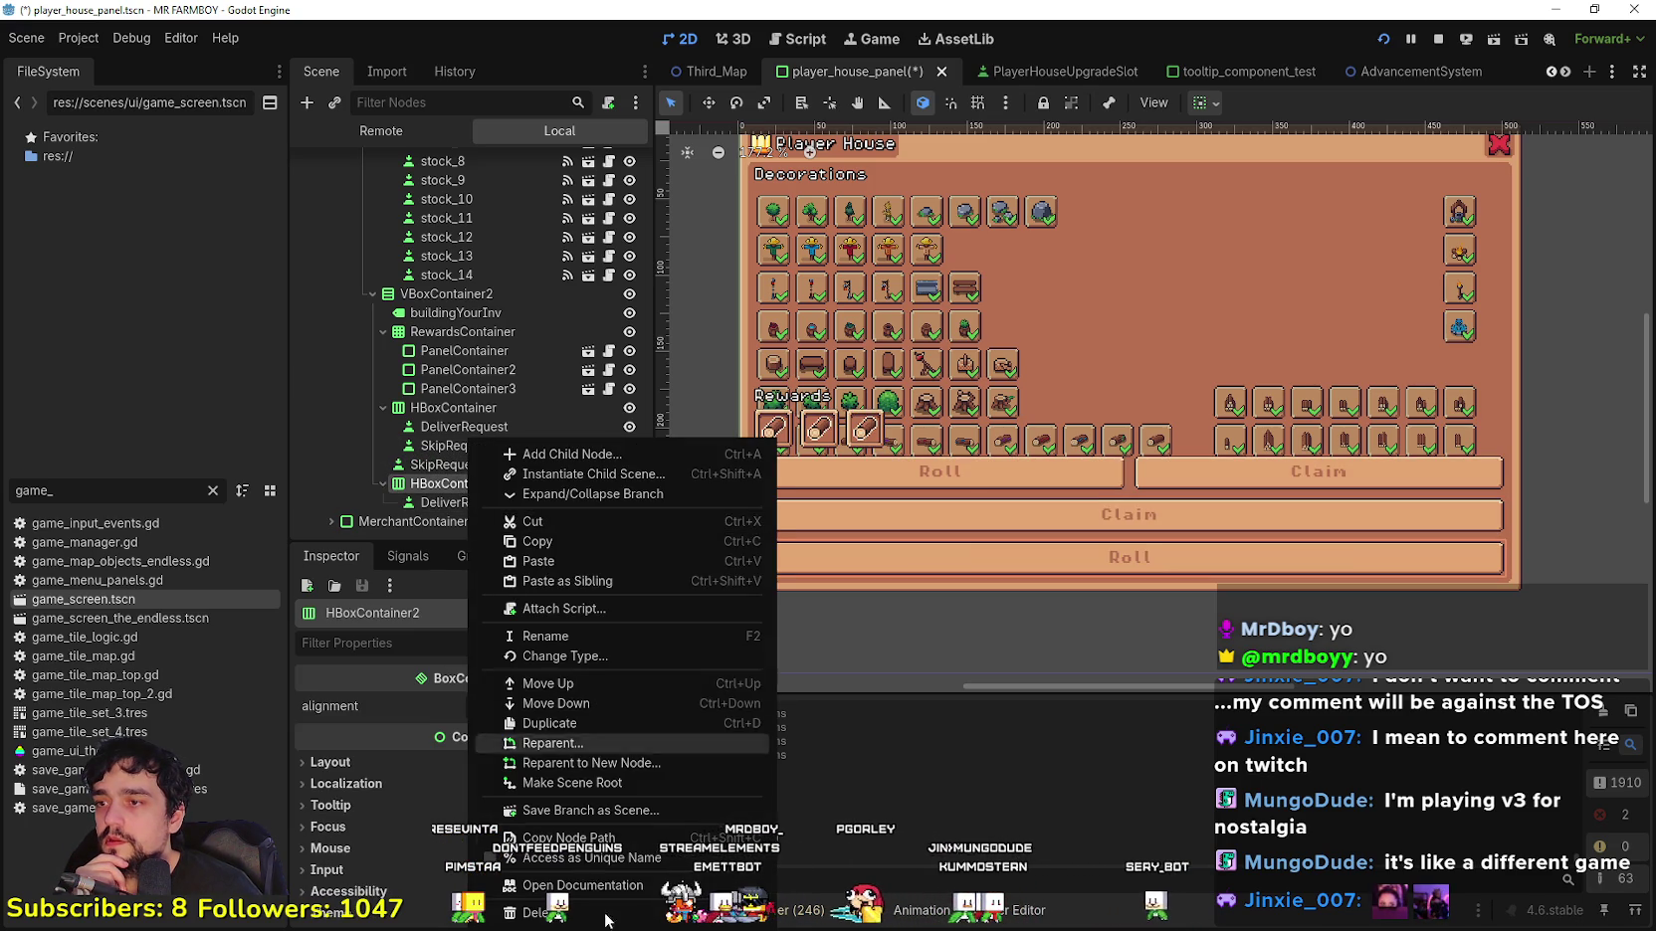
click(557, 891)
click(766, 479)
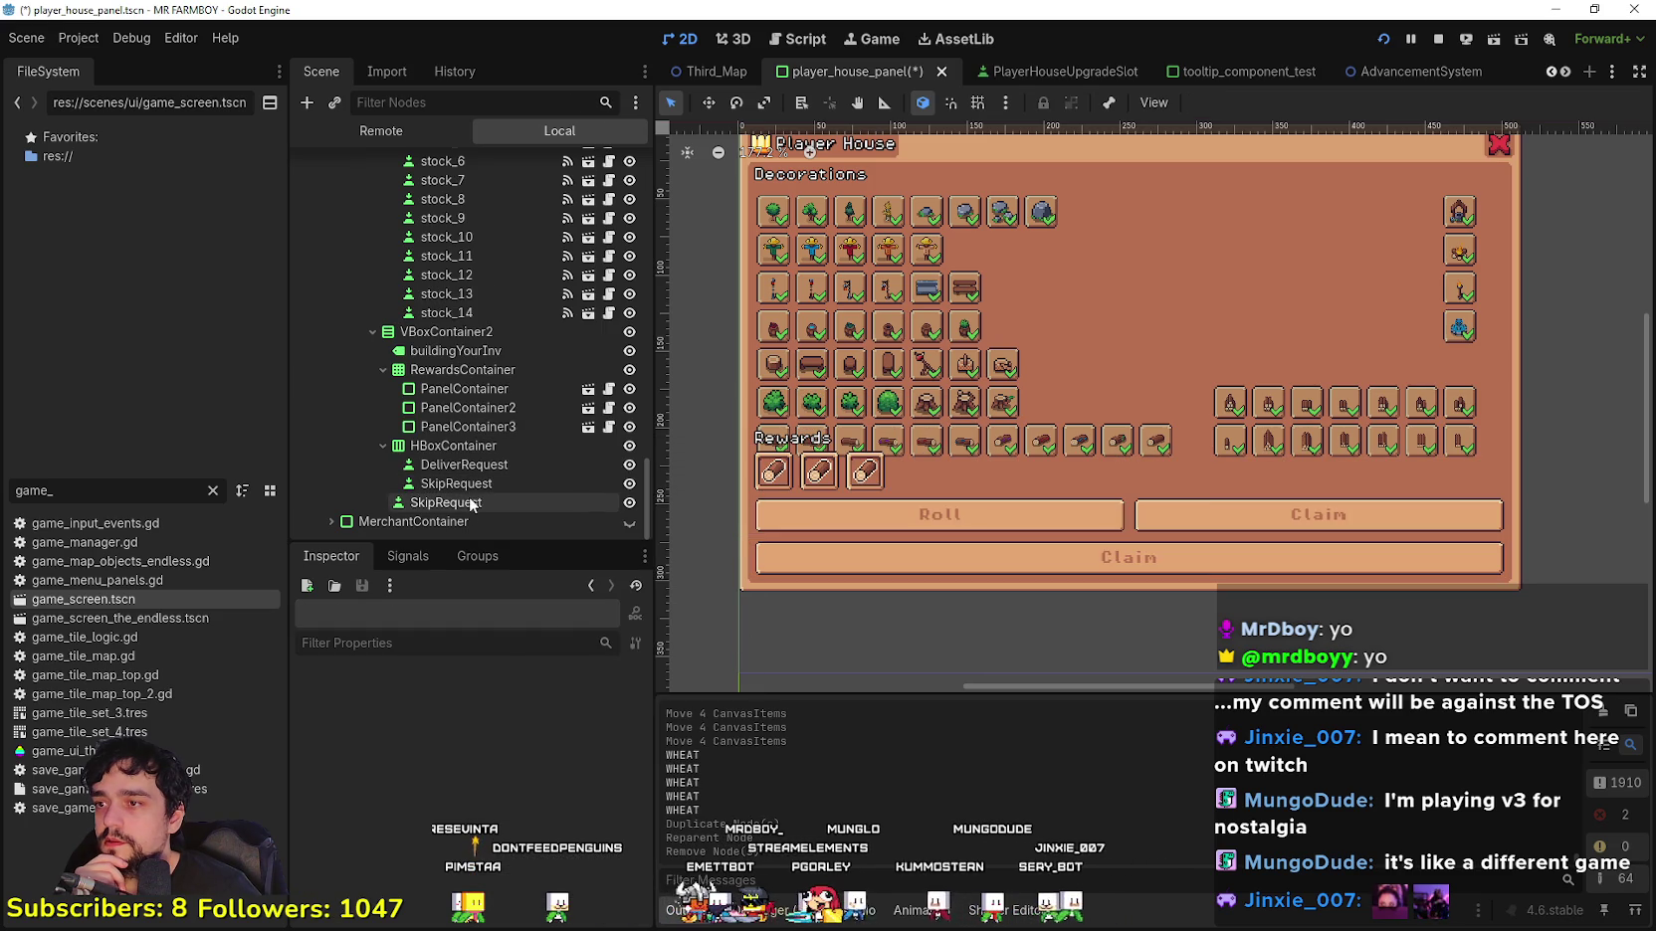
Step: Rename the standalone Claim button to ClaimRoll and place RewardsContainer between HBoxContainer and it
double_click(471, 502)
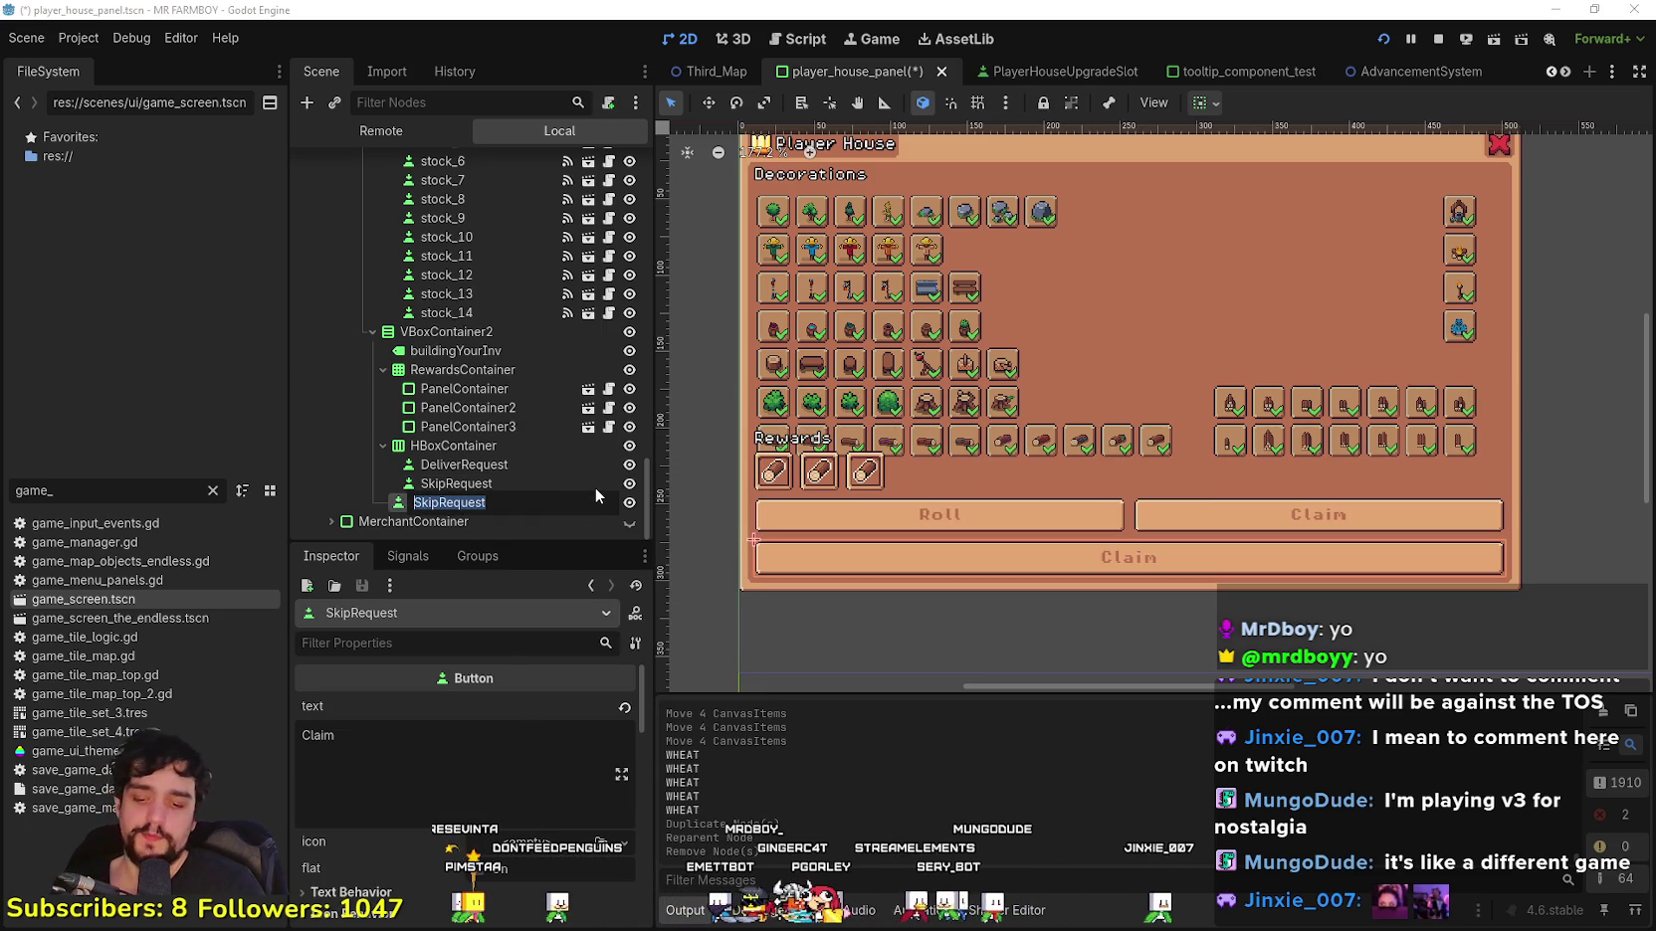
text(CLaimRoll)
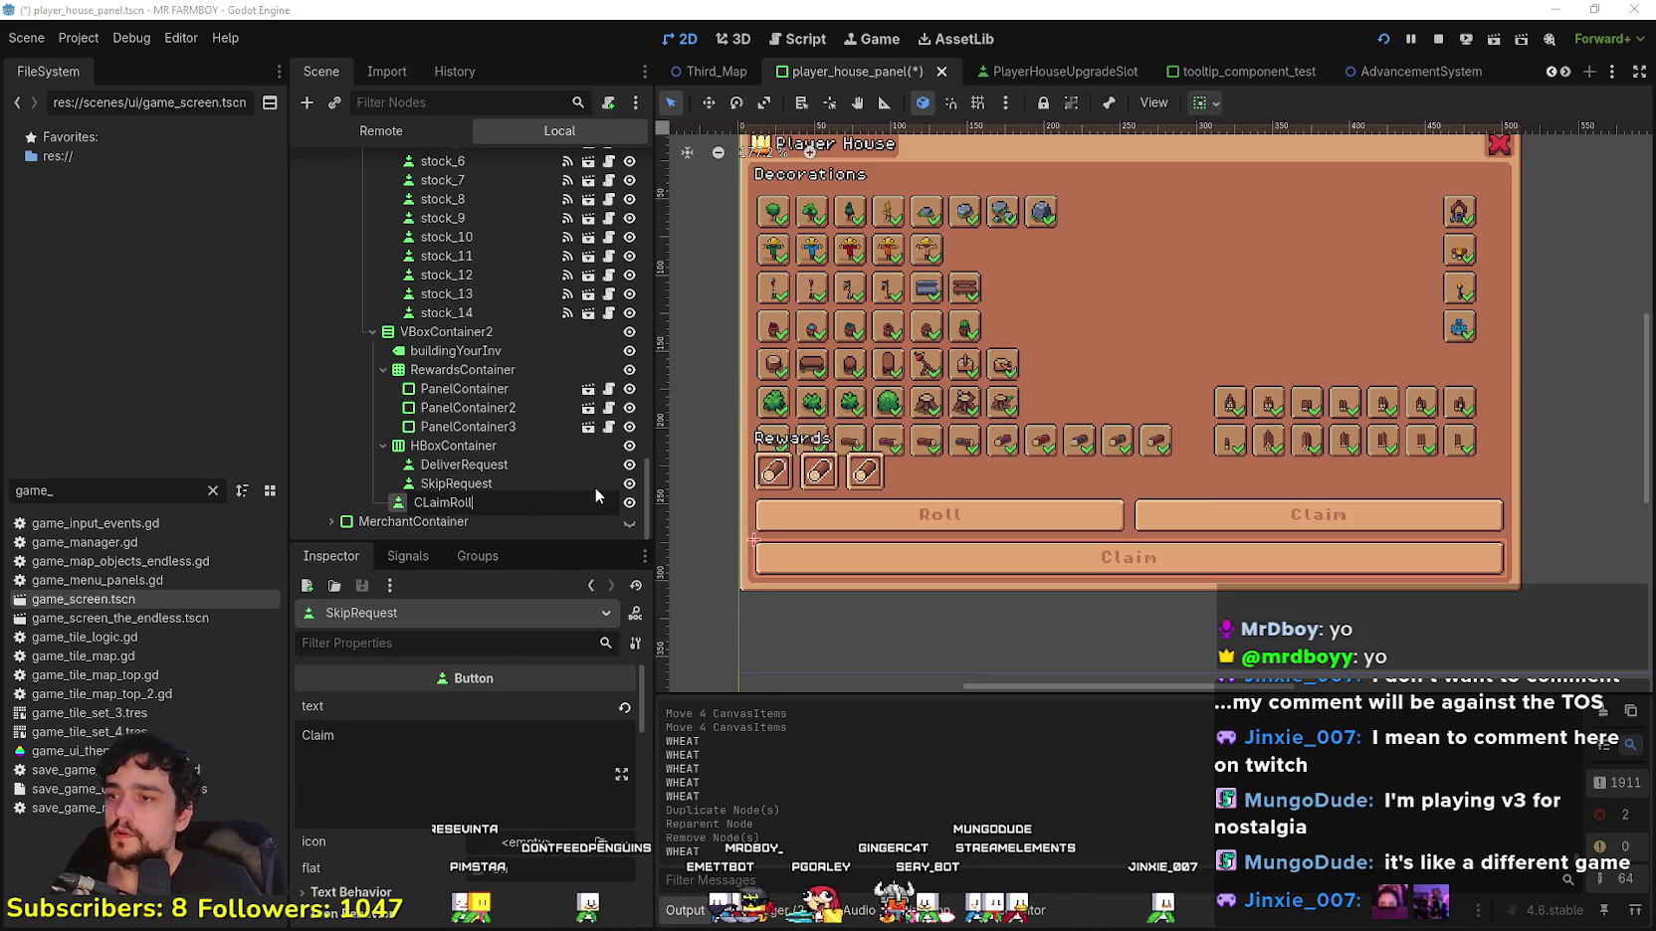
key(Left)
key(Left)
key(Left)
key(BackSpace)
text(l)
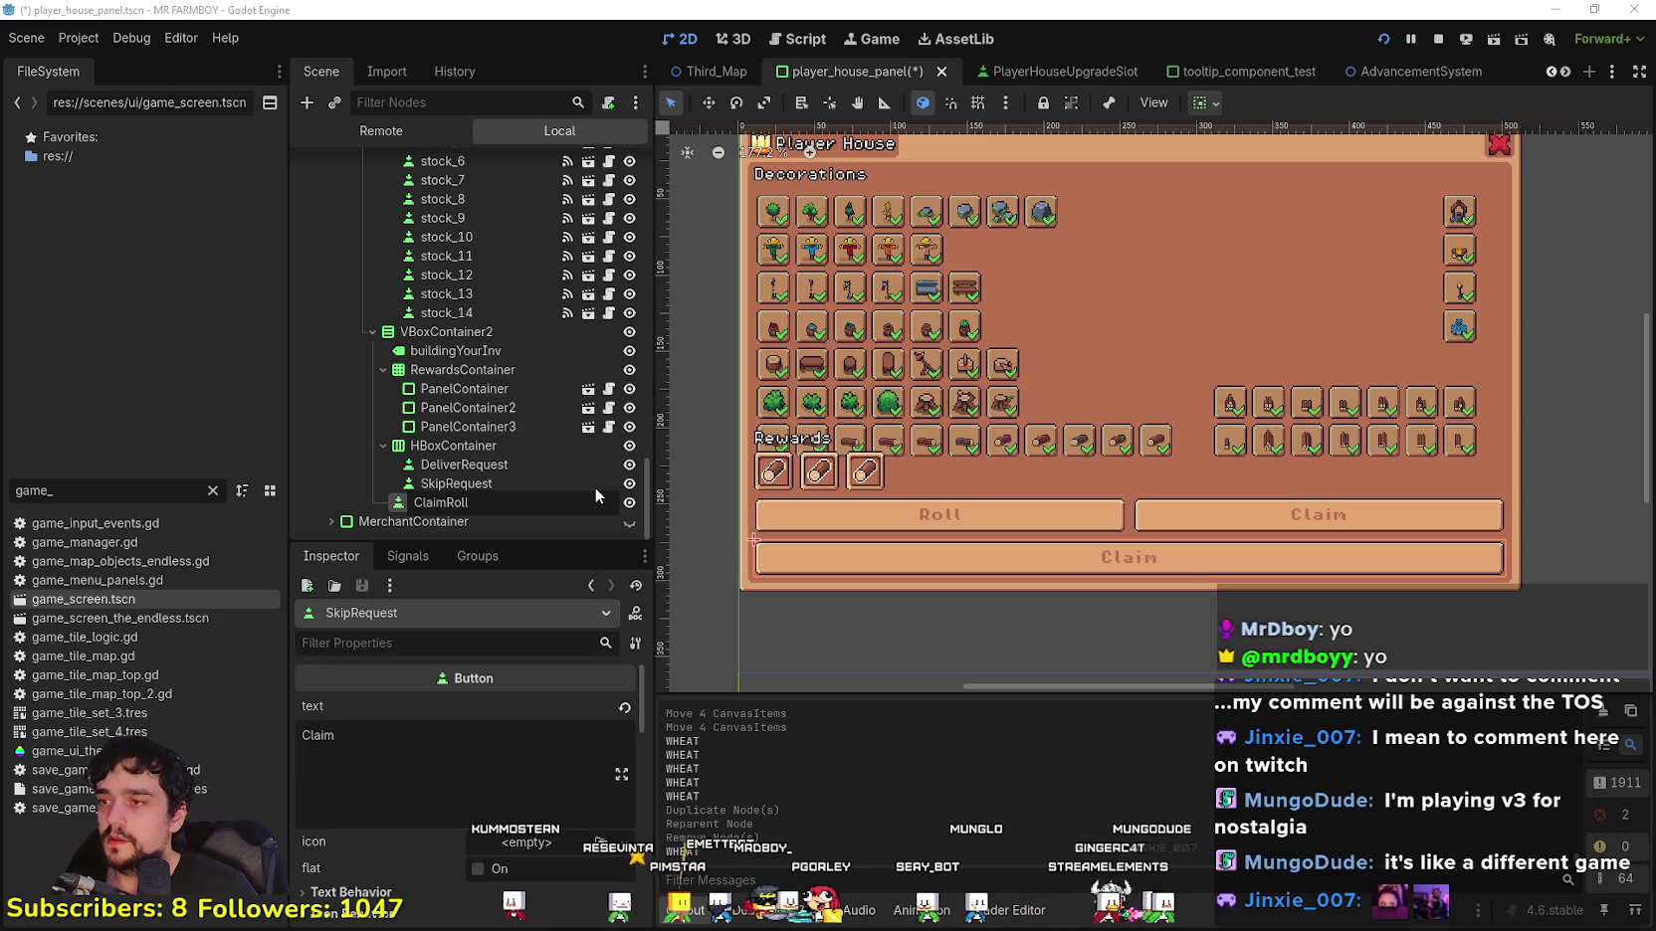
key(Return)
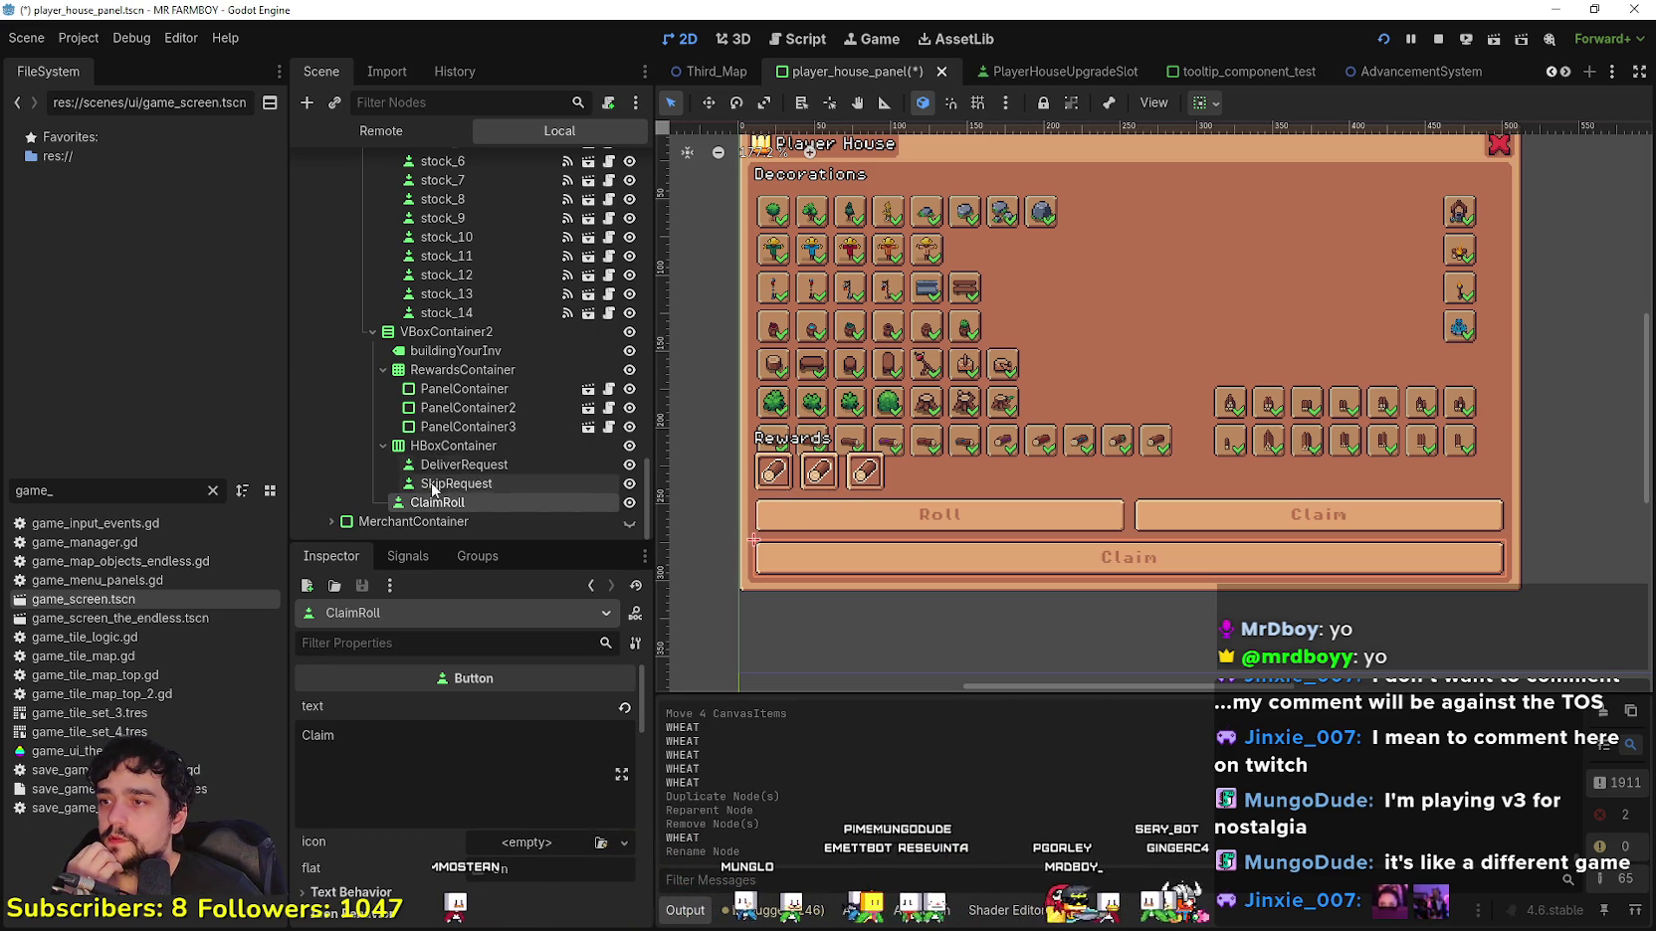
mouse_move(408, 374)
mouse_down()
mouse_move(425, 384)
mouse_move(426, 490)
mouse_up()
drag(426, 430, 417, 500)
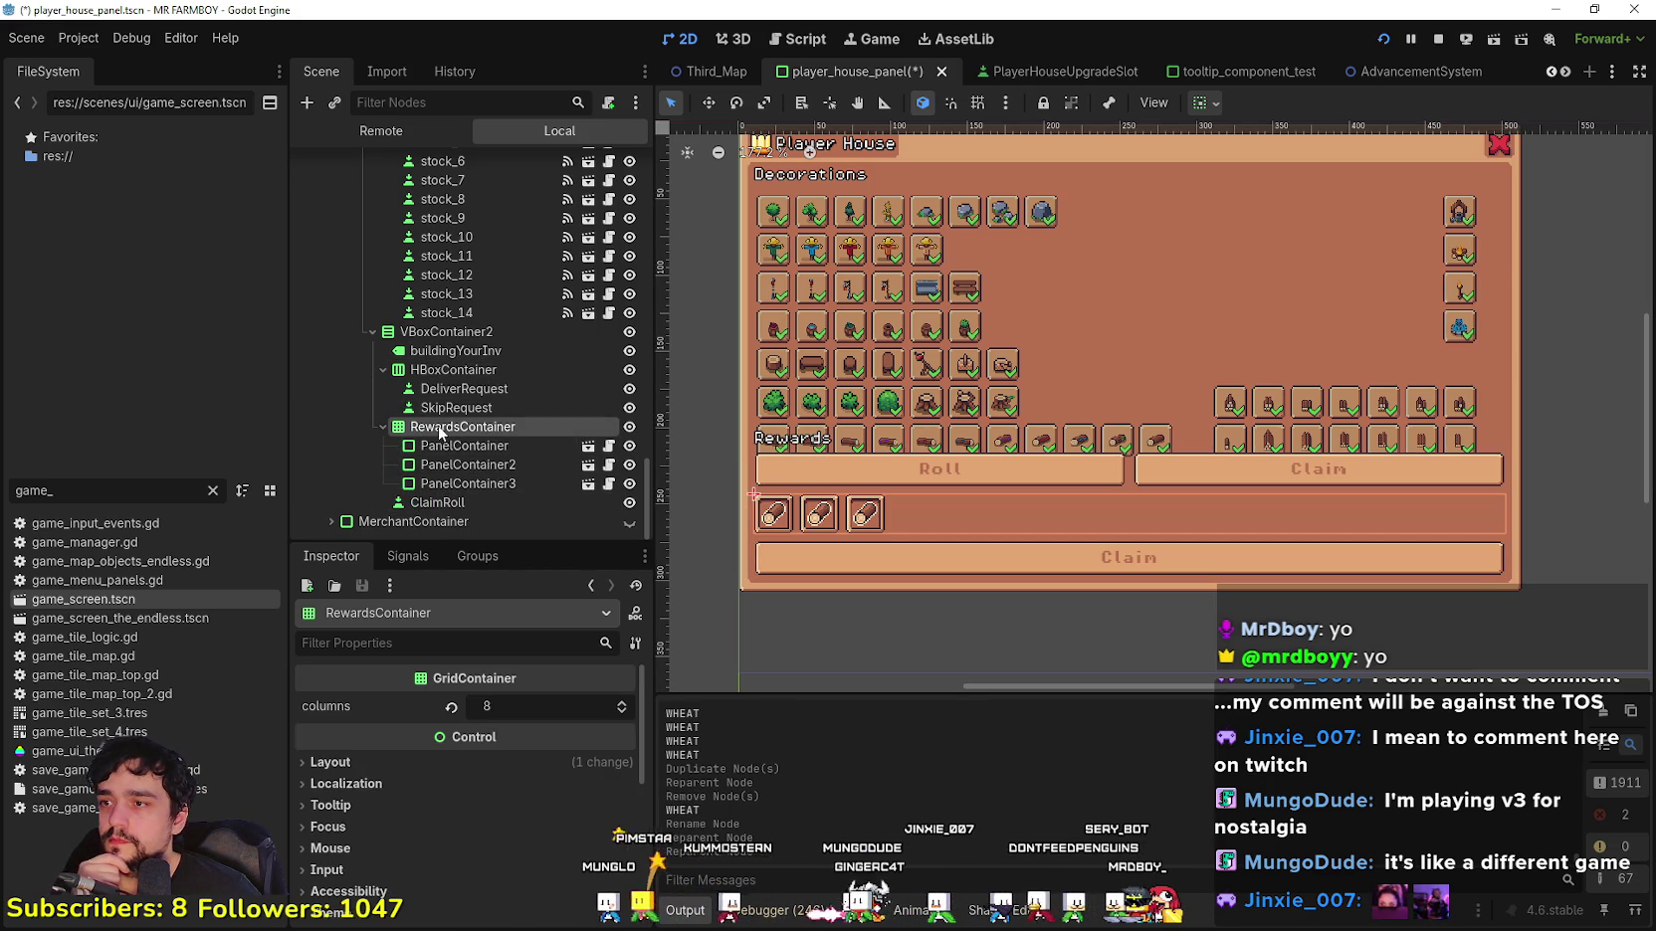
Step: Undo the RewardsContainer reparent and move the Roll/Claim HBoxContainer above the buildingYourInv Rewards label
click(433, 374)
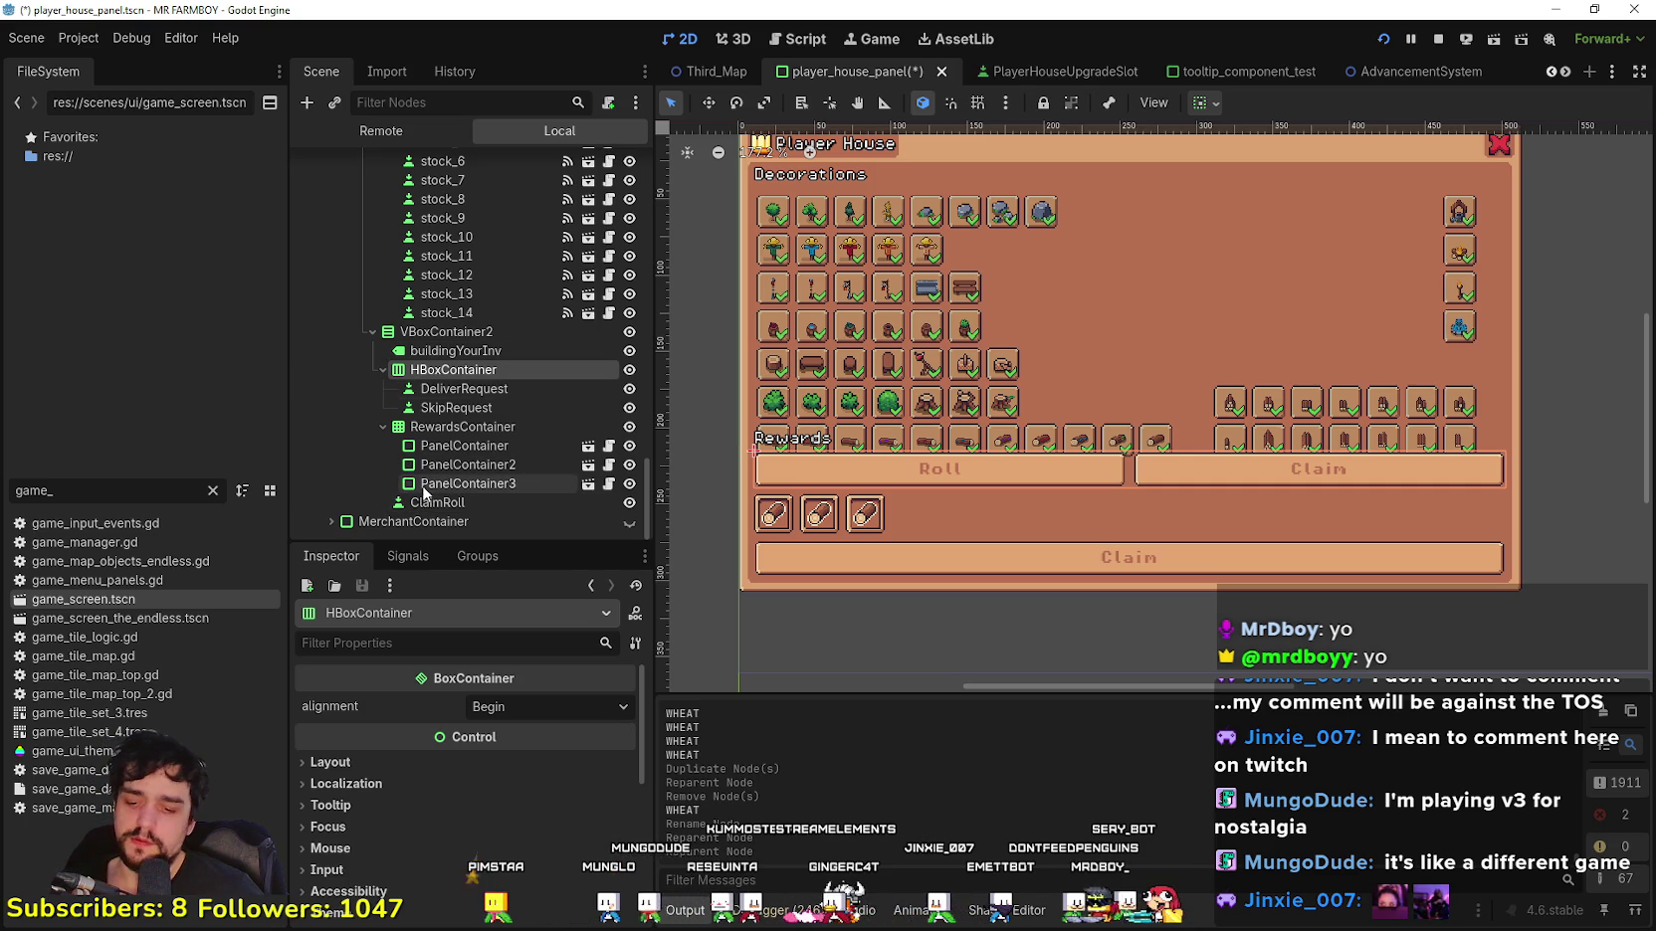
key(ctrl+z)
key(ctrl+z)
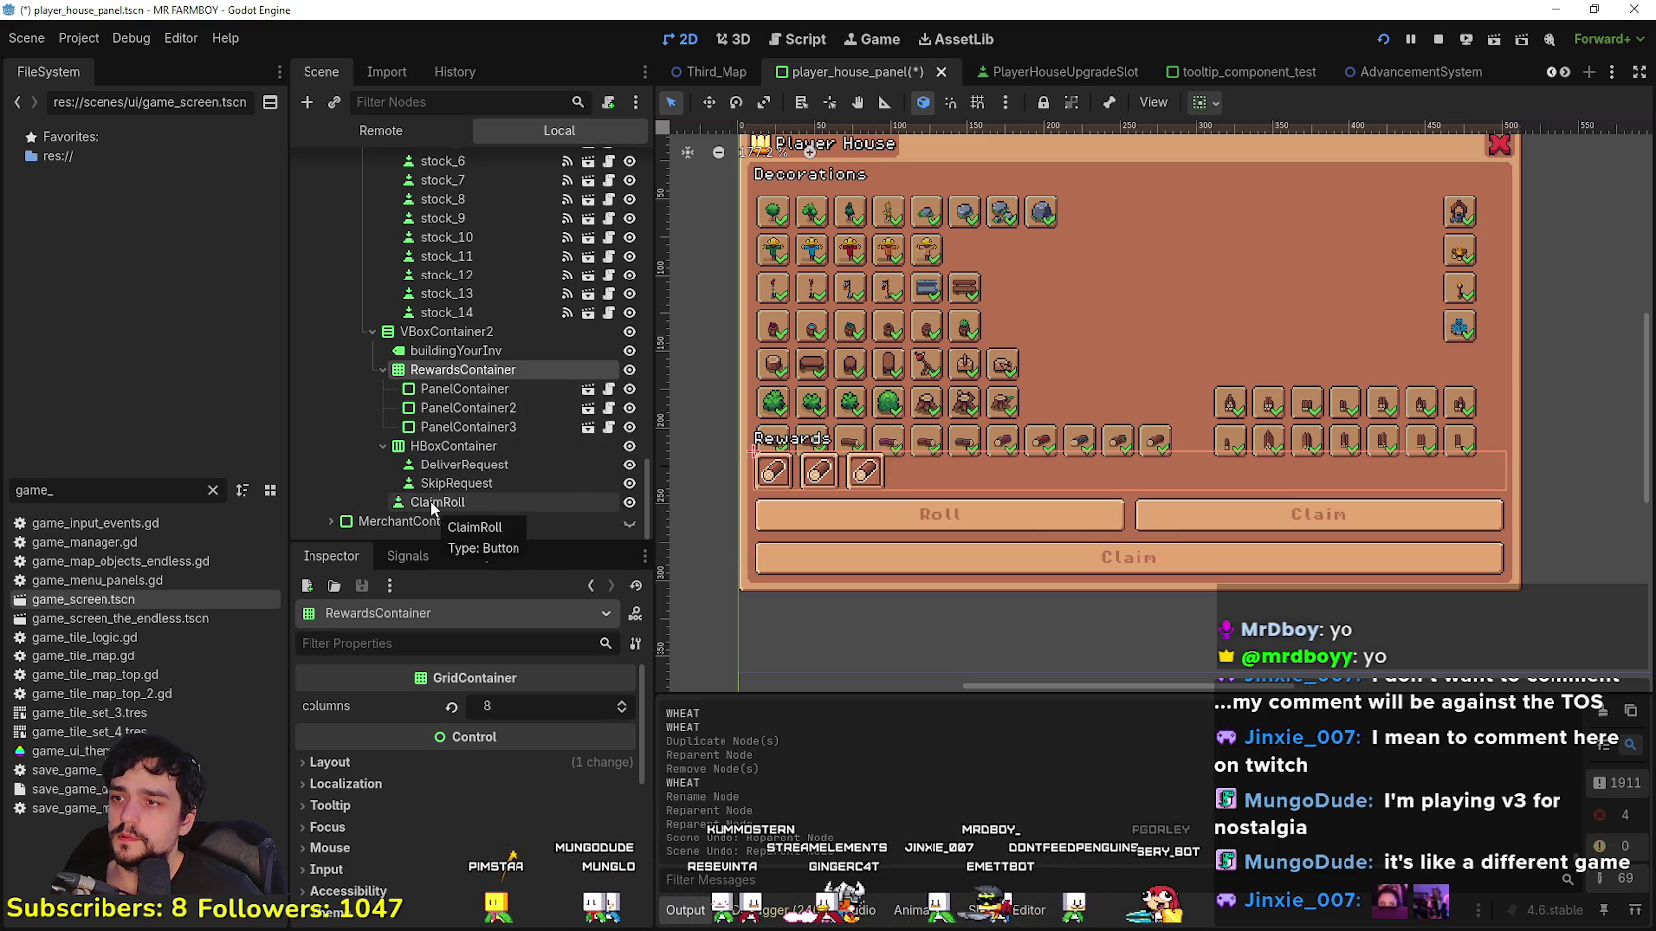
click(428, 332)
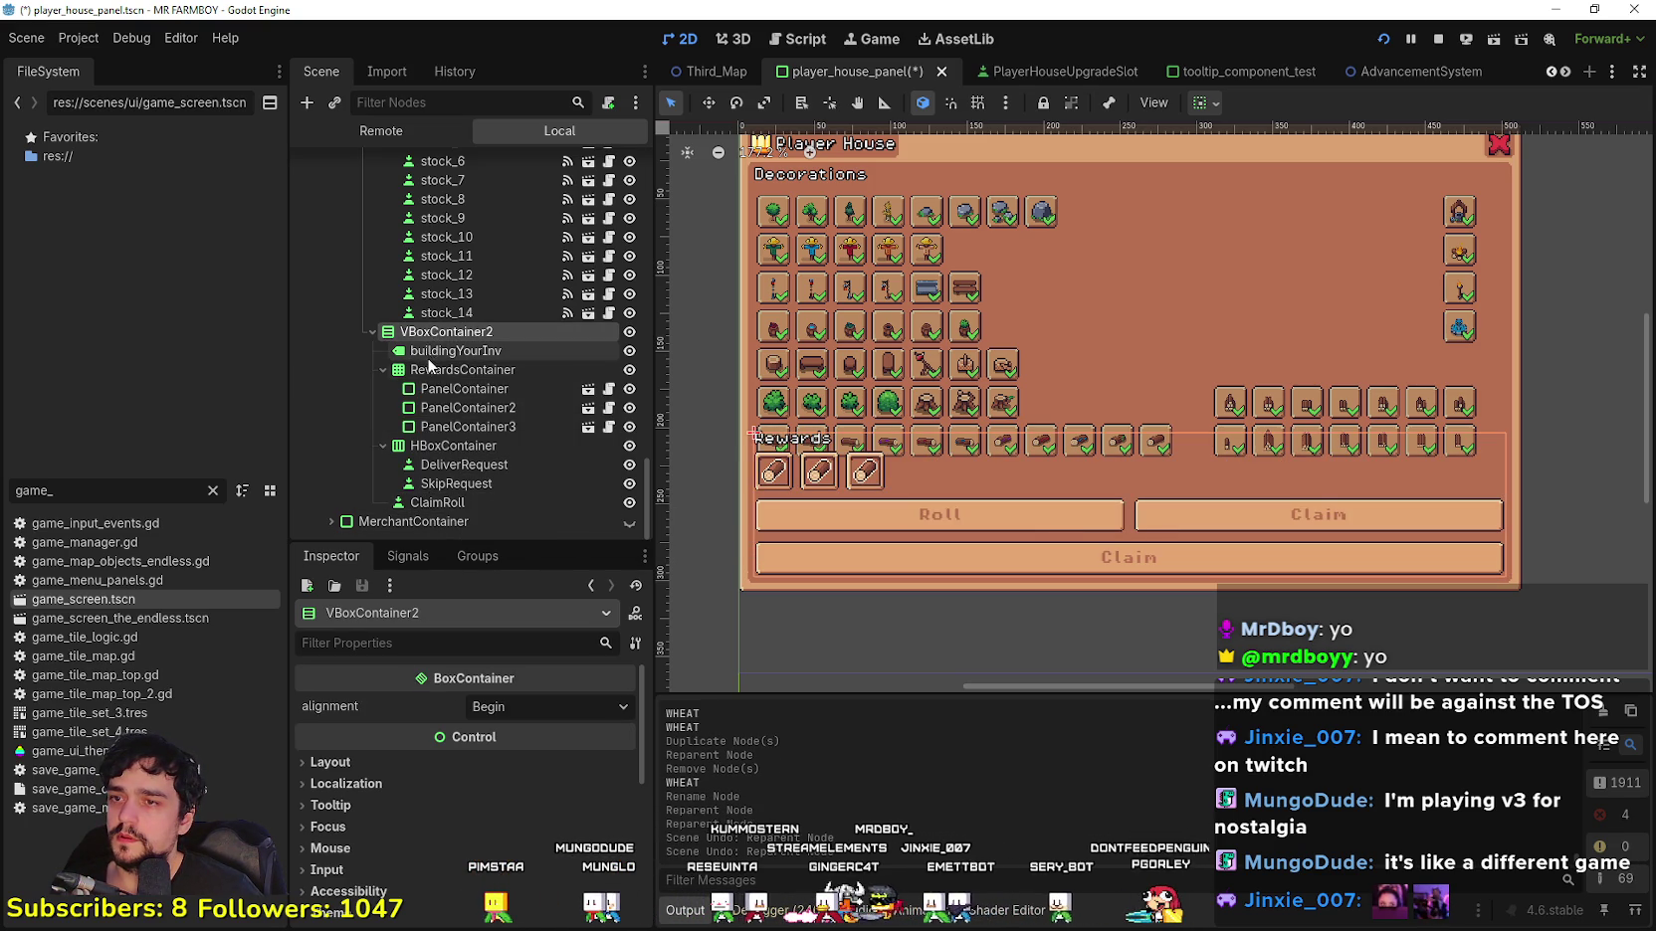
click(426, 357)
mouse_move(426, 449)
mouse_down()
mouse_move(426, 473)
mouse_move(418, 344)
mouse_up()
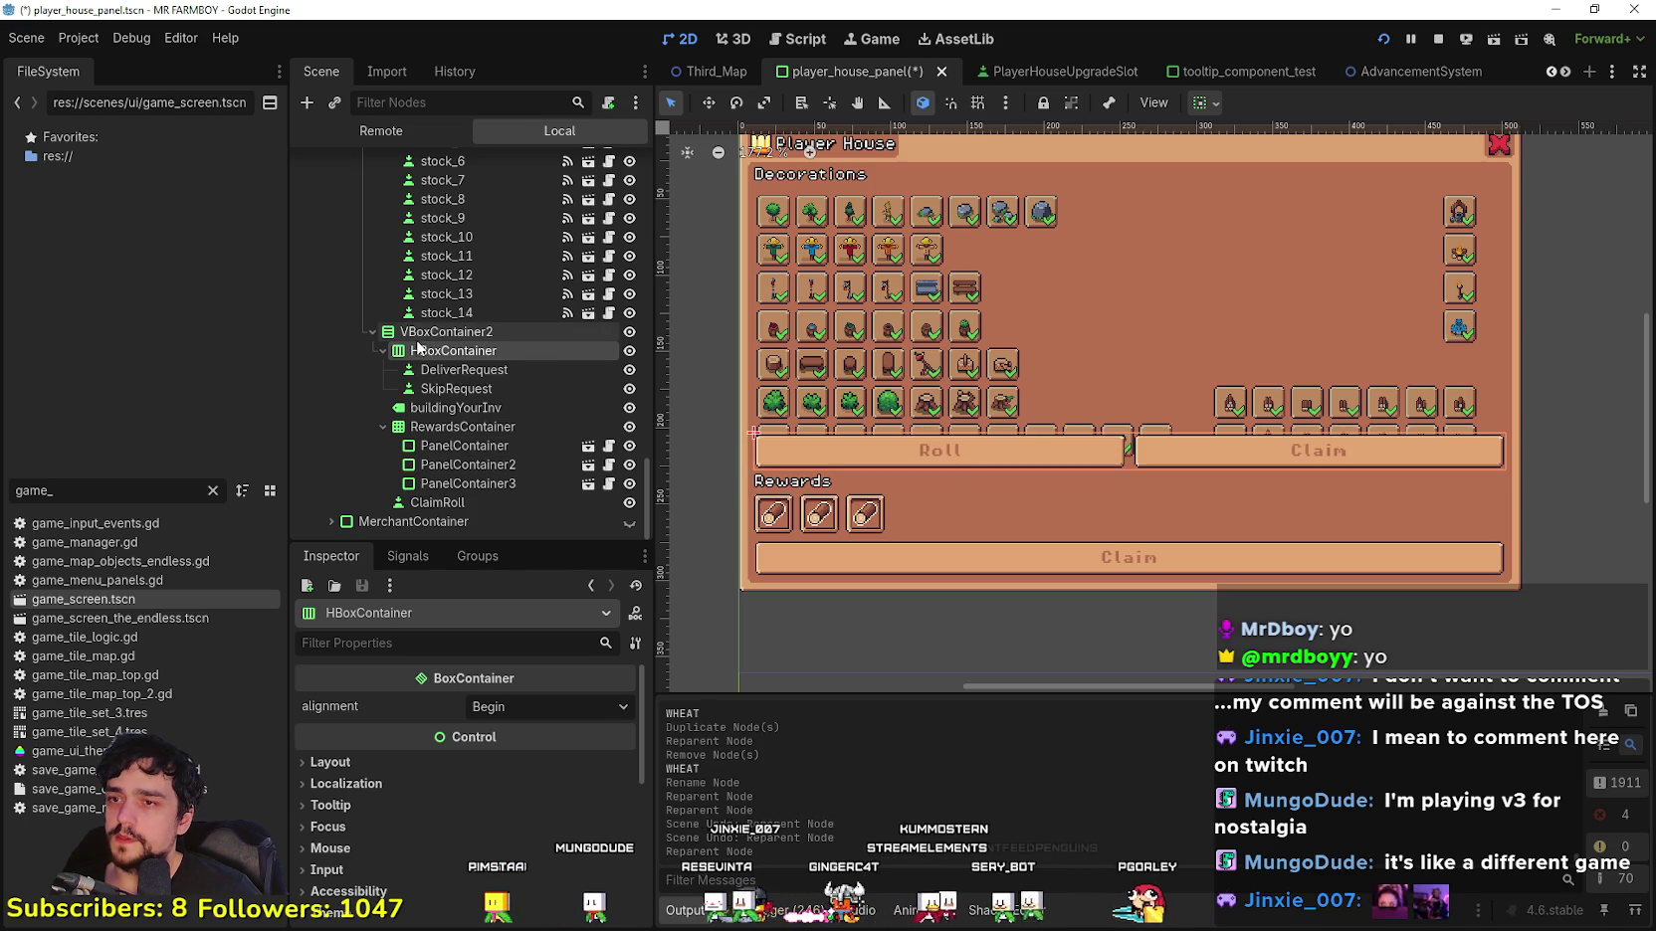
scroll(1090, 480, up, 1)
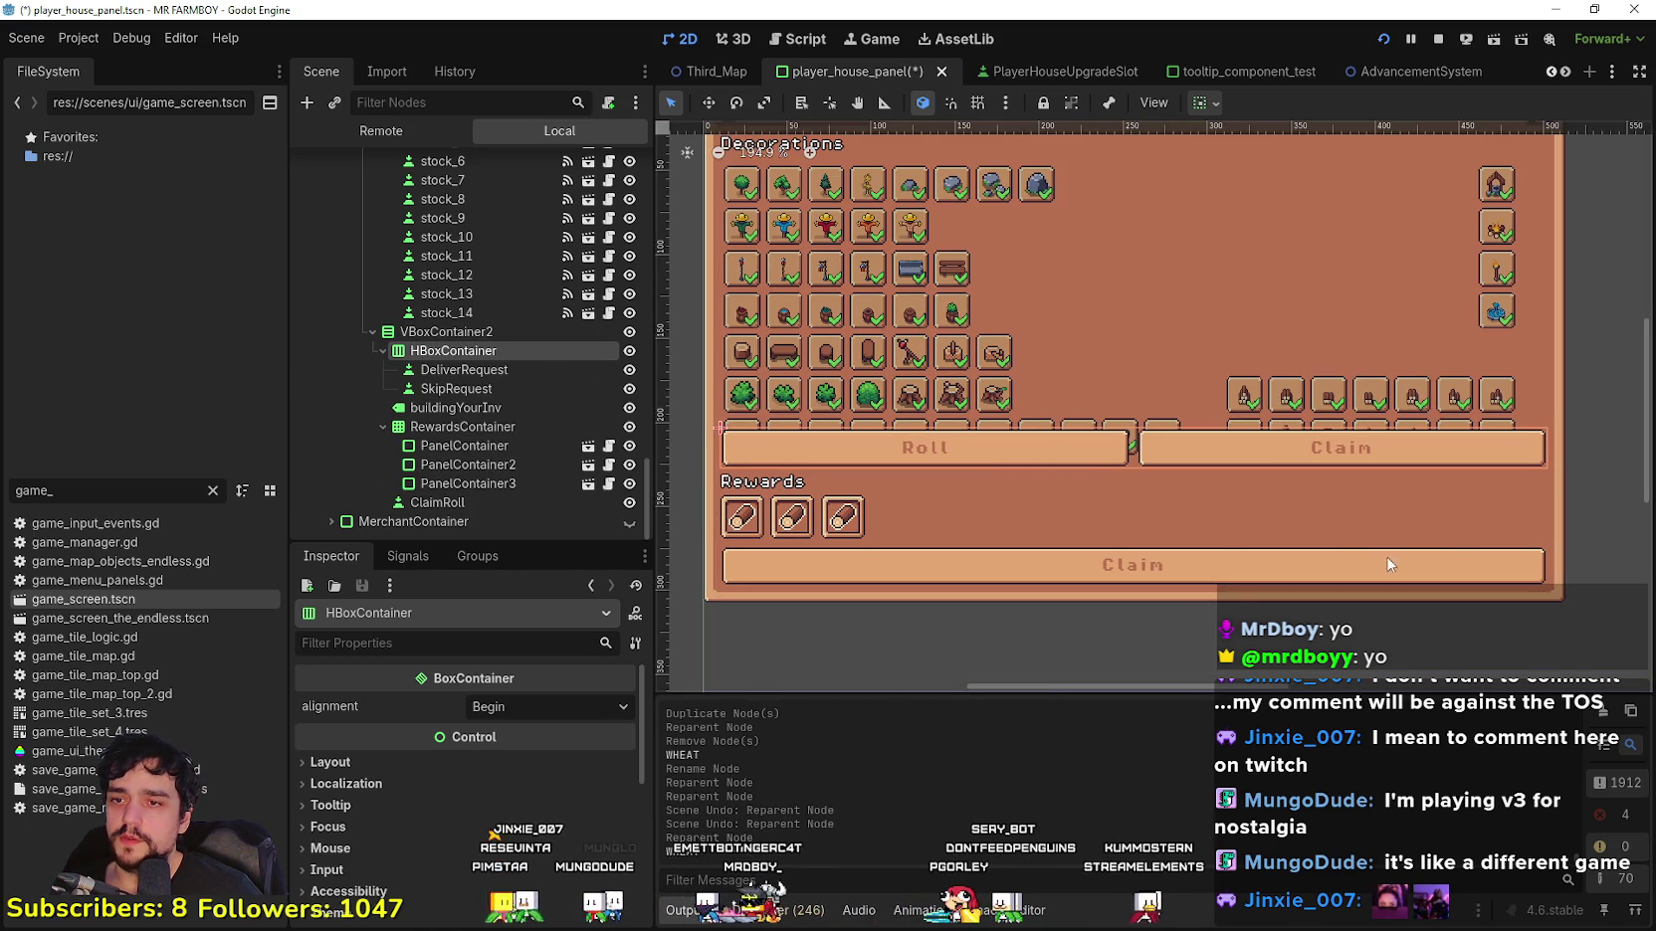
scroll(927, 483, down, 2)
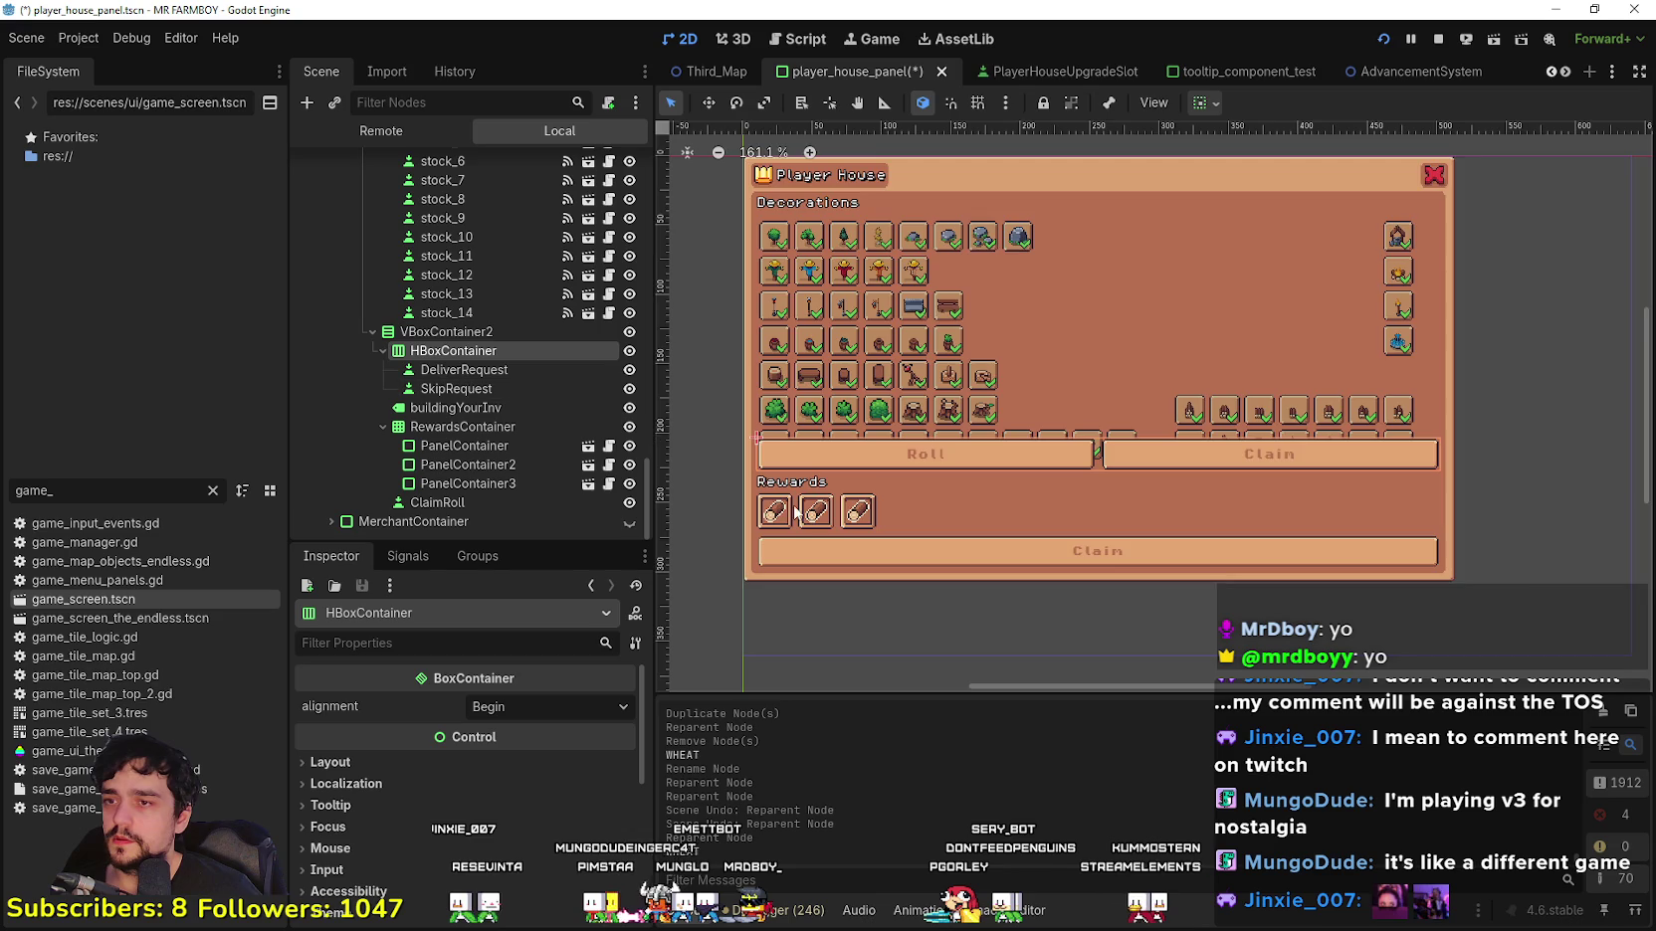
scroll(786, 492, up, 2)
scroll(786, 491, down, 1)
scroll(786, 492, up, 2)
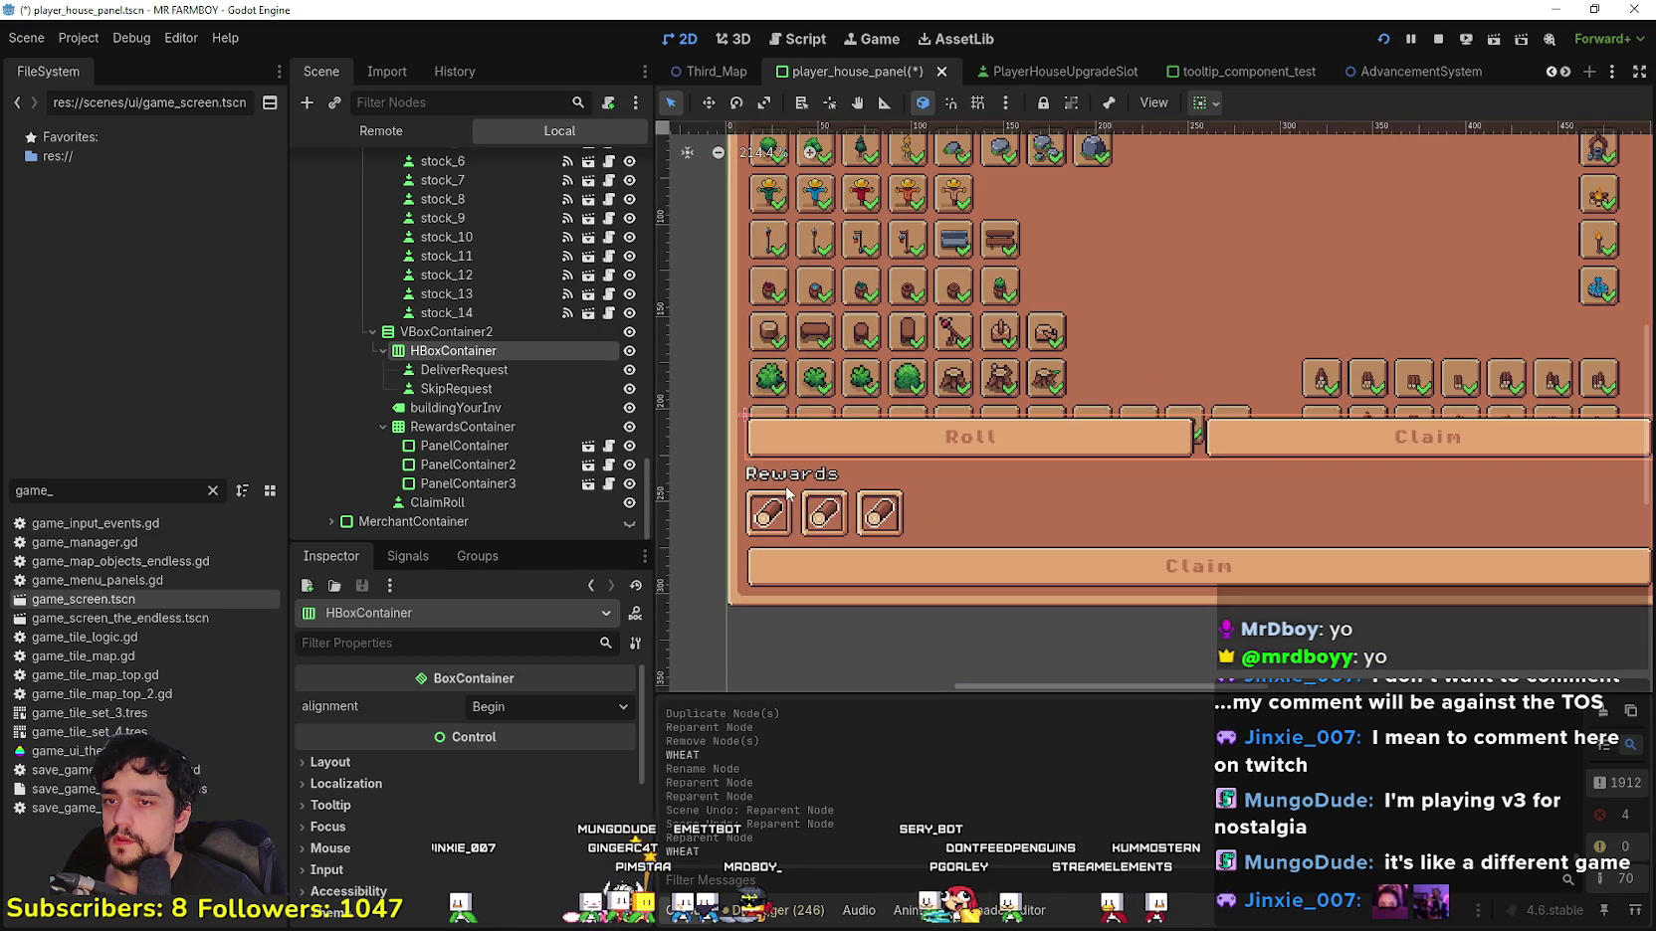
scroll(787, 492, down, 3)
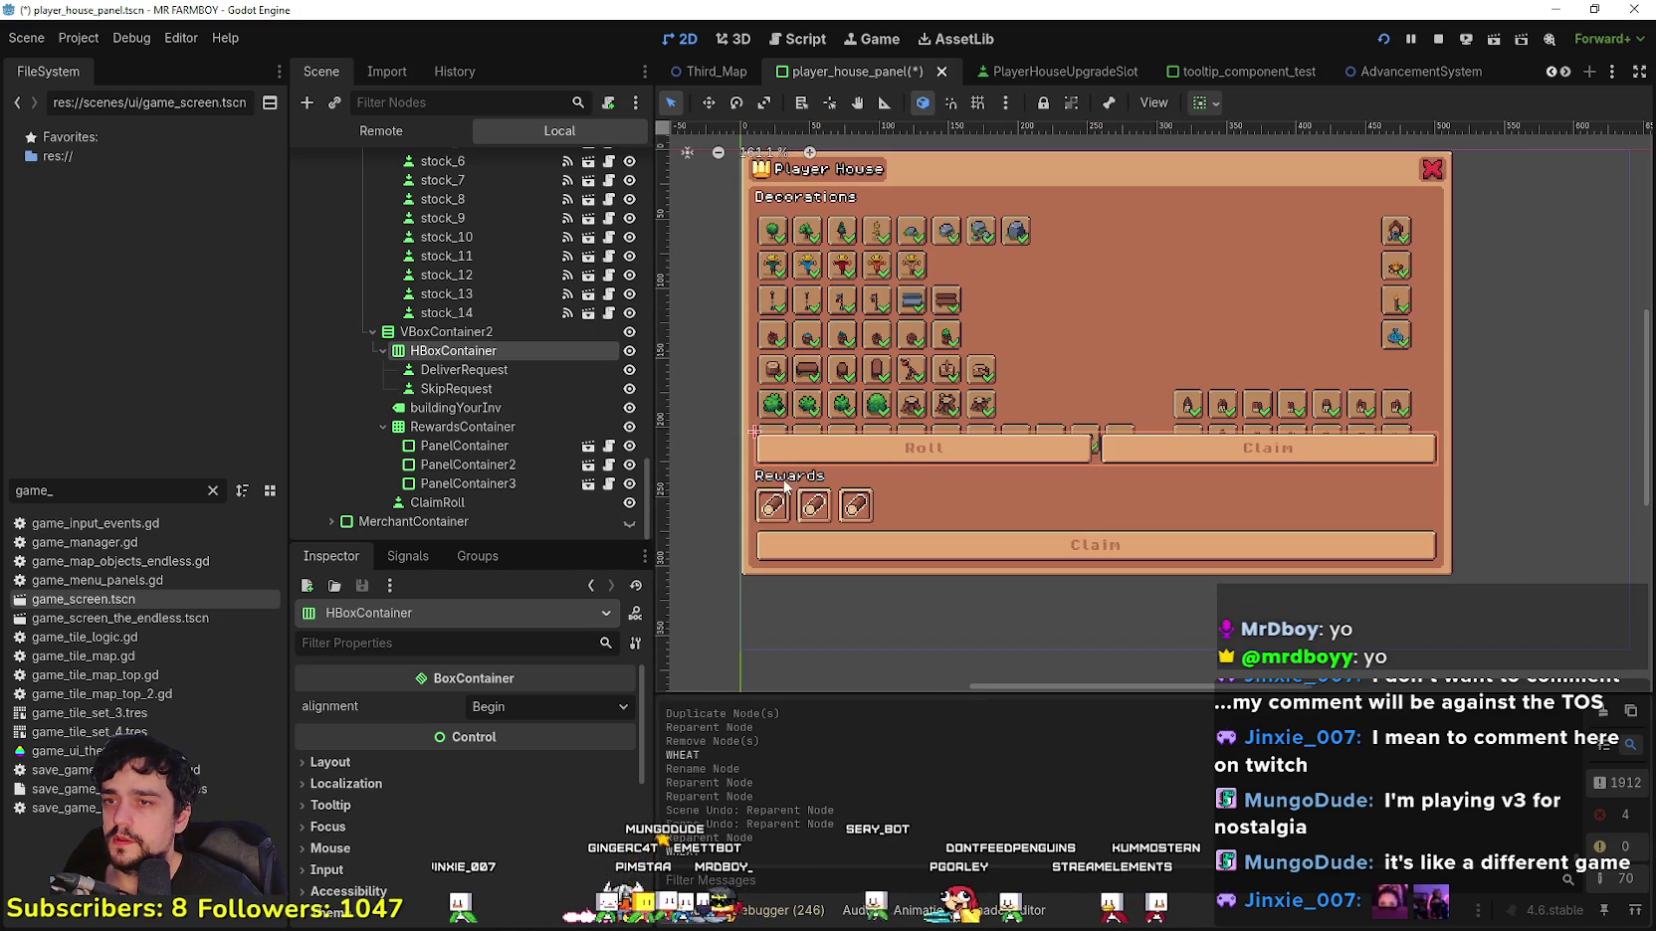
Step: Inspect the three reward slots, RewardsContainer and buildingYourInv, then select VBoxContainer2
click(478, 446)
click(479, 465)
click(480, 484)
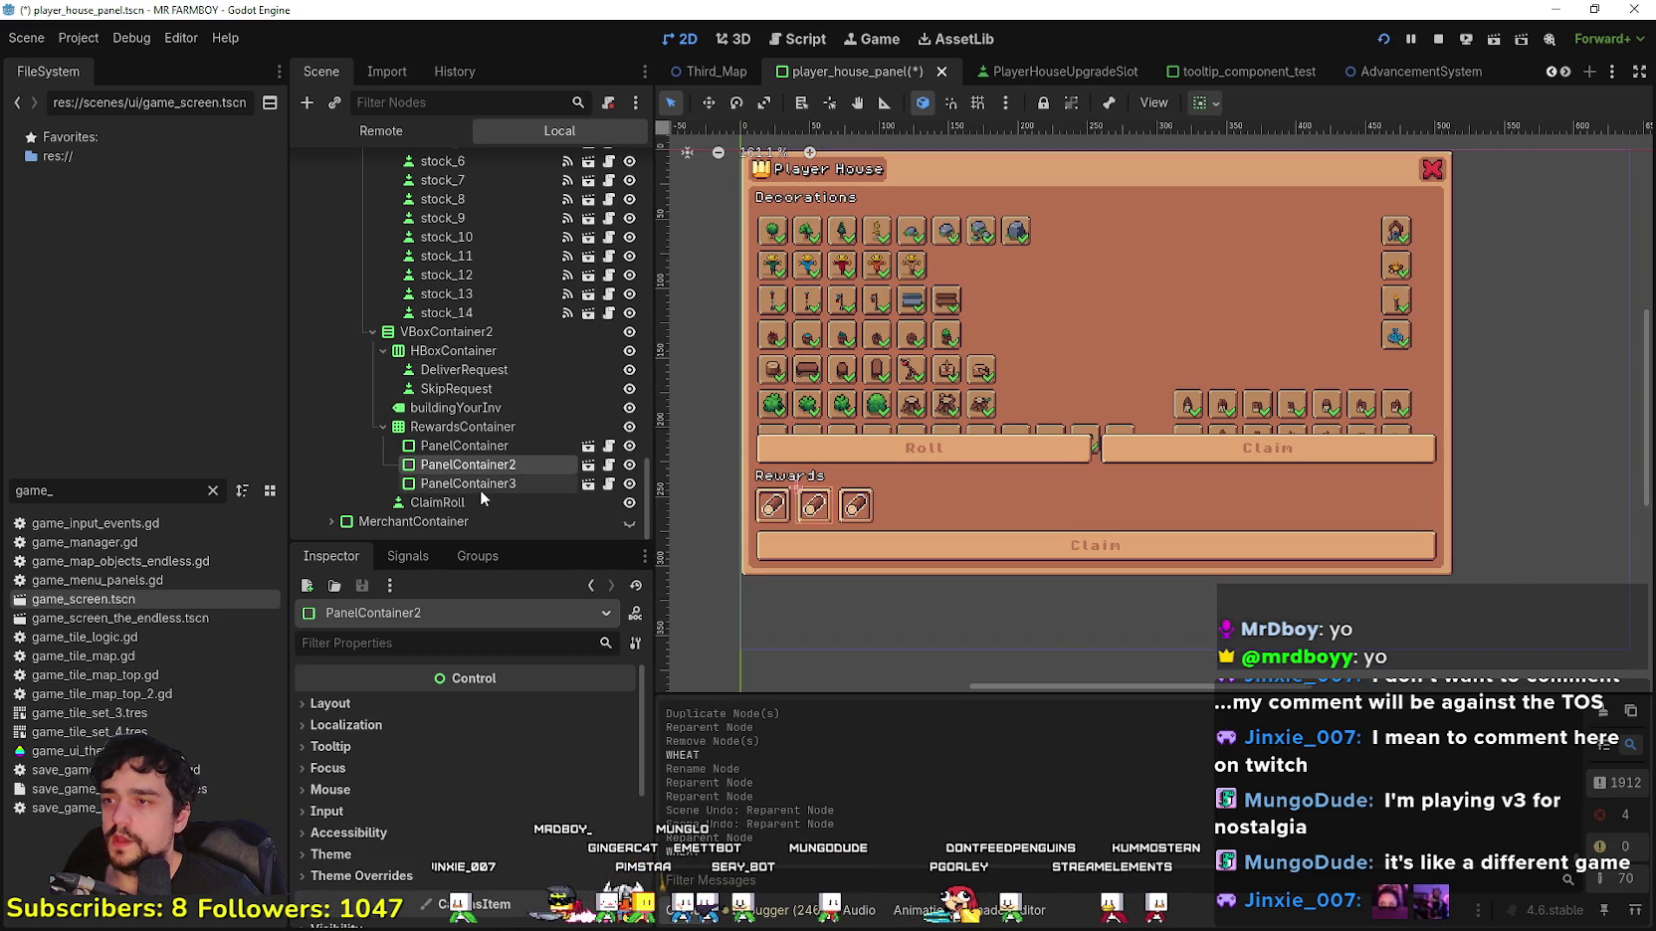
click(480, 427)
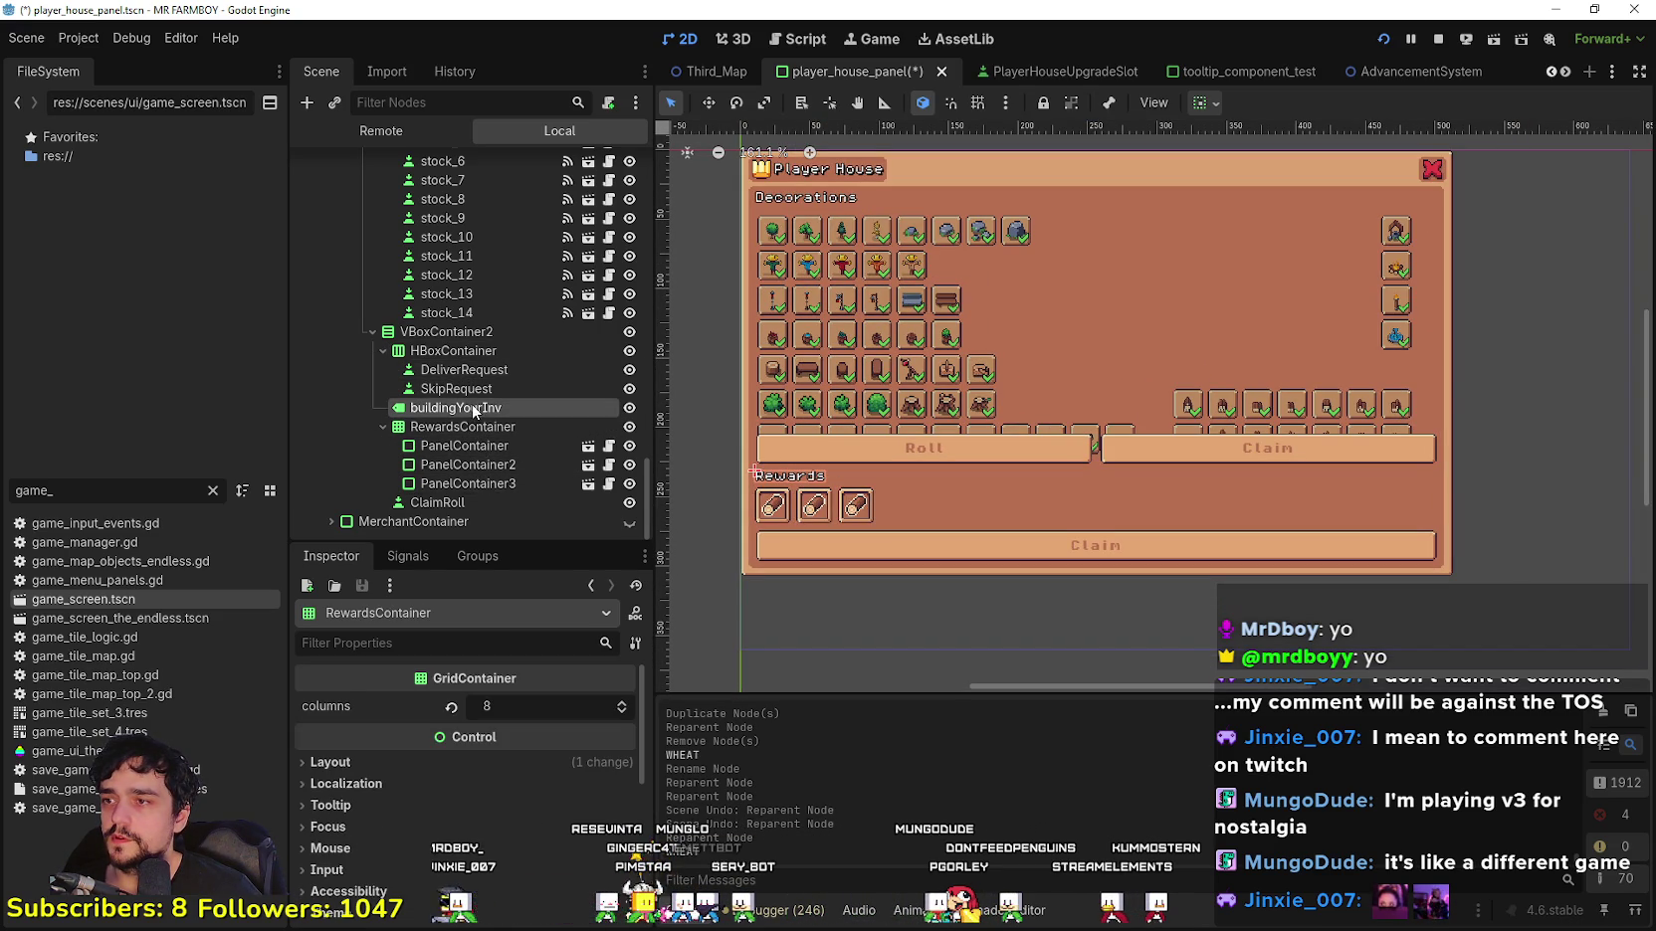
click(480, 408)
click(467, 332)
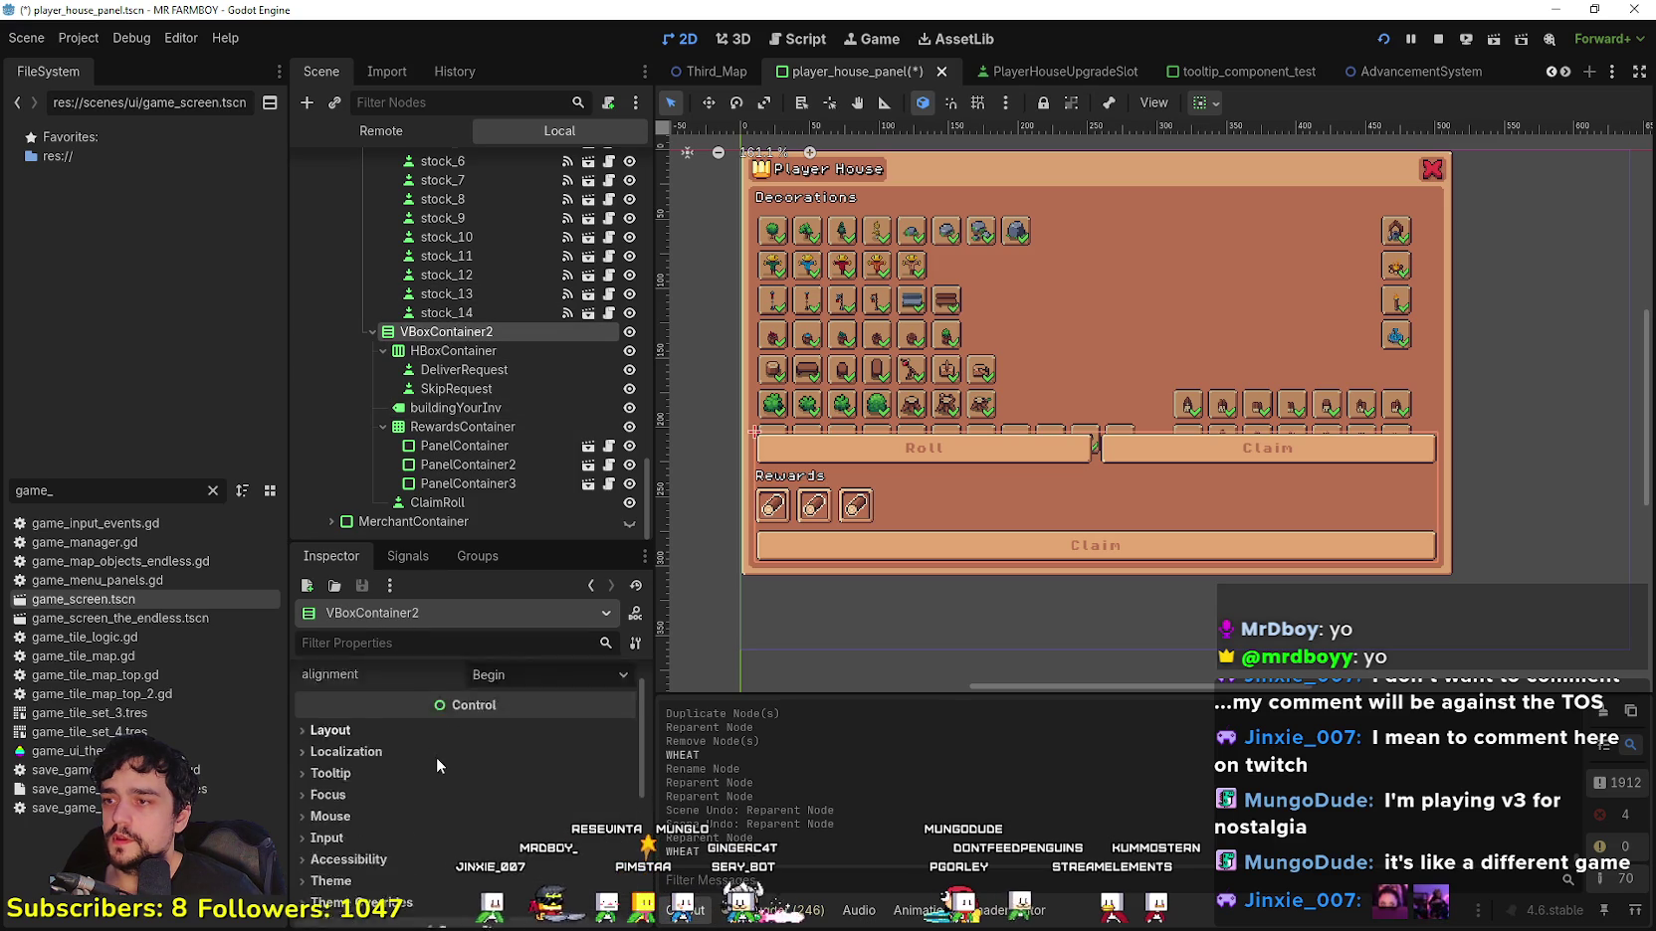
Step: Enable VBoxContainer2's separation theme override and settle it at 2
click(434, 838)
click(506, 758)
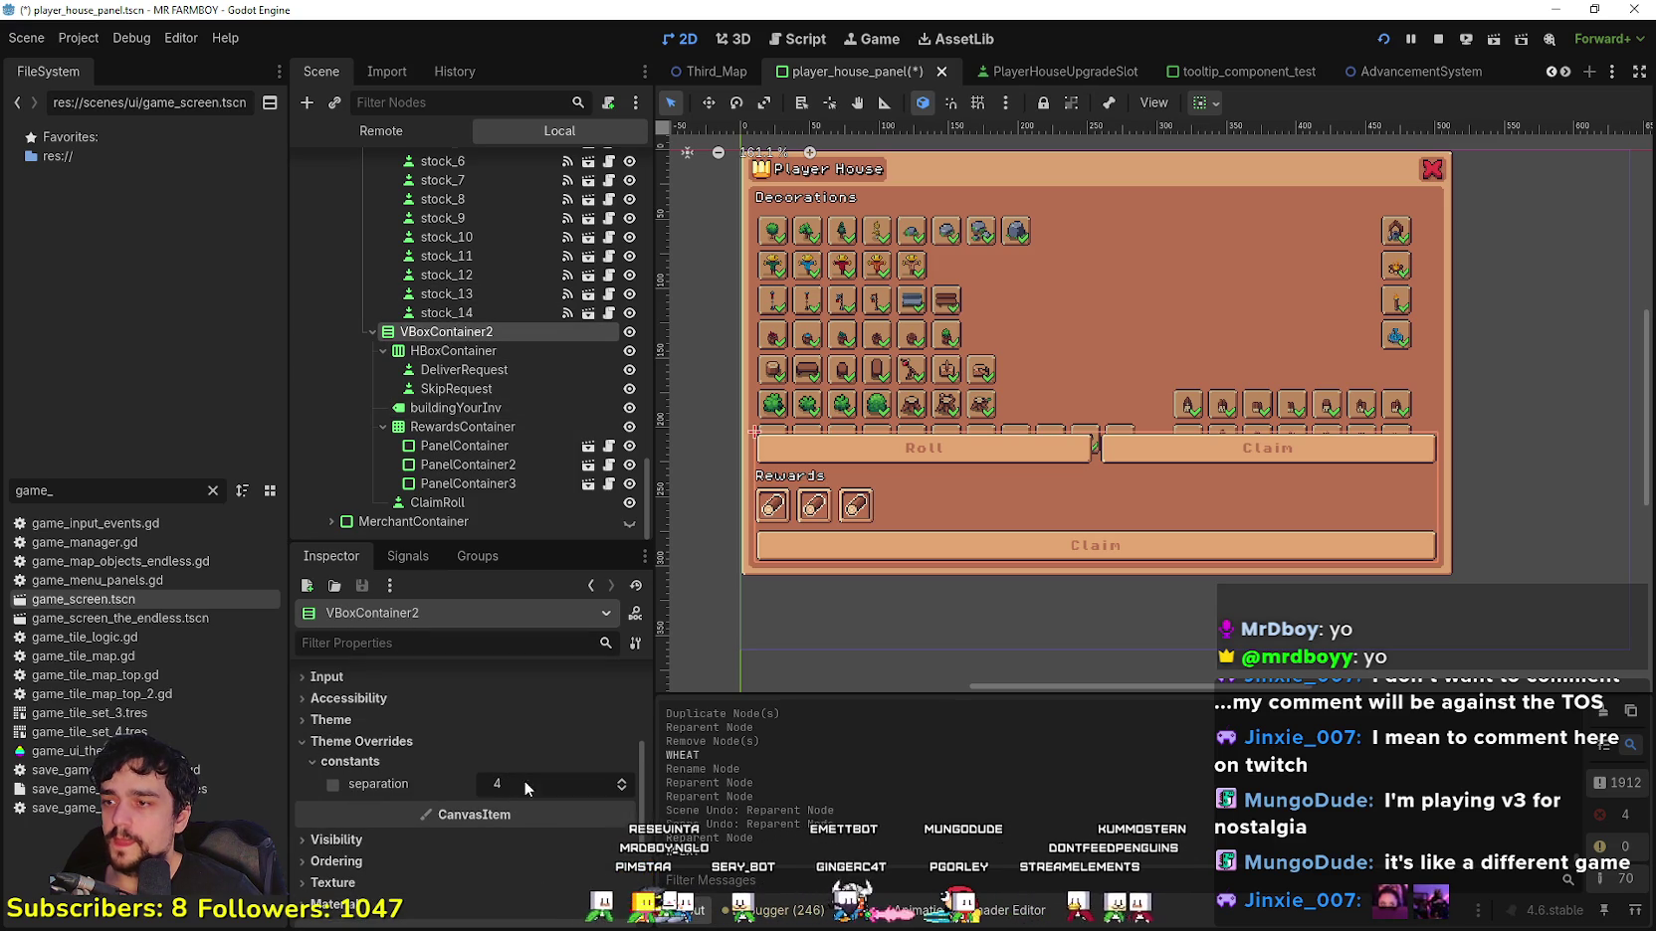
click(628, 796)
click(628, 796)
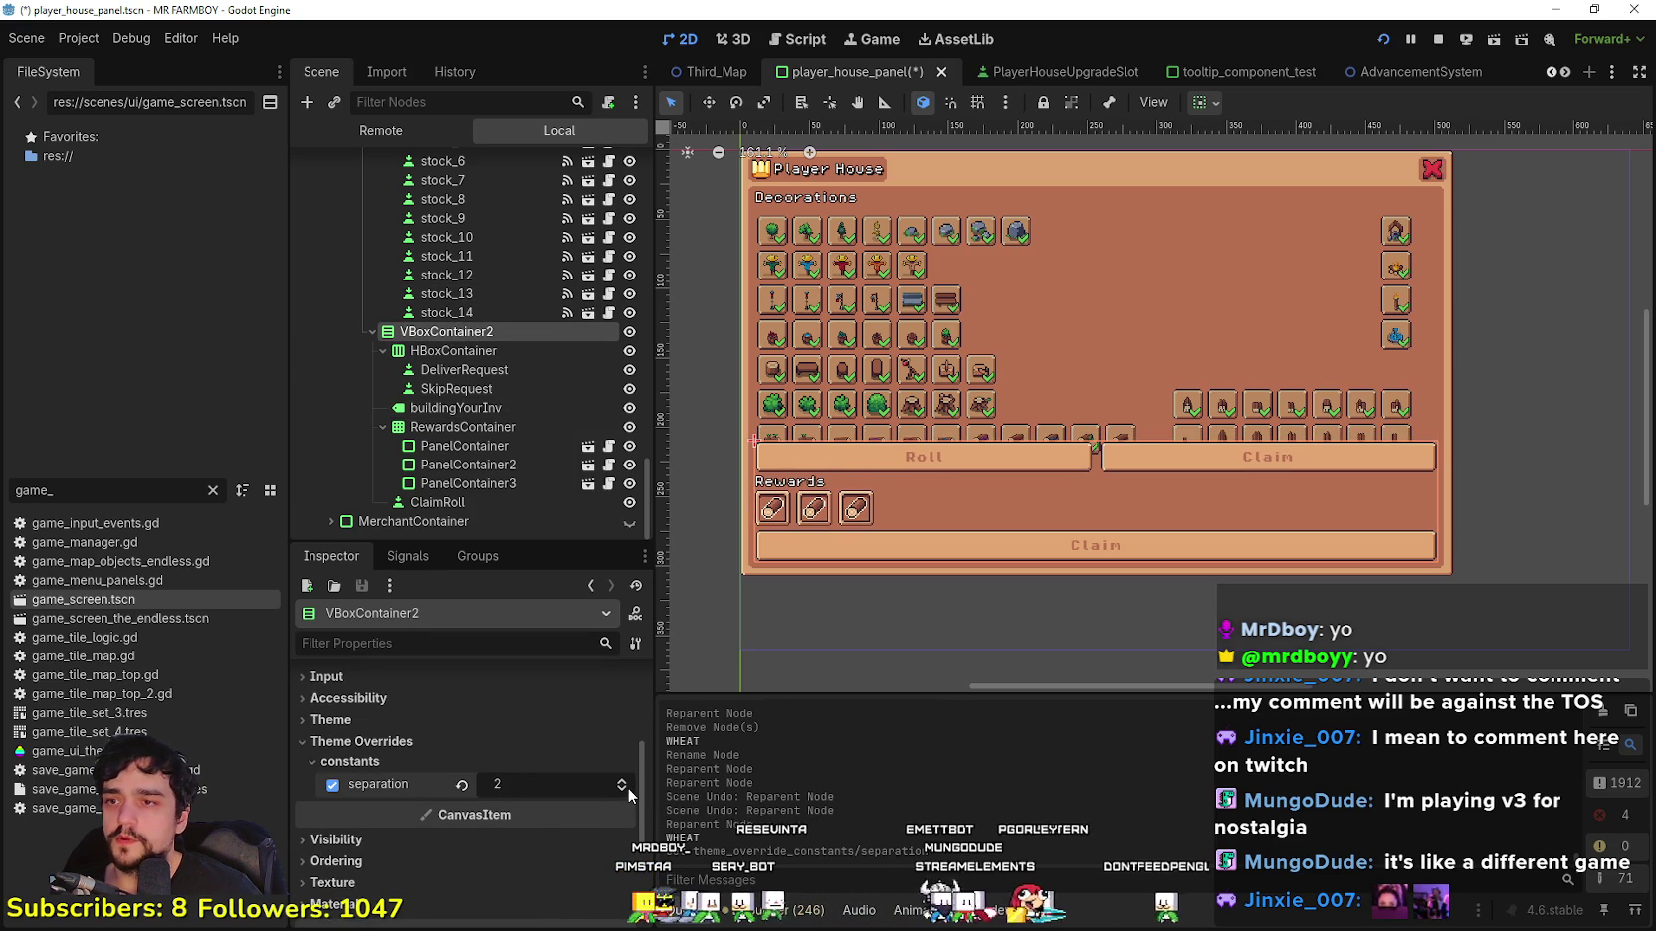
click(628, 797)
key(ctrl+equal)
key(ctrl+equal)
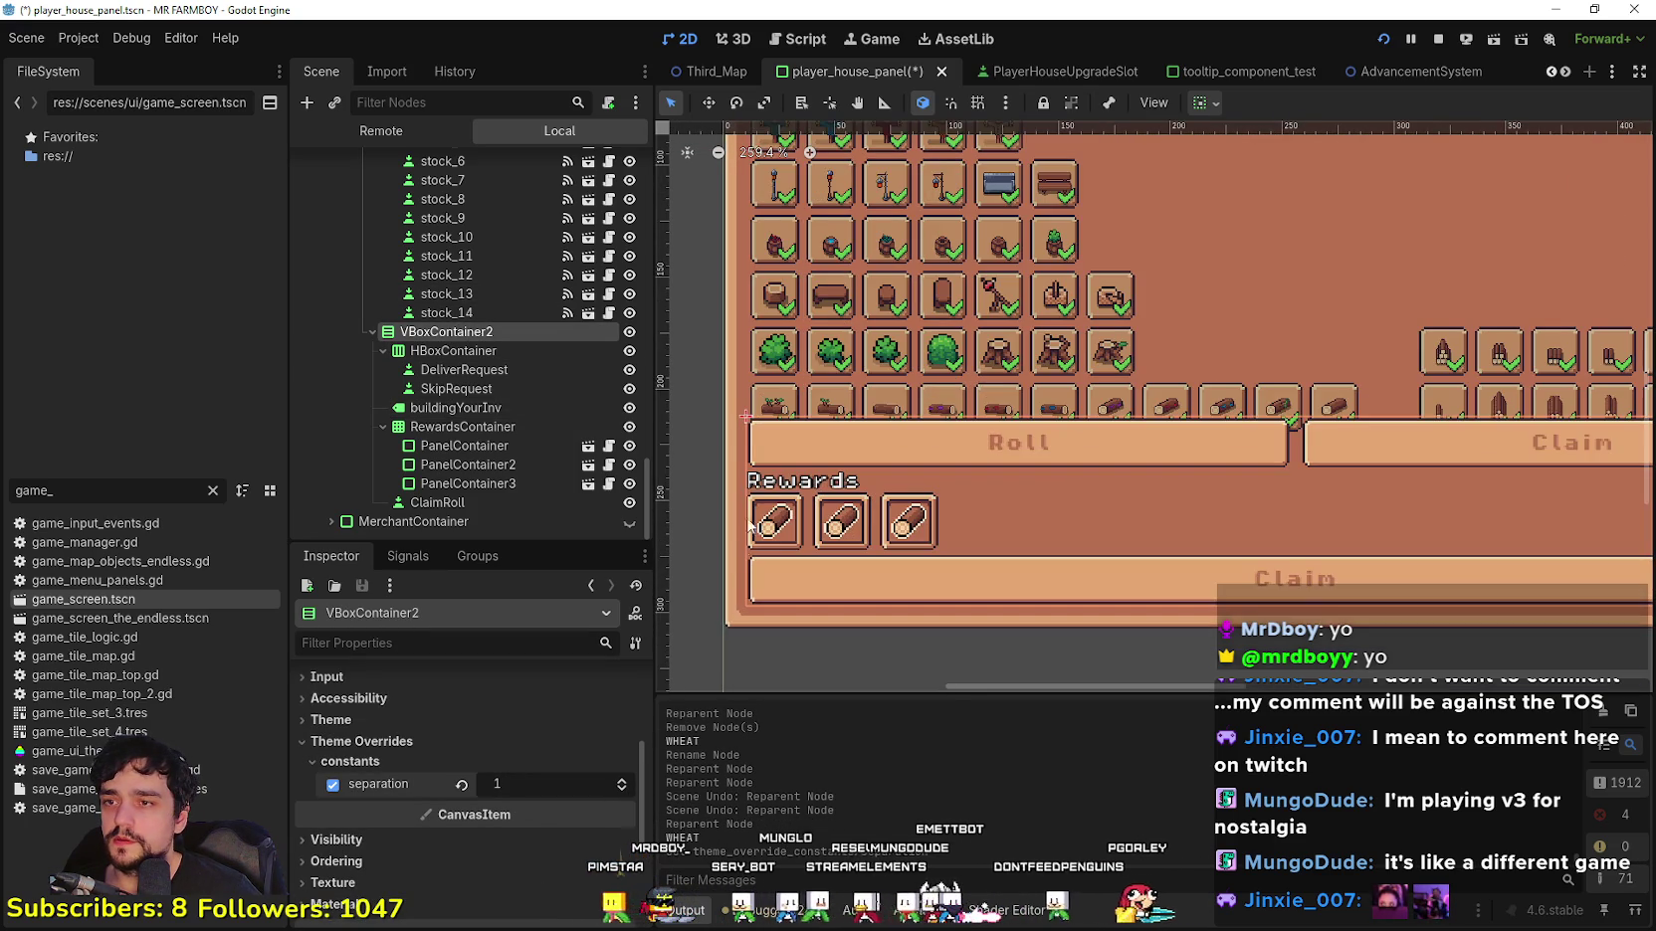
click(621, 792)
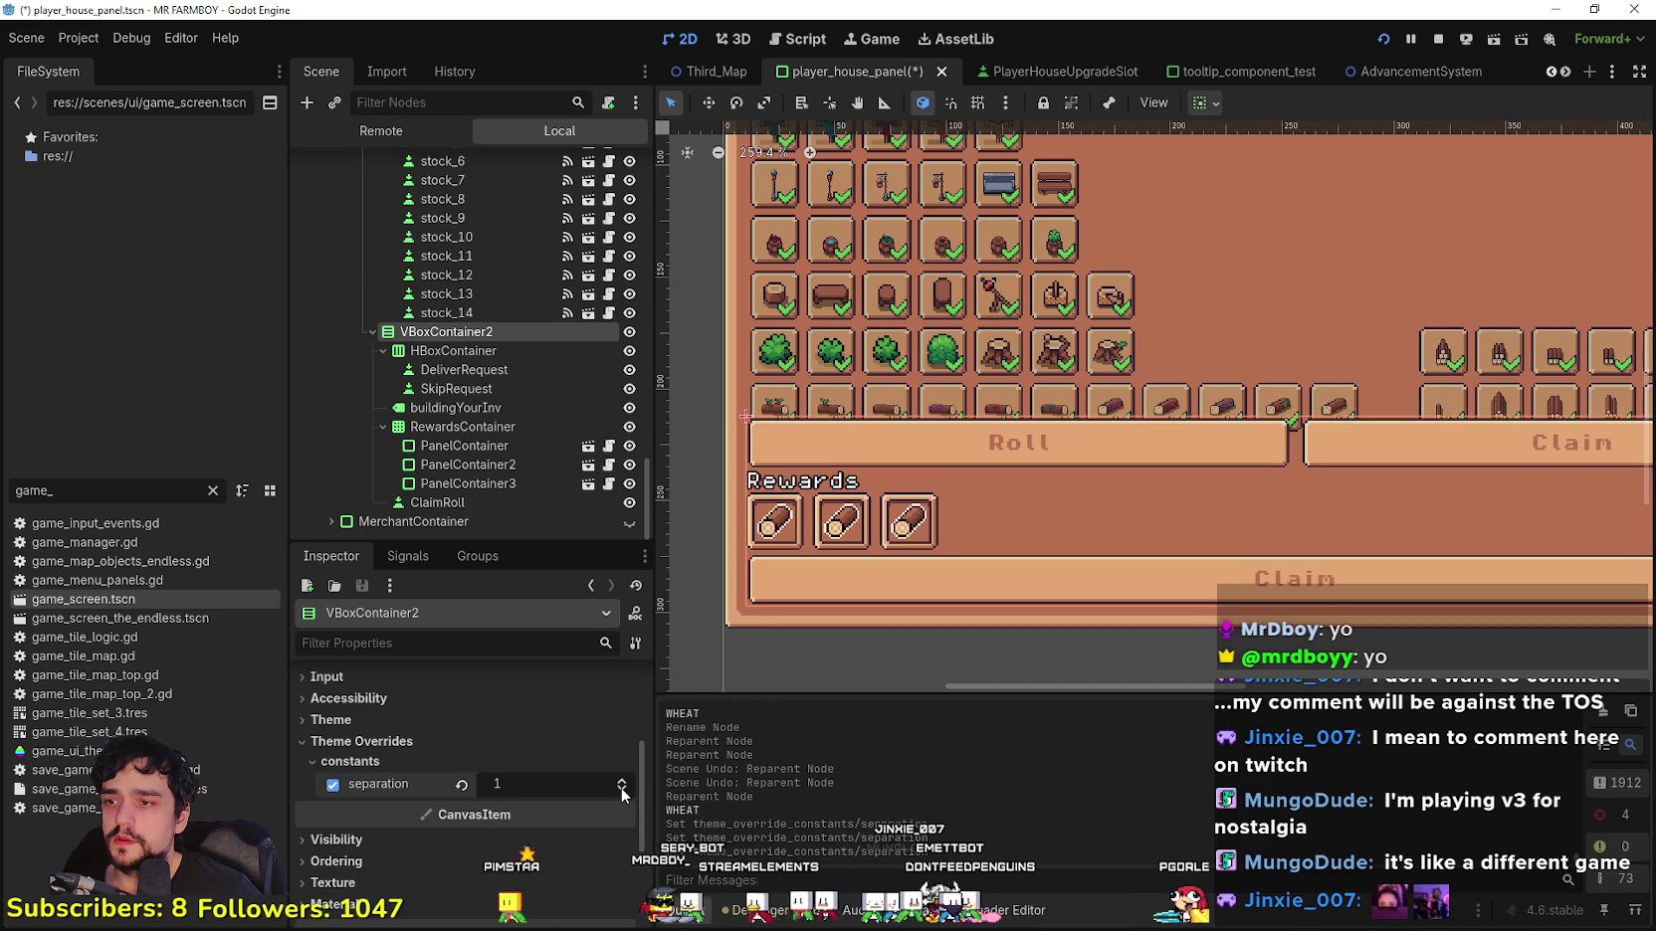
click(621, 779)
click(621, 779)
key(shift+f)
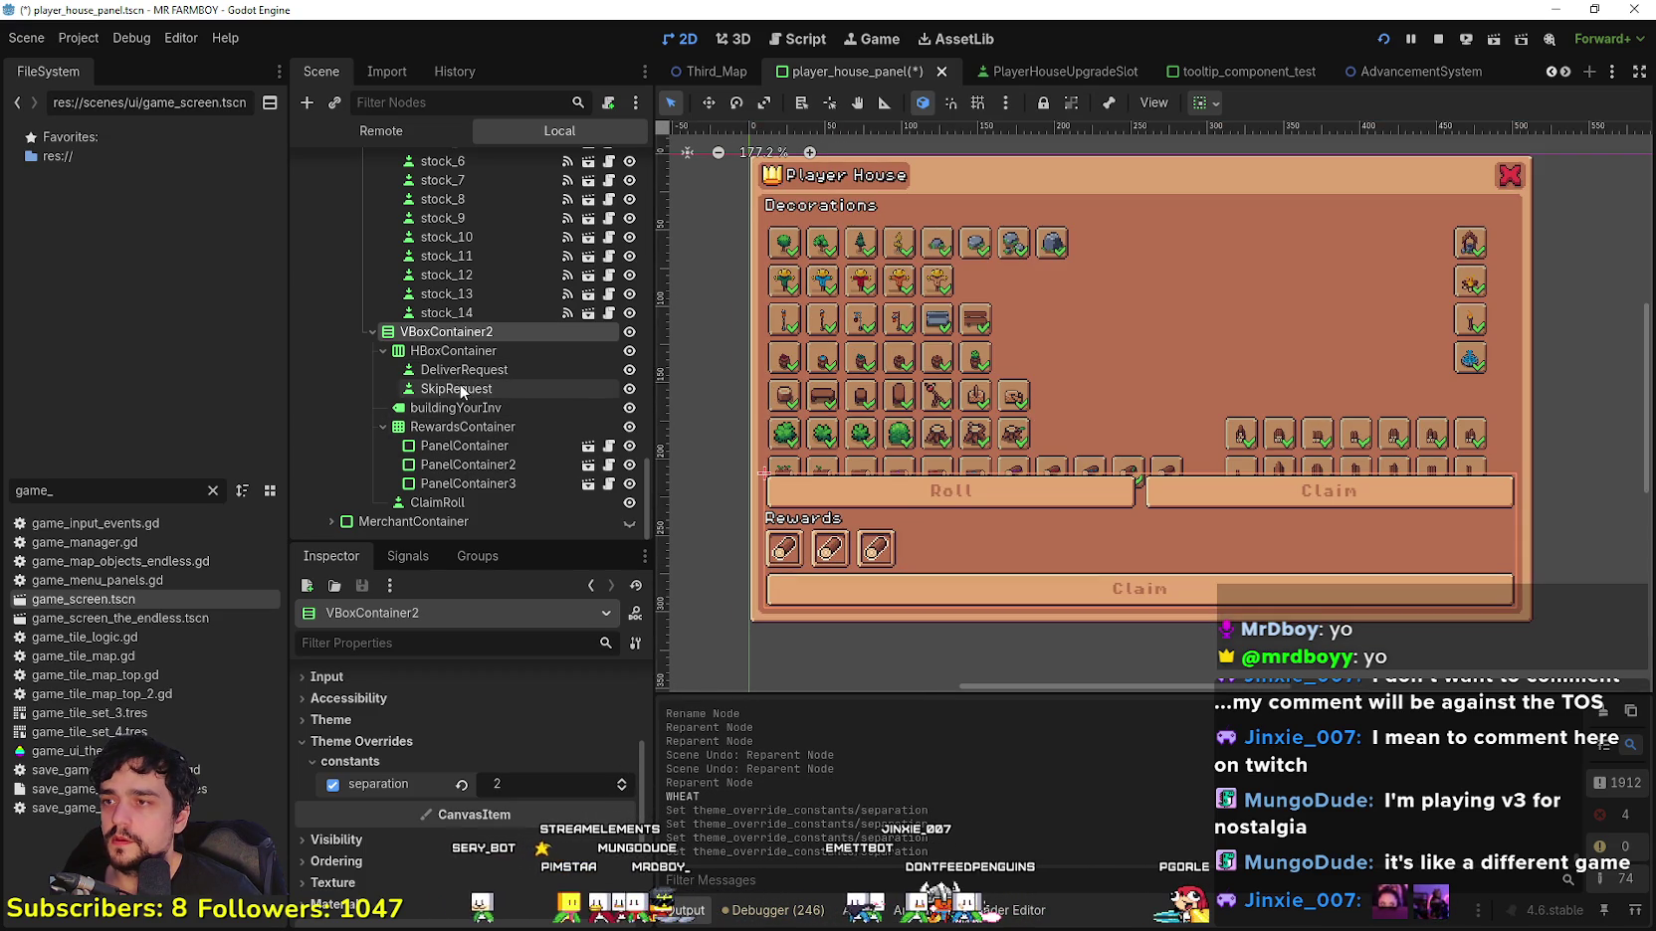
Step: Select the DeliverRequest button node and begin renaming it
click(476, 389)
click(480, 370)
click(481, 370)
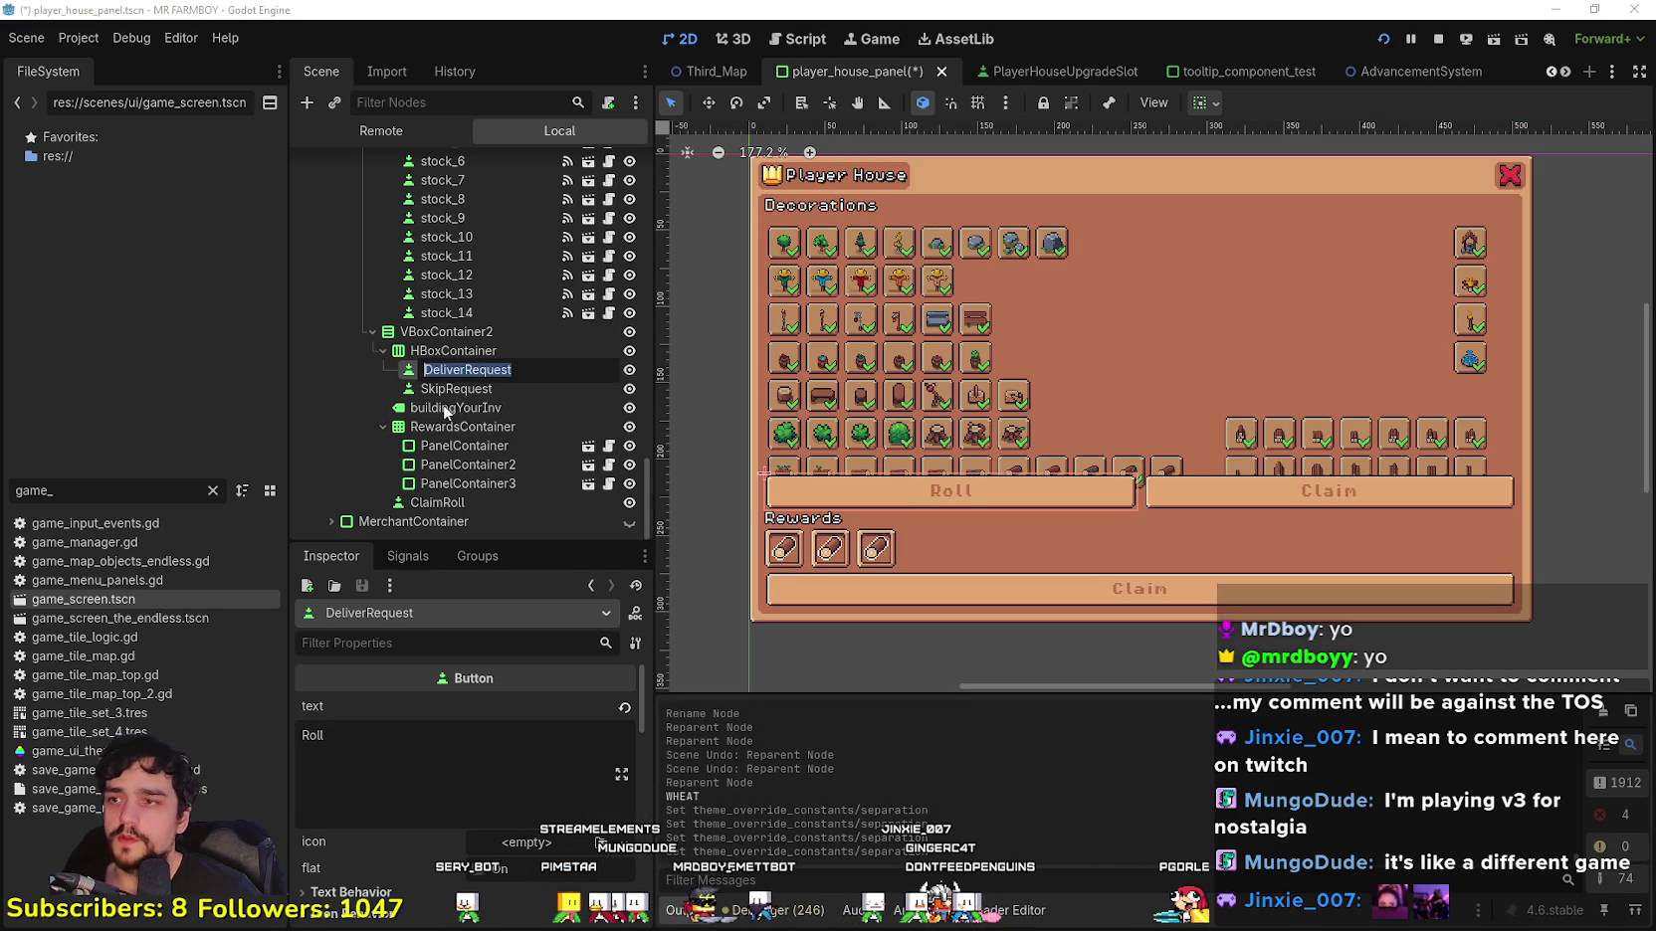
Step: Rename DeliverRequest to Roll_1 and set its label to 'Roll x1'
text(Roll_)
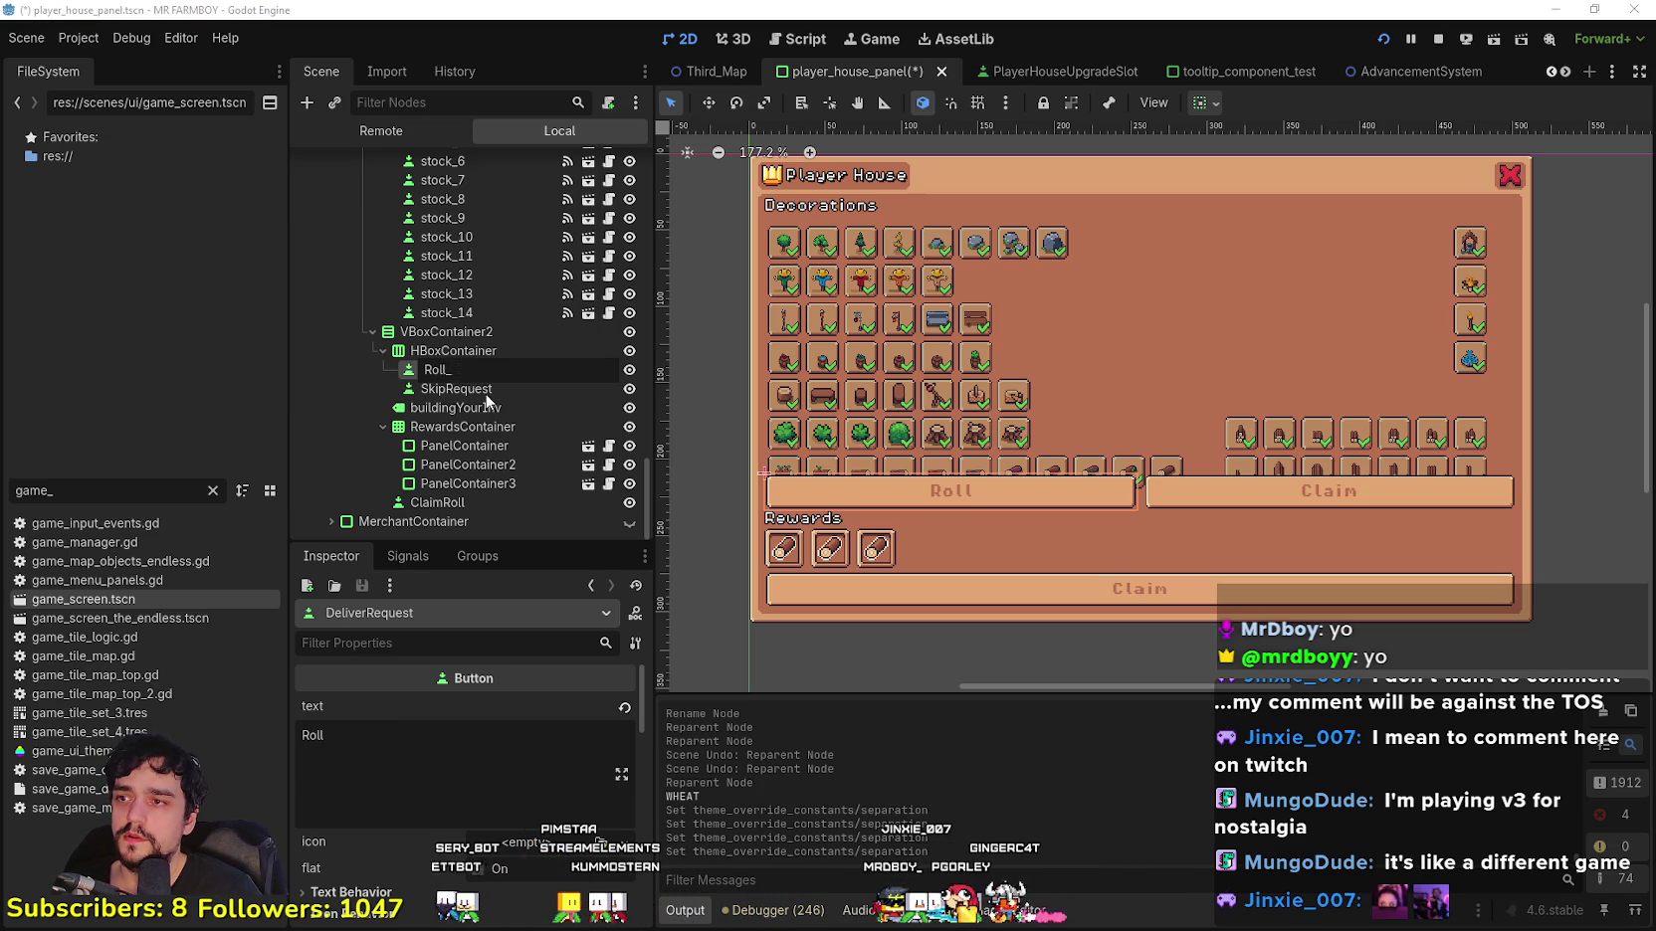
text(1)
key(Return)
click(391, 758)
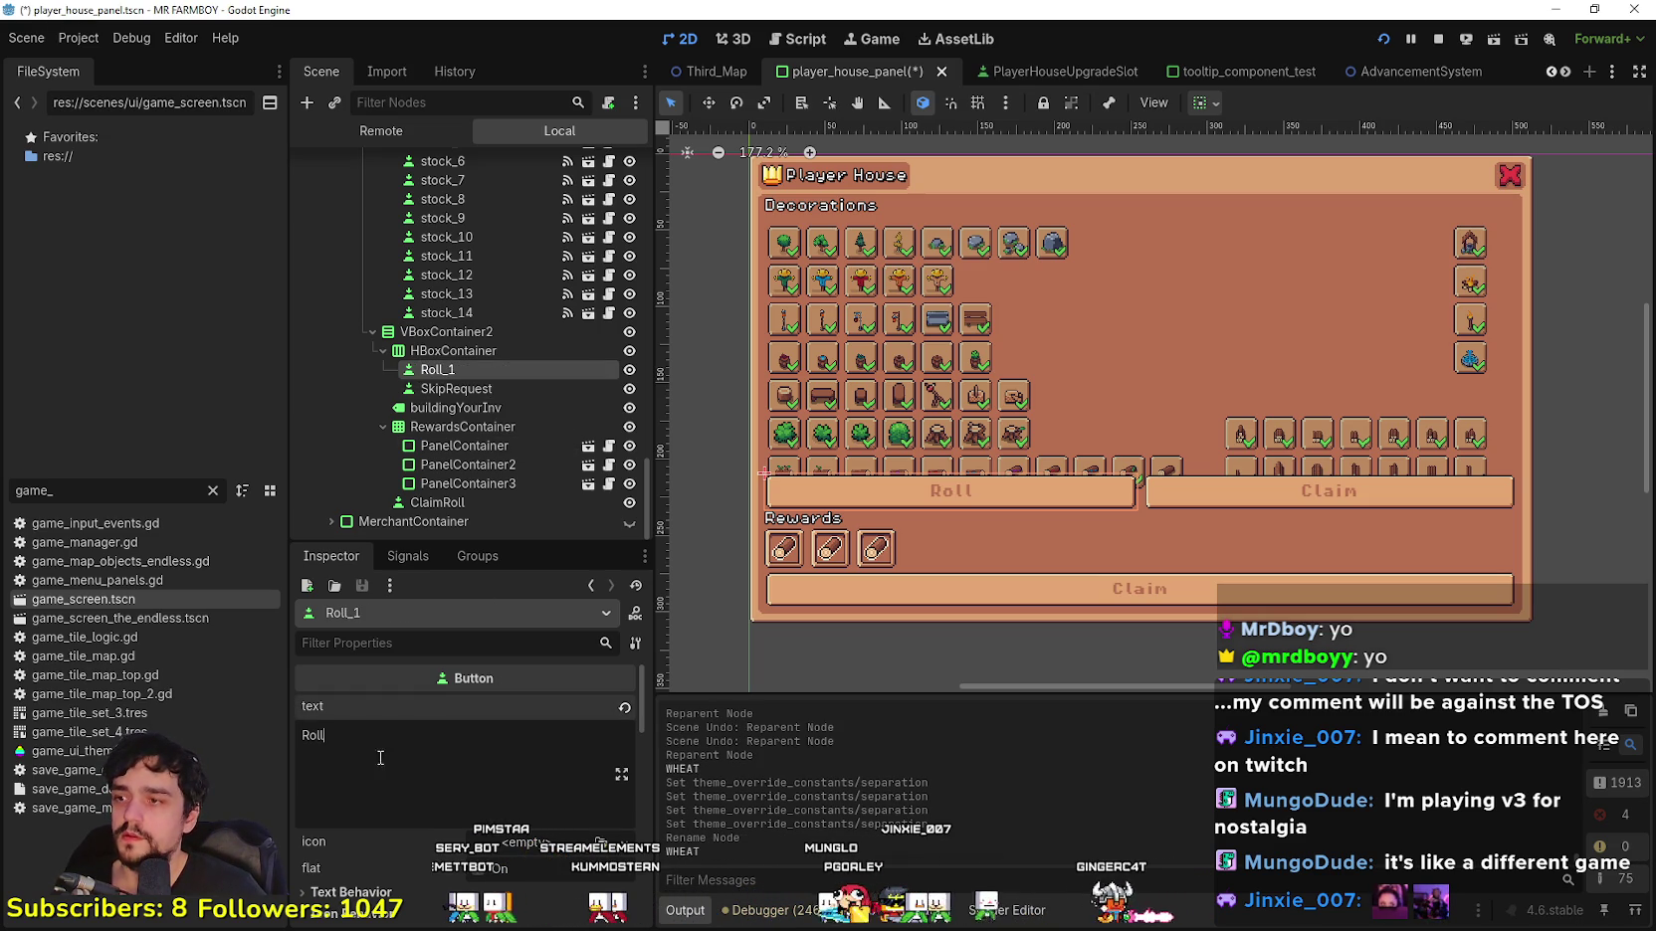
text(x1)
Step: Rename SkipRequest to Roll_2 and set its label to 'Roll x5'
click(439, 389)
click(438, 392)
click(503, 389)
key(ctrl+a)
text(Roll_2)
key(Return)
double_click(484, 806)
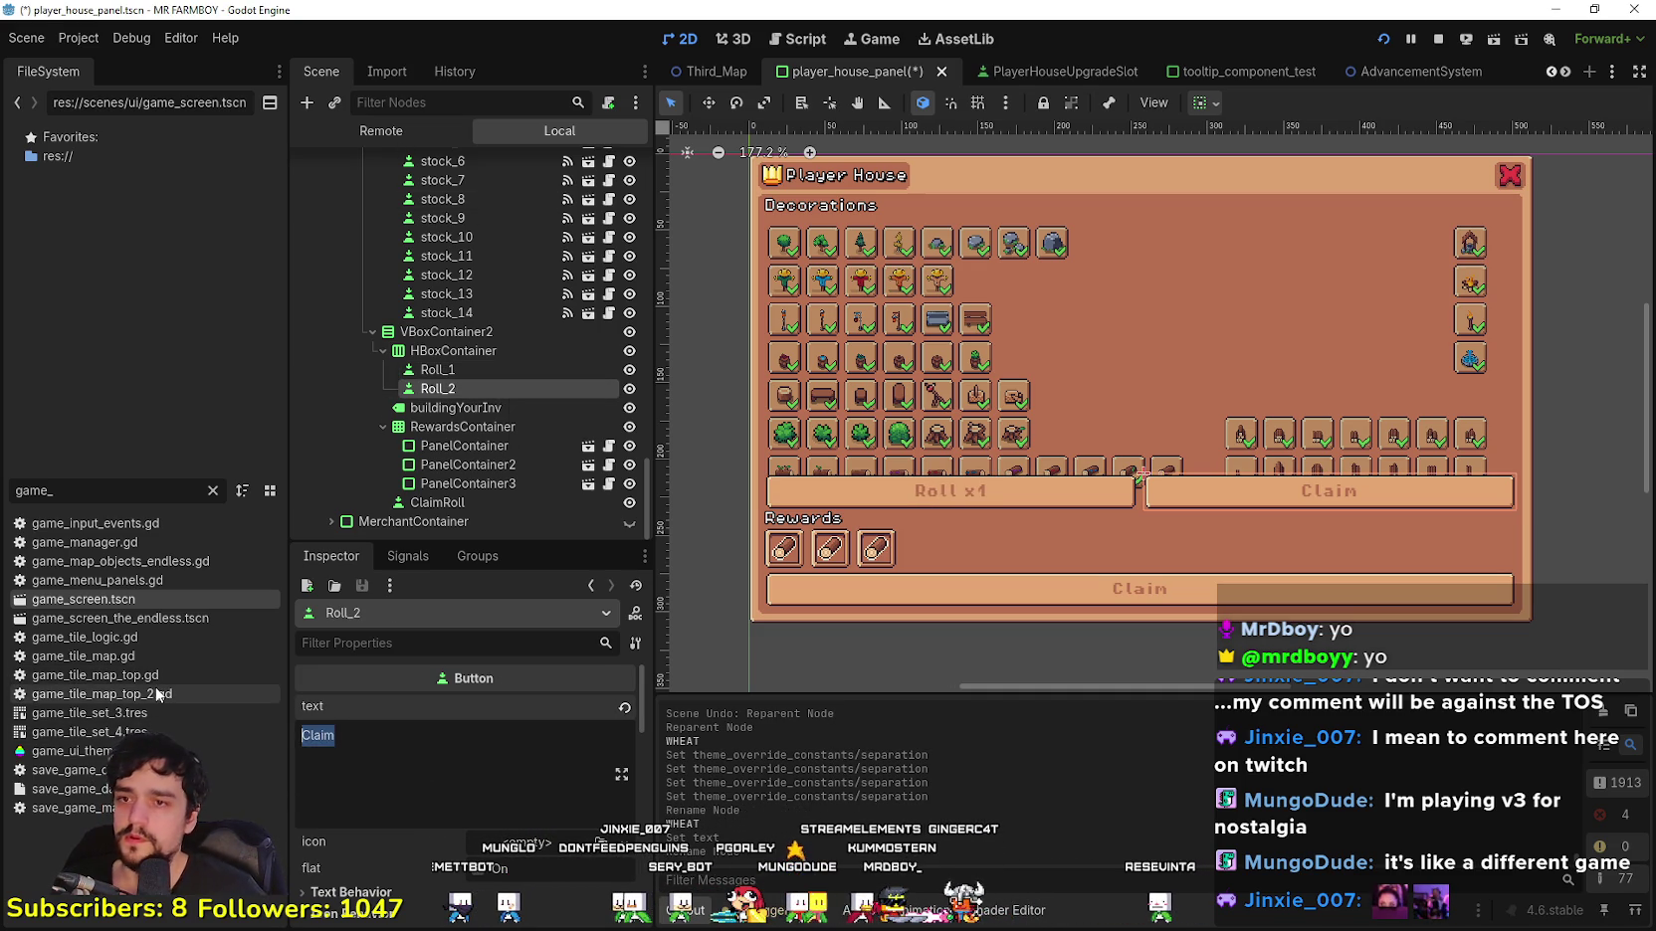
text(Roll x5)
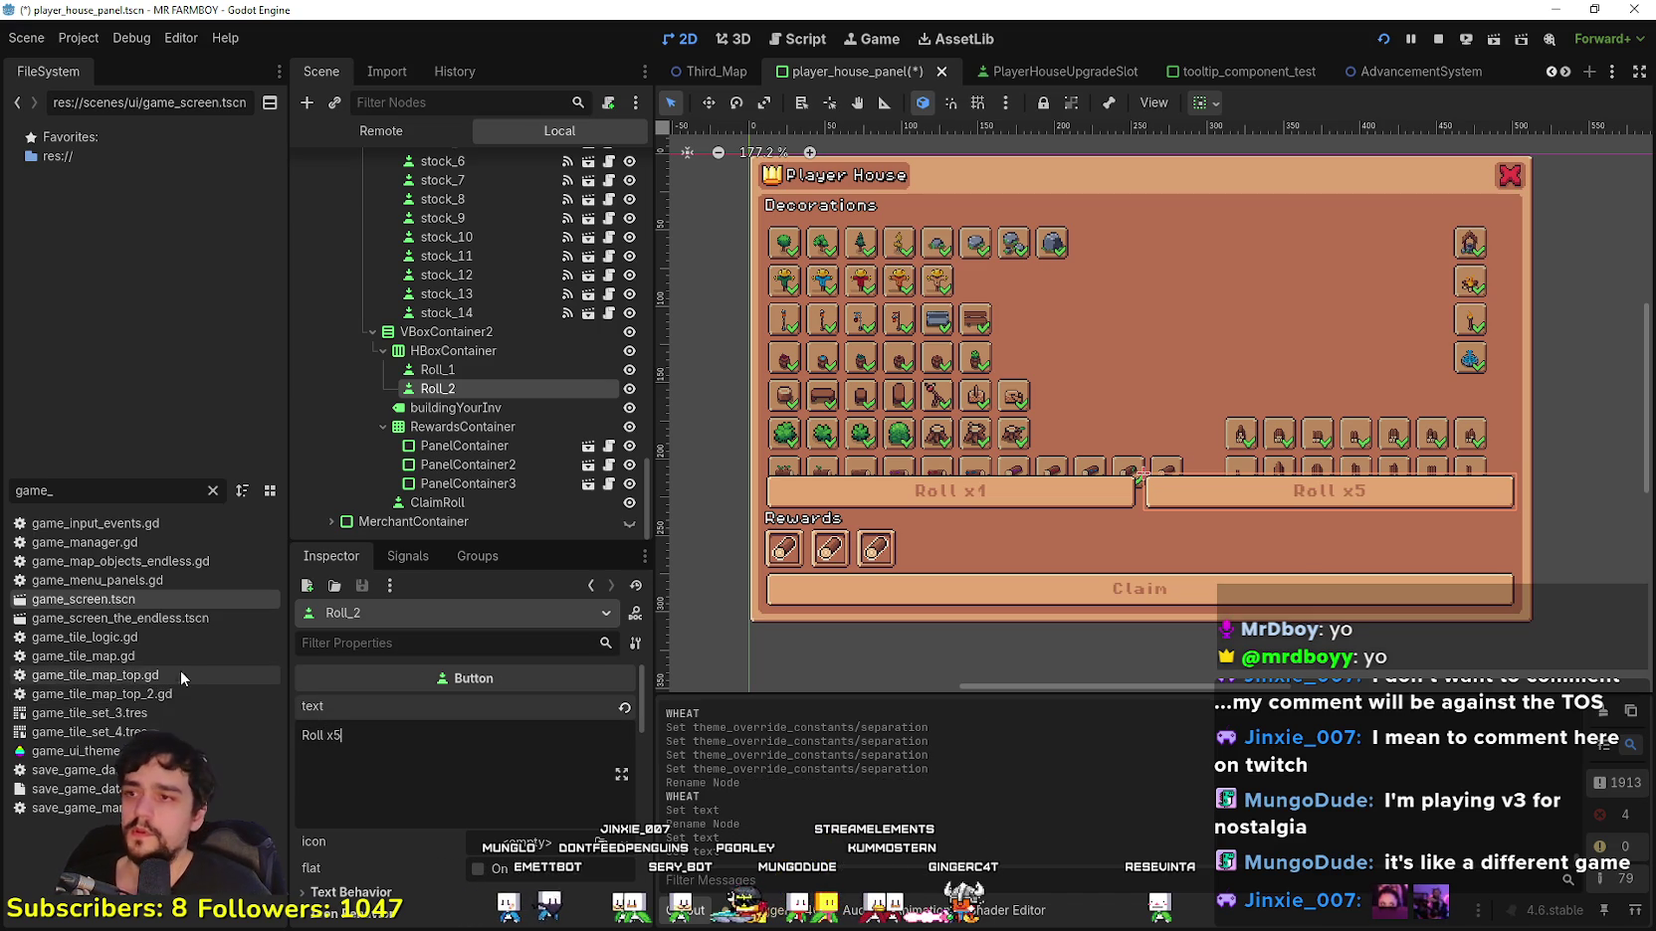
Step: Duplicate Roll_2 twice into Roll_3 and Roll_4, labelled 'Roll x10' and 'Roll x25'
key(ctrl+d)
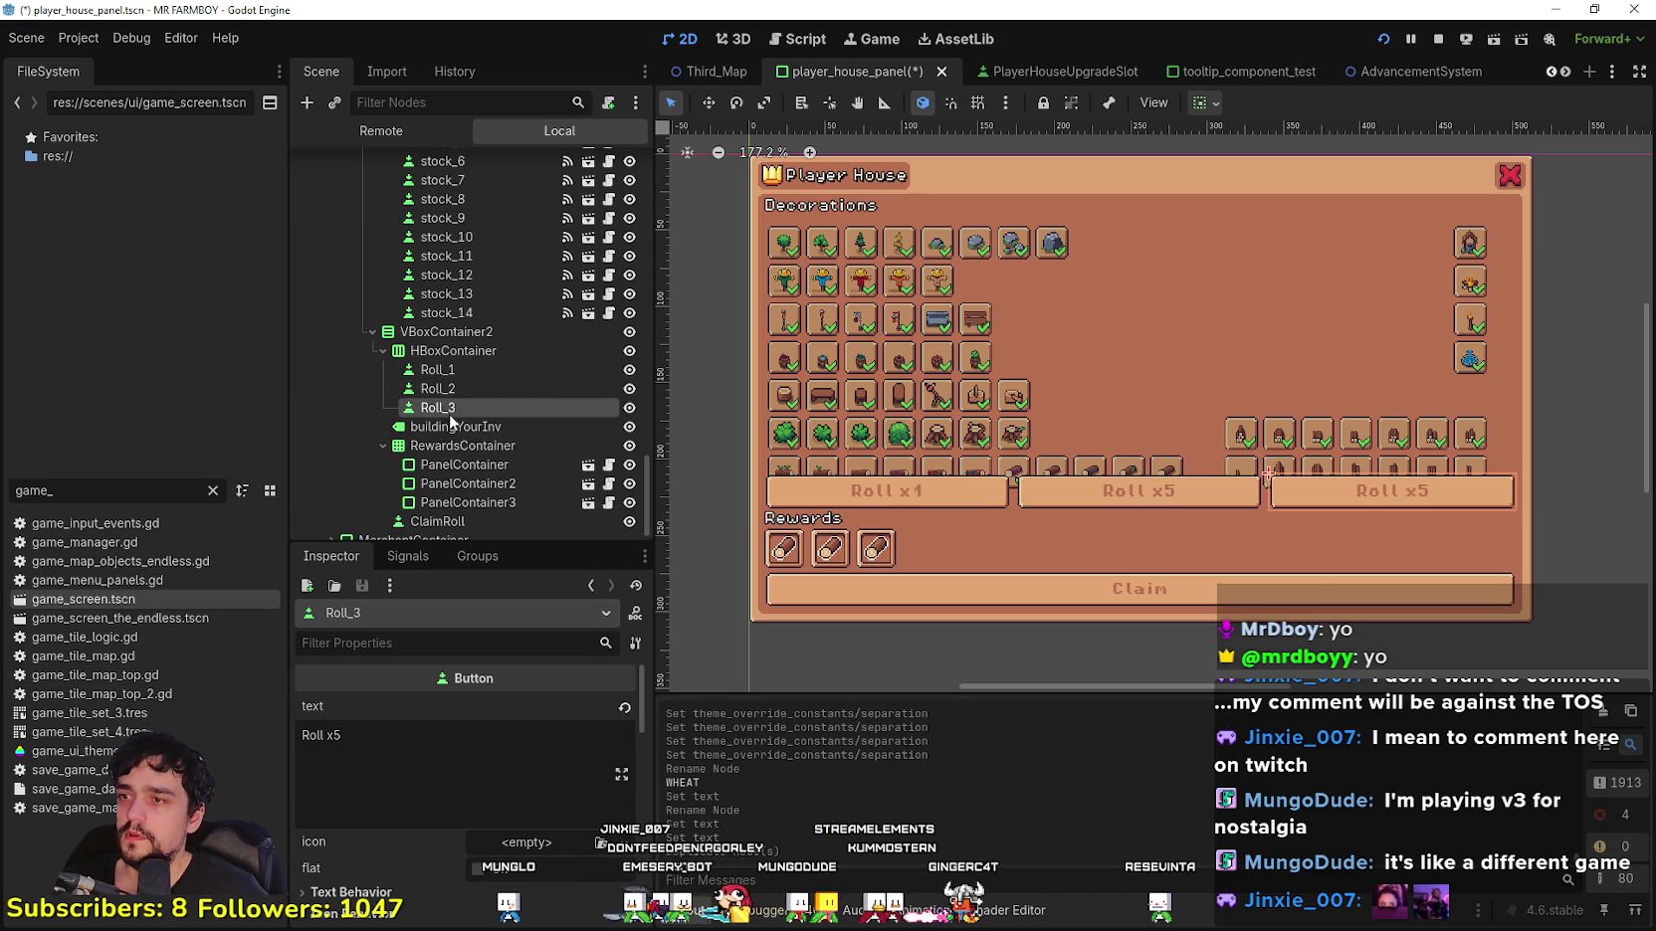
key(ctrl+d)
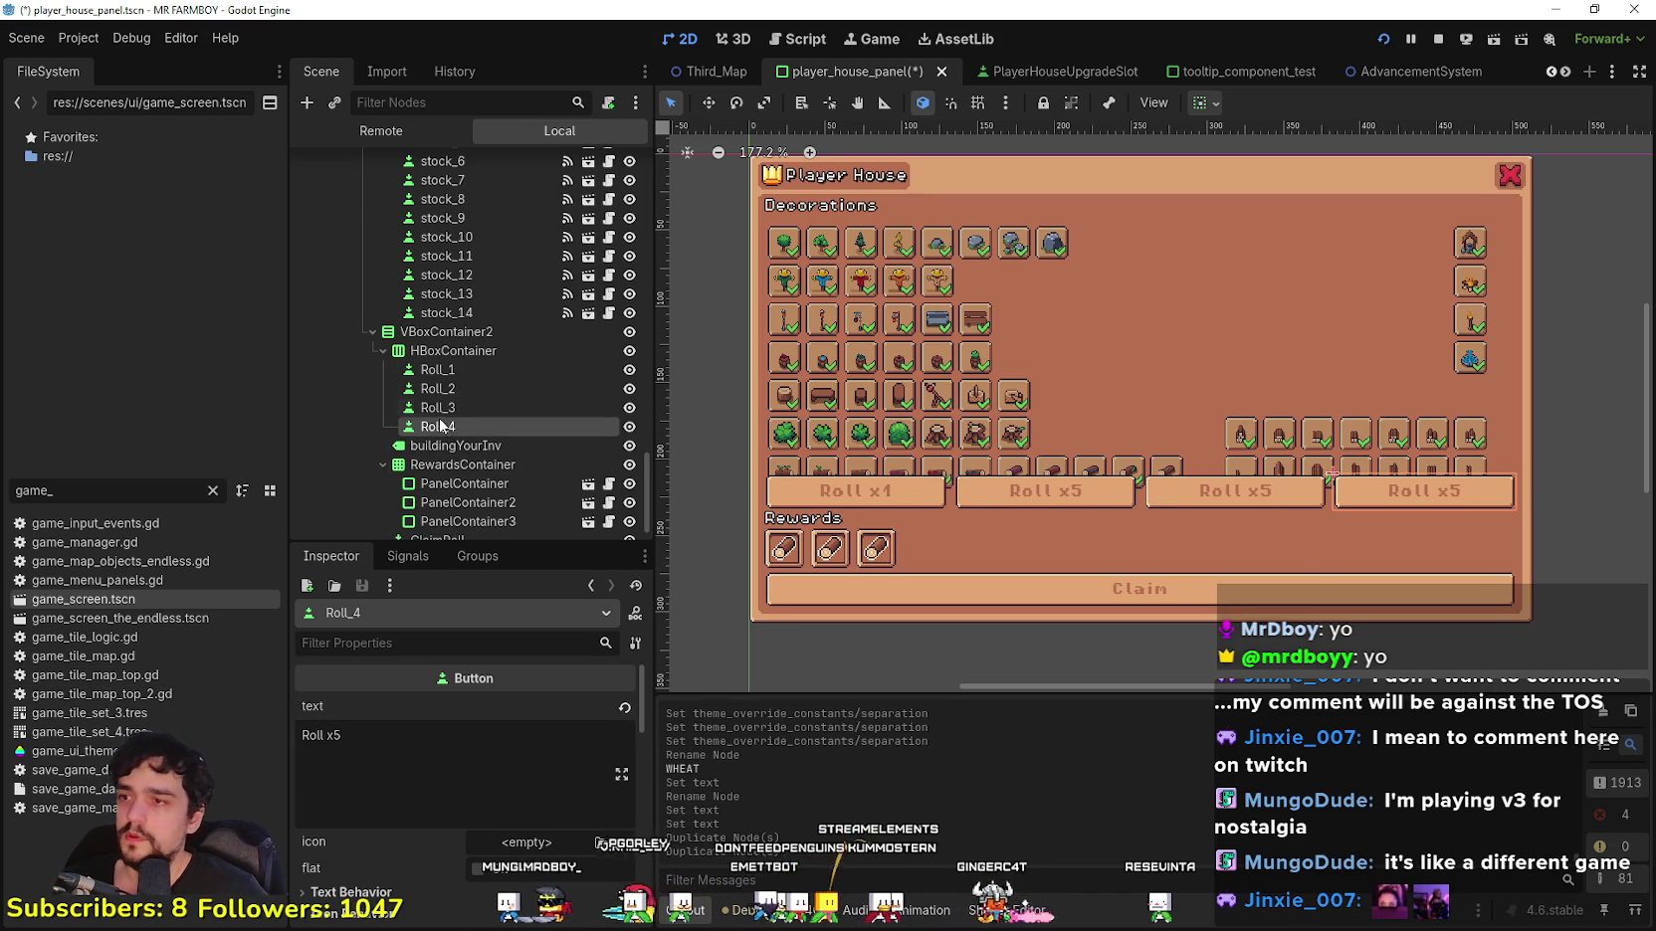
click(414, 735)
key(BackSpace)
text(10)
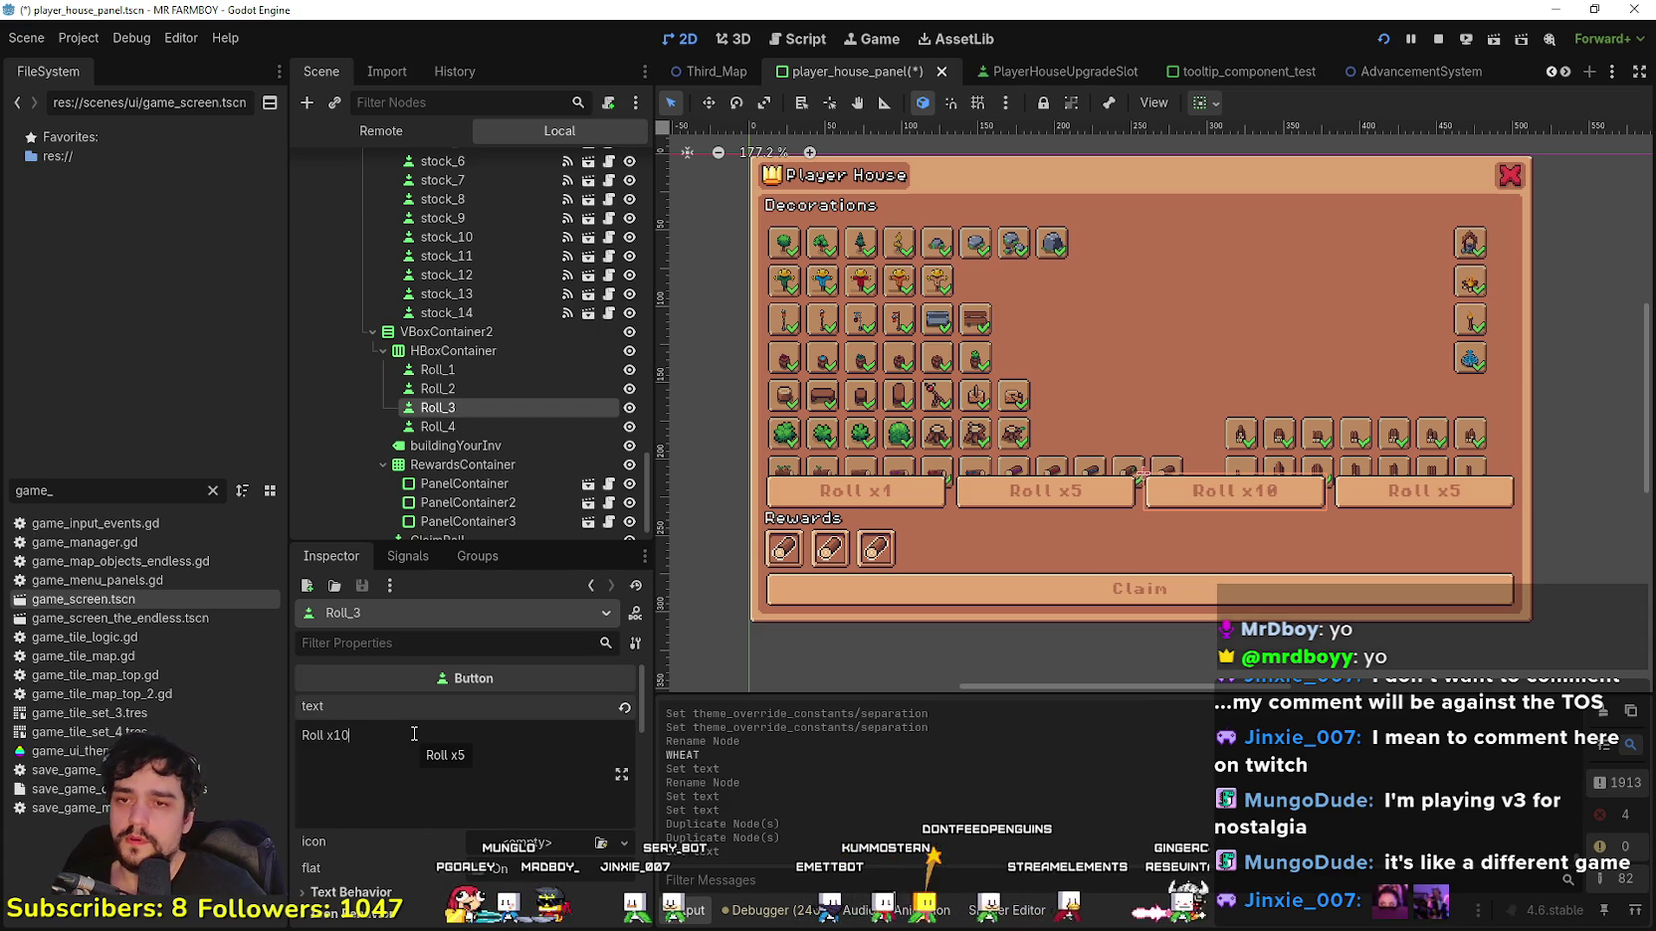
click(466, 425)
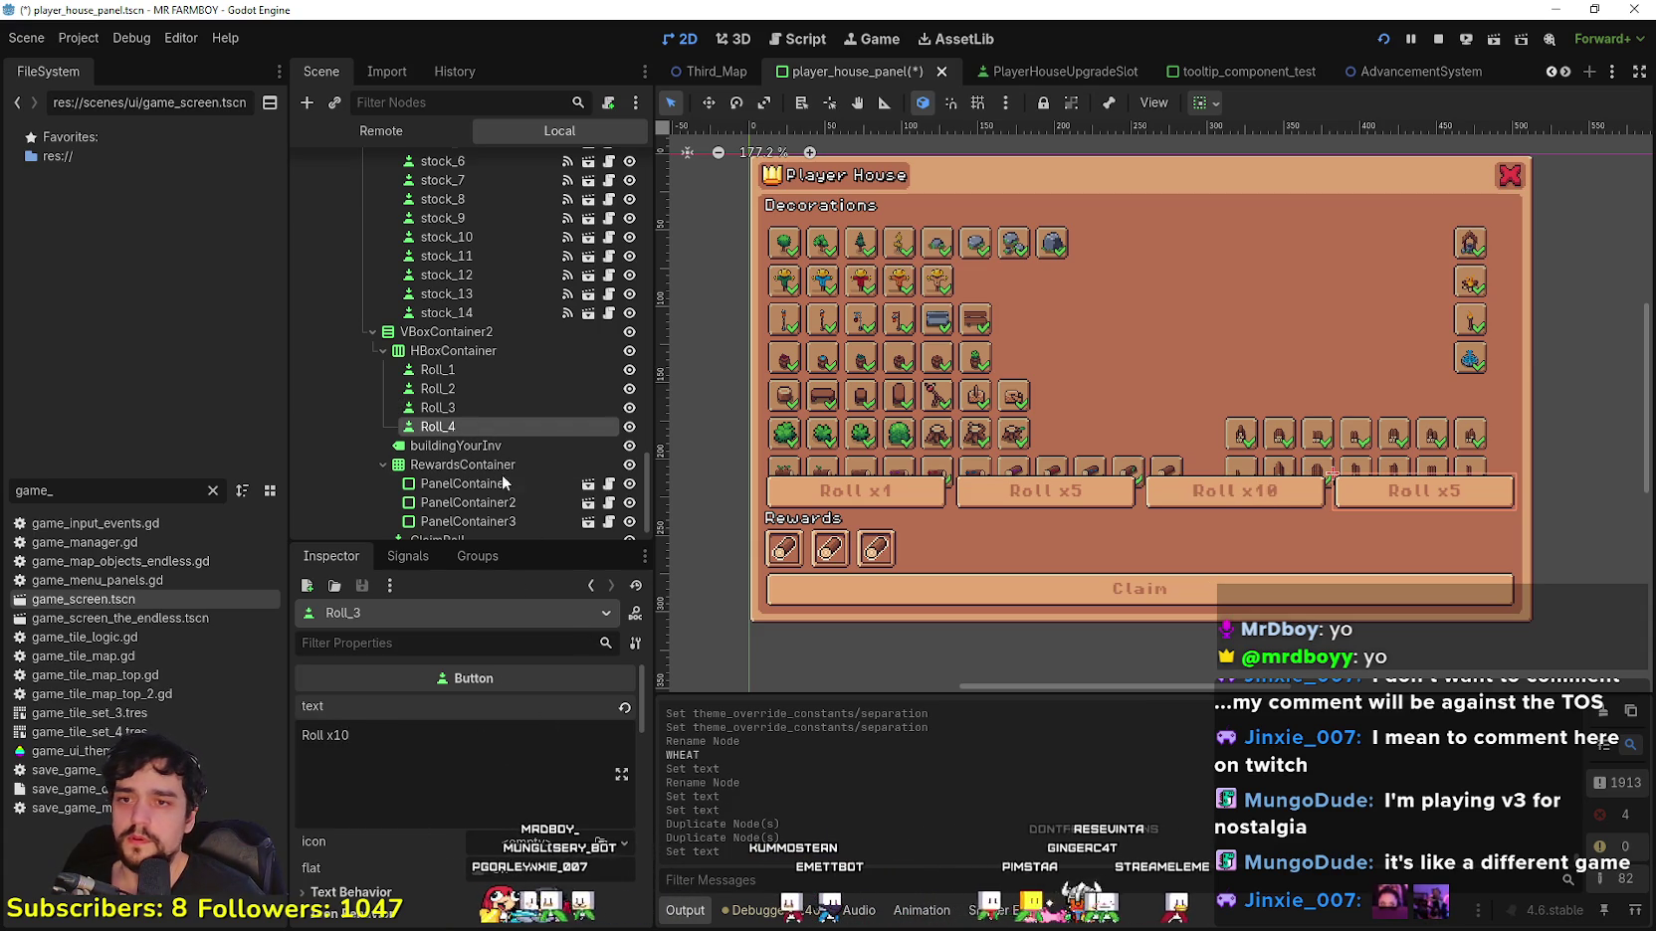
click(373, 737)
text(25)
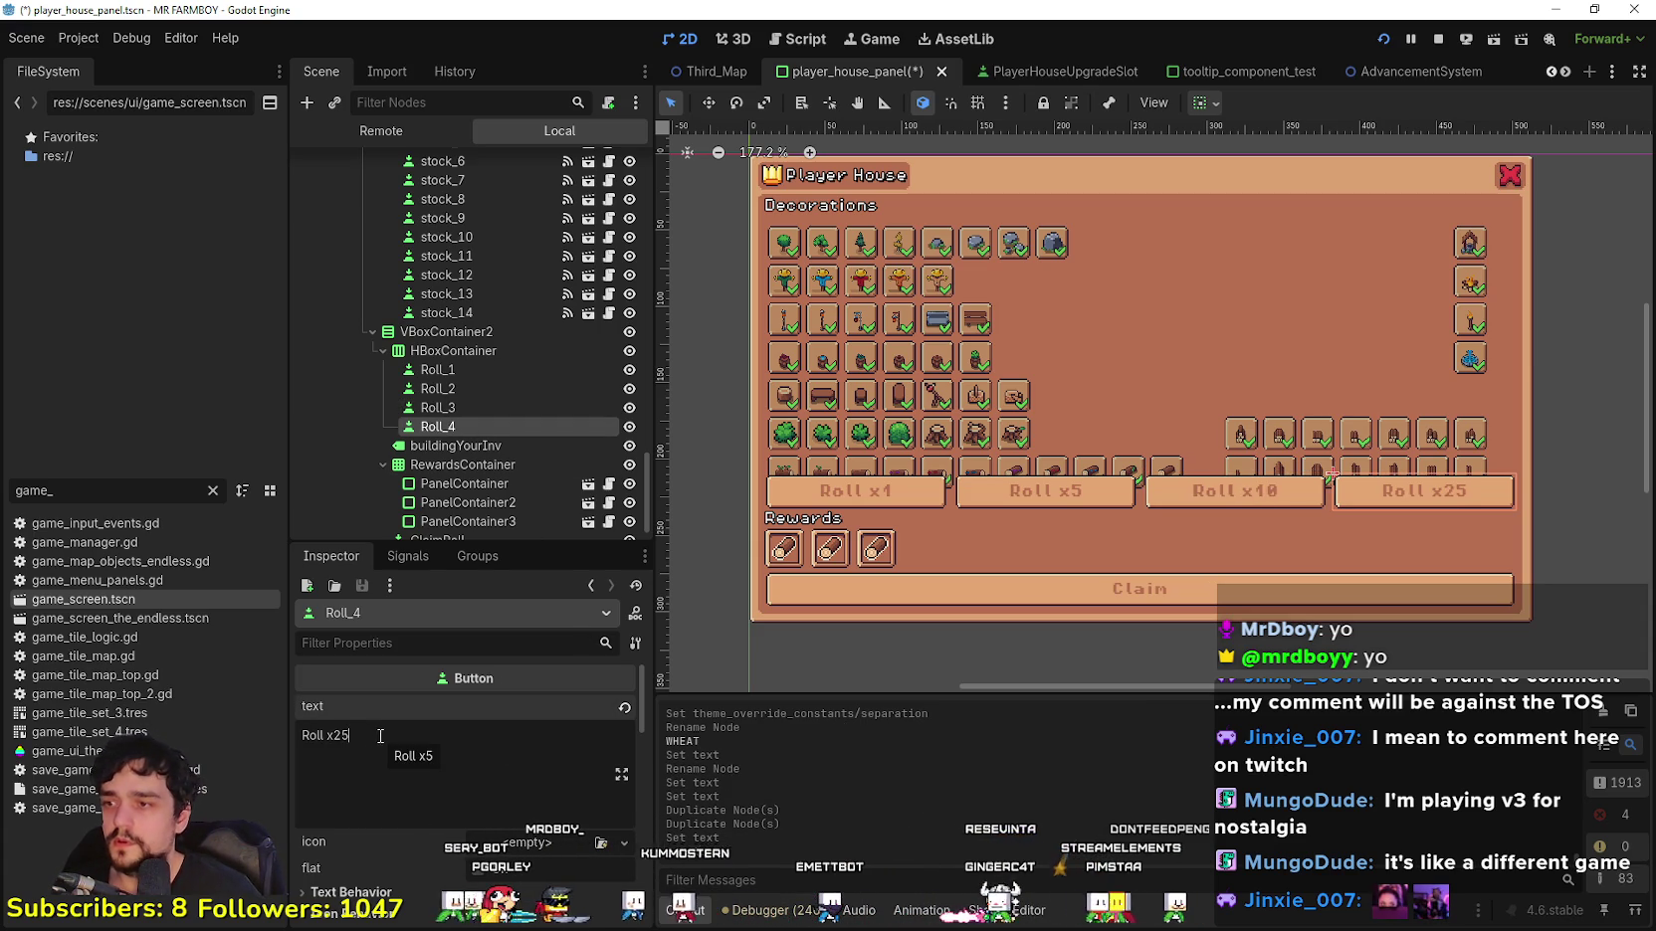
key(BackSpace)
text(25)
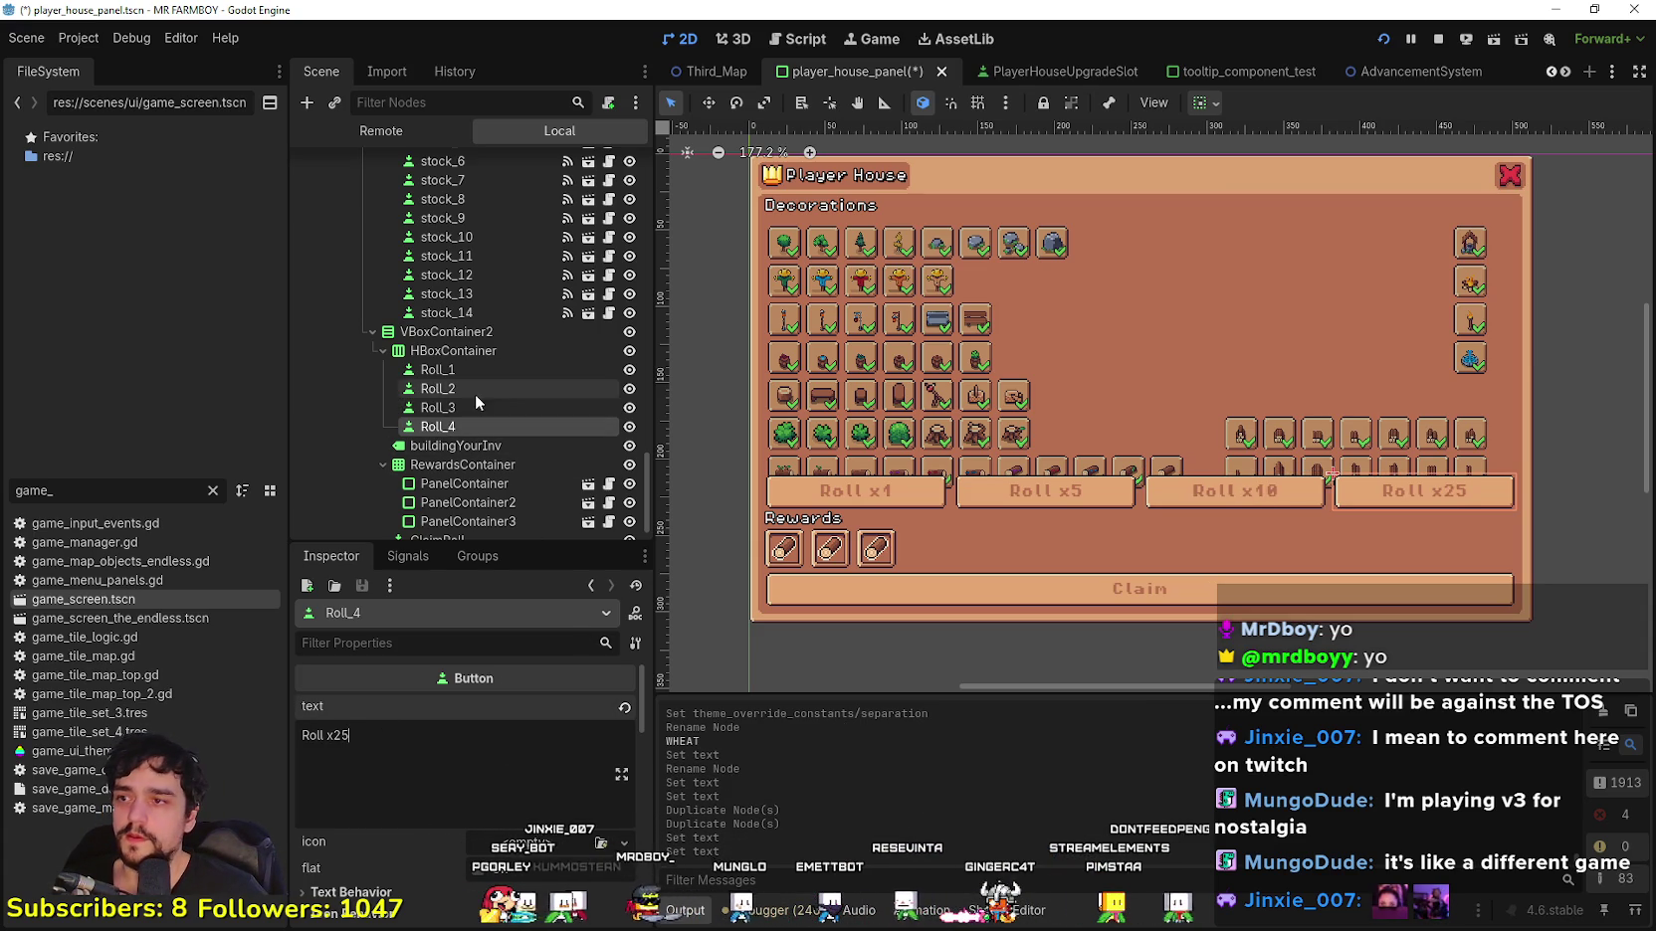
click(480, 411)
click(471, 391)
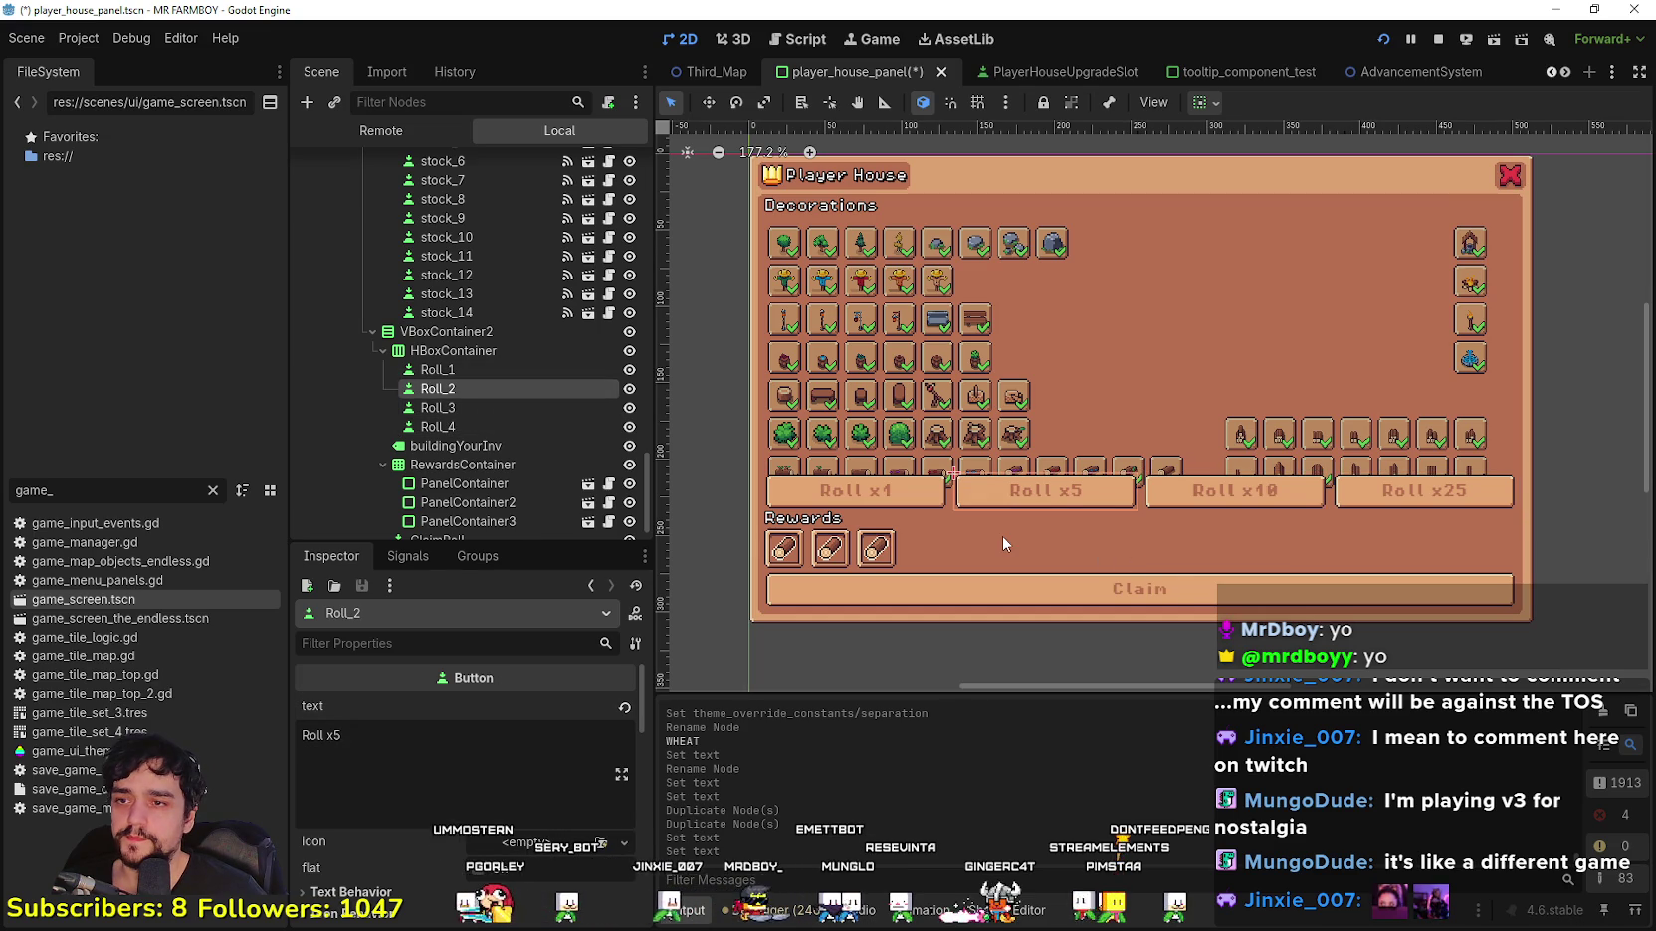
Step: Collapse the roll-button HBoxContainer and hide VBoxContainer2's roll, rewards and claim section
scroll(1003, 533, down, 2)
scroll(1224, 526, up, 2)
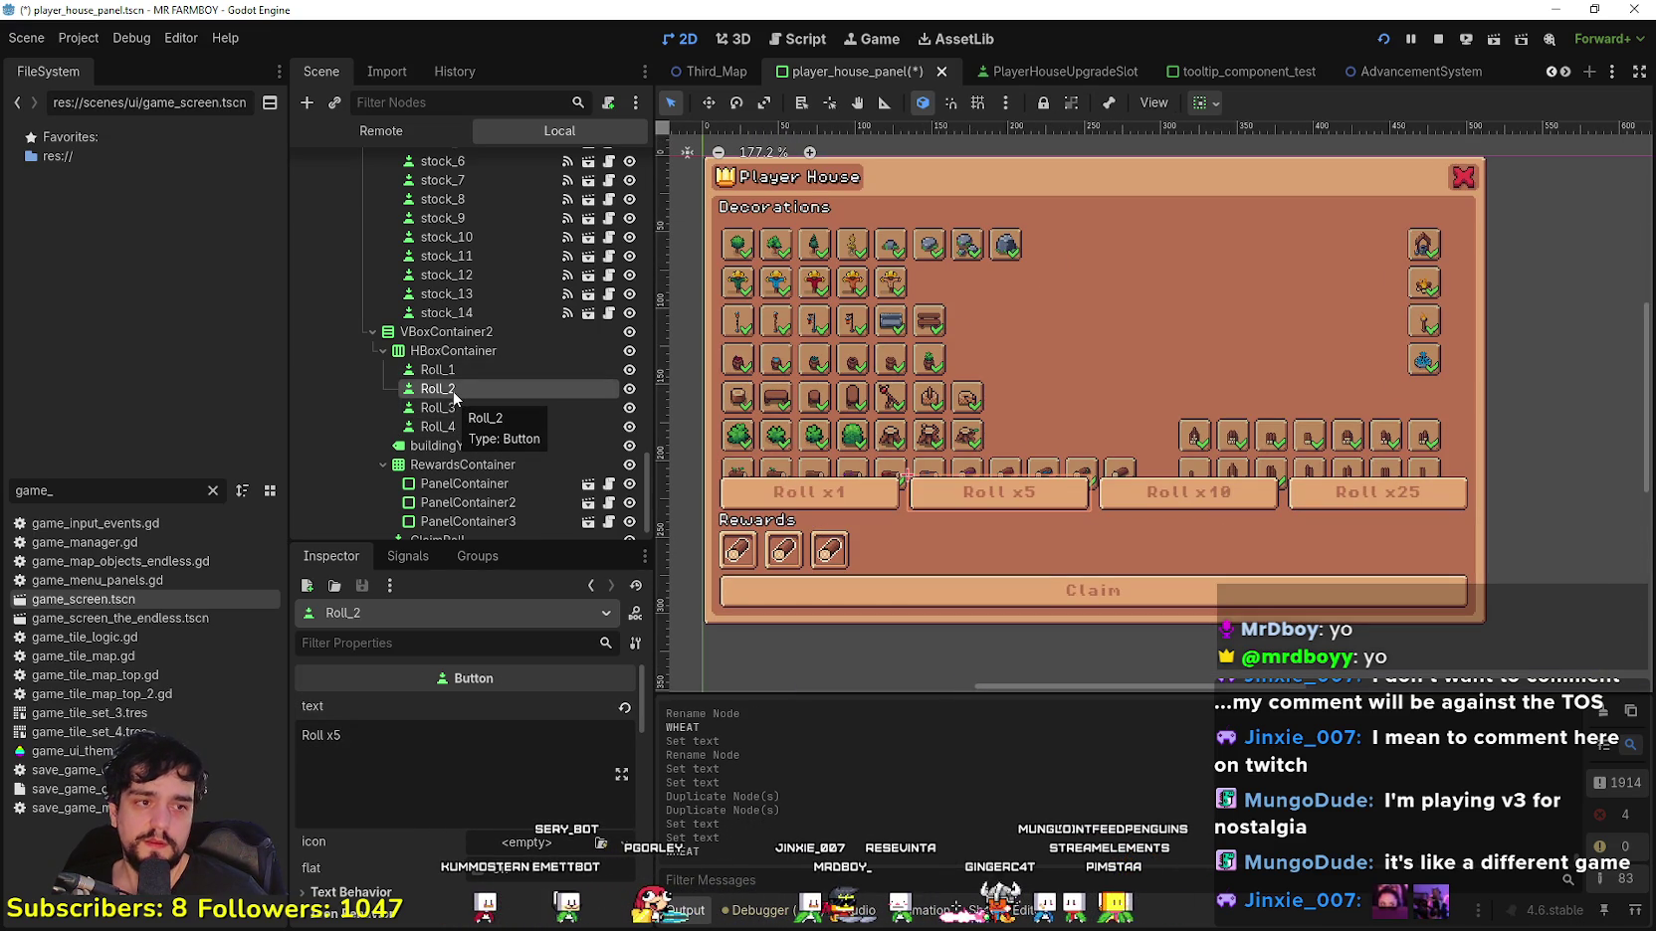
click(452, 351)
scroll(1074, 498, down, 3)
click(383, 351)
scroll(902, 497, up, 3)
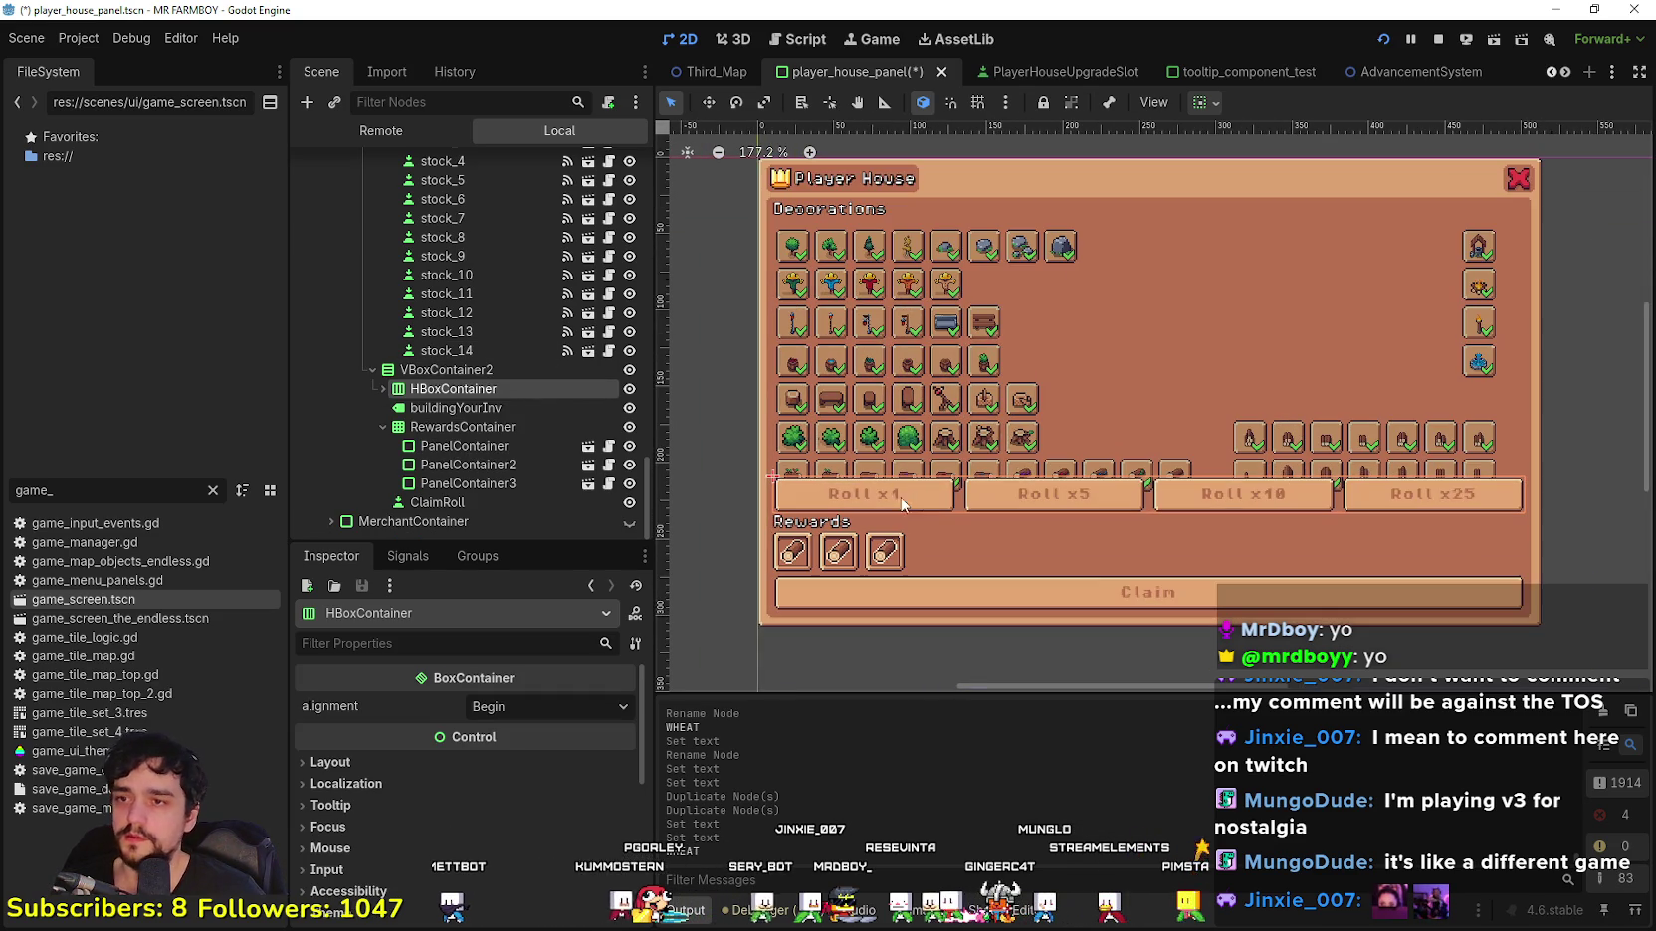
click(629, 369)
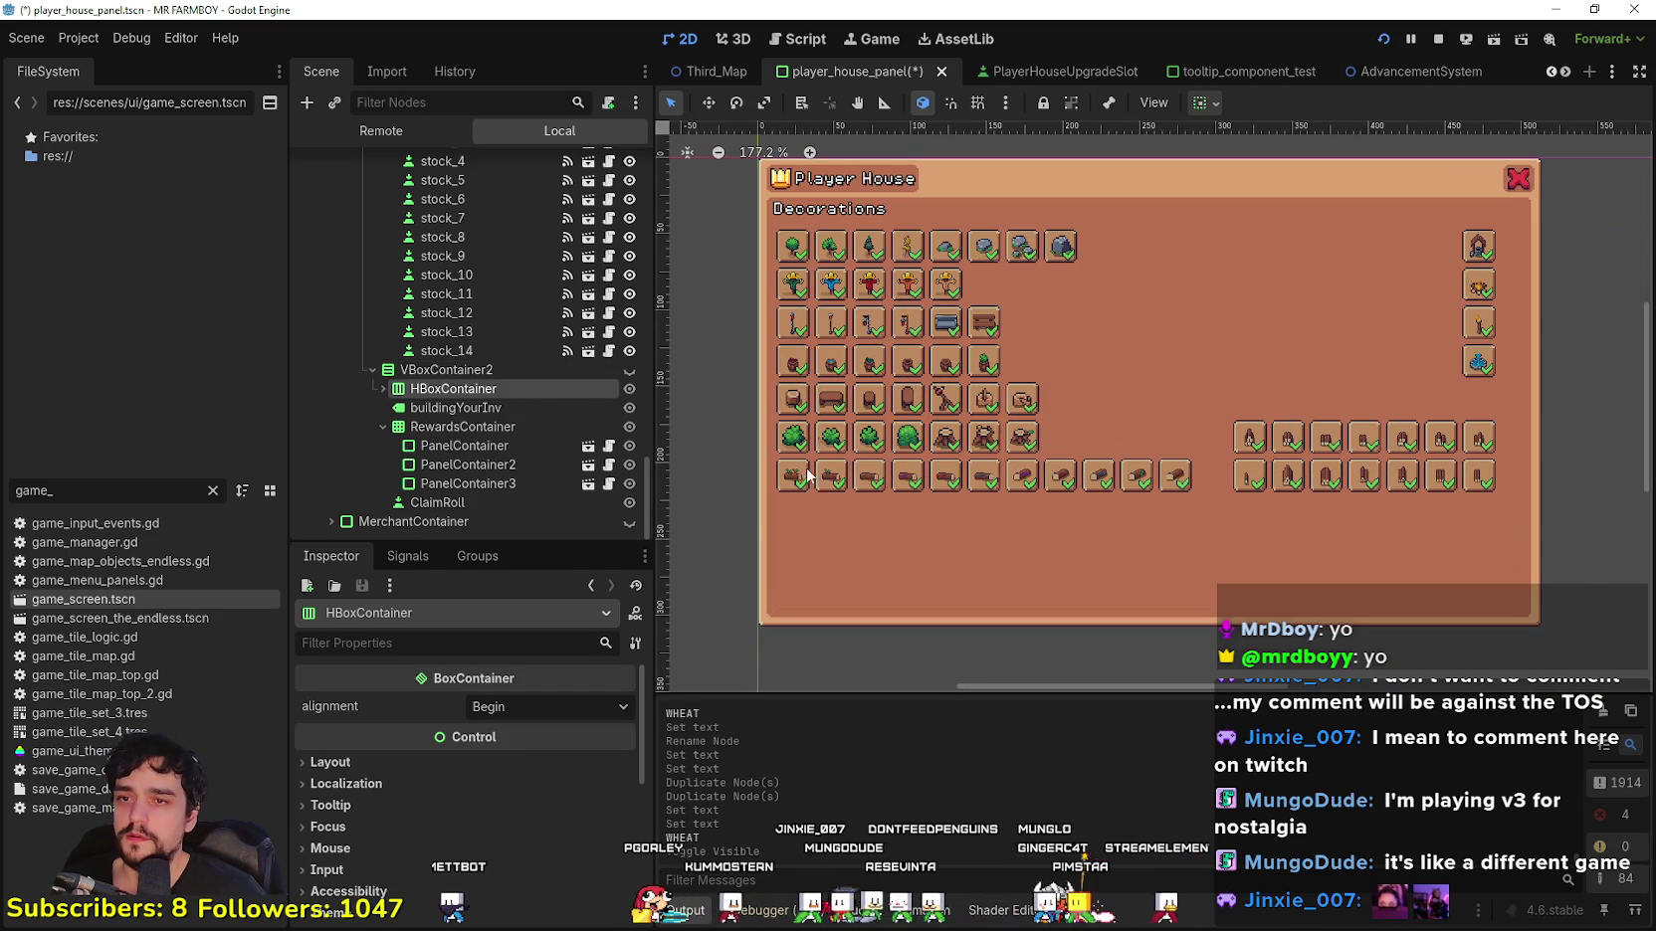
scroll(1220, 456, up, 2)
scroll(1099, 464, down, 2)
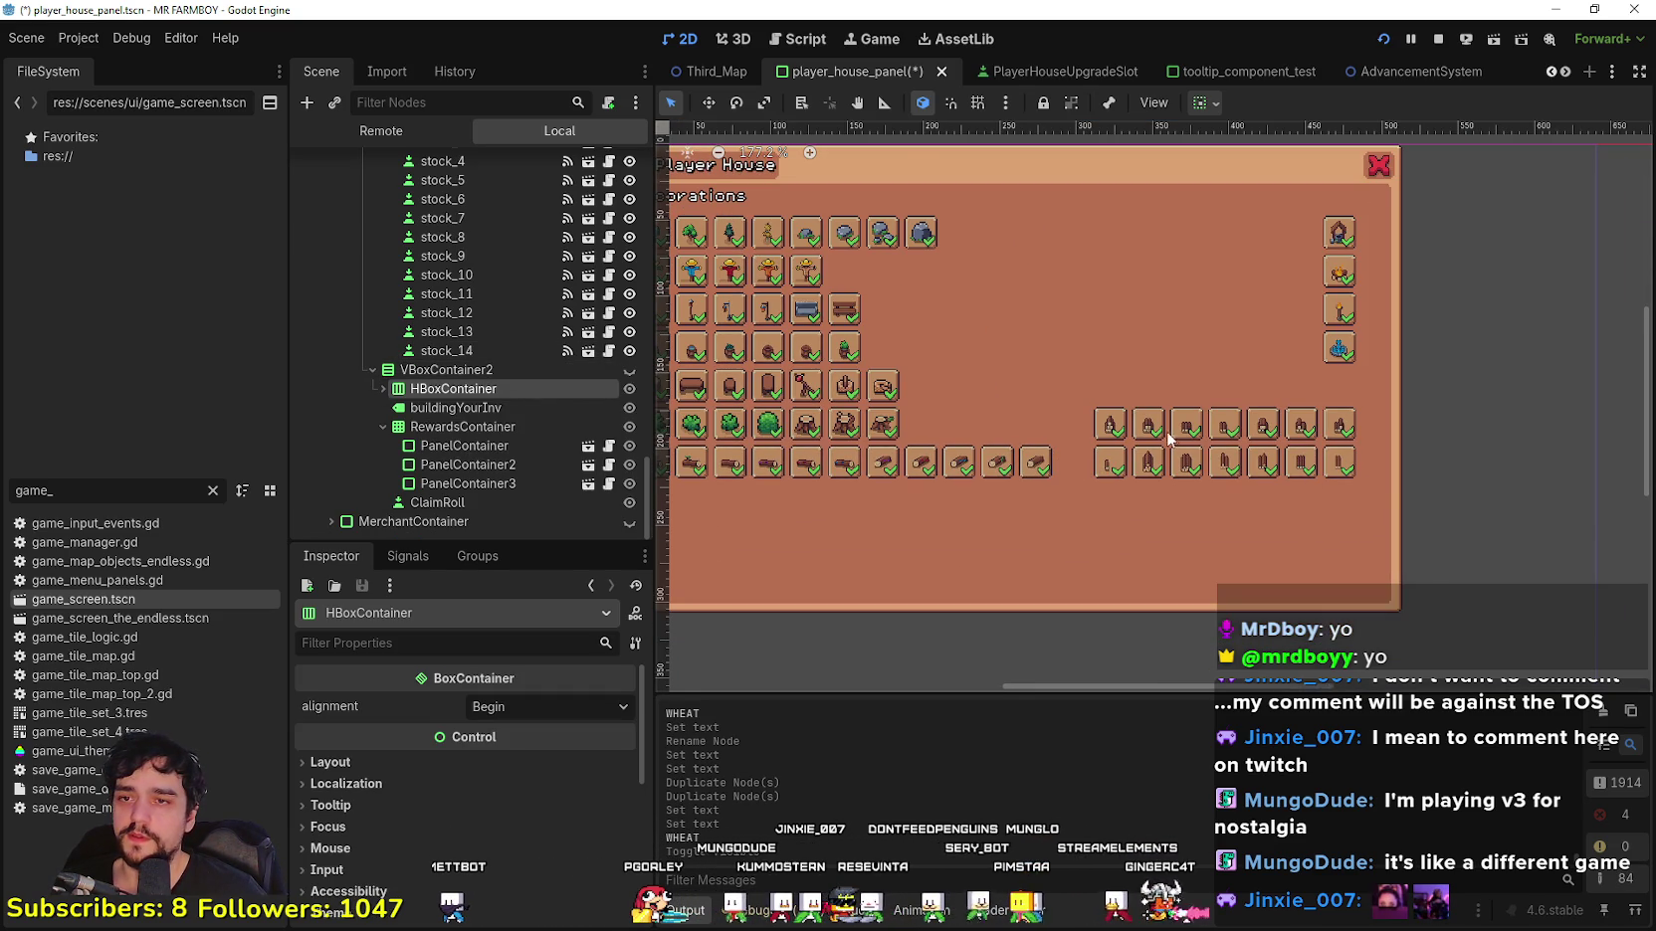
scroll(1171, 438, up, 2)
drag(966, 446, 1089, 507)
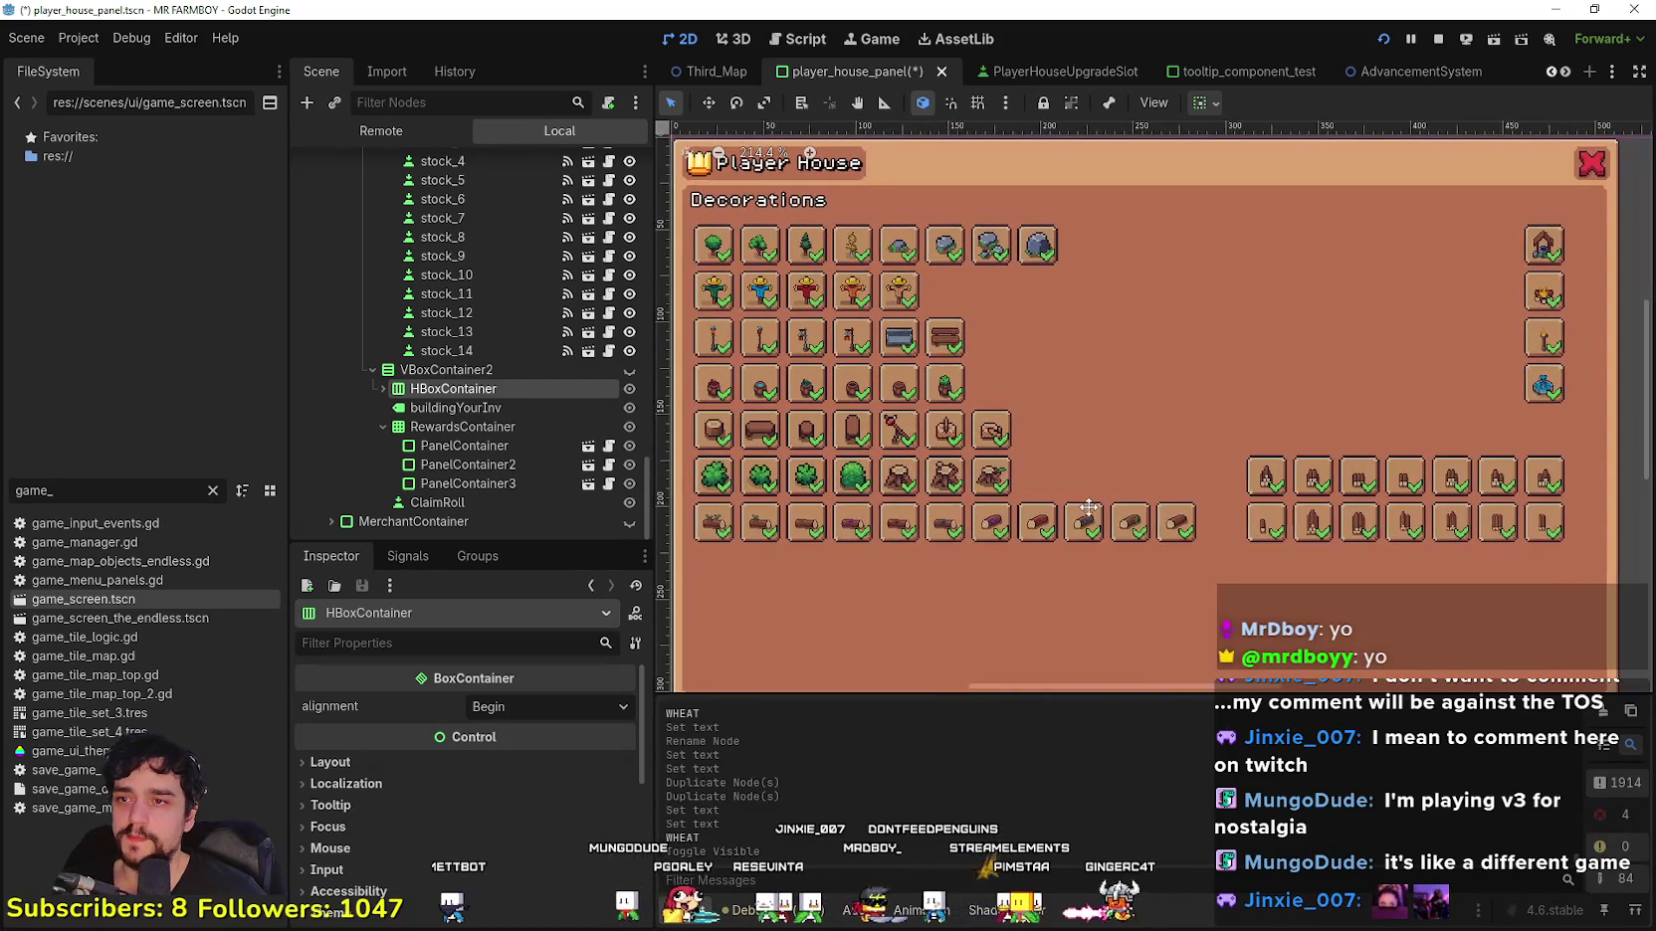
scroll(742, 348, down, 1)
drag(1046, 389, 1095, 361)
click(627, 371)
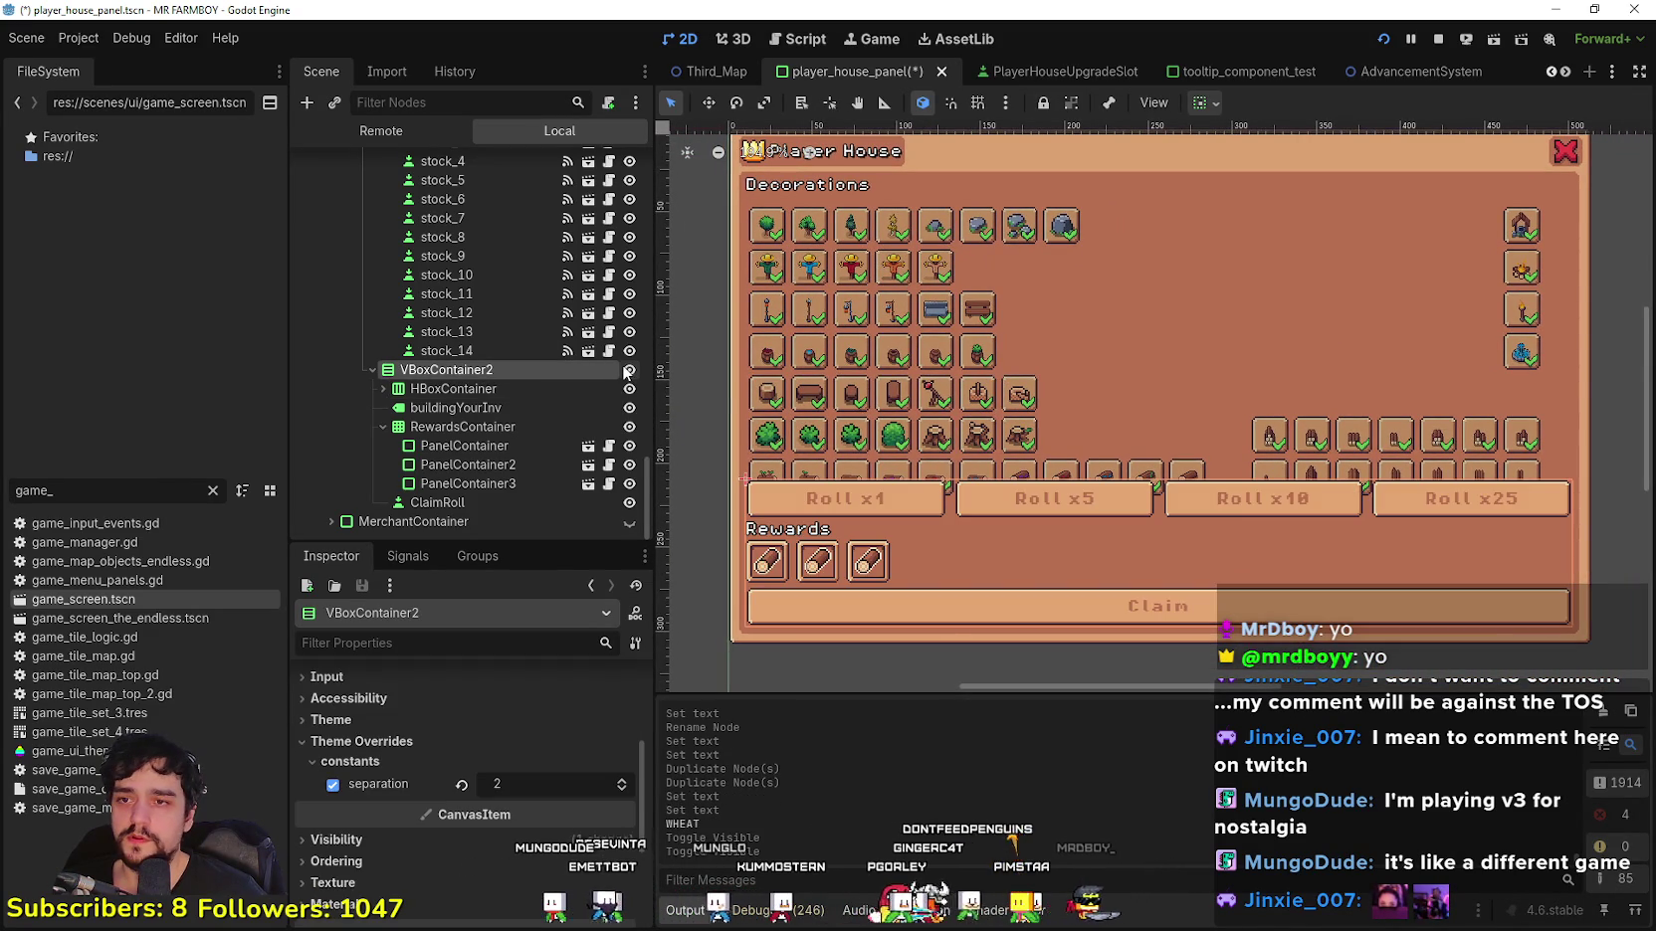
click(627, 370)
scroll(955, 416, up, 1)
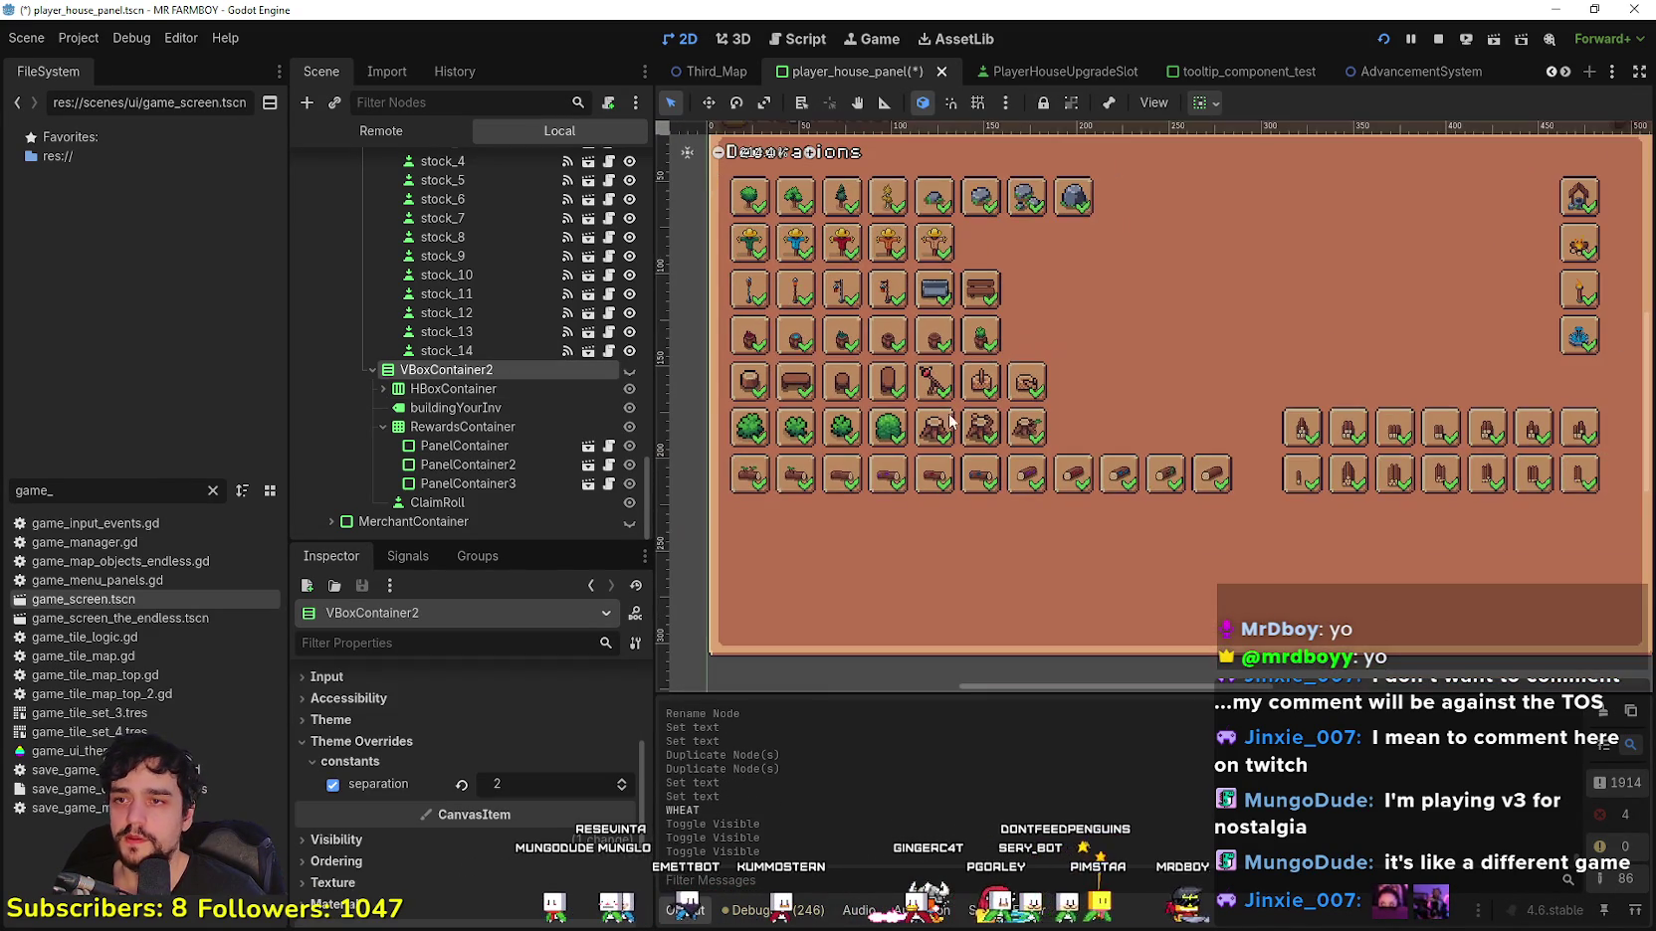
scroll(692, 502, down, 2)
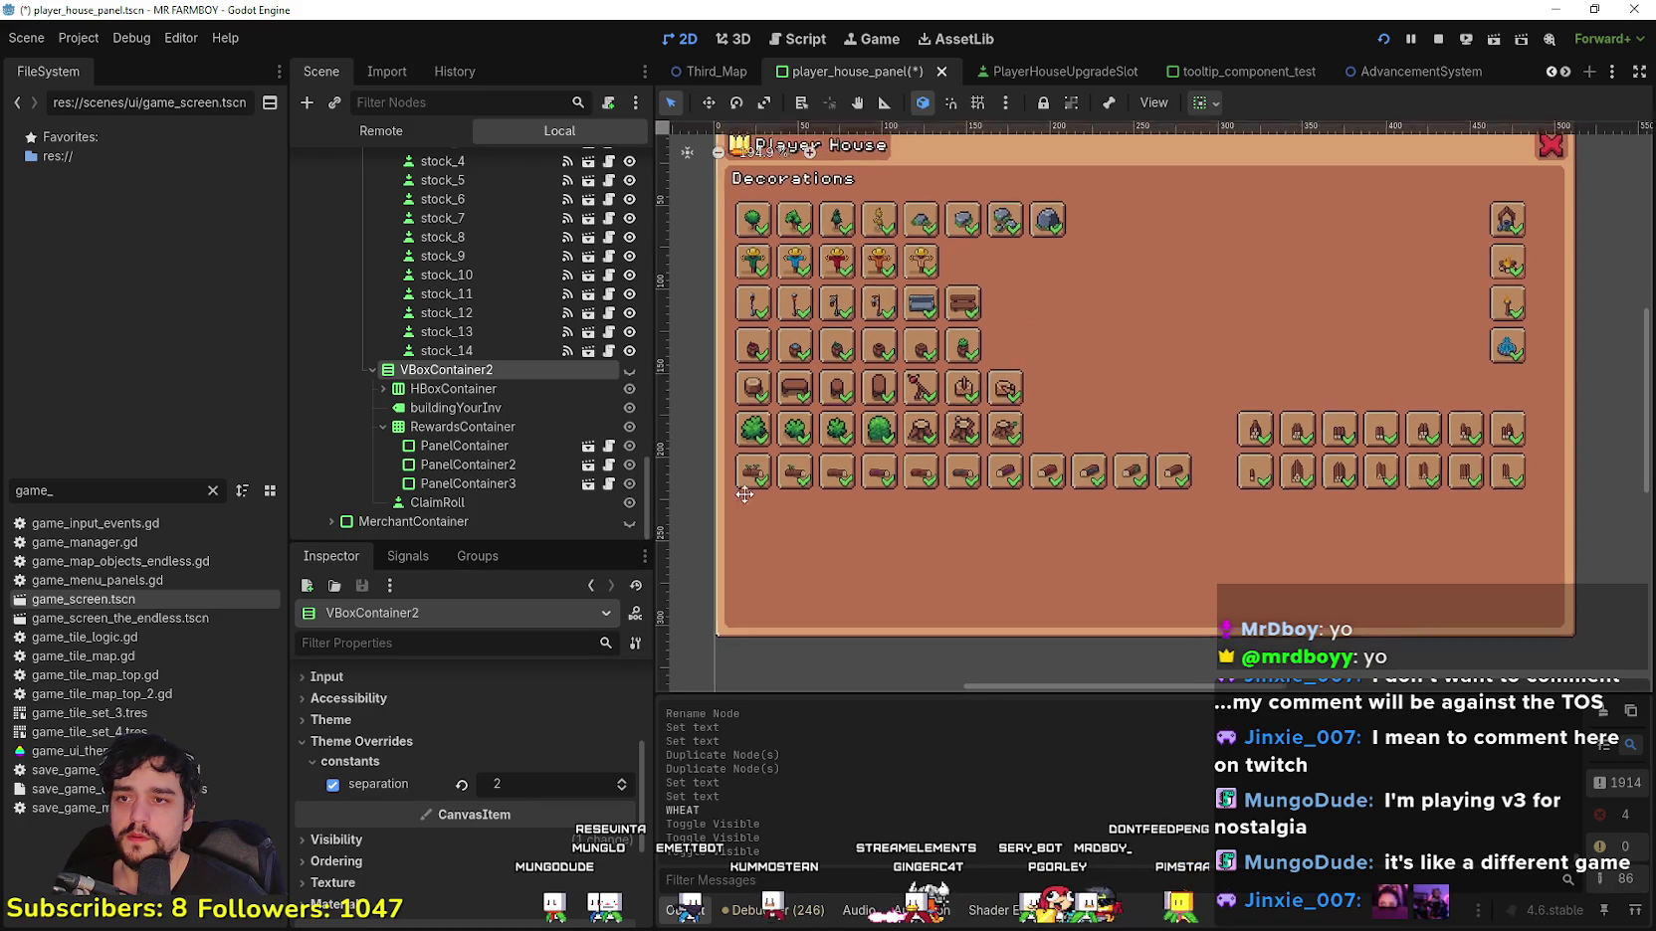
scroll(725, 497, up, 1)
Step: Move the bottom row of log slots up into the second decoration row beside the scarecrows
drag(703, 494, 1226, 450)
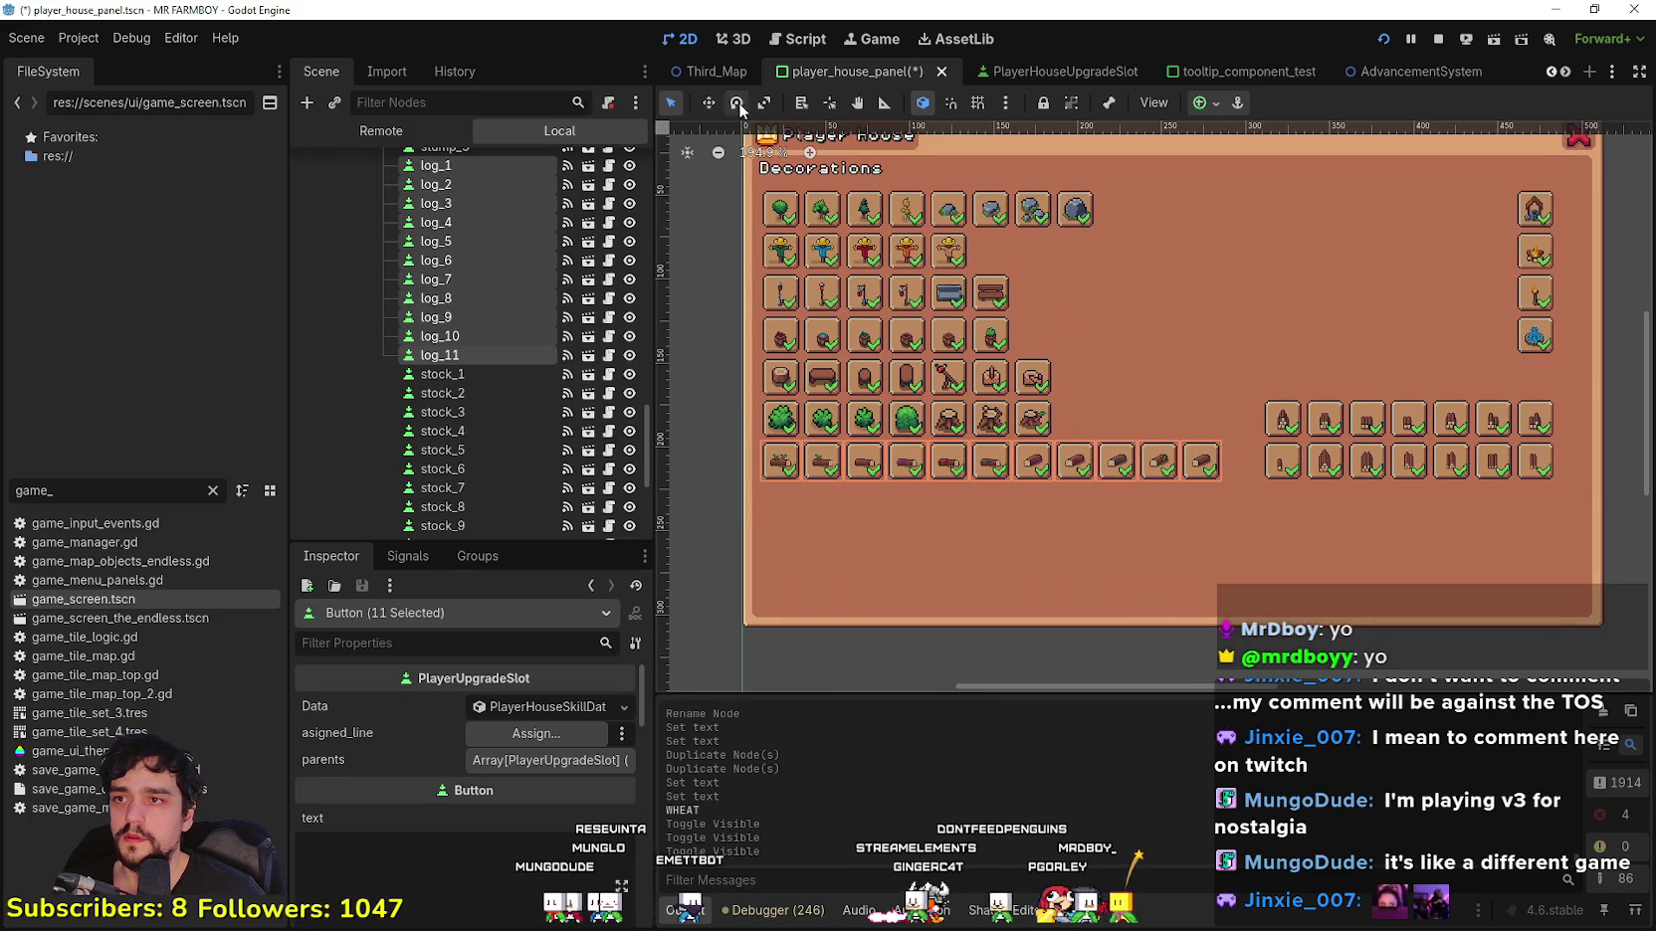
drag(868, 467, 1089, 260)
scroll(1014, 251, up, 1)
scroll(1013, 250, up, 2)
drag(920, 329, 895, 325)
scroll(868, 267, up, 3)
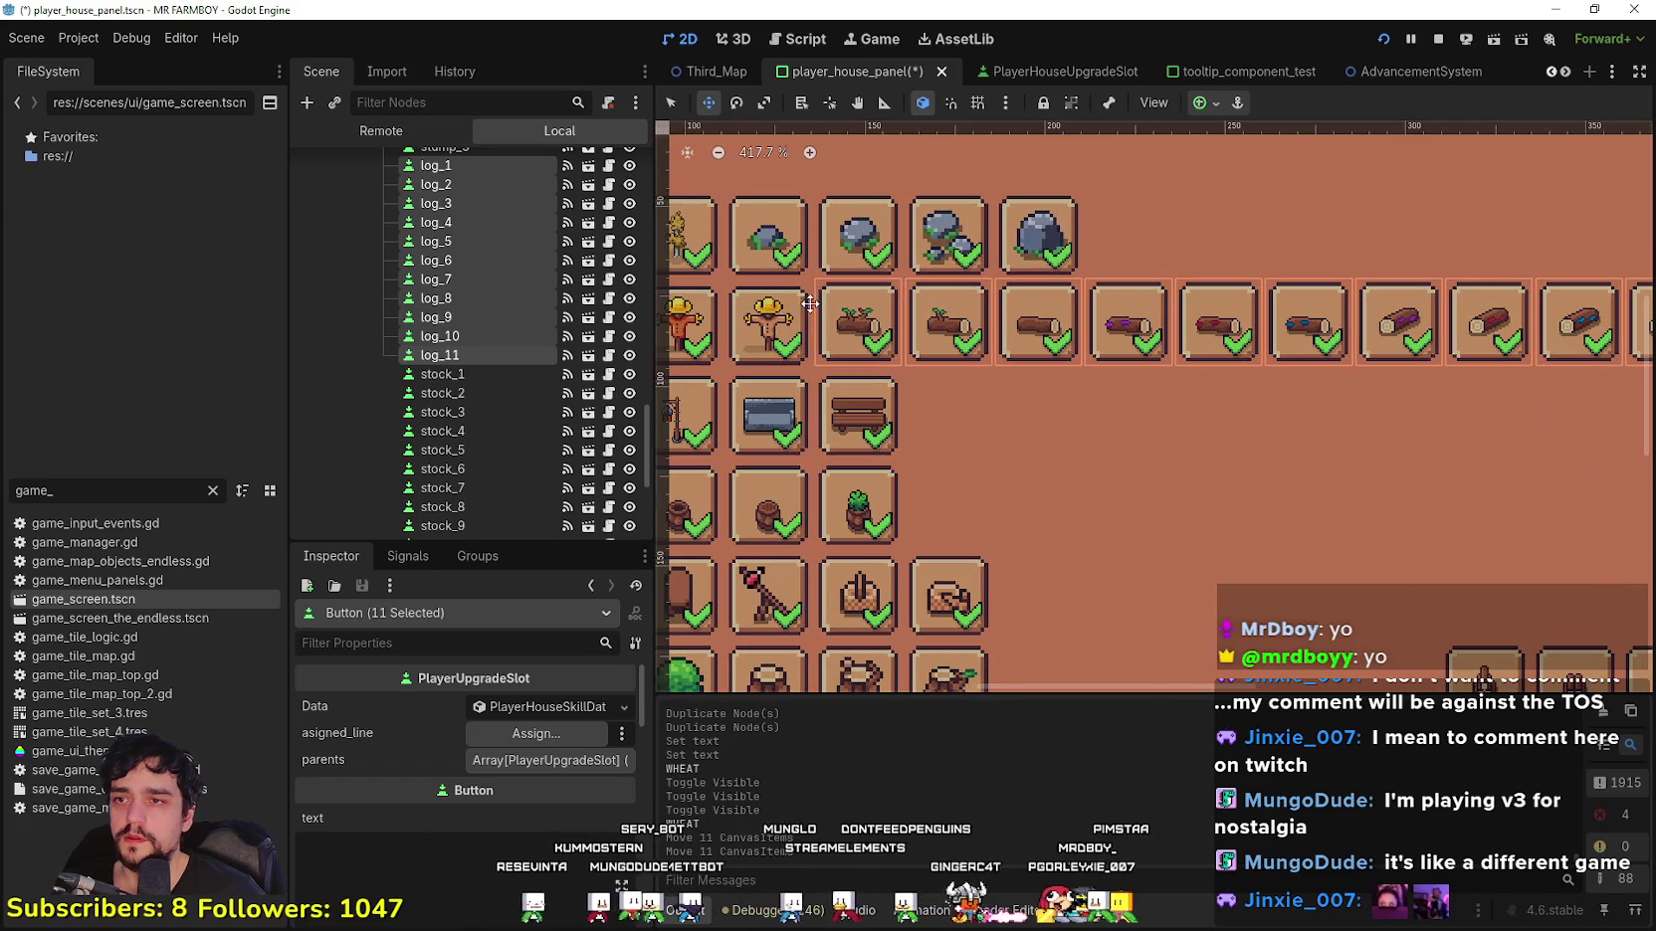
scroll(875, 262, up, 3)
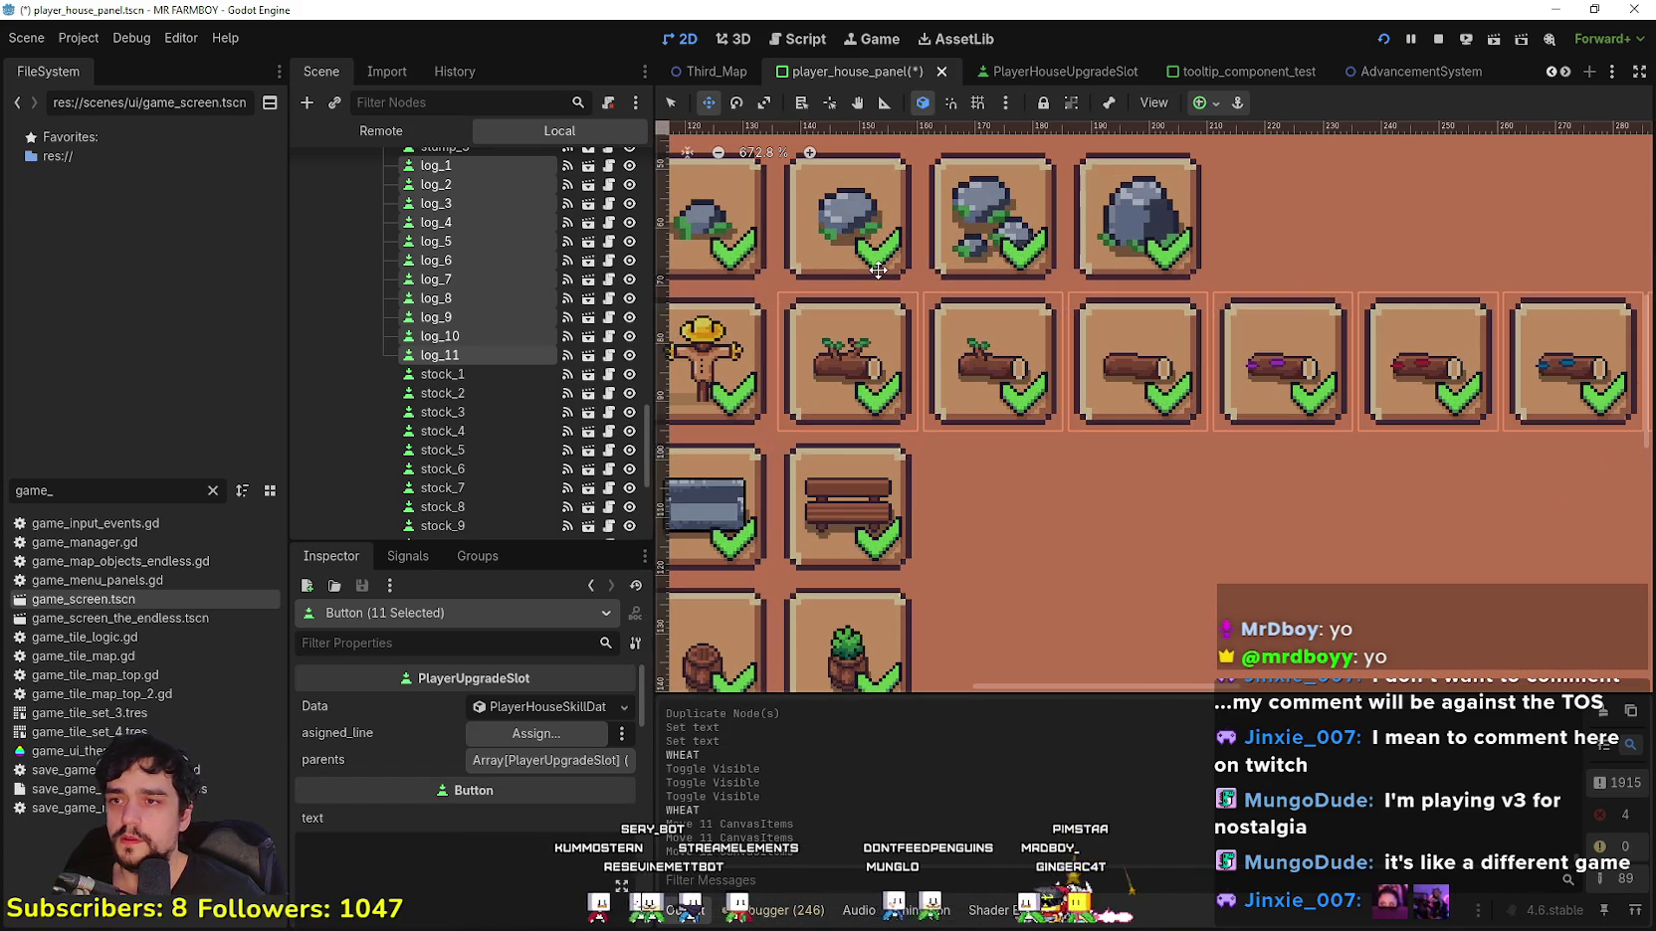
scroll(877, 268, down, 9)
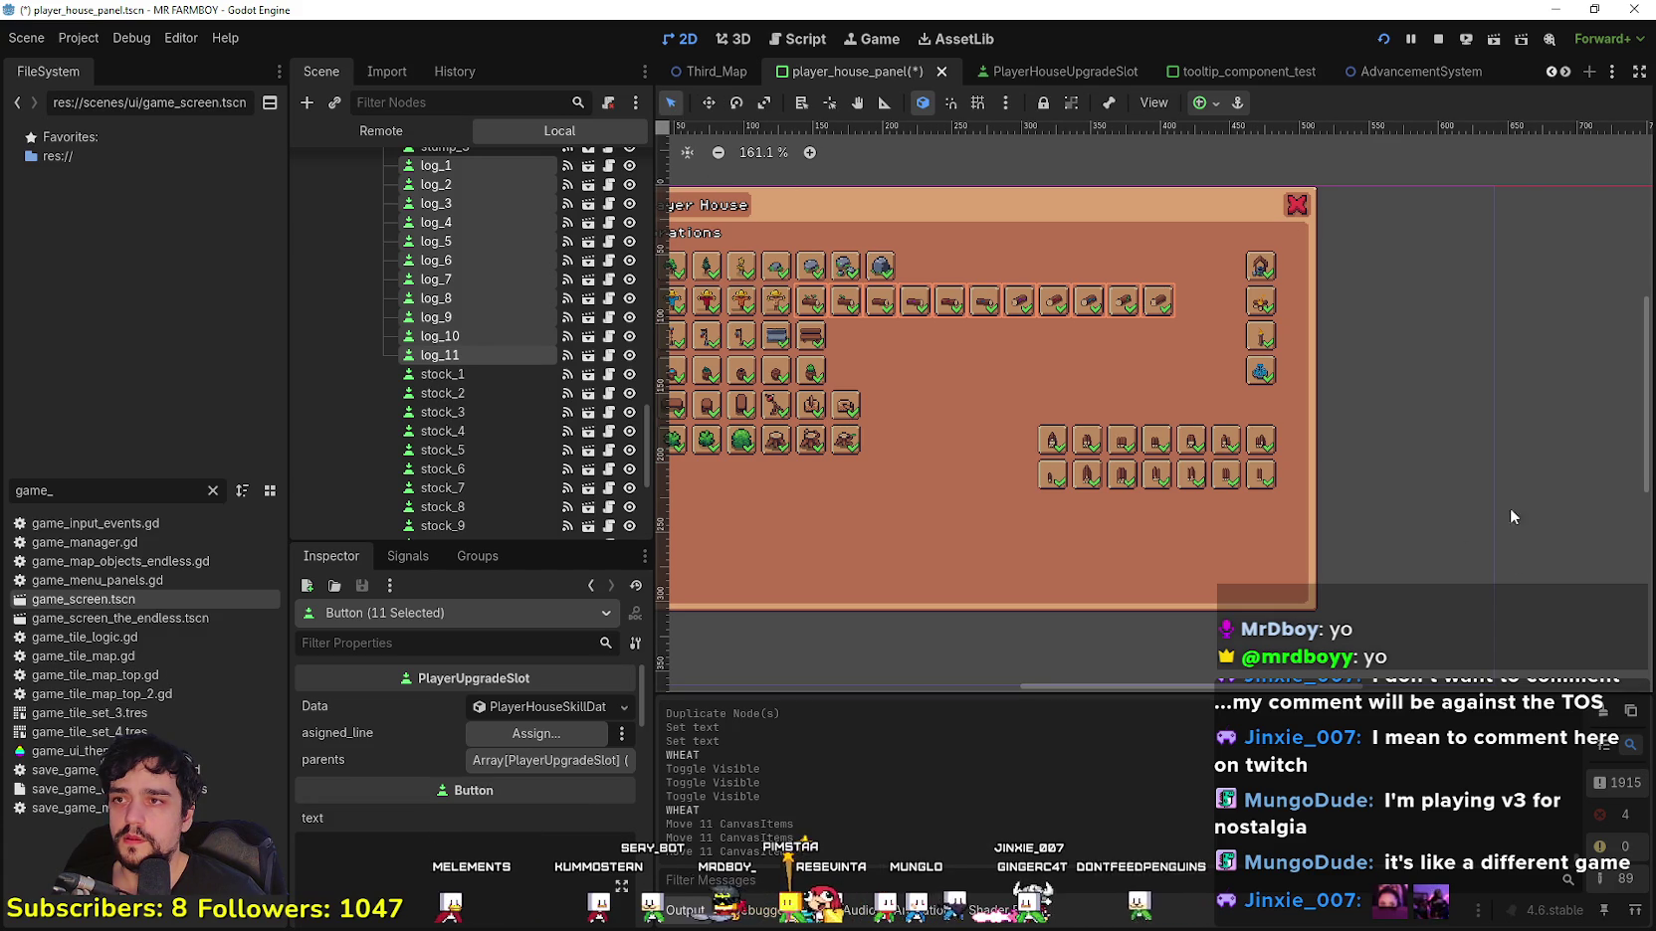
scroll(1505, 501, up, 2)
Step: Shift the 14 stock slots higher with the arrow keys, then deselect them
drag(1359, 507, 838, 385)
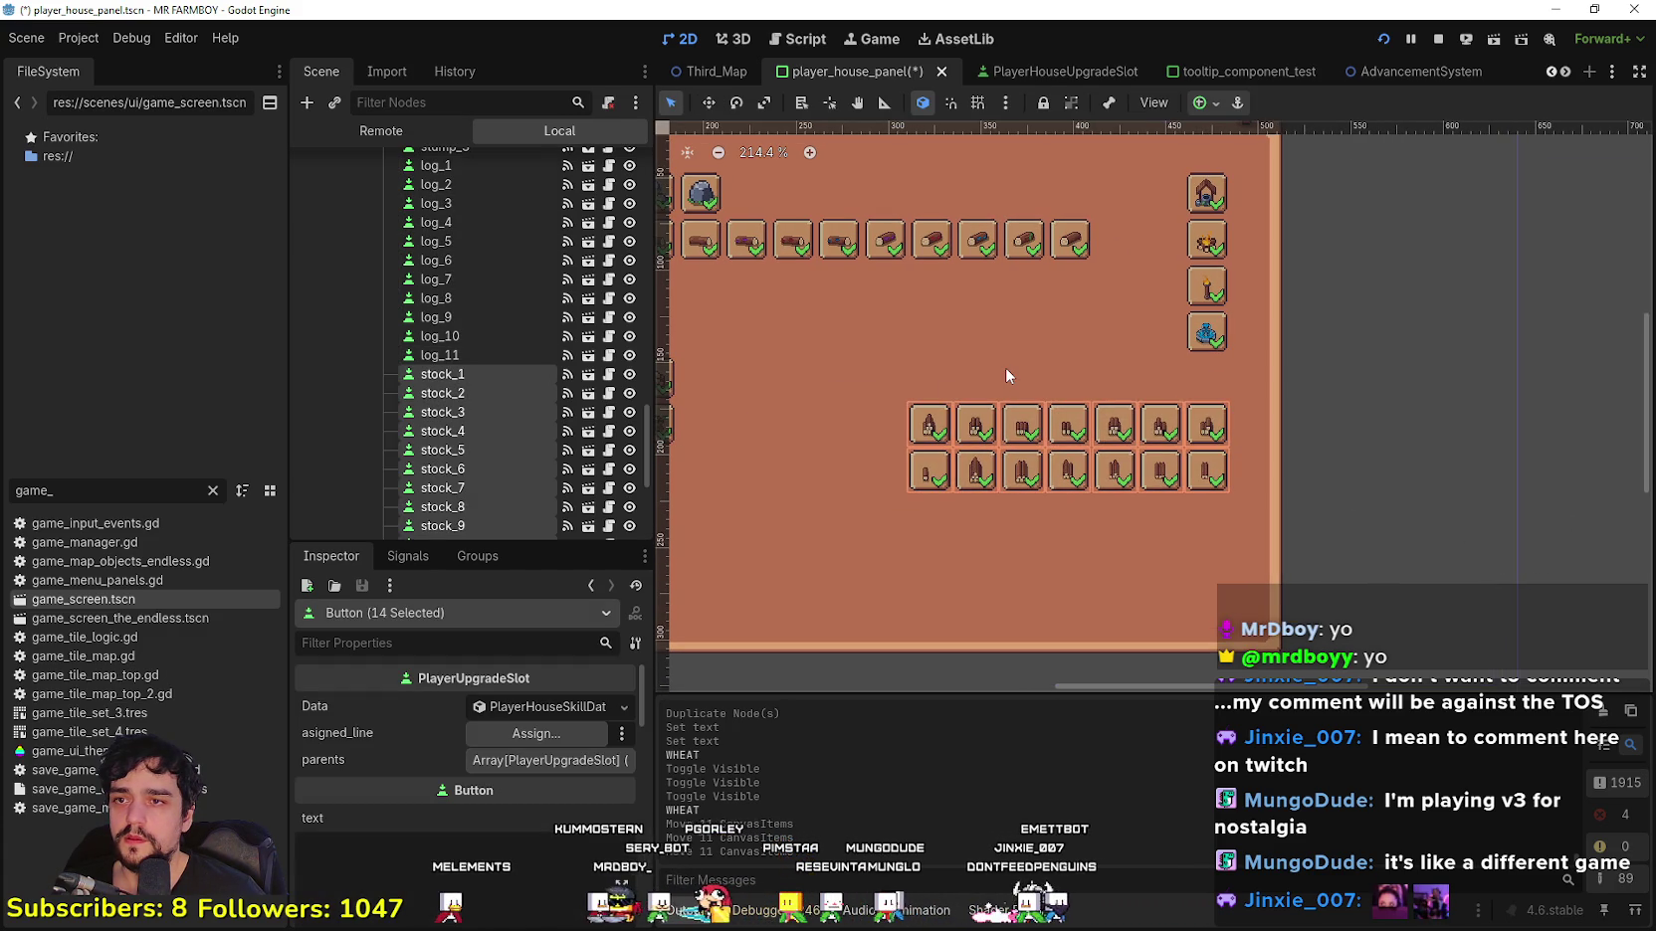
key(Up)
key(Up)
key(Up)
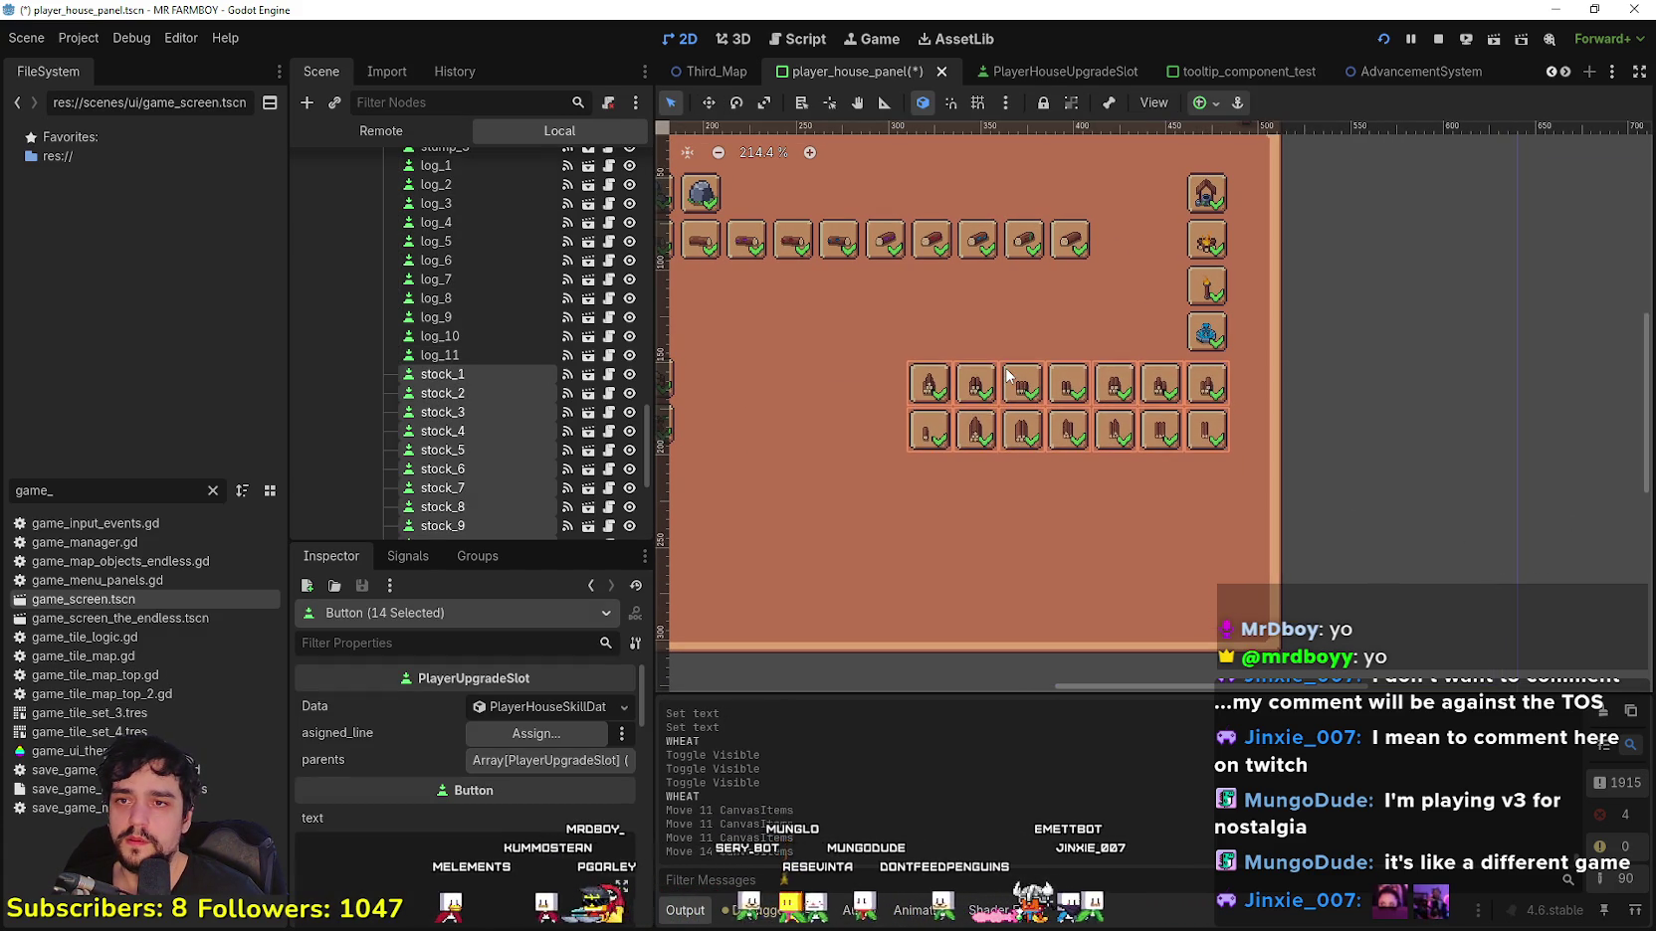
scroll(1258, 354, up, 5)
key(Up)
key(Up)
key(Up)
key(Up)
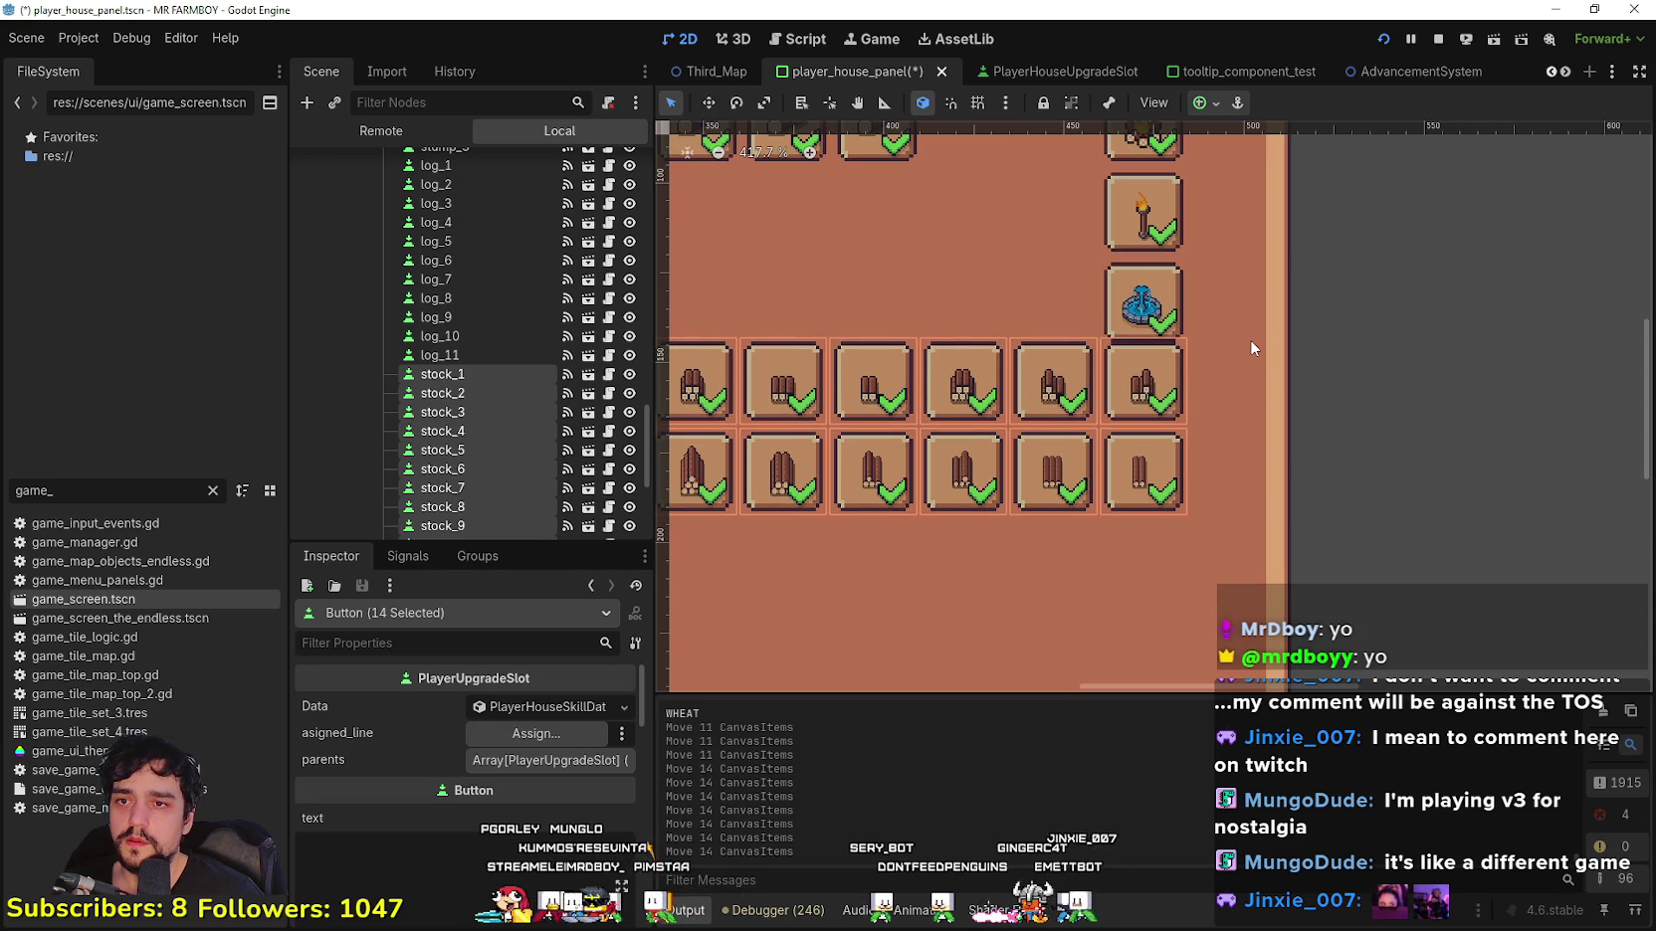
key(Down)
key(Down)
key(Down)
scroll(1250, 339, down, 8)
scroll(1367, 387, down, 2)
scroll(1159, 501, up, 2)
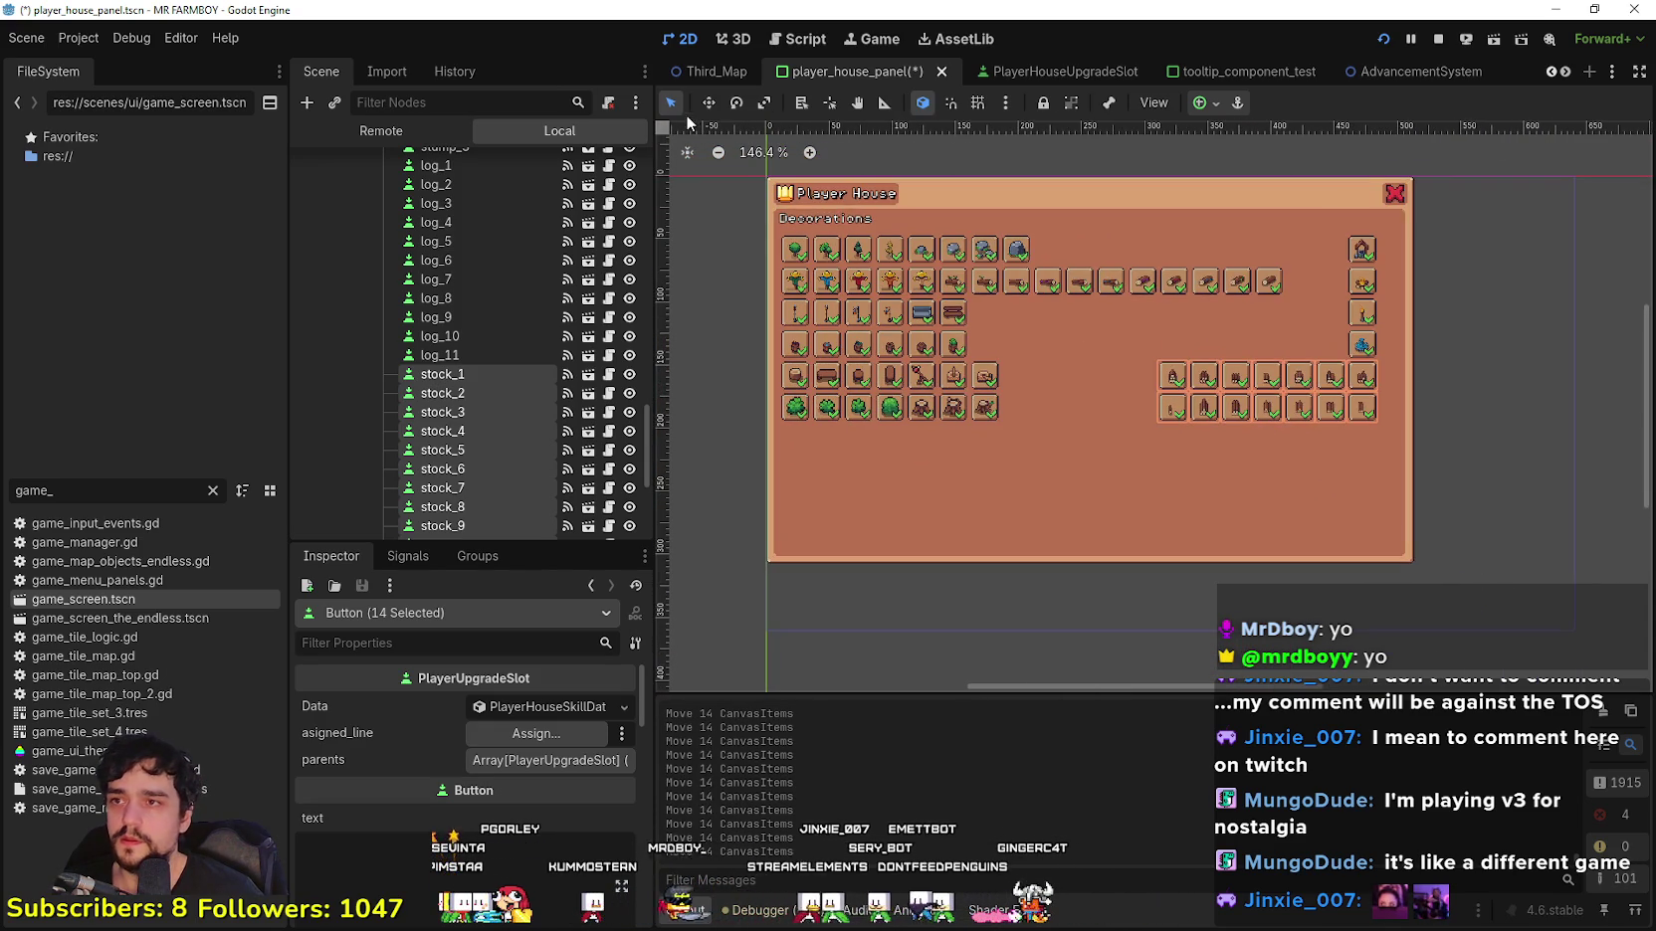
click(1464, 526)
scroll(569, 397, down, 5)
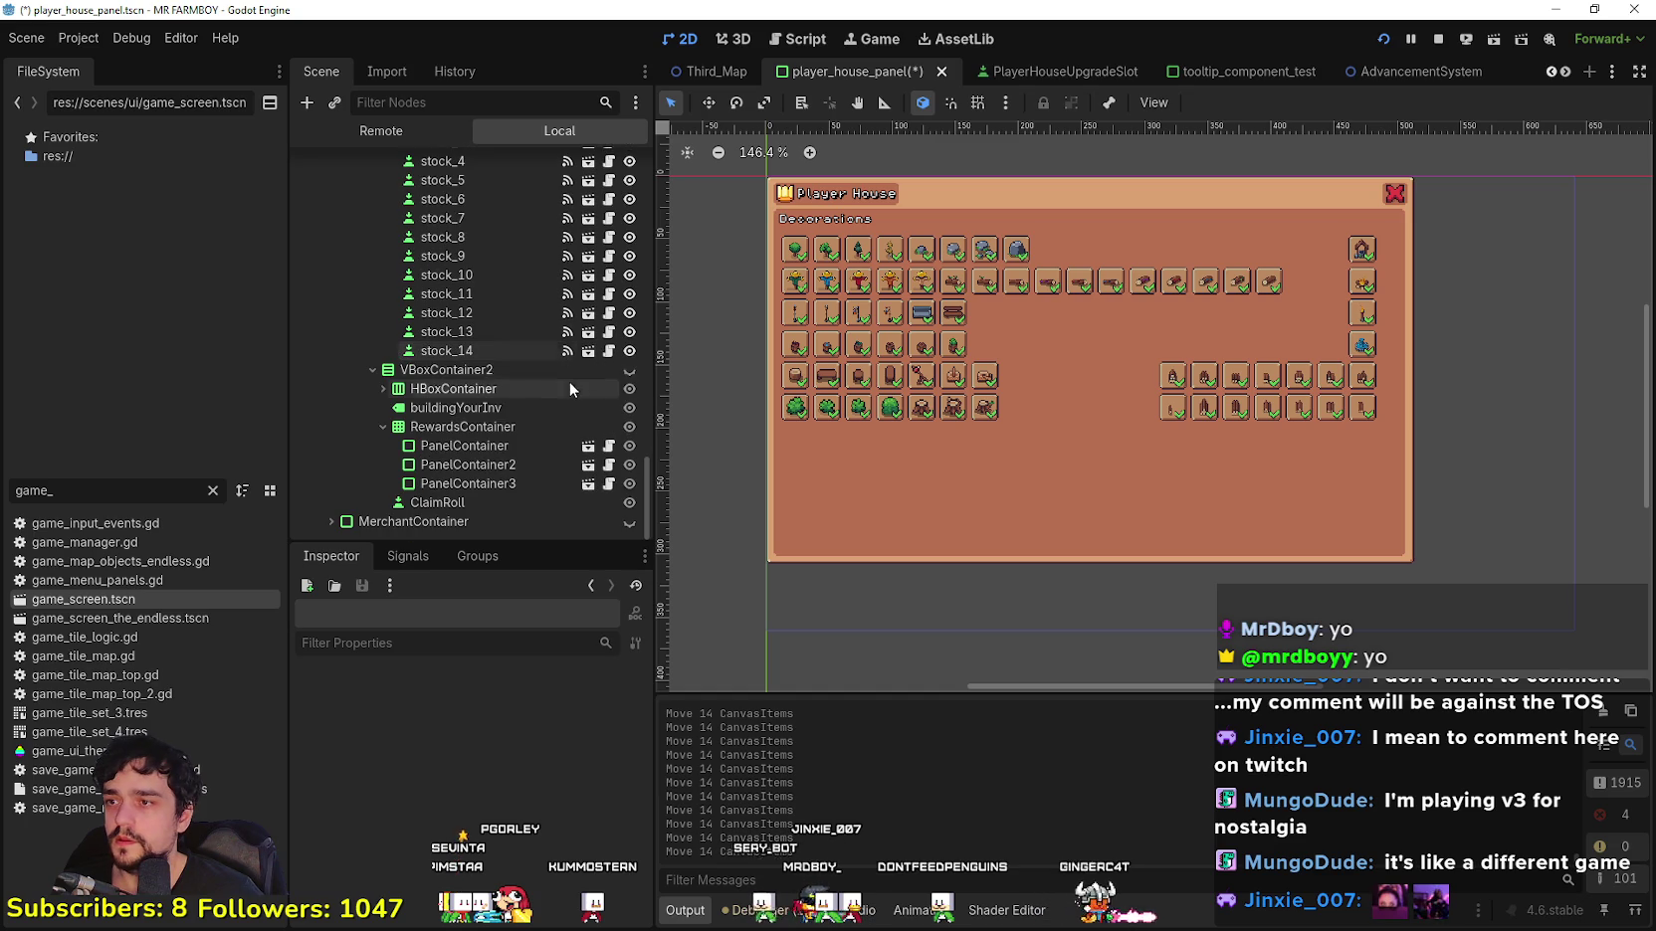
Step: Turn VBoxContainer2's visibility back on to show the four Roll buttons, Rewards slots and Claim button
click(629, 367)
scroll(1252, 503, up, 2)
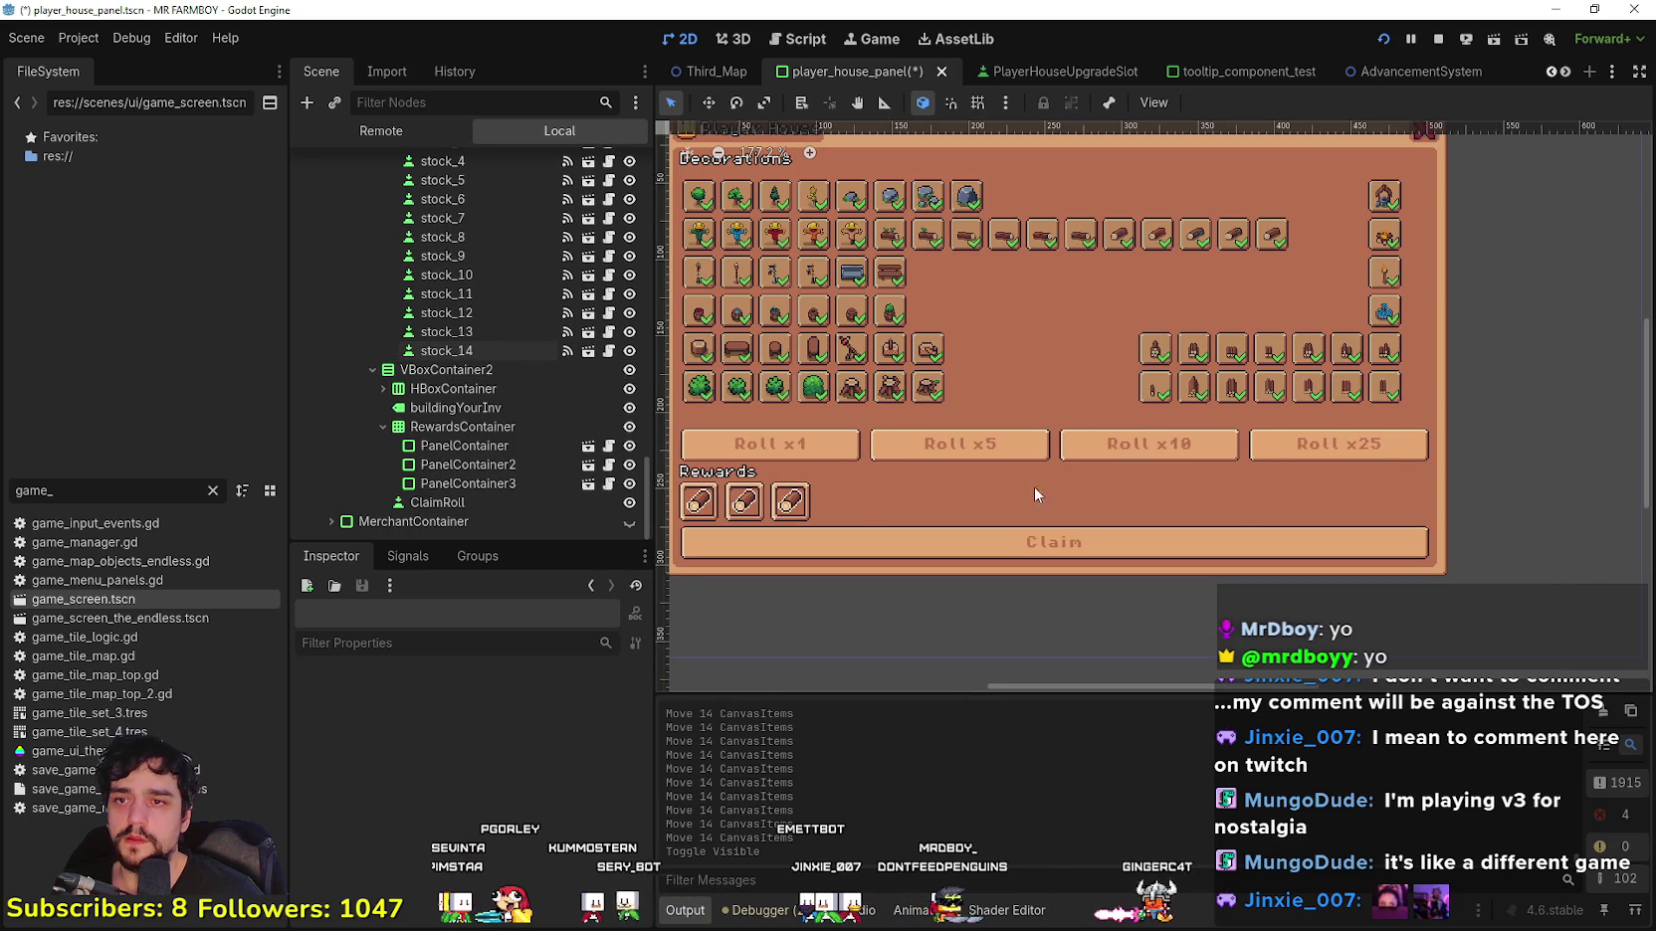
scroll(957, 503, down, 2)
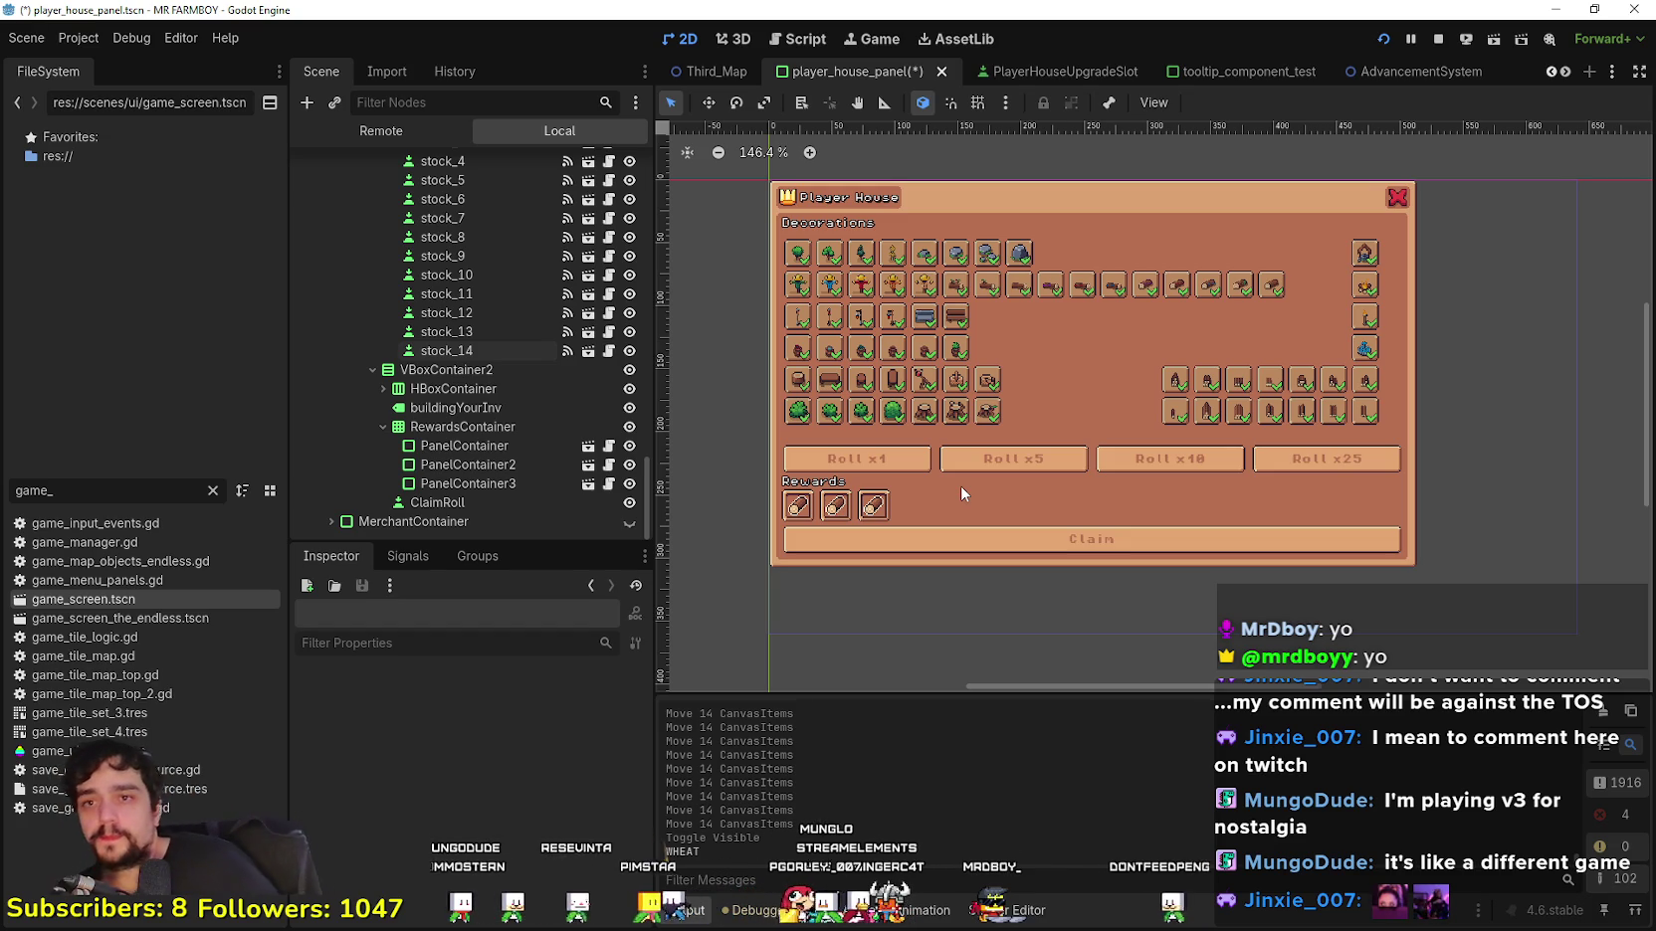
scroll(1026, 327, up, 1)
scroll(1058, 373, down, 1)
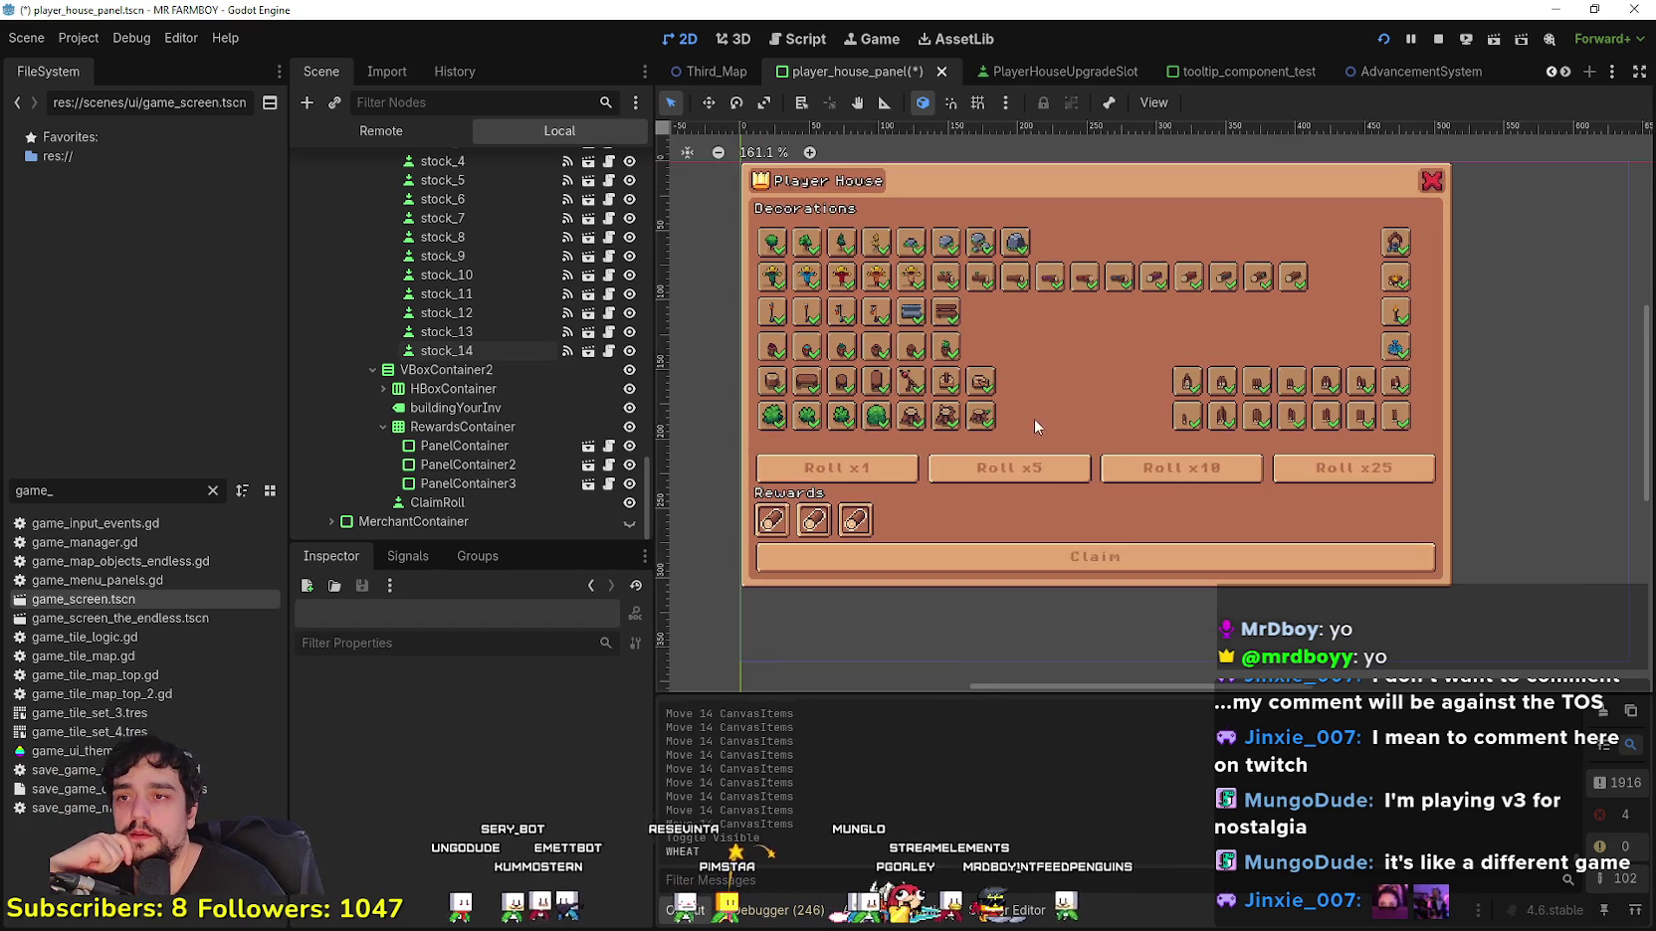
scroll(1036, 411, up, 1)
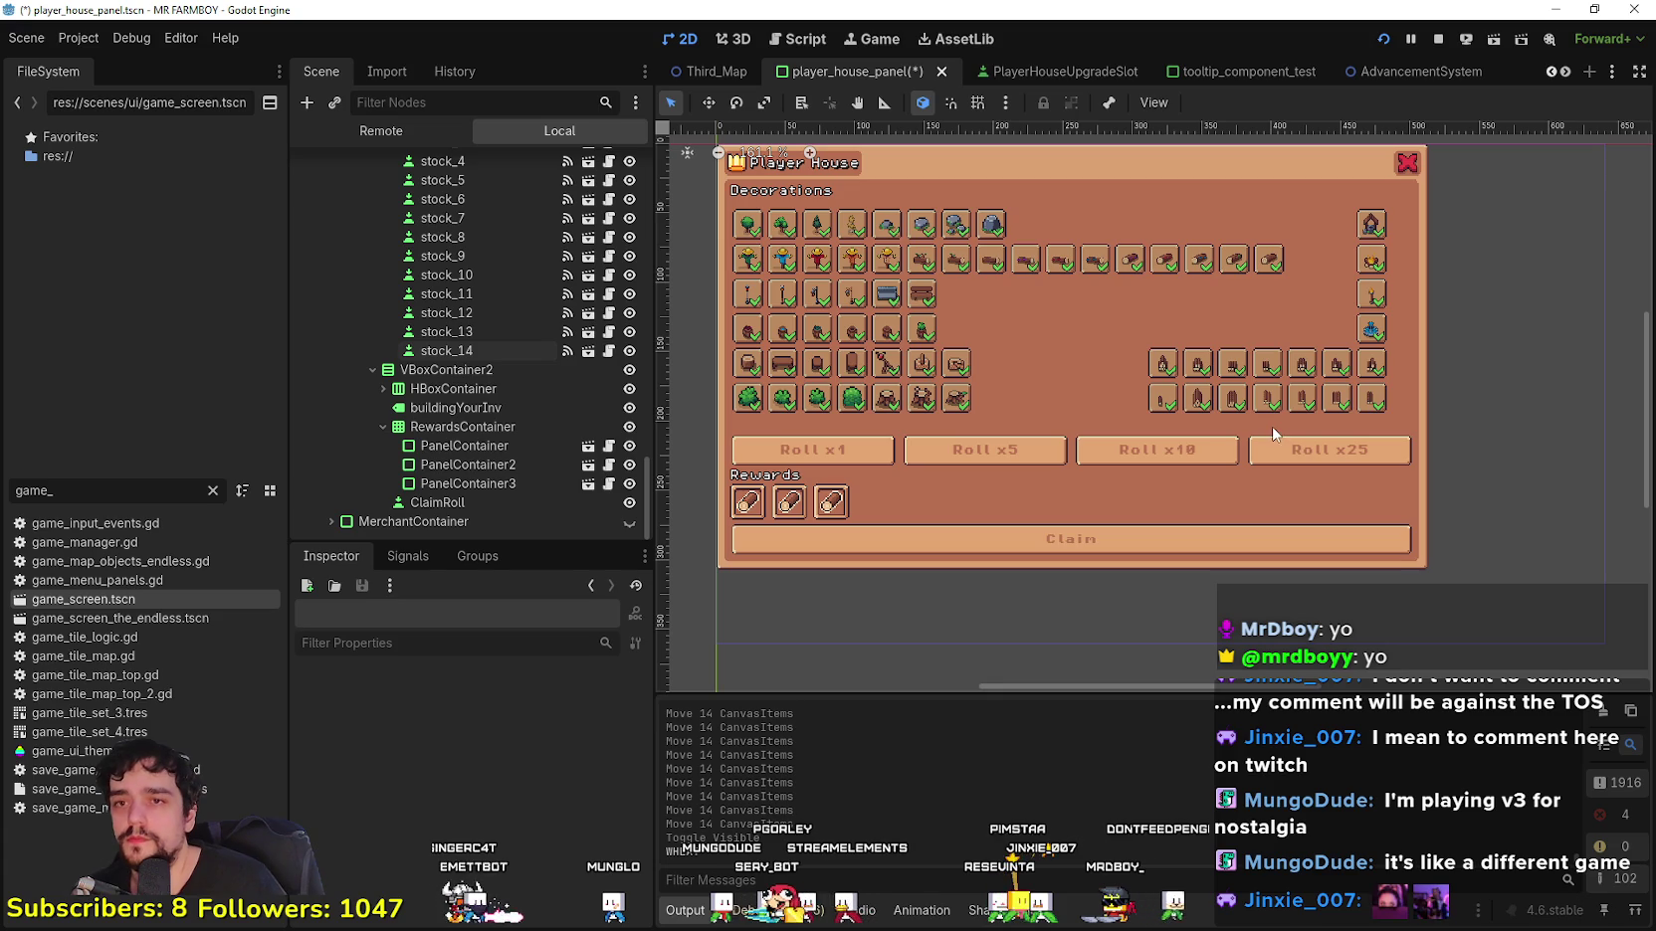
scroll(1190, 391, up, 2)
scroll(1168, 440, down, 1)
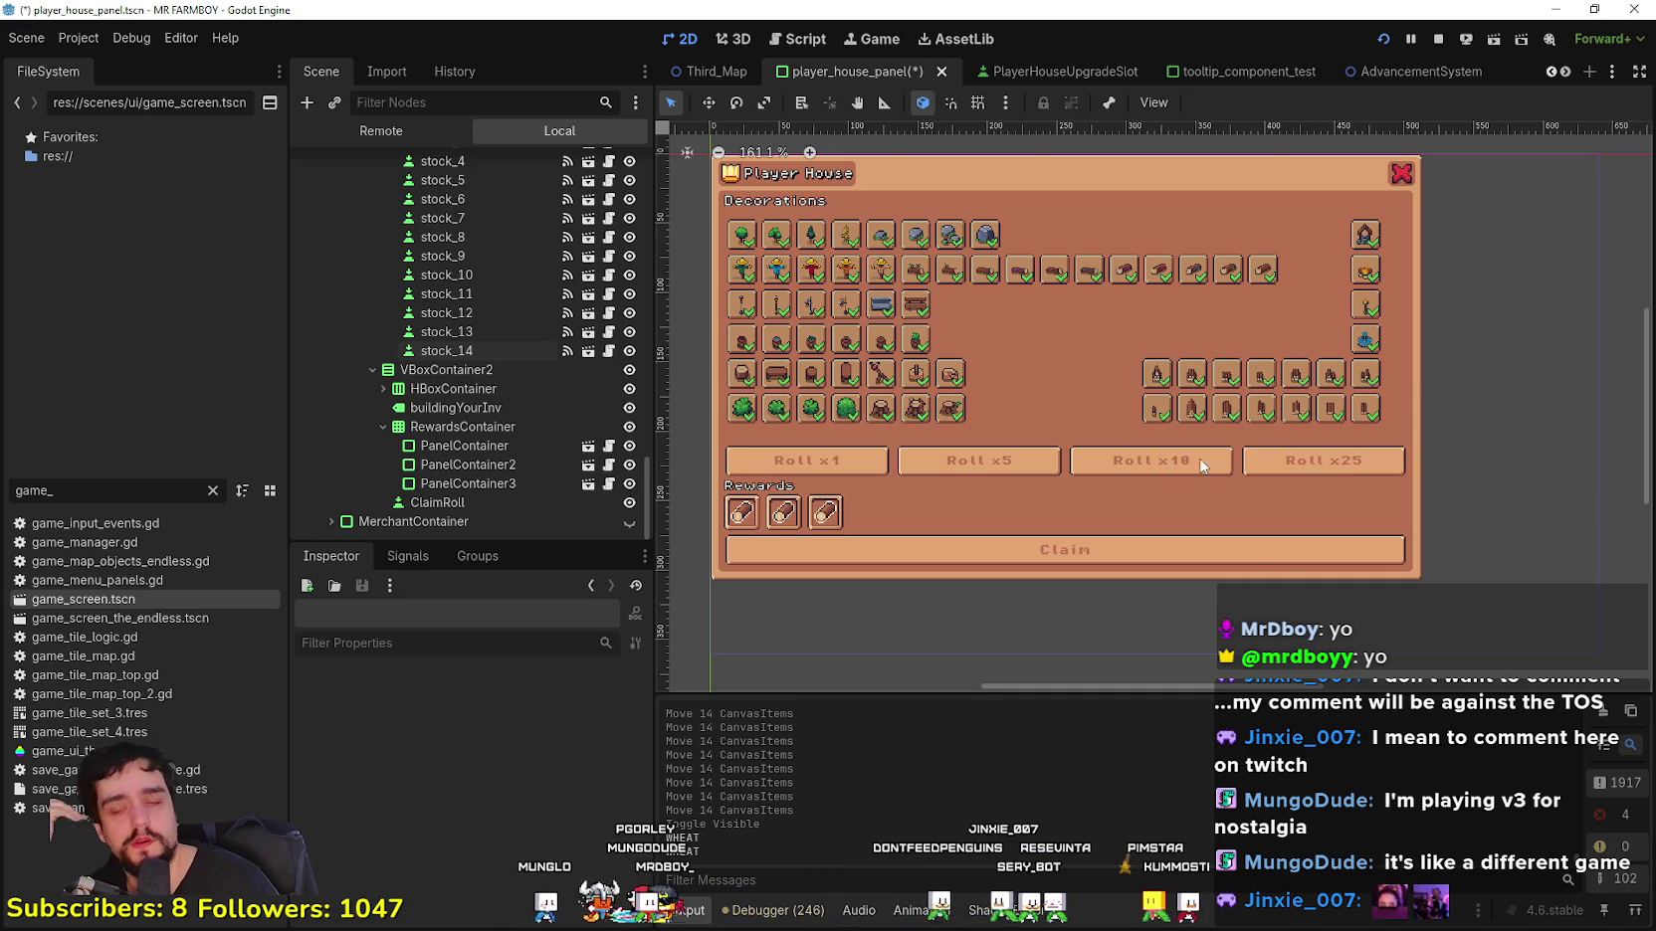
scroll(1174, 455, up, 1)
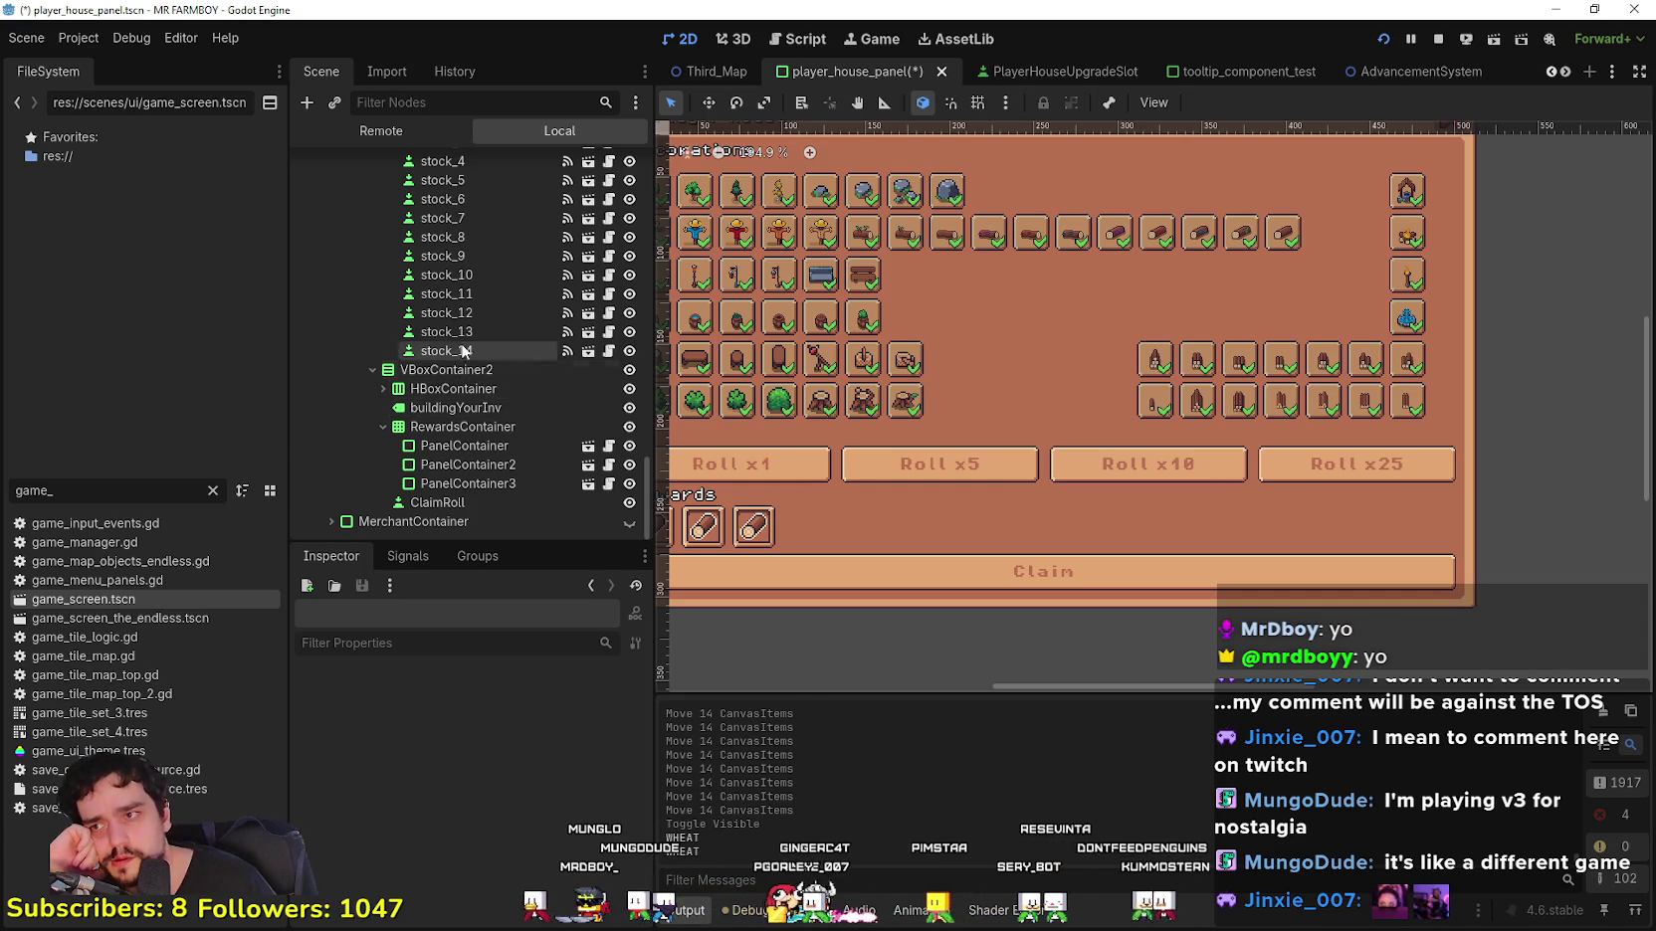
Step: Select Roll_1, leave its label as 'Roll x1', and bring up the new-texture choices for its icon
click(476, 448)
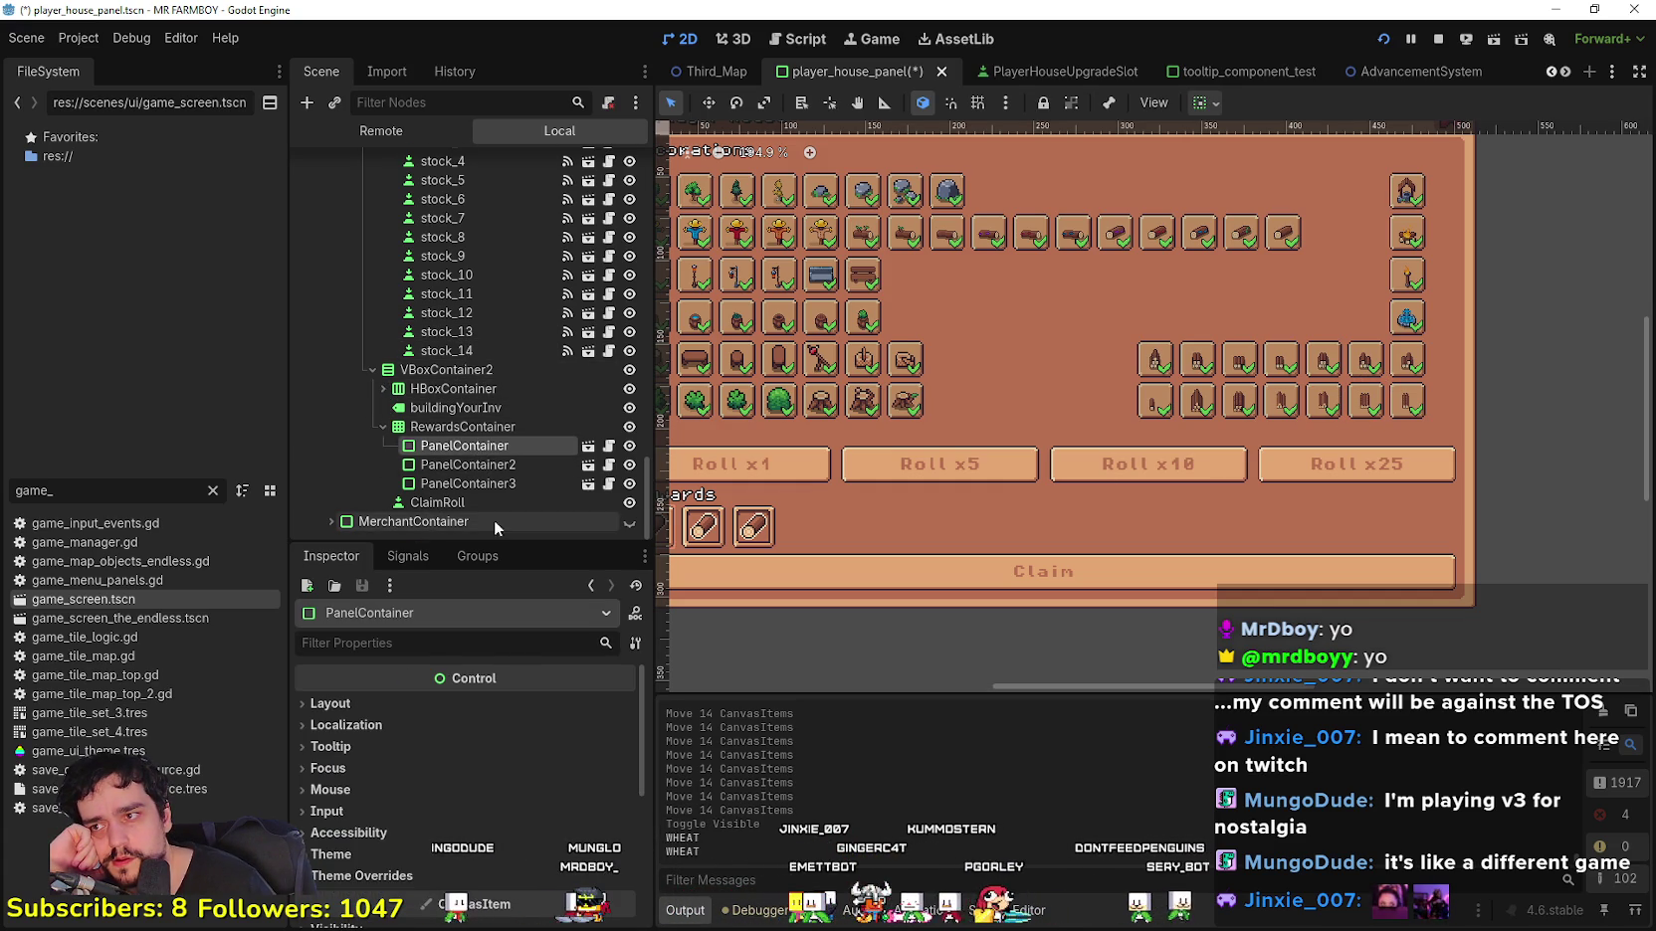
click(508, 484)
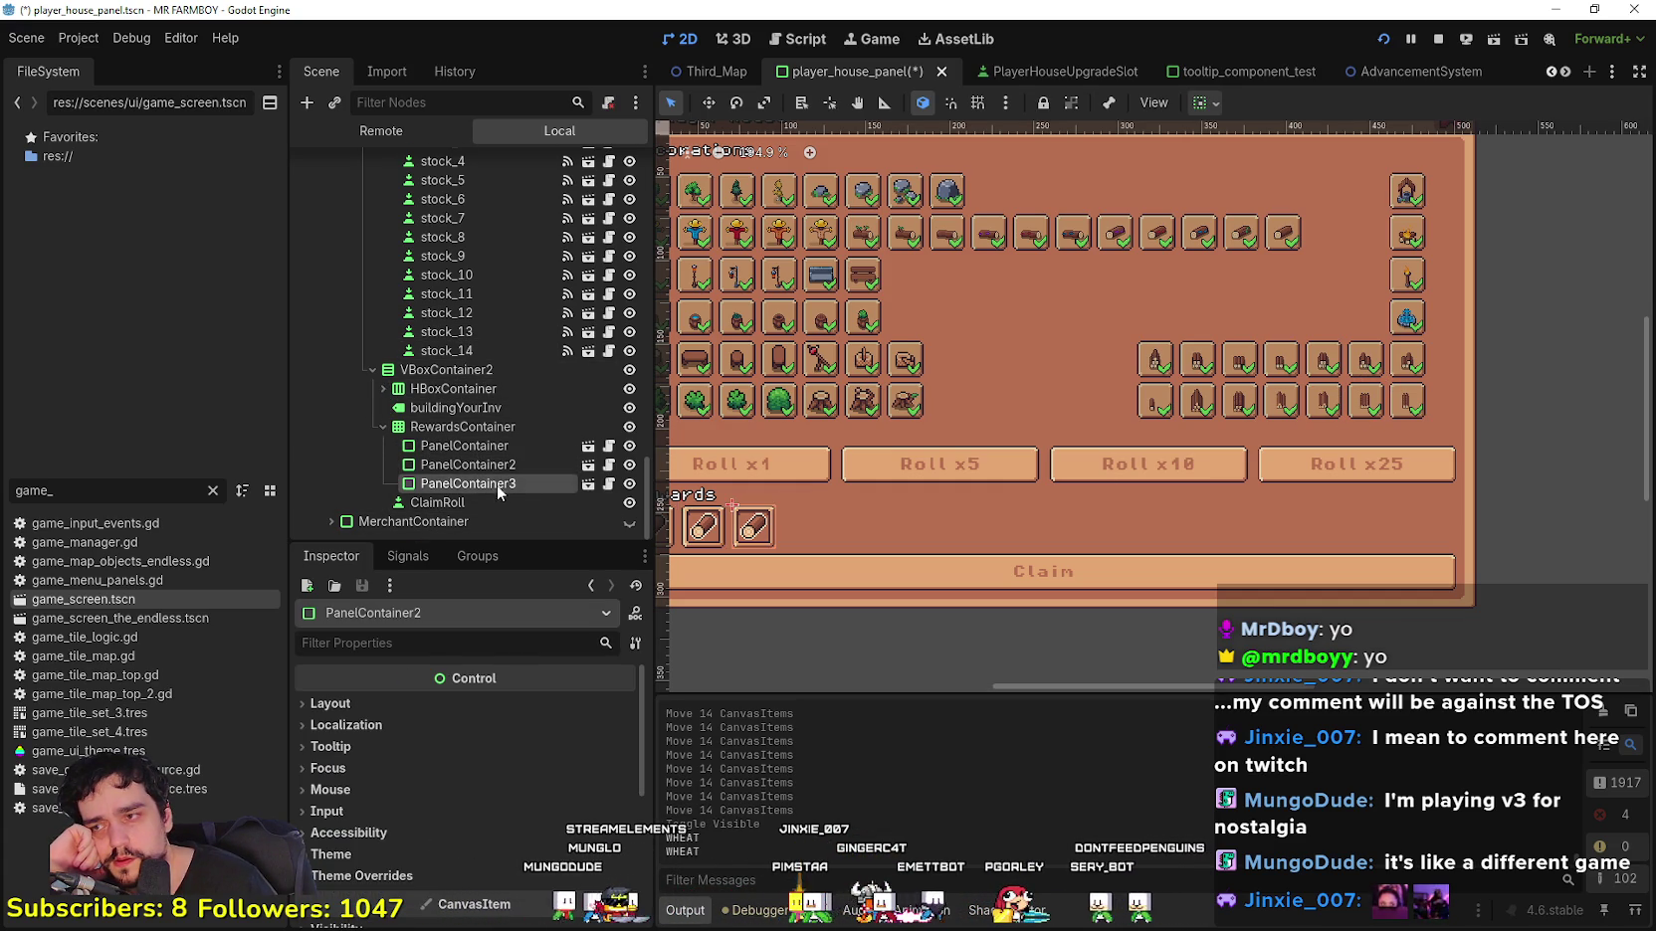
click(384, 389)
click(437, 408)
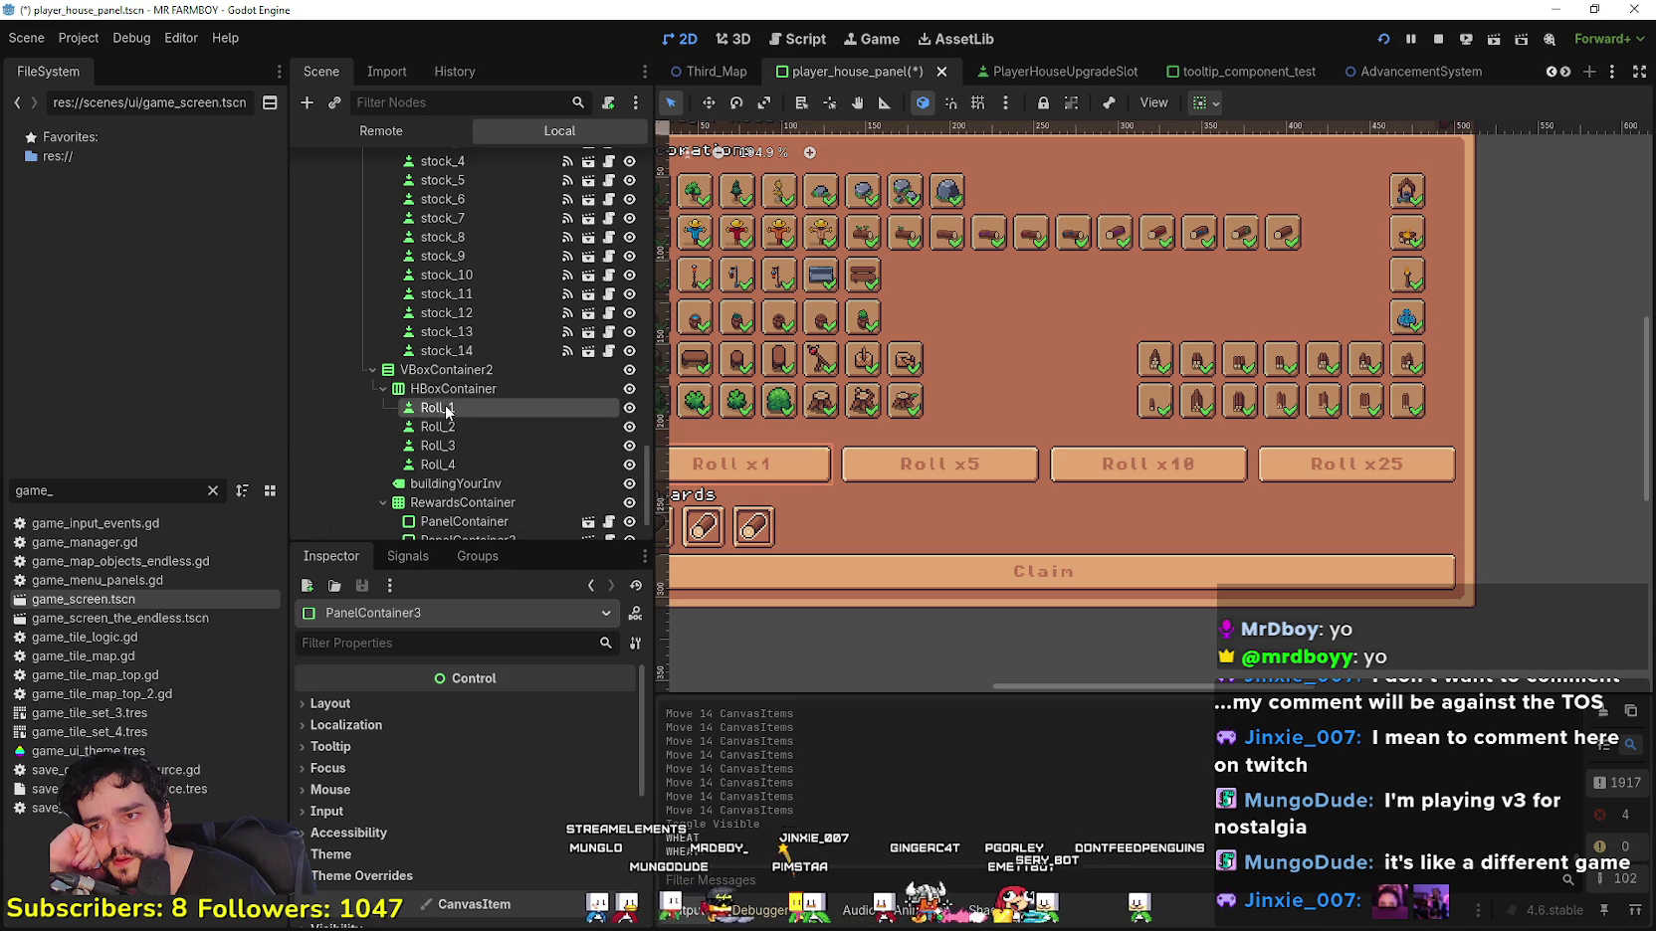
scroll(849, 521, left, 2)
click(577, 730)
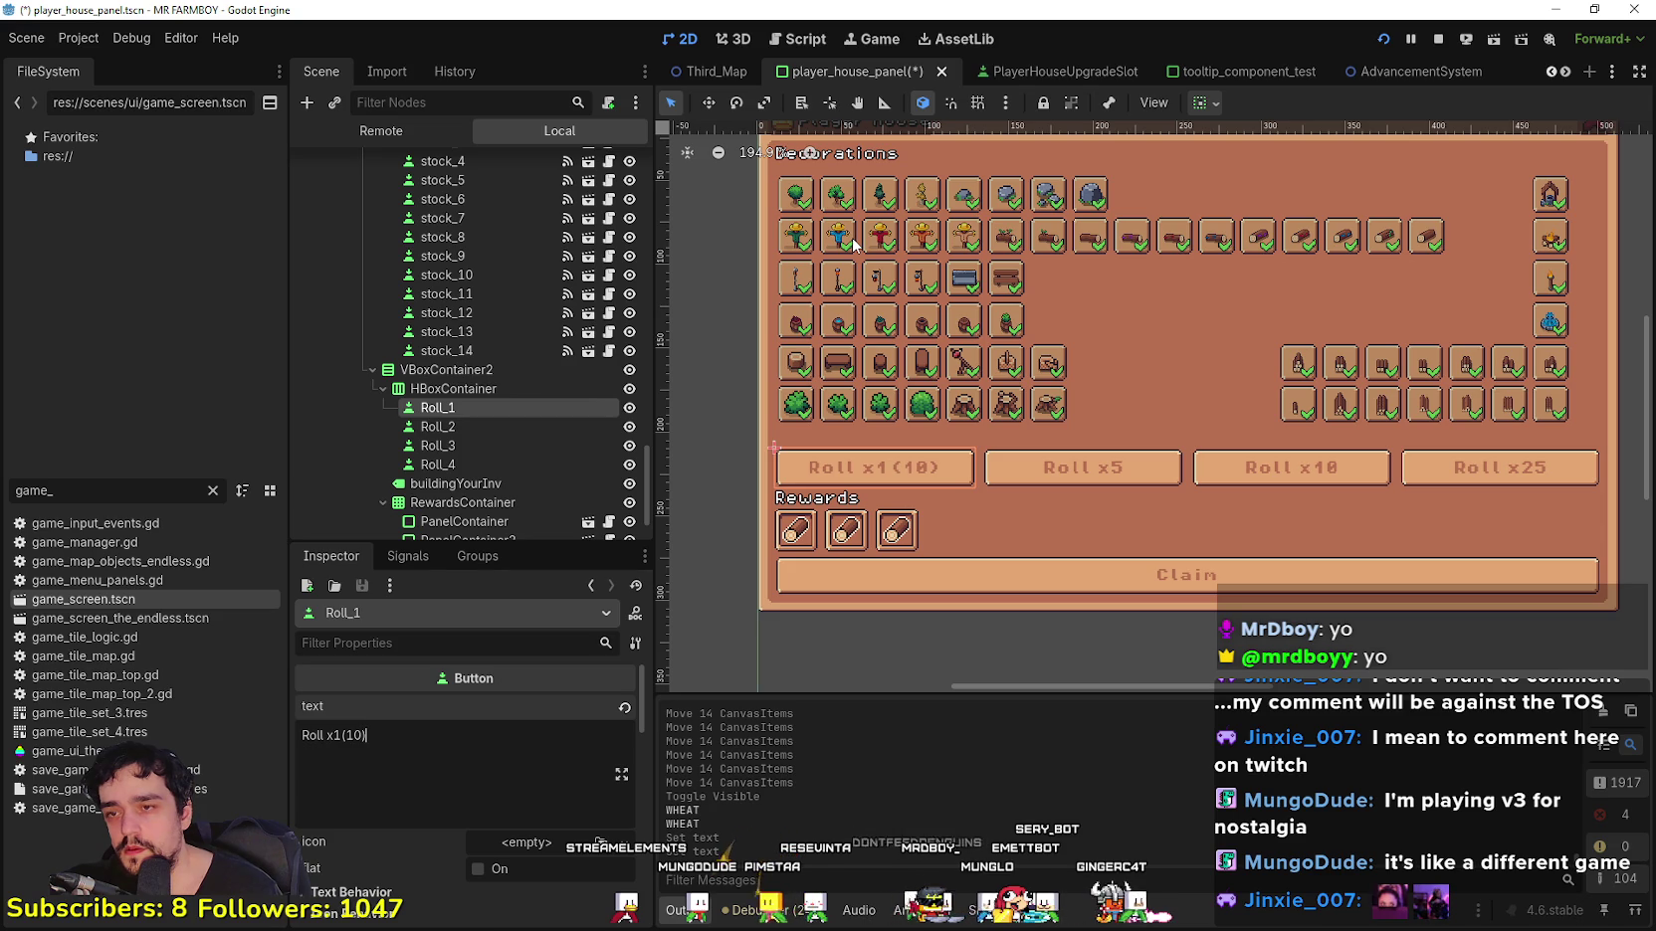
key(BackSpace)
key(BackSpace)
text(0)
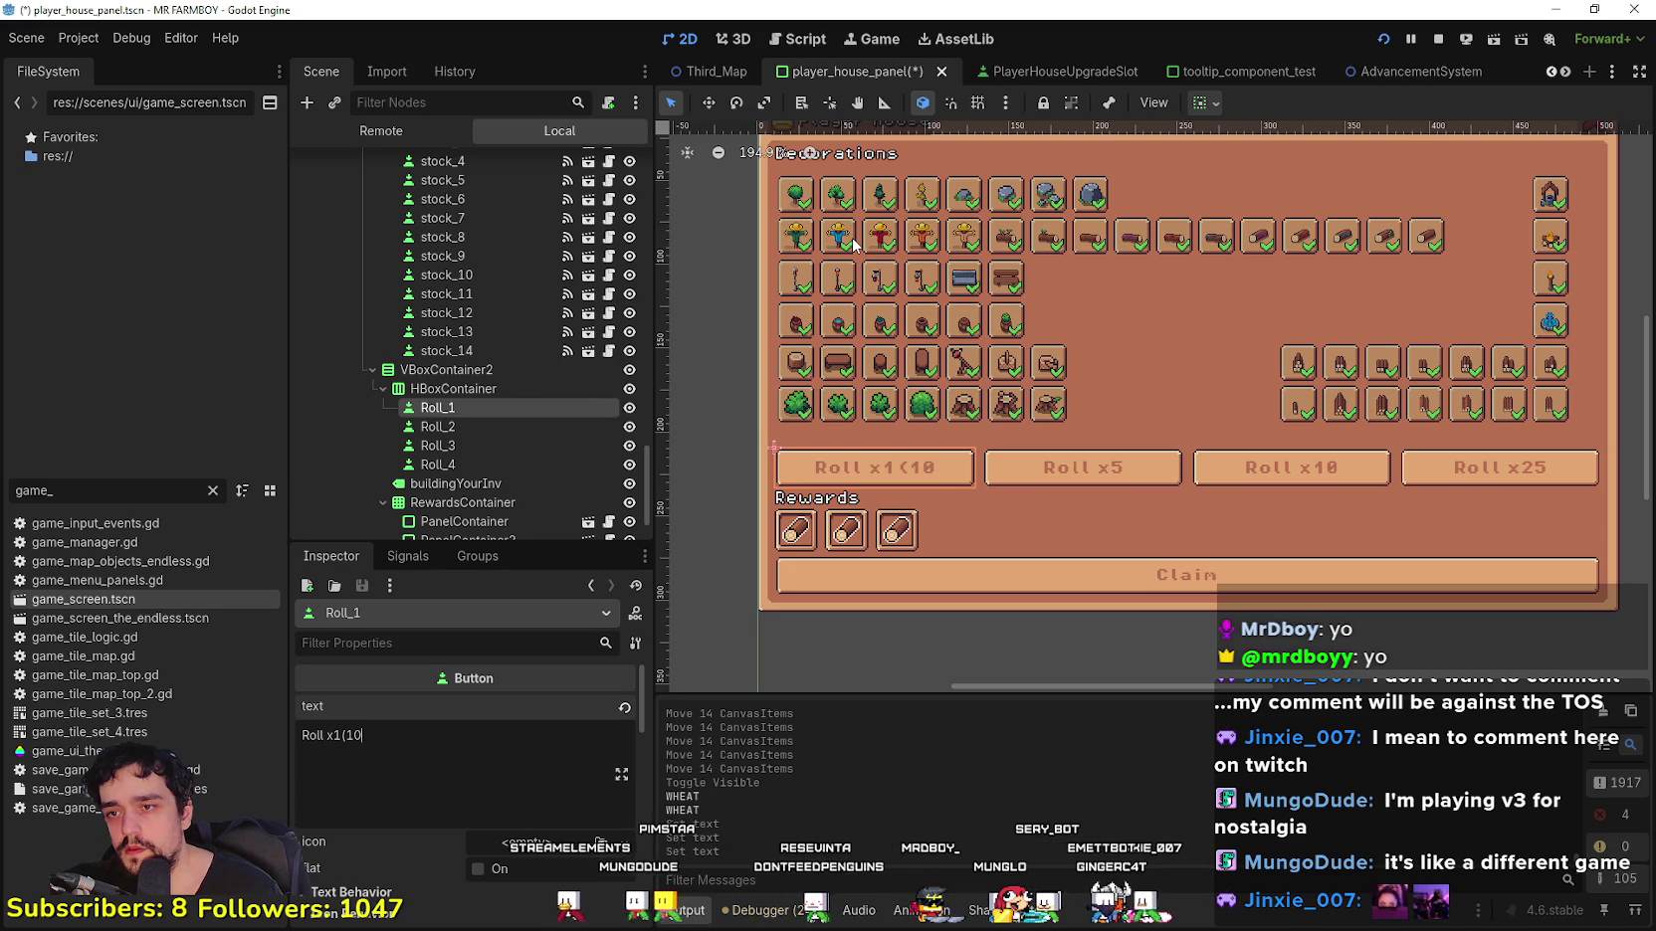
text(Silver)
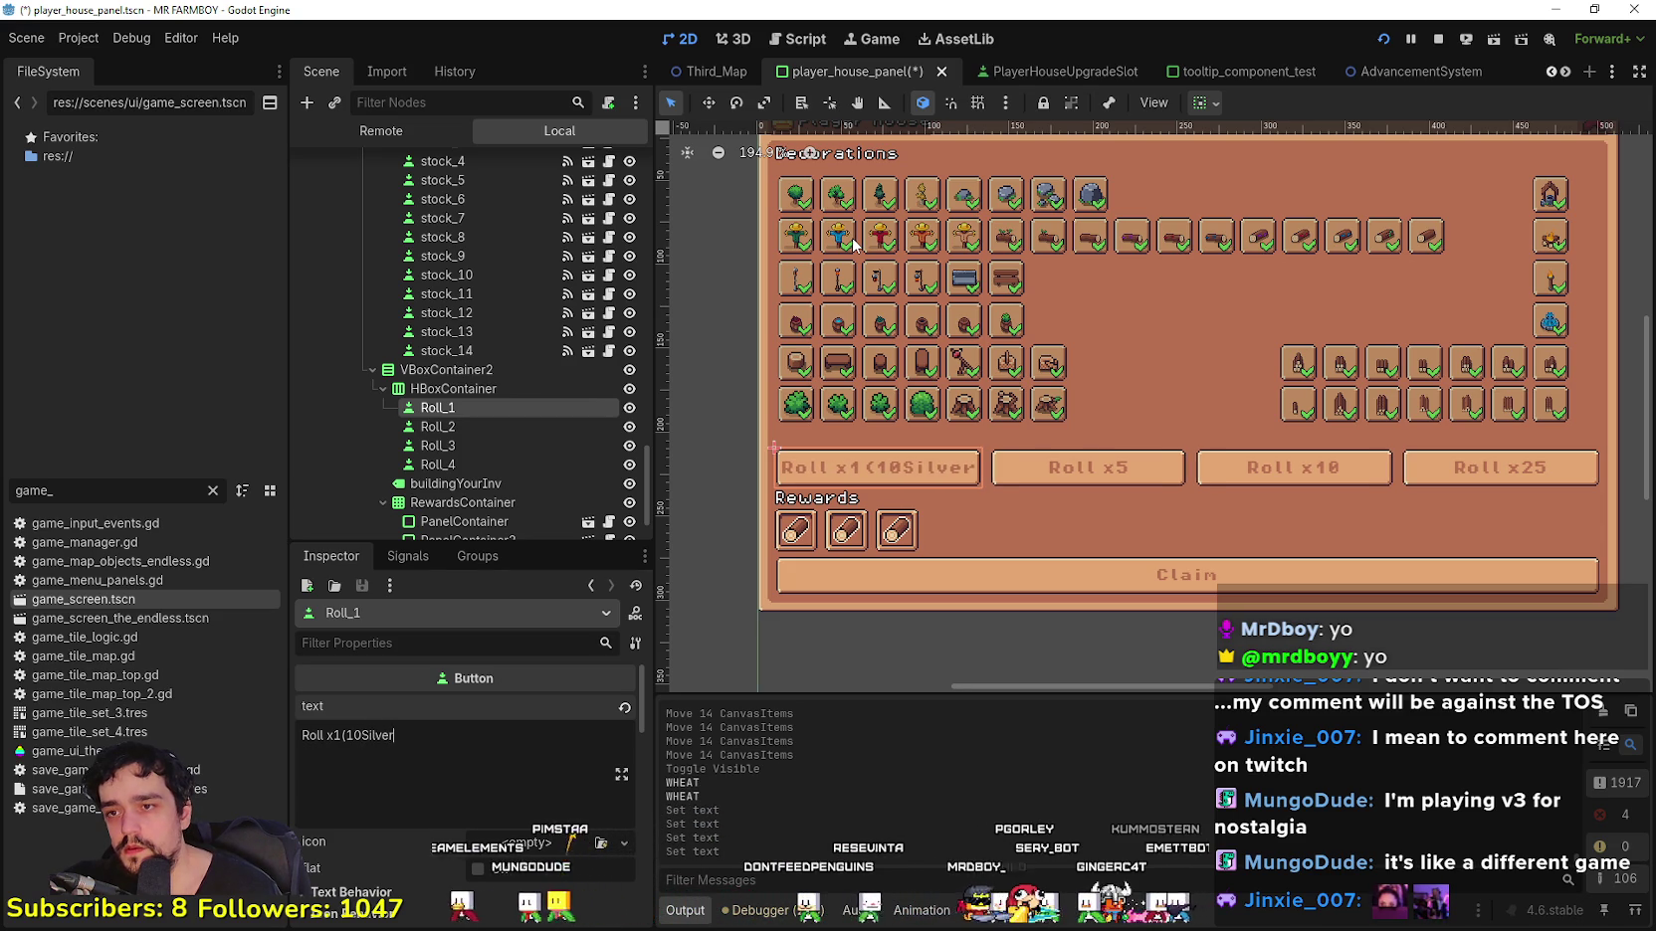
key(BackSpace)
key(BackSpace)
key(BackSpace)
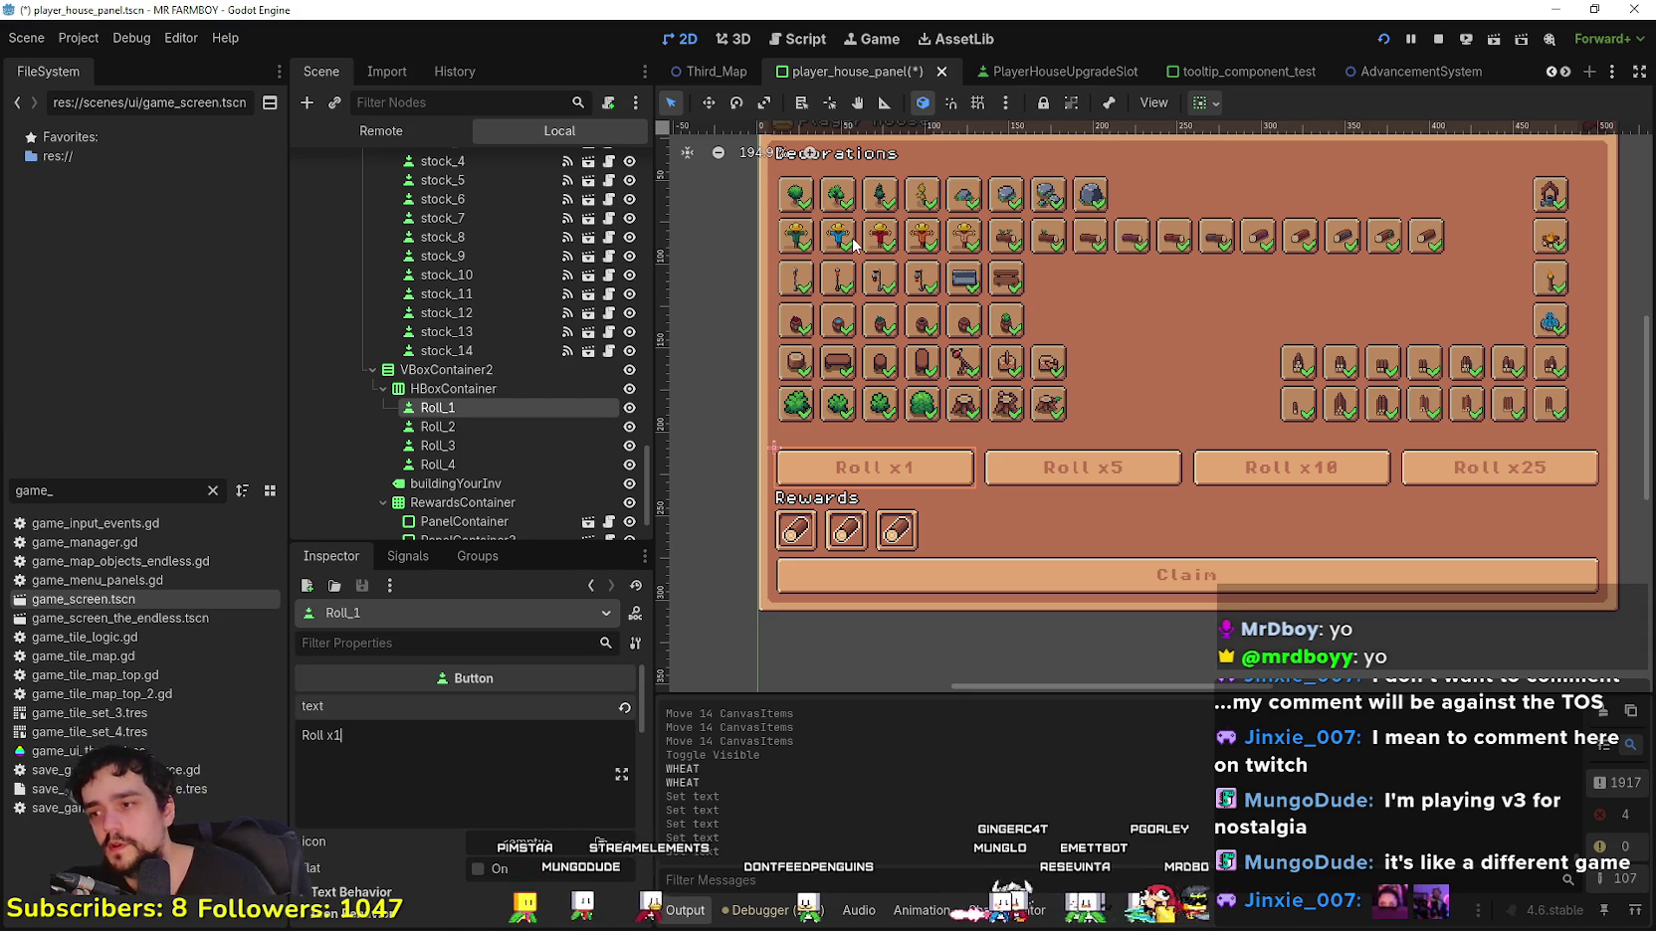
scroll(450, 808, down, 2)
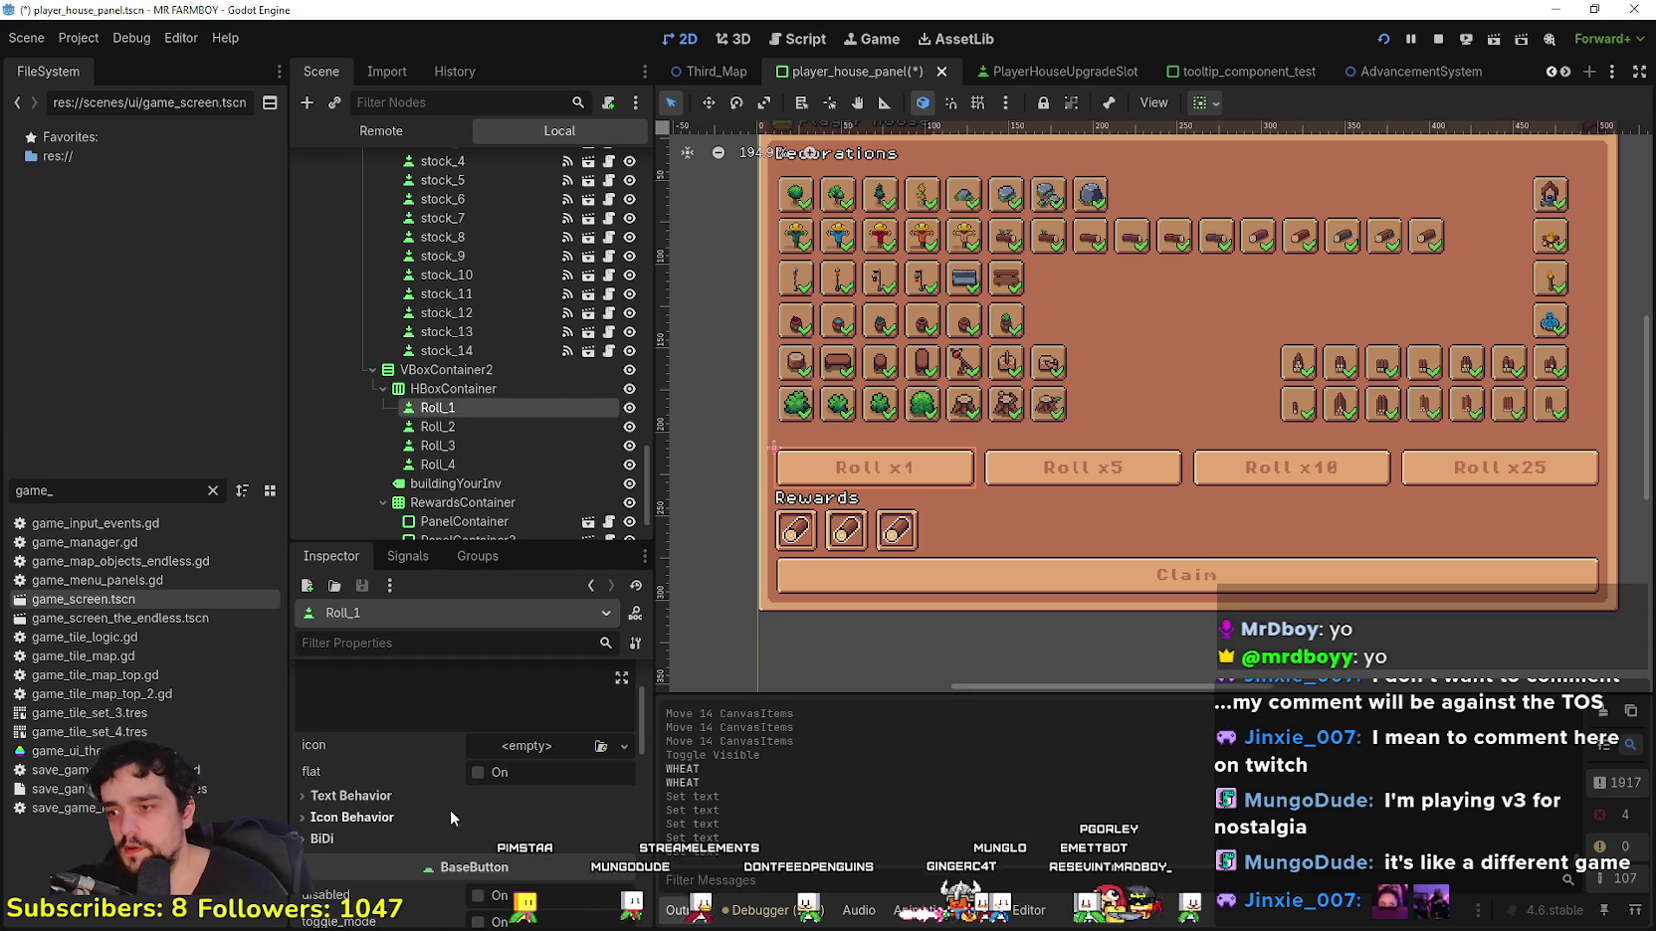
click(515, 746)
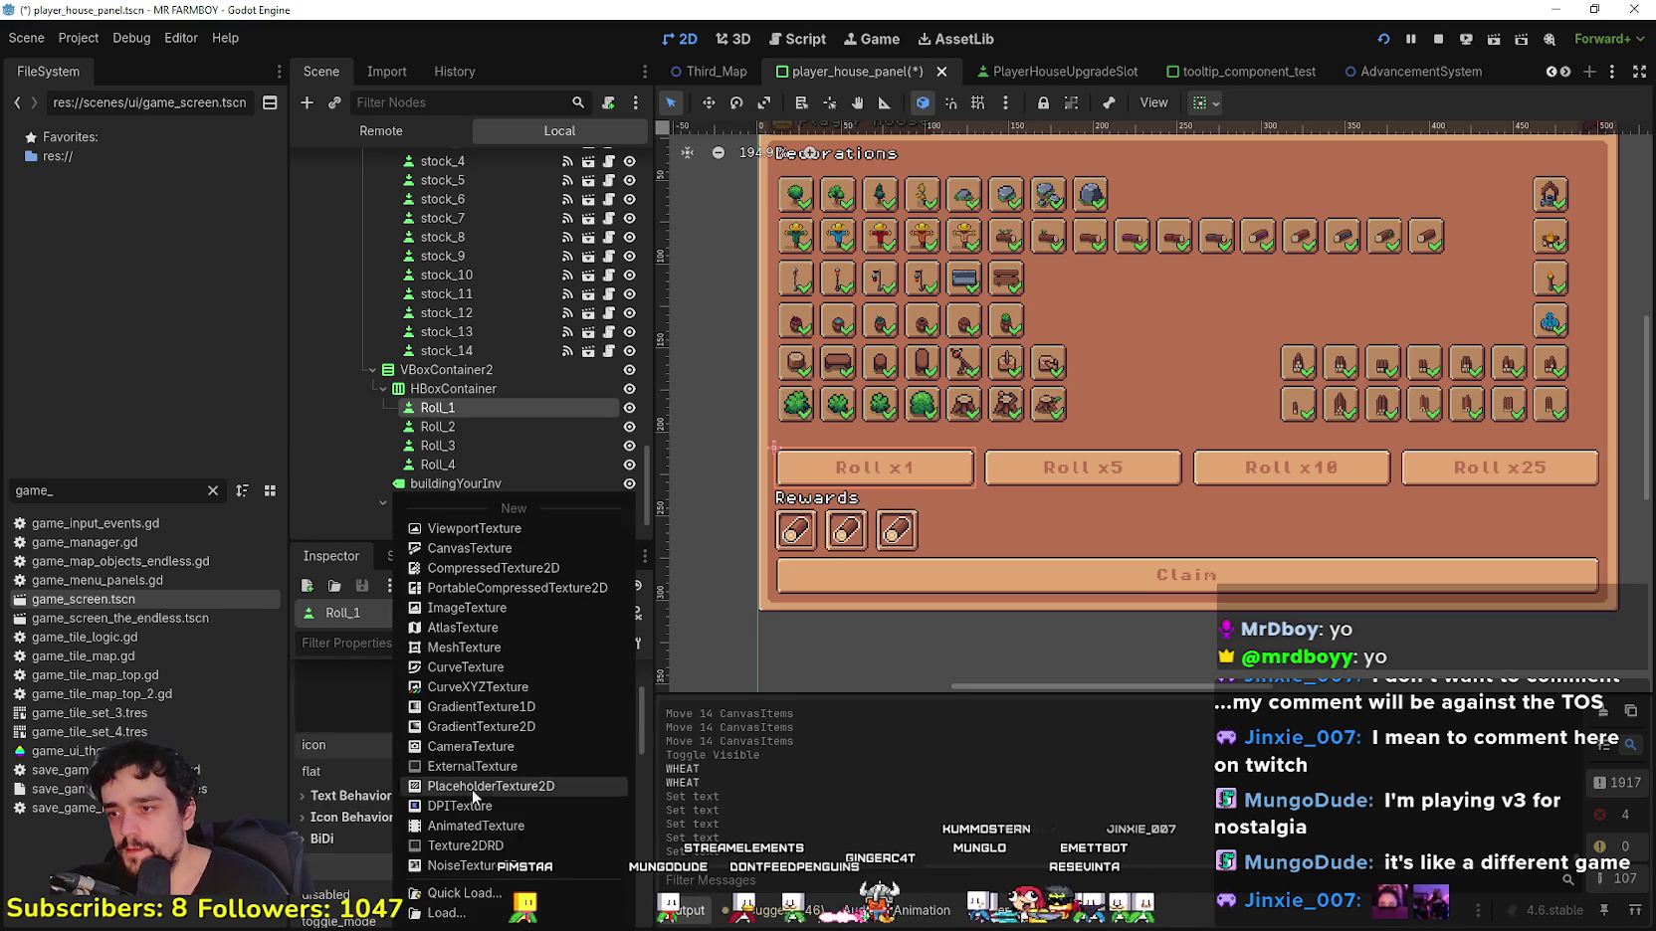
Step: Give Roll_1's icon a new AtlasTexture using the item sprite sheet as its atlas
click(471, 629)
click(466, 889)
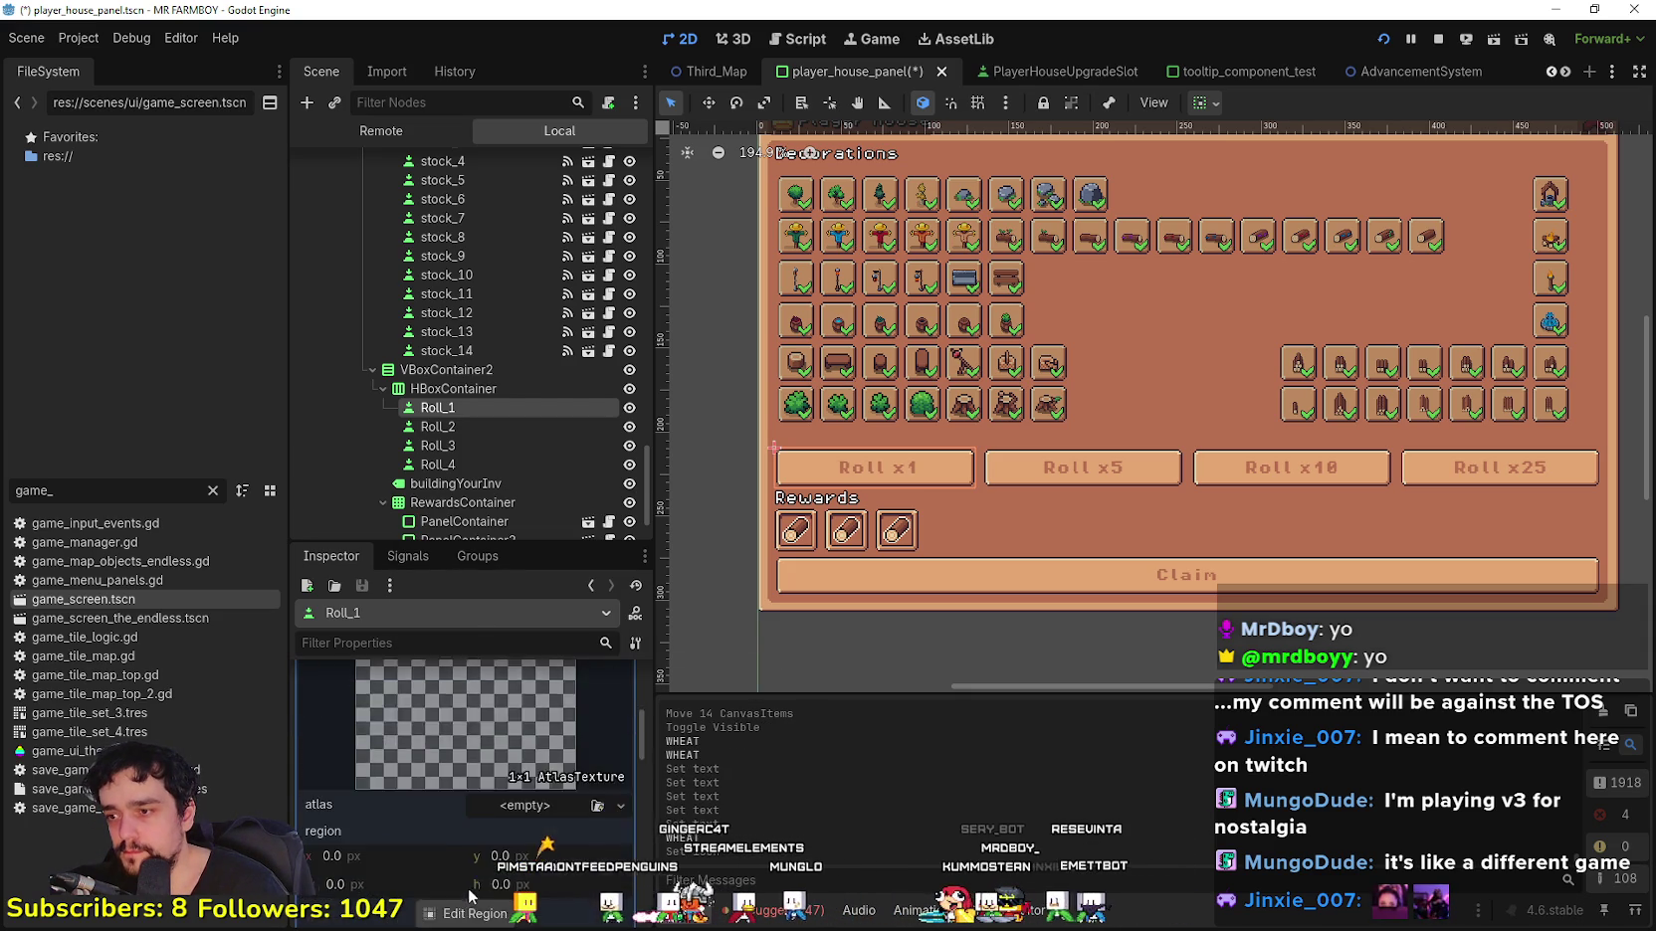
click(499, 813)
click(460, 893)
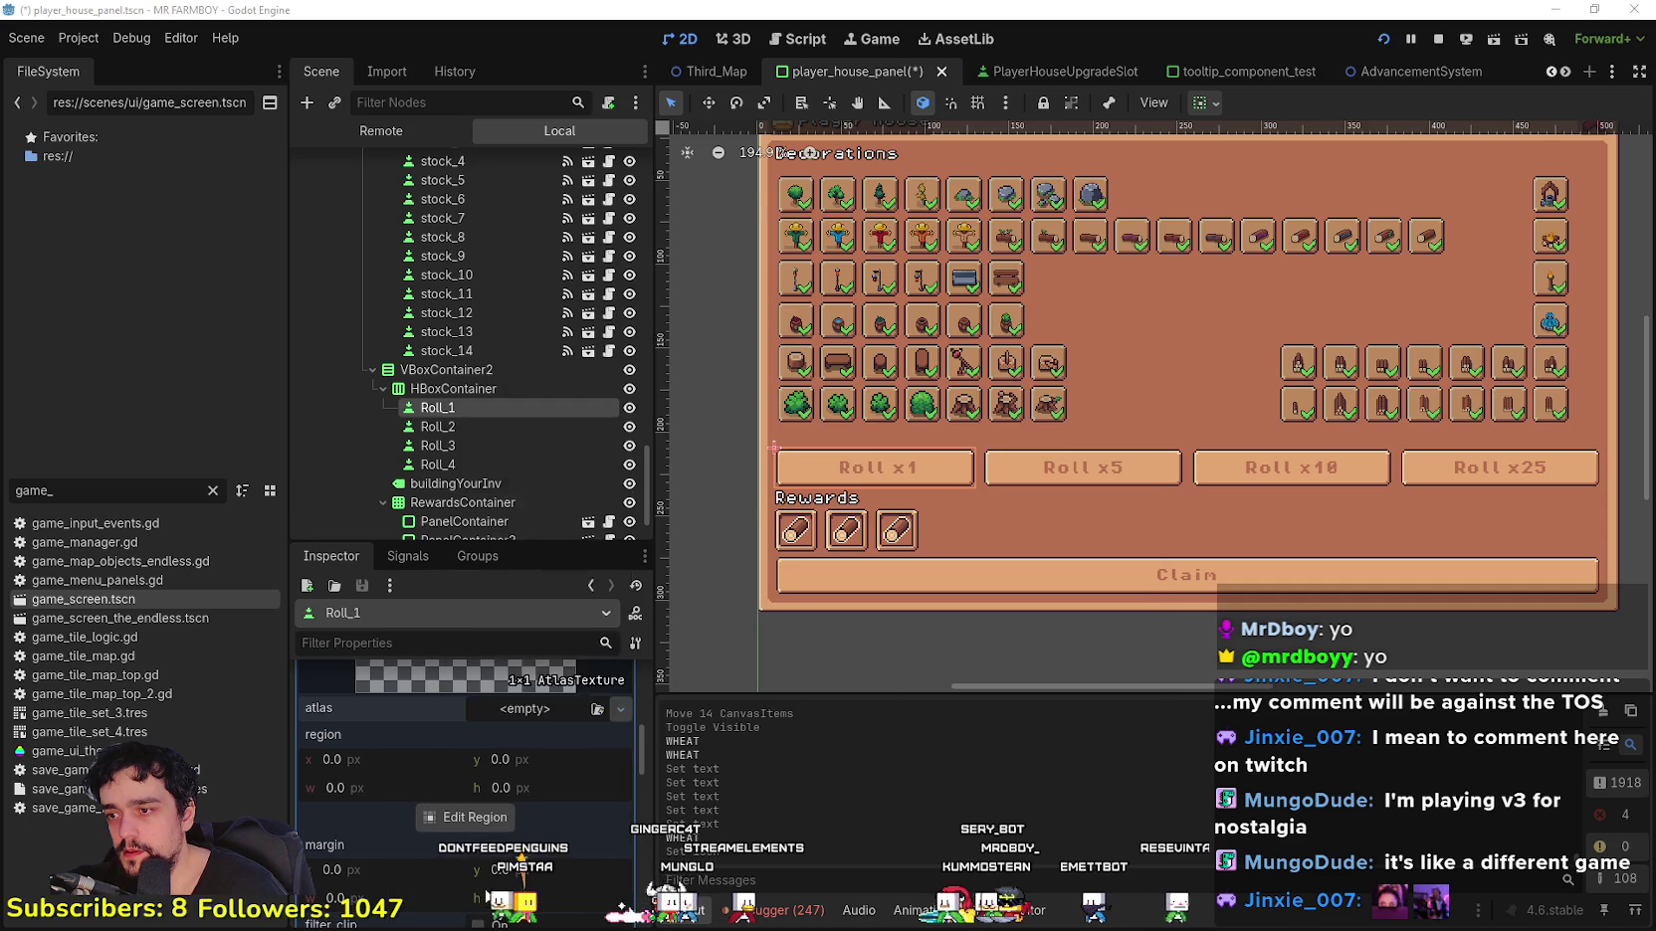
click(554, 351)
double_click(554, 351)
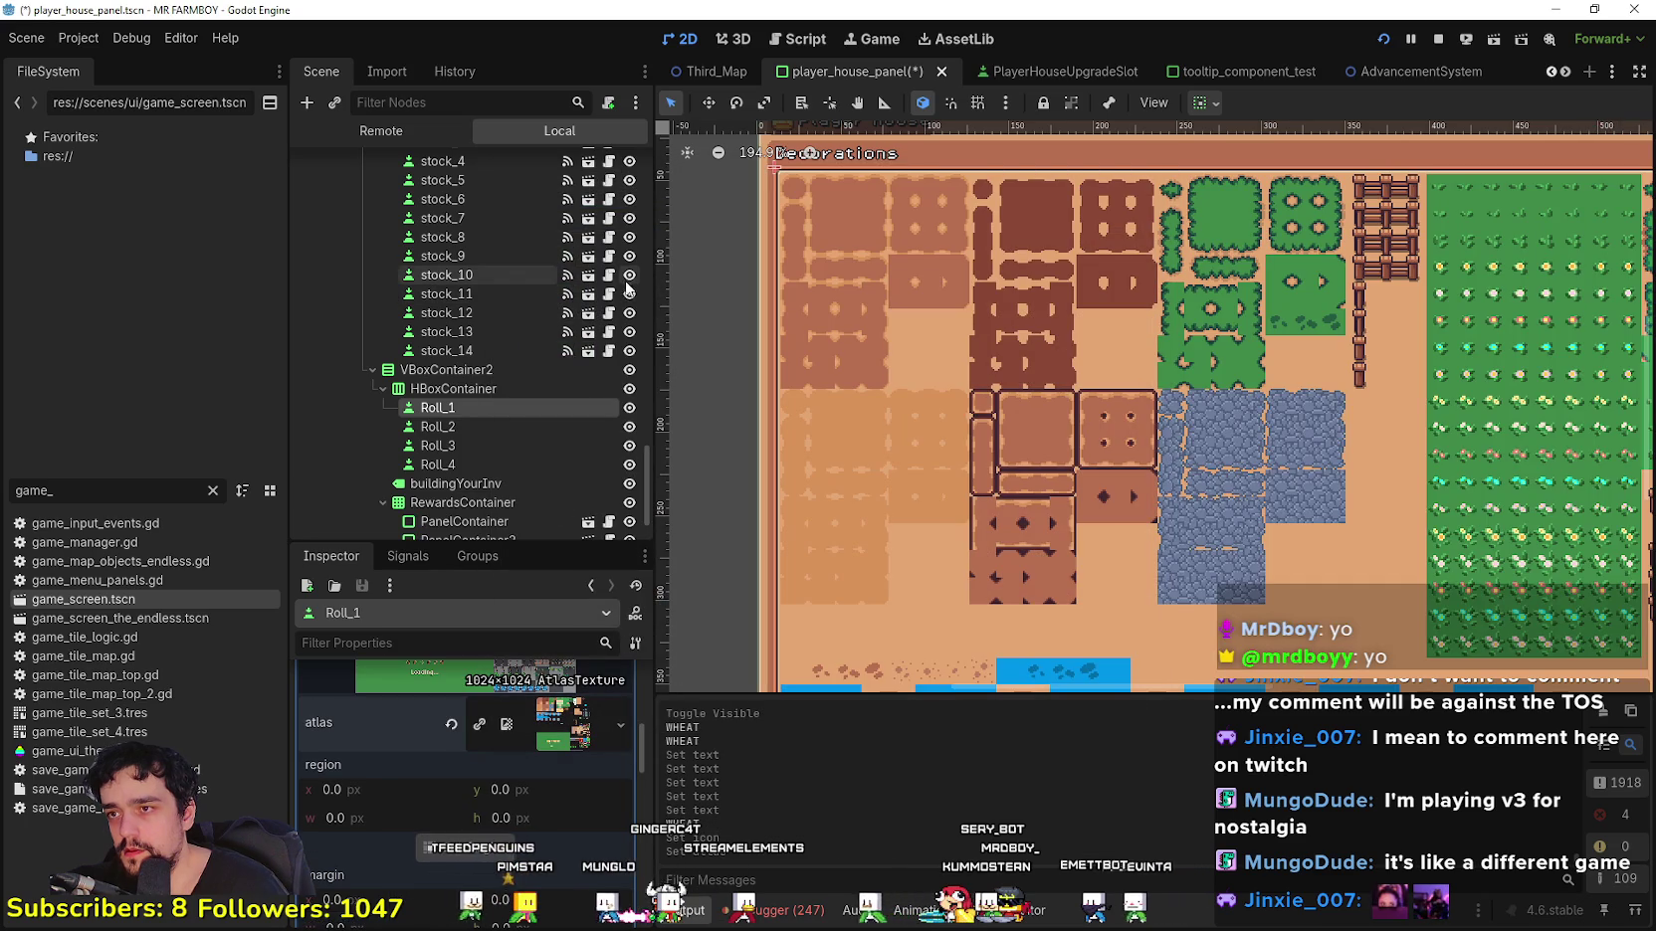
key(ctrl+z)
click(506, 715)
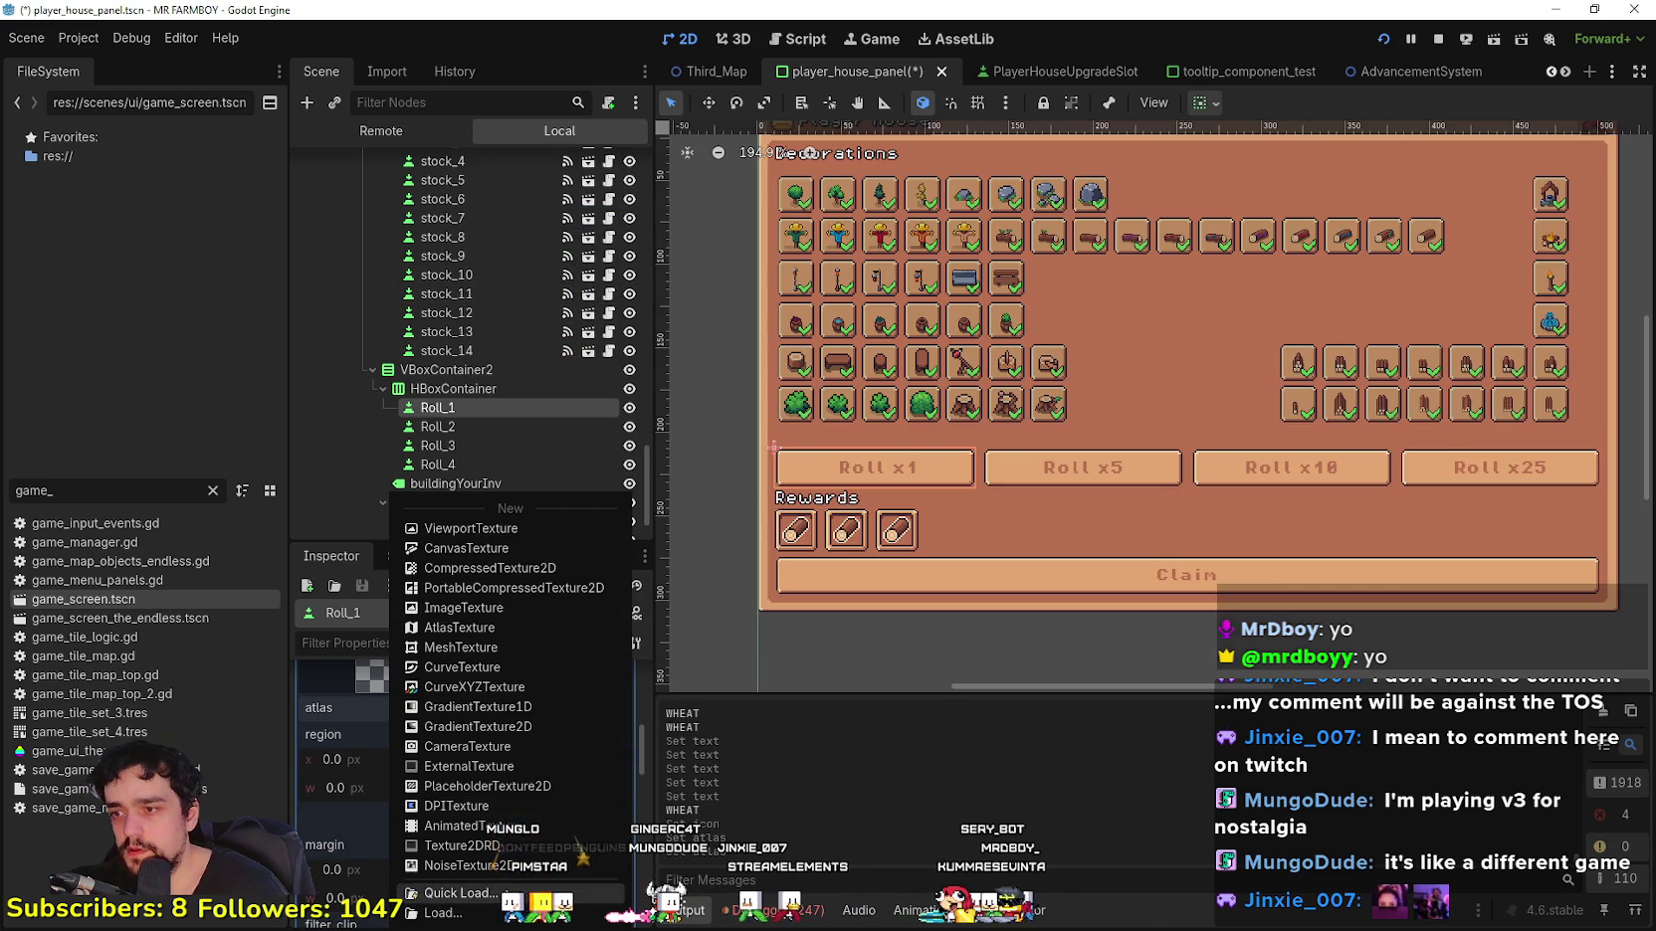
click(477, 900)
double_click(592, 320)
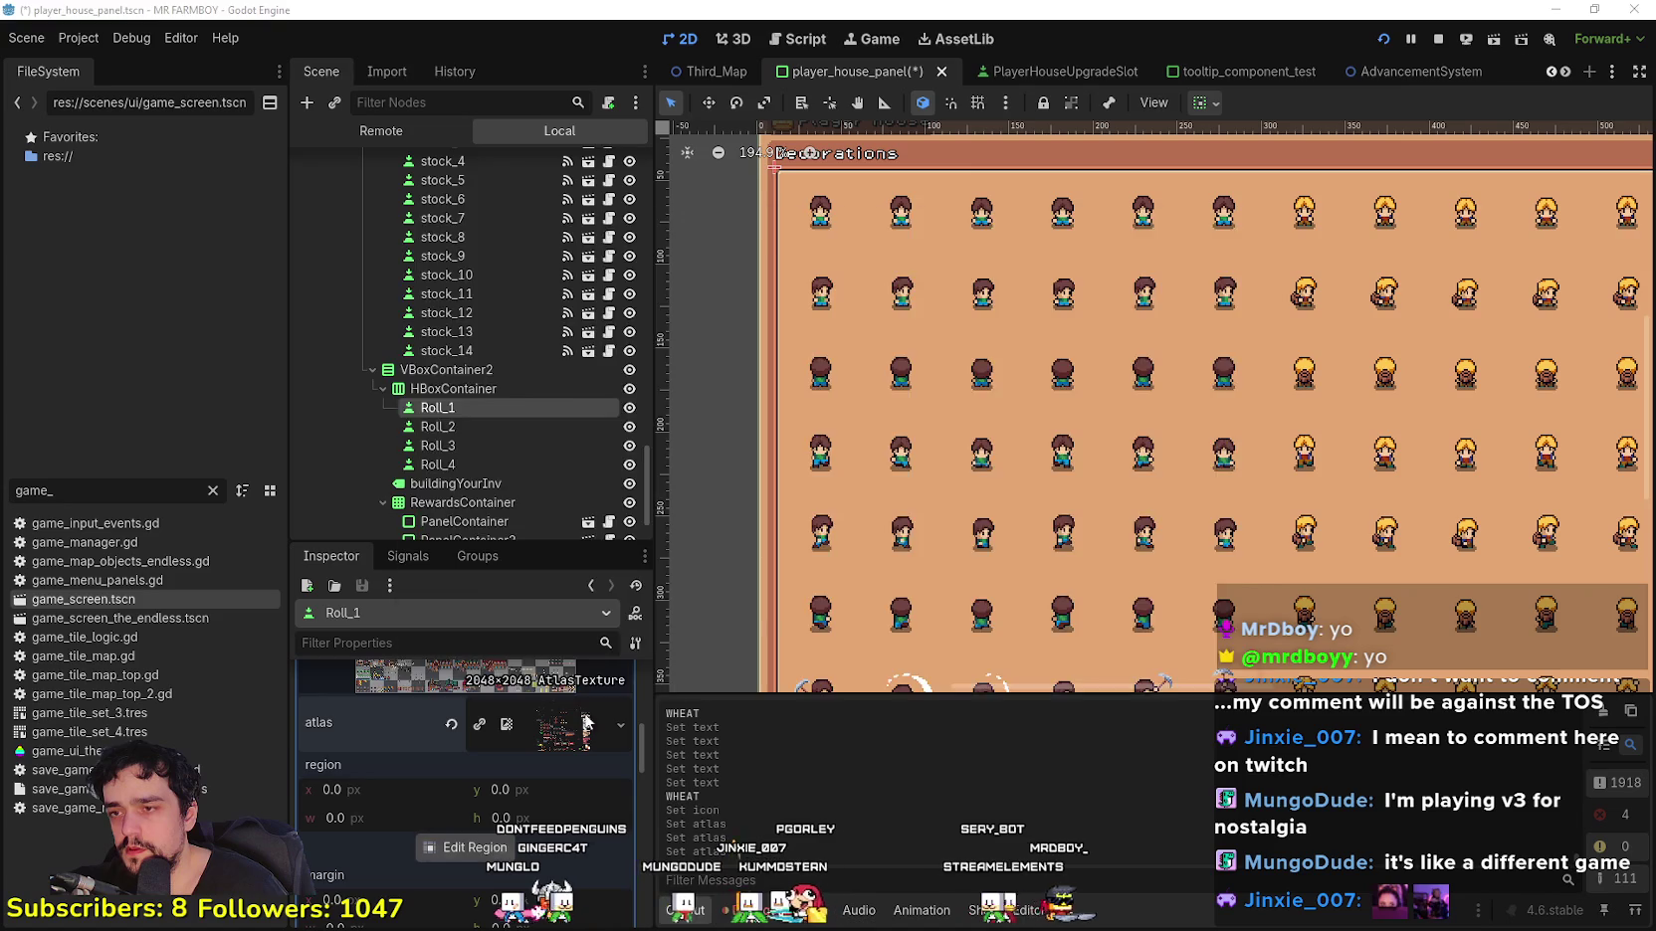
Step: Set the atlas region to the 16x16 silver coin tile at 16,1776
click(460, 847)
scroll(644, 469, up, 5)
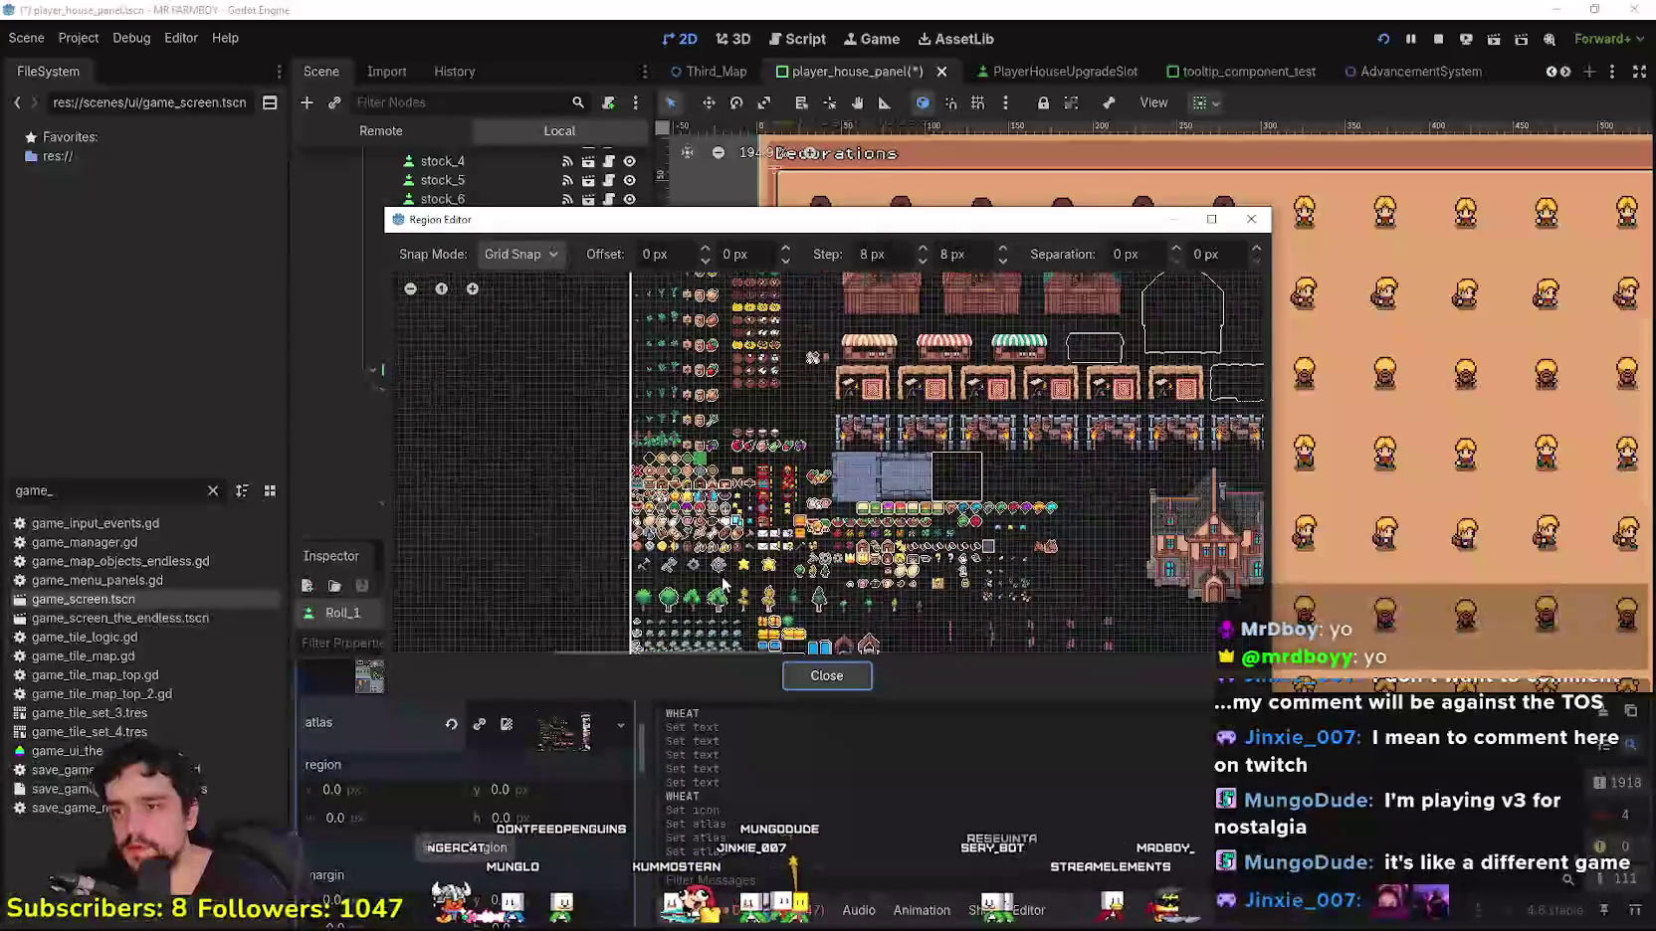
scroll(828, 463, up, 2)
scroll(828, 463, down, 2)
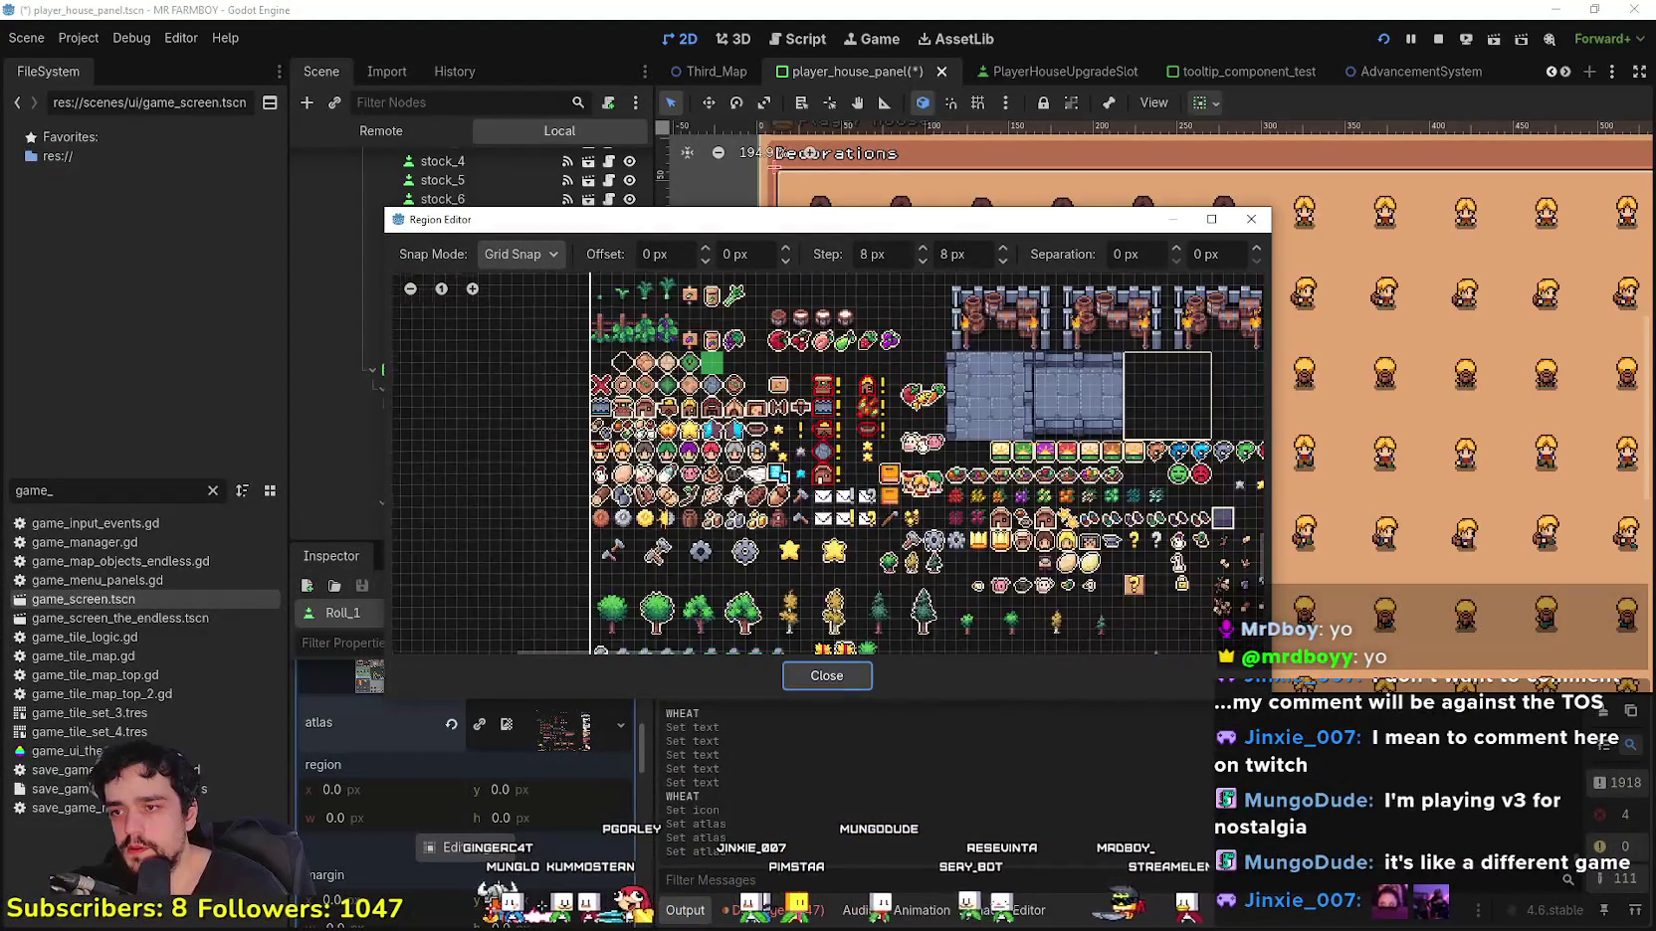
scroll(684, 480, up, 2)
click(648, 403)
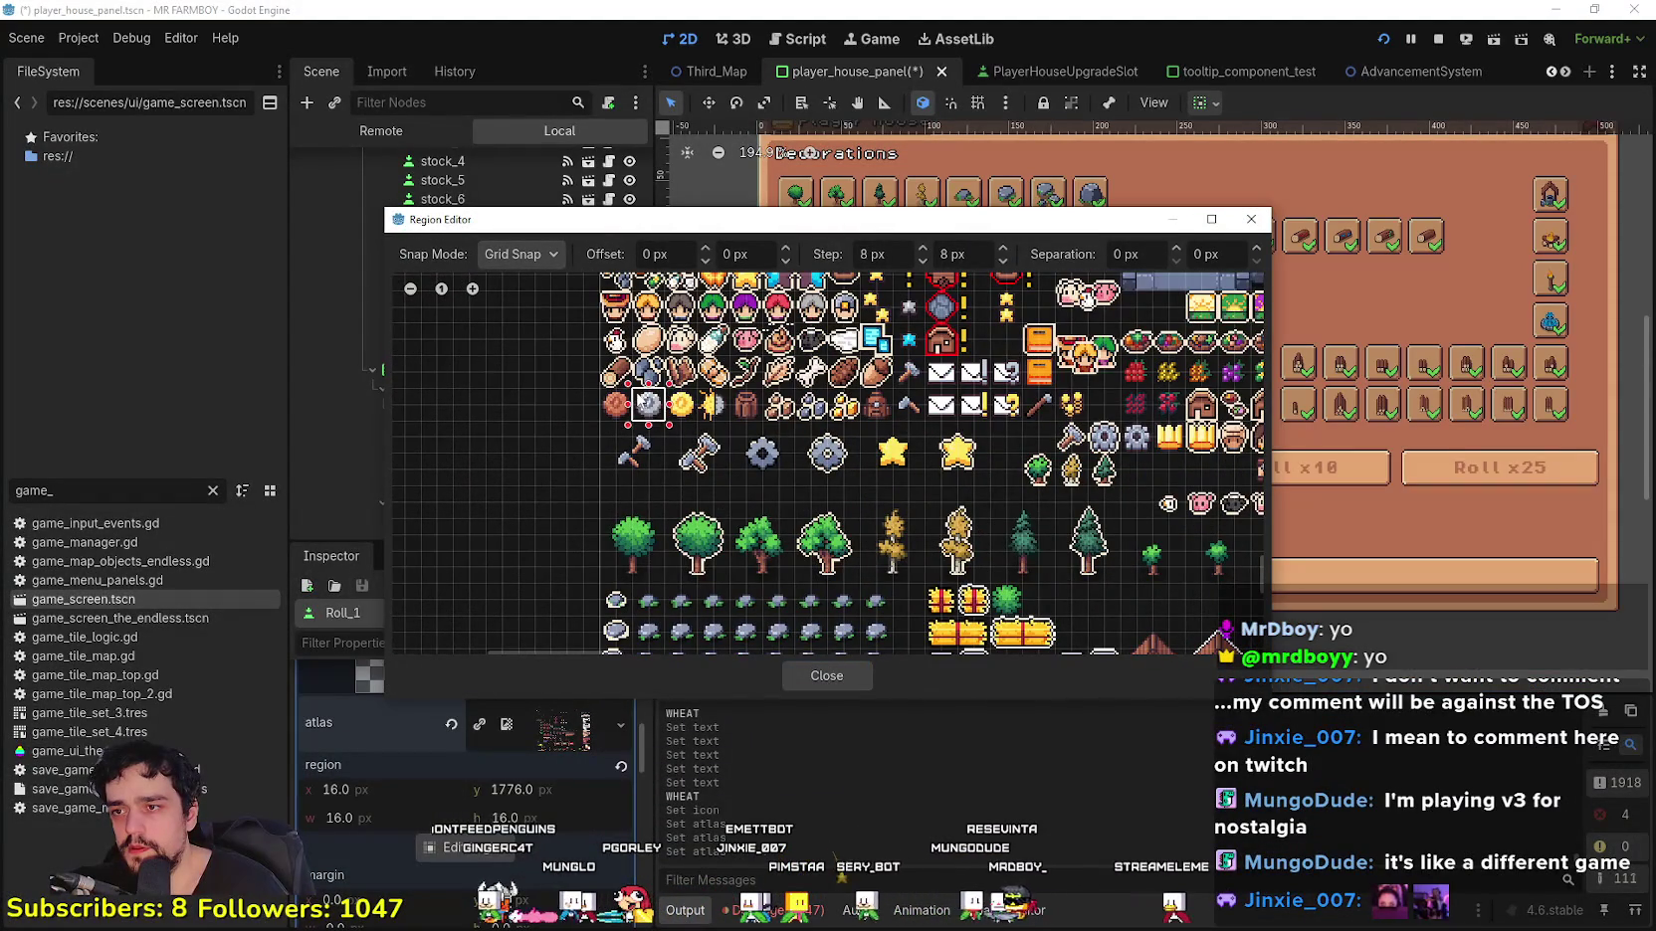
click(801, 676)
scroll(861, 509, up, 3)
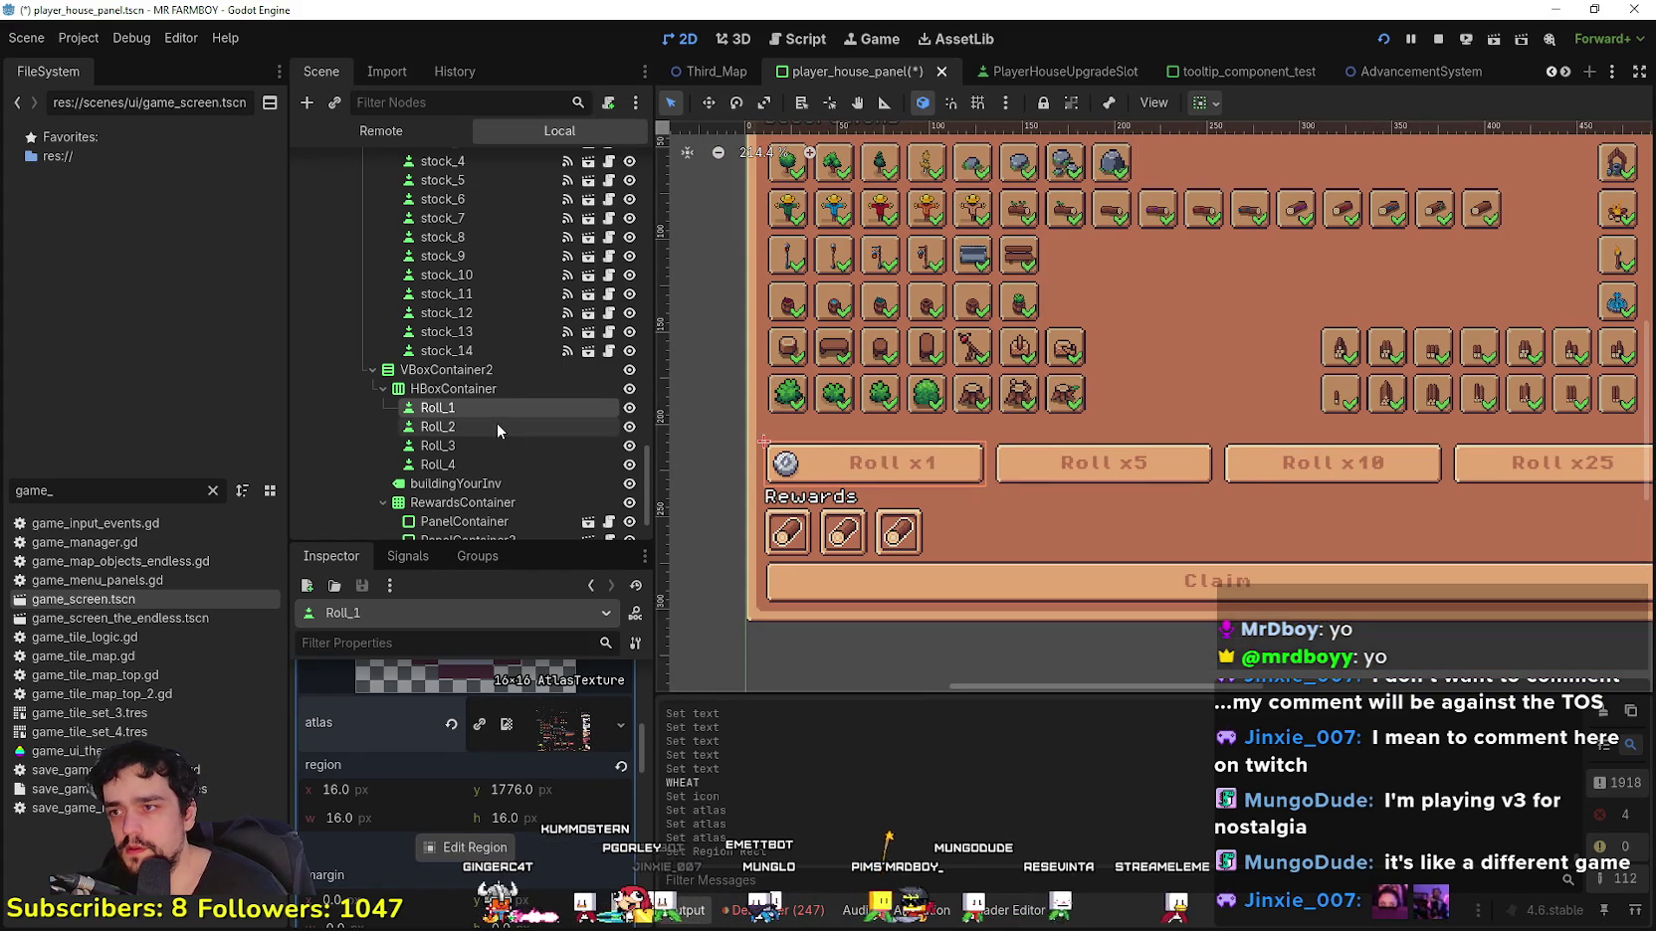
scroll(487, 881, down, 2)
scroll(487, 881, up, 3)
click(553, 856)
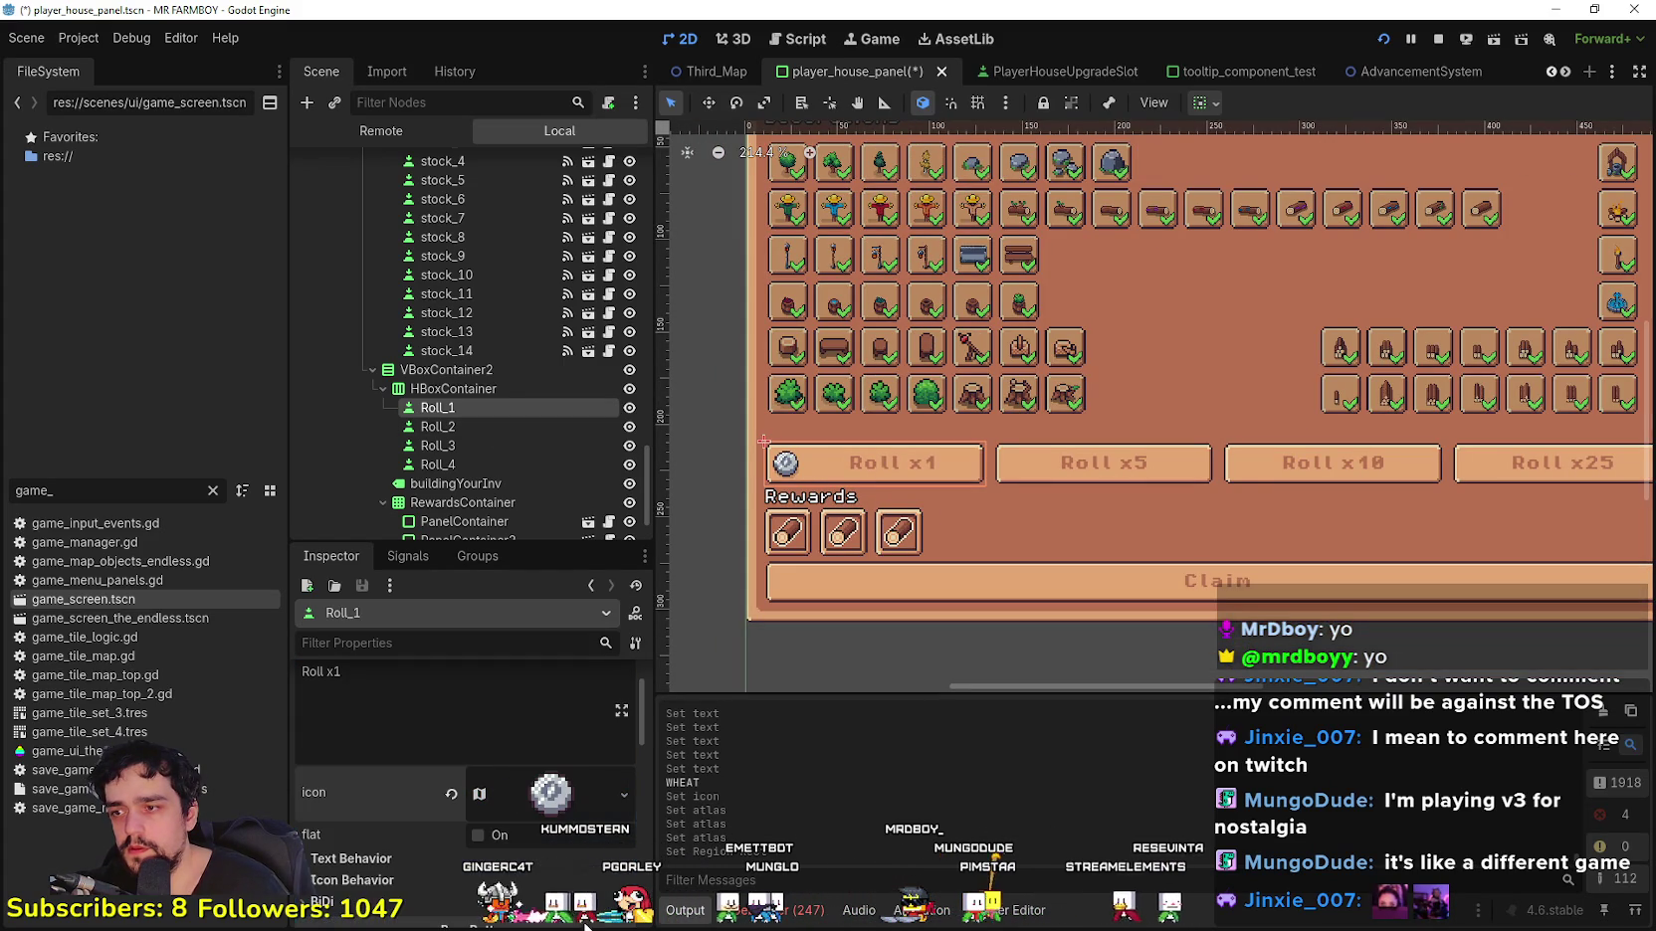
click(352, 879)
scroll(411, 812, down, 2)
click(551, 806)
click(533, 875)
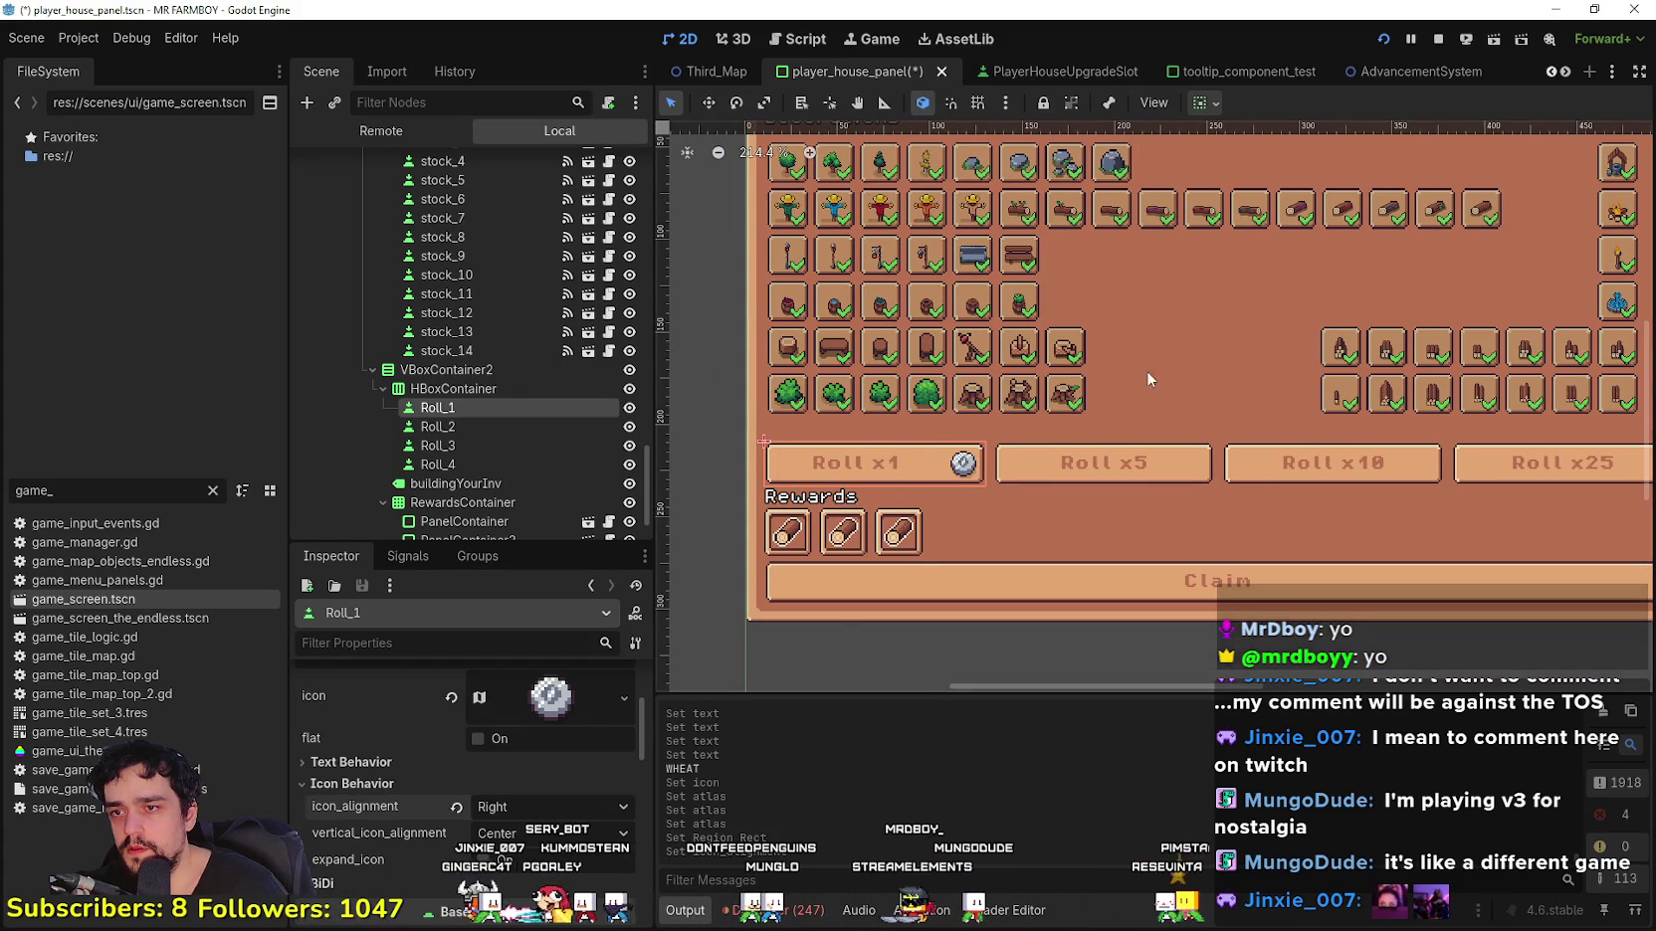
scroll(538, 836, up, 3)
click(482, 783)
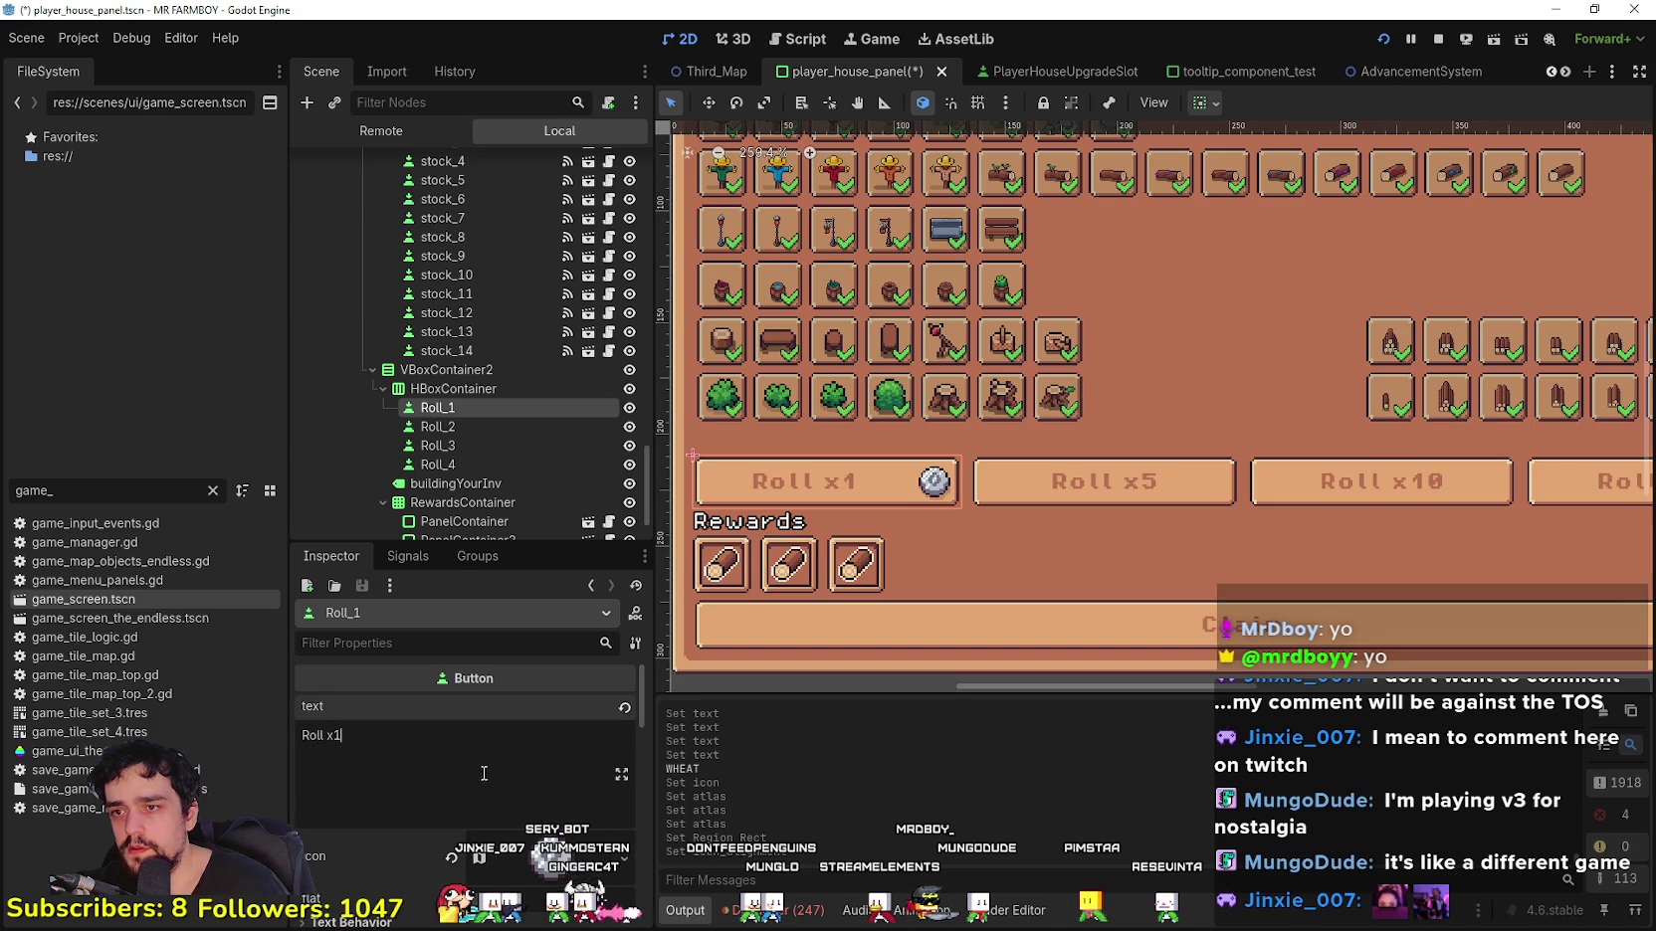
scroll(950, 464, up, 2)
scroll(545, 816, down, 6)
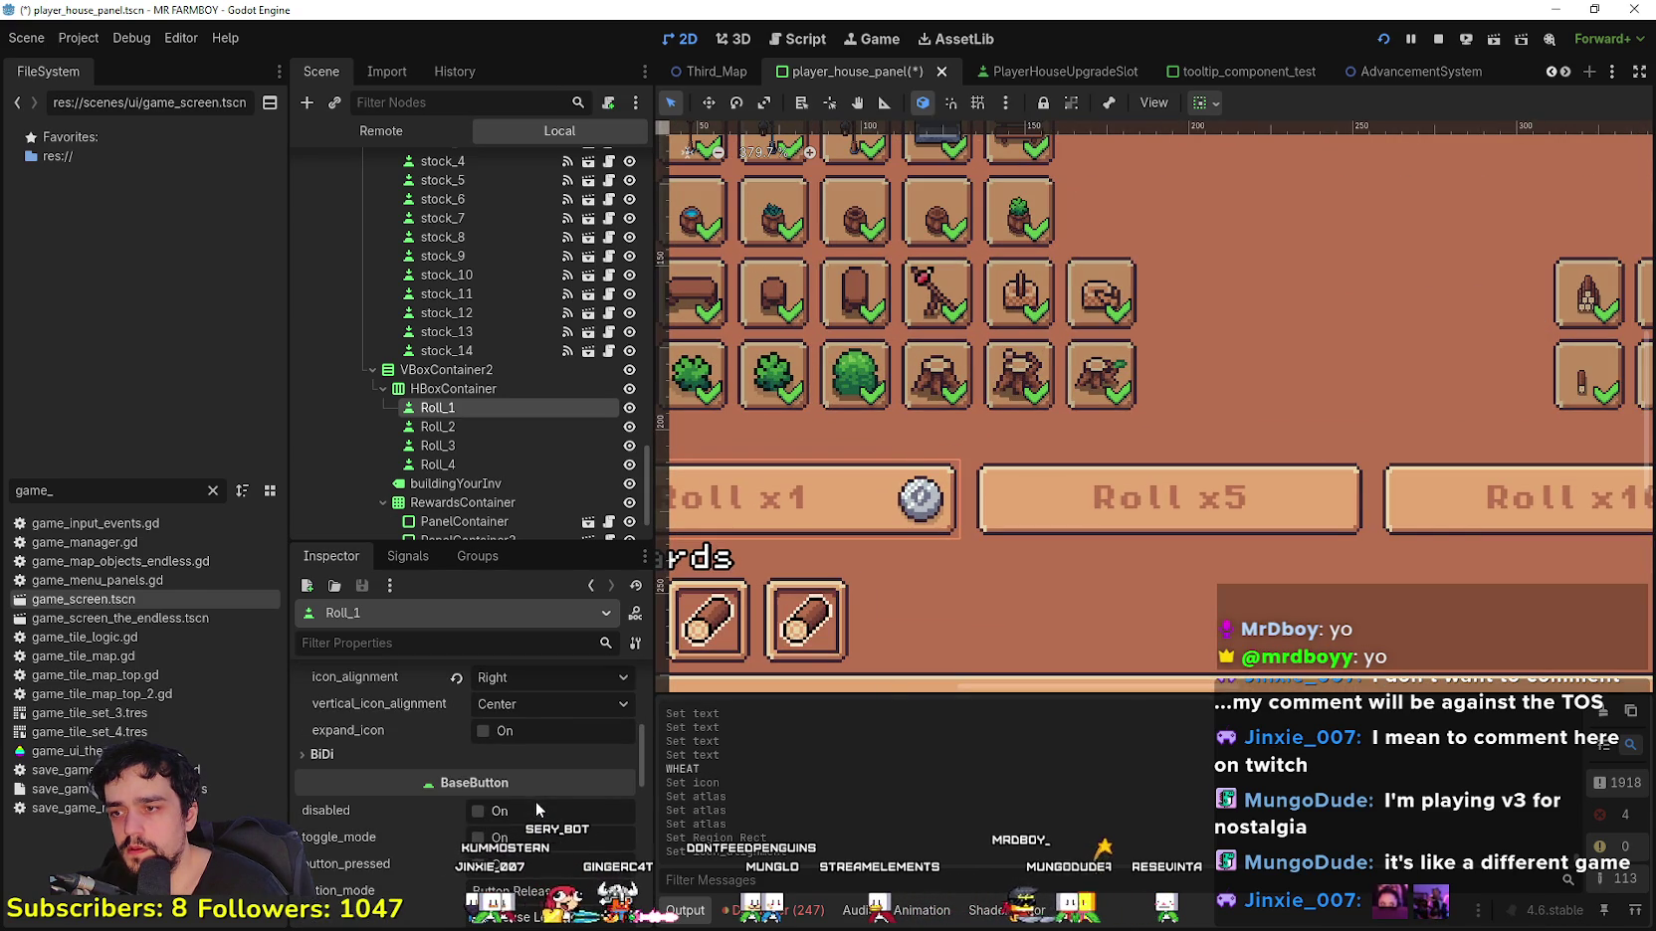
scroll(537, 806, up, 6)
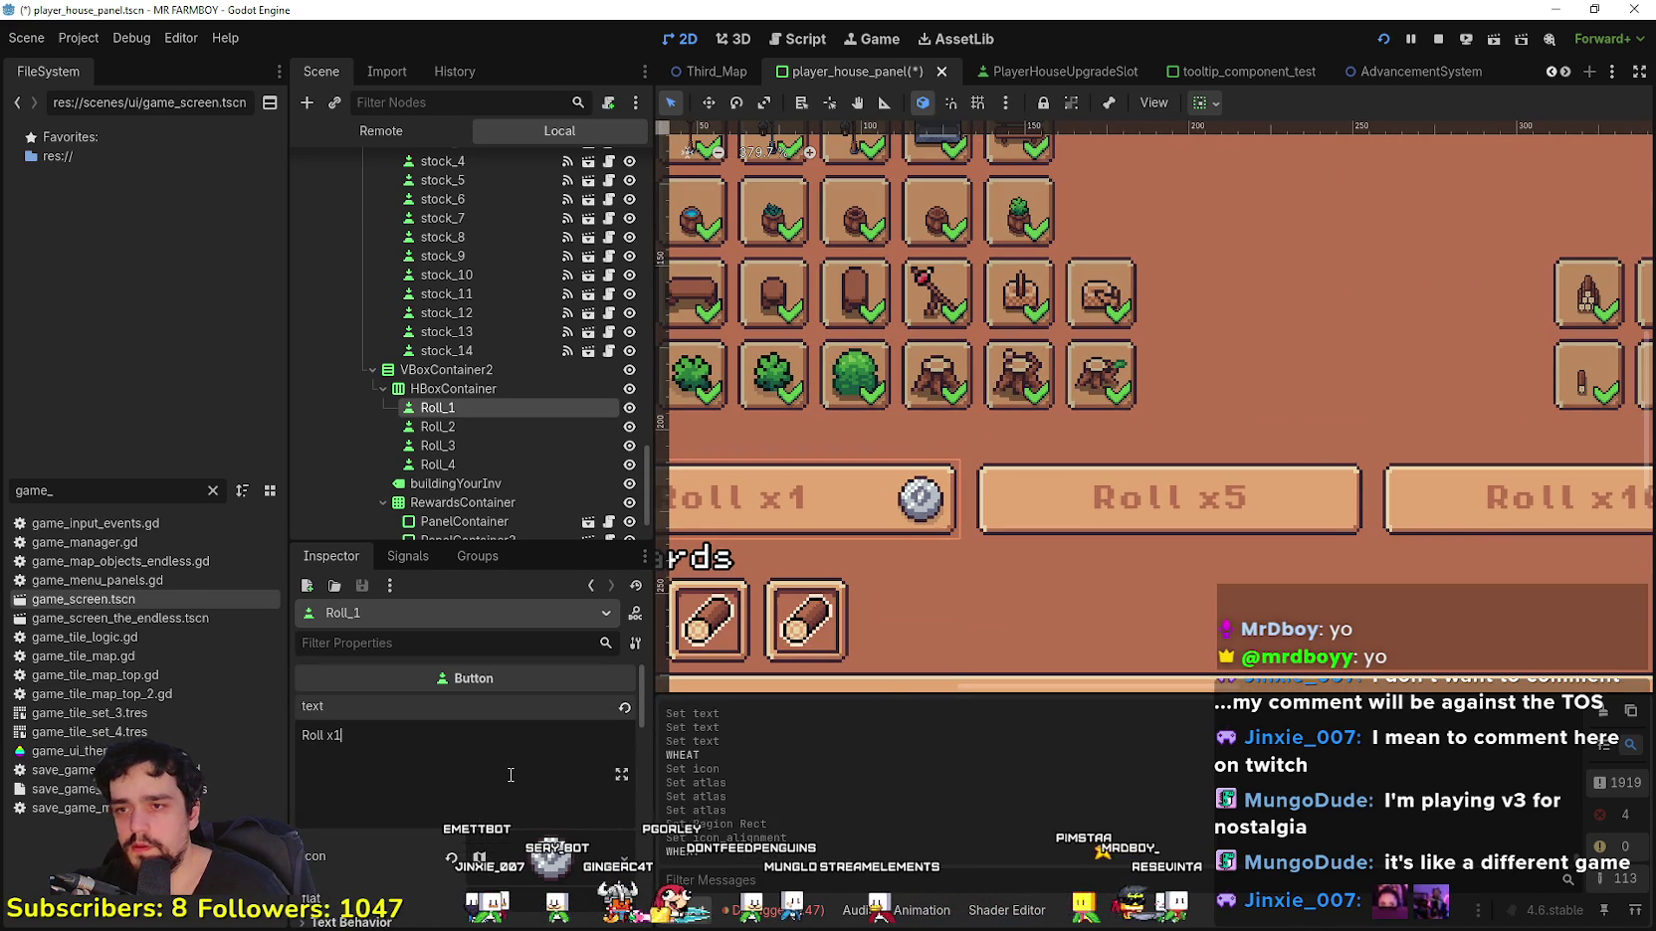
text(10)
key(BackSpace)
key(BackSpace)
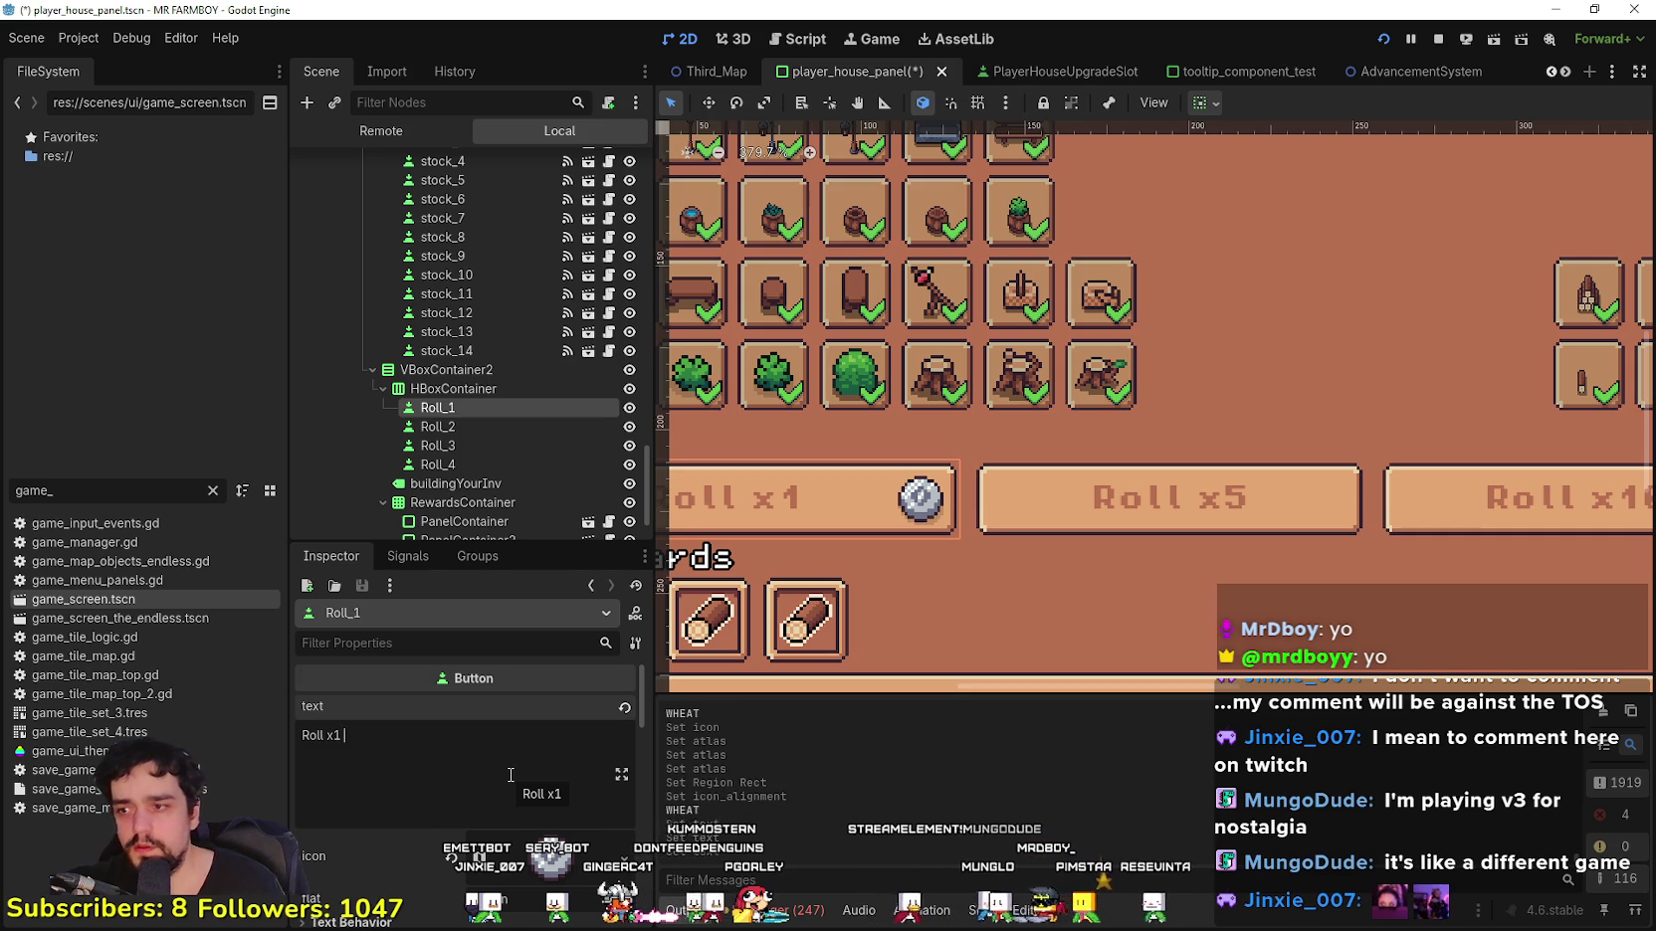
text(10)
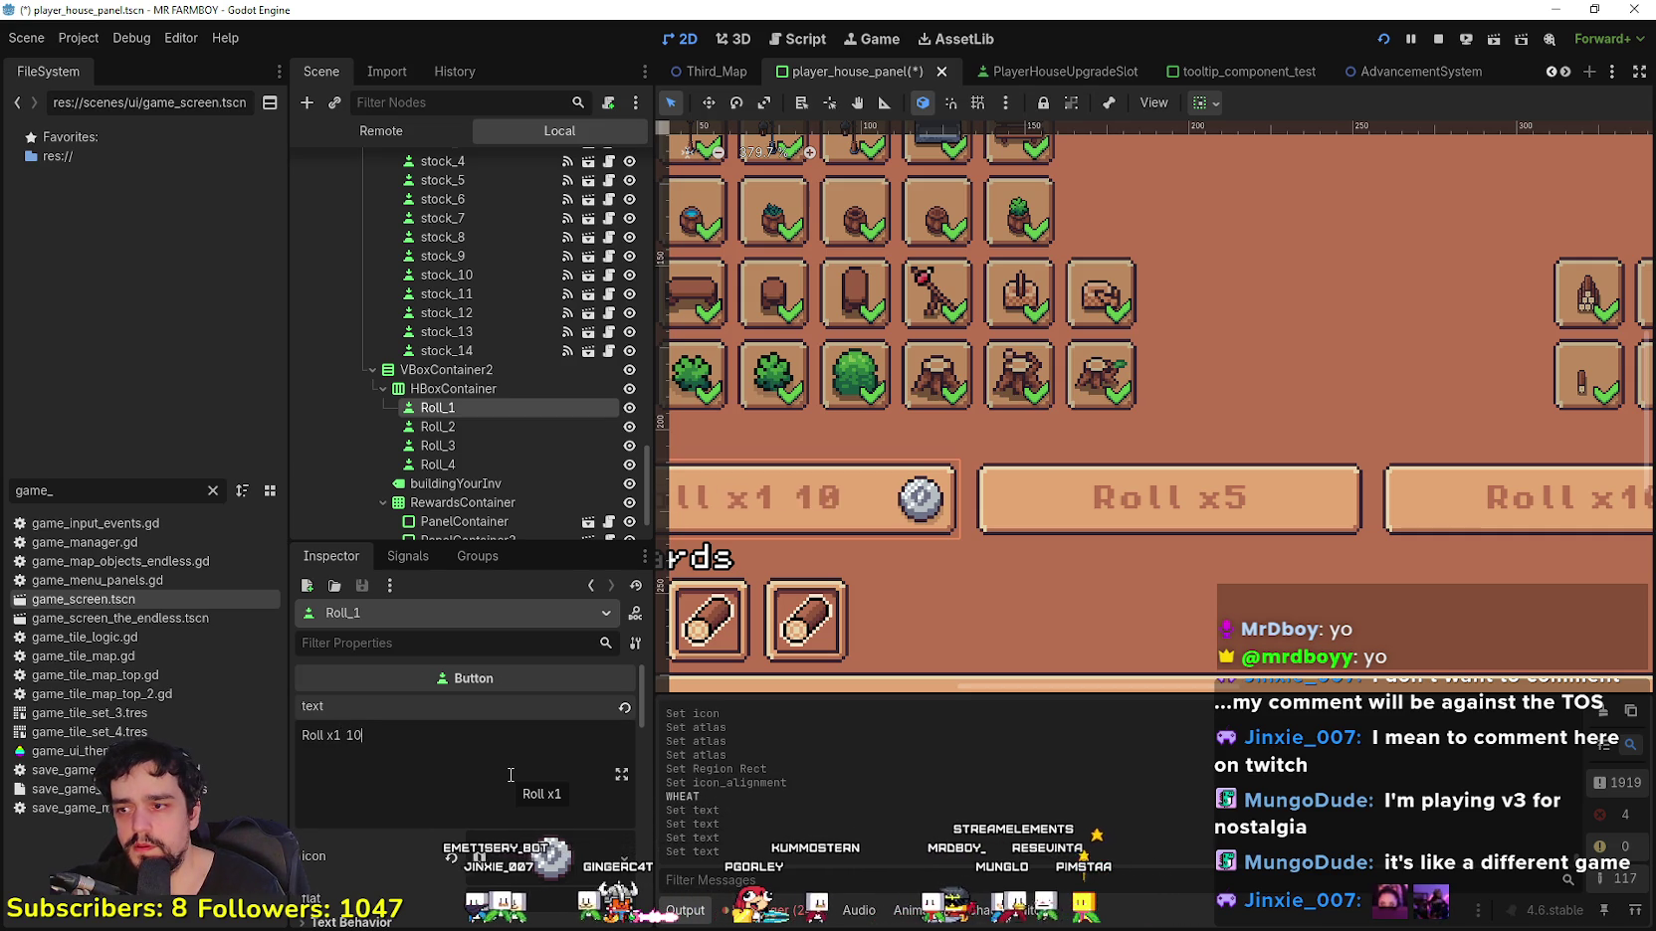
key(BackSpace)
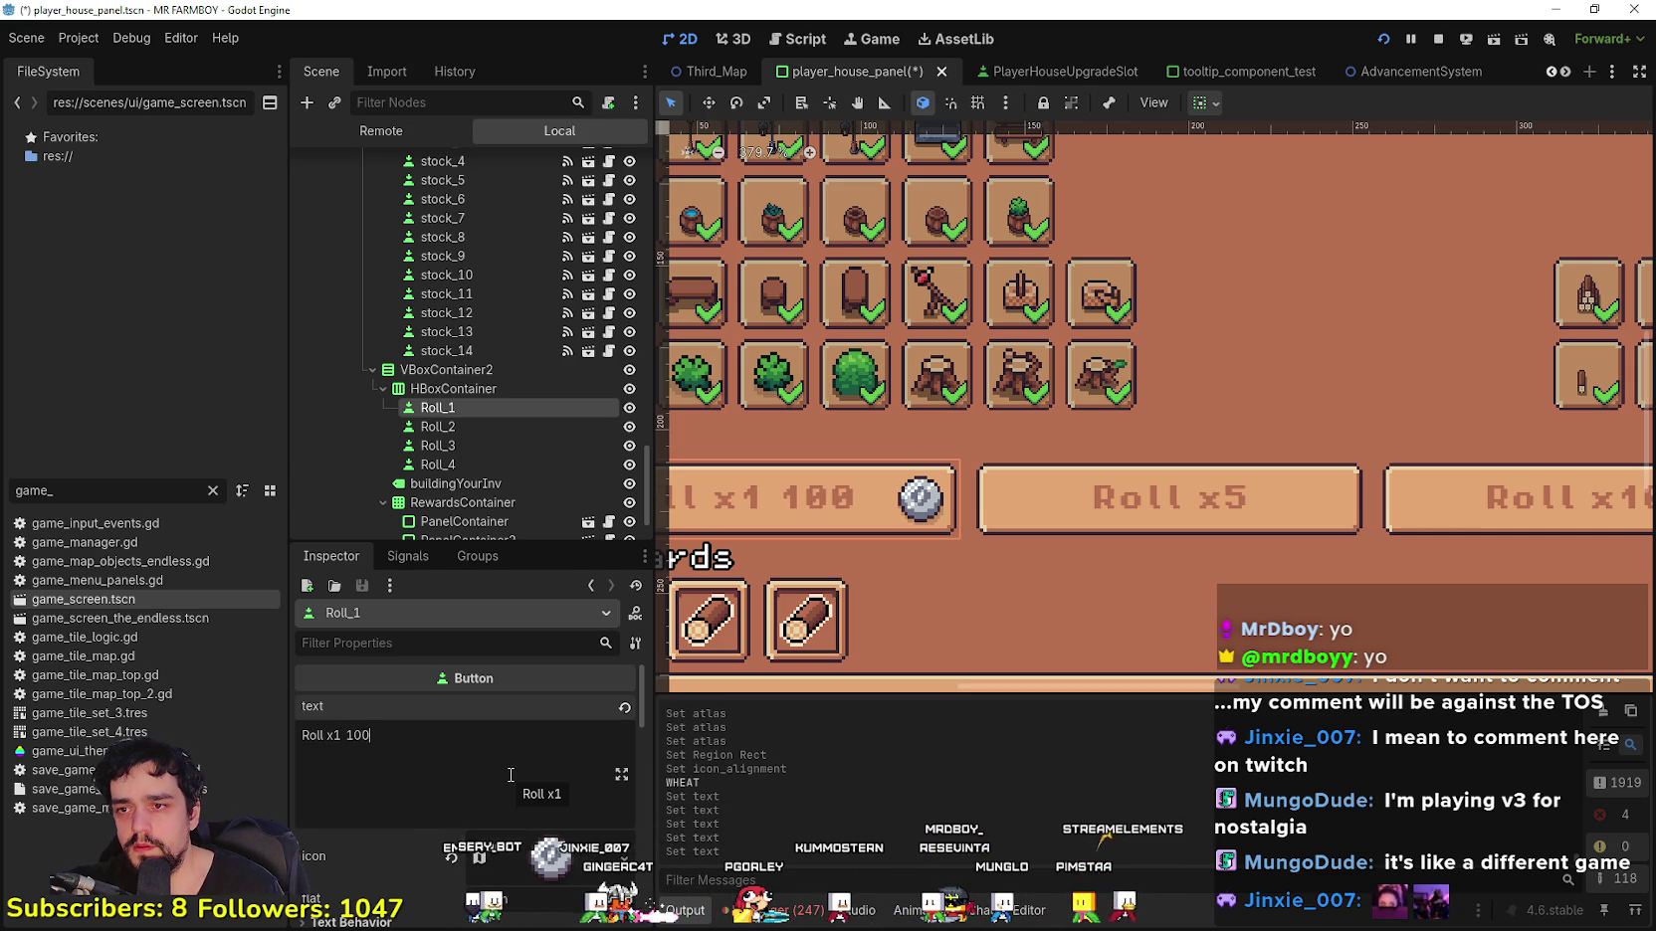
scroll(975, 564, down, 3)
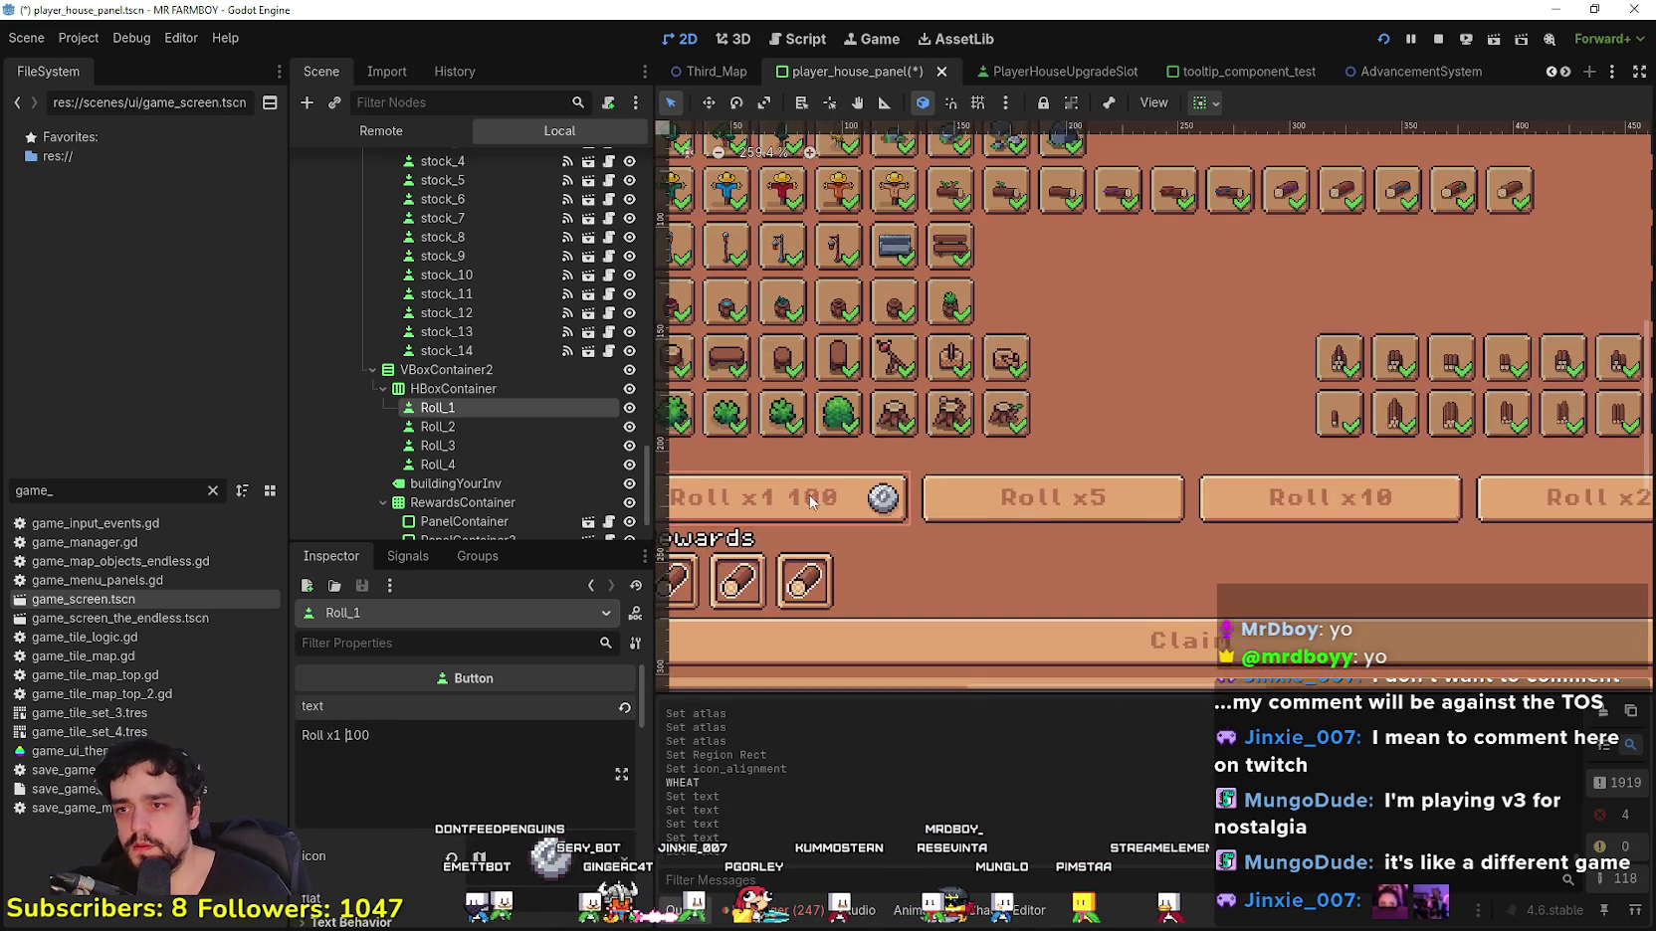
scroll(975, 564, up, 3)
click(449, 744)
key(BackSpace)
key(BackSpace)
key(BackSpace)
key(BackSpace)
key(BackSpace)
key(BackSpace)
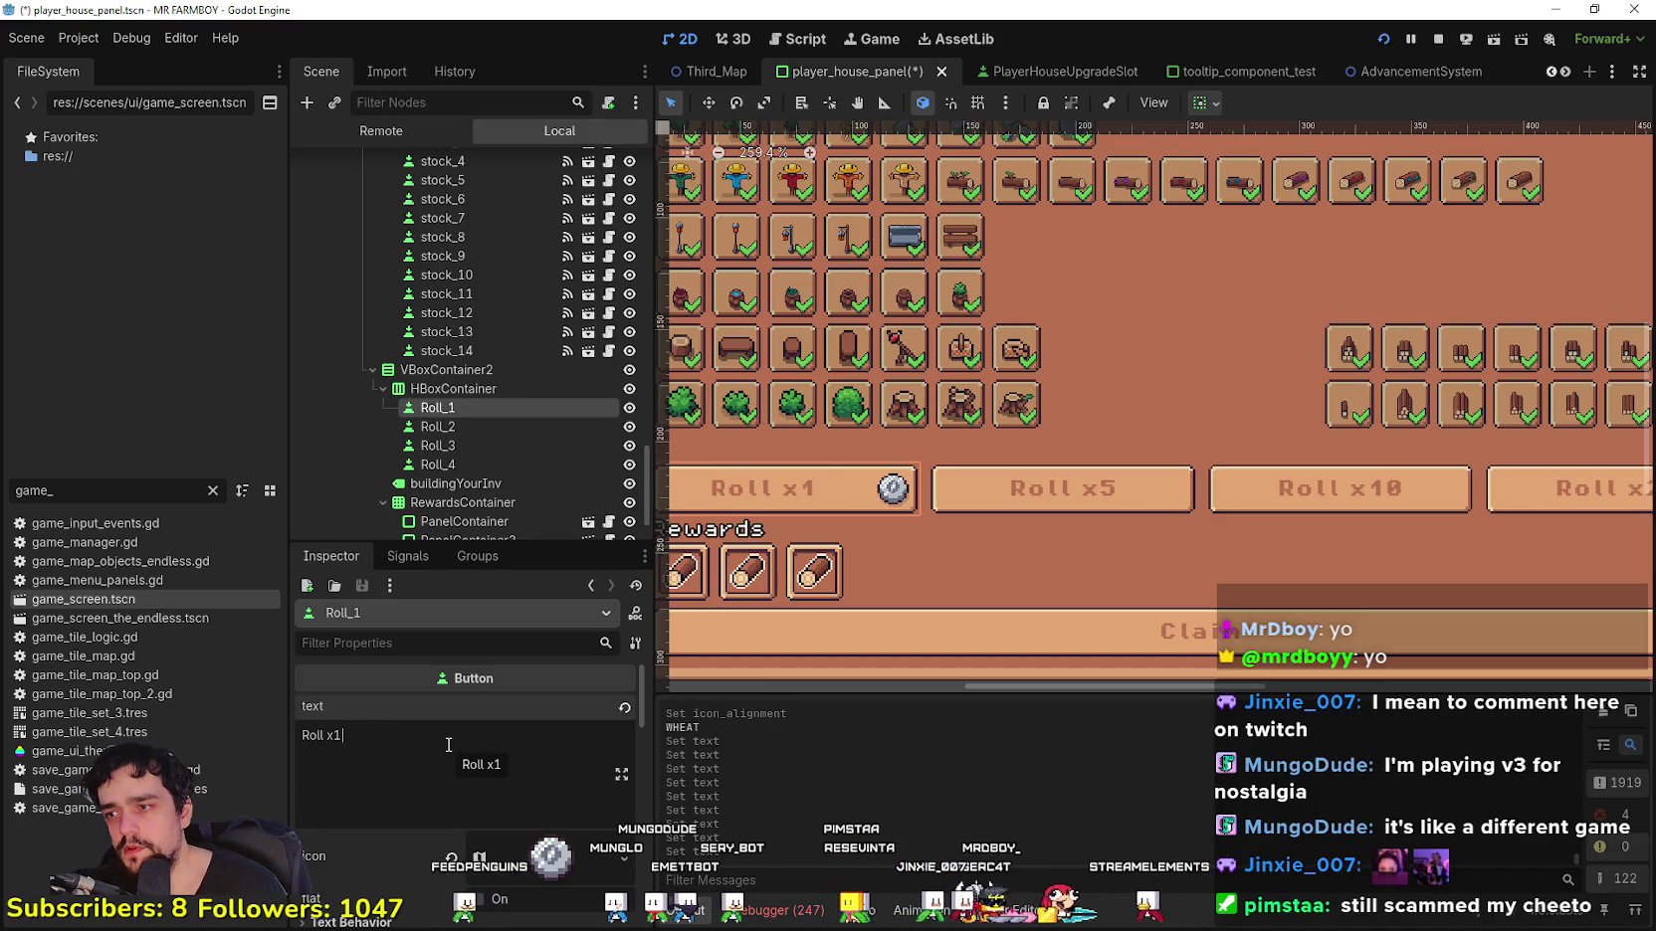
scroll(857, 549, down, 4)
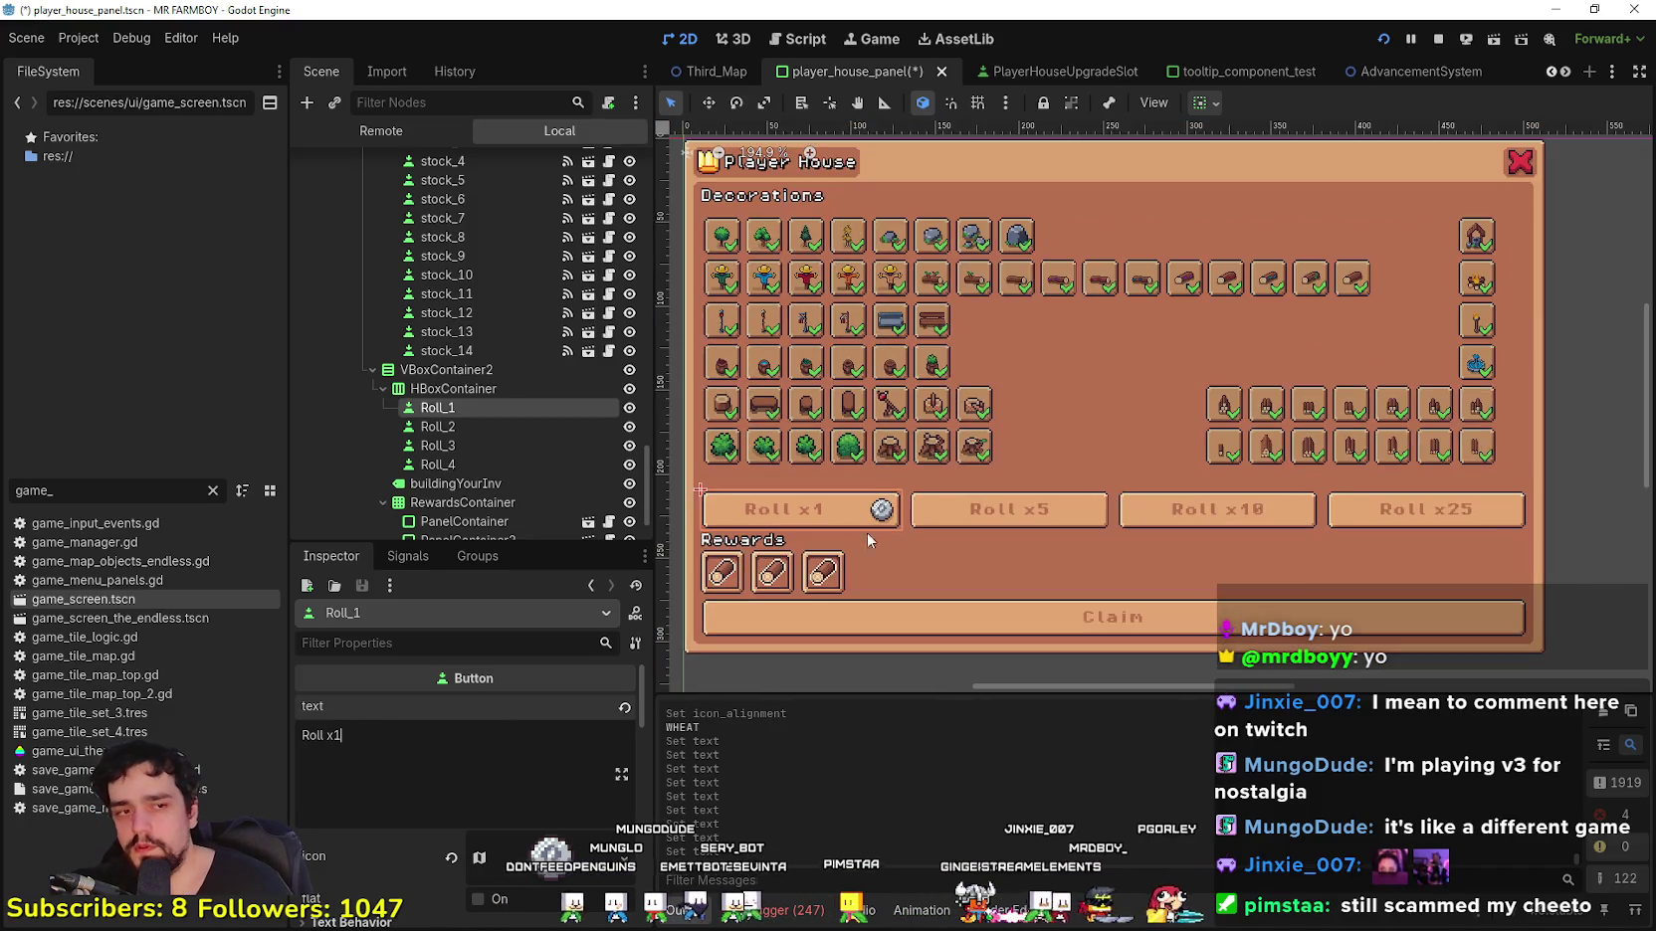
Step: Save player_house_panel.tscn with Ctrl+S
scroll(880, 446, down, 2)
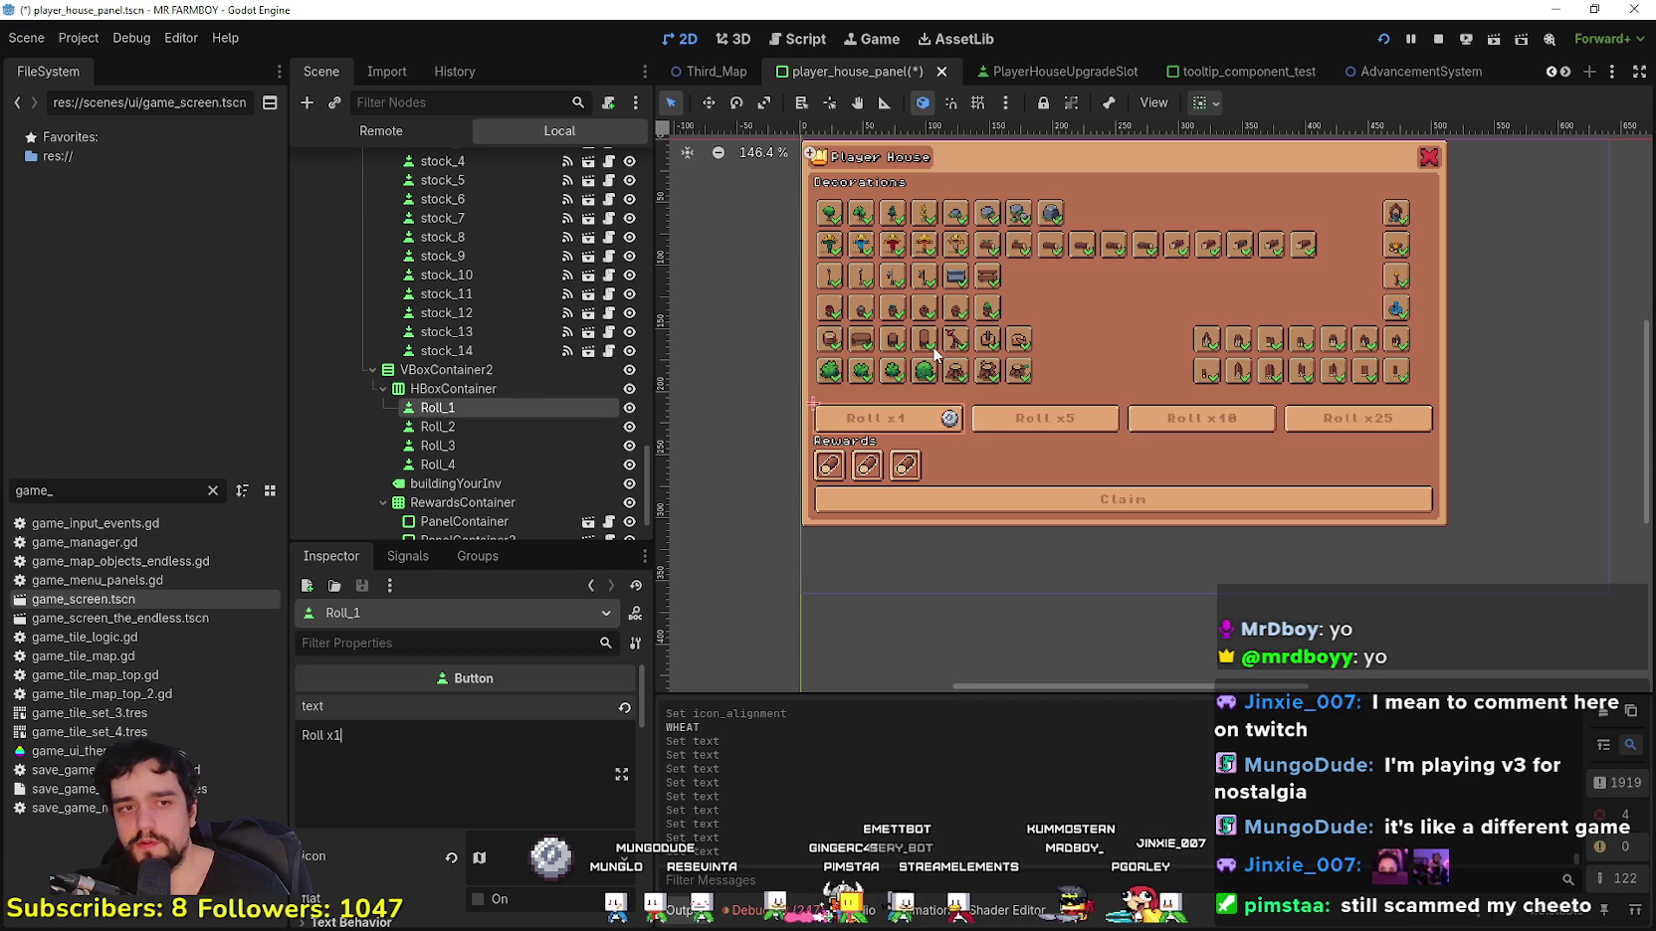
scroll(933, 346, up, 2)
scroll(939, 348, up, 1)
key(ctrl+s)
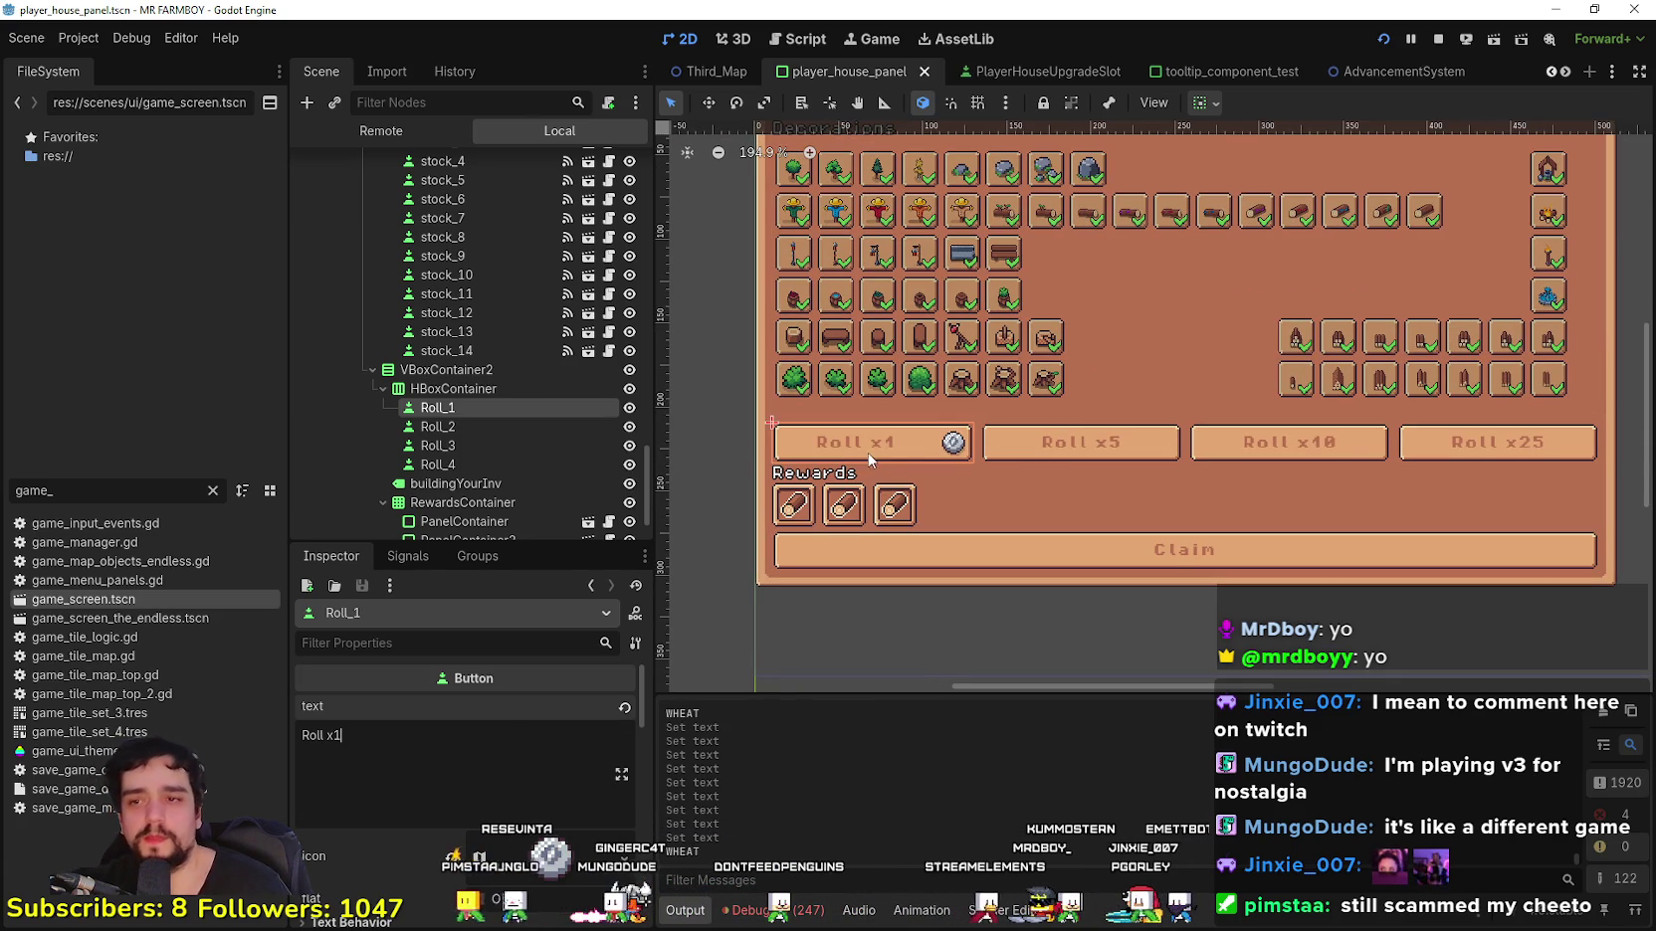
Step: Zoom the 2D viewport in and out to review the panel, then bring up the Twitch browser
scroll(870, 453, up, 2)
scroll(868, 458, down, 2)
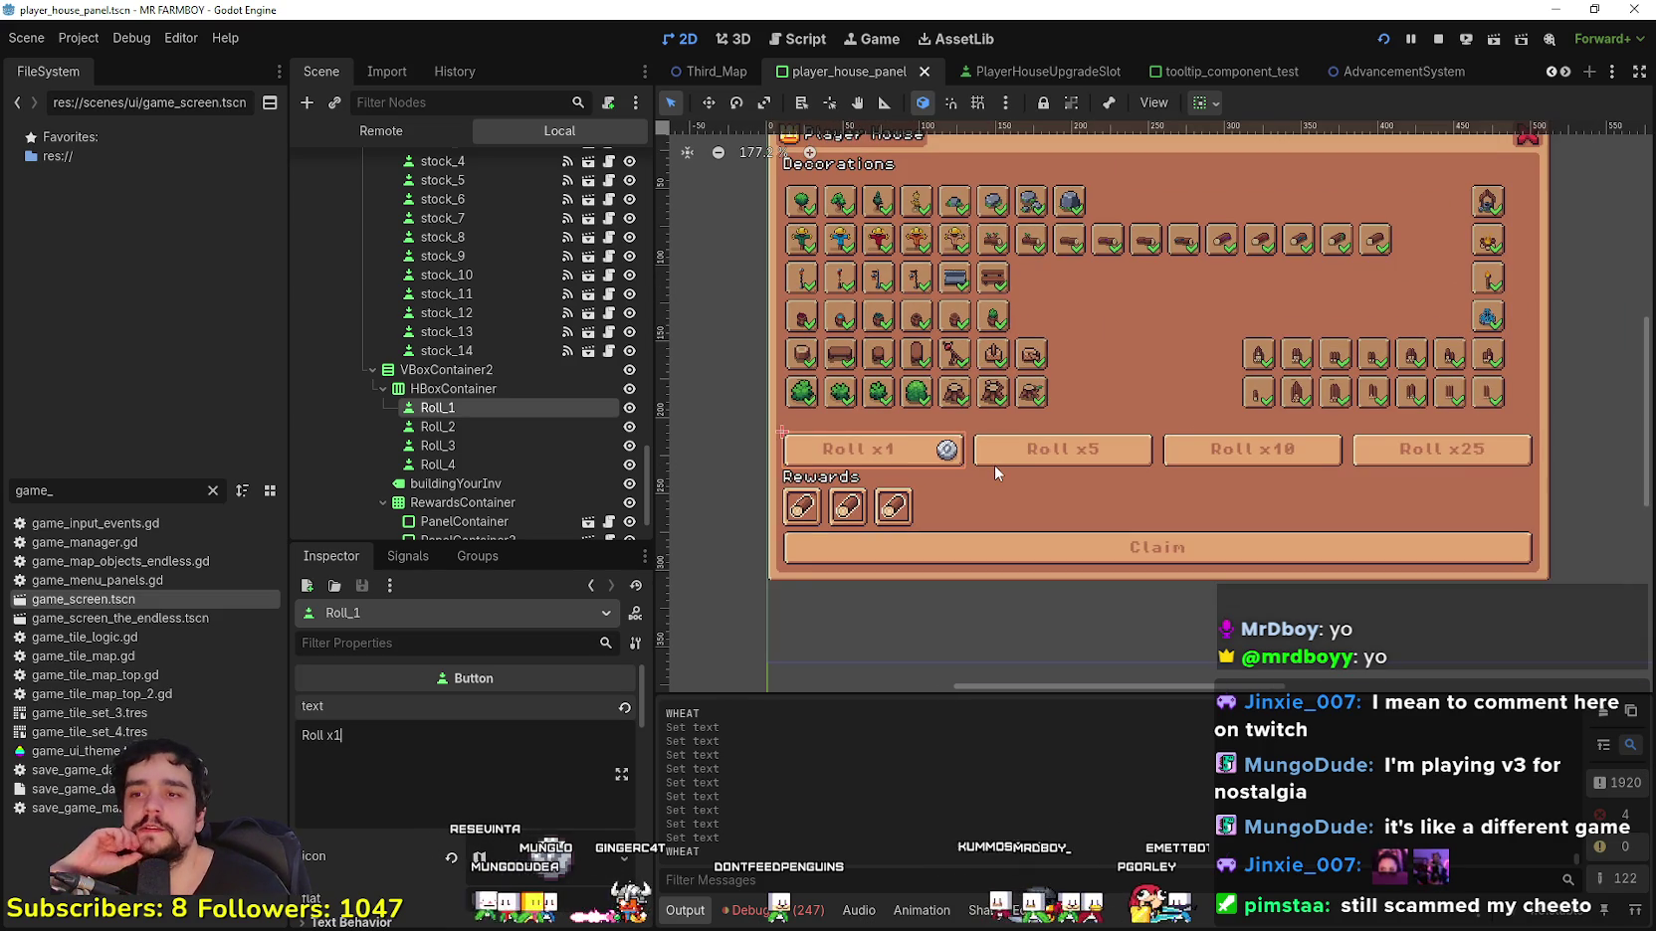
scroll(993, 465, down, 1)
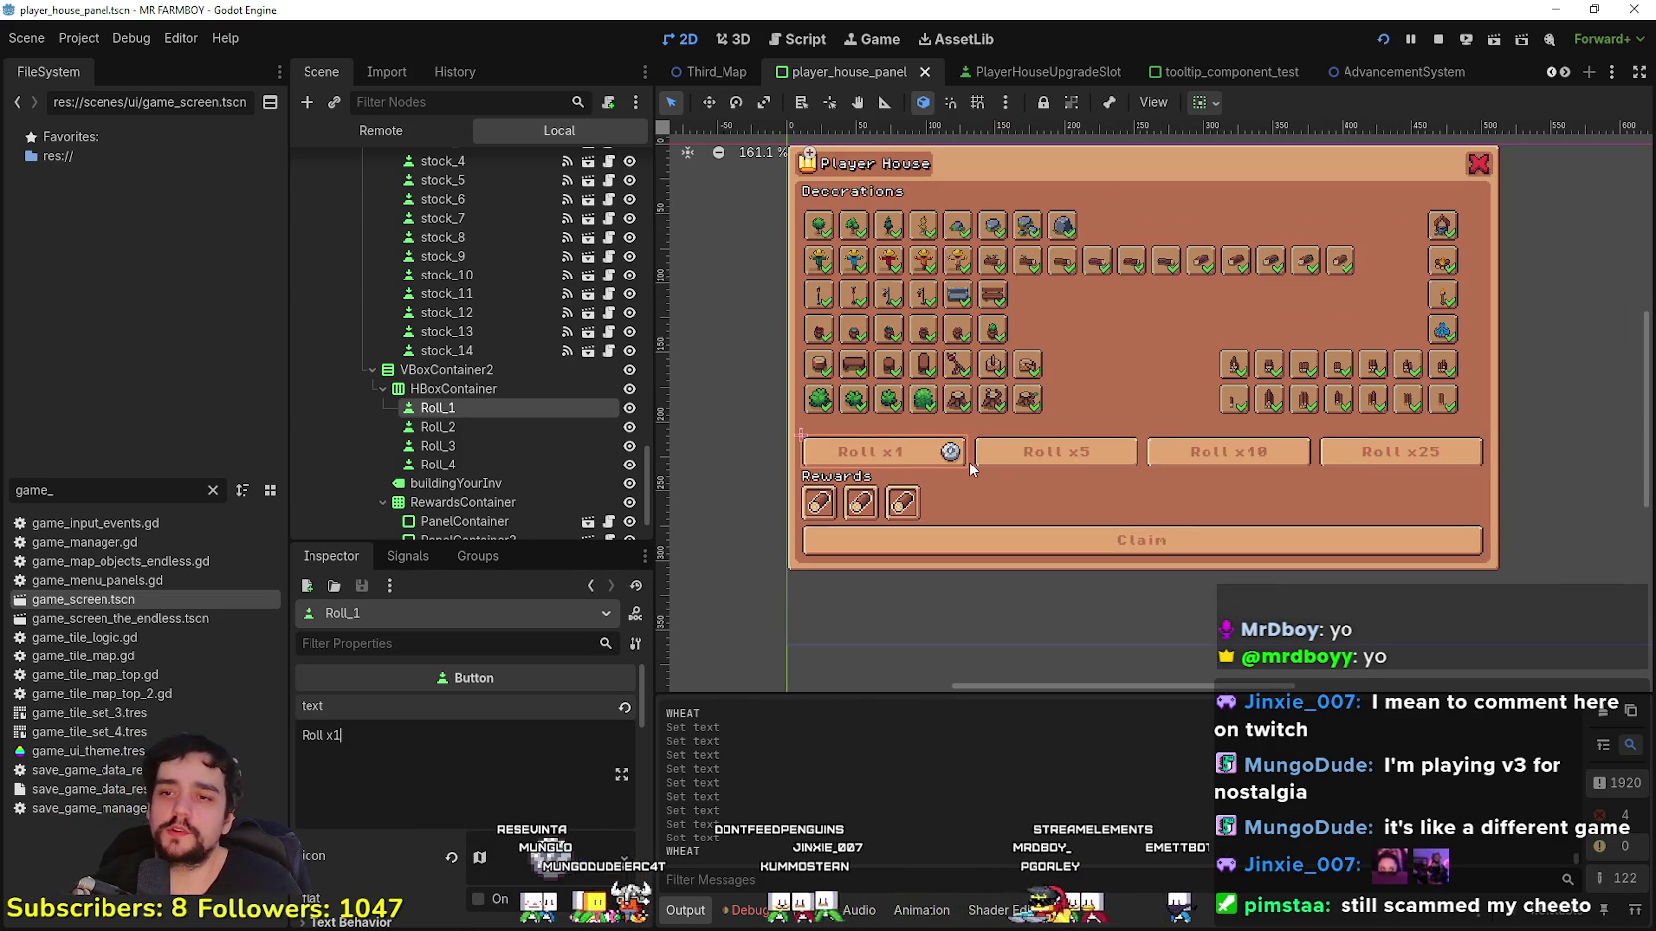
scroll(984, 472, up, 2)
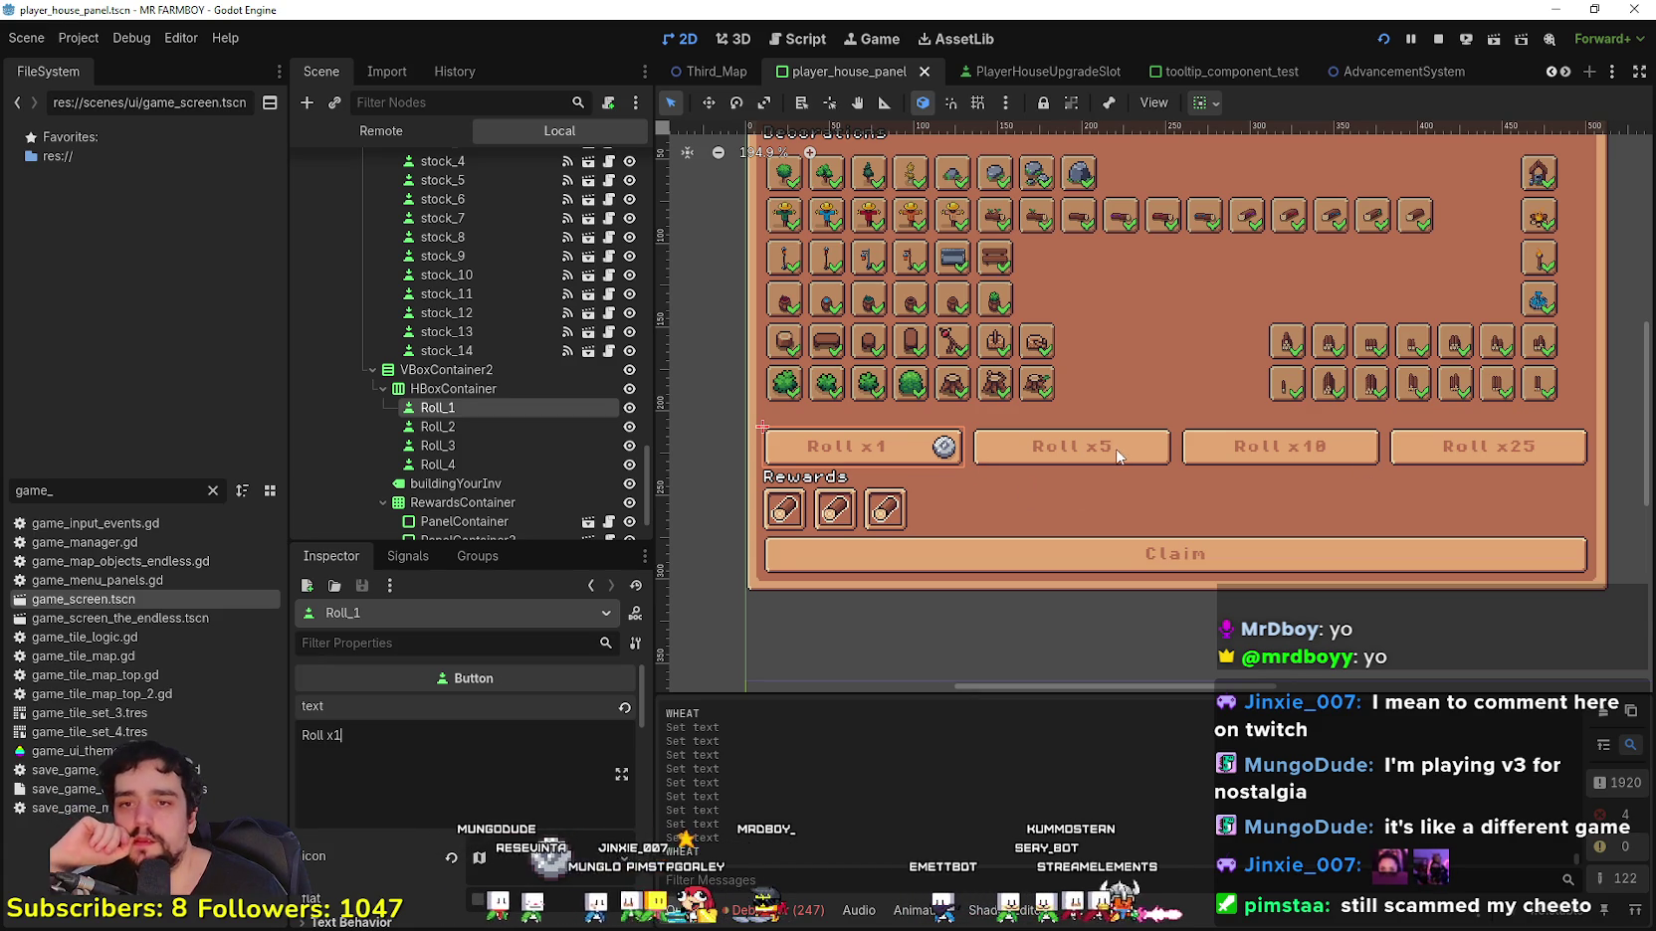
scroll(1117, 456, down, 3)
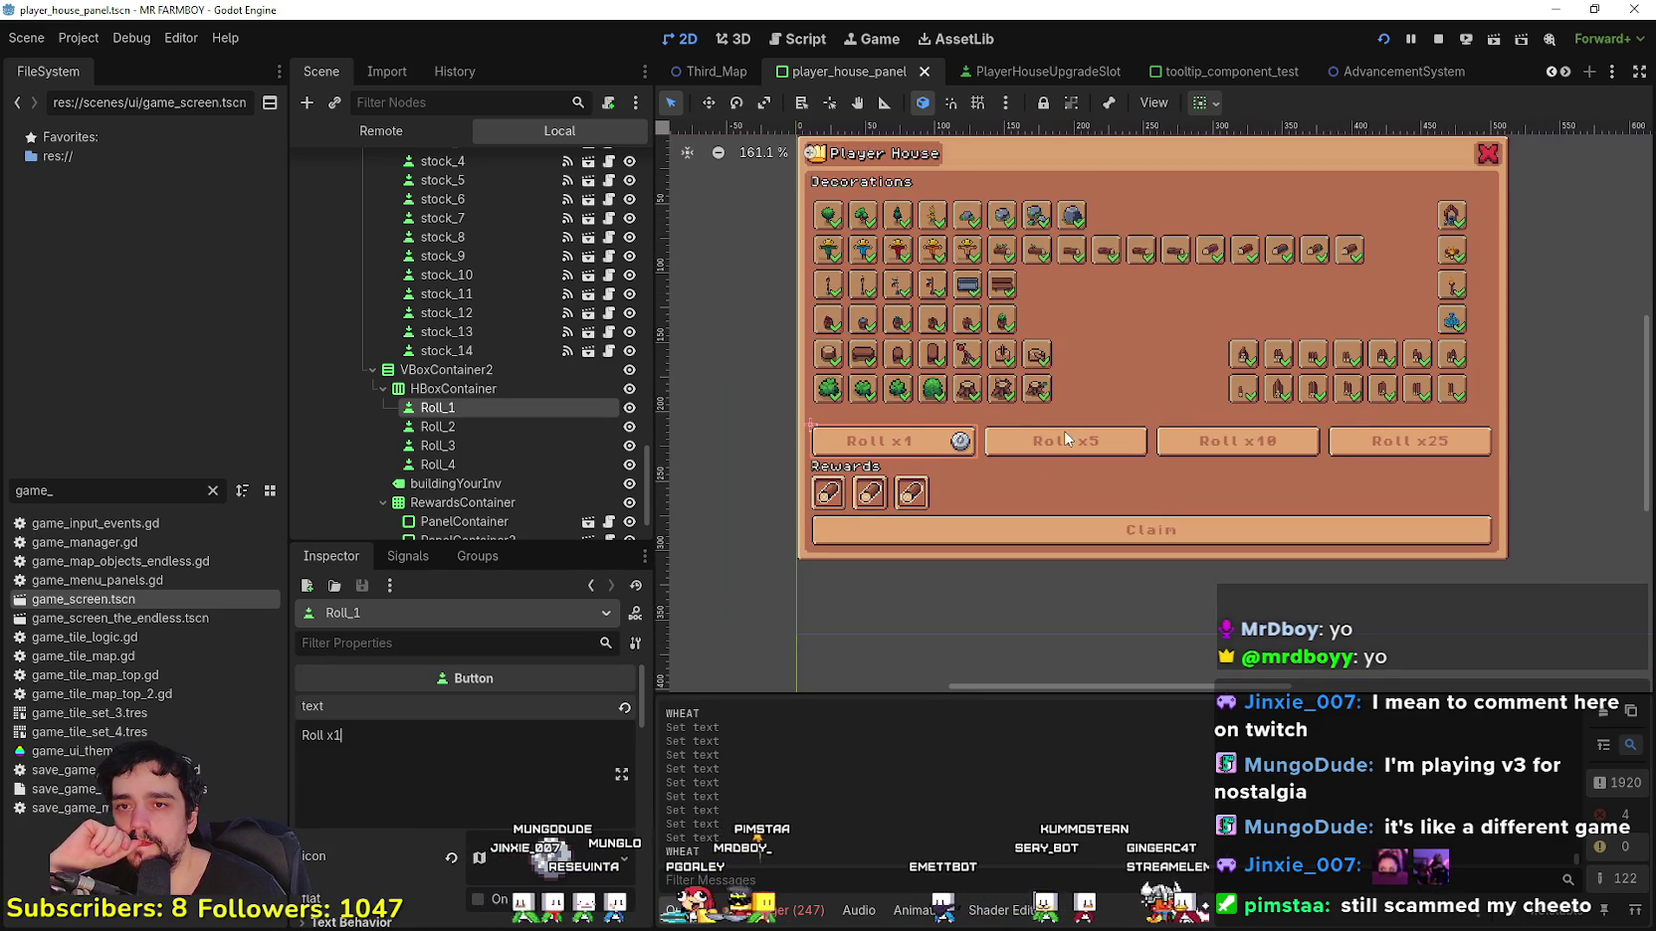
scroll(1065, 439, up, 2)
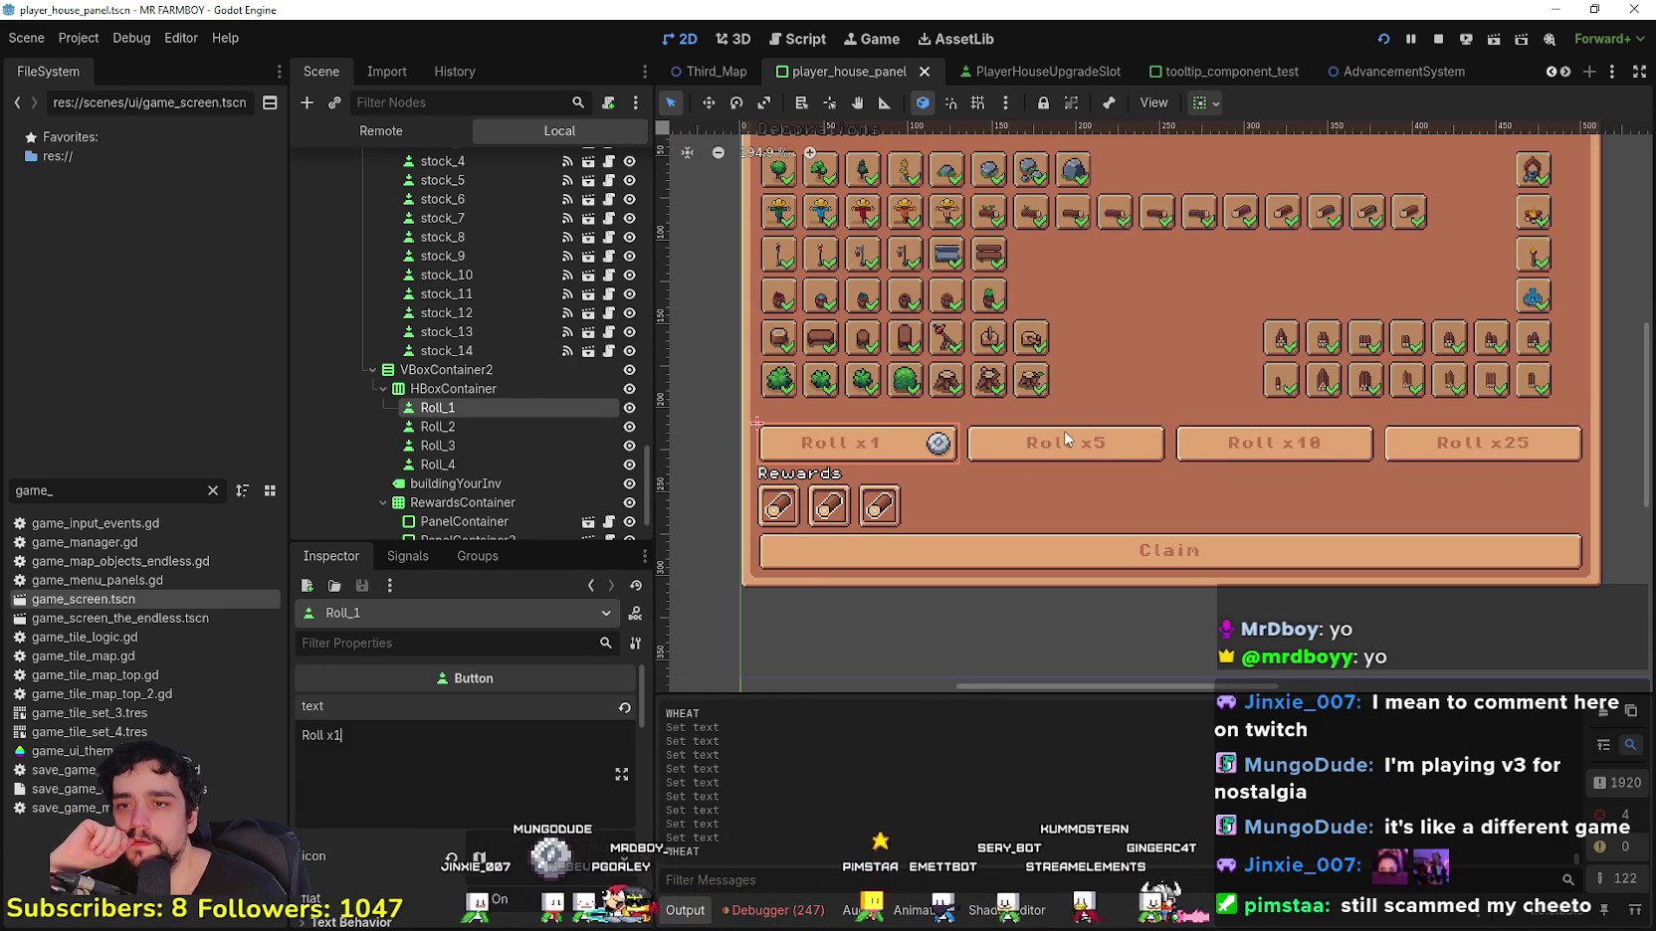
scroll(1065, 439, down, 1)
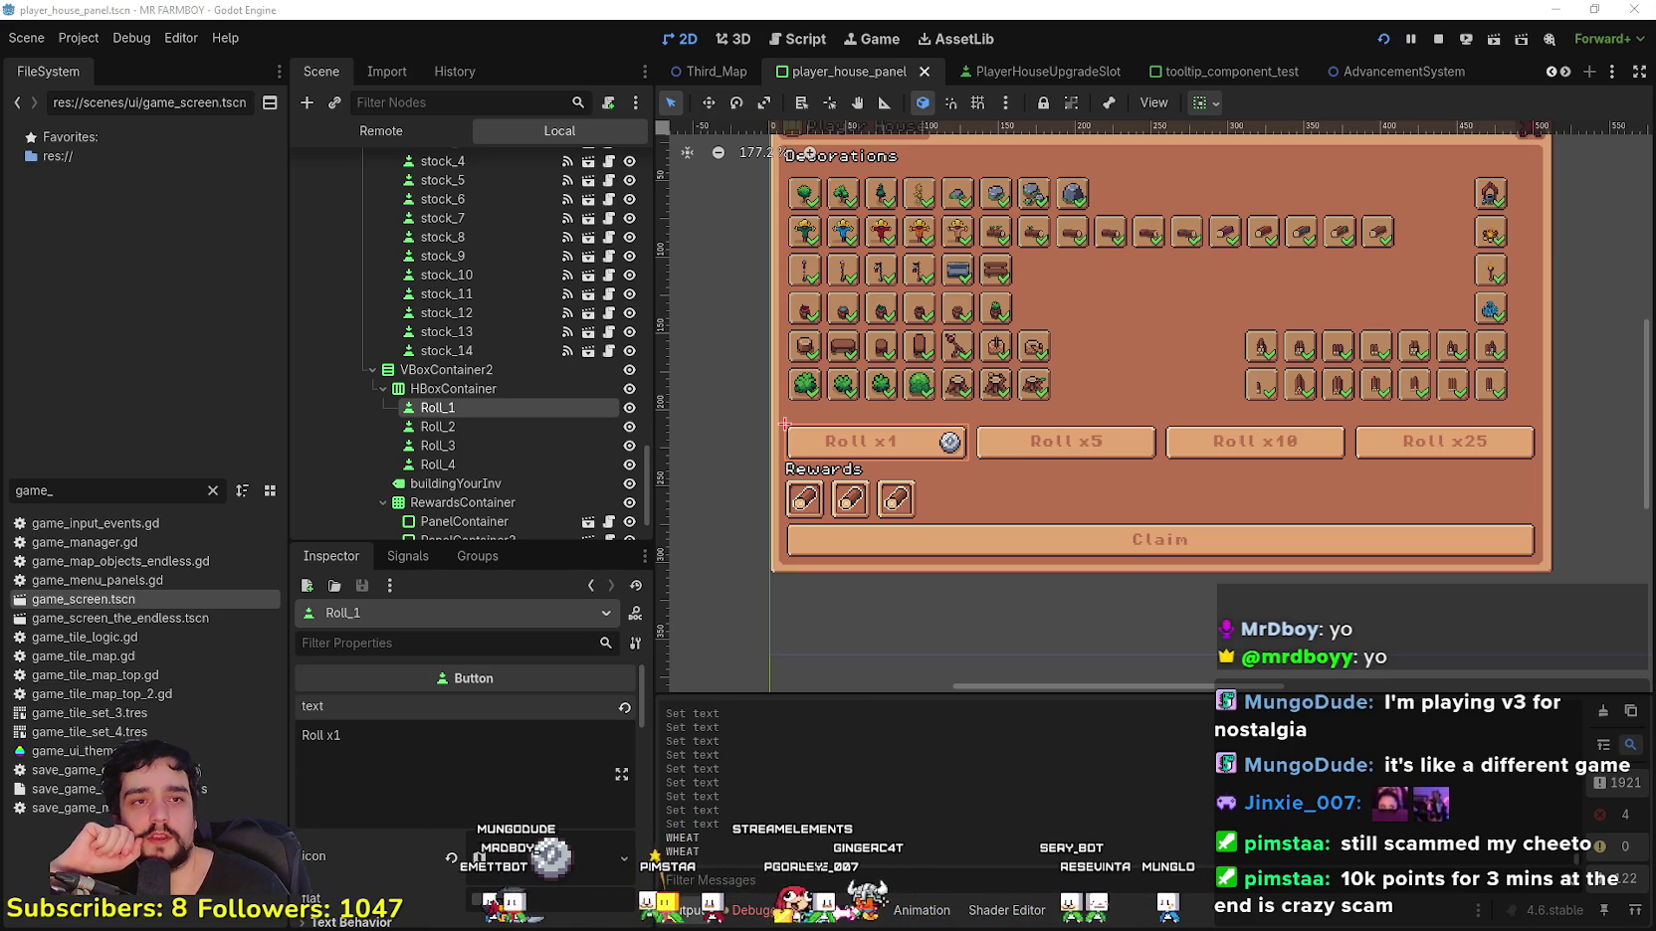
key(alt+Tab)
scroll(472, 704, down, 2)
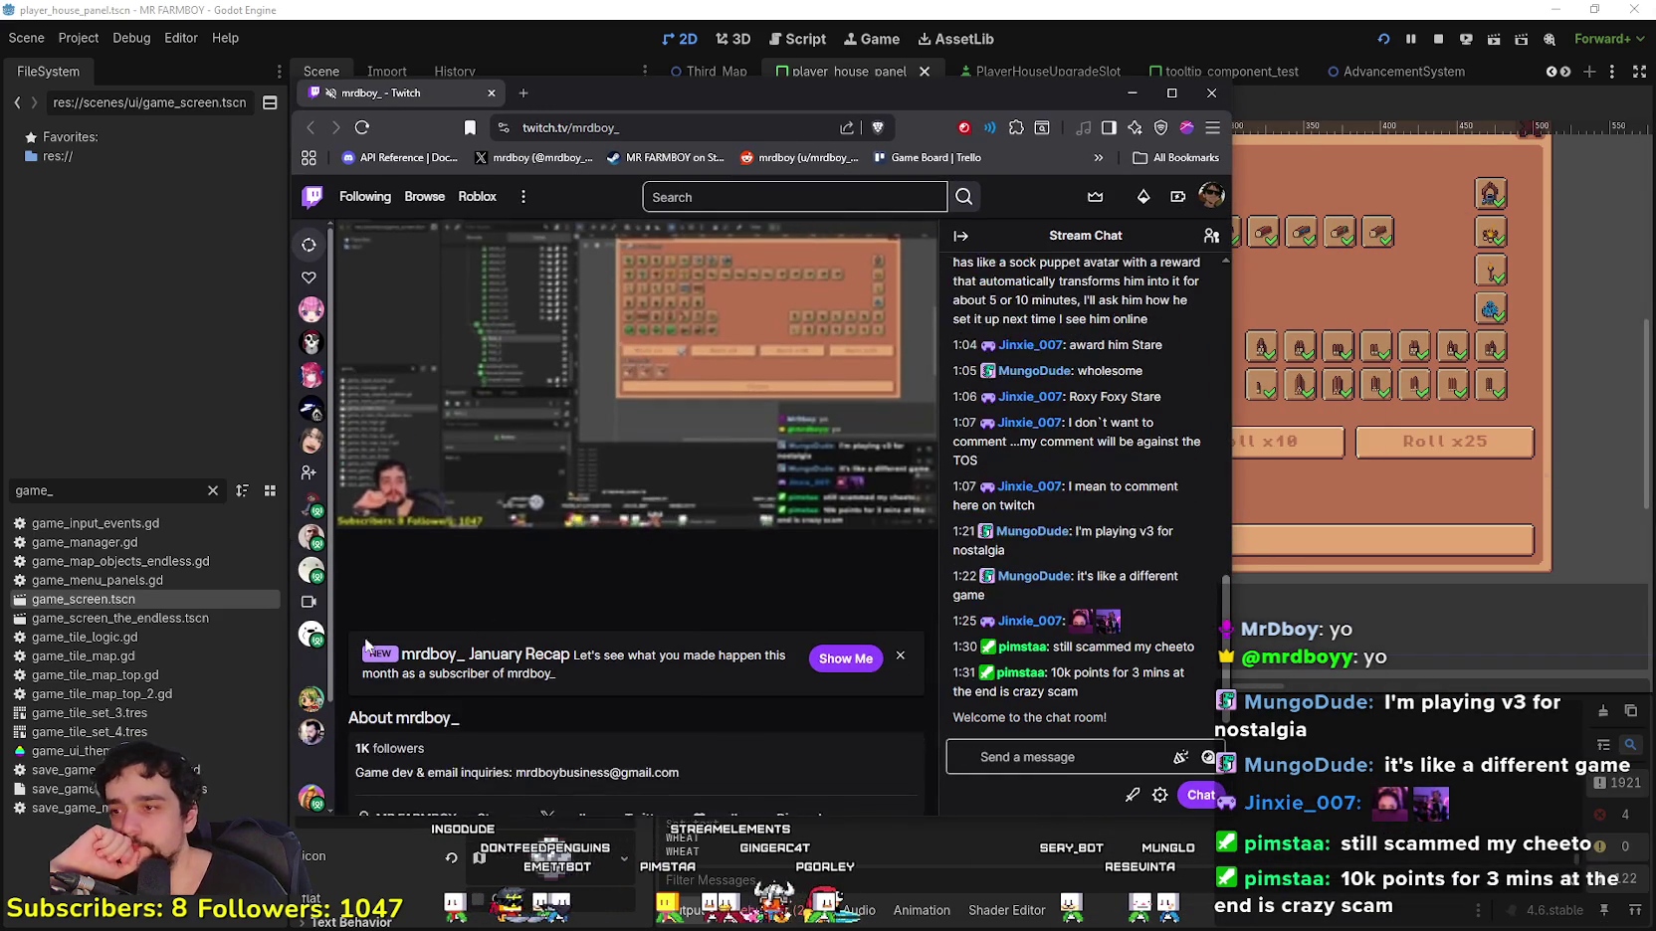
Step: From the channel's Videos list, open yesterday's broadcast 'Making Stardew Valley Factorio from Wish (live#302)'
scroll(409, 692, up, 3)
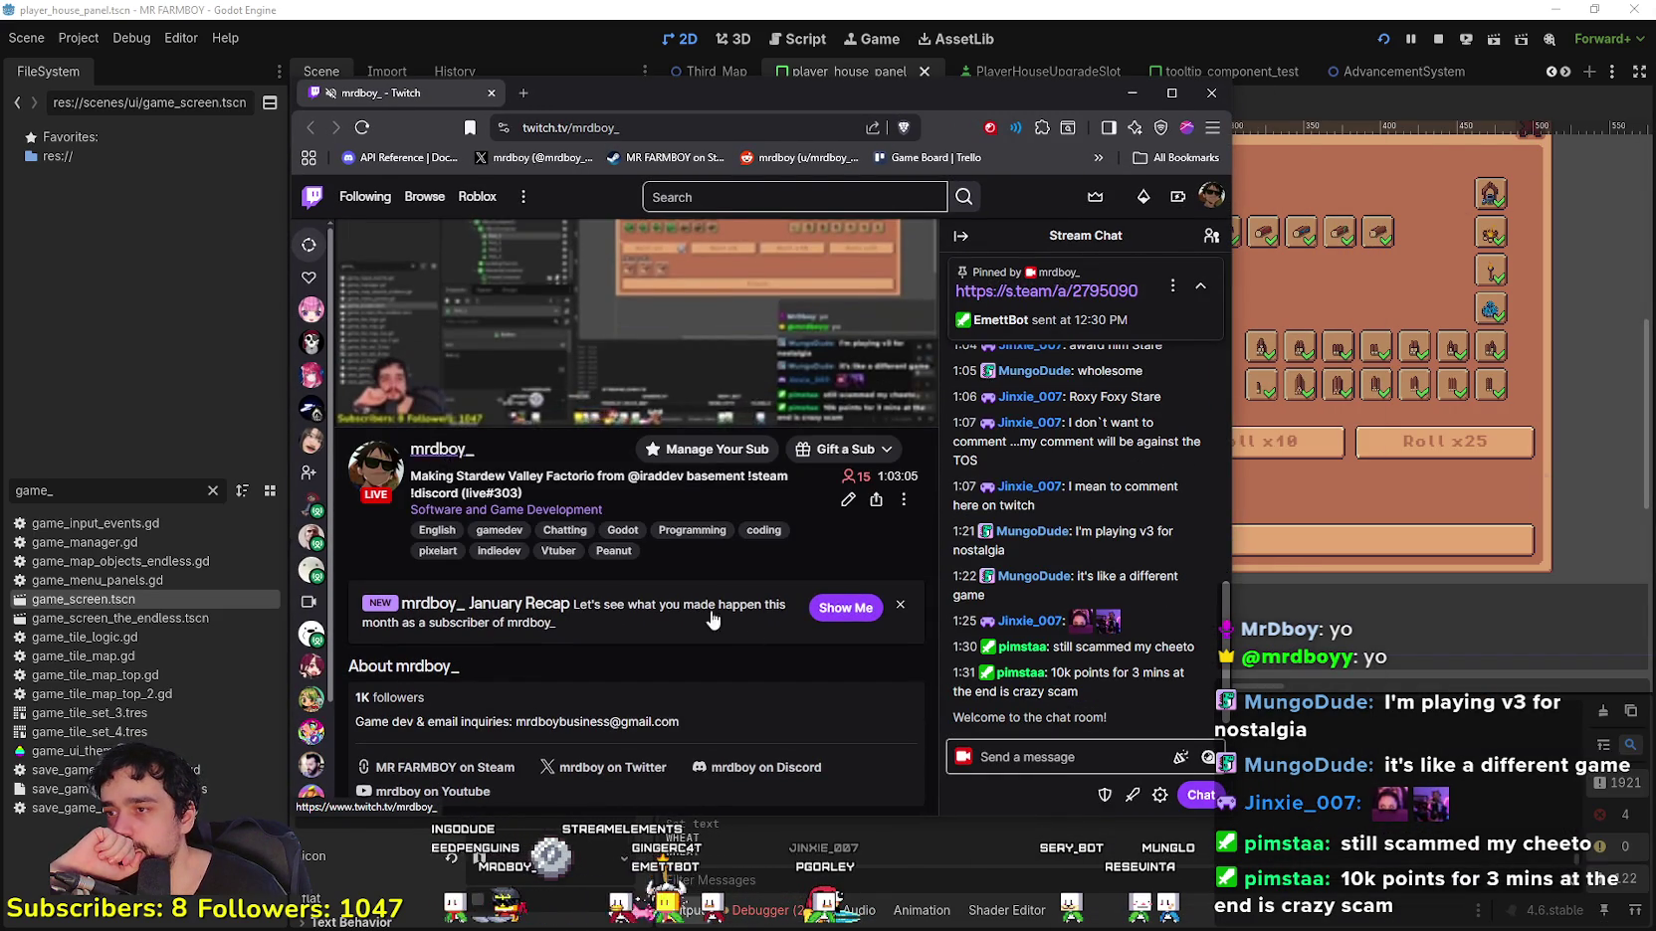
click(618, 587)
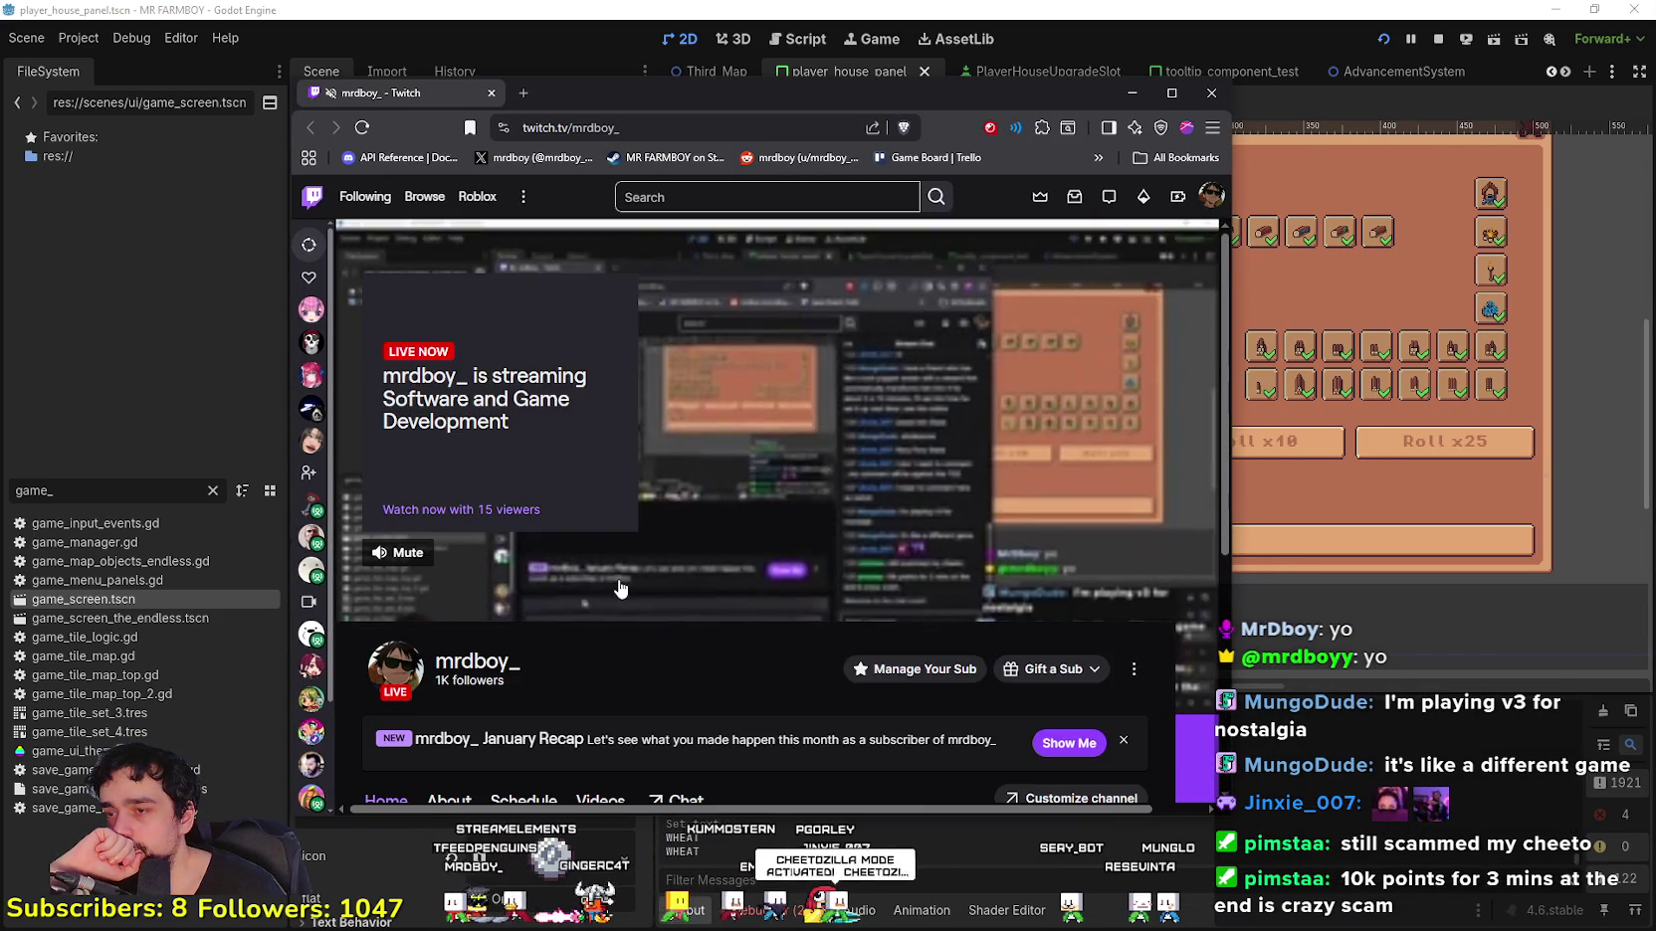
scroll(618, 588, down, 3)
click(600, 457)
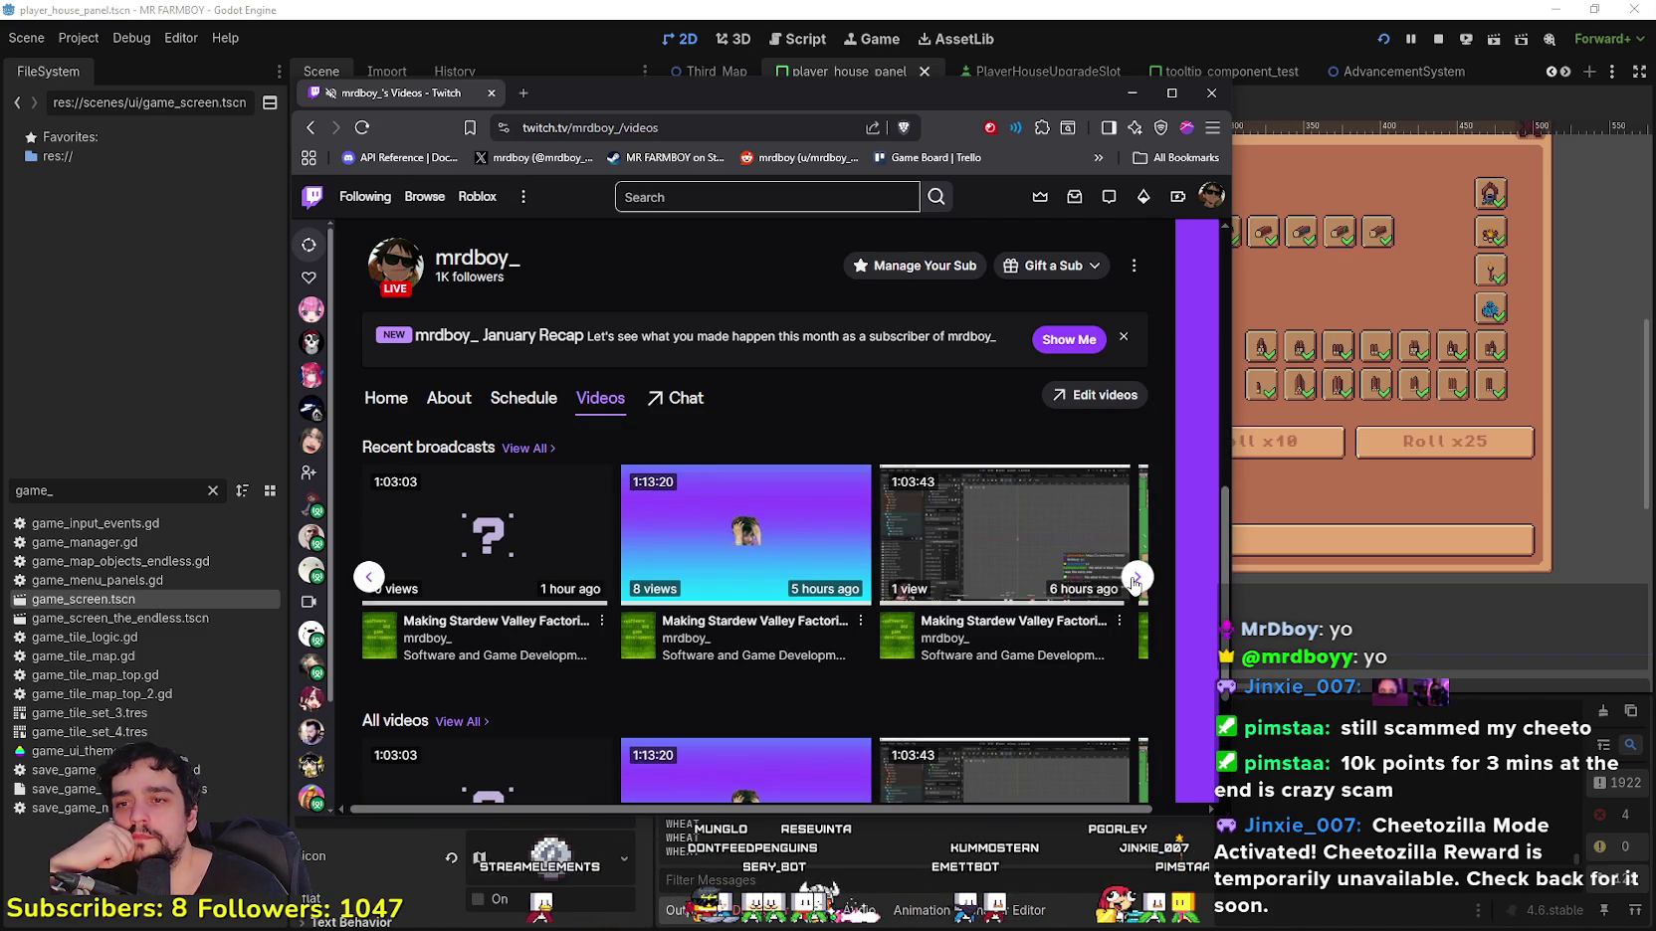
click(1136, 580)
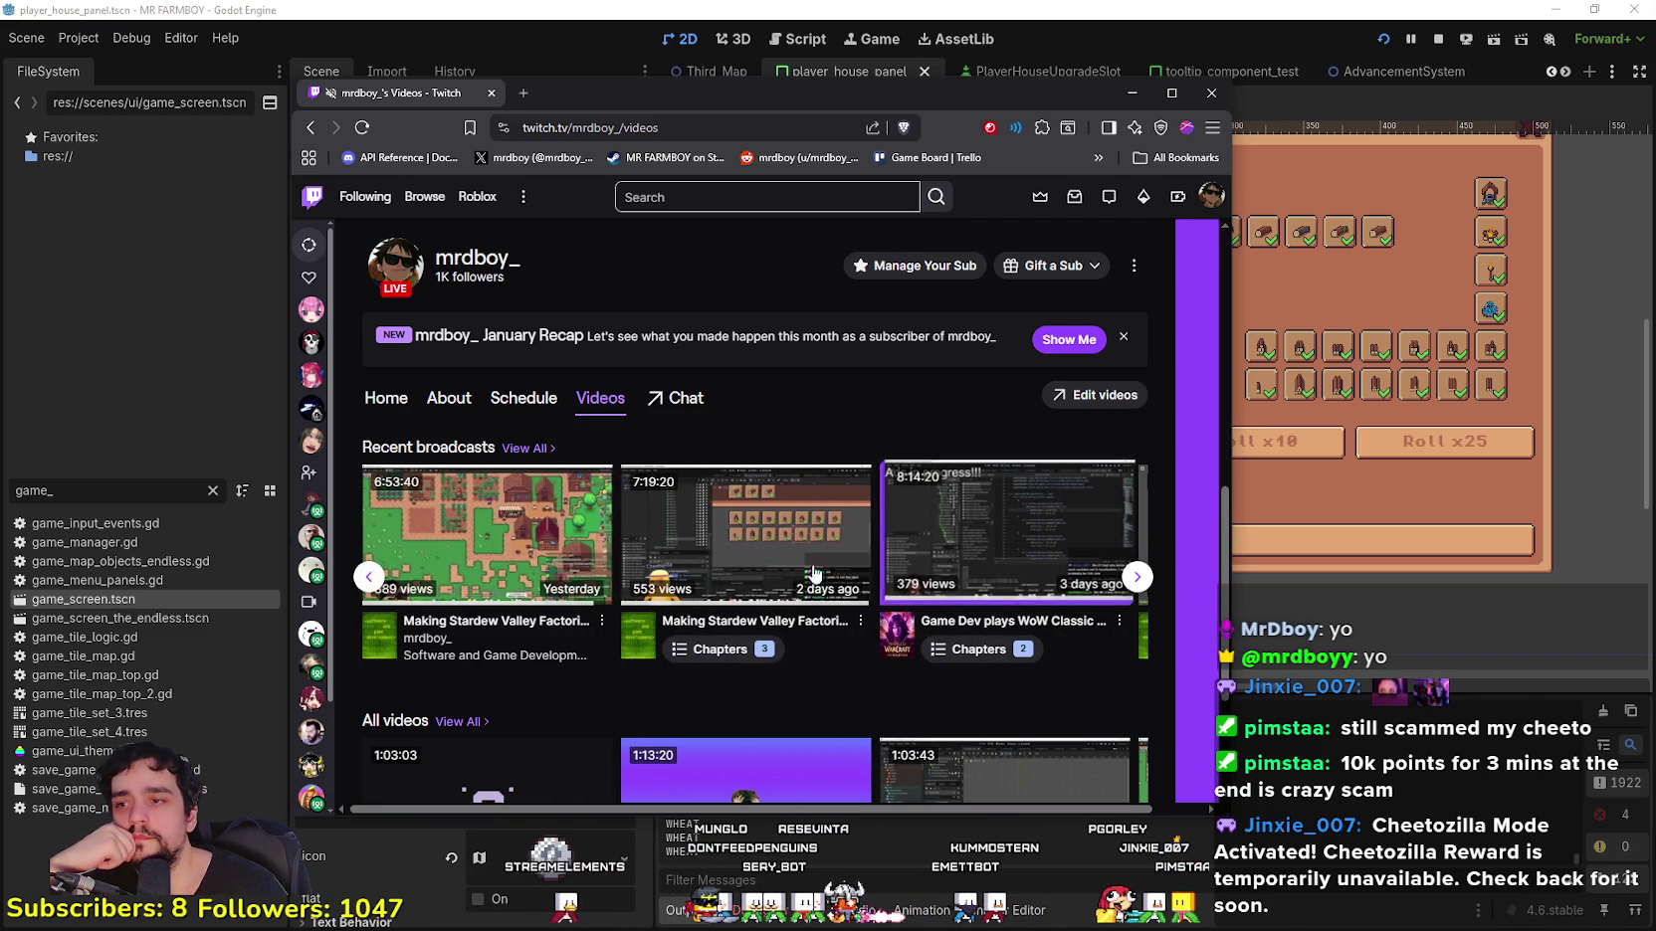
click(538, 513)
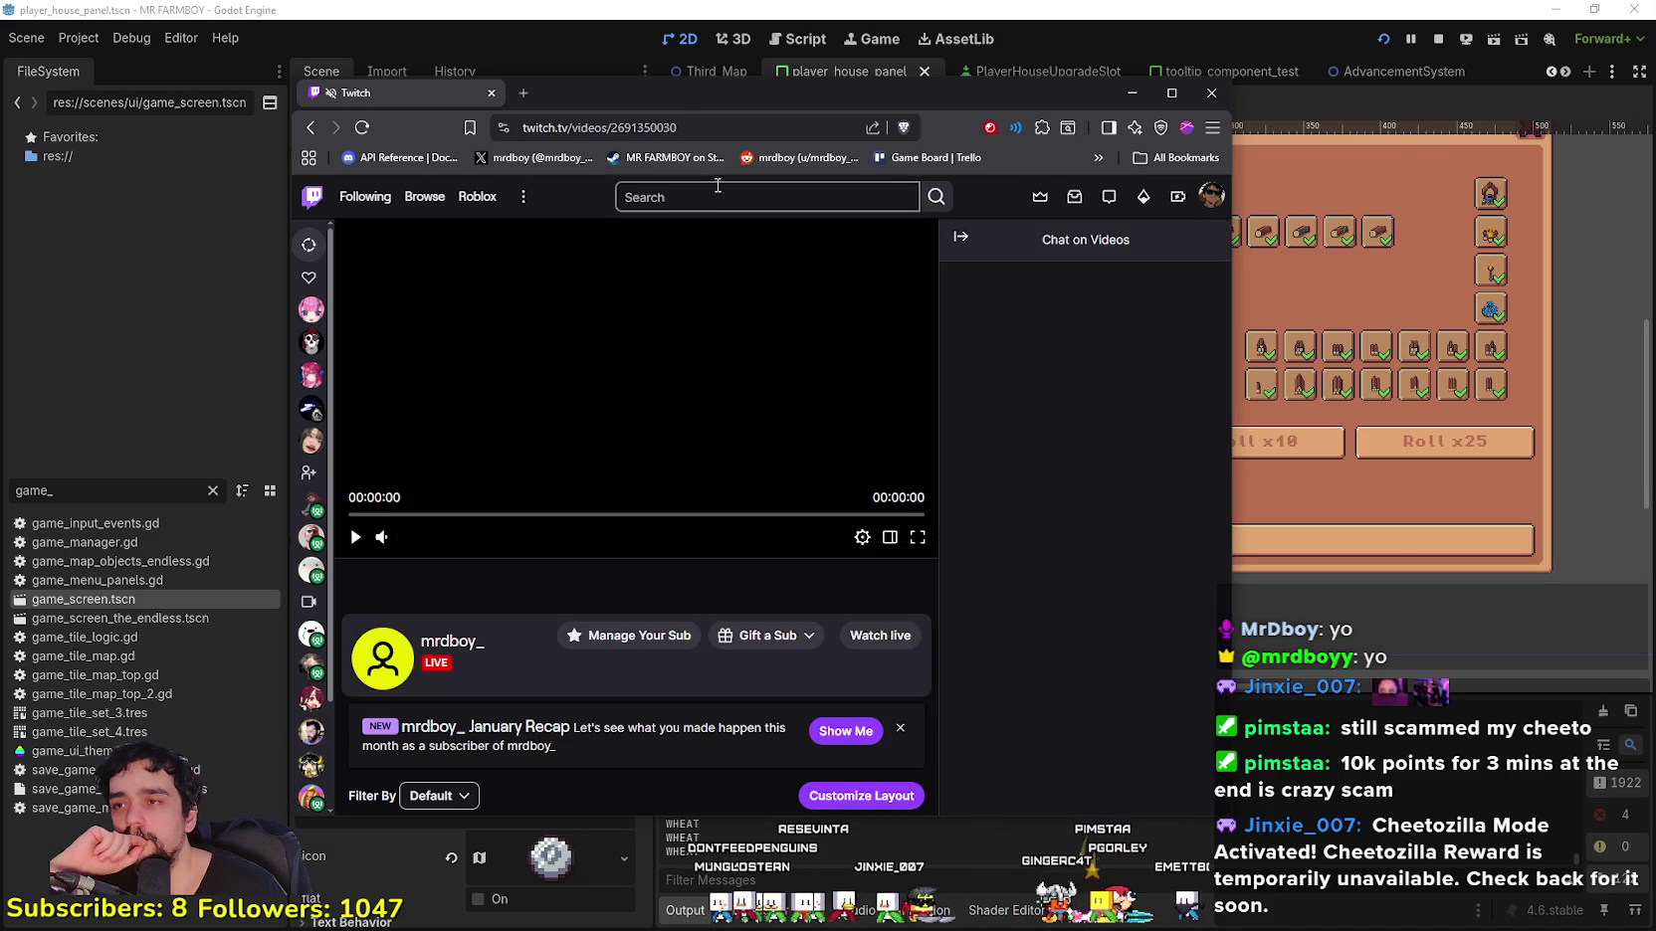
drag(696, 92, 903, 106)
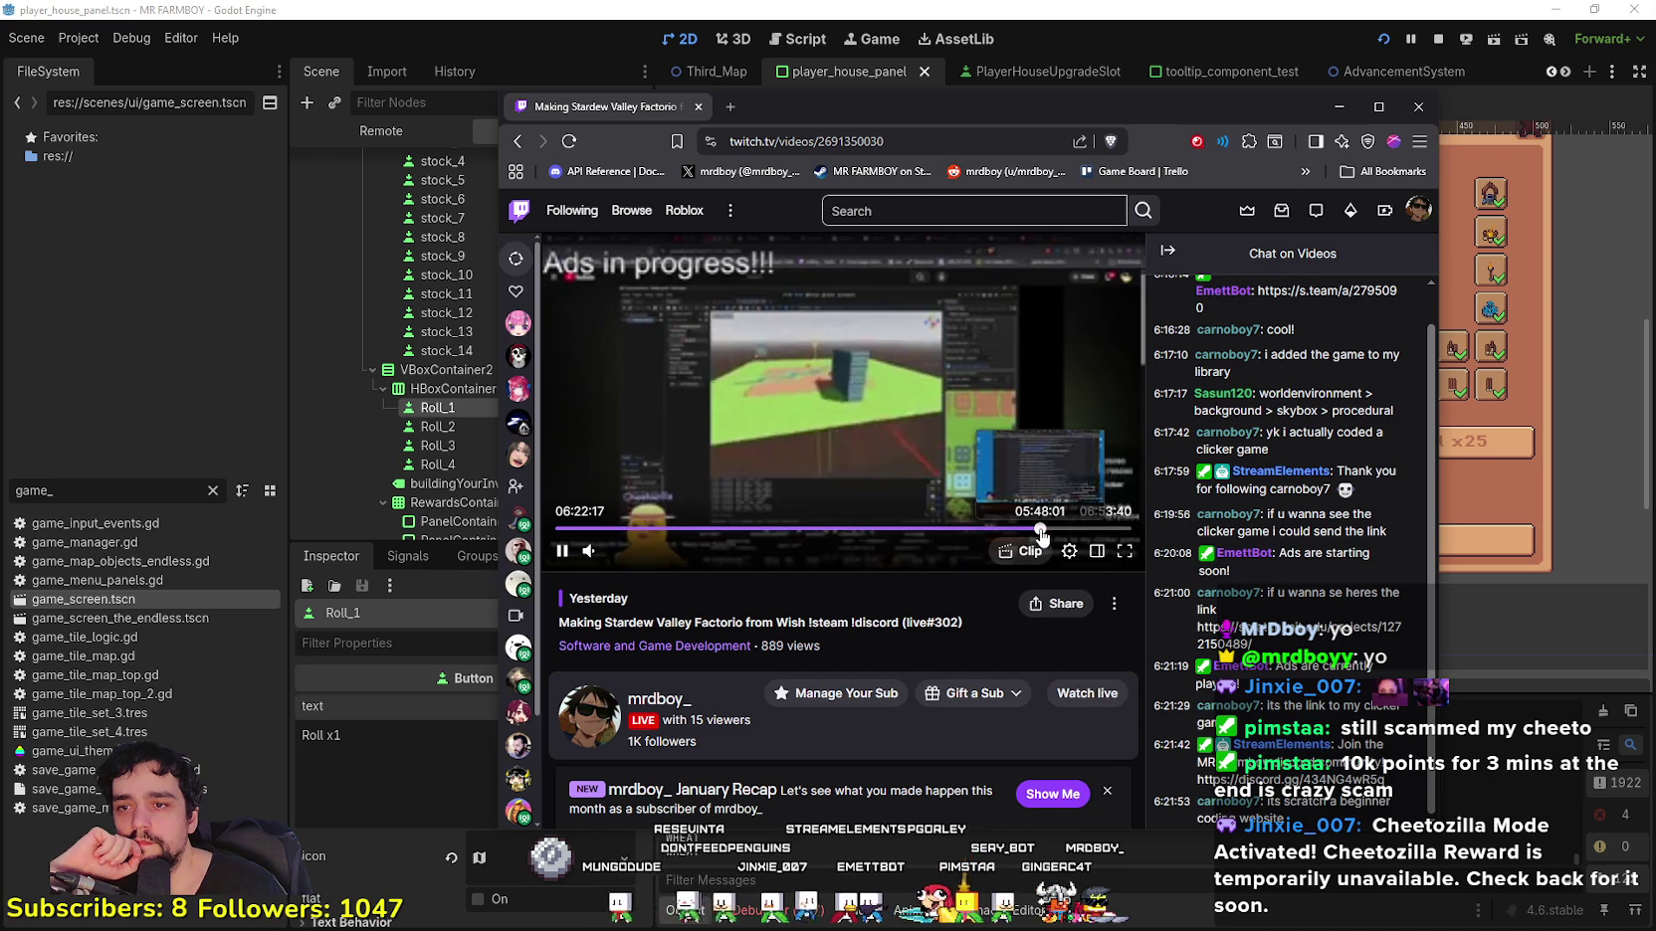
Step: Seek the past broadcast to about 05:49:29 and pause it there
click(1040, 530)
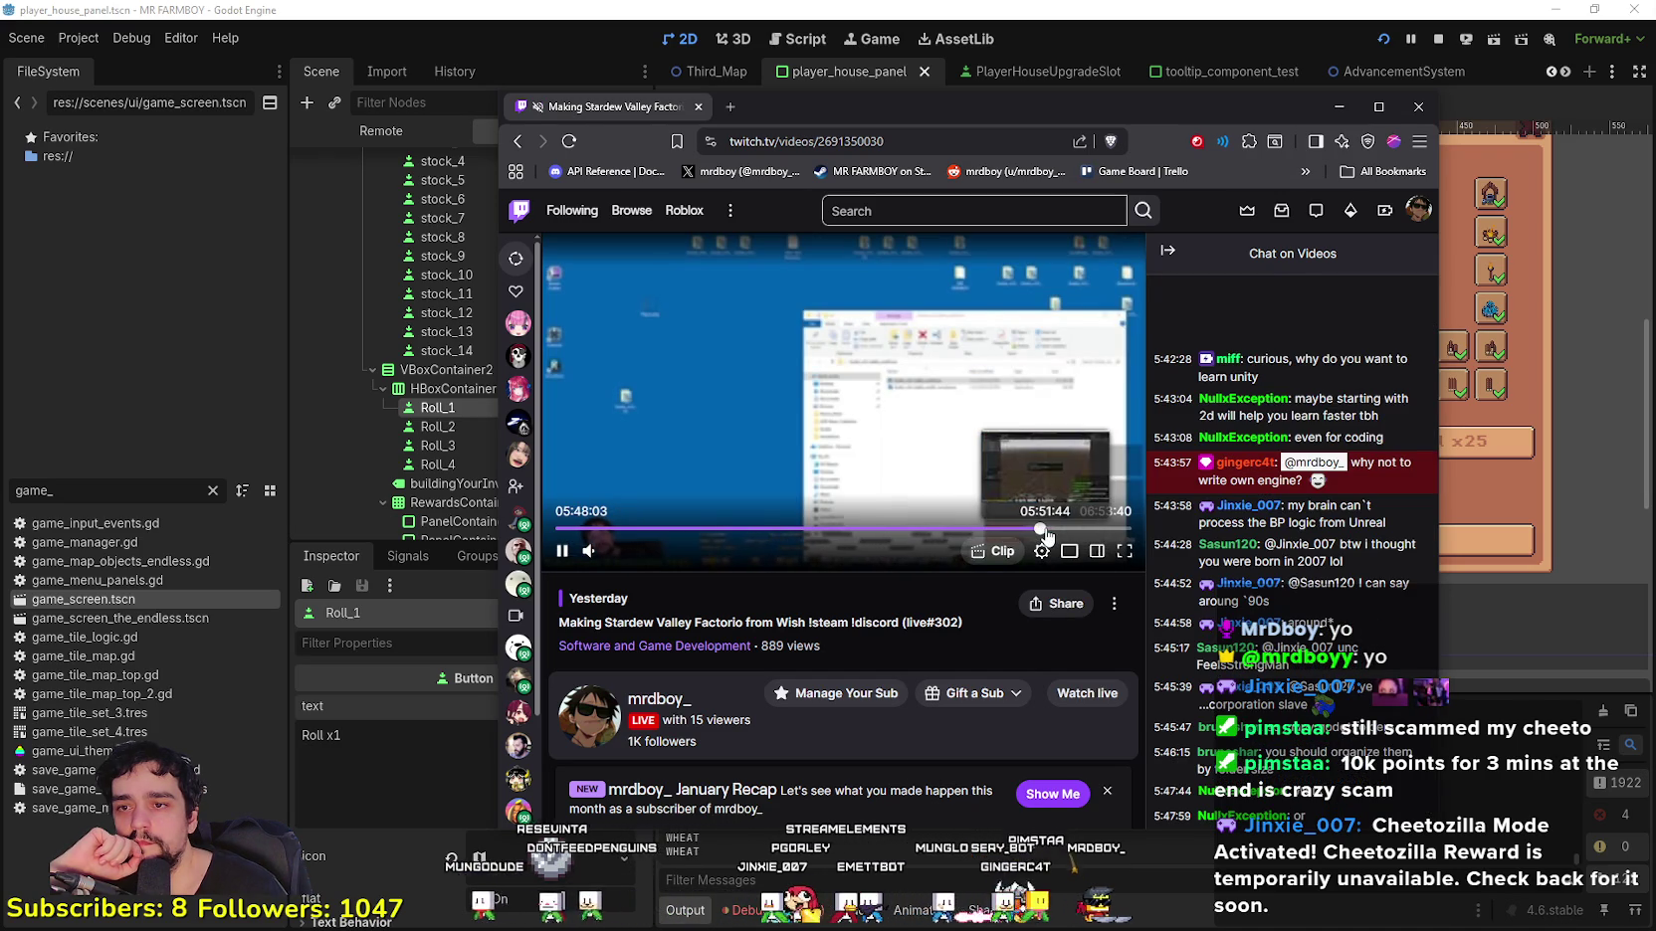
key(Right)
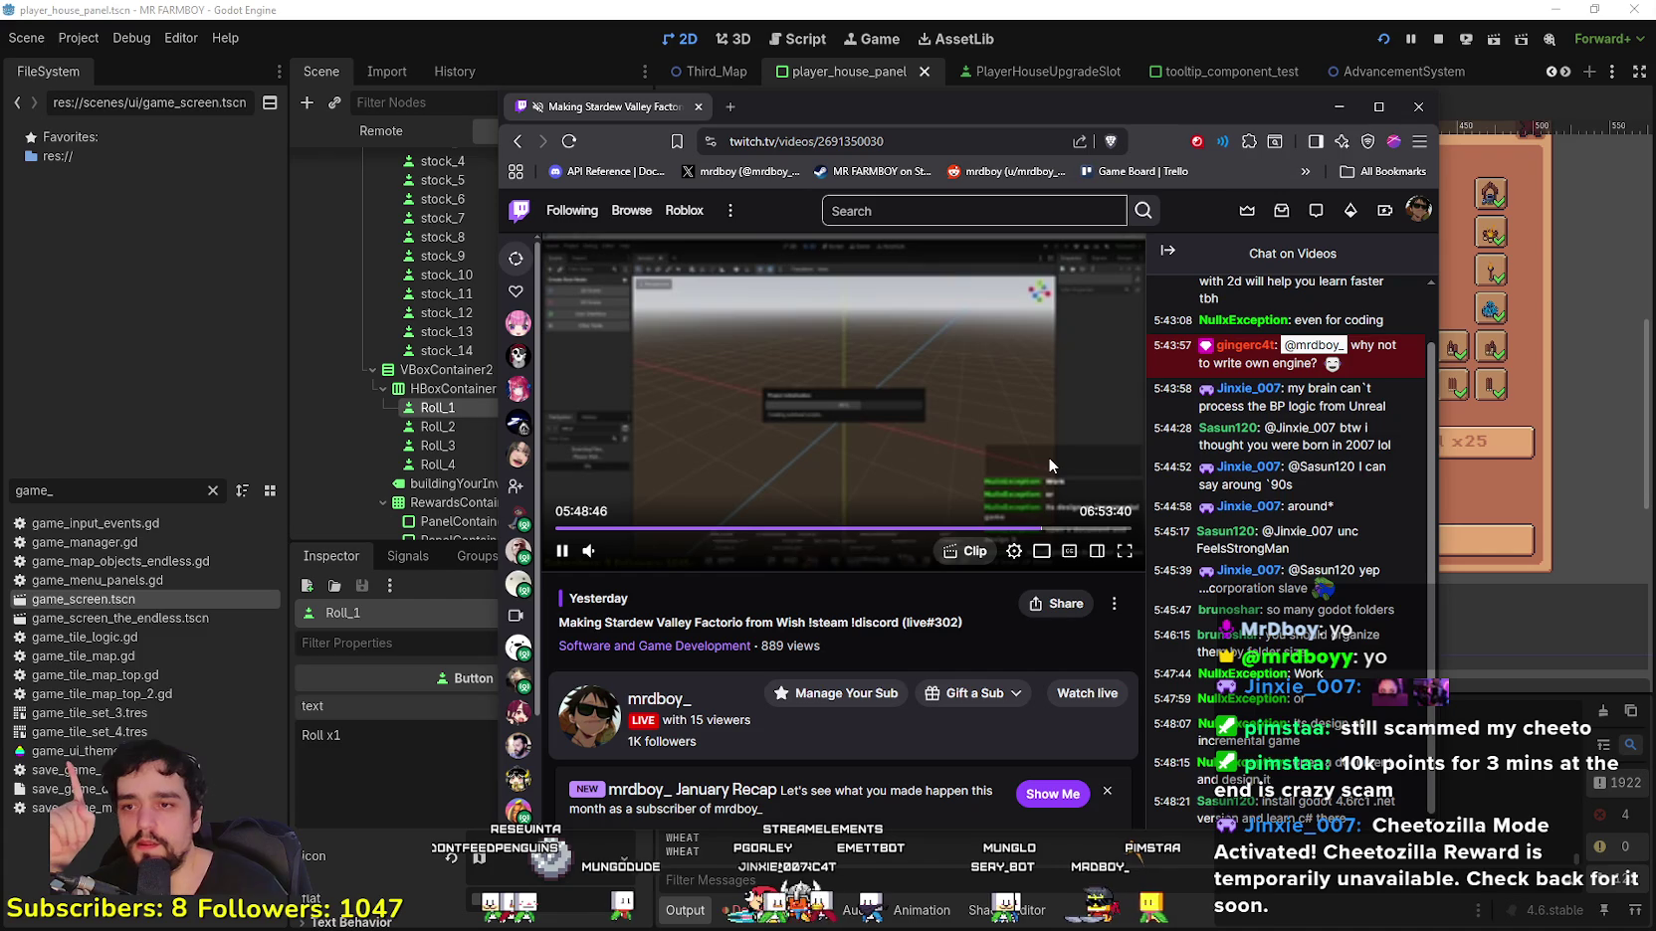
key(Right)
key(Right)
key(Right)
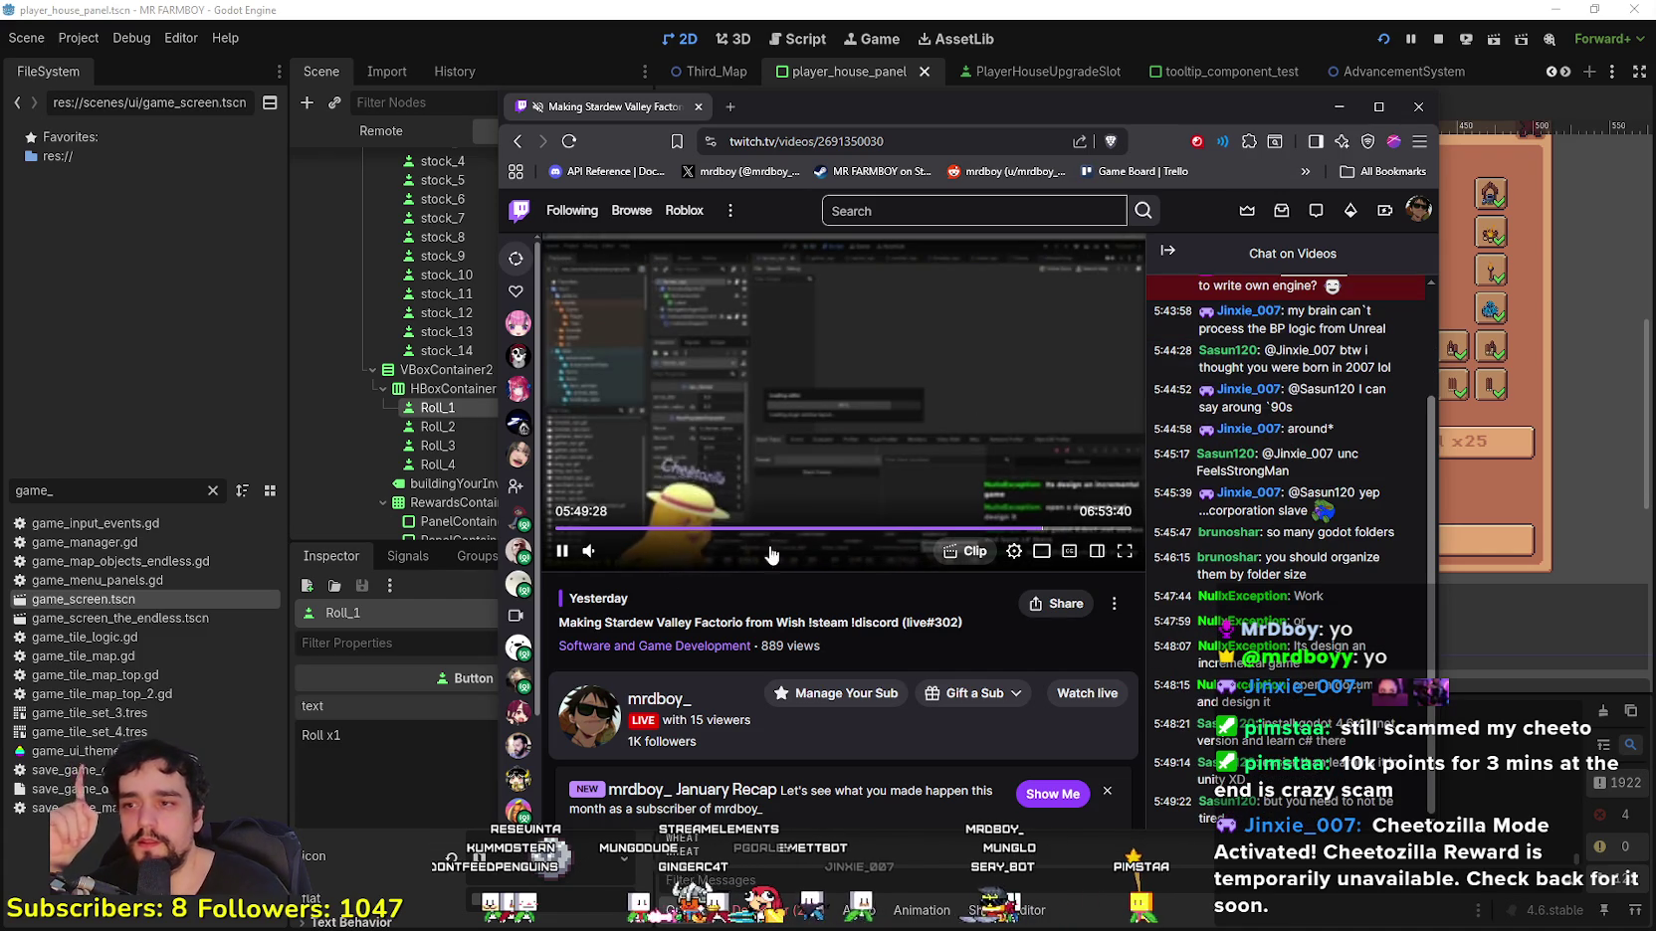
key(space)
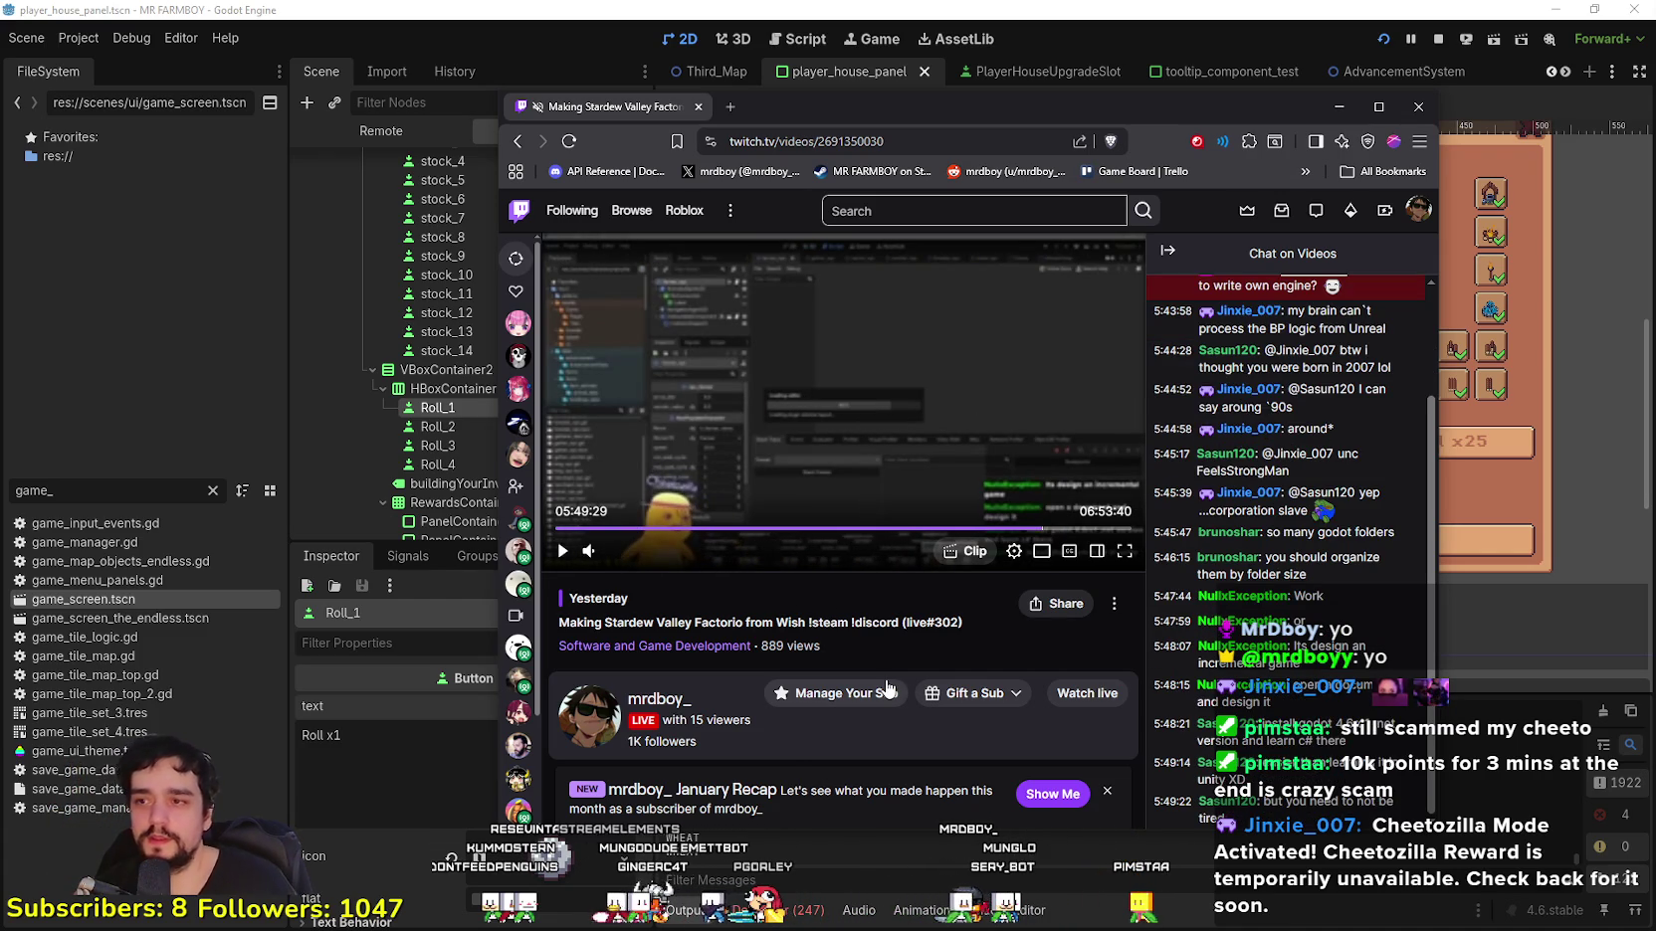
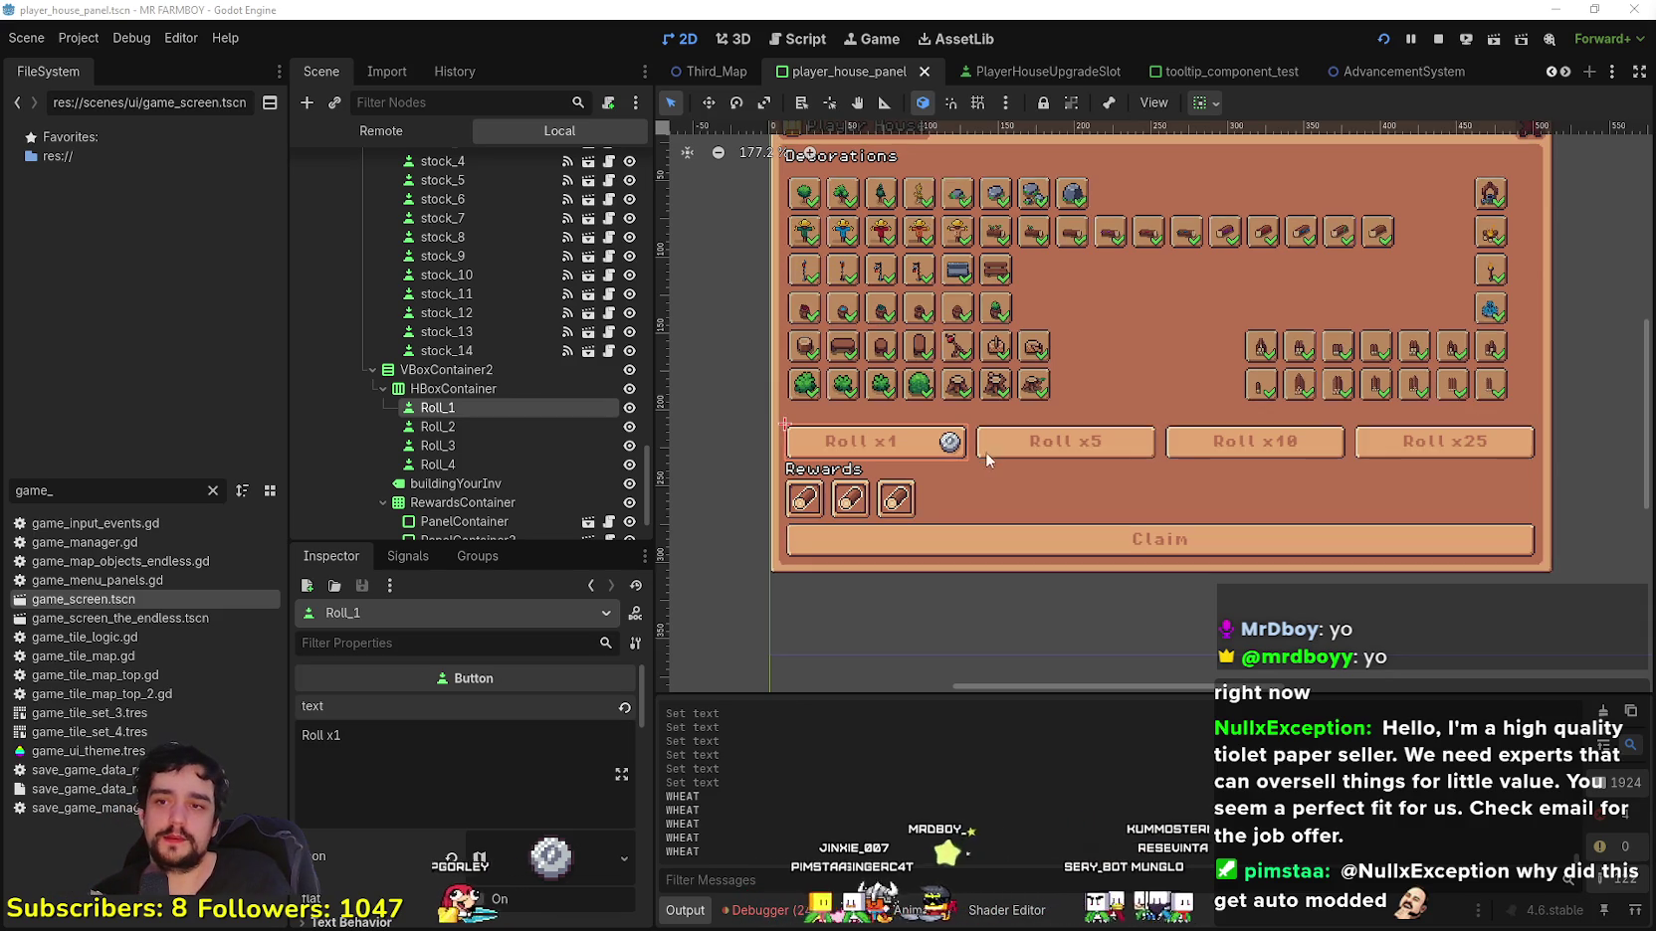
Step: Inspect the Roll x1, Roll x5 and Roll x10 buttons in the Player House panel's bottom row
scroll(985, 466, up, 2)
scroll(998, 383, down, 3)
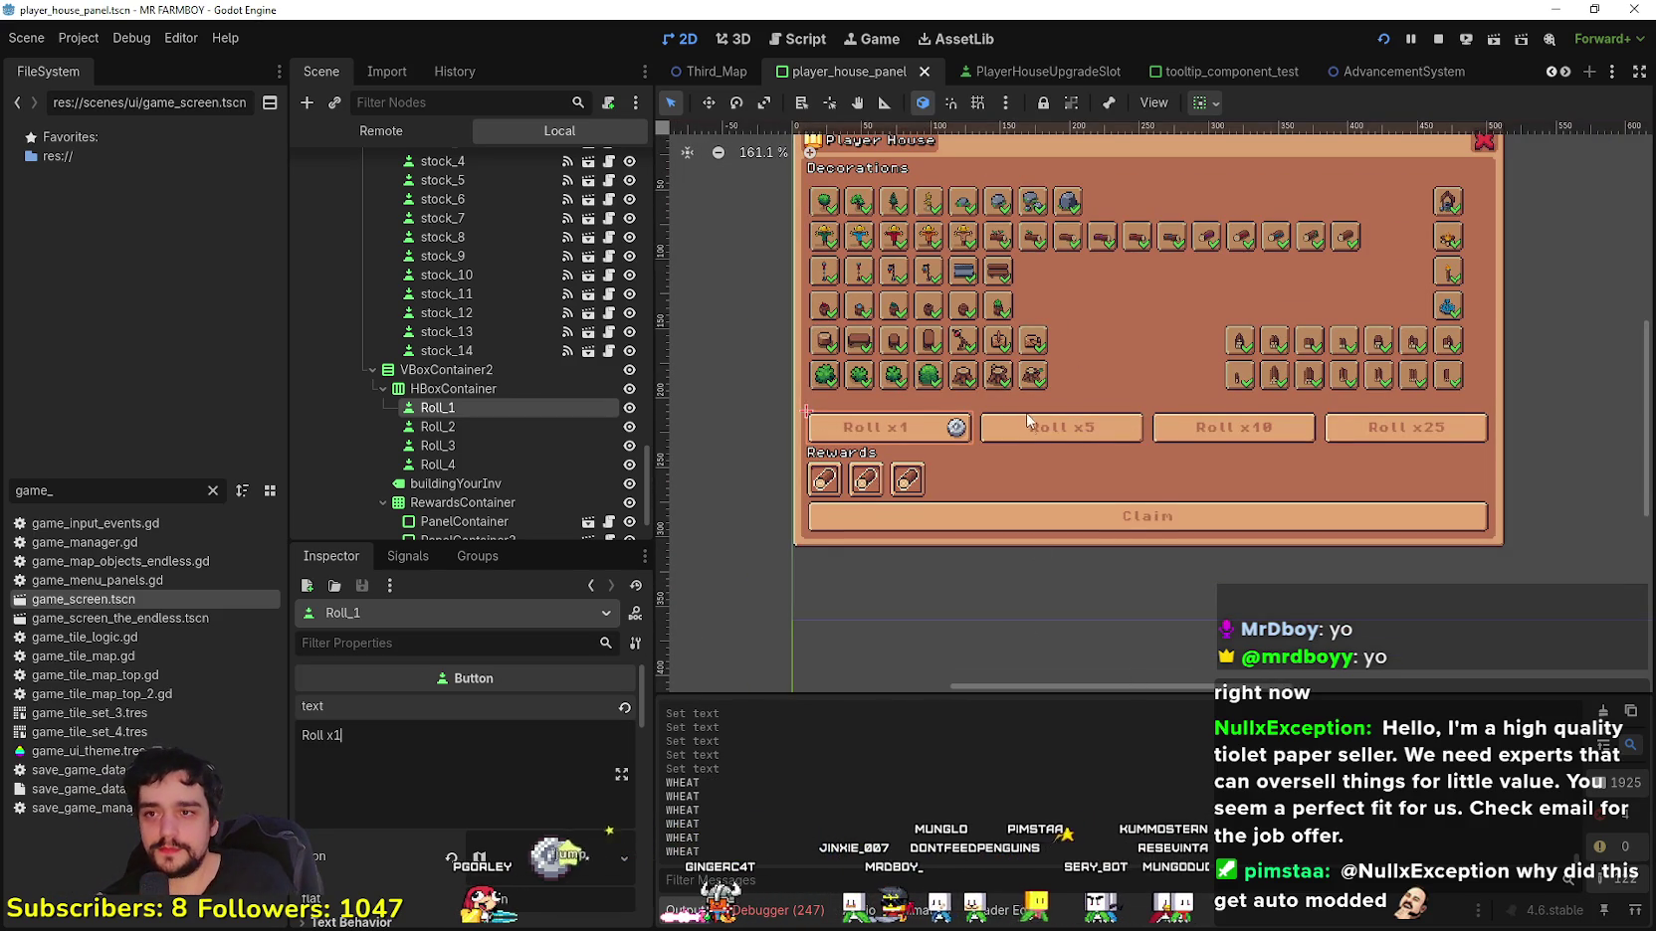
scroll(1044, 457, up, 2)
scroll(998, 545, down, 2)
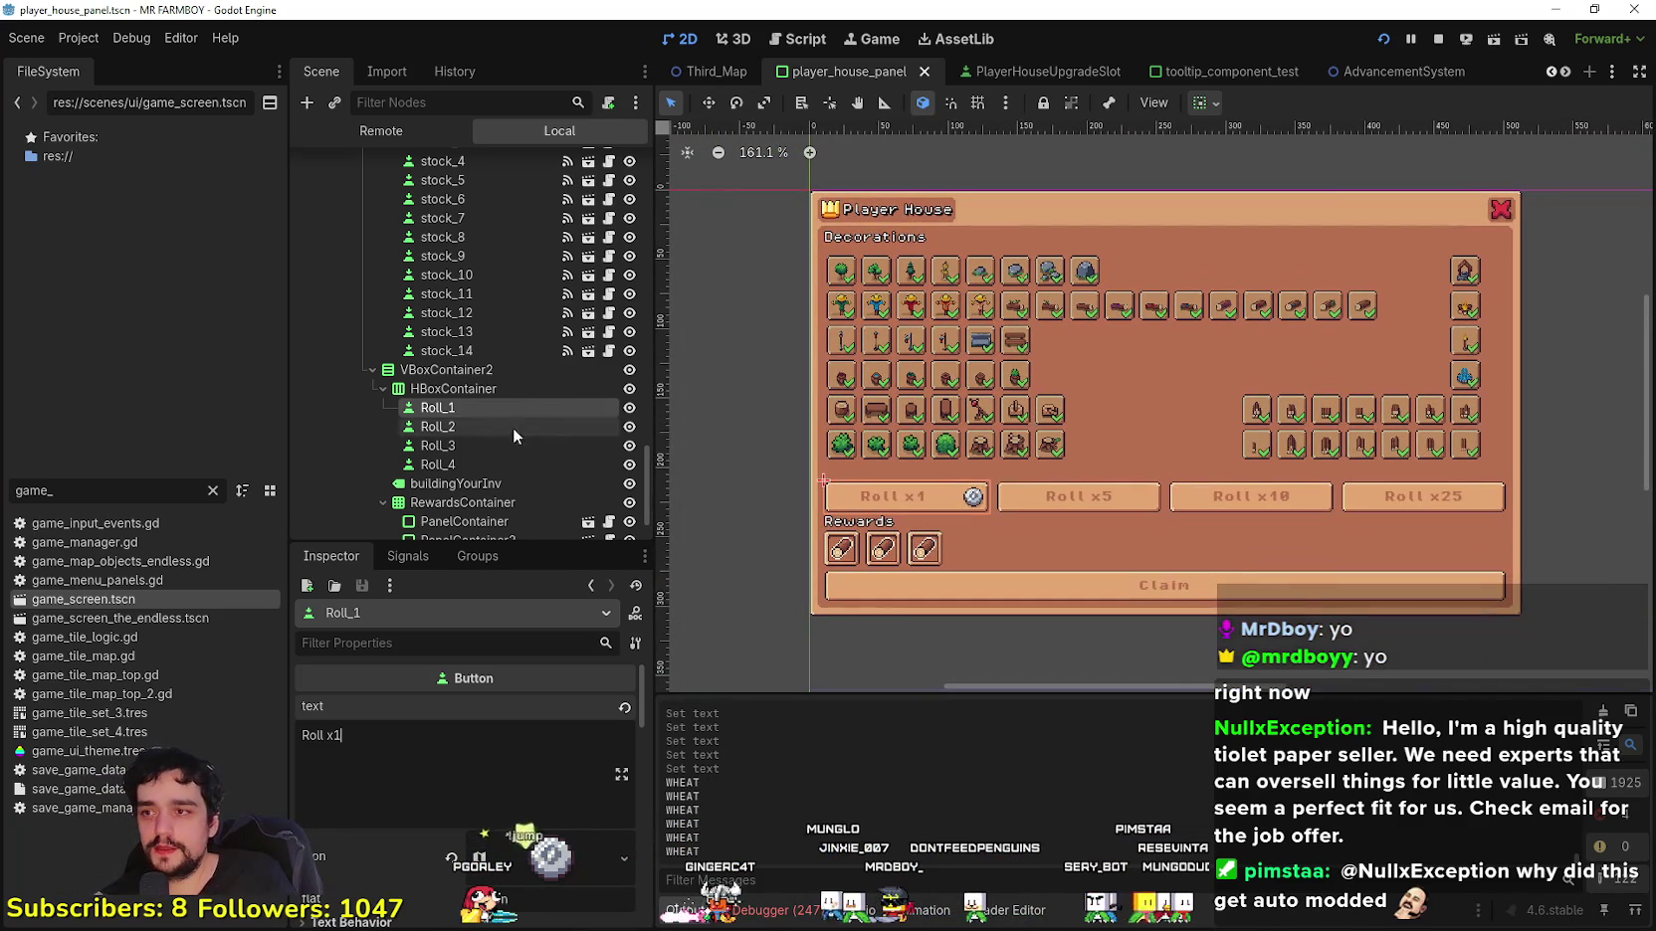
click(512, 427)
click(508, 445)
click(477, 407)
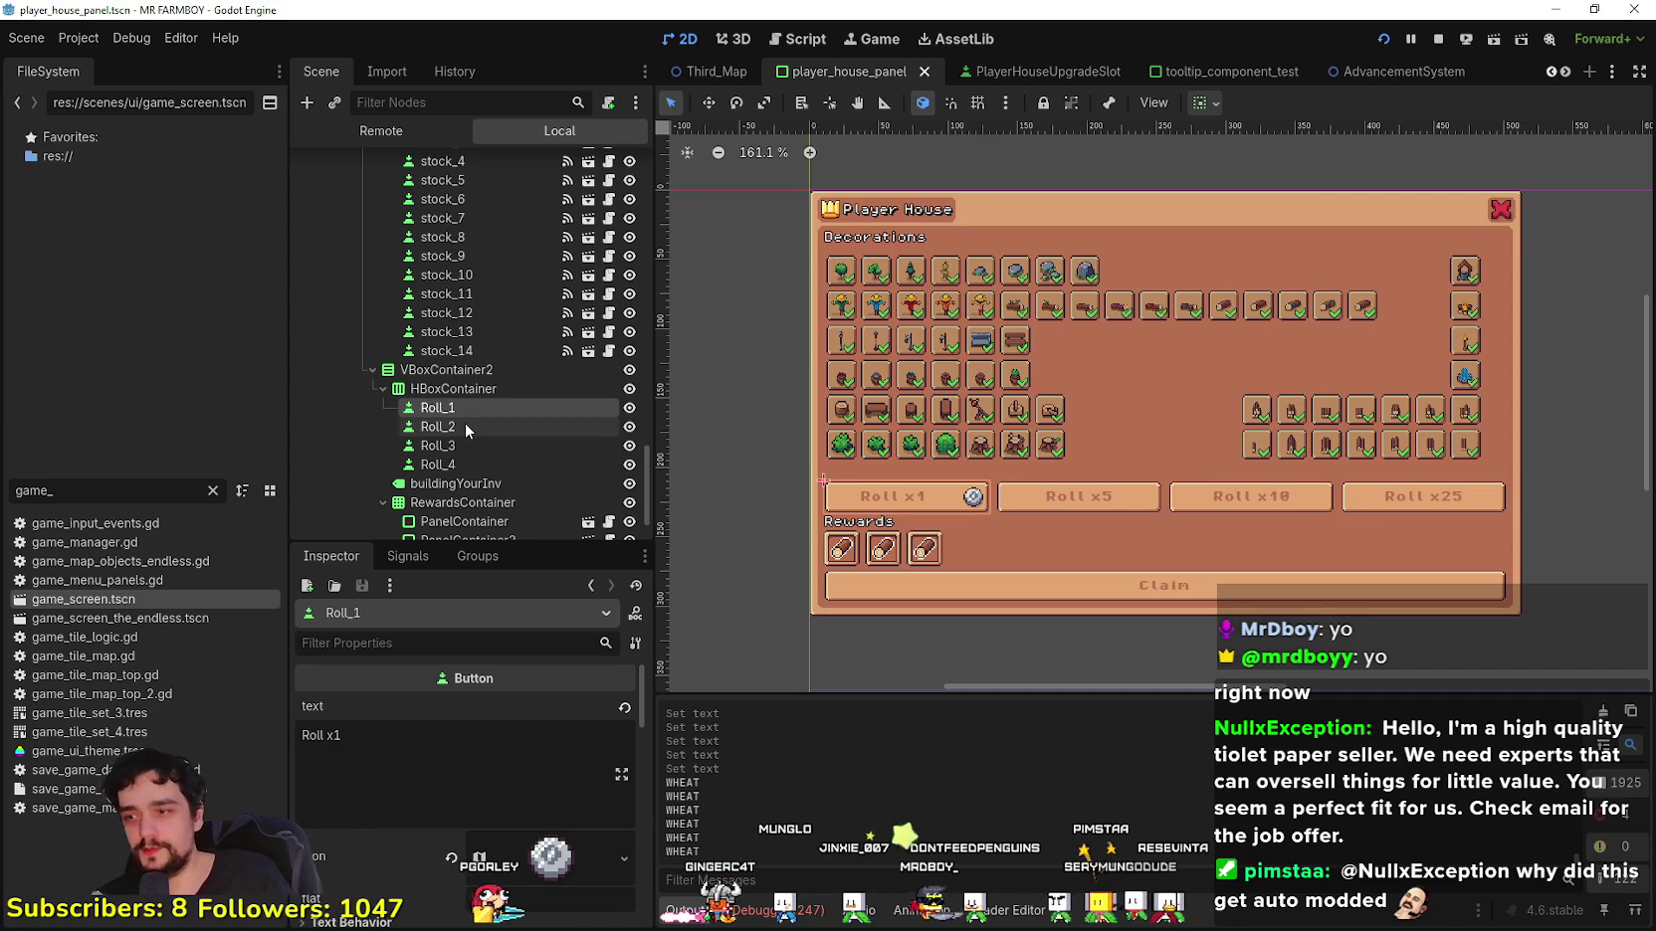
scroll(953, 642, up, 2)
scroll(867, 428, down, 2)
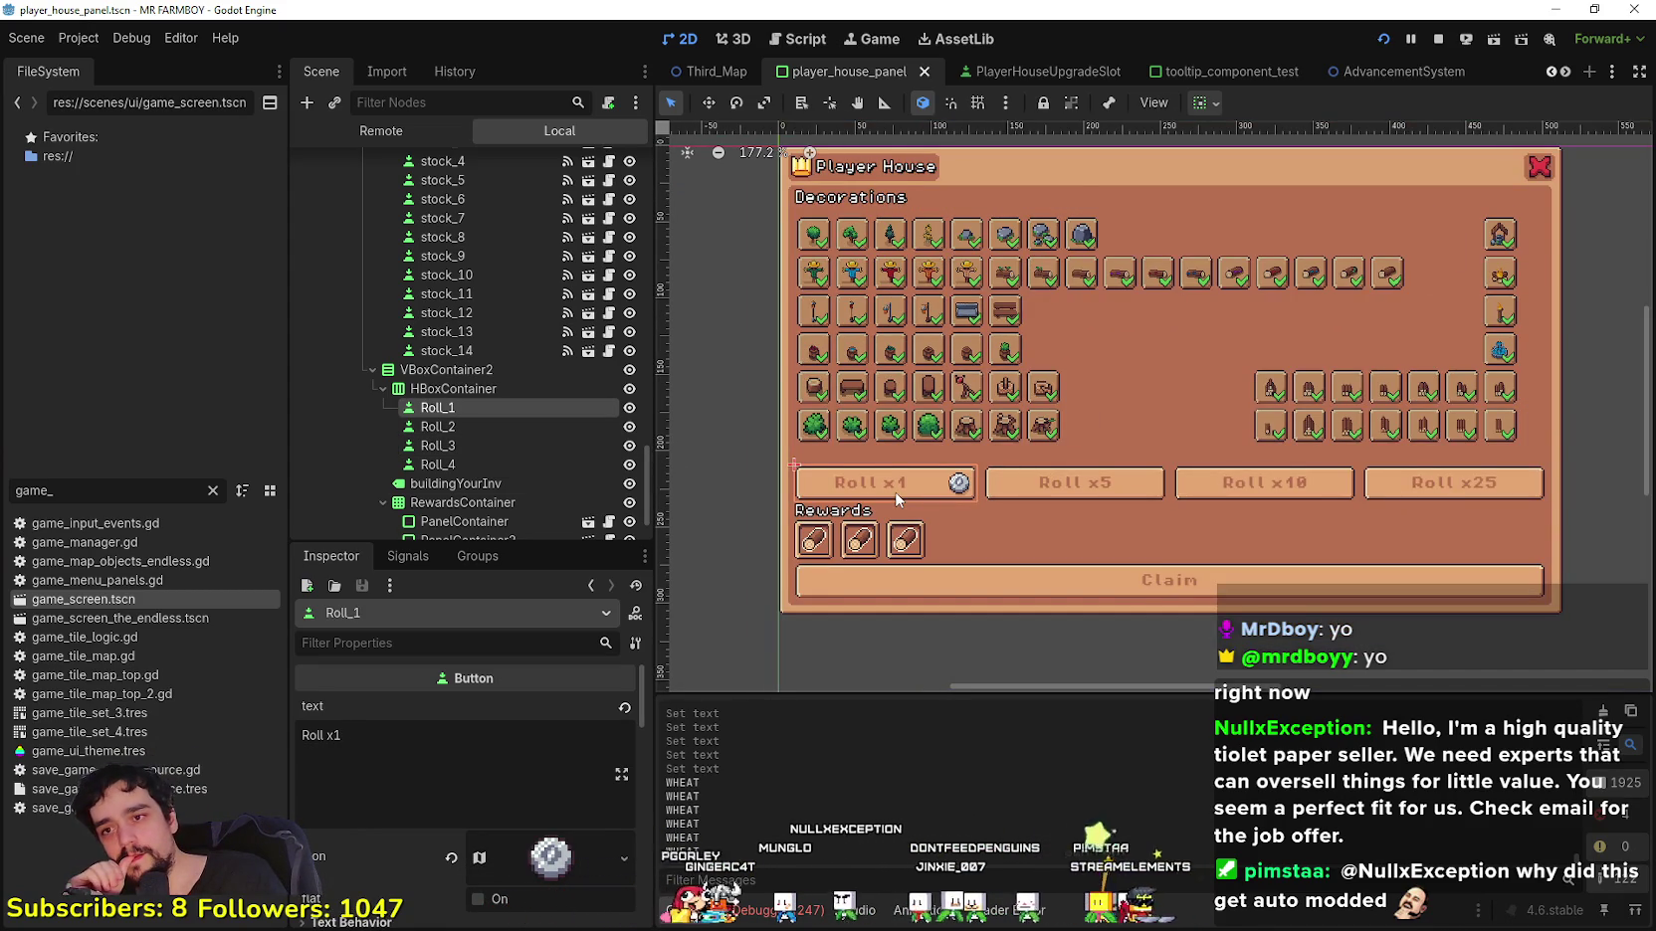
scroll(896, 499, up, 2)
scroll(896, 498, down, 3)
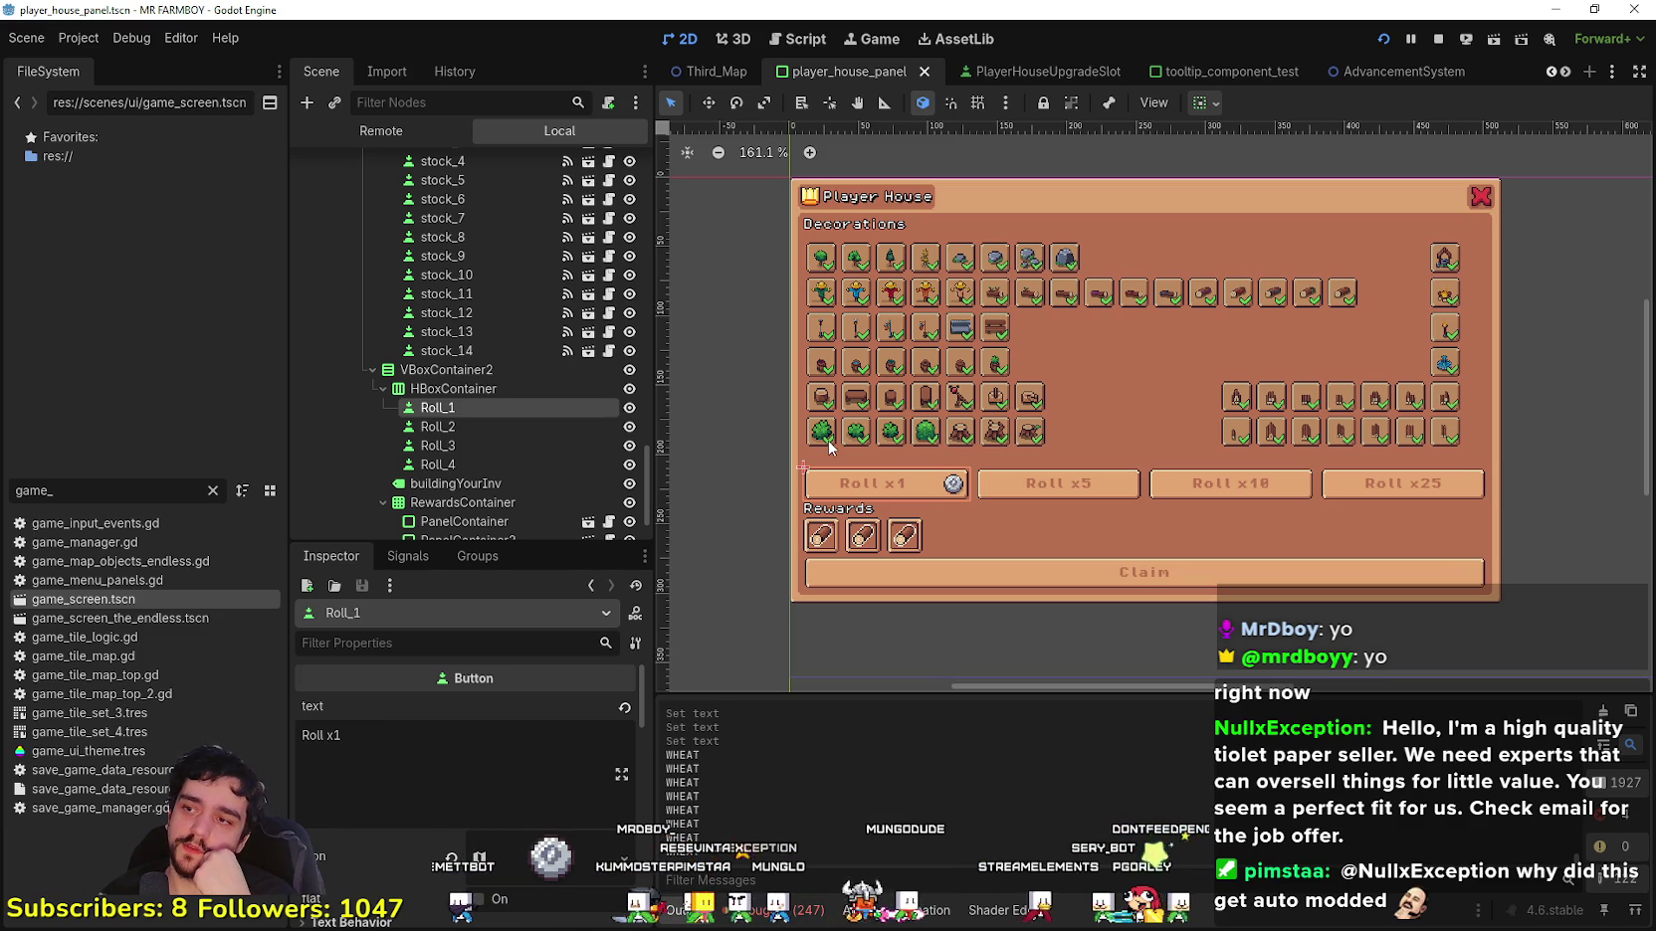
scroll(872, 503, up, 2)
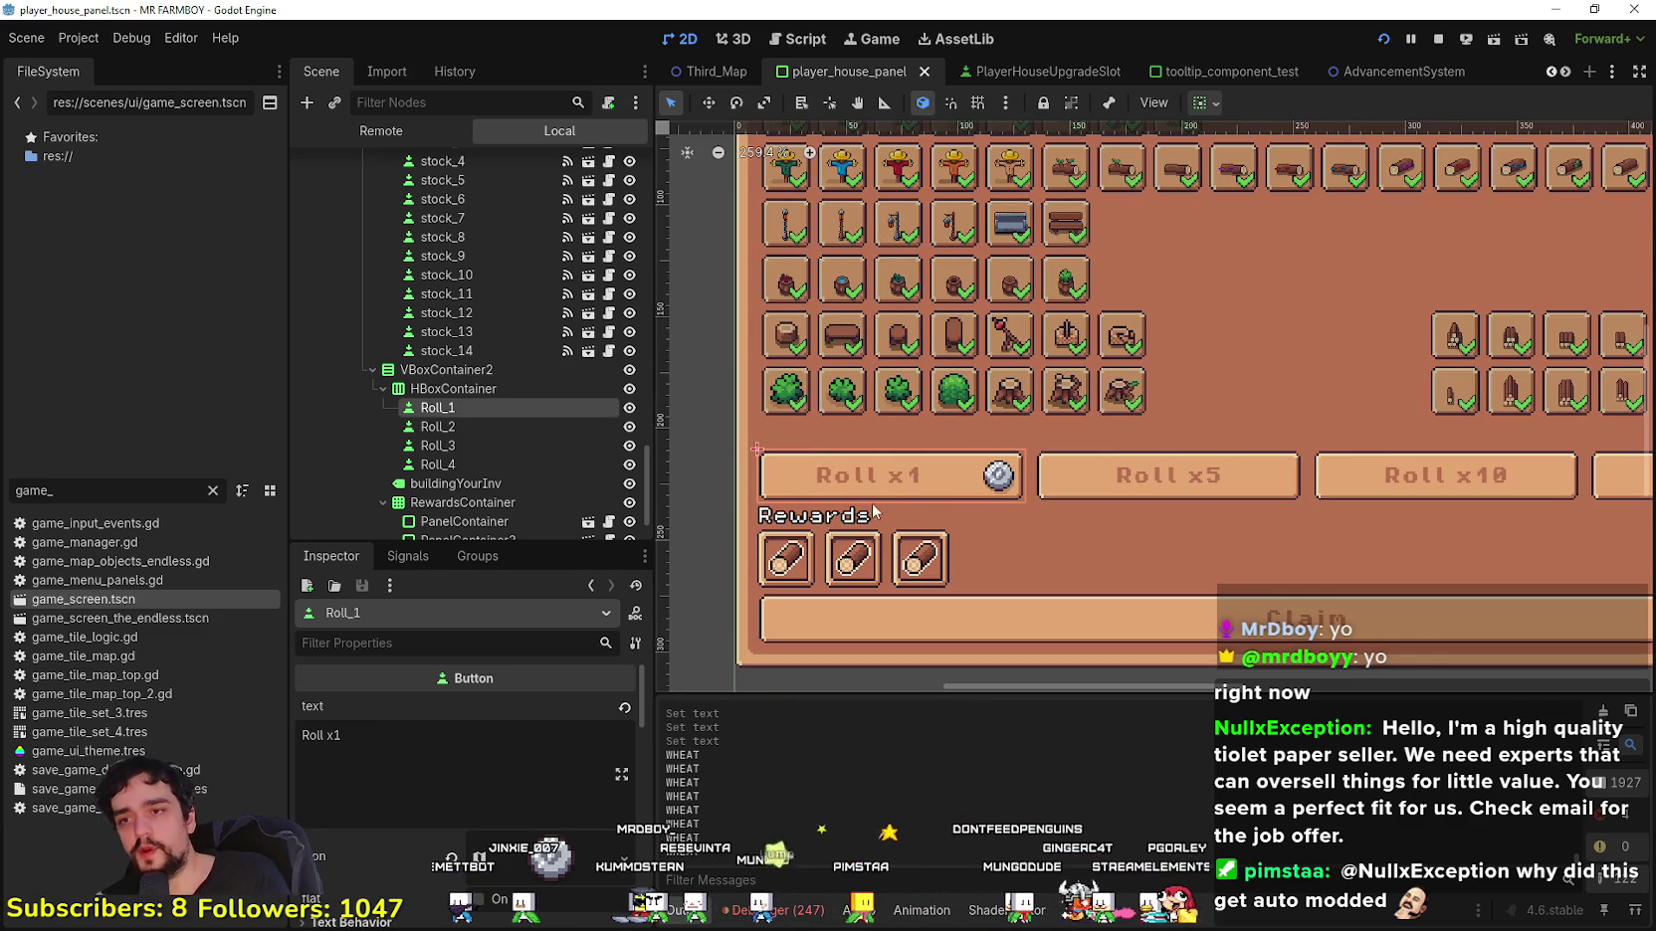
scroll(999, 523, down, 3)
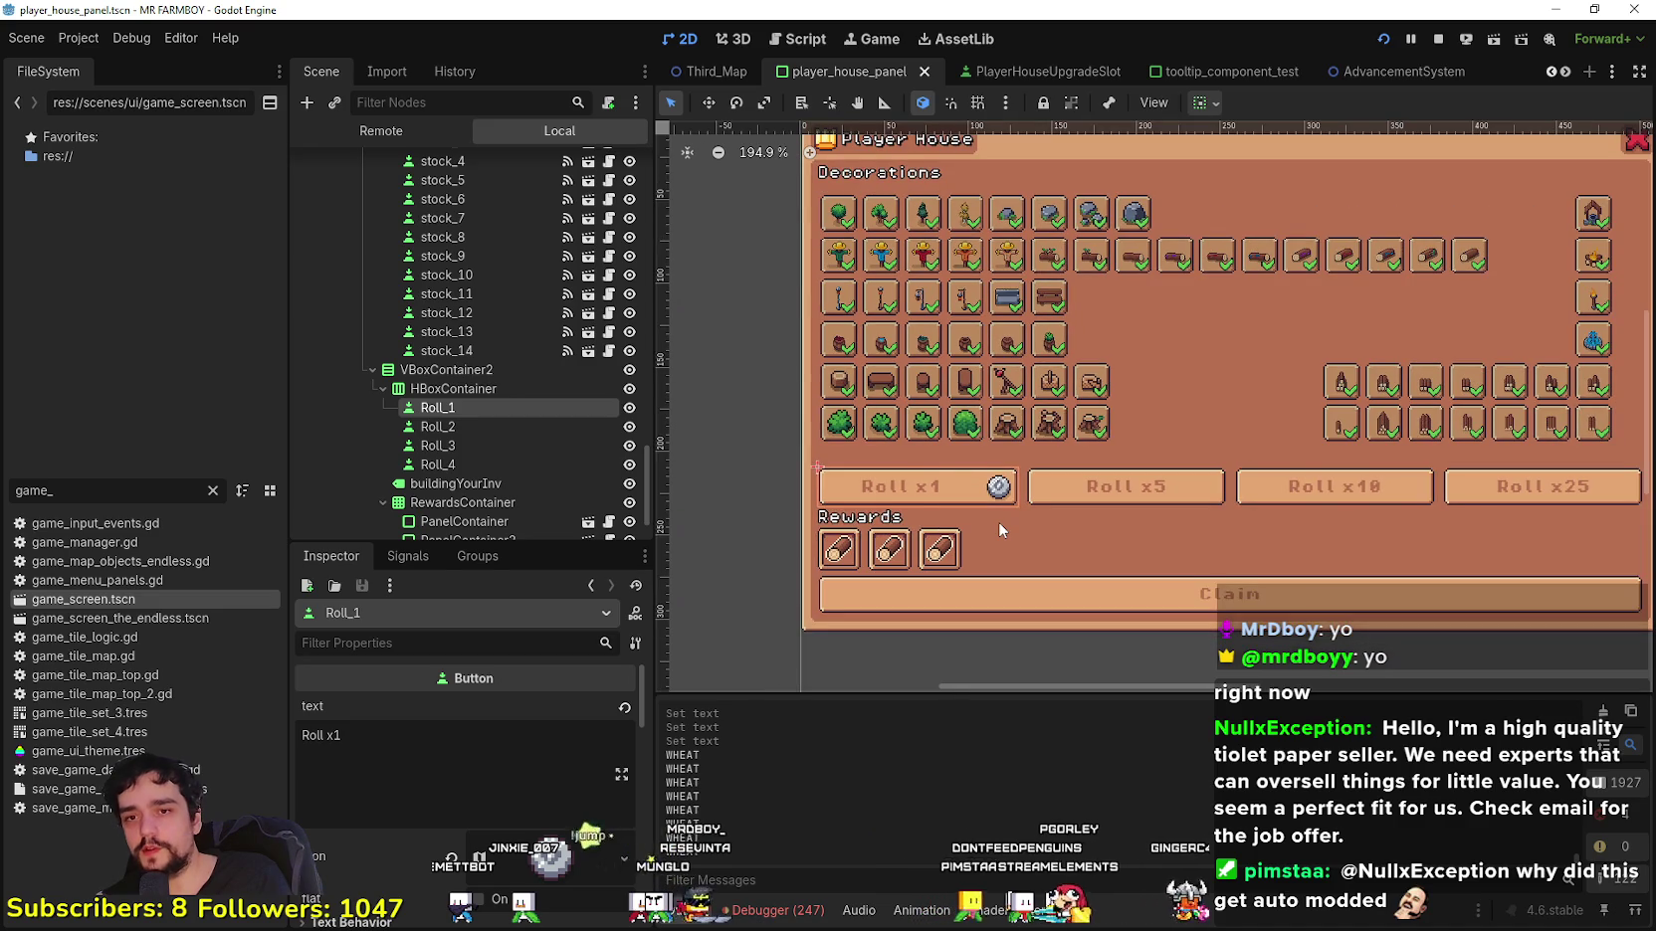
scroll(997, 521, down, 2)
scroll(866, 500, up, 2)
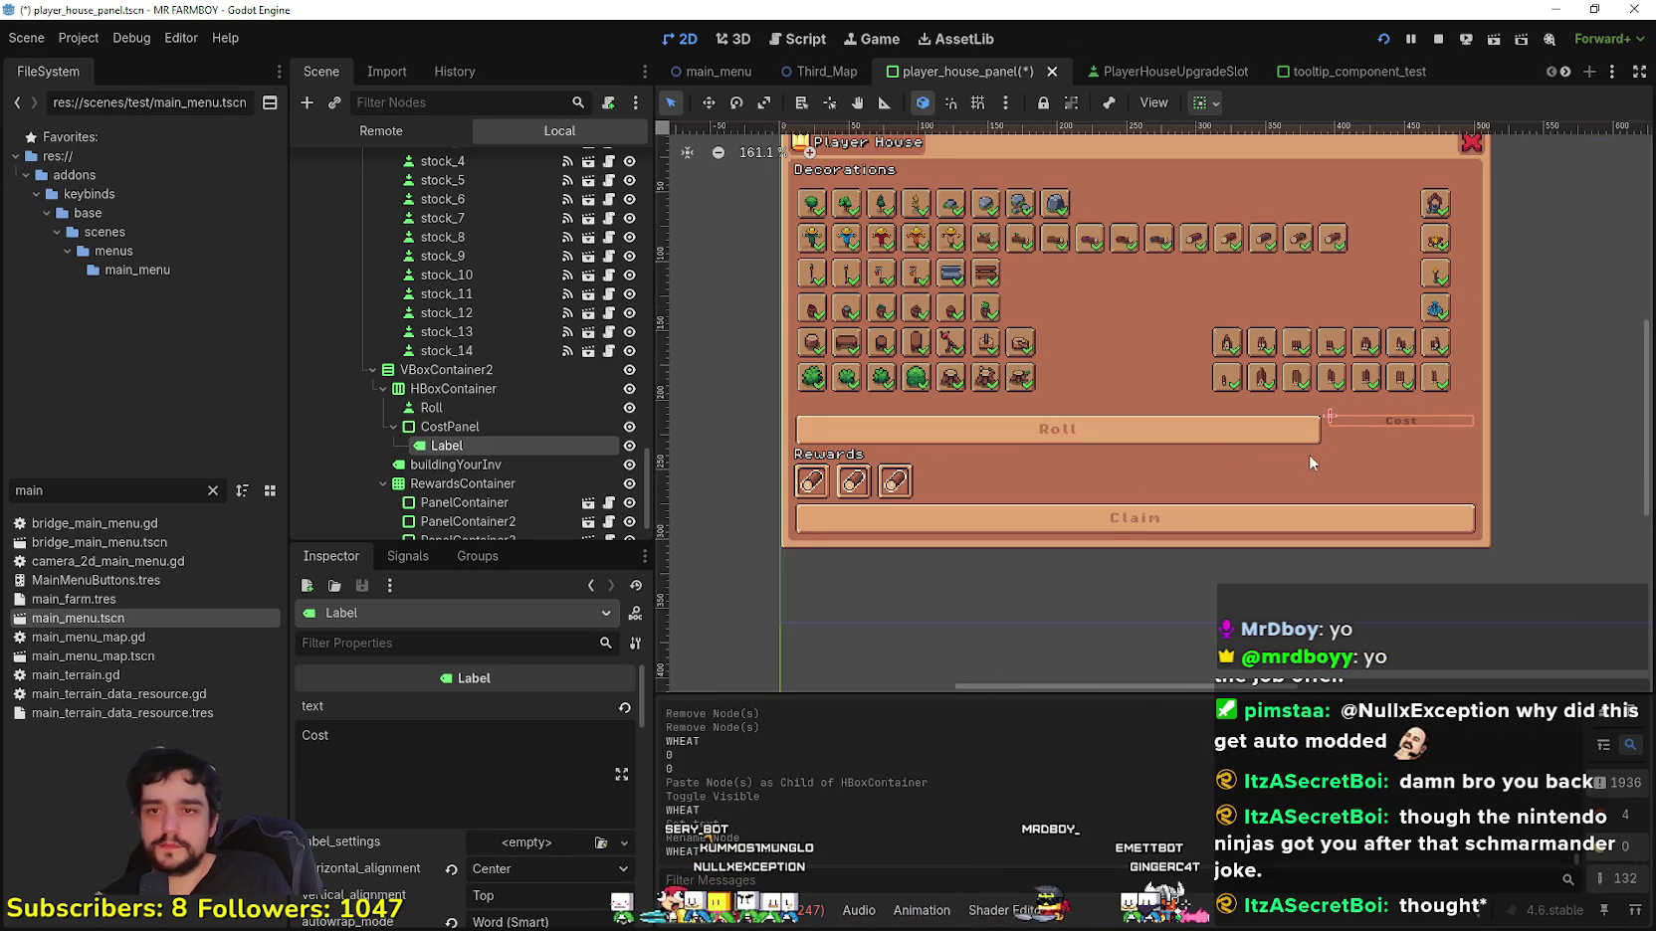
Step: Change the Roll row's HBoxContainer into a VBoxContainer
scroll(1309, 452, up, 2)
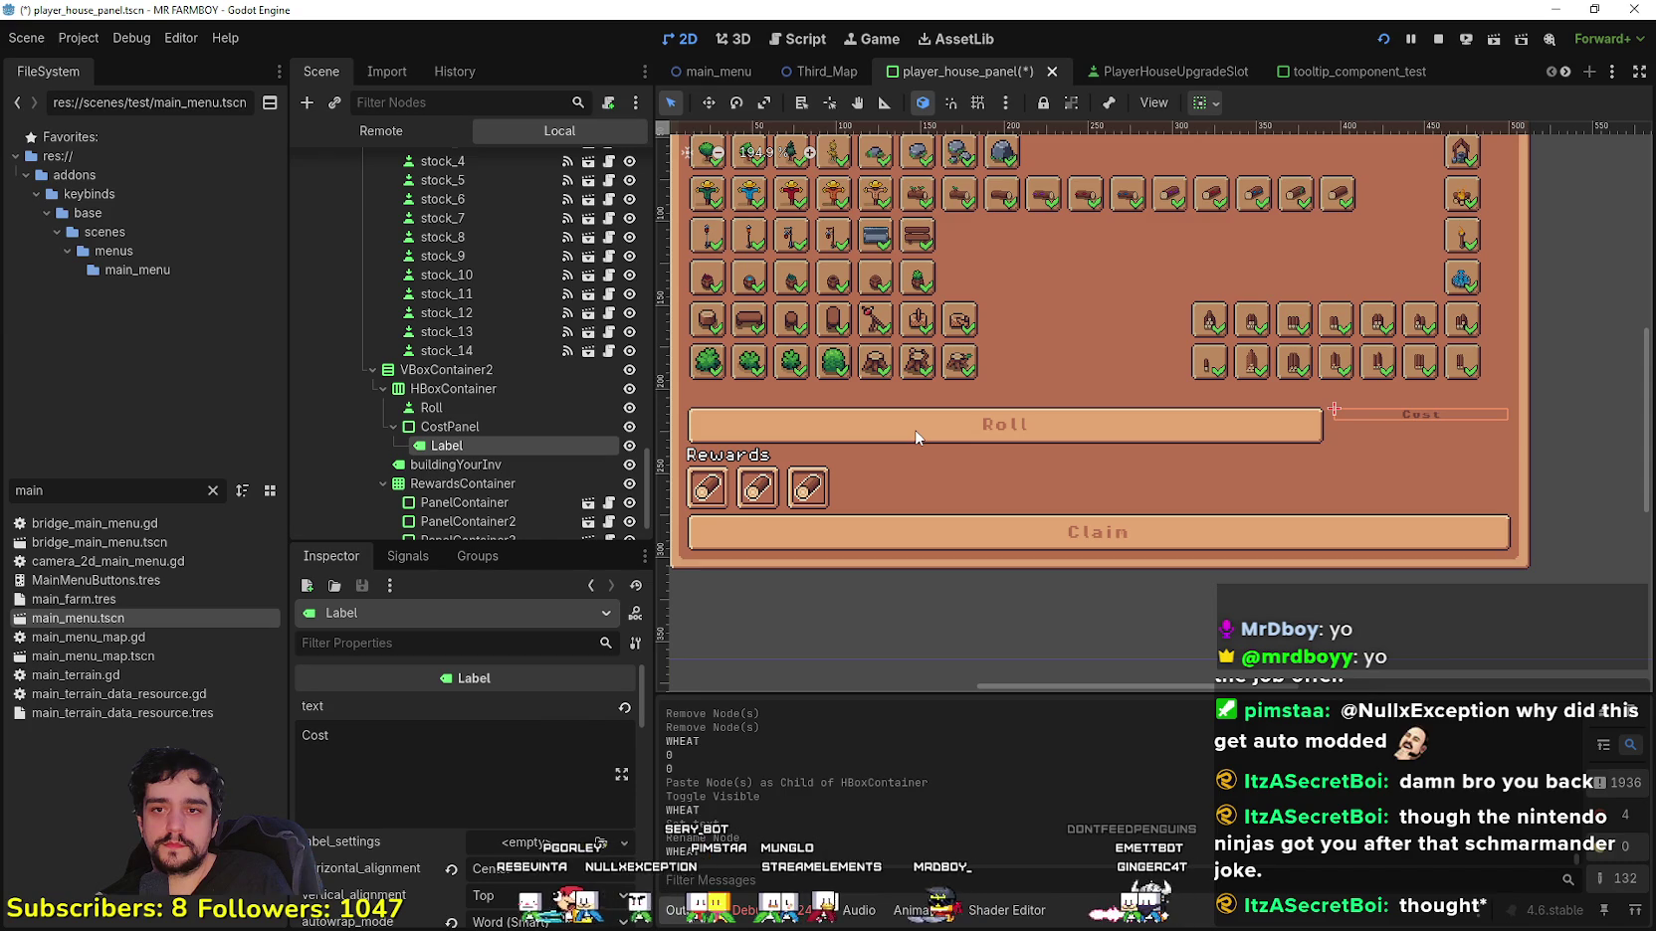
right_click(437, 388)
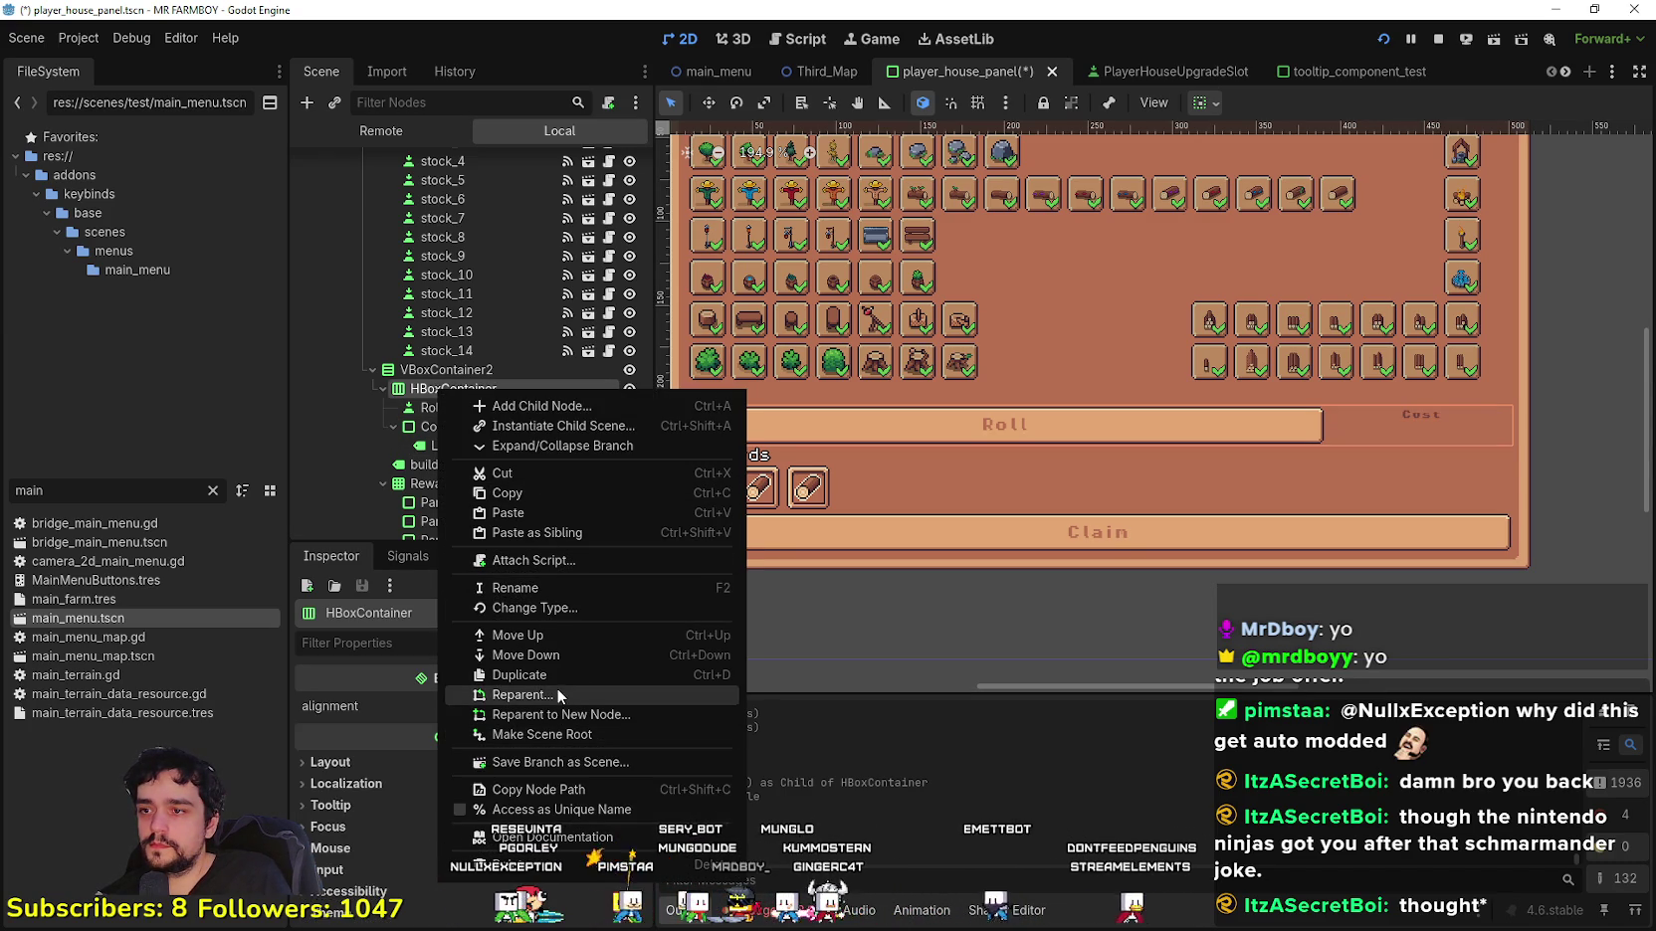
click(585, 606)
text(vbox)
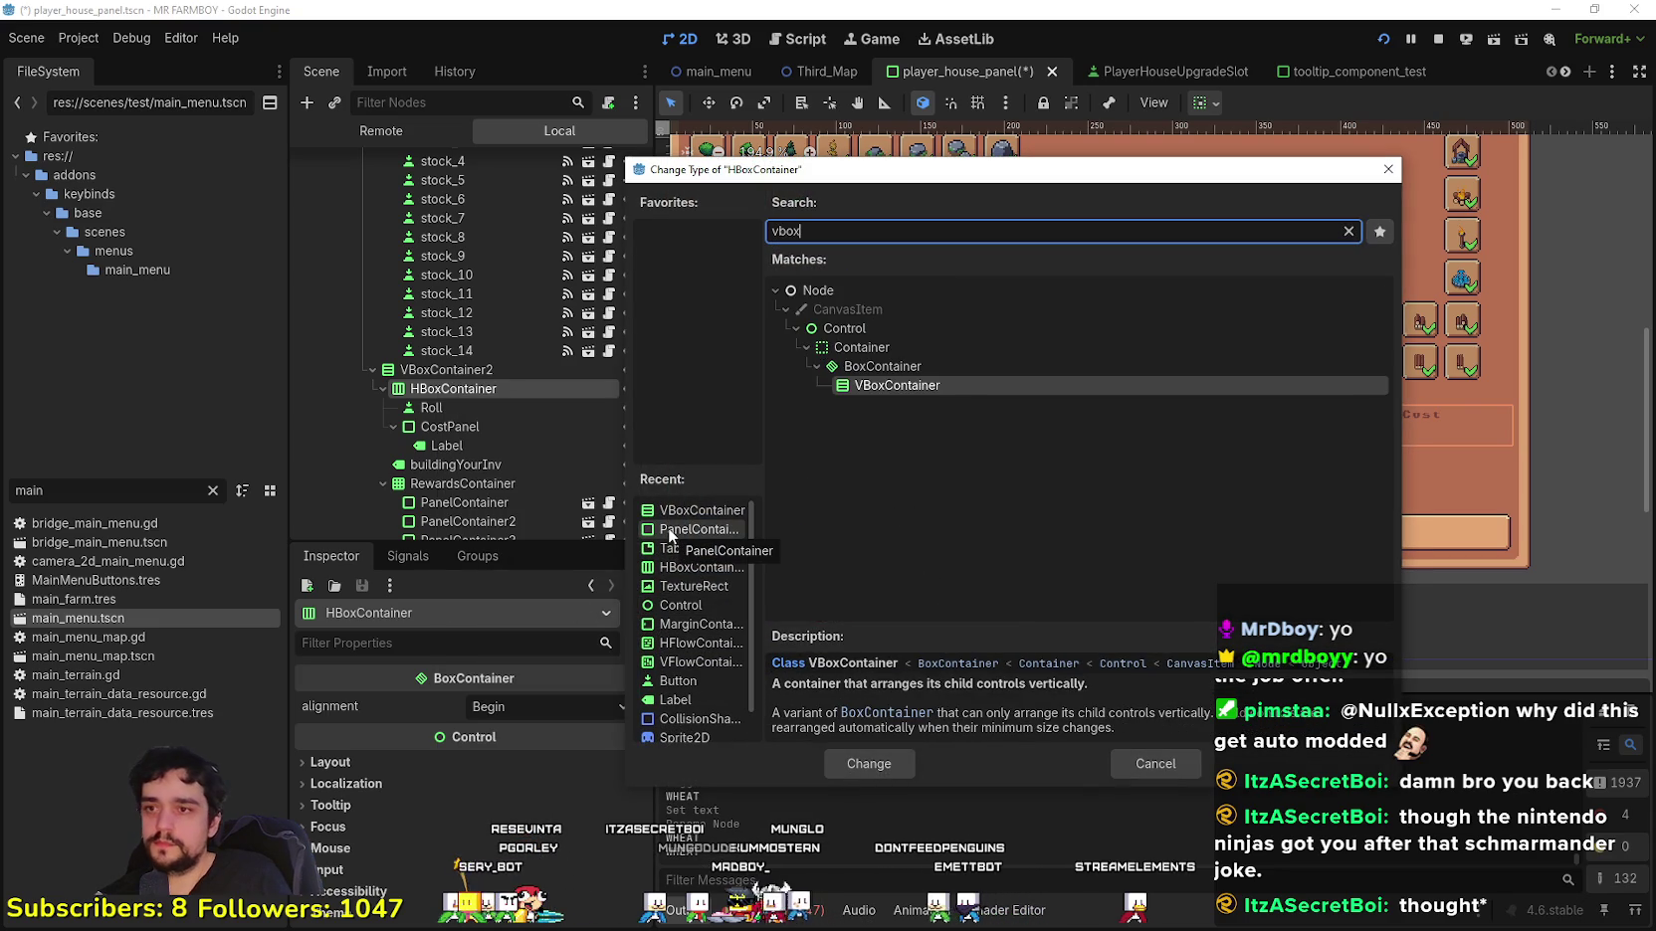
key(Return)
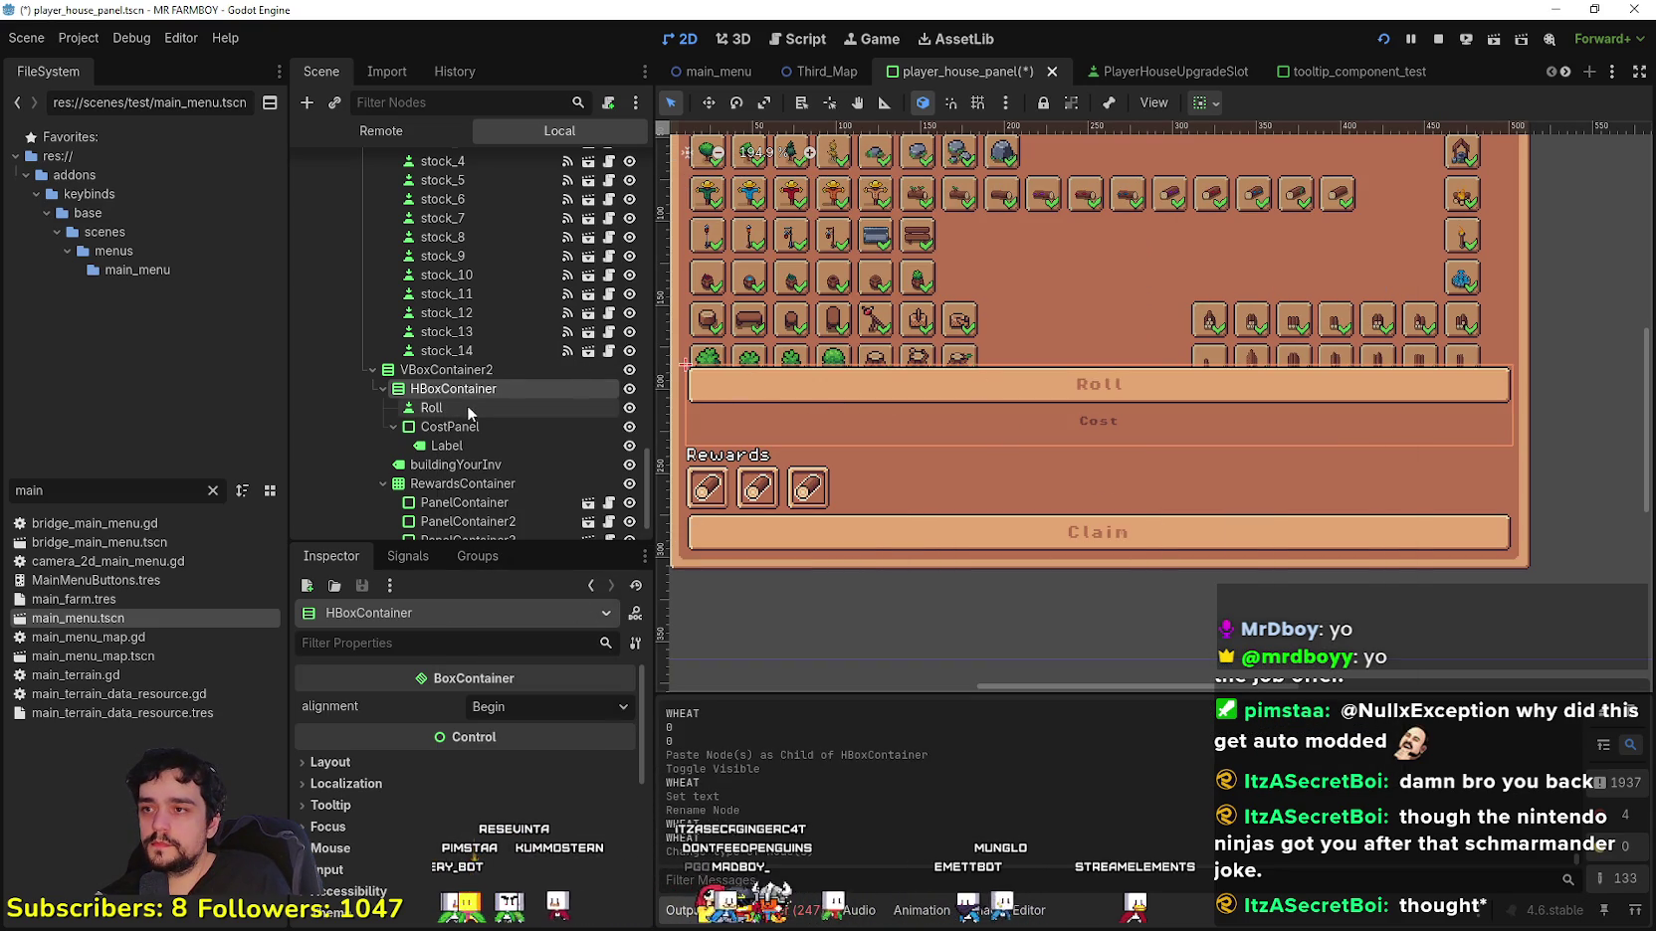
Step: Move CostPanel above the Roll button in the Scene tree
click(449, 430)
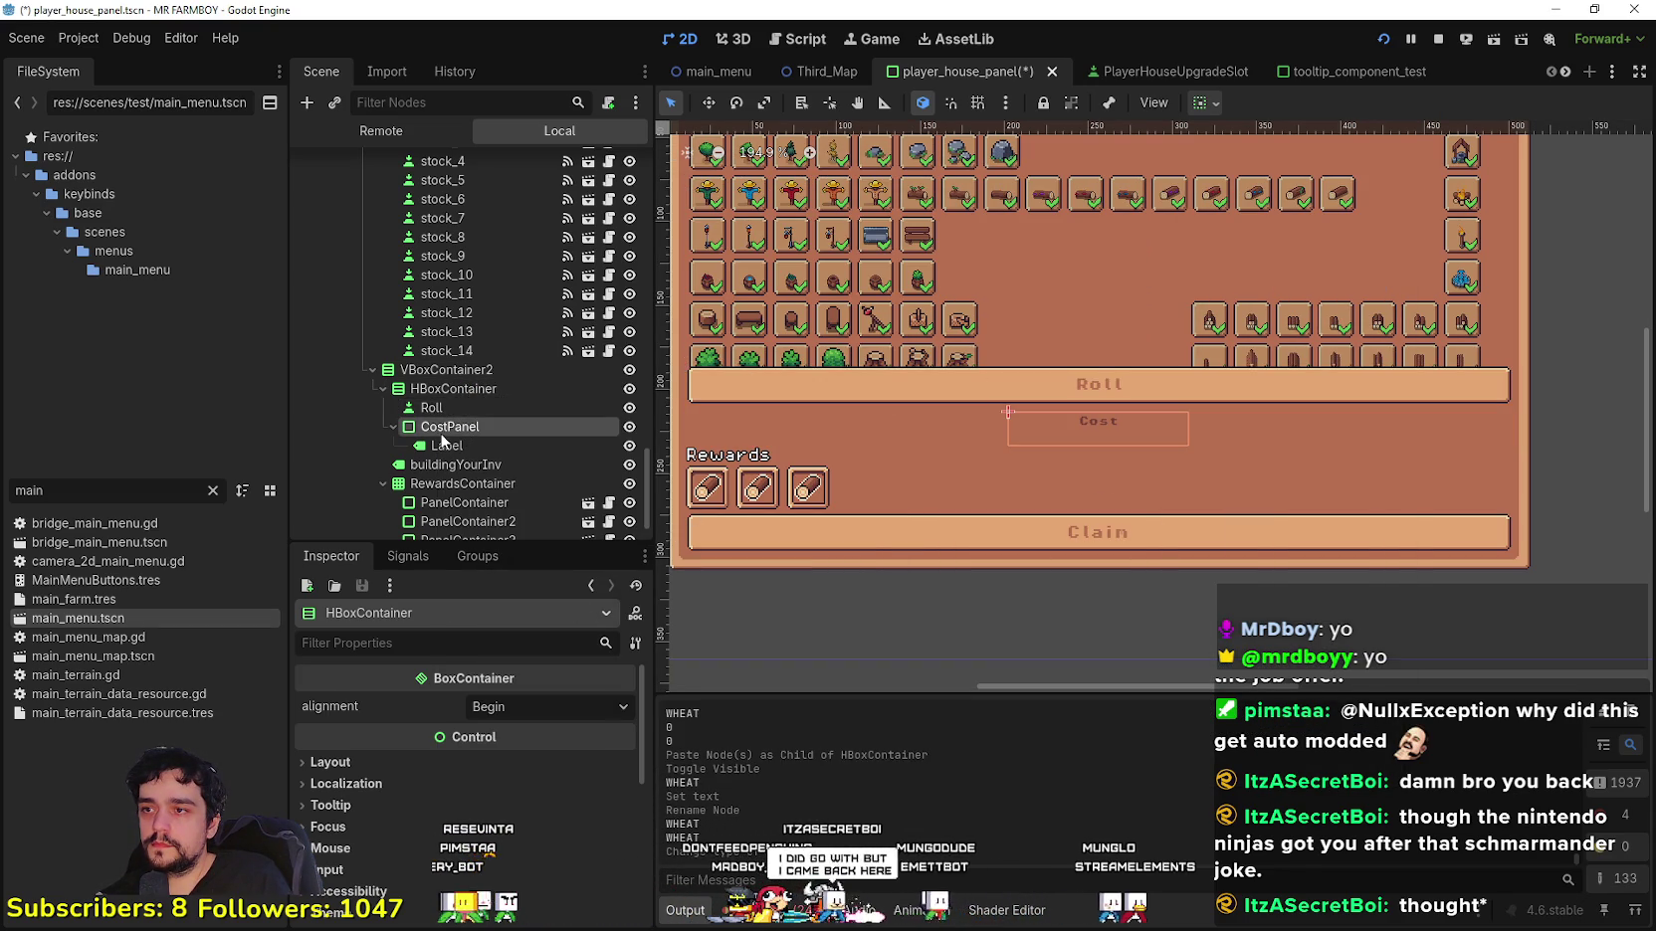
drag(449, 440, 449, 399)
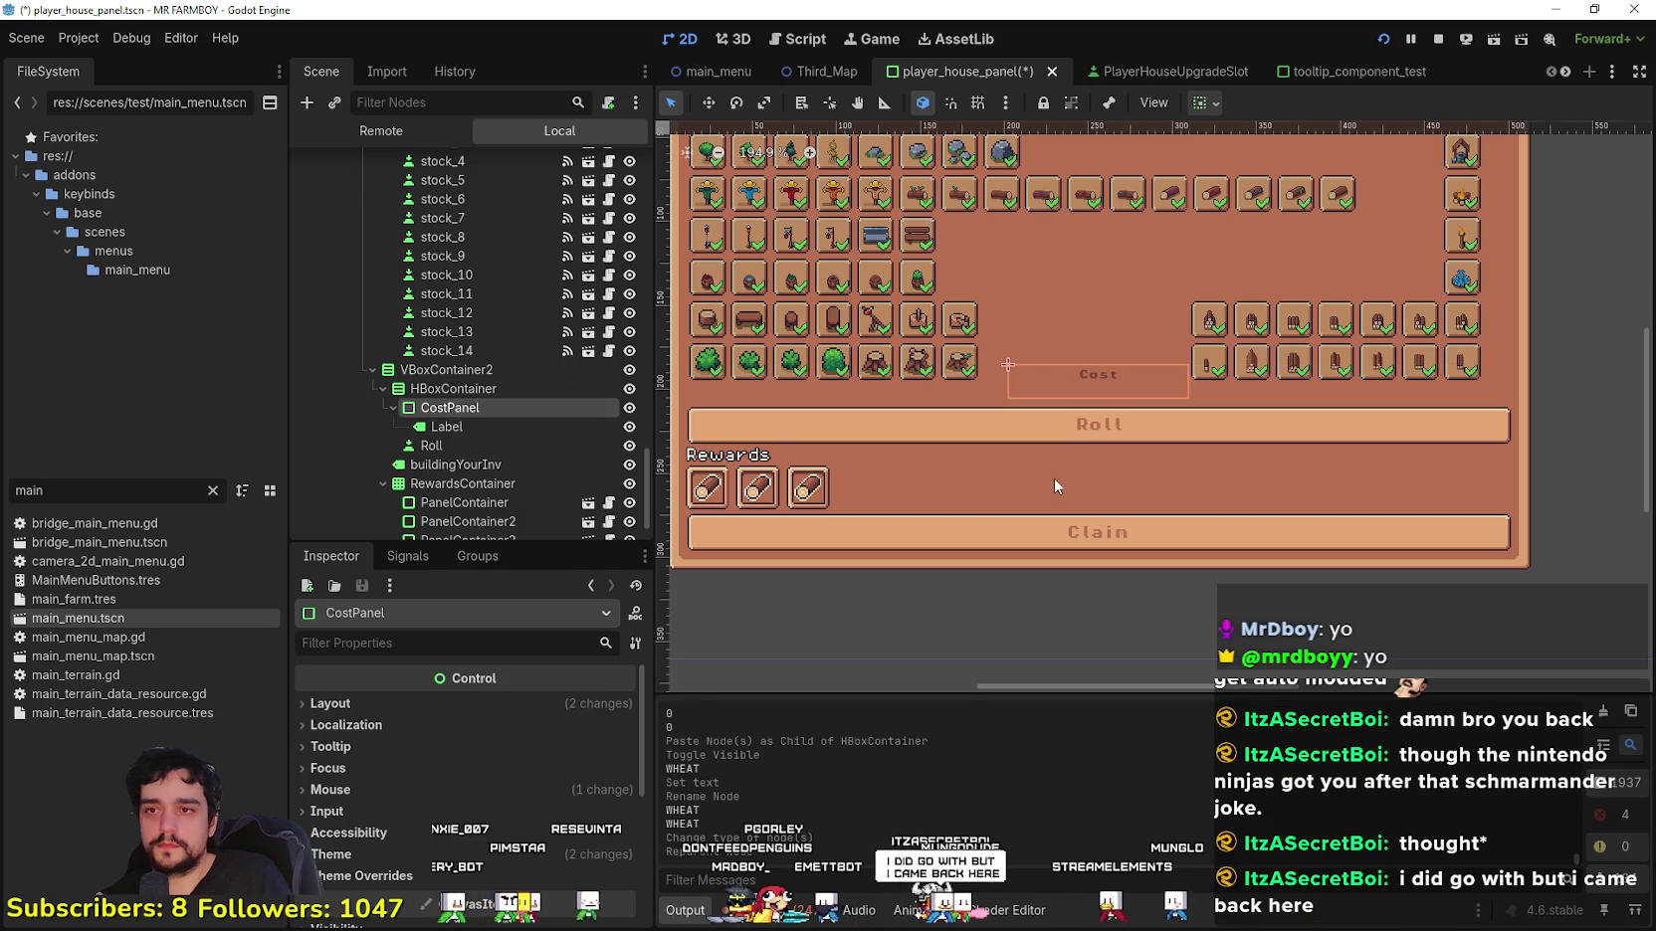
scroll(1193, 441, down, 2)
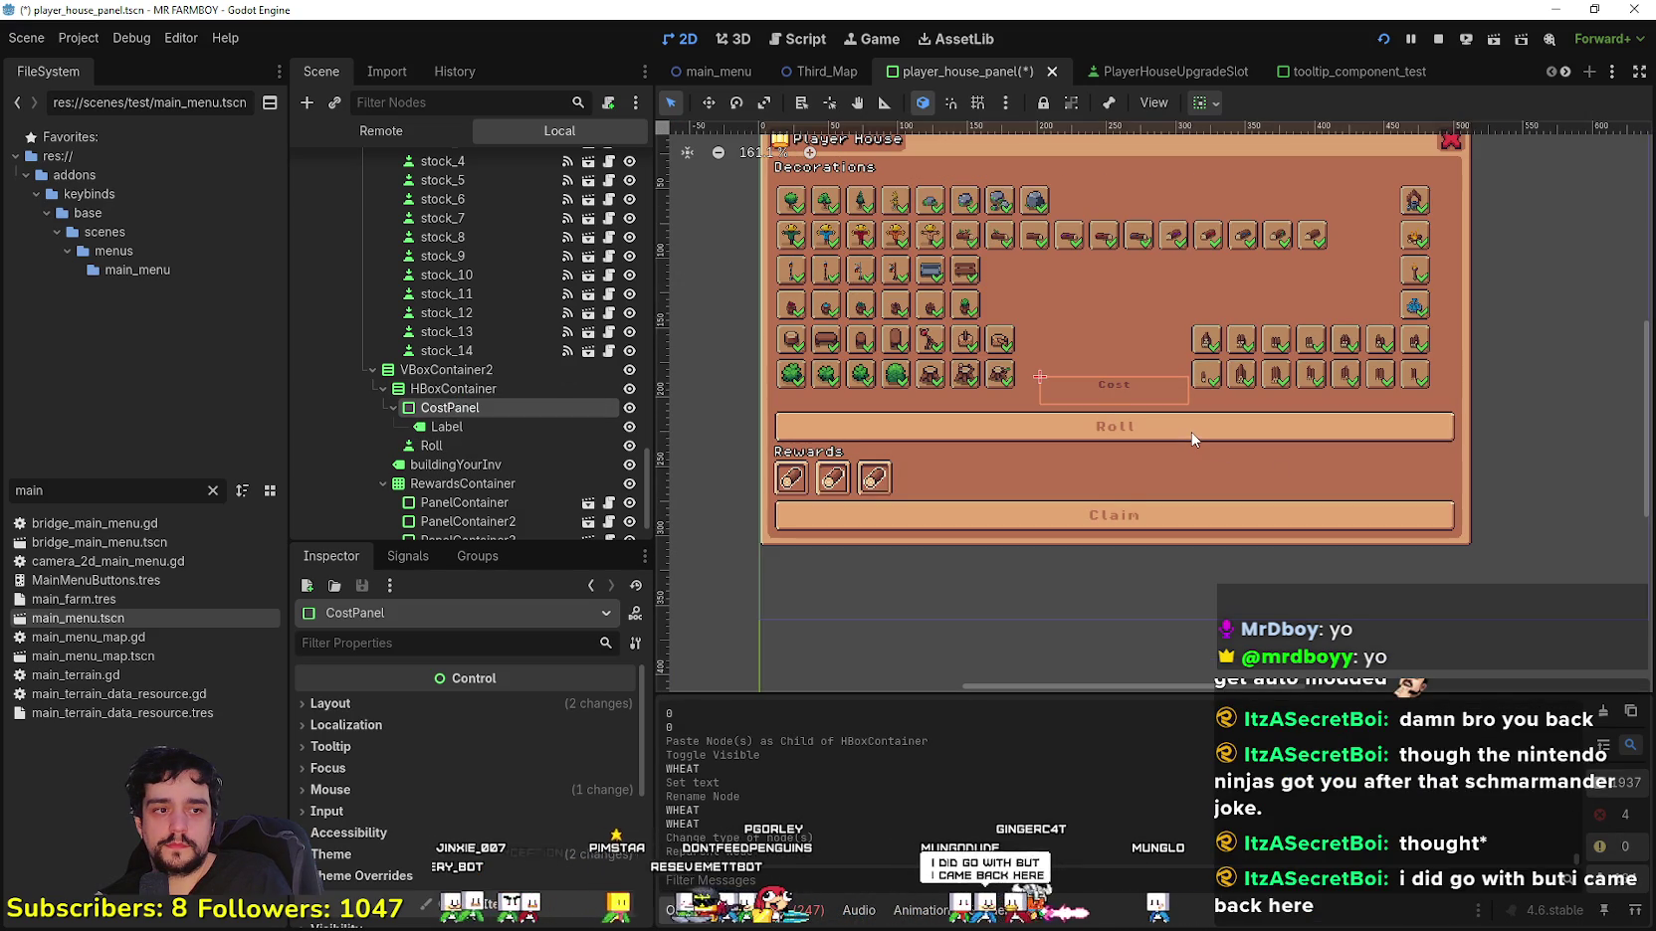
scroll(1193, 436, up, 2)
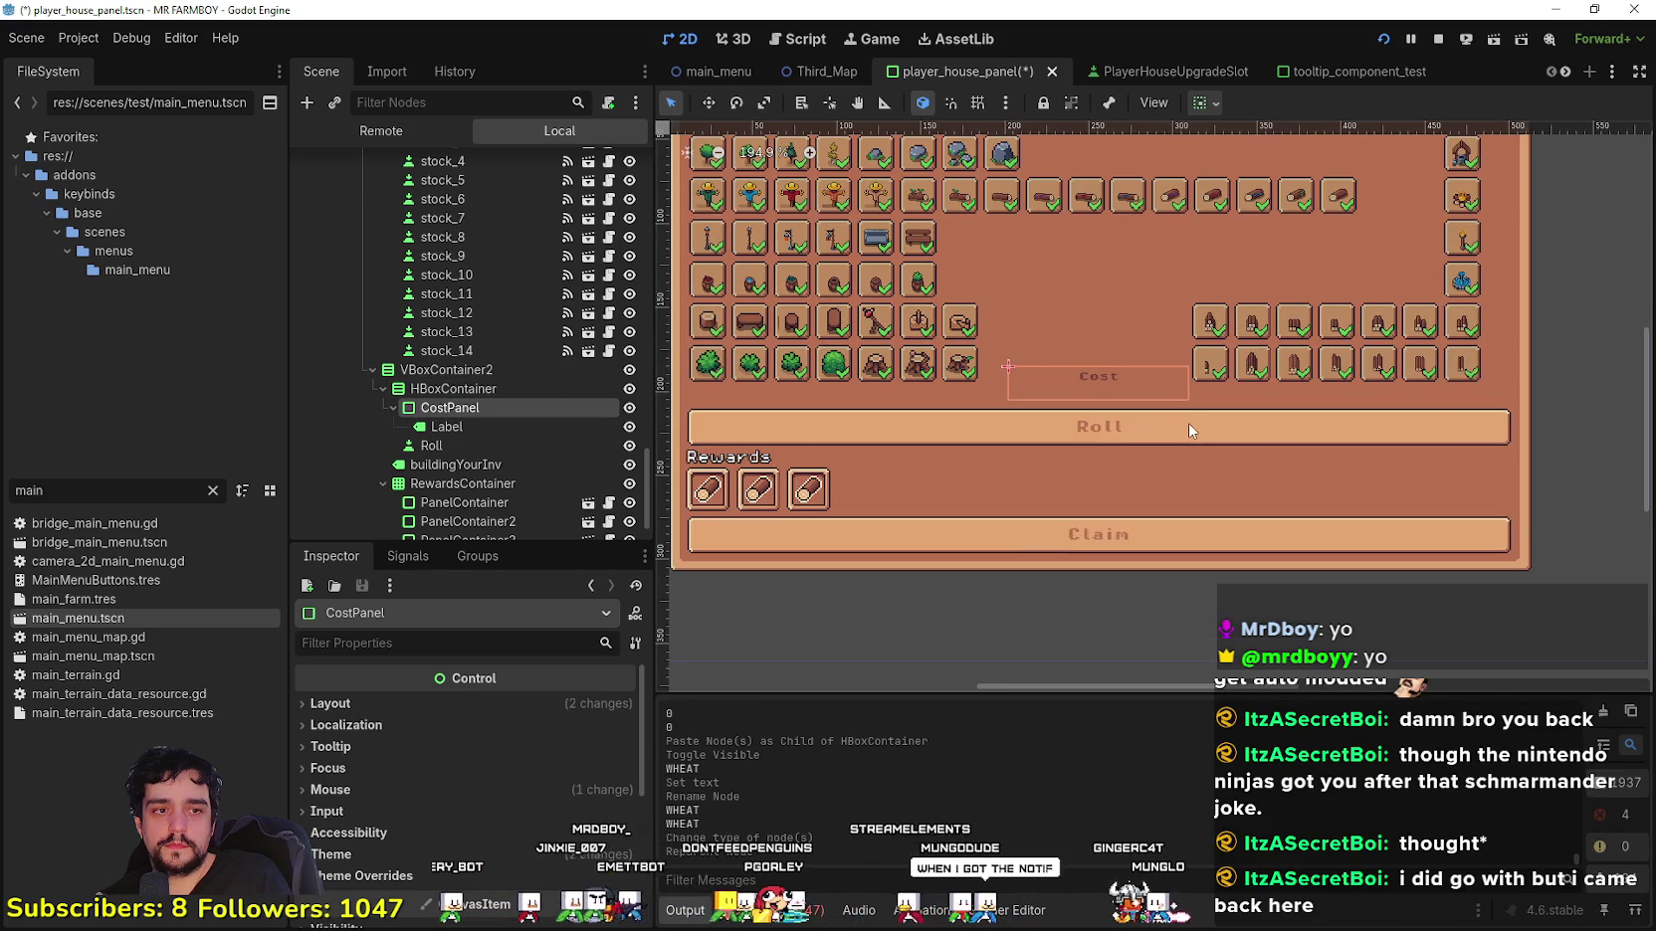
scroll(1260, 440, down, 3)
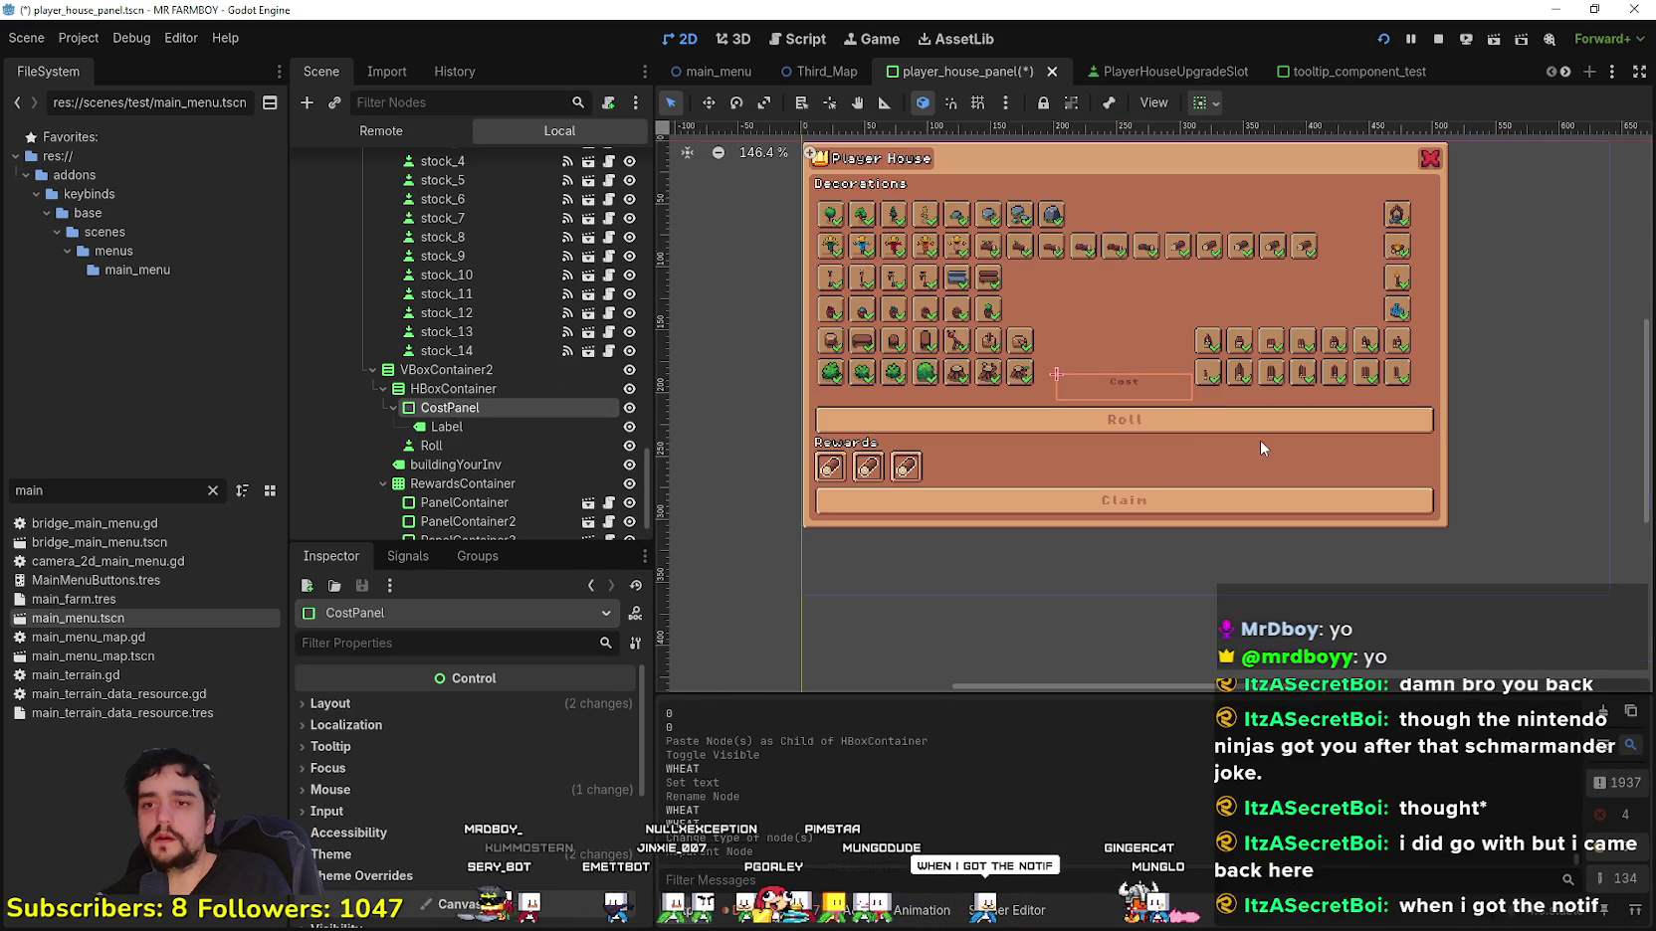
scroll(954, 467, up, 5)
scroll(952, 445, down, 3)
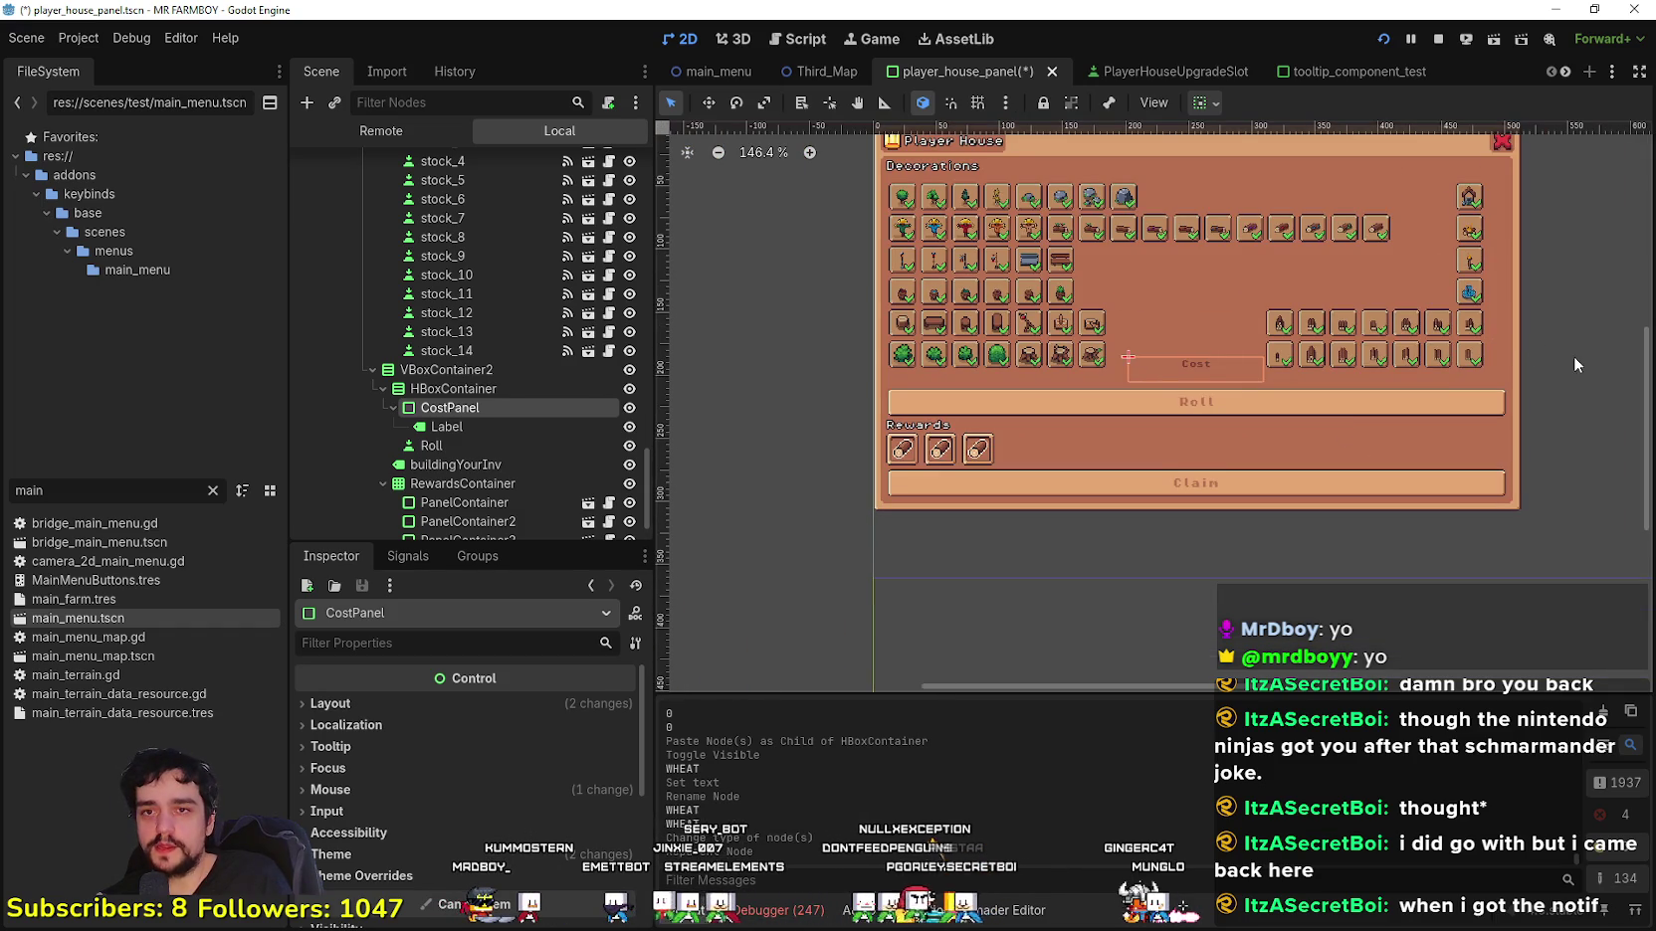
Step: Select the outer VBoxContainer2 that holds the whole bottom row
click(1544, 371)
scroll(1547, 366, down, 1)
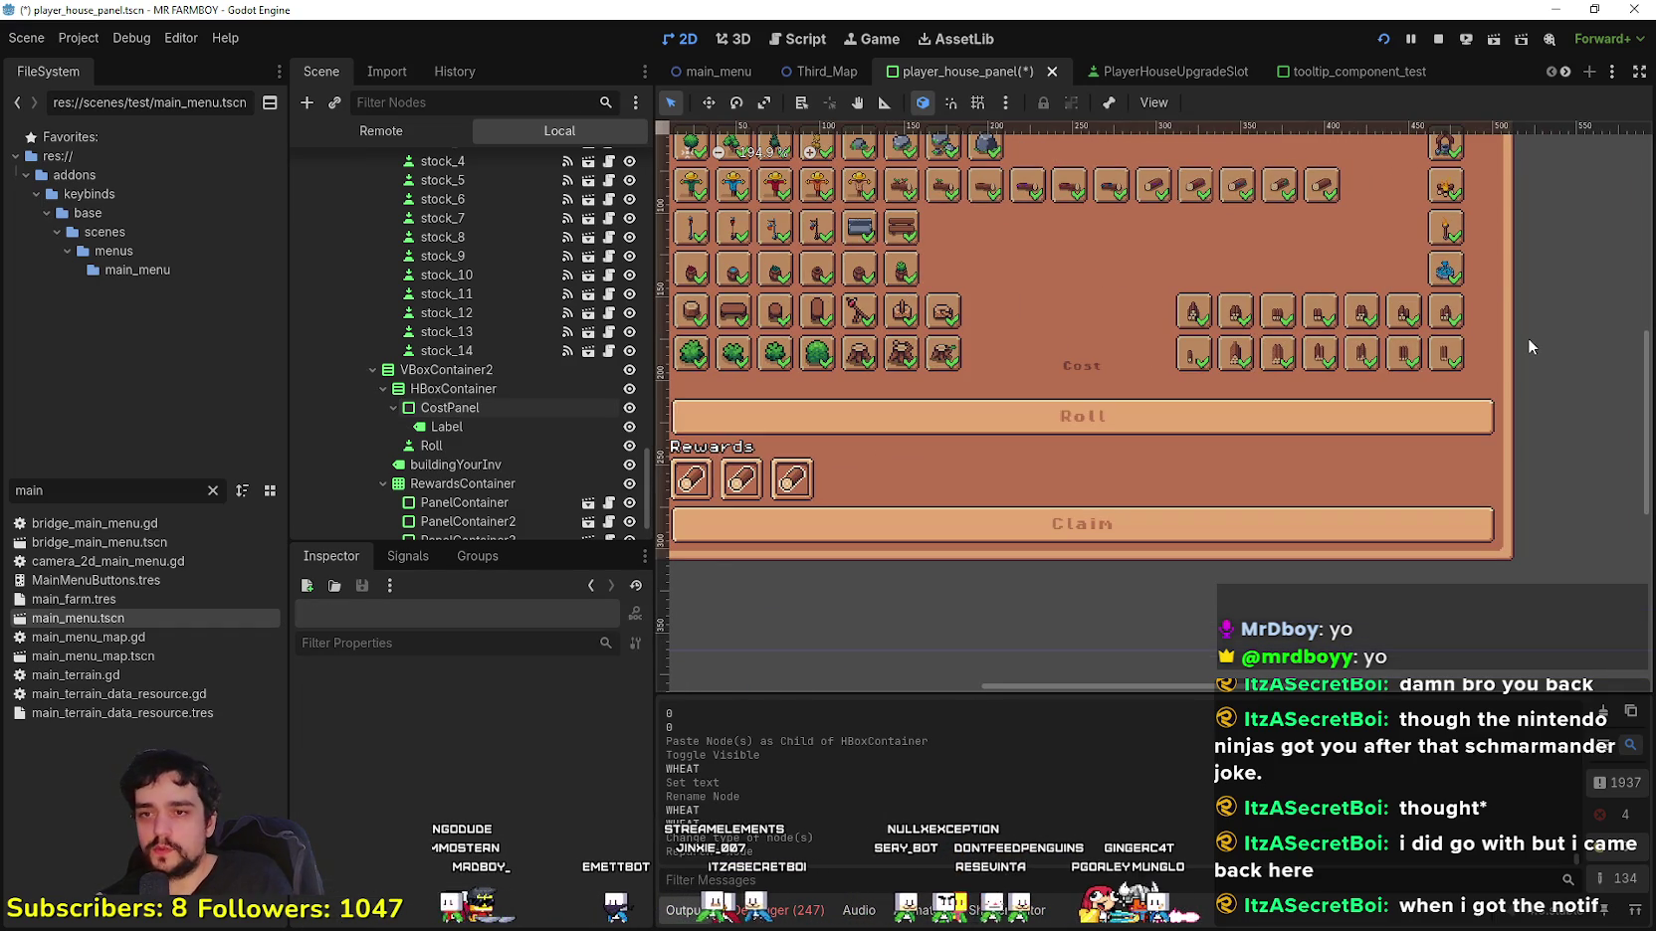
scroll(1428, 408, up, 2)
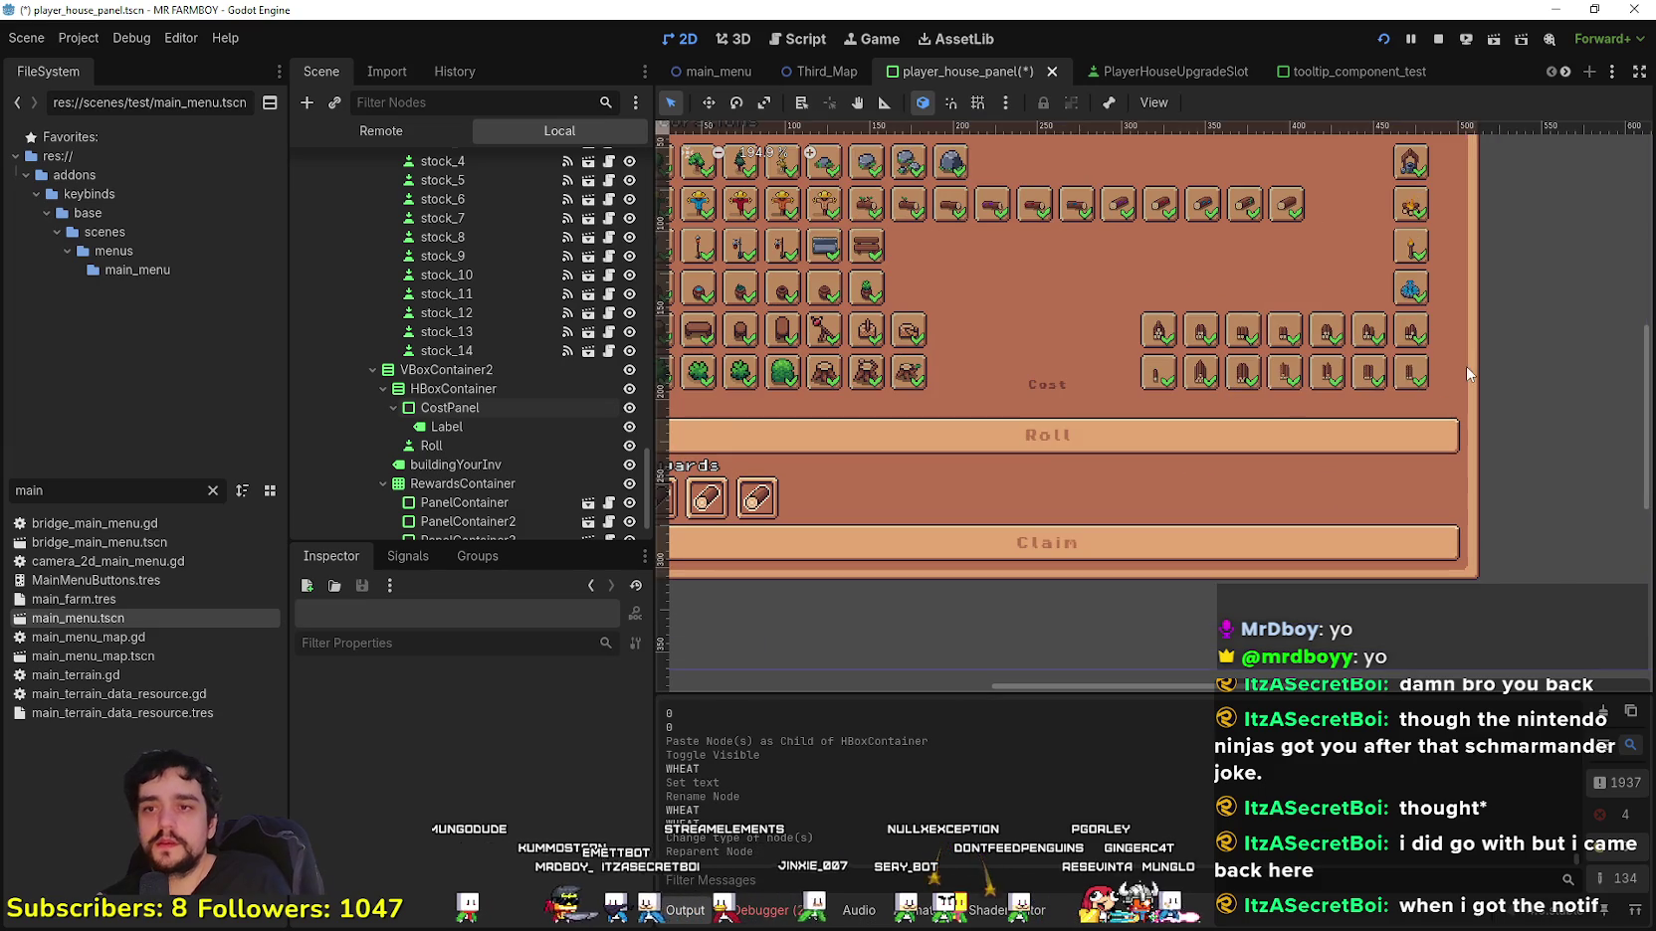
scroll(1234, 437, down, 2)
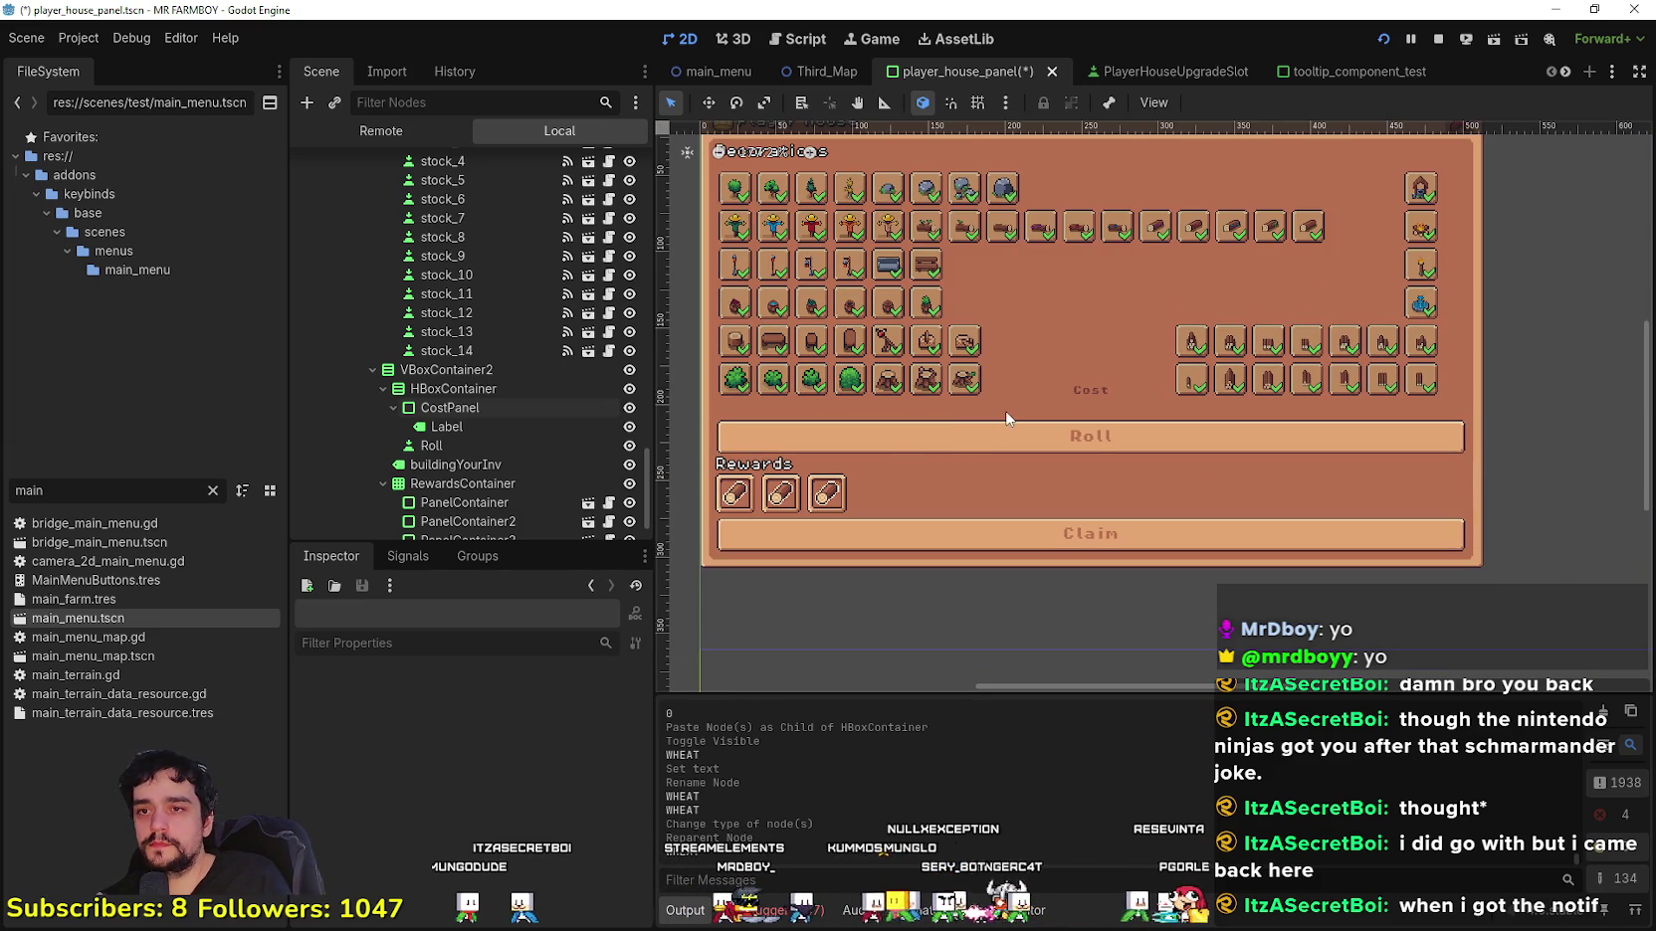
click(468, 389)
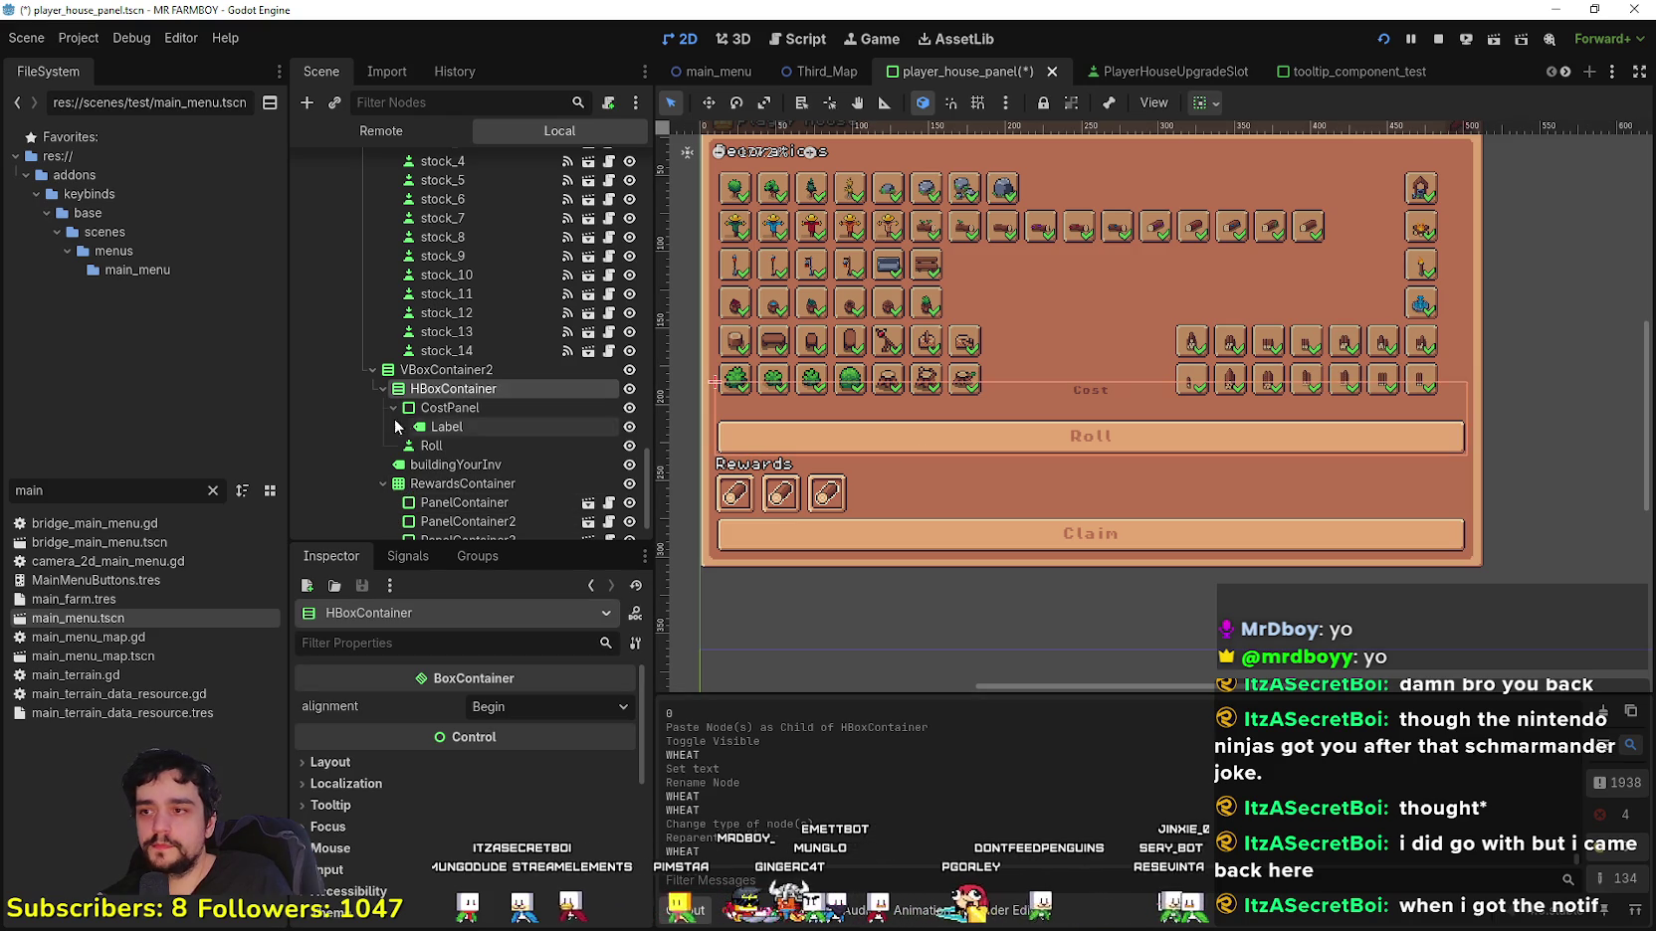
click(416, 374)
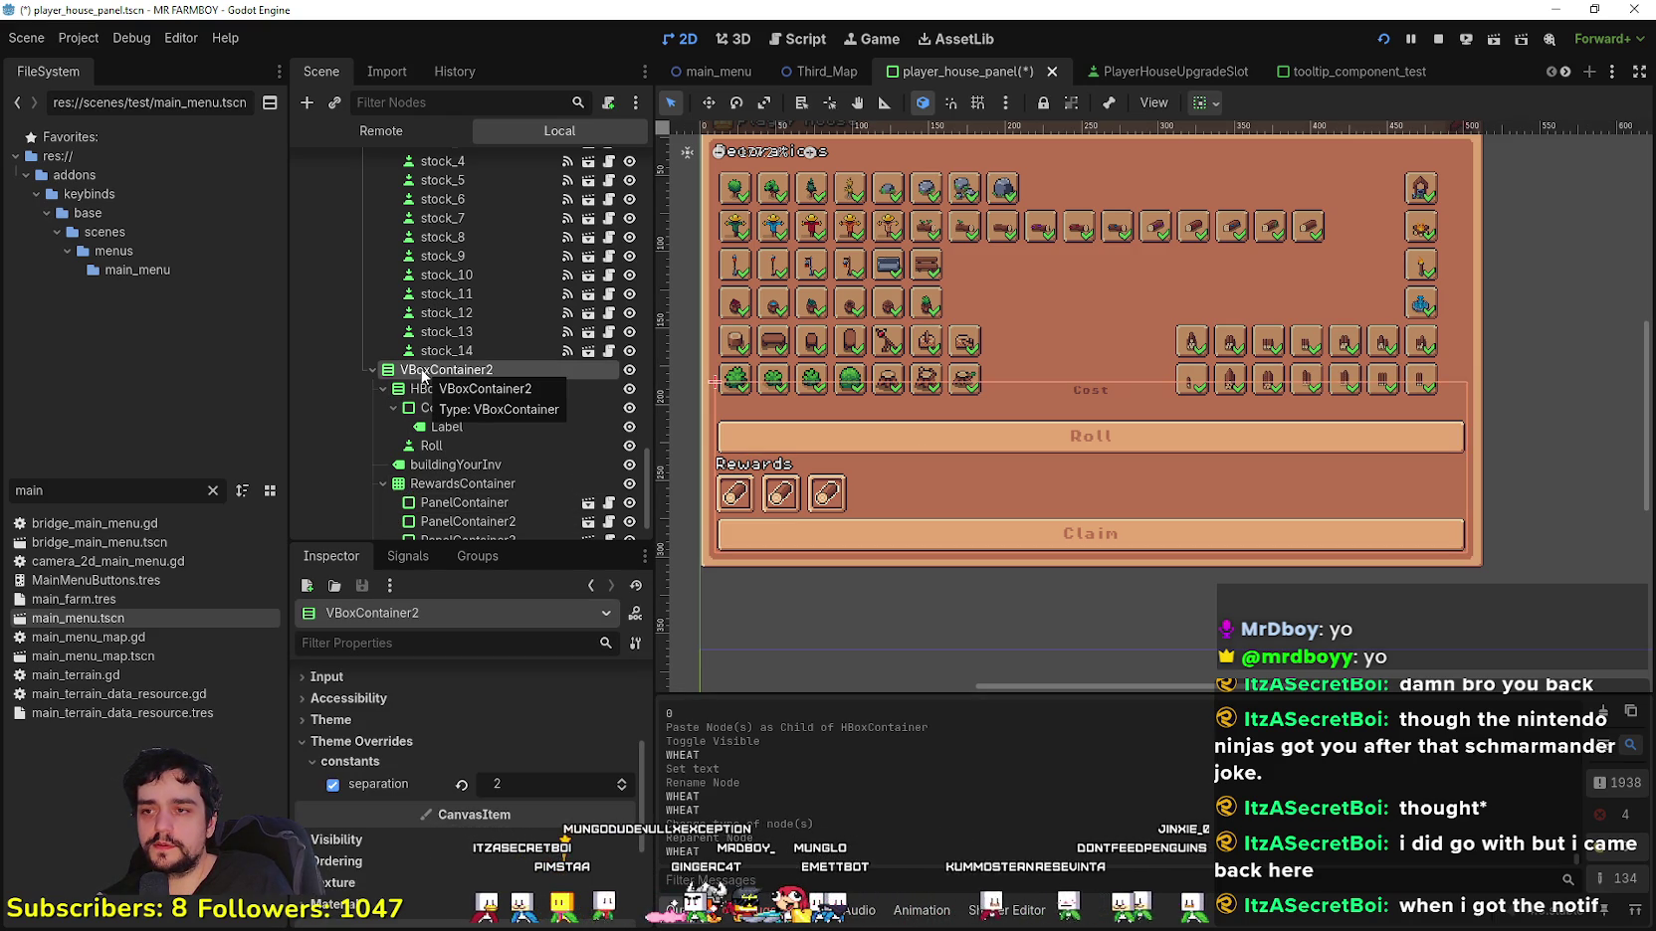
Step: Change VBoxContainer2's type to HBoxContainer
right_click(422, 374)
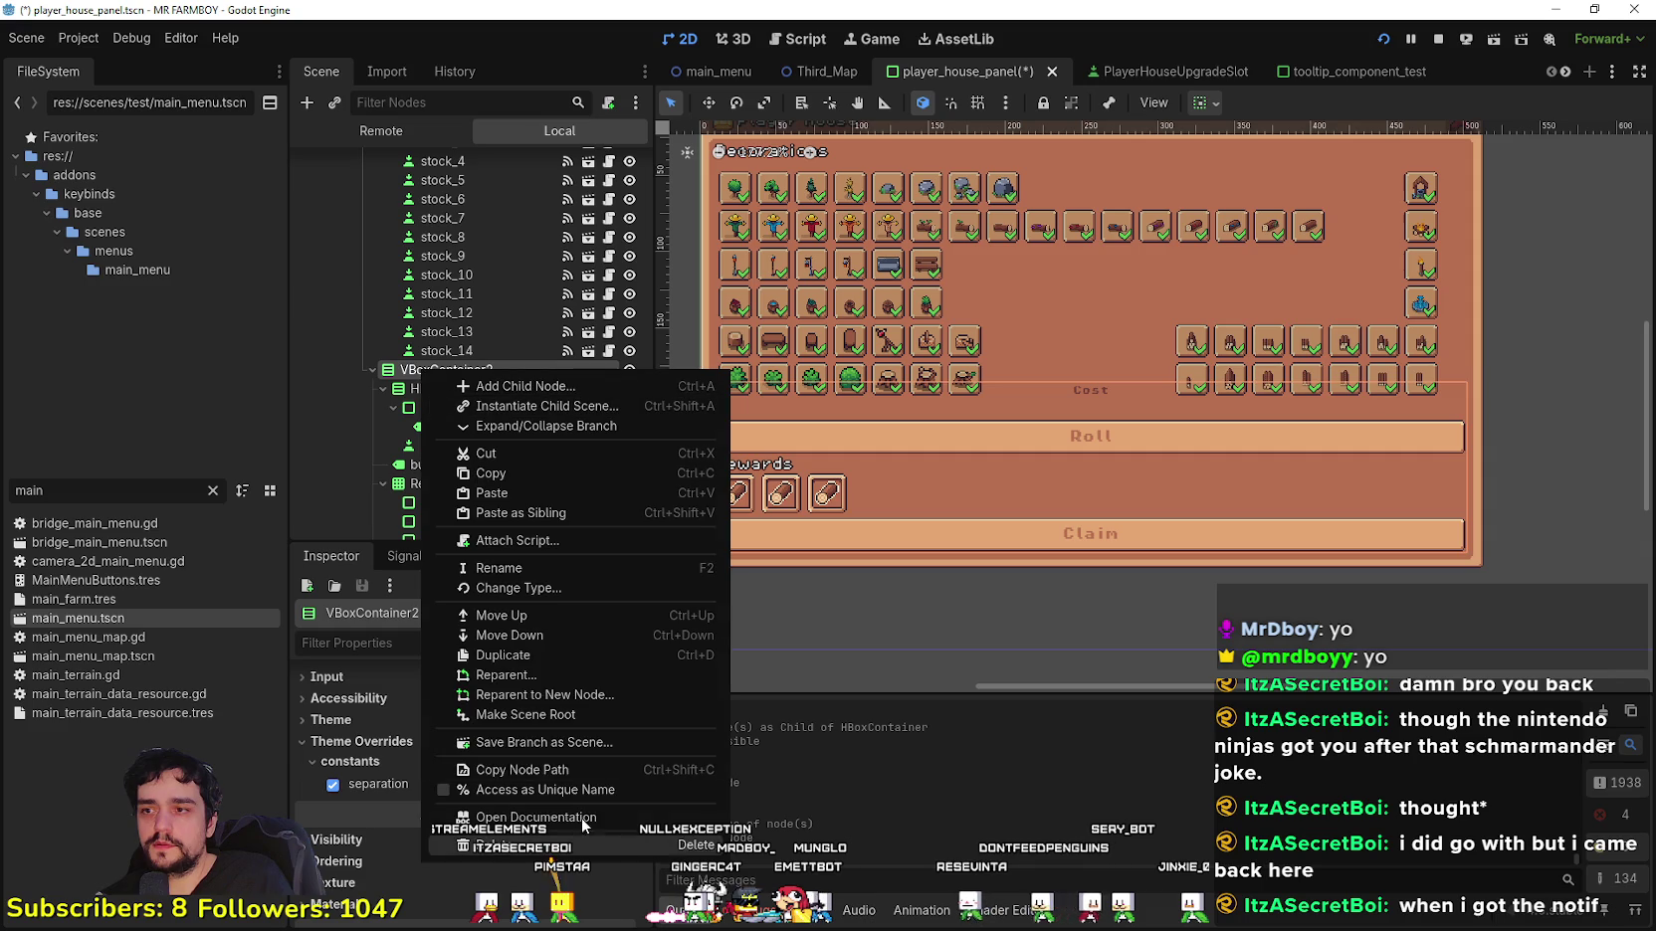
click(528, 589)
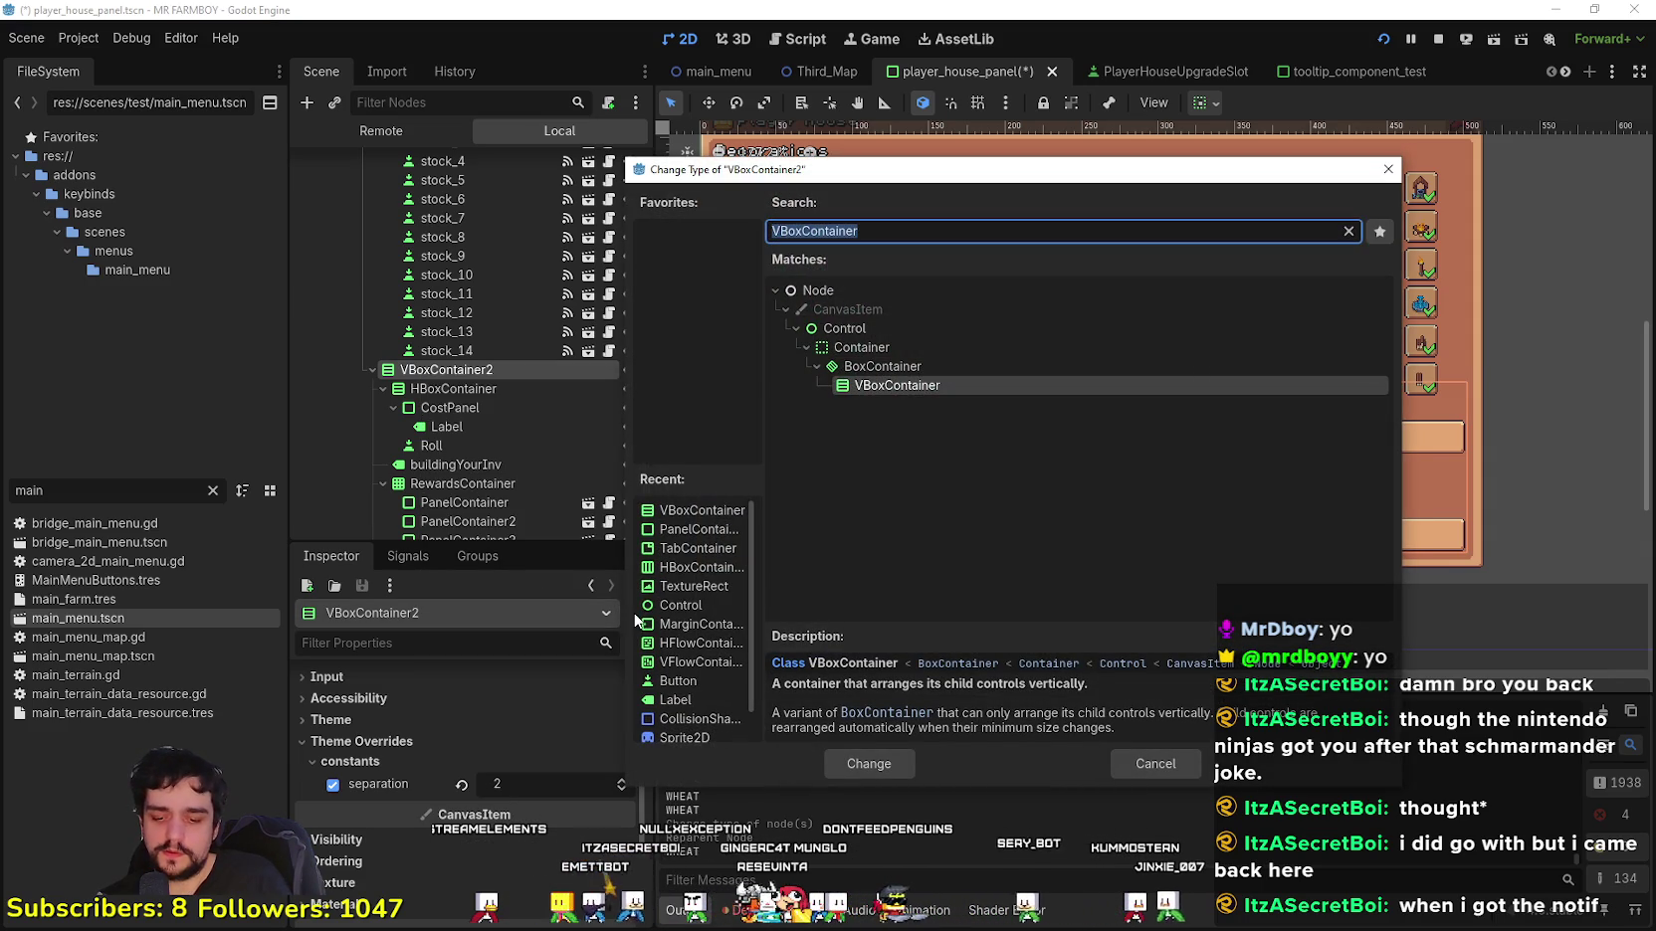
text(vbox)
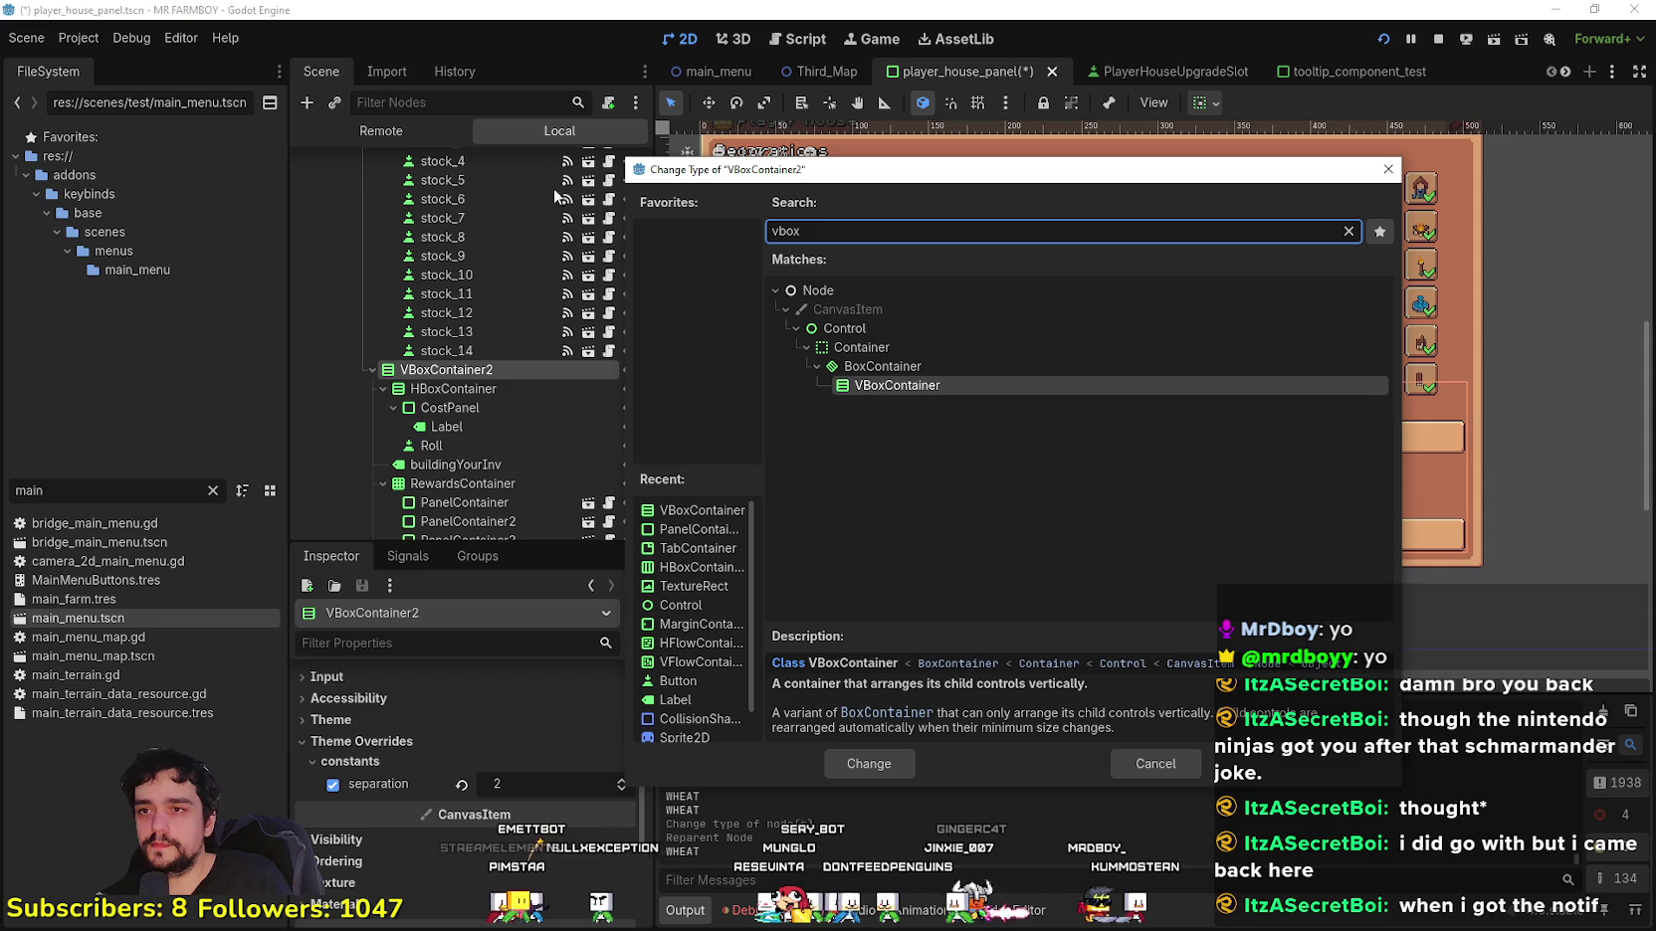
key(BackSpace)
key(BackSpace)
key(BackSpace)
text(h)
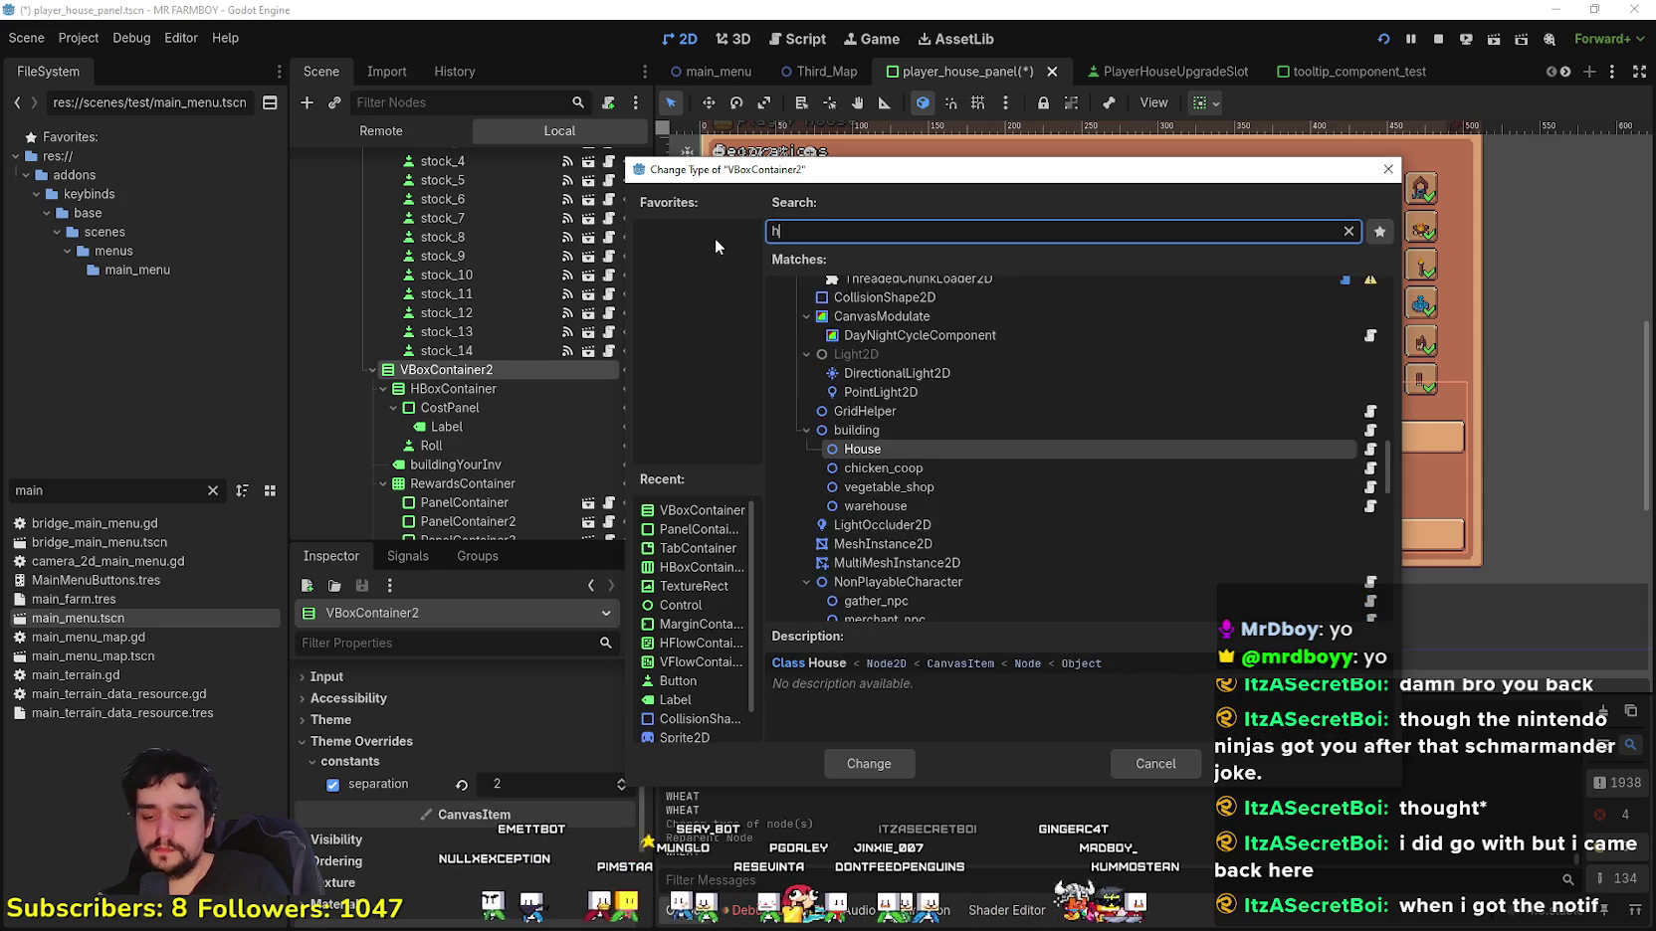
text(box)
click(856, 758)
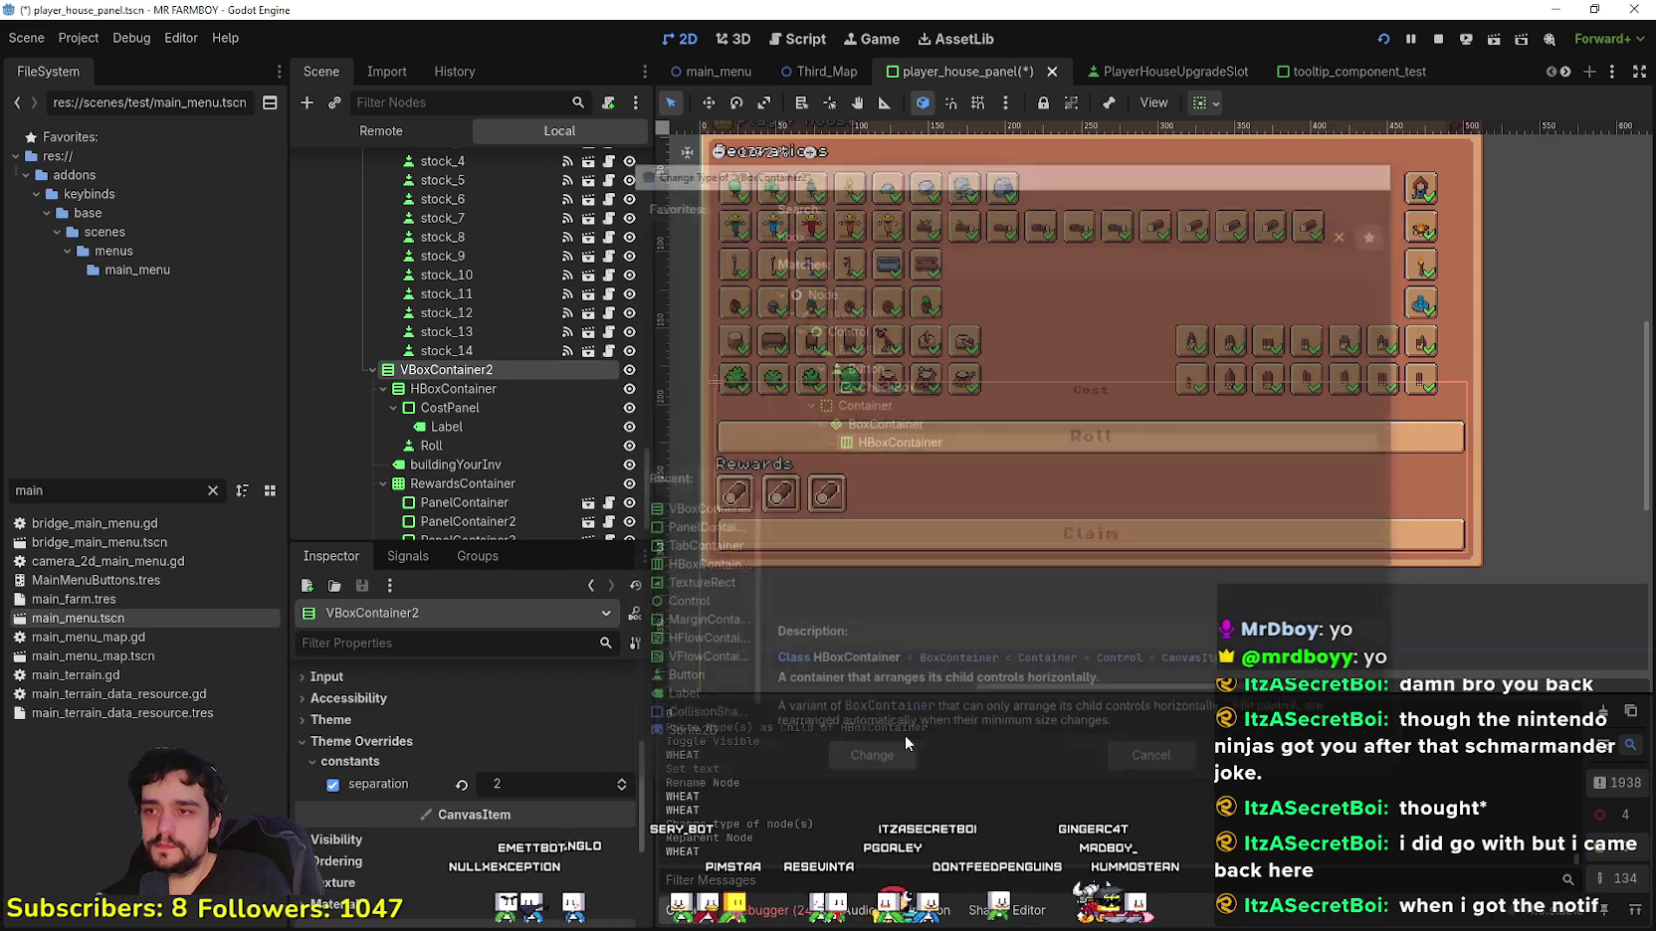
Step: Select the container holding the Cost panel and Roll button
scroll(1061, 565, up, 2)
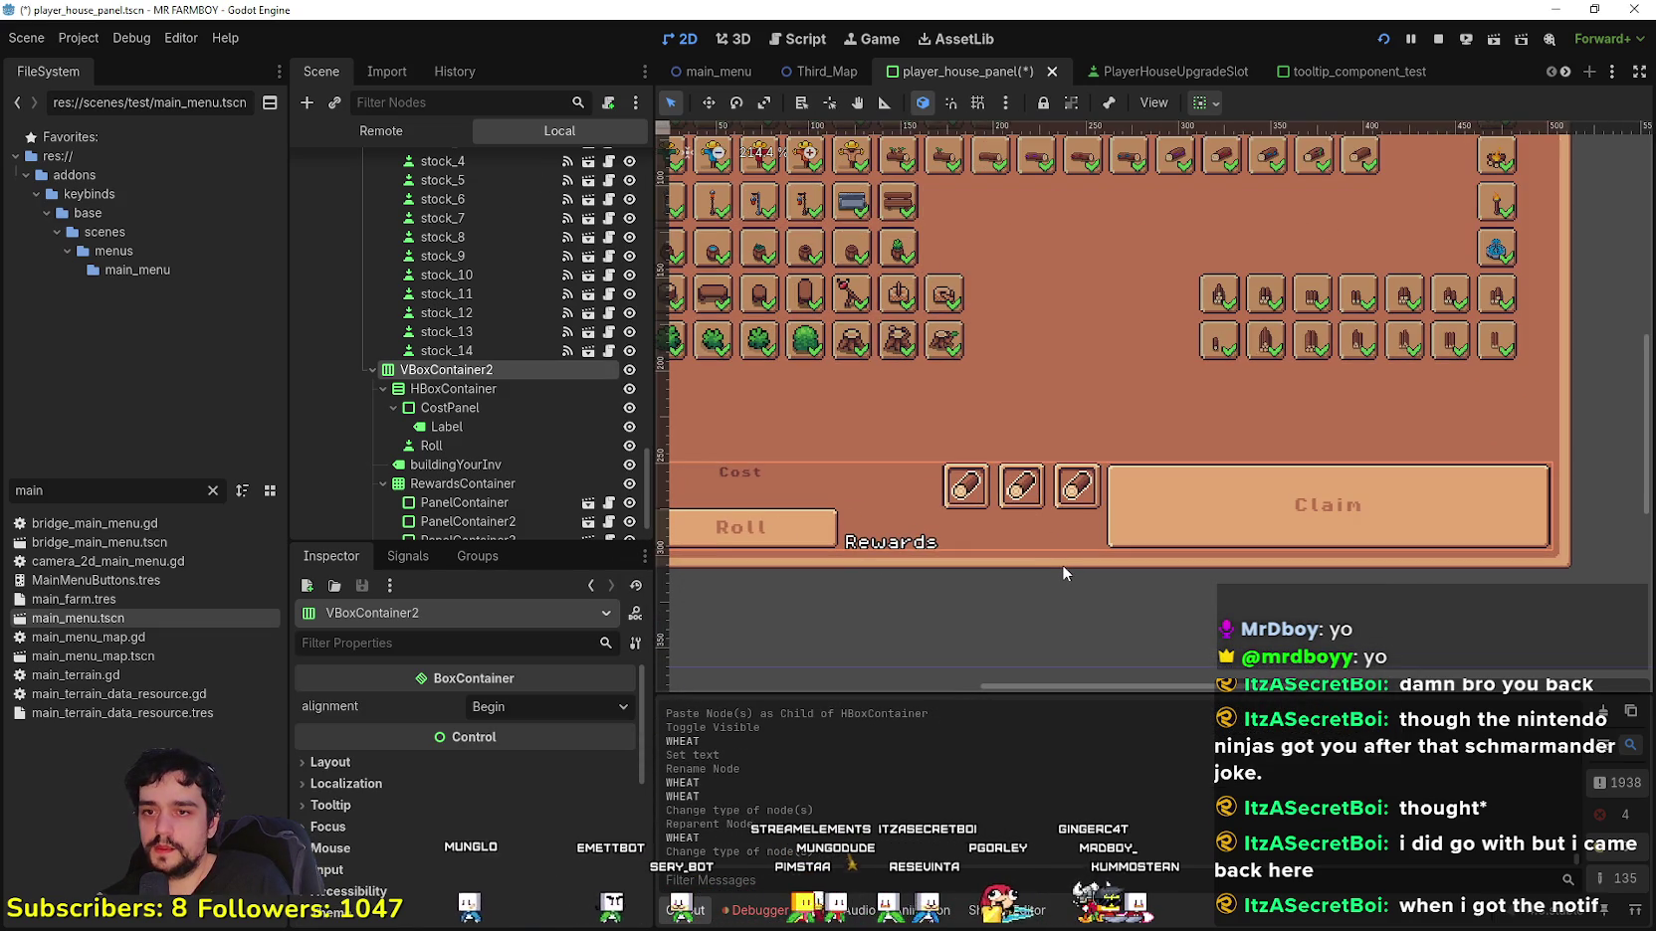
scroll(1061, 564, down, 1)
scroll(448, 398, down, 2)
click(441, 333)
click(441, 333)
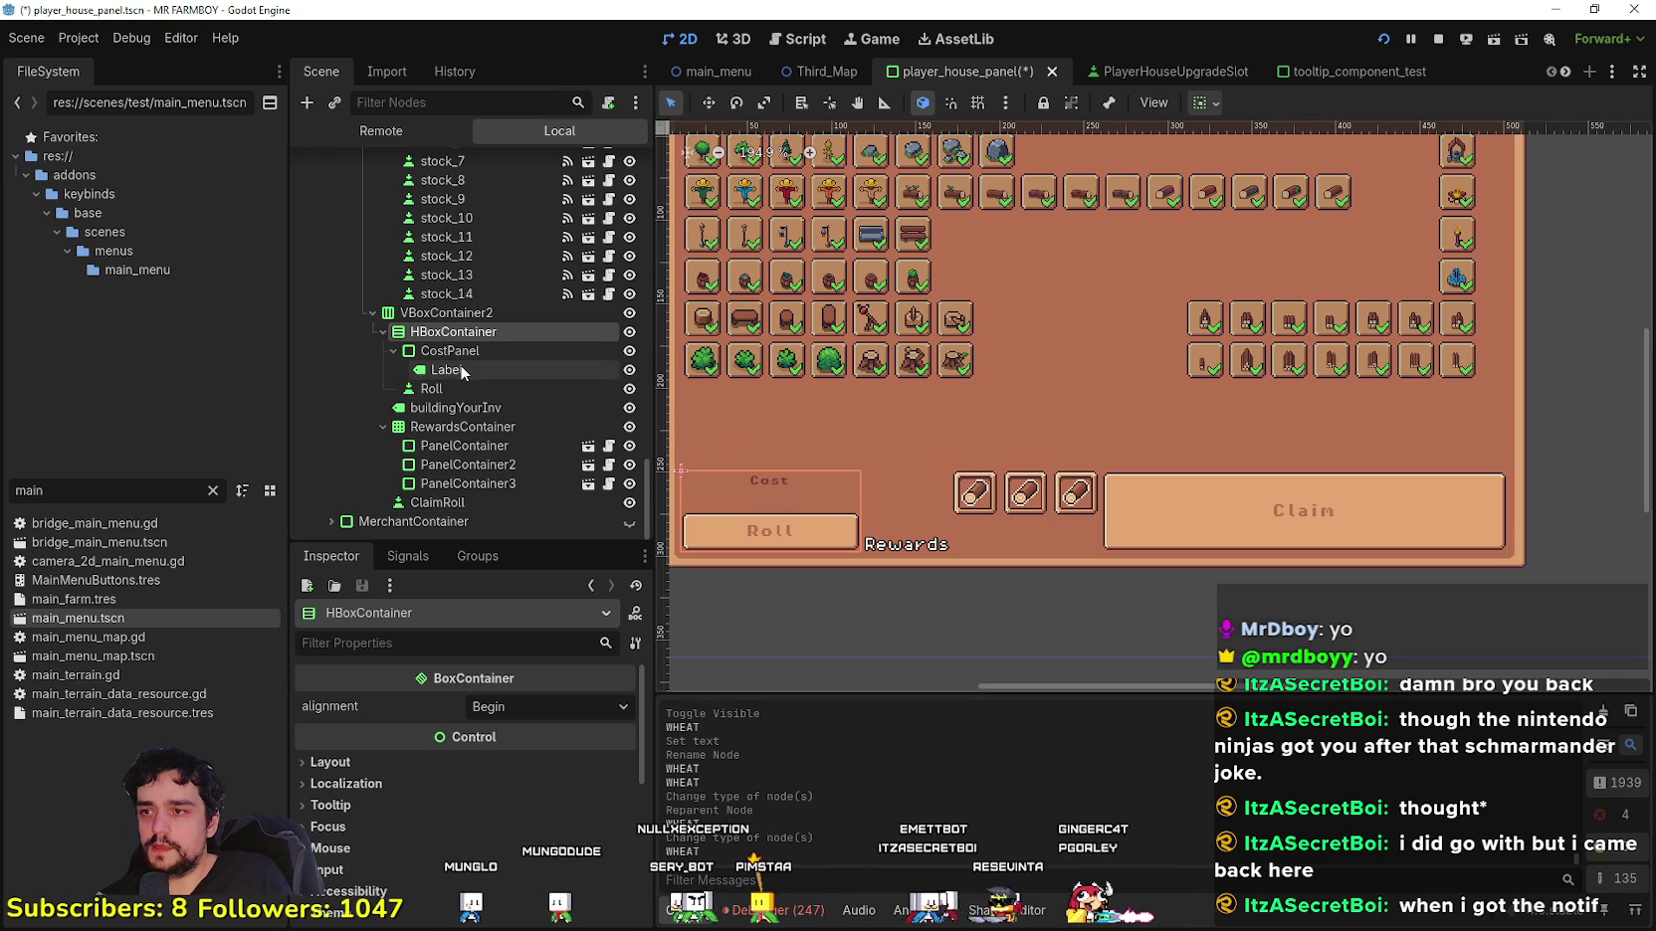
Step: Review the Rewards label, RewardsContainer and Claim button nodes, collapsing the Cost/Roll branch
click(454, 408)
click(459, 426)
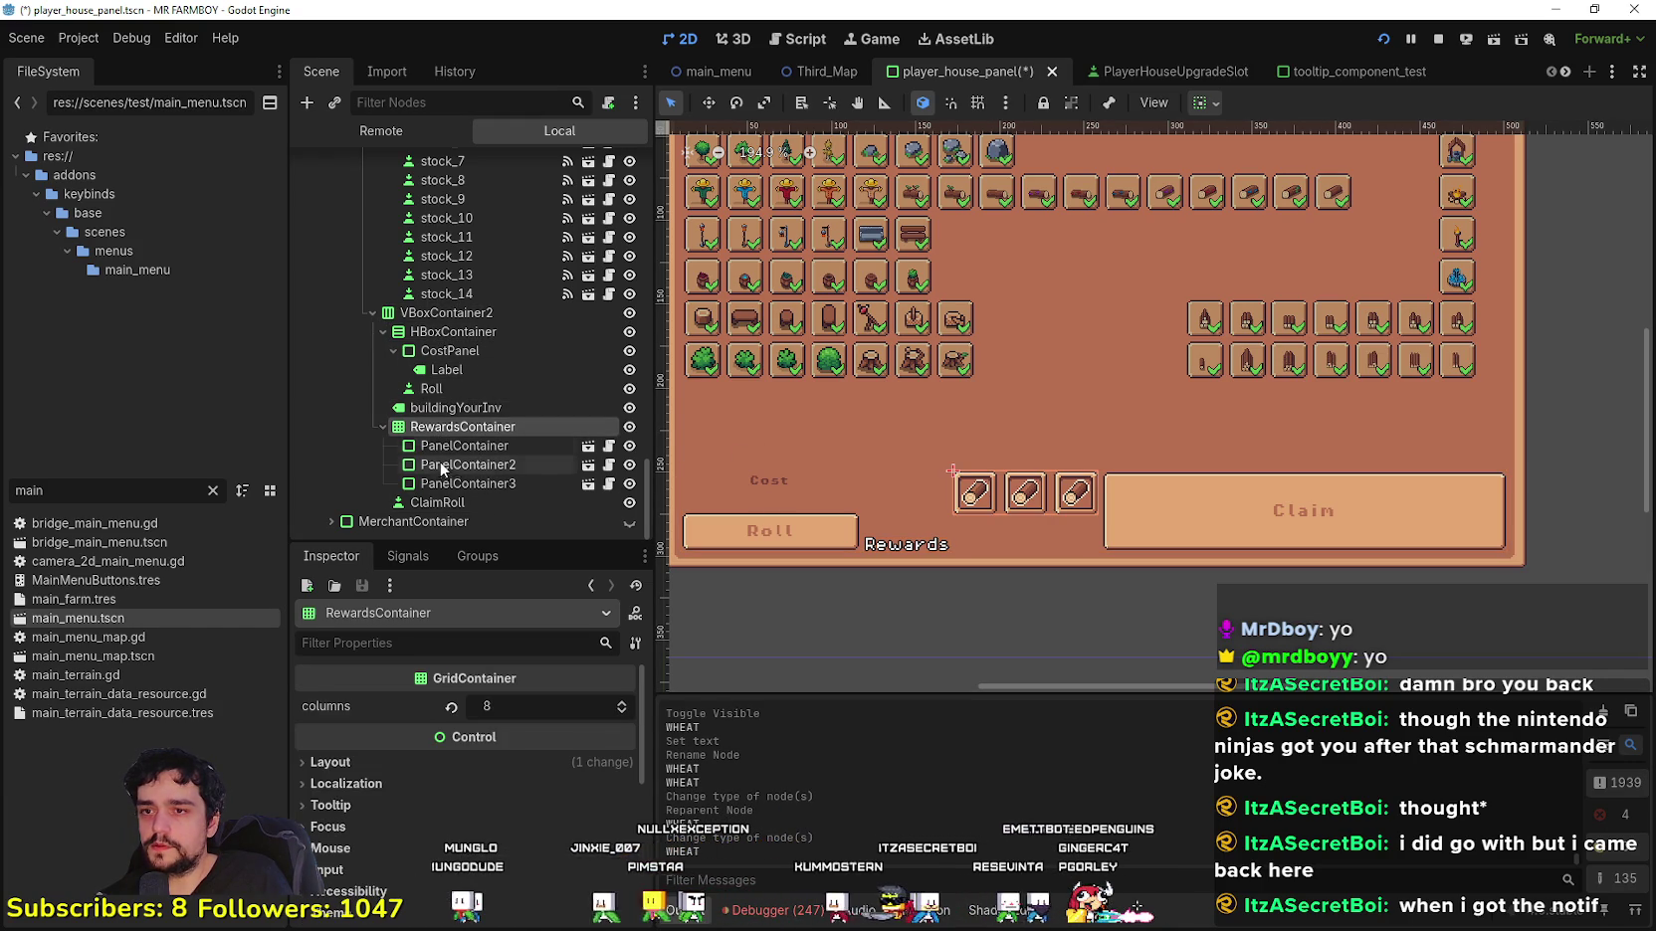
click(444, 502)
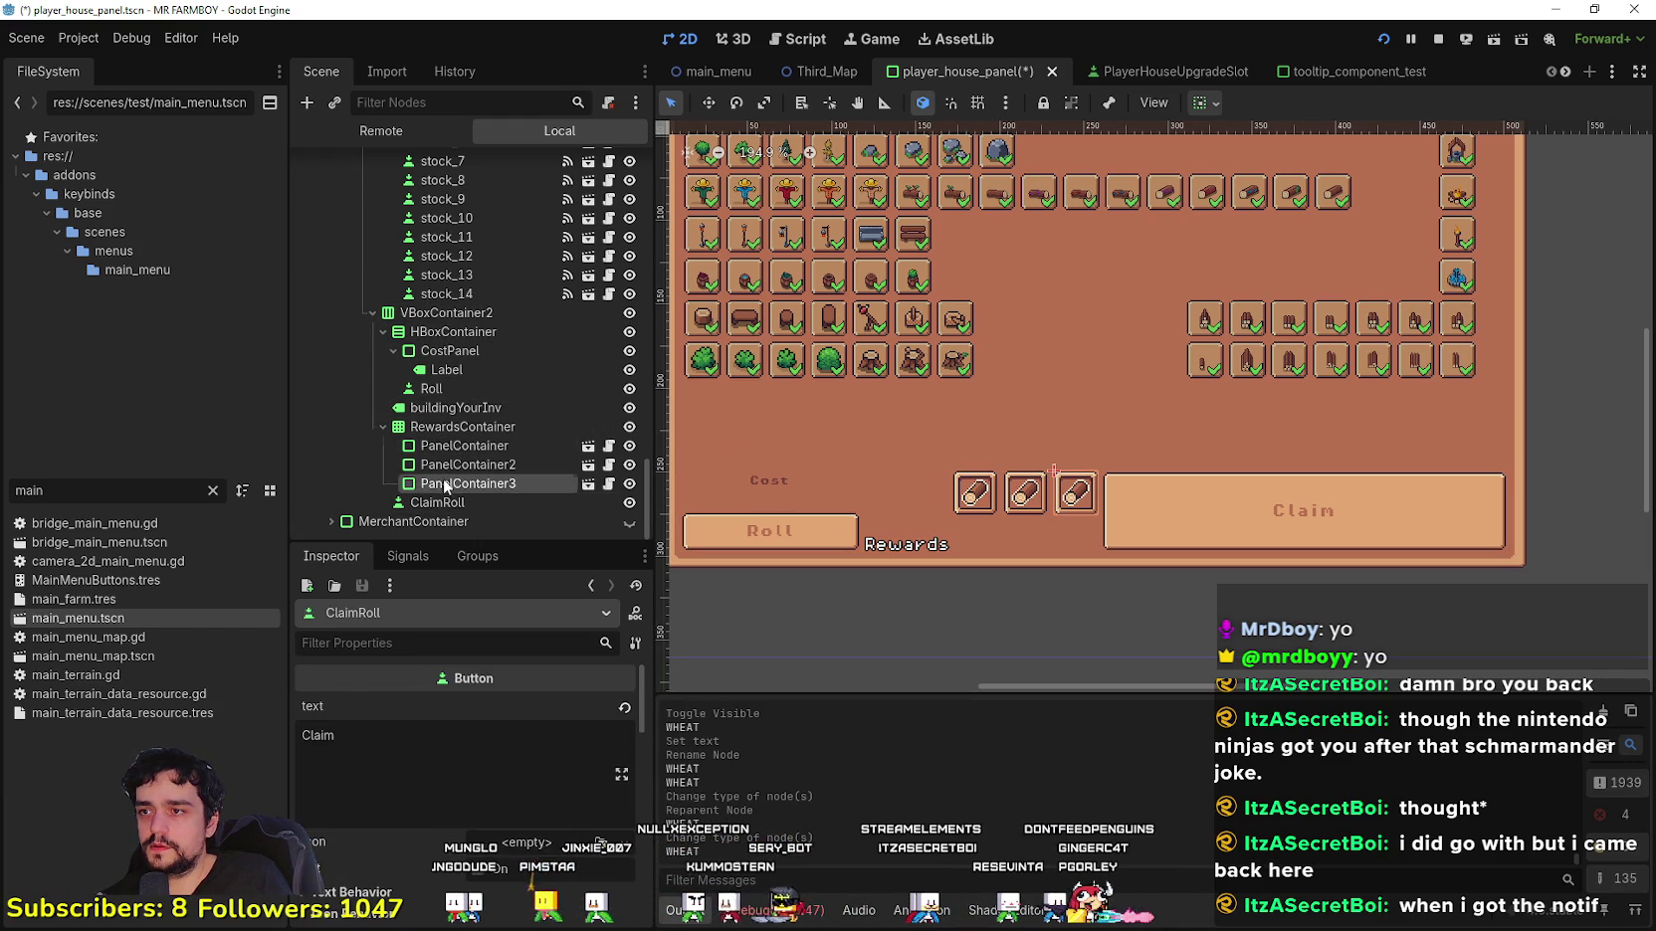
click(453, 332)
click(383, 331)
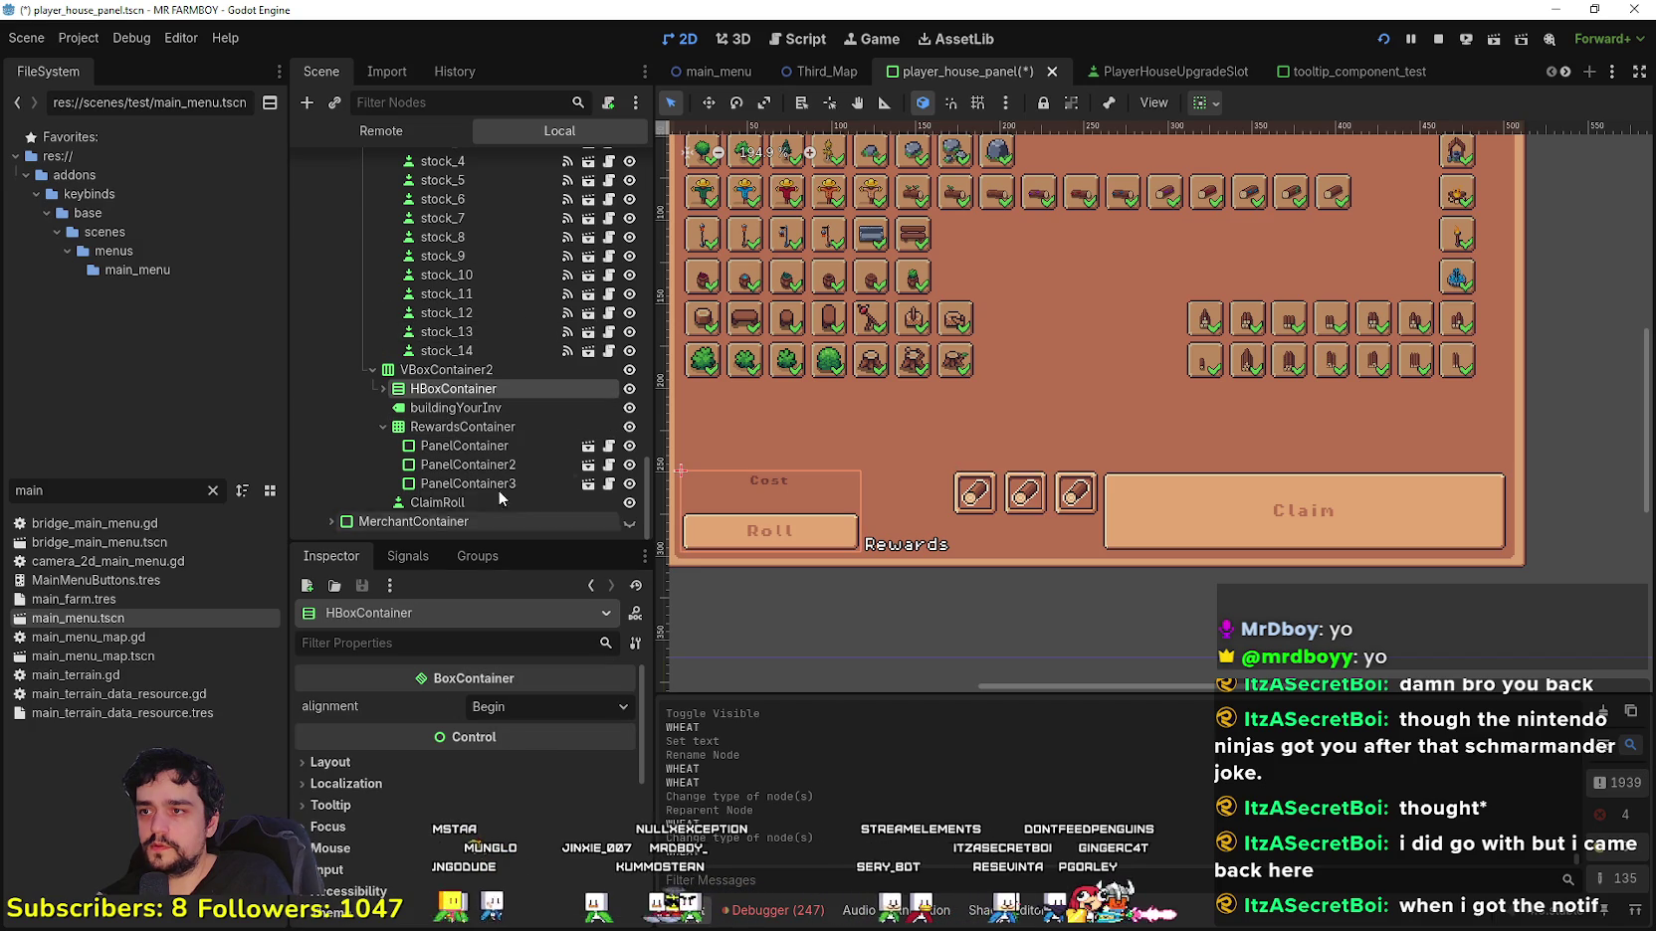
click(469, 423)
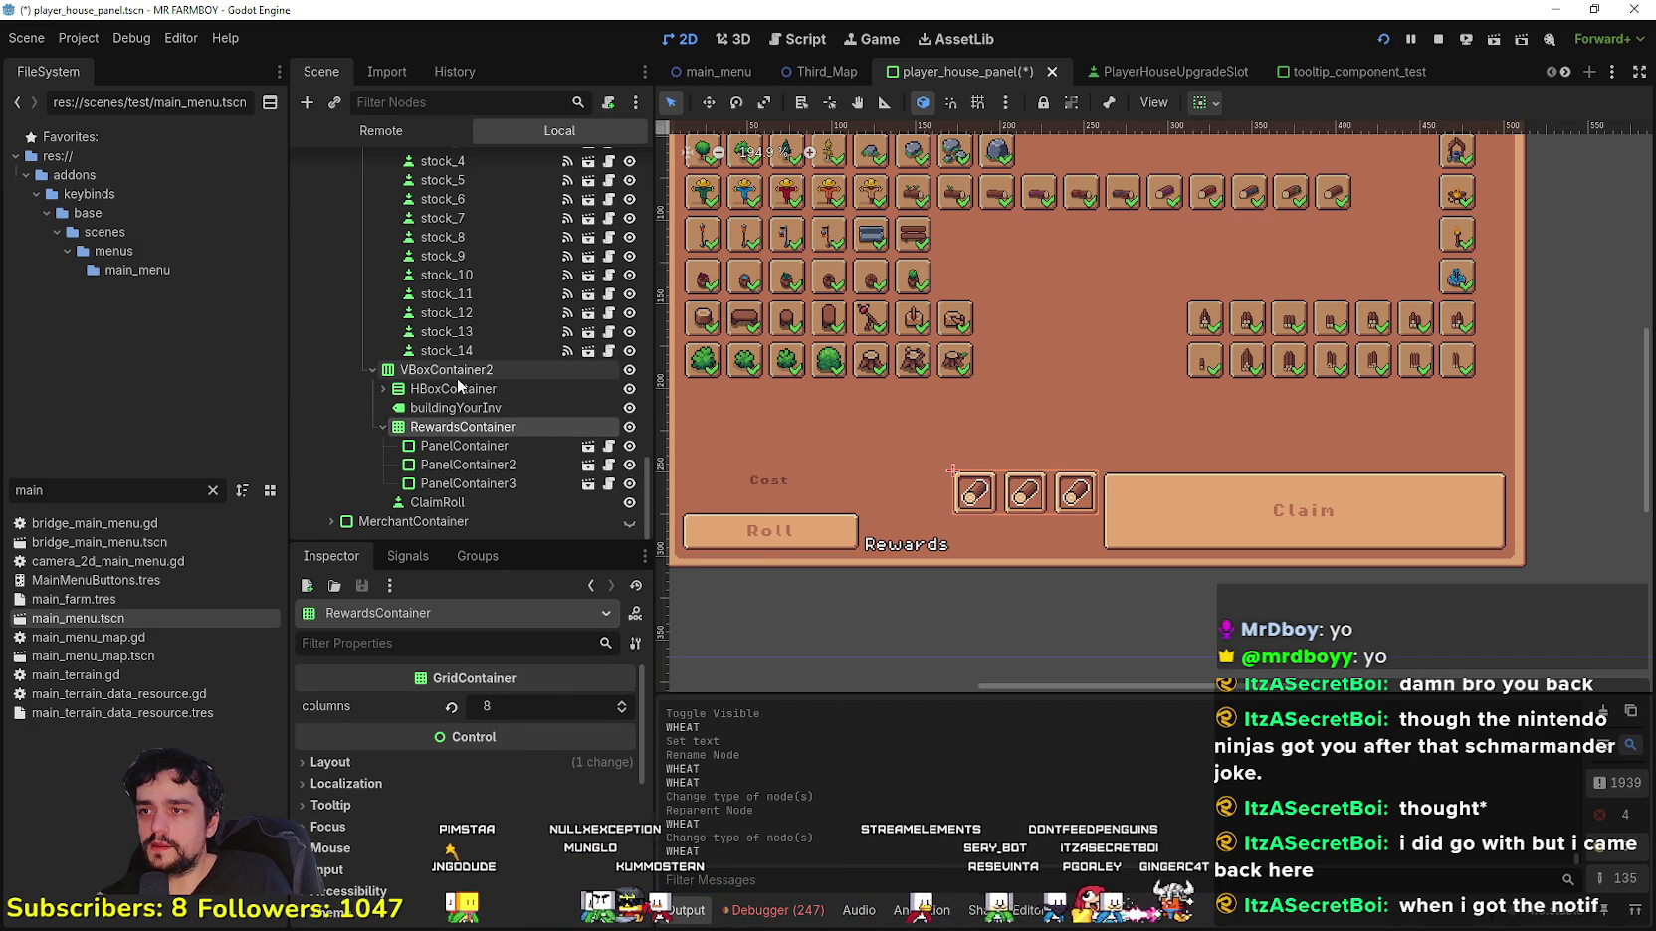
Step: Add a new VBoxContainer child to VBoxContainer2
right_click(453, 371)
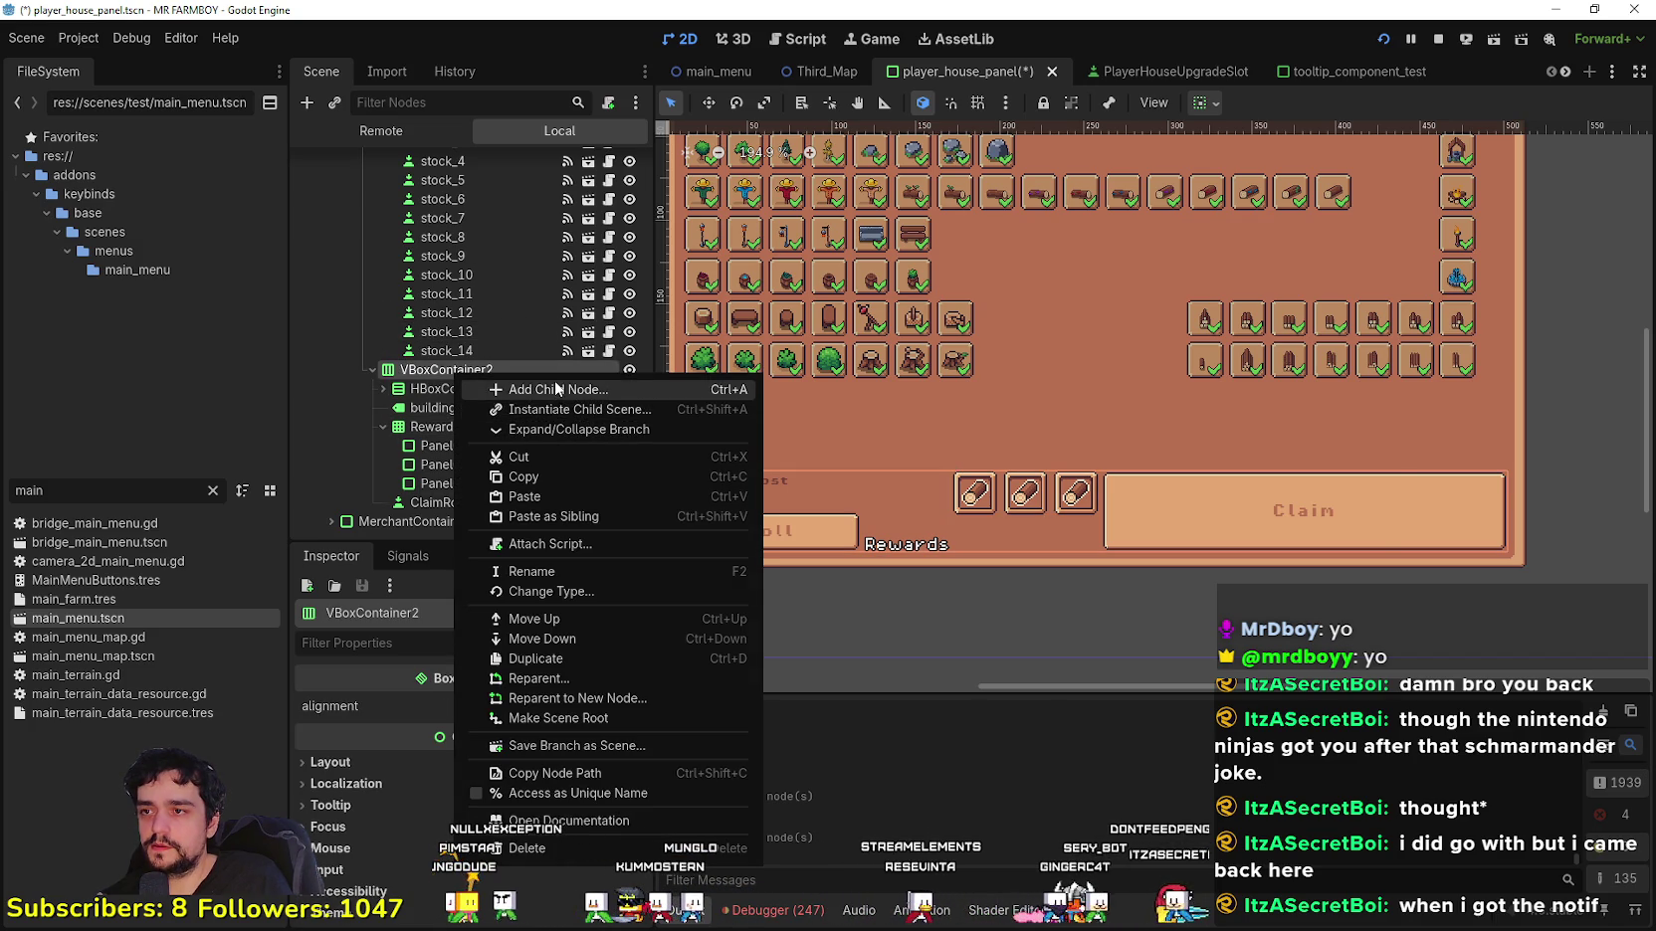
click(553, 378)
key(ctrl+a)
text(vbox)
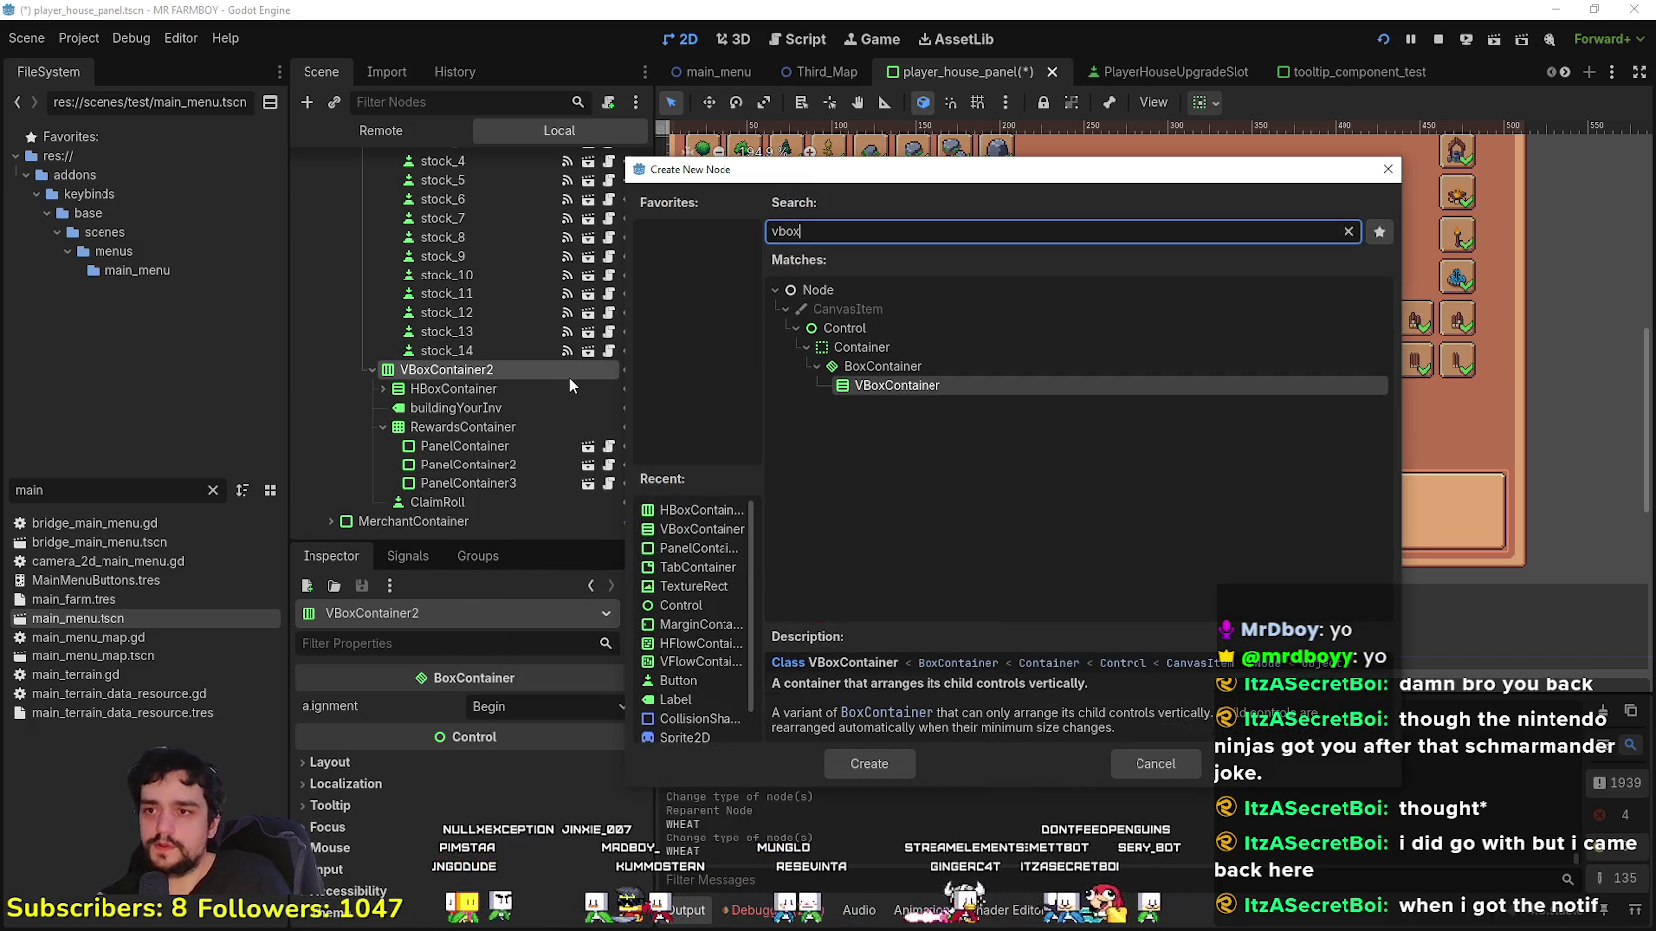
key(Return)
Step: Move the Rewards label, RewardsContainer and Claim button into the new VBoxContainer
mouse_move(435, 521)
mouse_down()
mouse_move(433, 423)
mouse_move(464, 447)
mouse_move(477, 405)
mouse_up()
scroll(421, 489, down, 1)
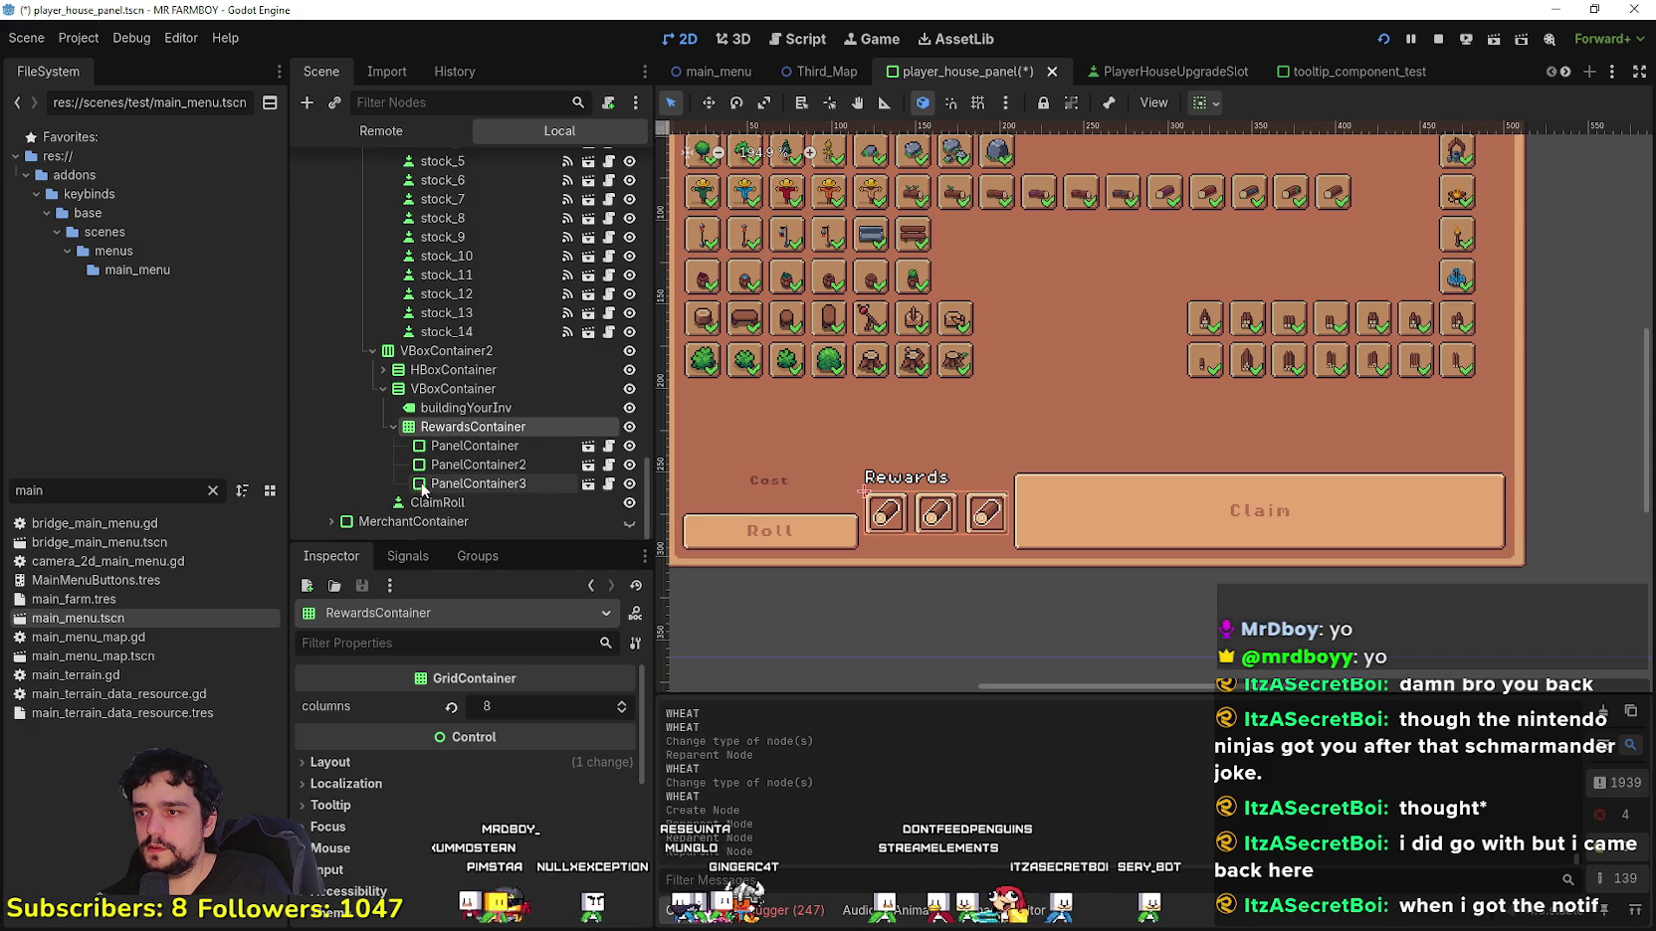
drag(423, 502, 498, 395)
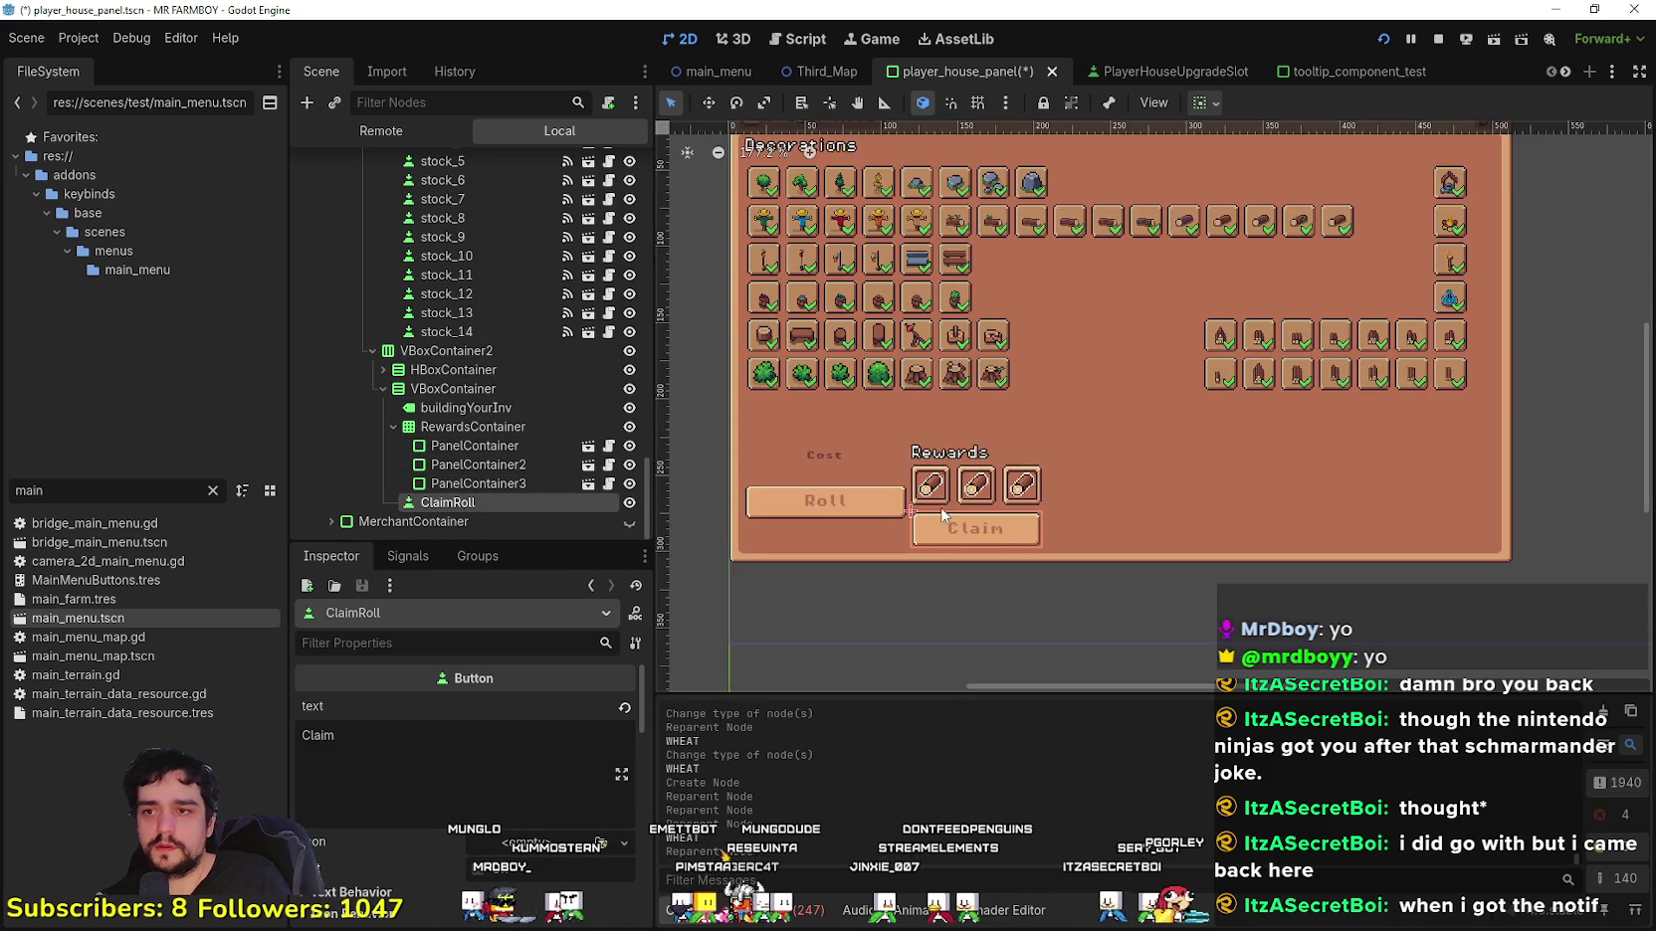
scroll(1014, 519, up, 1)
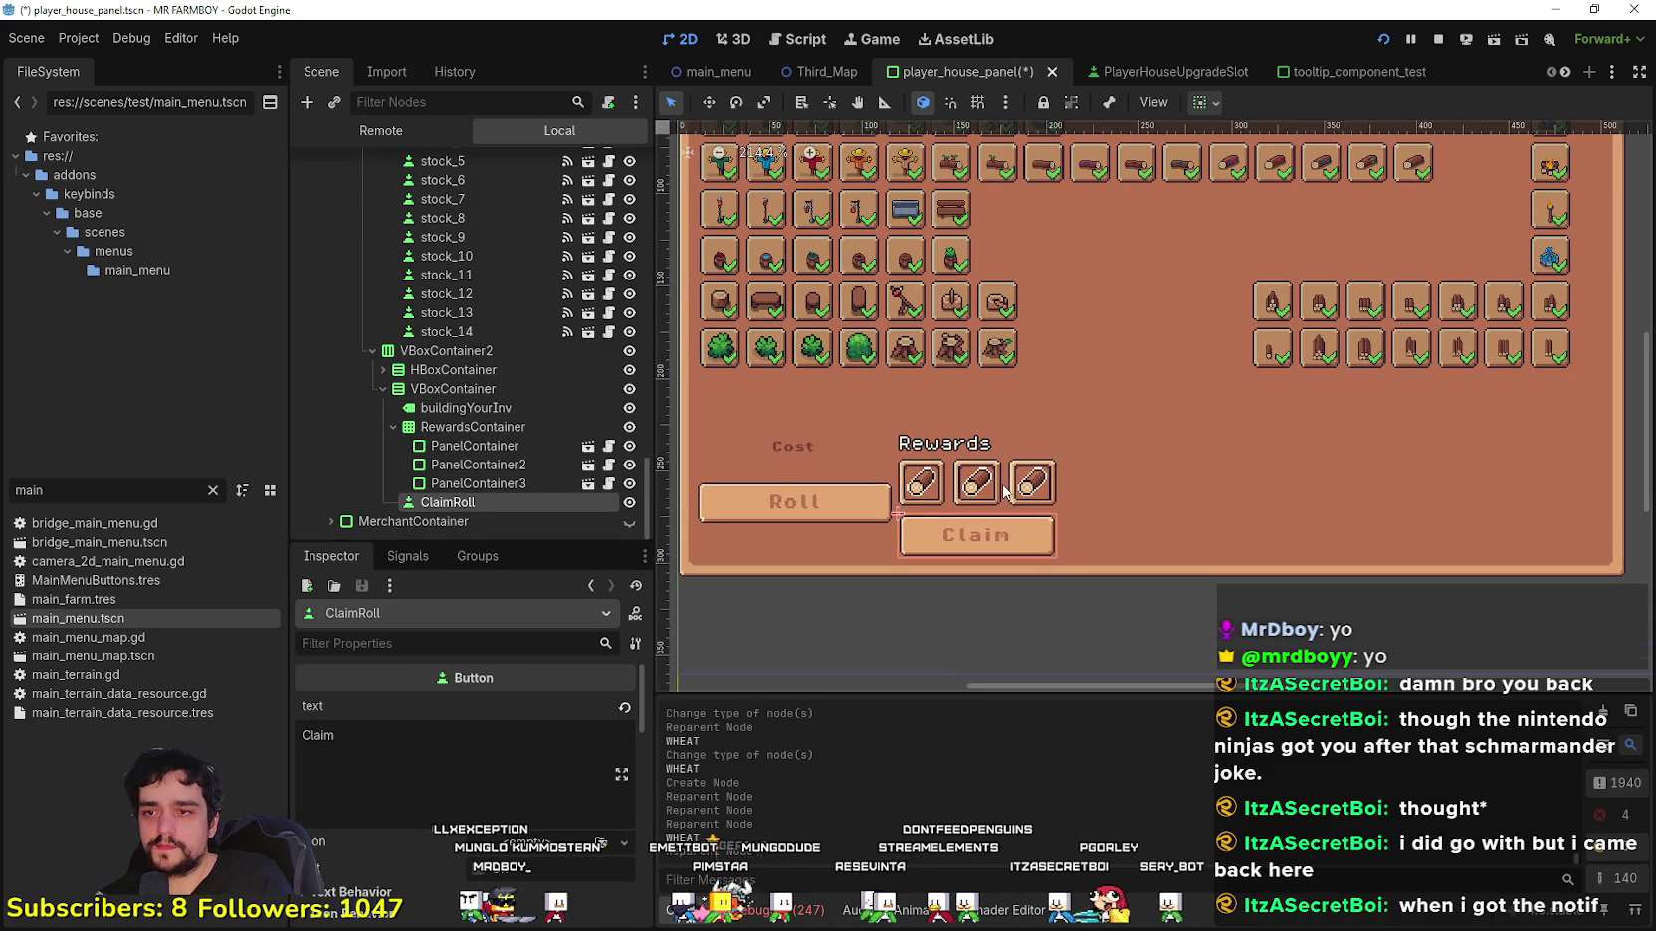
drag(923, 498, 982, 469)
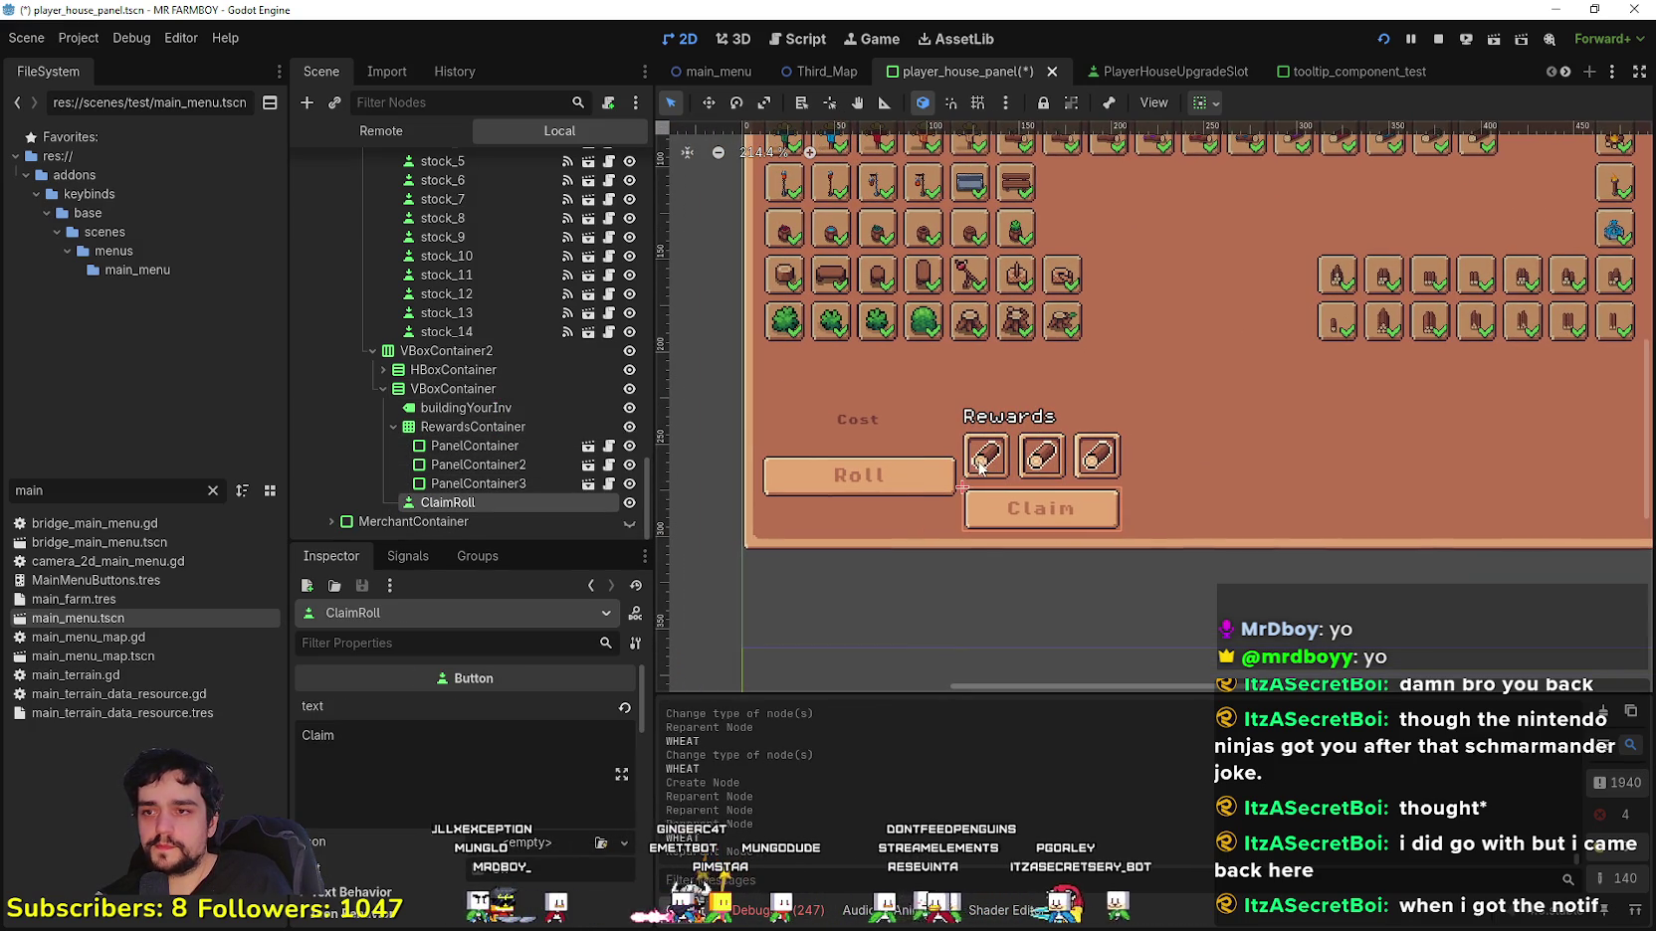
Step: Paste a copy of the Rewards label at the top of the Cost and Roll container
click(488, 409)
mouse_move(481, 411)
mouse_down()
mouse_move(471, 385)
mouse_move(396, 374)
mouse_up()
click(395, 373)
click(383, 369)
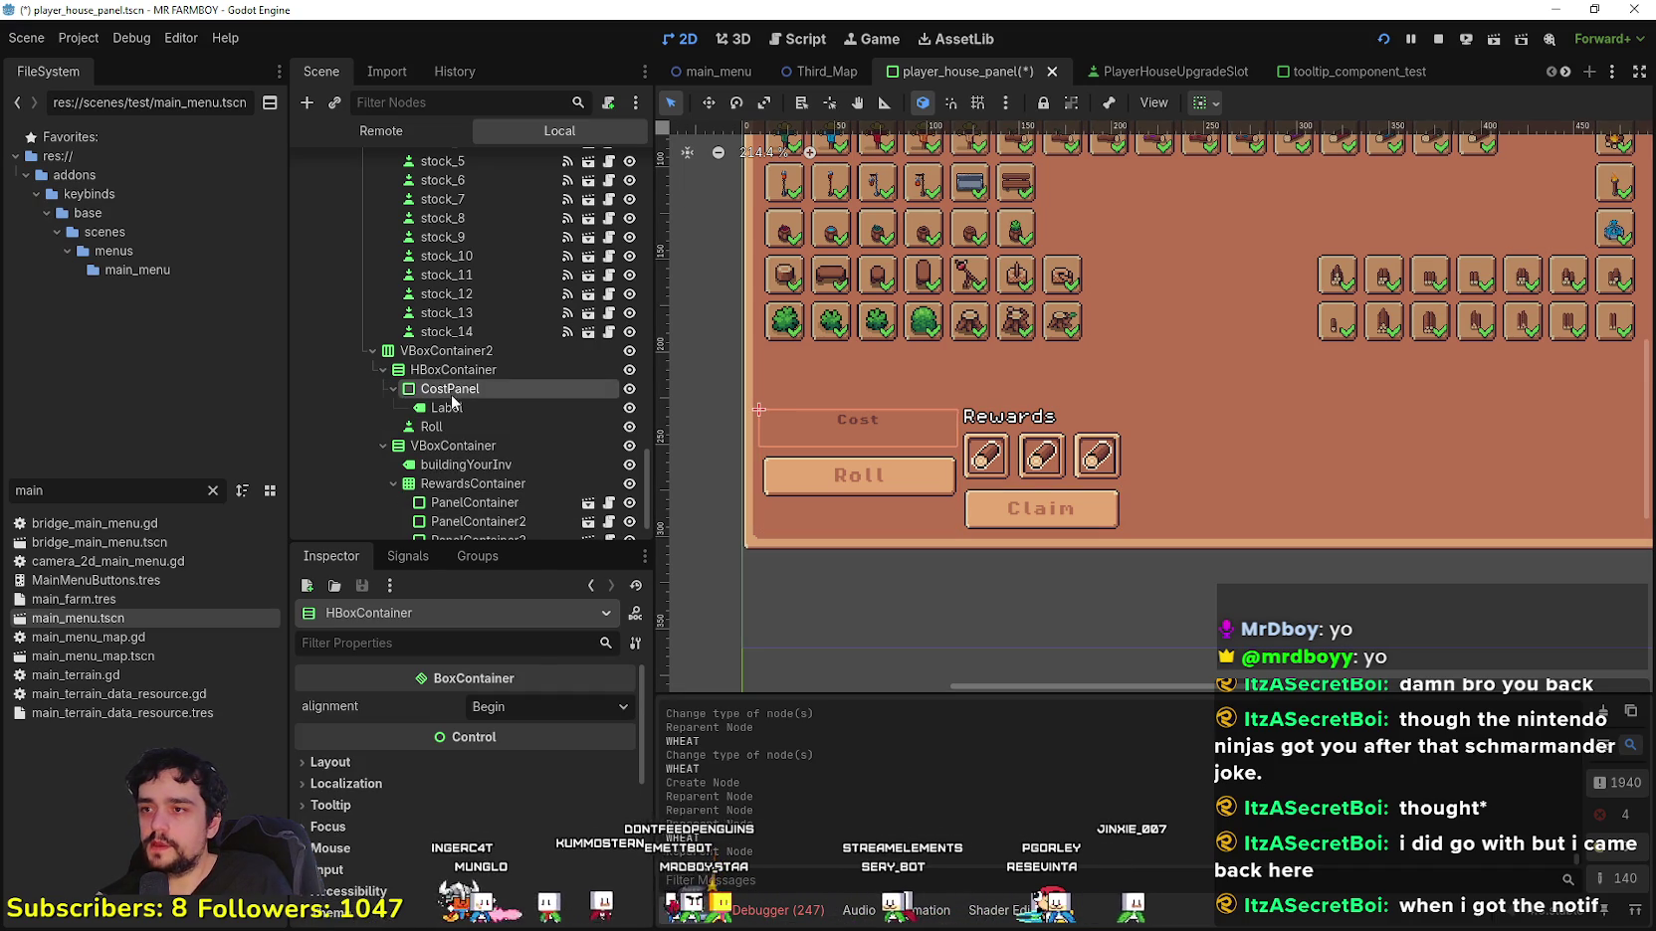
click(453, 390)
right_click(444, 372)
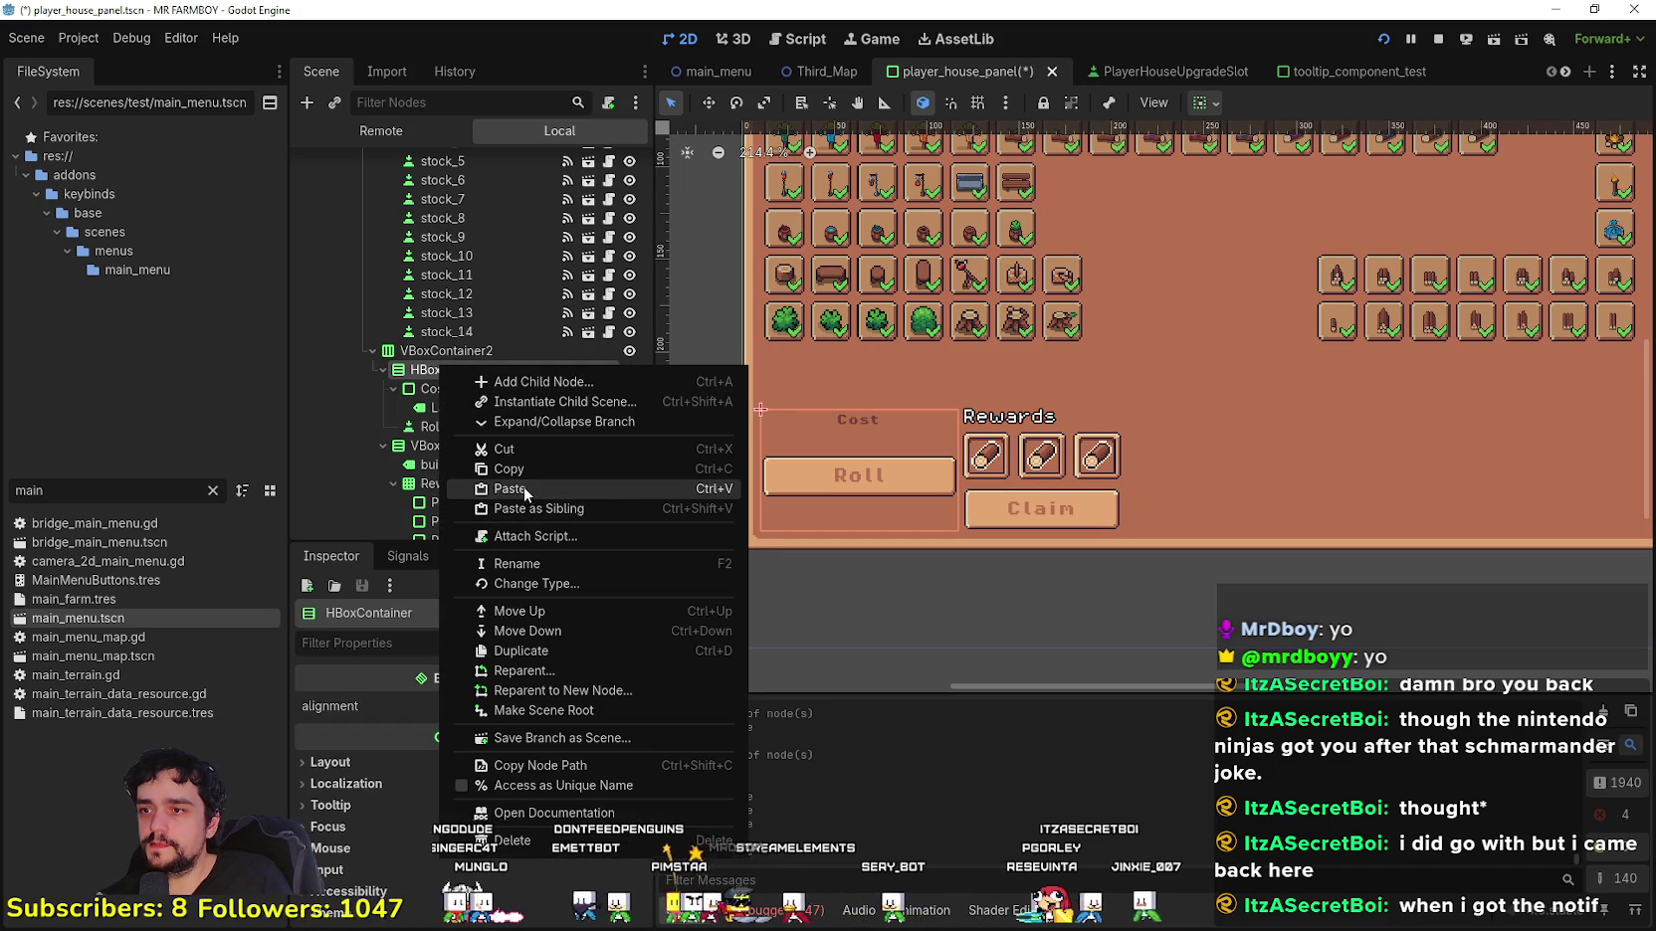
click(523, 486)
drag(464, 386, 466, 380)
Step: Change the copied label's text to 'Cost' and review the old CostPanel
drag(365, 736, 177, 744)
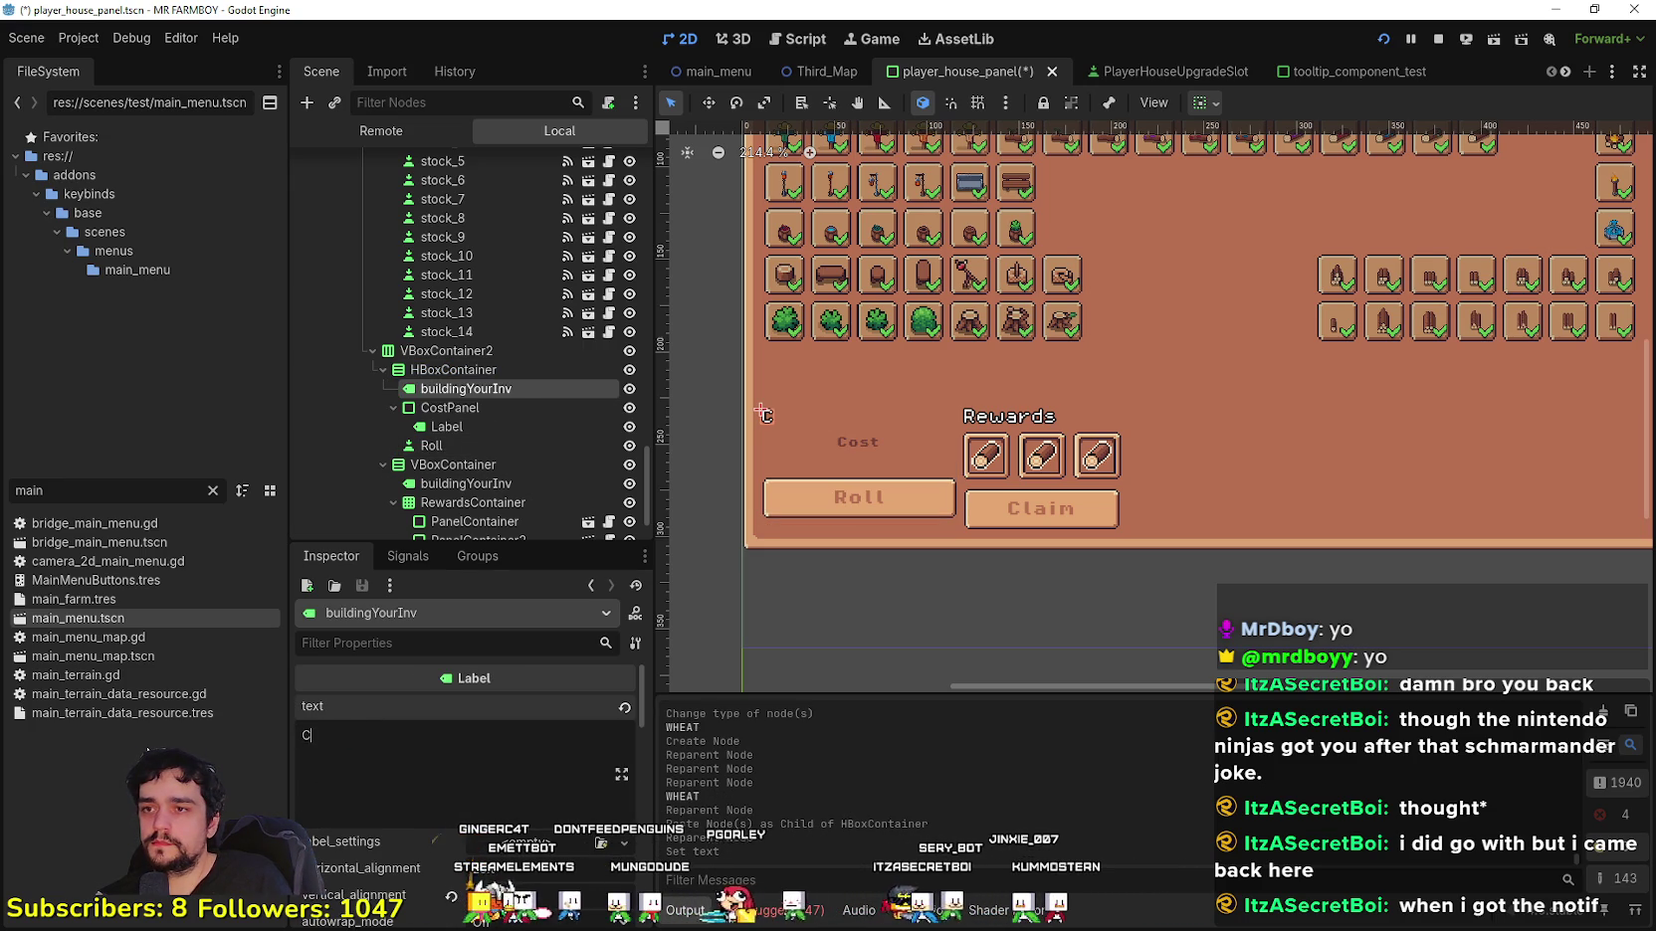
scroll(813, 460, up, 1)
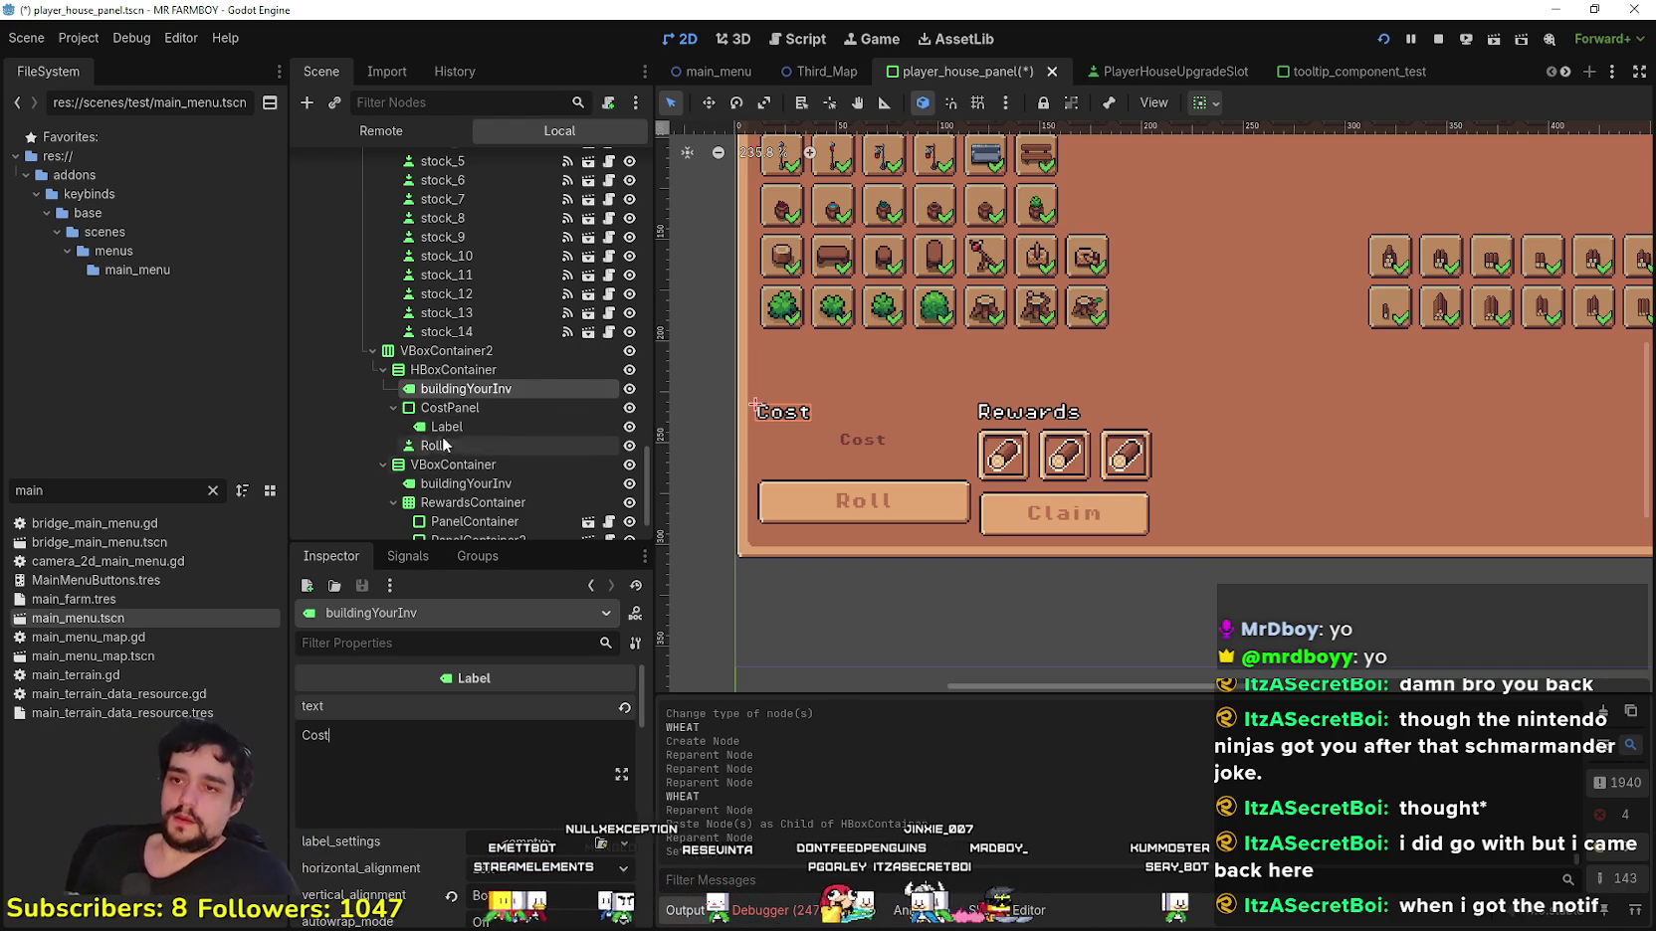
click(474, 409)
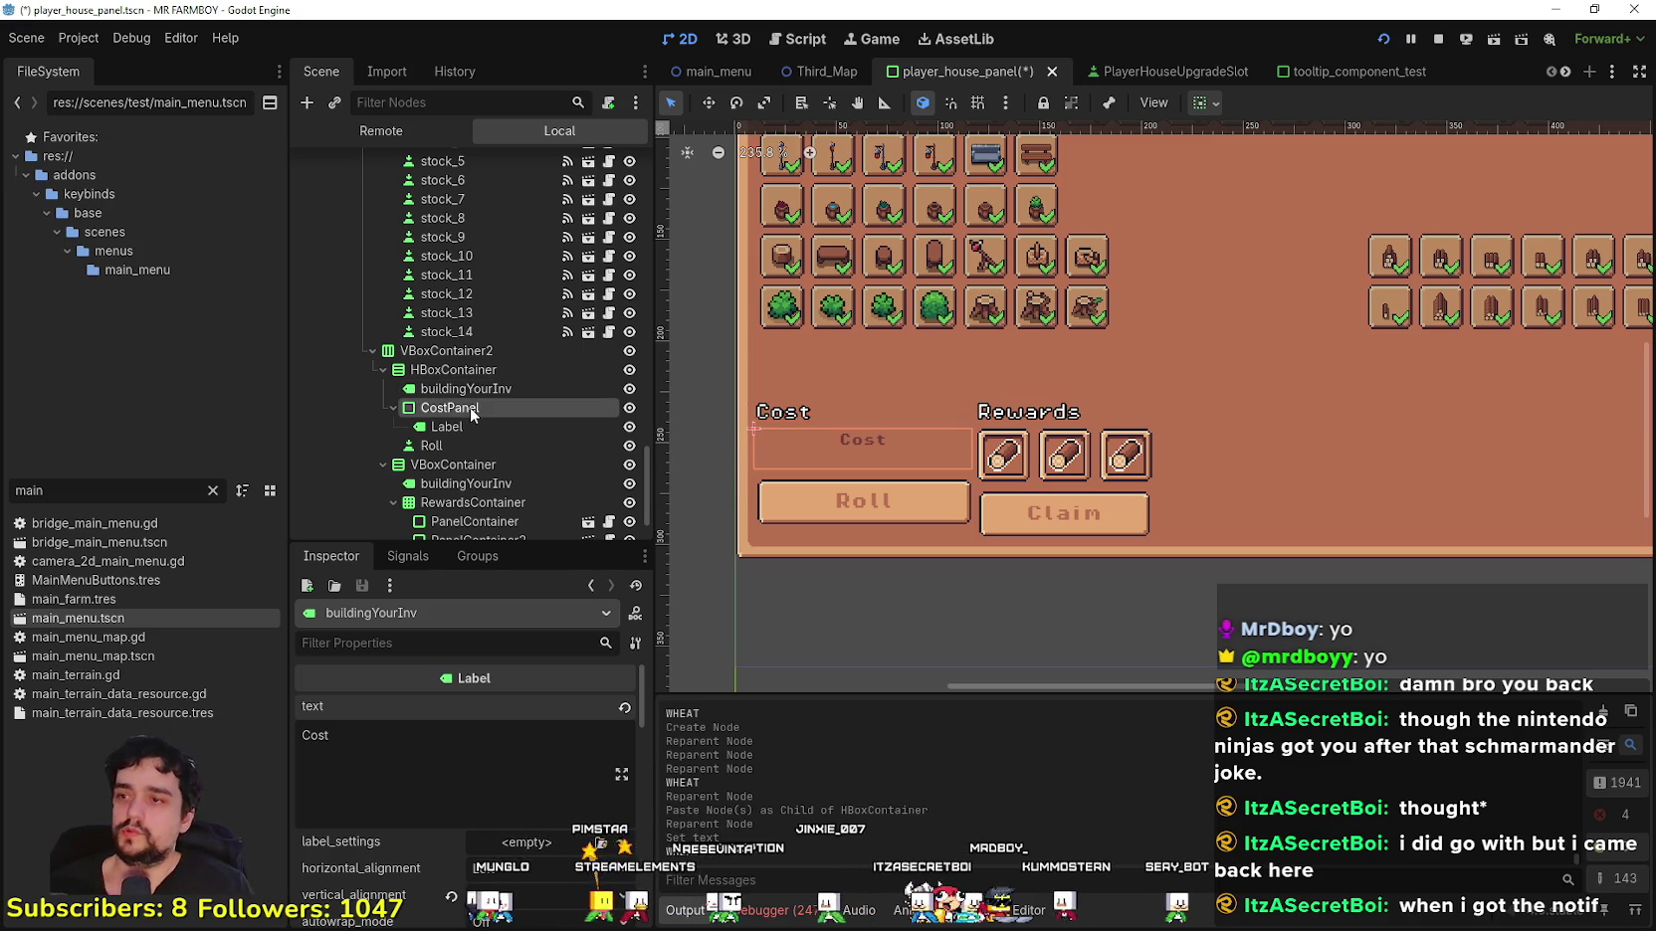
click(457, 426)
click(471, 409)
click(393, 408)
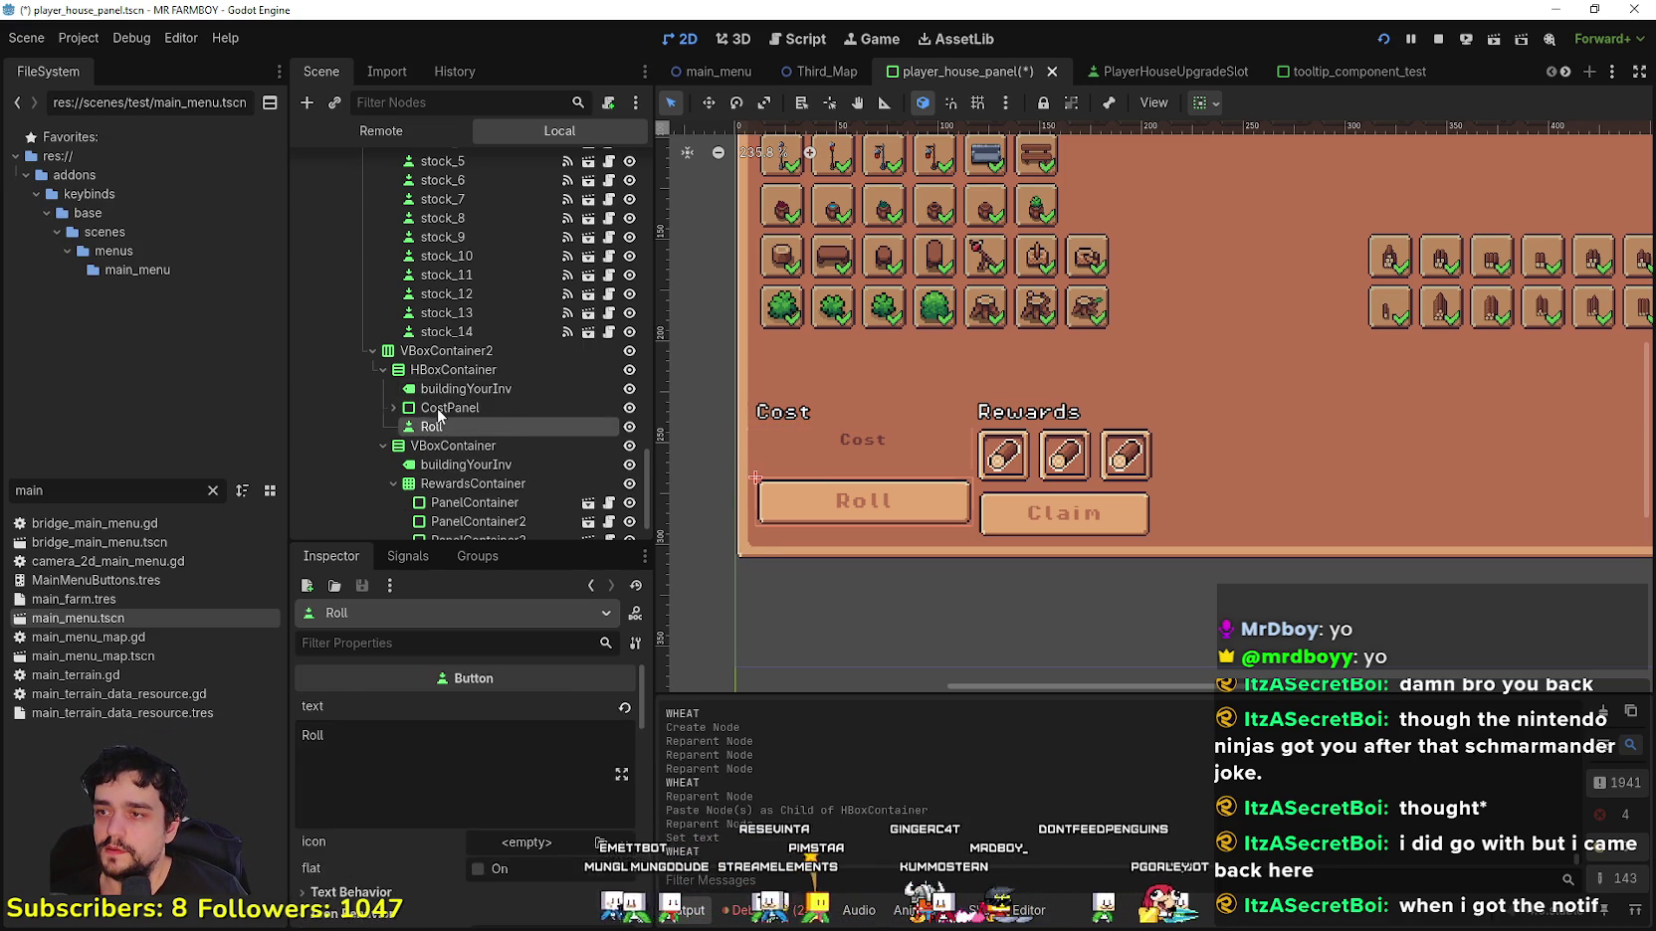
scroll(1070, 454, down, 2)
drag(1080, 453, 1004, 415)
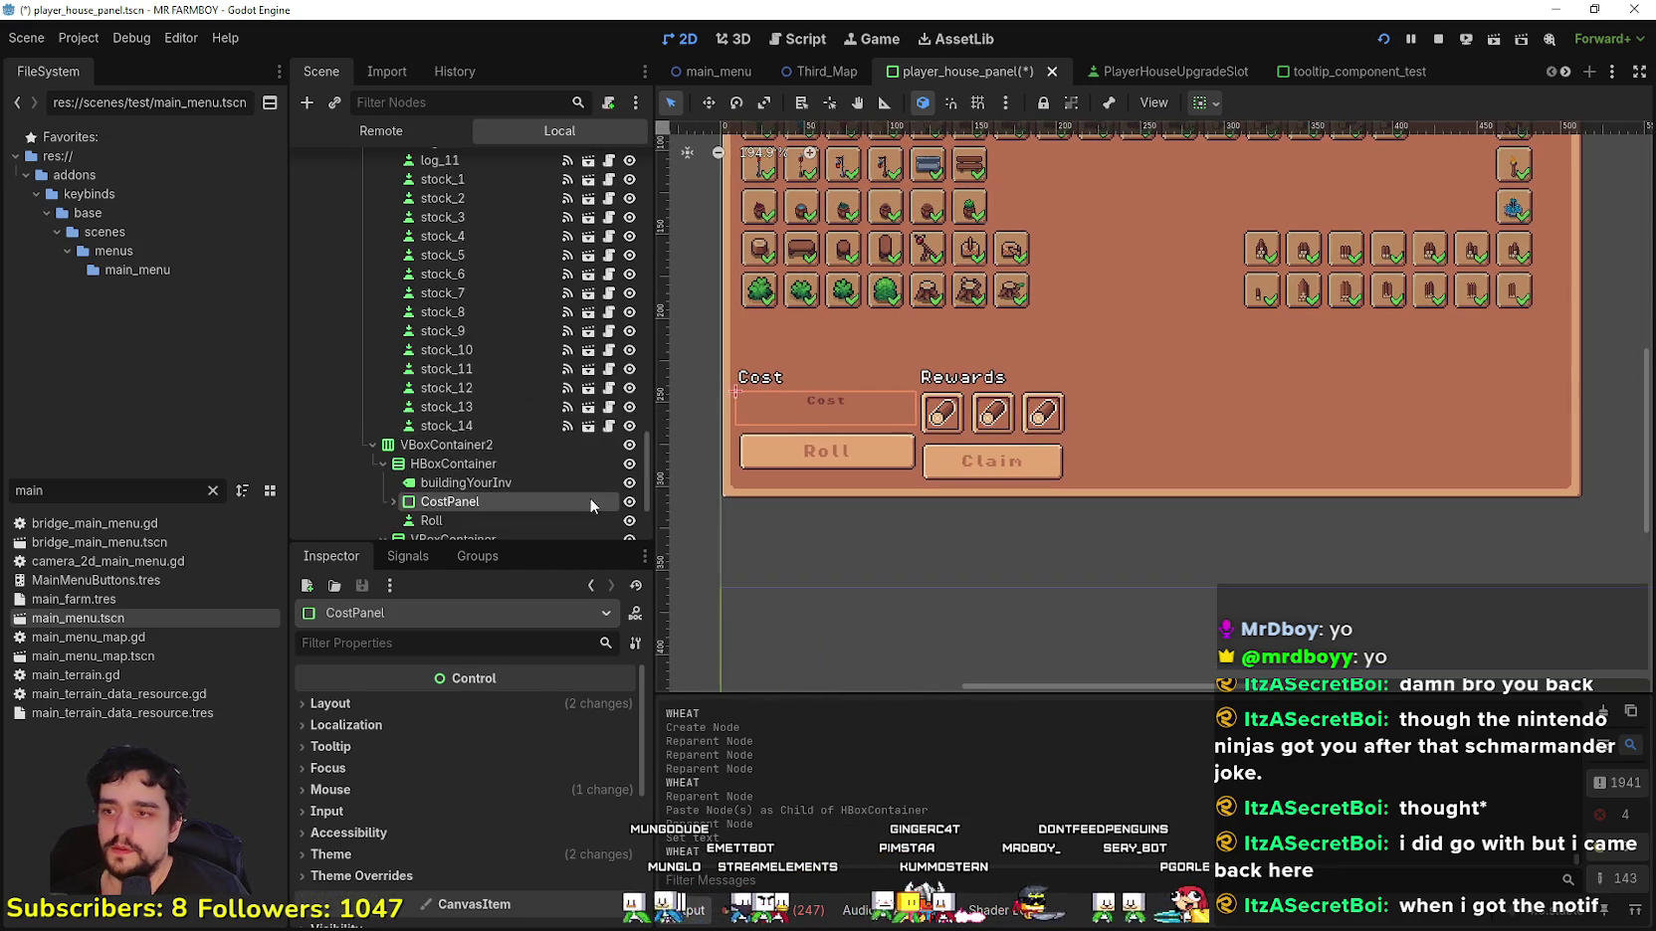
scroll(428, 384, down, 1)
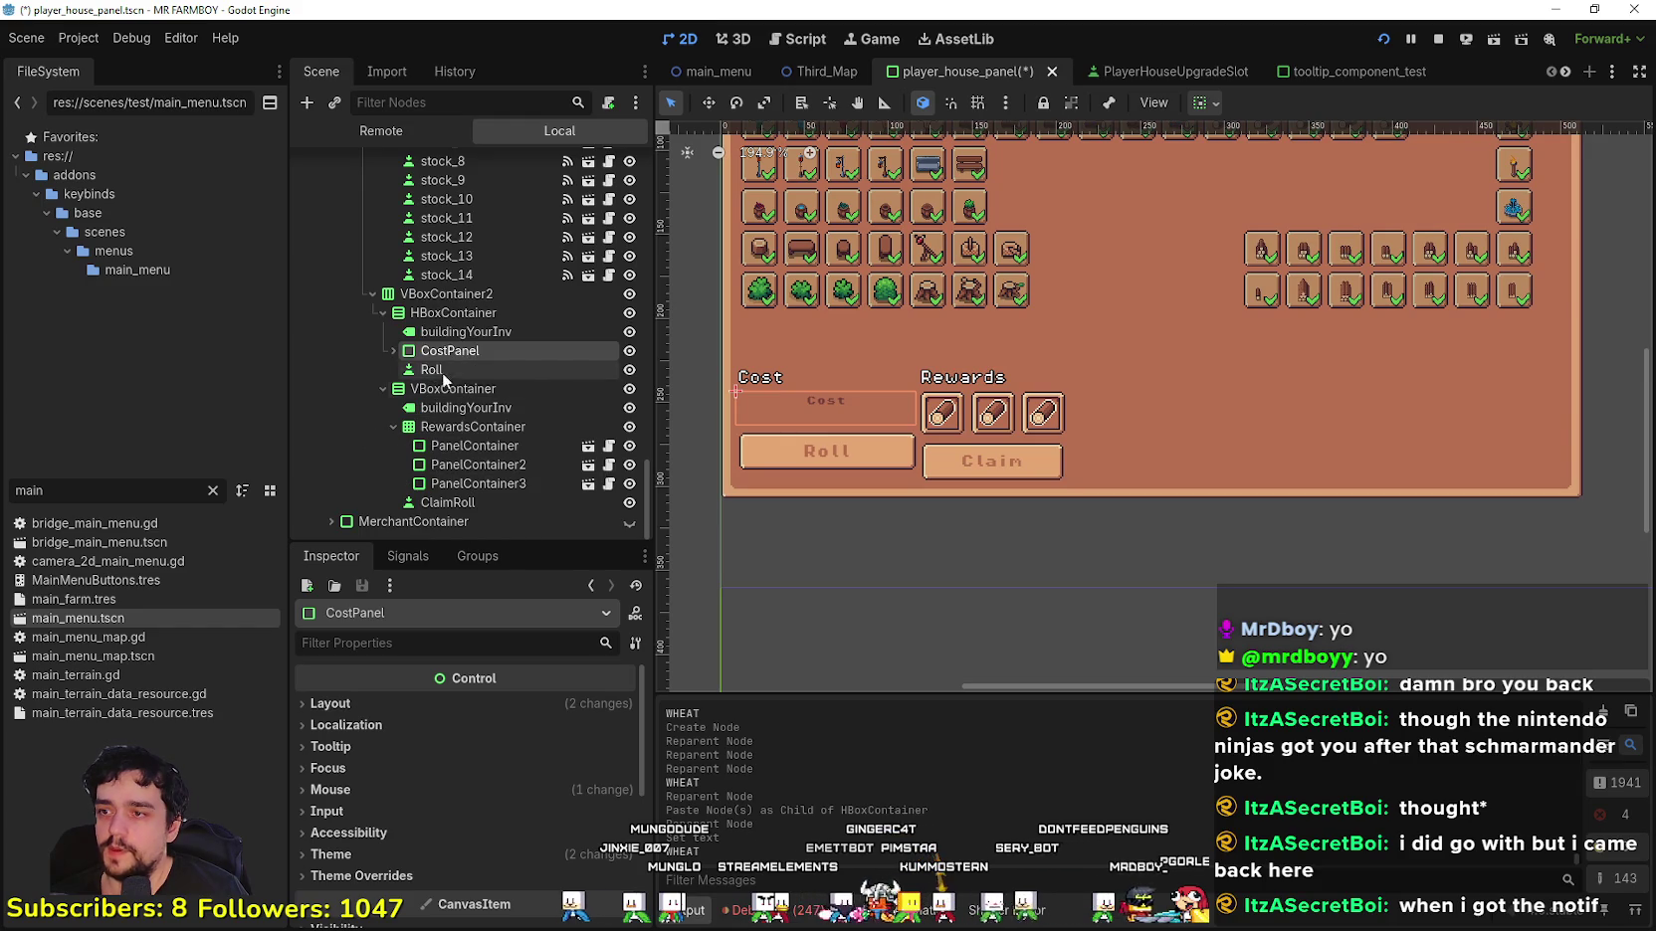
Step: Move the Roll button above CostPanel, just below the new Cost heading
click(418, 372)
click(449, 335)
click(447, 352)
scroll(945, 440, up, 3)
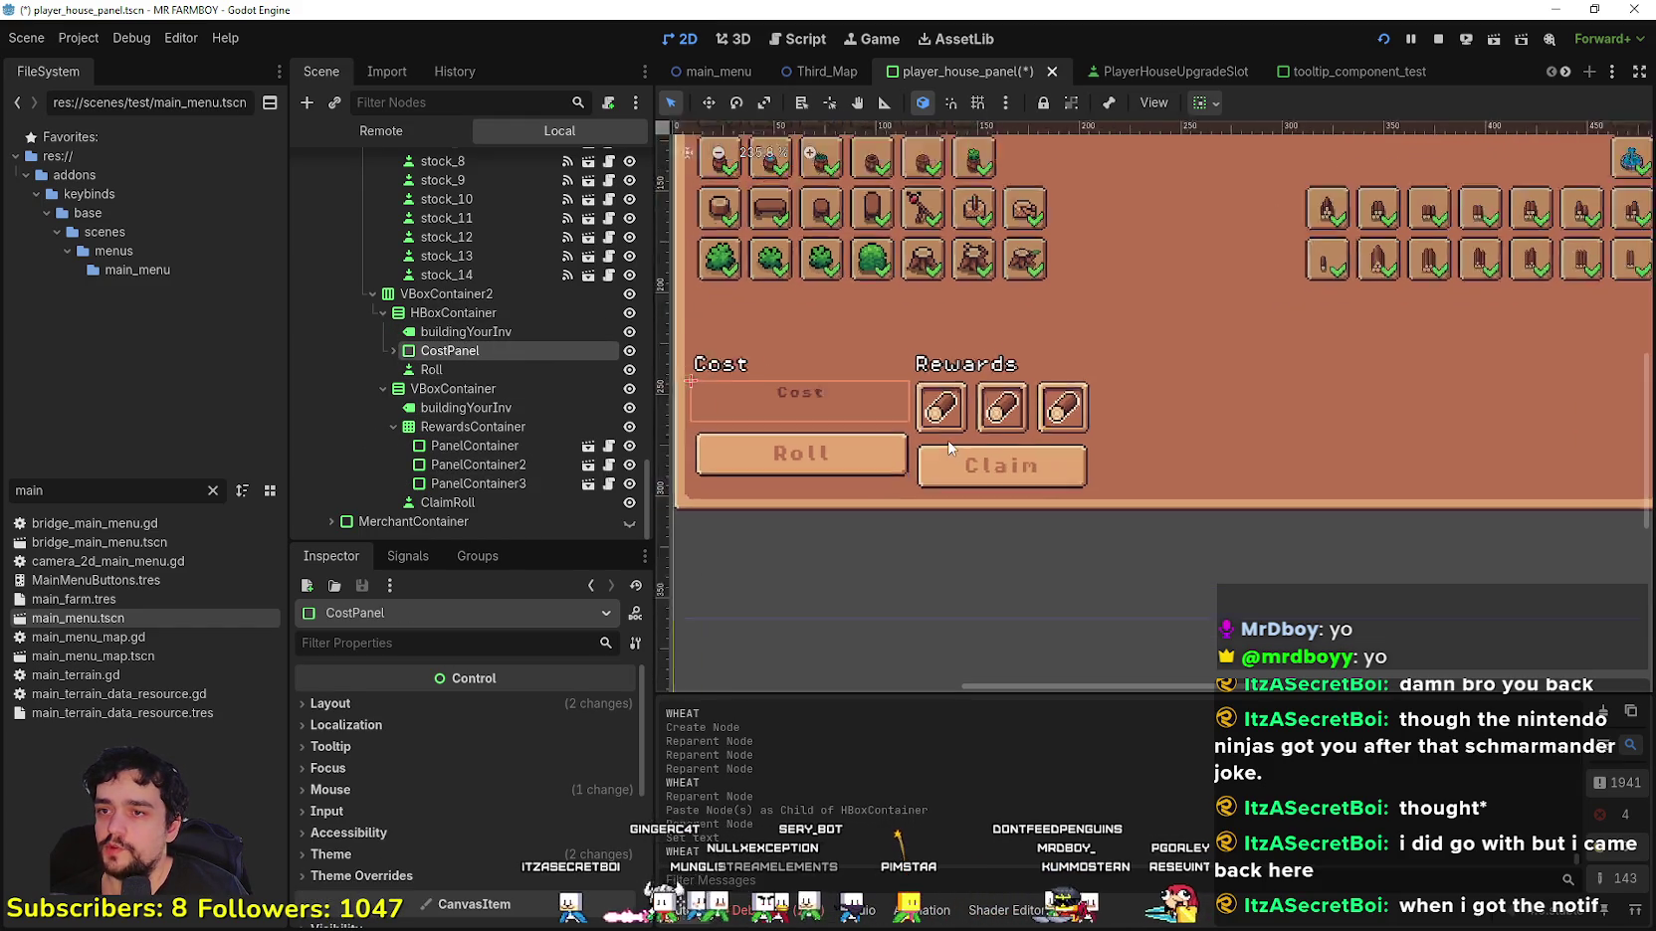
click(449, 332)
mouse_move(431, 370)
mouse_down()
mouse_move(448, 331)
mouse_move(455, 350)
mouse_up()
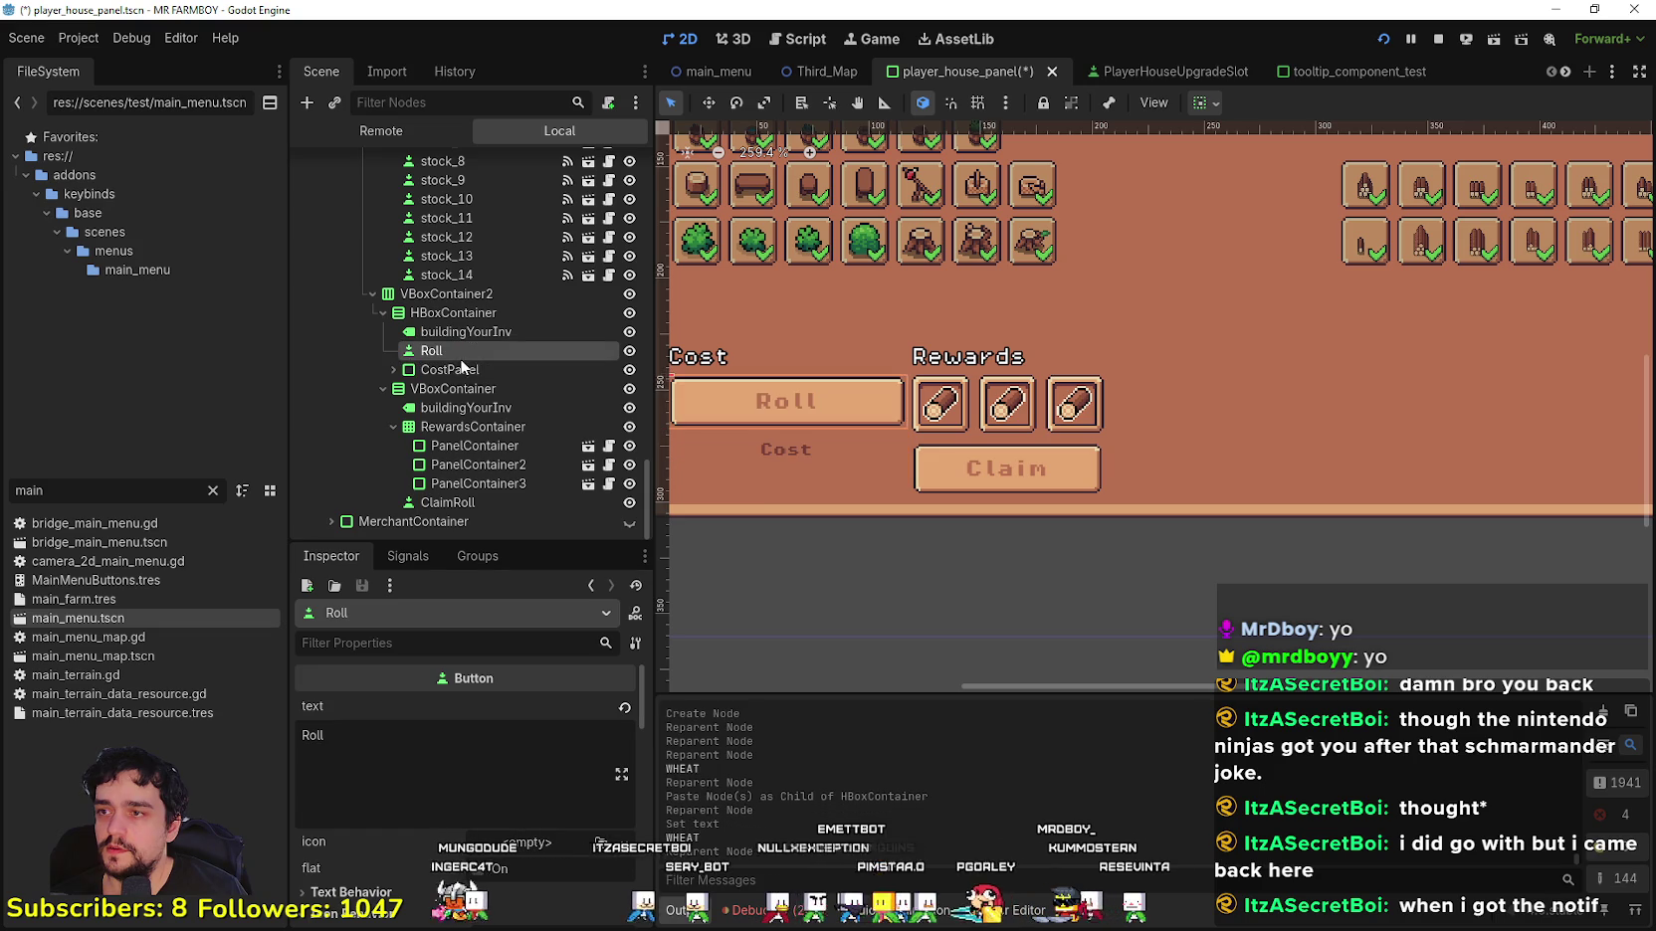
right_click(464, 372)
Step: Delete CostPanel with its children, then insert a new HBoxContainer above Roll
click(719, 874)
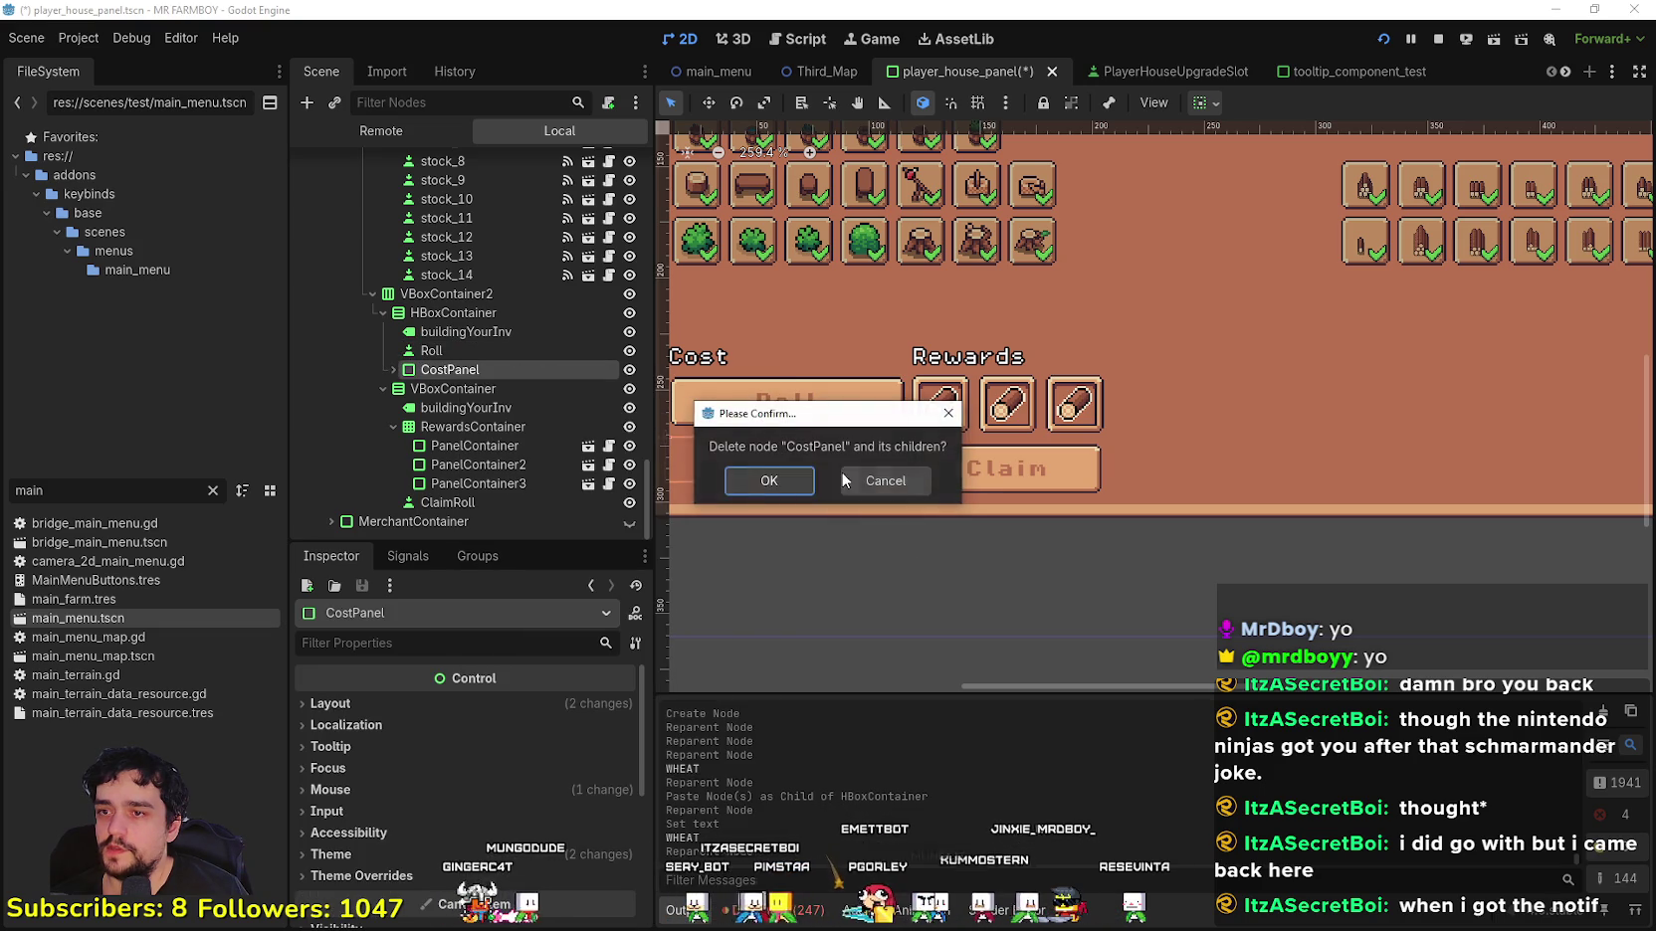
click(771, 487)
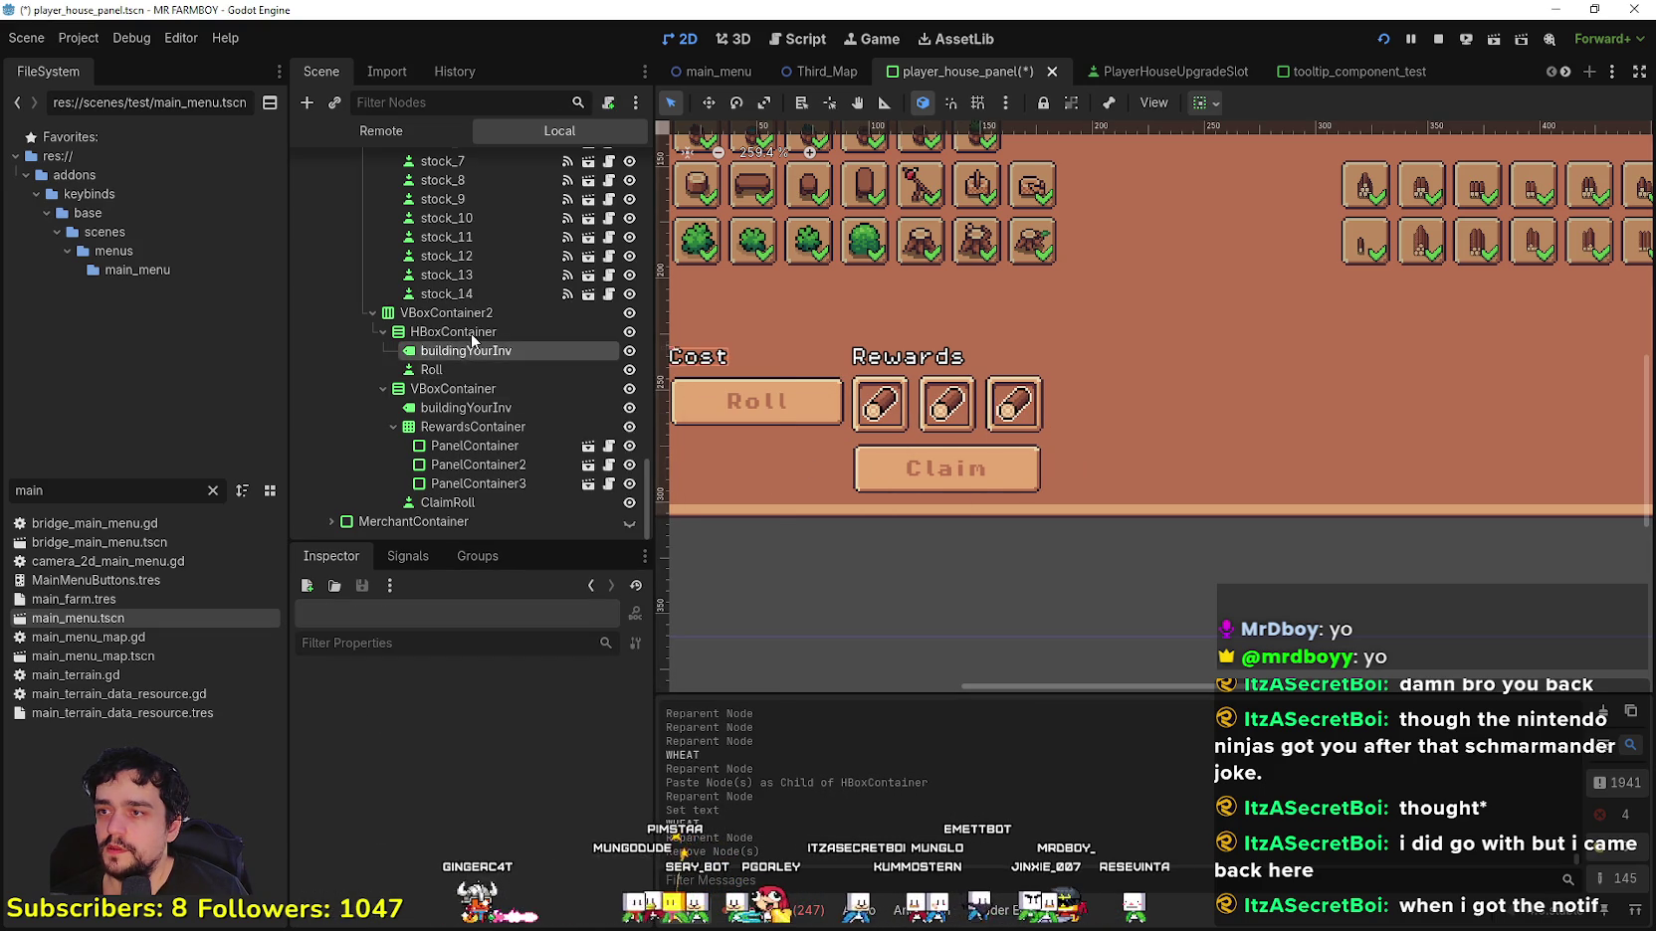
right_click(474, 332)
click(703, 348)
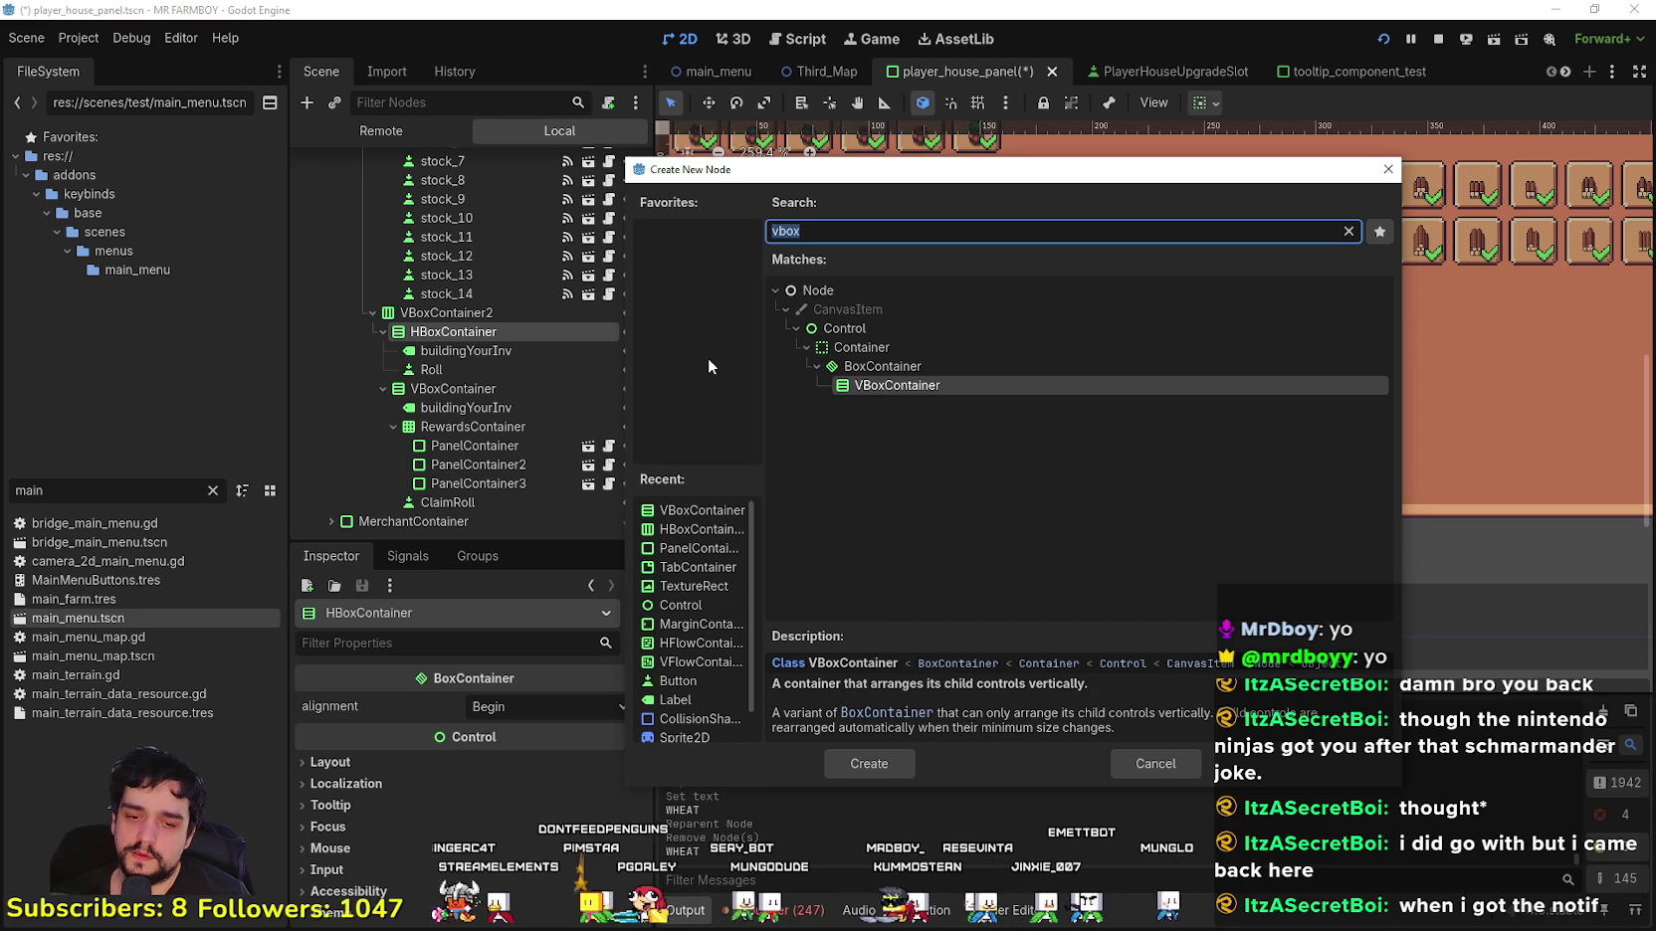
text(vbox)
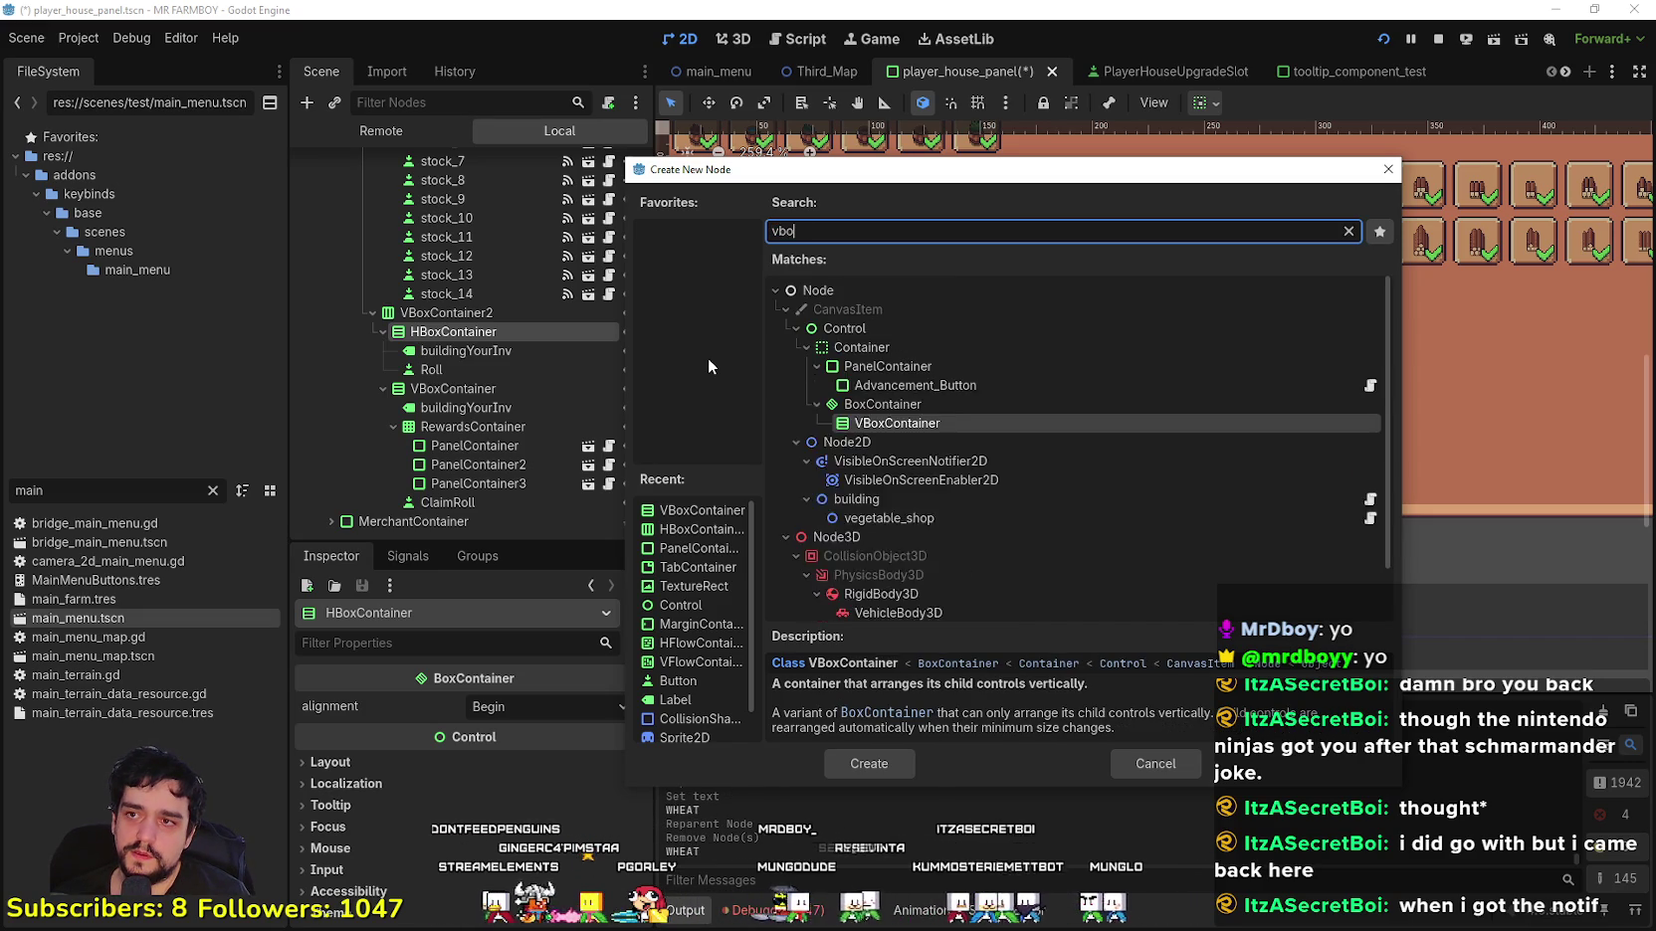
key(BackSpace)
key(BackSpace)
key(BackSpace)
text(h)
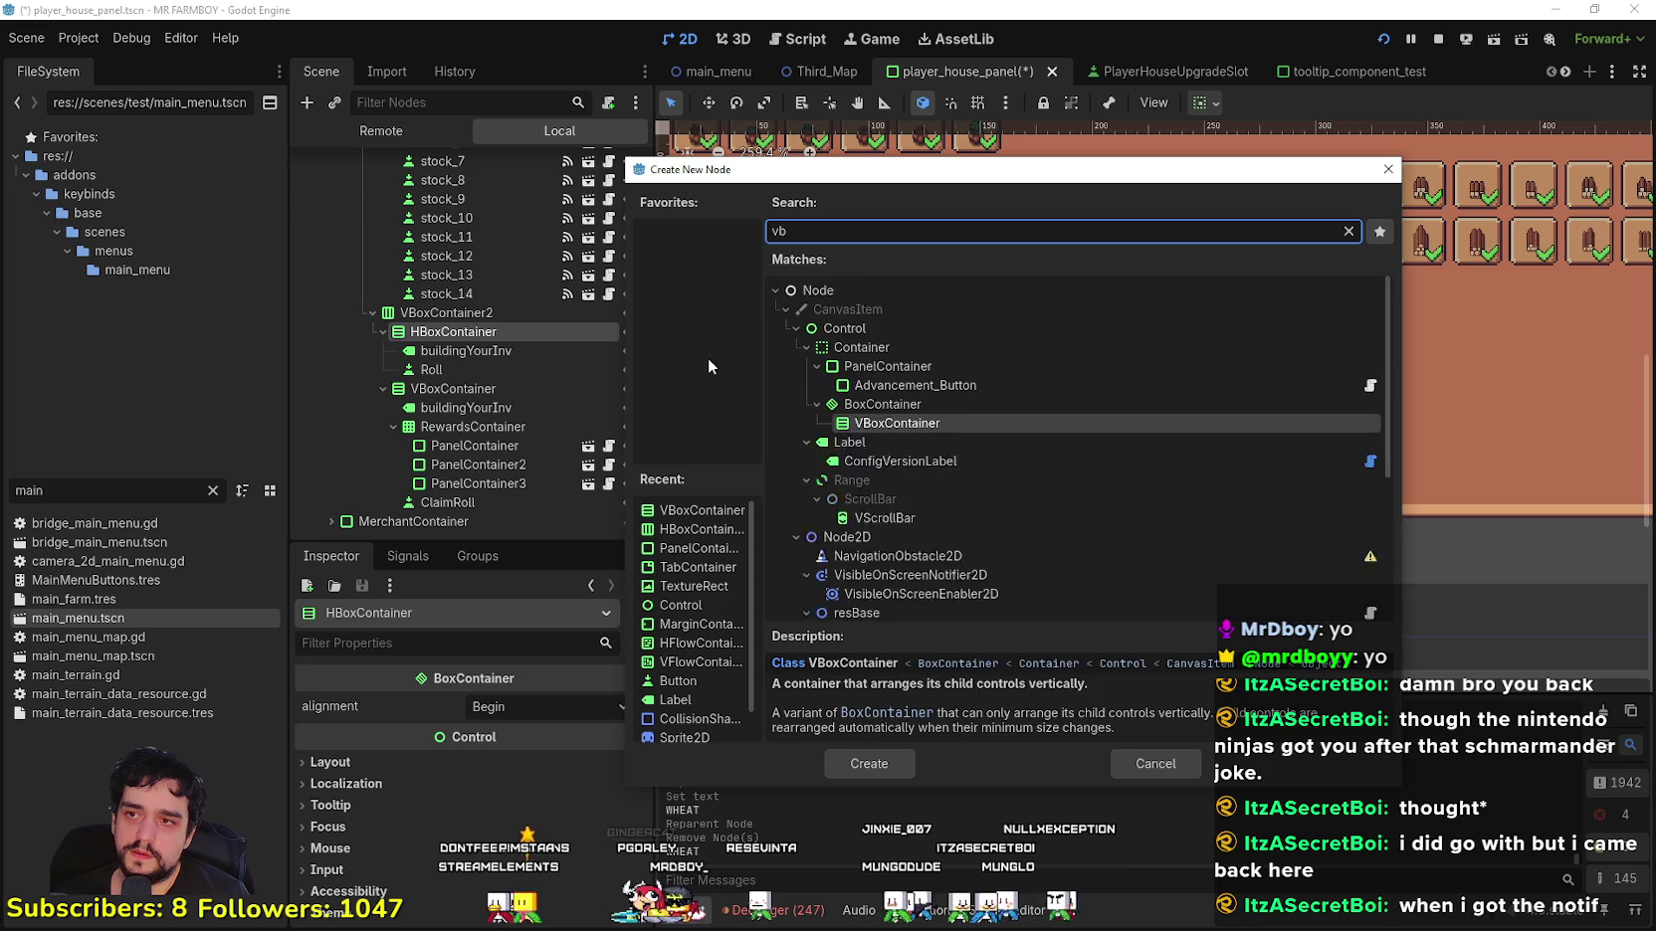
text(box)
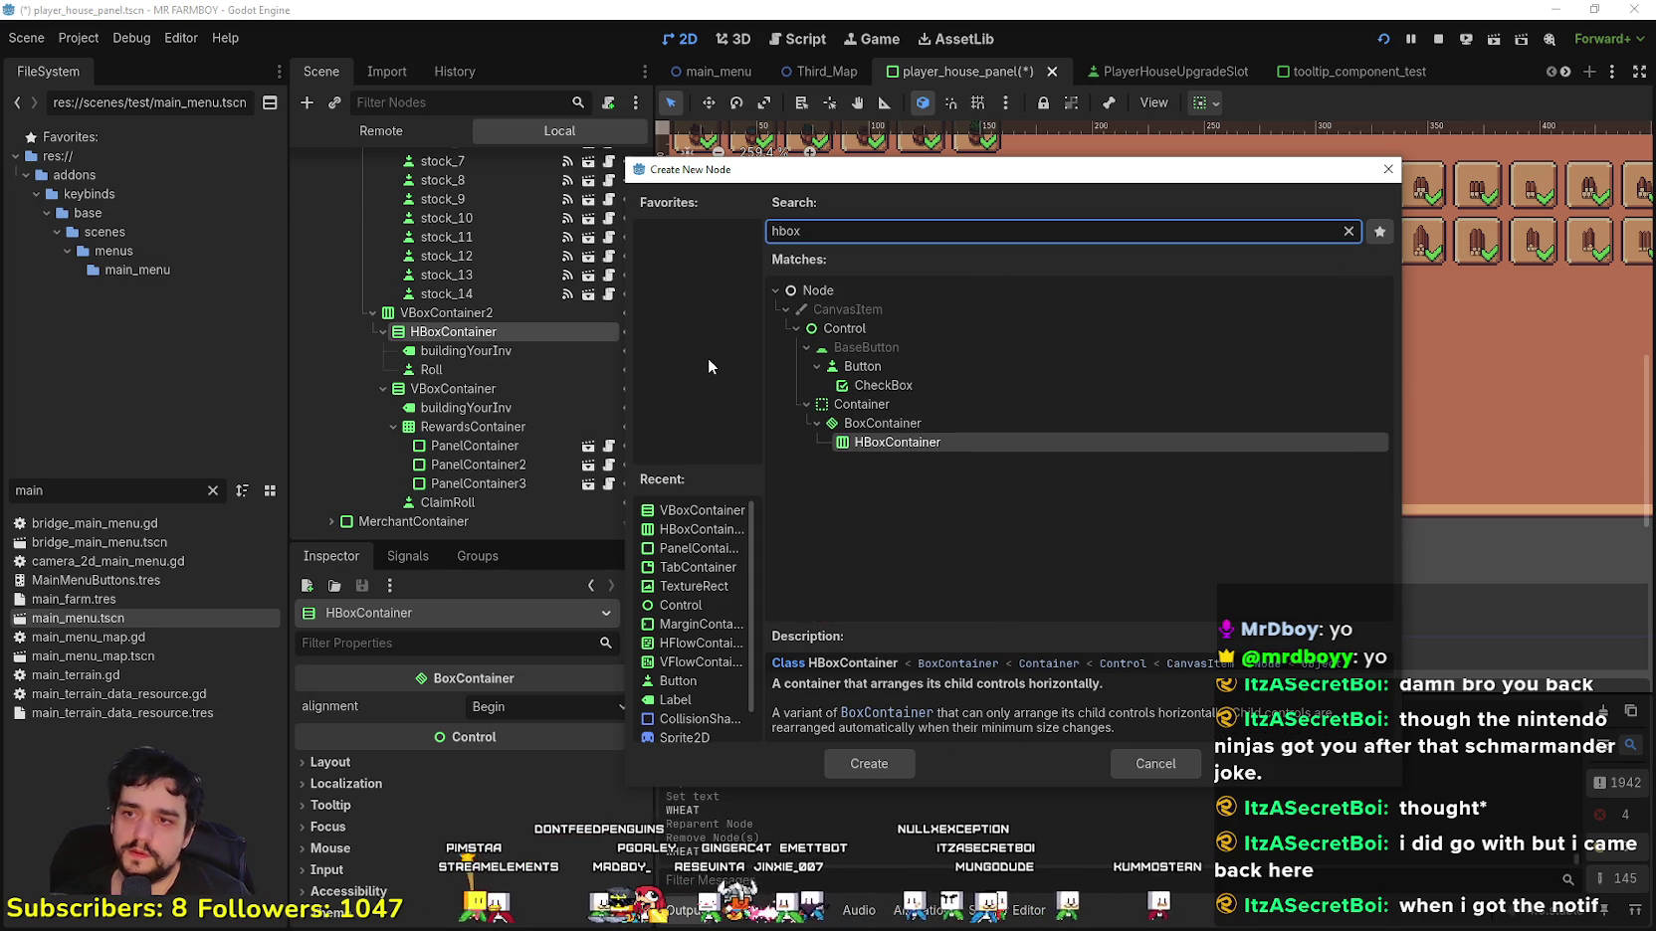
click(890, 762)
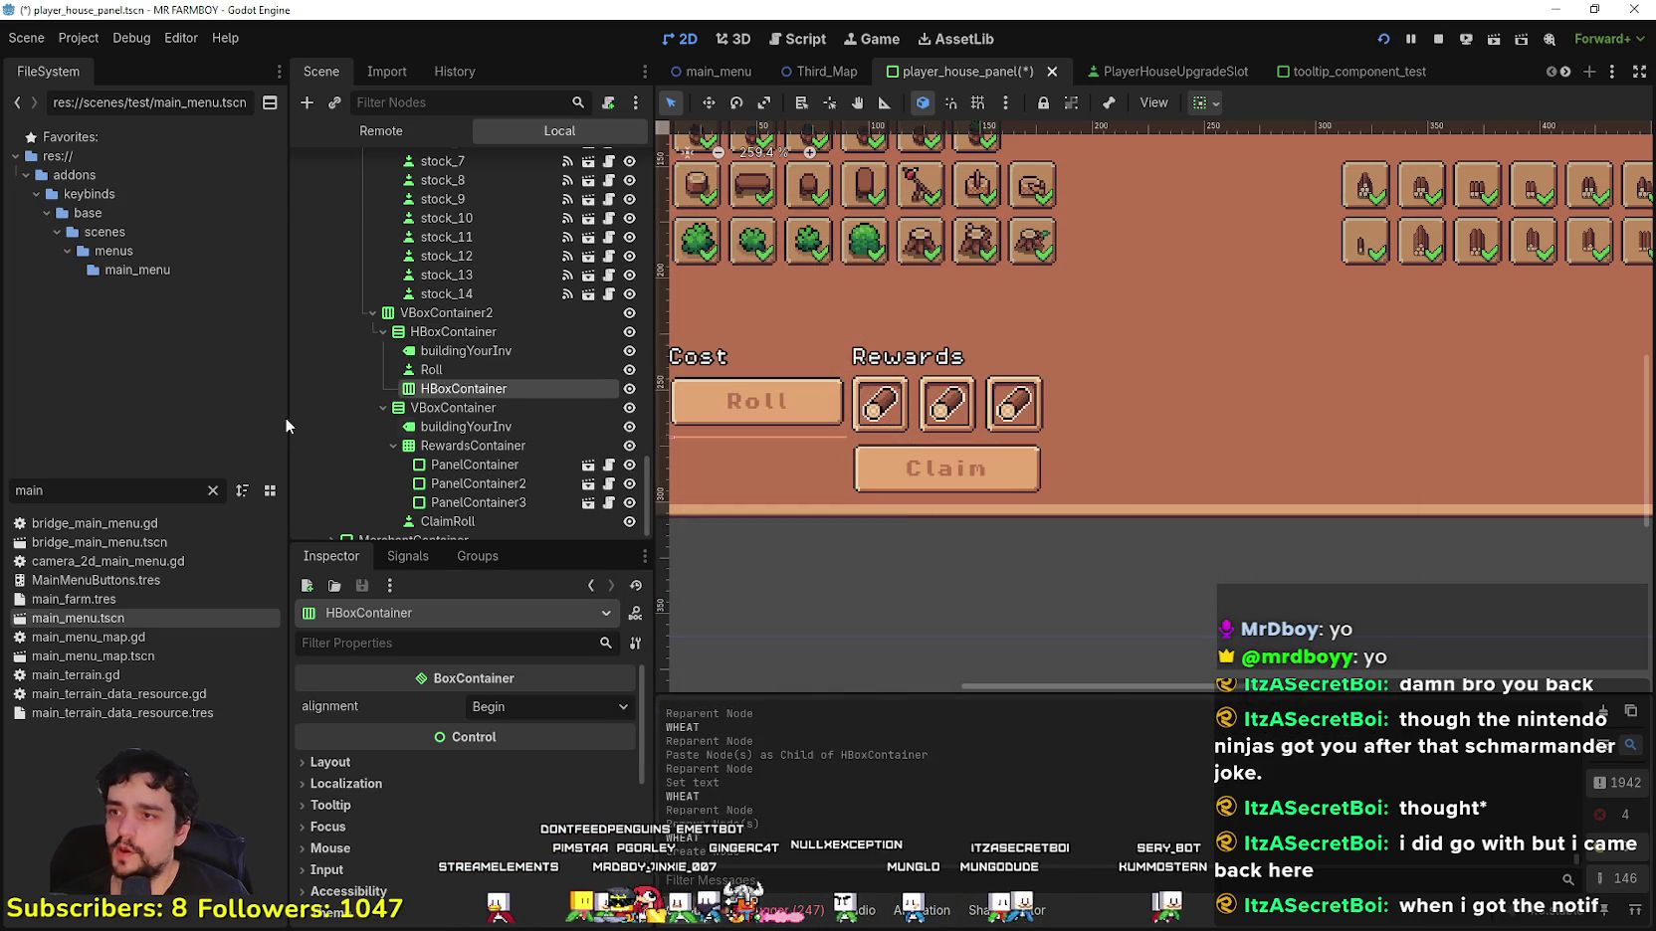
drag(484, 369, 485, 364)
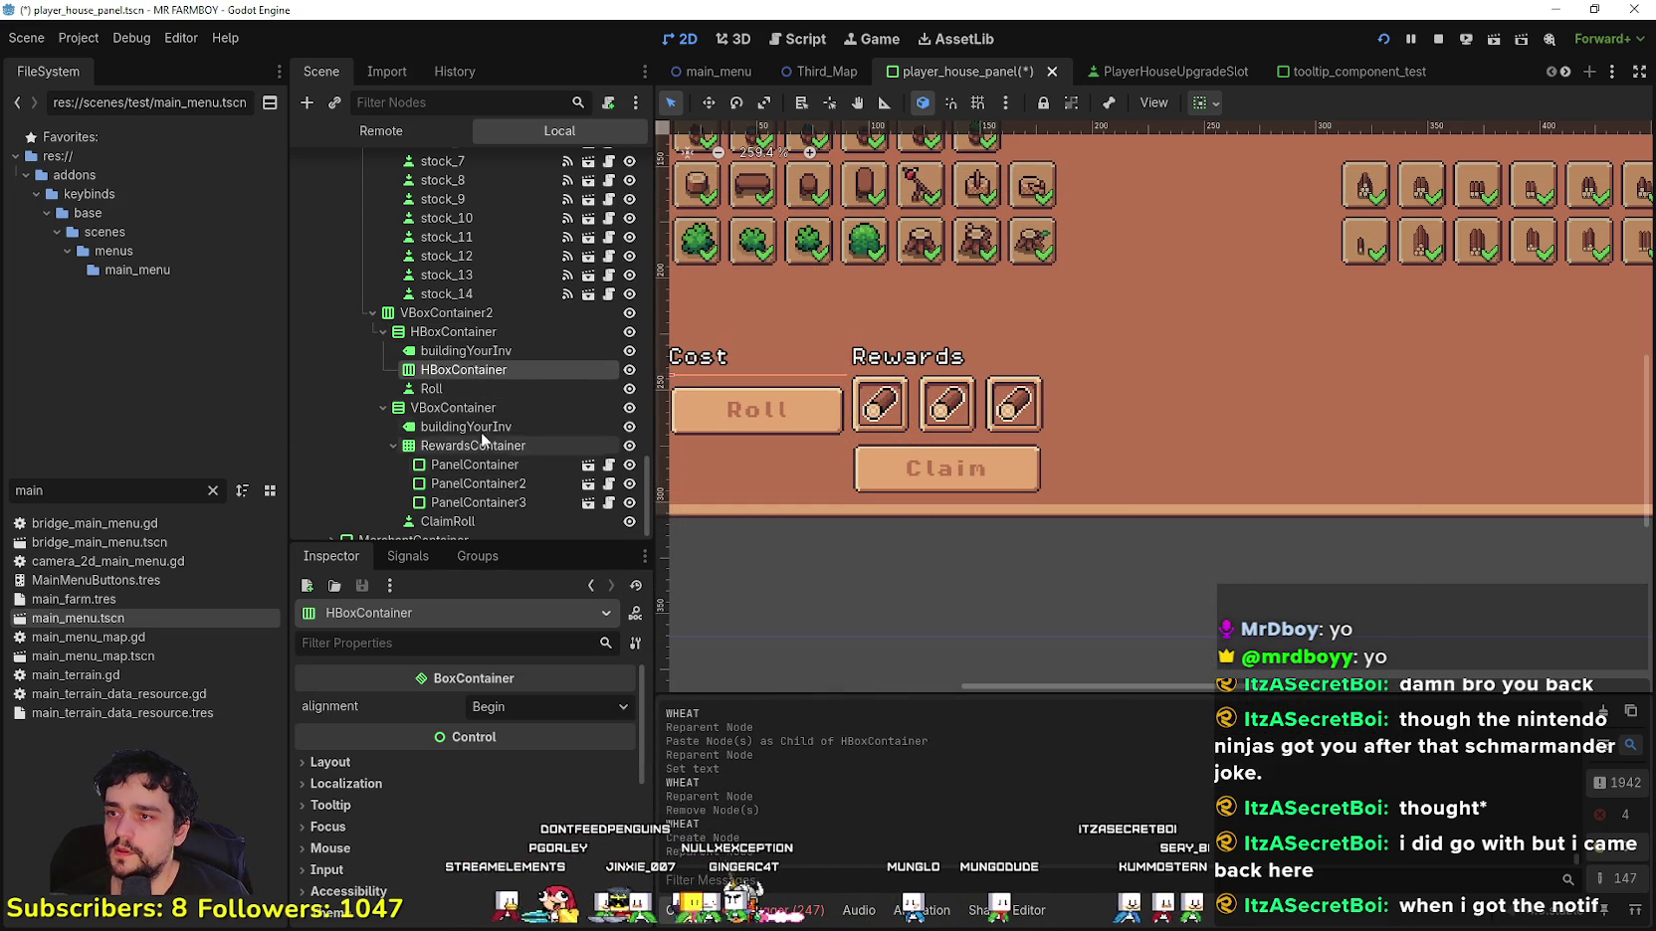
scroll(782, 468, down, 1)
scroll(862, 437, up, 2)
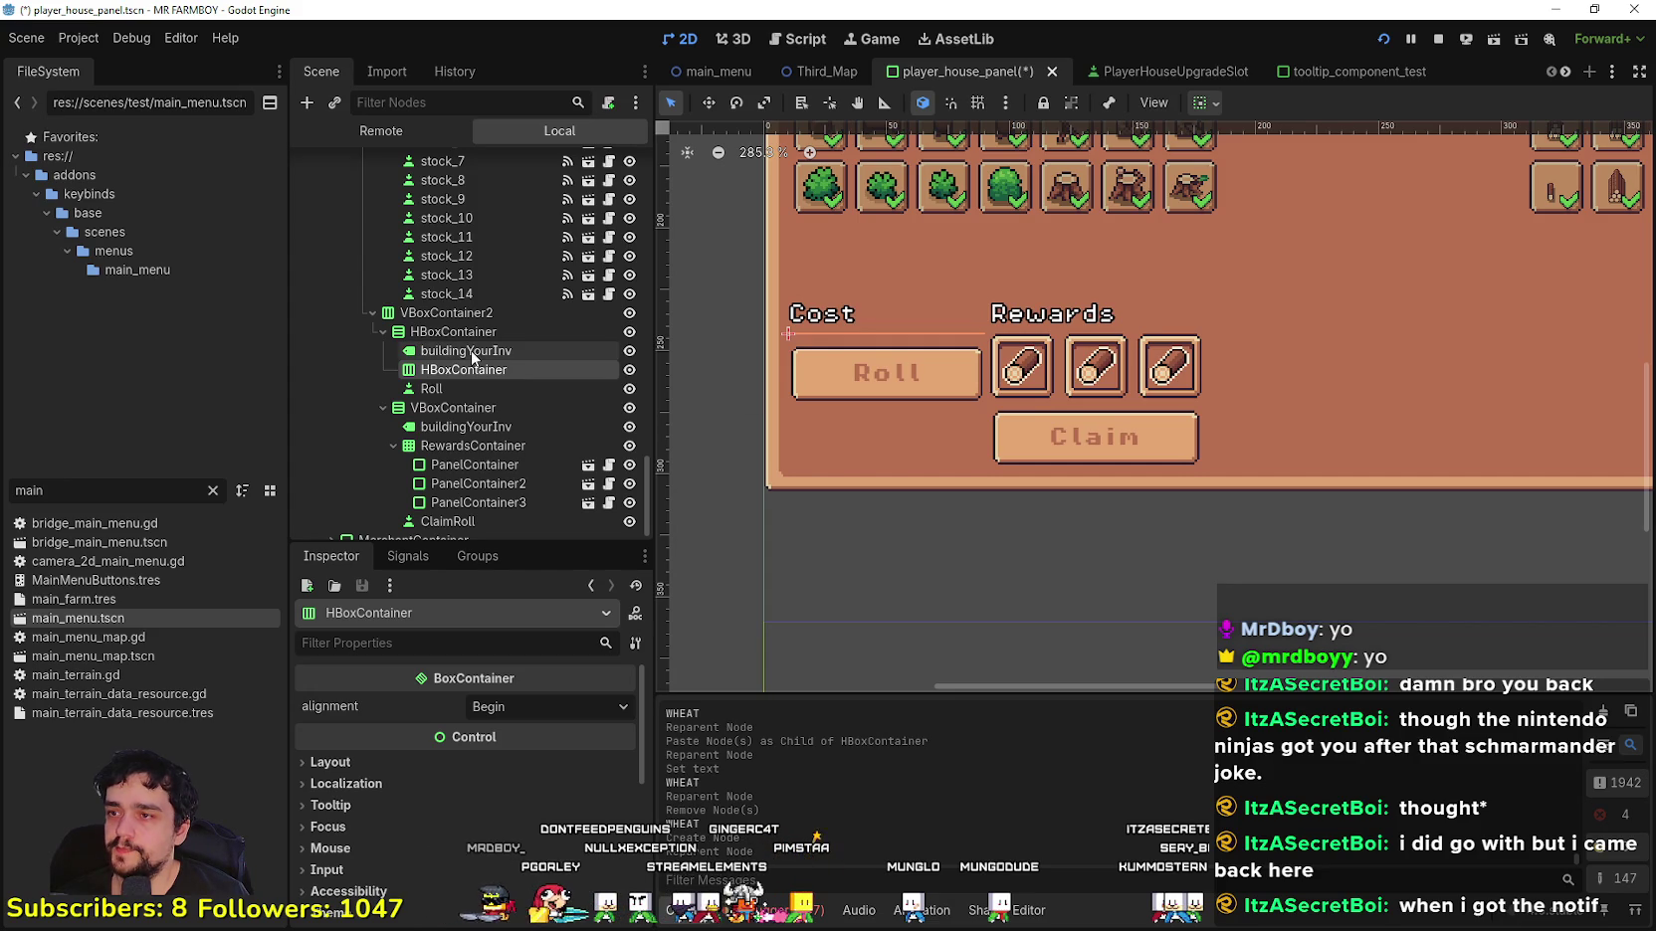
Step: Filter the FileSystem by 'curre' and open currency_panel.tscn
double_click(29, 491)
text(curre)
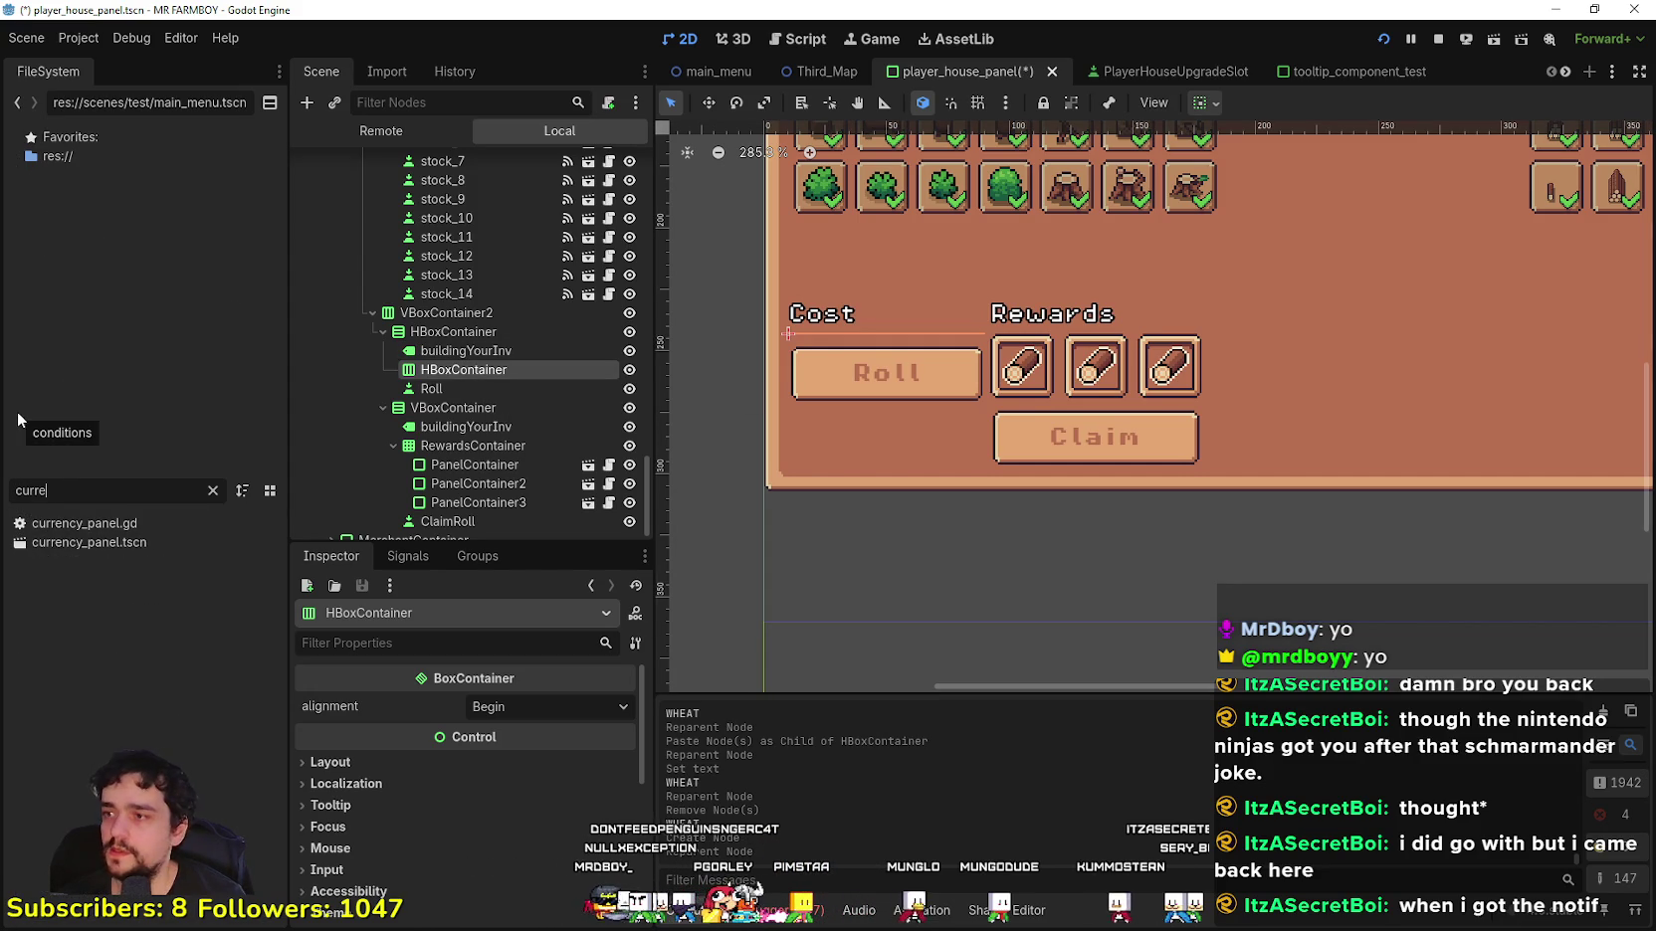
double_click(96, 540)
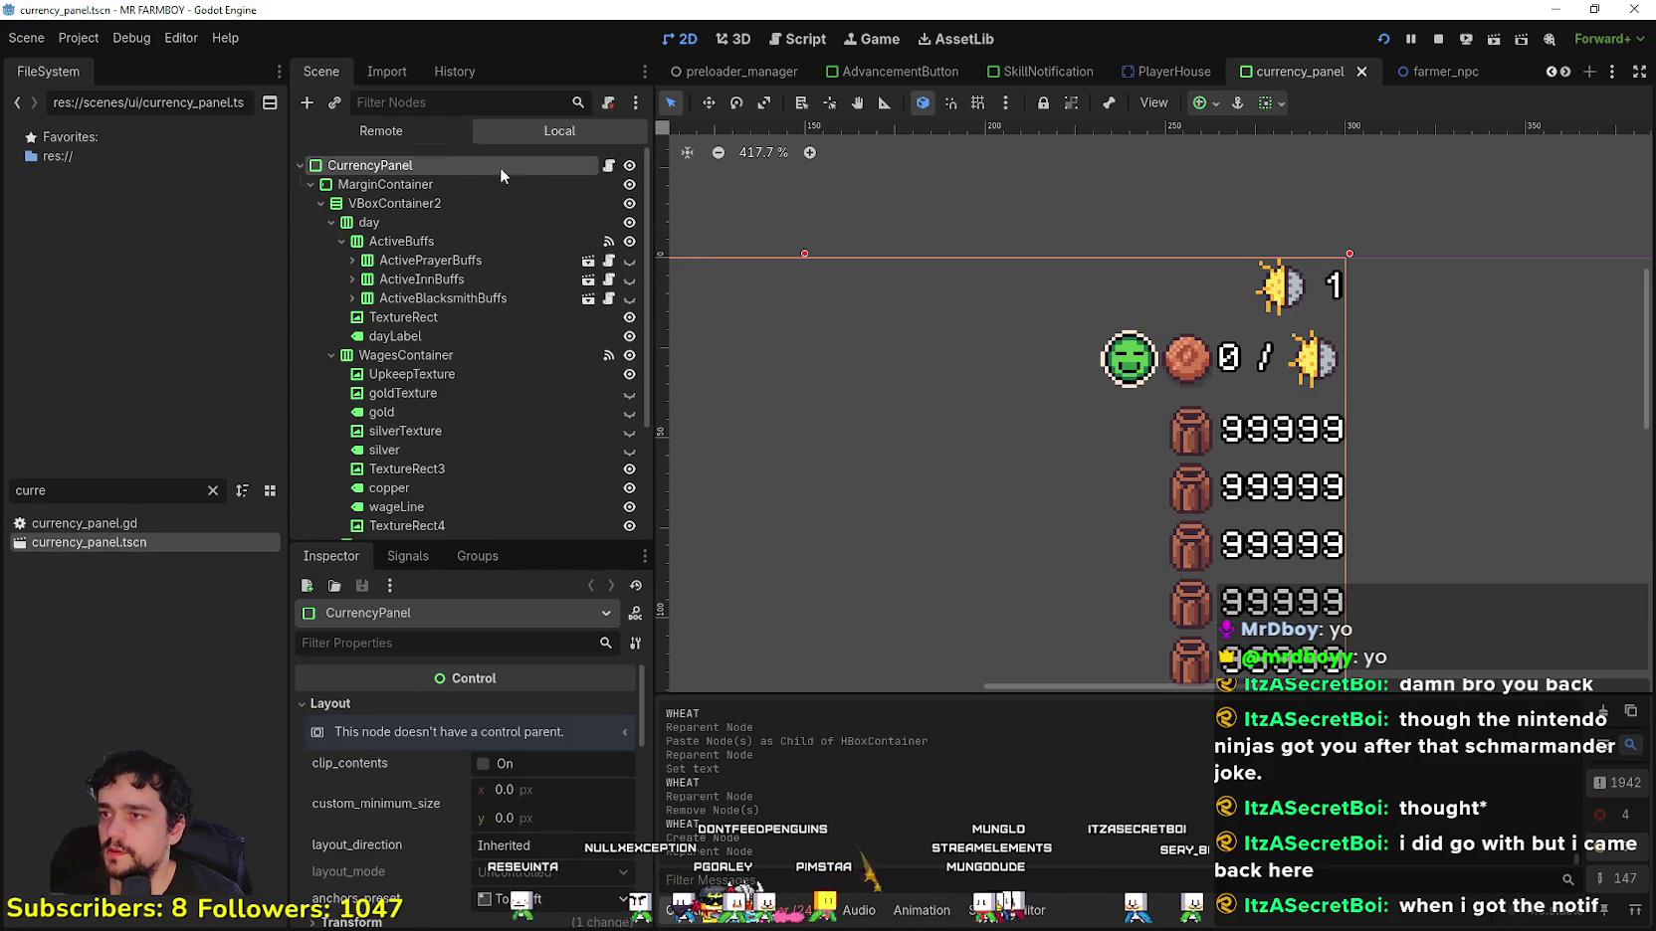
Step: Select the gold, silver and copper slots under VBoxContainer and copy them
scroll(478, 348, down, 3)
click(435, 324)
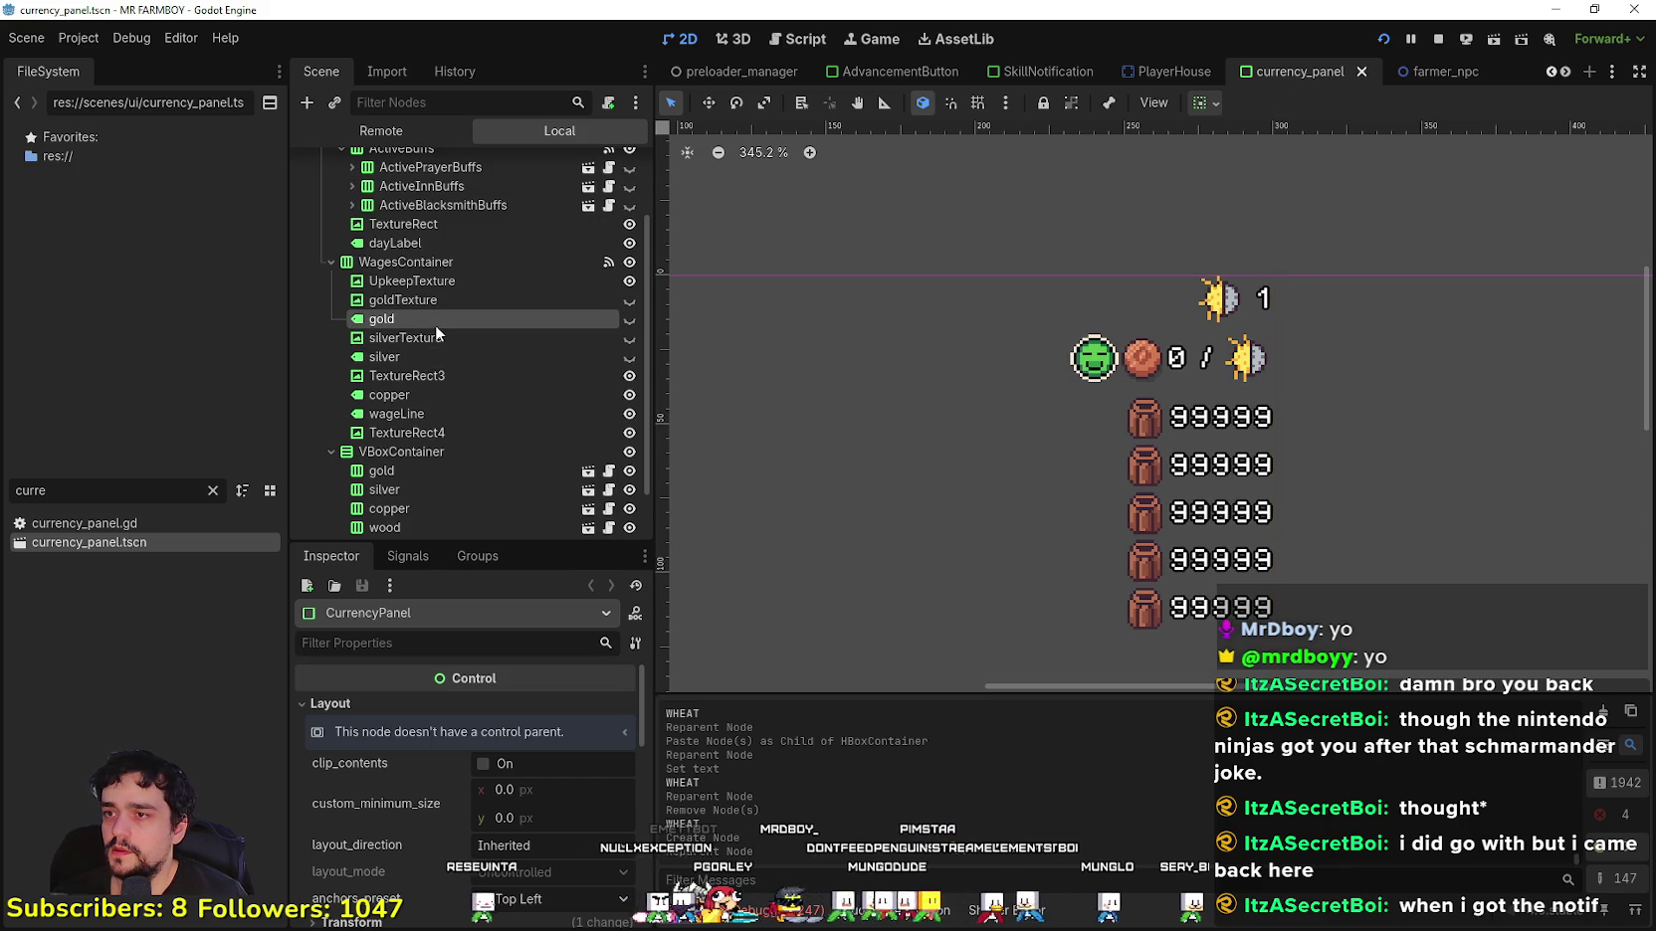
click(408, 379)
click(410, 414)
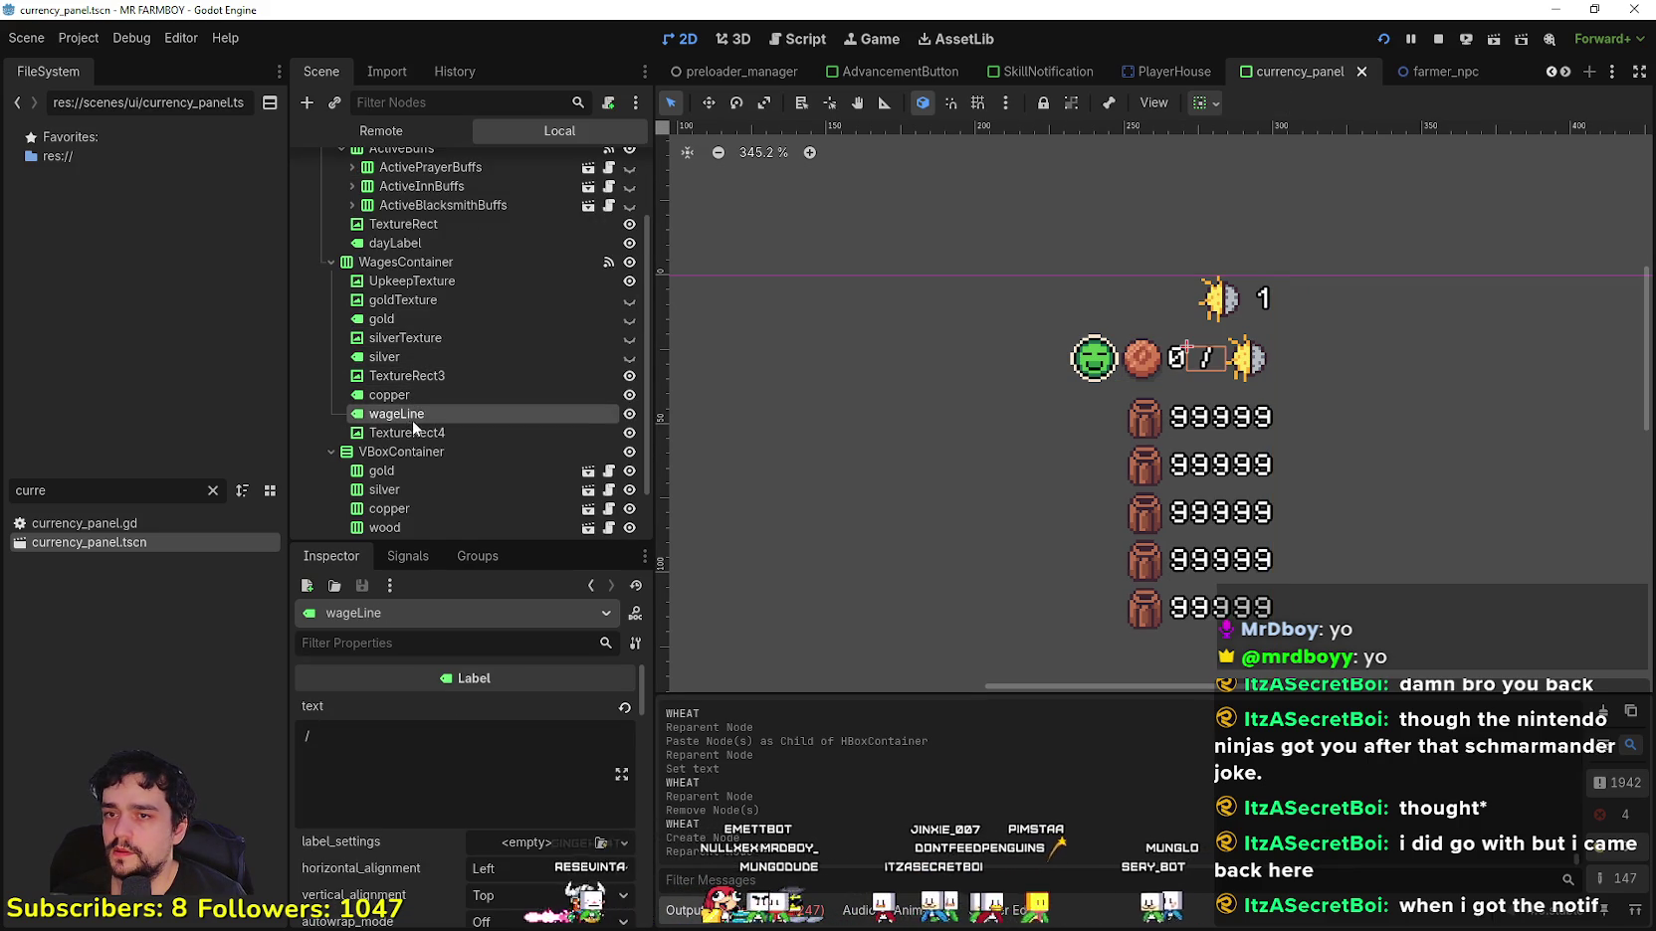
scroll(411, 420, down, 1)
click(413, 409)
click(408, 426)
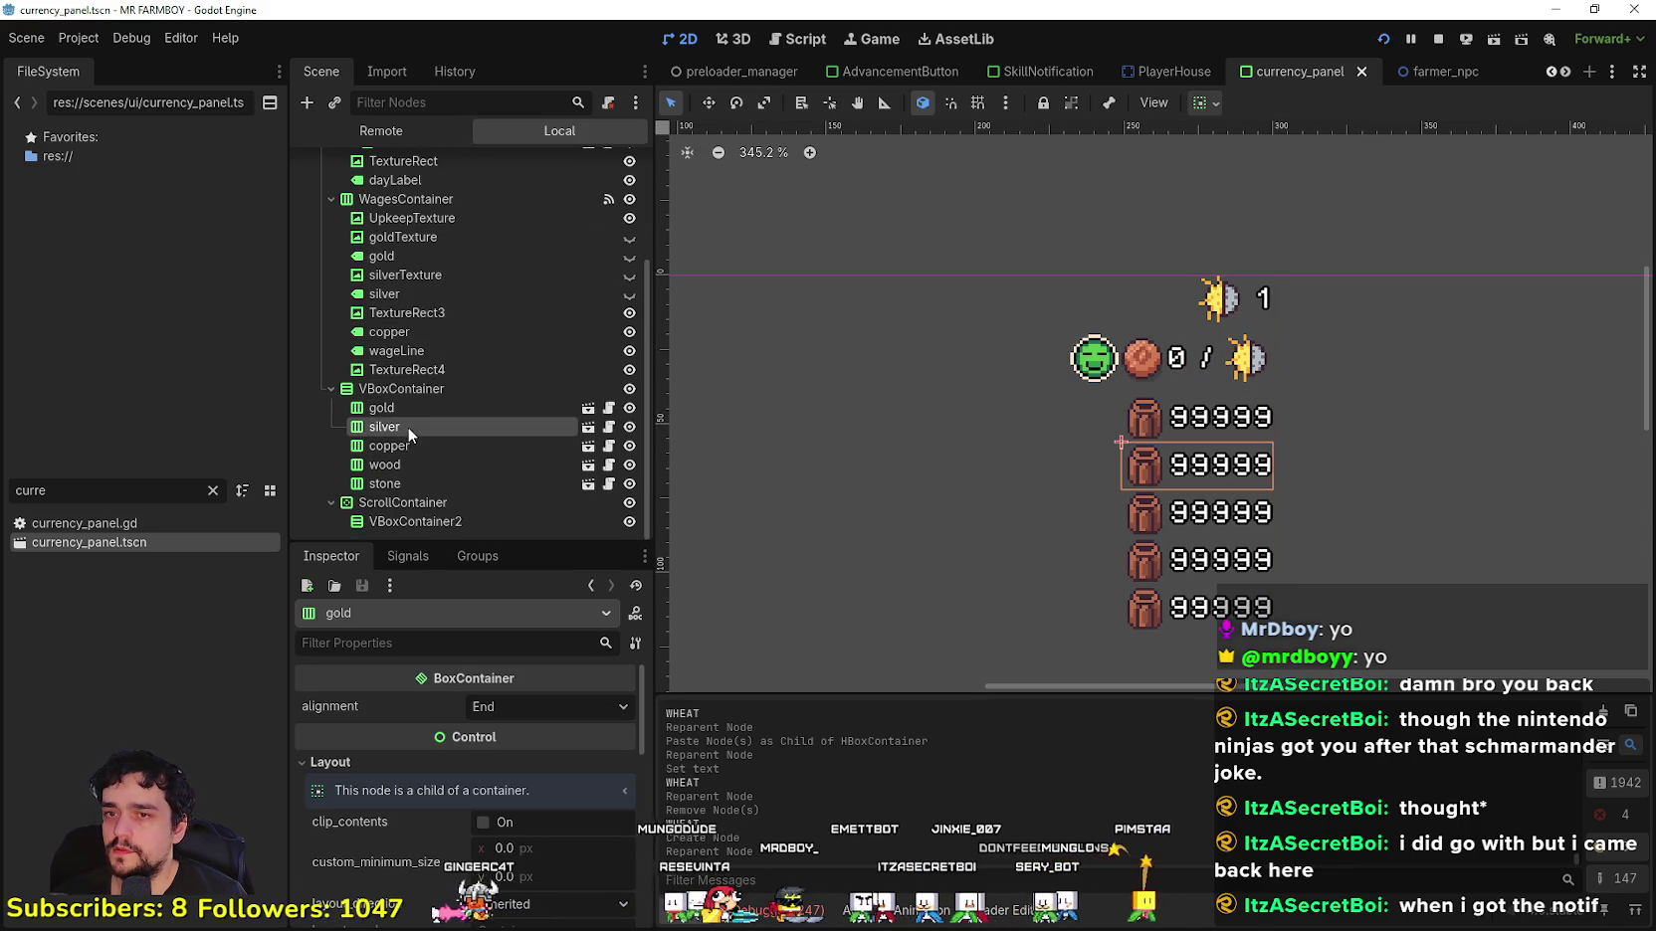
ctrl+click(396, 406)
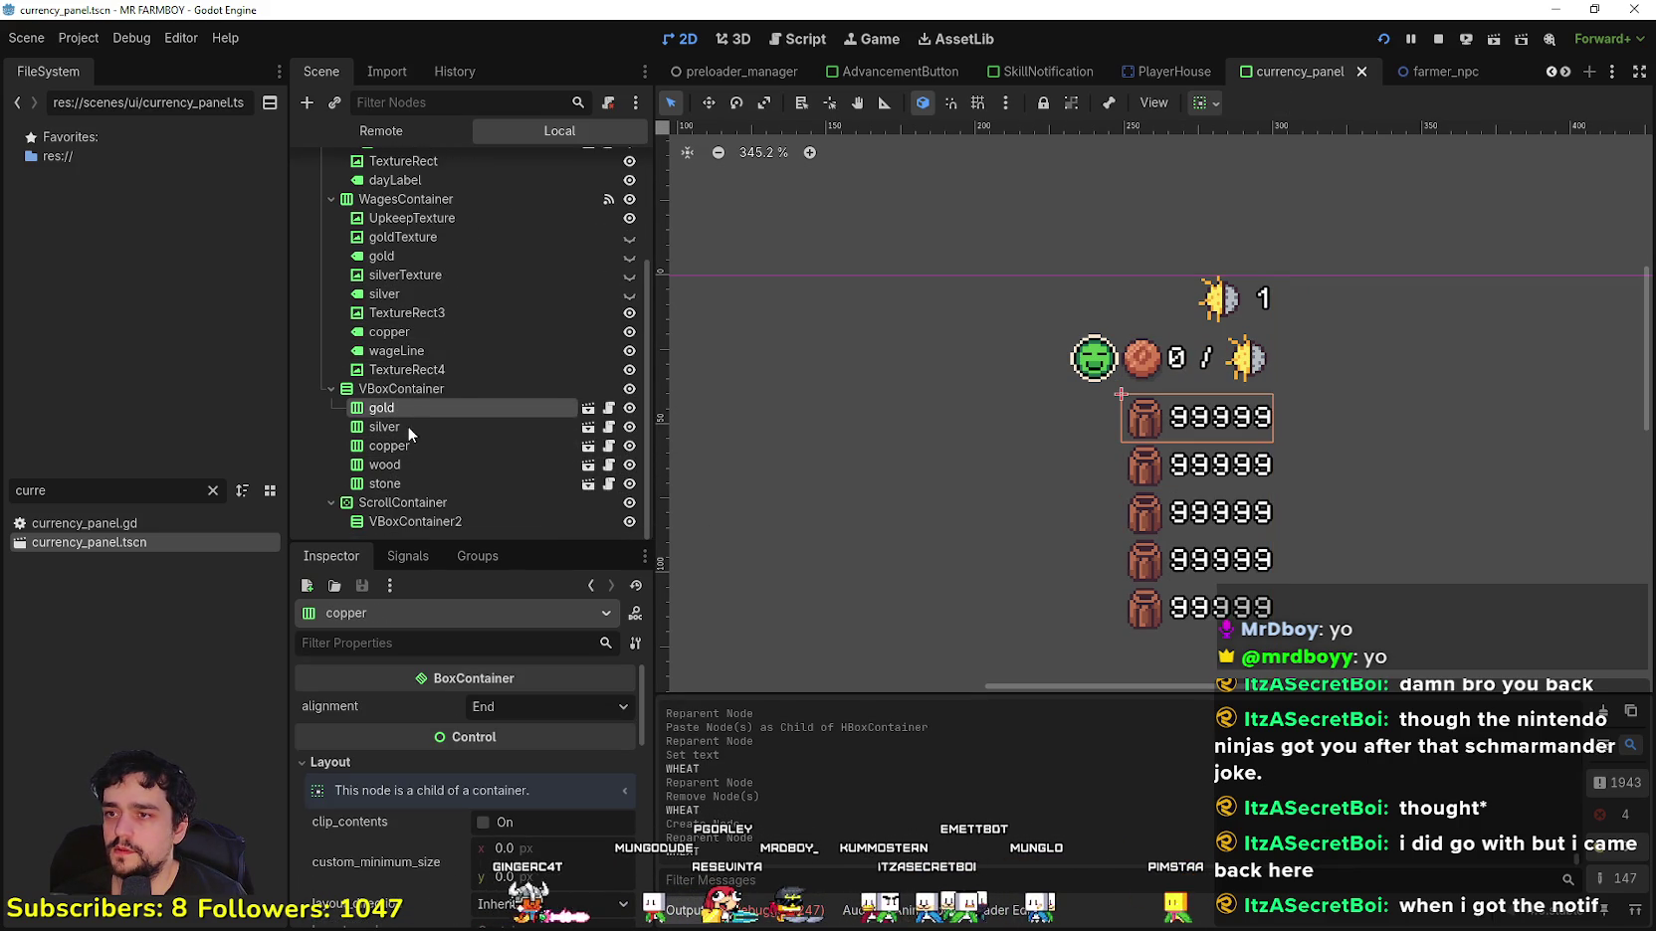
right_click(368, 423)
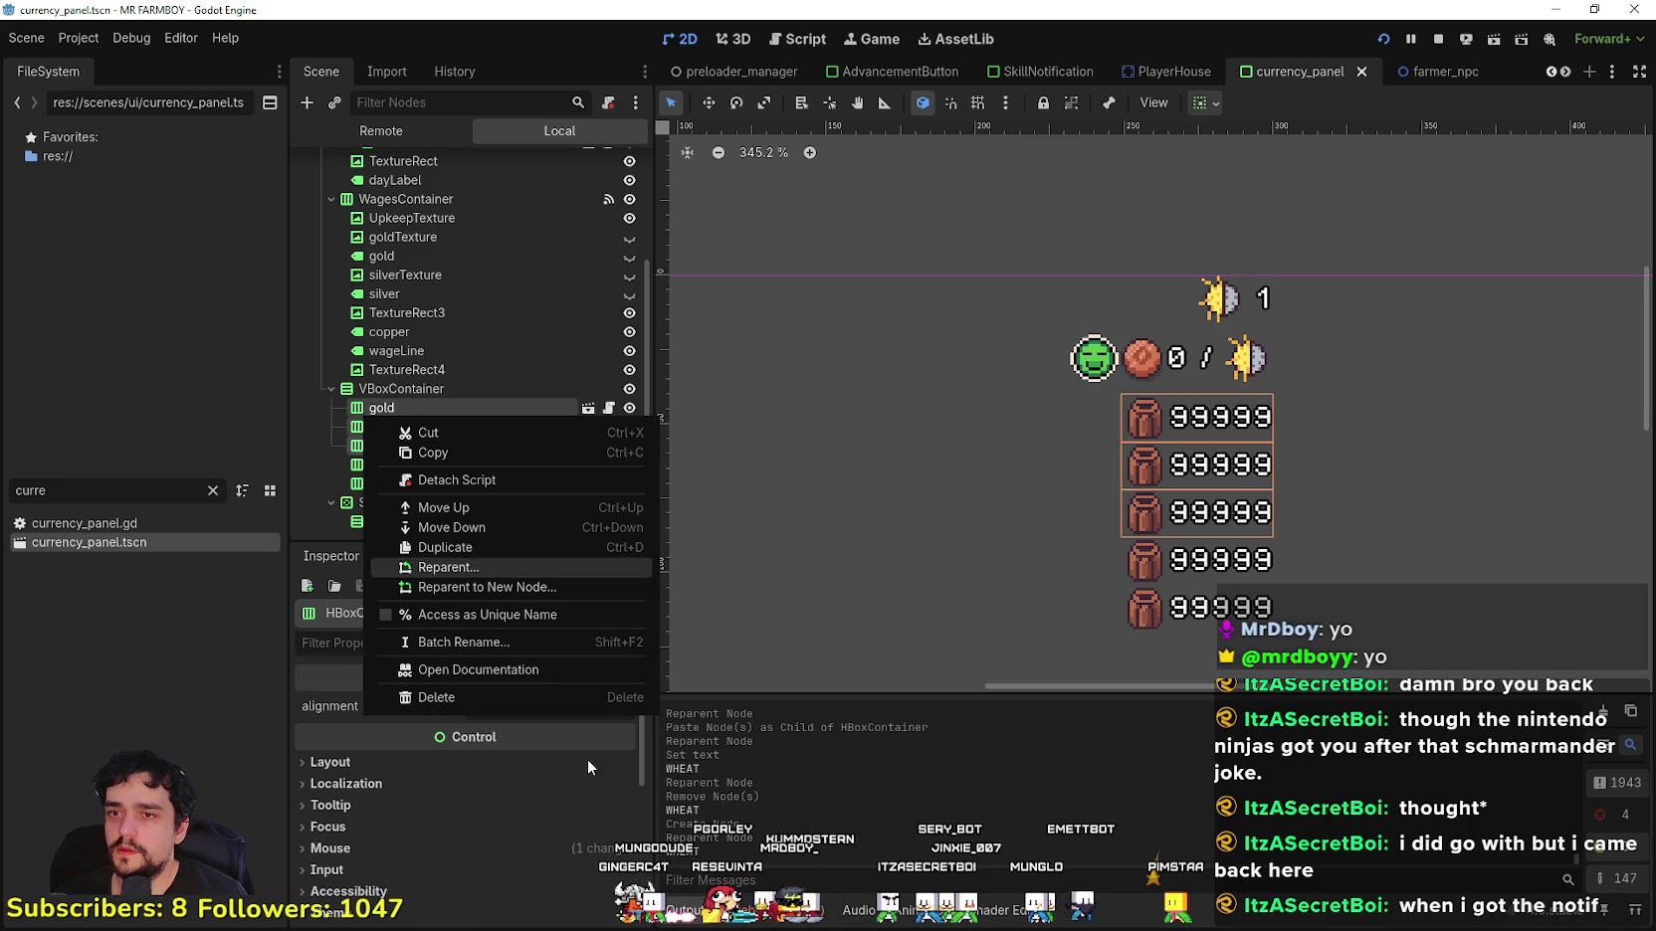
click(443, 453)
ctrl+click(418, 445)
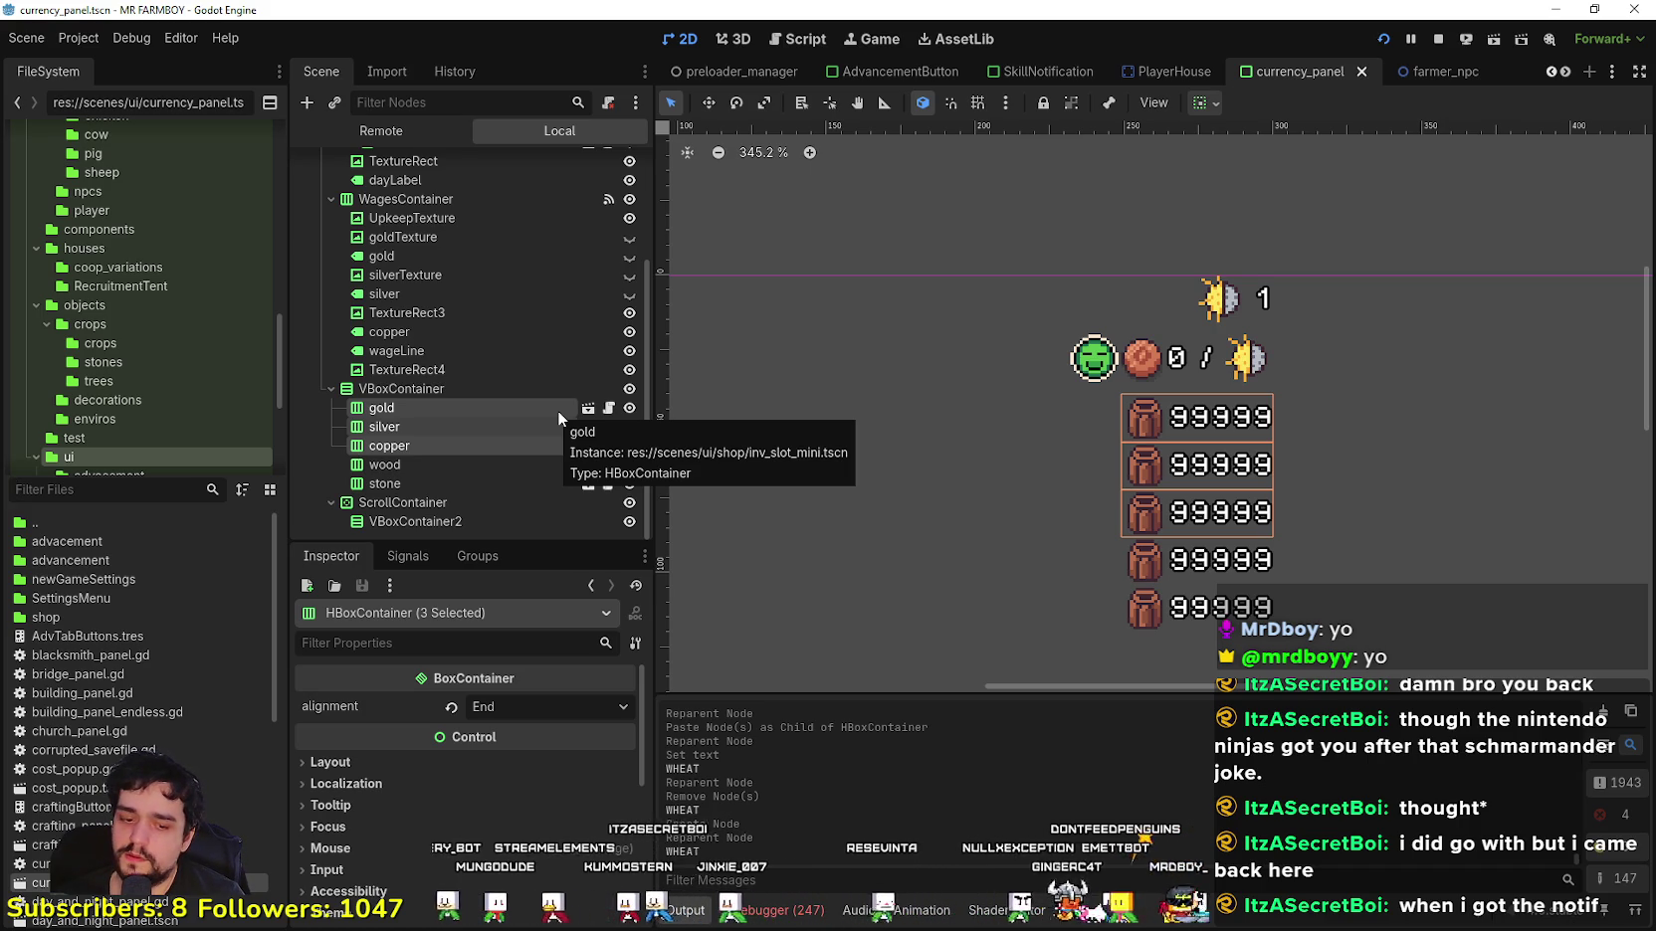
Step: Filter the FileSystem by 'game' and open game_screen_the_endless.tscn
text(p)
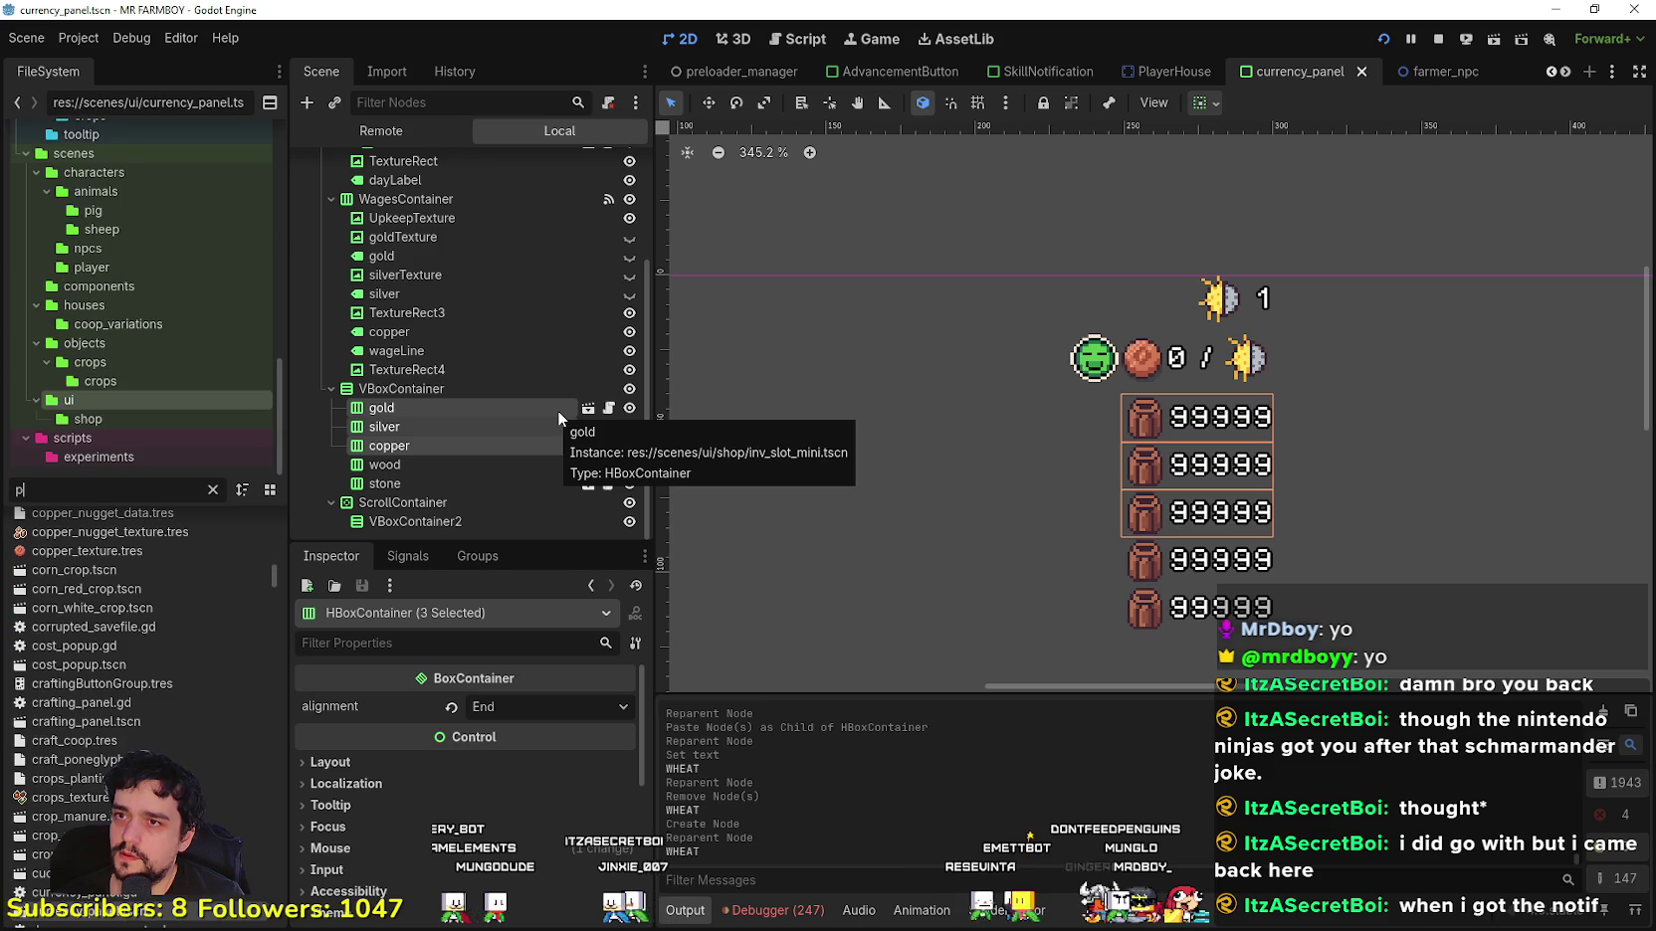
key(BackSpace)
text(main)
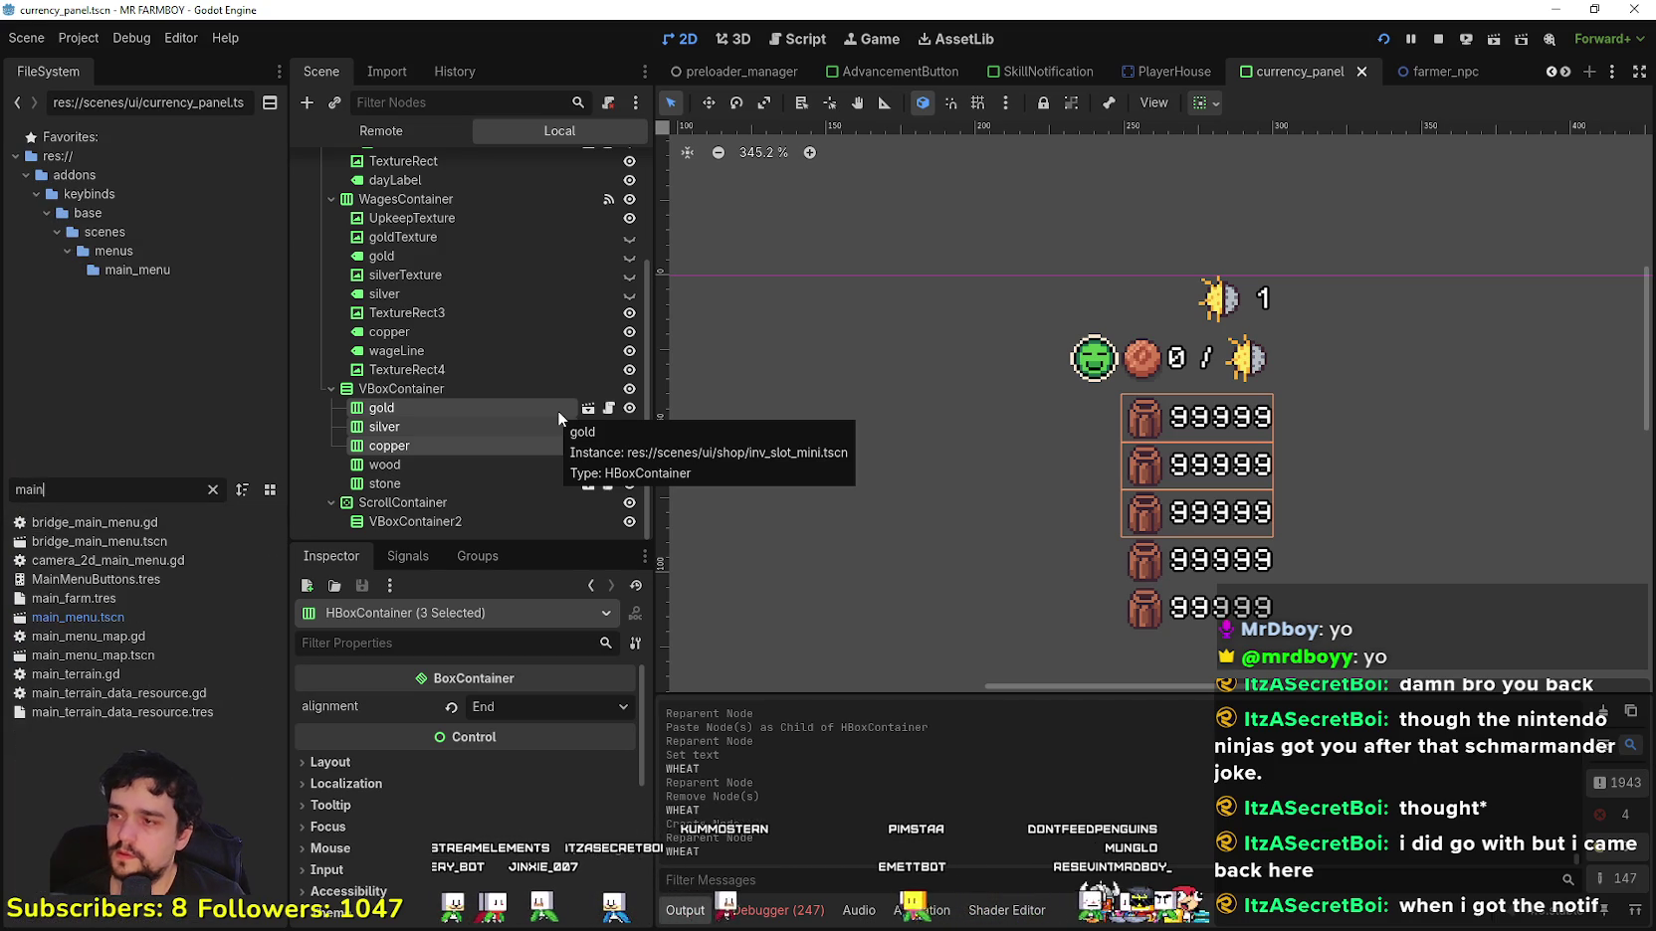
key(BackSpace)
key(BackSpace)
key(BackSpace)
text(gfam)
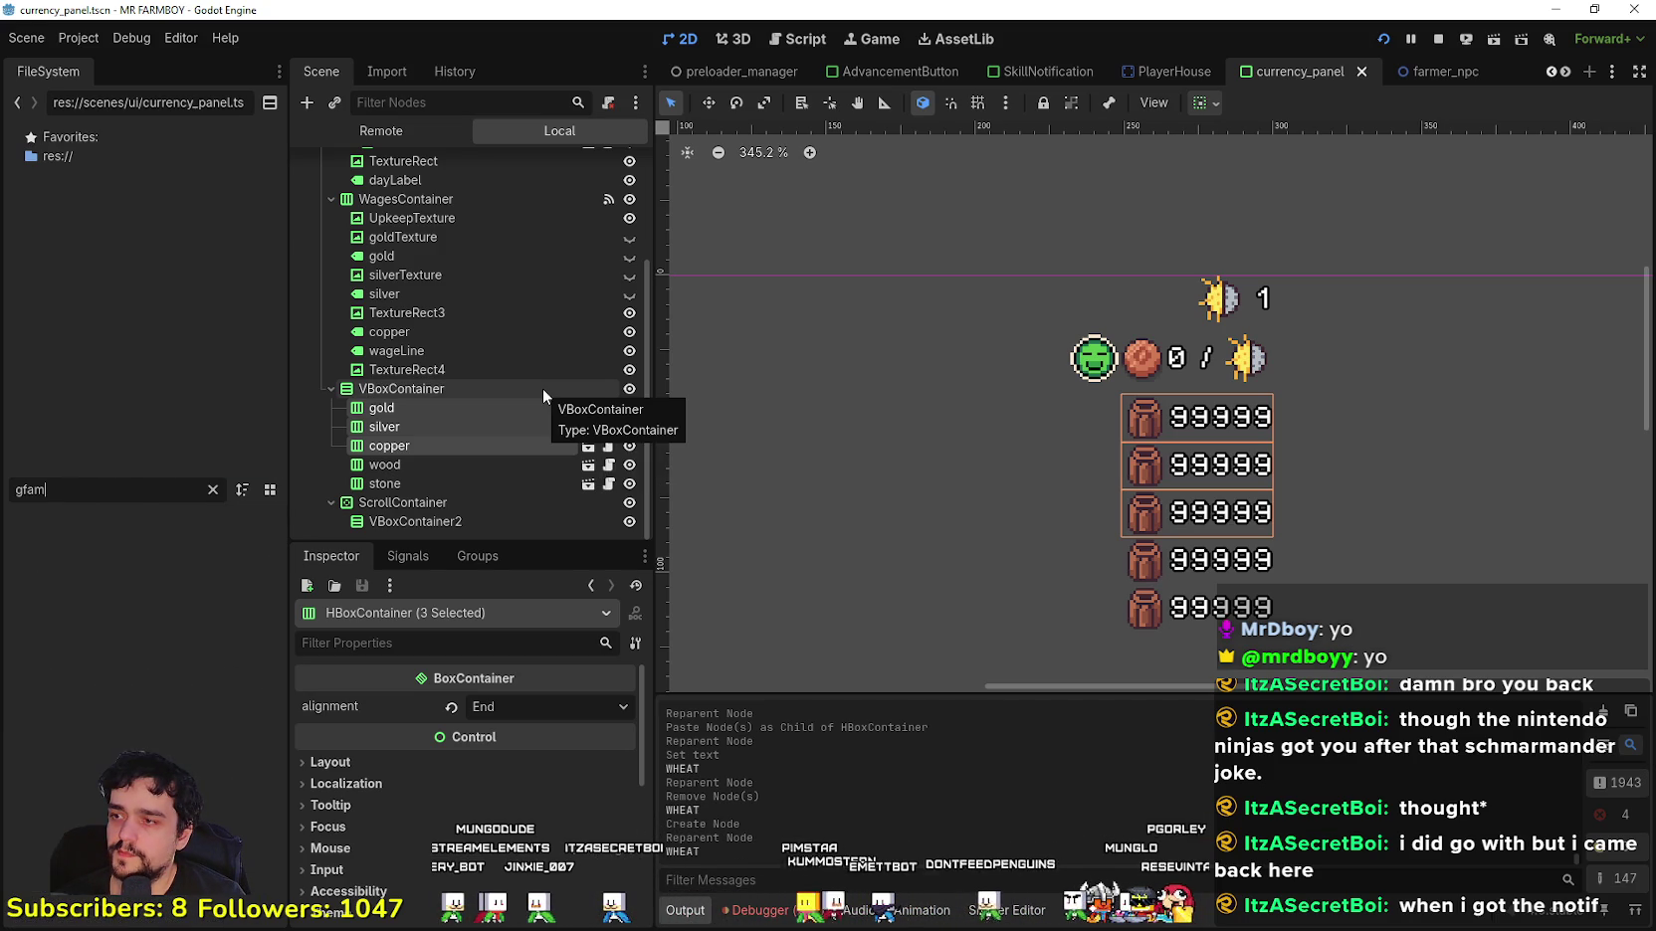
key(BackSpace)
text(ame)
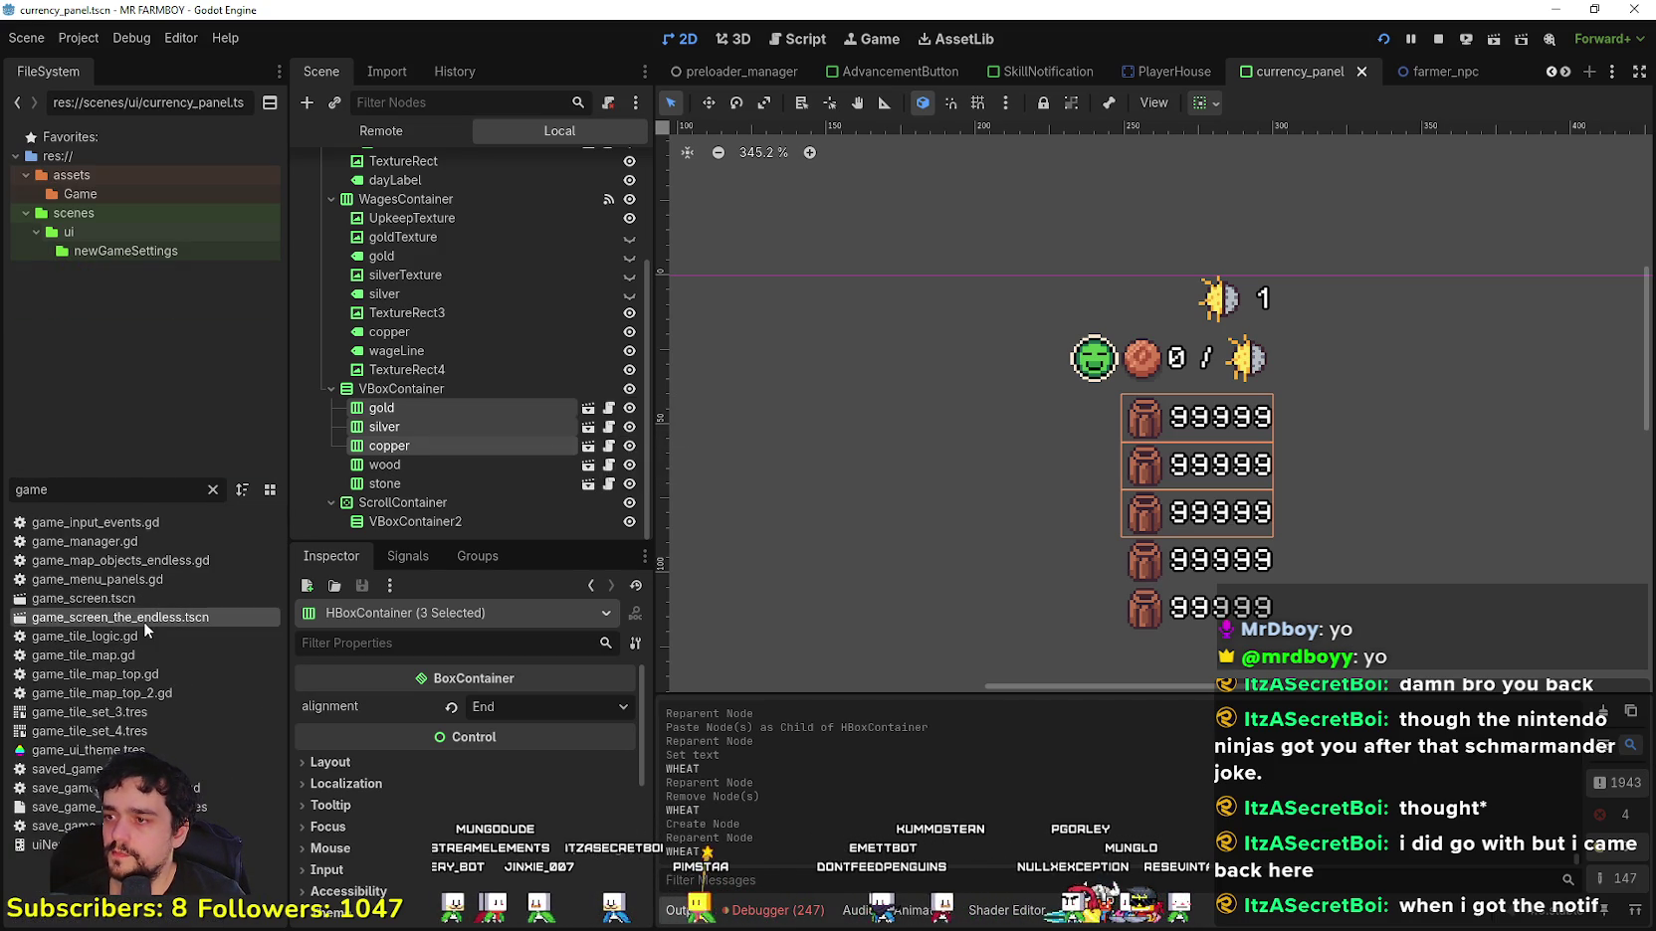
double_click(146, 616)
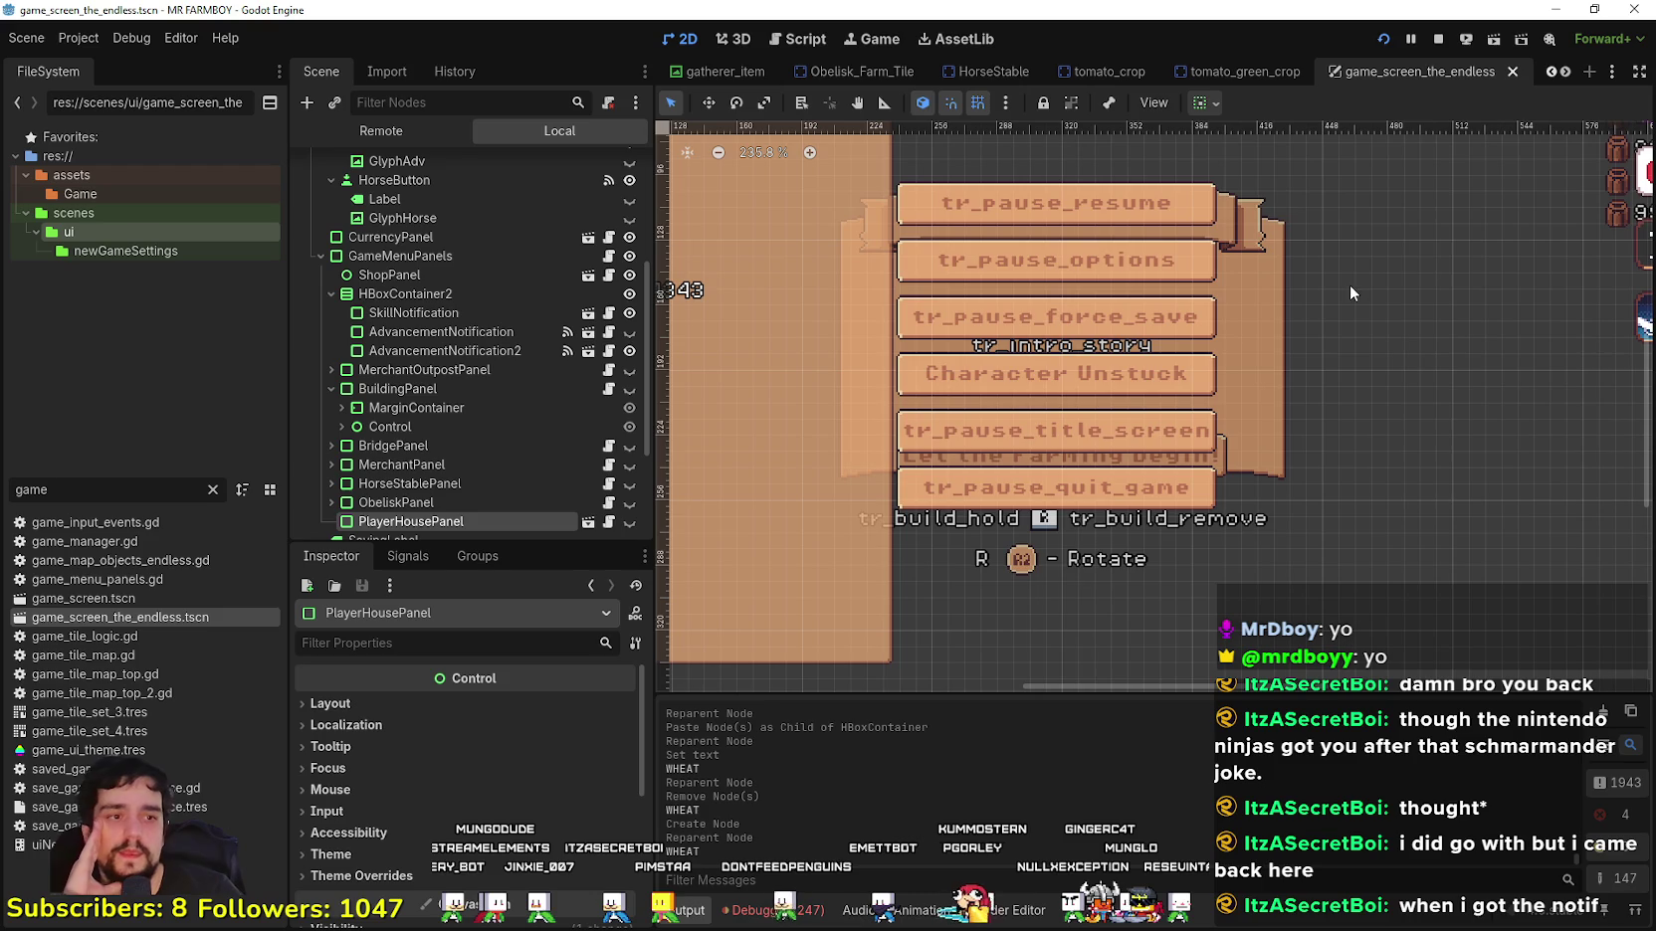
Step: Open player_house_panel.tscn and paste the three resource slots into the Cost HBoxContainer
scroll(1507, 223, down, 2)
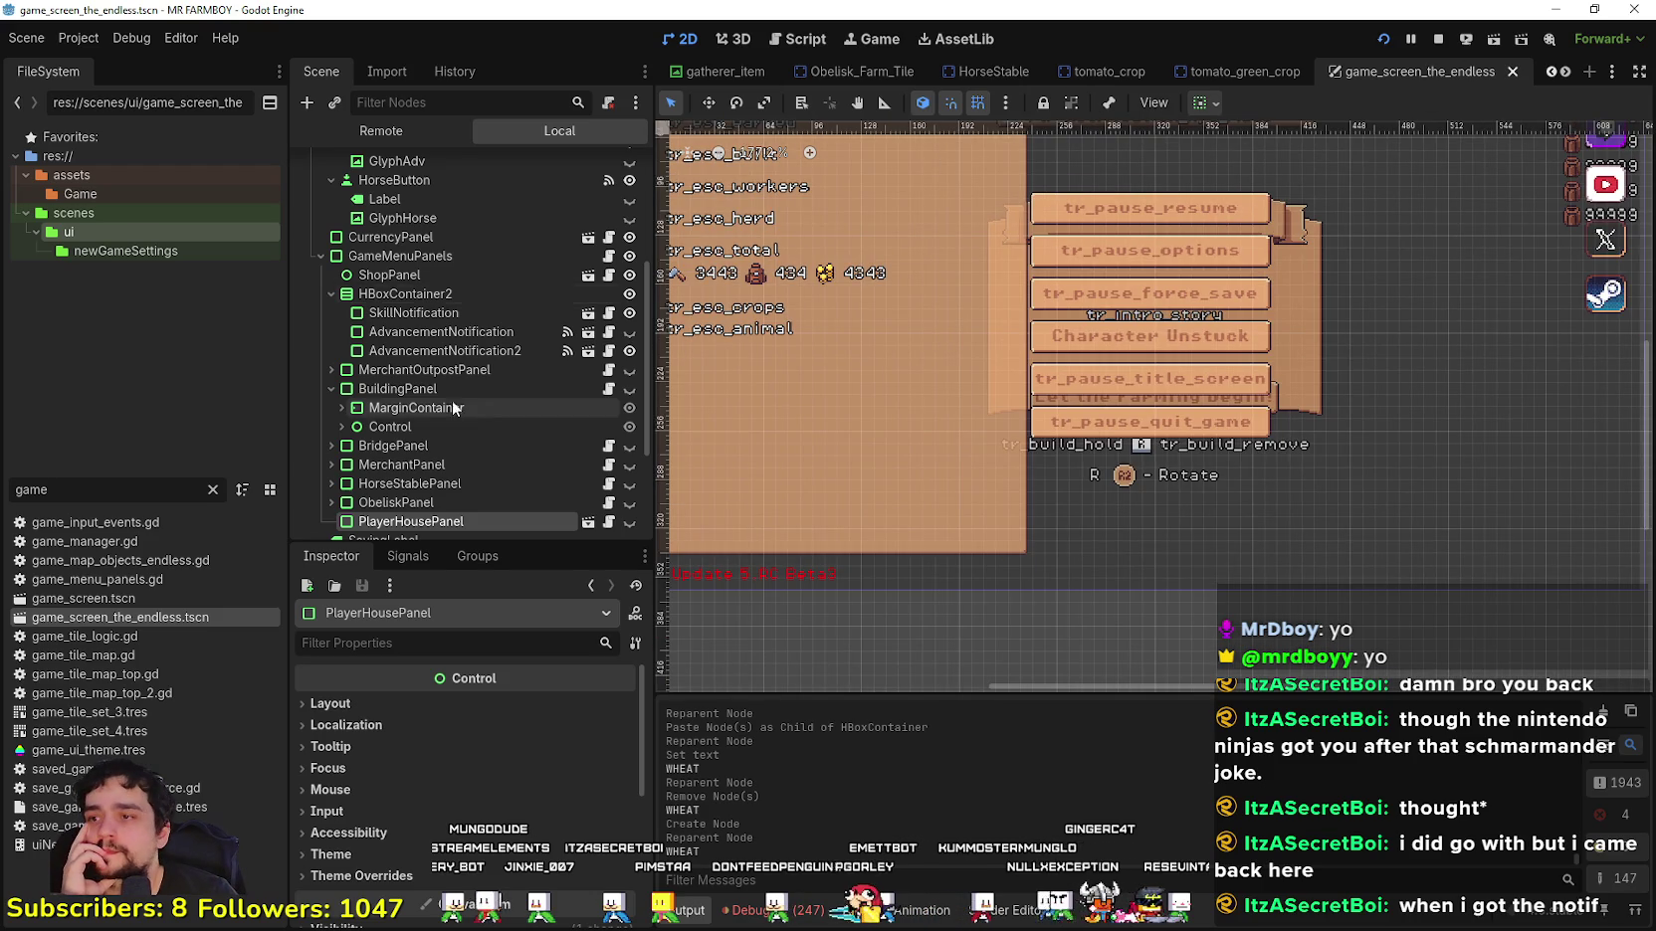
scroll(596, 441, down, 3)
click(588, 350)
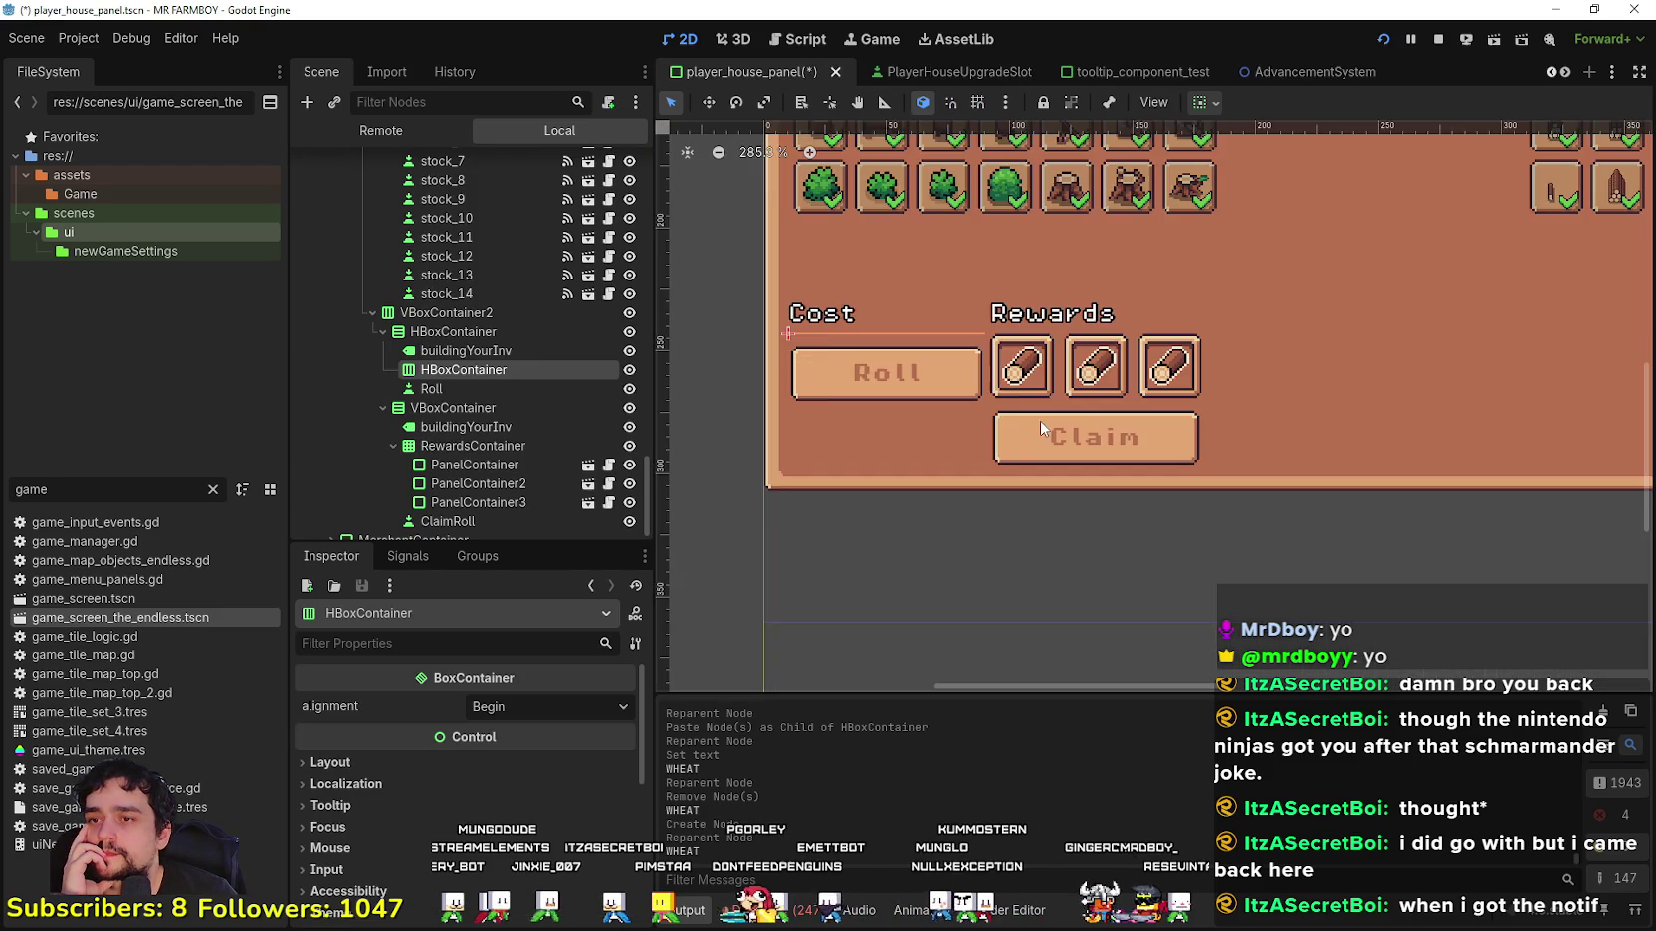
right_click(470, 369)
click(549, 488)
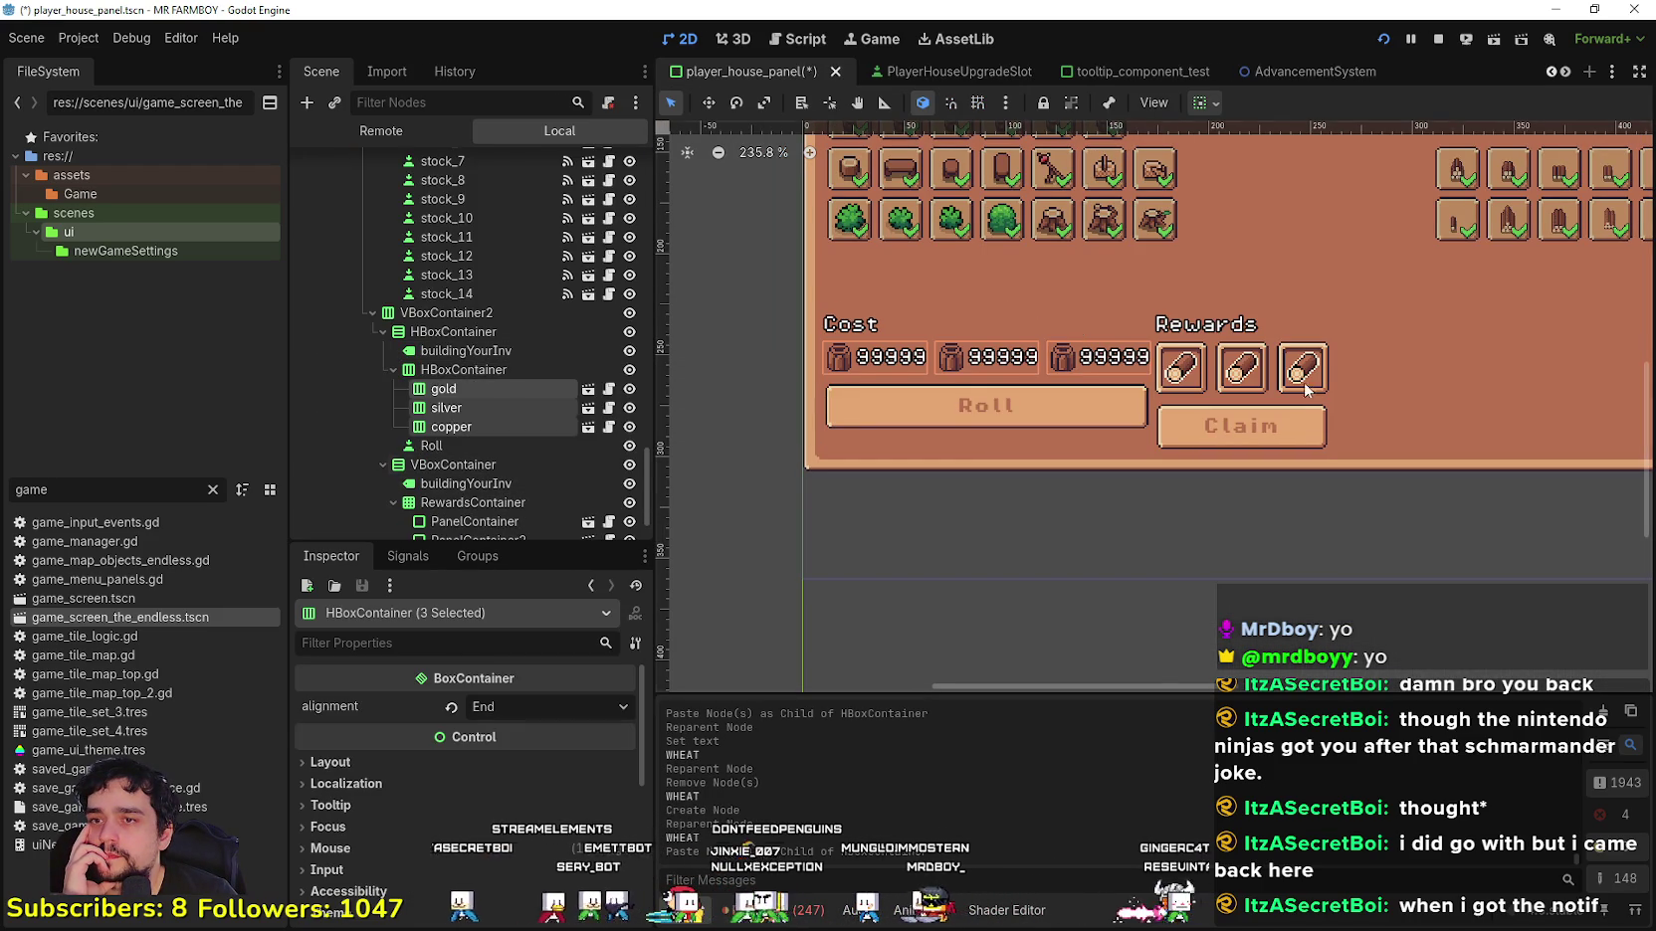
Step: Check the pasted gold, silver and copper slots against the Cost label and Roll button
scroll(1203, 394, down, 1)
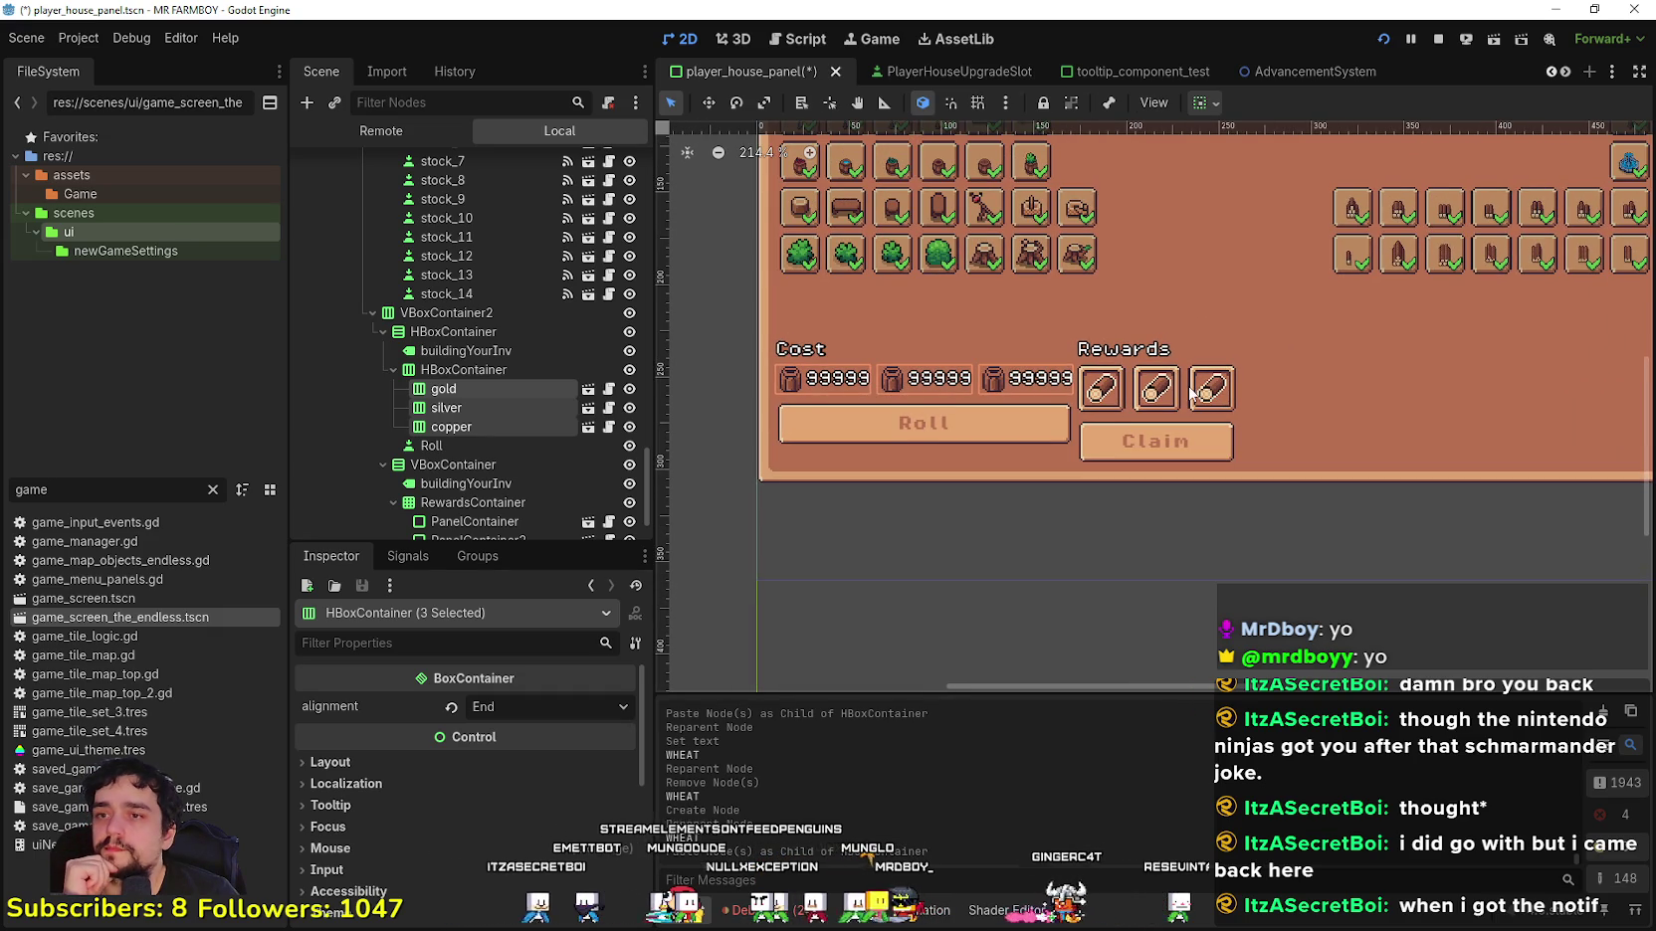
scroll(936, 416, down, 1)
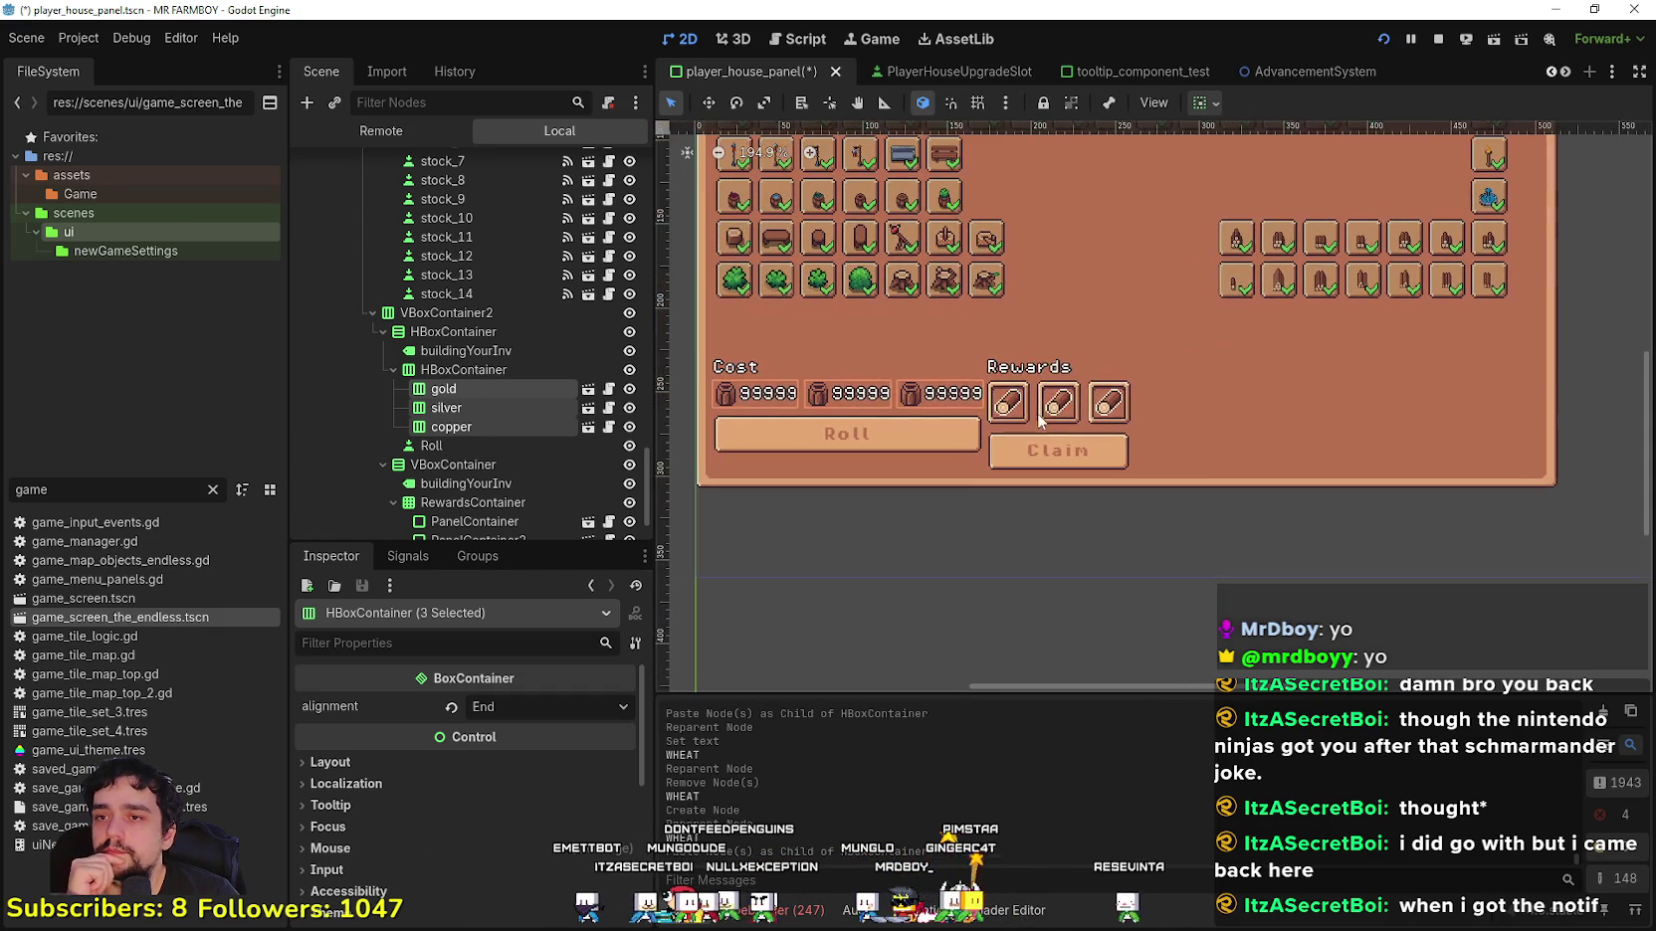
scroll(1101, 432, down, 1)
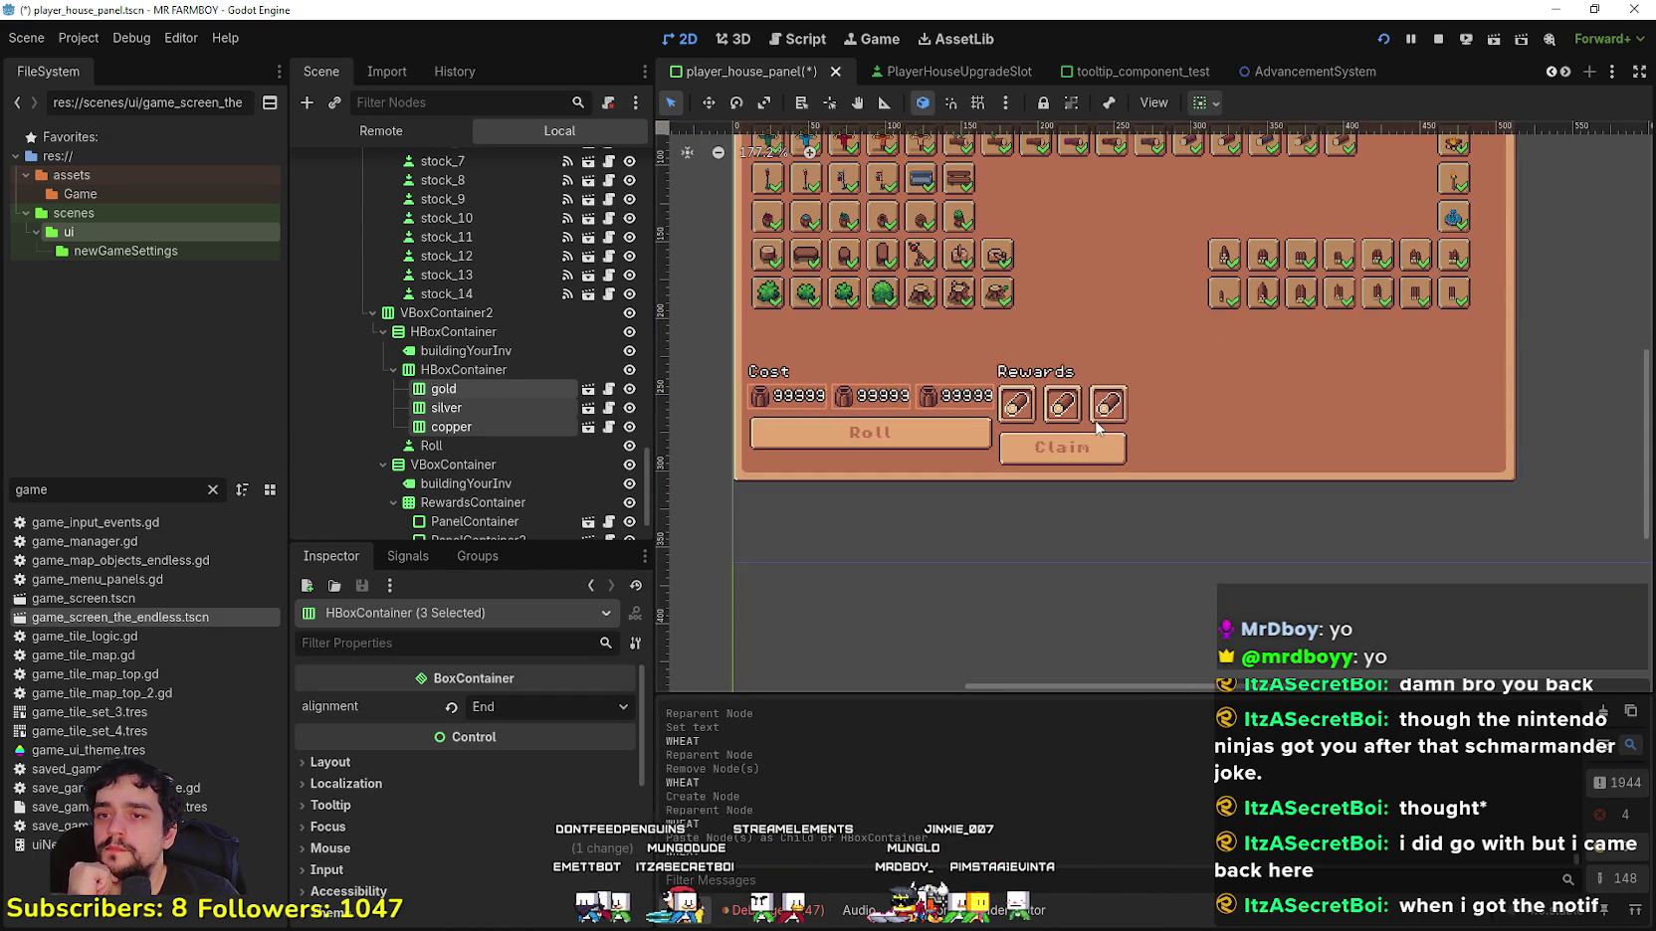
click(496, 366)
click(481, 382)
click(476, 364)
scroll(801, 393, up, 4)
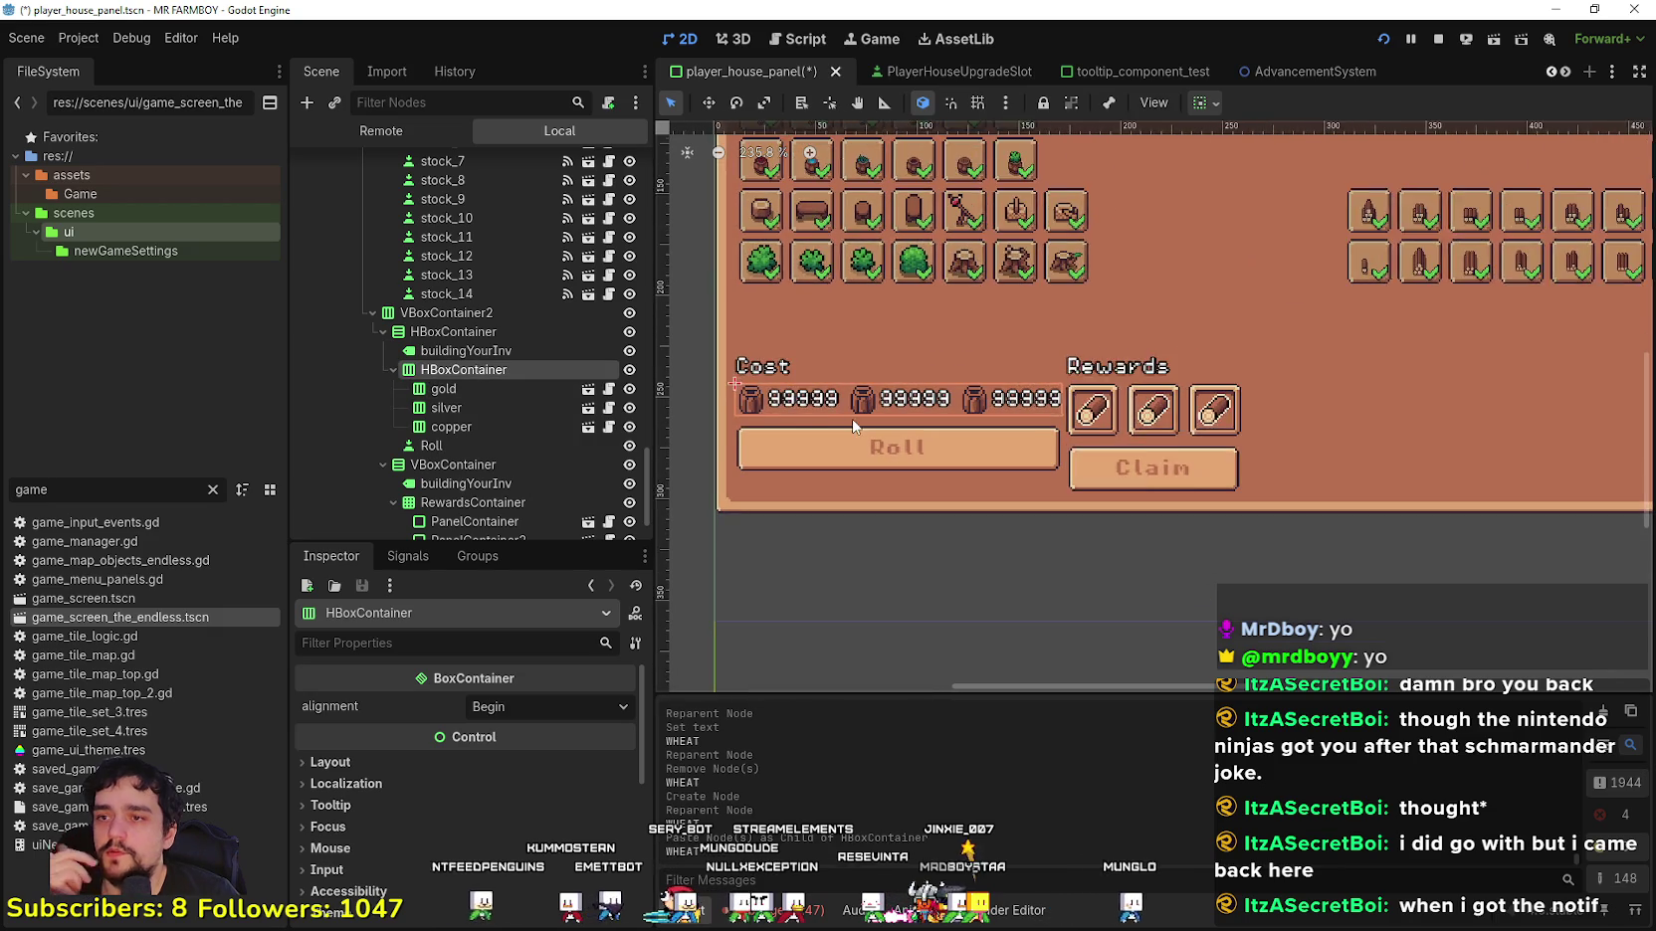
click(495, 406)
click(483, 425)
click(482, 447)
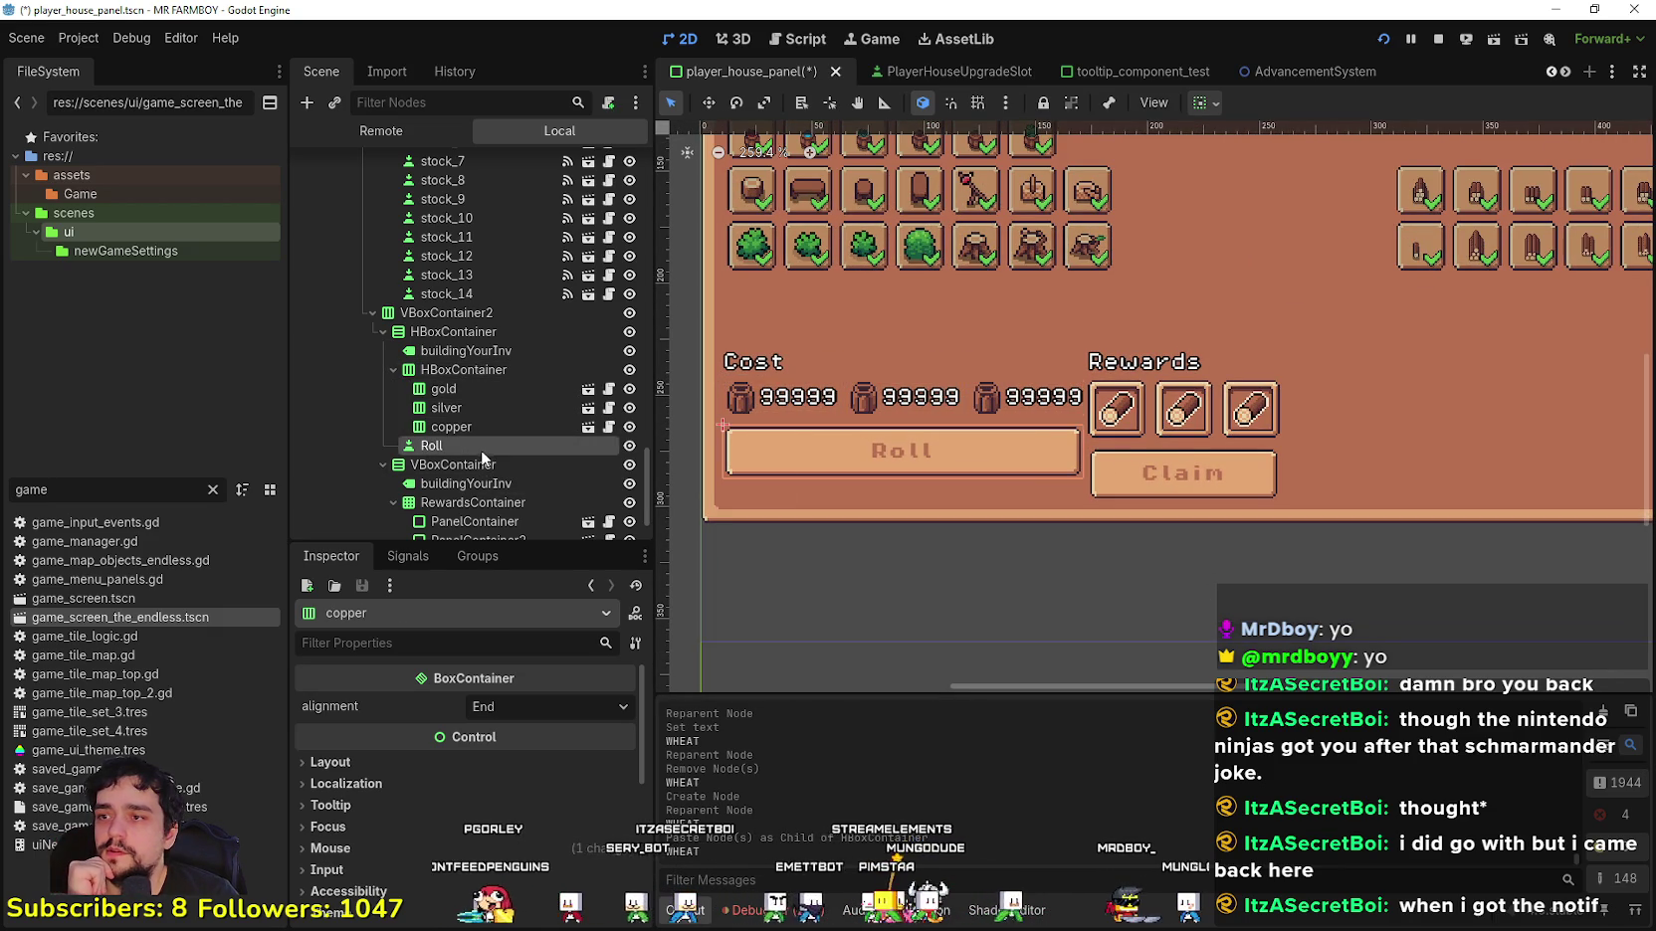
click(488, 370)
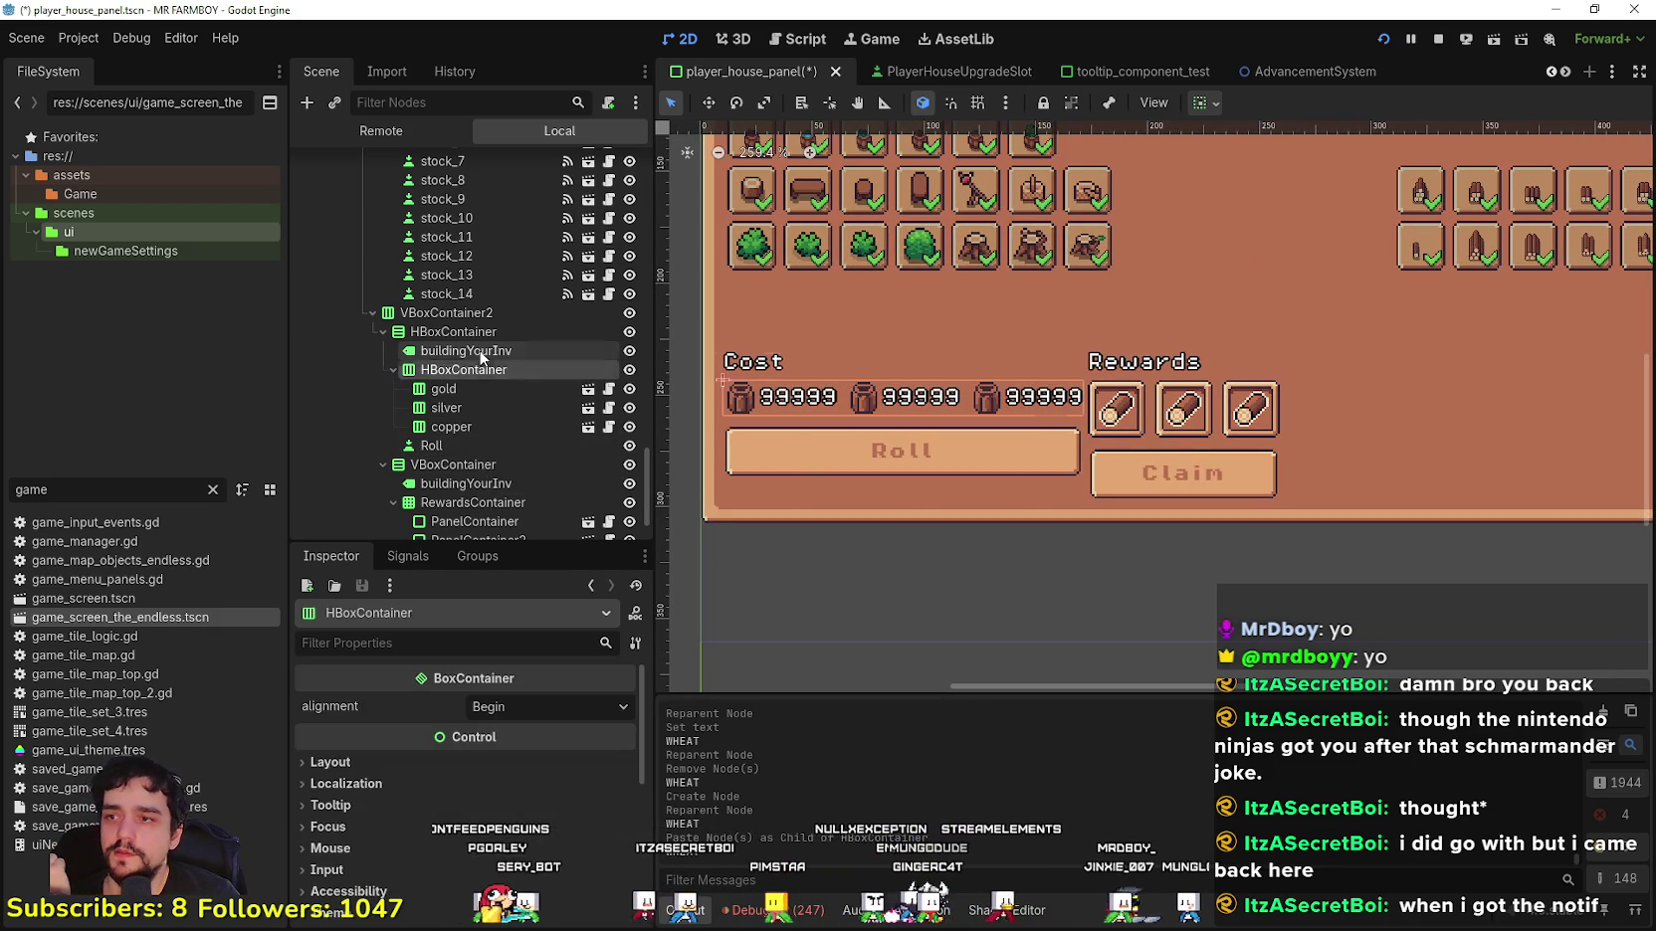
click(481, 351)
click(478, 423)
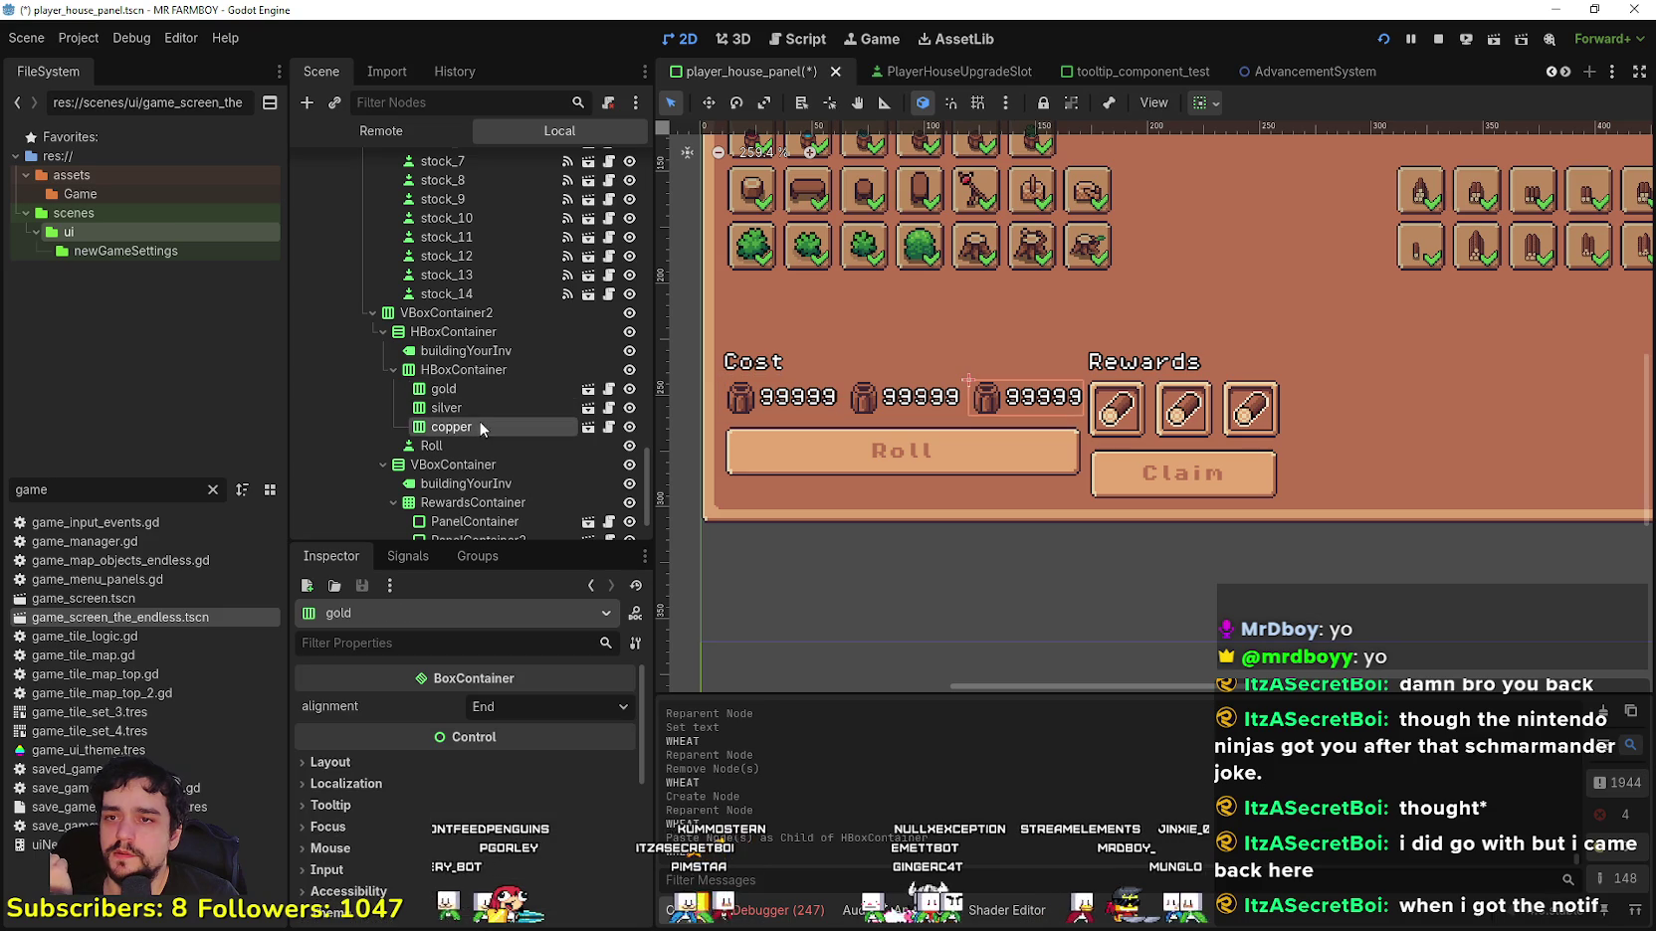
click(458, 333)
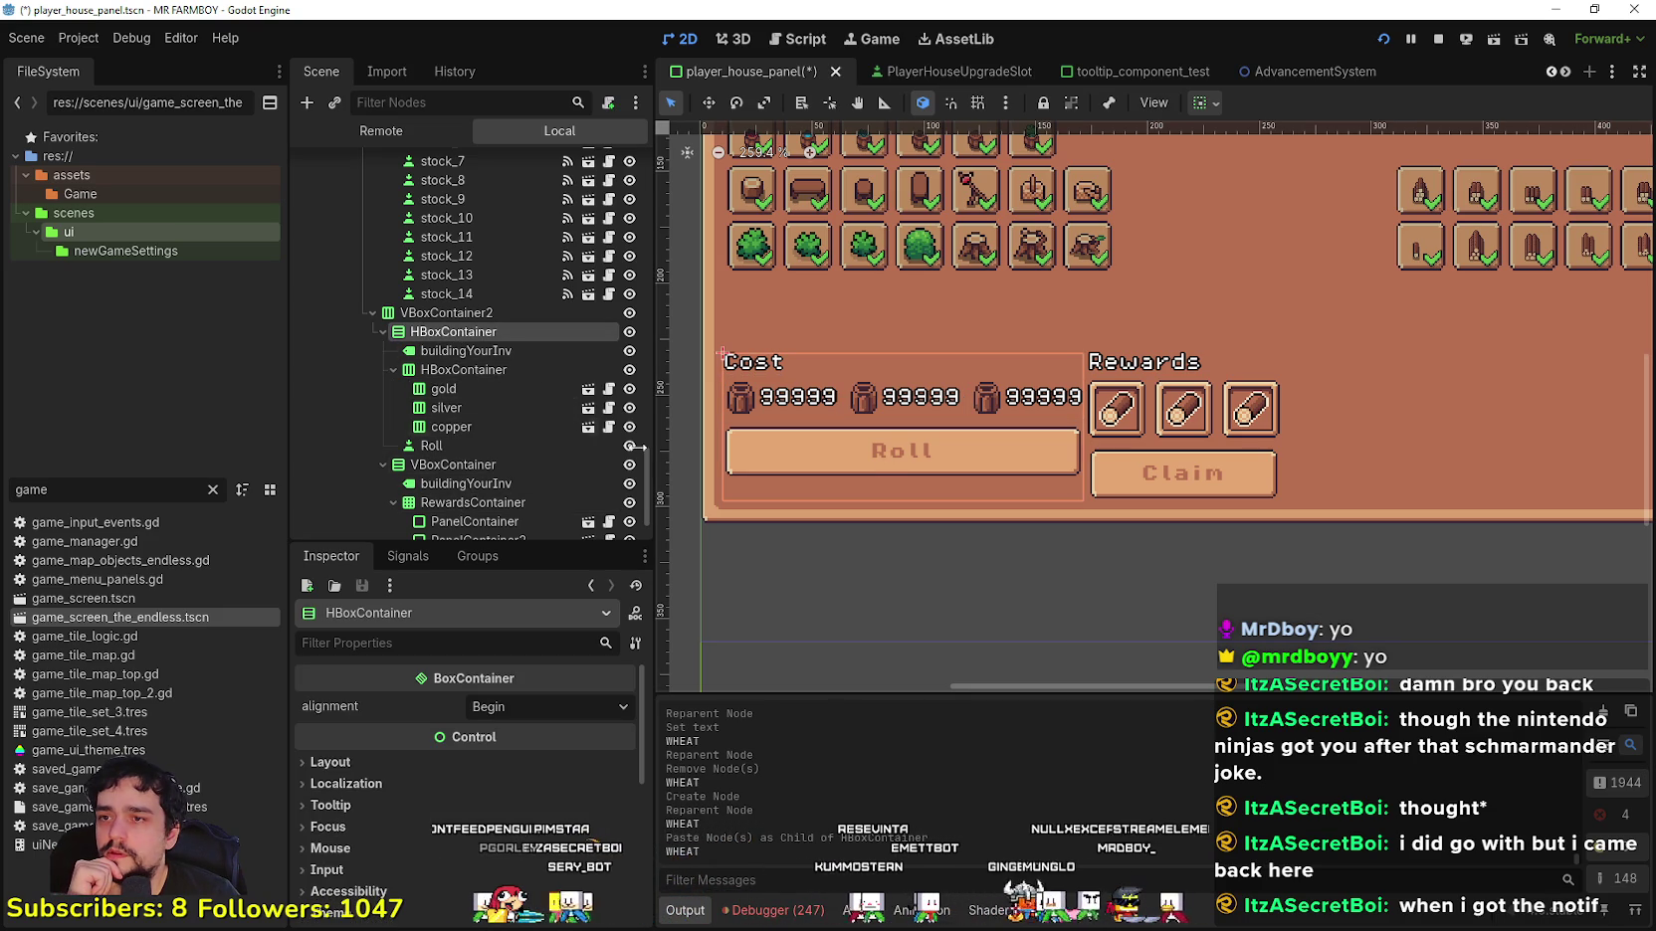
Step: Change the Cost section container's horizontal and vertical sizing flags
scroll(564, 342, down, 2)
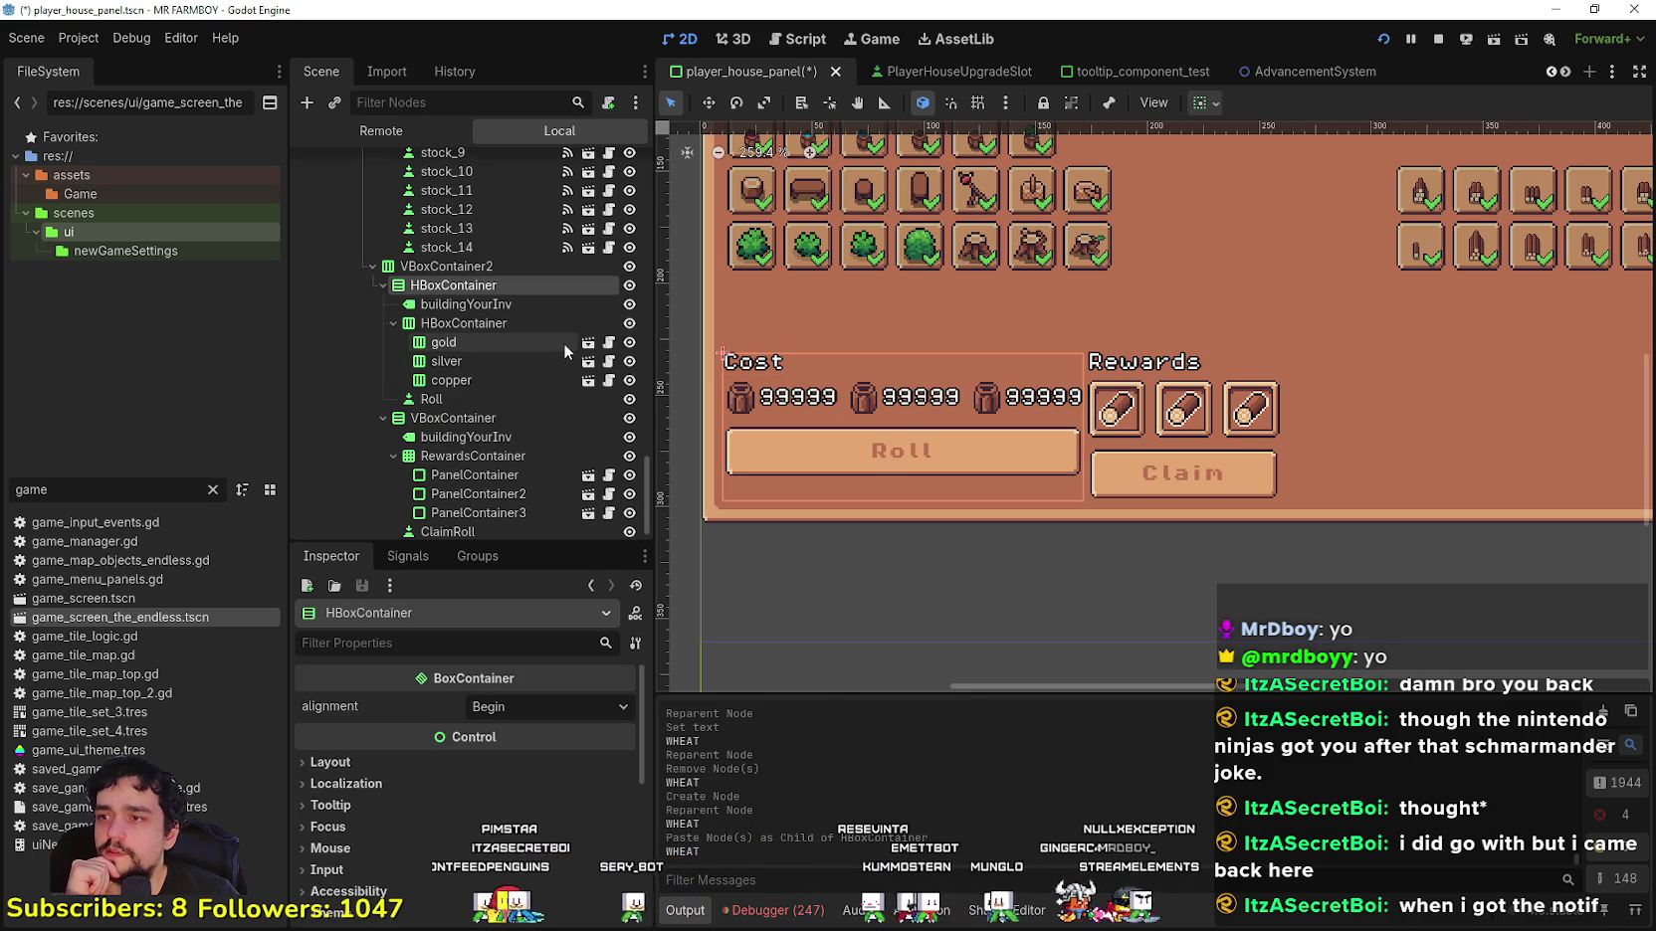
click(1203, 103)
click(1214, 167)
click(1207, 269)
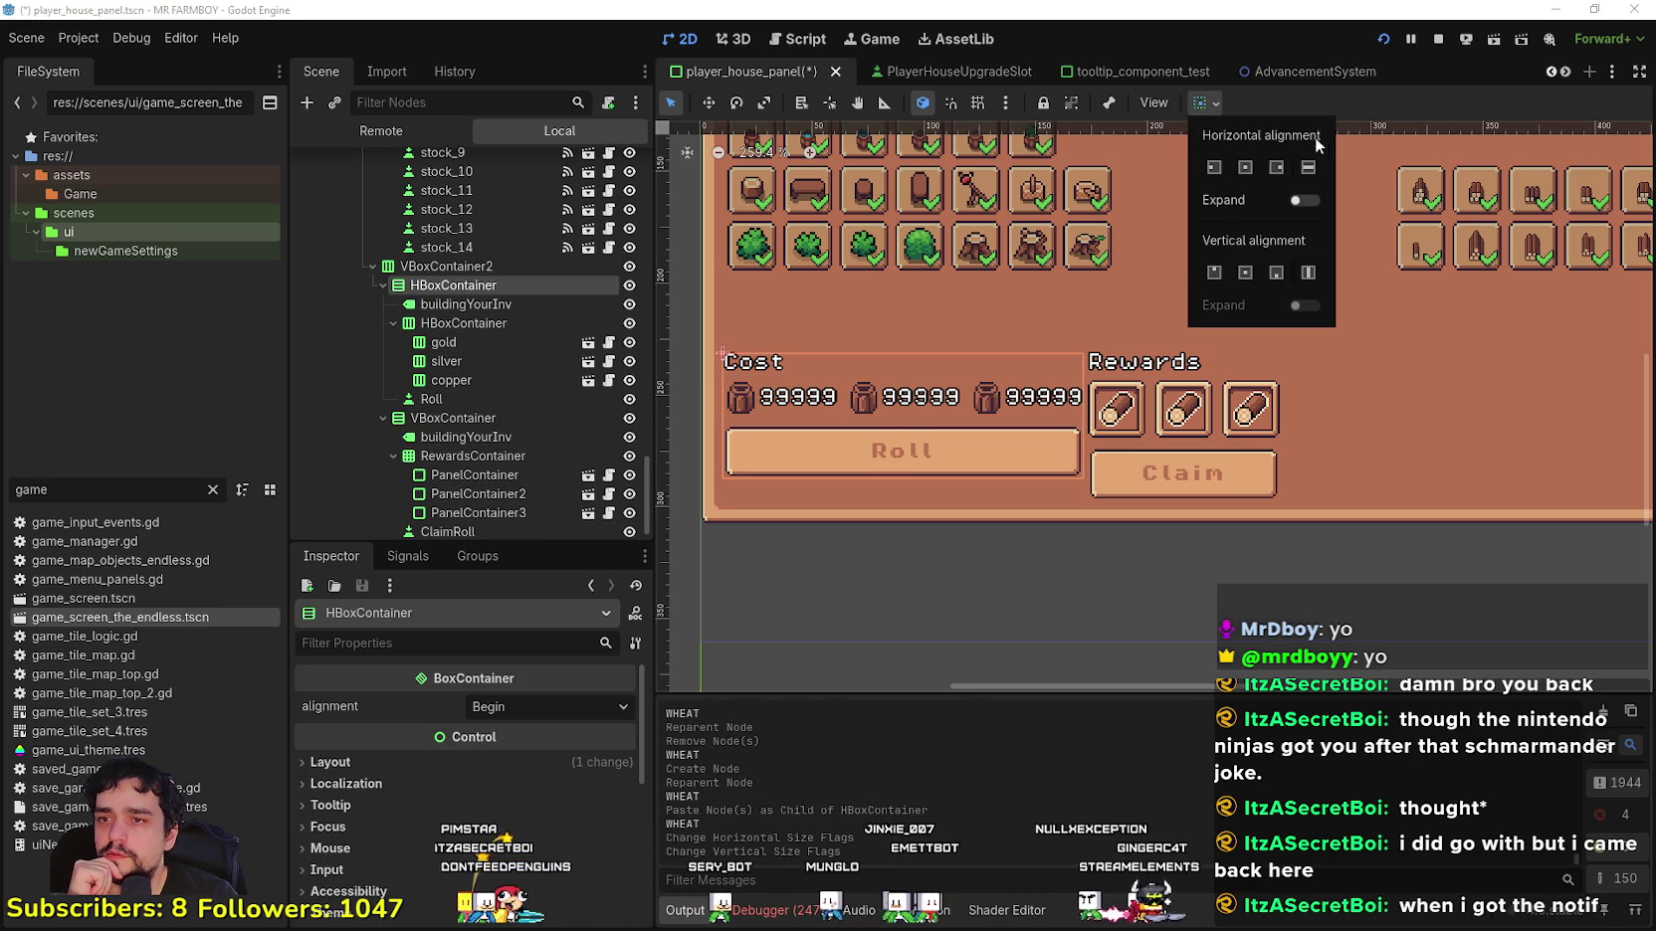
click(1323, 110)
Step: Change the Rewards section container's vertical sizing flag
click(450, 418)
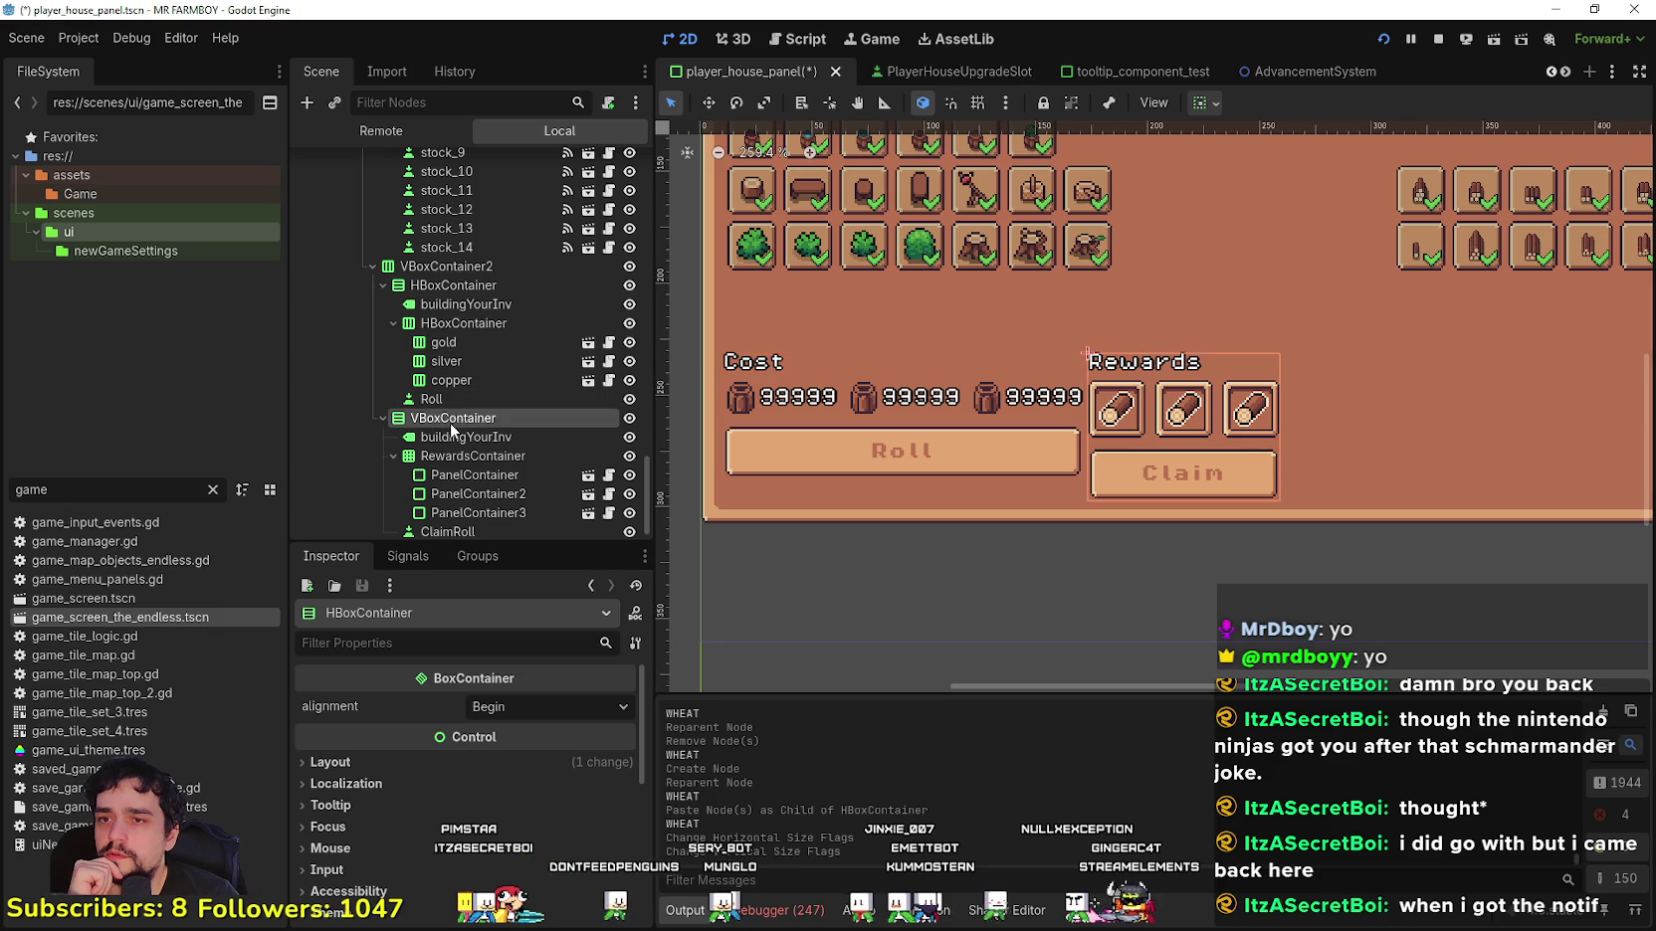
click(1203, 104)
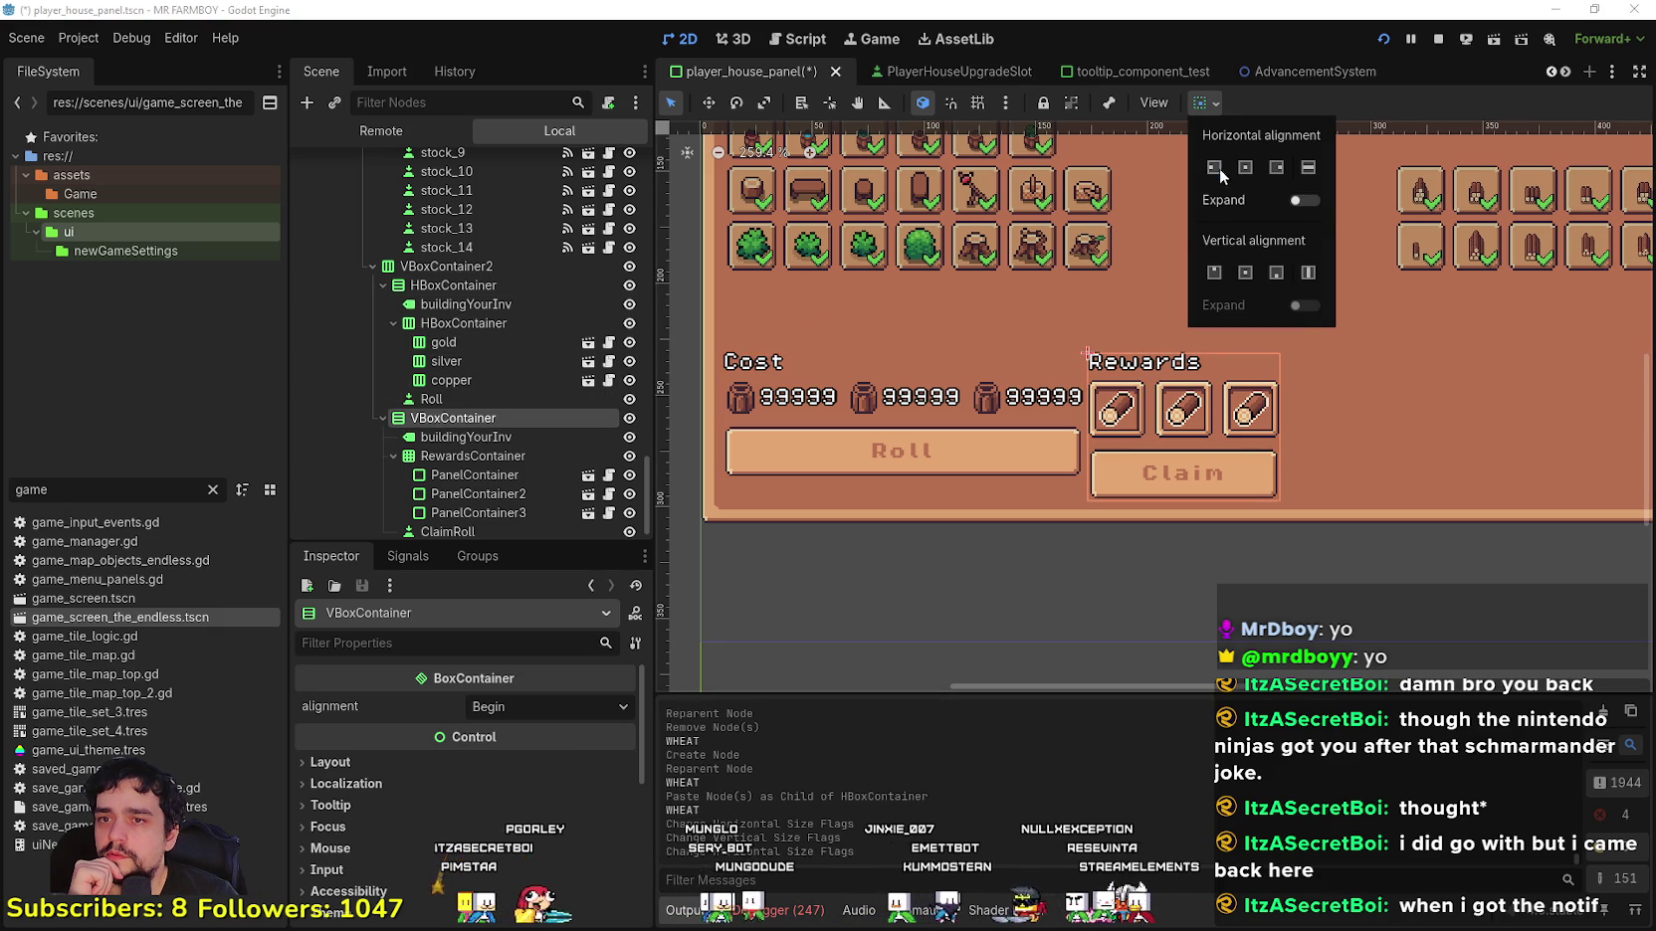
click(1214, 272)
click(1322, 99)
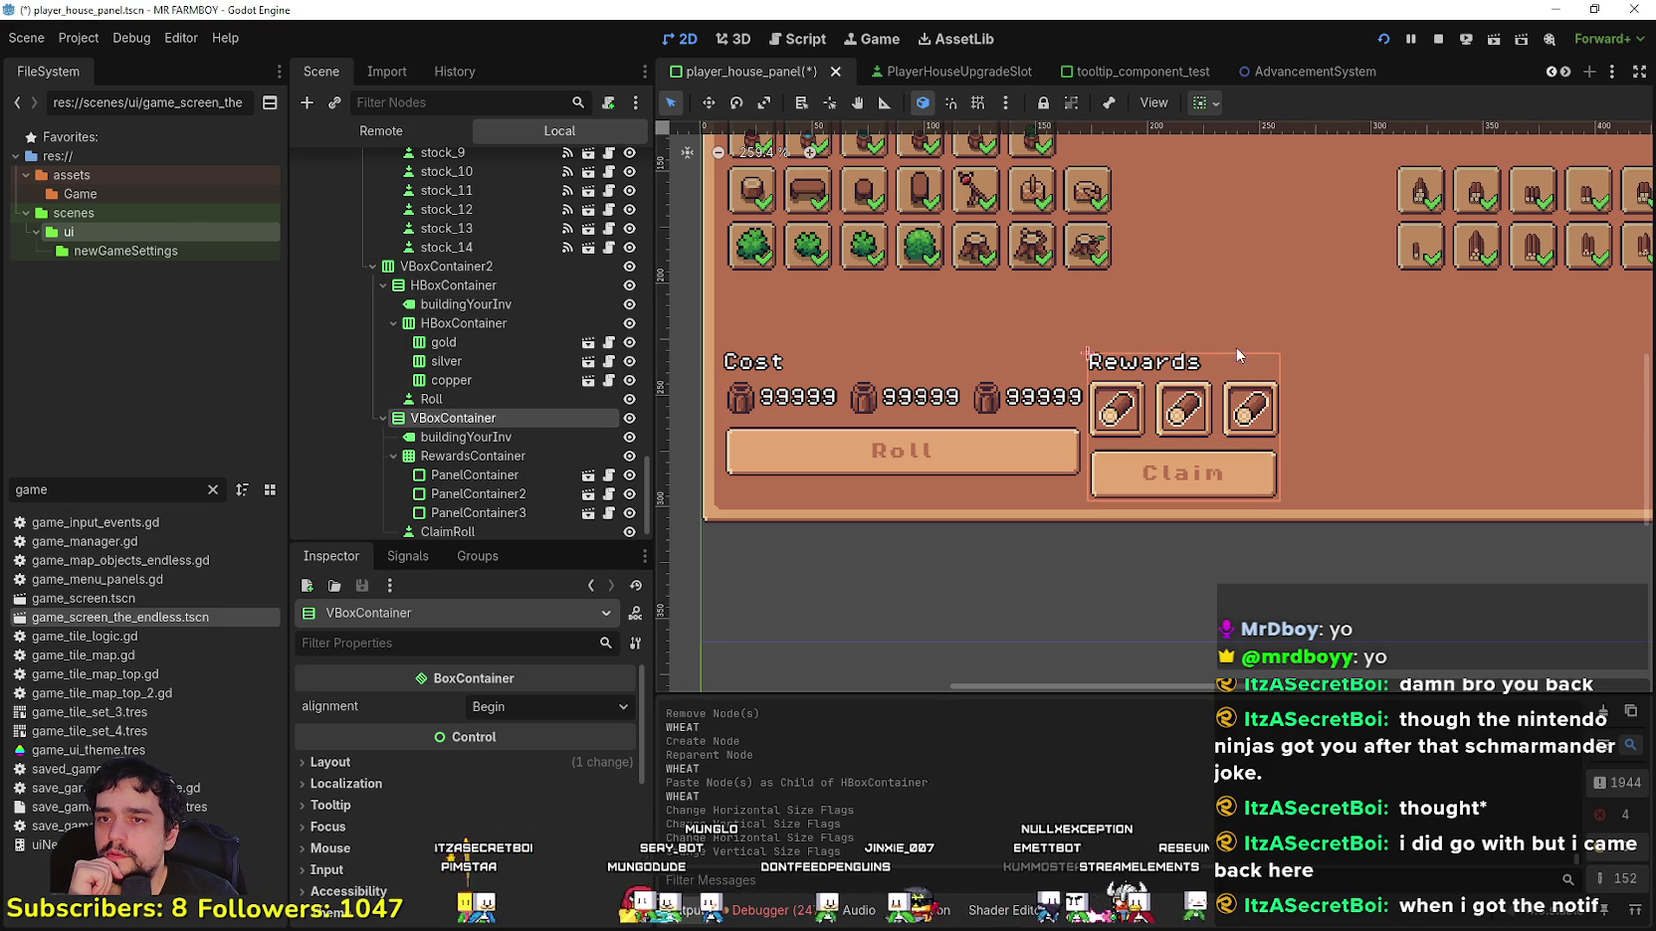
scroll(453, 794, down, 10)
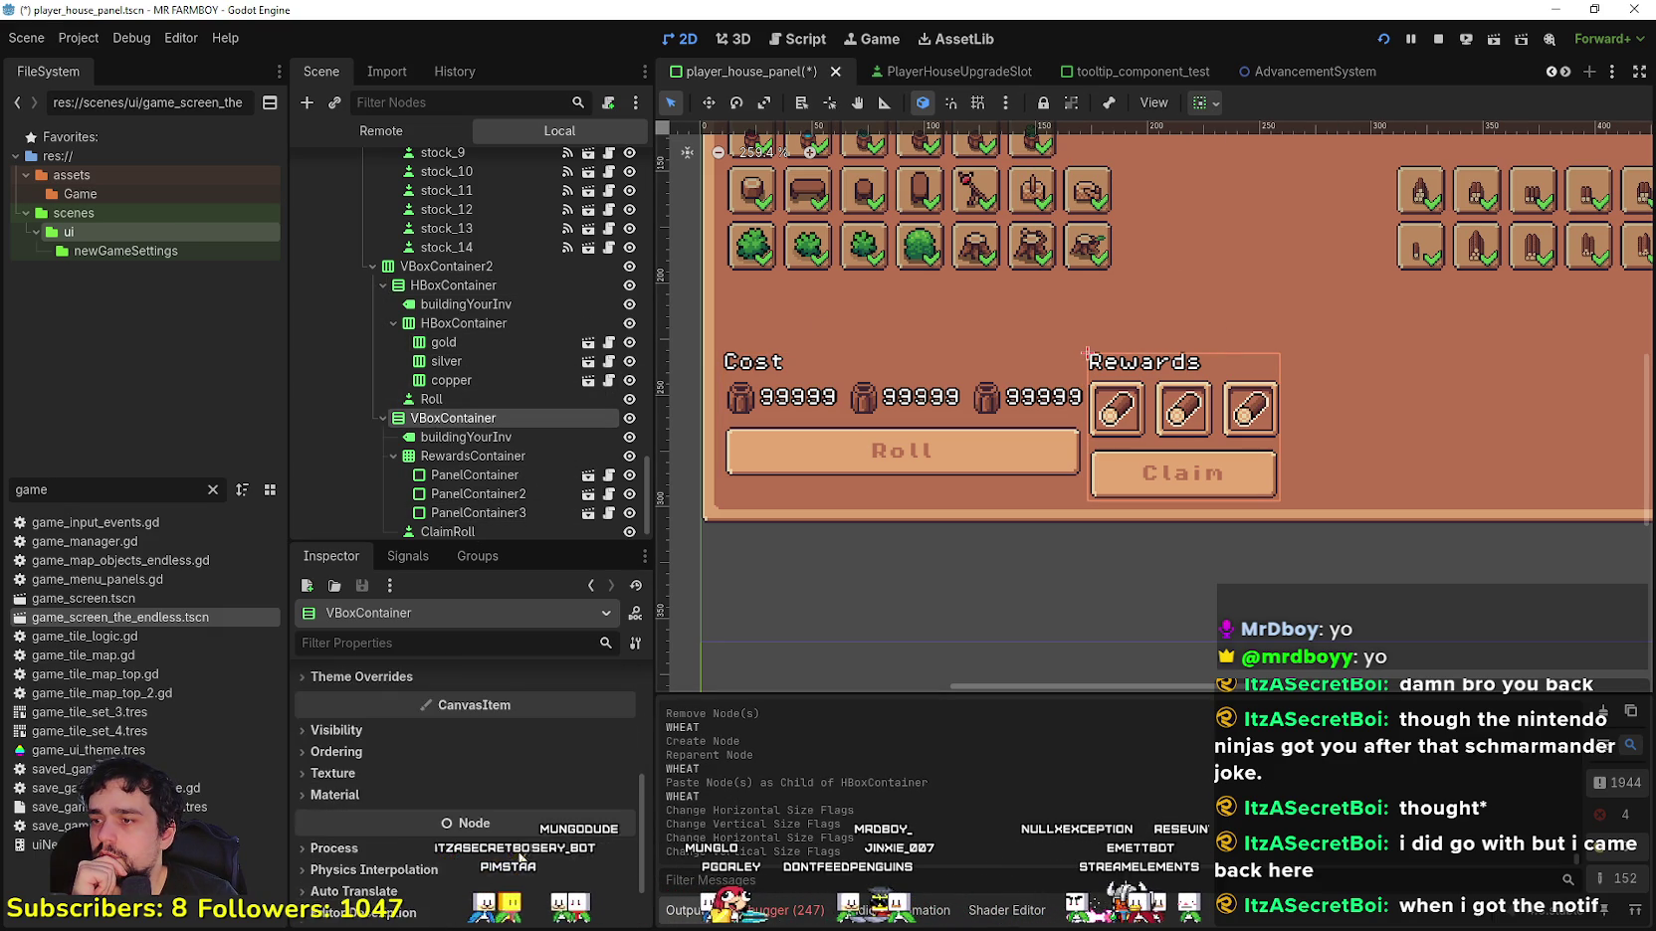
scroll(482, 477, down, 1)
Step: Check the Rewards label and slot grid, fold the grid, and select the Cost slots row
click(462, 412)
click(462, 426)
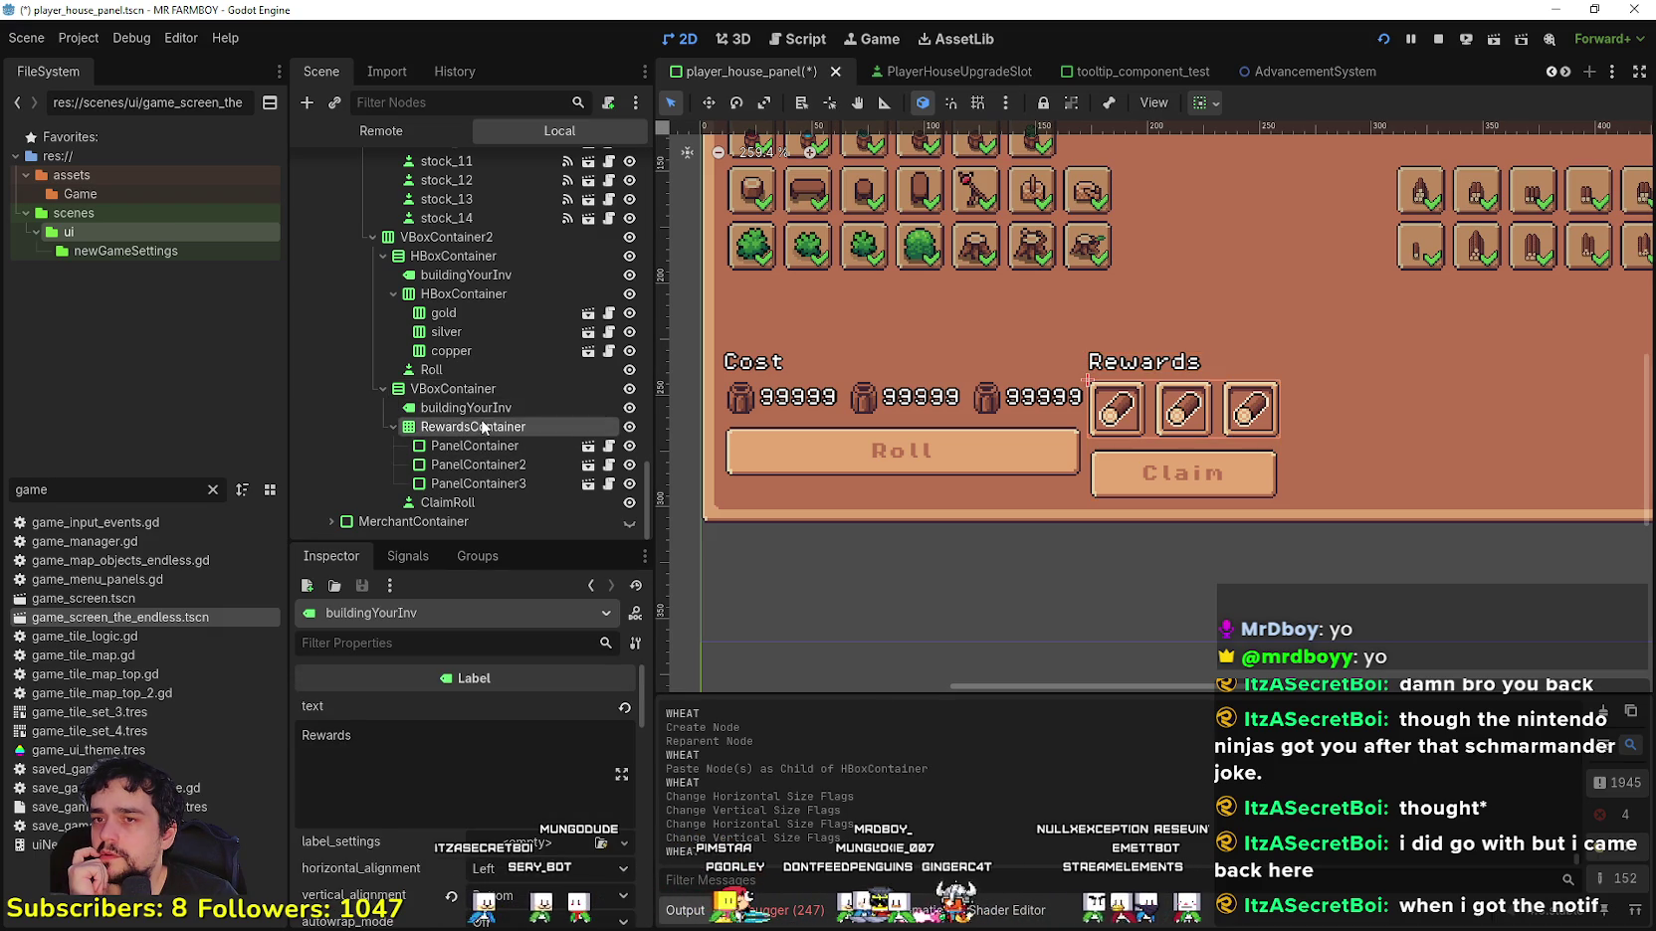
click(395, 427)
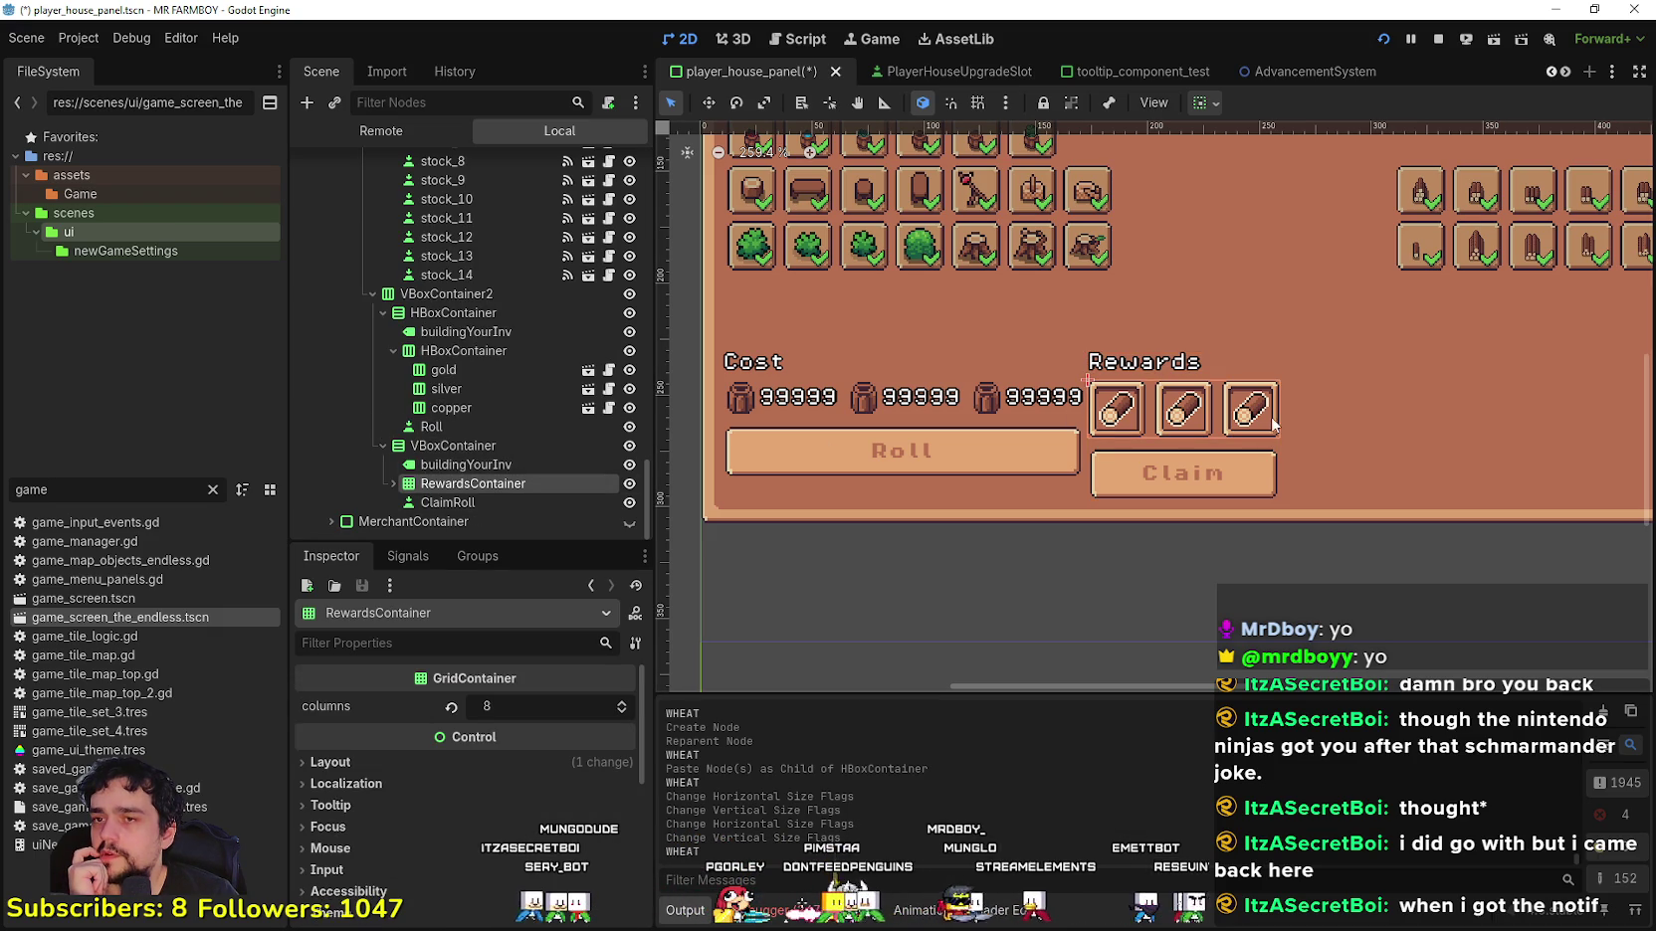
scroll(1213, 428, down, 3)
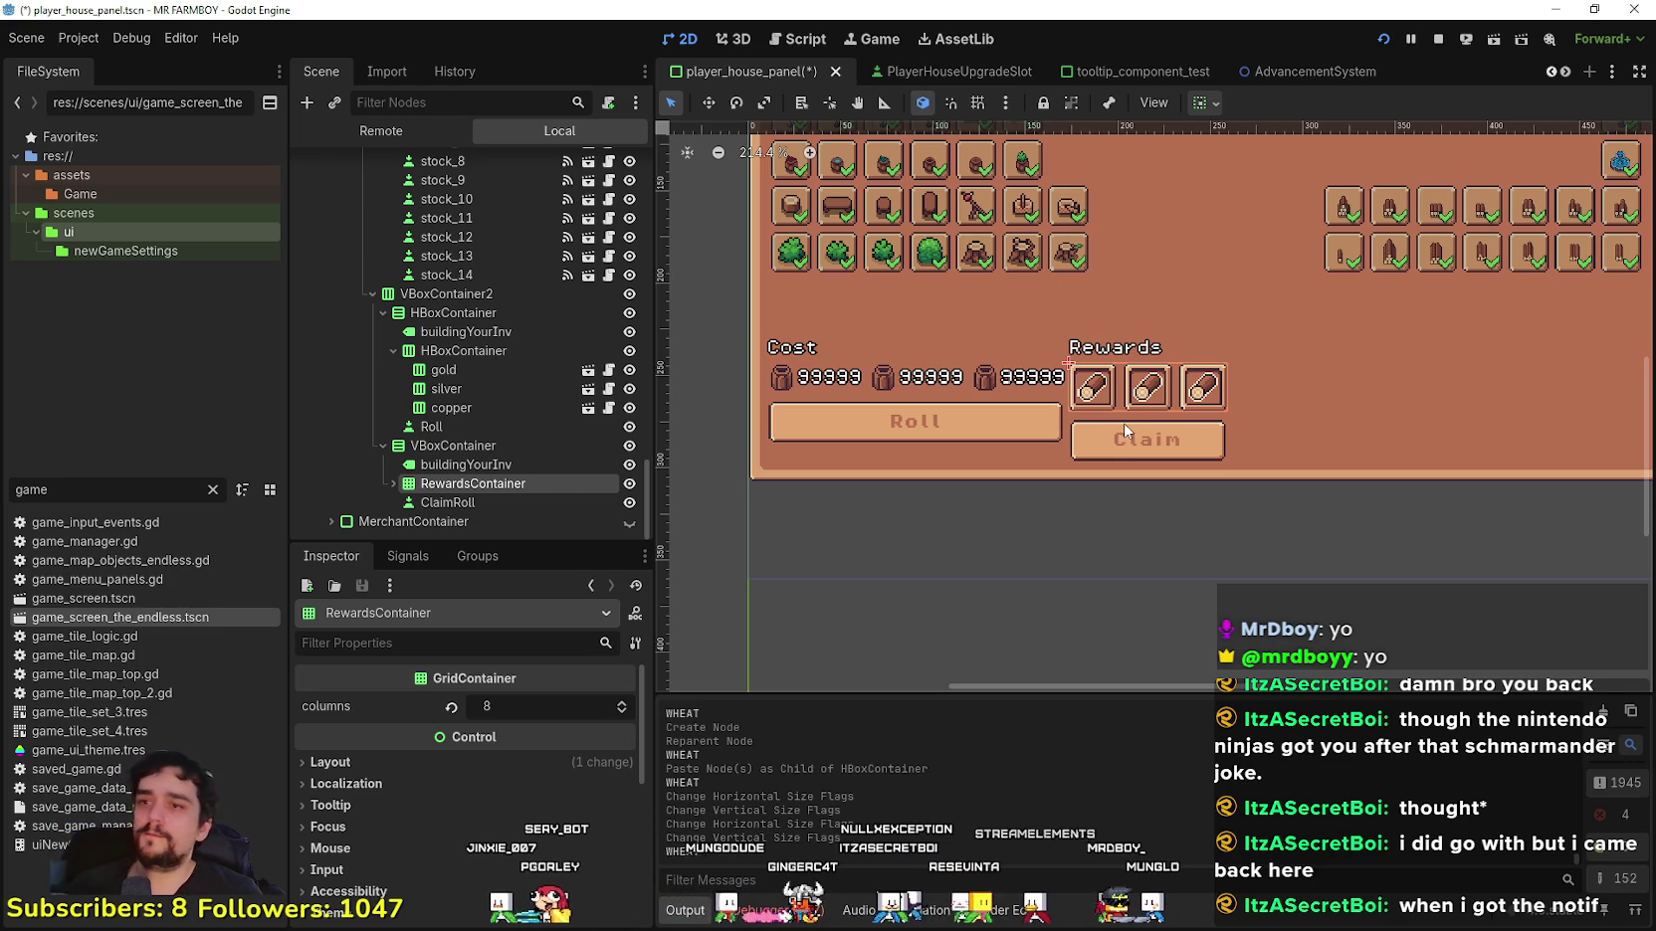
scroll(918, 379, up, 3)
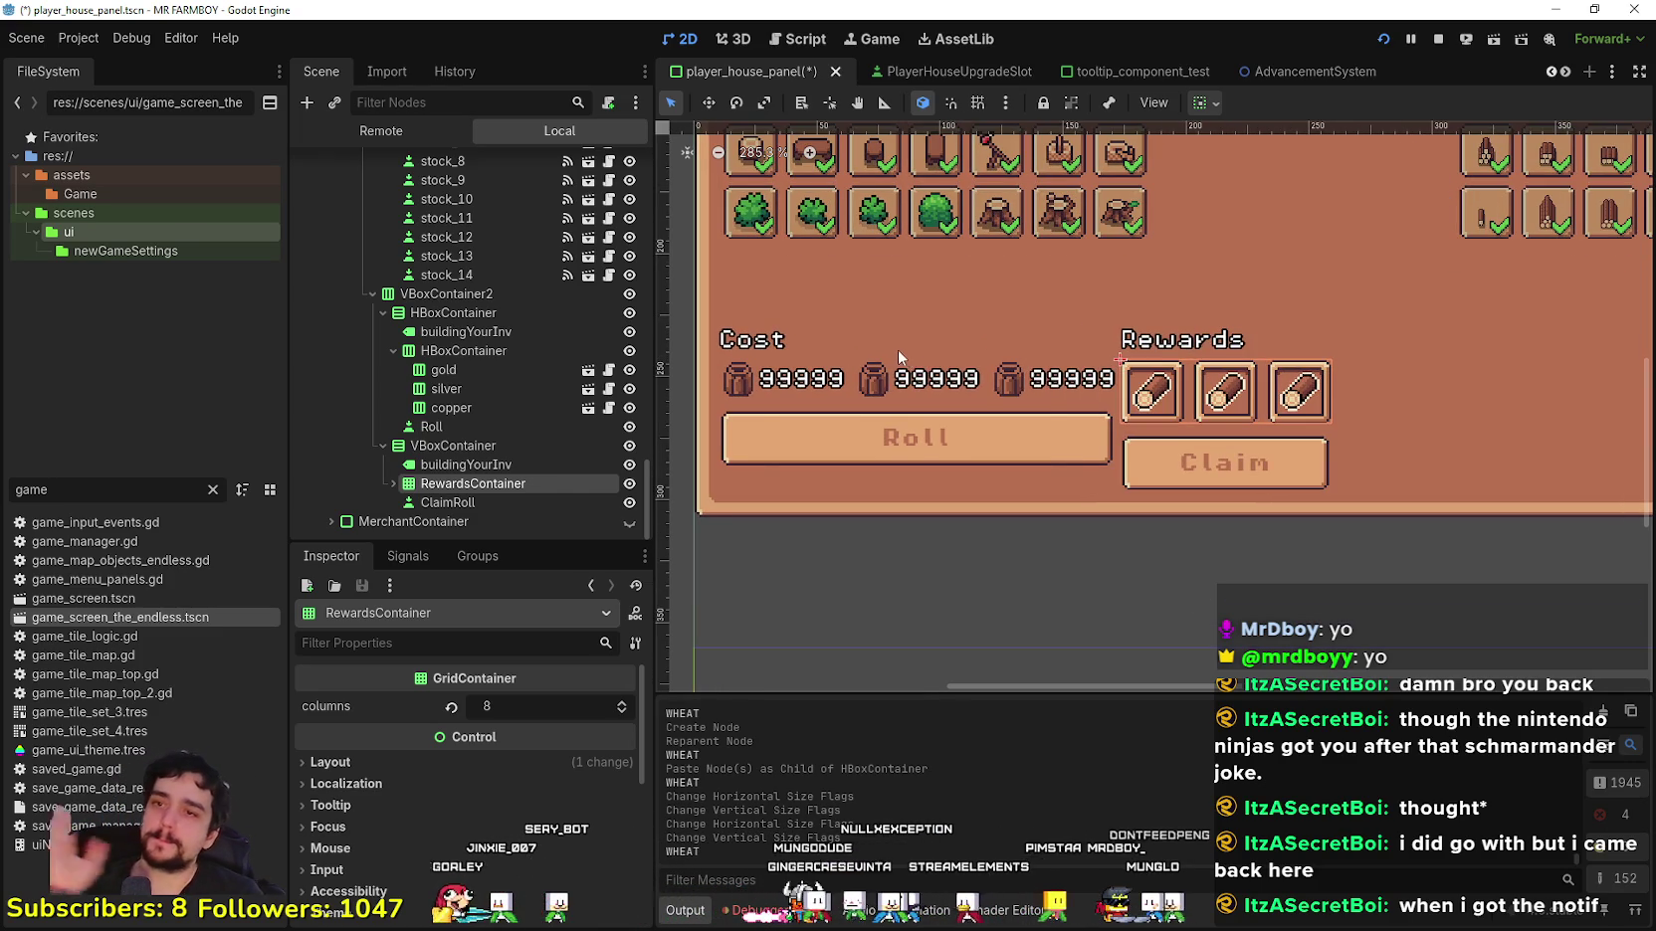
scroll(901, 356, down, 6)
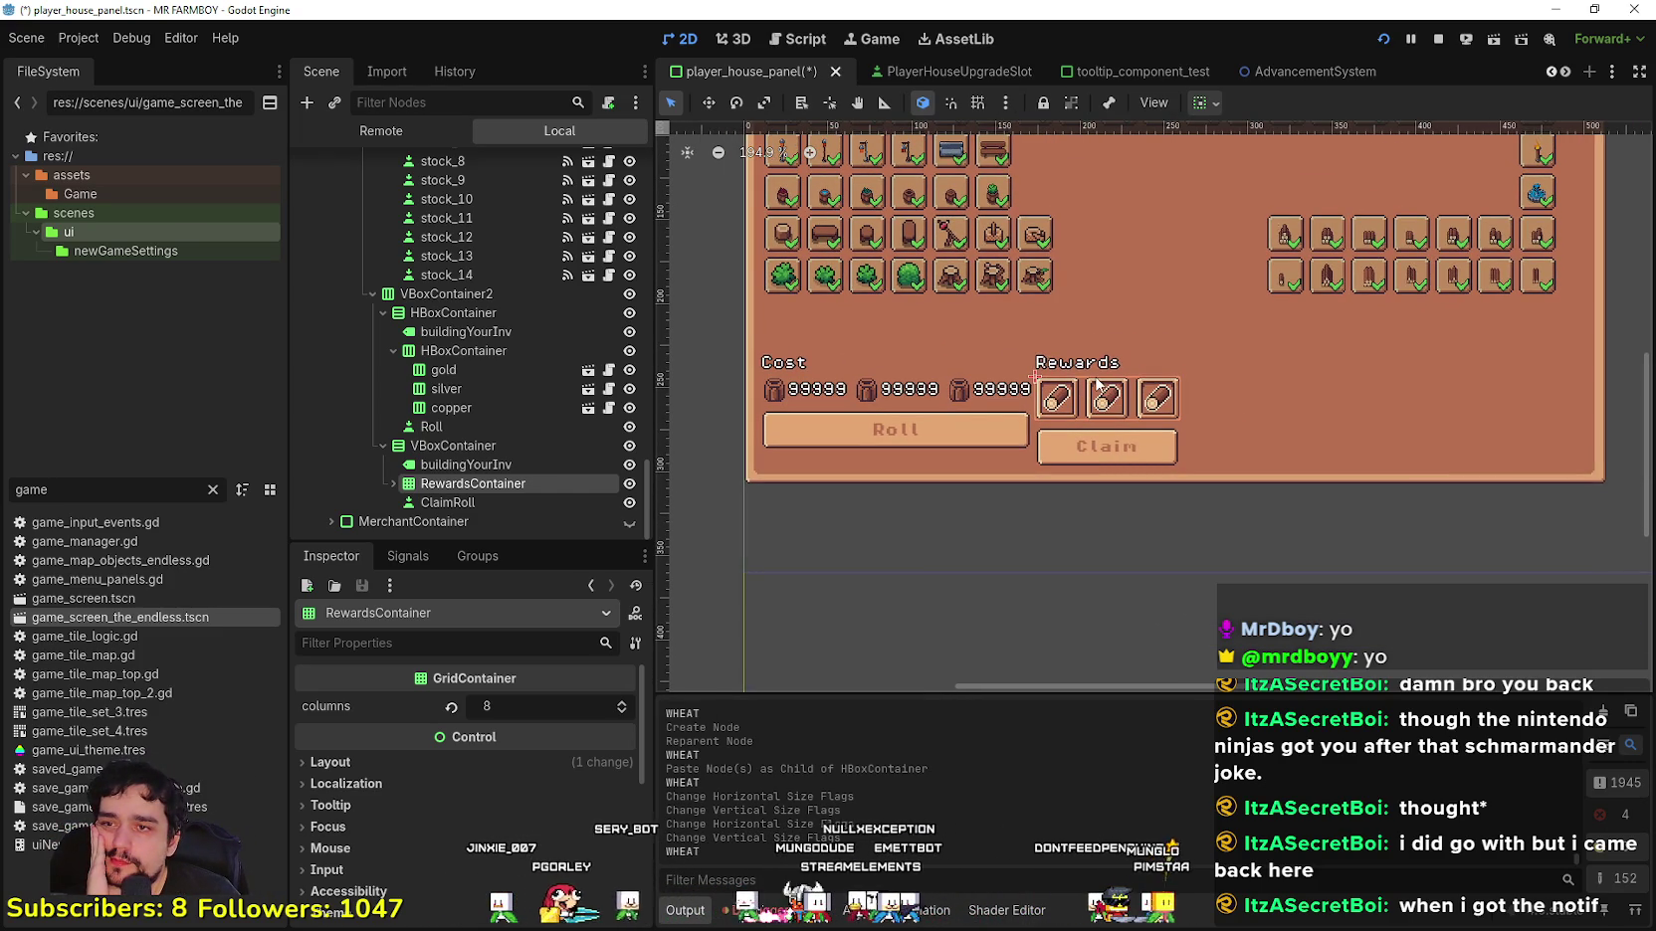
click(502, 352)
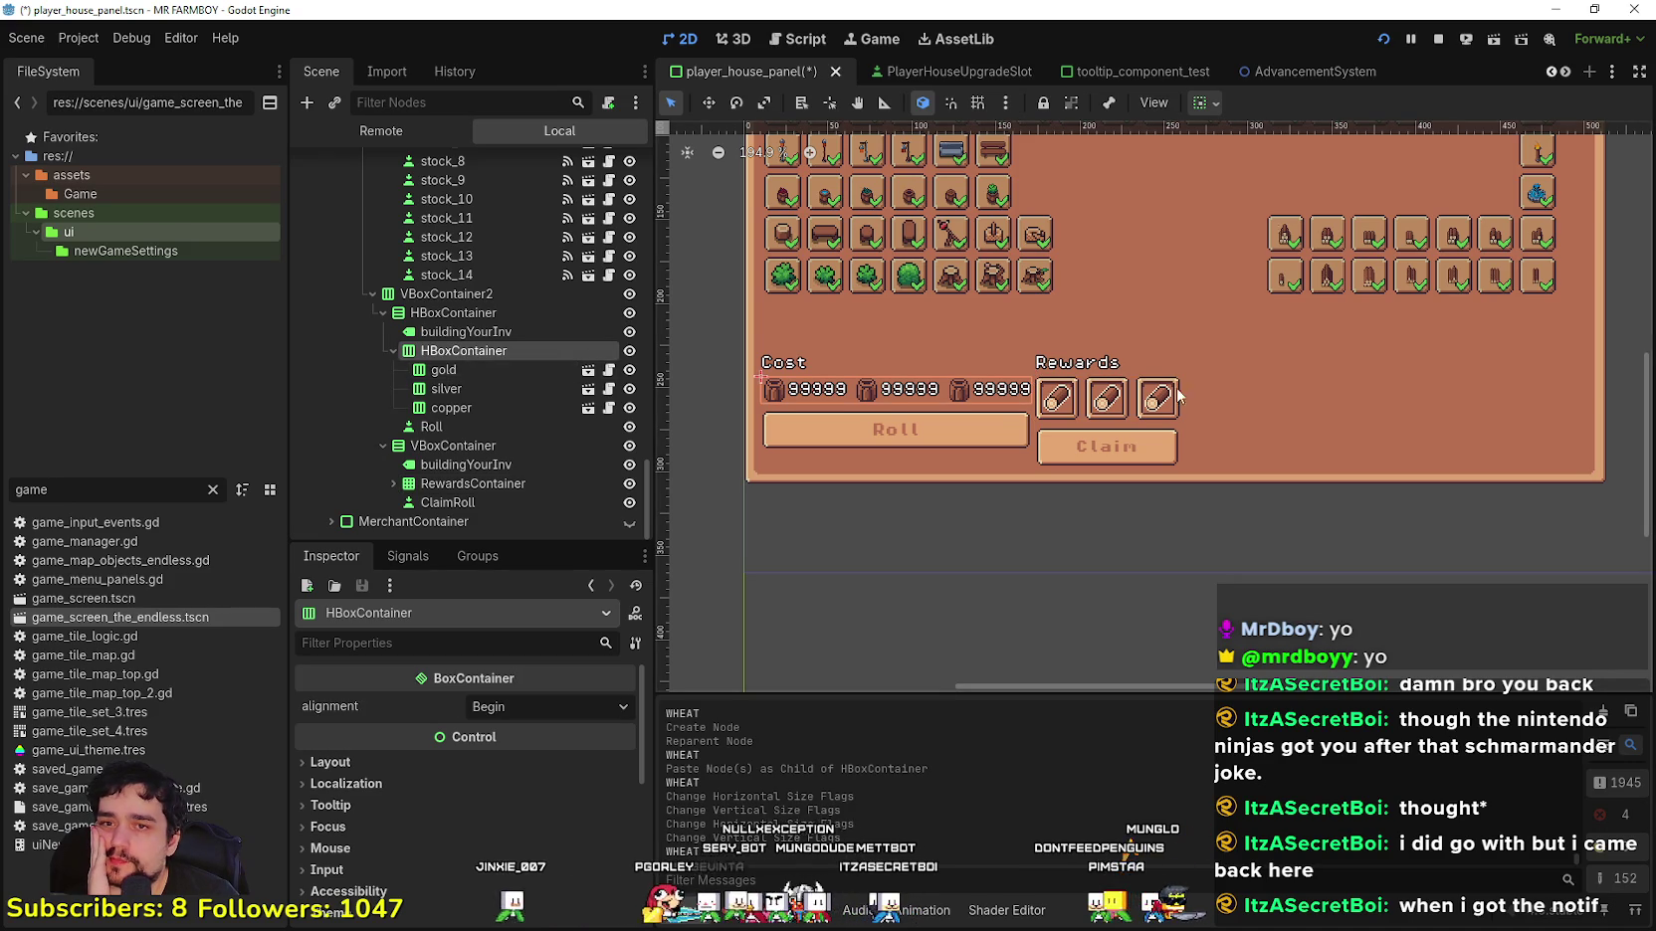
scroll(1090, 404, up, 1)
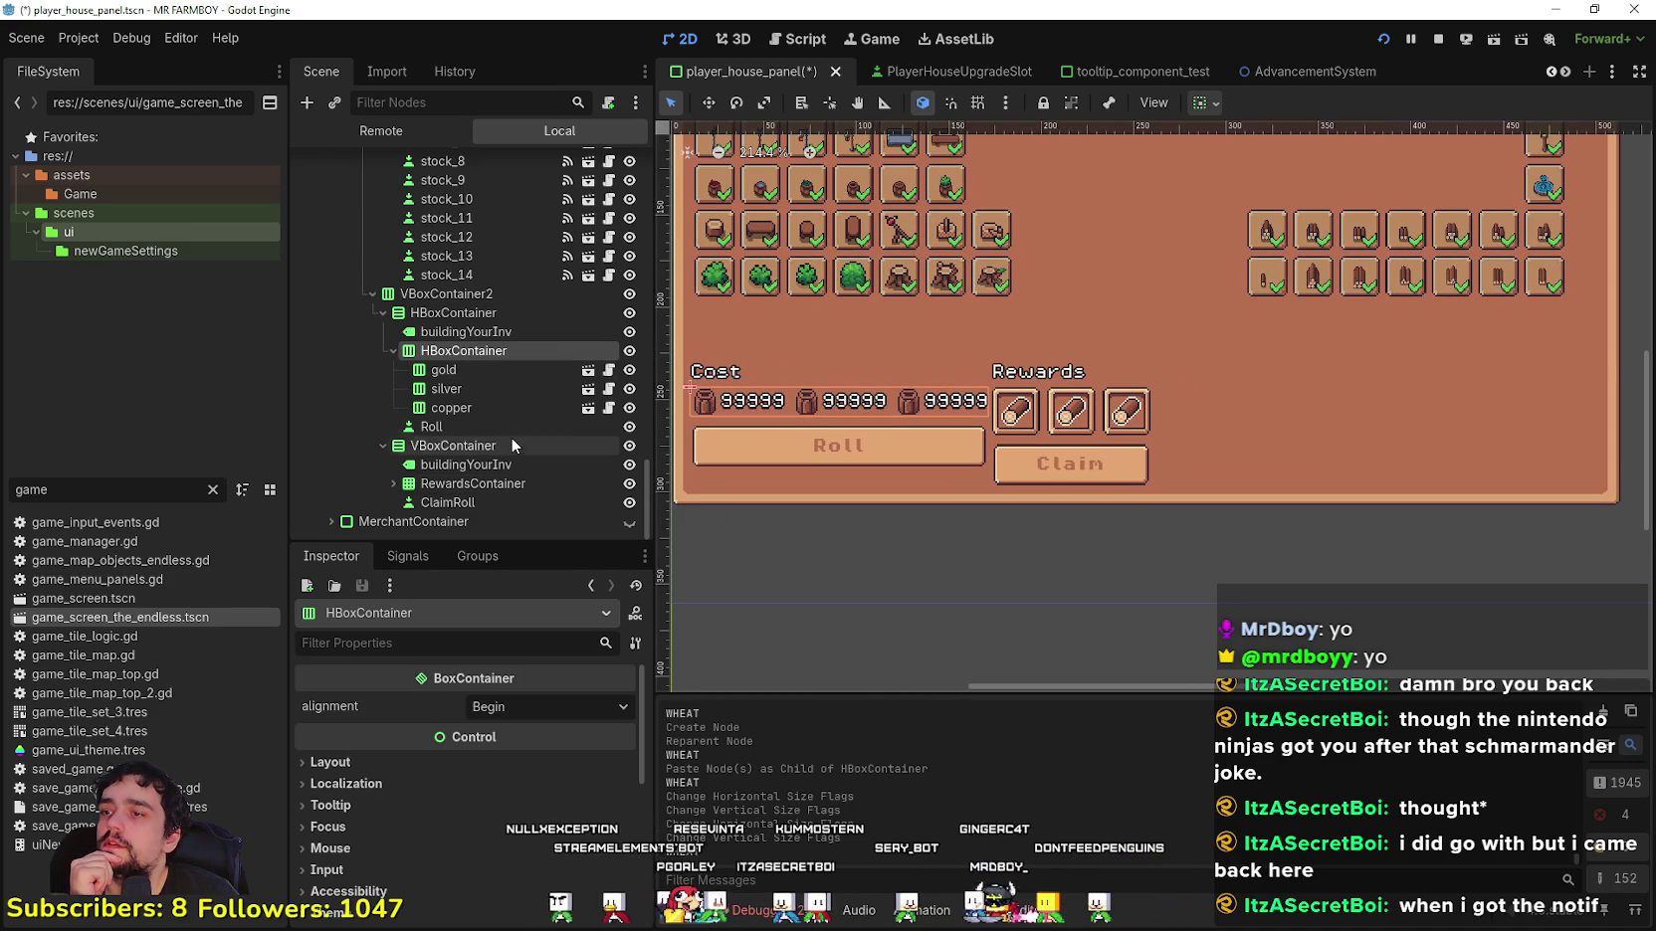
Step: Expand RewardsContainer and select its first PanelContainer reward slot
click(393, 483)
scroll(464, 471, down, 1)
click(483, 424)
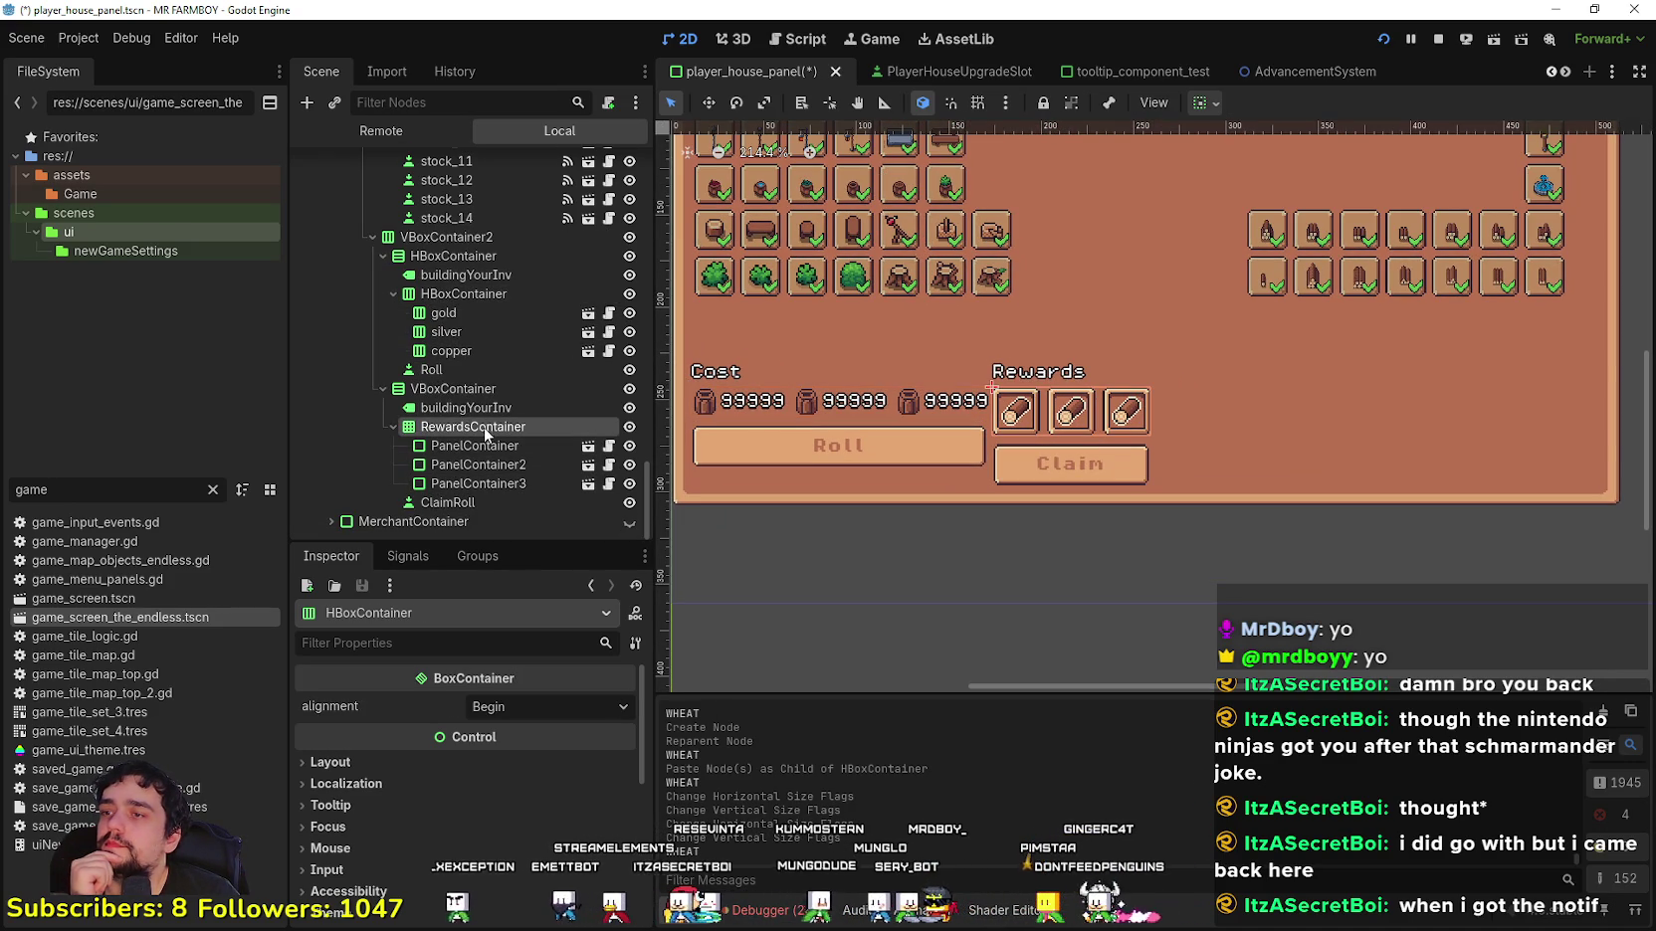
click(490, 448)
click(493, 484)
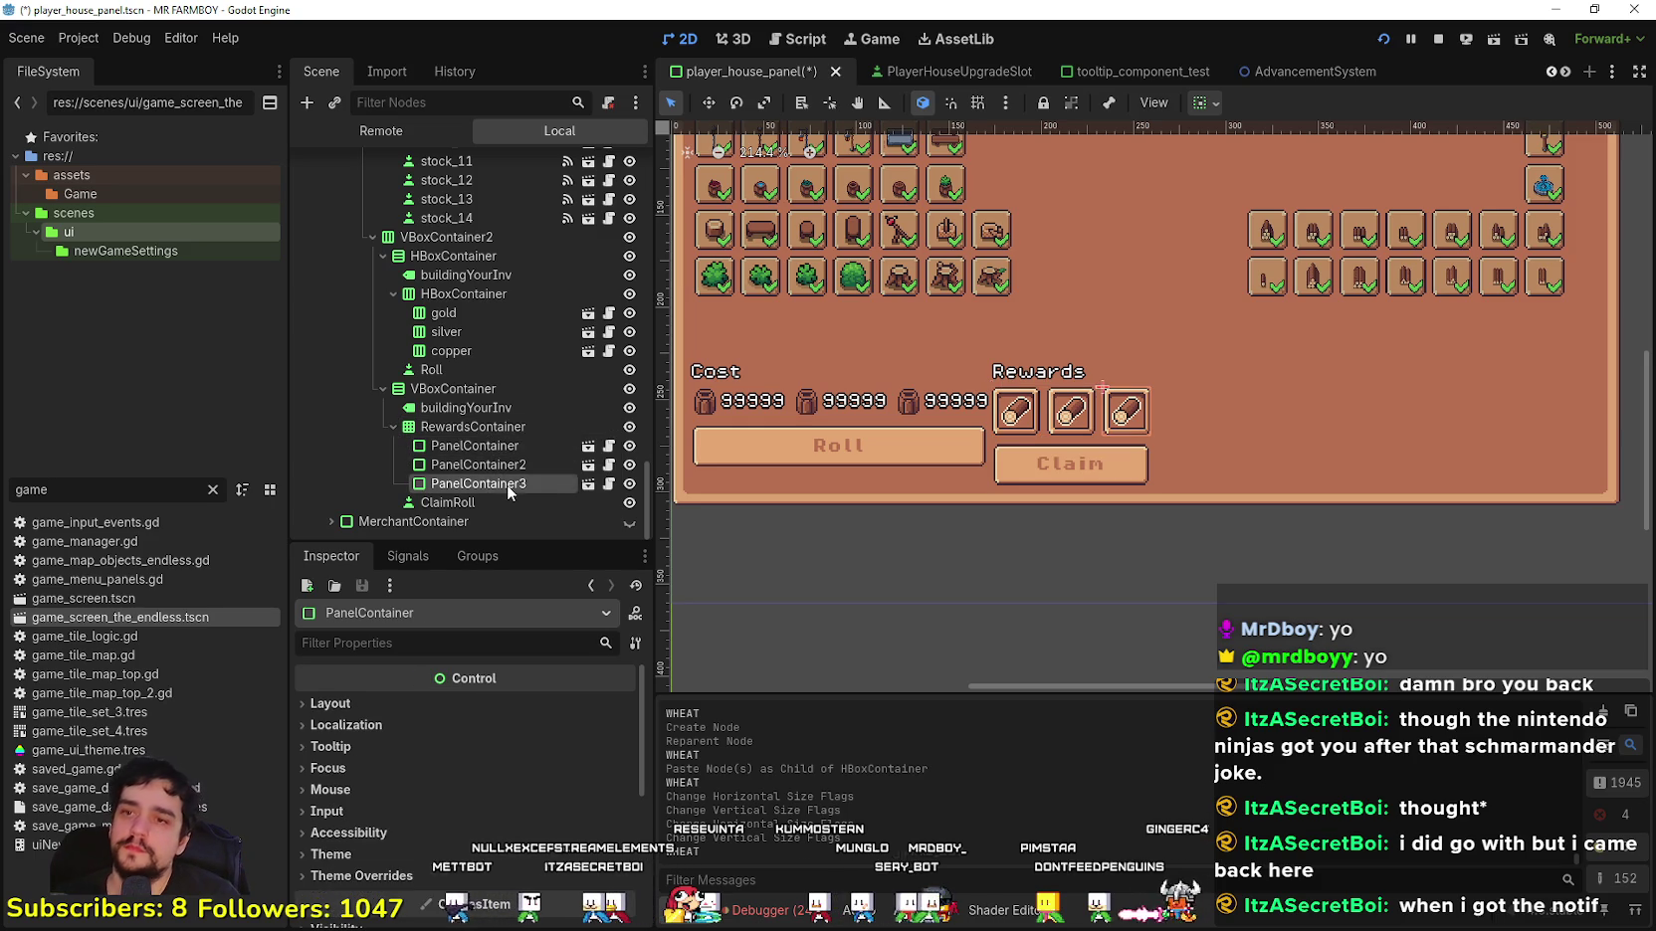
Step: Duplicate the reward slot five times with Ctrl+D, creating PanelContainer through PanelContainer8
click(489, 445)
key(ctrl+d)
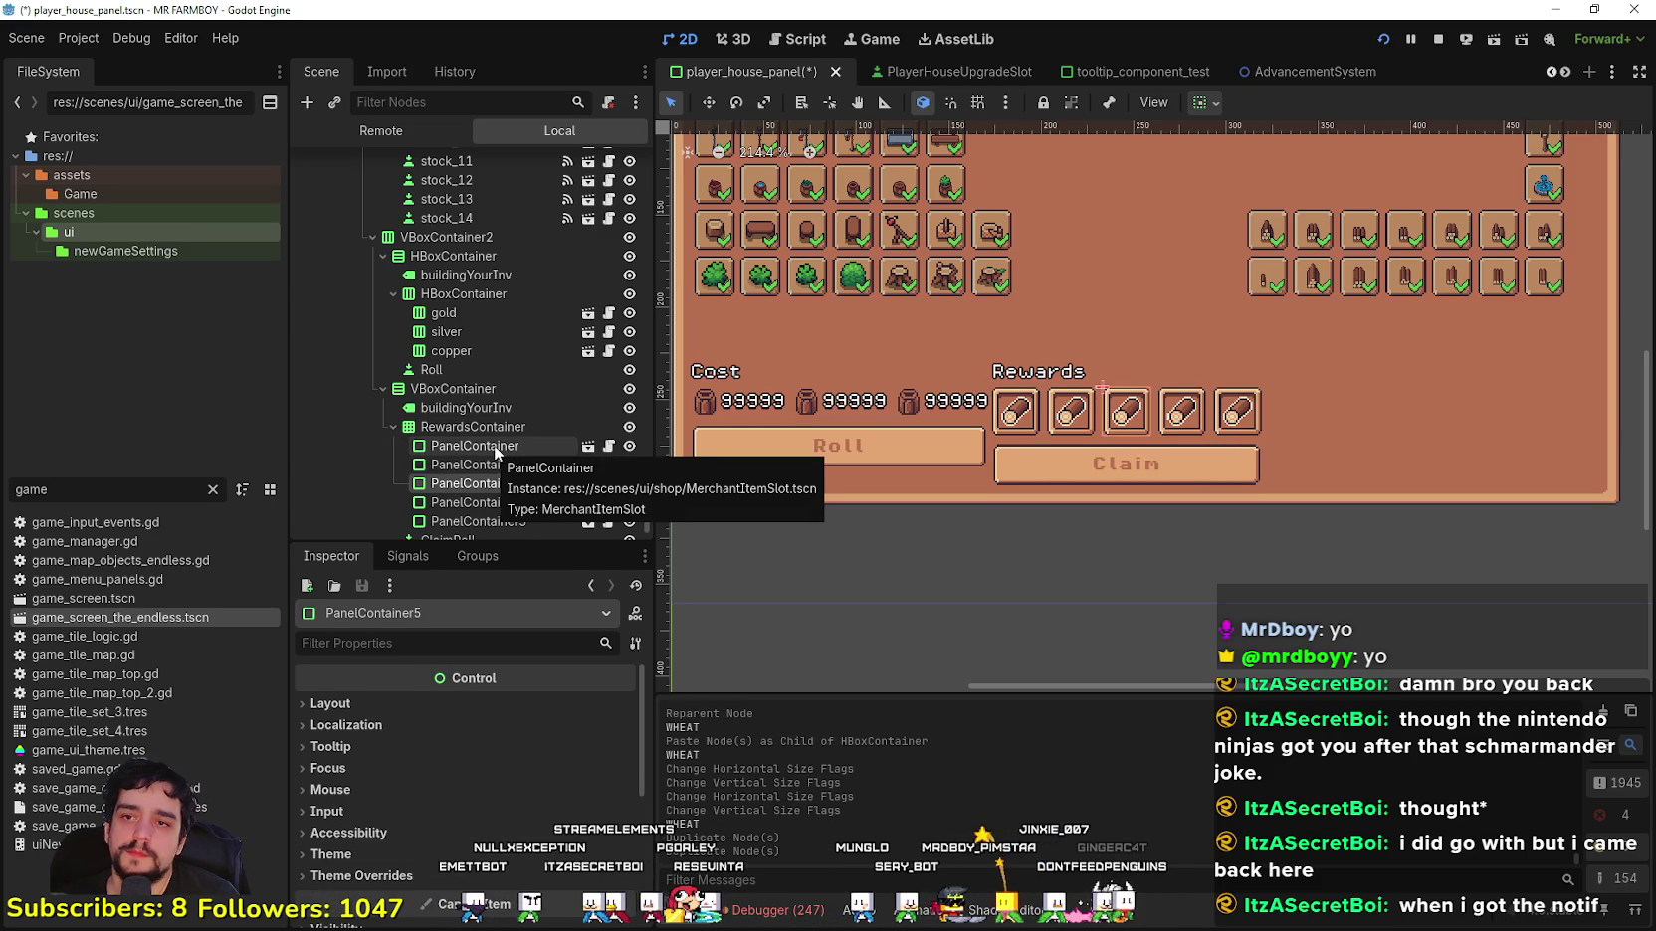
key(ctrl+d)
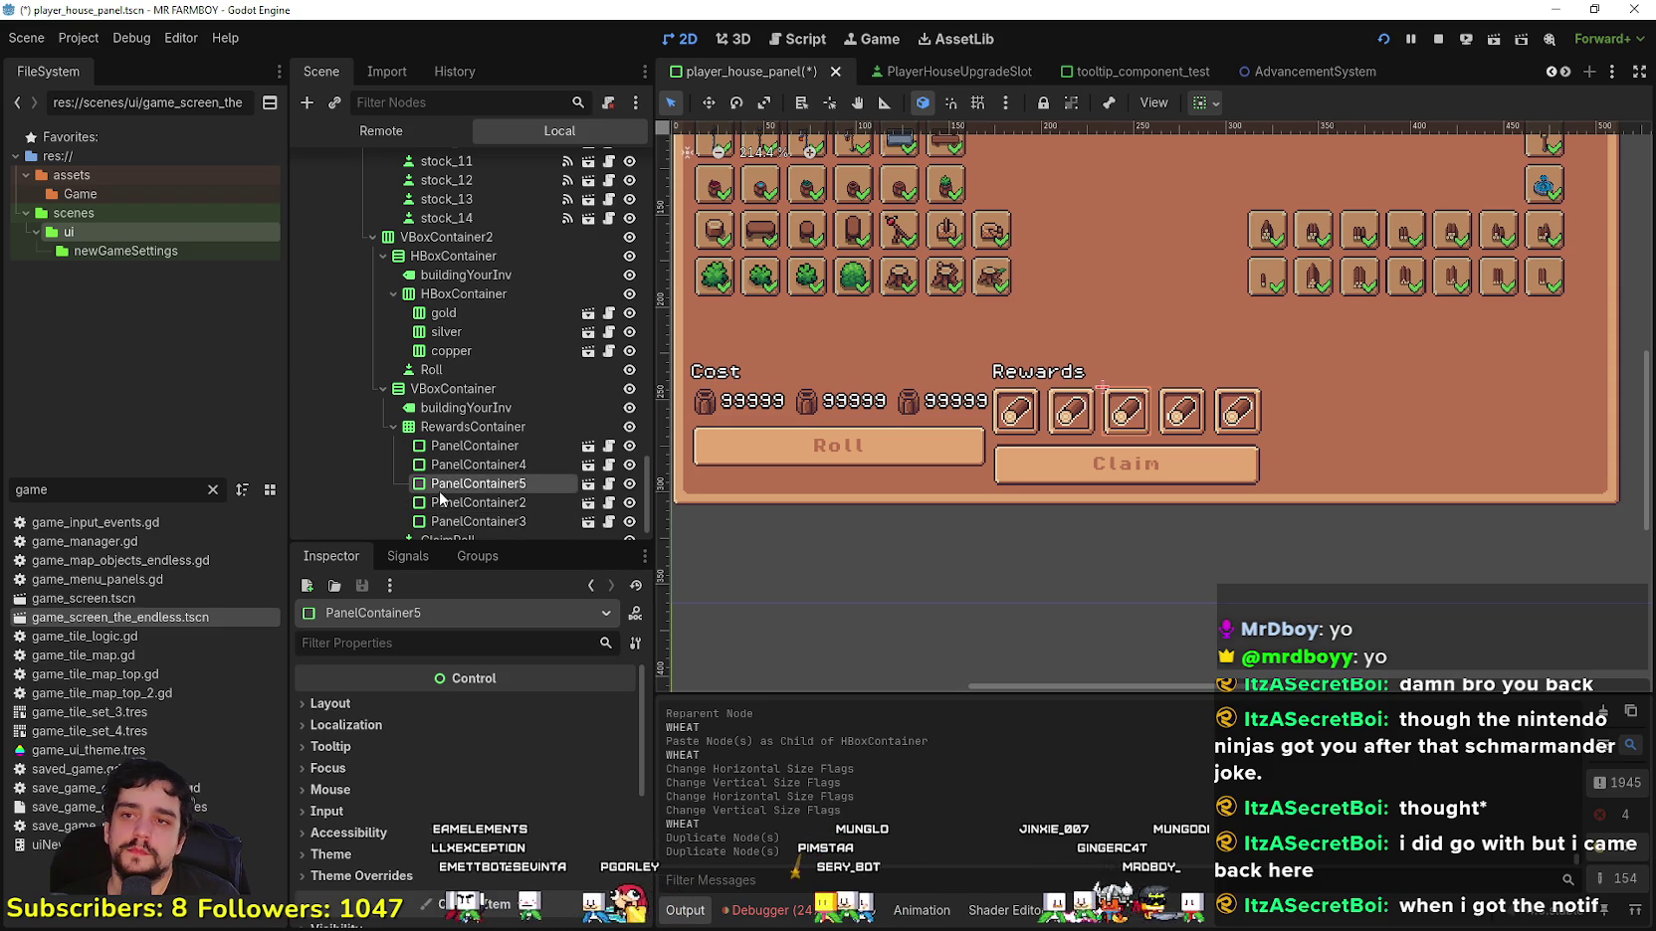
key(ctrl+d)
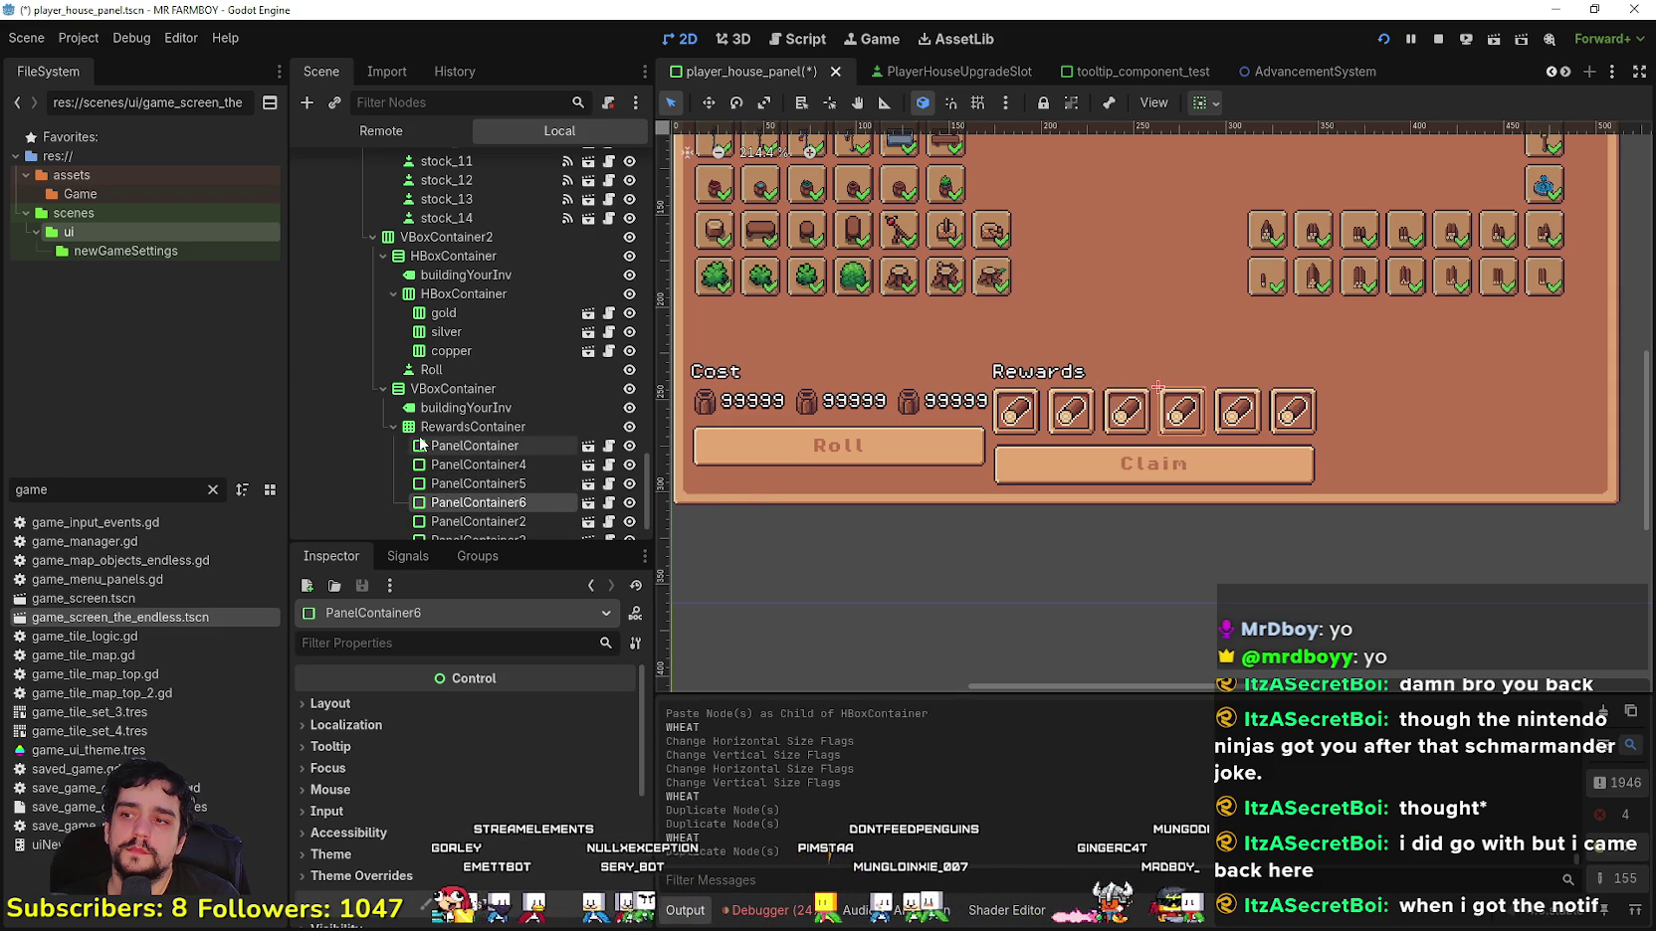
scroll(428, 440, down, 2)
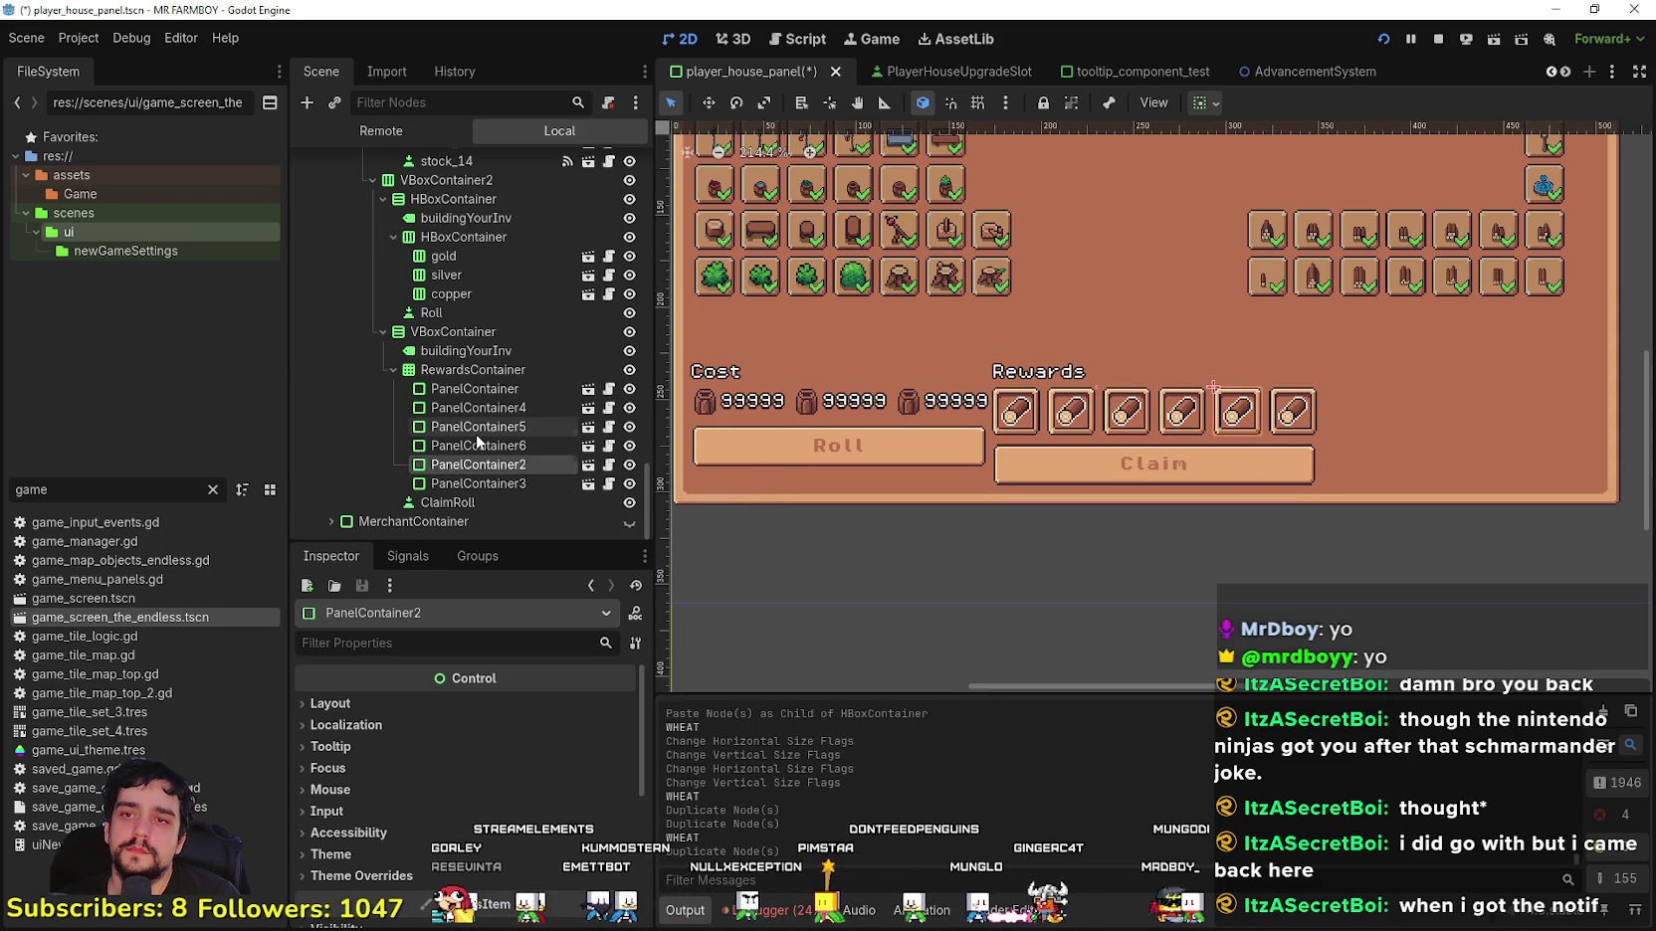
key(ctrl+d)
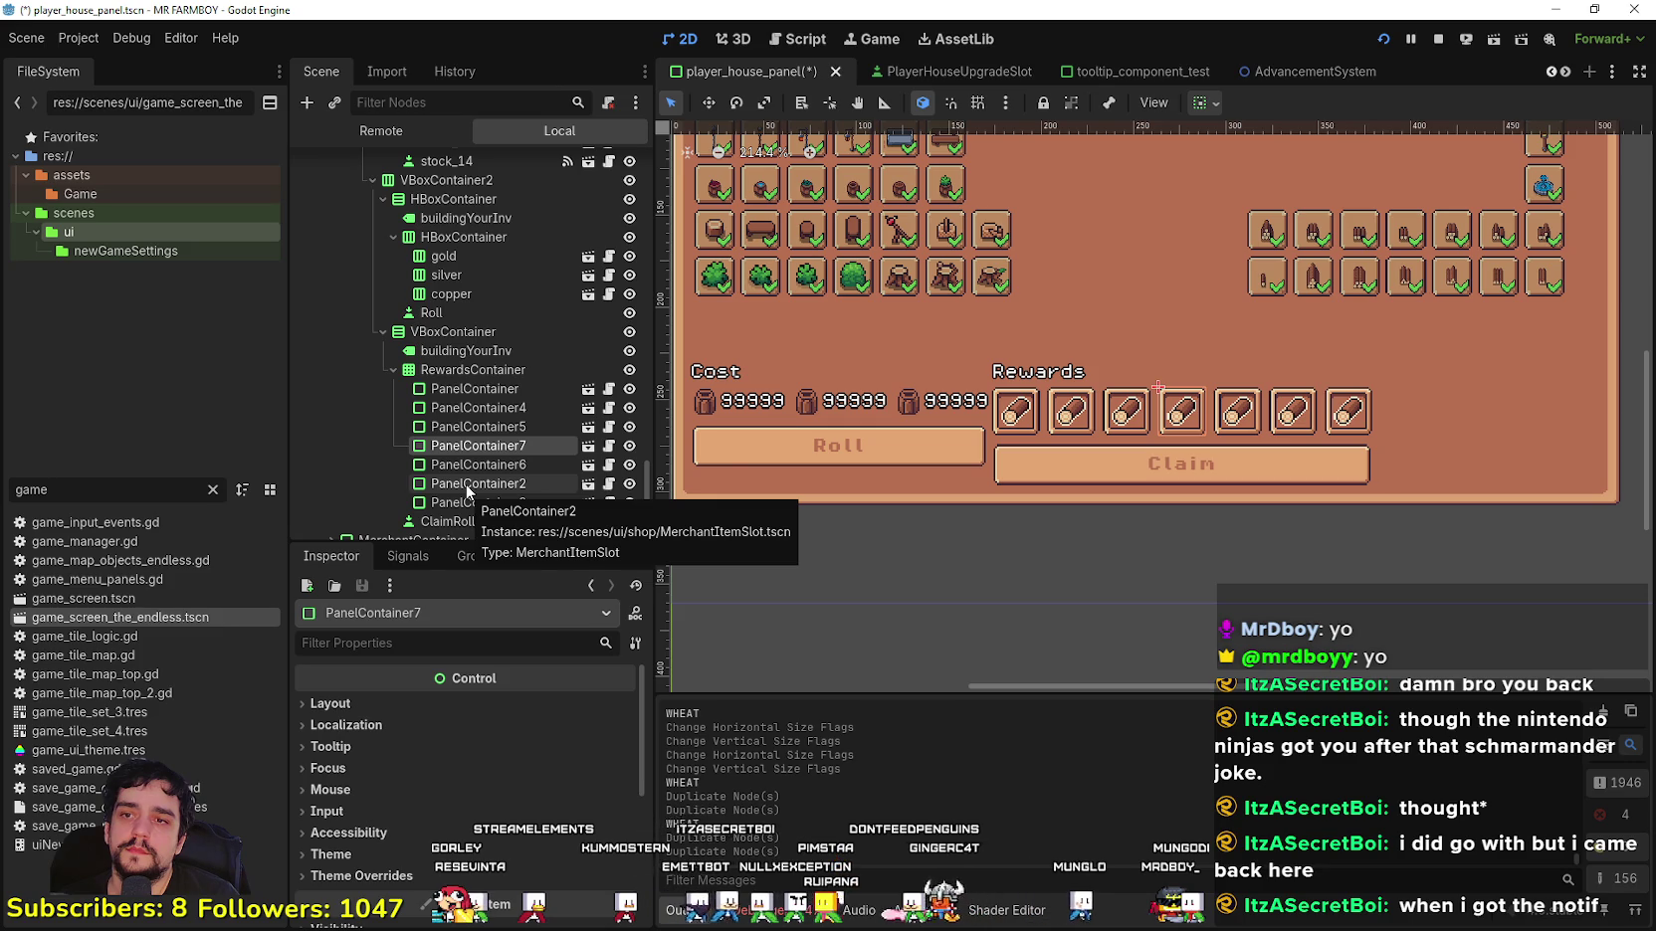
key(ctrl+d)
scroll(1050, 462, up, 1)
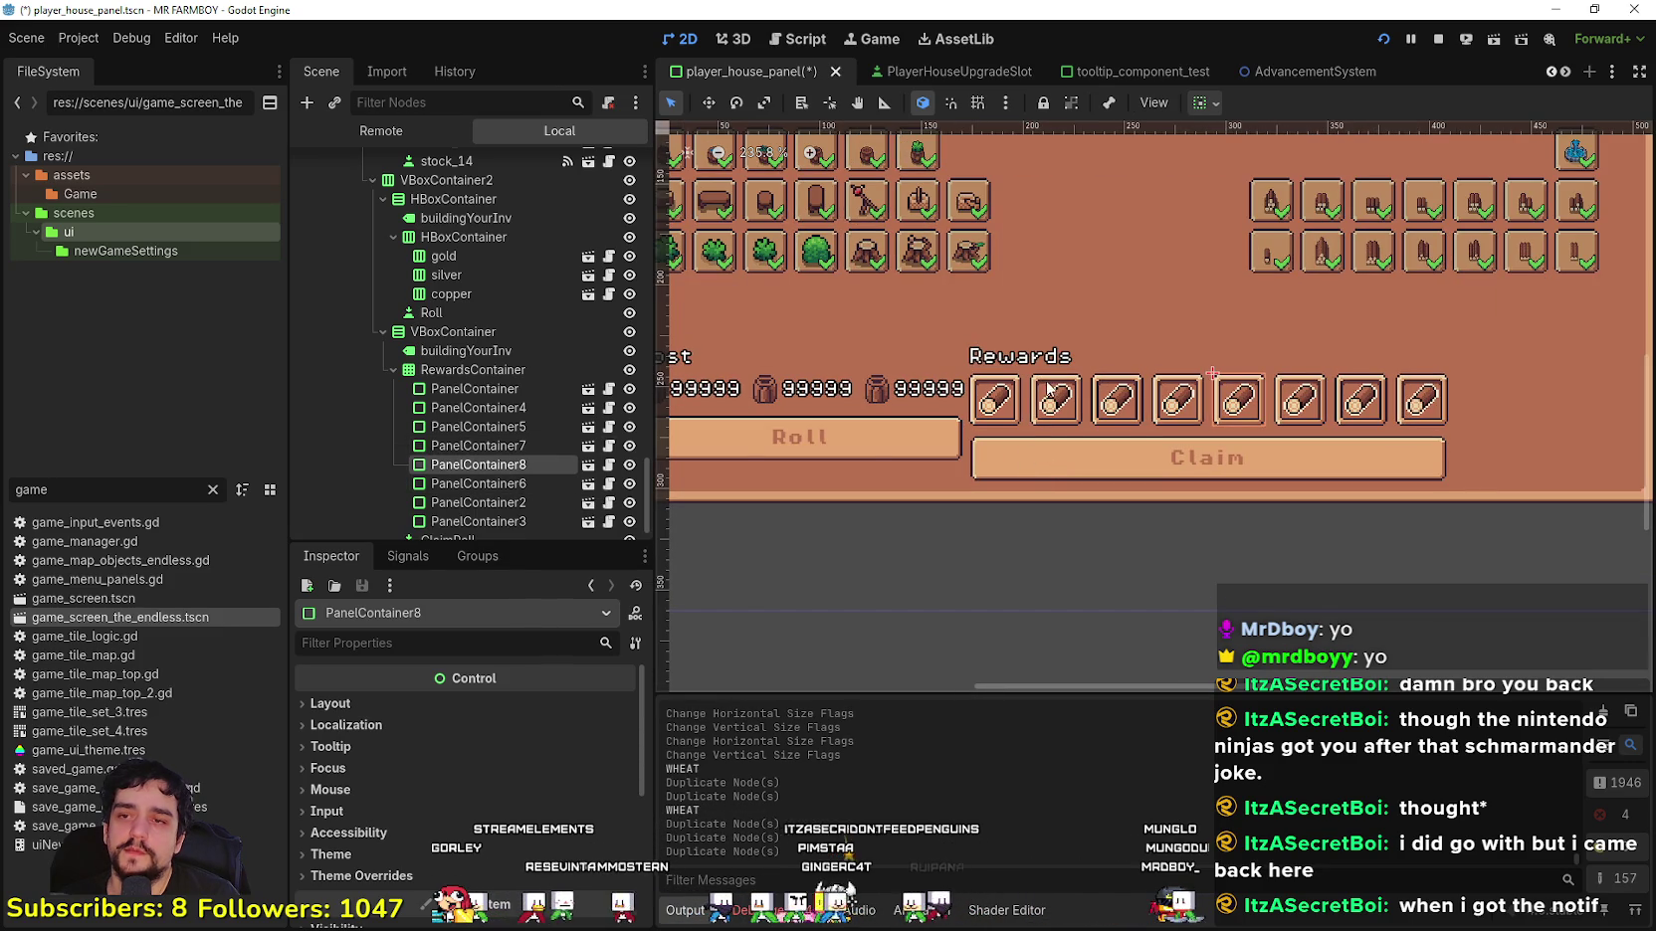
scroll(1423, 393, down, 2)
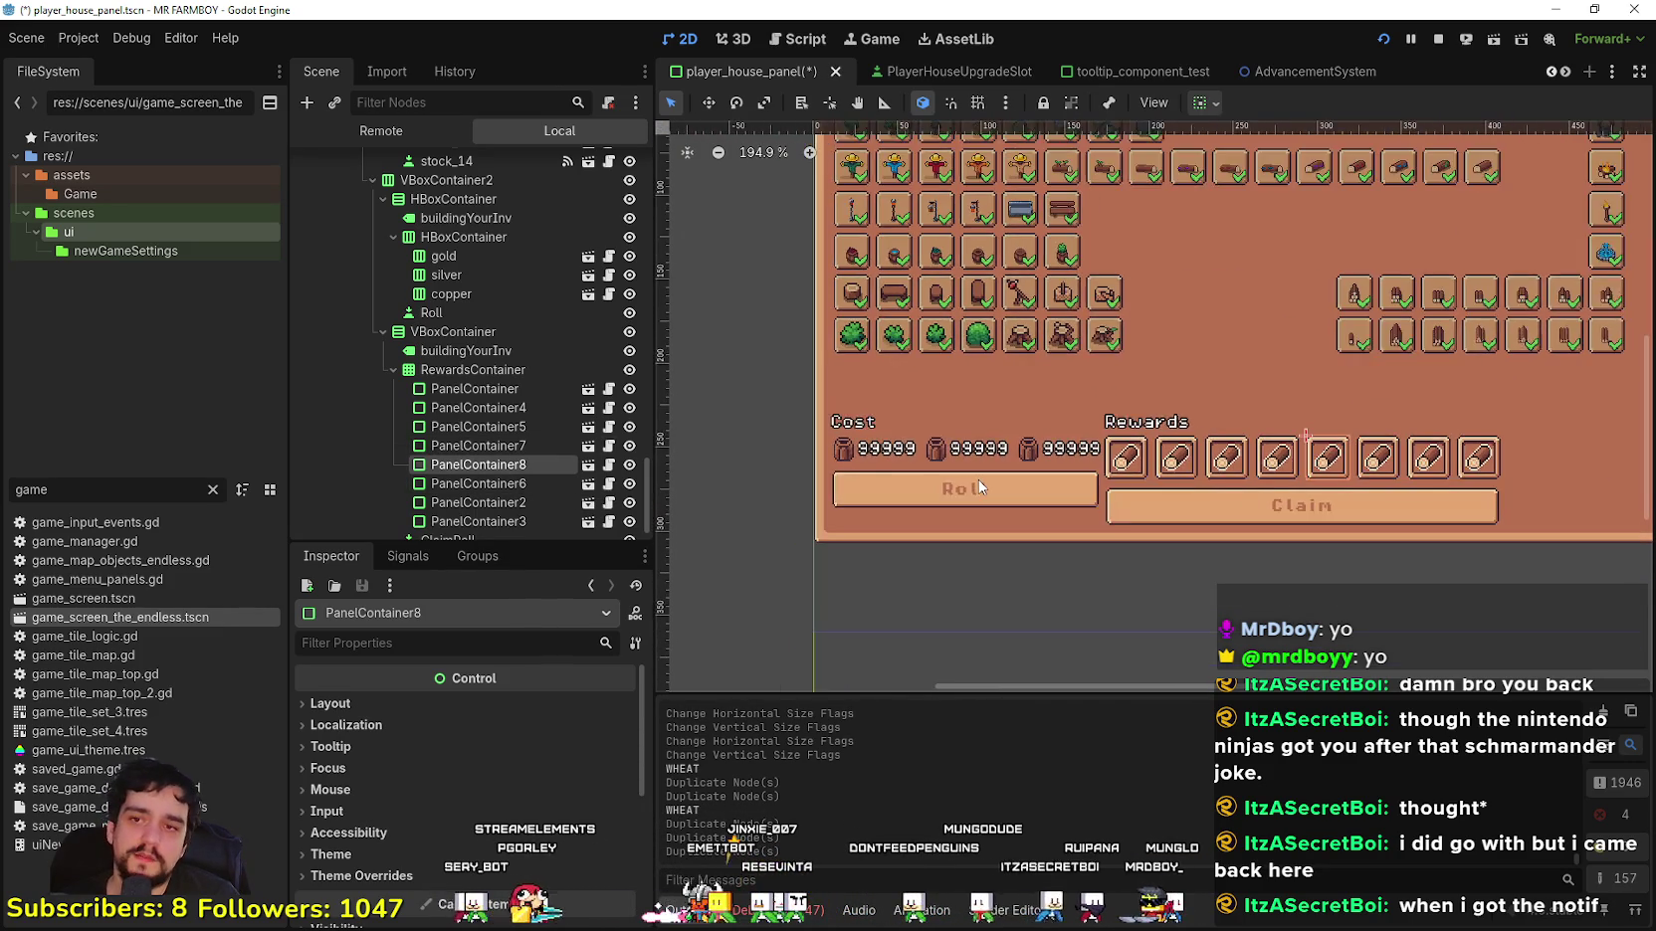
scroll(978, 479, down, 1)
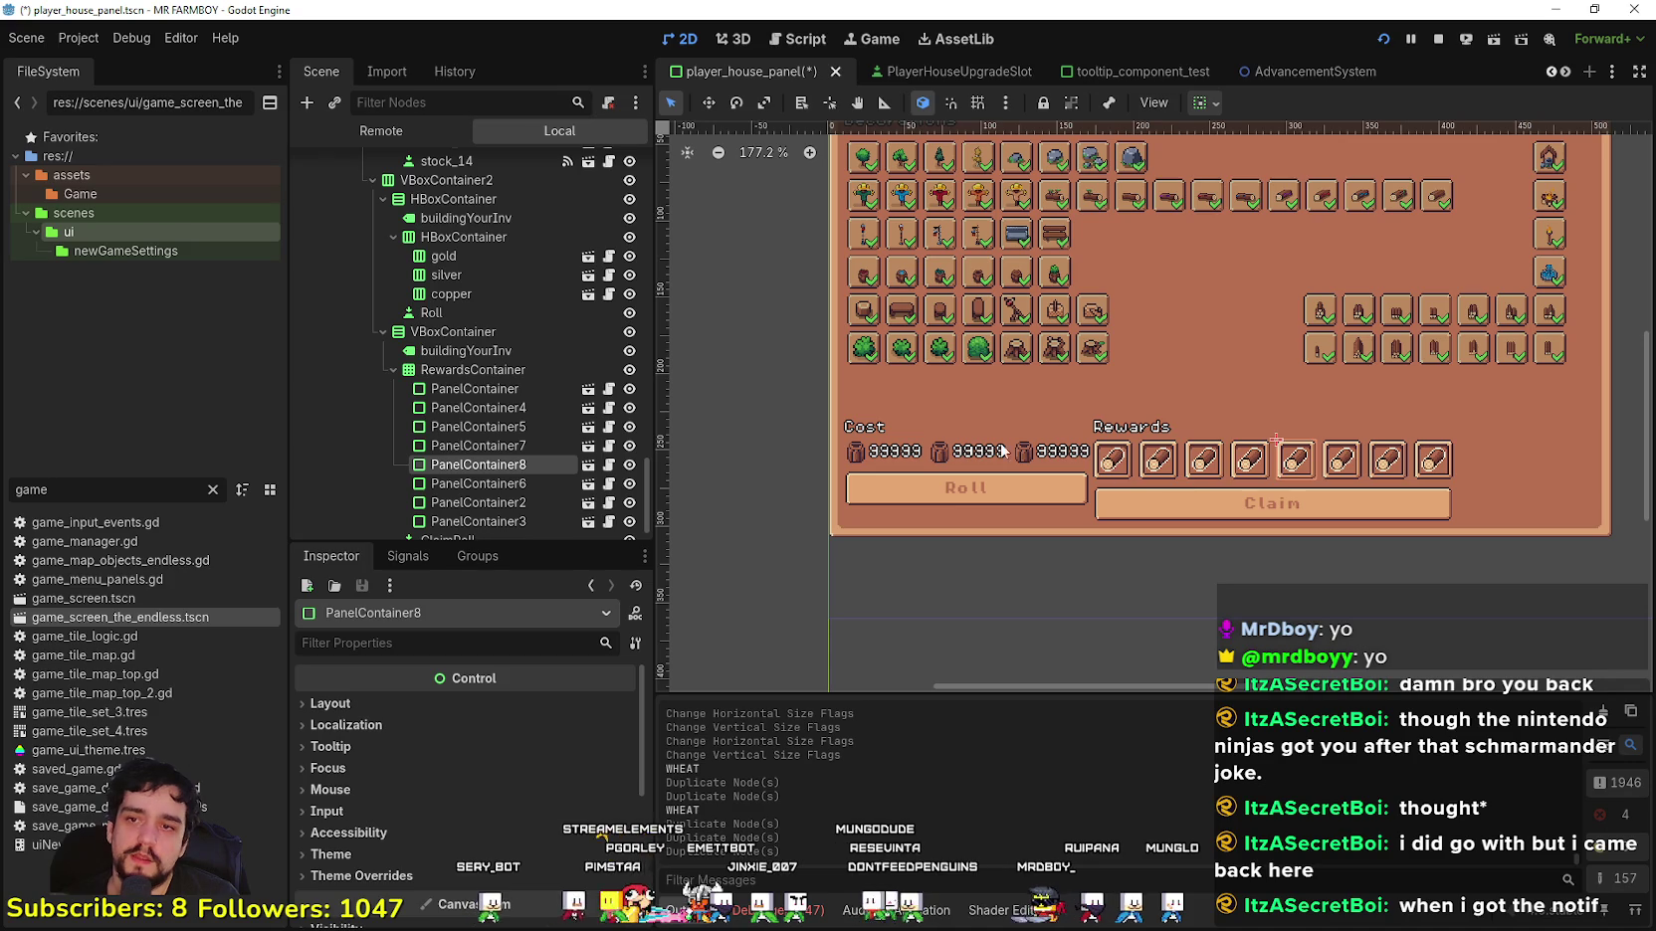
scroll(1194, 447, up, 1)
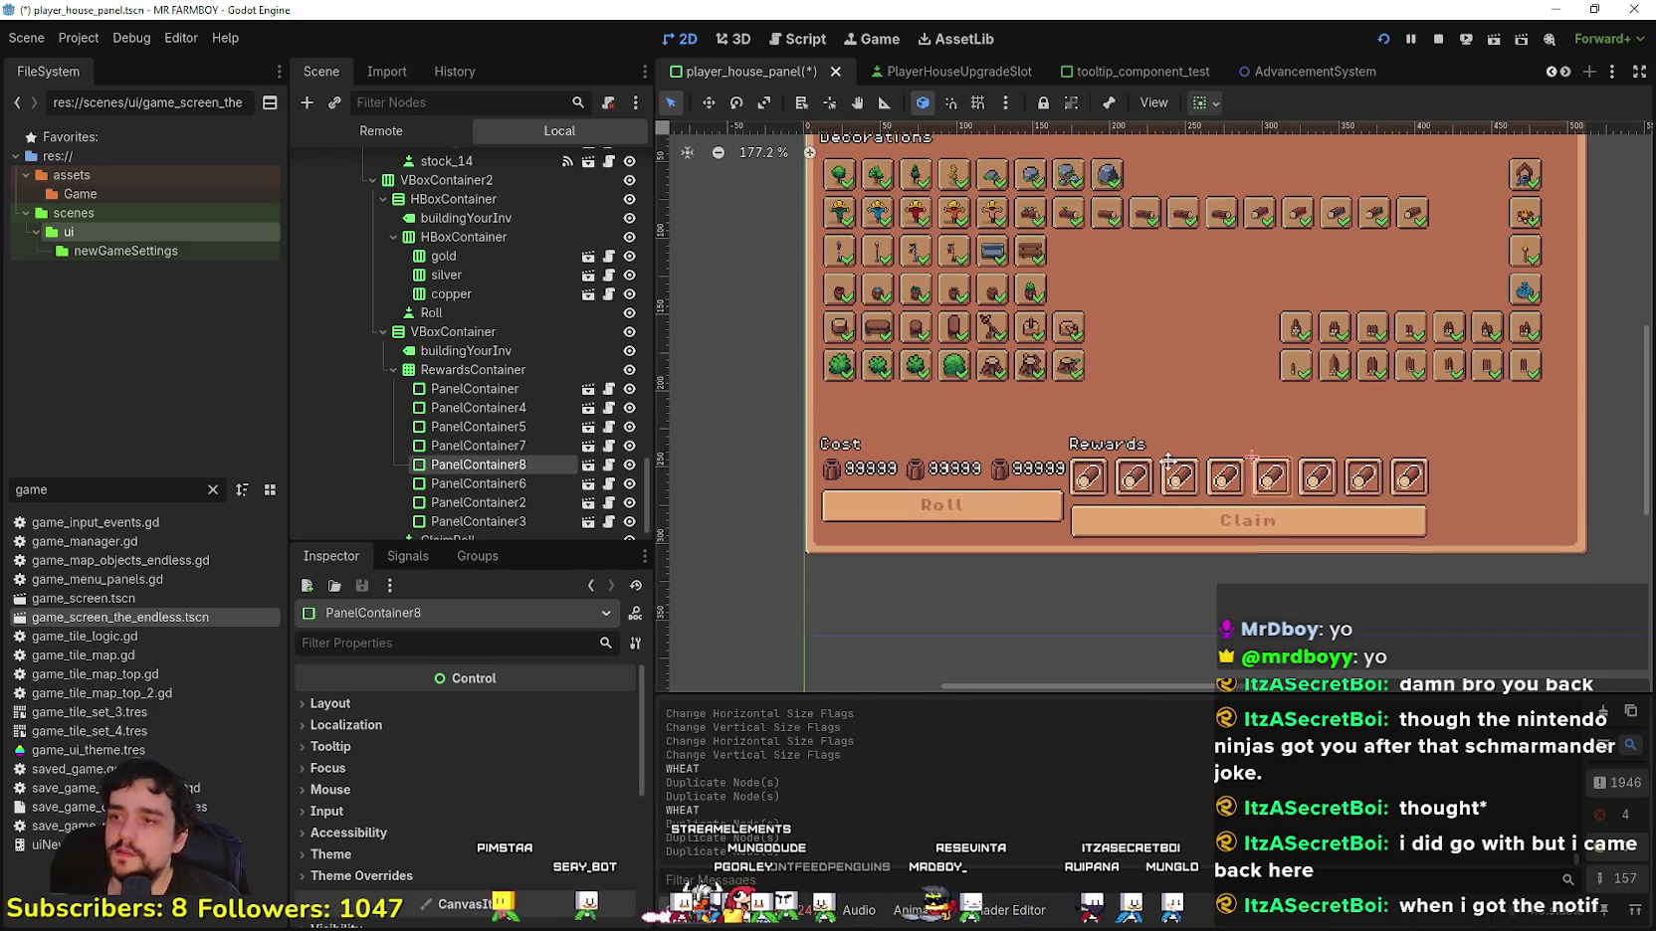
click(438, 371)
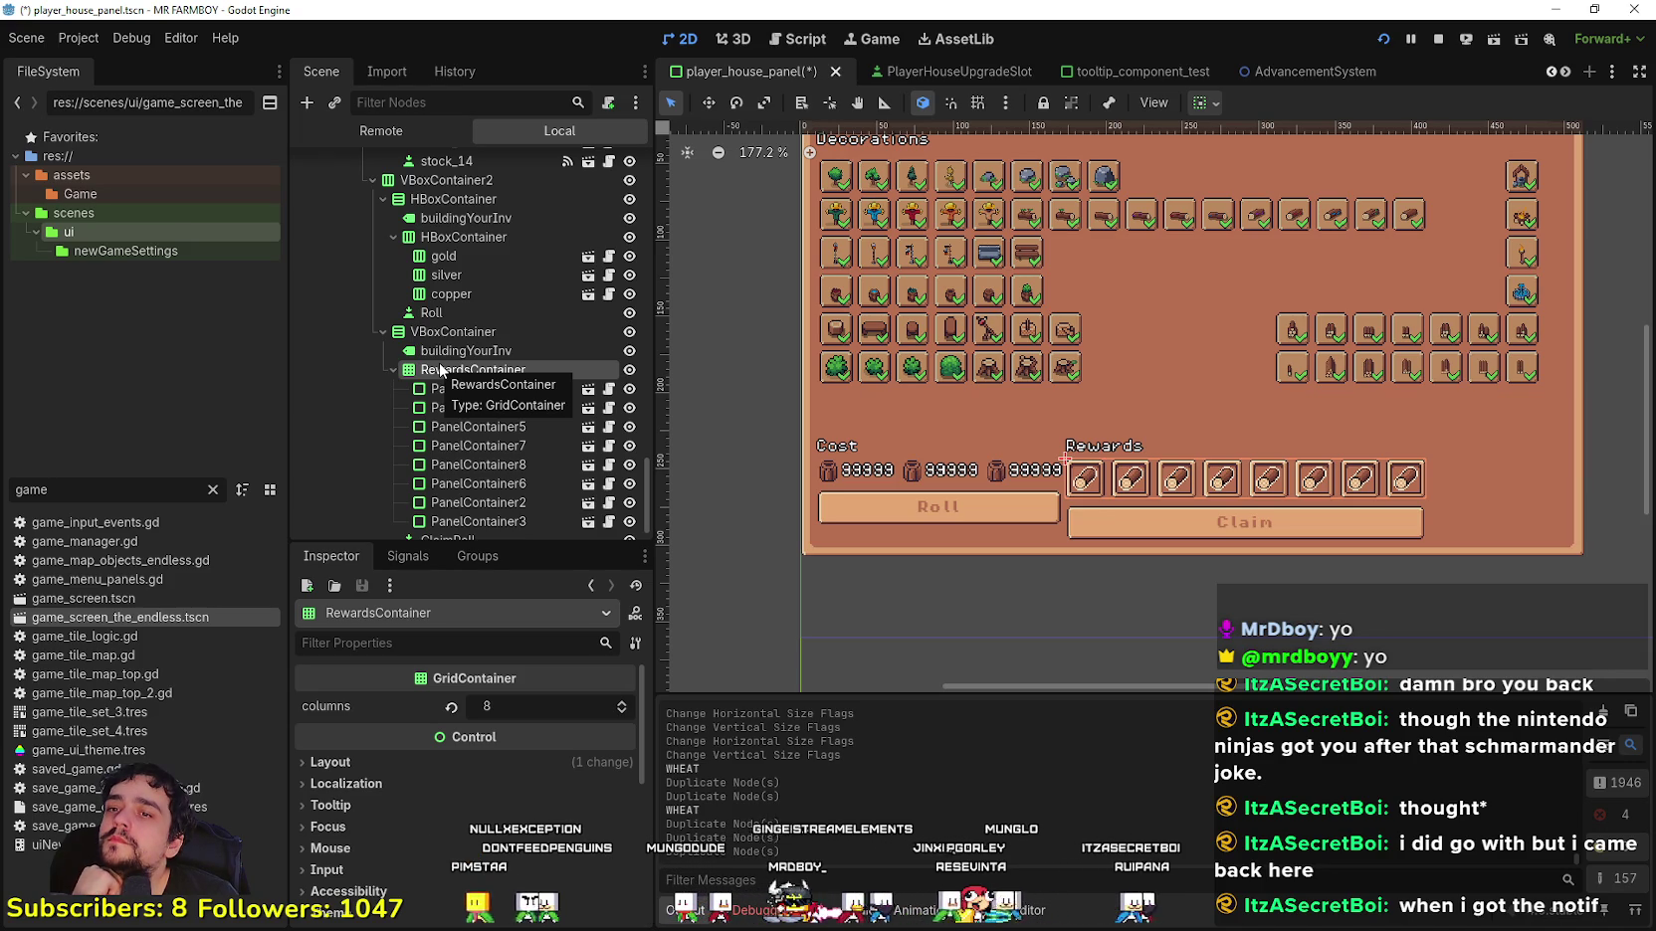
click(394, 369)
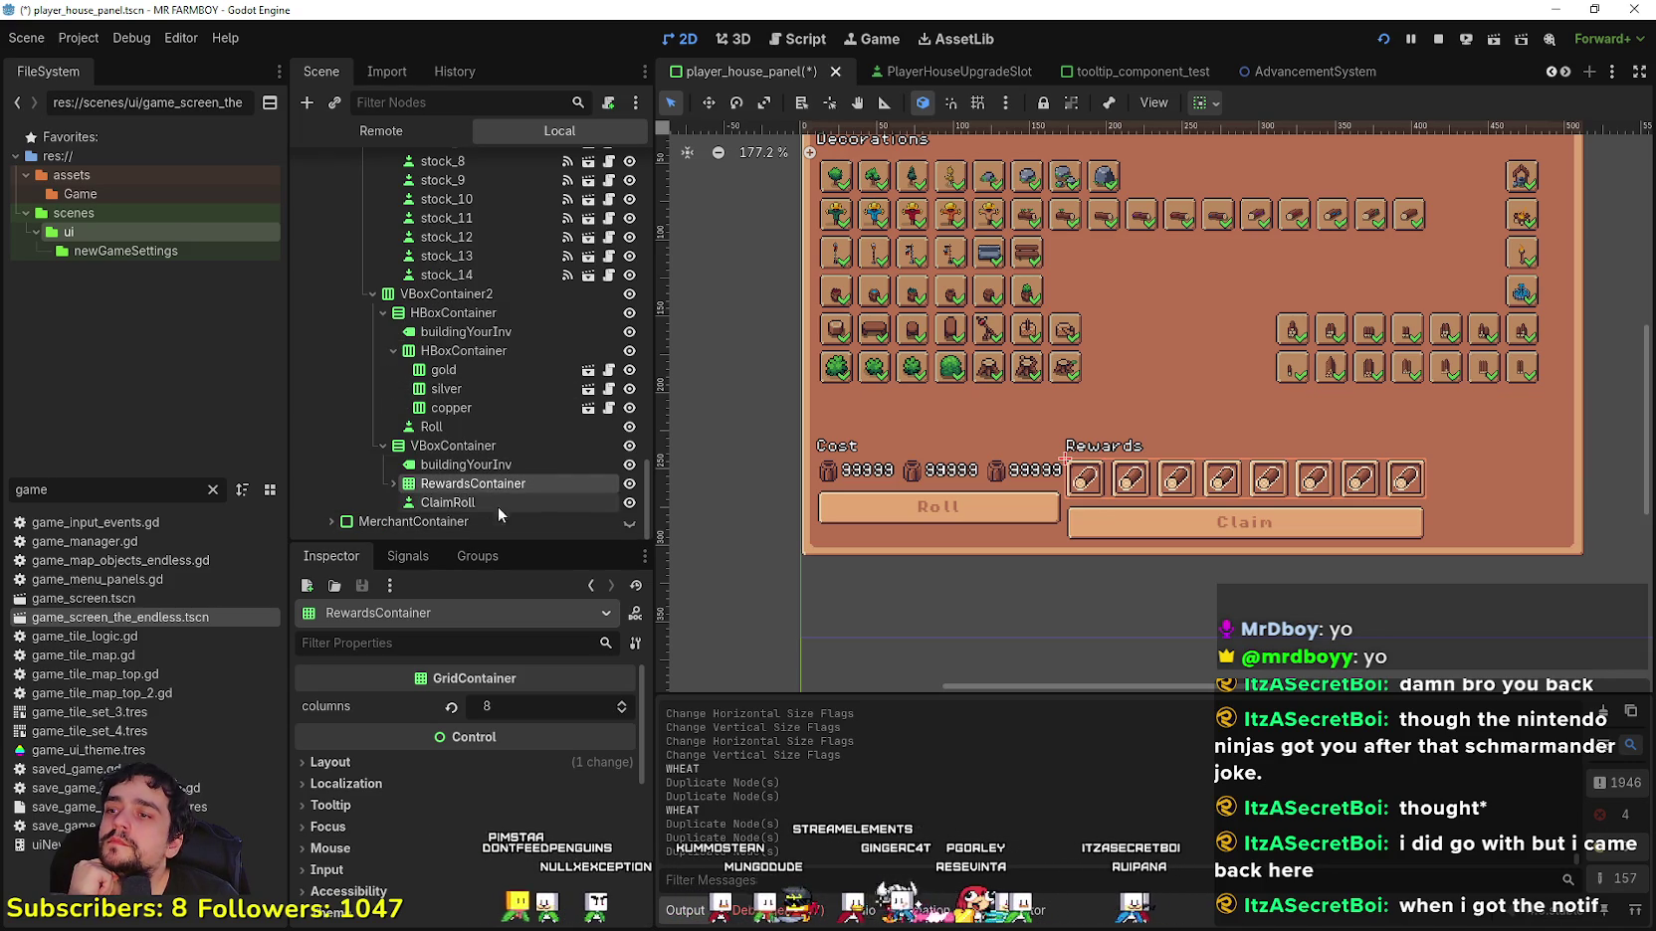
click(453, 446)
scroll(601, 788, up, 3)
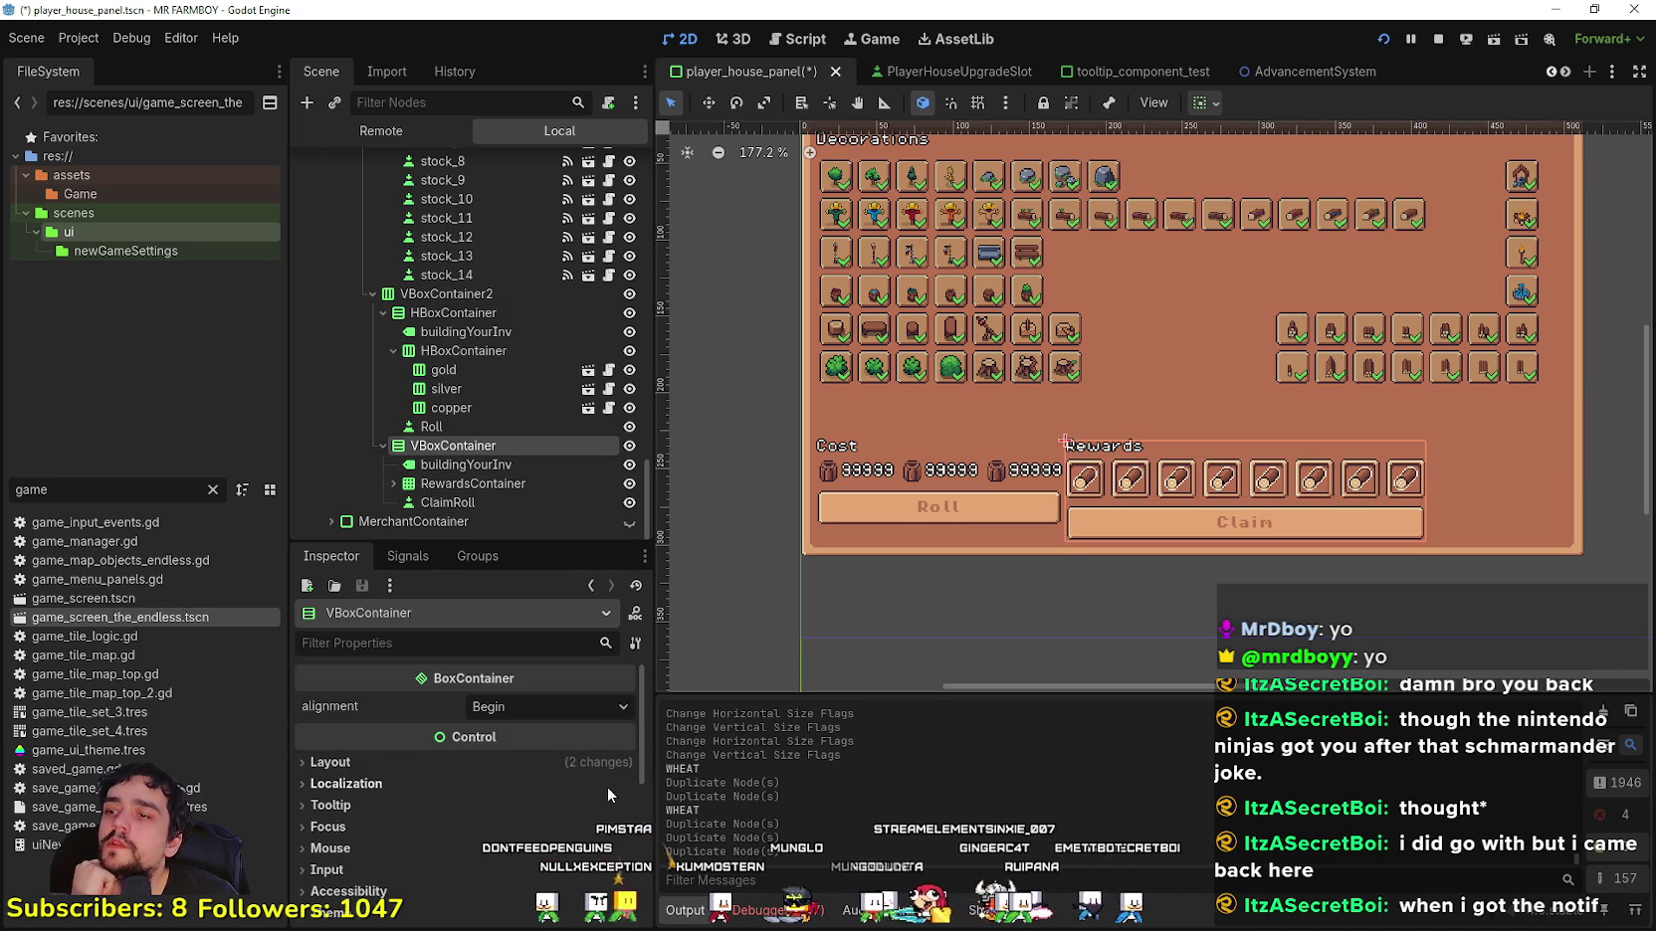
click(577, 705)
click(555, 777)
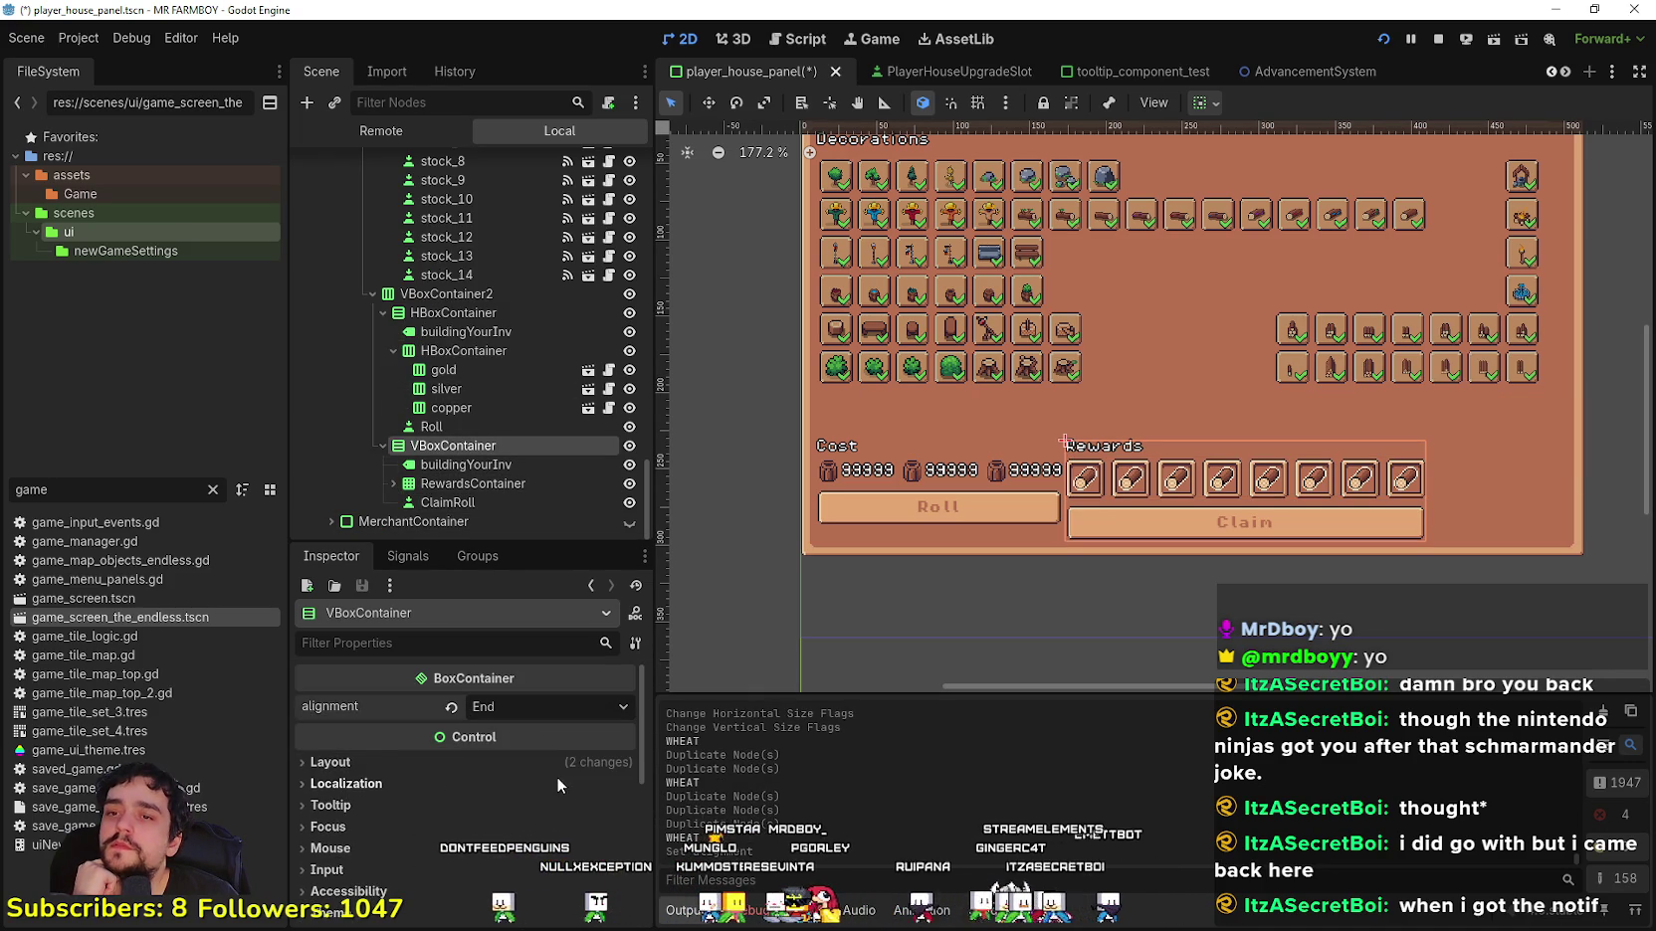
click(458, 709)
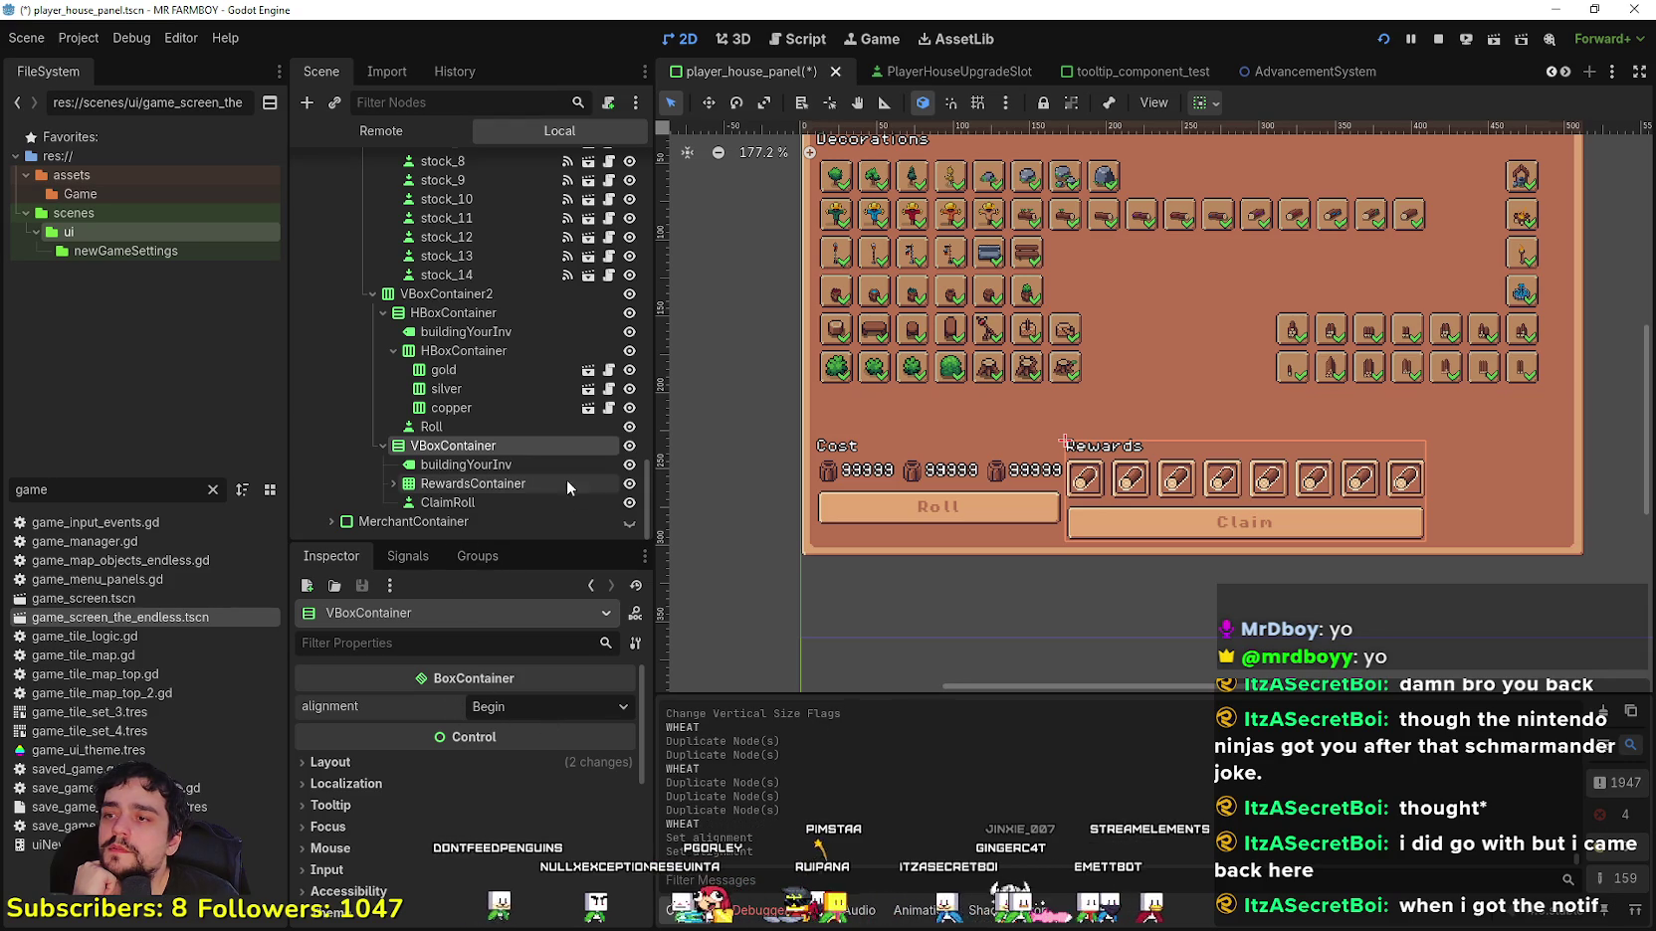
click(448, 293)
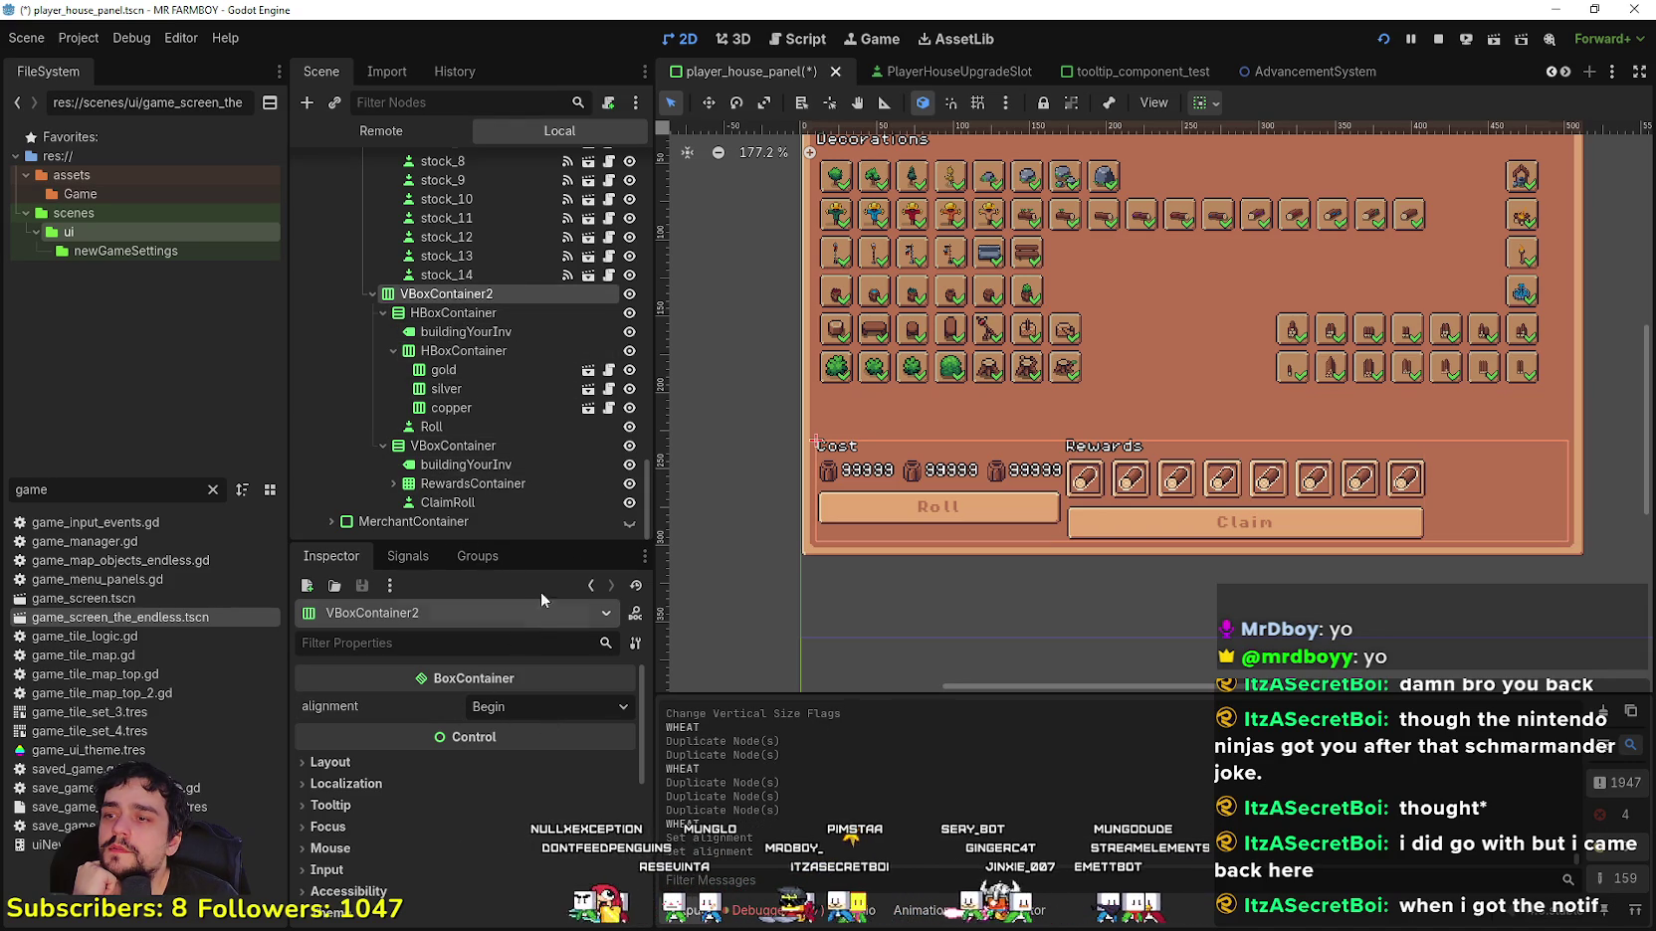
click(488, 446)
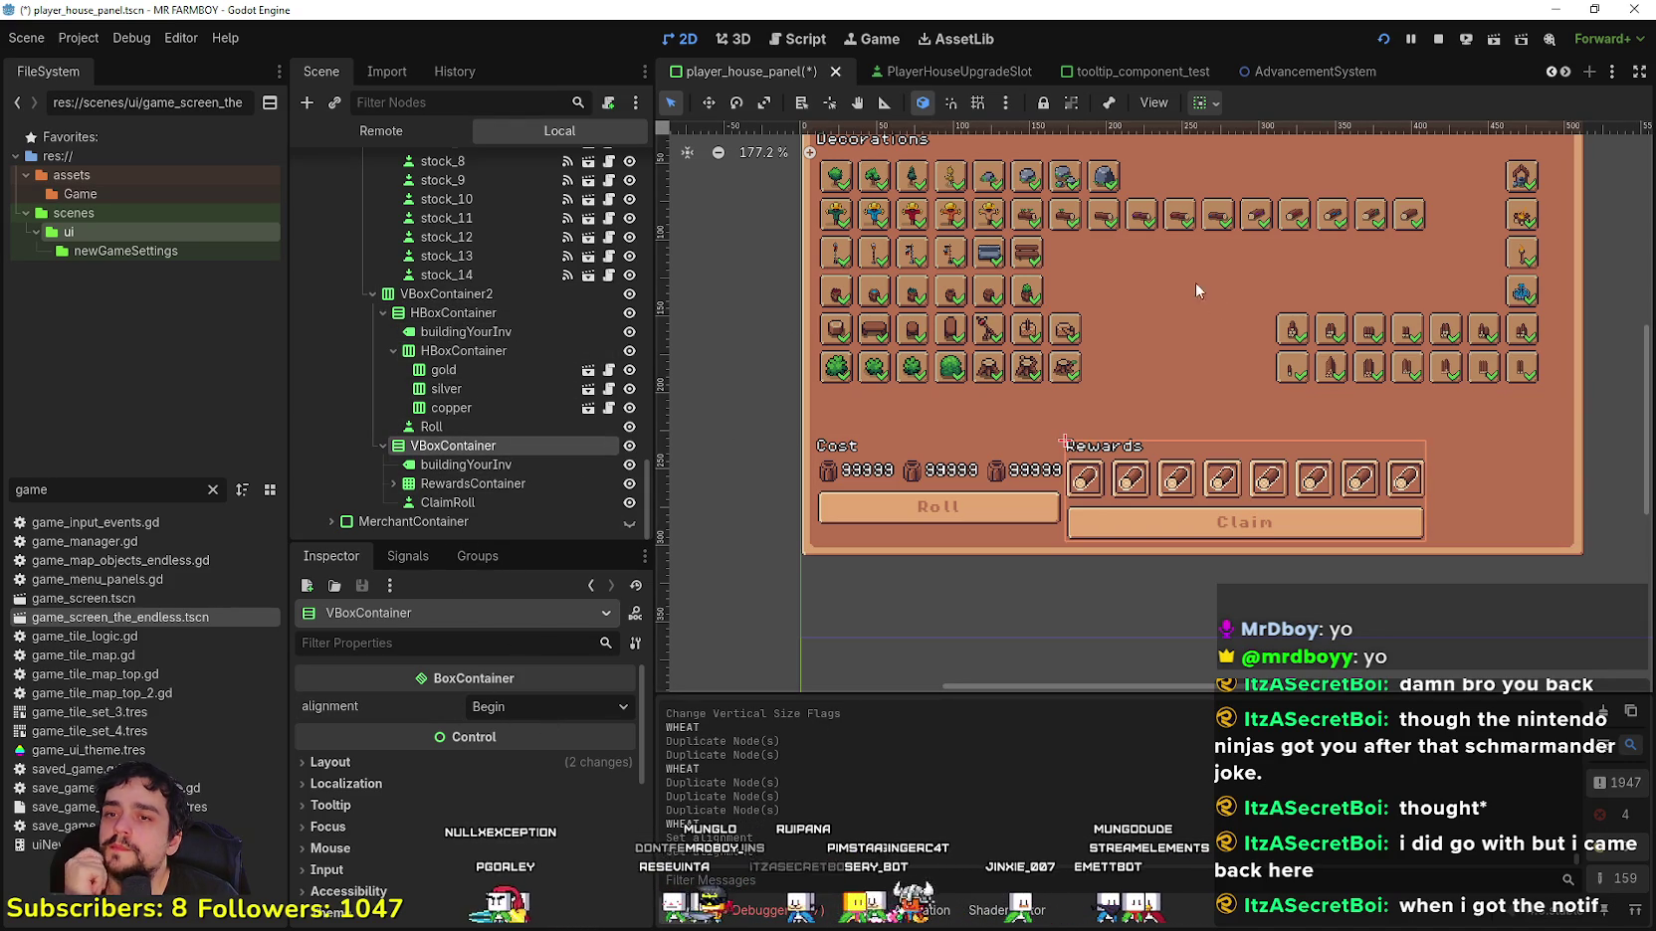
click(1205, 102)
Step: Turn on Horizontal Expand for the rewards VBoxContainer and select the gold cost slot
click(1278, 168)
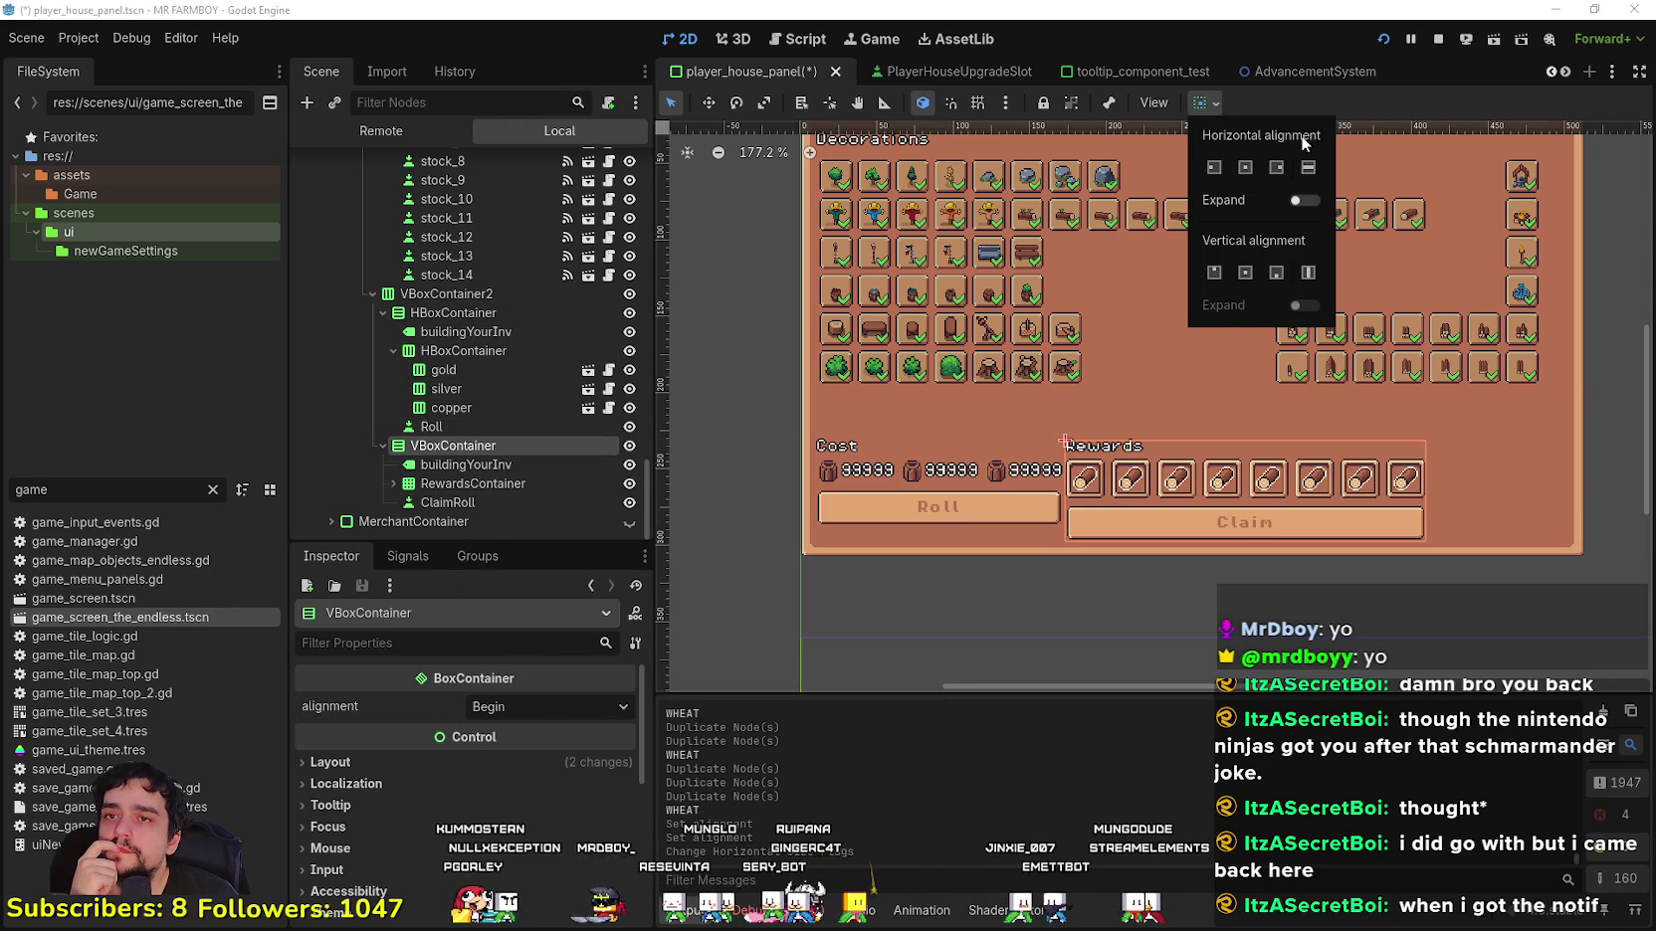
click(1306, 201)
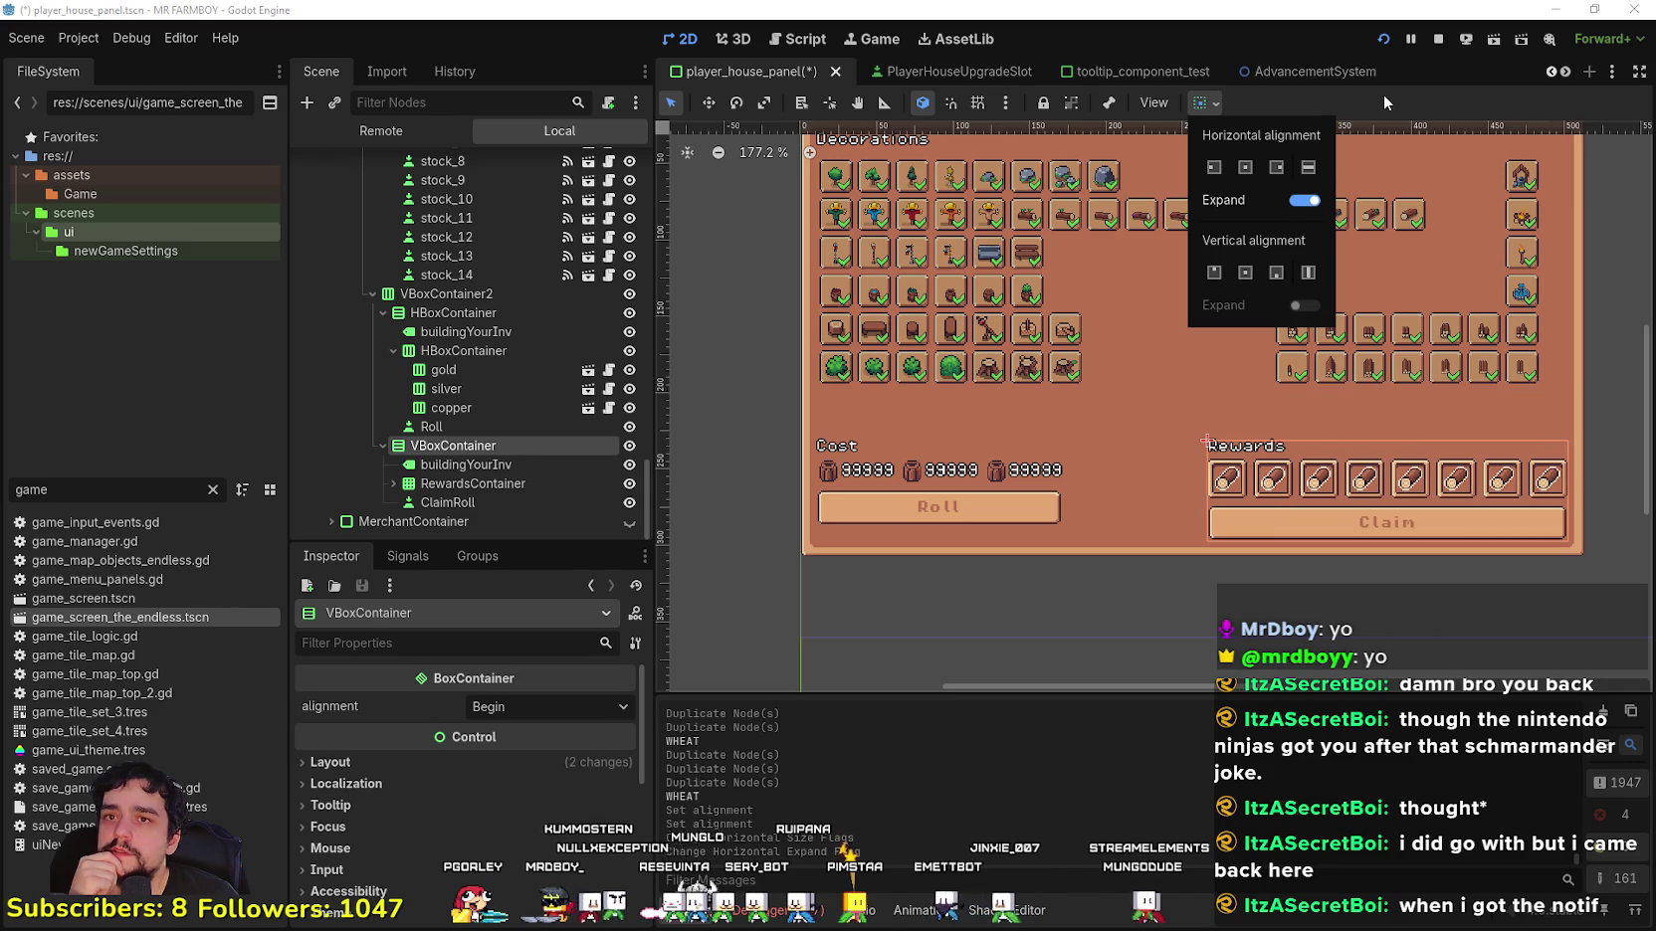
scroll(1222, 451, down, 2)
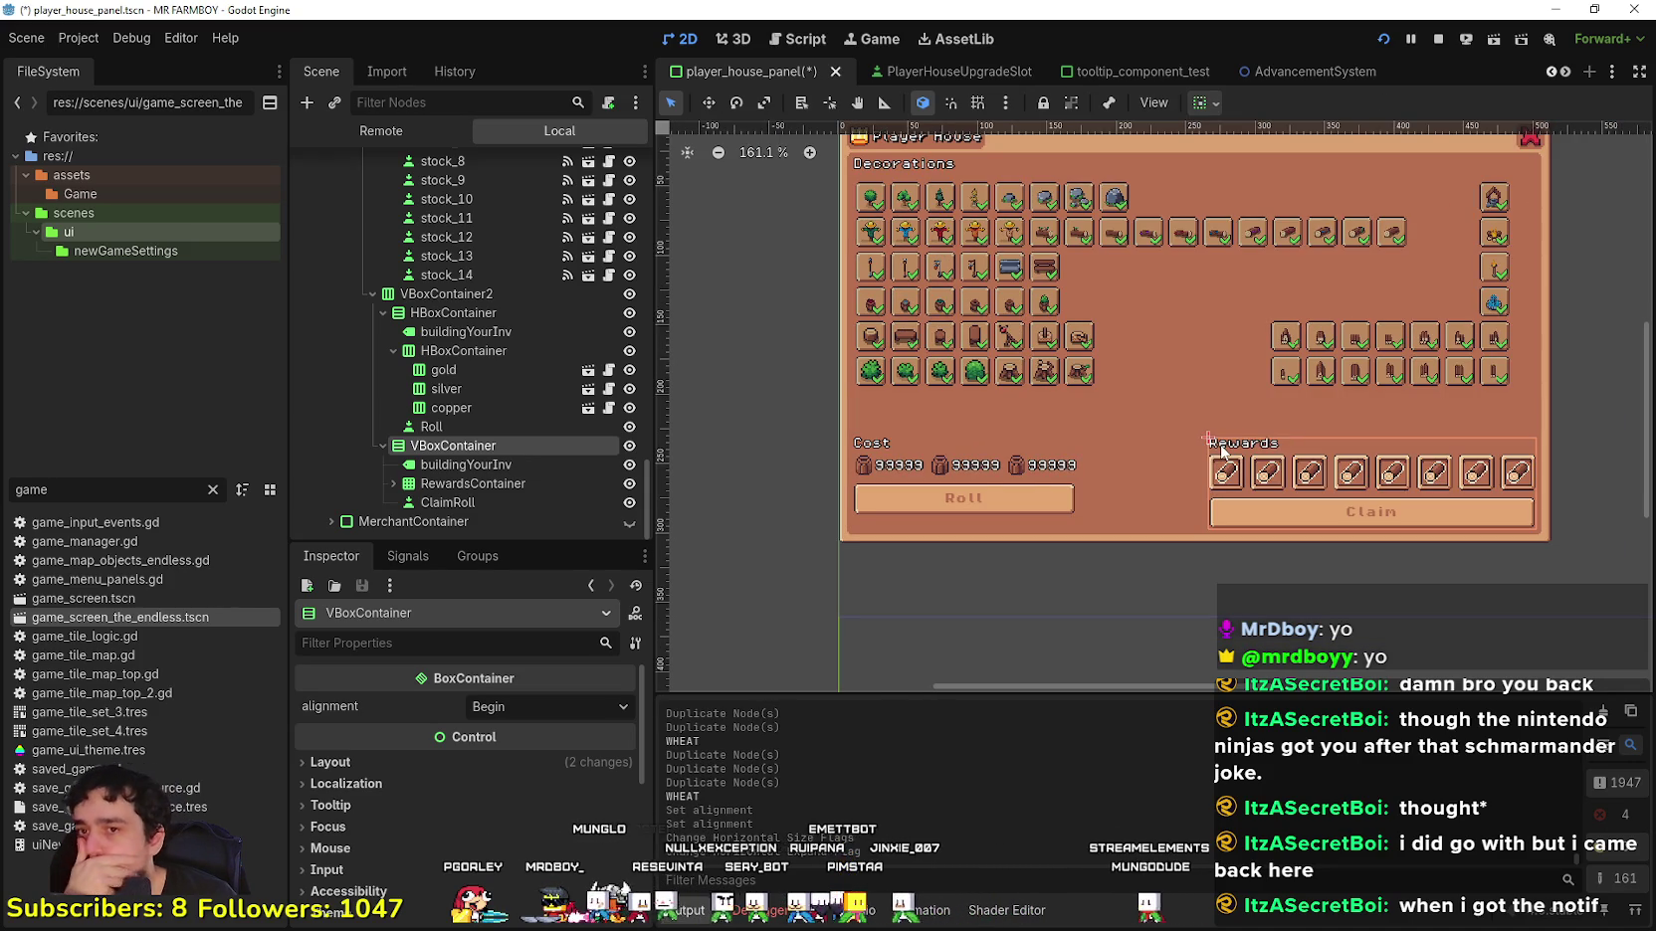
scroll(1154, 477, right, 2)
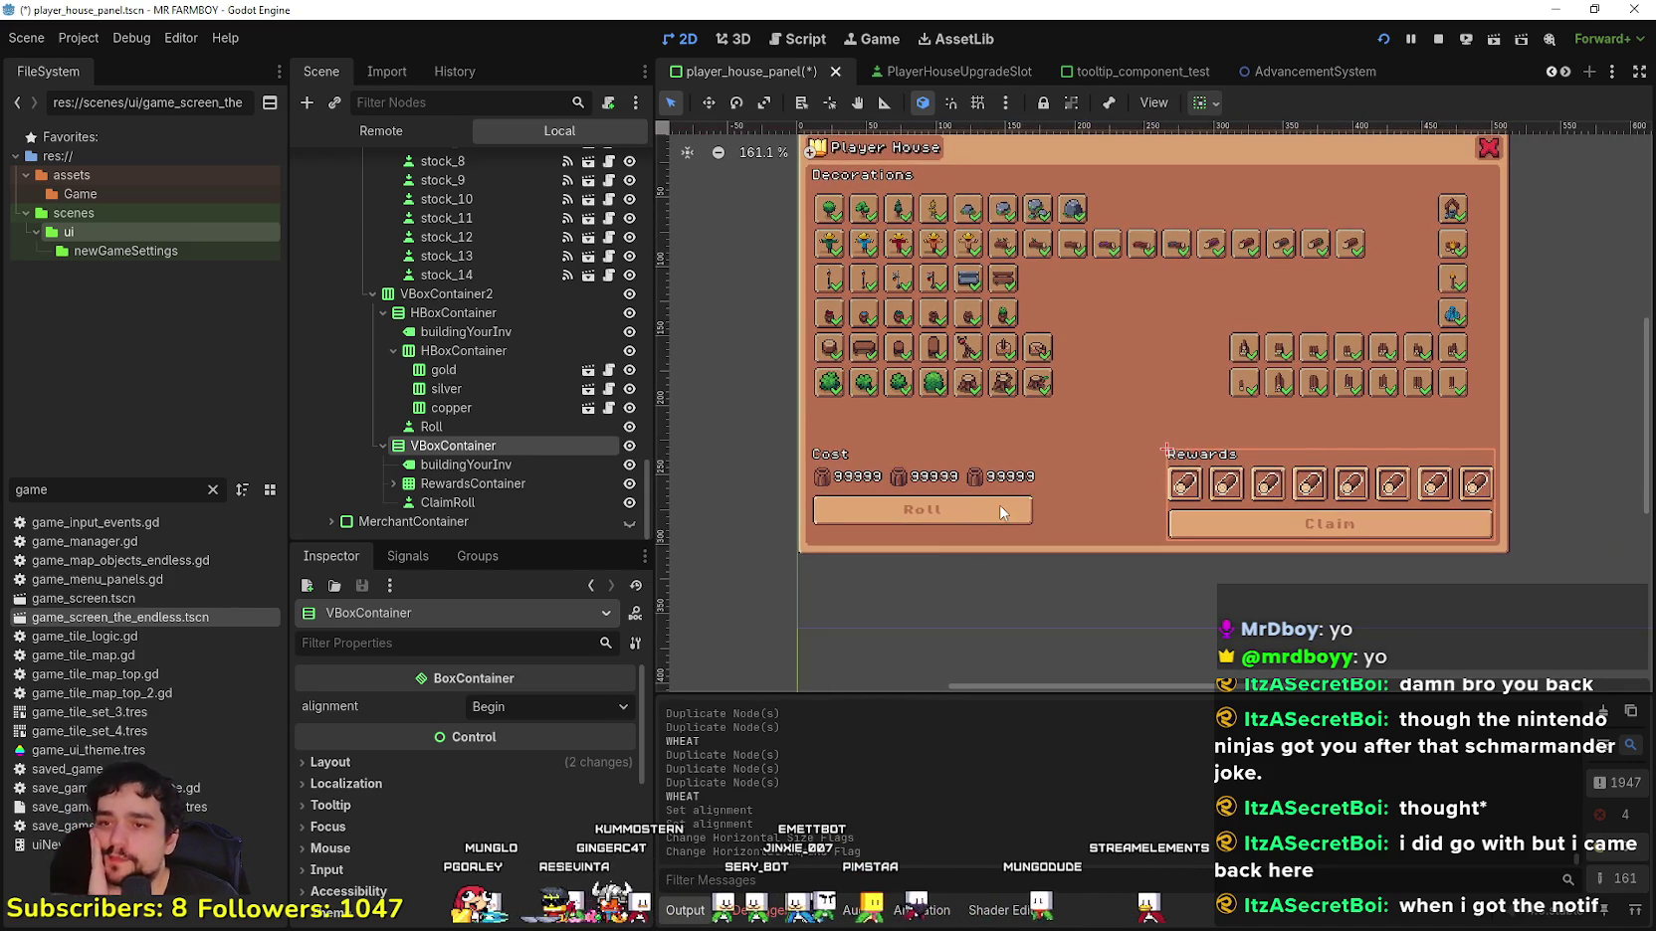
scroll(985, 497, up, 1)
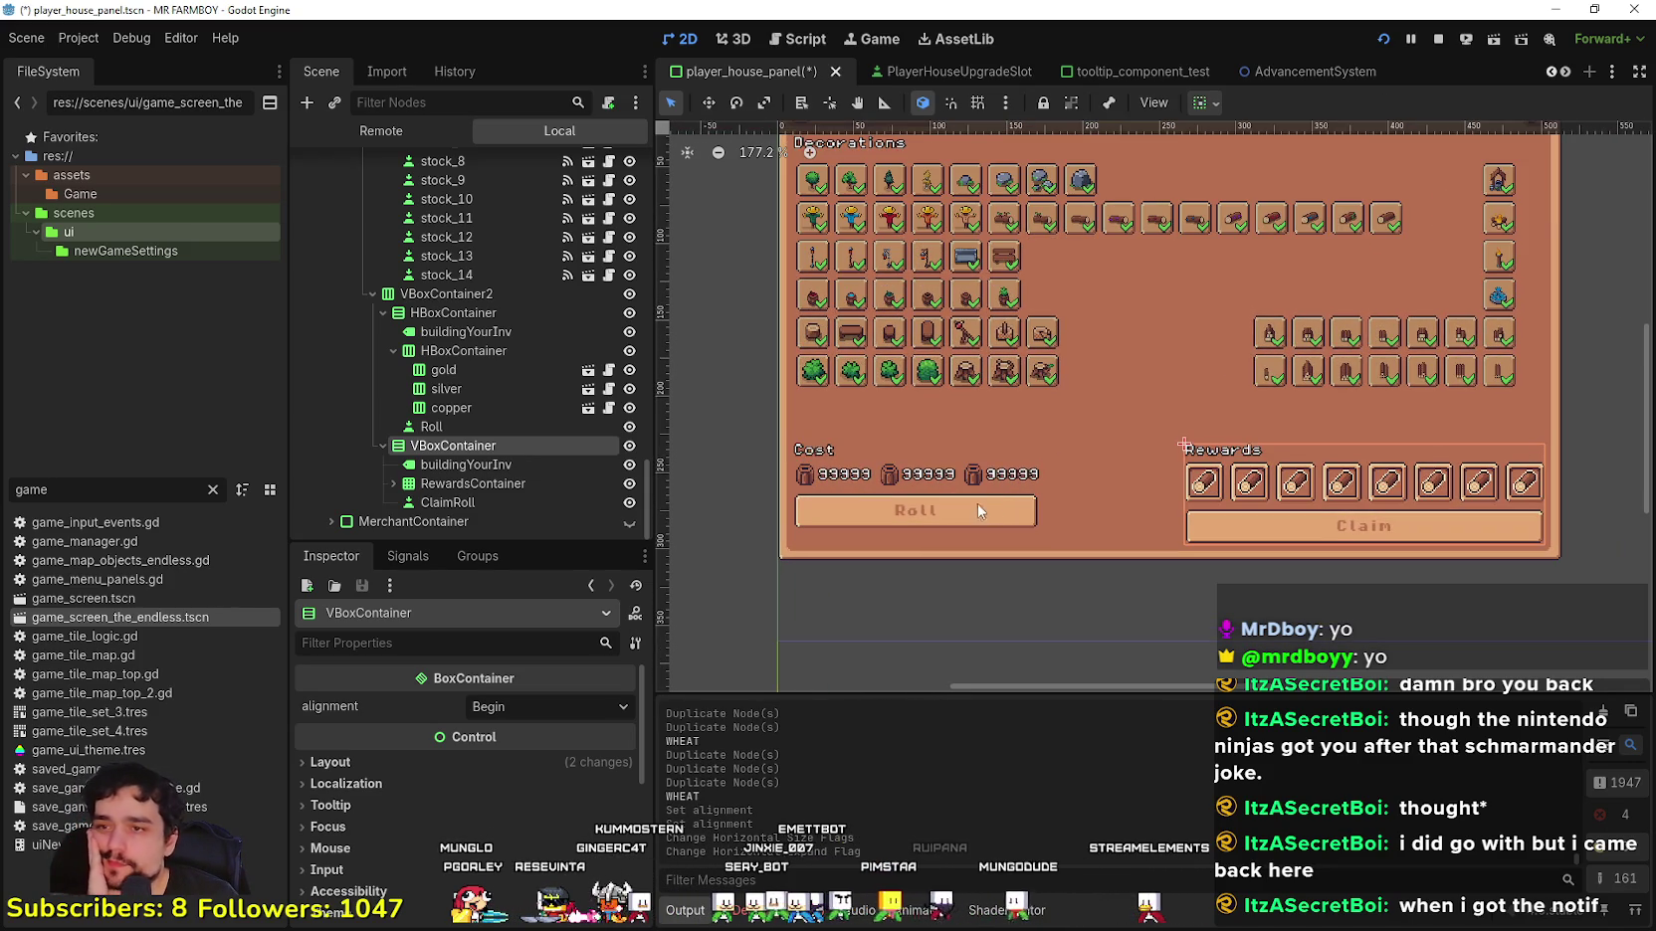
click(477, 372)
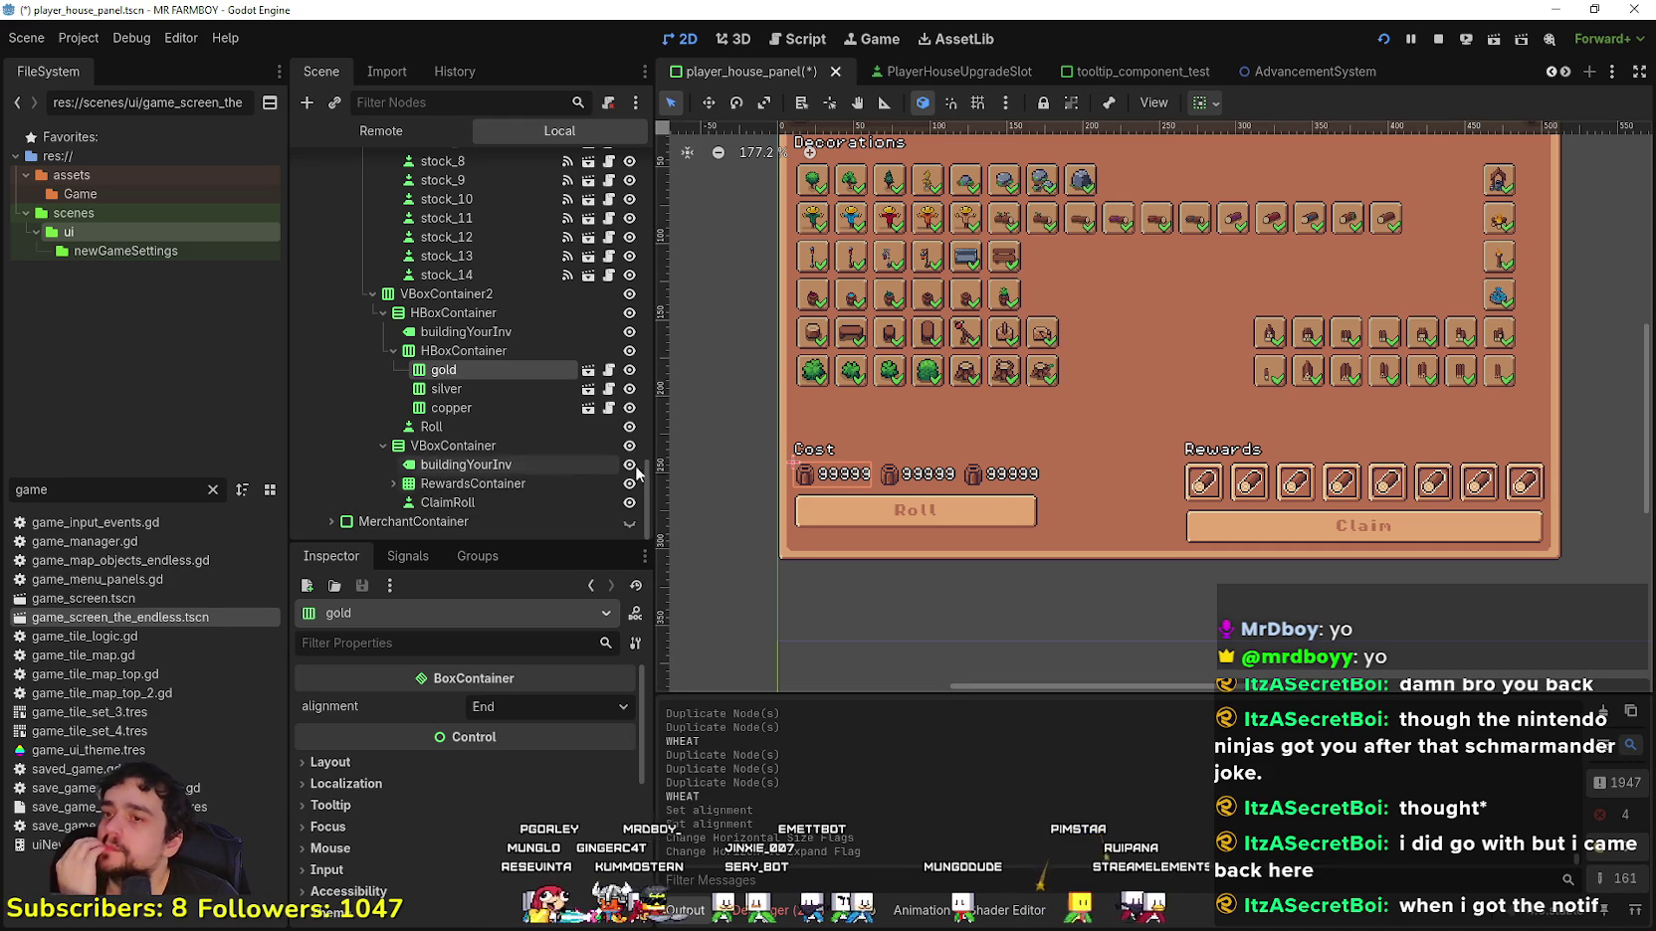
scroll(1009, 512, up, 1)
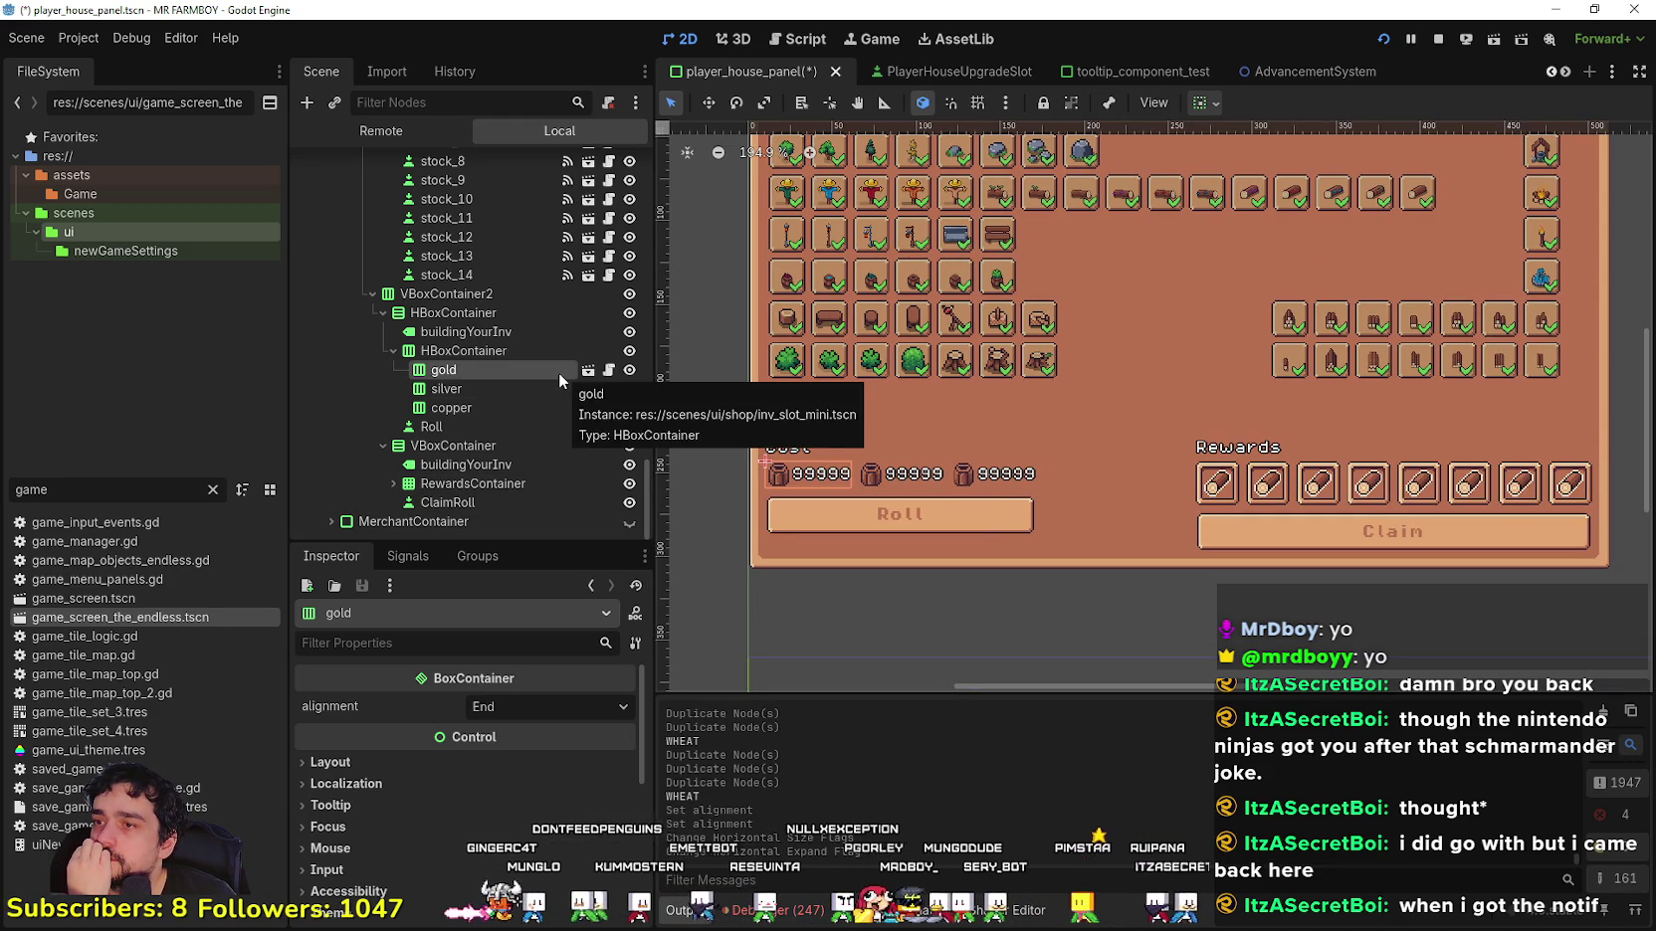
click(502, 423)
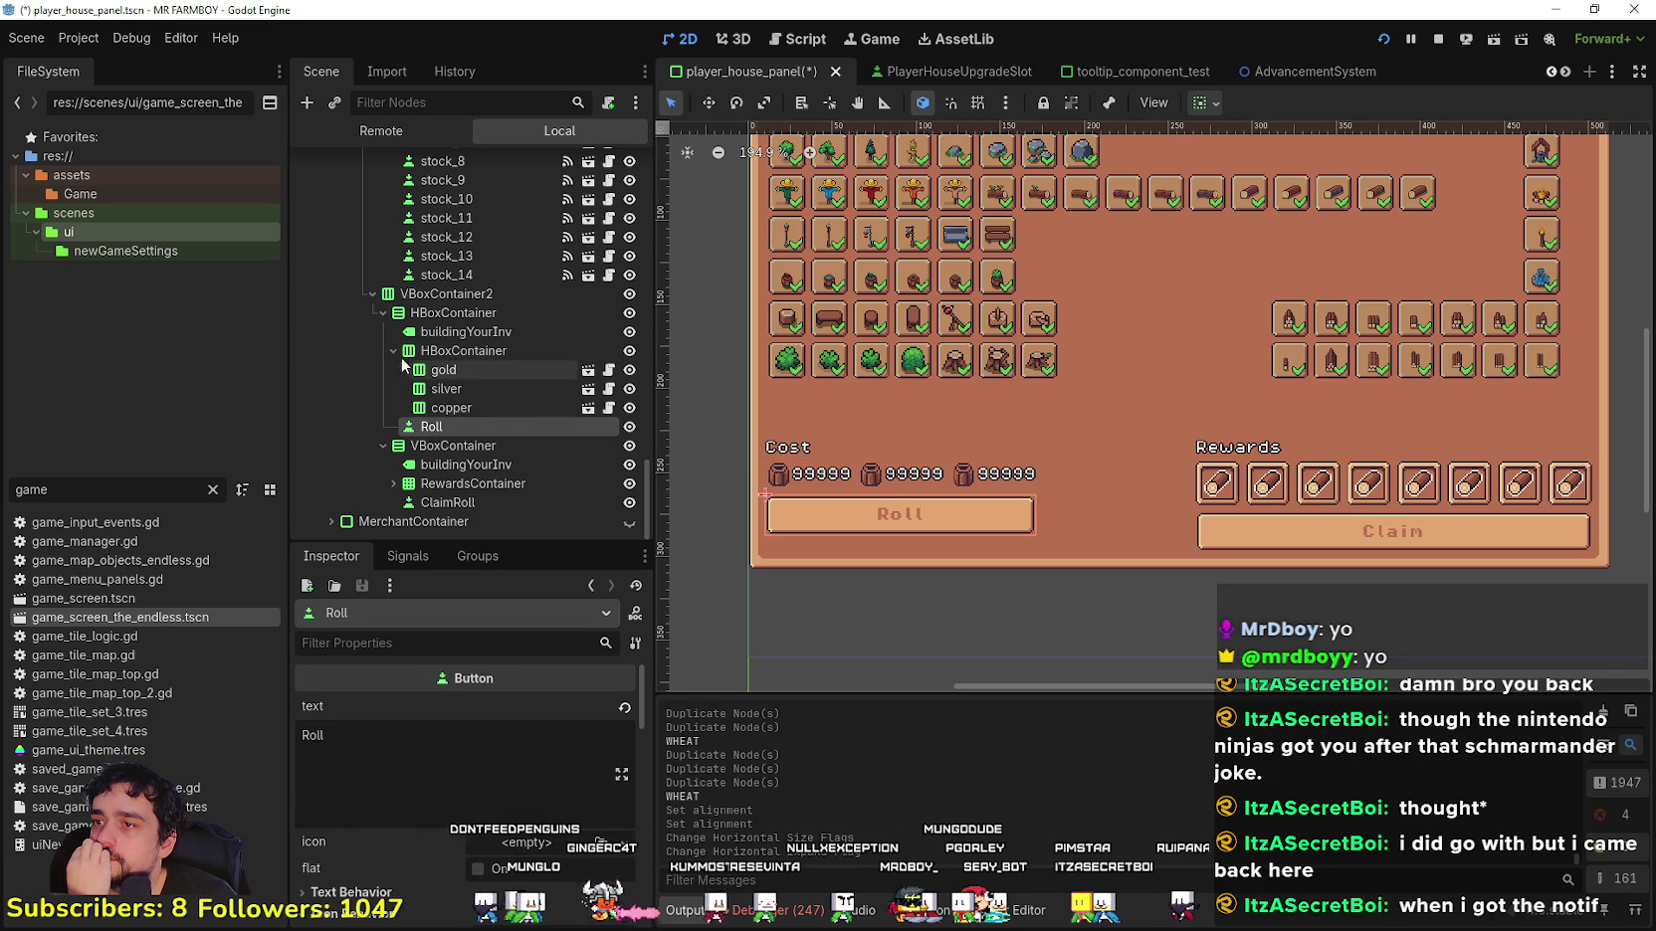
click(393, 351)
click(453, 408)
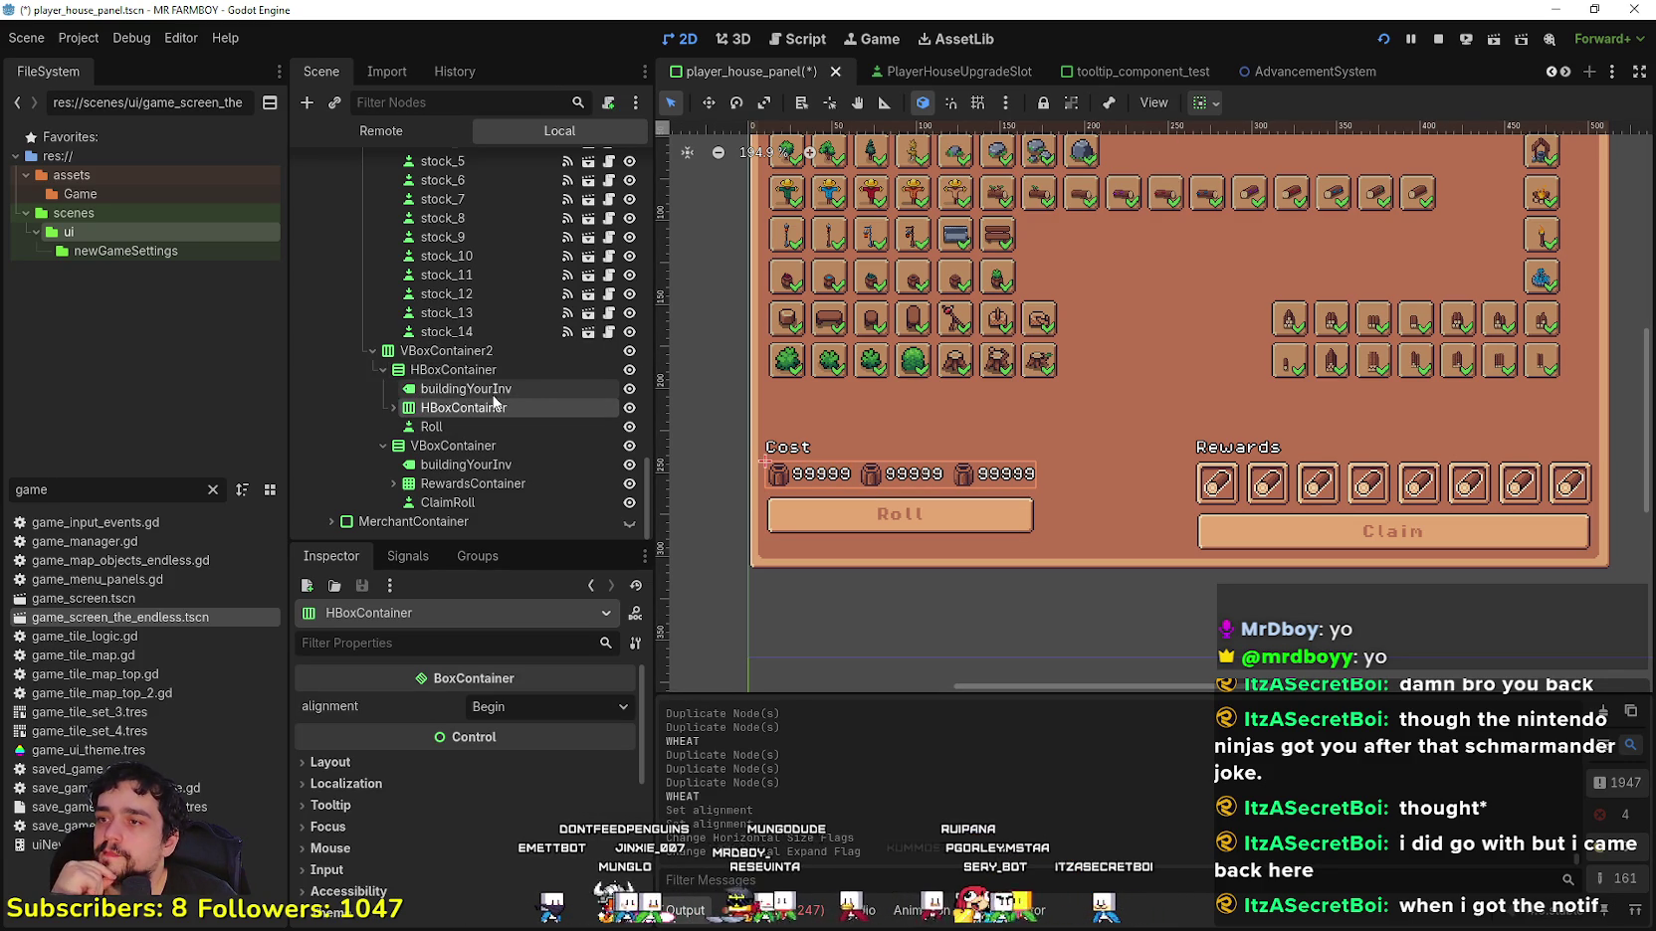
click(463, 389)
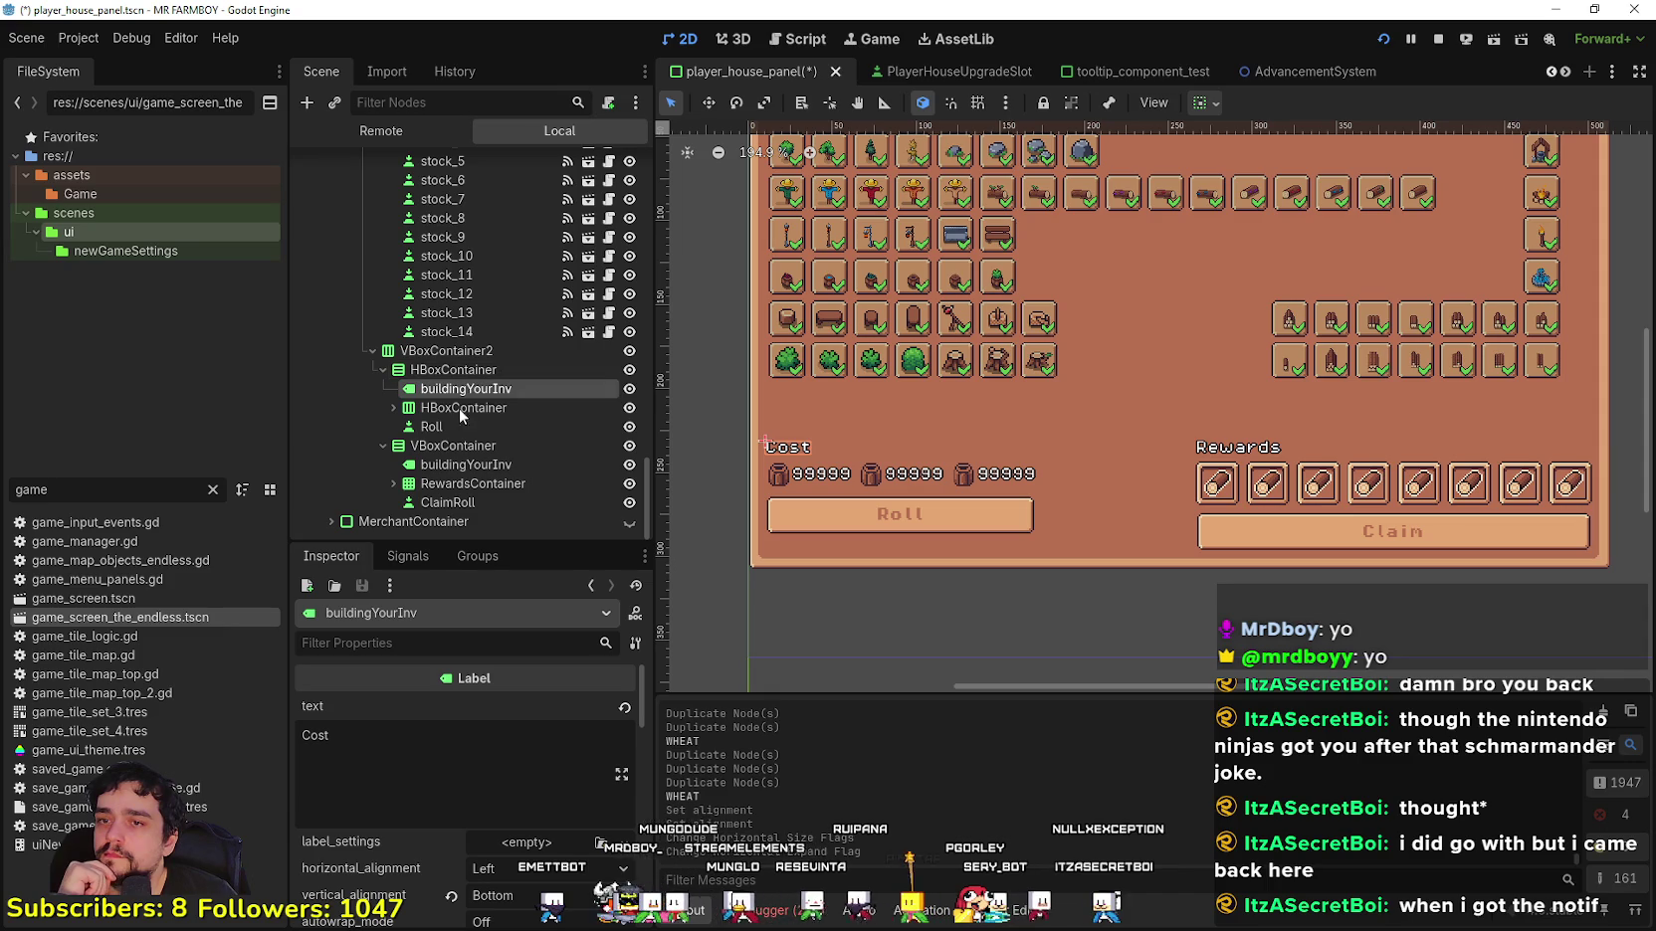
click(460, 409)
click(483, 426)
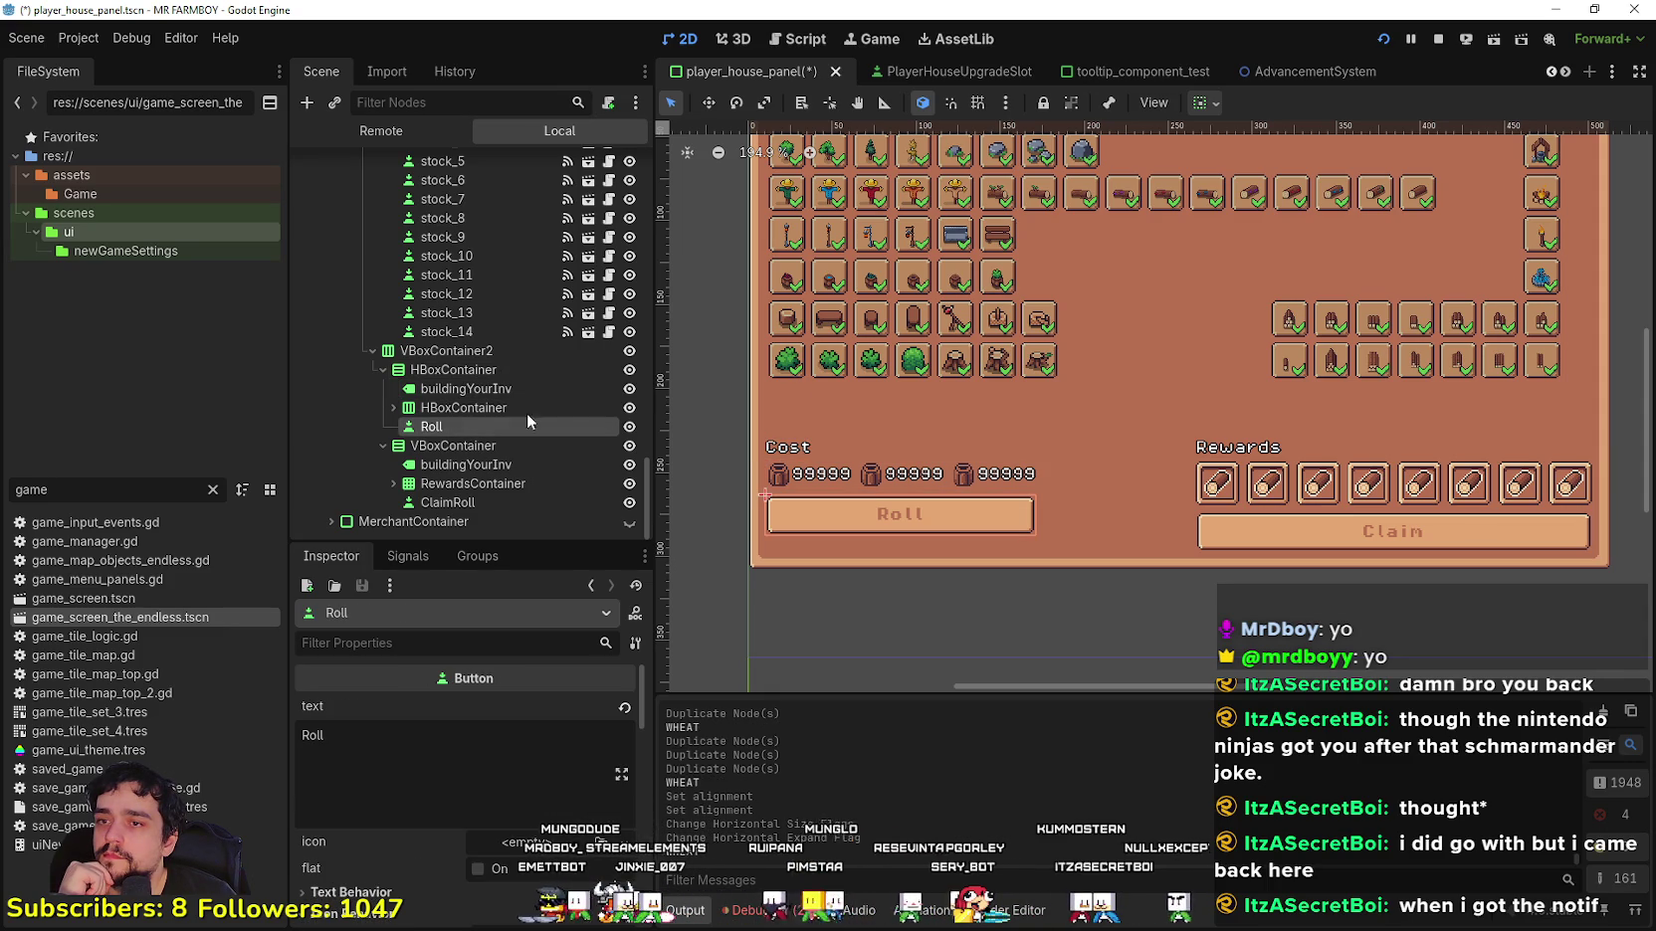
click(1206, 102)
click(1312, 277)
click(1303, 304)
click(1304, 304)
click(1303, 275)
click(1216, 280)
click(505, 408)
click(506, 408)
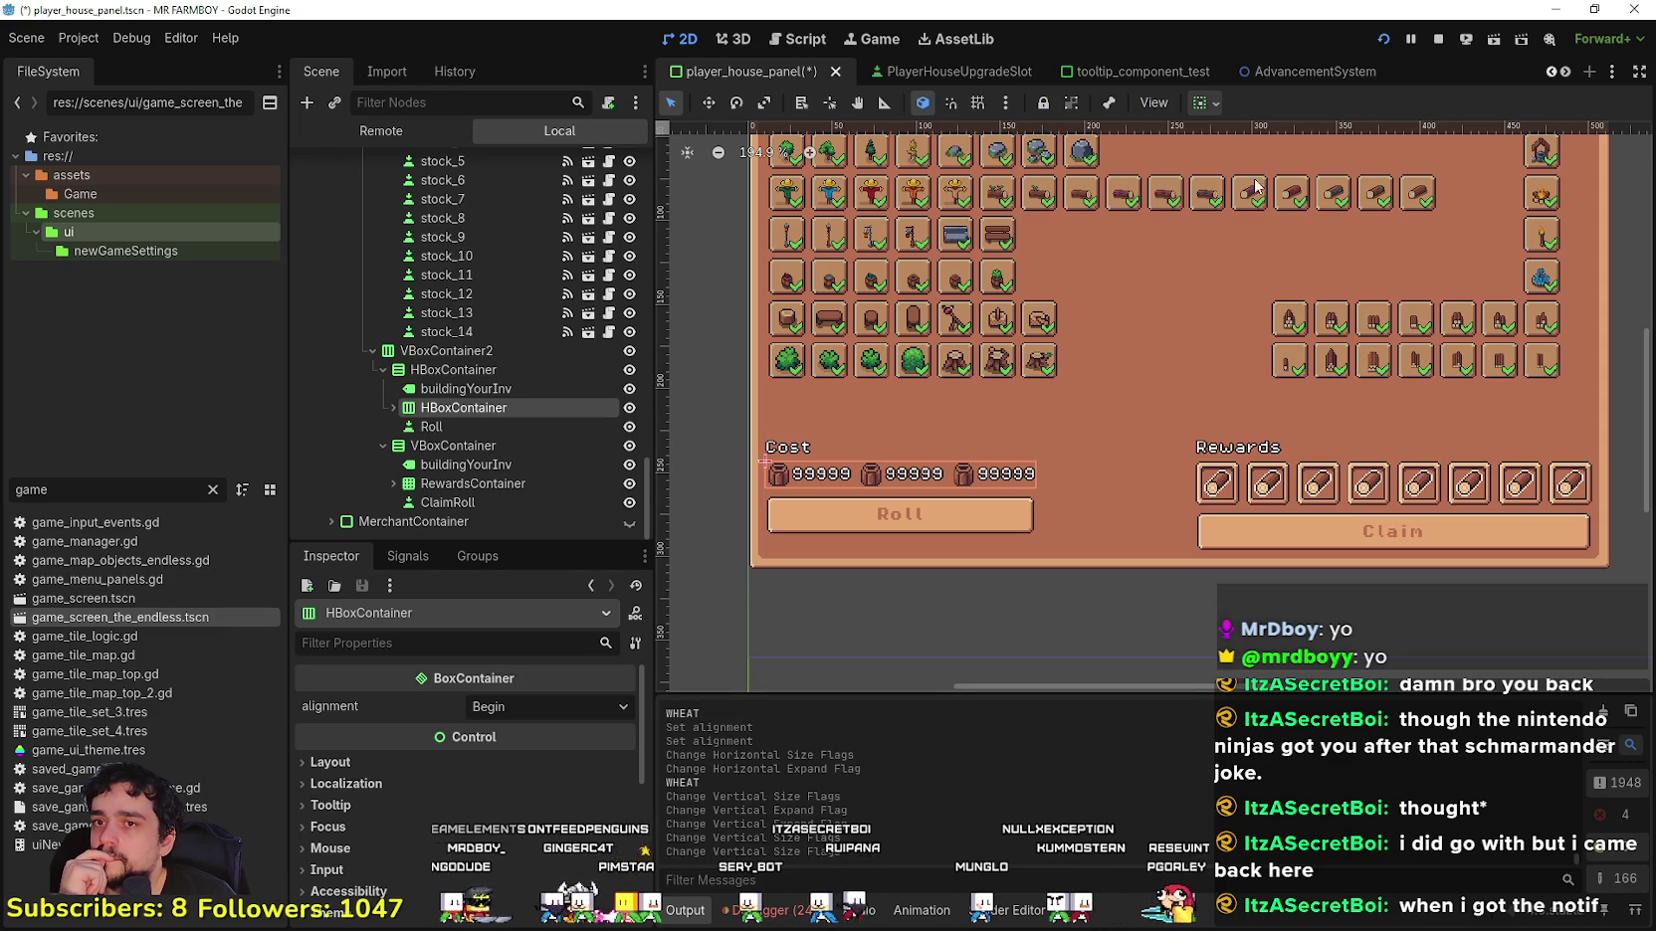
Step: Make the Cost slots HBoxContainer expand vertically and set its alignment to End
click(1212, 103)
click(1304, 305)
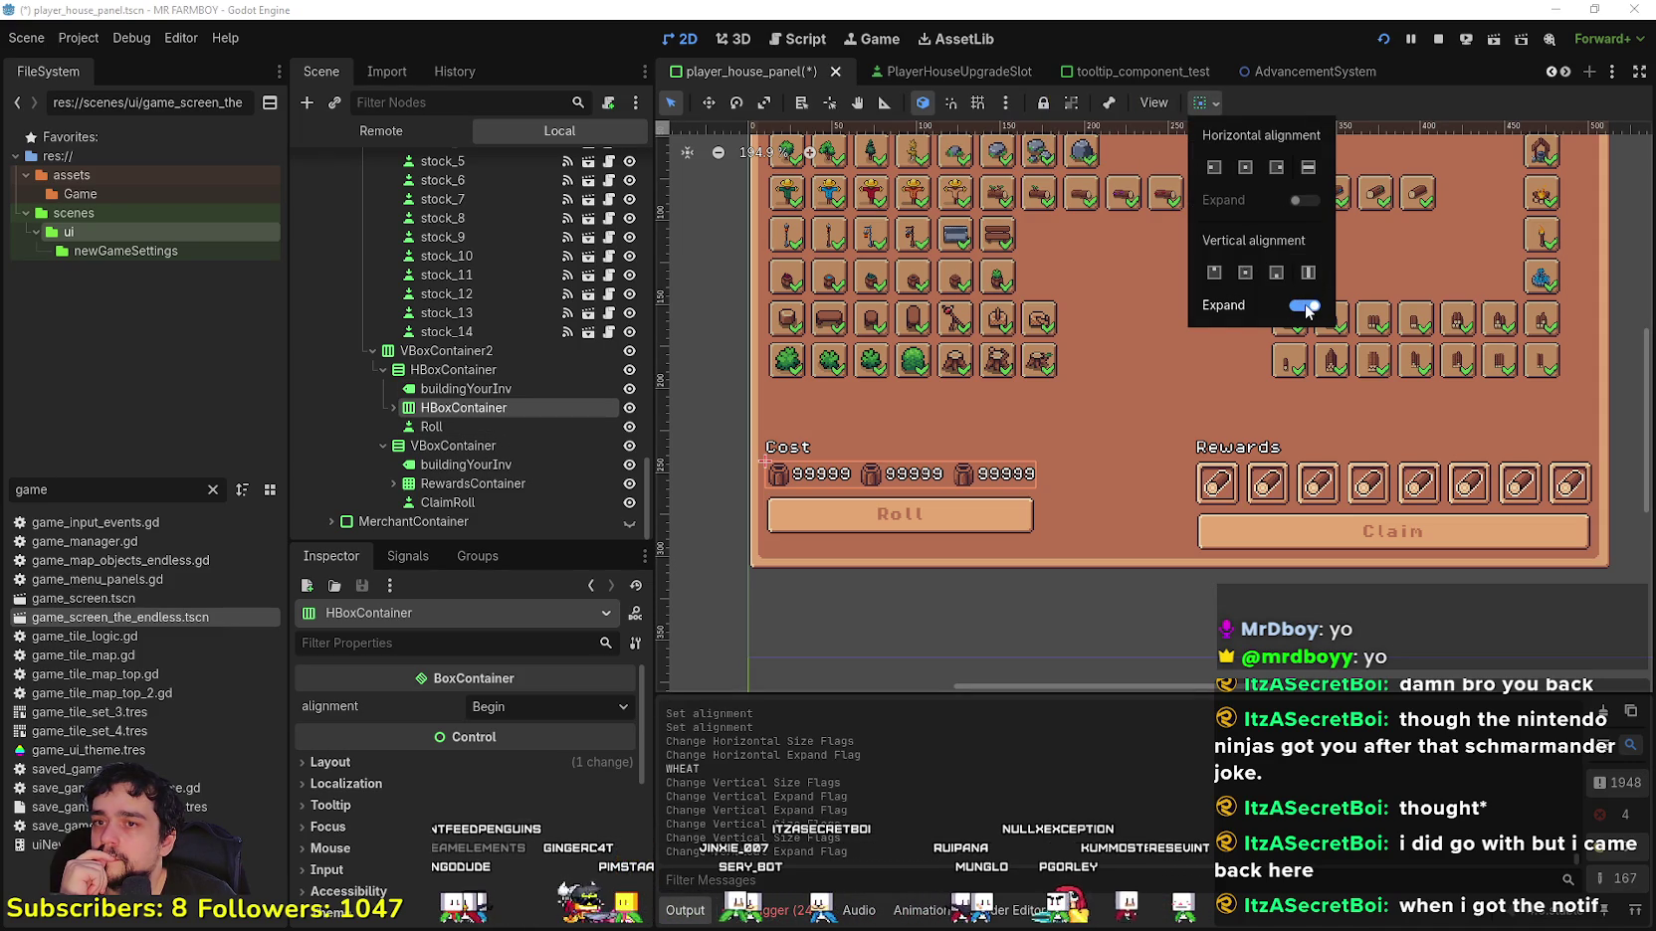
double_click(1304, 309)
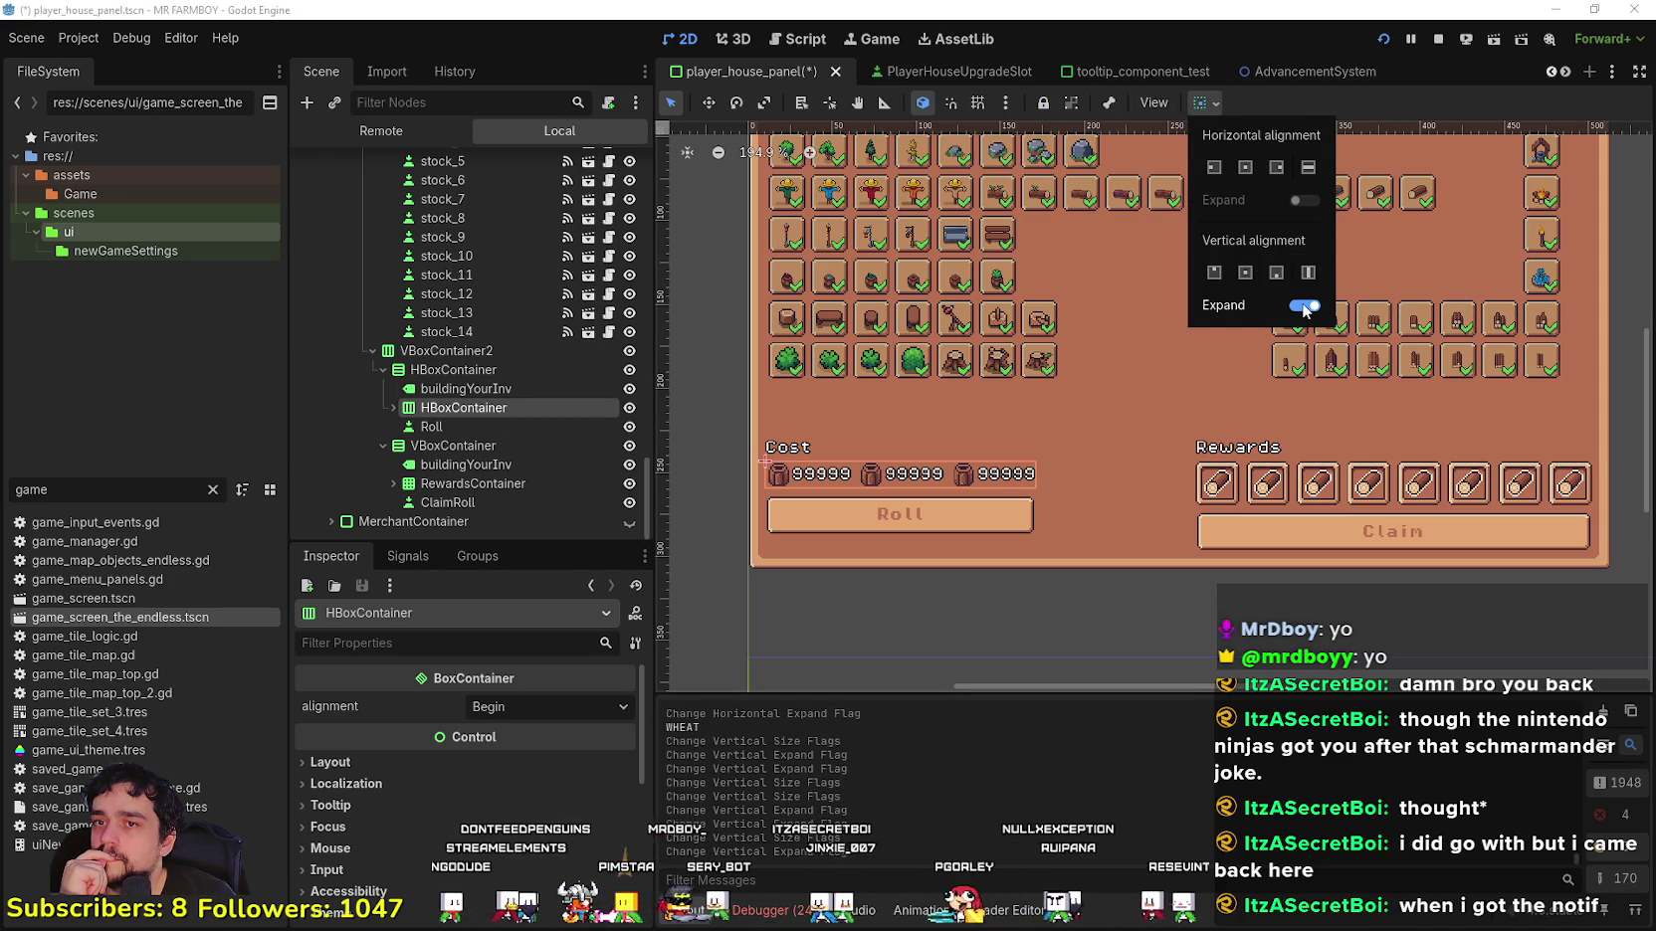
click(1277, 273)
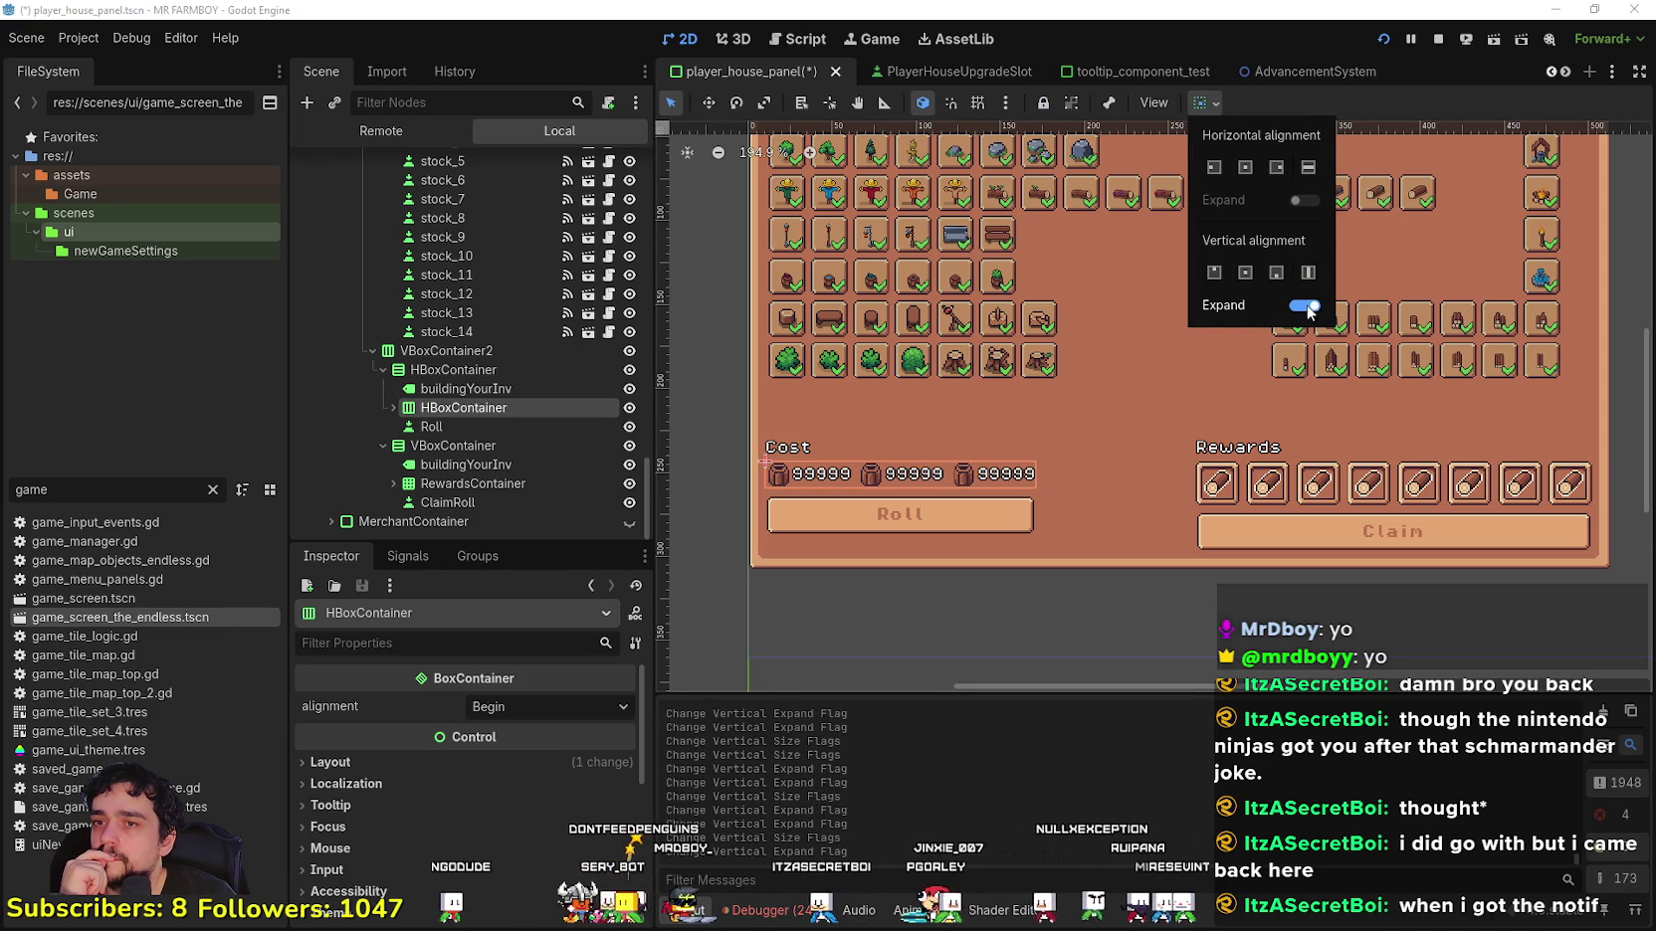
click(534, 715)
click(534, 712)
click(587, 777)
click(1206, 104)
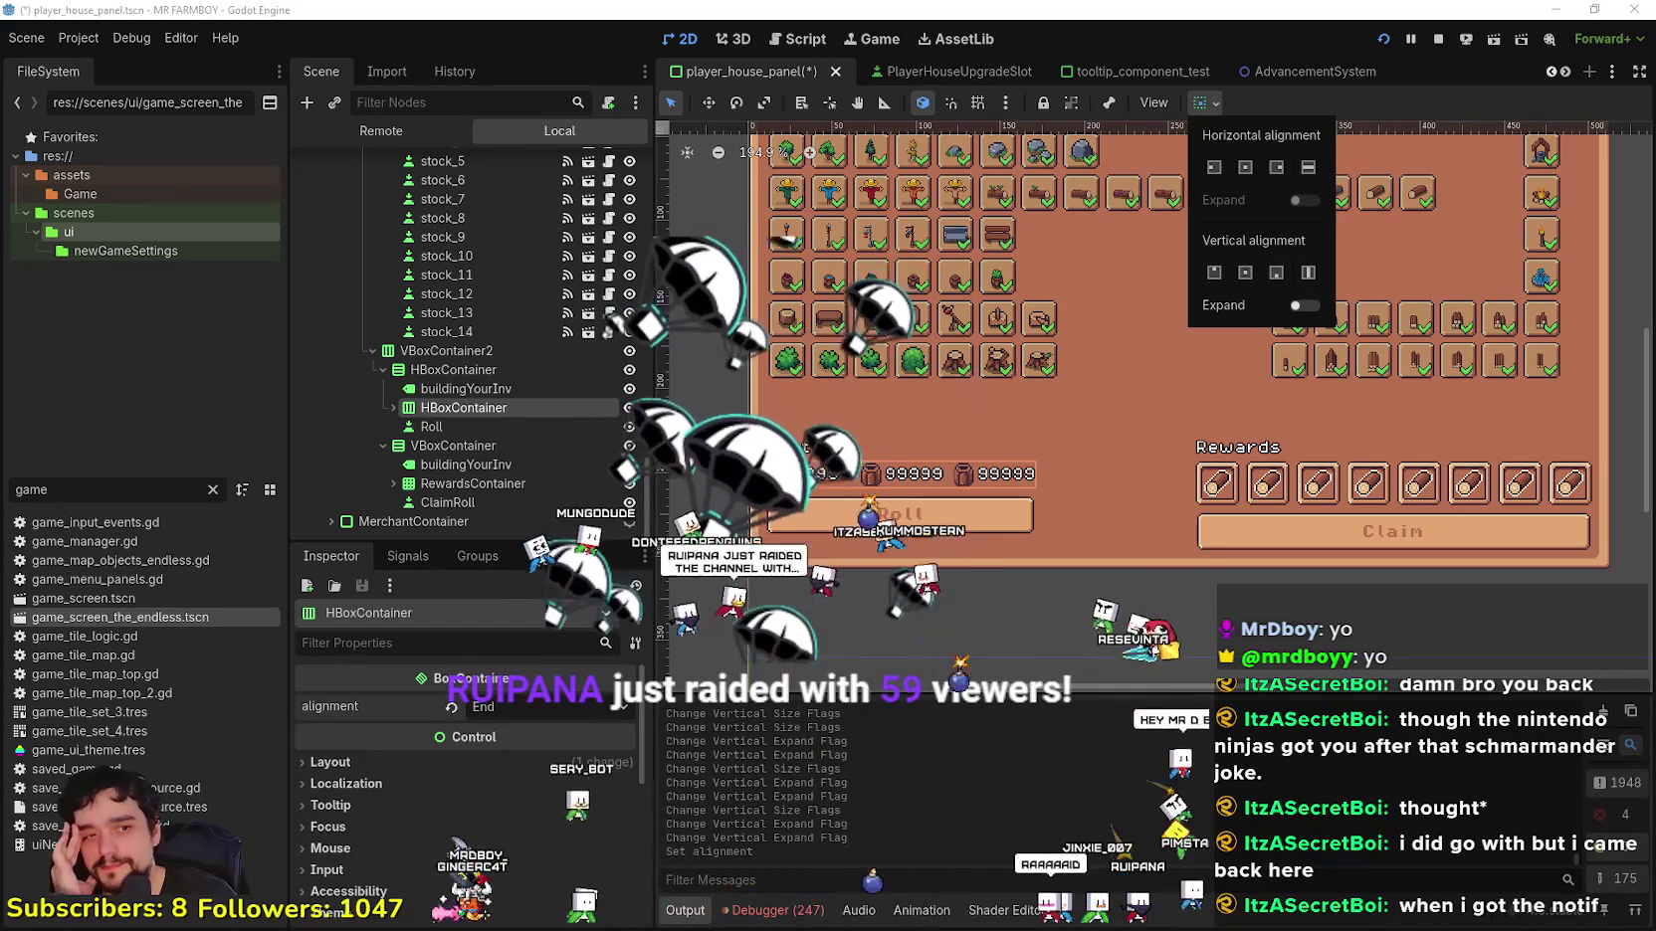
click(1206, 103)
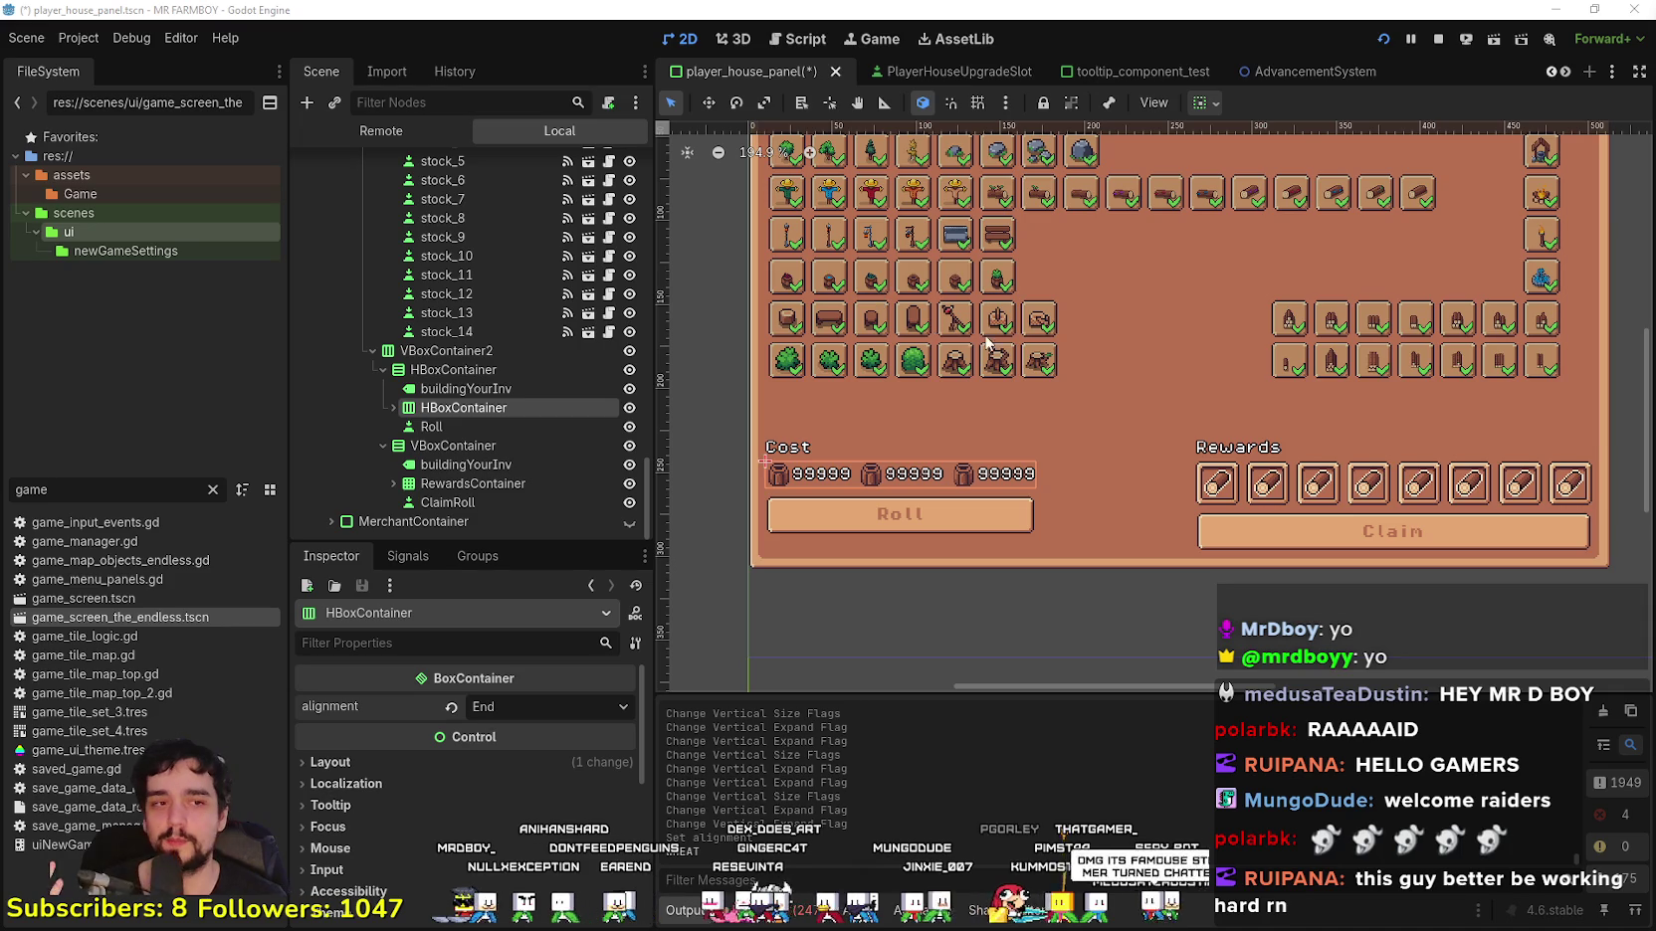
scroll(1173, 578, up, 5)
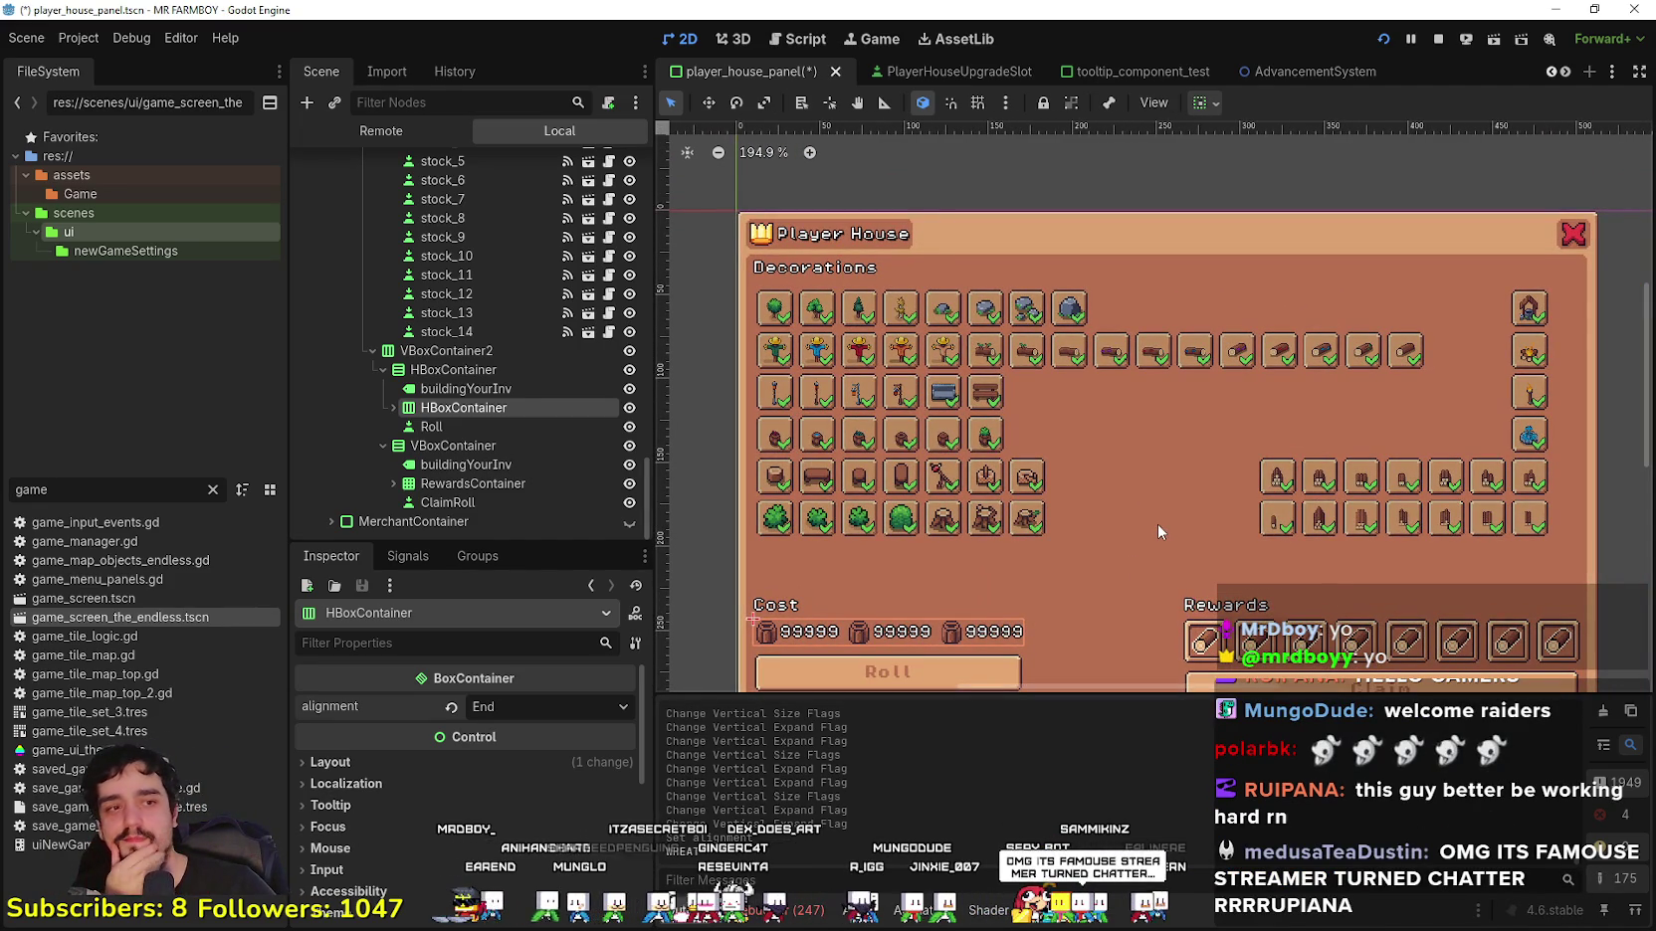
scroll(1149, 506, down, 2)
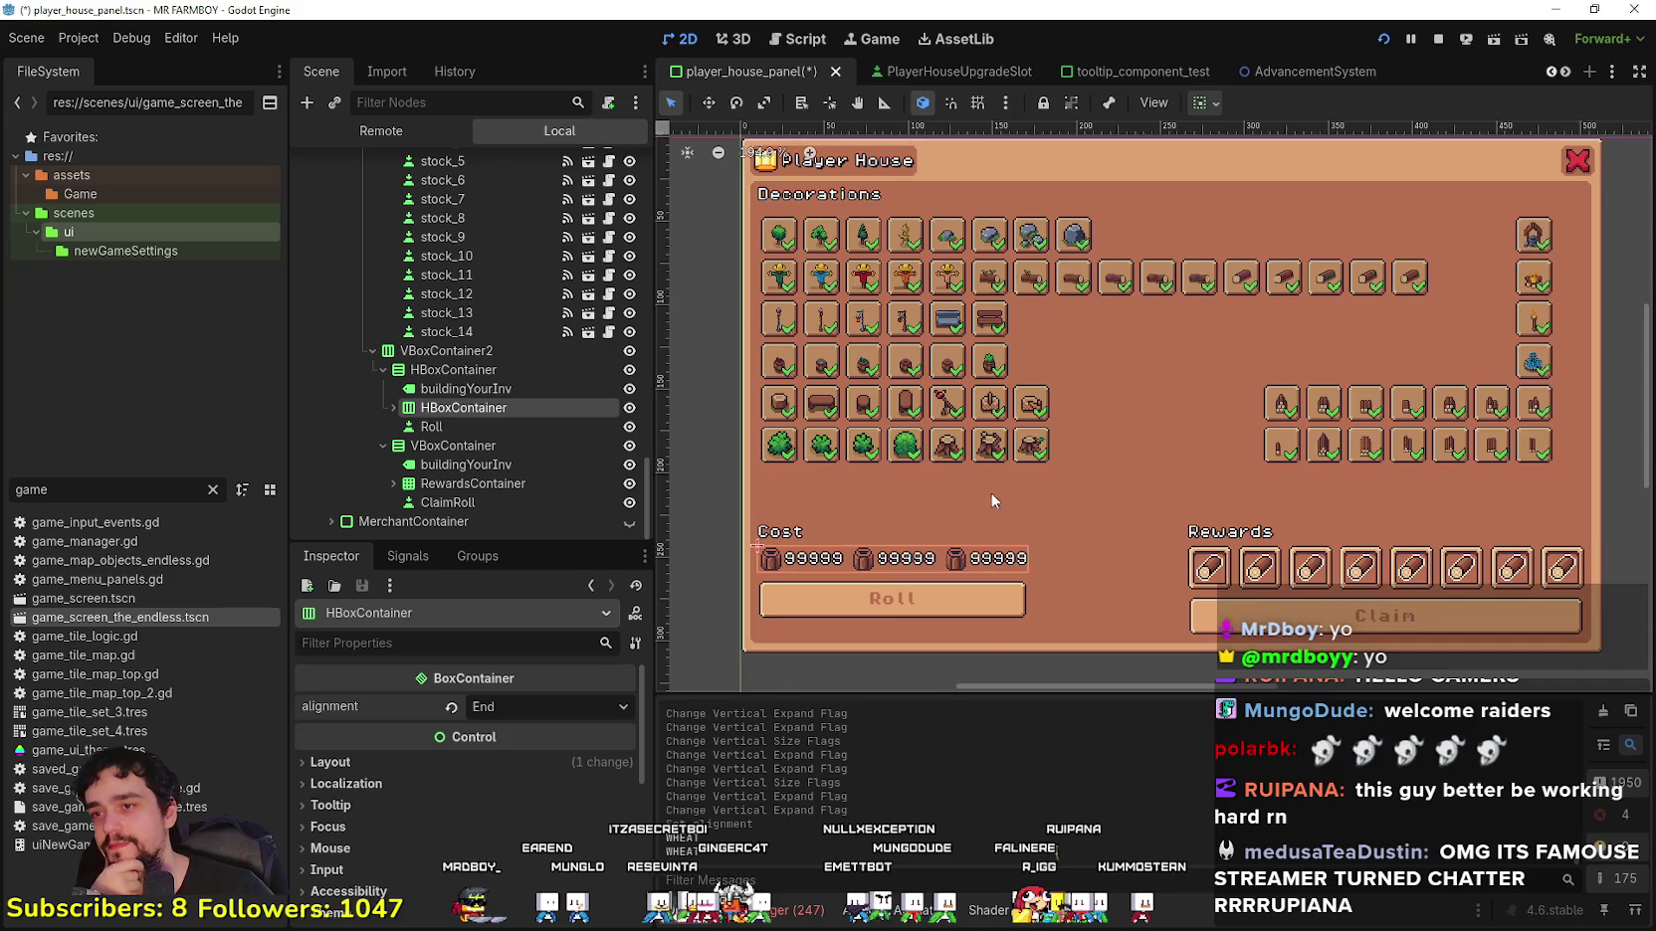
scroll(996, 493, right, 1)
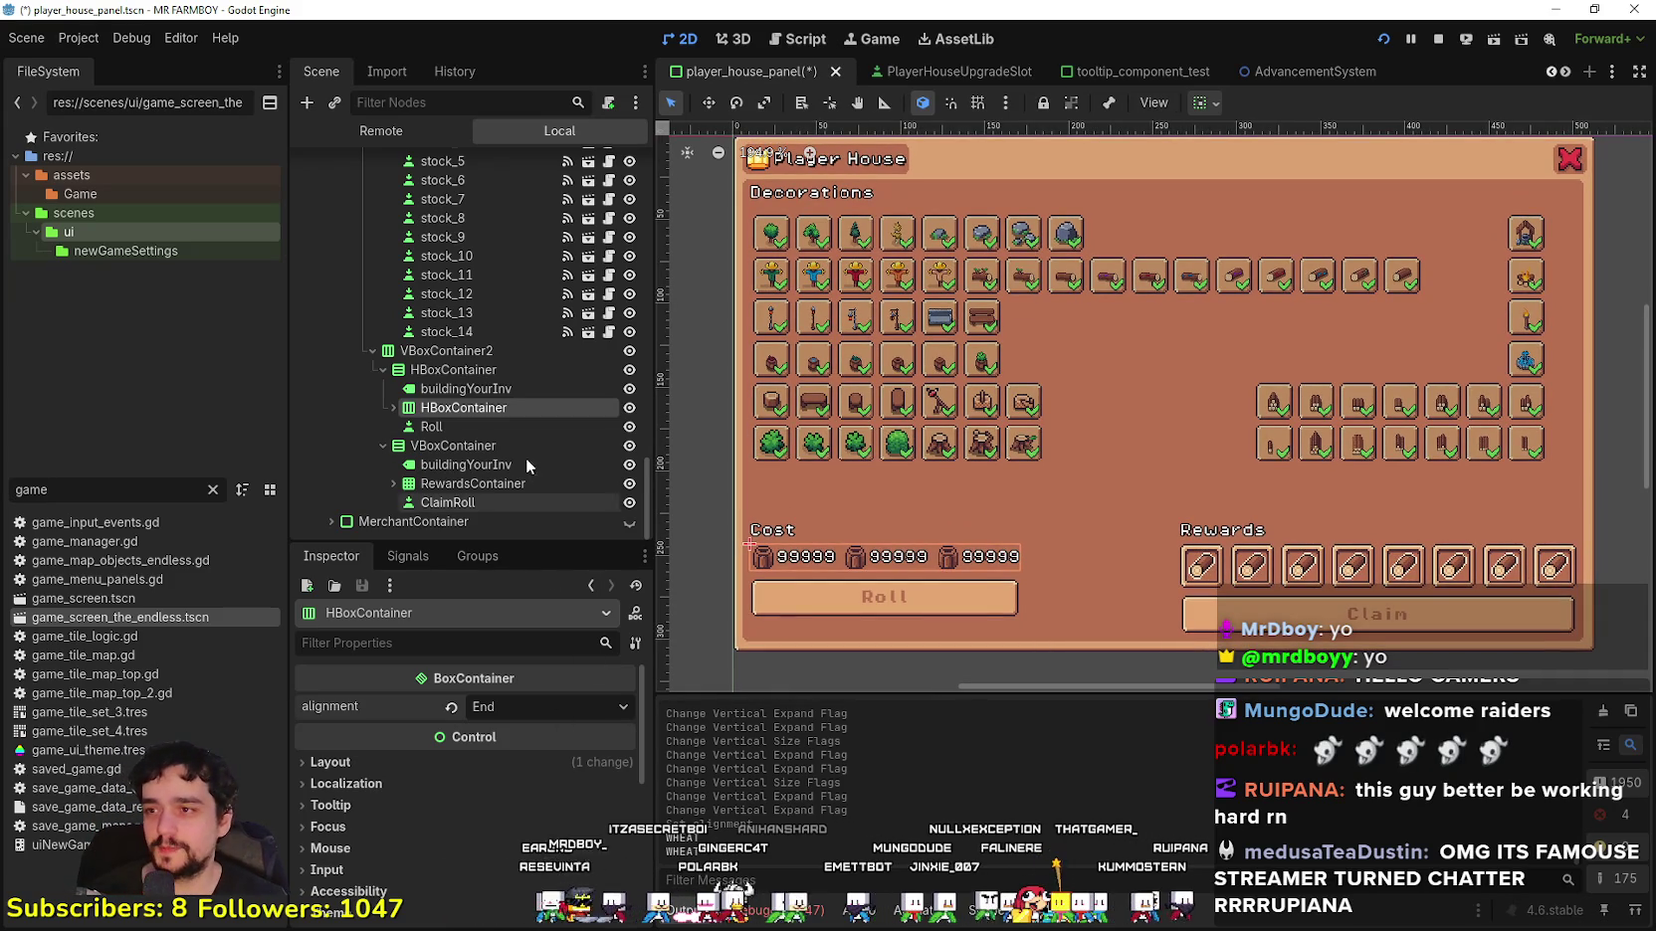
click(945, 599)
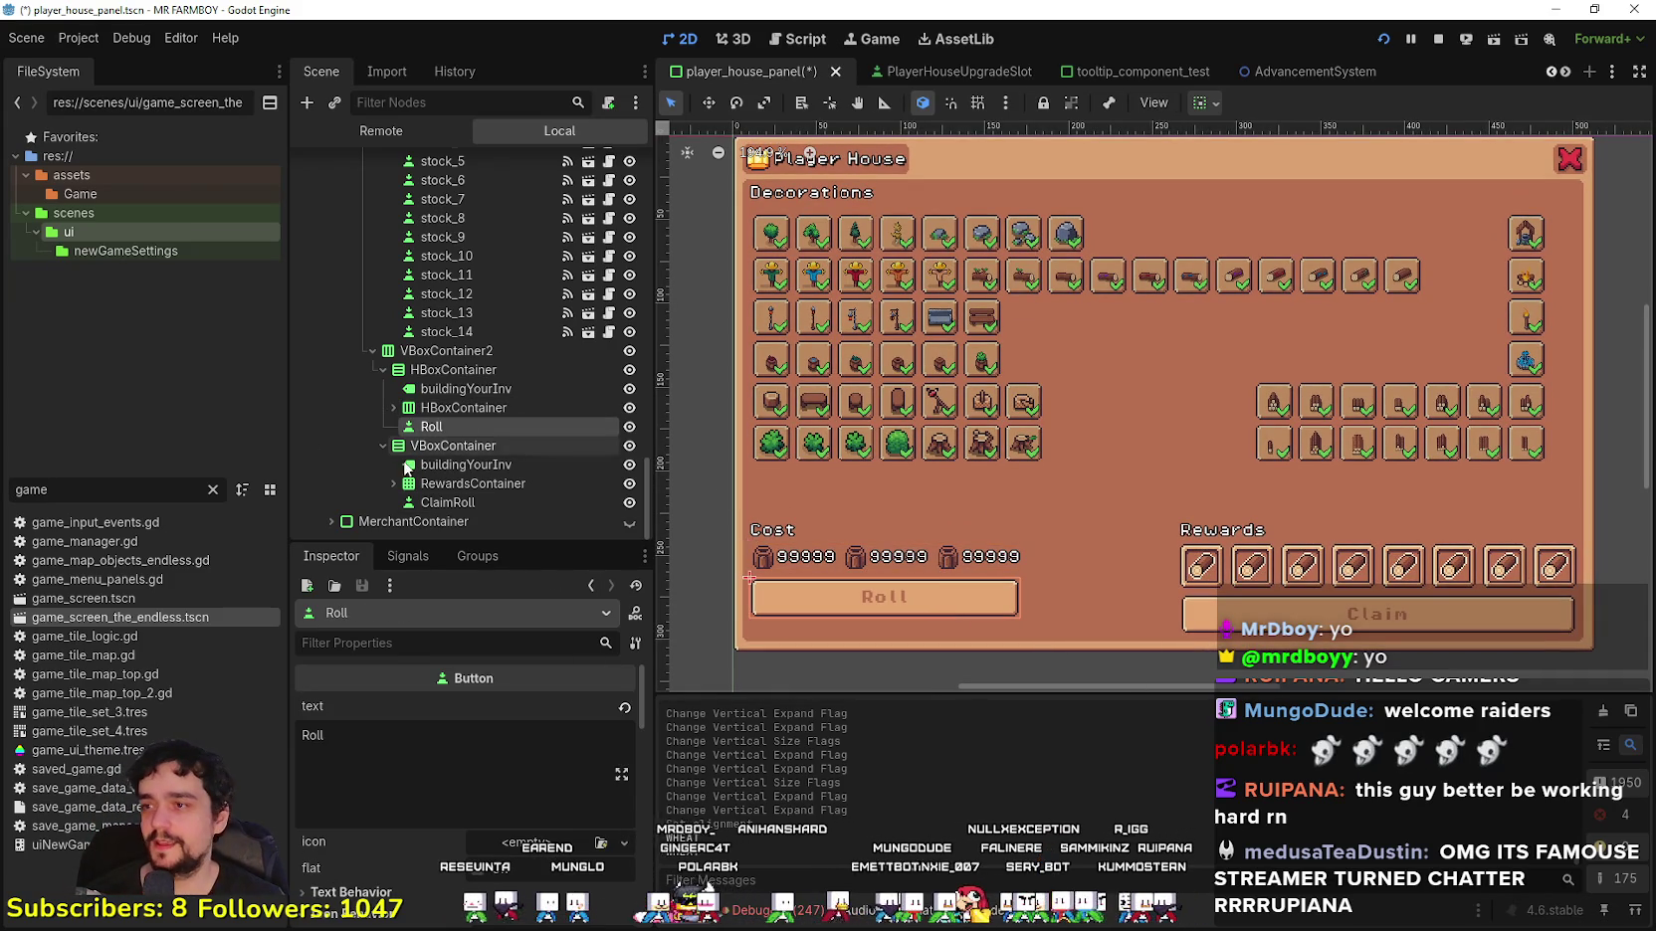
click(391, 403)
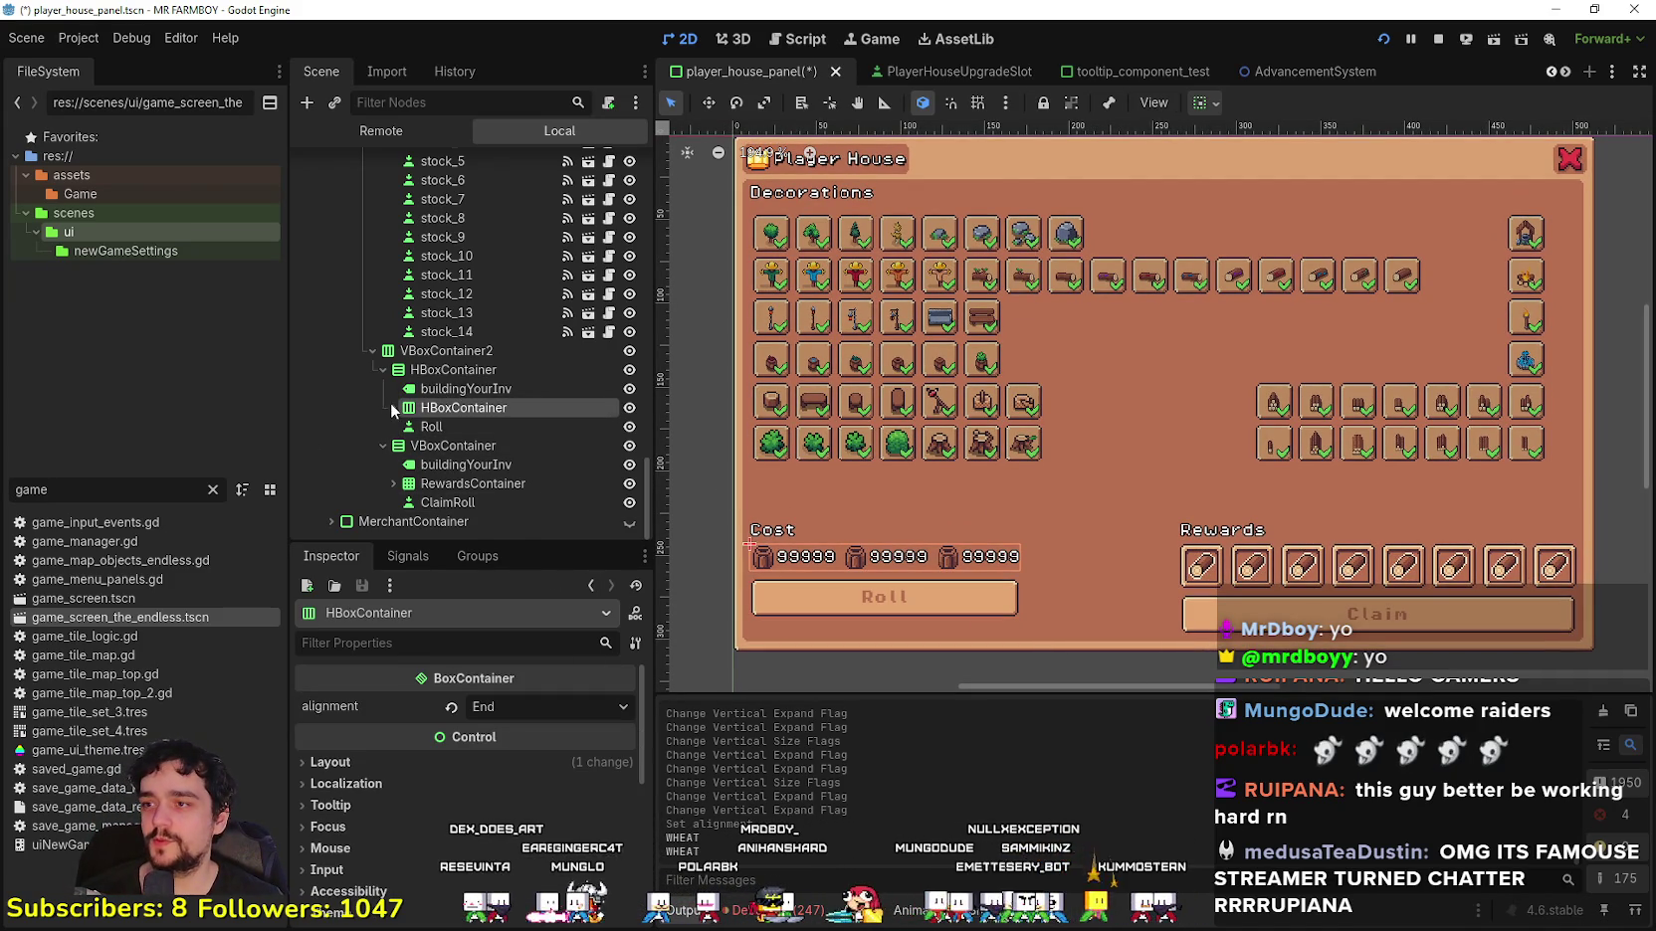
mouse_move(1069, 391)
mouse_down()
mouse_move(1150, 268)
mouse_move(1288, 272)
mouse_move(1055, 369)
mouse_move(1103, 385)
mouse_move(1135, 373)
mouse_move(1139, 395)
mouse_up()
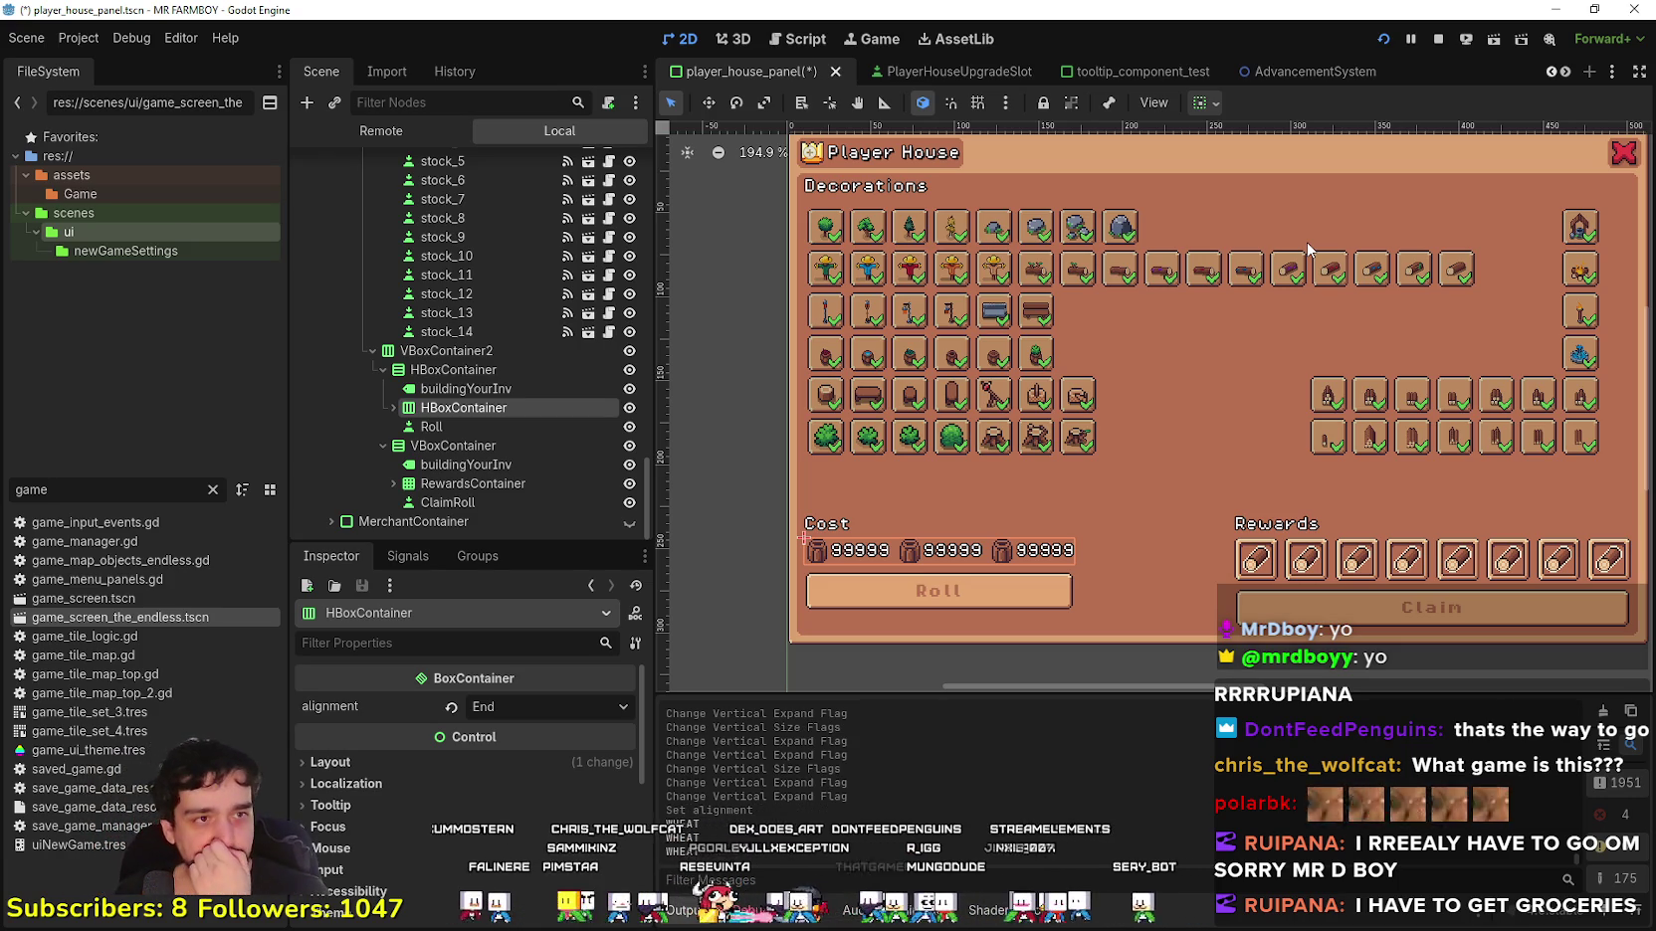
click(938, 595)
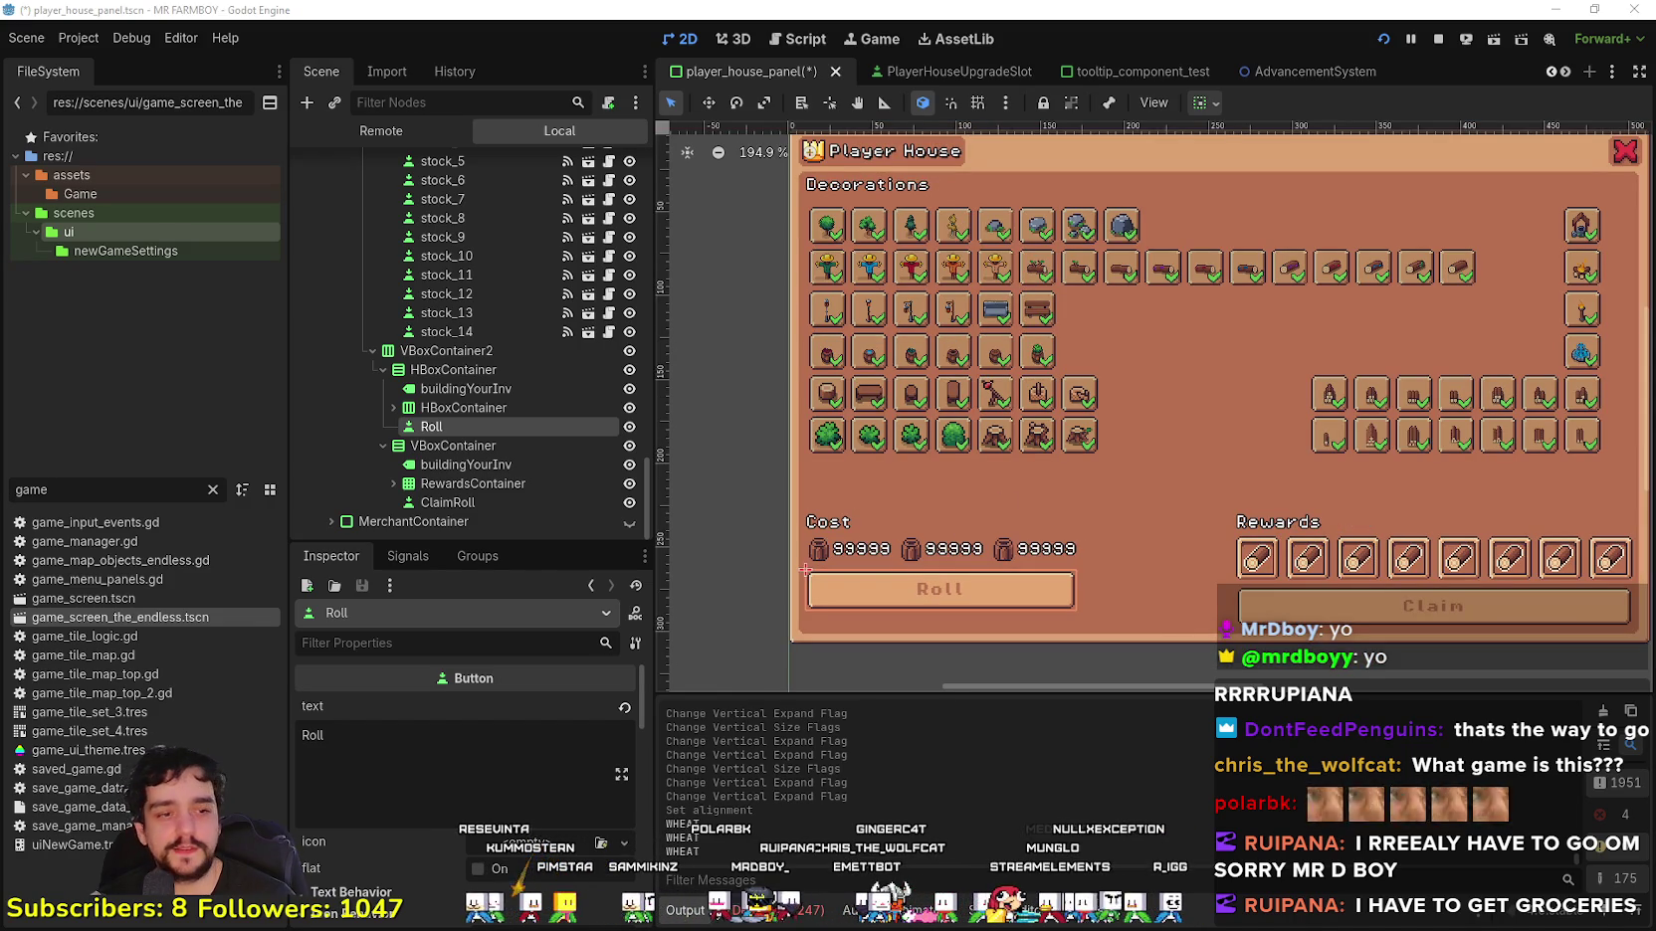
key(F5)
Step: Stop the game, make the Advancements node visible, and run the project again
click(1408, 151)
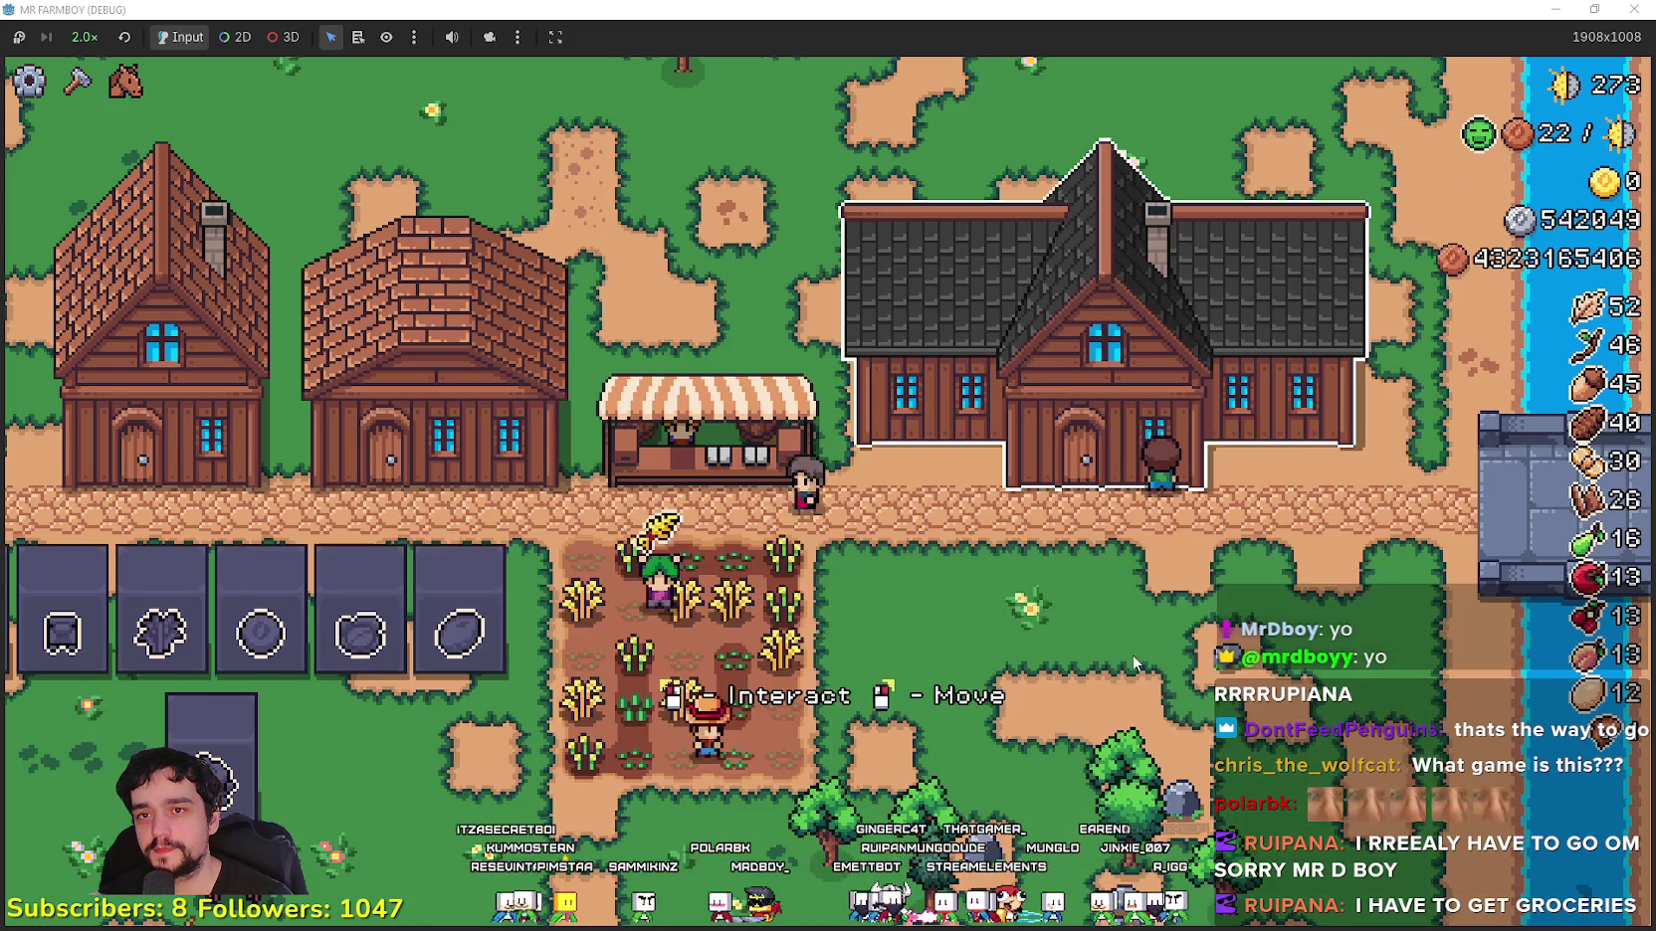
key(F8)
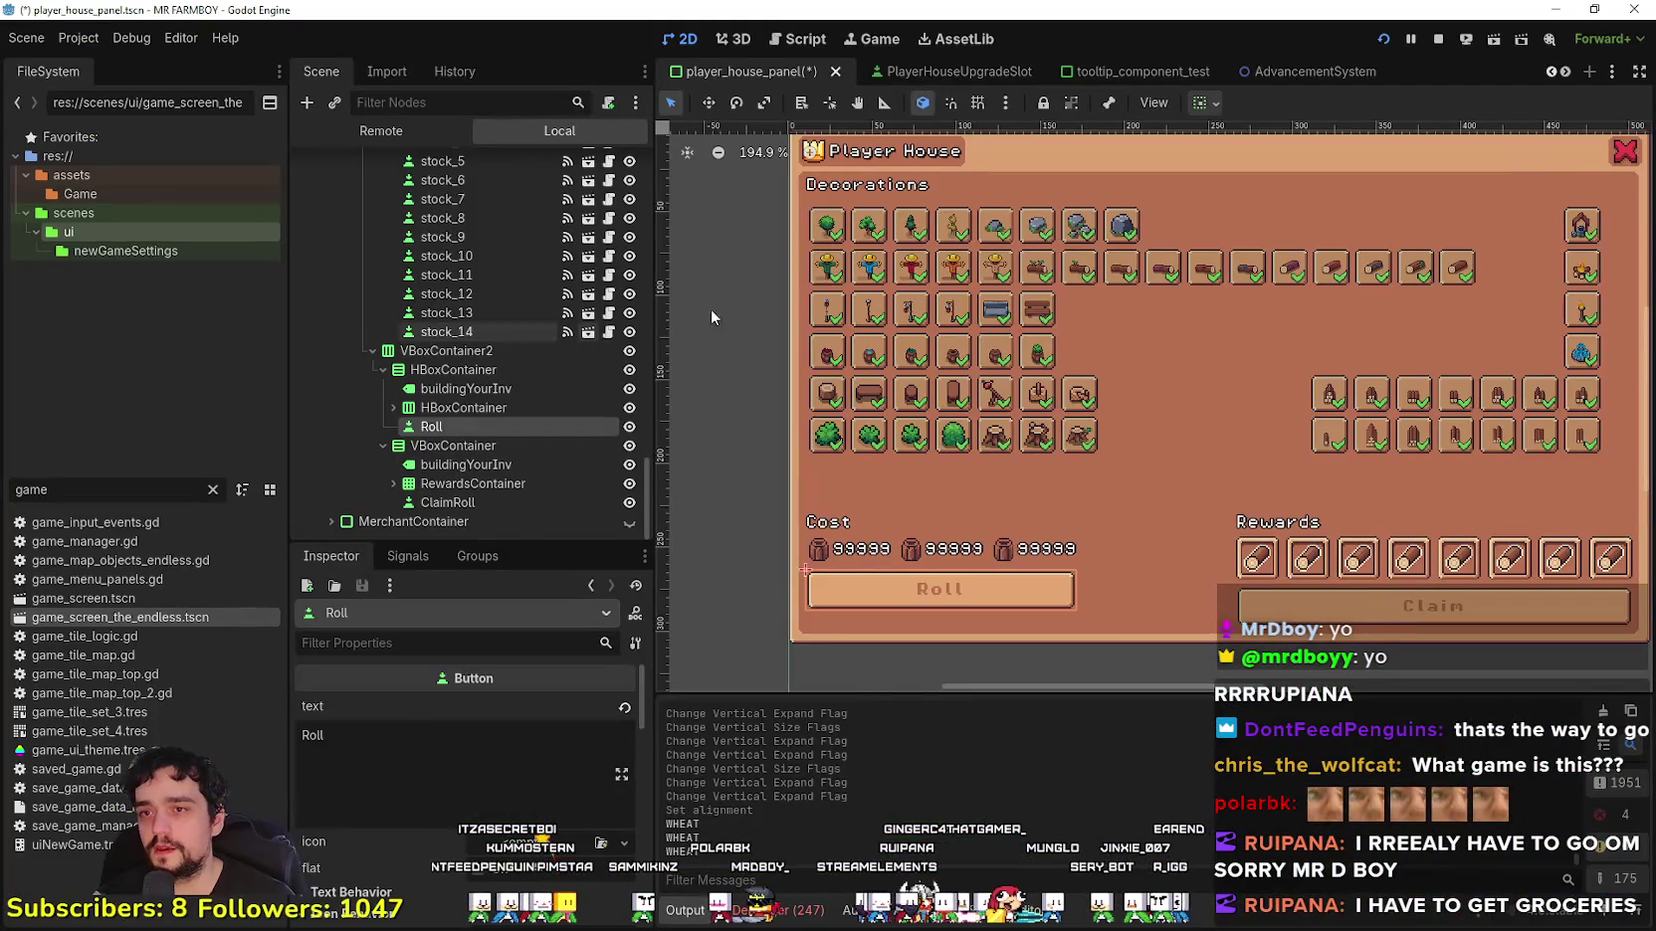
scroll(1155, 298, down, 2)
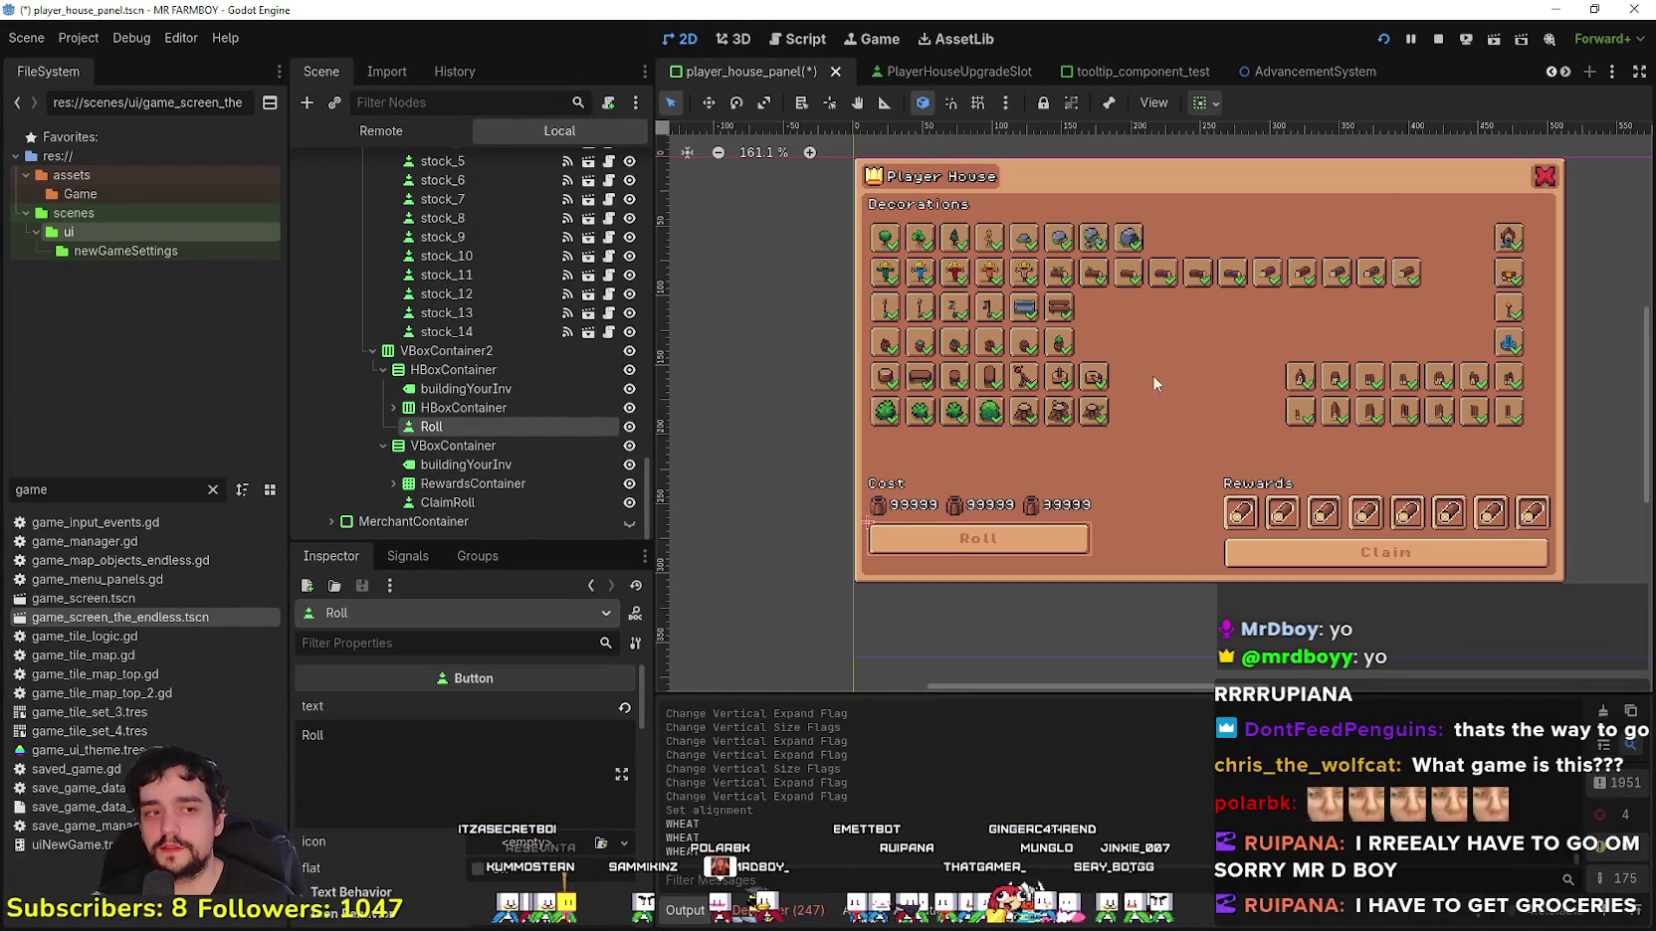
scroll(571, 408, up, 10)
scroll(573, 452, up, 15)
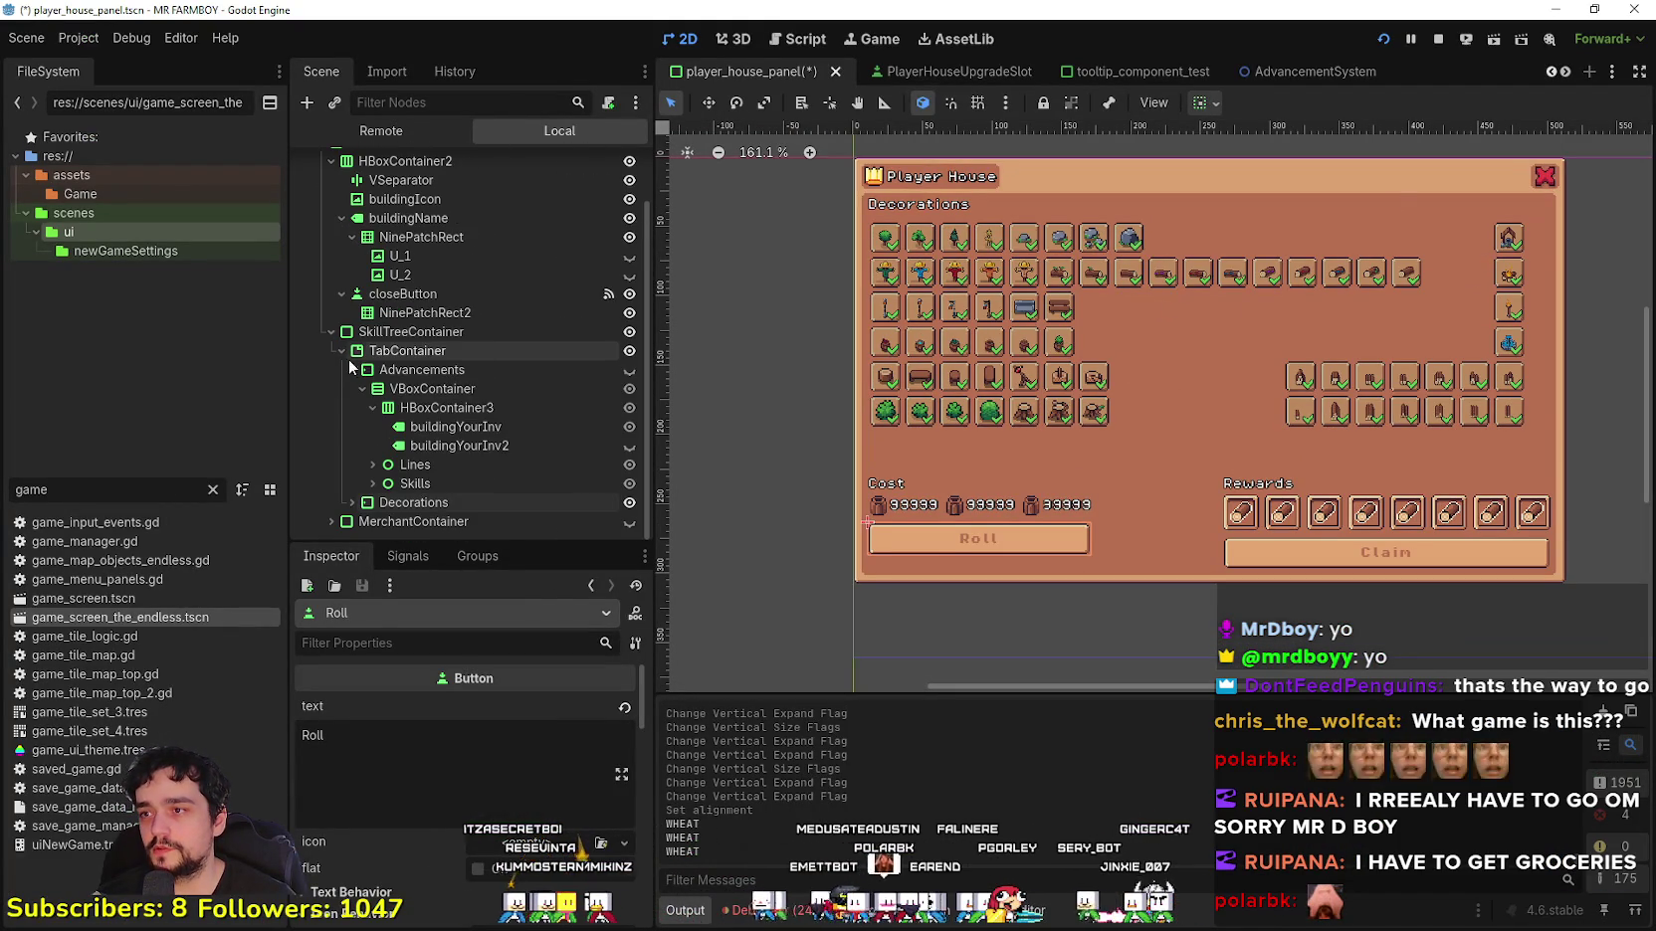
click(629, 373)
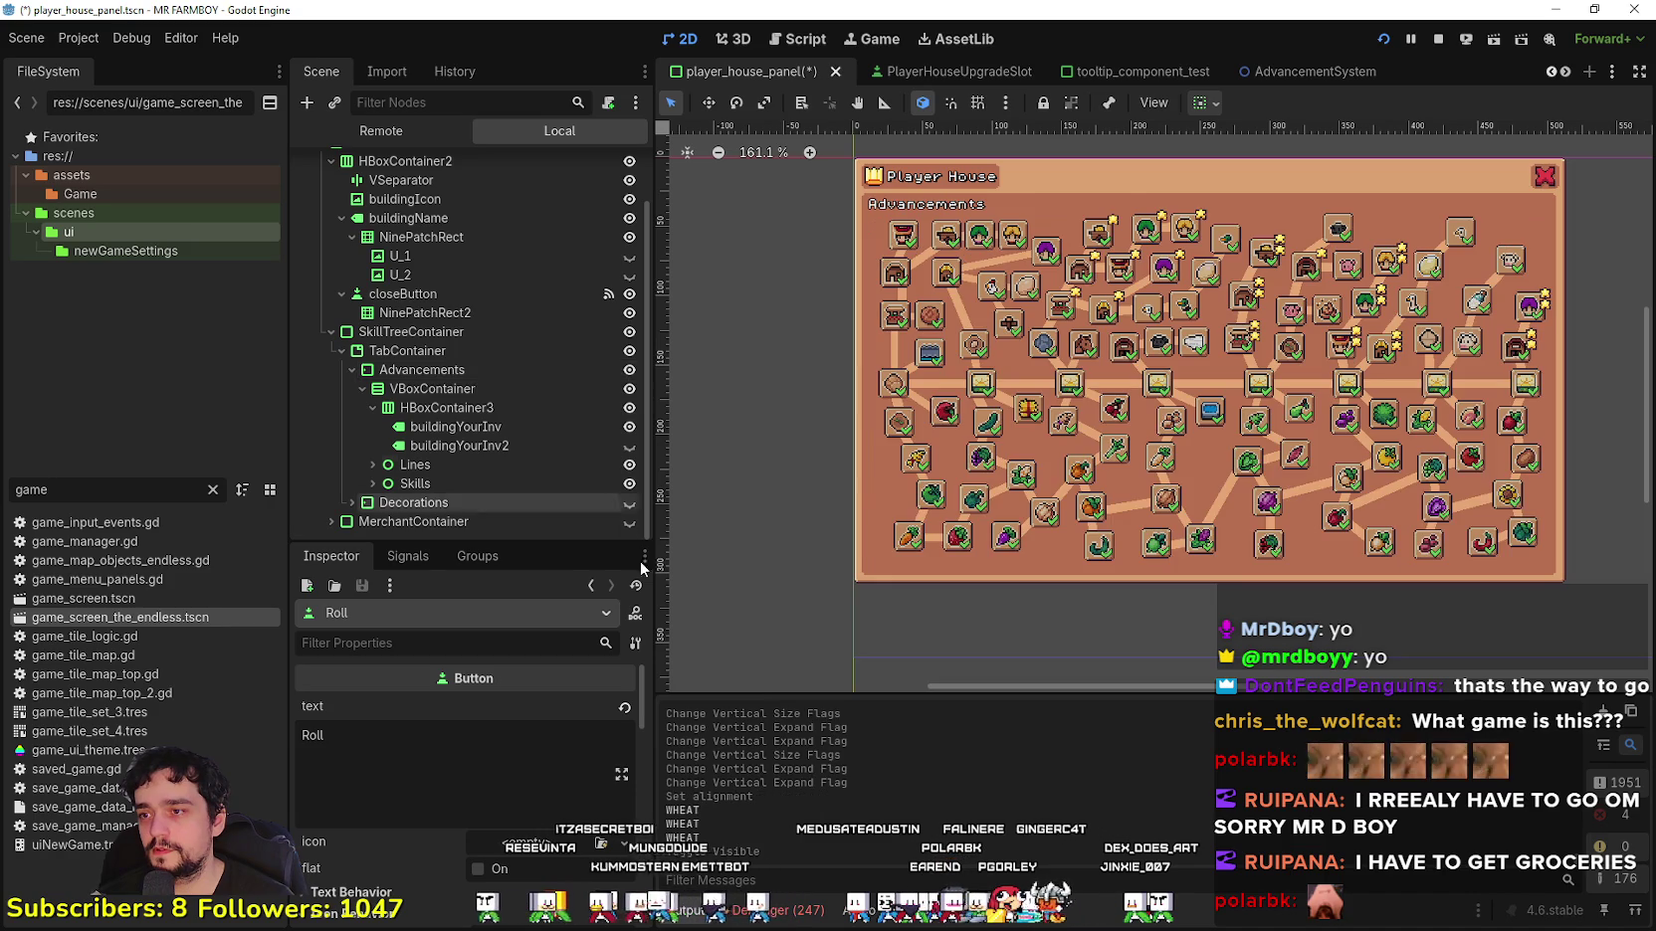
key(alt+Tab)
Step: Open and close the Player House panel in game, once with E and once from the map
key(e)
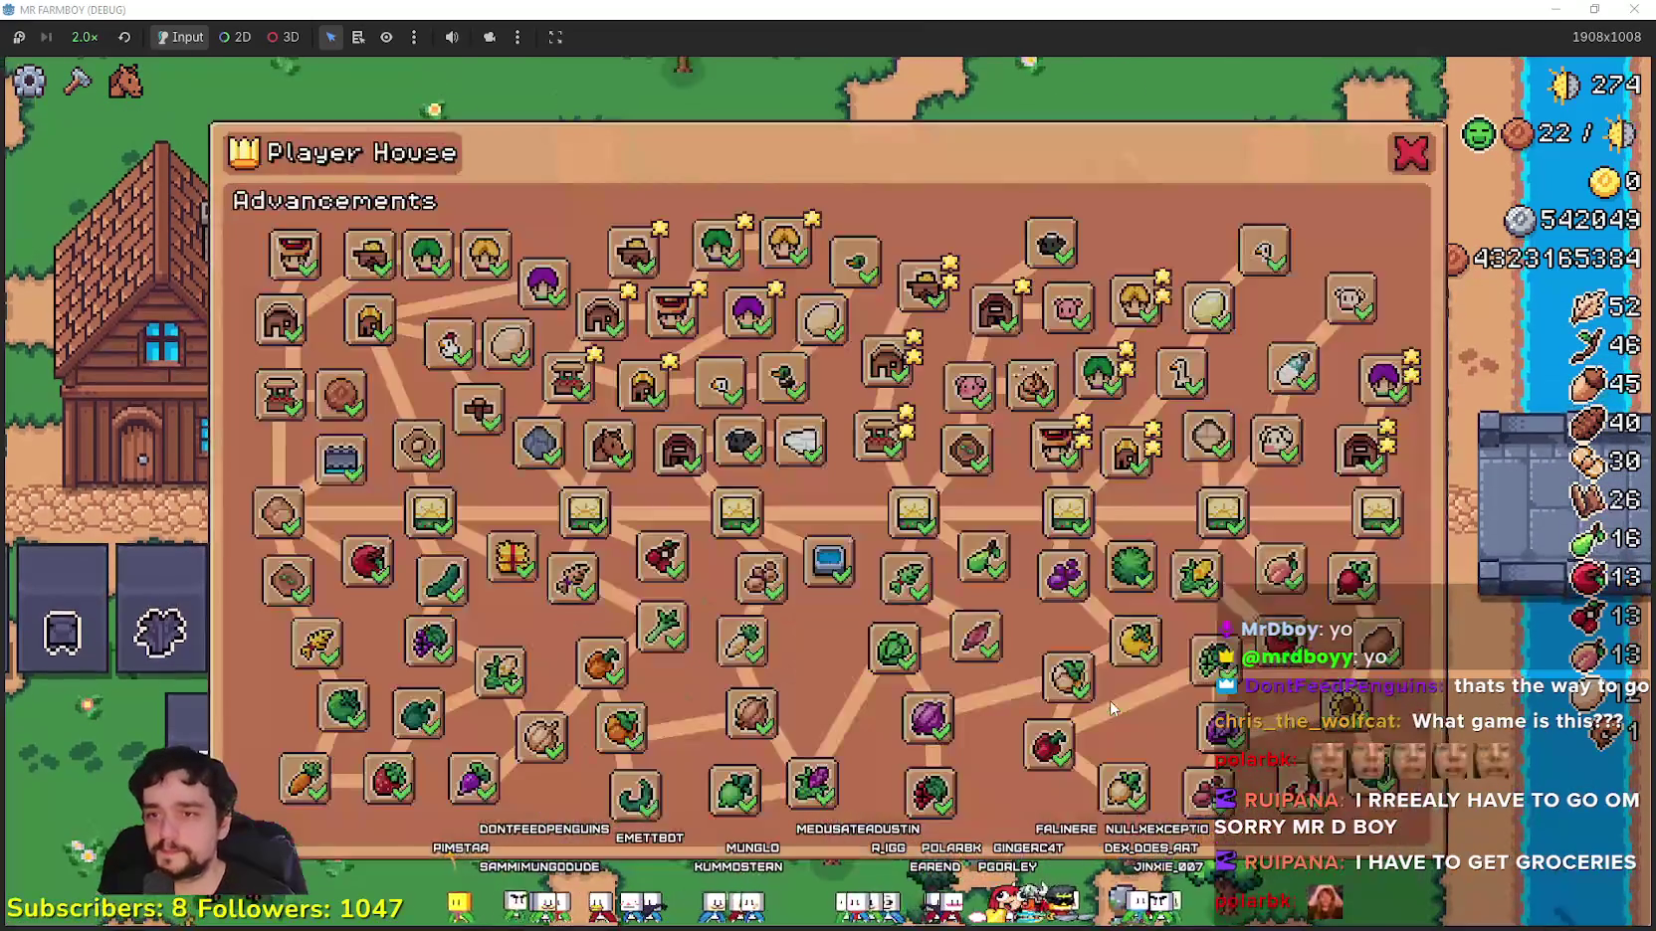
key(Escape)
scroll(878, 375, down, 5)
scroll(878, 375, down, 5)
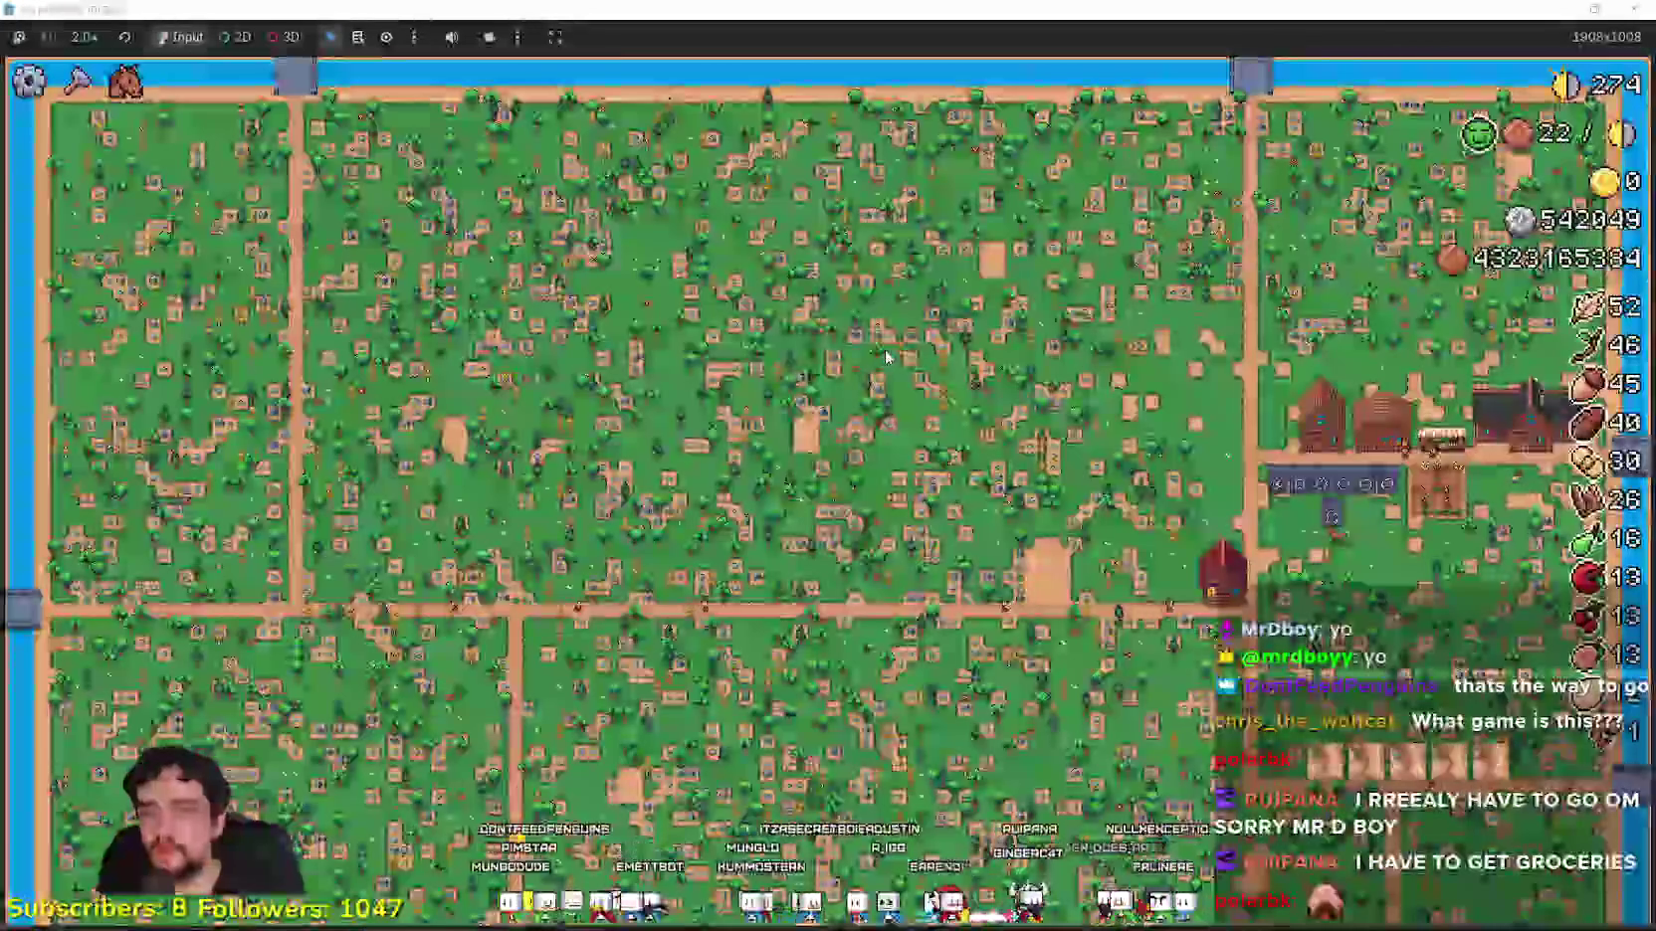
scroll(891, 346, up, 5)
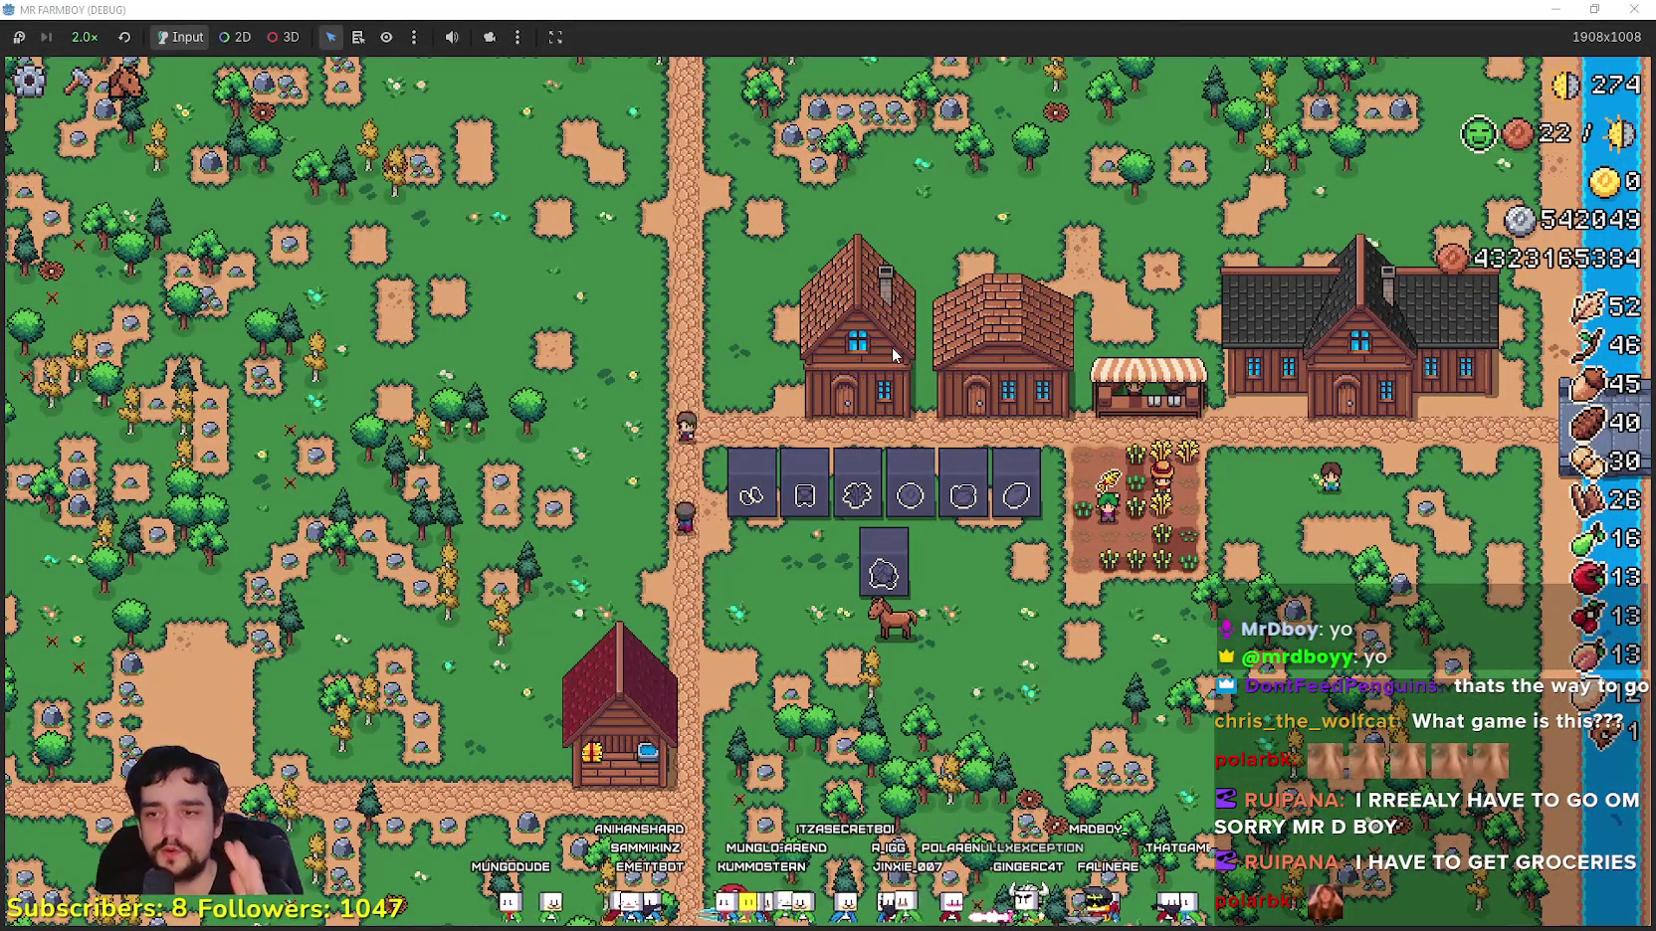
scroll(892, 347, up, 2)
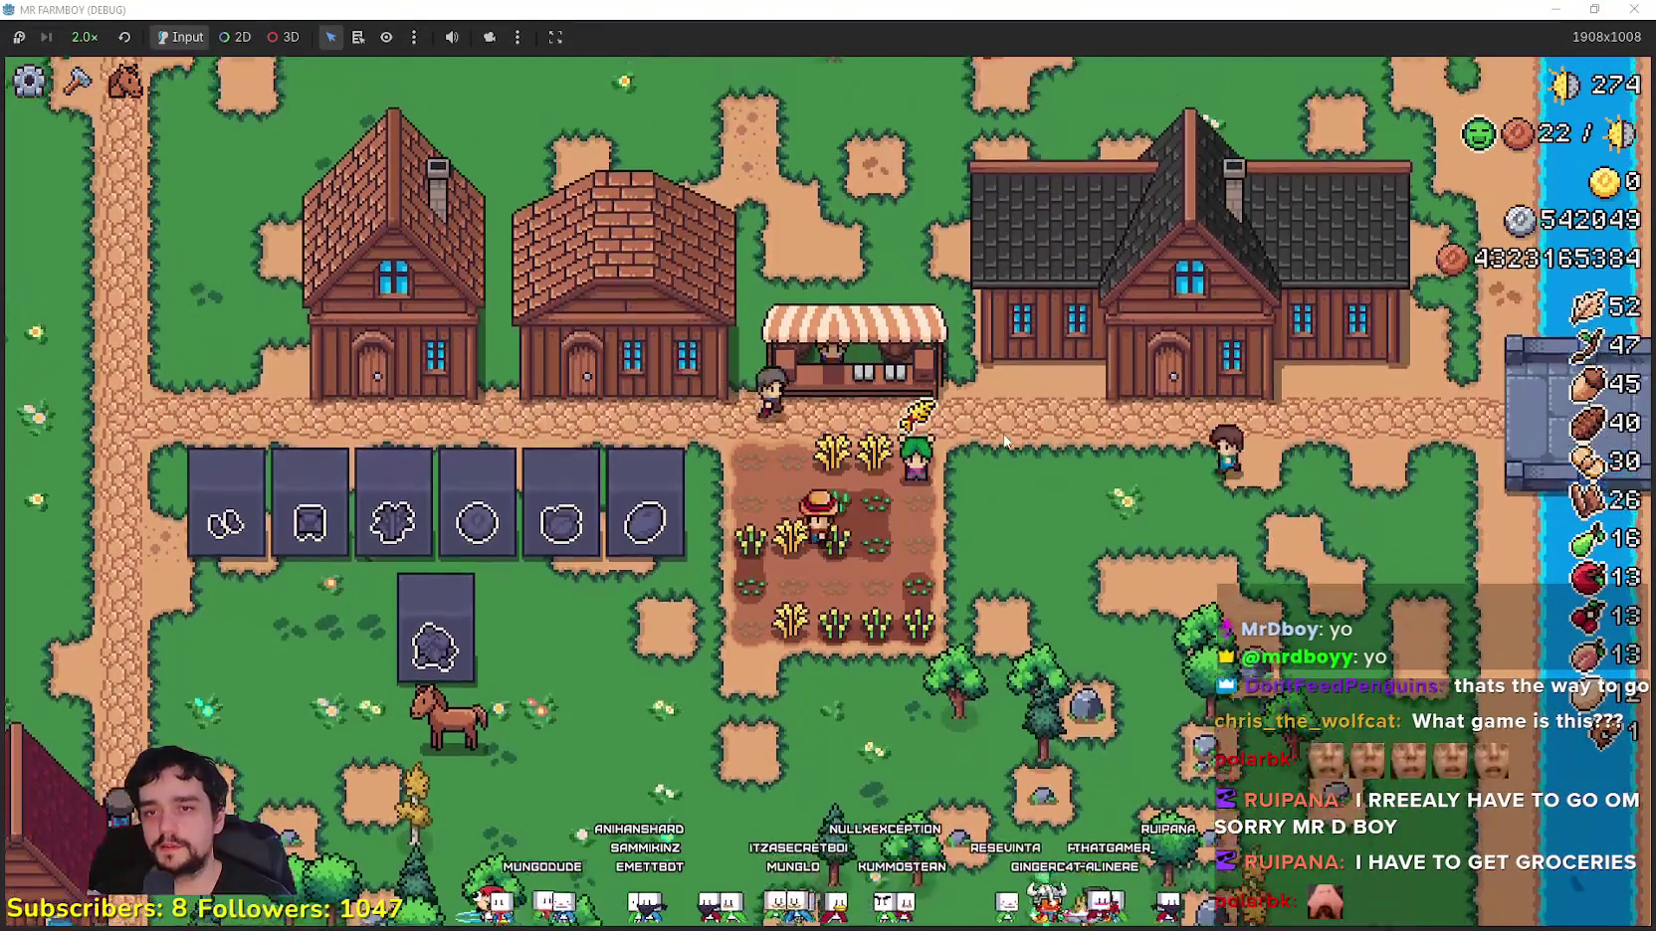
click(502, 471)
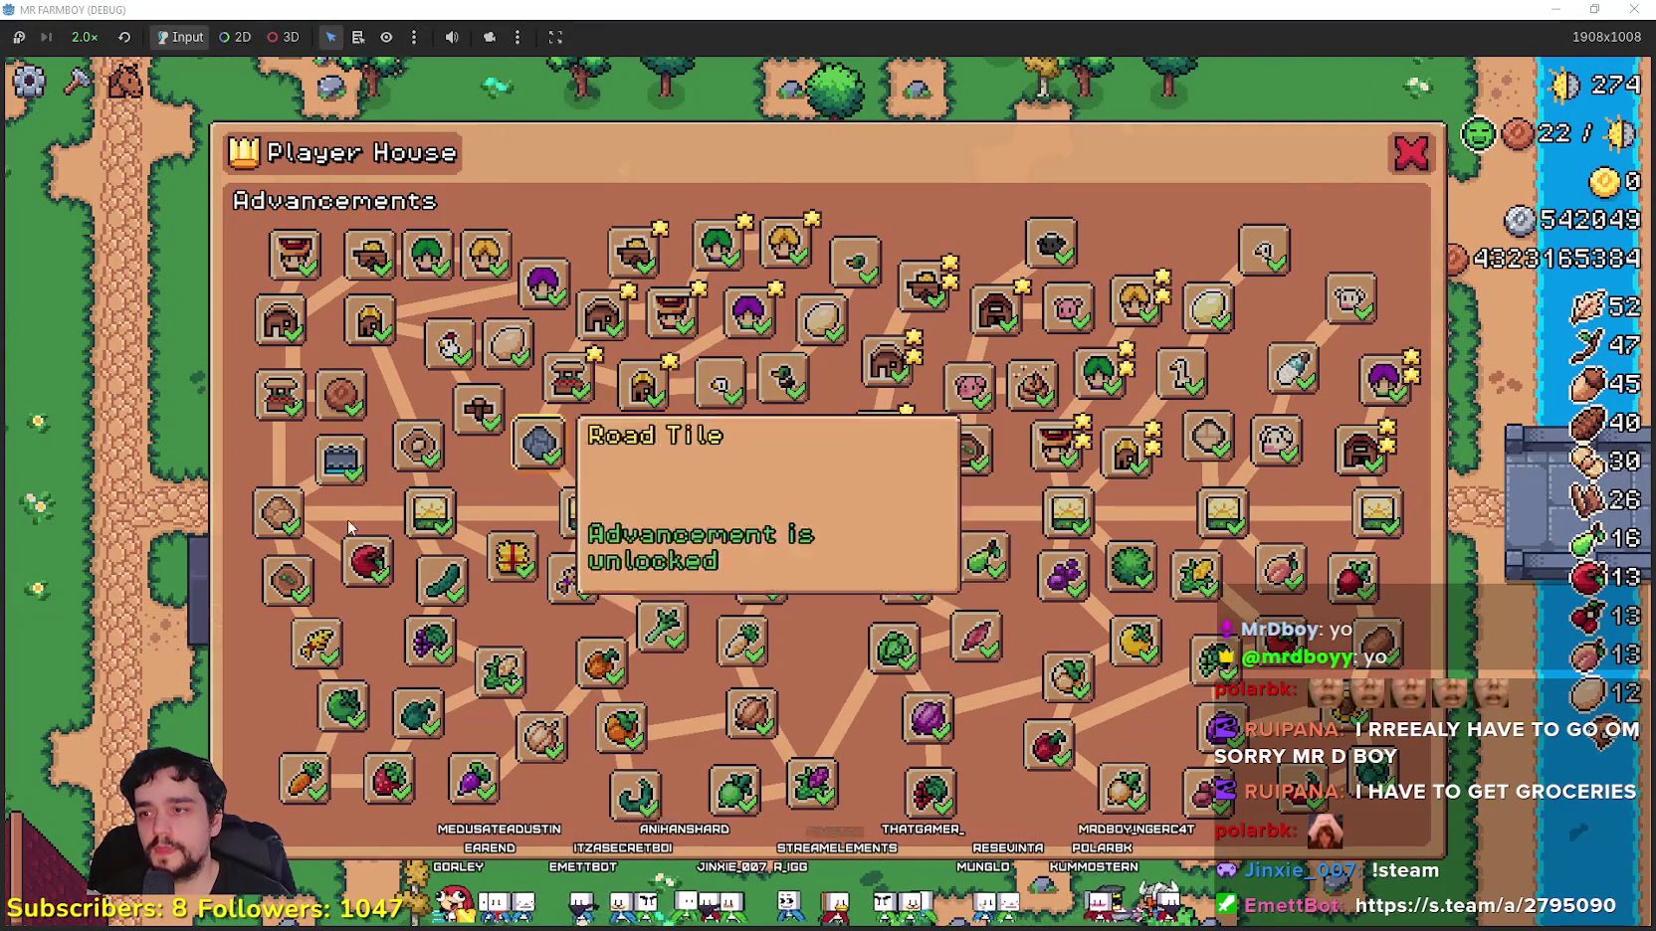
click(1411, 152)
Step: Walk the farmer across the map and pause the game with Escape
key(s)
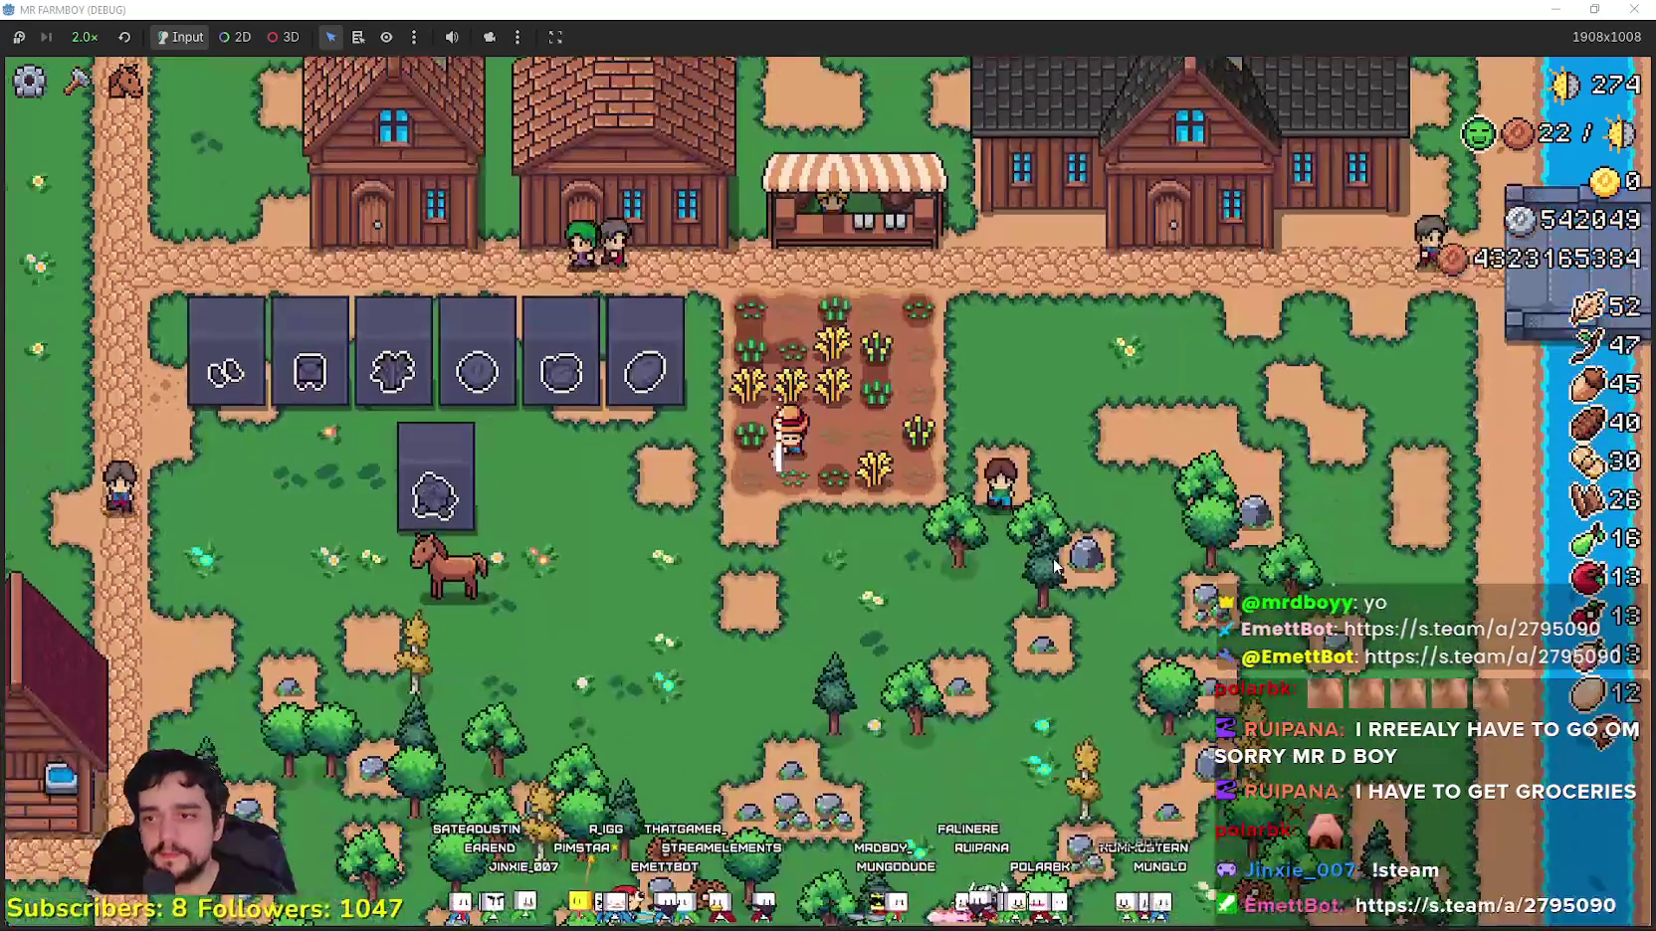
key(a)
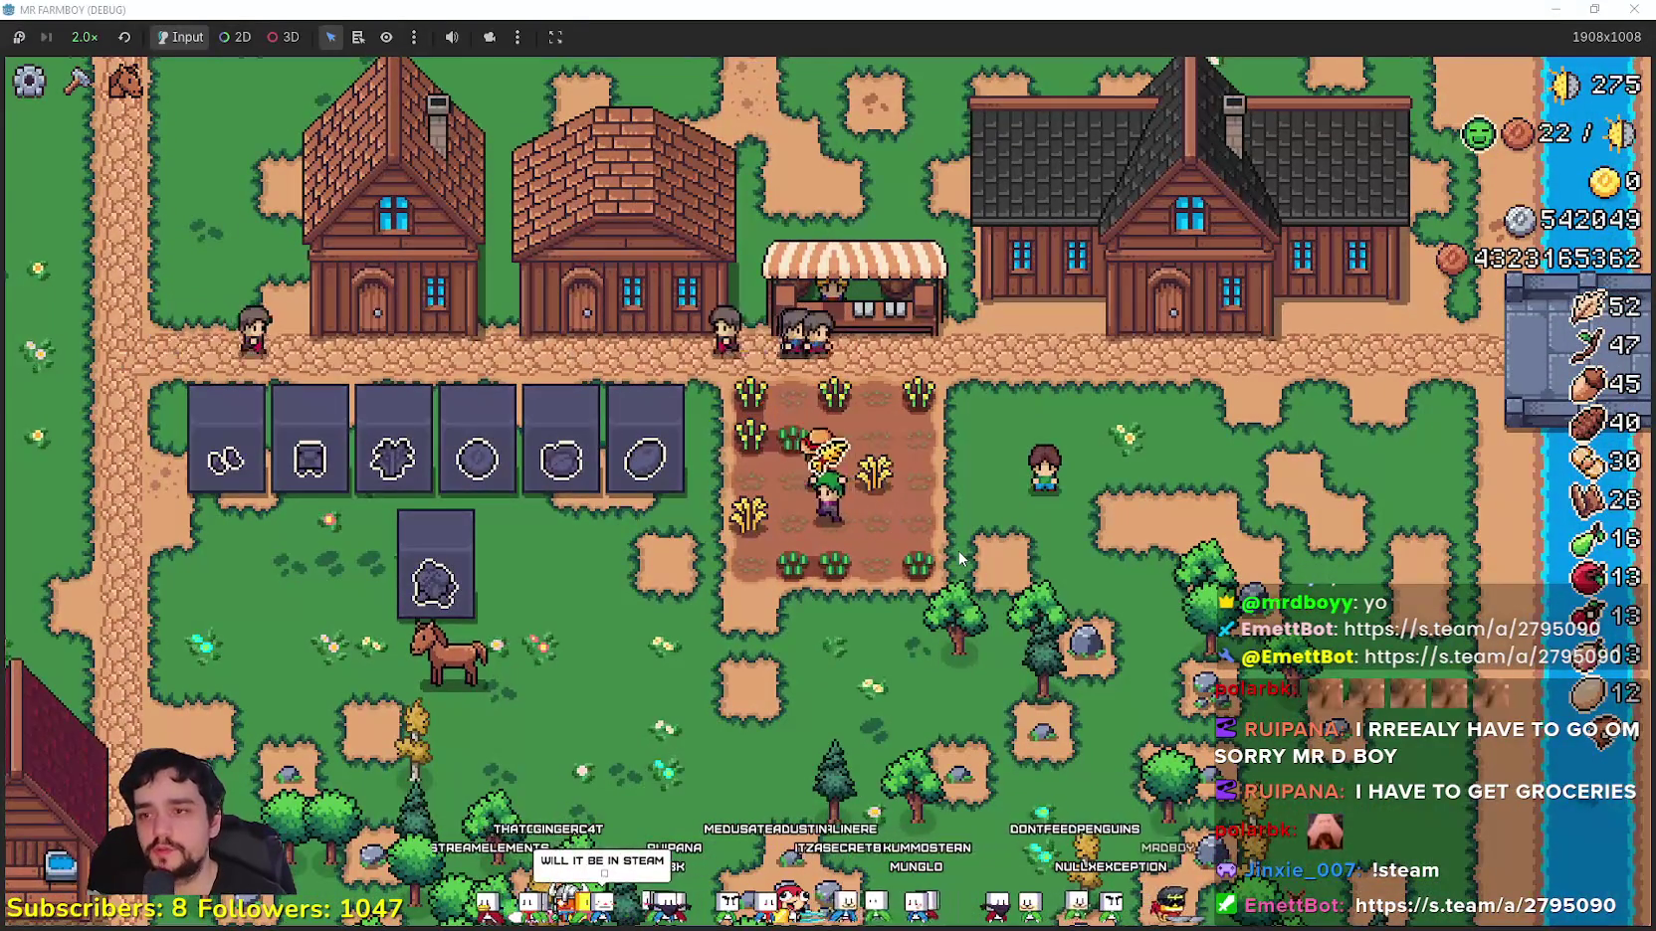
key(Escape)
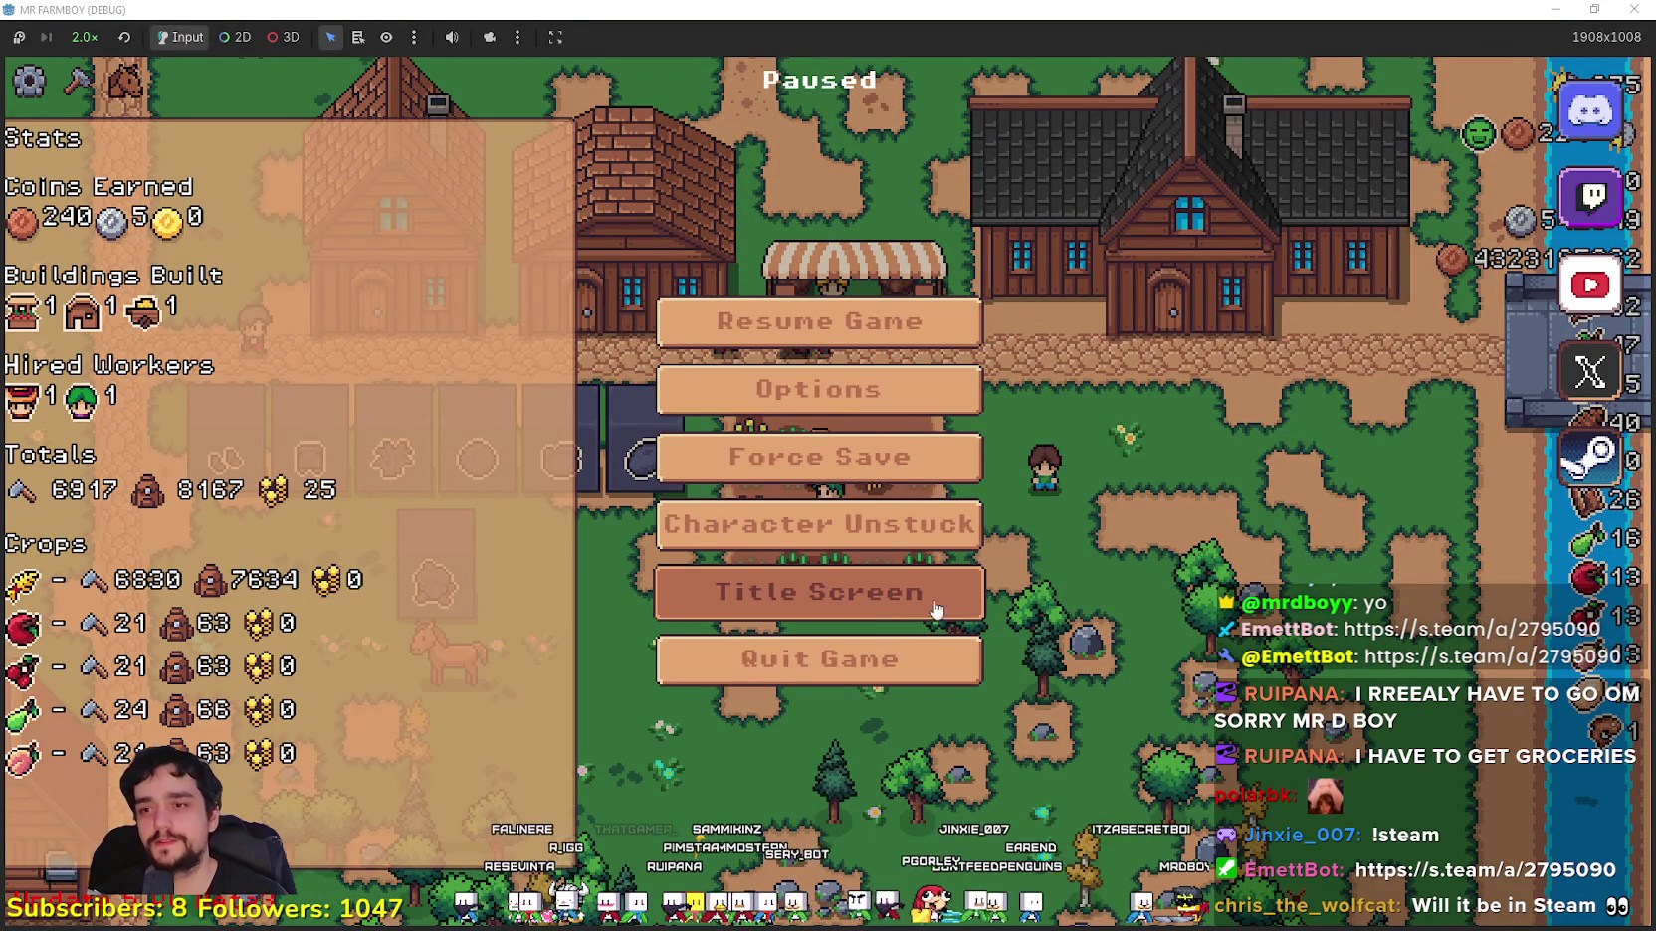
Step: From the title screen, create a new King's Task (Recommended) save and begin farming
click(818, 592)
click(820, 421)
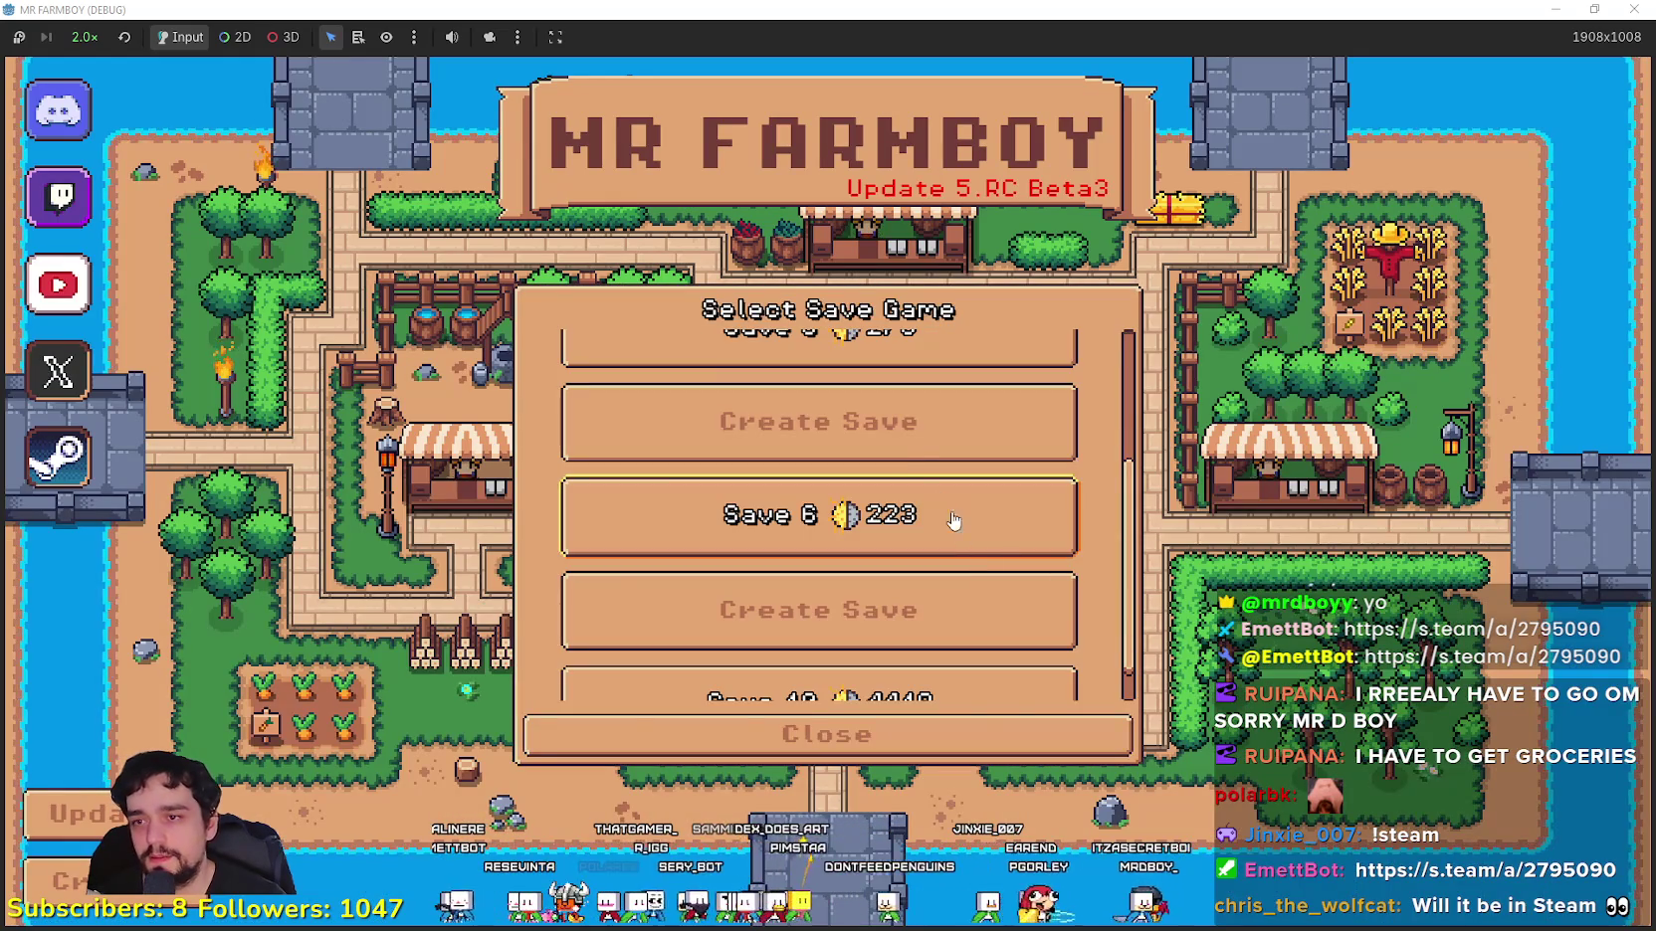
click(964, 606)
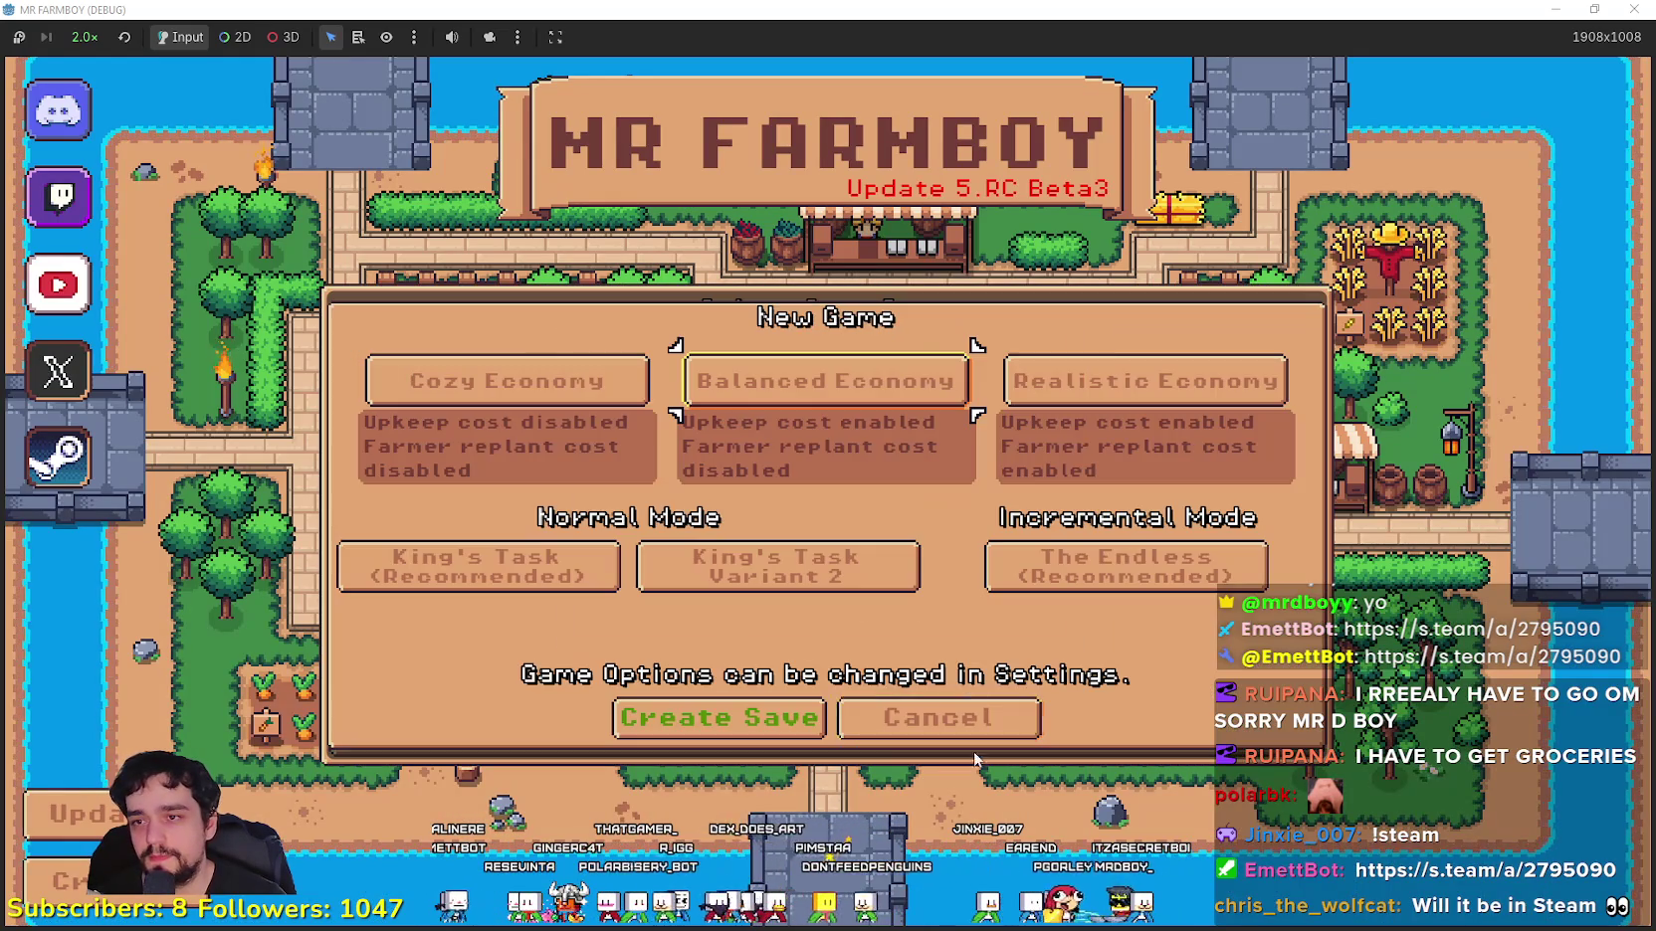
click(475, 569)
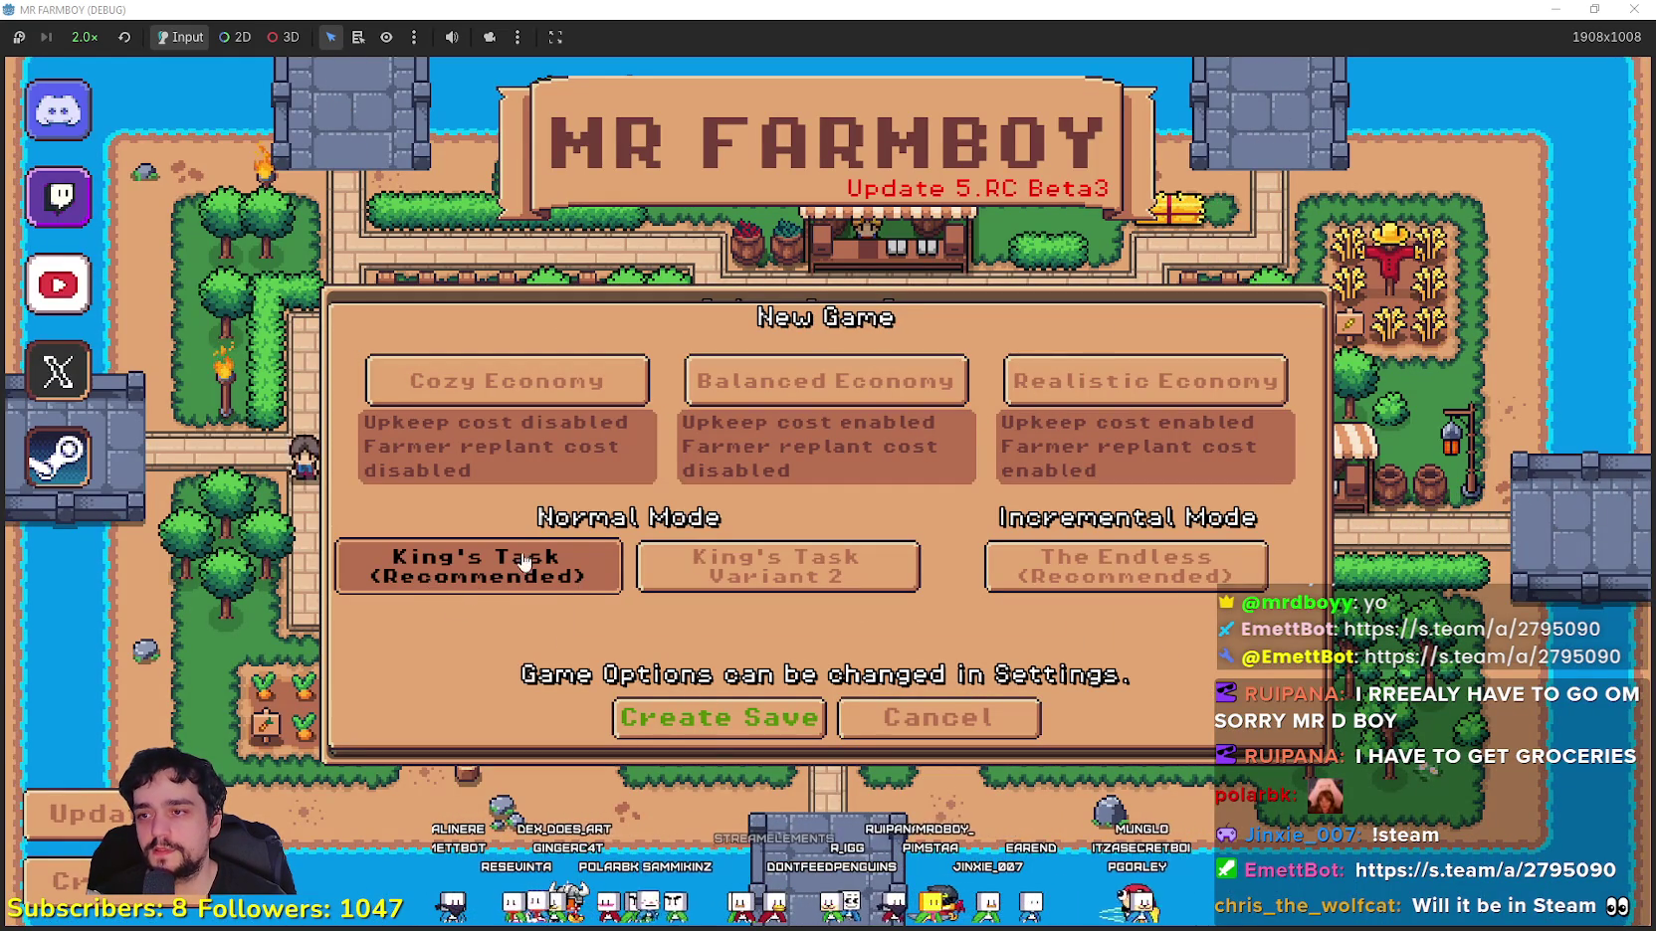
click(719, 721)
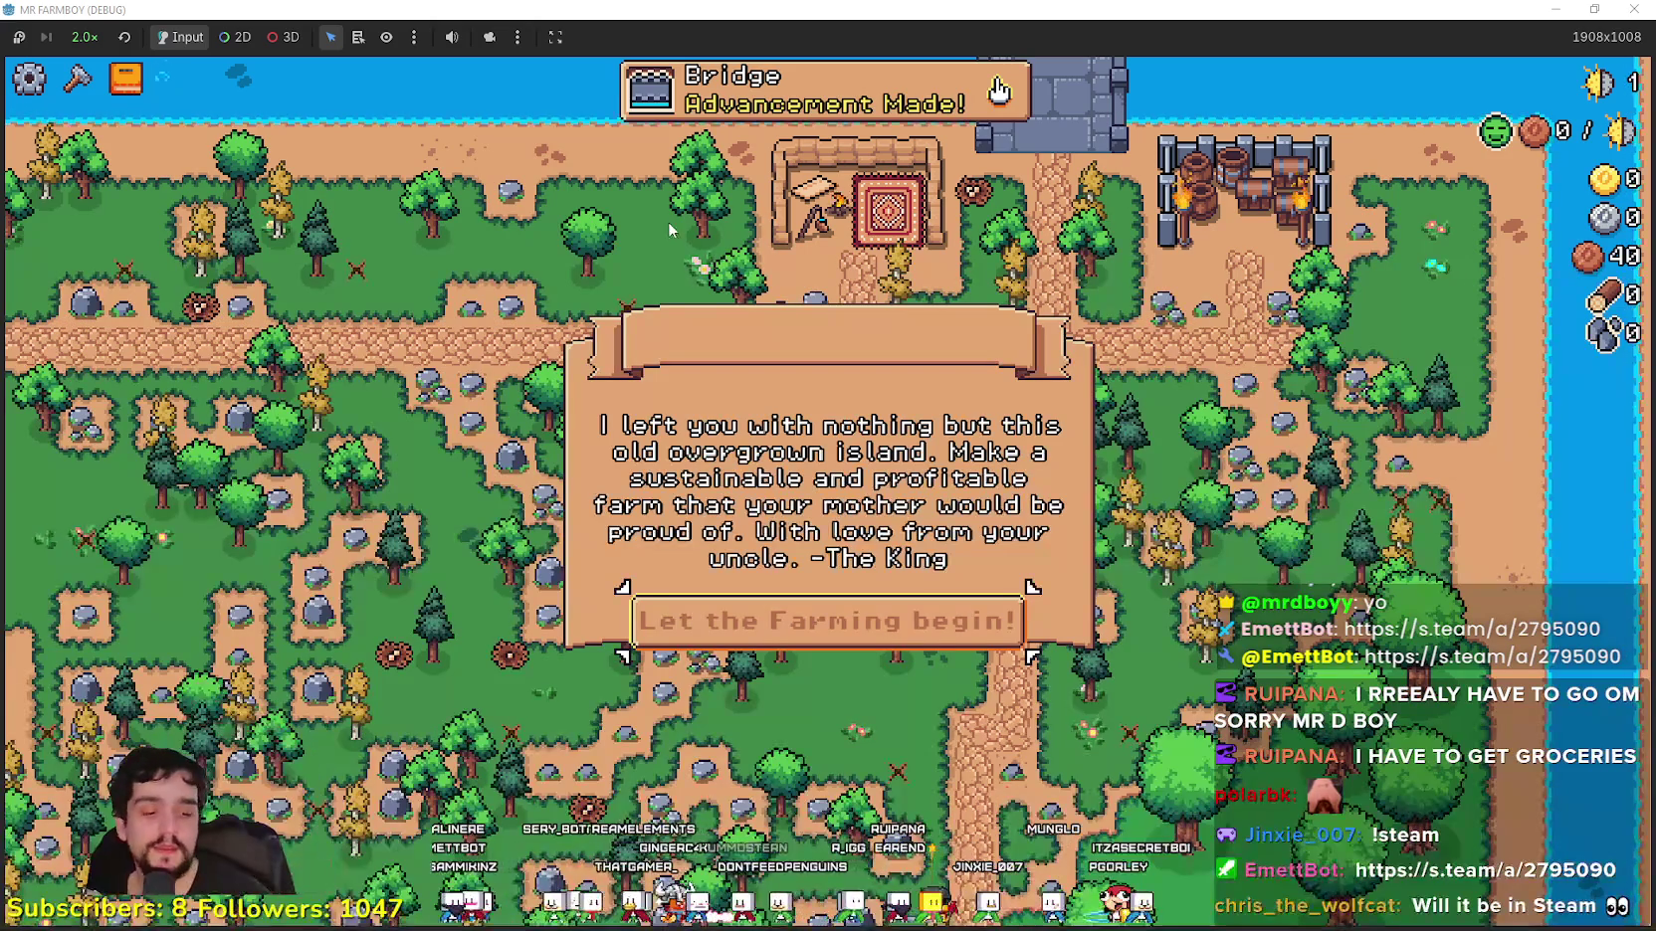
click(783, 609)
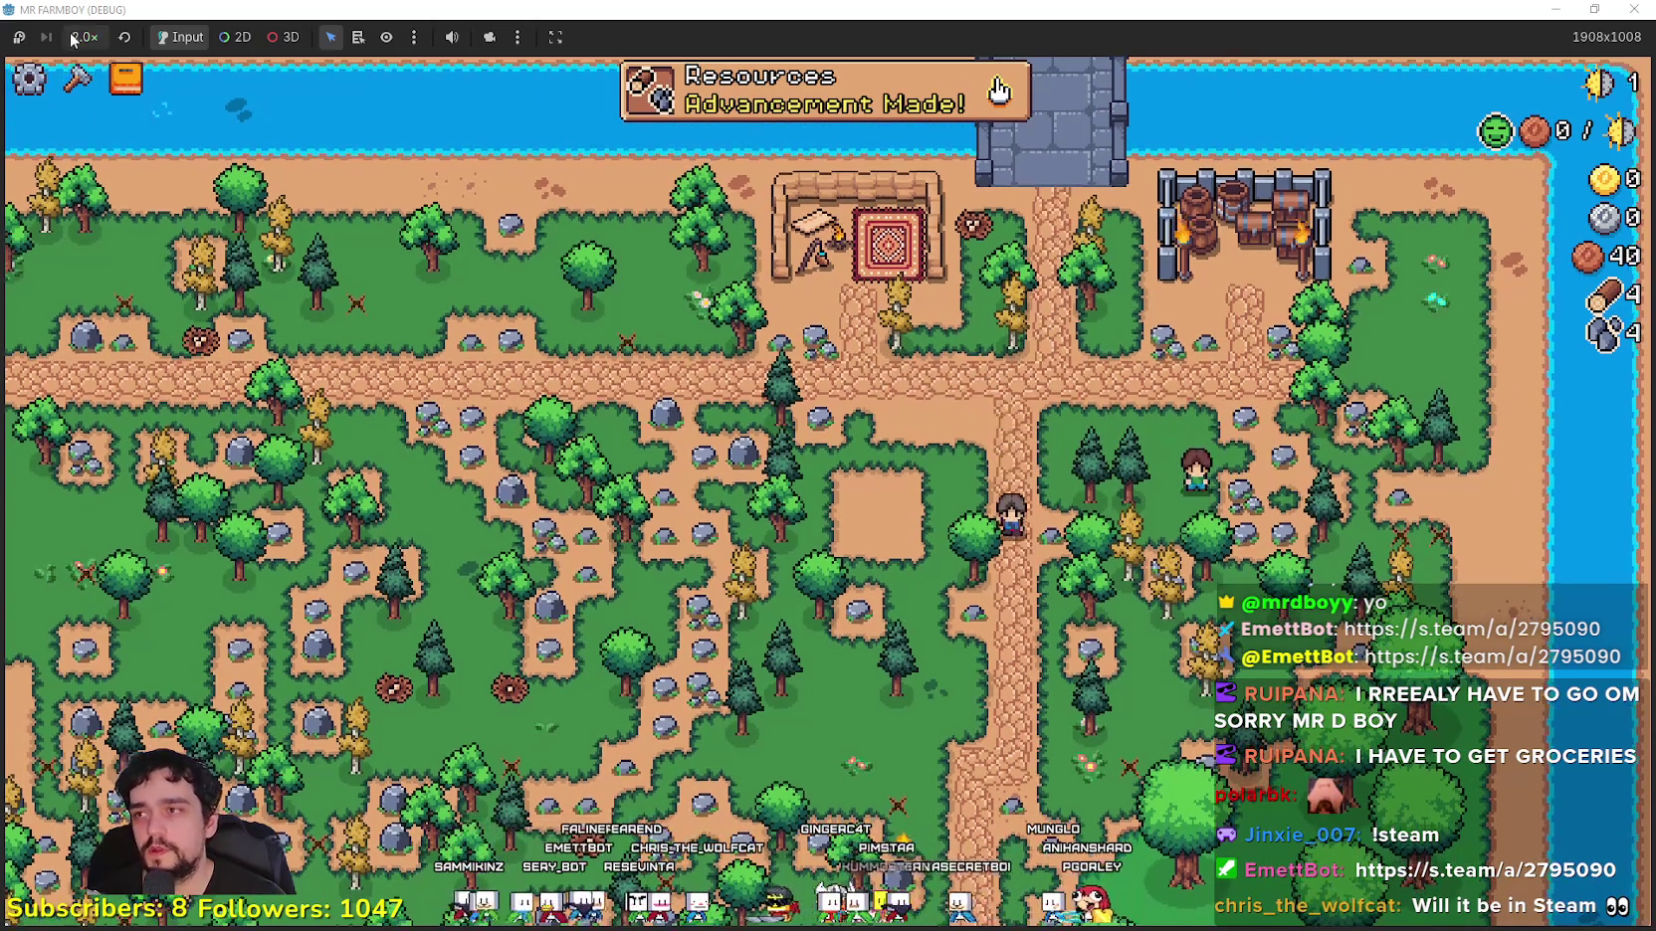
Step: Keep the game speed at 2.0x and open the Advancements panel with Tab
click(85, 37)
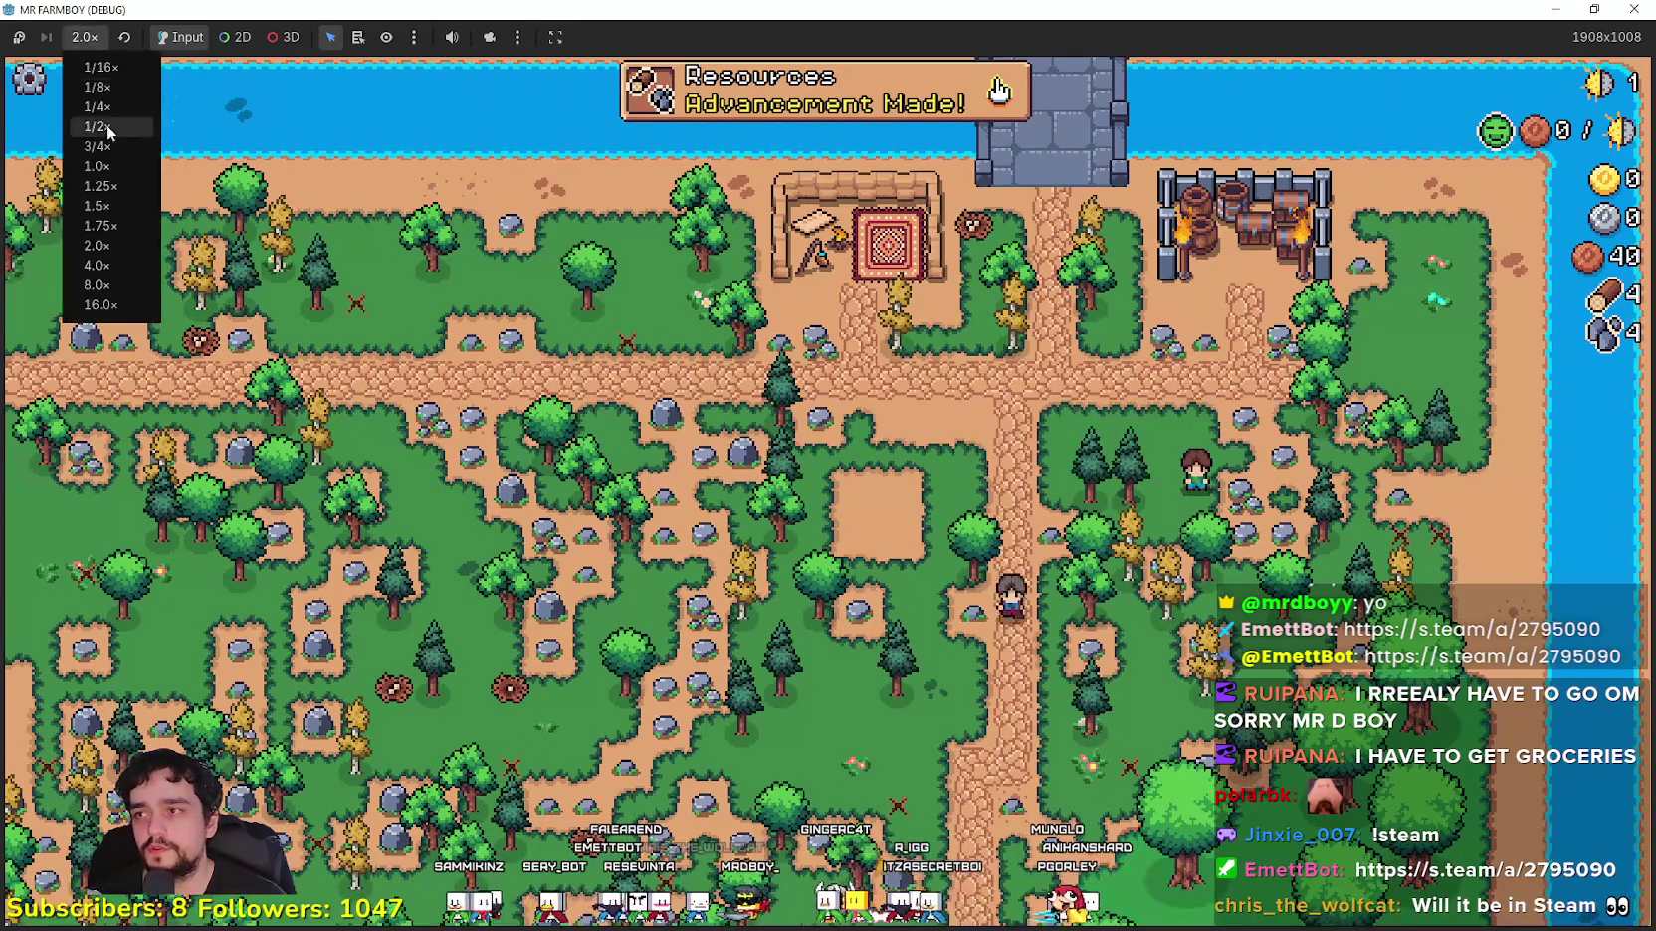
click(101, 247)
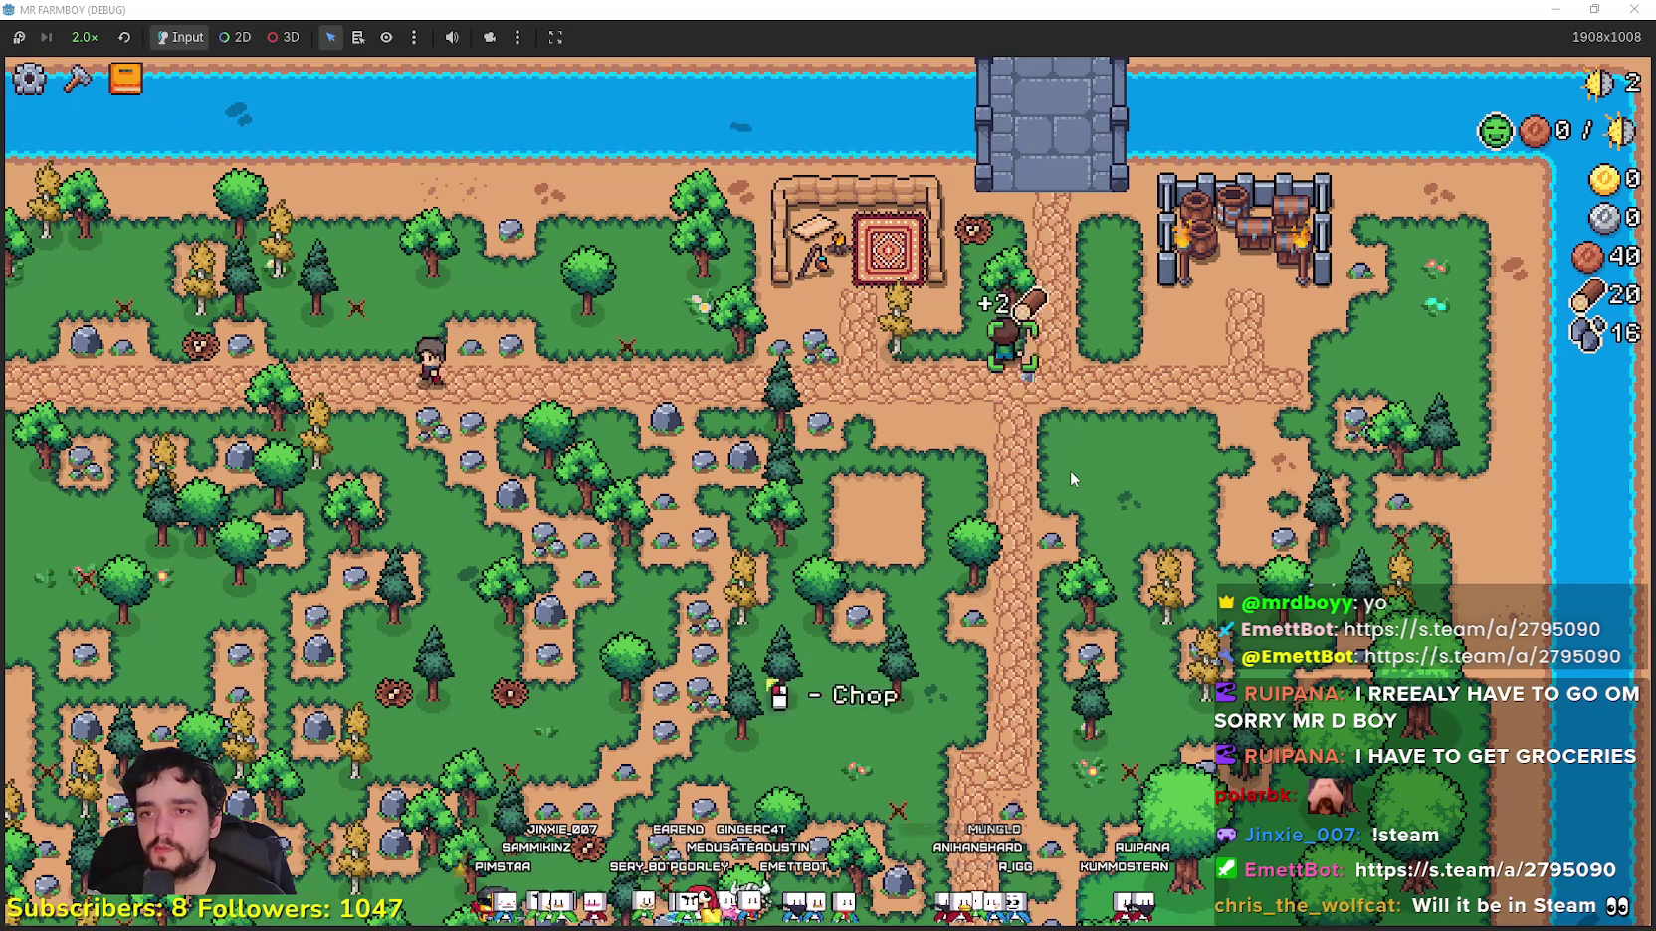
key(Tab)
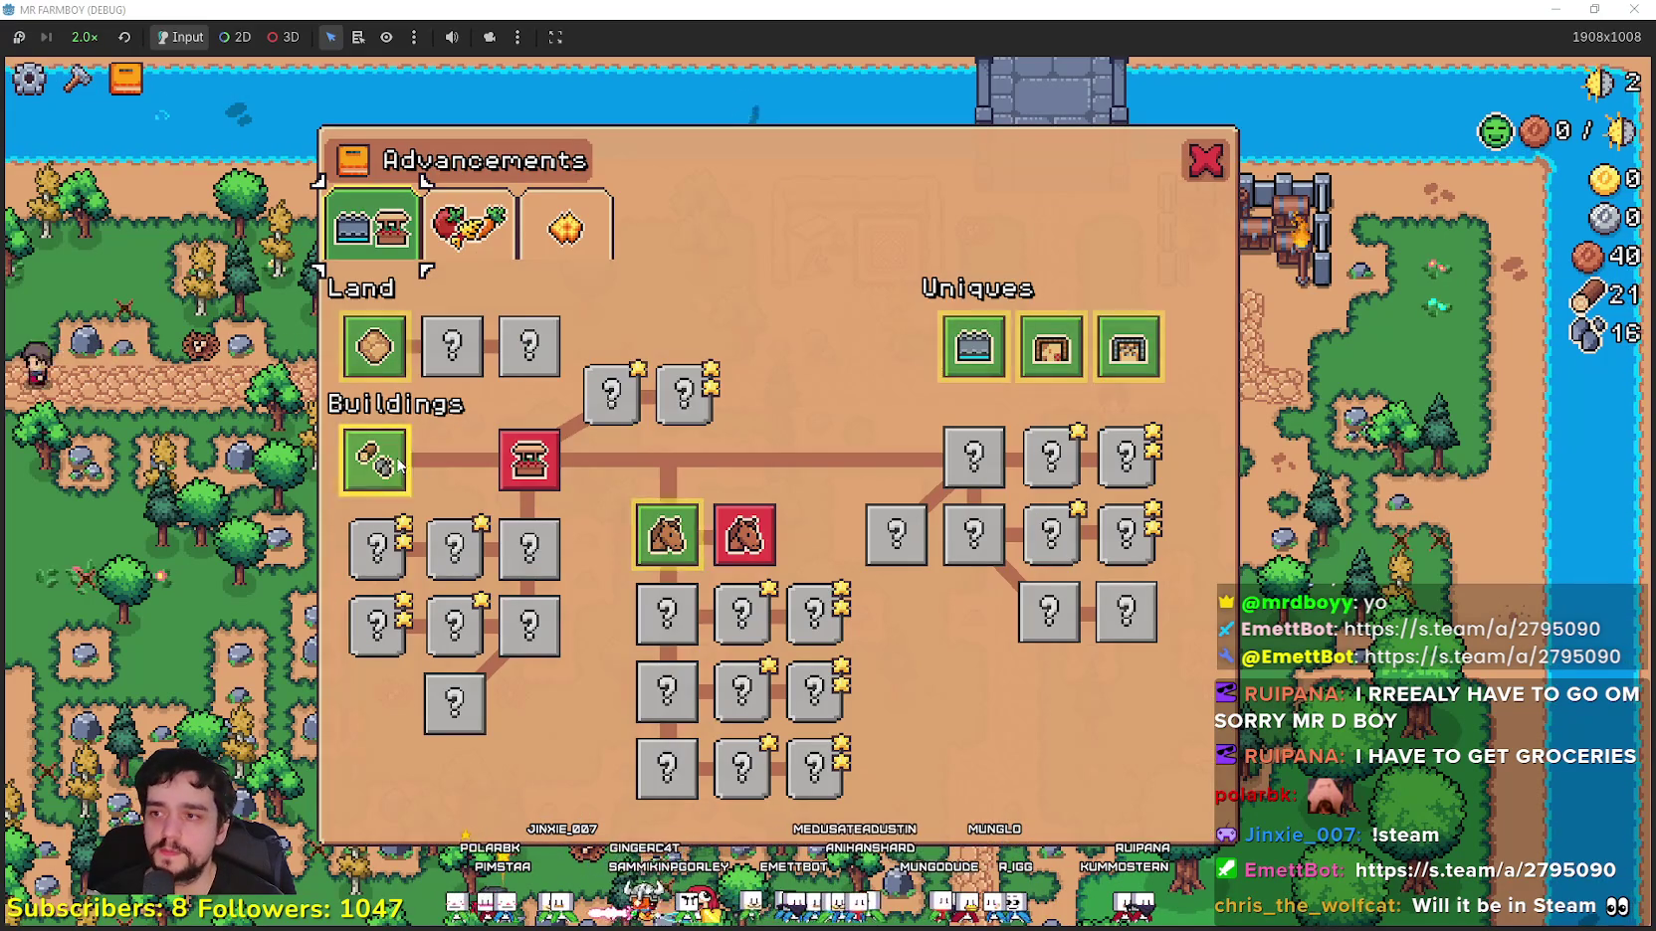